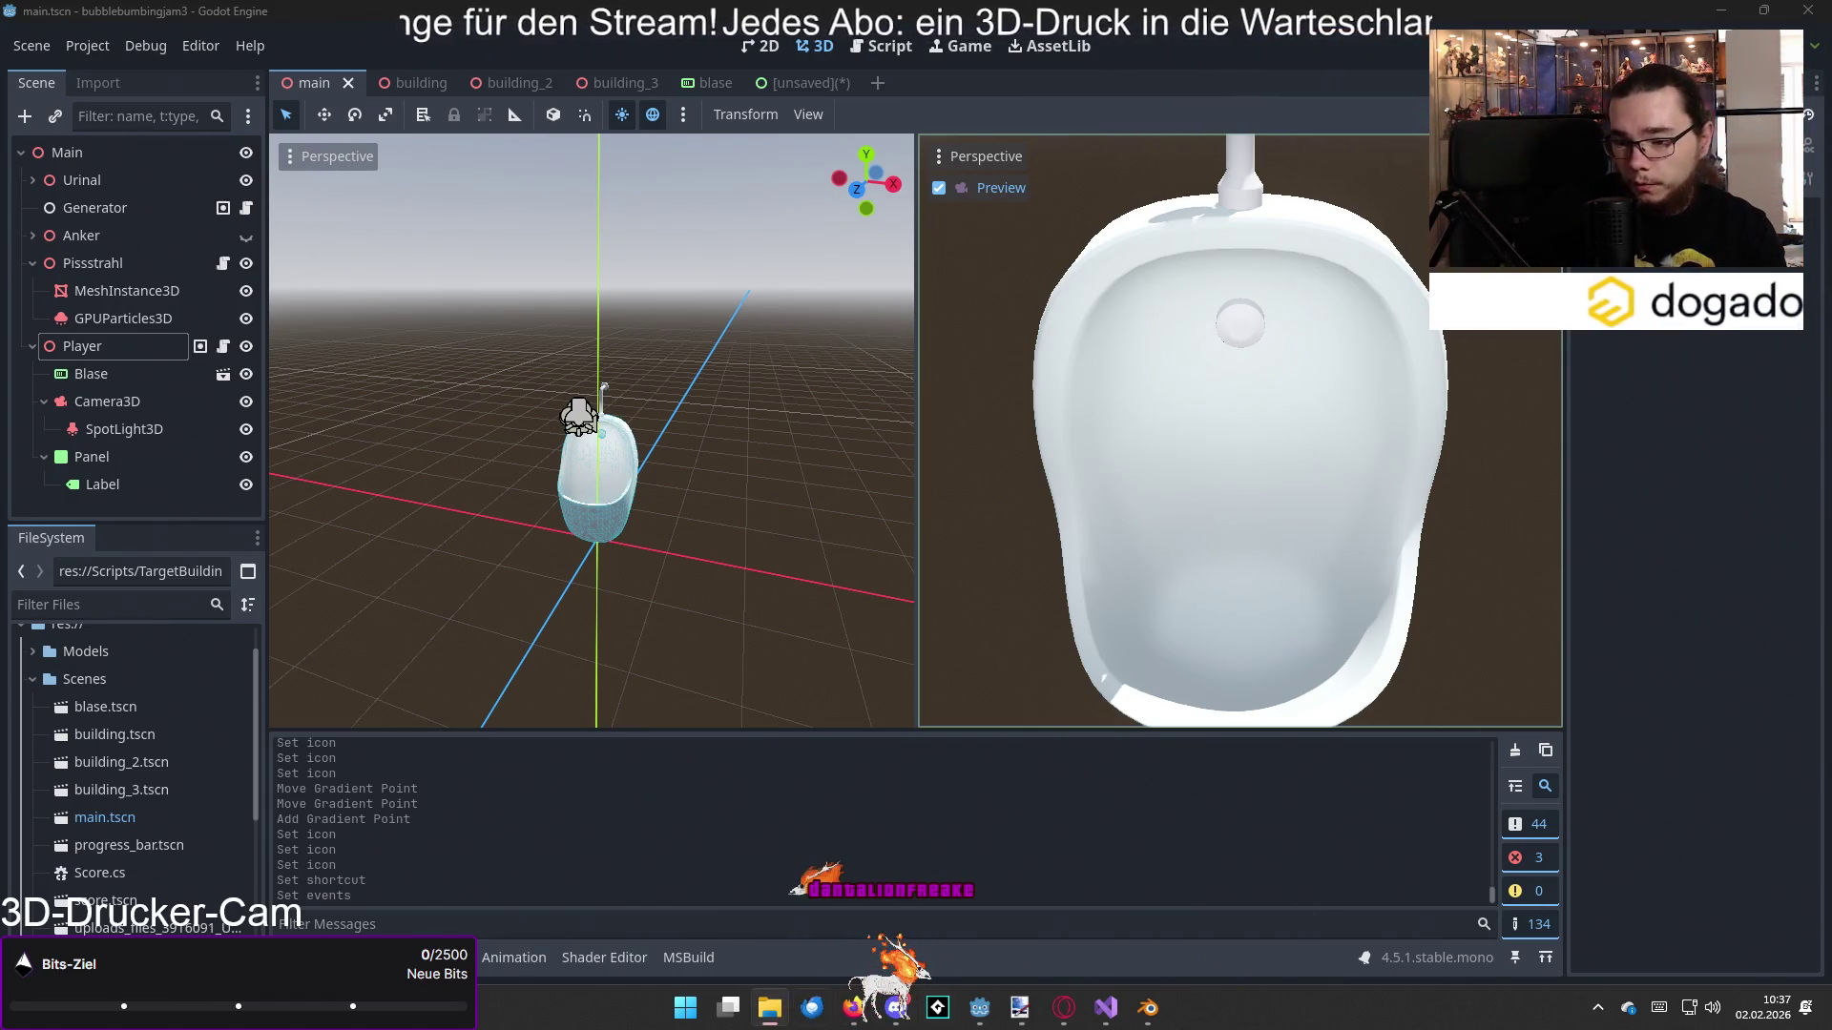
Step: Switch from Godot to Creality Print, where a 7.0.1.4212 update notice is waiting
mouse_move(779, 1017)
mouse_move(794, 920)
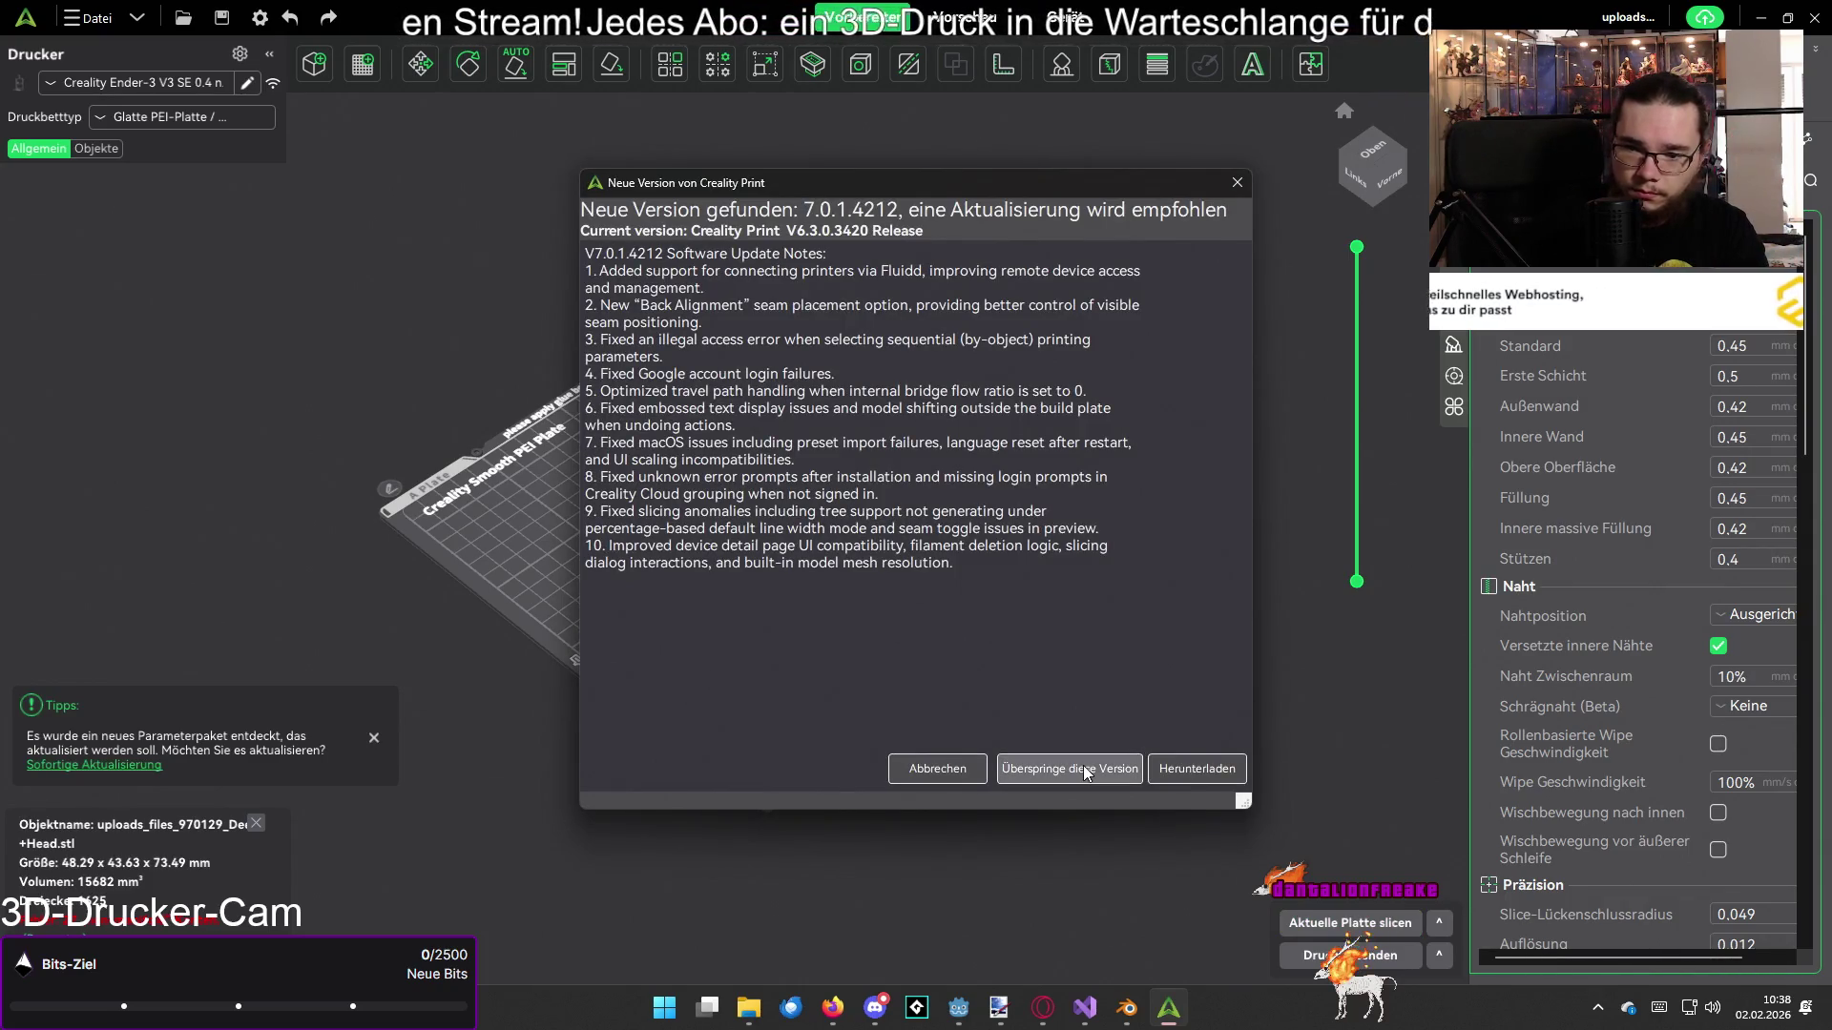
Step: Dismiss the update notice and auto-orient the deer head to minimise support volume
click(929, 775)
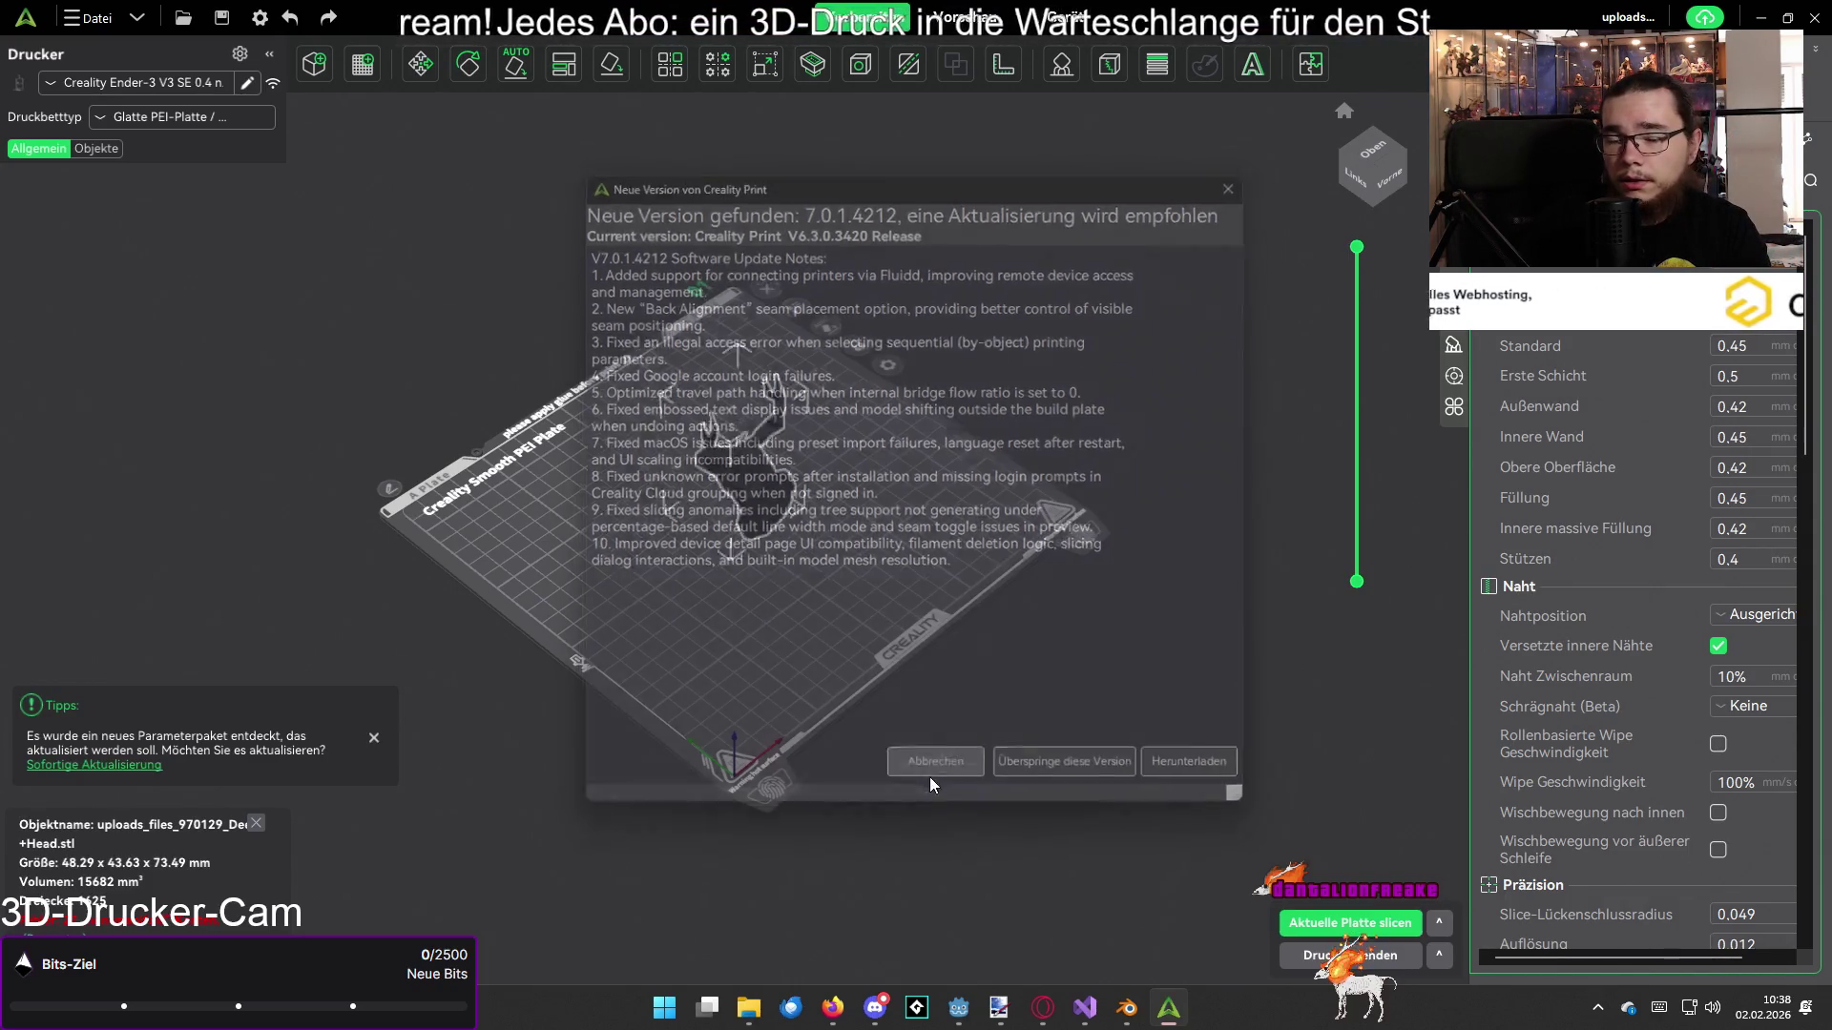
click(735, 500)
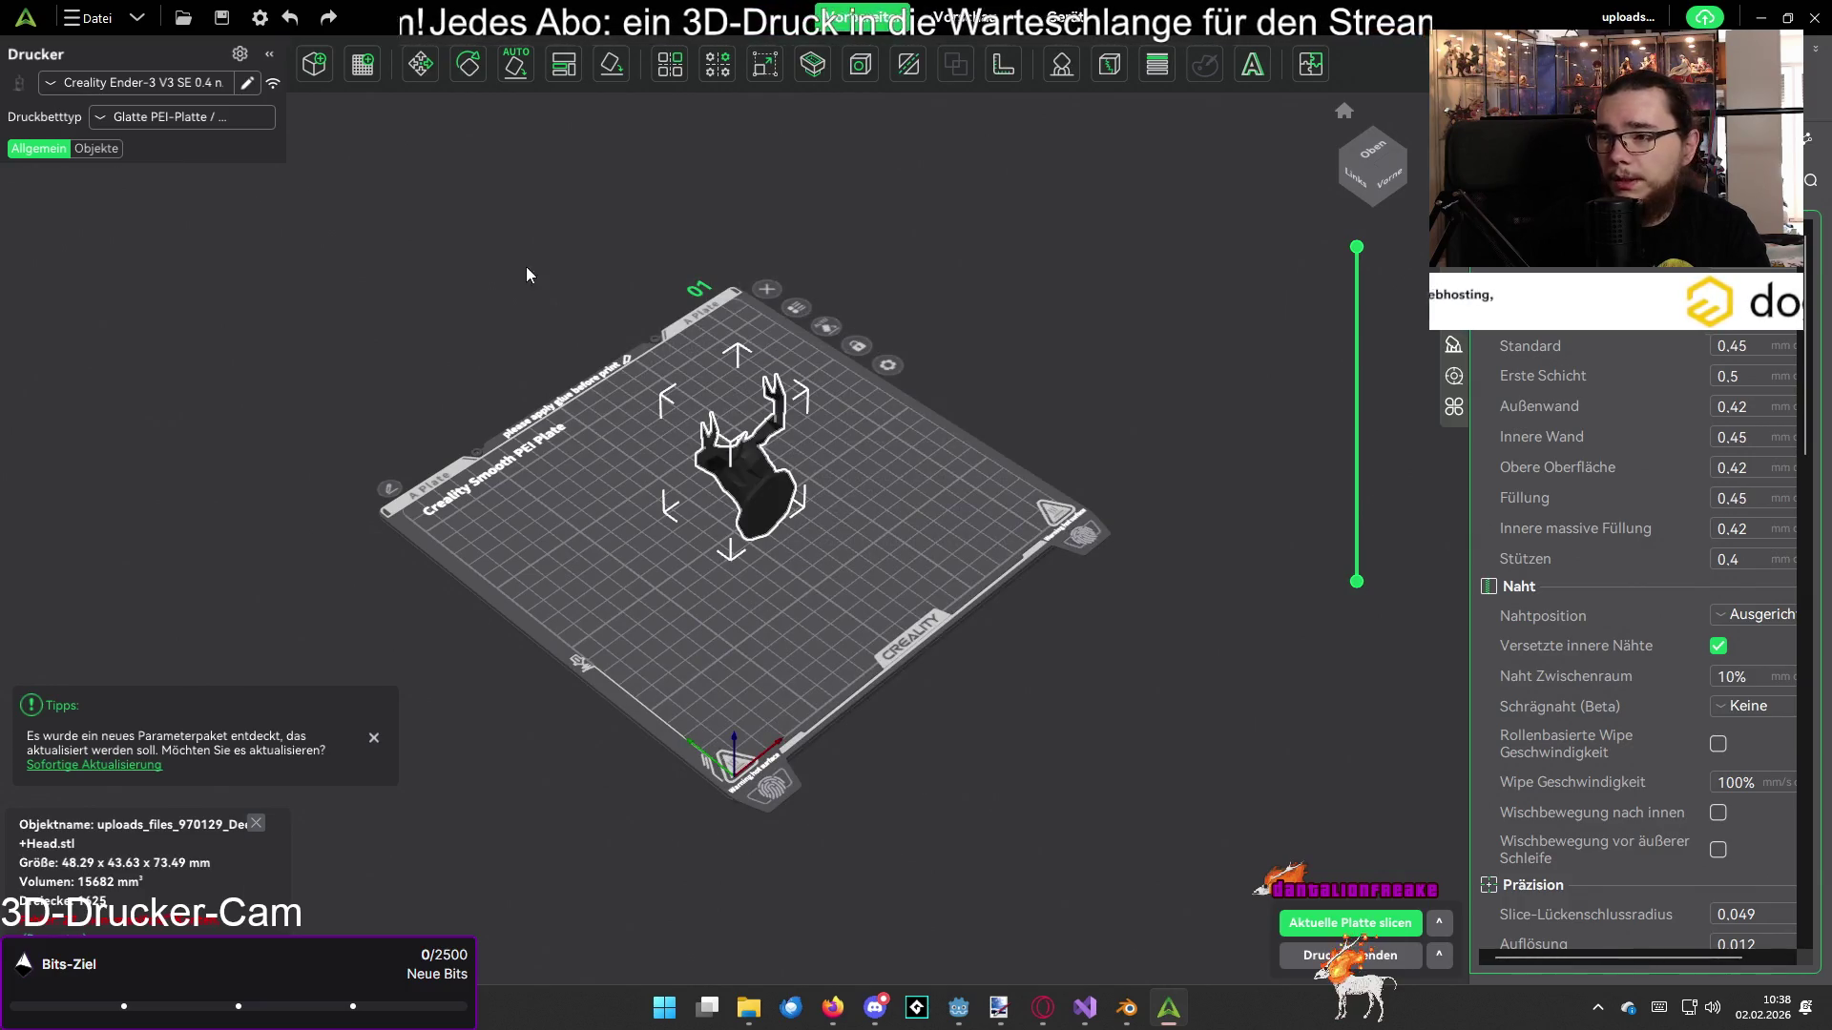
click(502, 77)
click(459, 170)
click(336, 239)
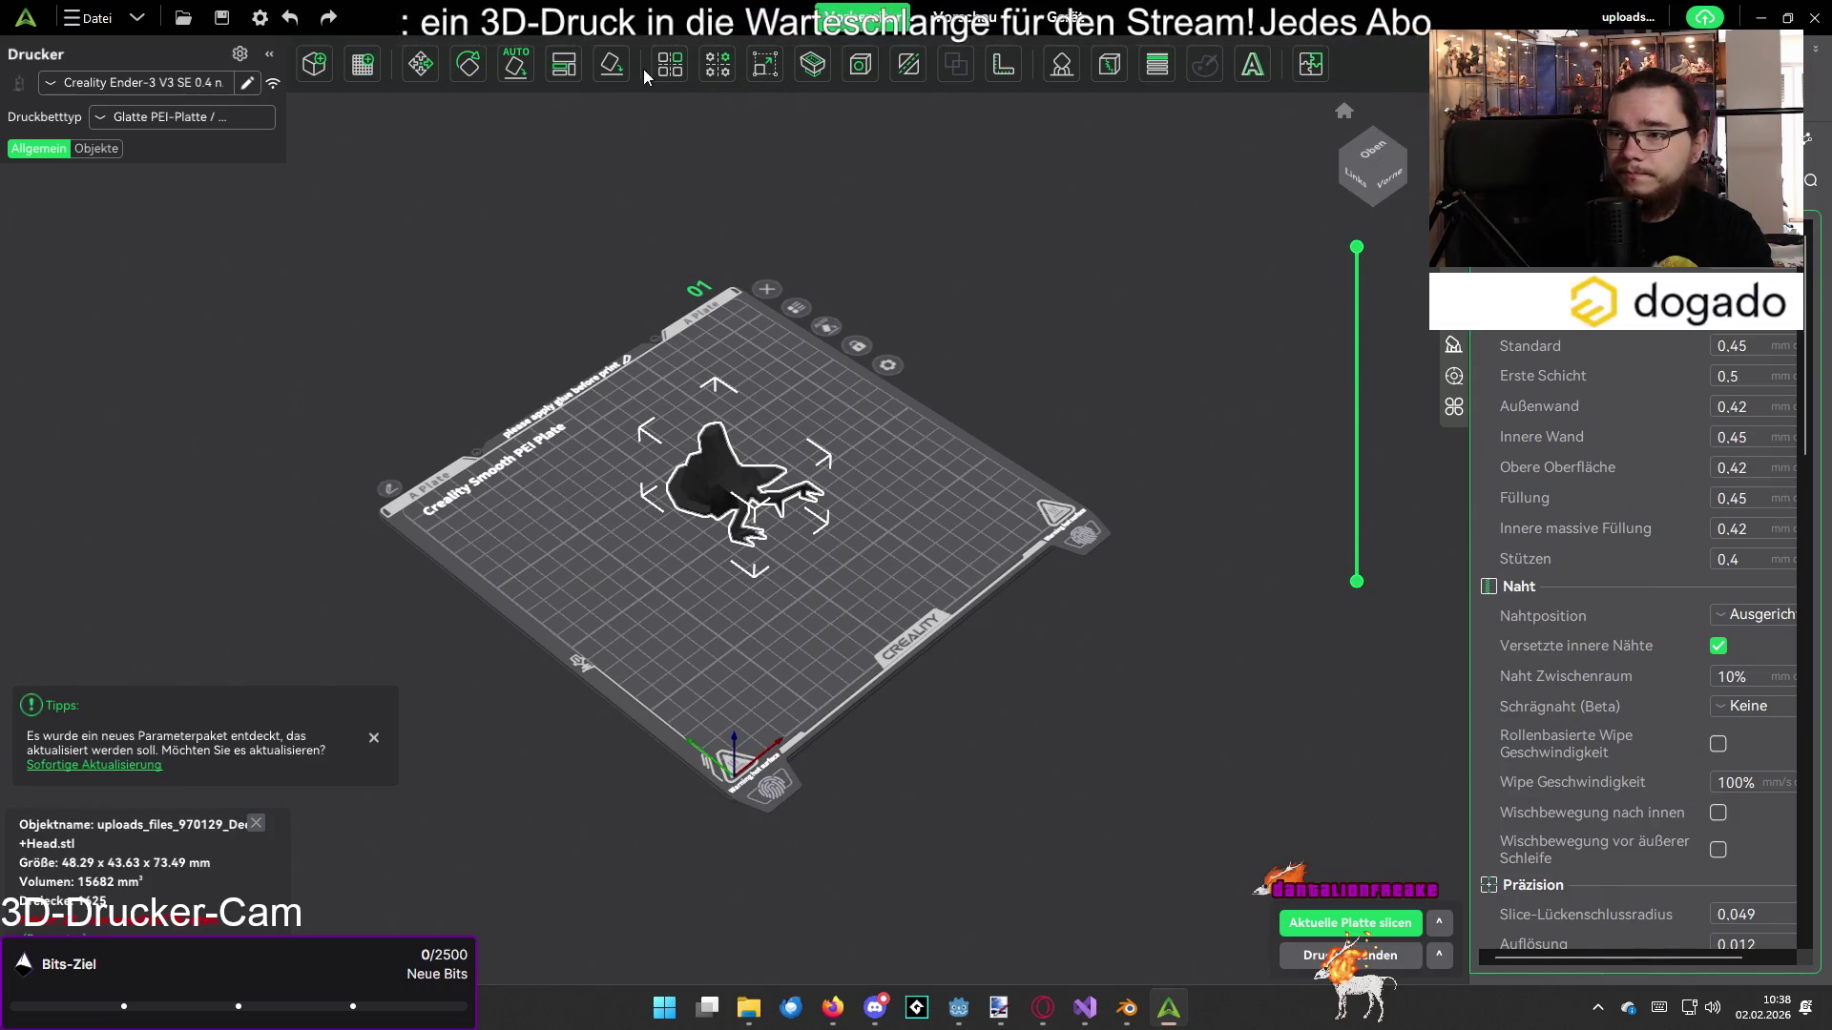
Step: Lay the deer head flat on a face and bring up its Scale settings
click(610, 64)
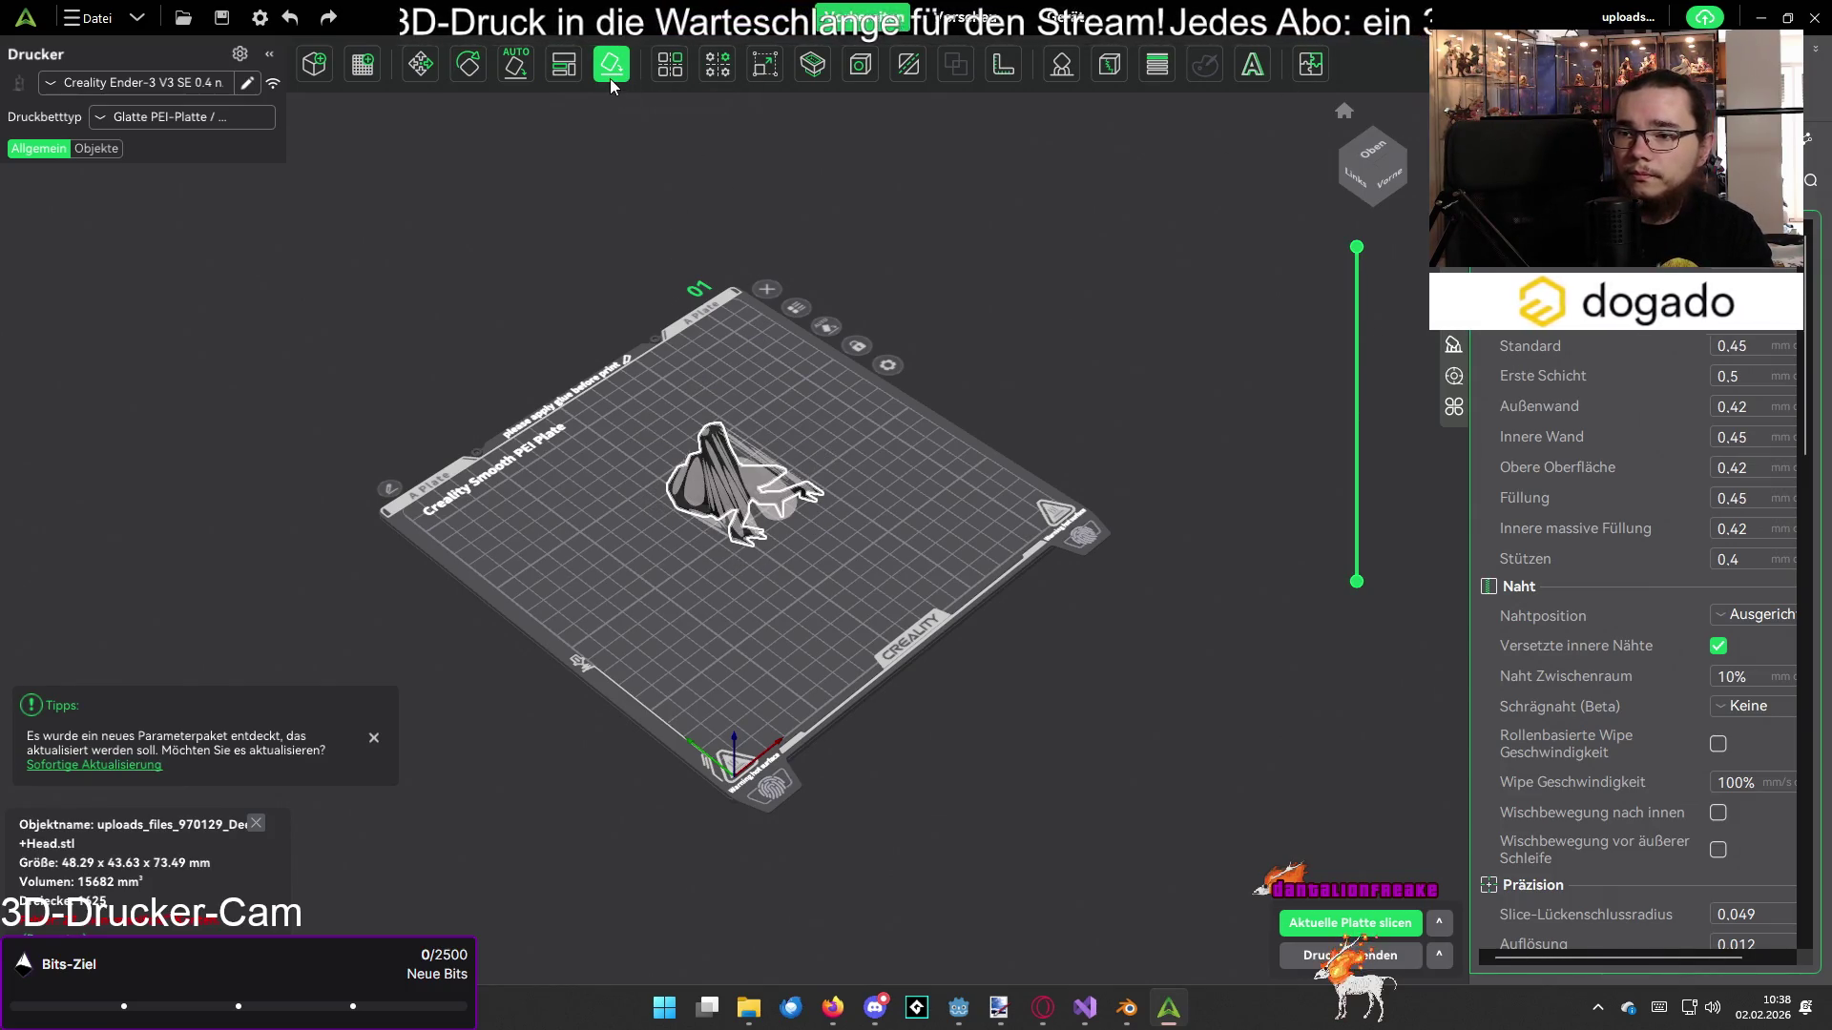
mouse_move(807, 469)
mouse_down()
mouse_move(895, 416)
mouse_move(776, 508)
mouse_move(867, 456)
mouse_move(820, 471)
mouse_up()
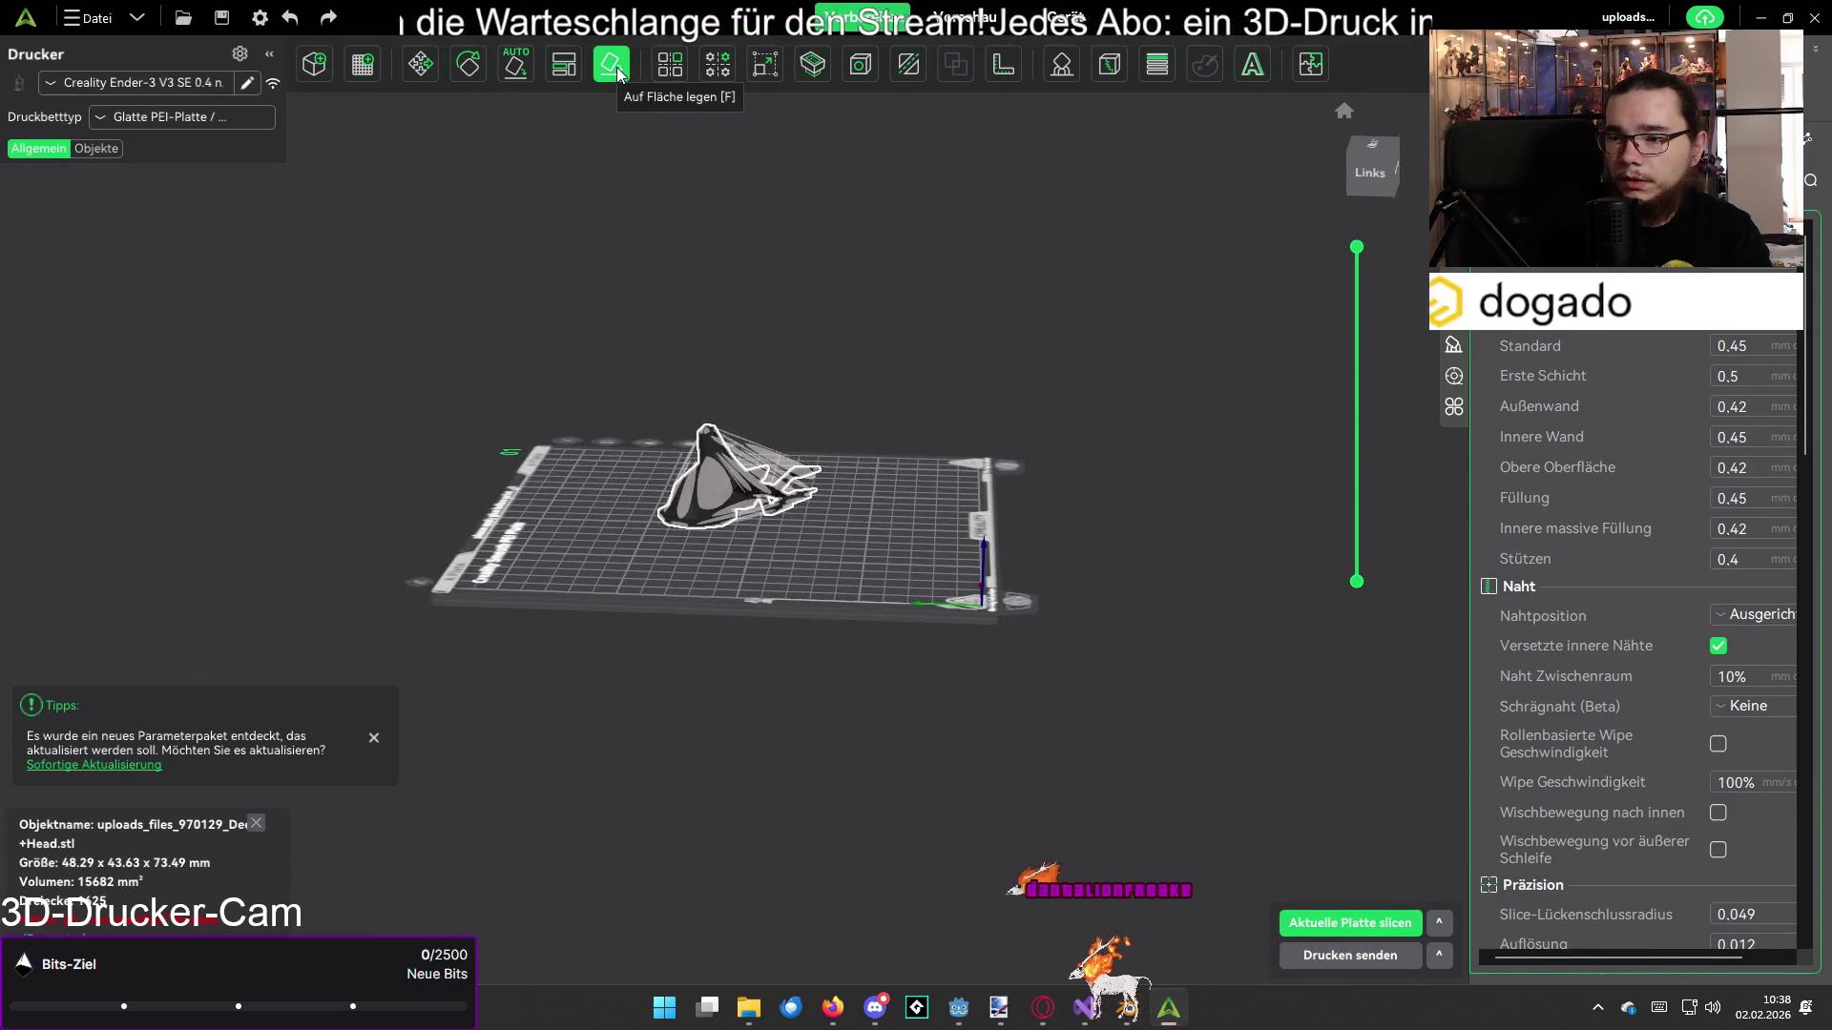
click(771, 68)
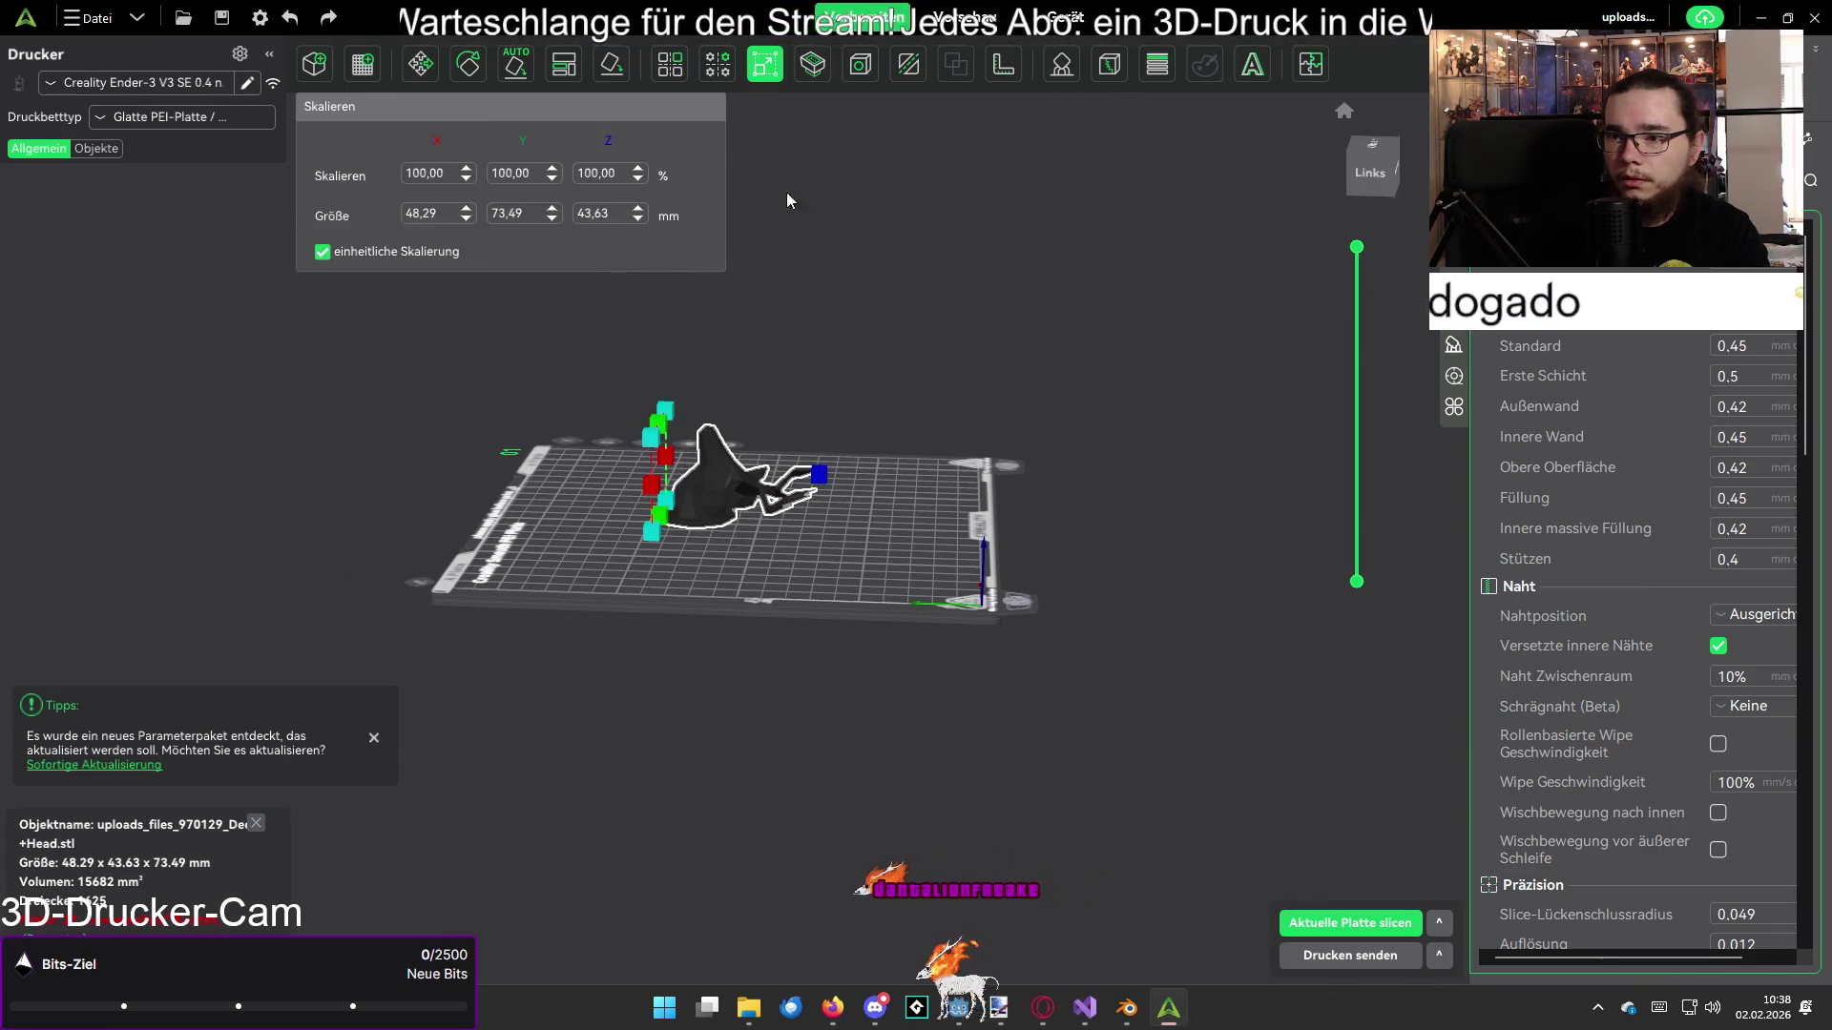
Step: Scale the deer head to 200% on every axis
text(200)
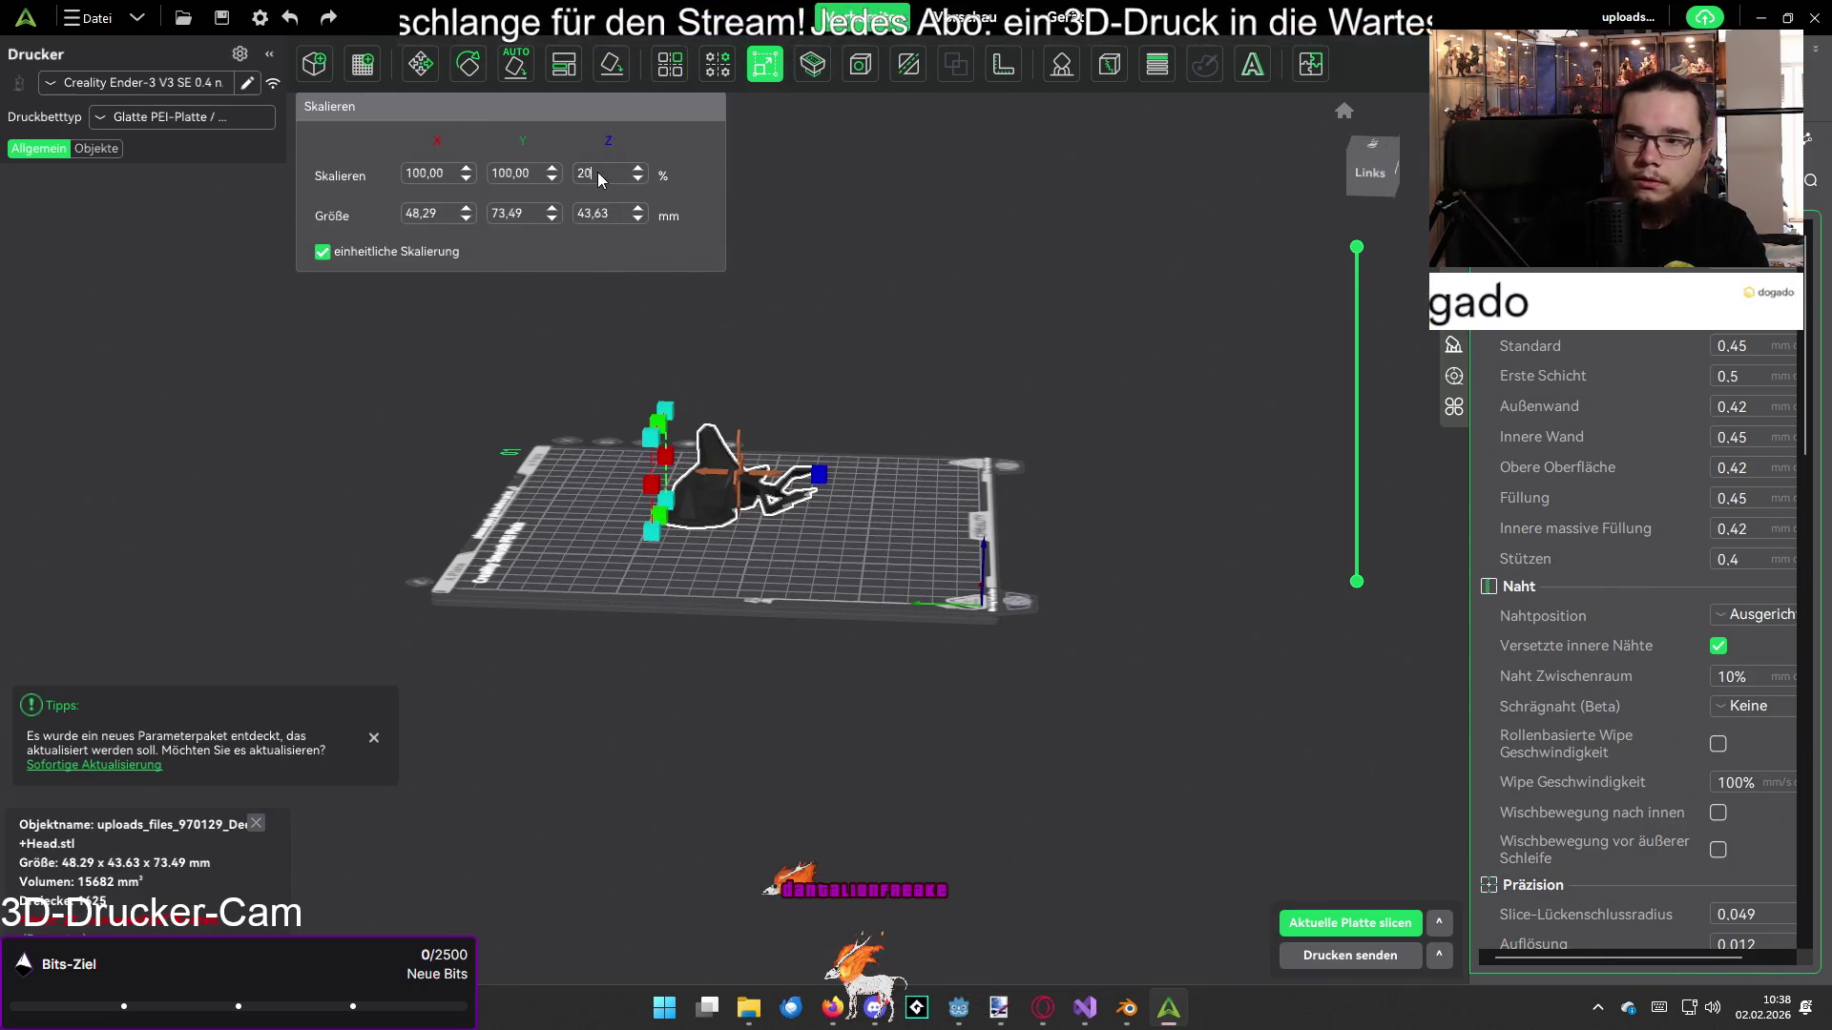
key(Return)
mouse_move(1067, 425)
mouse_down()
mouse_move(1072, 568)
mouse_move(1074, 546)
mouse_up()
click(1074, 546)
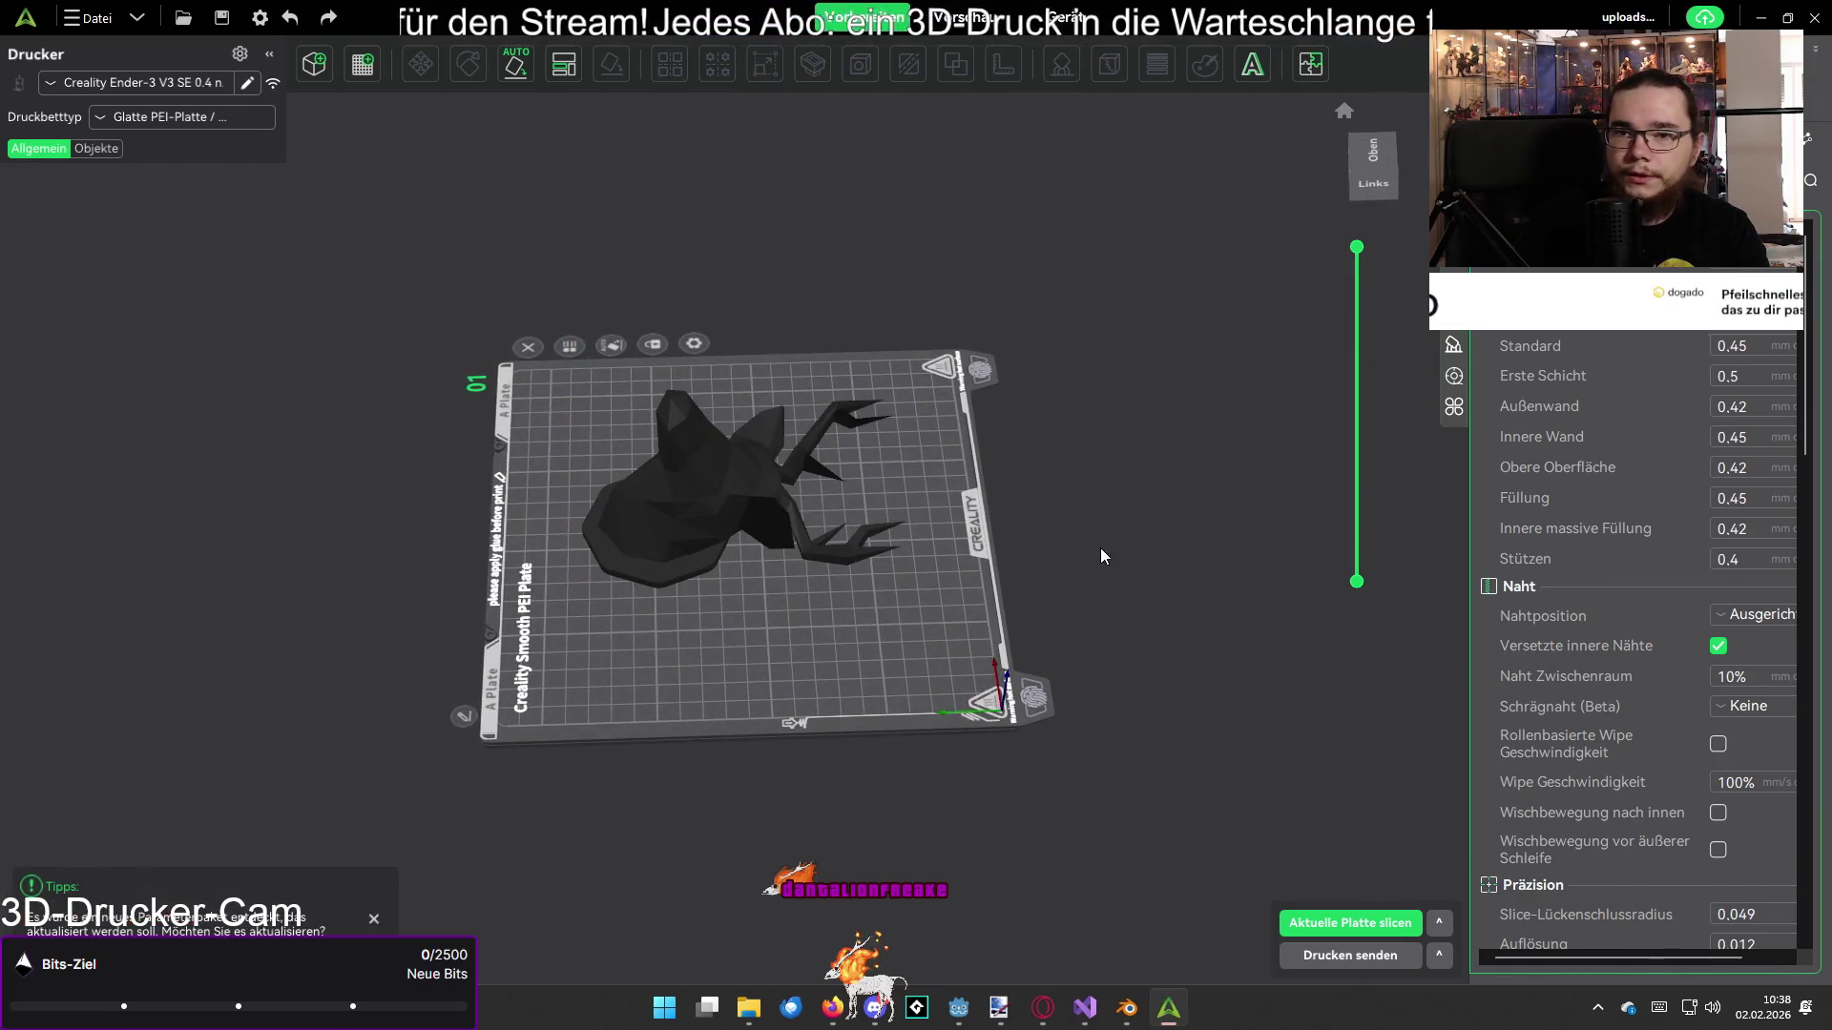
click(684, 502)
Step: Enable supports (Stützen) for the deer head in the per-object settings
key(ctrl+k)
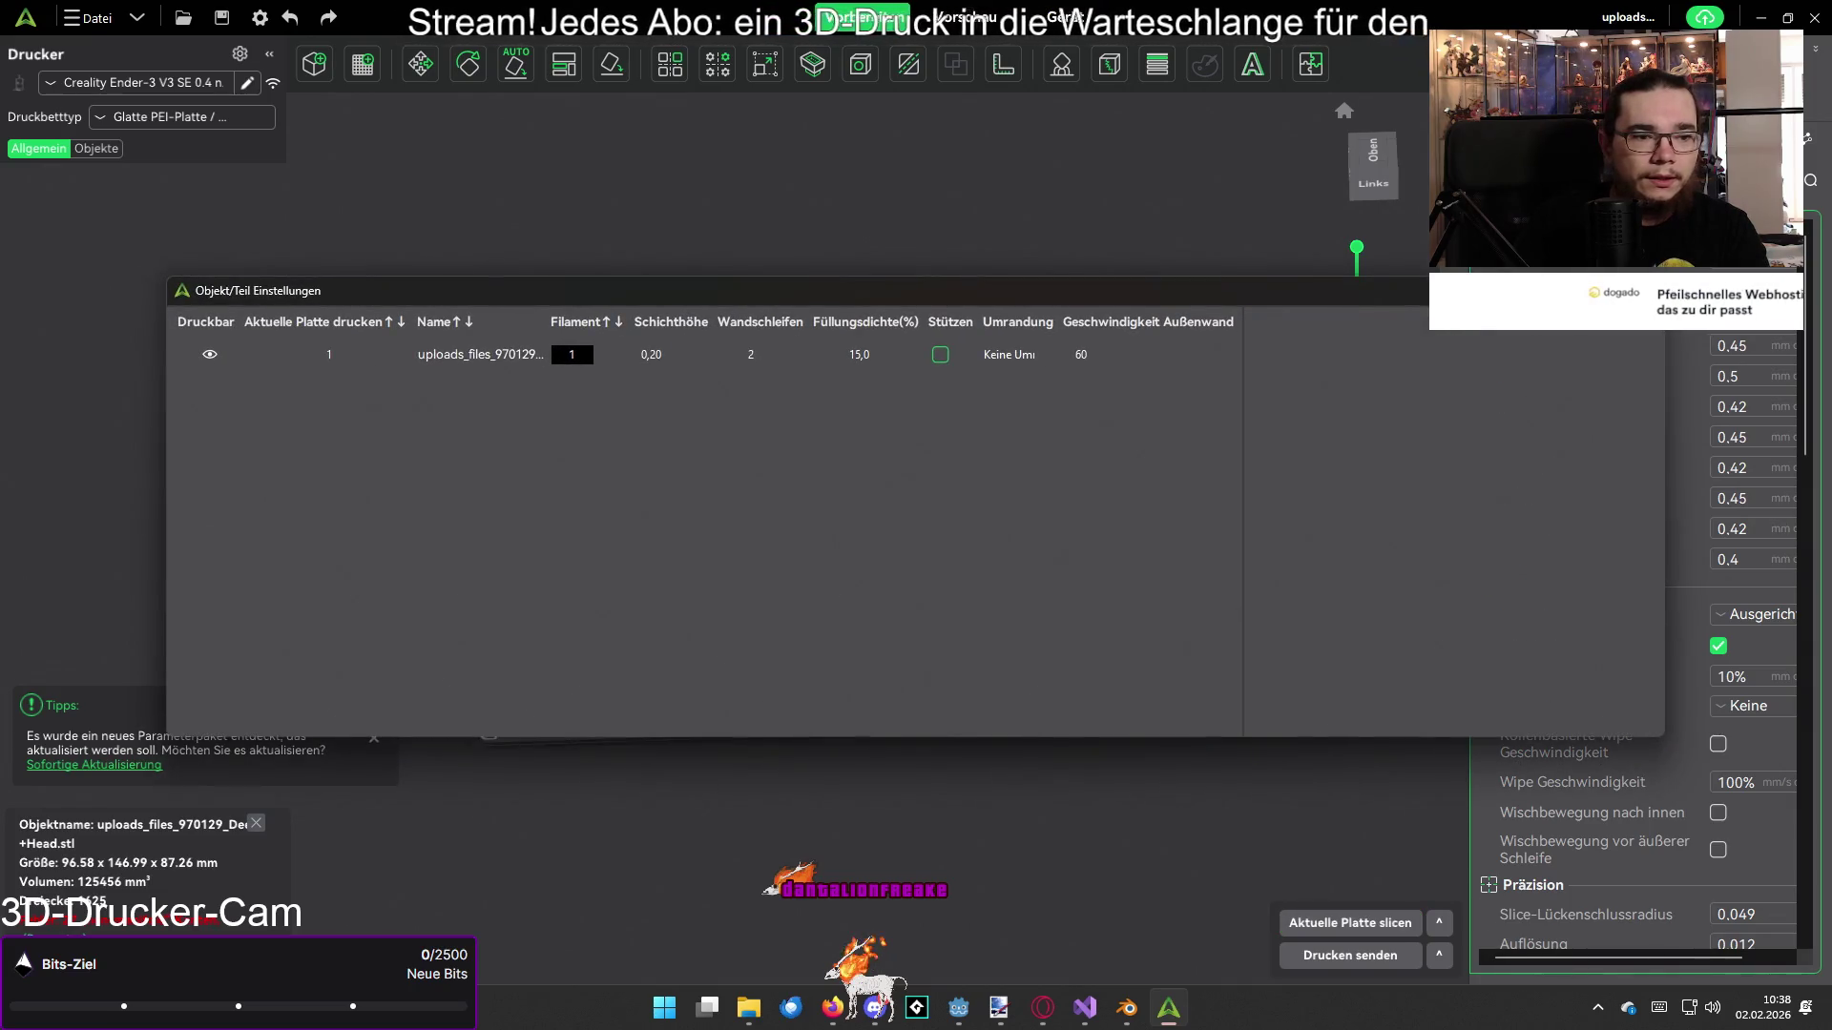
click(944, 358)
click(944, 358)
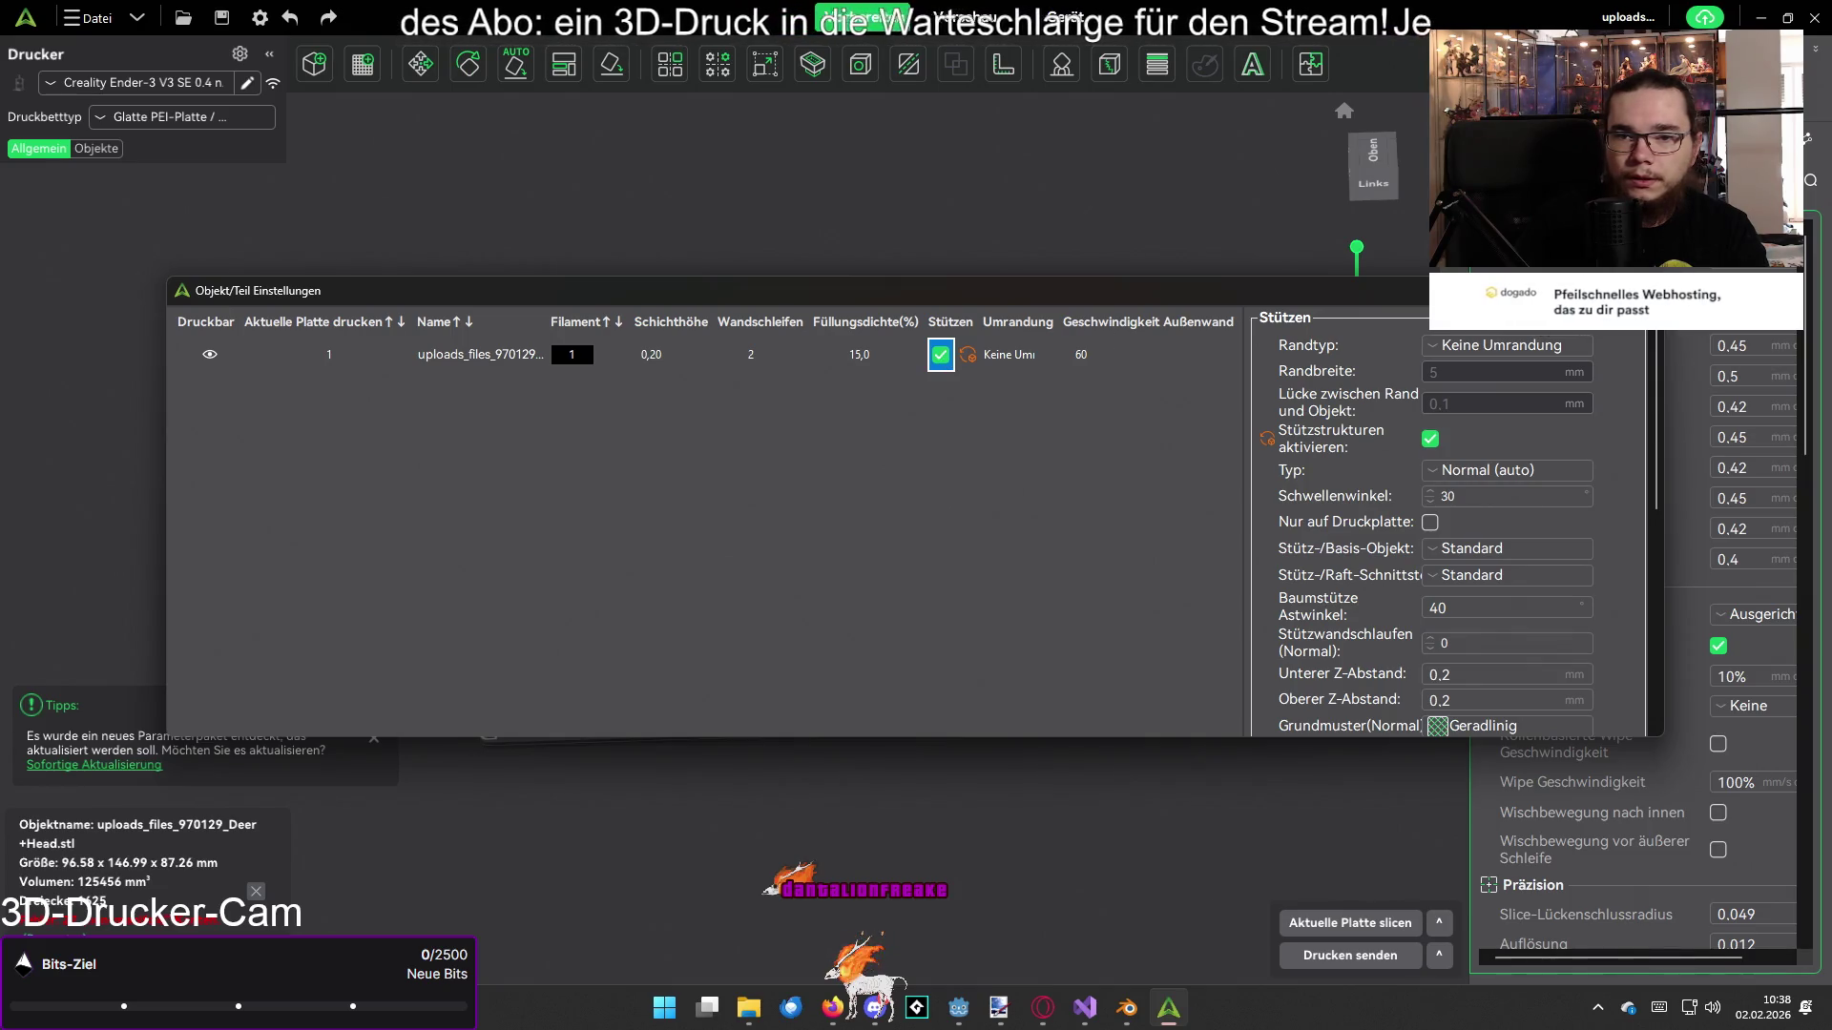
key(Escape)
Step: Slice the plate into a G-code preview: 3h35m, 64.39 g filament
click(1622, 133)
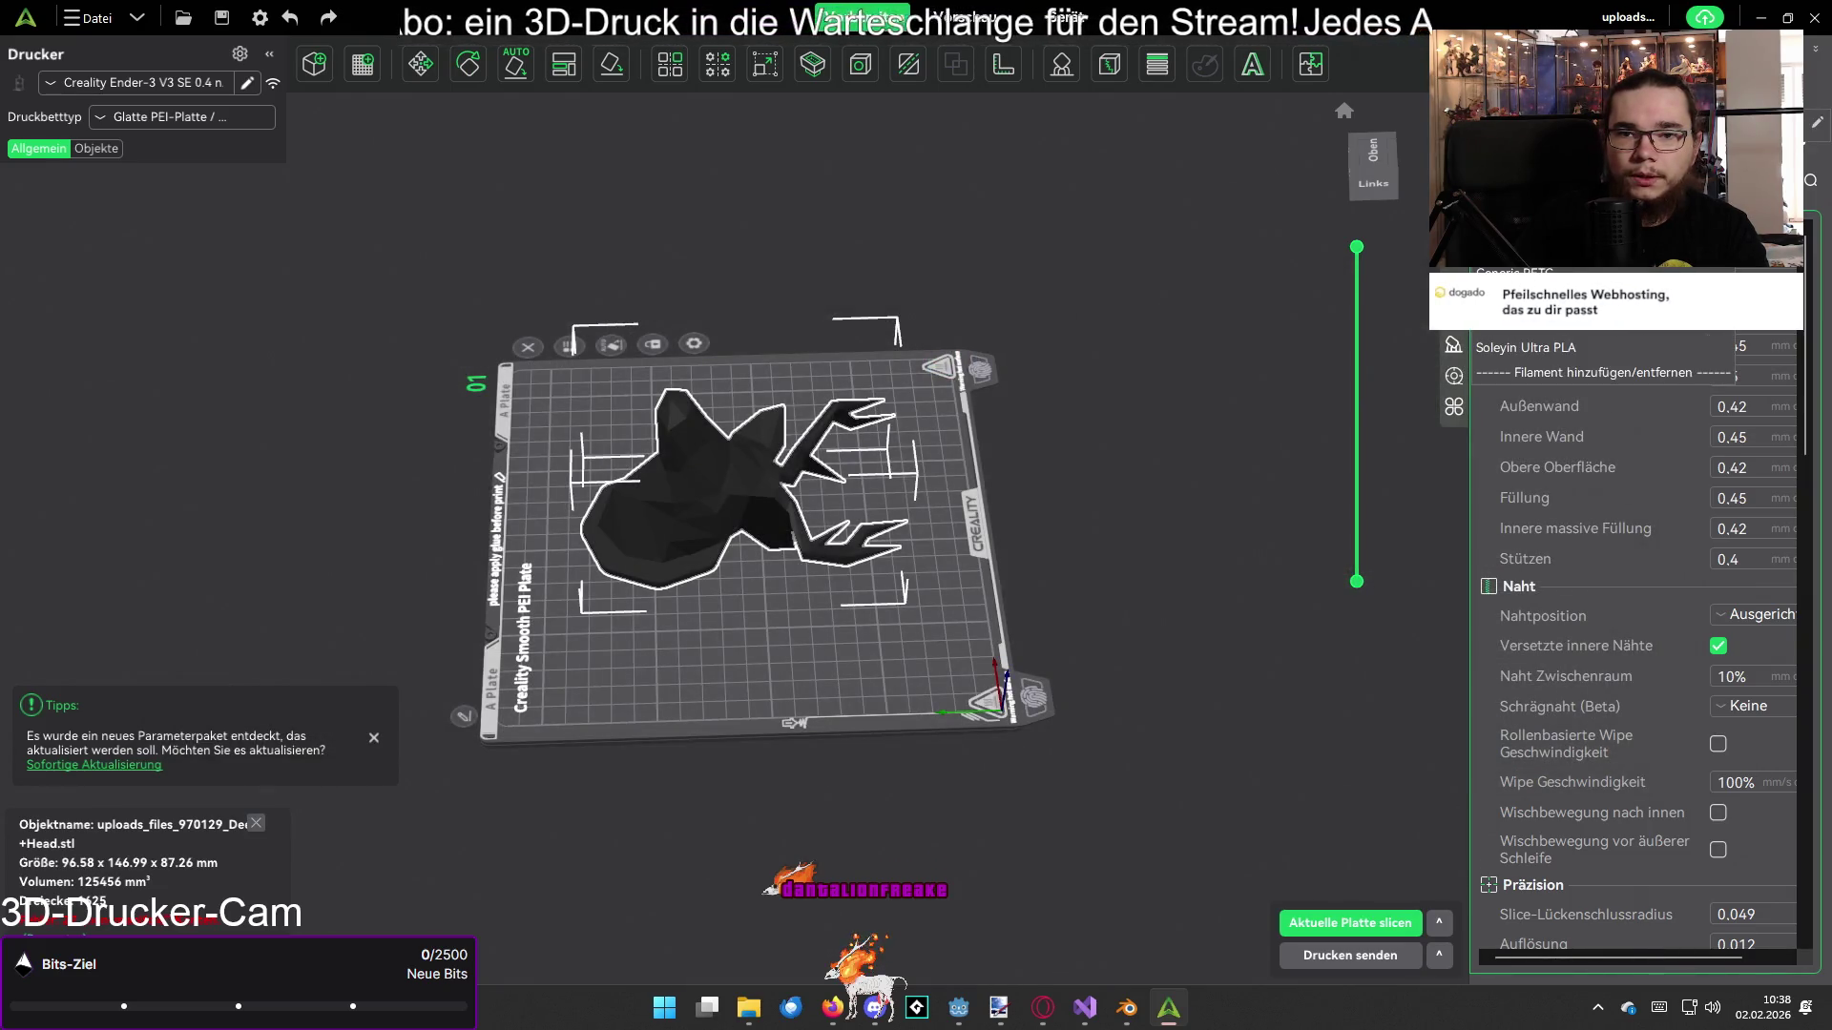
click(1146, 261)
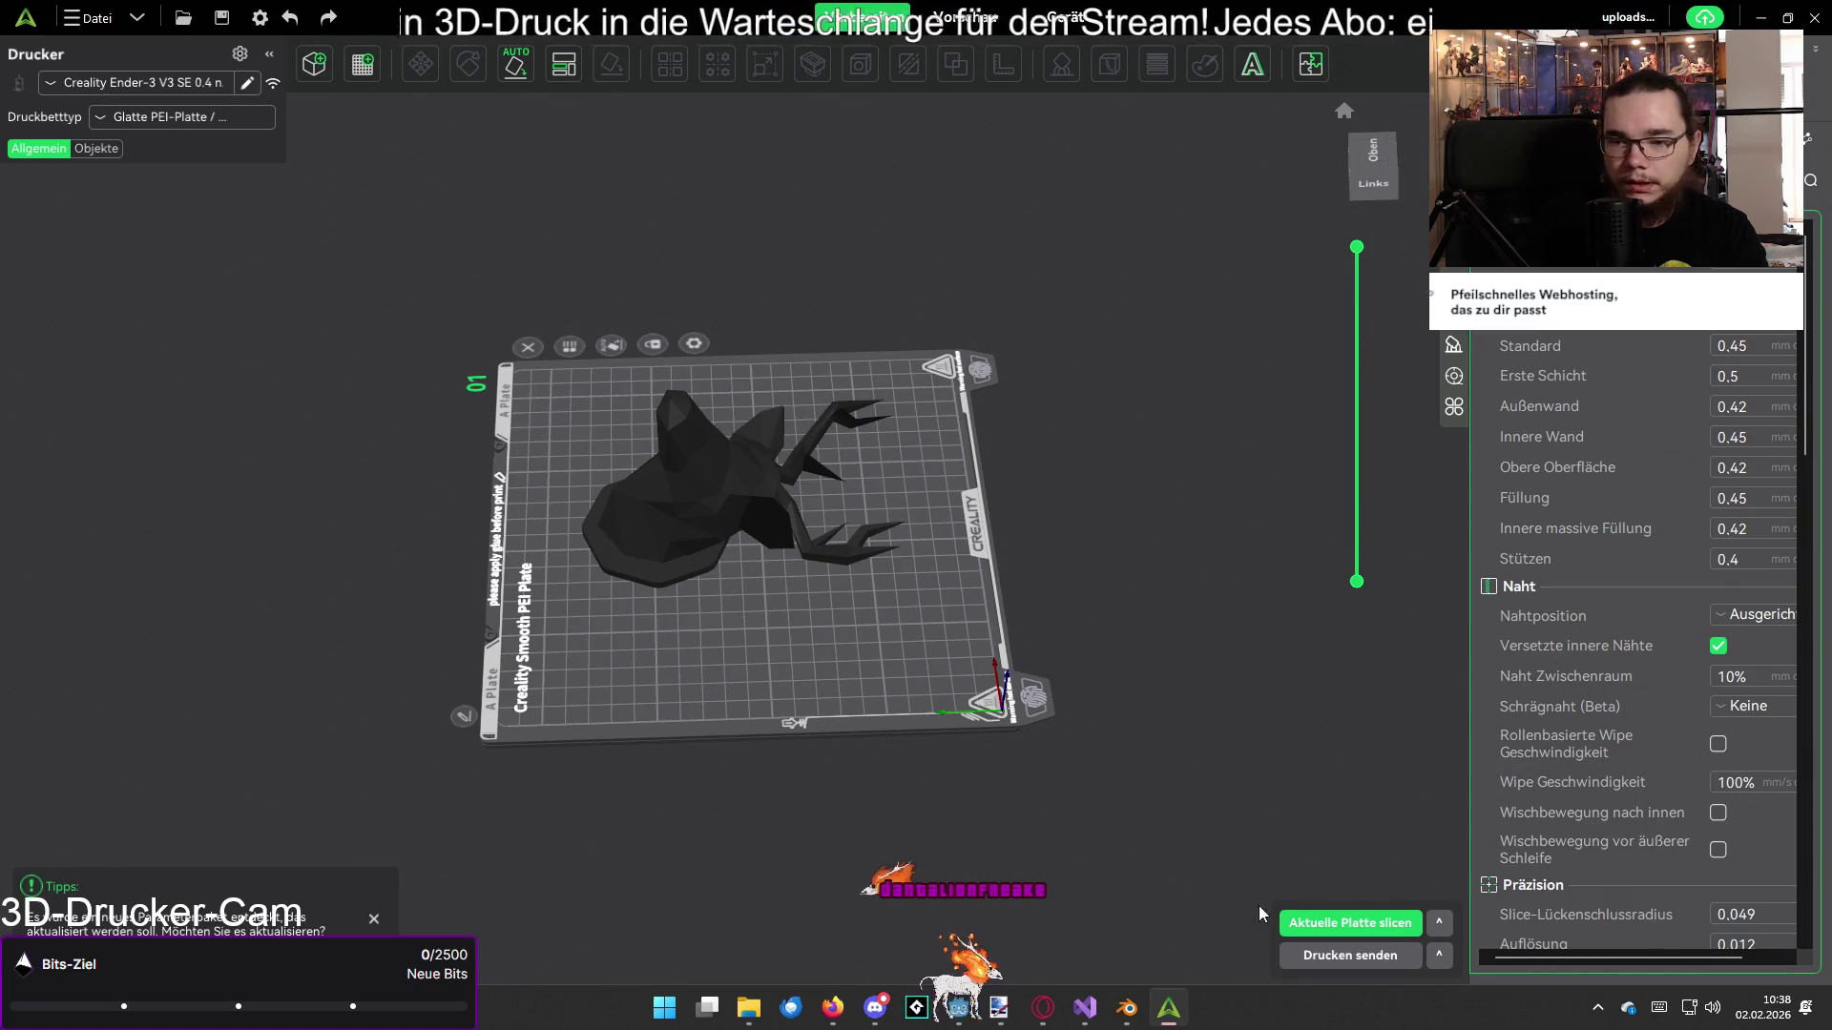
click(1308, 922)
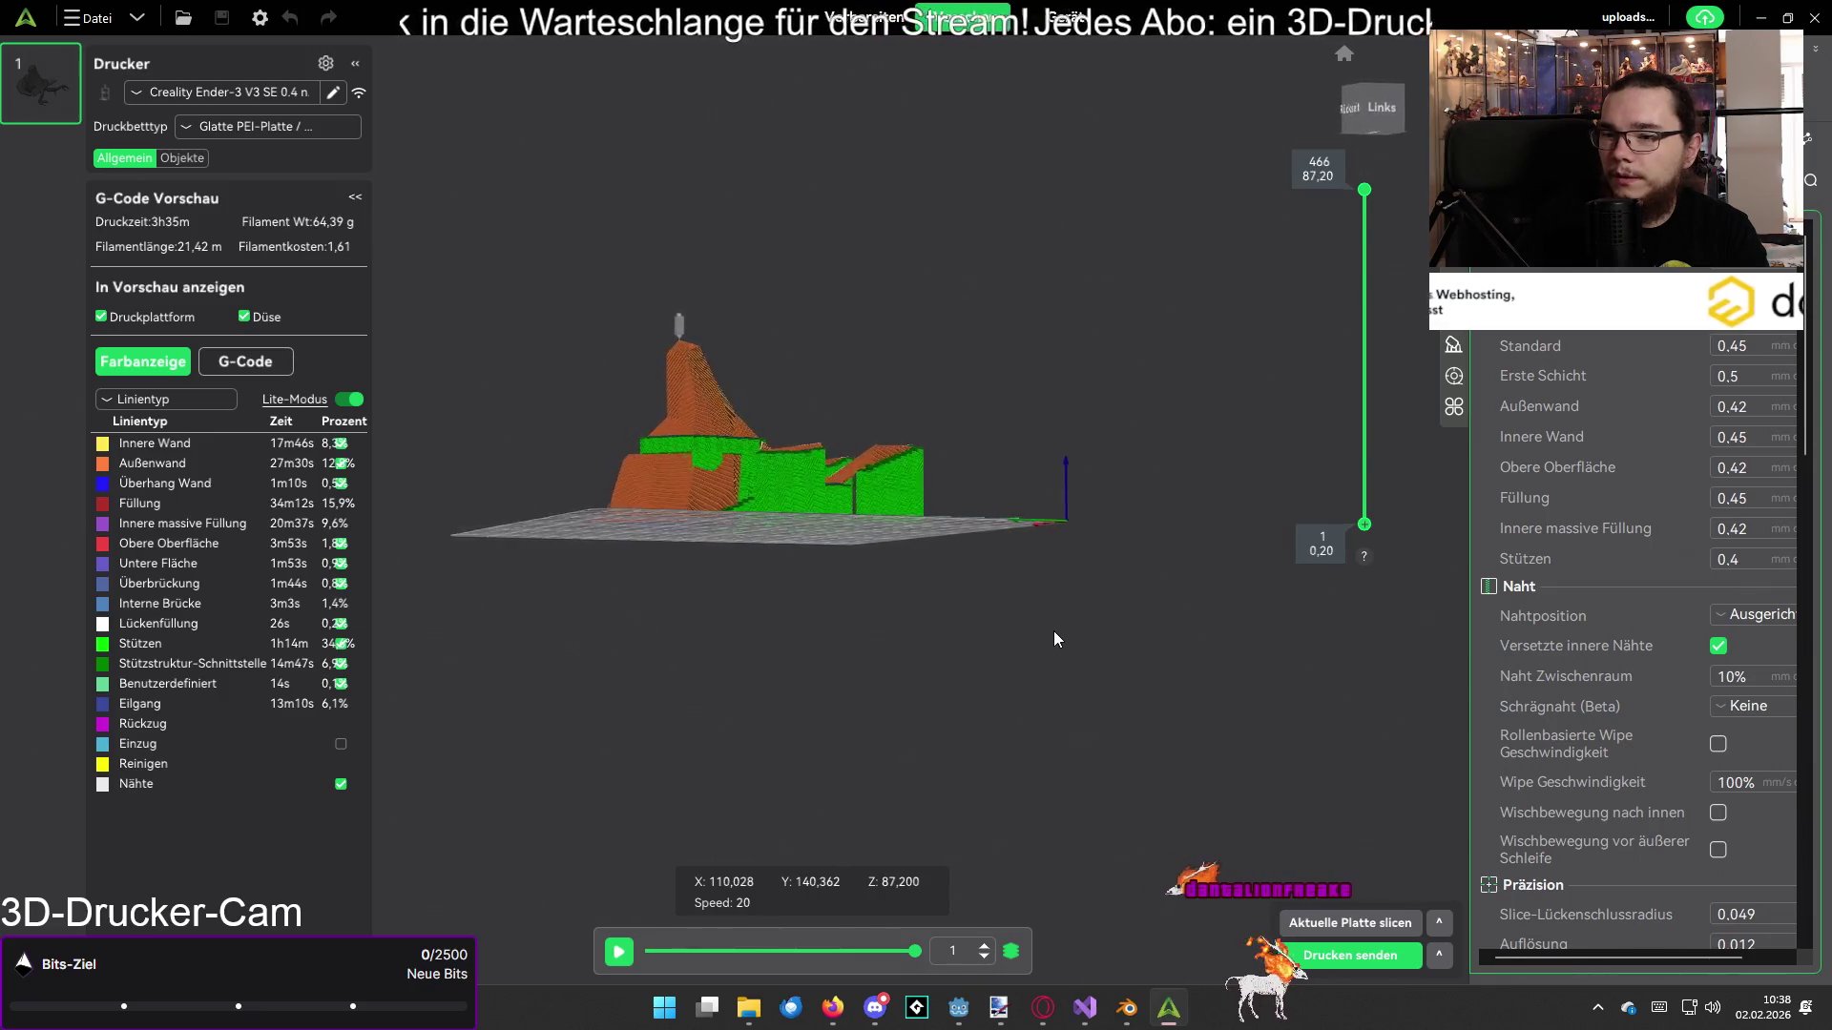
Step: Export Deer+Head_PLA_3h35m.gcode to drive E:, then quit Creality Print without saving the project
mouse_move(1053, 632)
mouse_down()
mouse_move(1055, 667)
mouse_move(987, 677)
mouse_move(1049, 696)
mouse_up()
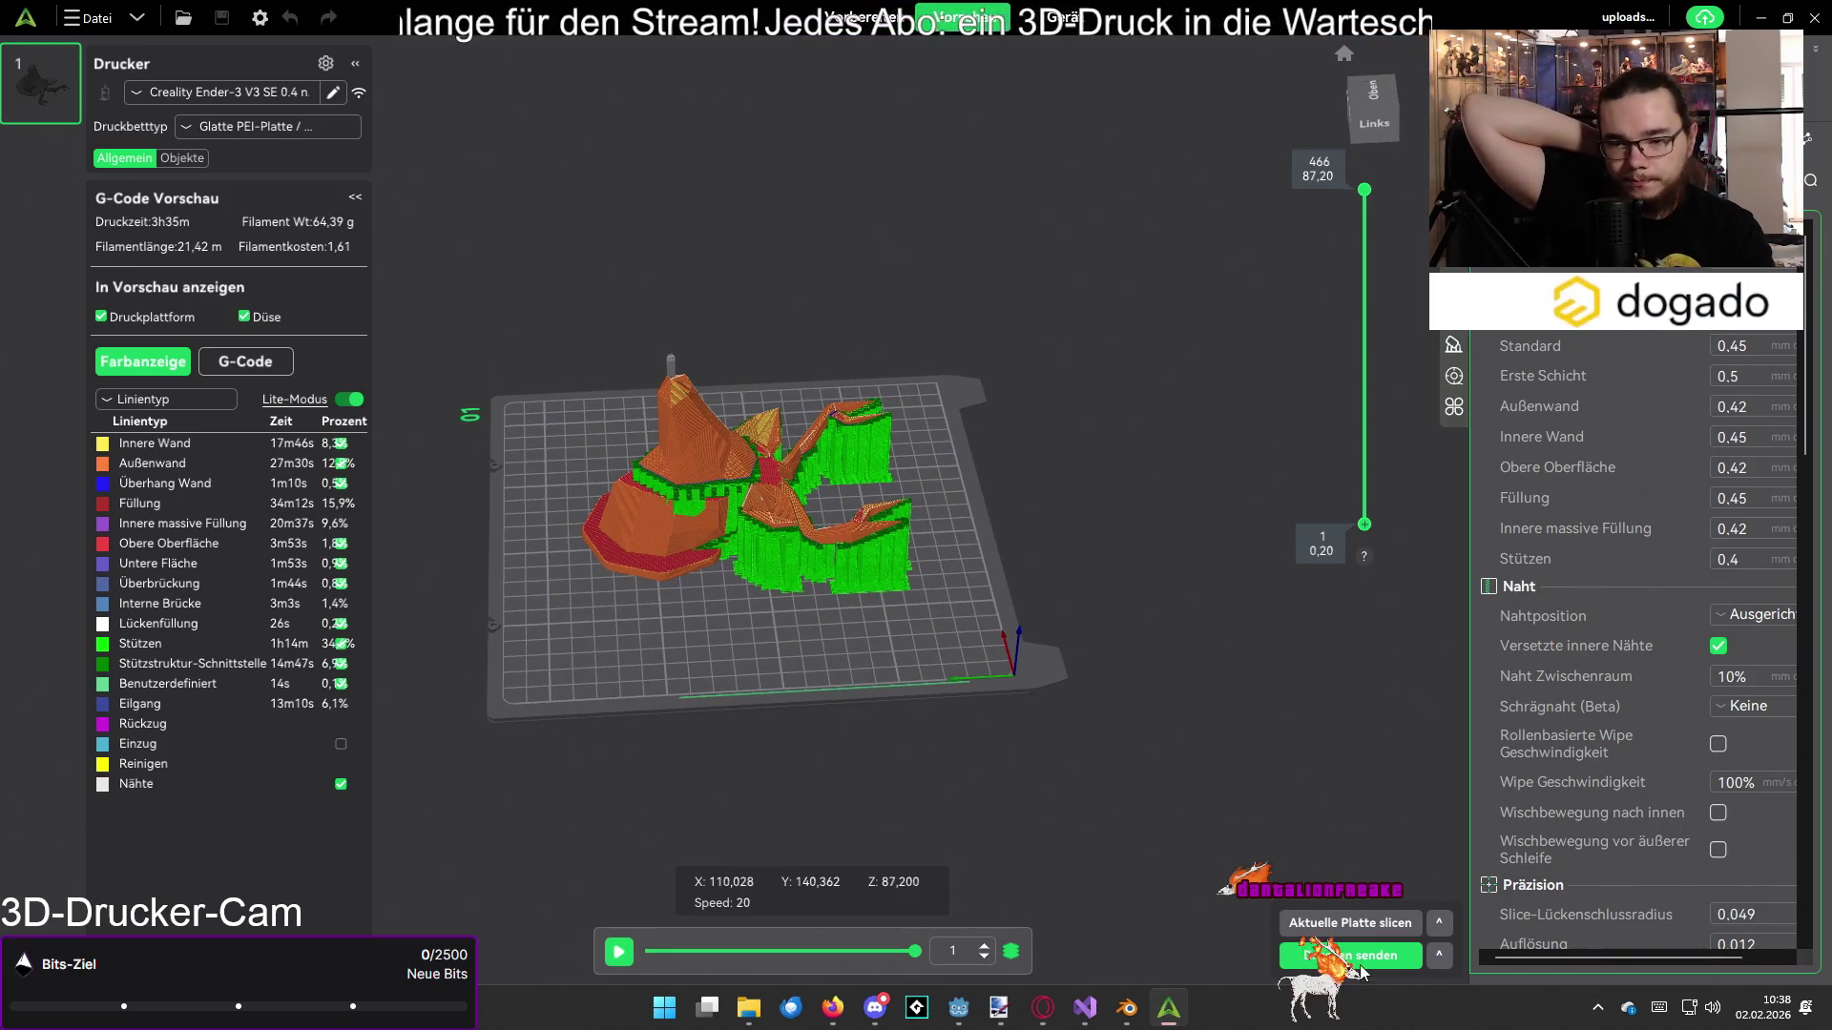
click(1438, 955)
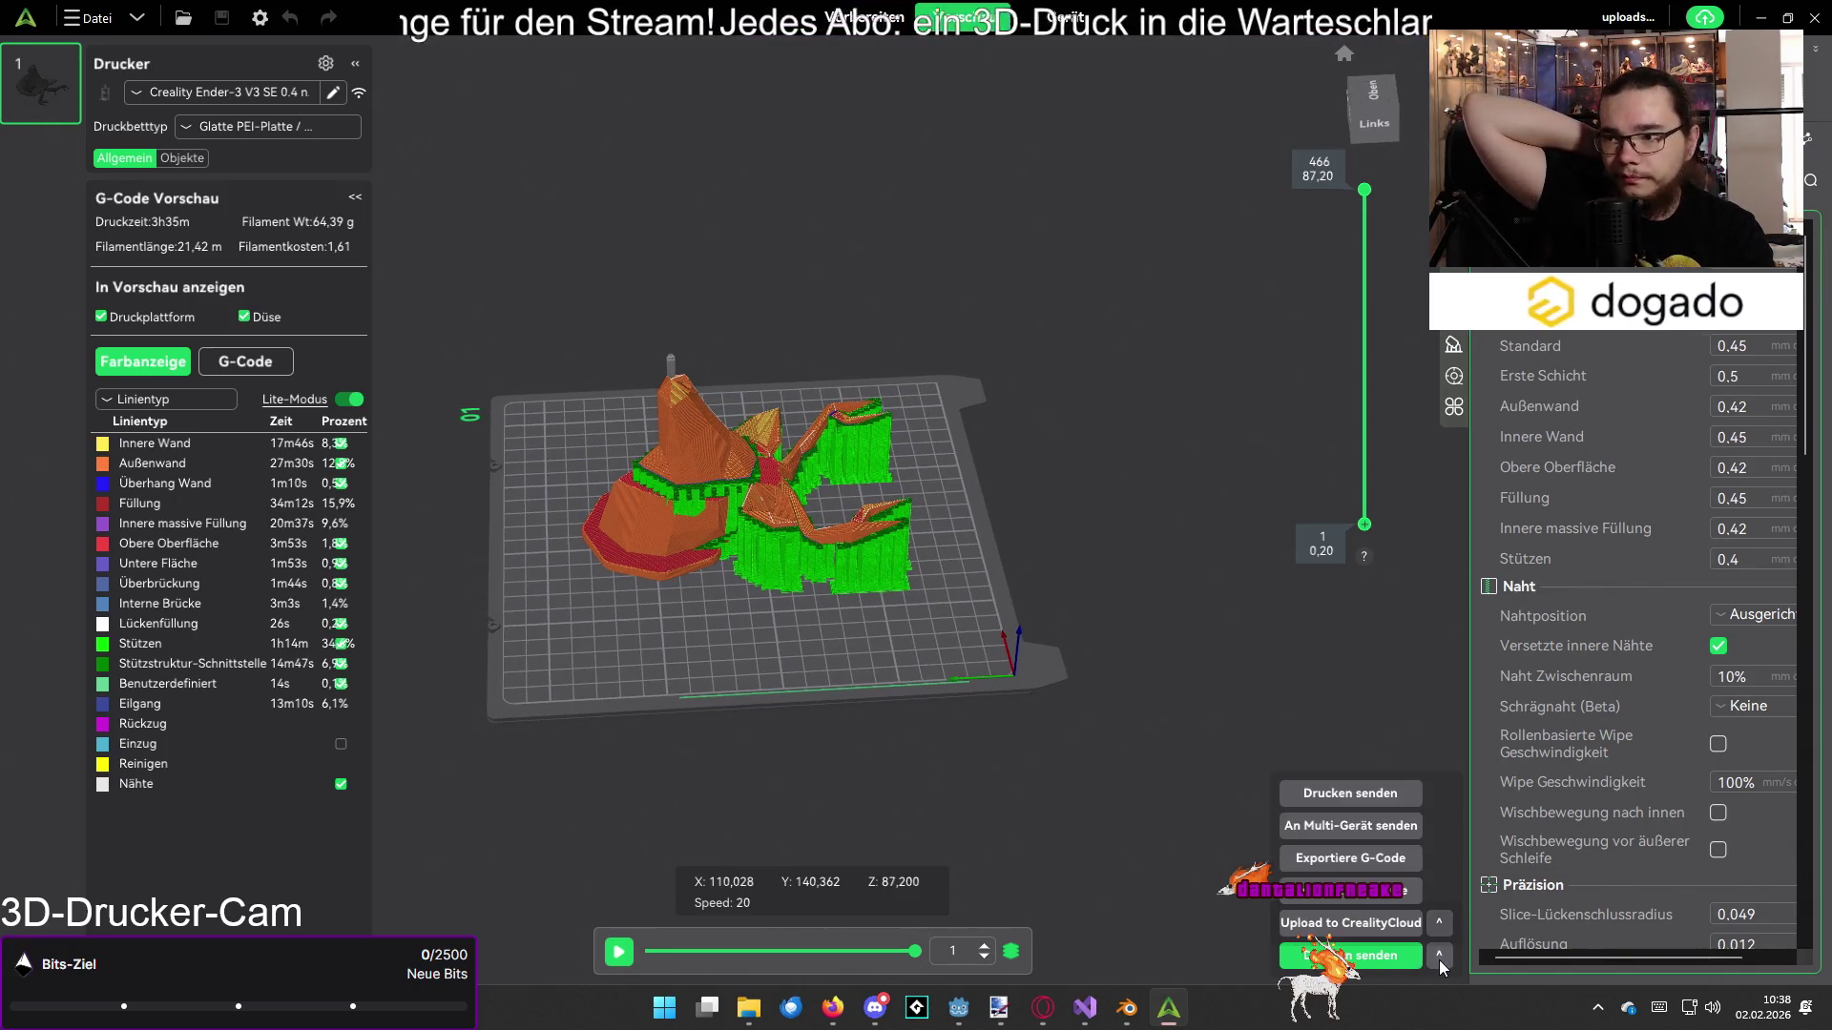
click(1378, 858)
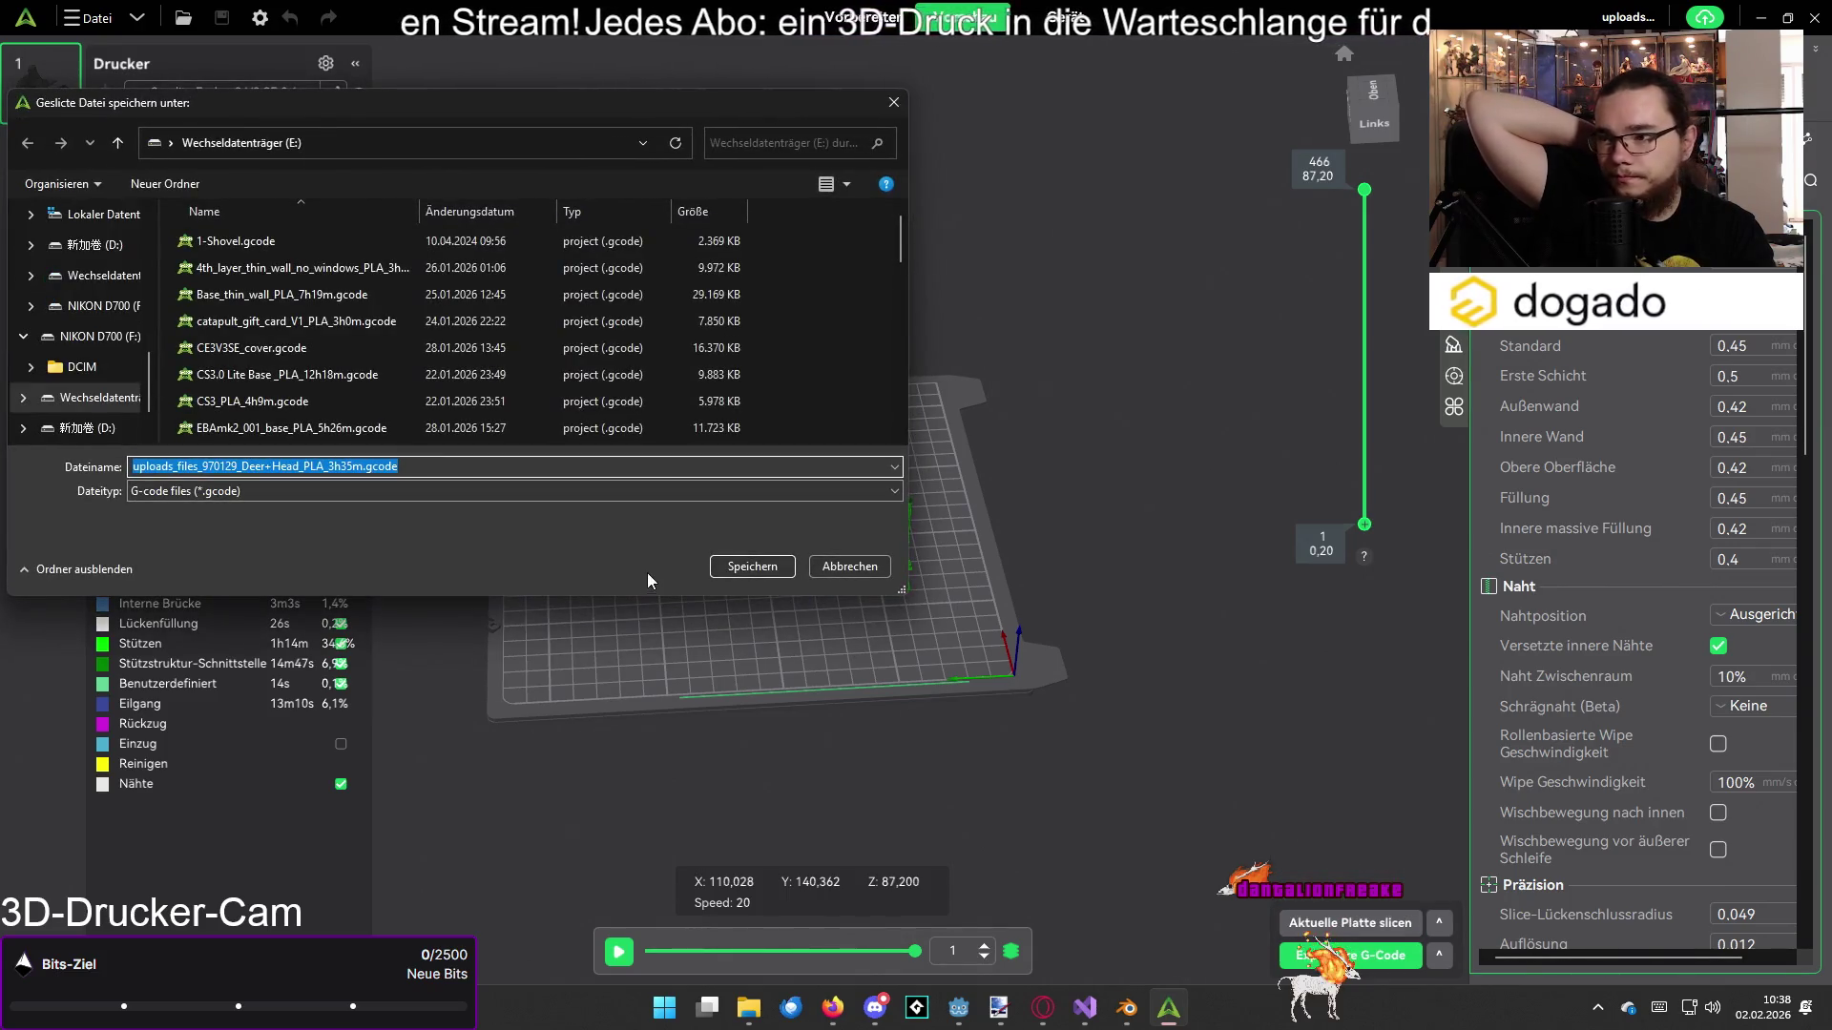
click(761, 567)
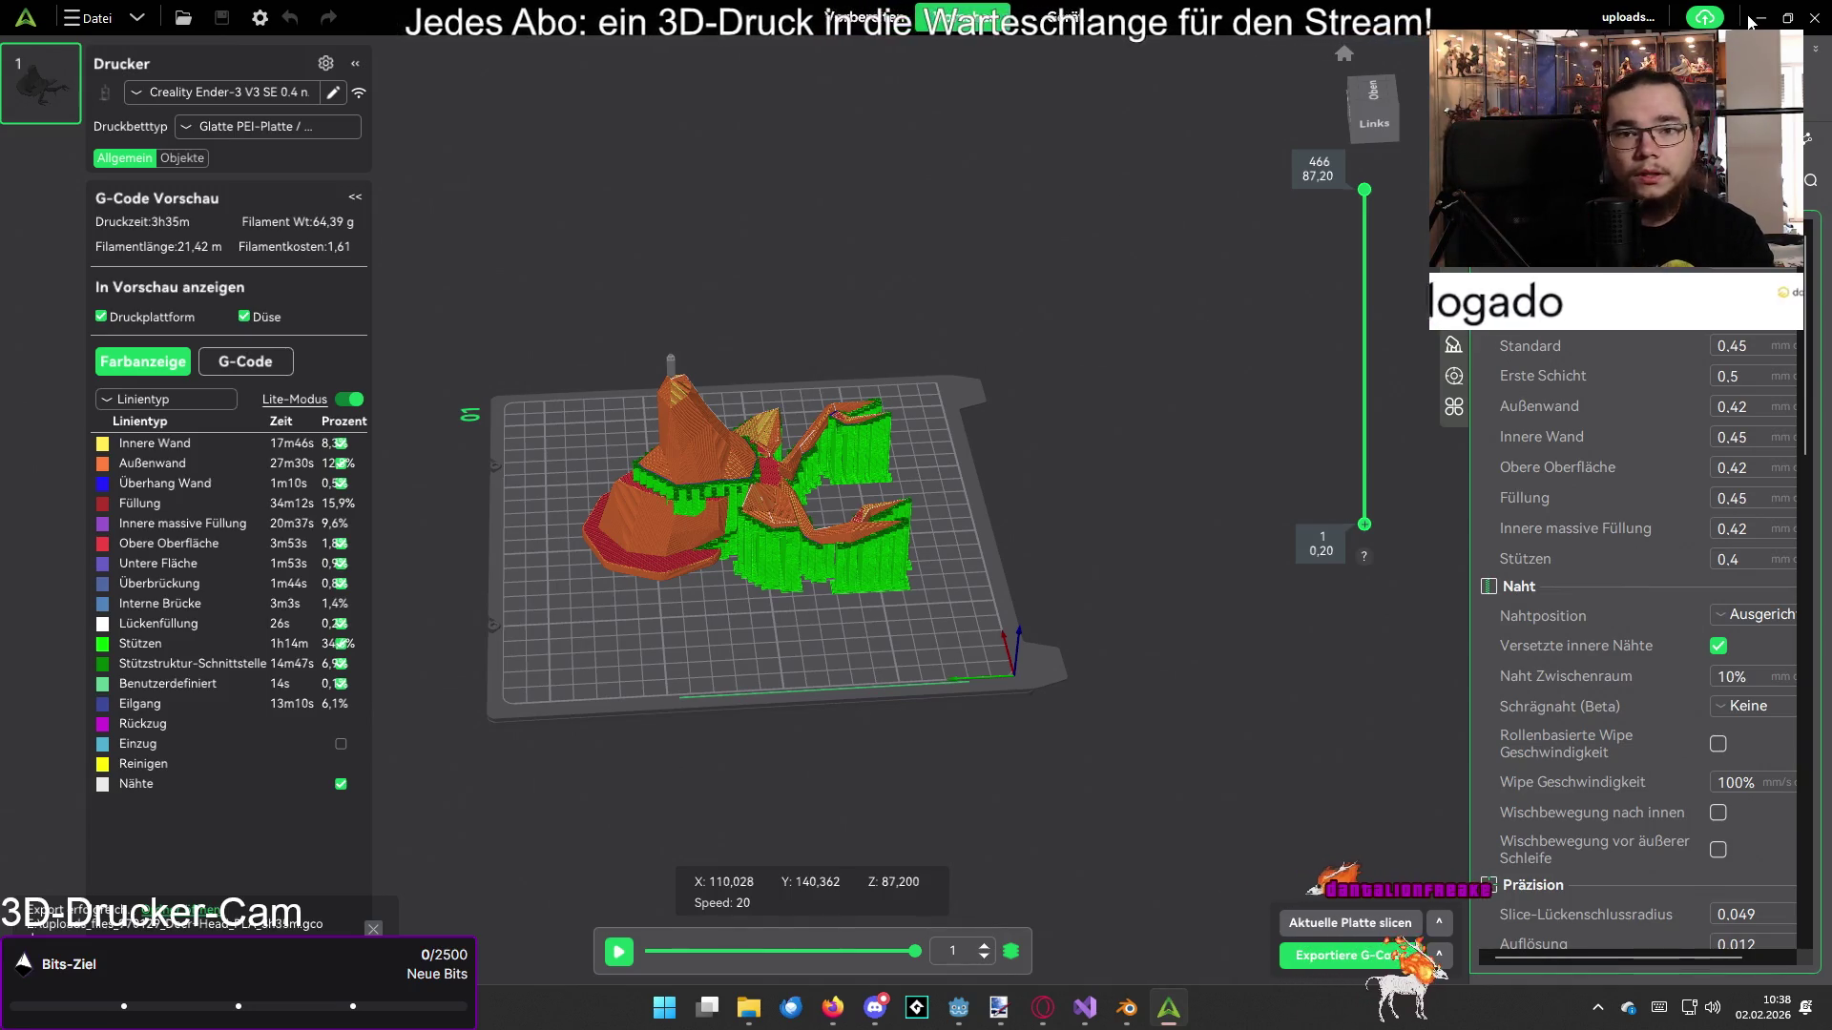
key(ctrl+n)
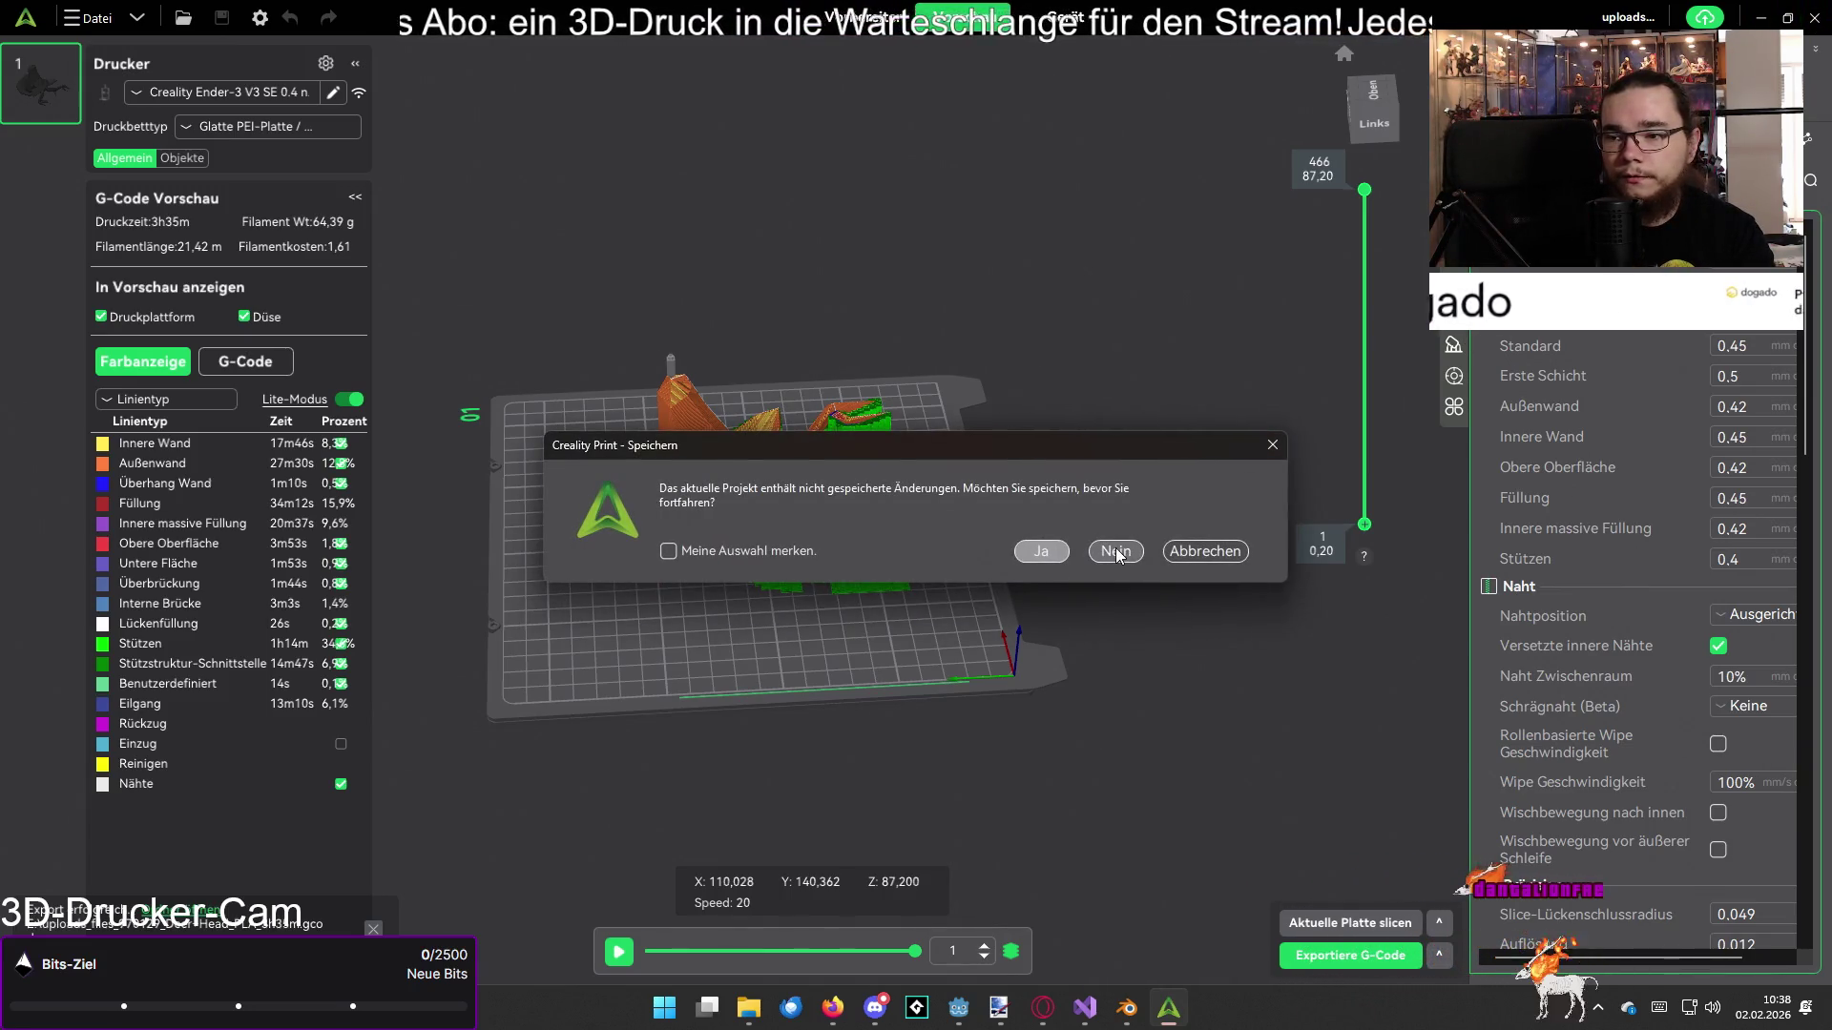
click(1116, 551)
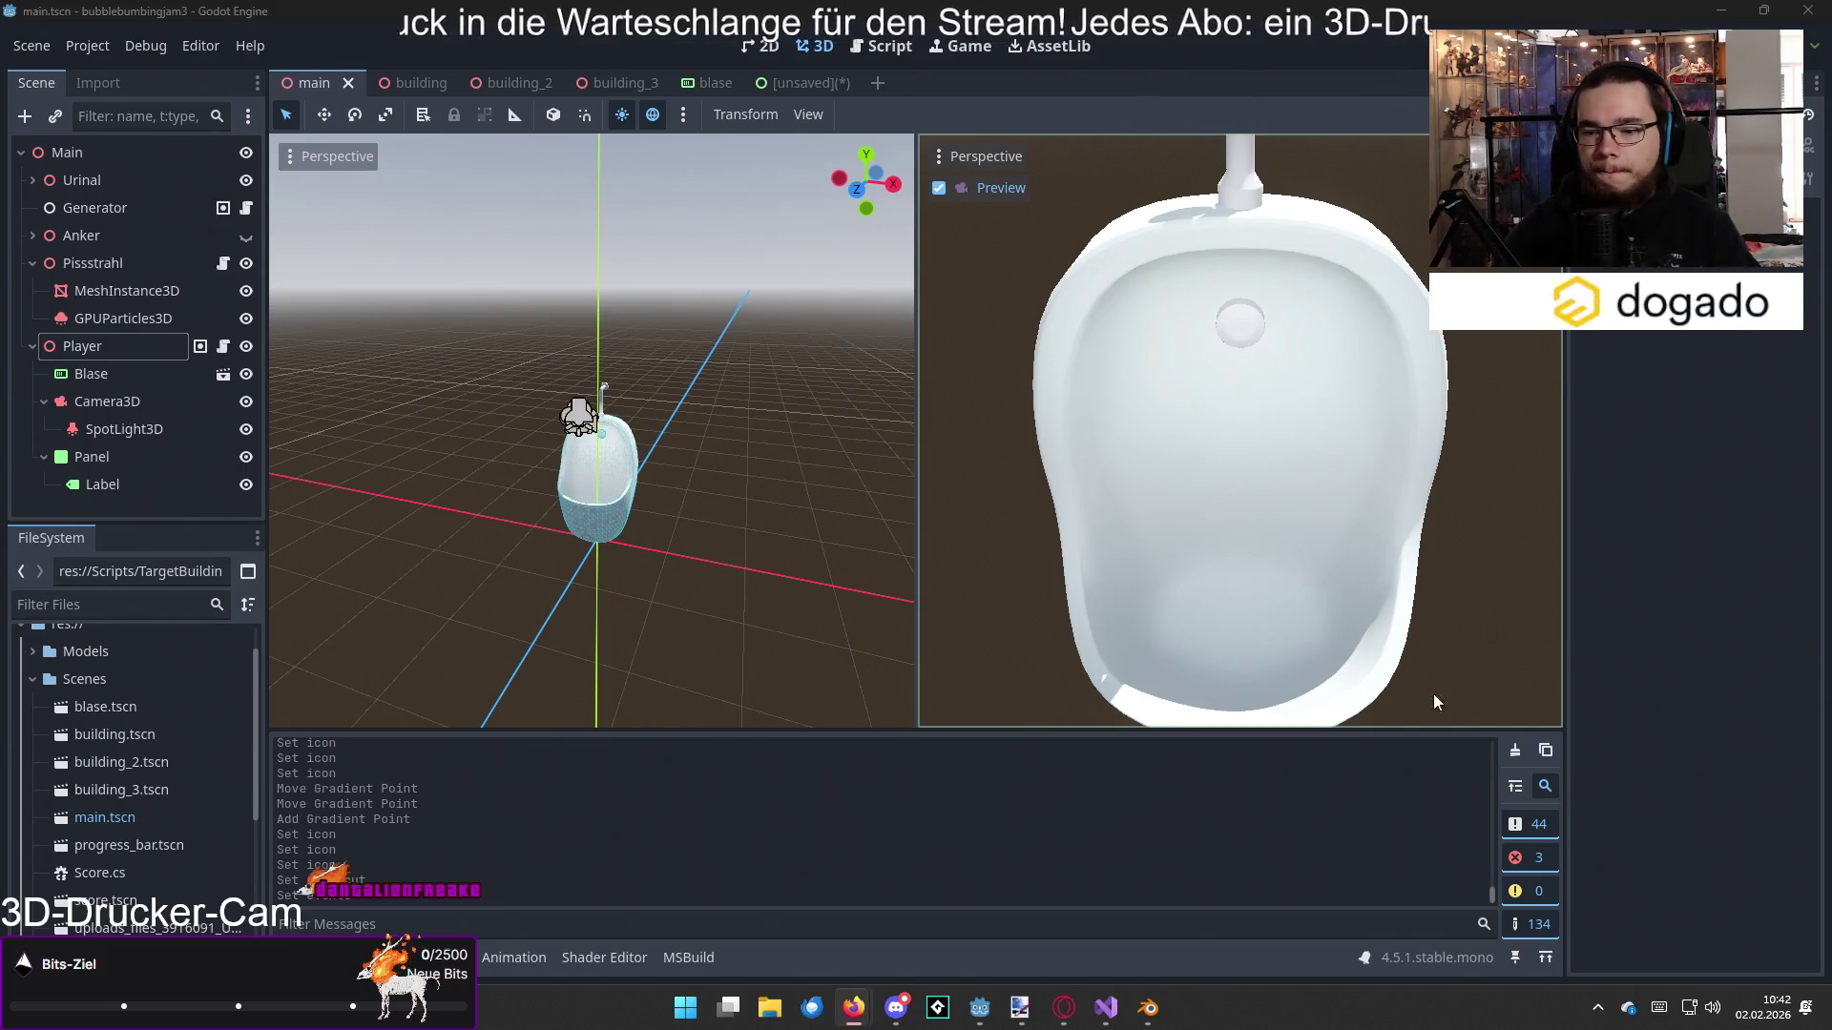
Step: Open the Windows Start menu from the taskbar
click(681, 1021)
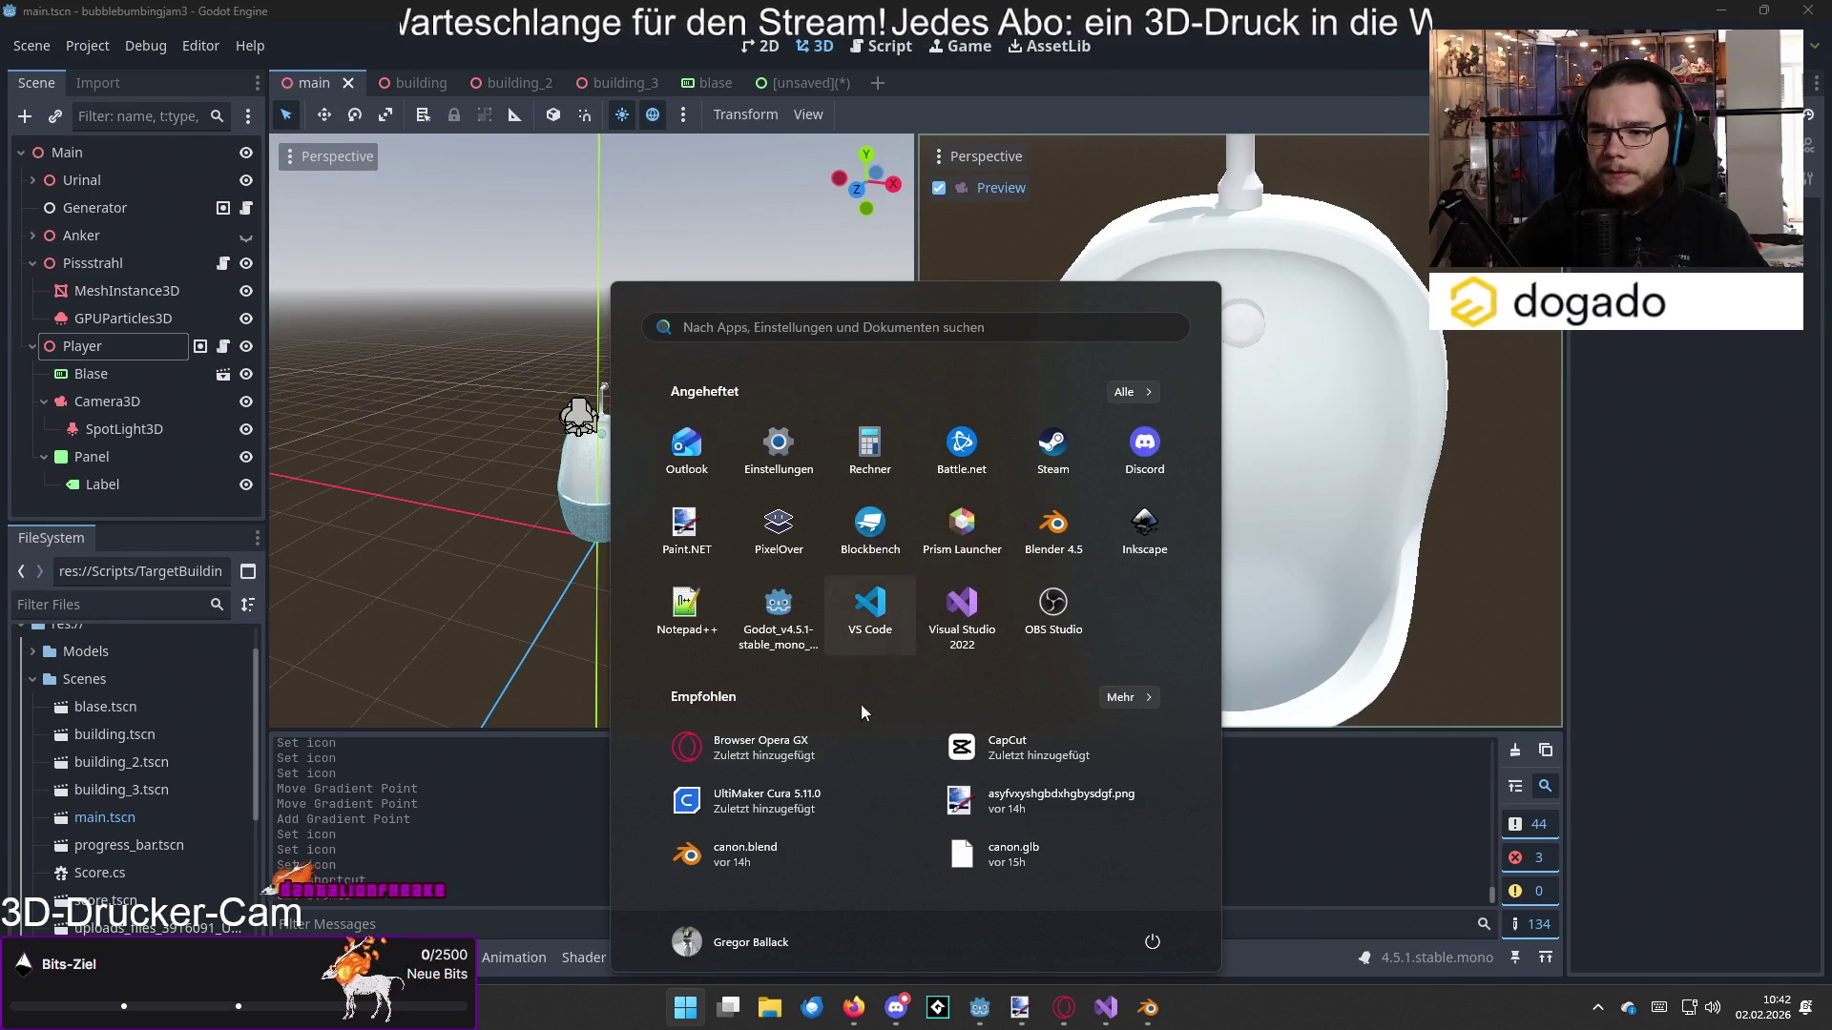
Step: Launch CapCut, create the empty project 0202, and bring up the media import dialog
click(1025, 754)
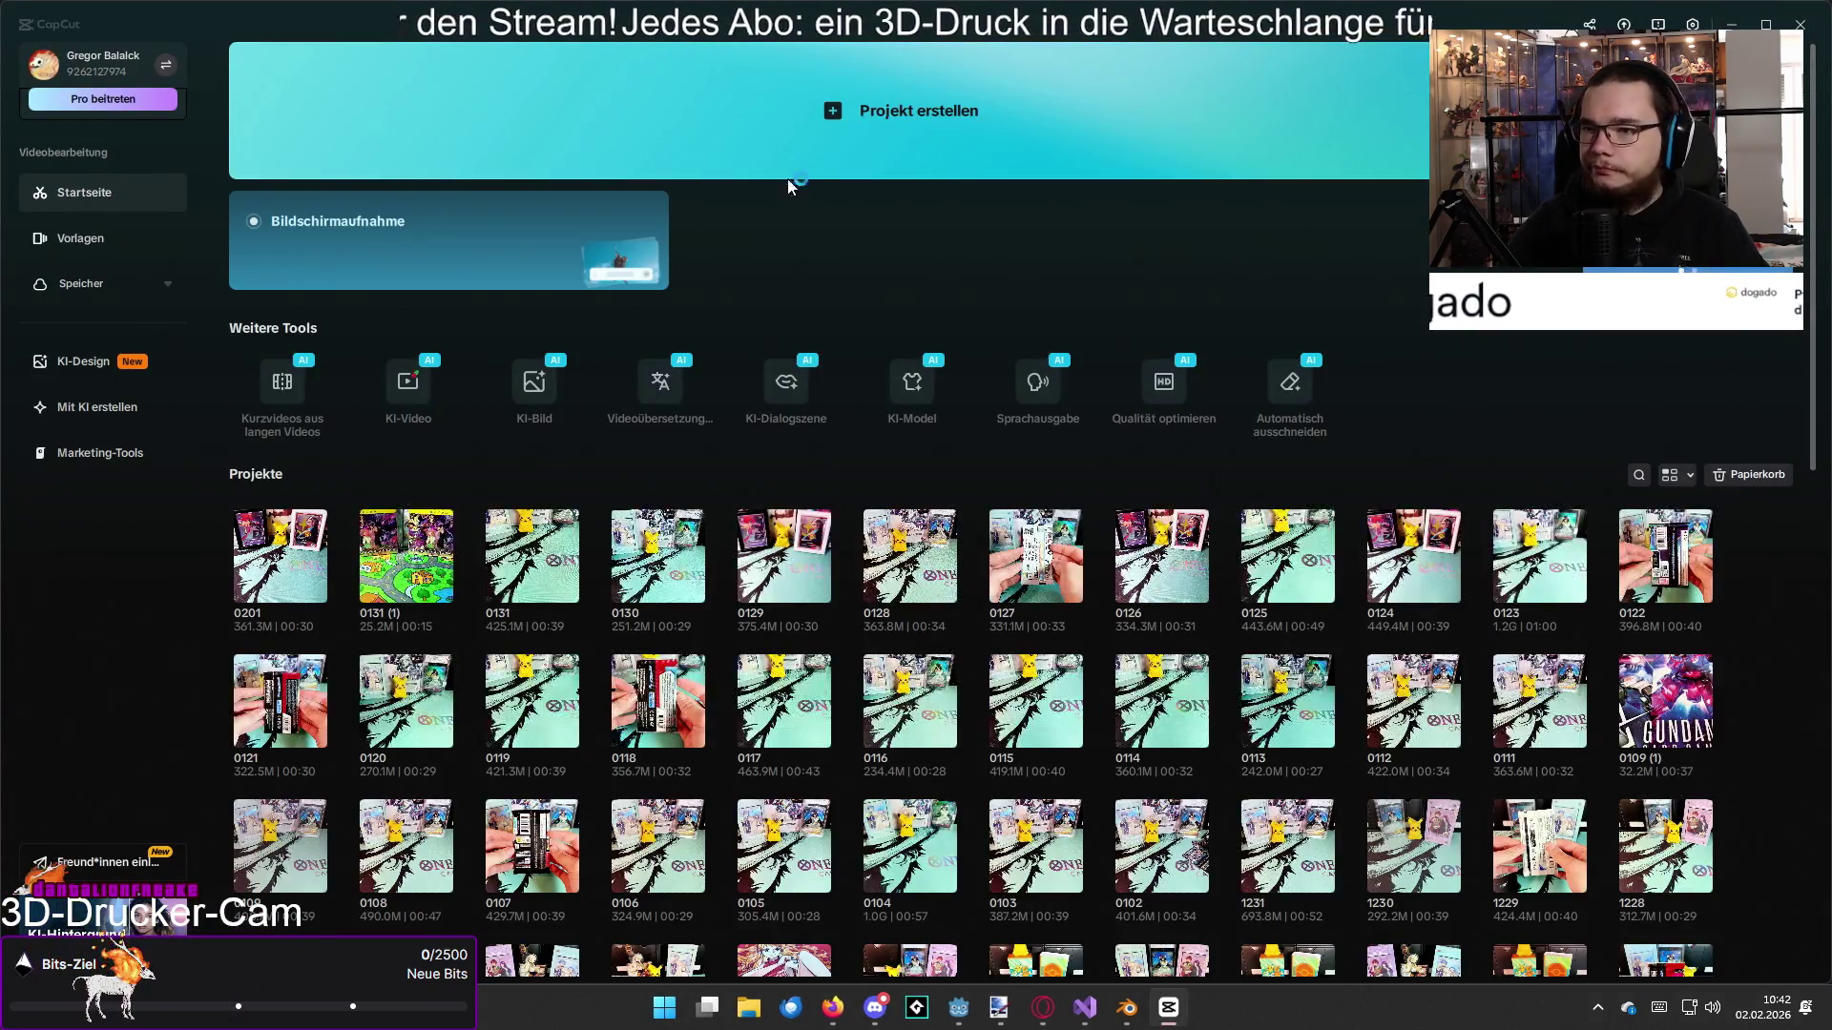
click(809, 166)
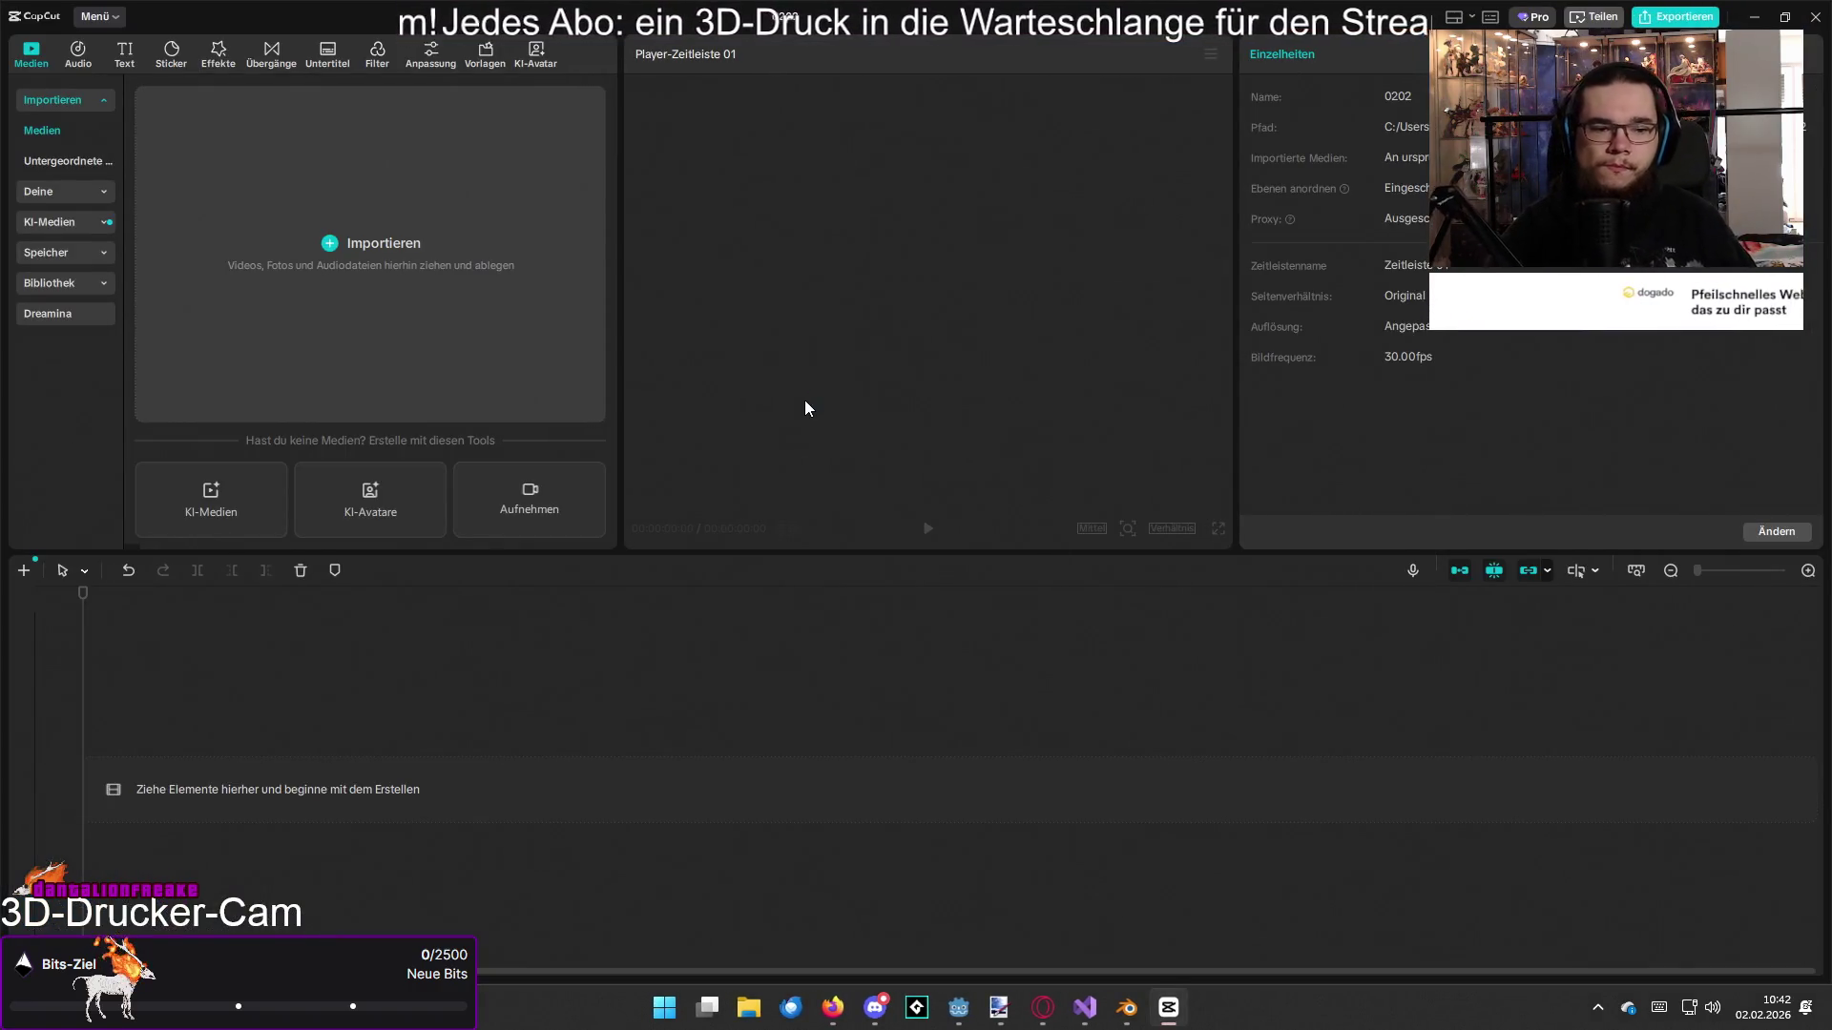
click(450, 325)
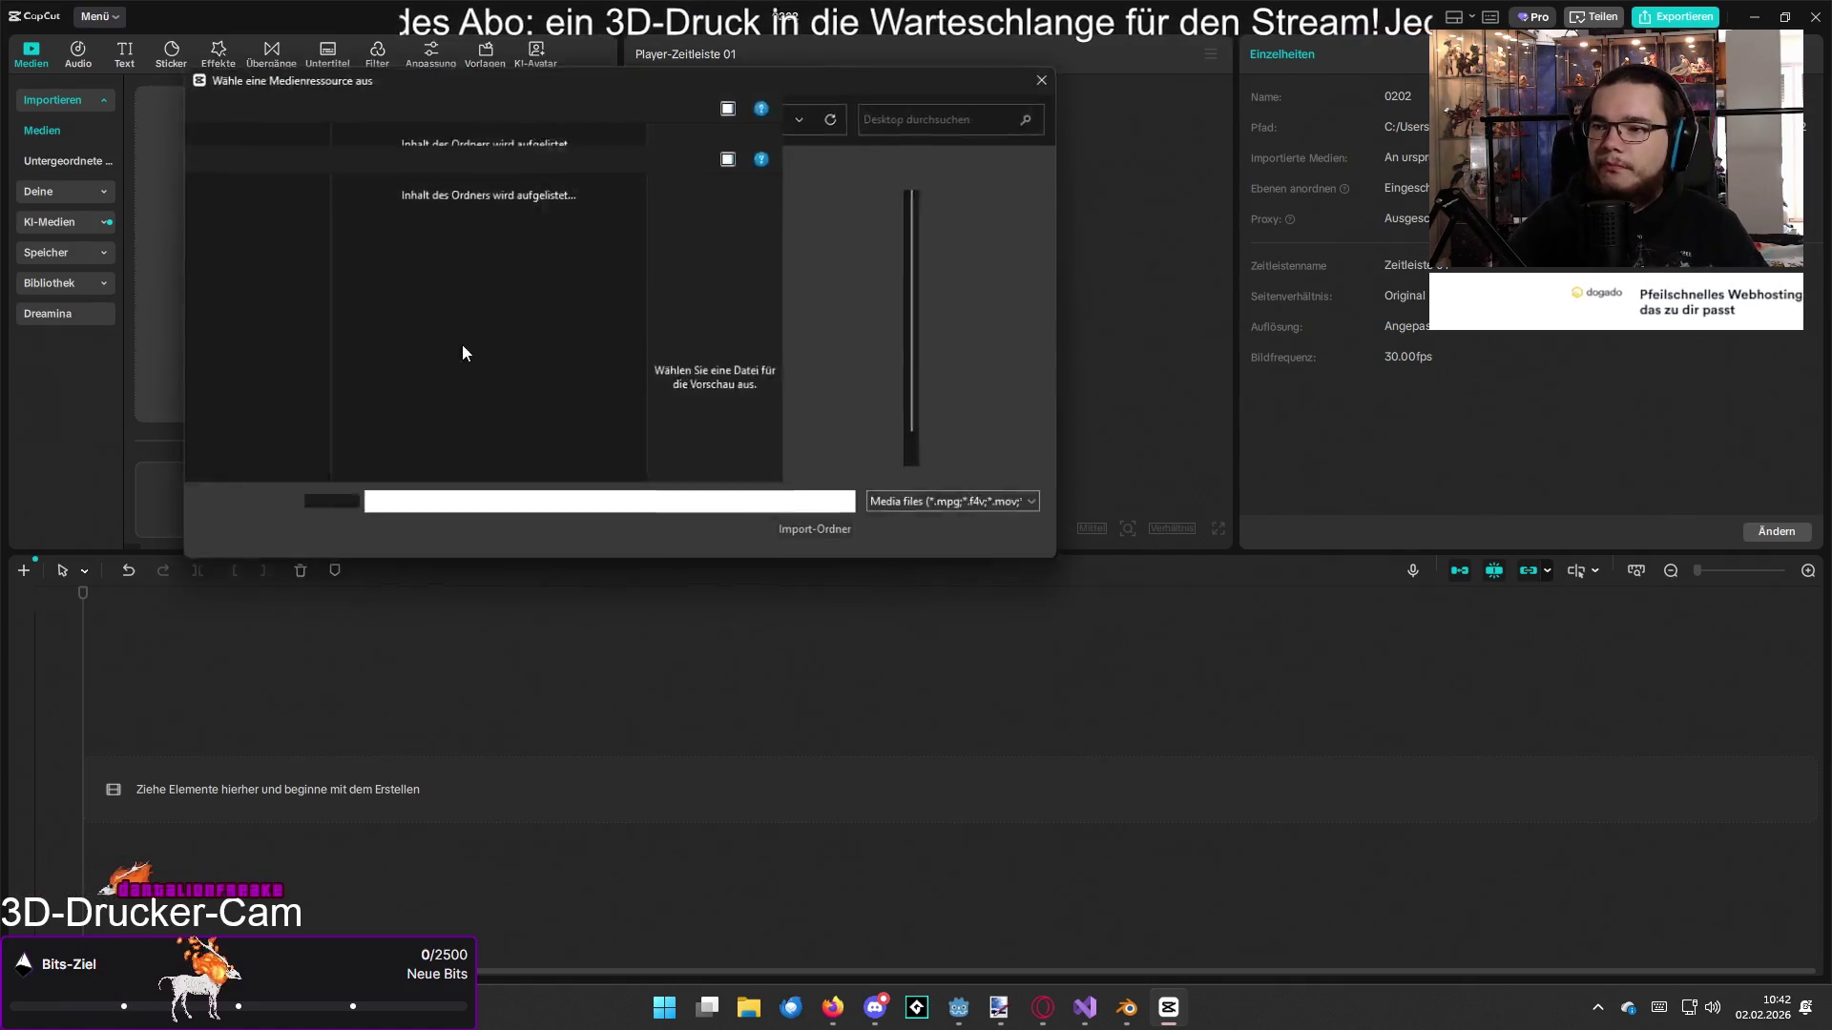
Step: Browse to Heute öffnen wir > Clips > Offen and preview several pack-opening clips
scroll(575, 391, down, 1)
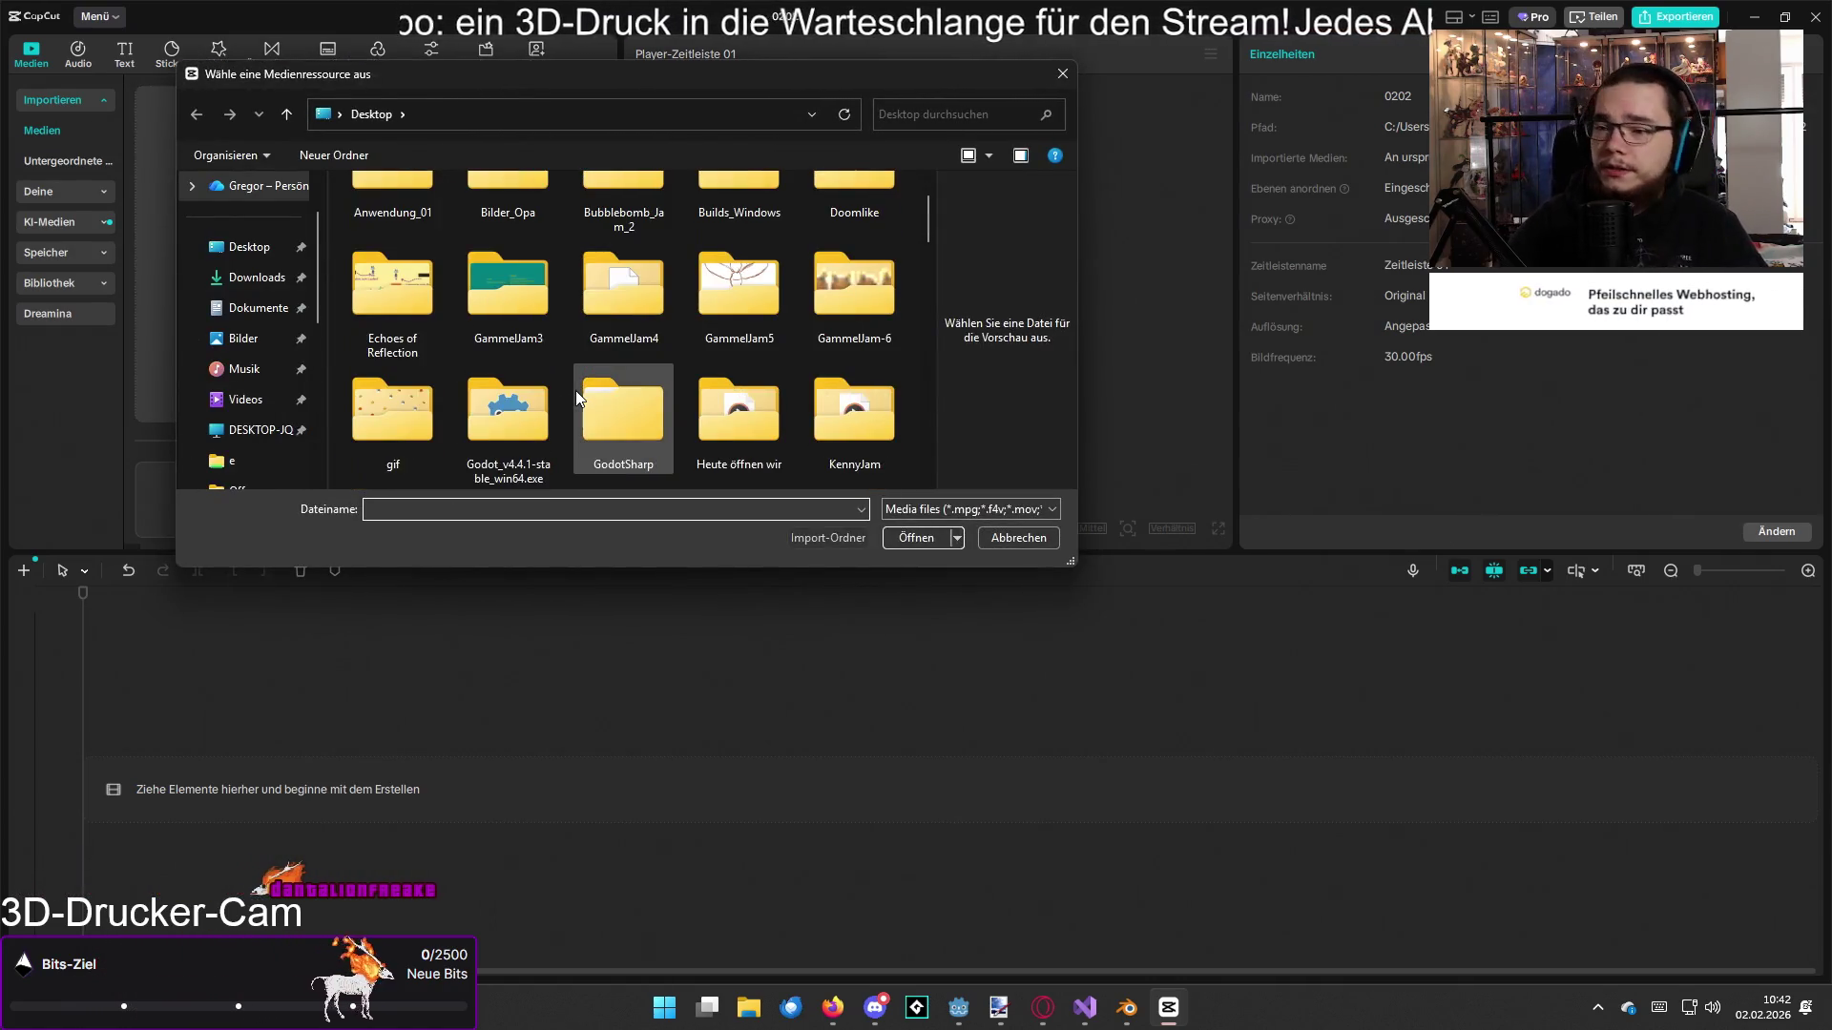
double_click(746, 410)
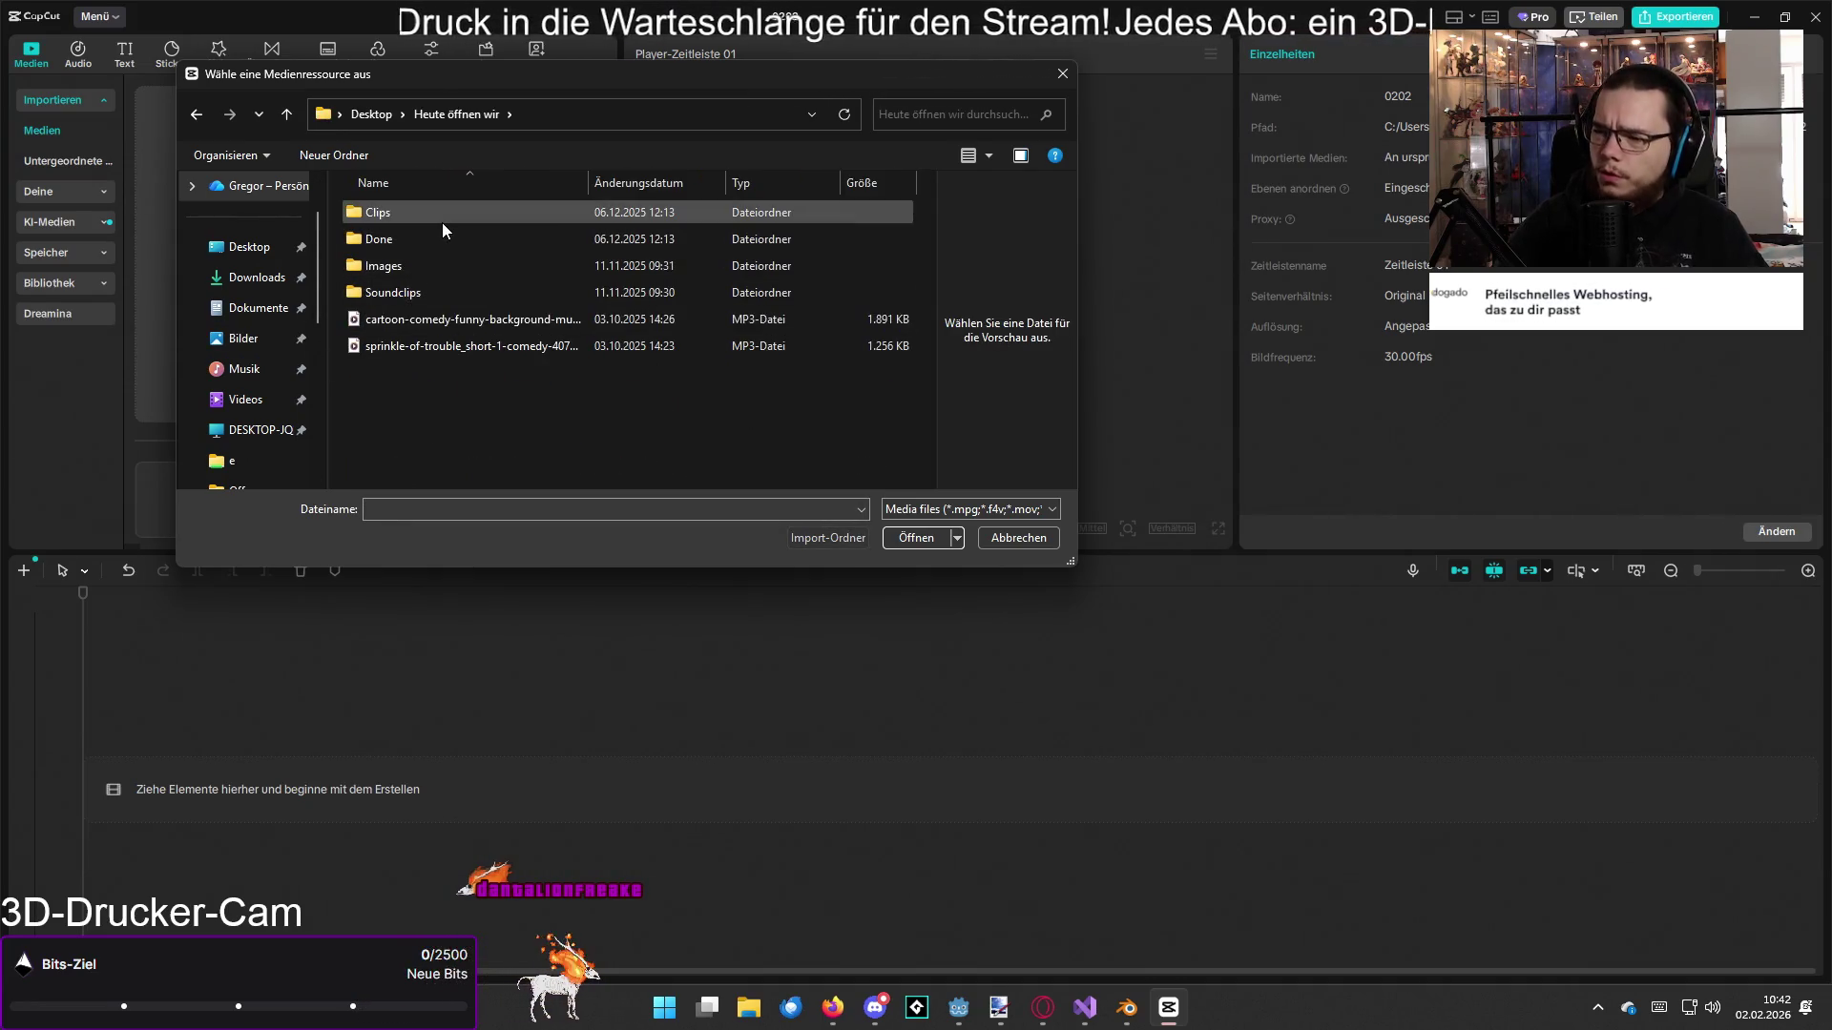
double_click(442, 221)
double_click(439, 233)
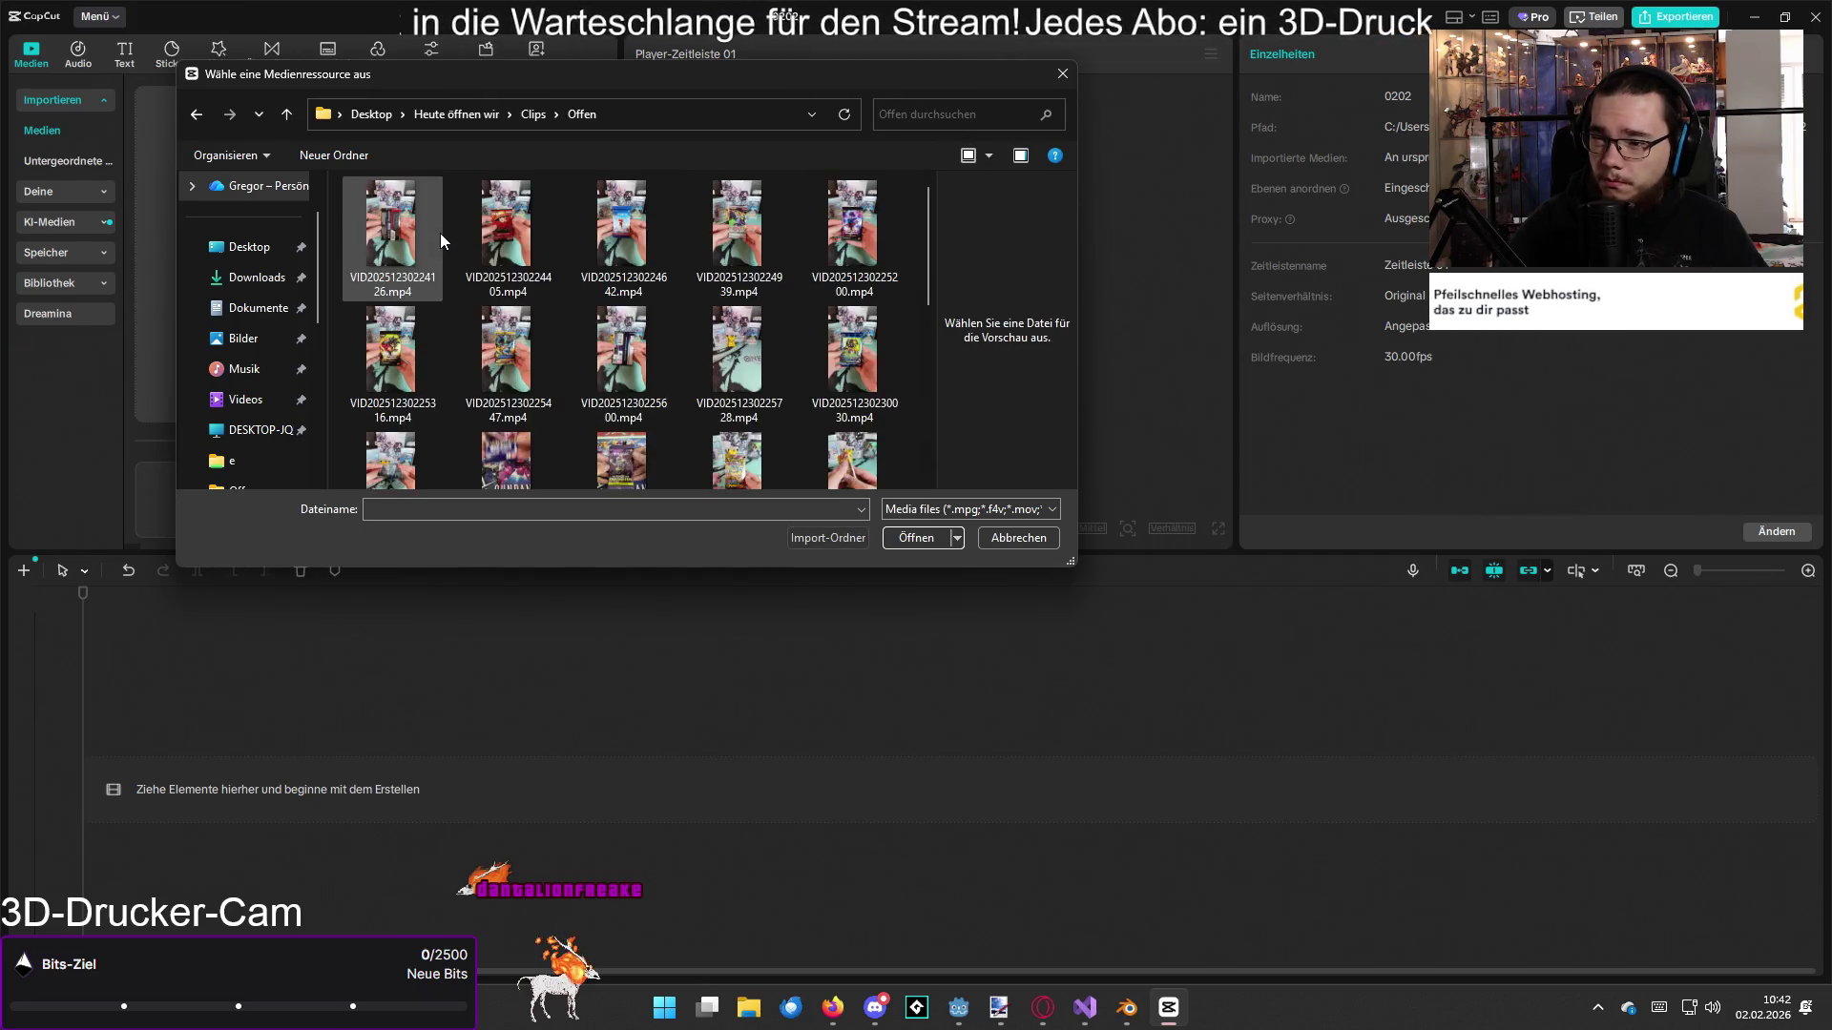
click(649, 339)
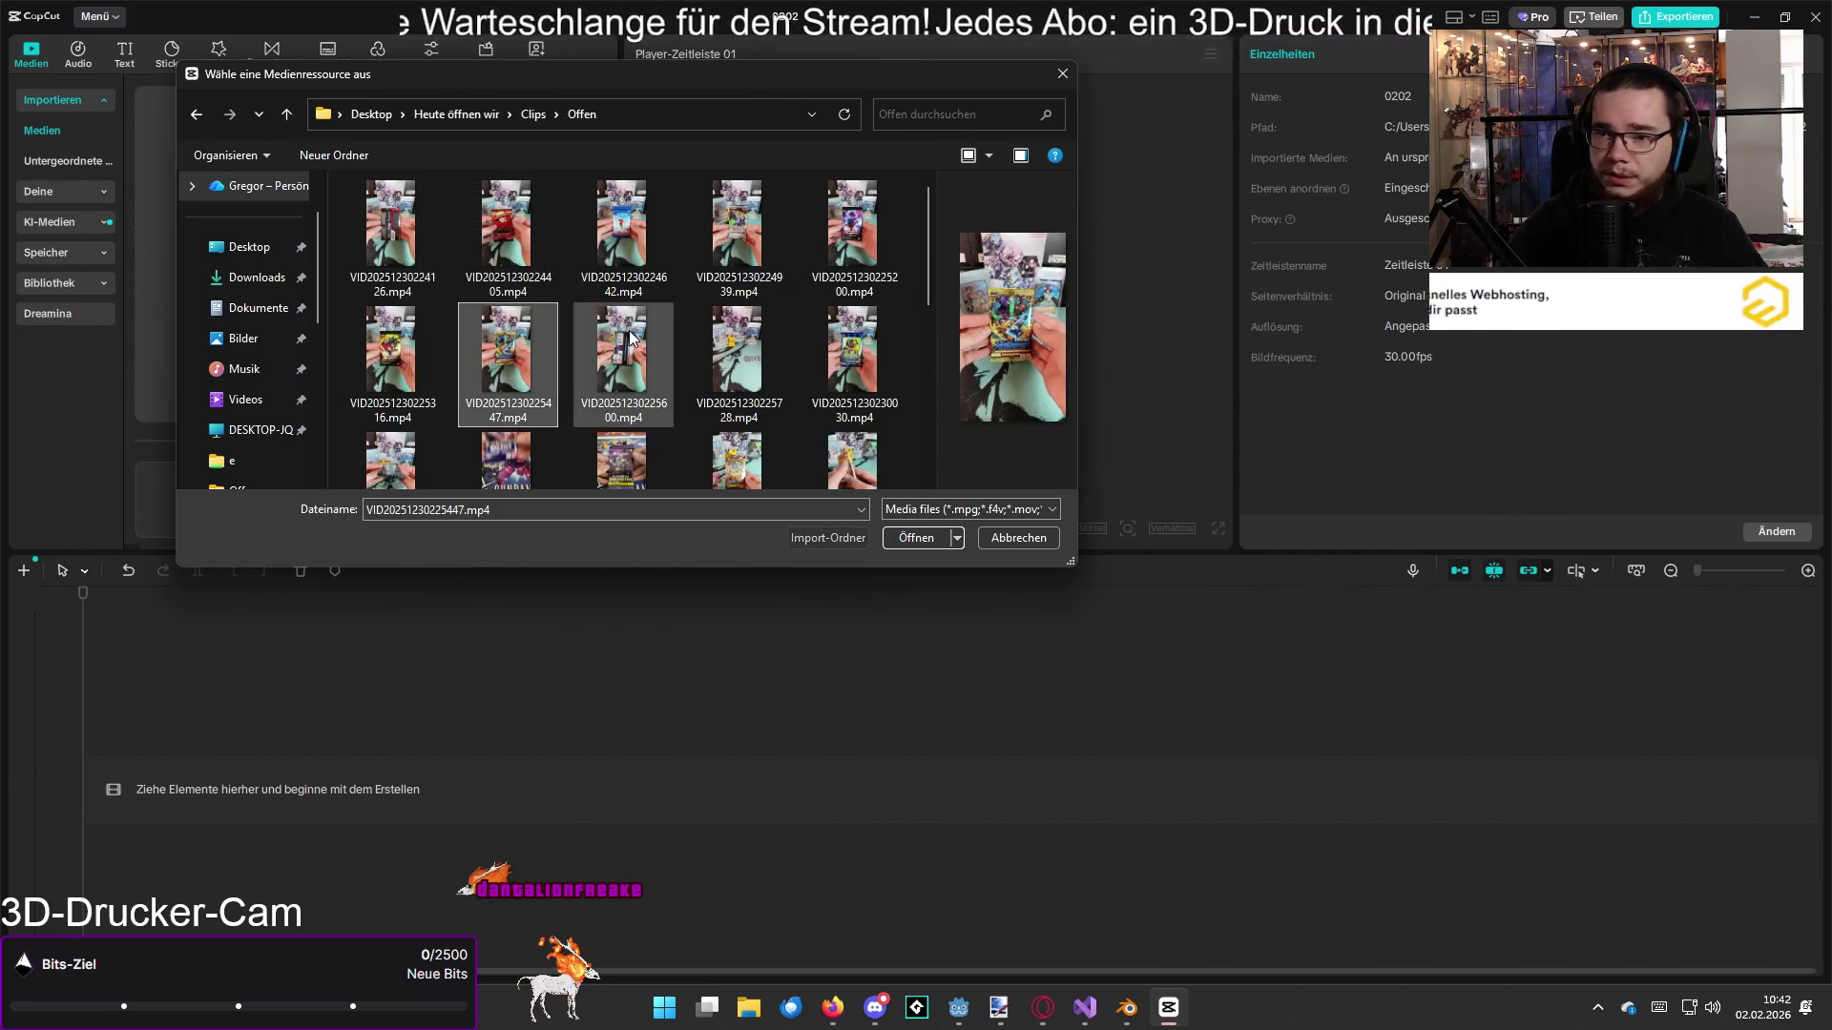
click(736, 234)
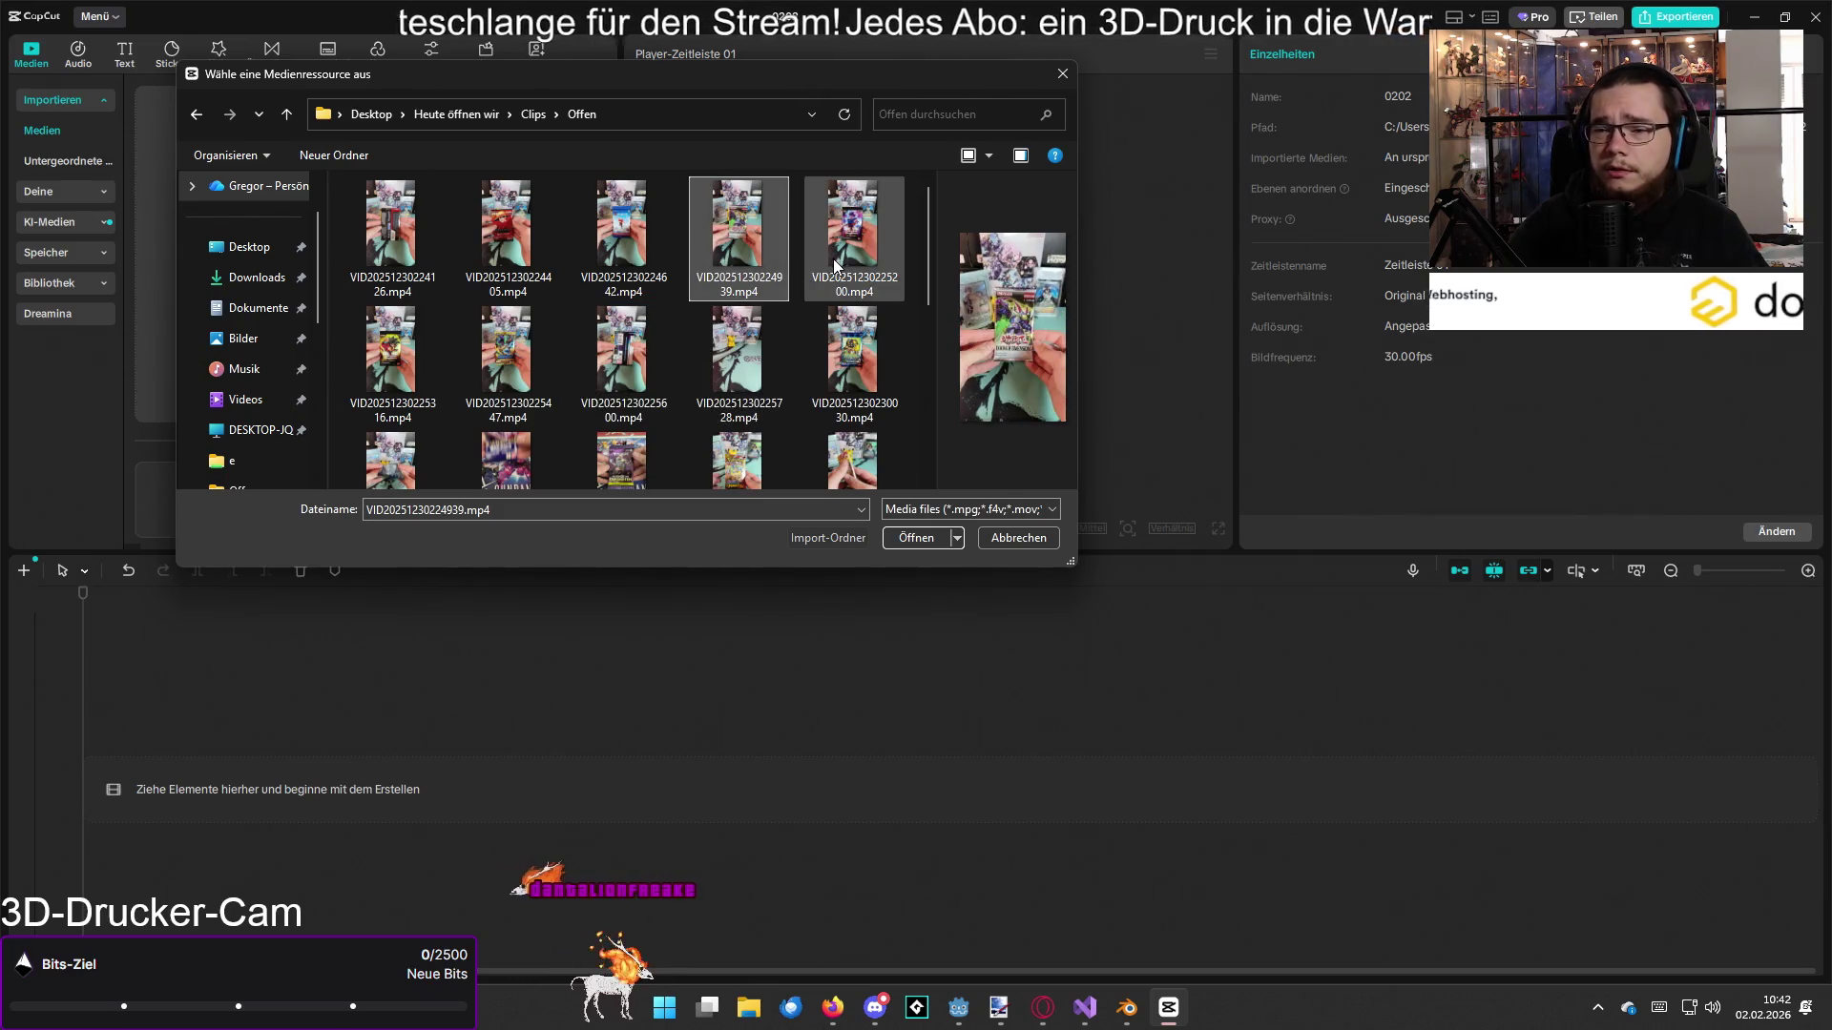
click(833, 260)
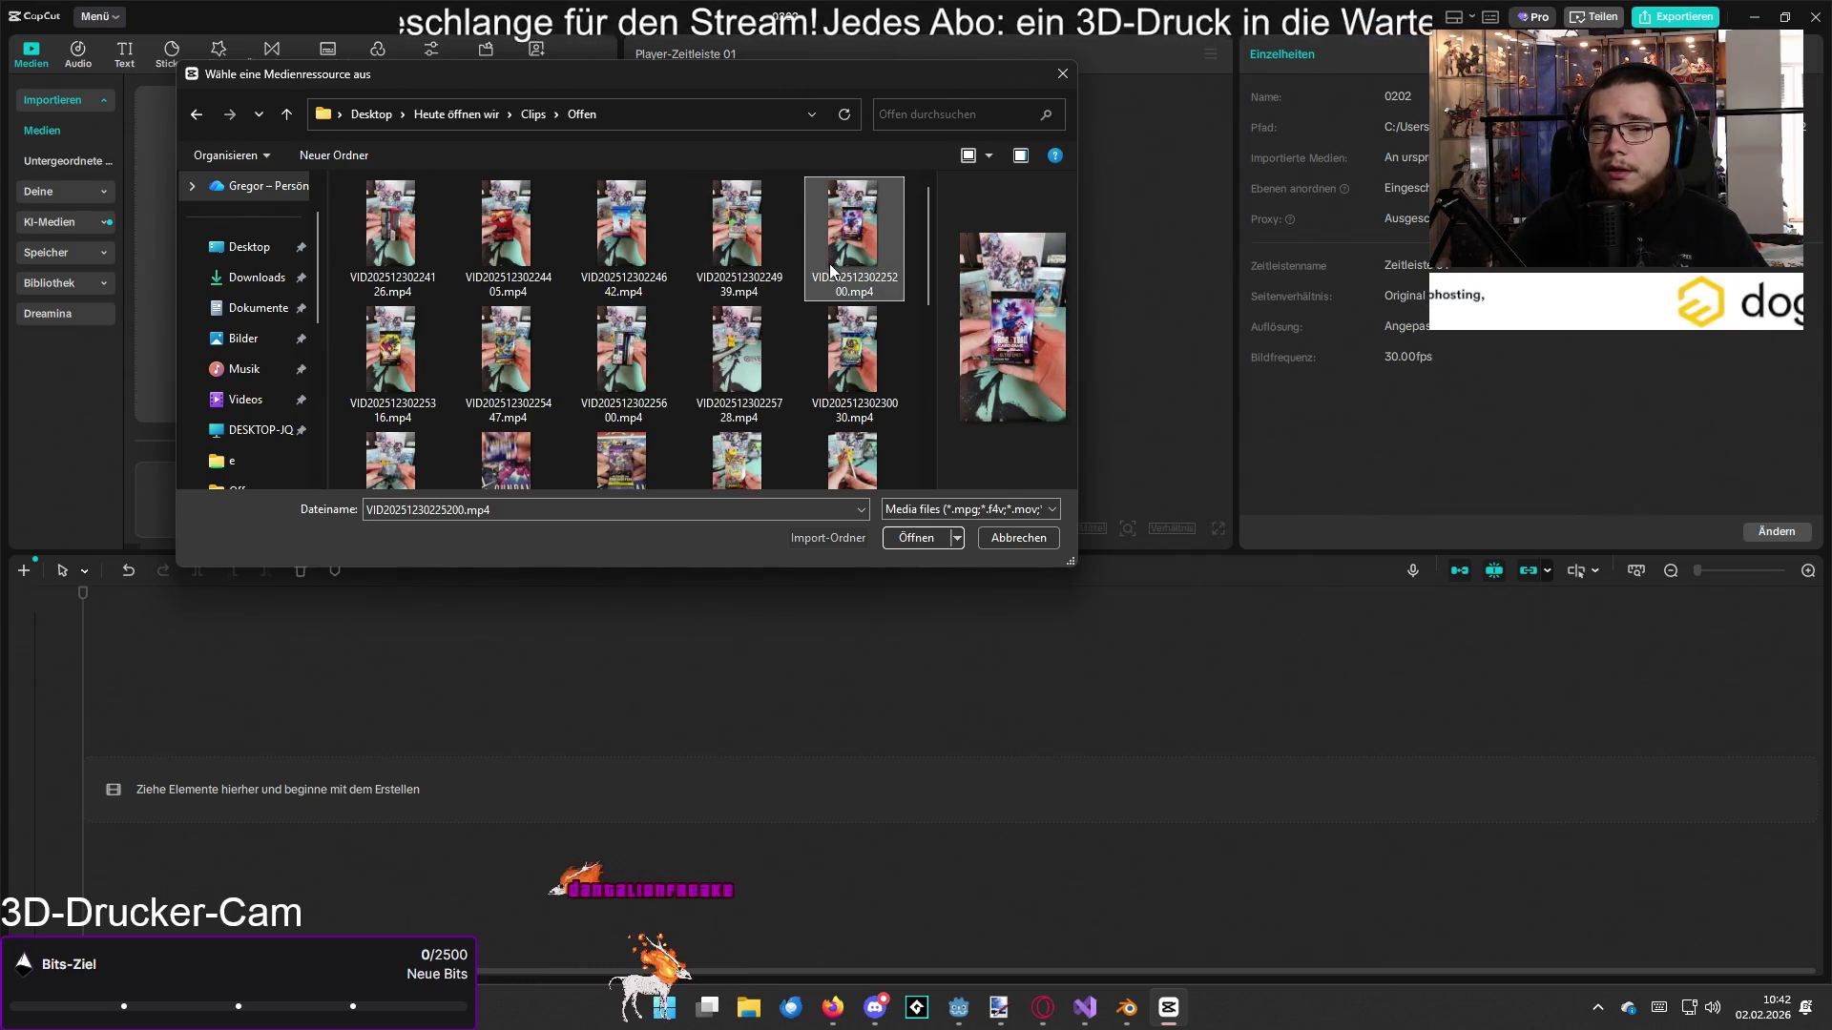
click(815, 346)
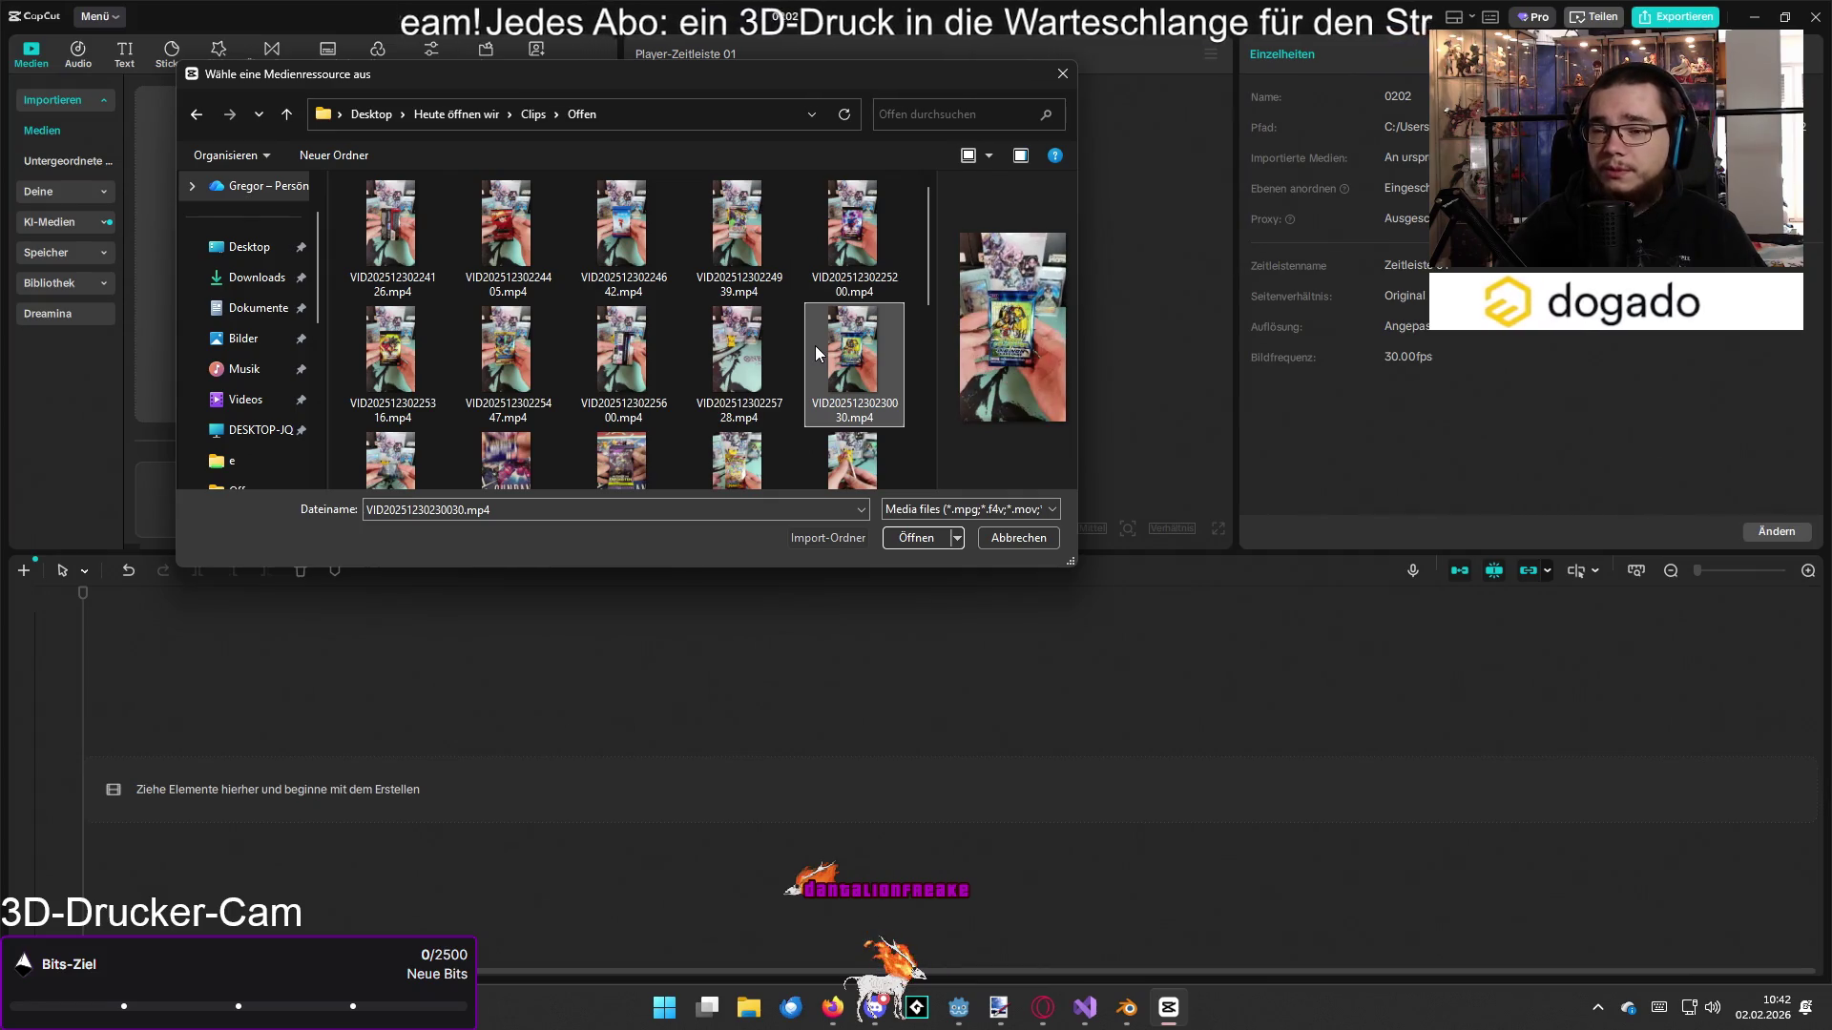
click(615, 348)
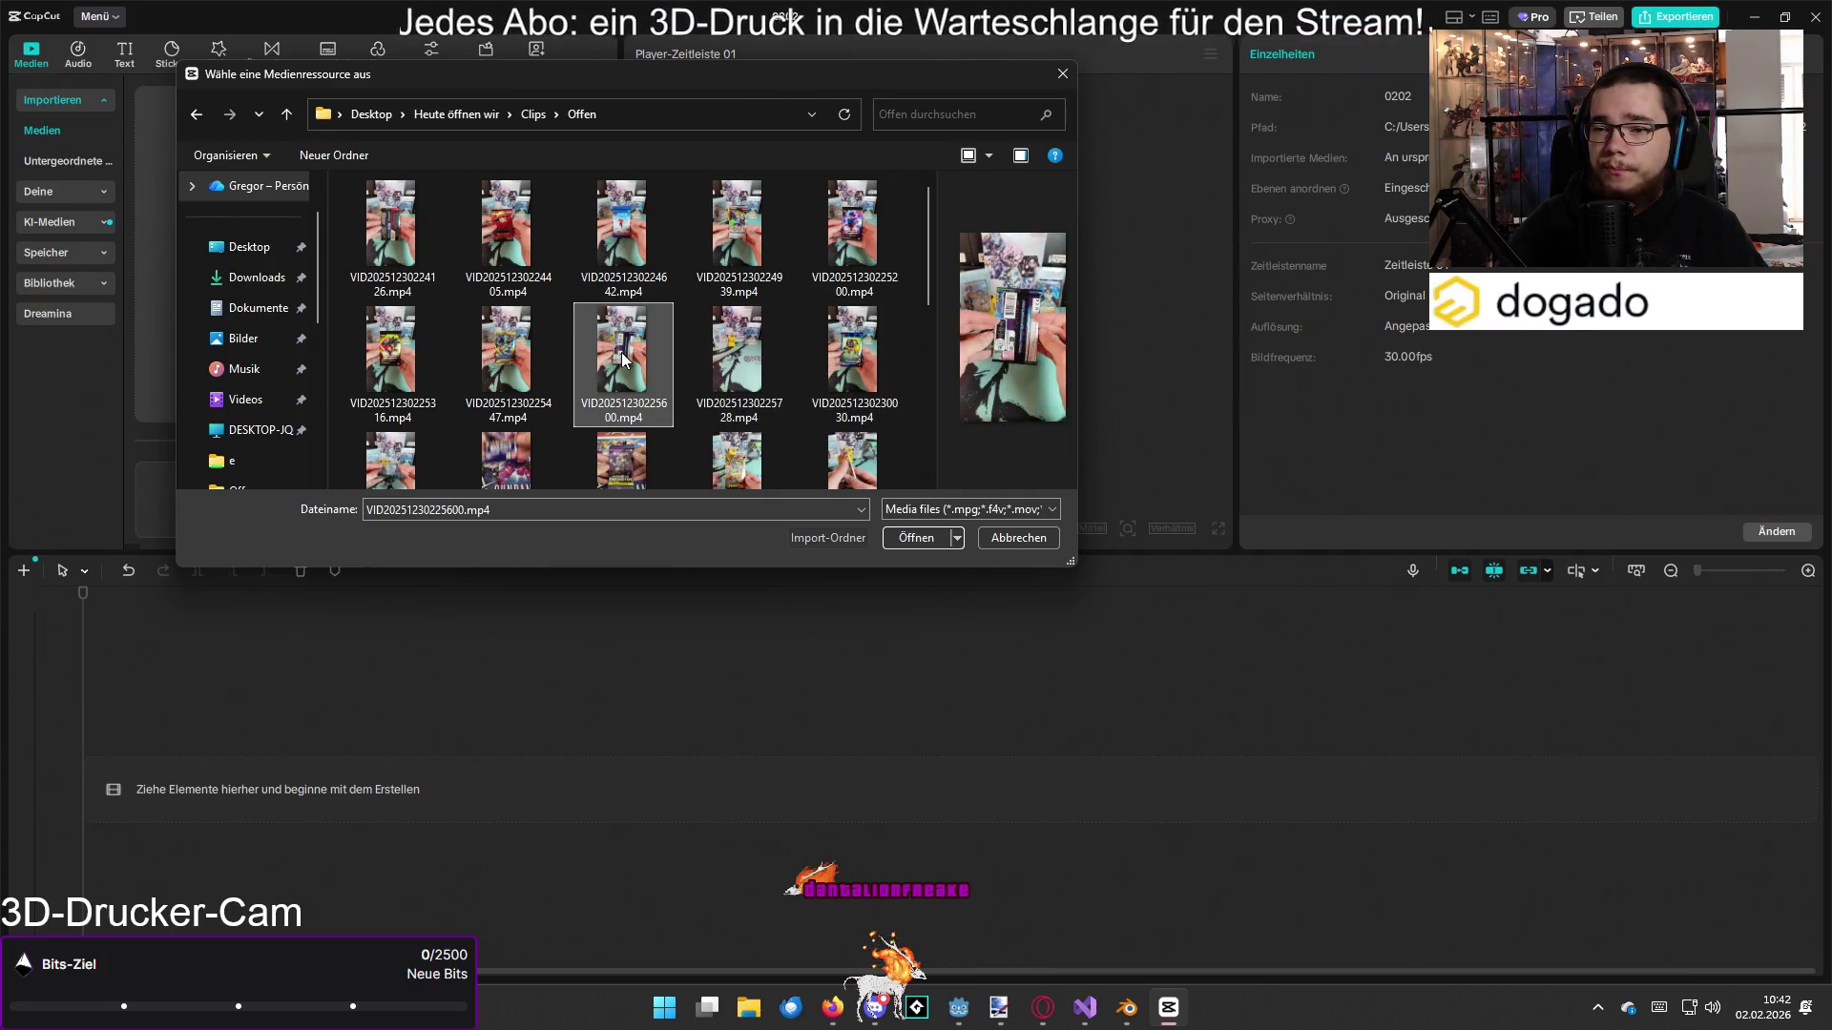
click(818, 380)
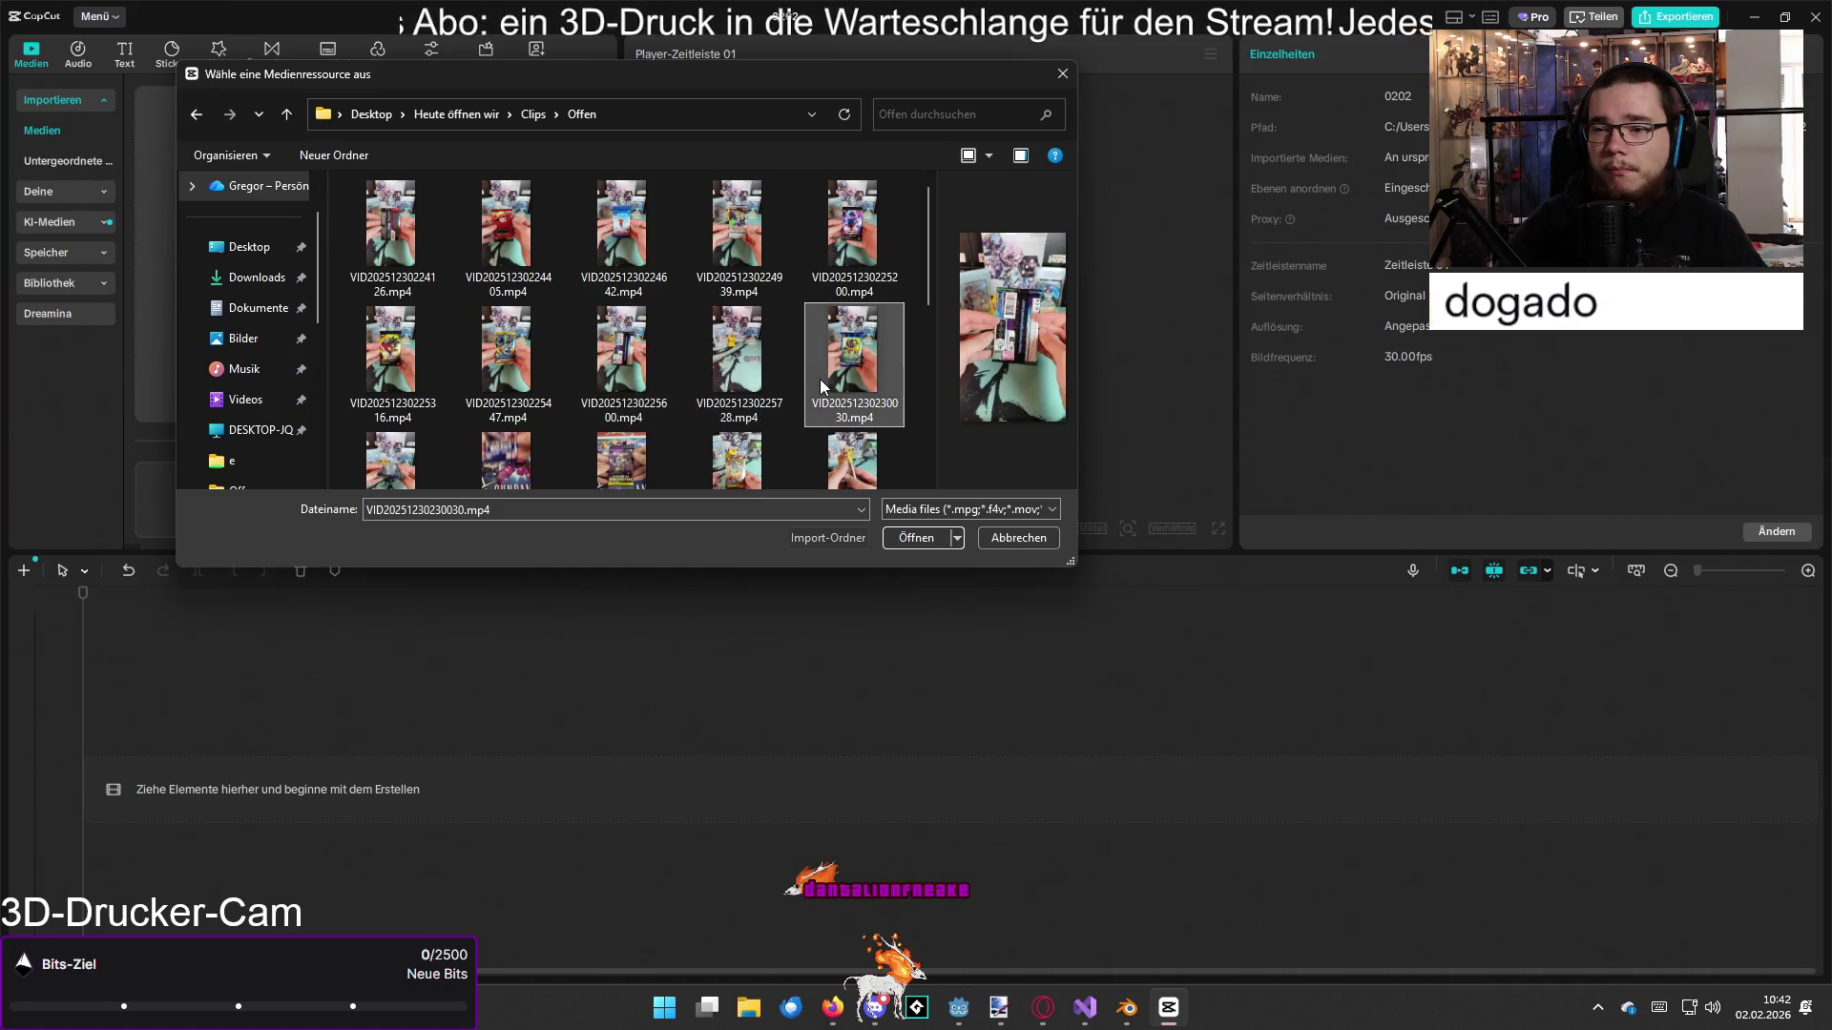
Step: Import one clip, then delete it as the wrong choice
double_click(741, 376)
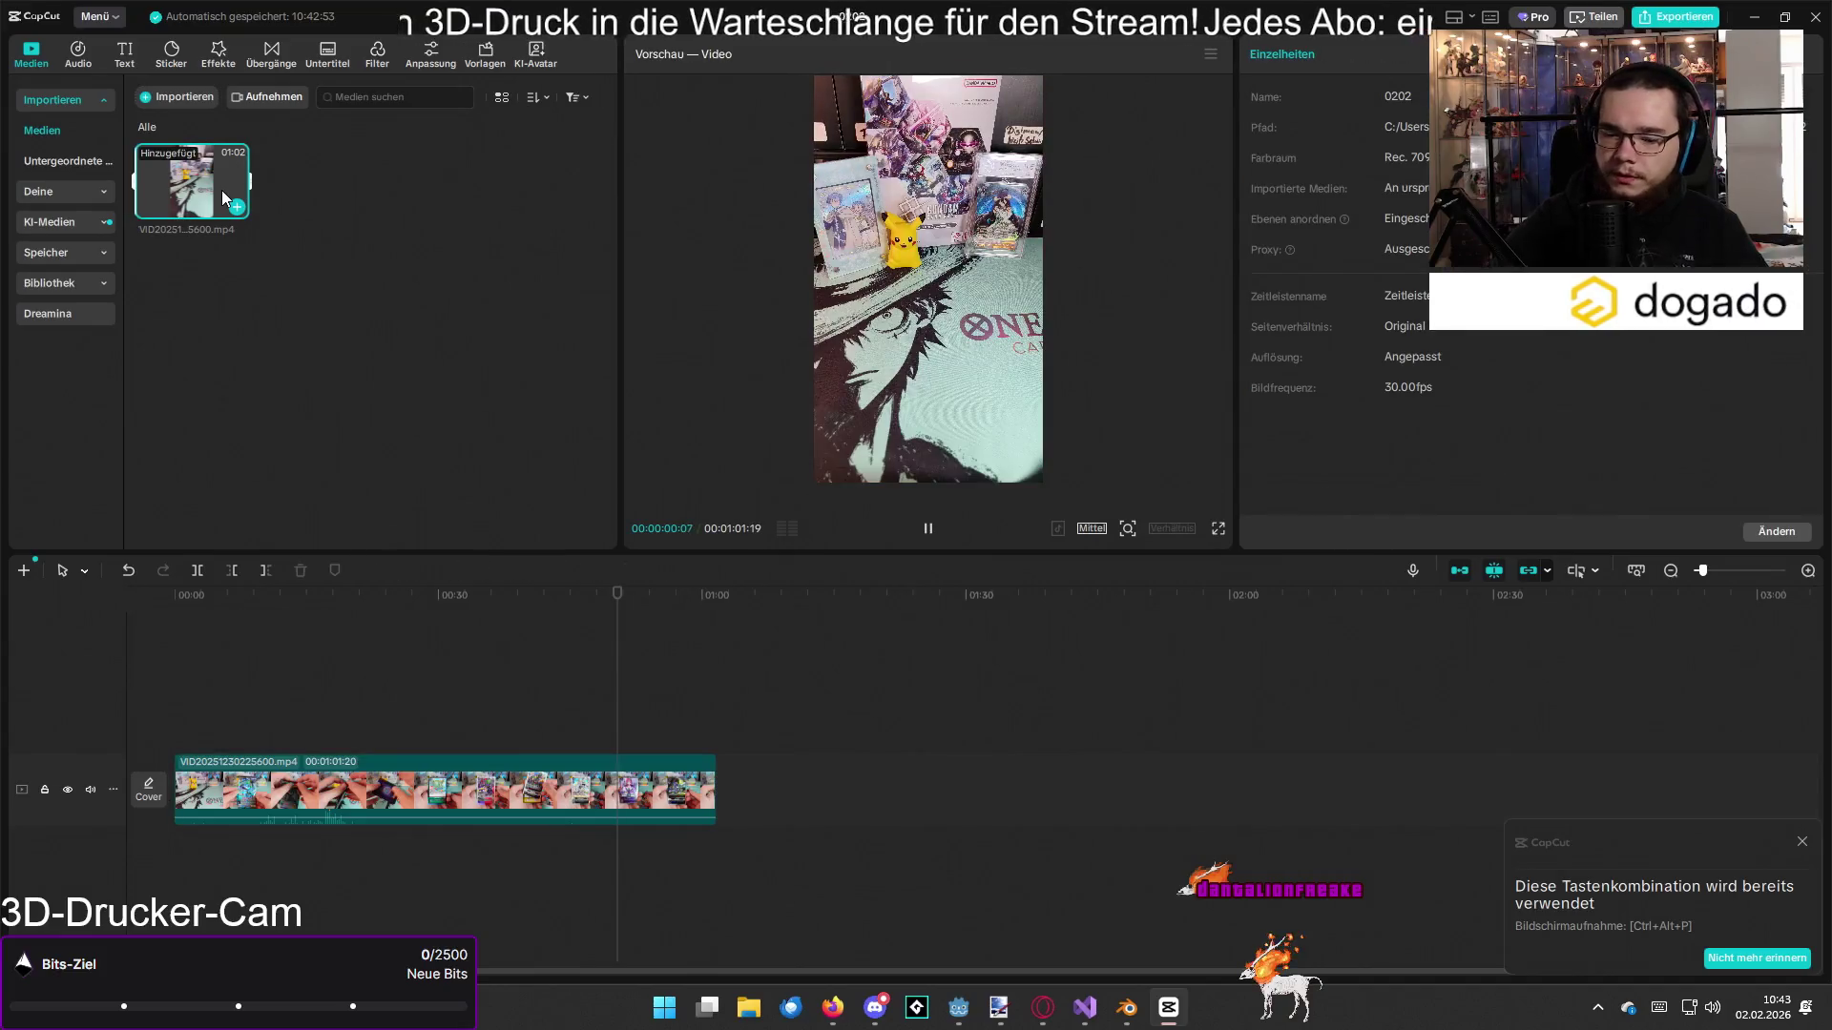
key(Delete)
click(854, 585)
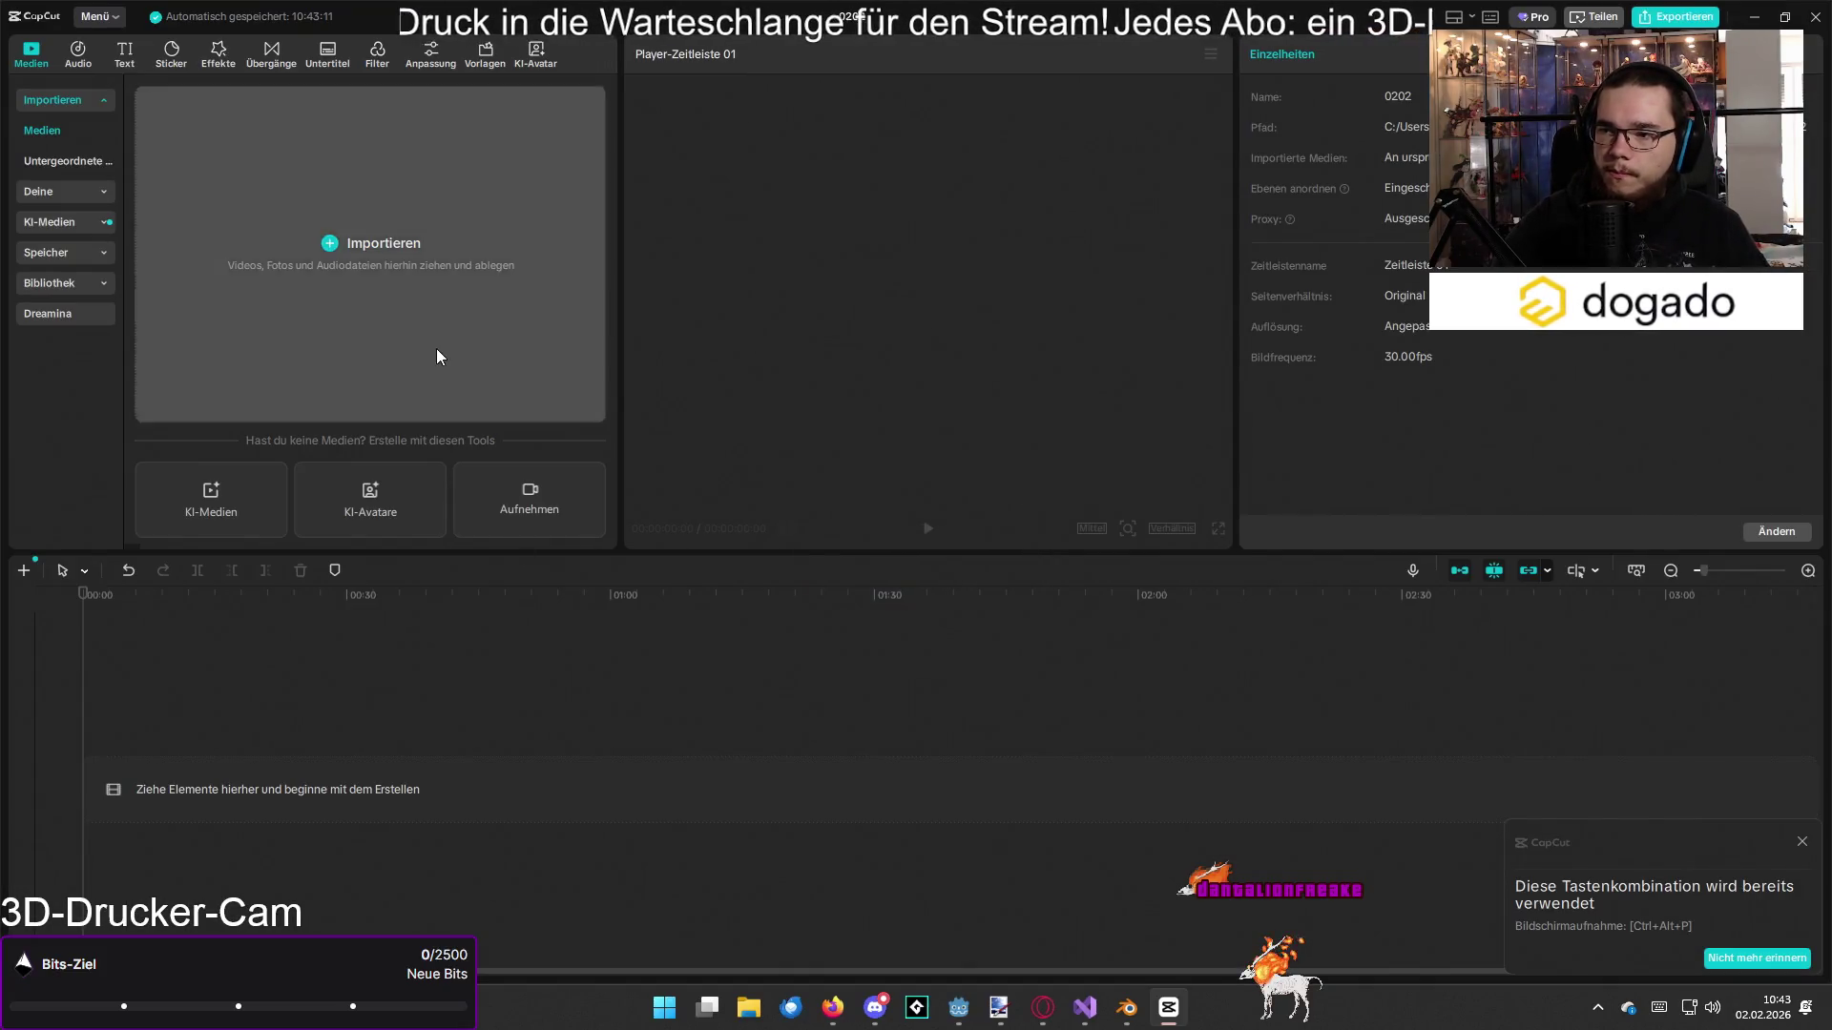
Step: Import VID20251230225447.mp4 and place it on the timeline
click(437, 348)
click(725, 372)
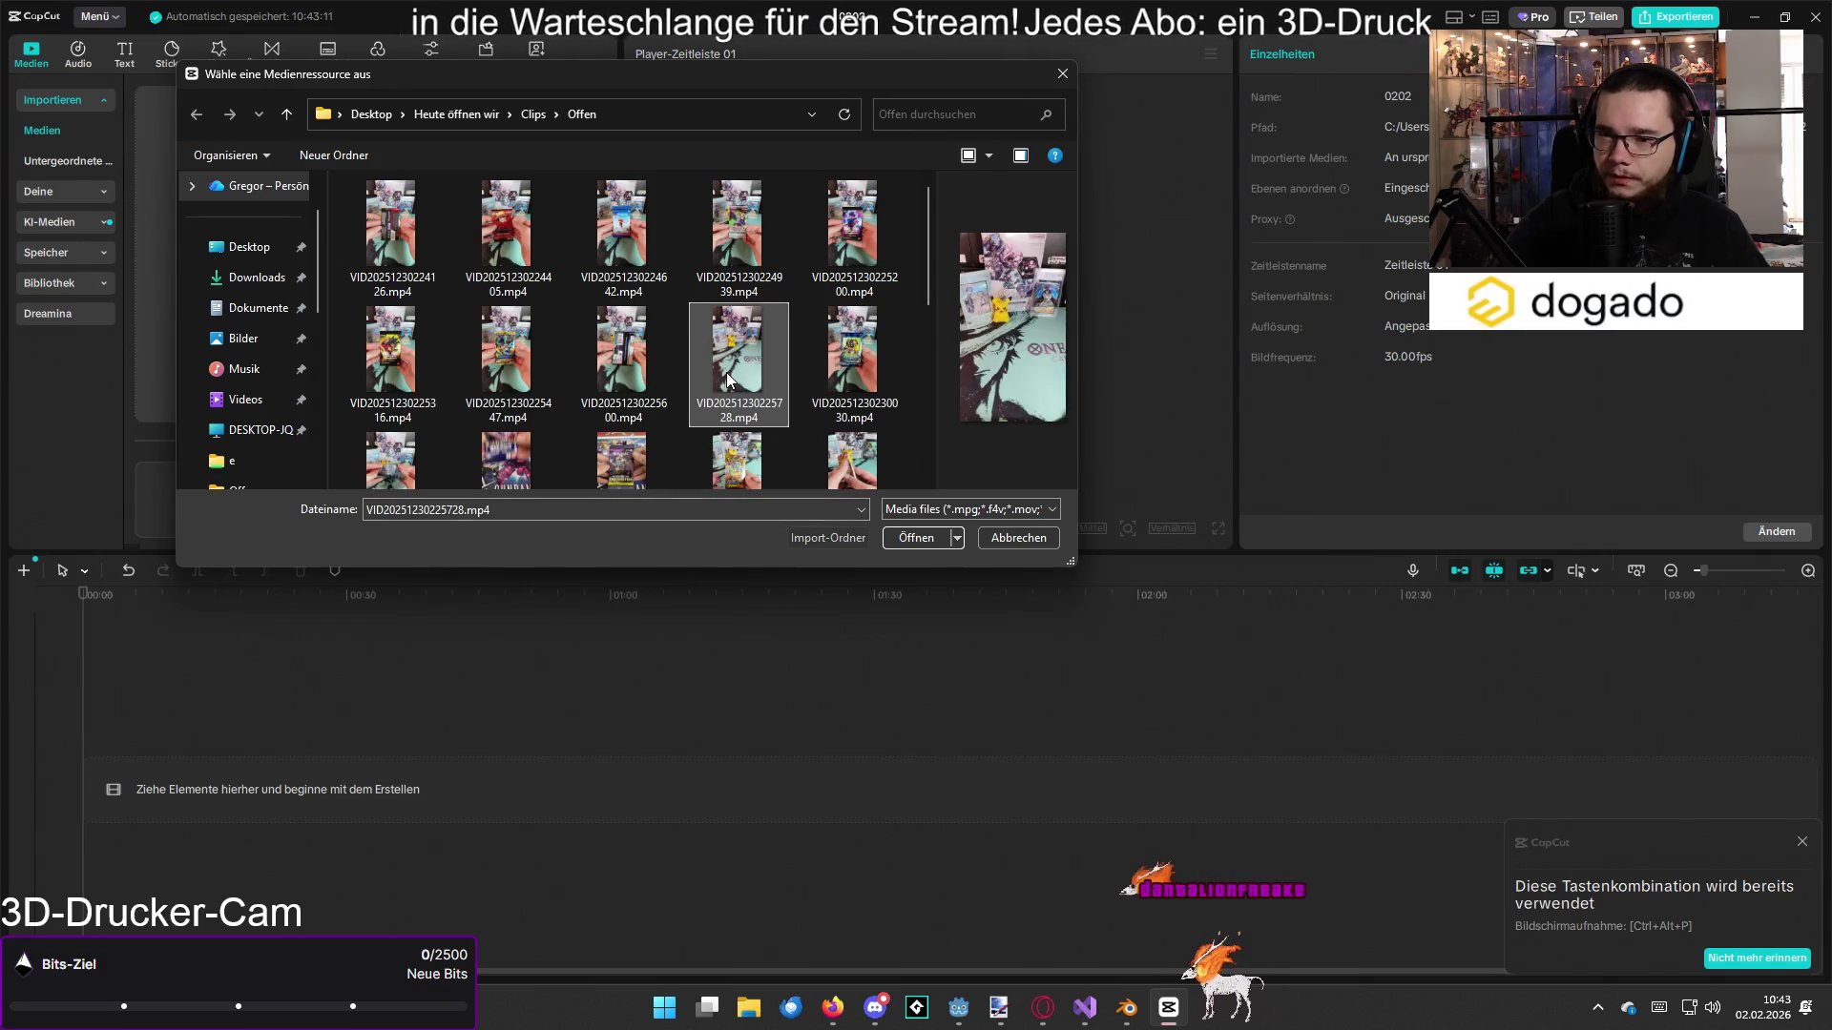
click(508, 368)
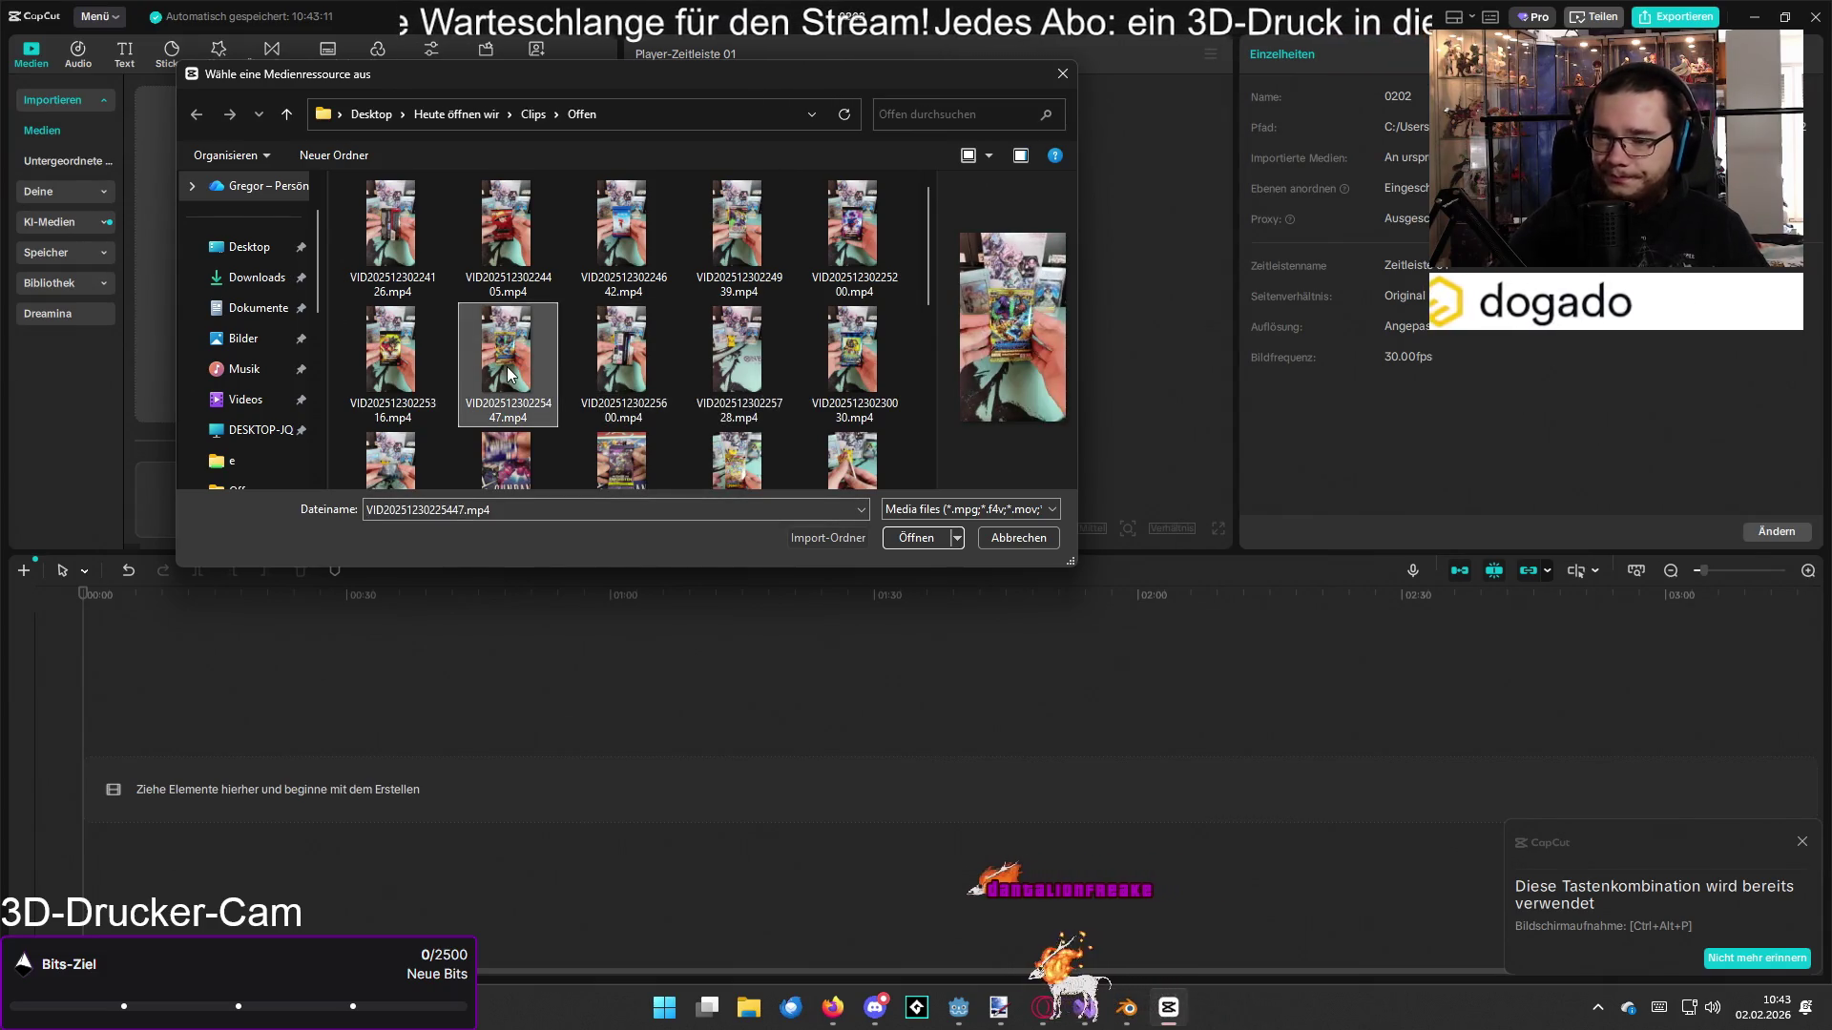
double_click(506, 367)
mouse_move(196, 181)
mouse_down()
mouse_move(182, 666)
mouse_move(193, 596)
mouse_move(621, 671)
mouse_move(335, 678)
mouse_move(93, 622)
mouse_move(248, 622)
mouse_move(186, 621)
mouse_up()
Step: Trim the opening second off the clip and play the start to check it
click(232, 571)
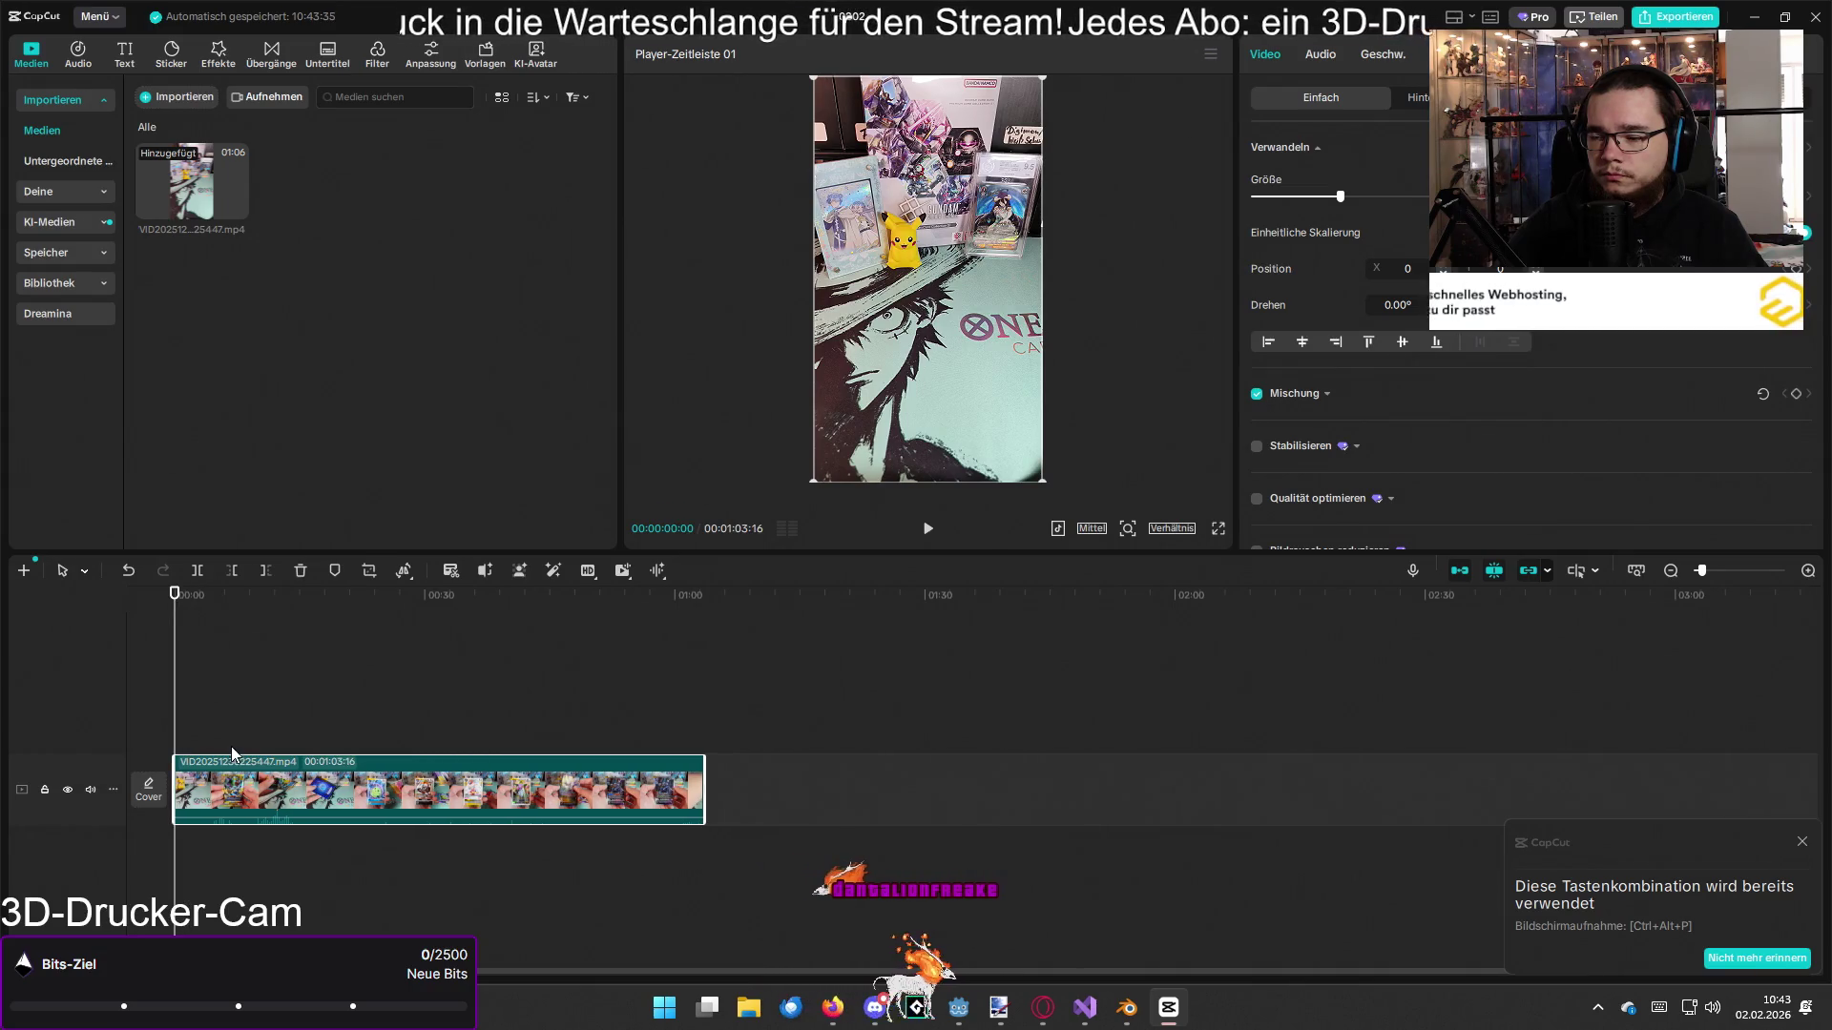
scroll(232, 754, up, 3)
scroll(232, 754, down, 2)
key(space)
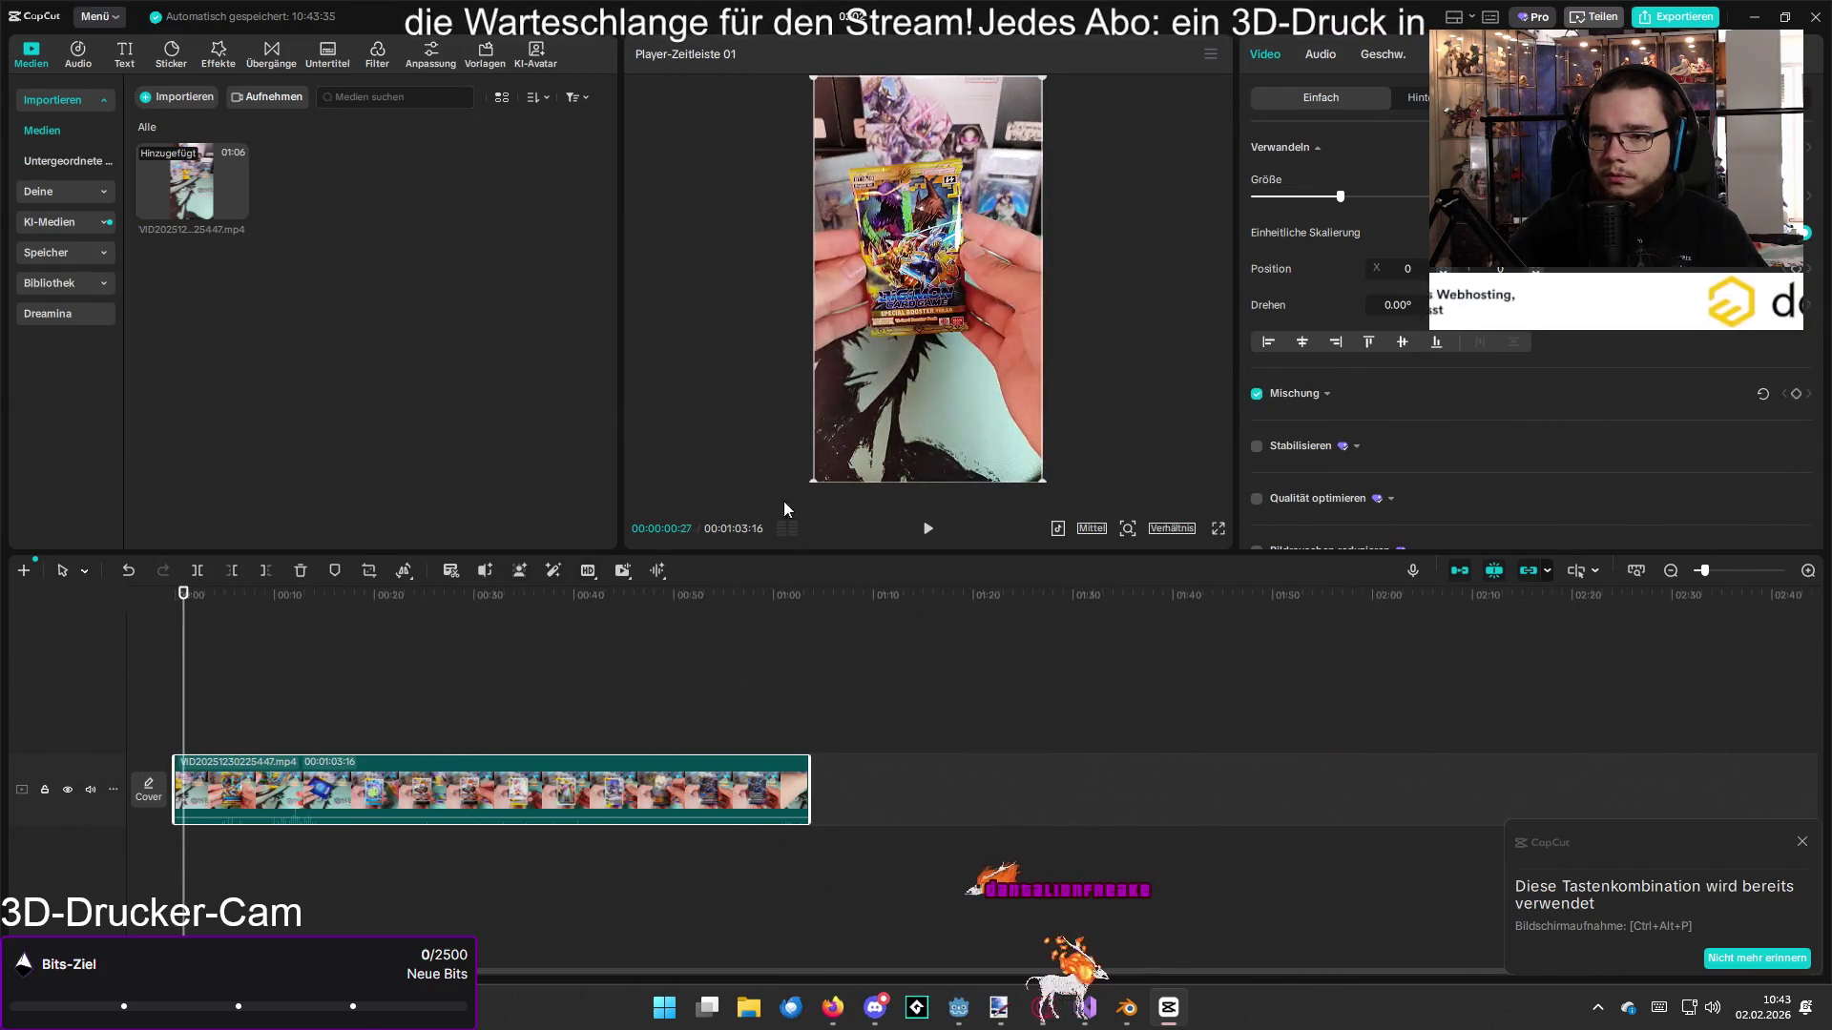
Step: Try enlarging and shifting the video in frame, then undo it
scroll(1017, 295, up, 3)
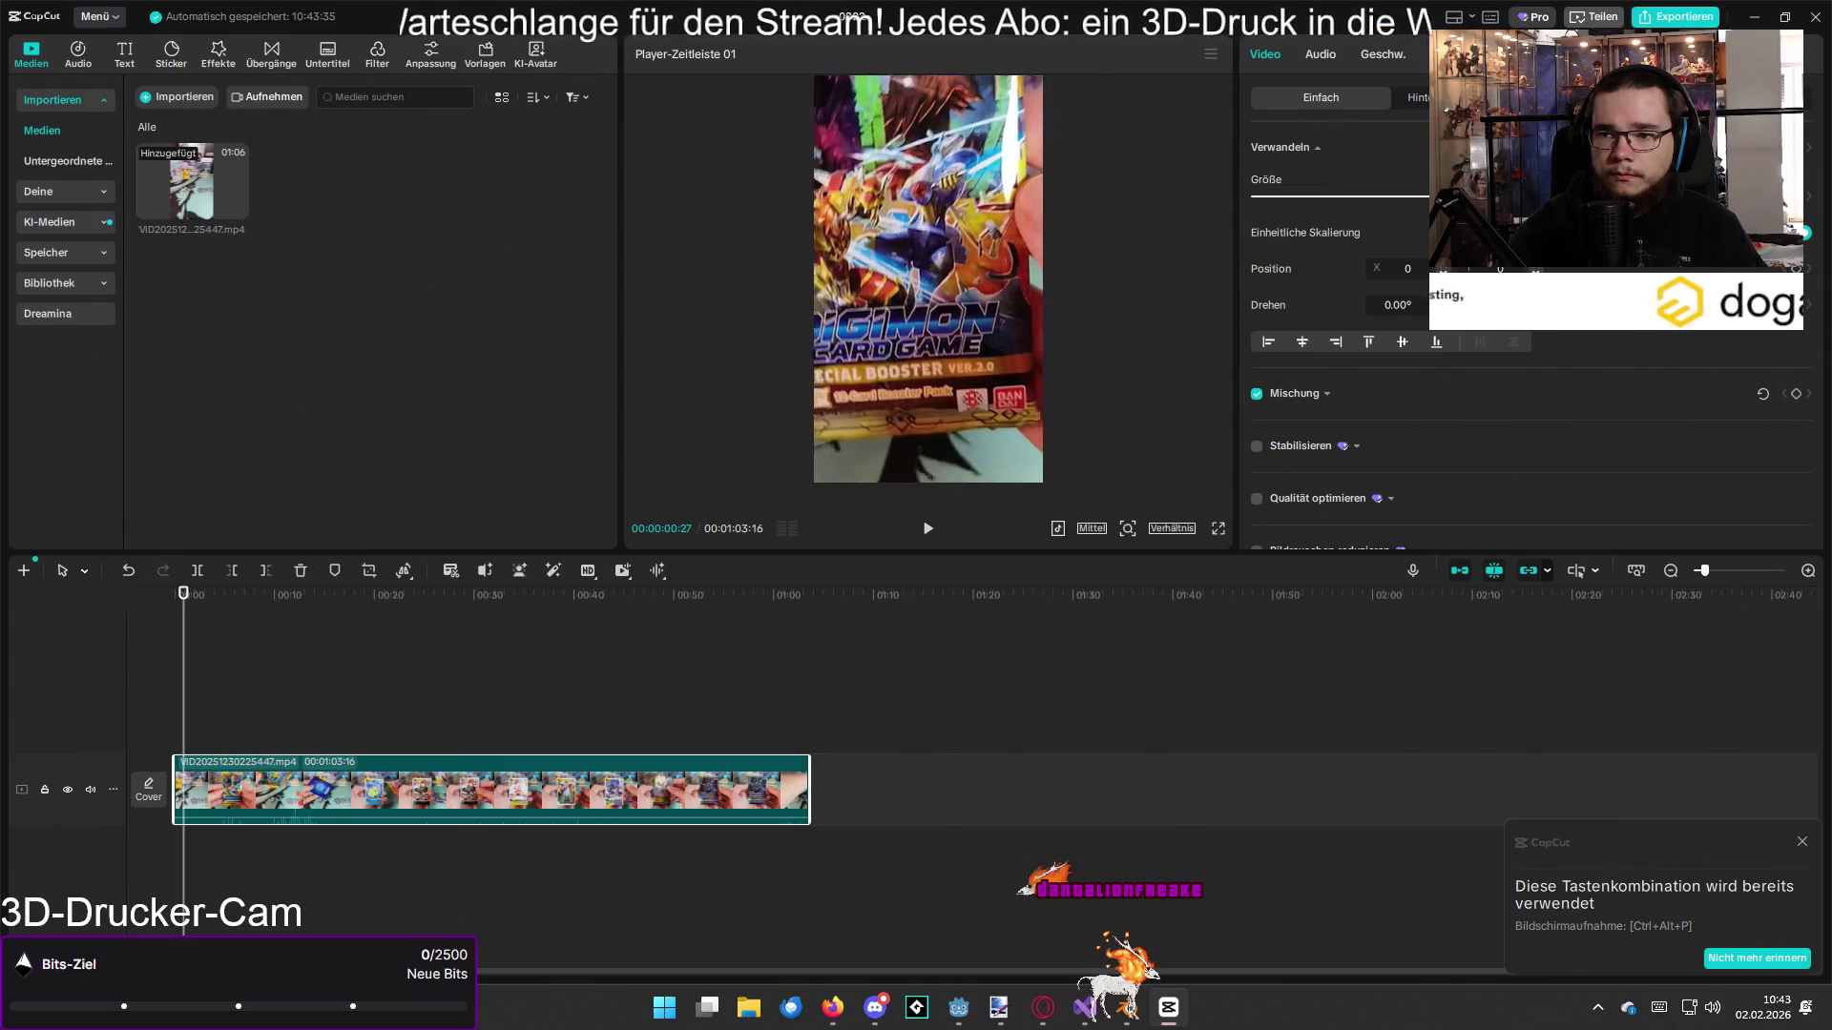
scroll(1073, 279, up, 3)
mouse_move(1074, 279)
mouse_down()
mouse_move(1038, 277)
mouse_move(1109, 299)
mouse_move(1126, 374)
mouse_move(1059, 439)
mouse_move(986, 313)
mouse_move(1072, 282)
mouse_move(1038, 282)
mouse_up()
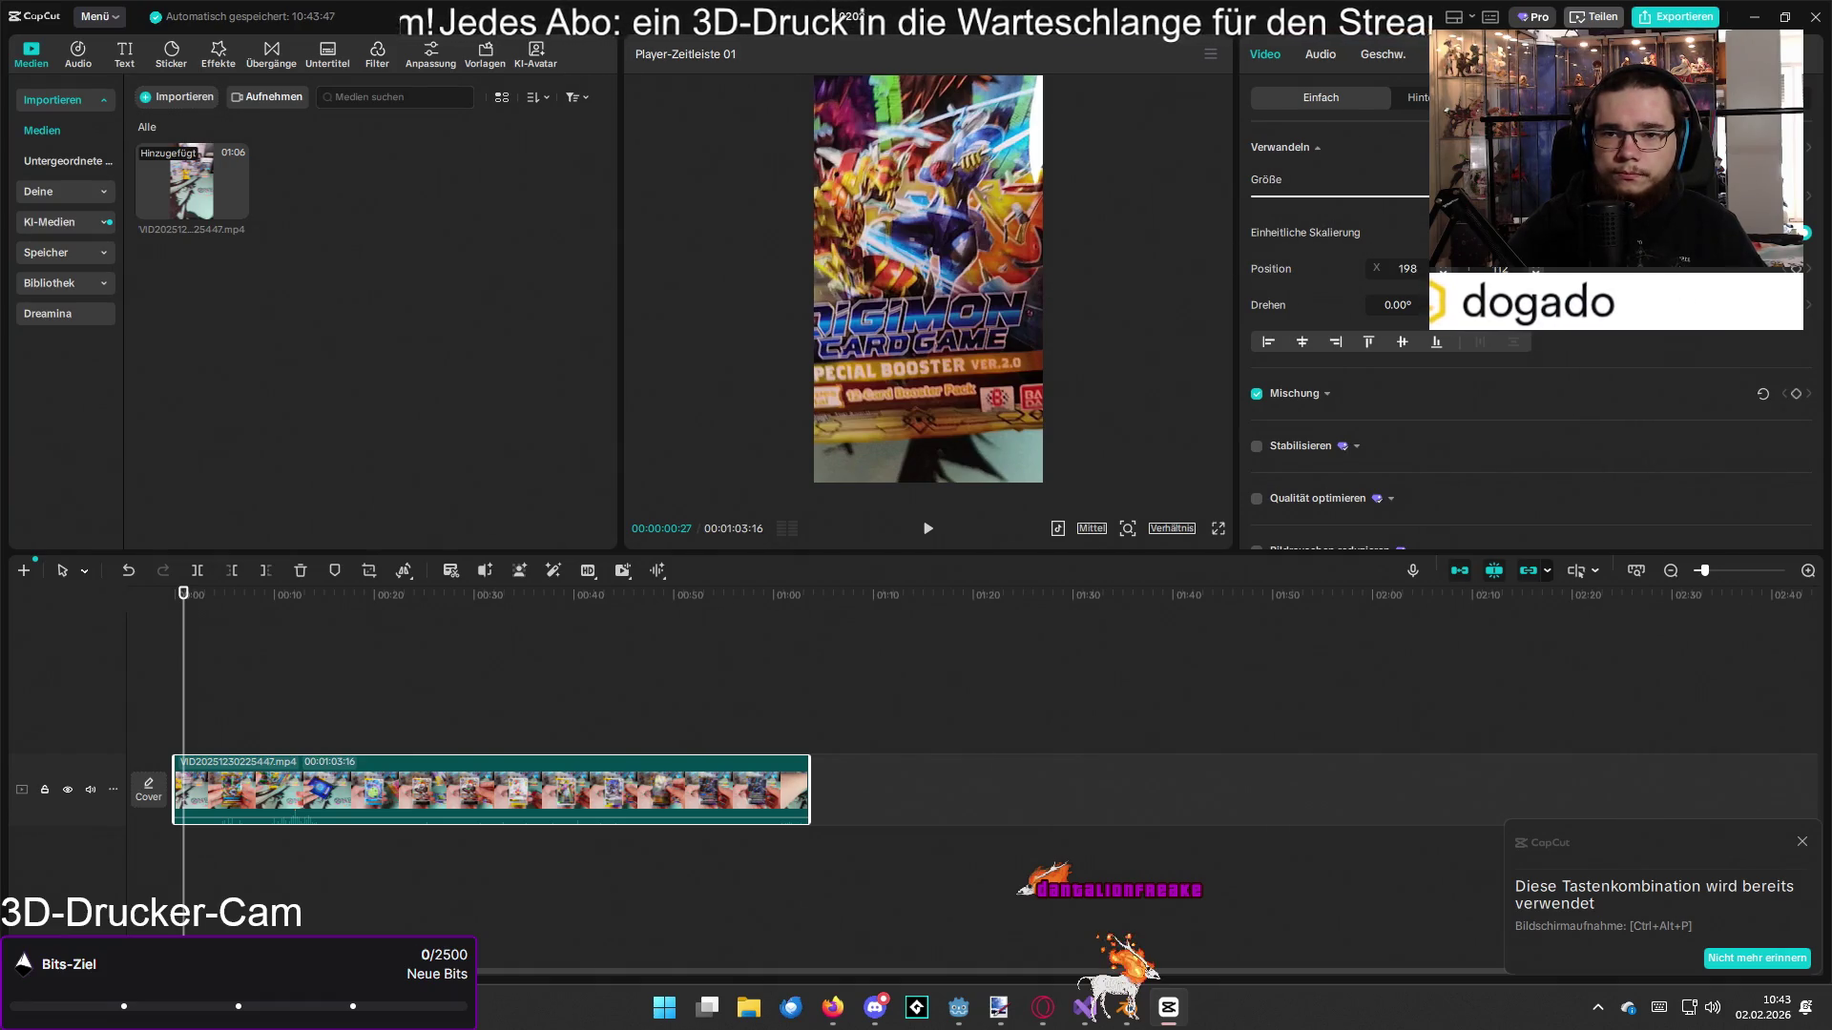
key(ctrl+z)
key(ctrl+z)
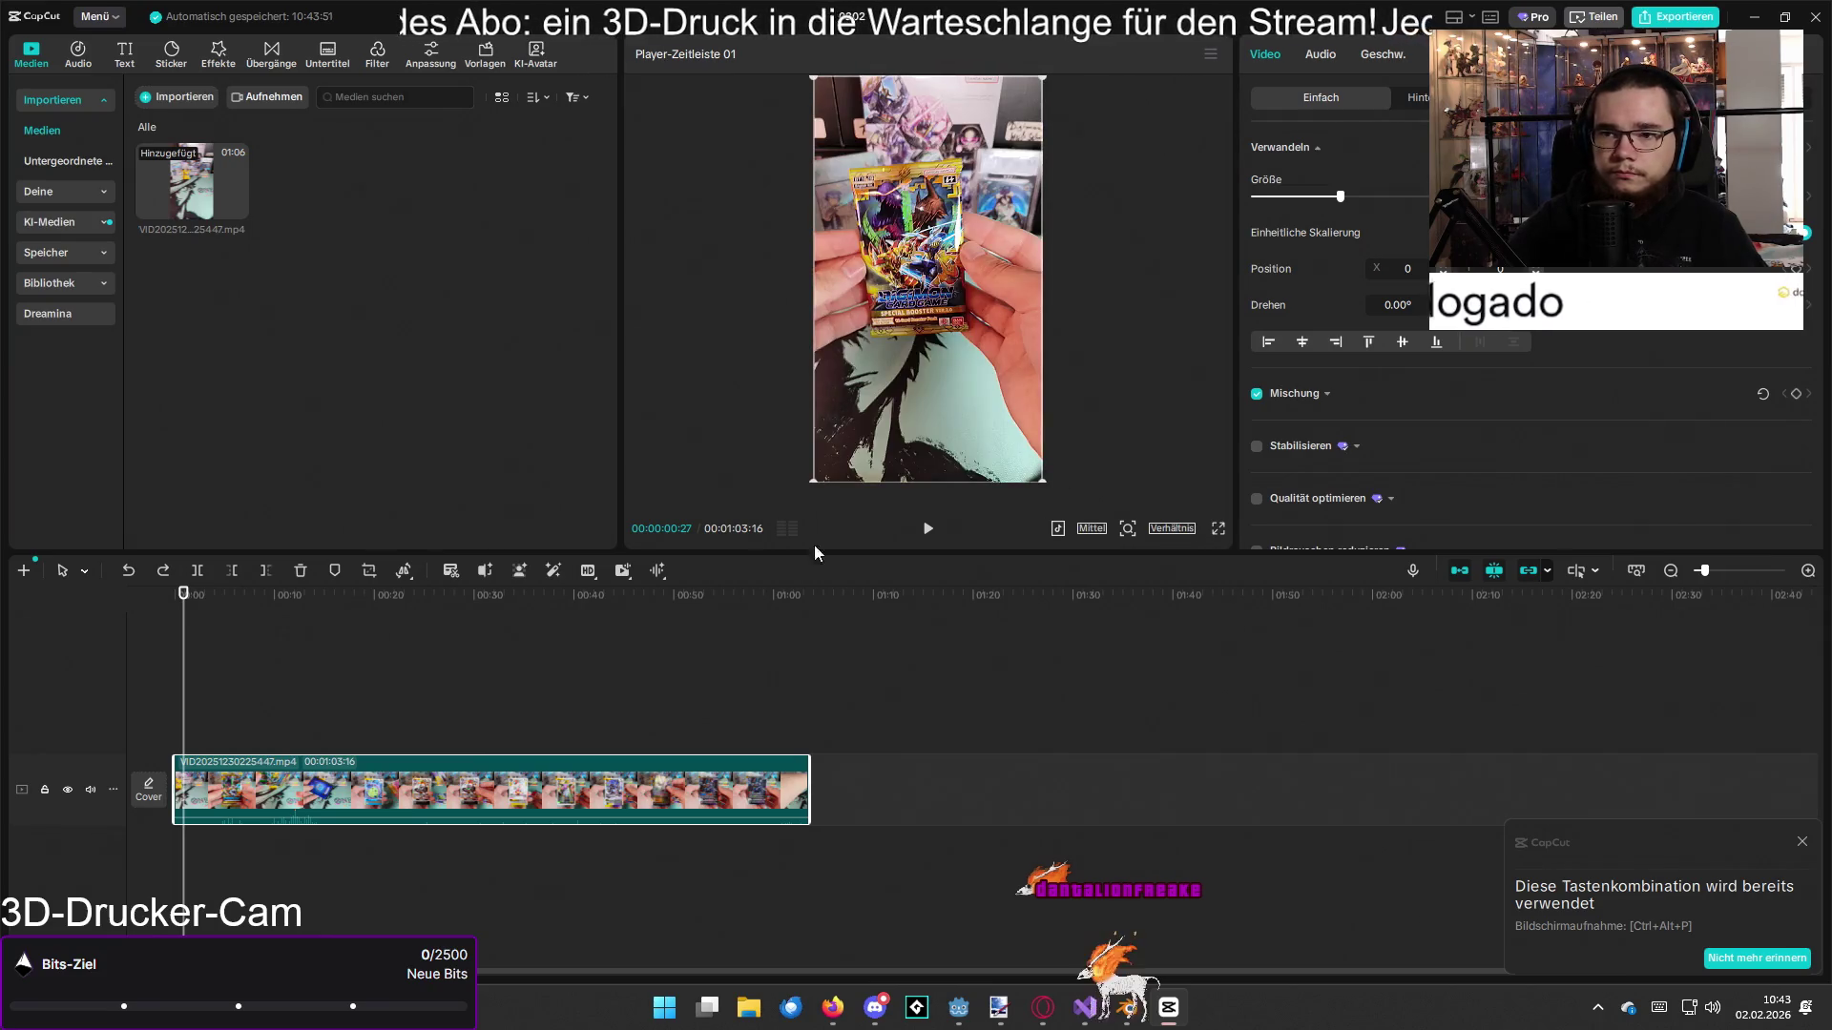
Step: Split the clip at about two seconds in
mouse_move(188, 605)
mouse_down()
mouse_move(591, 625)
mouse_move(213, 653)
mouse_move(257, 660)
mouse_move(809, 639)
mouse_move(540, 652)
mouse_move(587, 667)
mouse_up()
ctrl+scroll(196, 608, up, 3)
key(ctrl+b)
key(ctrl+b)
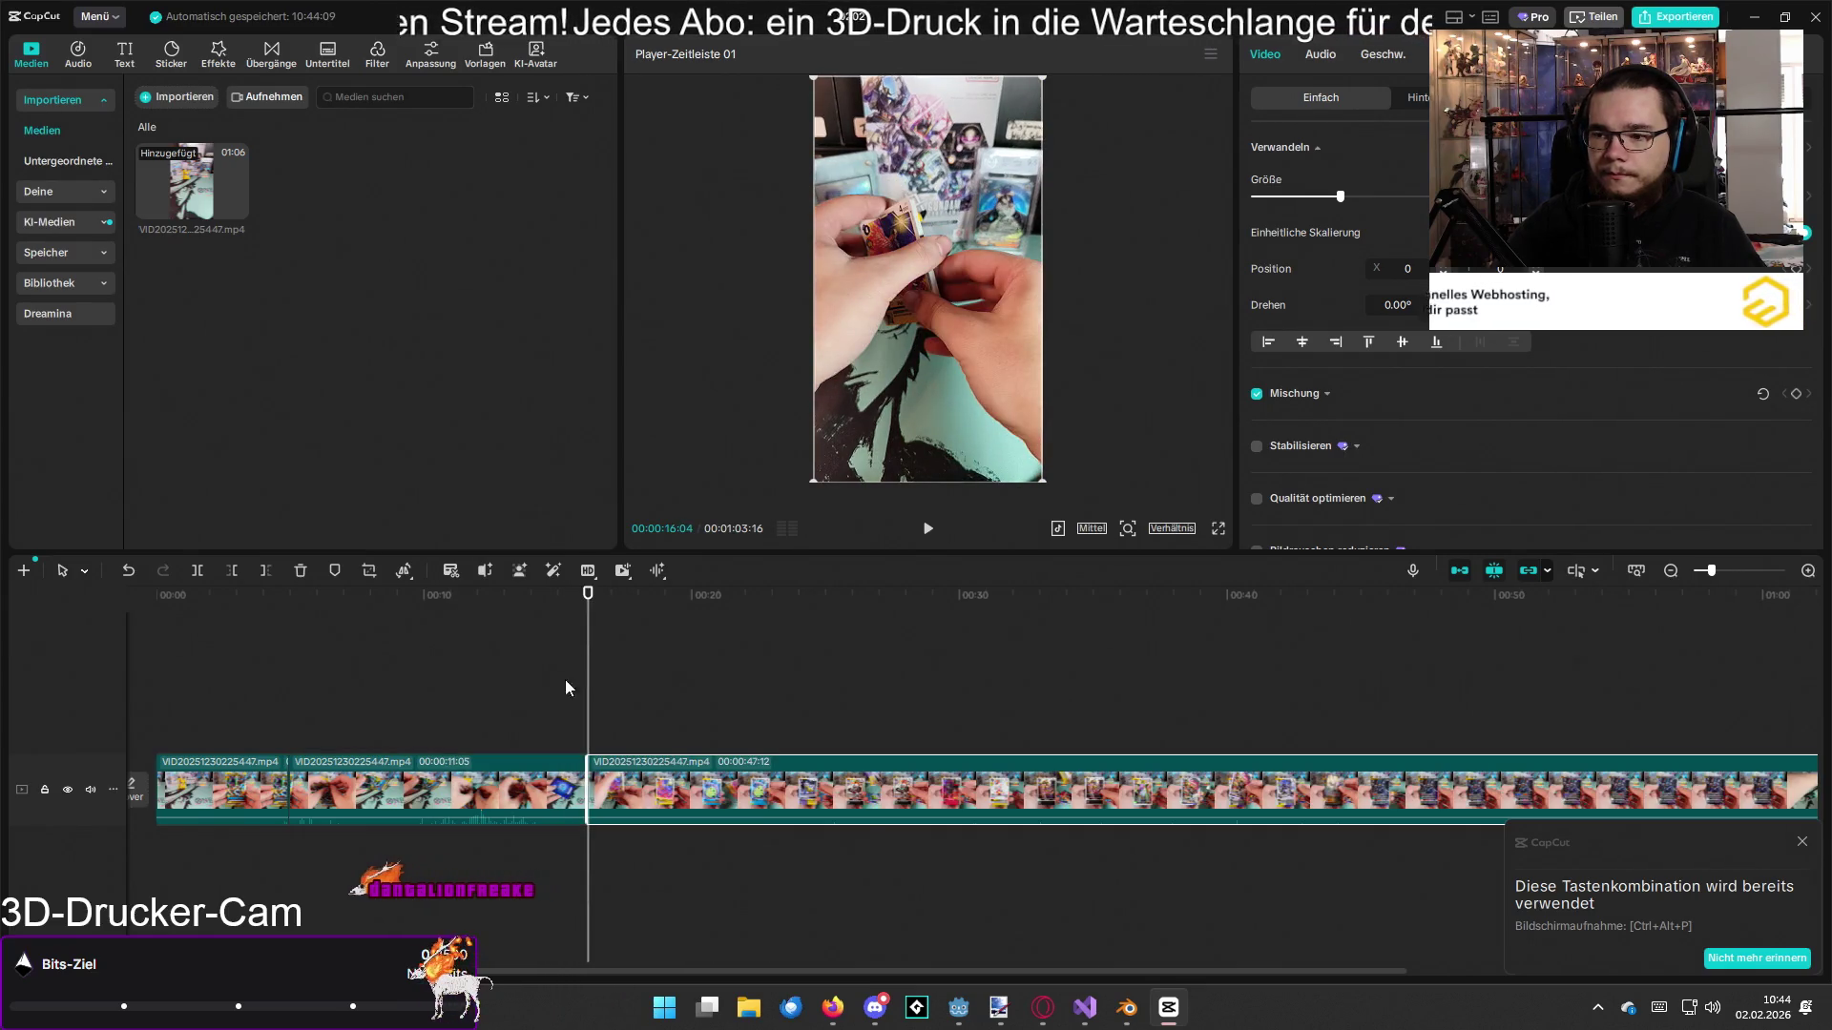
Step: Speed the middle 11-second piece up to 3.00x and mute the video track
click(534, 790)
click(1382, 54)
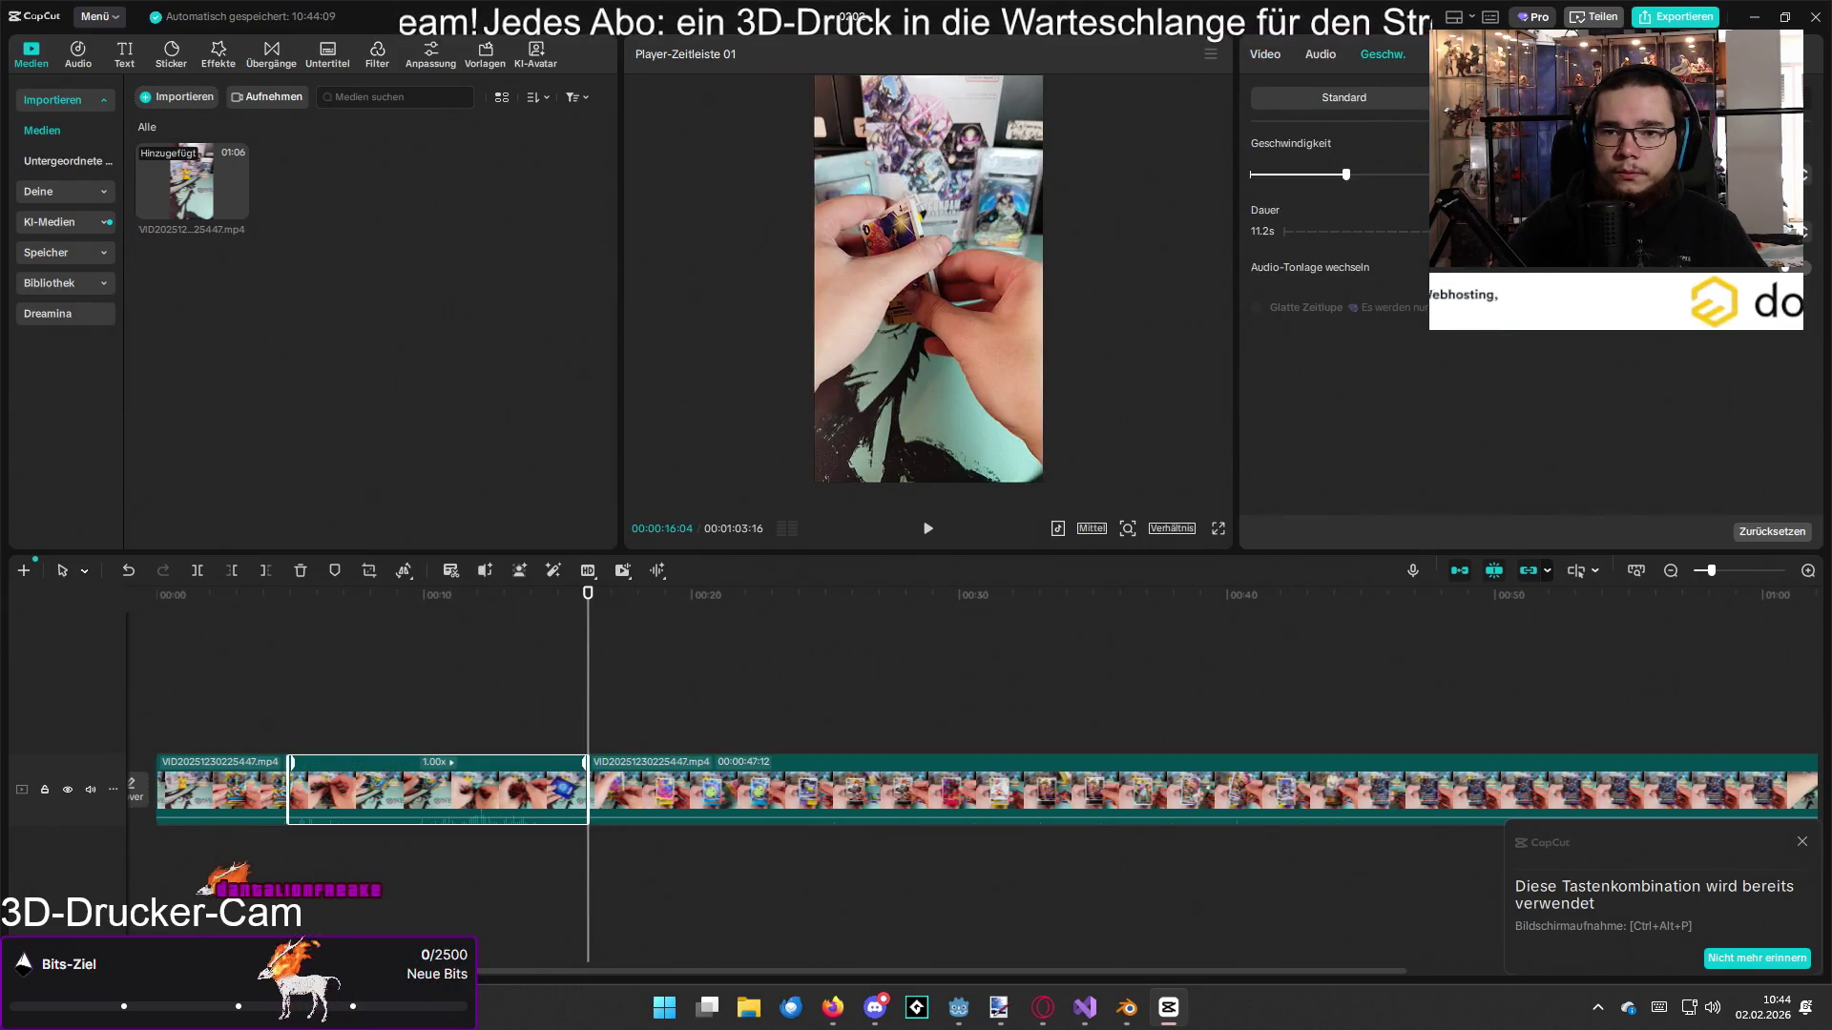
drag(1345, 174, 1488, 174)
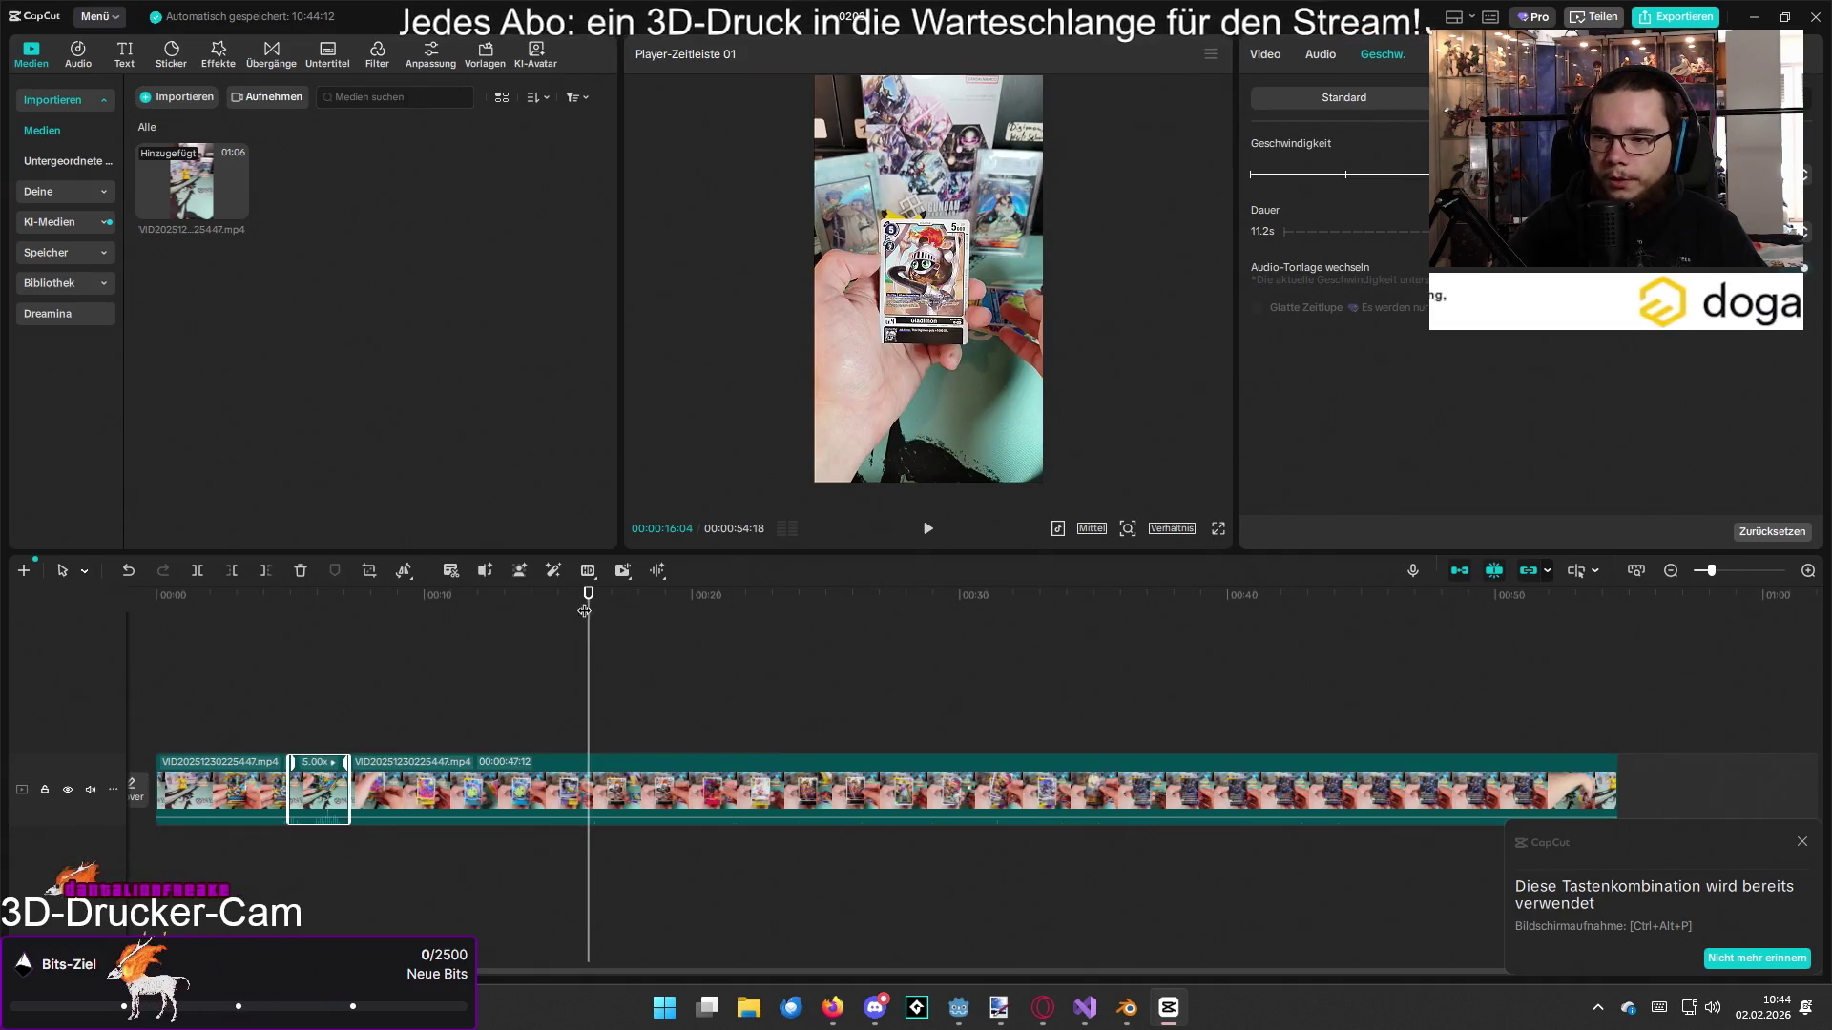
mouse_move(585, 611)
mouse_down()
mouse_move(402, 611)
mouse_move(435, 610)
mouse_up()
click(90, 789)
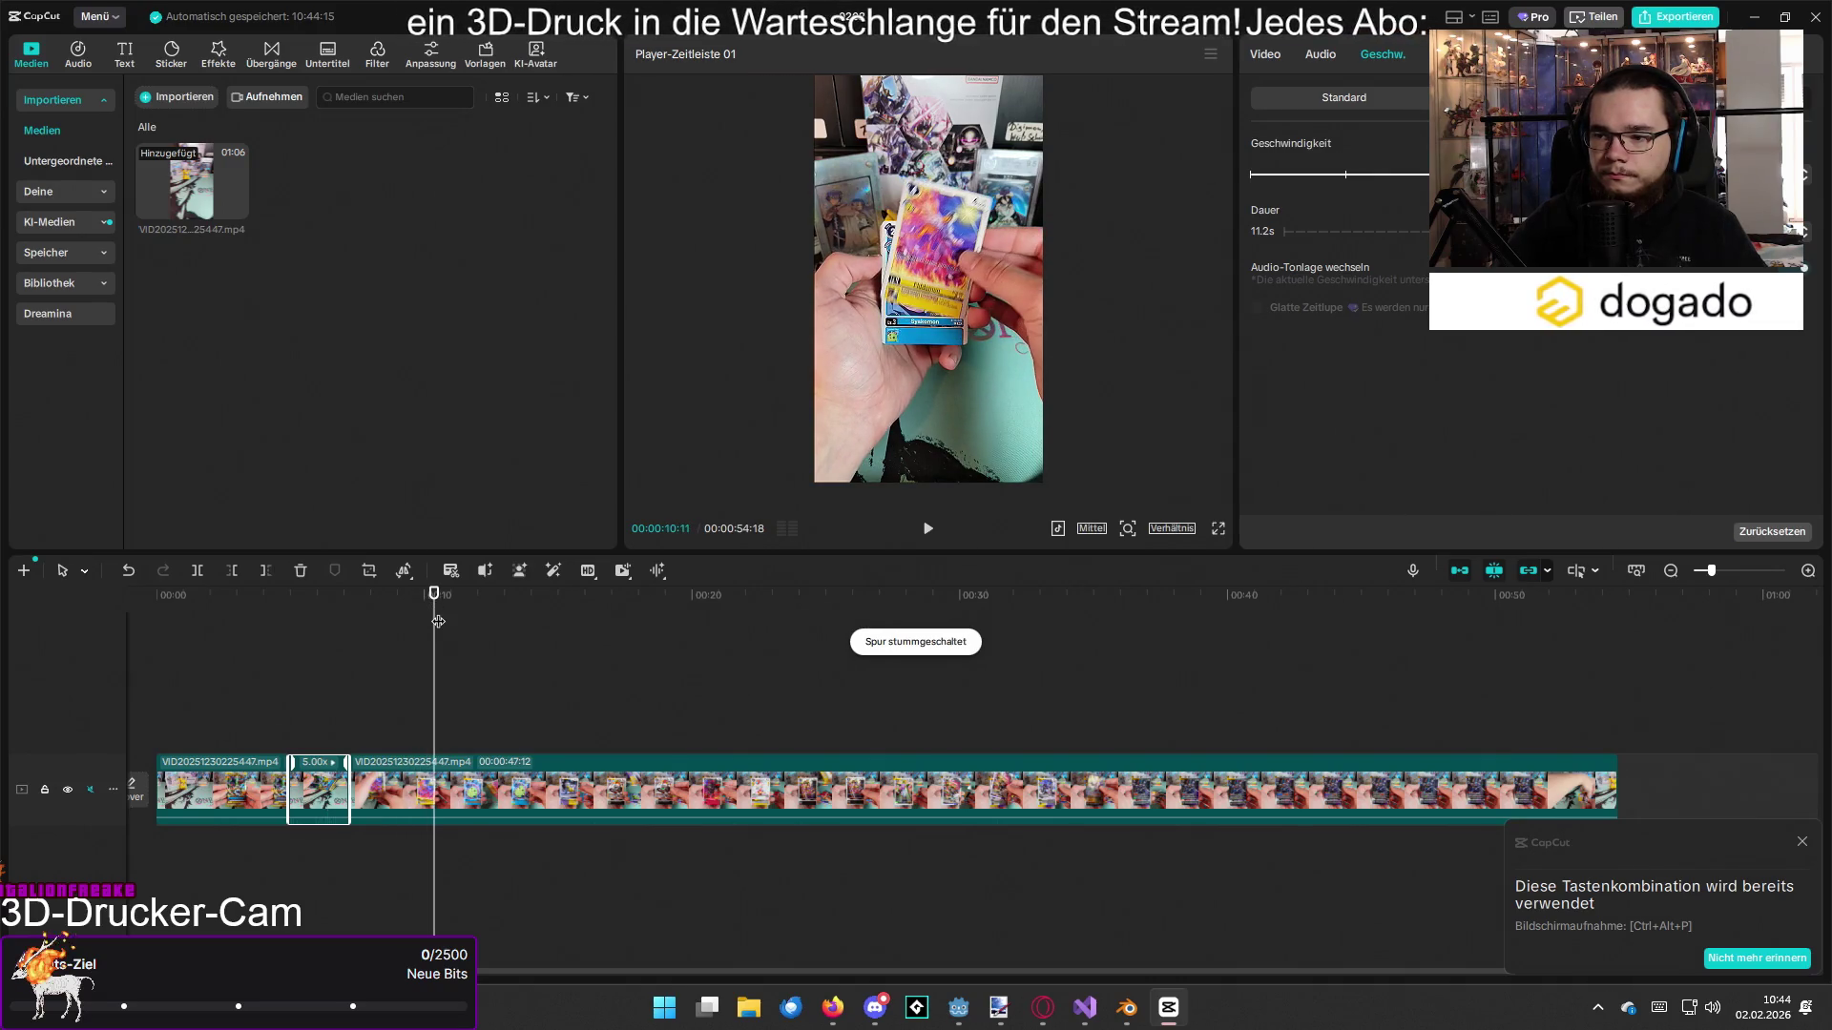
Step: Select the long final clip and bring up its size and position settings around 34 seconds
click(439, 792)
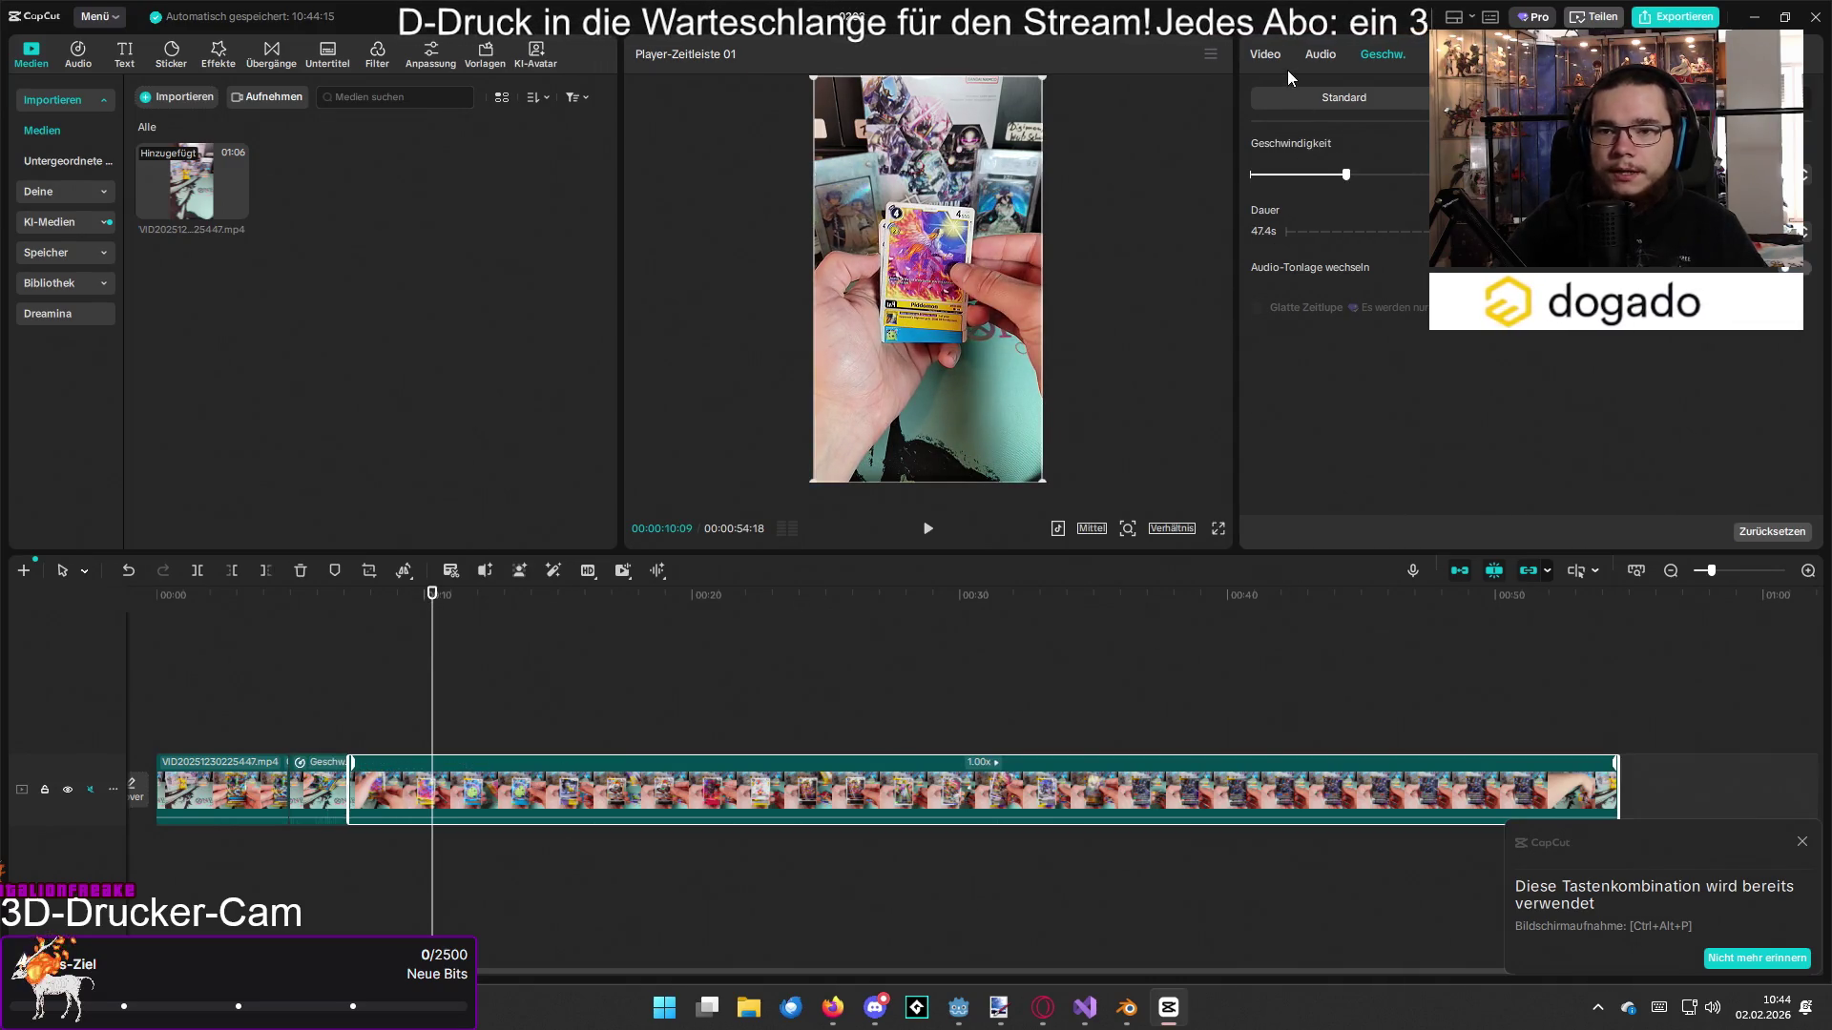
click(1272, 60)
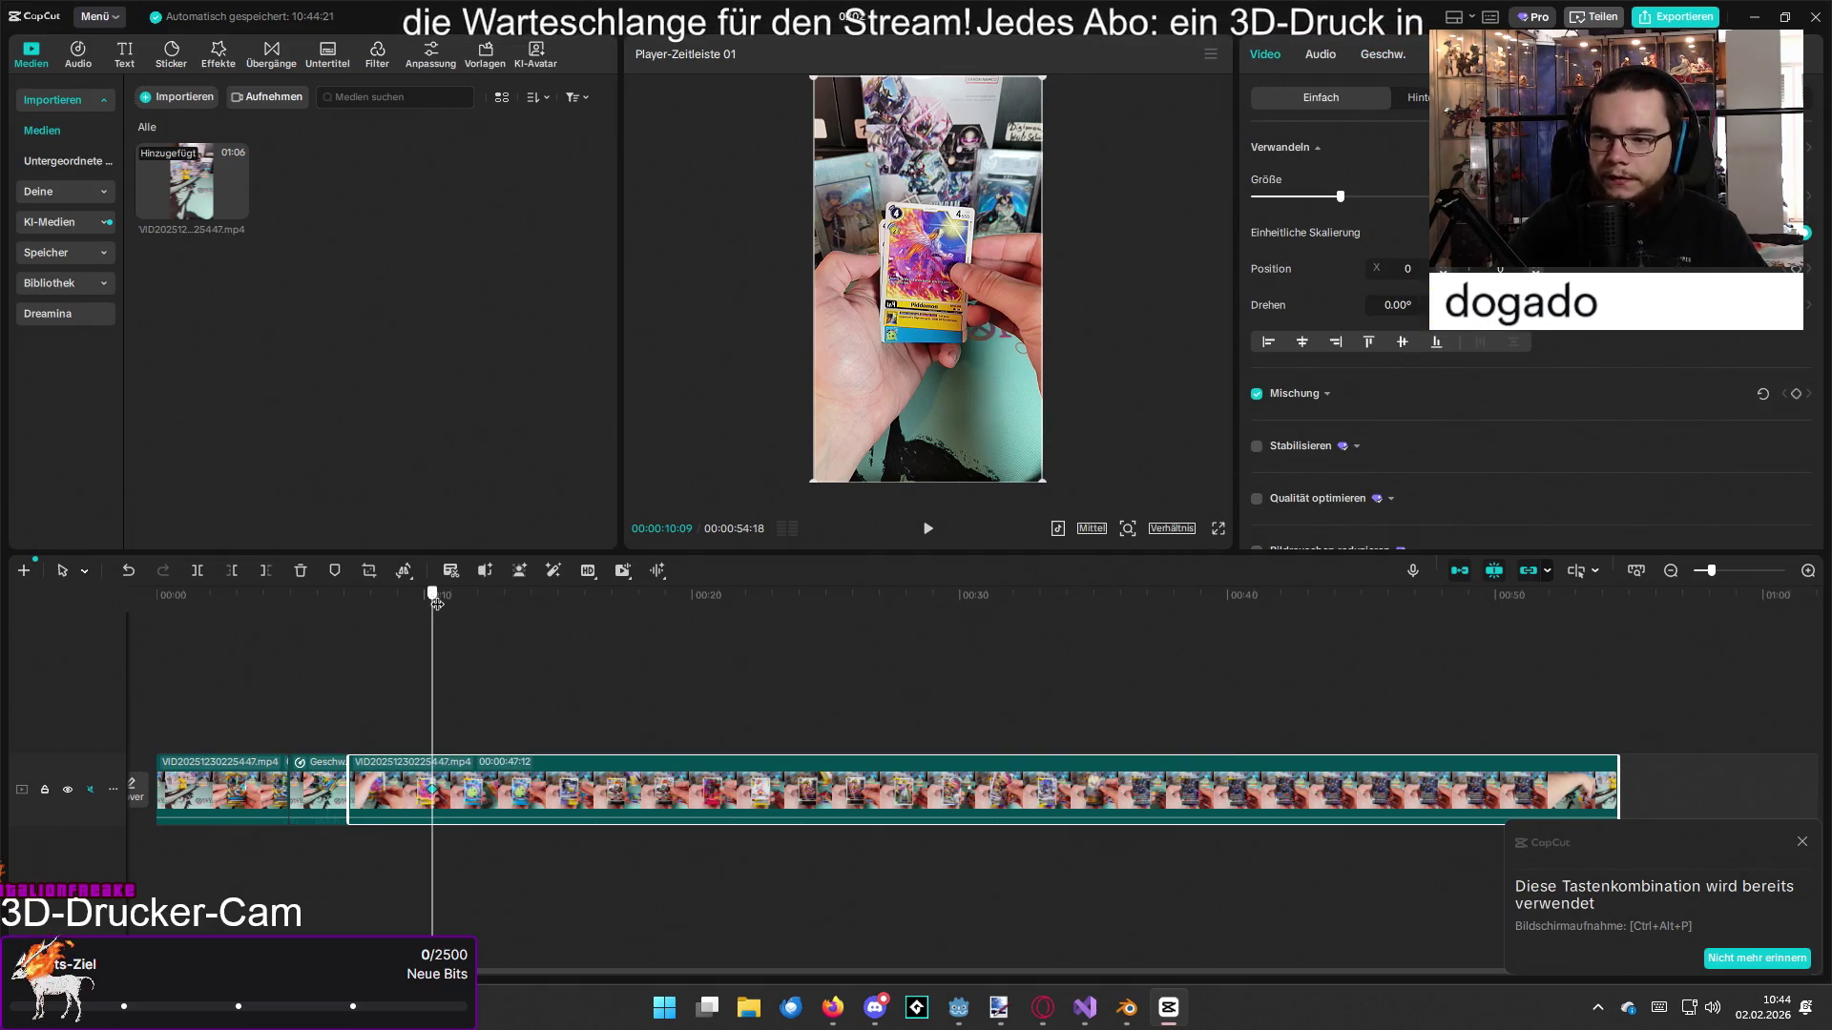
mouse_move(436, 603)
mouse_down()
mouse_move(1102, 660)
mouse_move(1038, 660)
mouse_up()
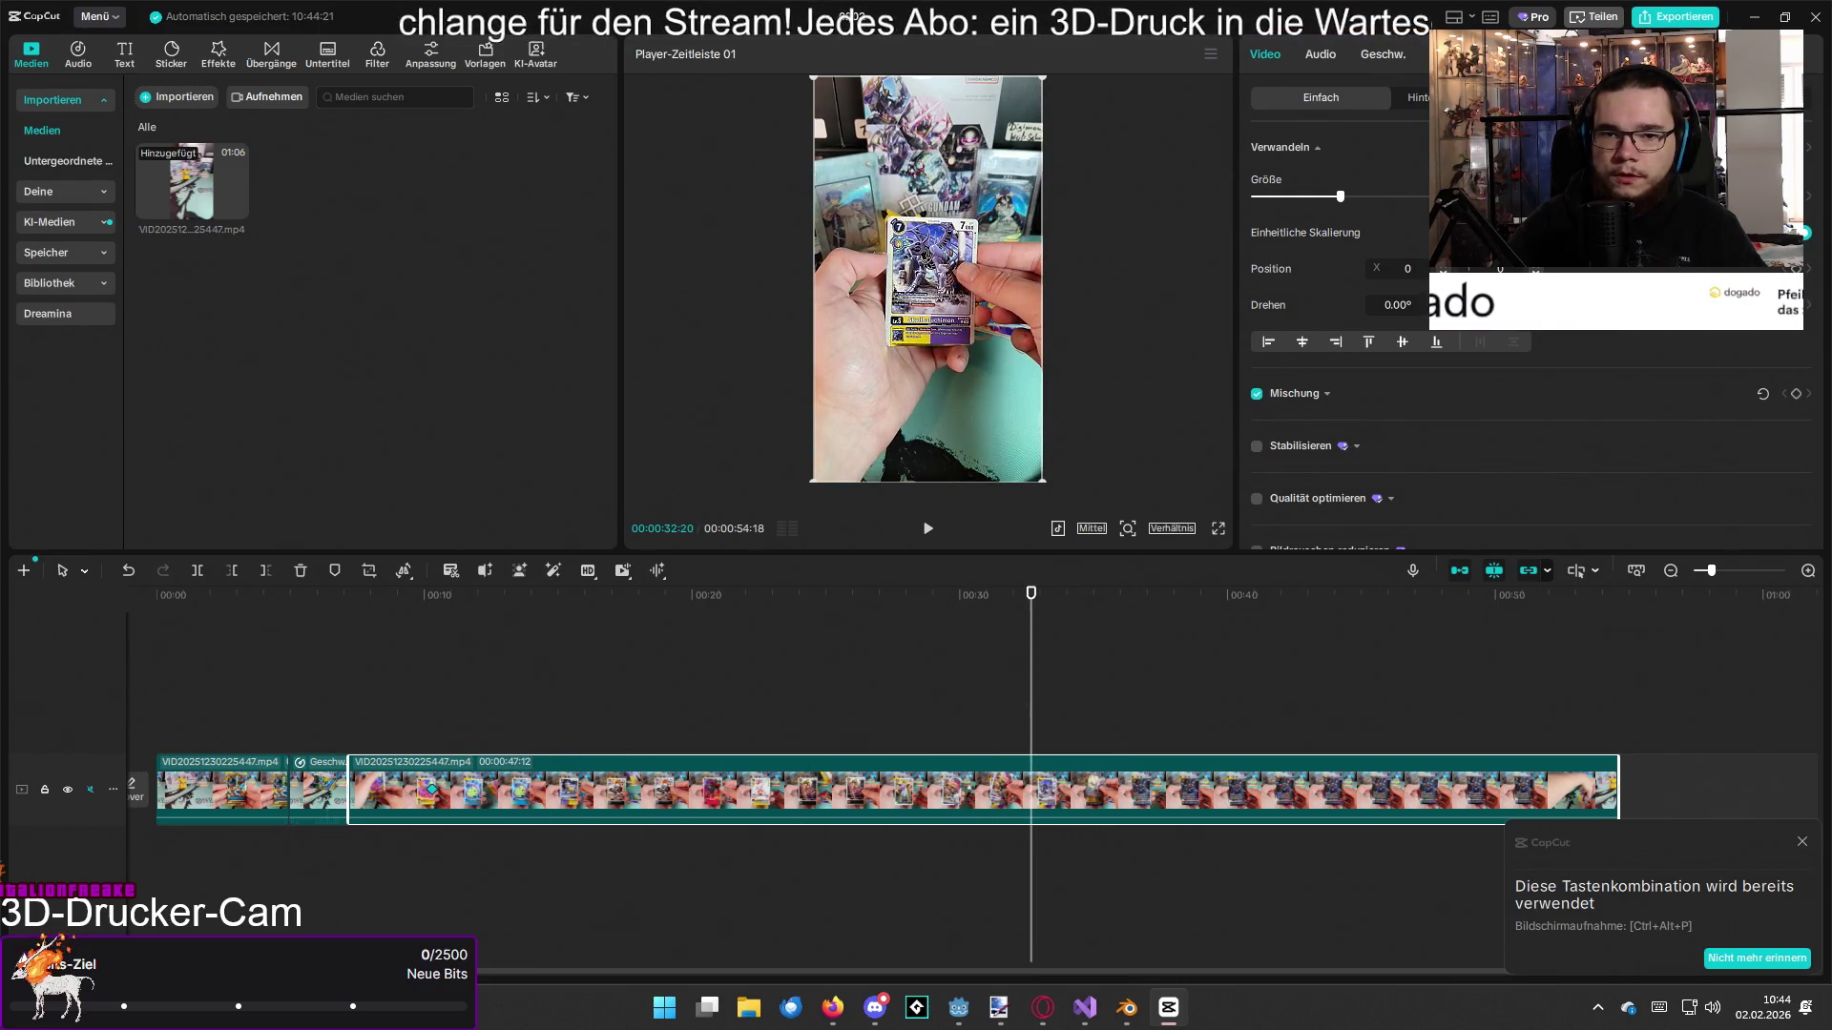
click(1353, 198)
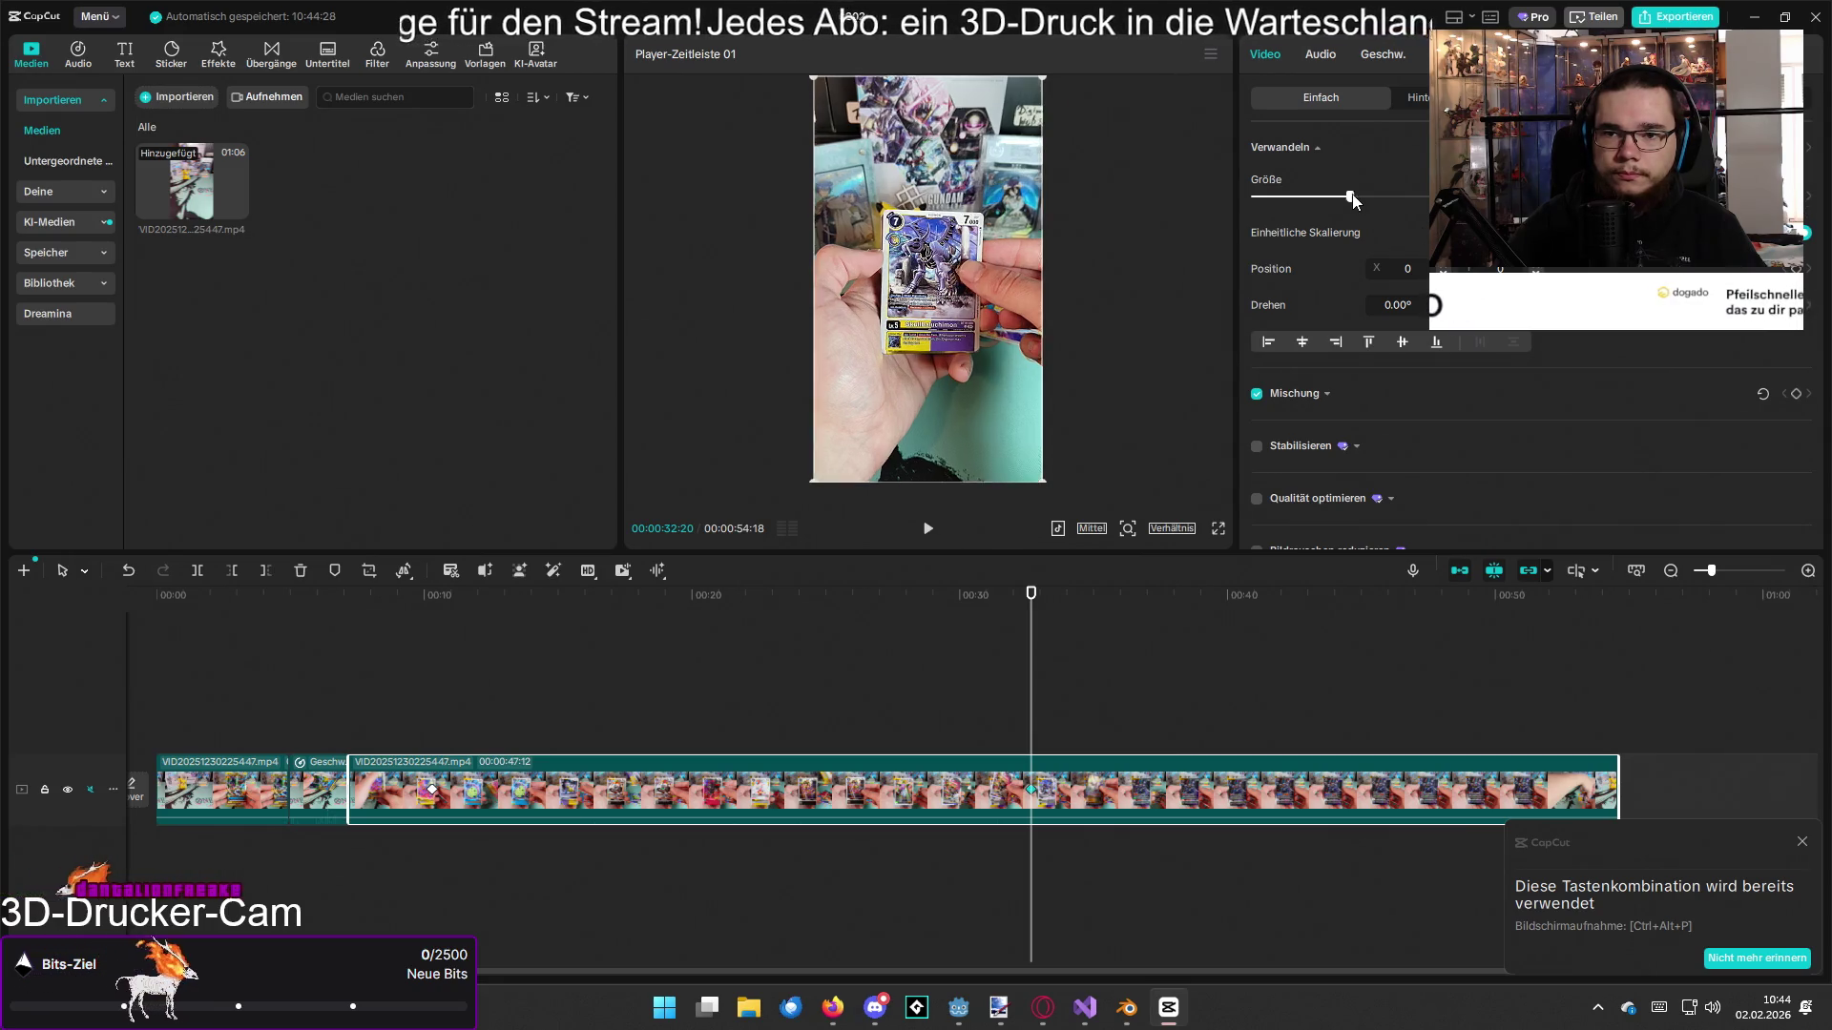
Step: Enlarge the final clip so the cards fill more of the frame
drag(1353, 198, 1400, 196)
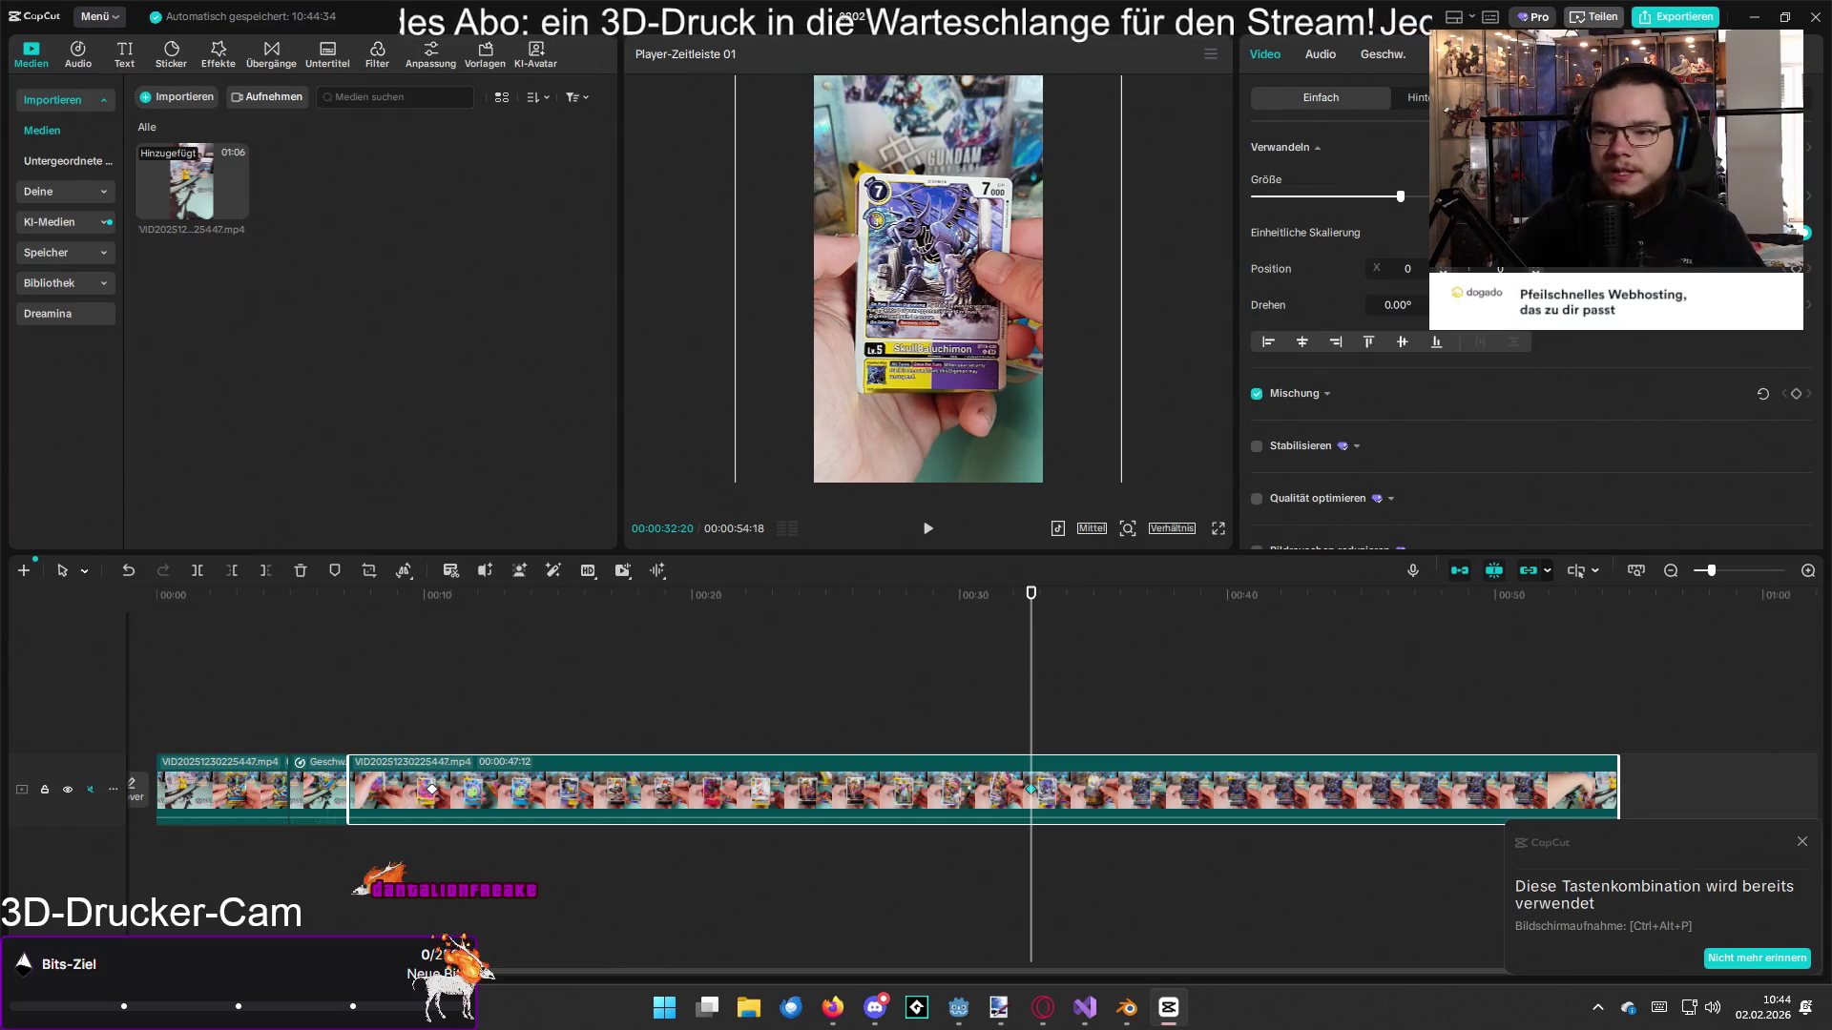
drag(1030, 611, 1045, 610)
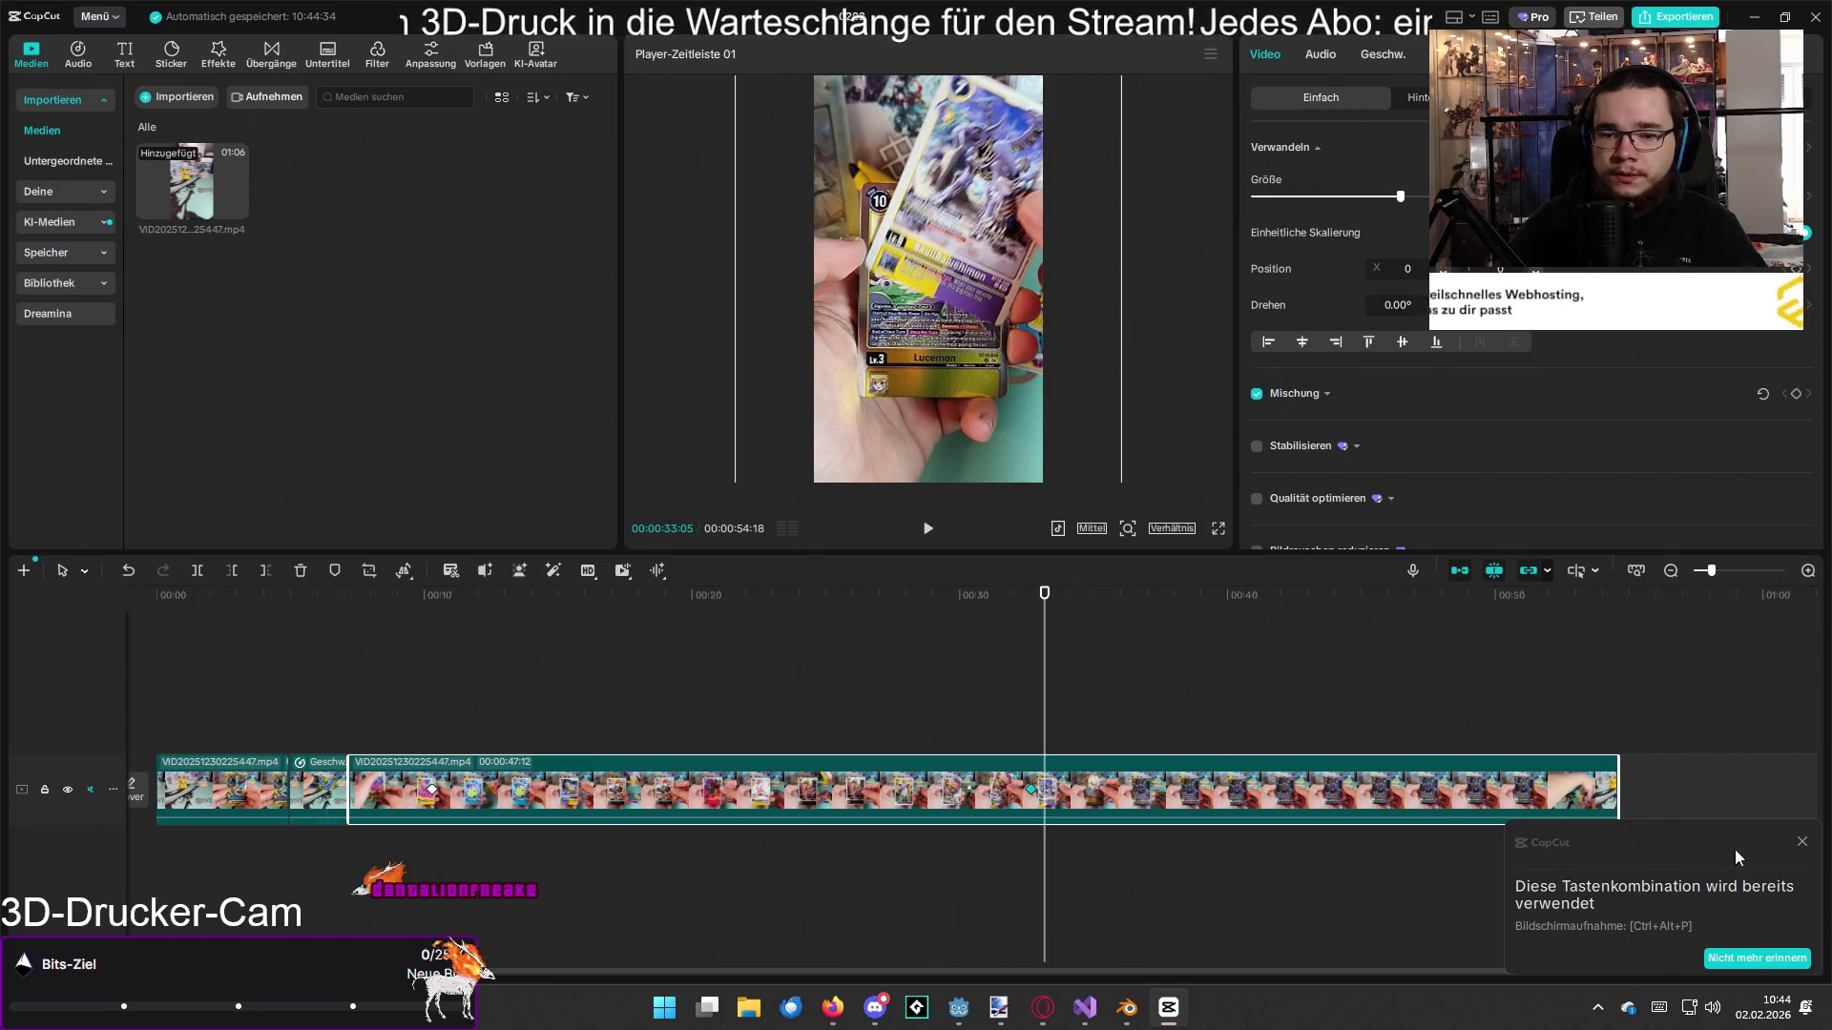
click(1802, 843)
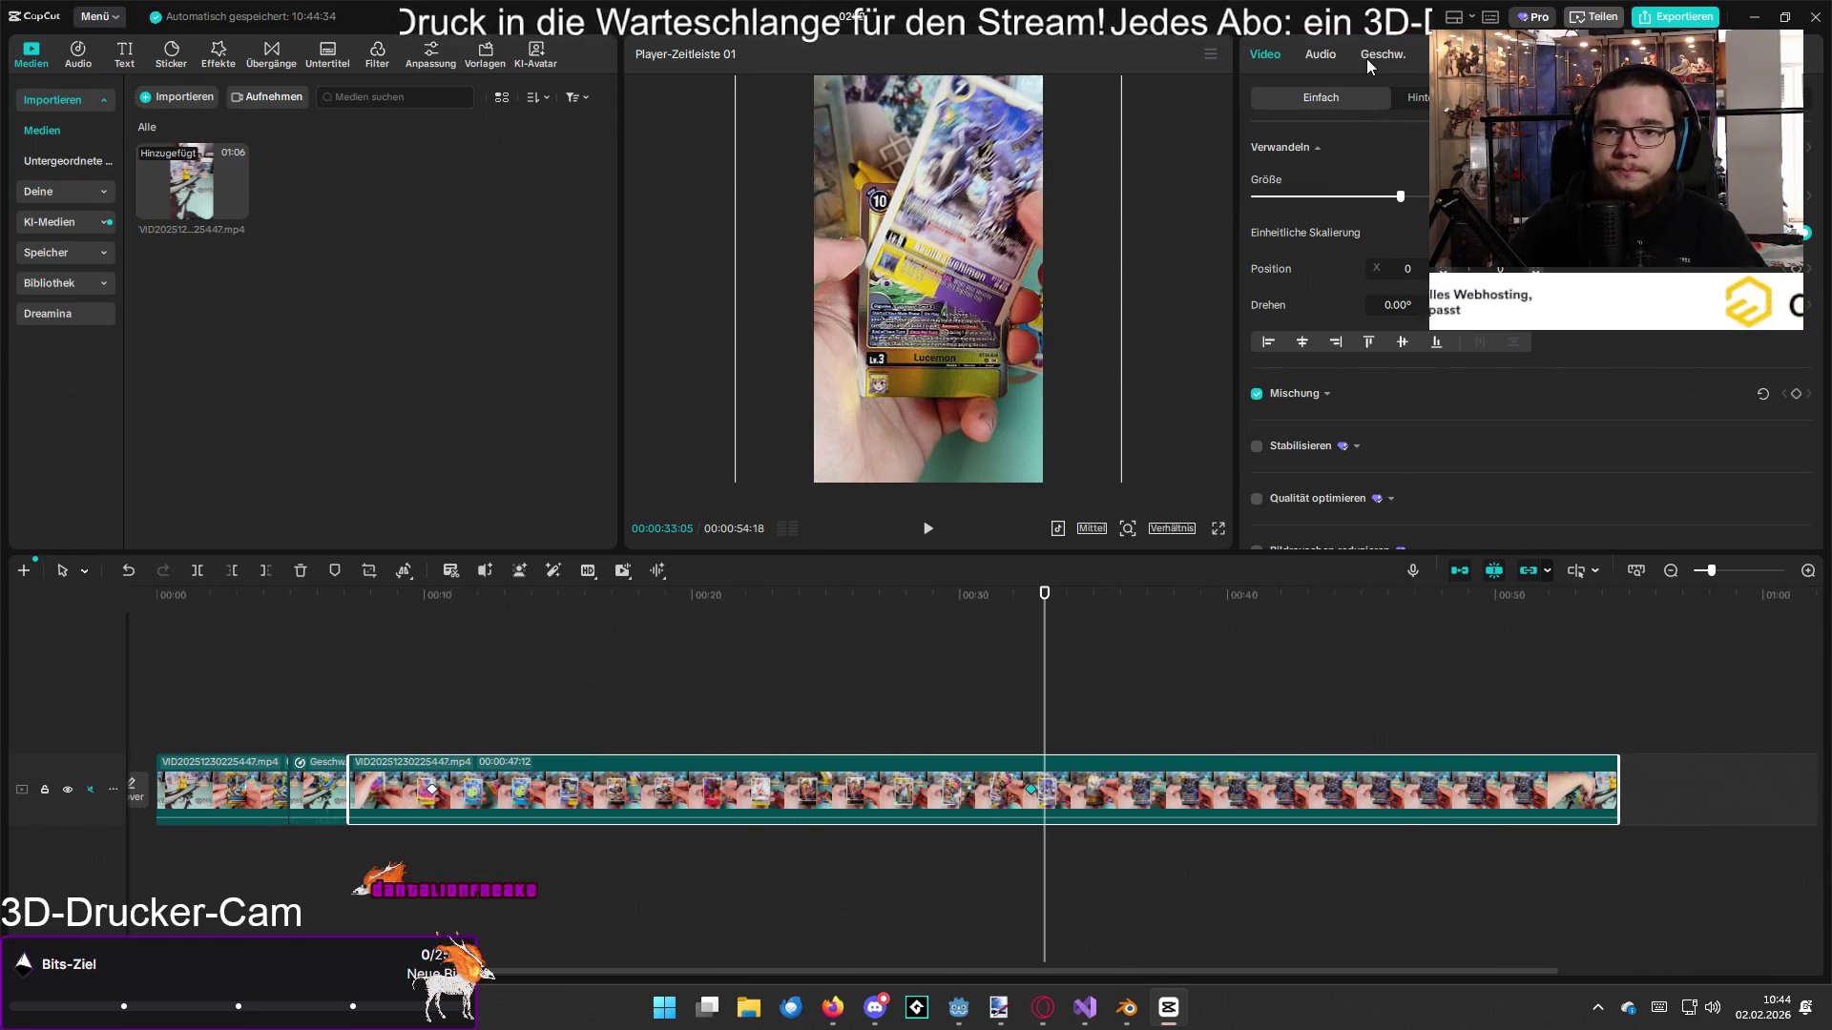
Step: Speed the final clip up to 1.5x and play back from the Lucemon card
click(1382, 55)
drag(1389, 176, 1393, 176)
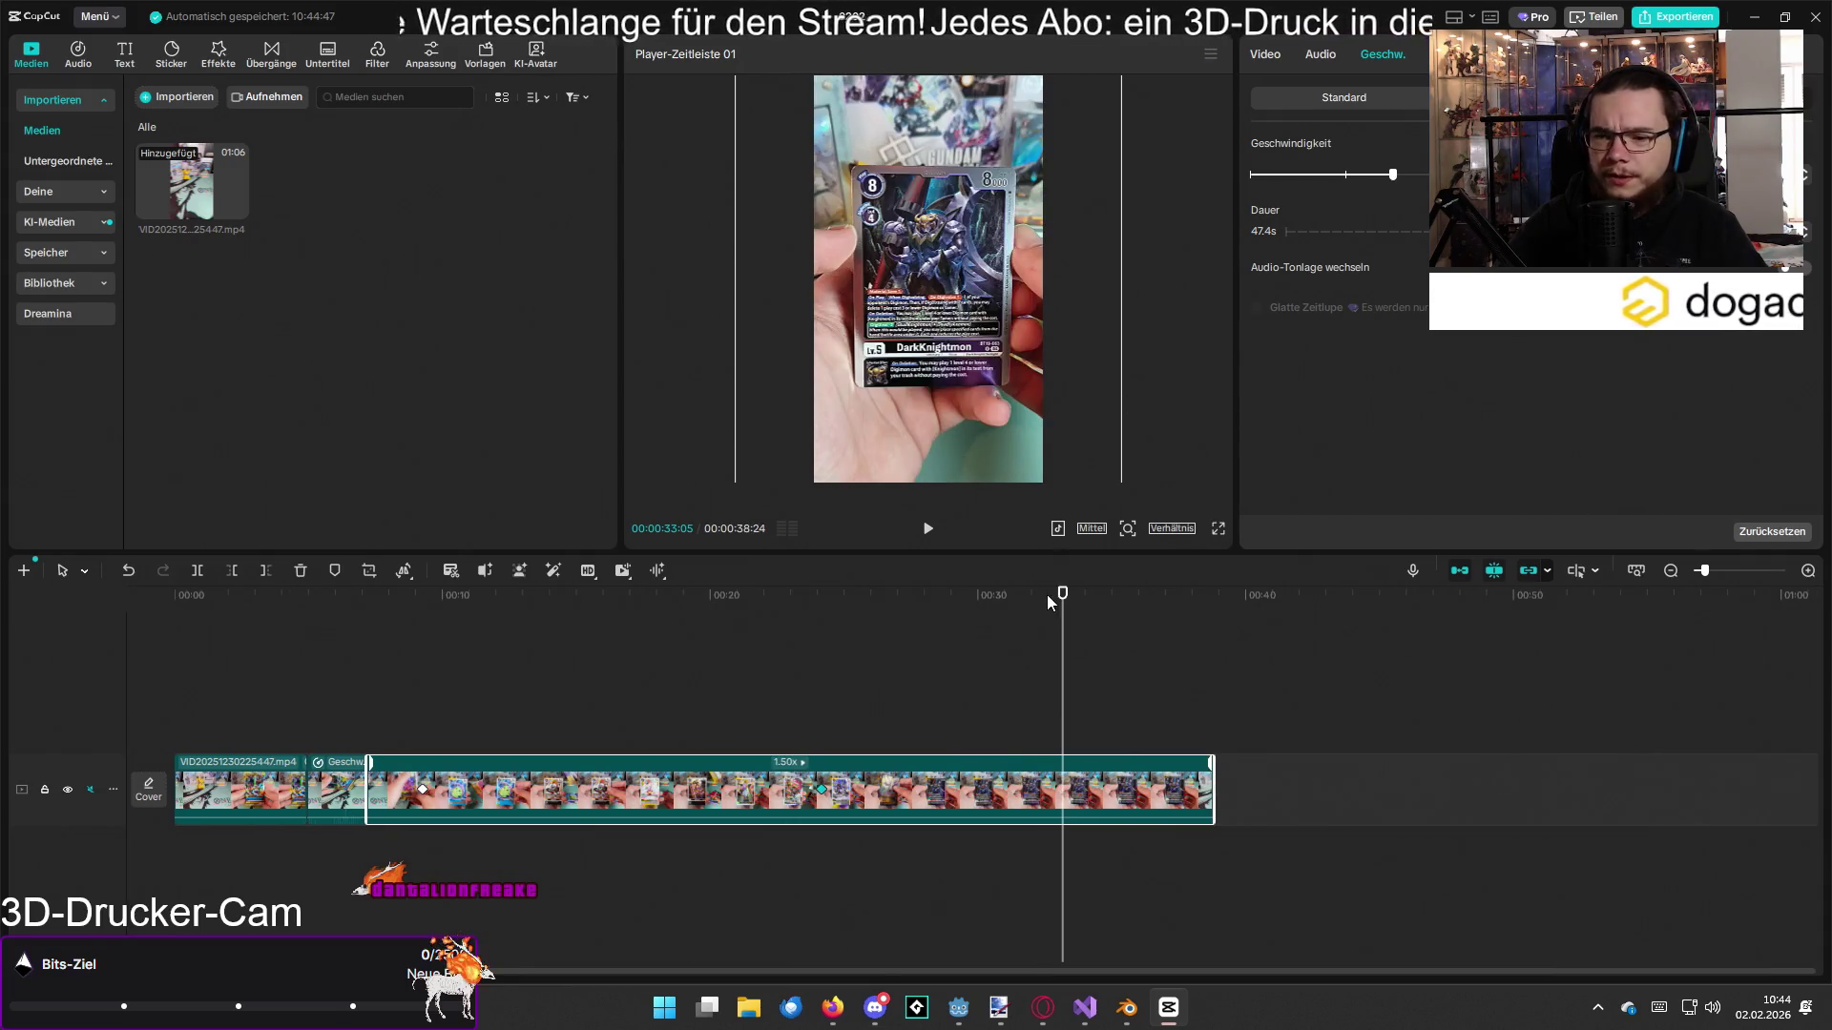
click(794, 634)
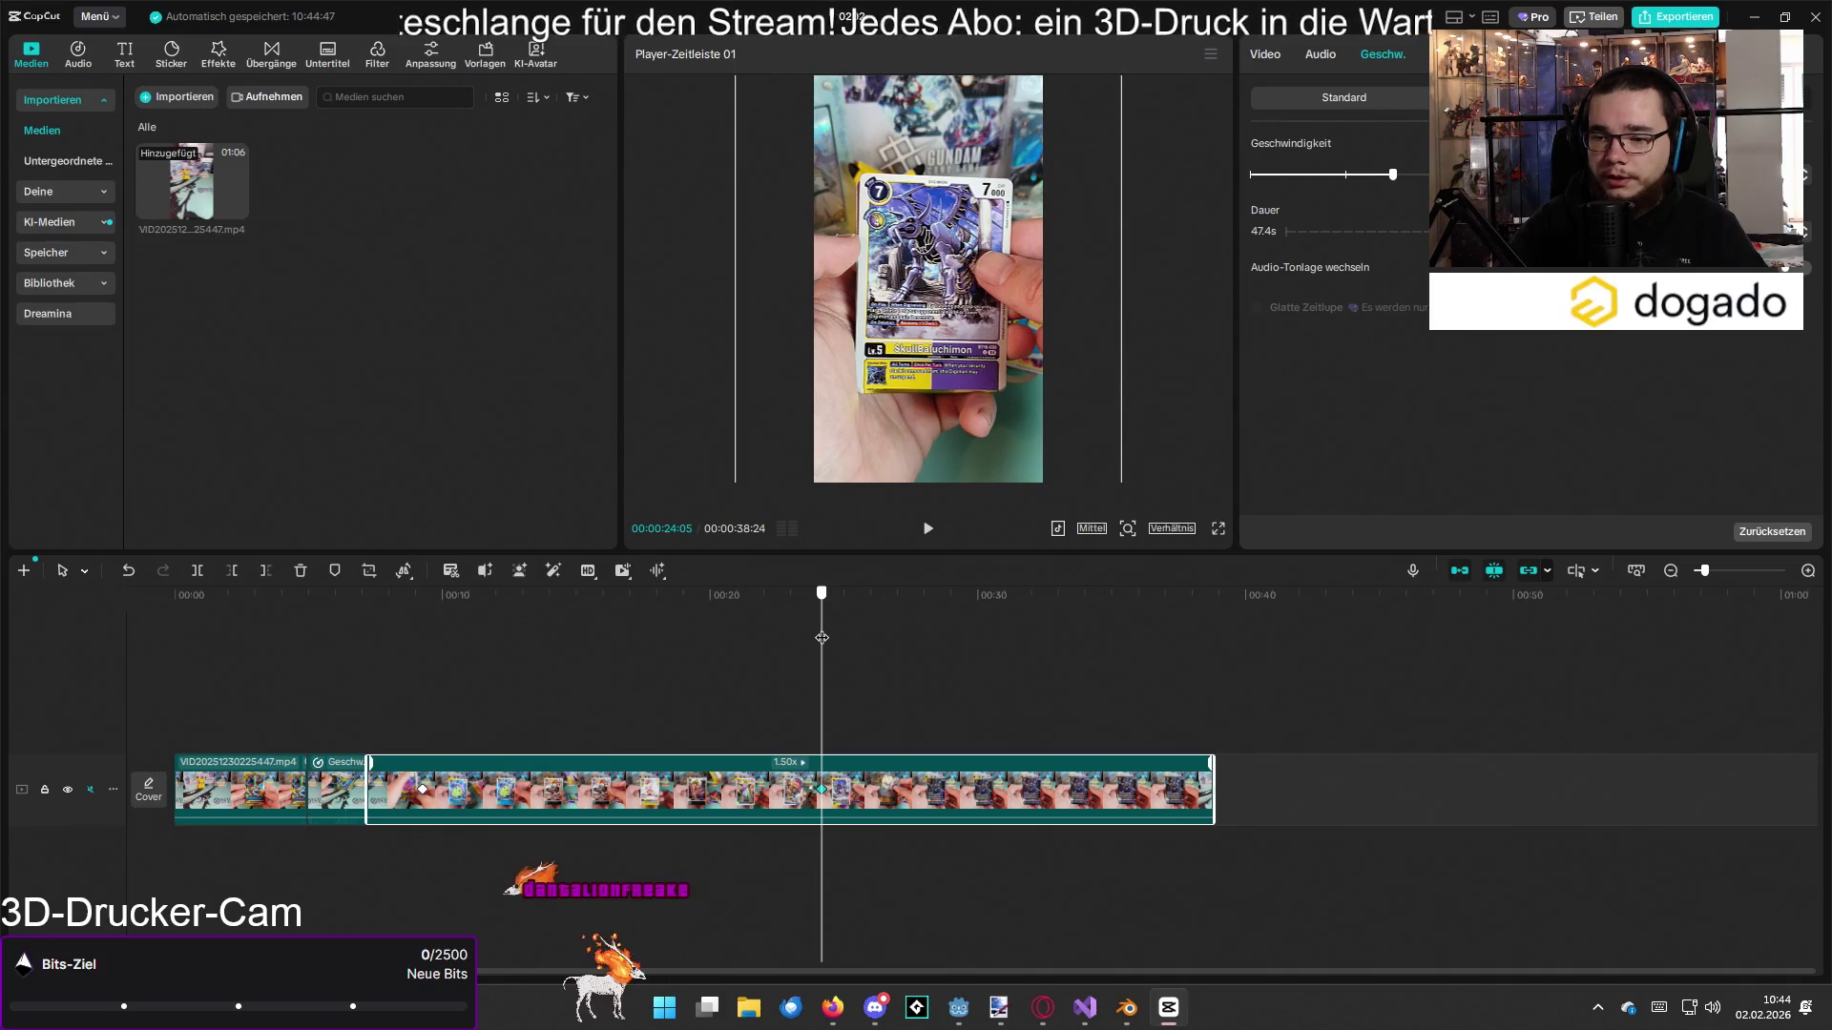
click(835, 640)
key(space)
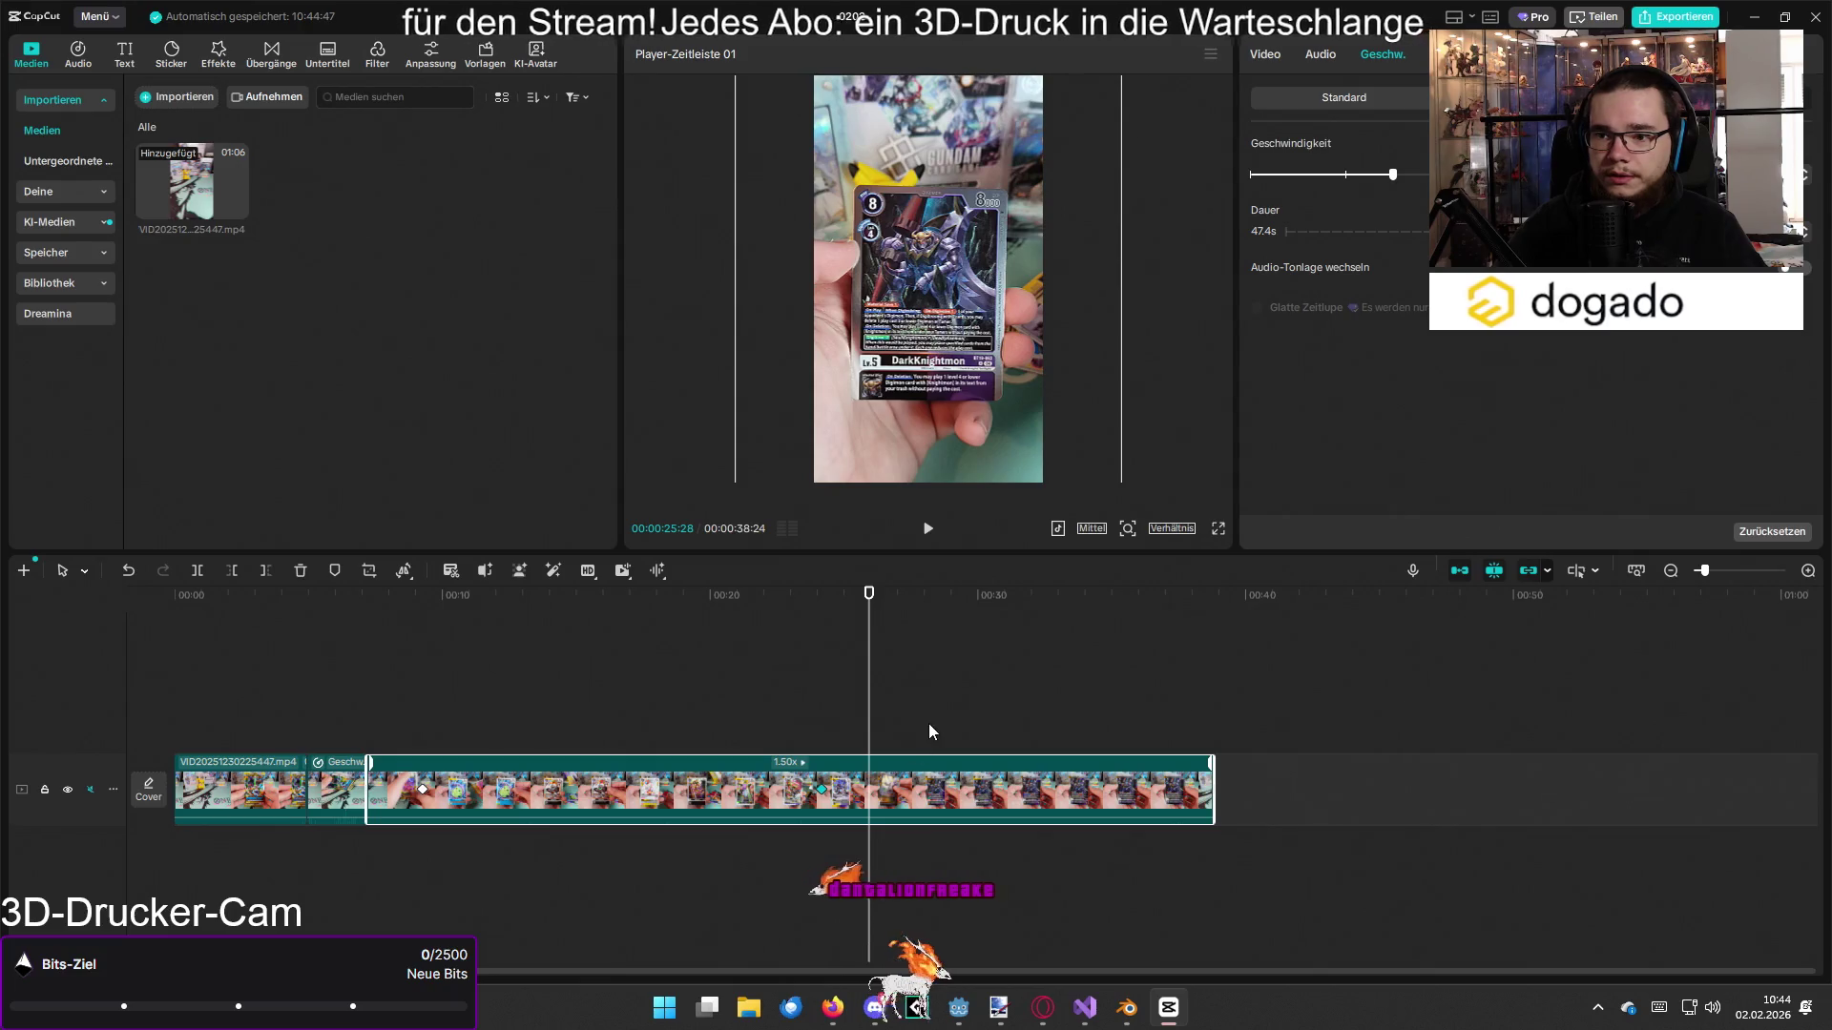
right_click(881, 790)
Step: Freeze the DarkKnightmon frame, zoom in to reveal the card name, and review playback from about 33 s
mouse_move(970, 359)
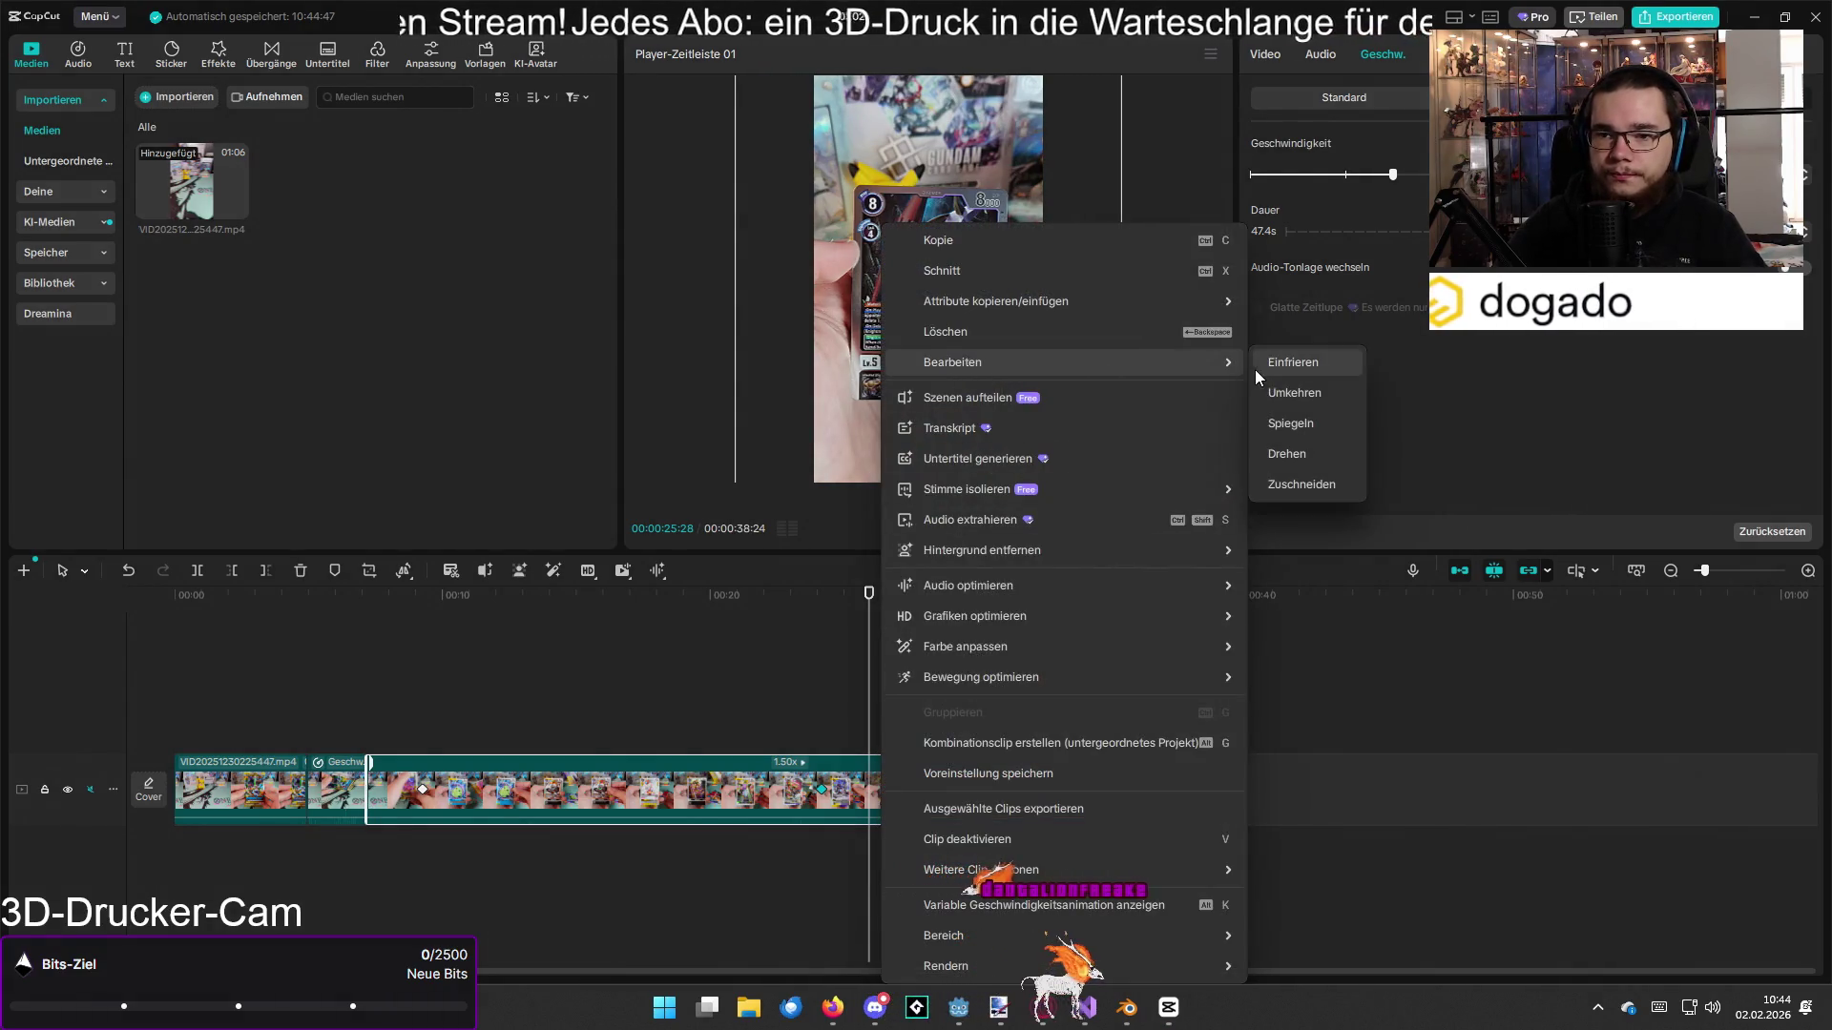
click(1257, 368)
drag(1402, 196, 1526, 196)
mouse_move(1051, 313)
mouse_down()
mouse_move(1033, 261)
mouse_move(1061, 220)
mouse_move(953, 227)
mouse_move(998, 412)
mouse_move(992, 391)
mouse_up()
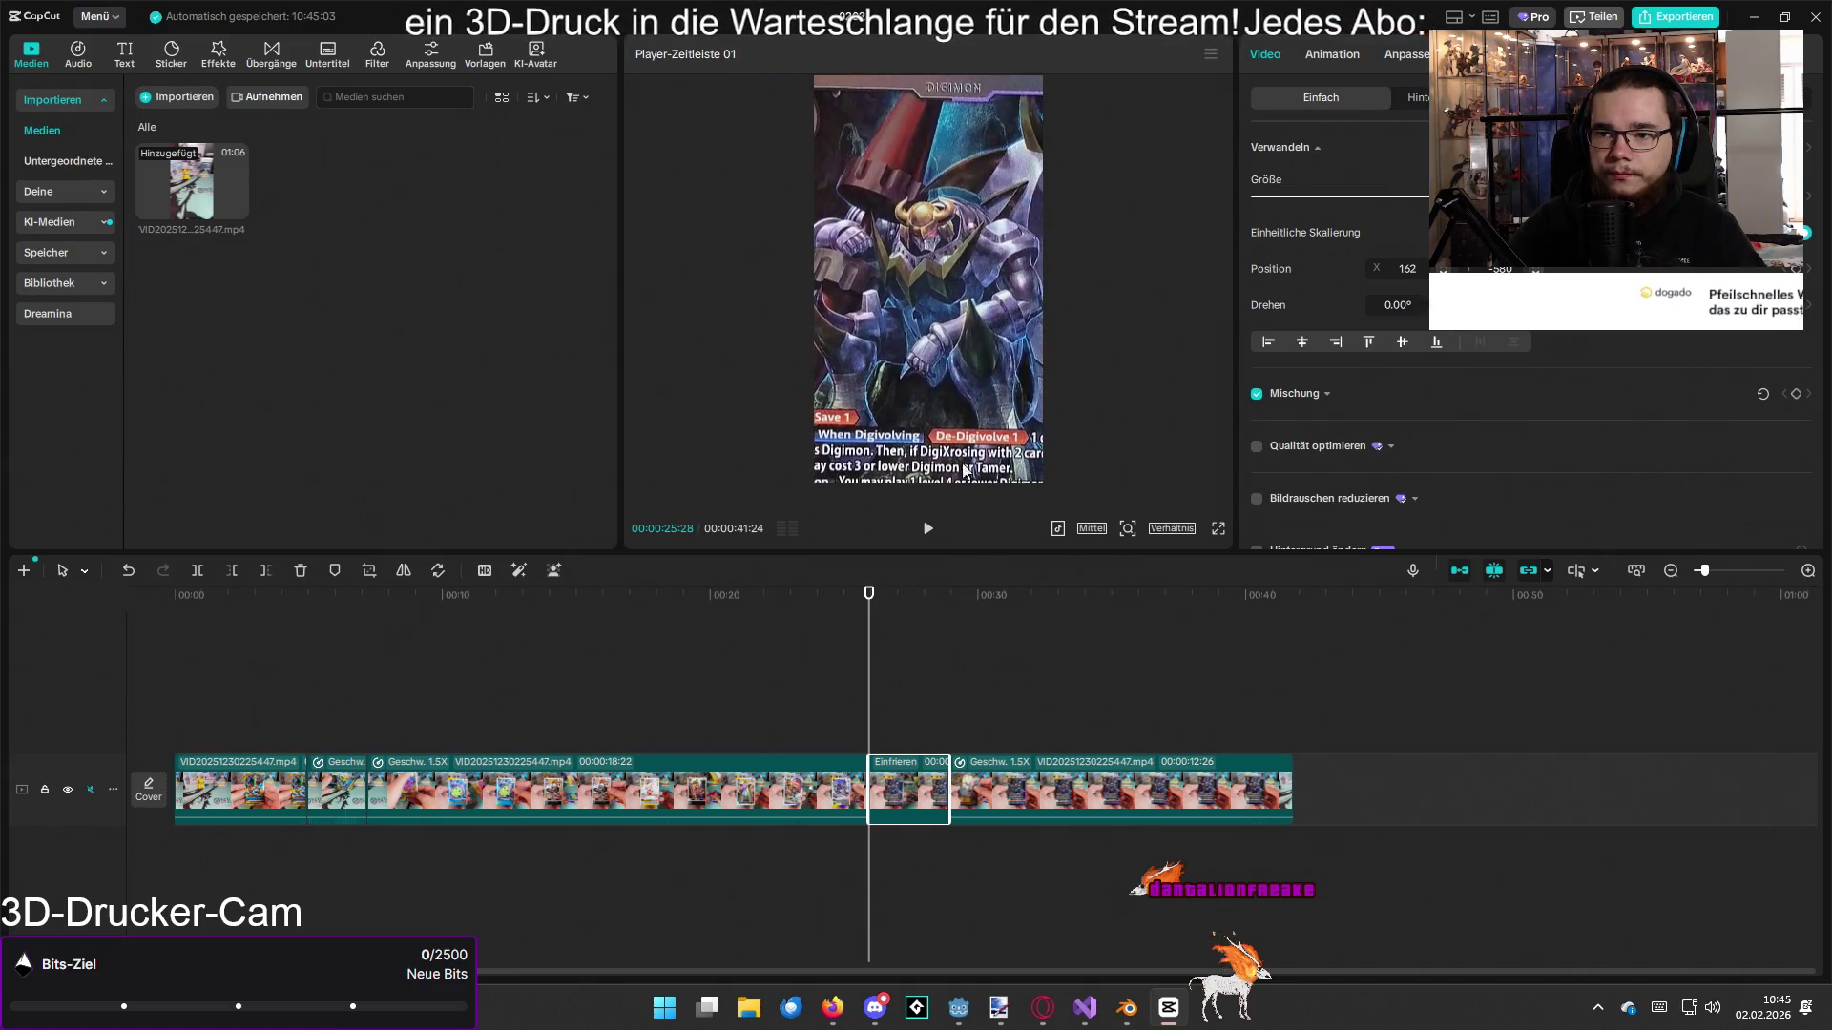
mouse_move(943, 617)
mouse_down()
mouse_move(1237, 634)
mouse_move(568, 651)
mouse_move(611, 650)
mouse_up()
key(space)
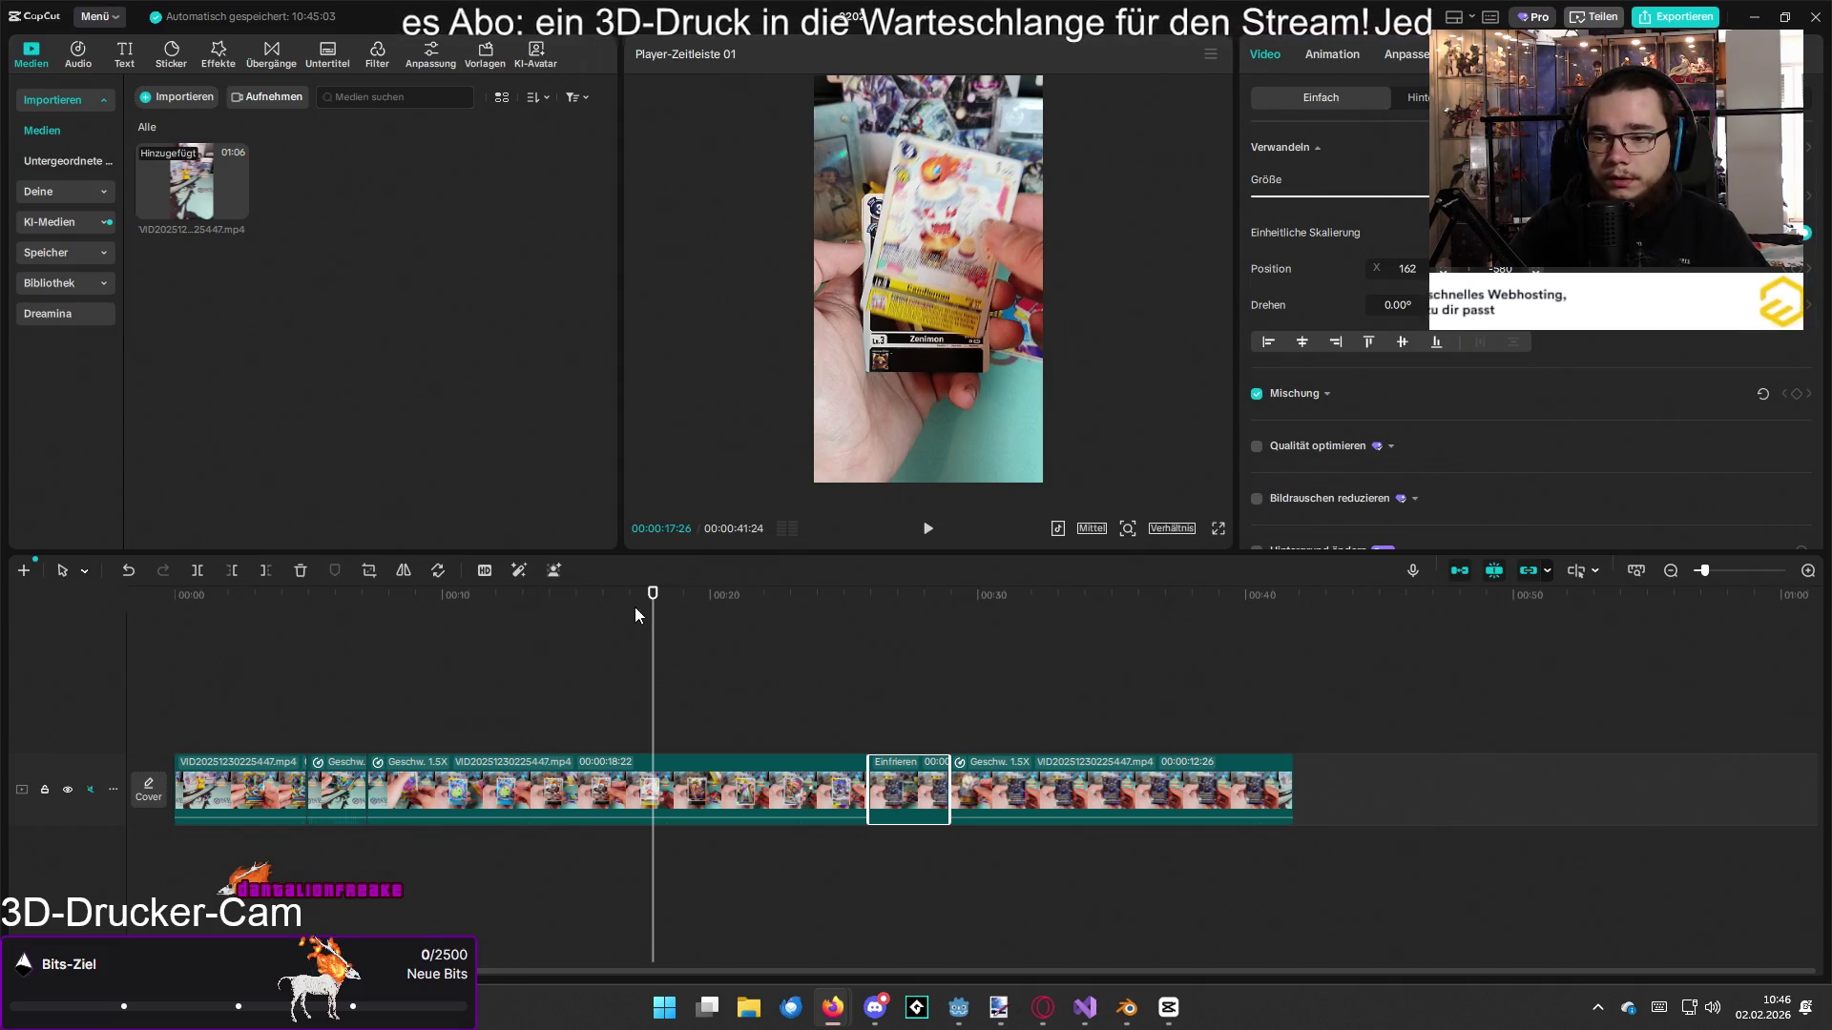
Step: Jump the playhead from about 18 seconds to the DarkKnightmon freeze frame
click(657, 603)
click(917, 606)
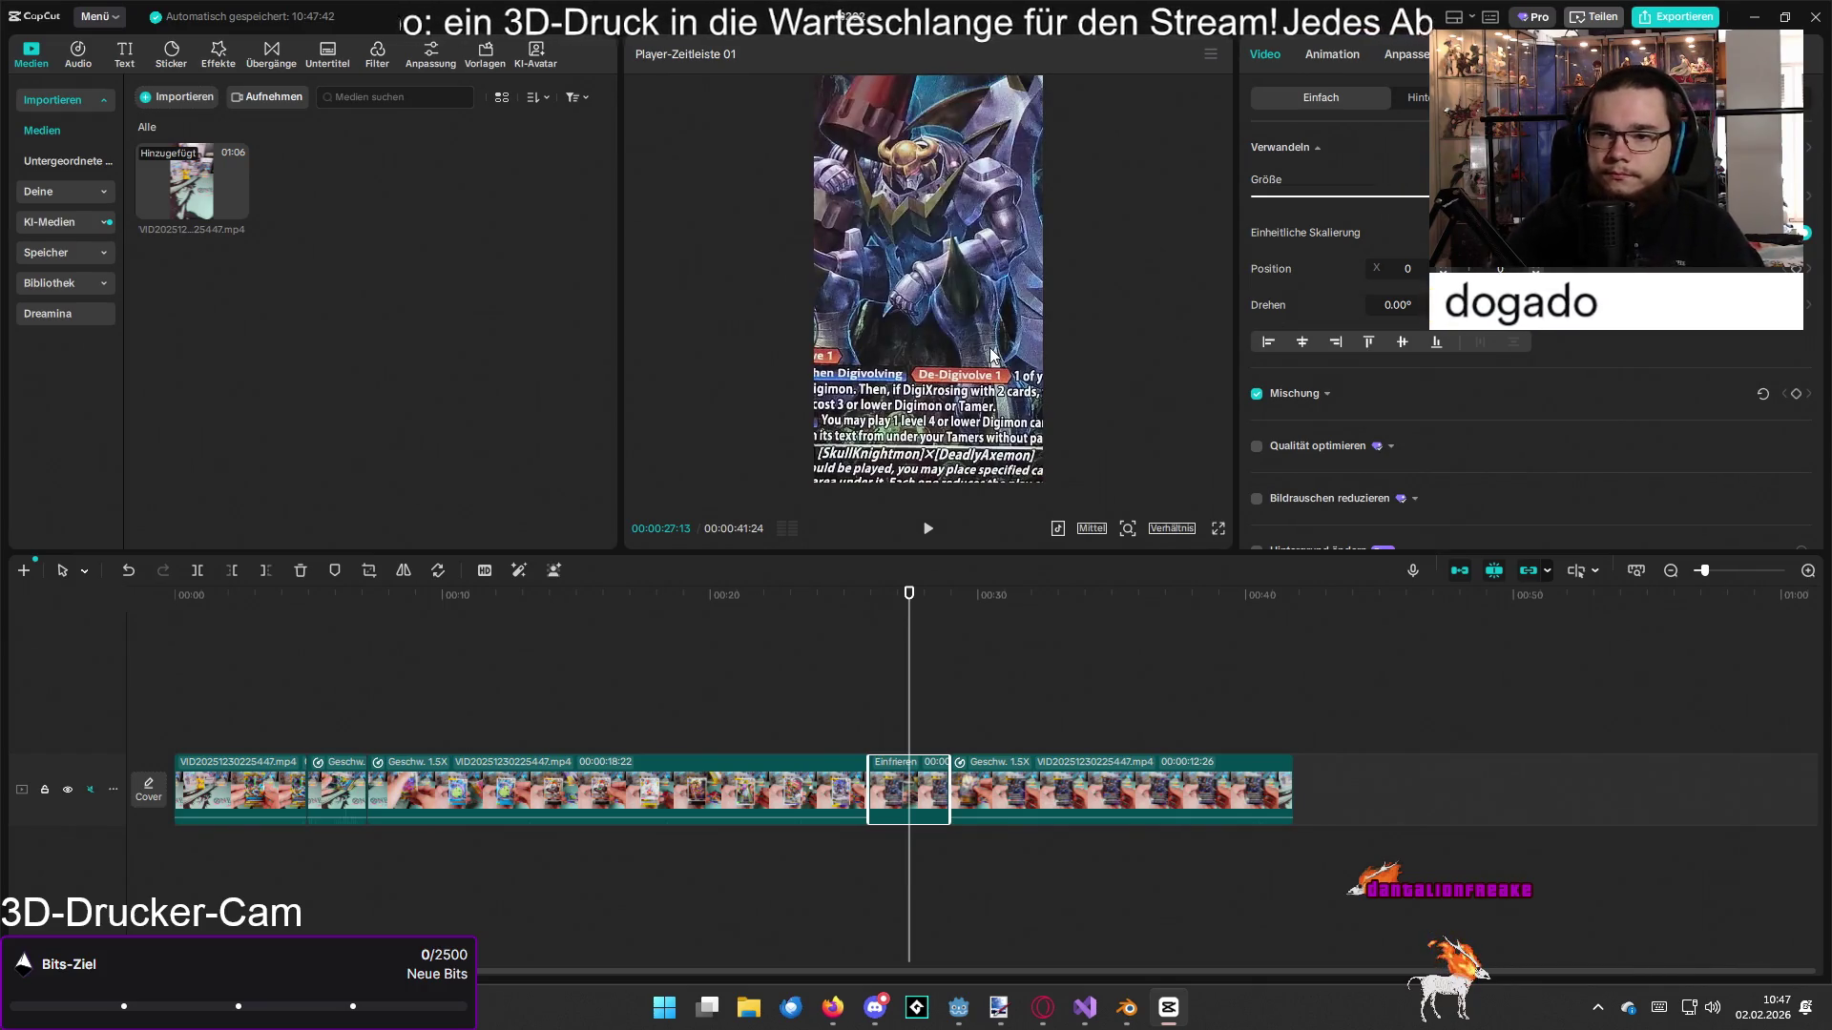
Step: Shift the frozen card down and right (X position 225), then box-select every timeline clip
drag(992, 355, 1021, 390)
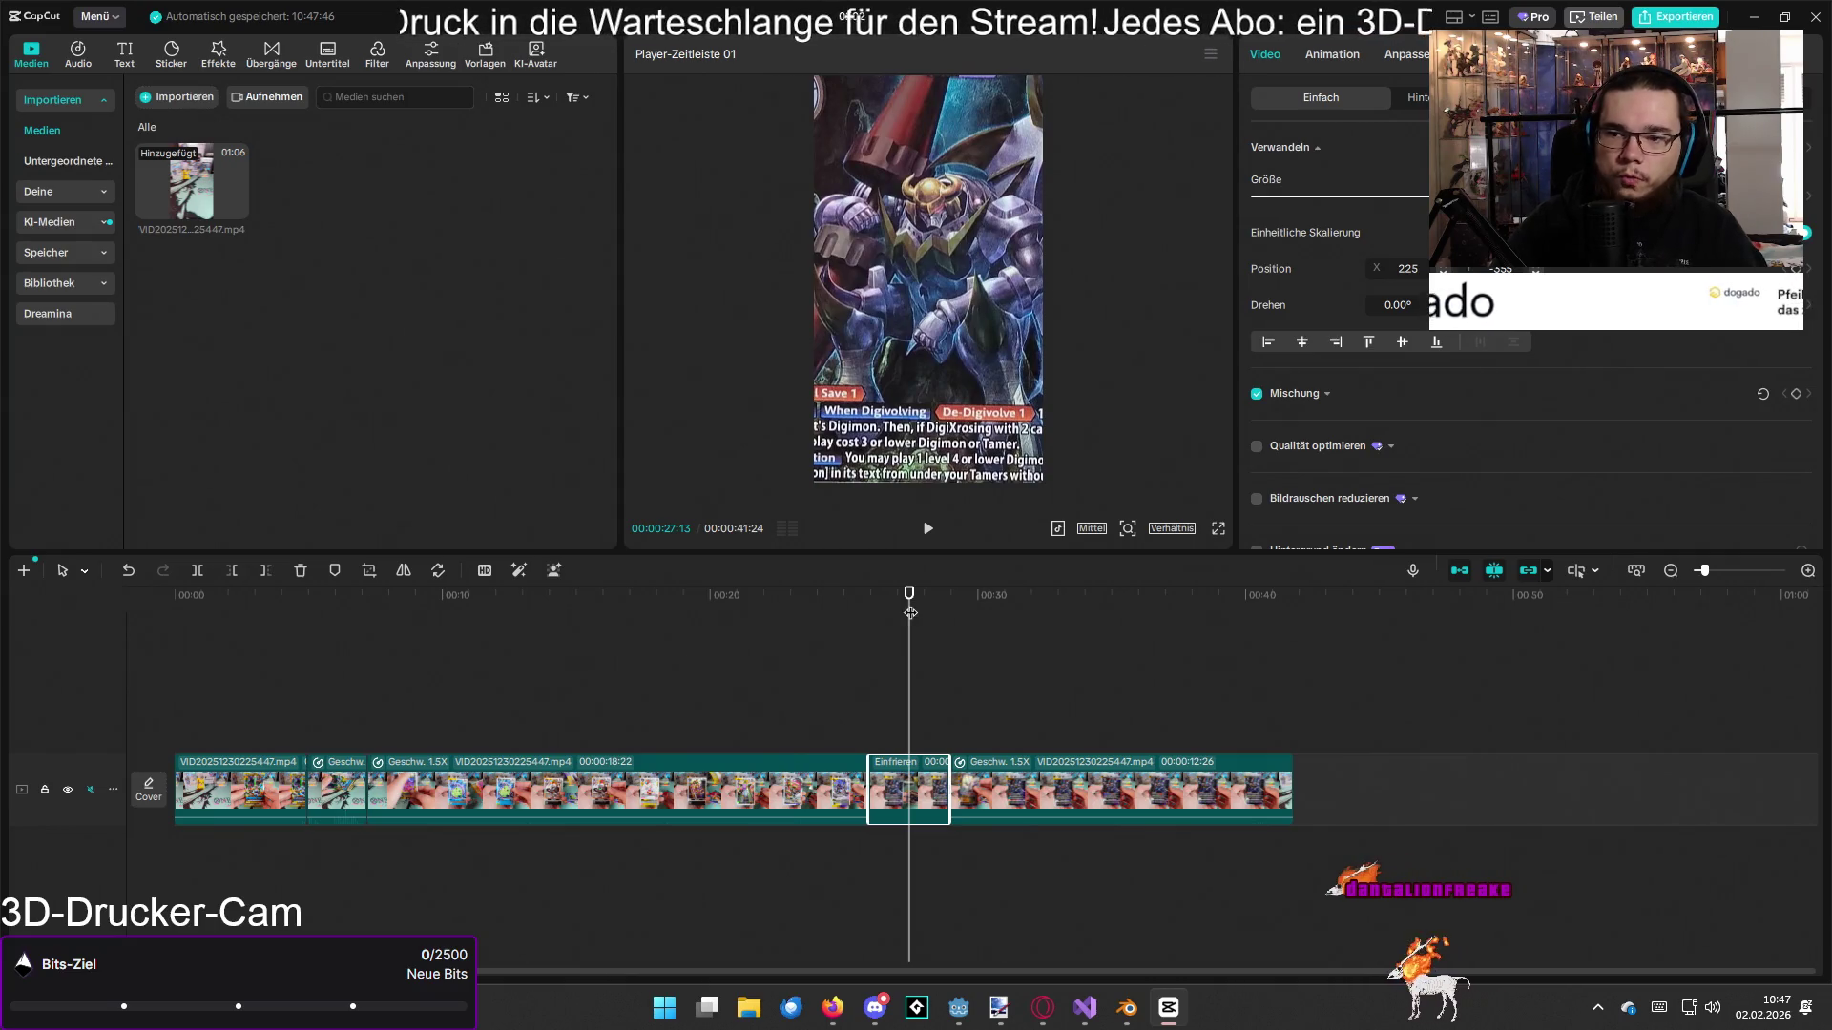
mouse_move(908, 616)
mouse_down()
mouse_move(972, 616)
mouse_move(944, 635)
mouse_move(238, 661)
mouse_up()
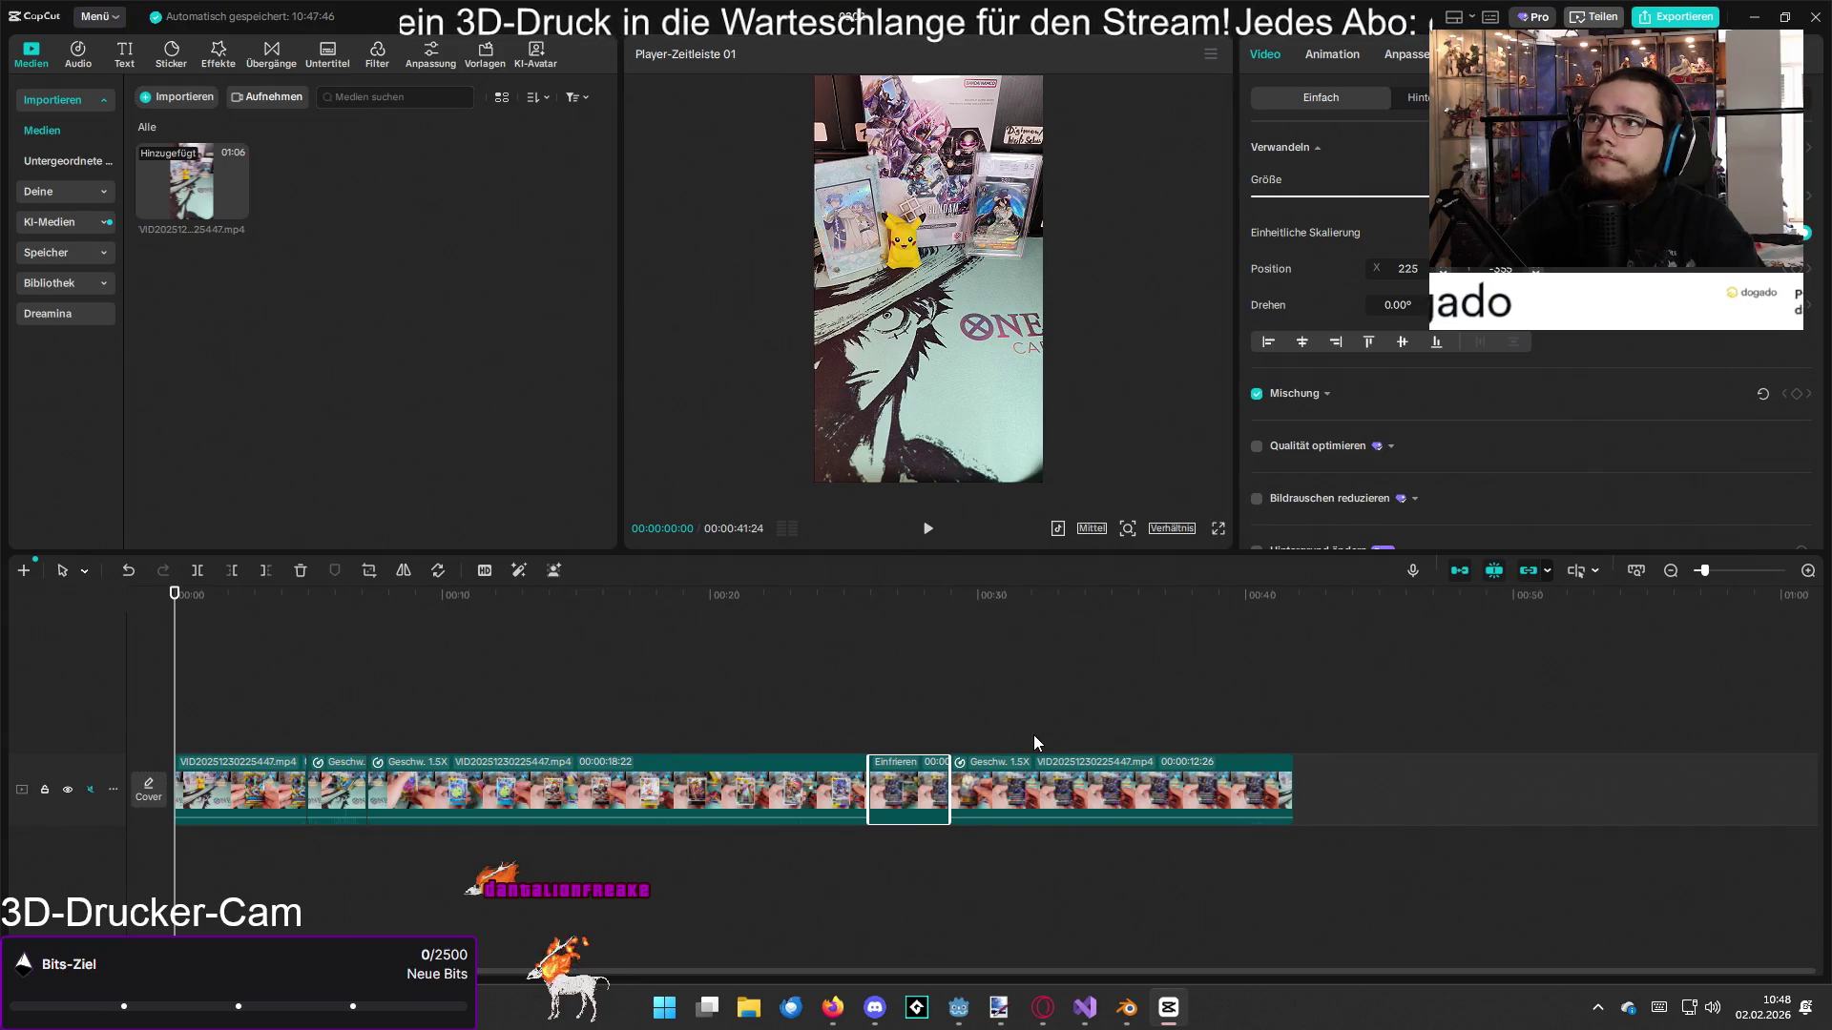
drag(1331, 770, 156, 806)
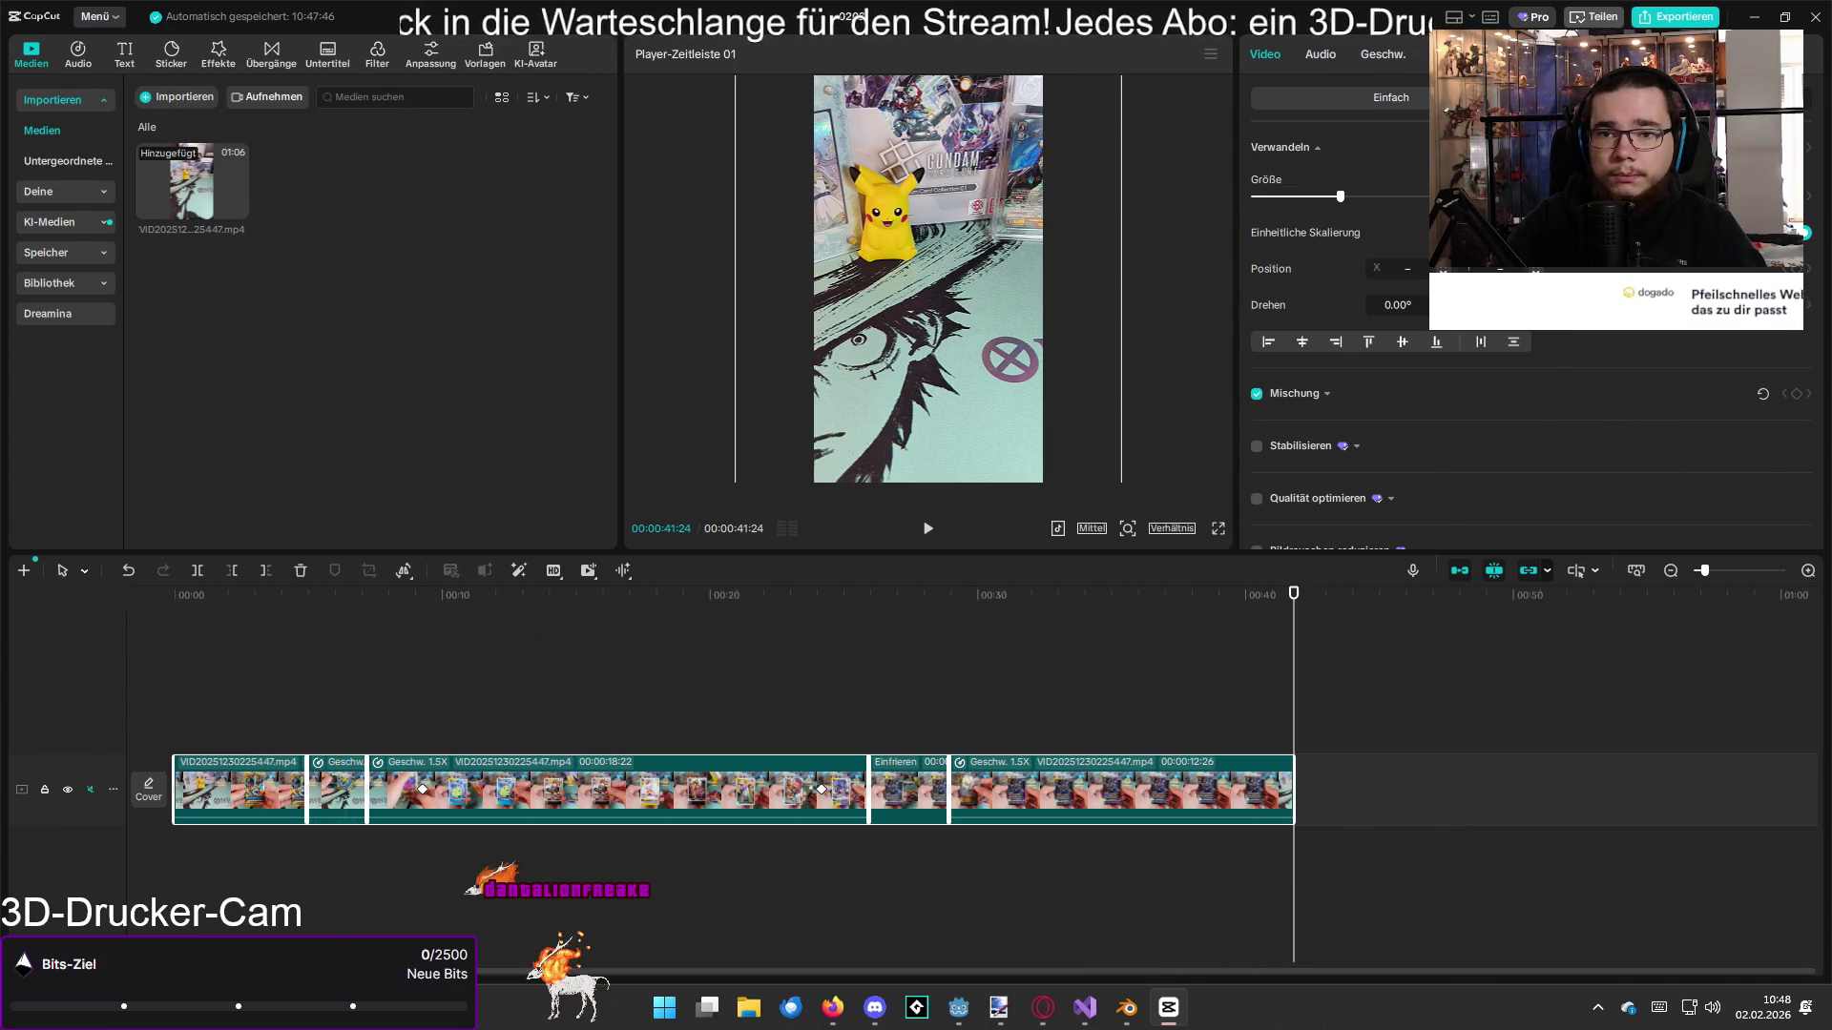
Step: Turn on Auto adjust and Color correction at intensity 80 for all clips
click(1469, 54)
click(1257, 149)
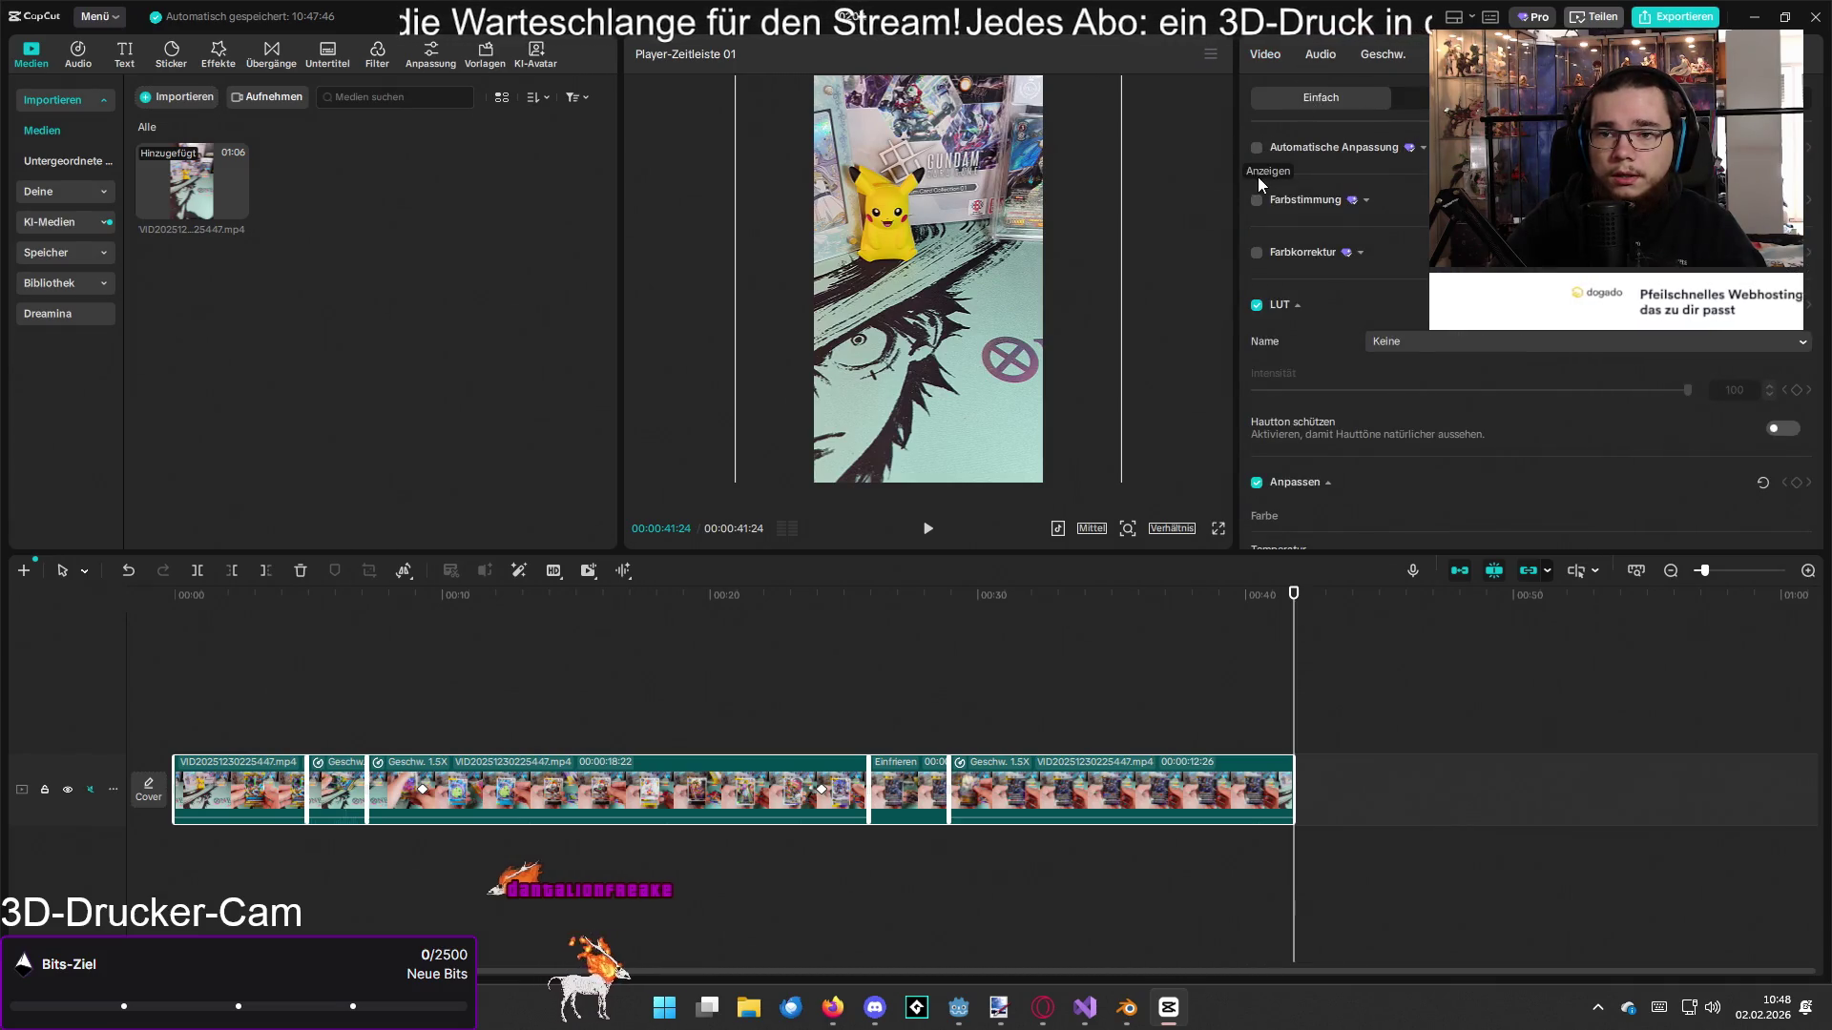
click(1256, 301)
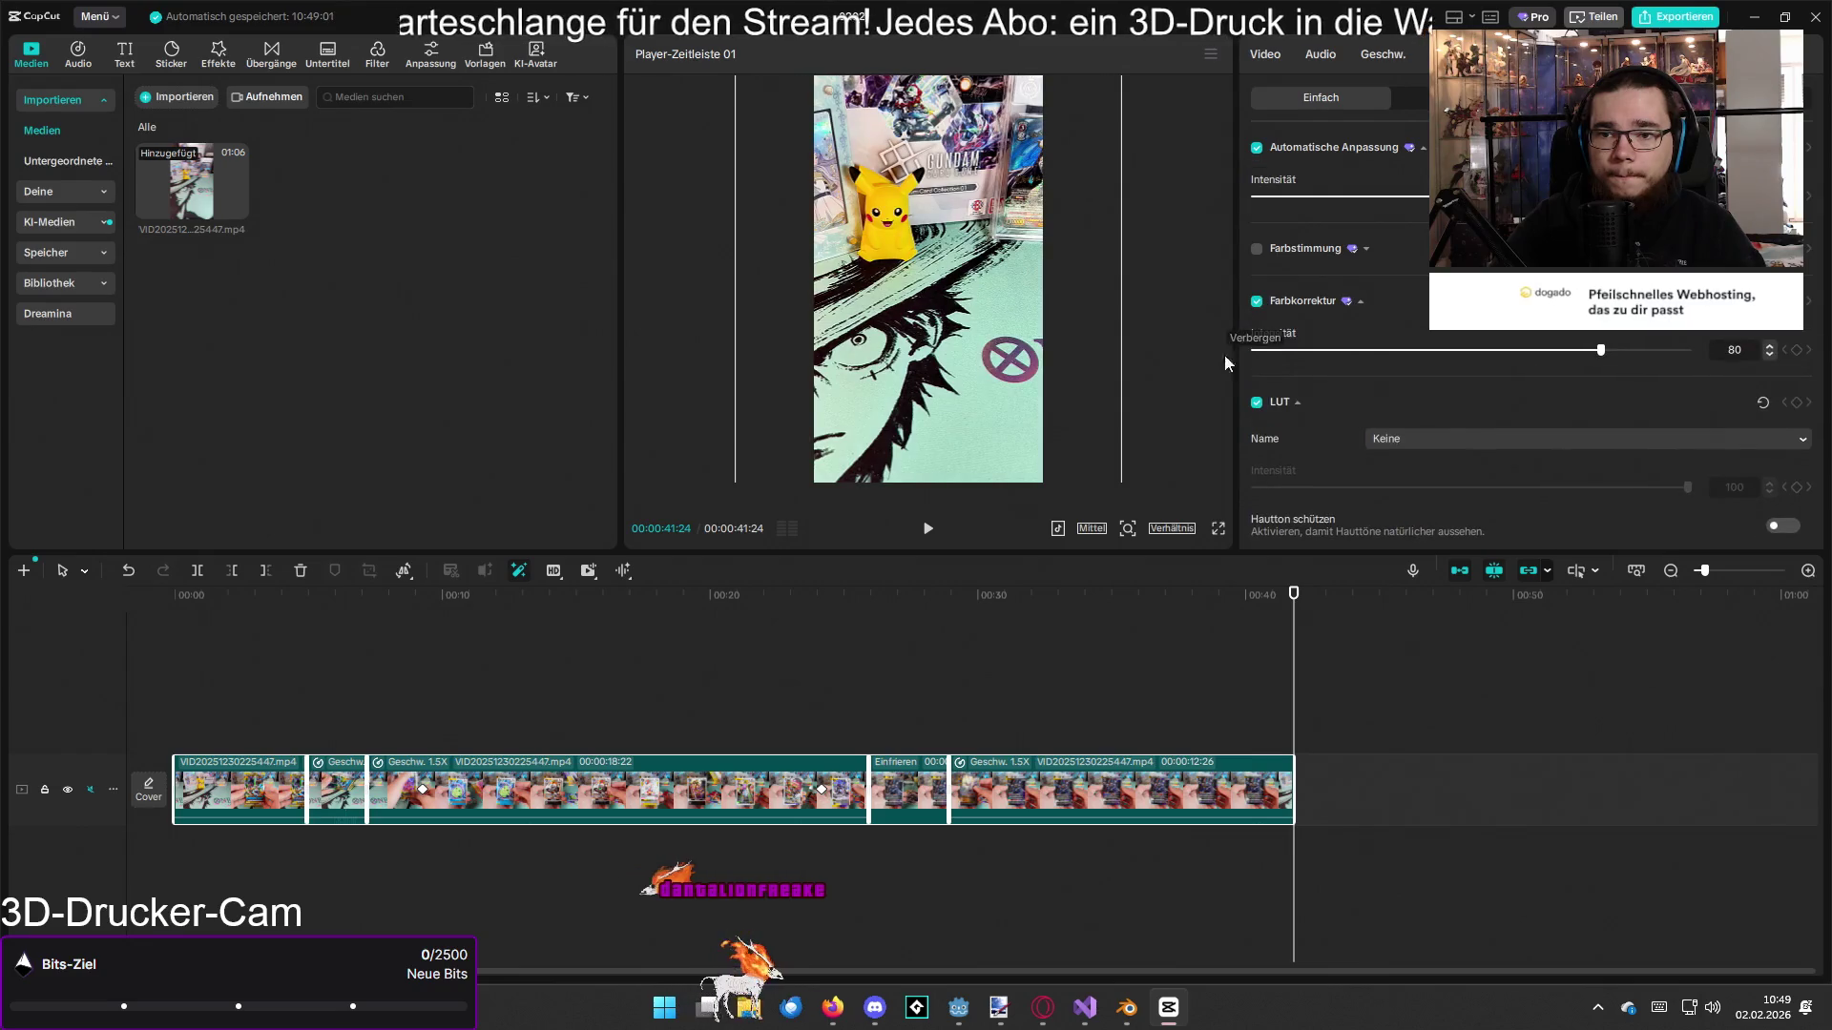
click(1281, 607)
Step: Scrub from the start to the card reveal at 00:10:21 and preview it full screen
key(Home)
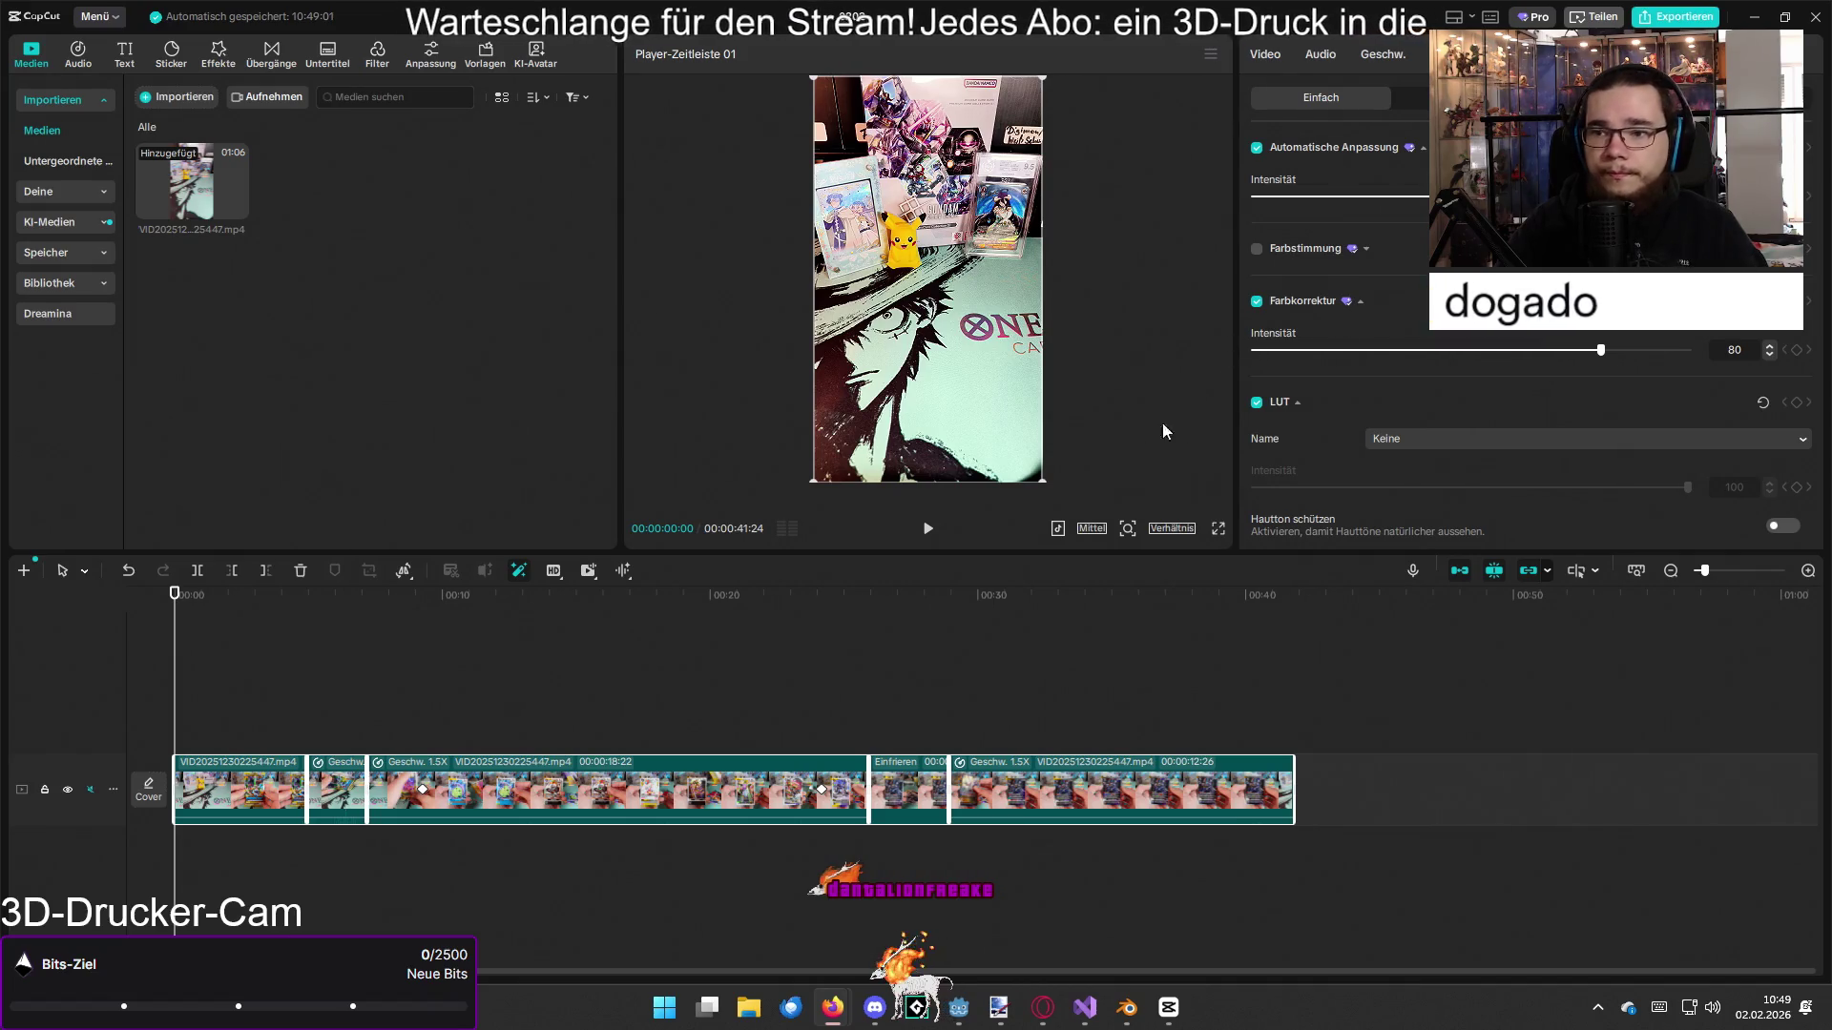
drag(192, 599, 247, 630)
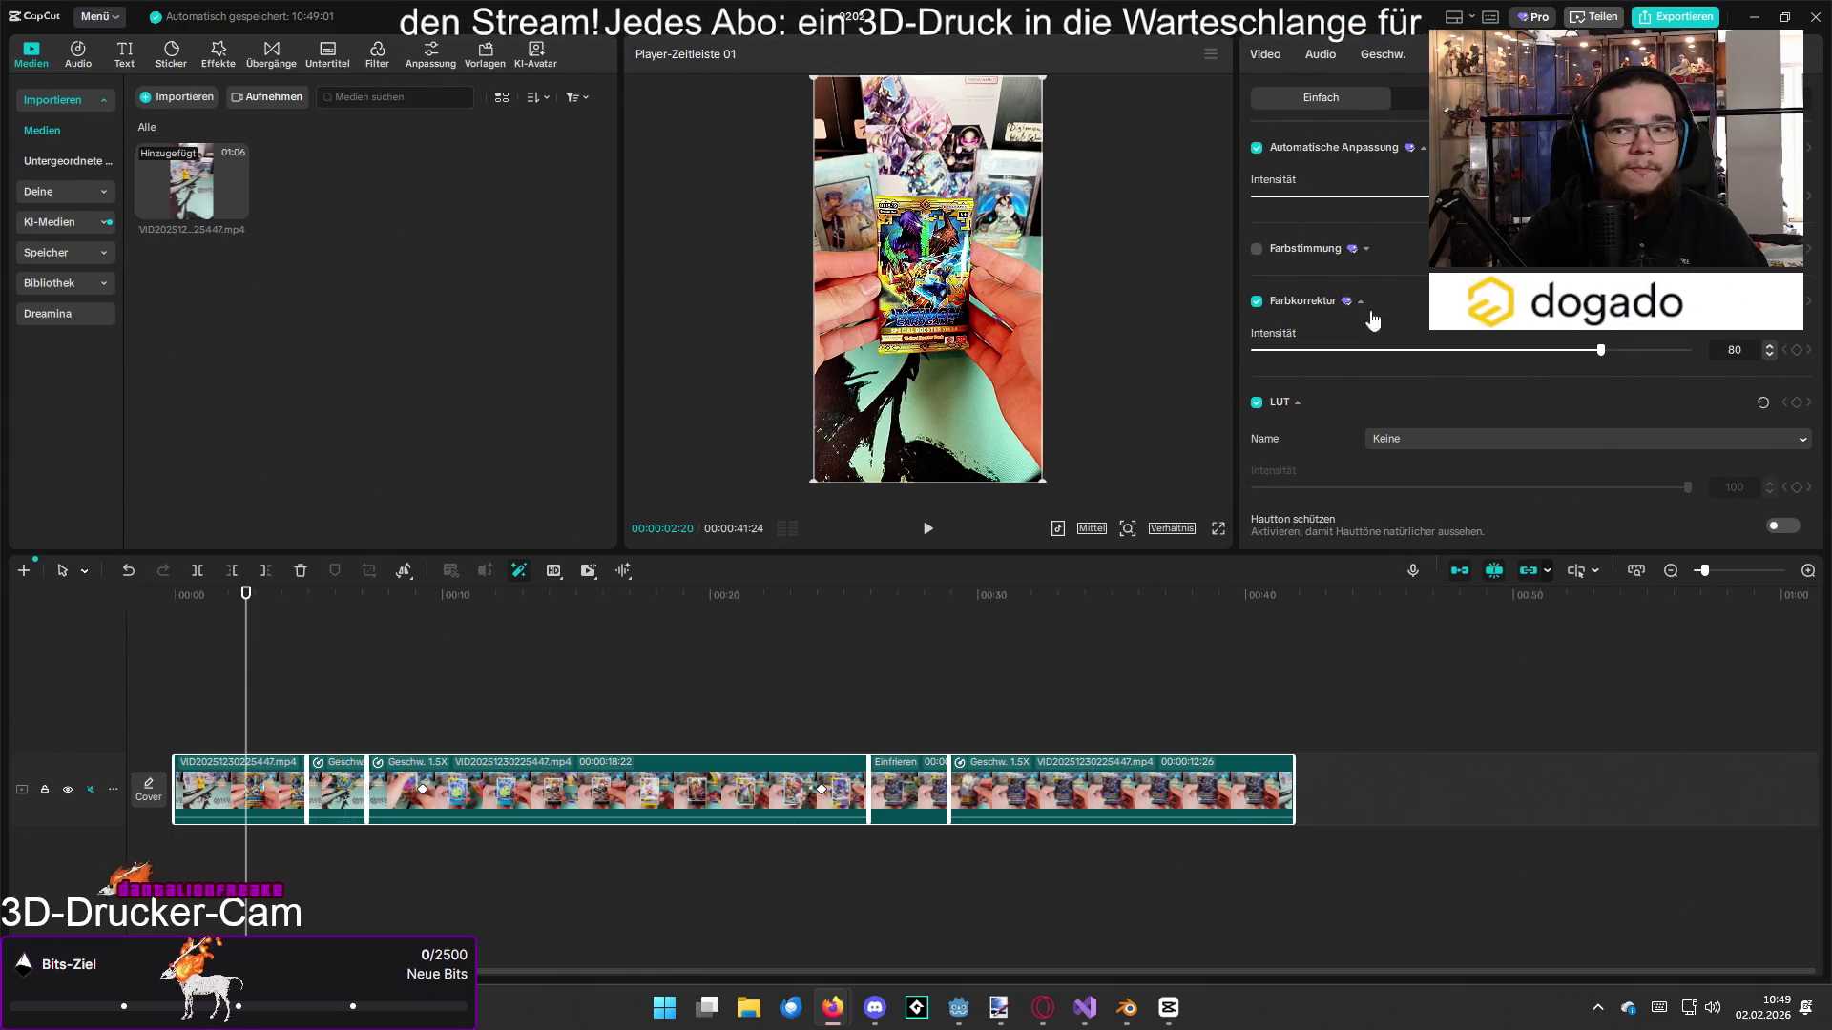
click(267, 615)
click(461, 625)
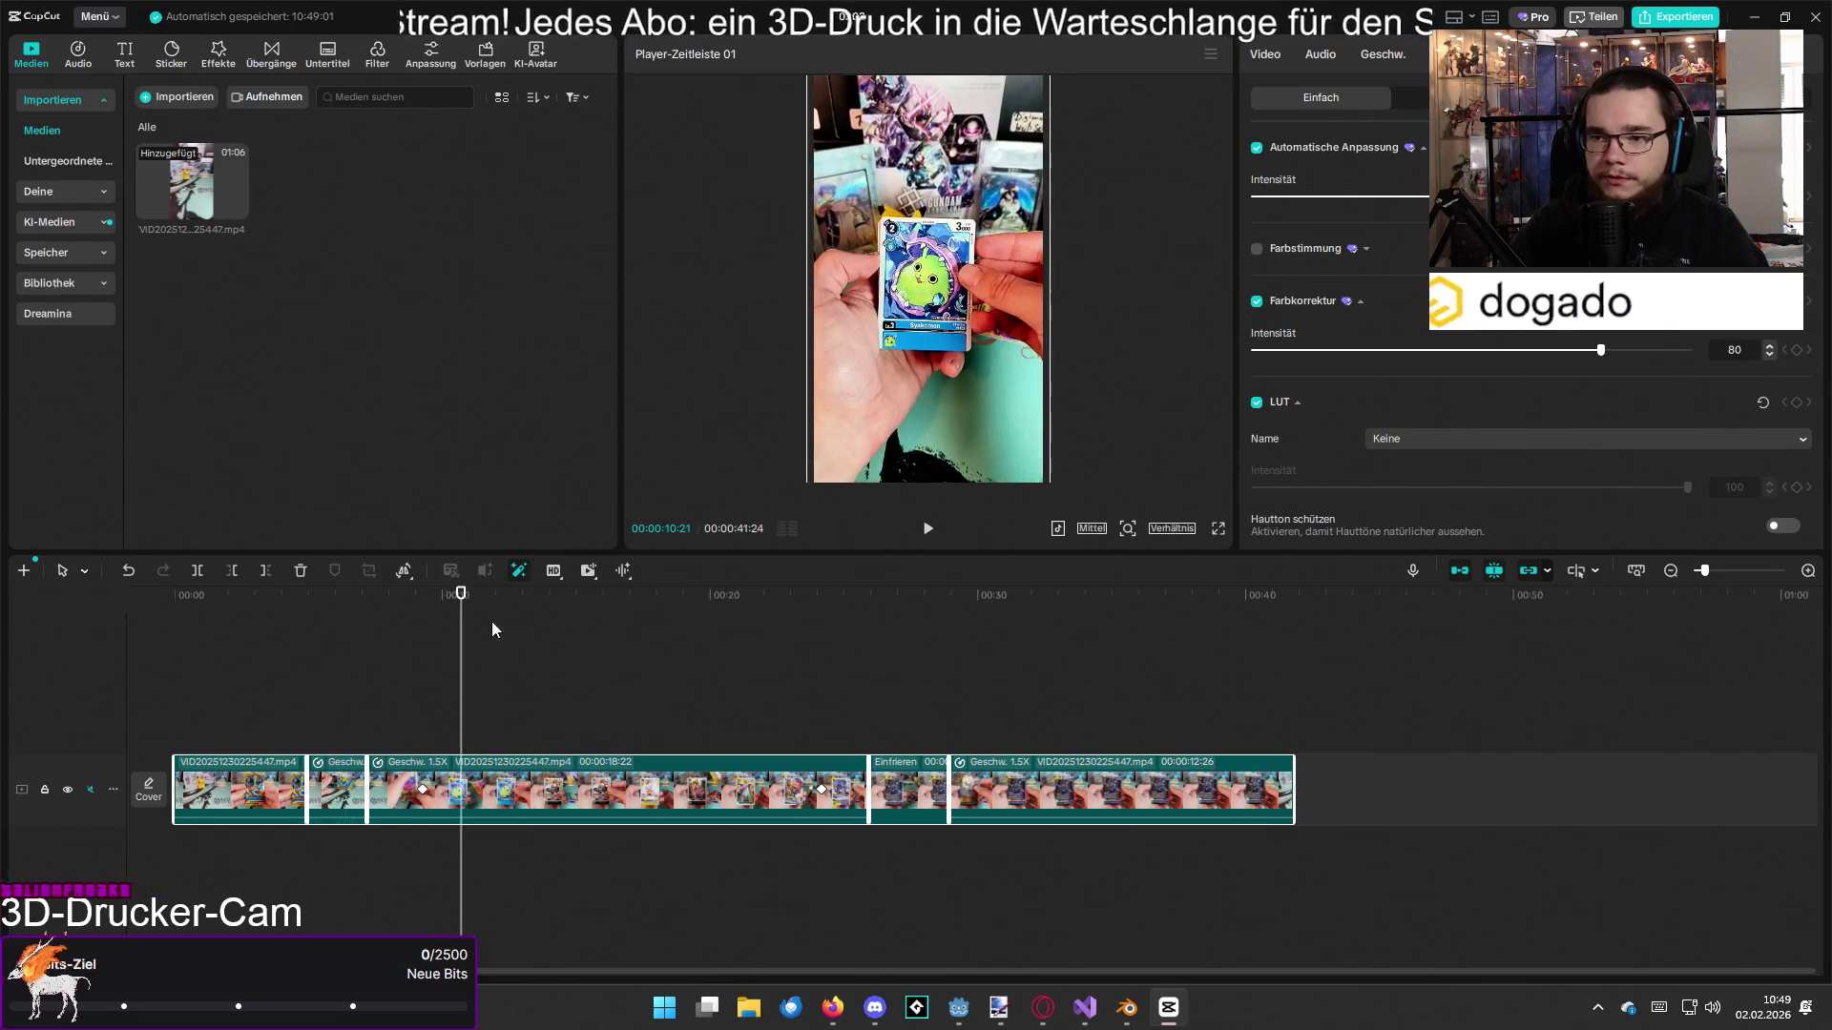
click(1218, 527)
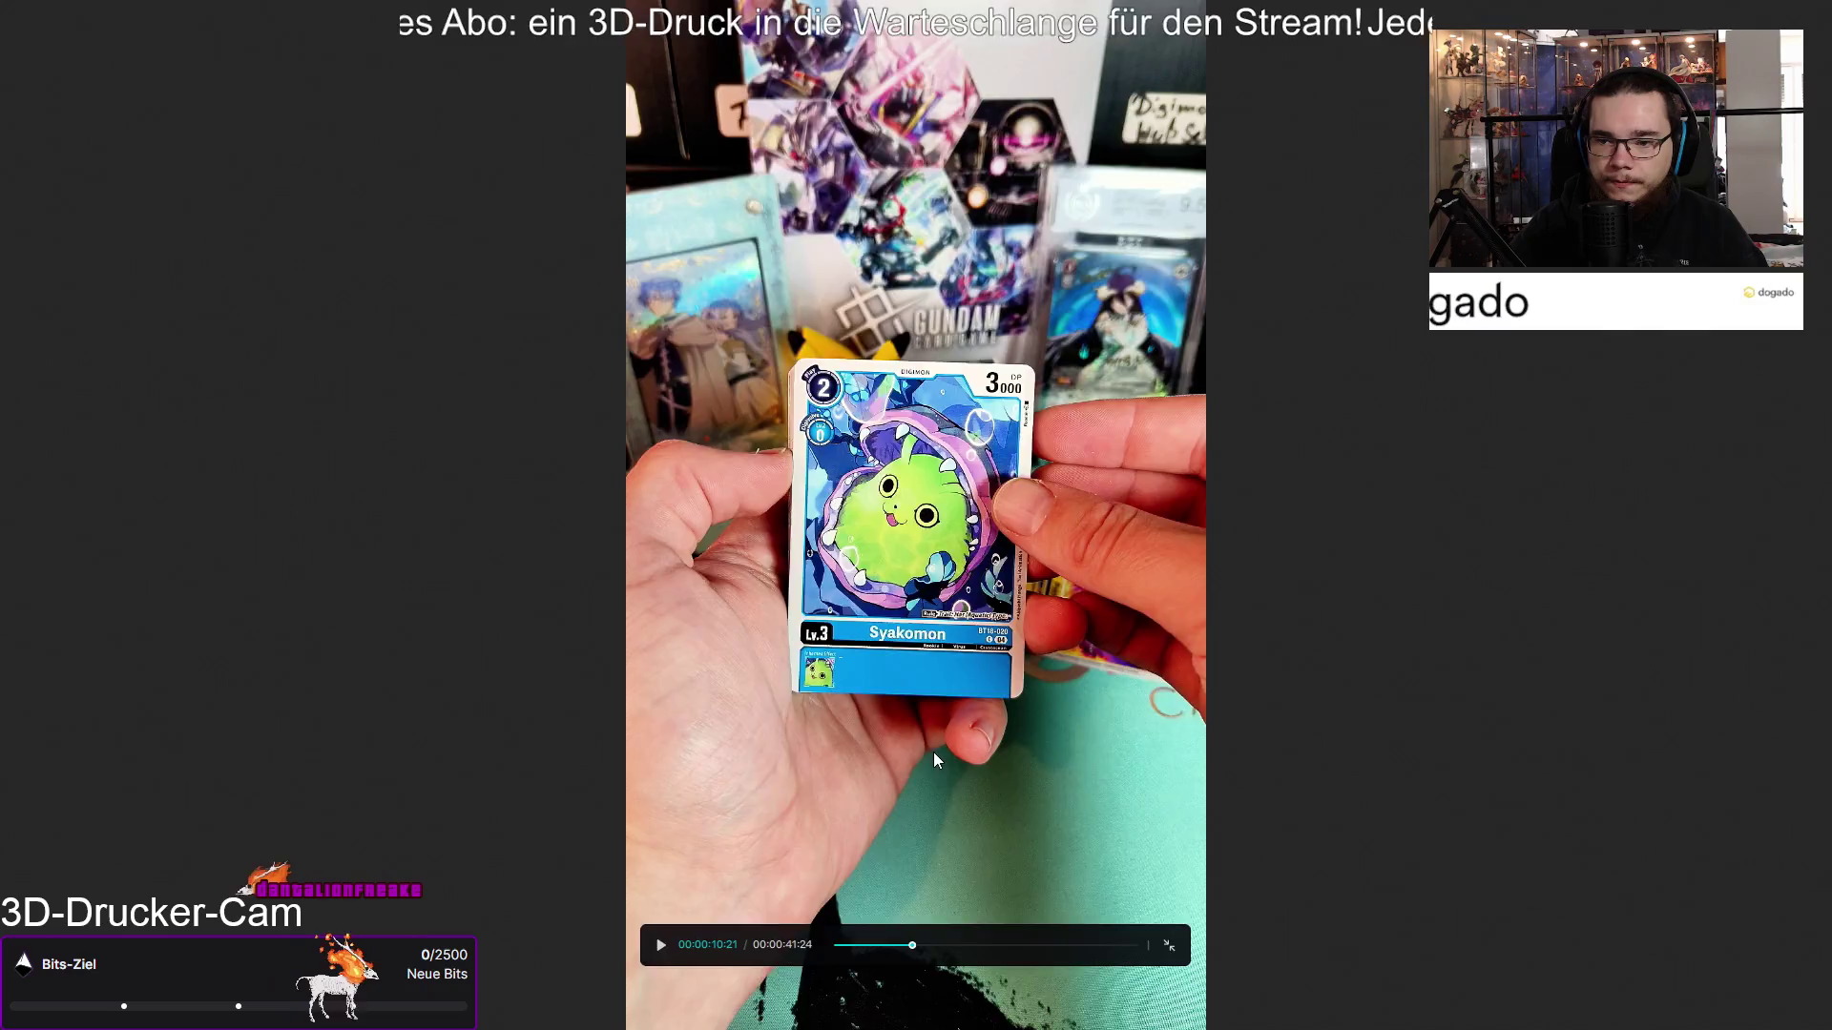
Step: Exit the full-screen preview and switch to the Cardmarket page in the browser
key(Escape)
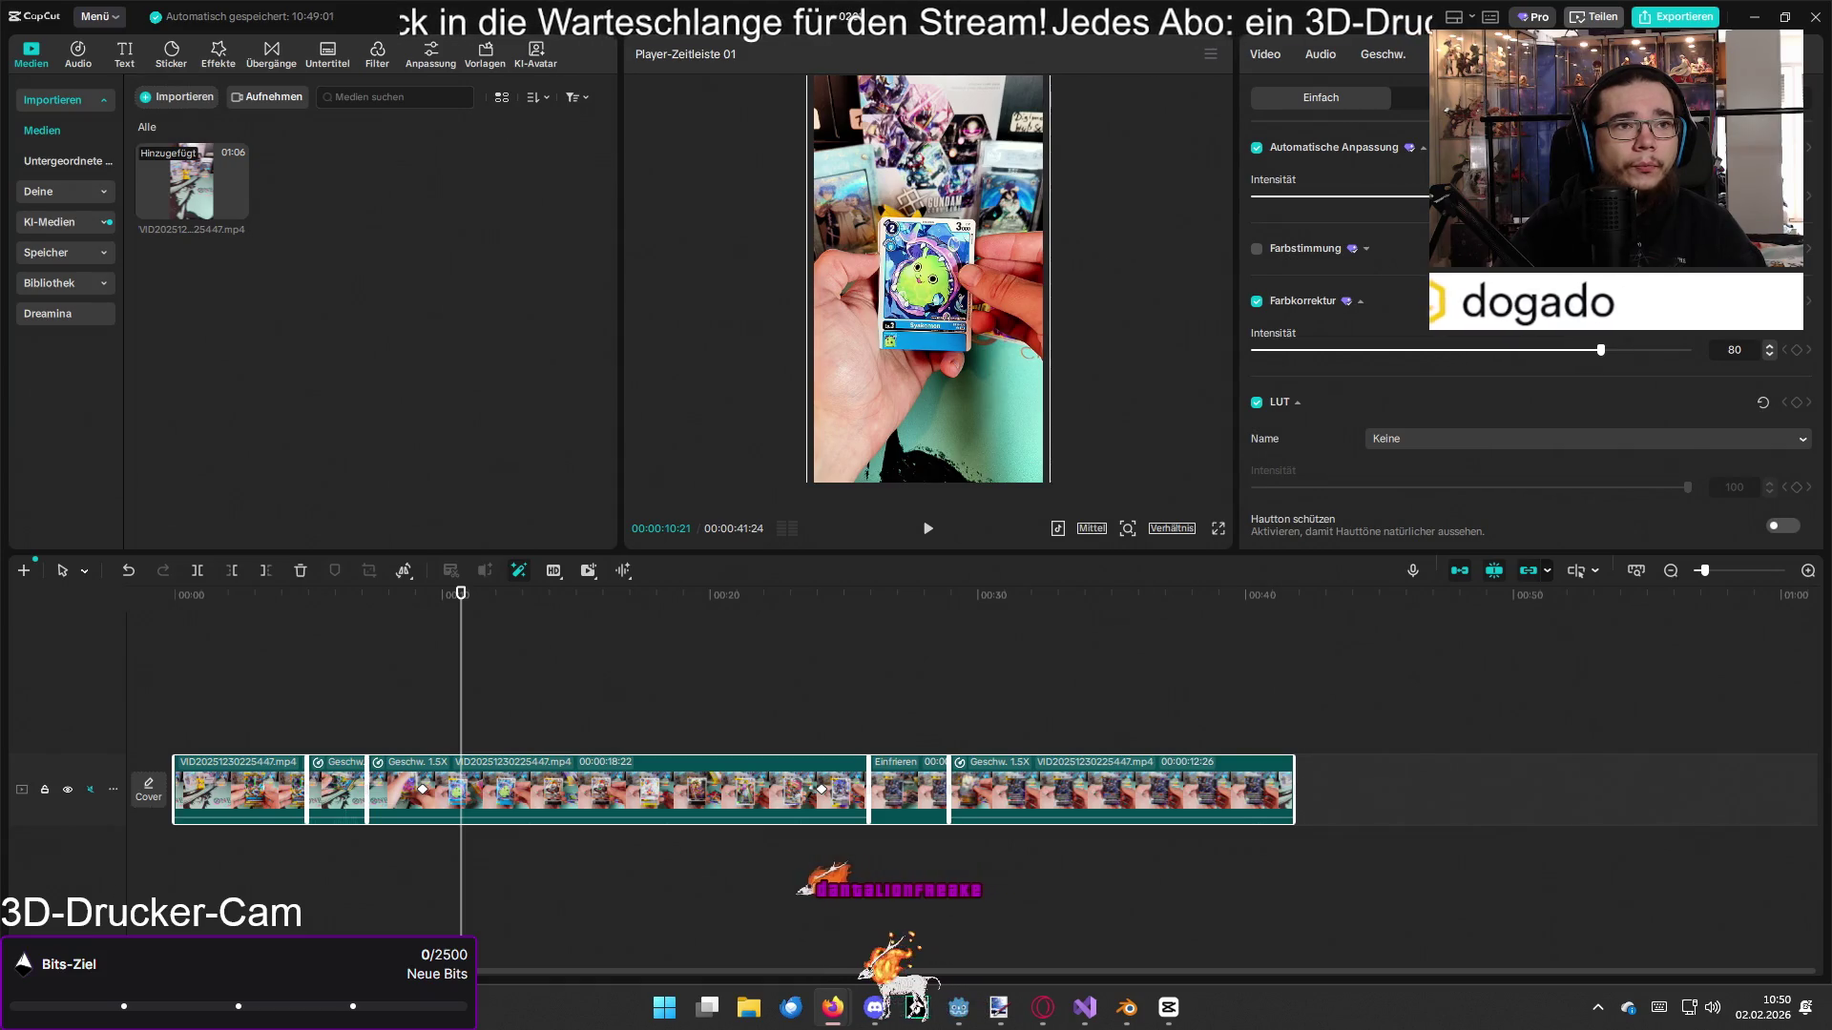
key(alt+Tab)
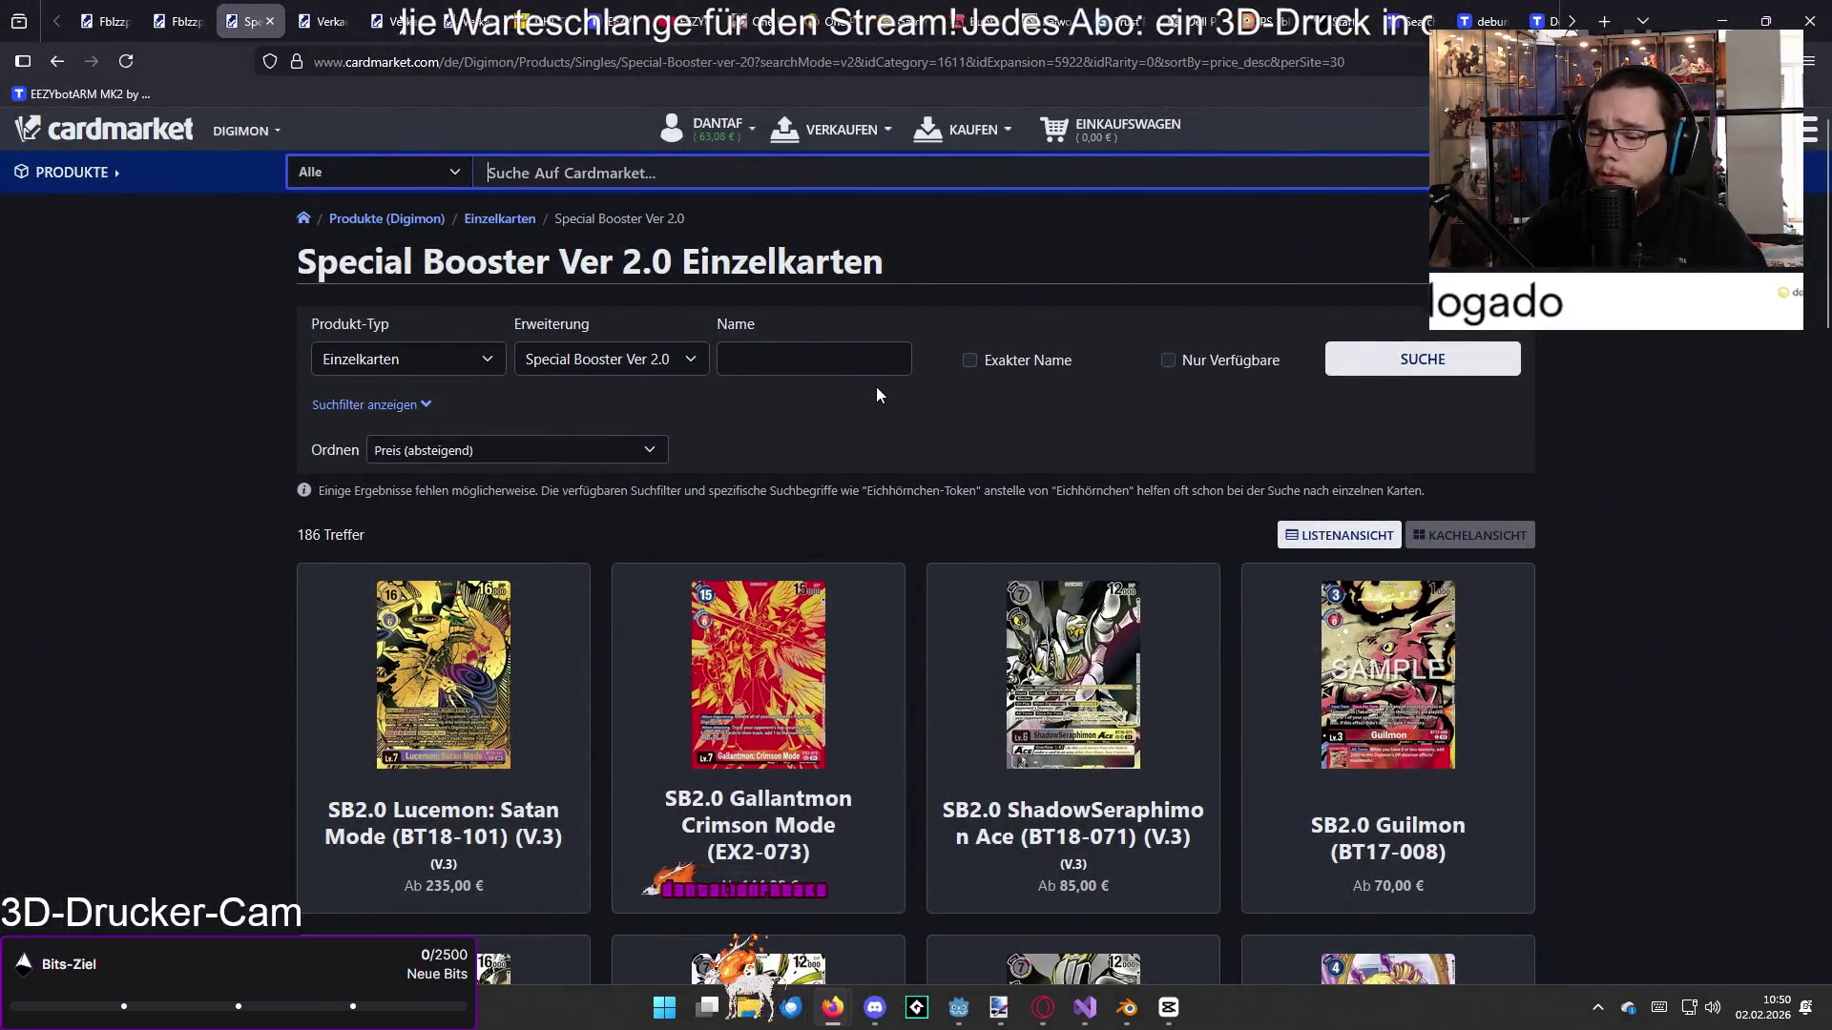
scroll(833, 416, down, 2)
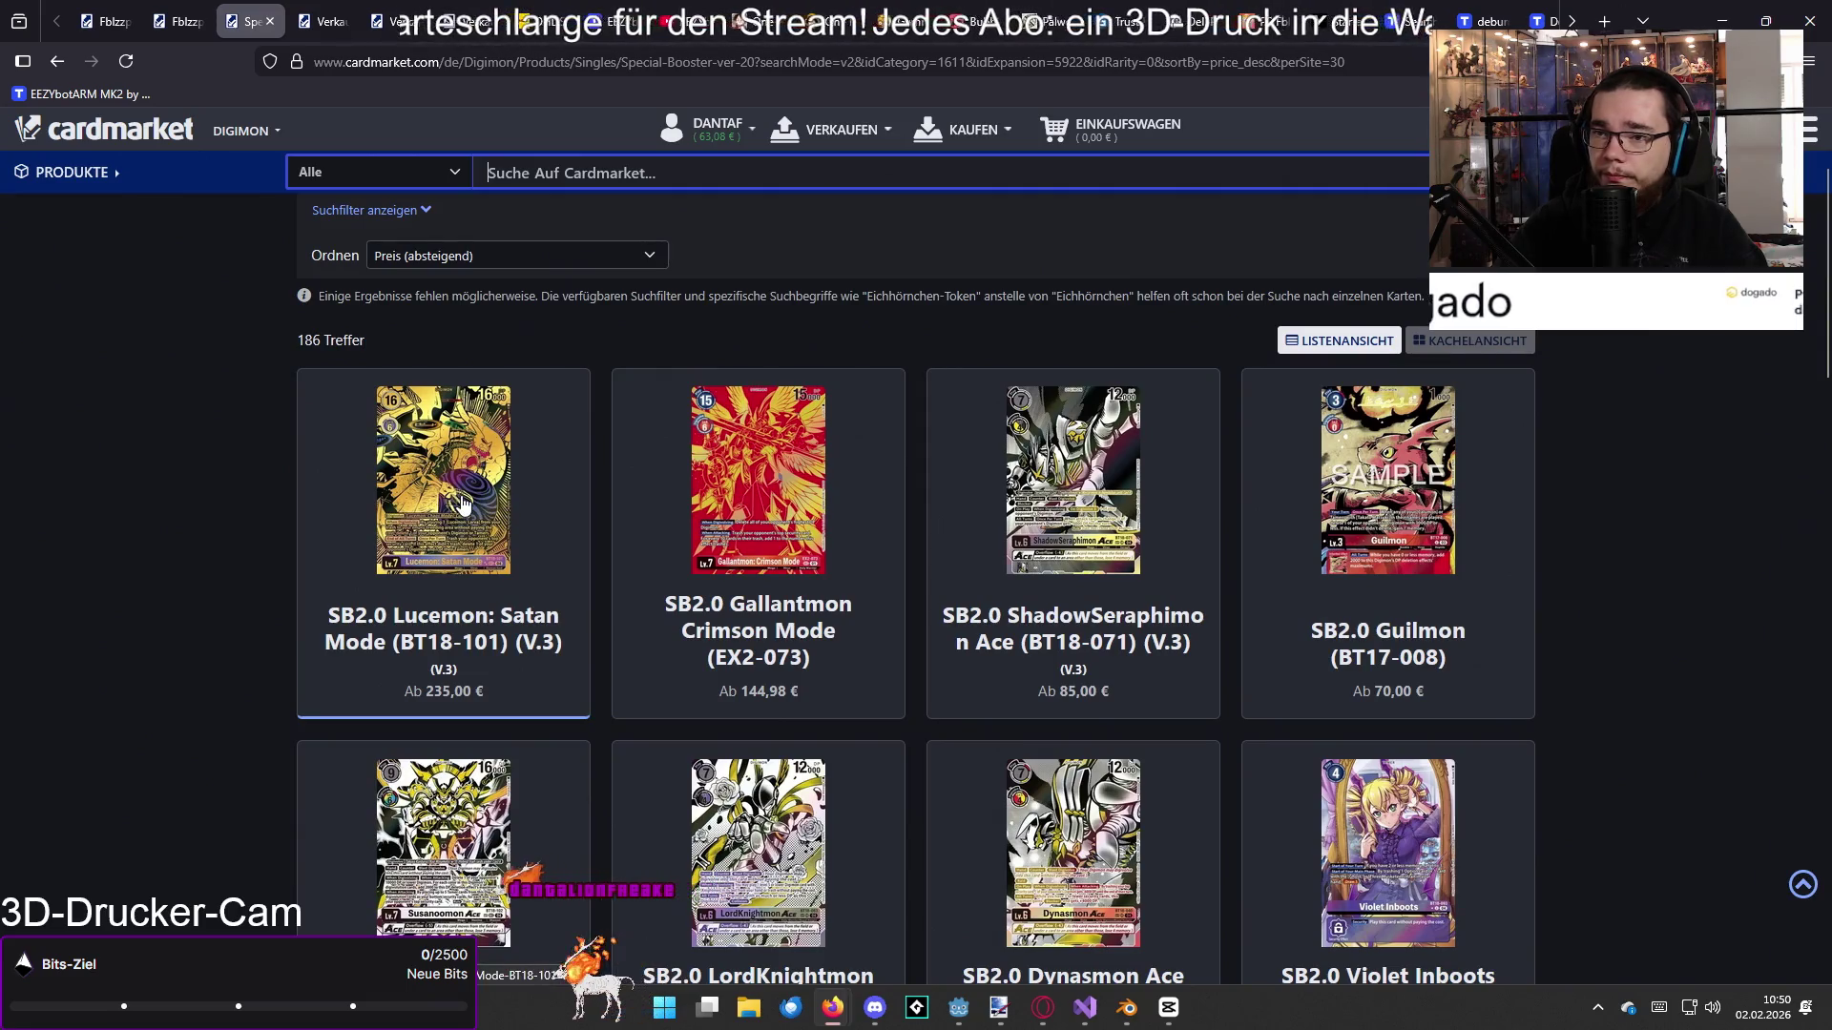
middle_click(461, 504)
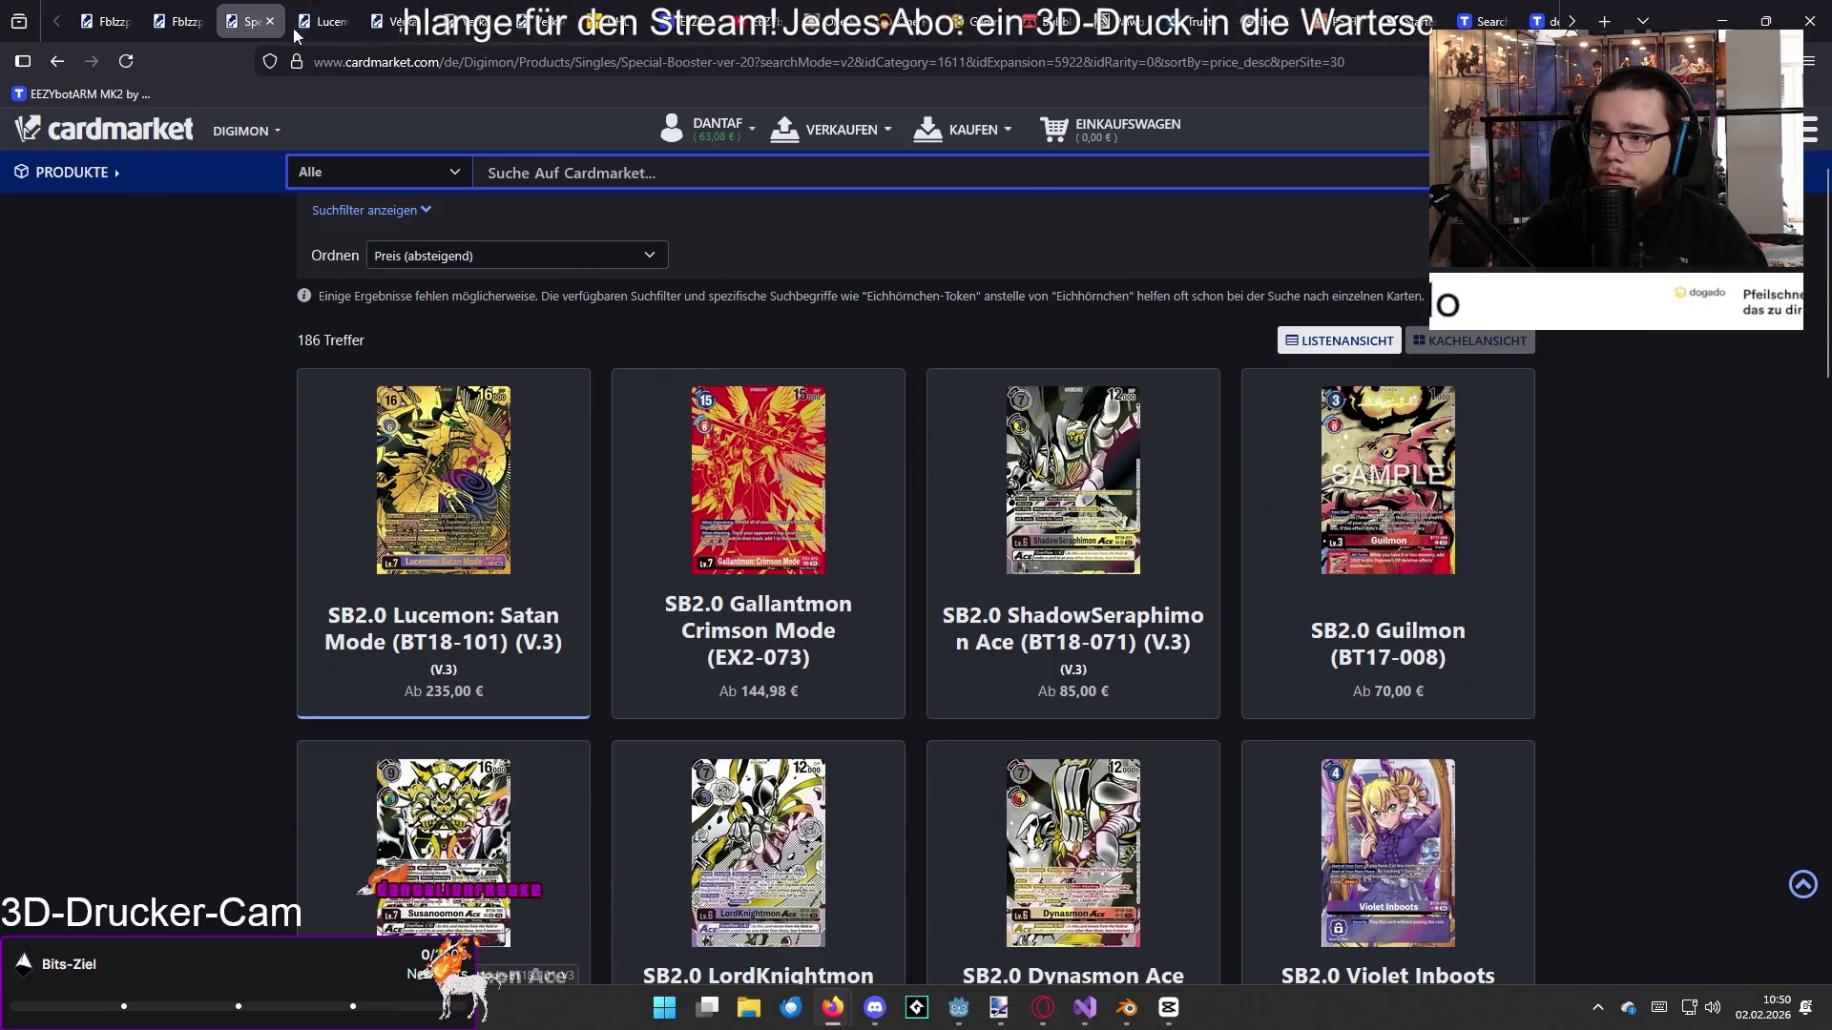
click(324, 21)
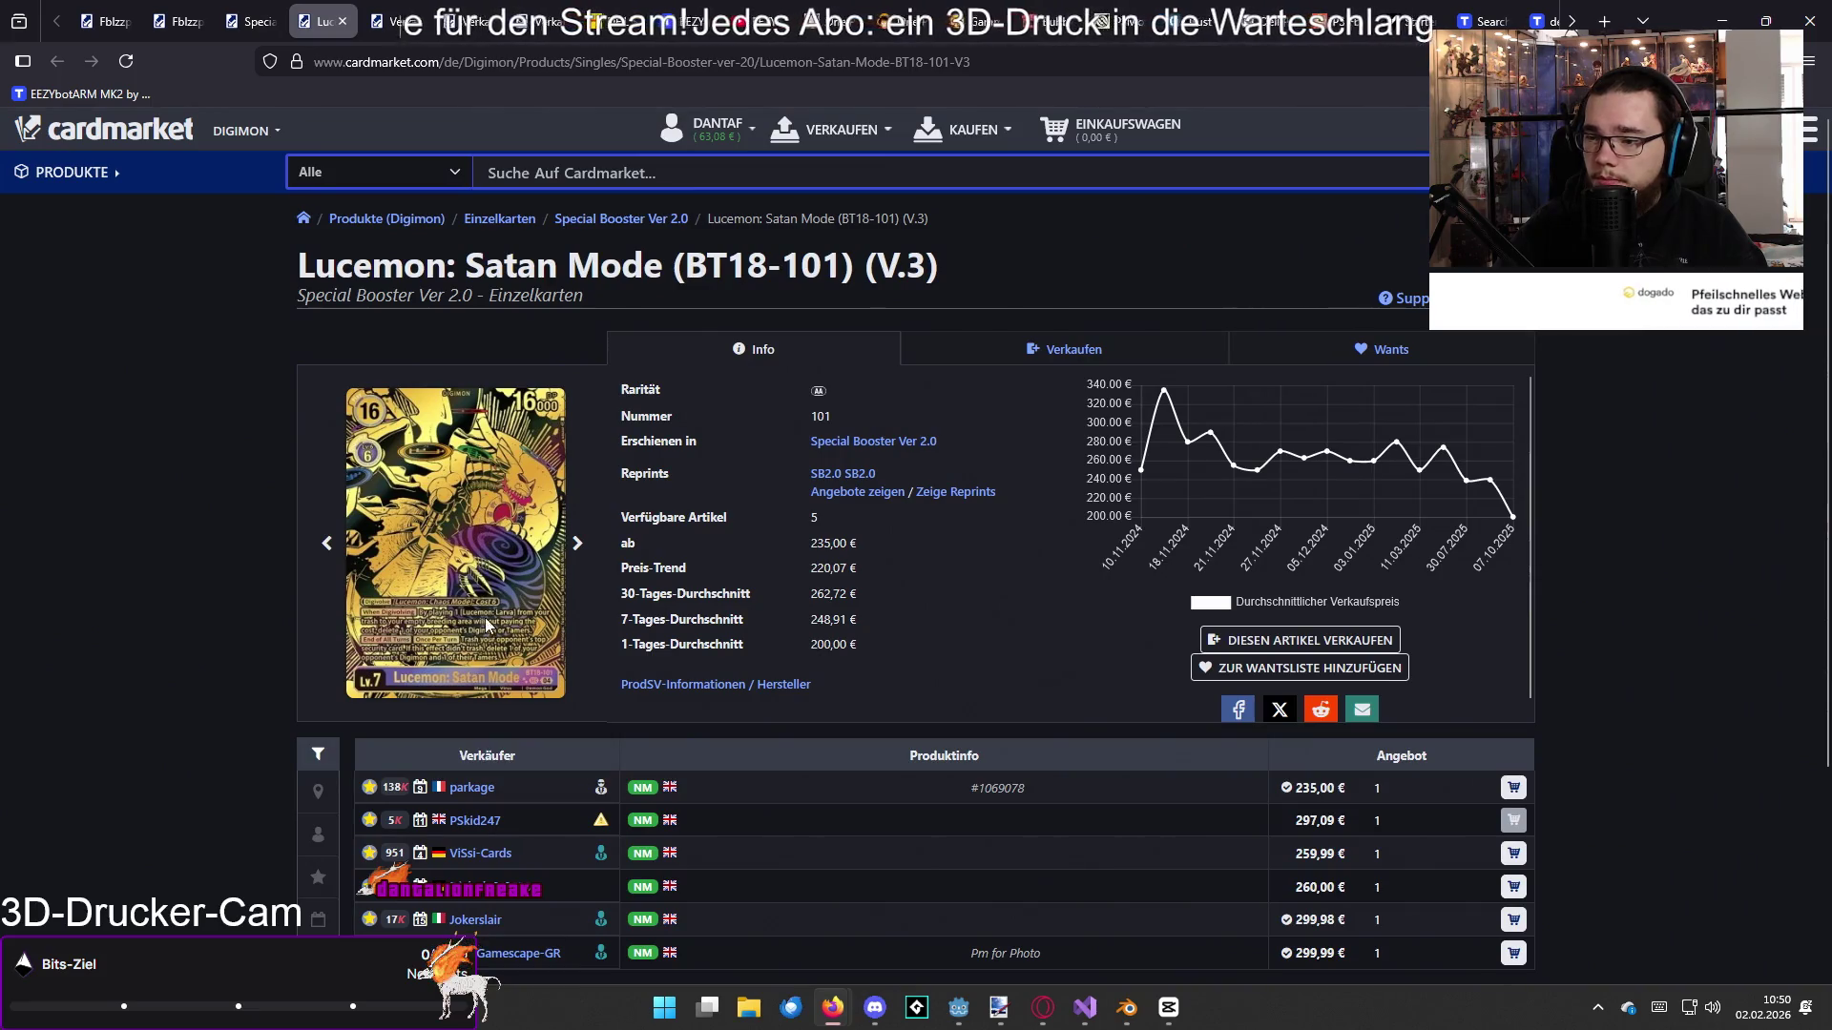
click(343, 22)
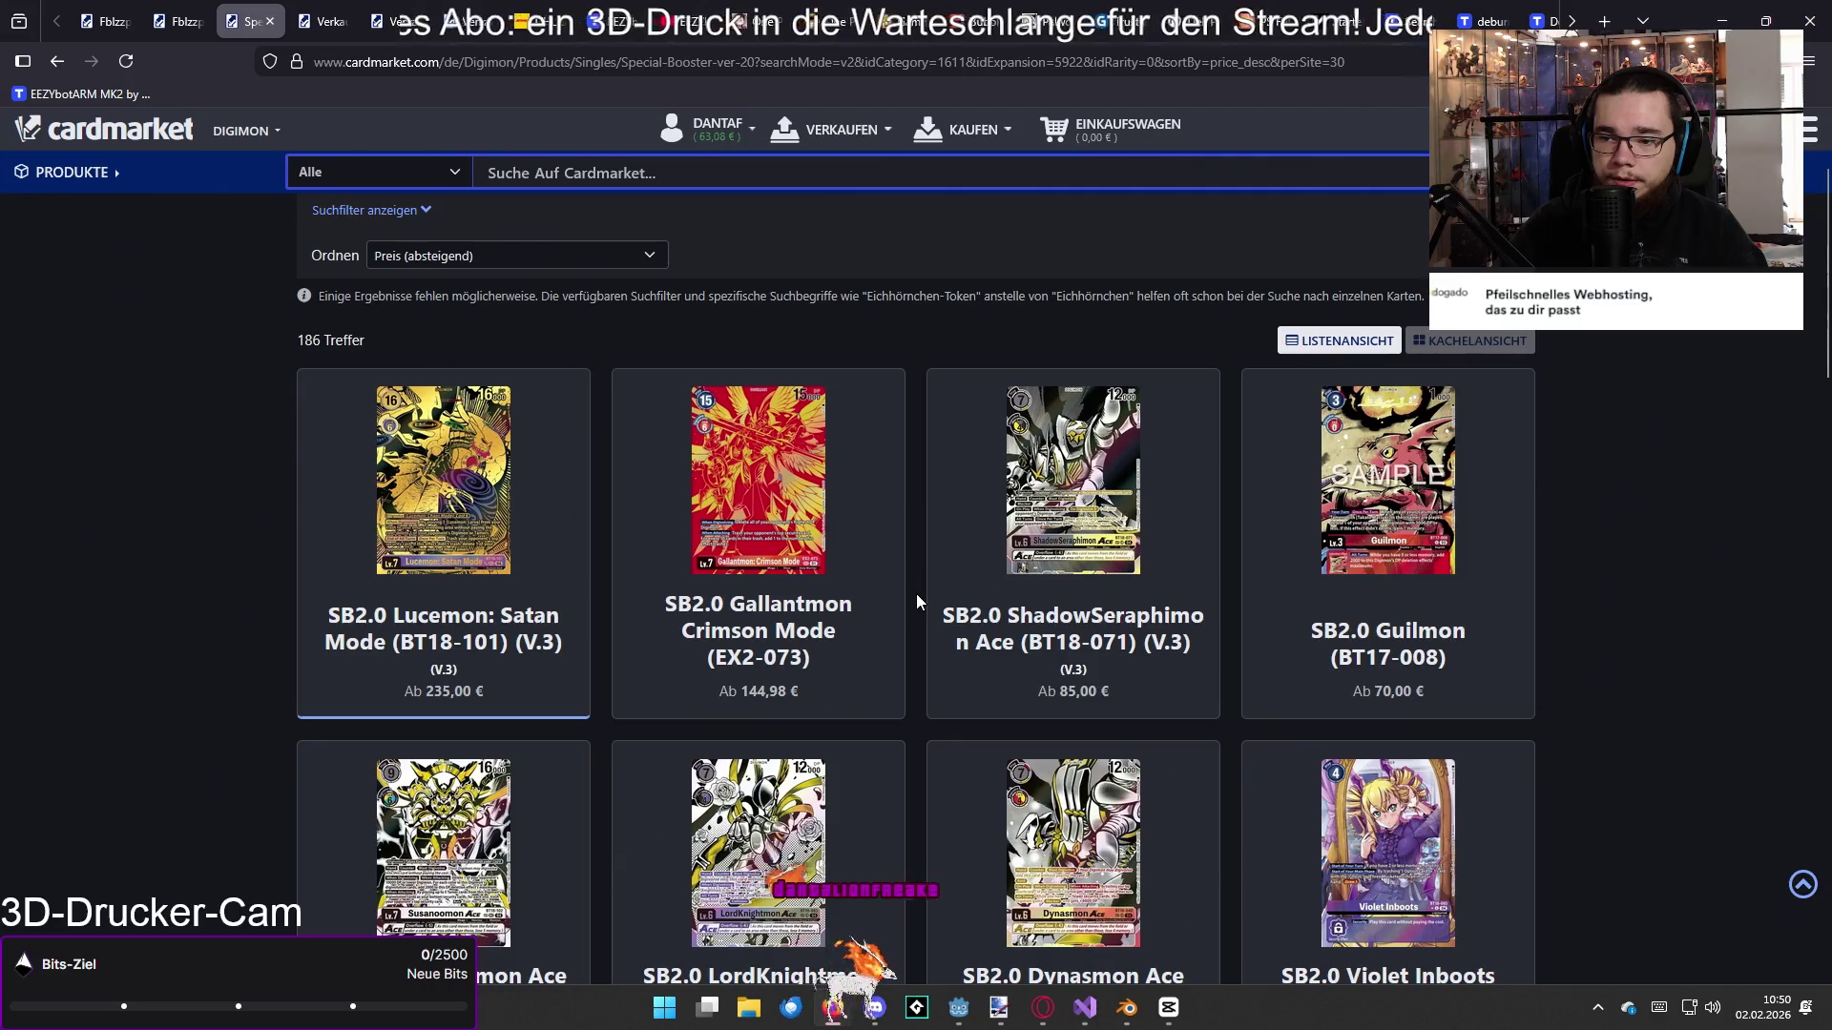
scroll(913, 606, down, 1)
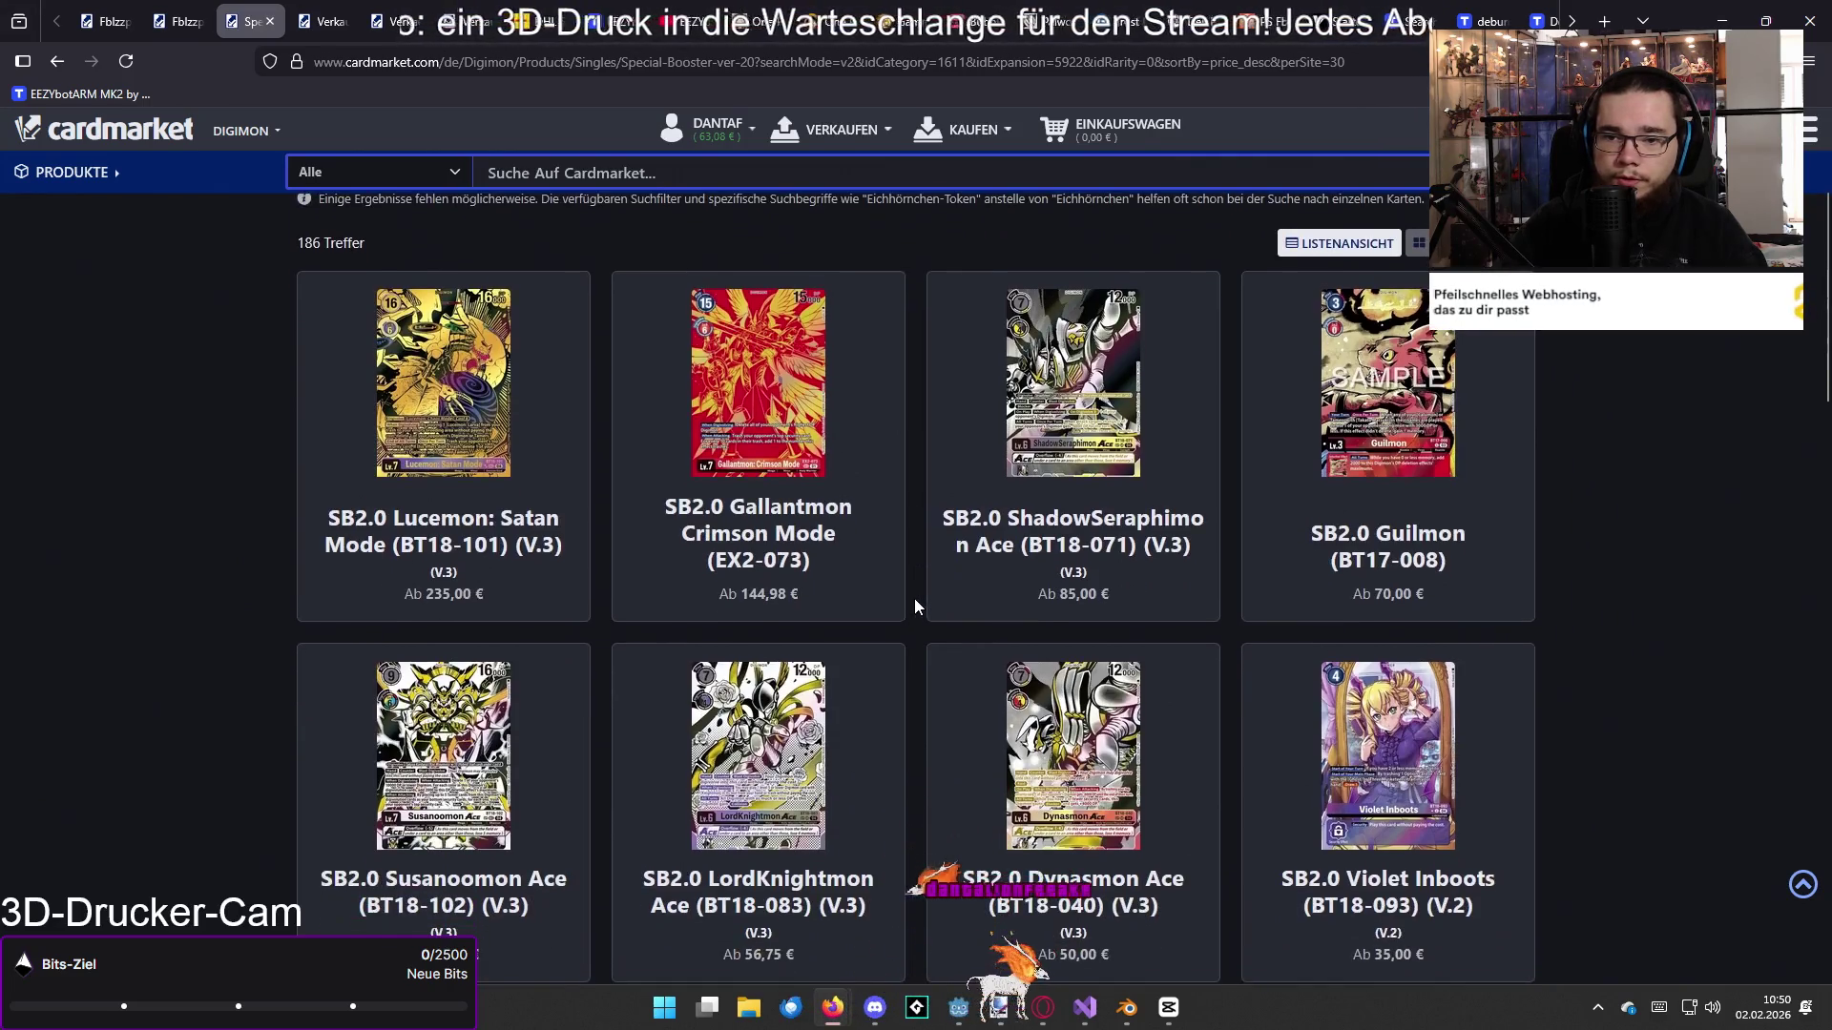
scroll(1477, 492, up, 1)
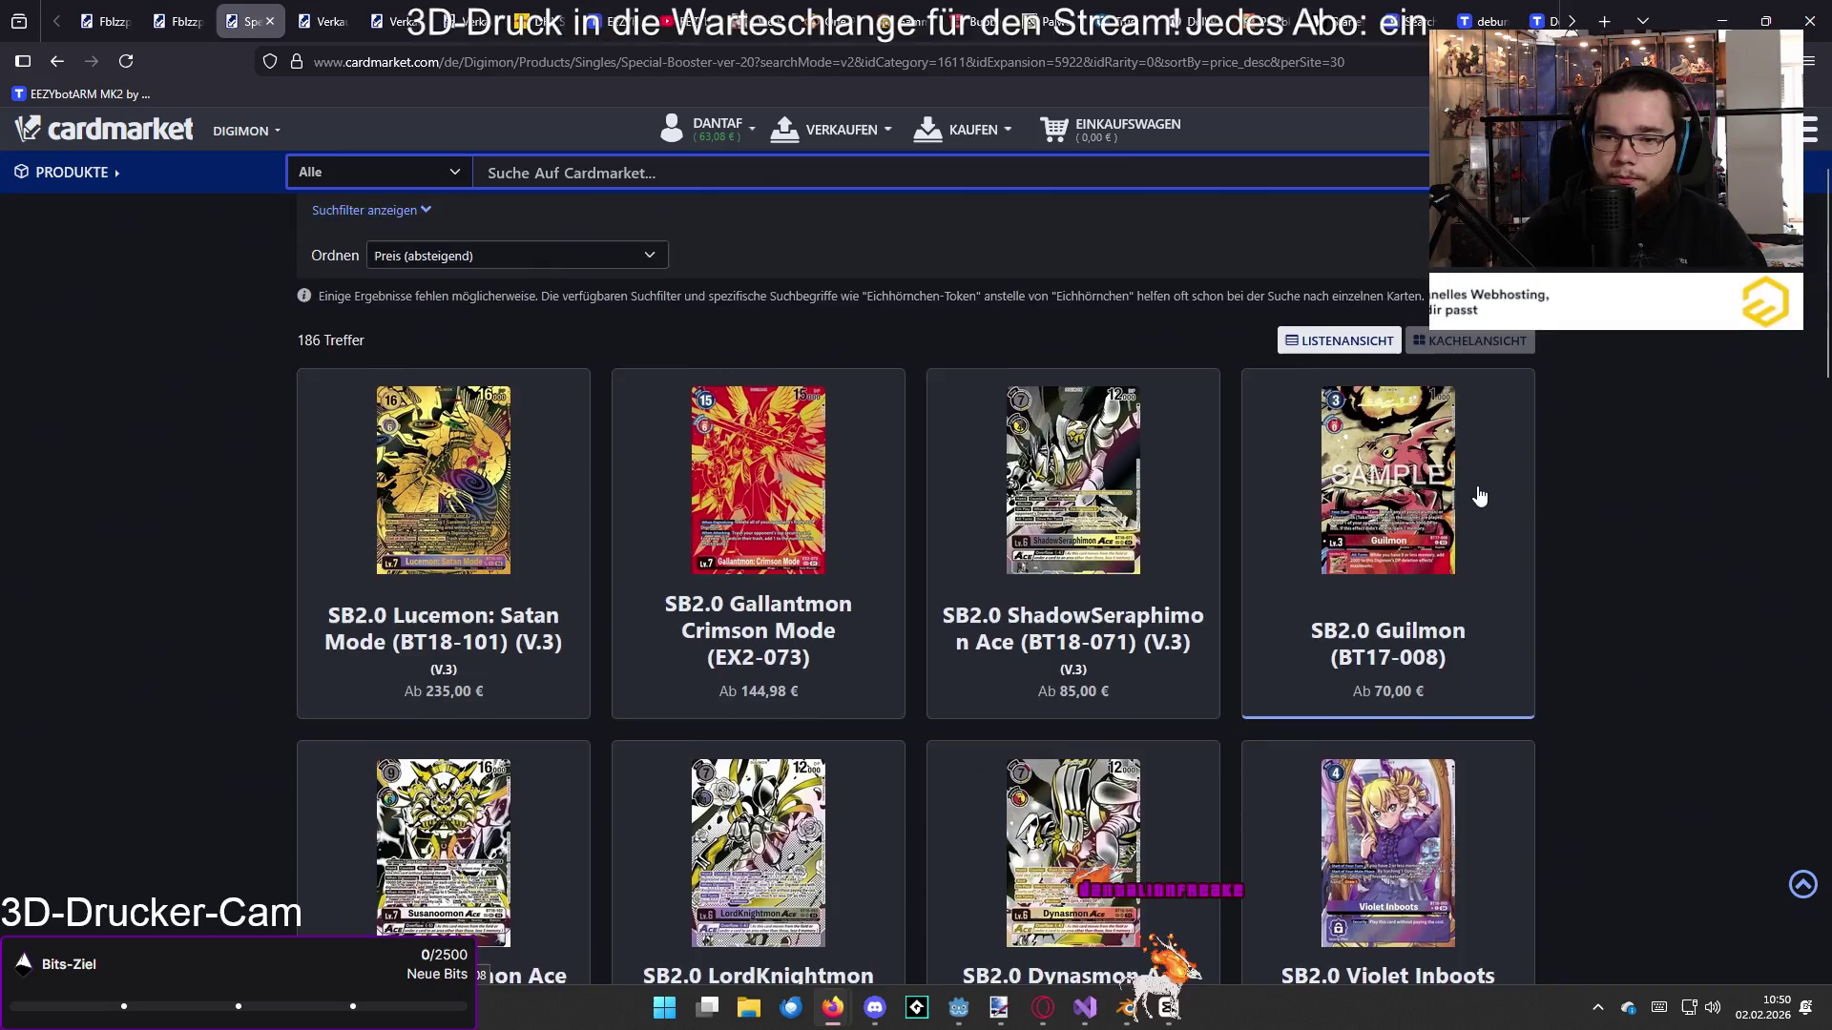
scroll(1478, 494, down, 3)
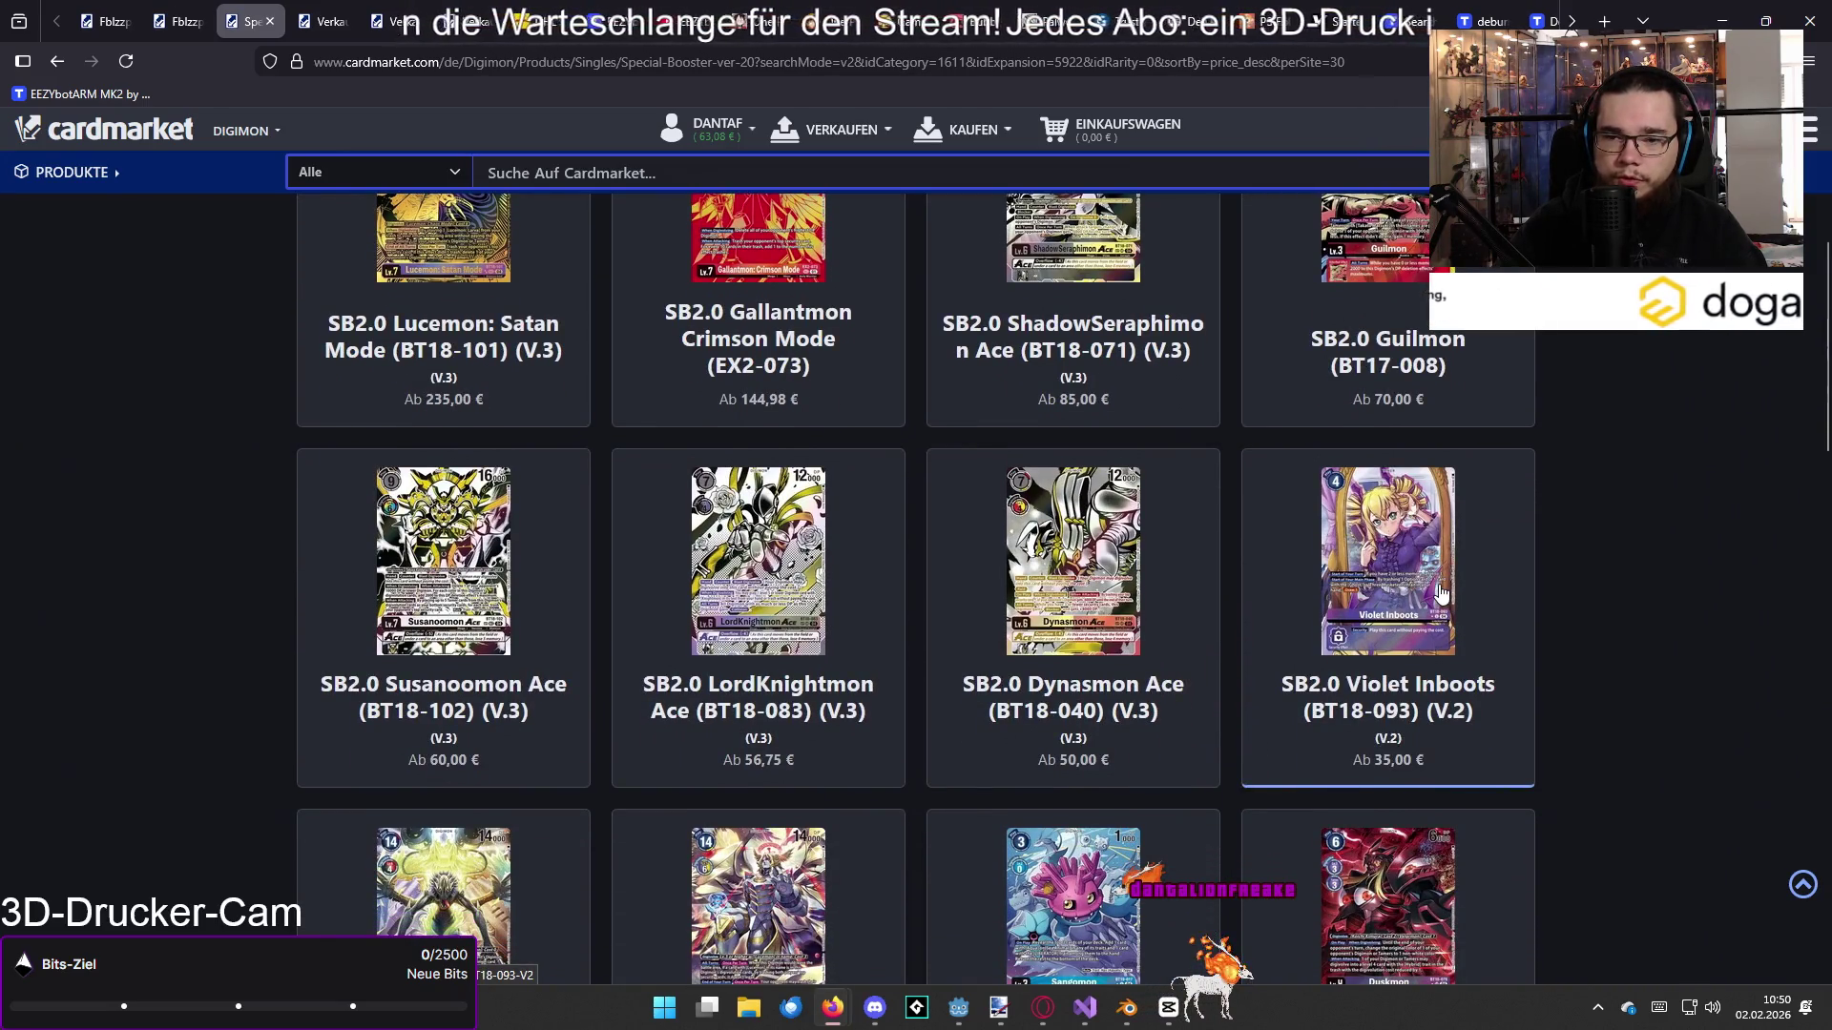
scroll(1441, 592, down, 2)
scroll(1389, 569, up, 1)
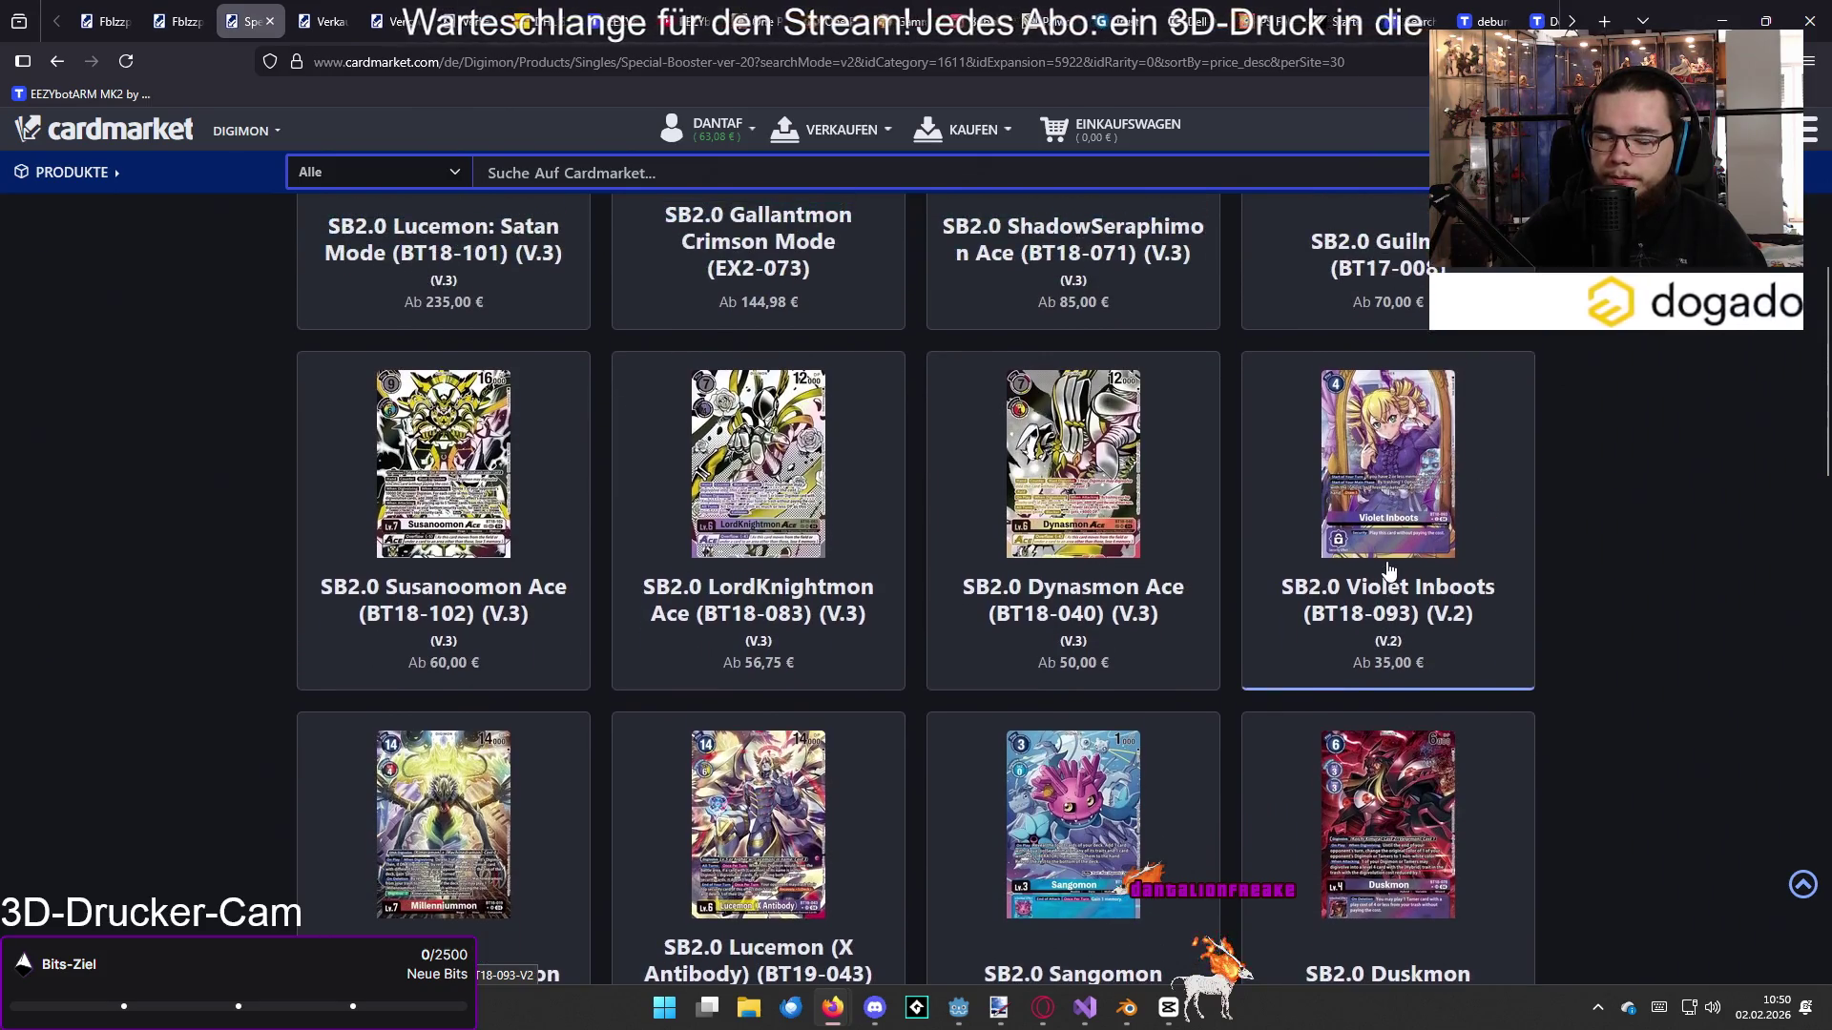
scroll(1336, 558, down, 1)
scroll(1230, 534, up, 1)
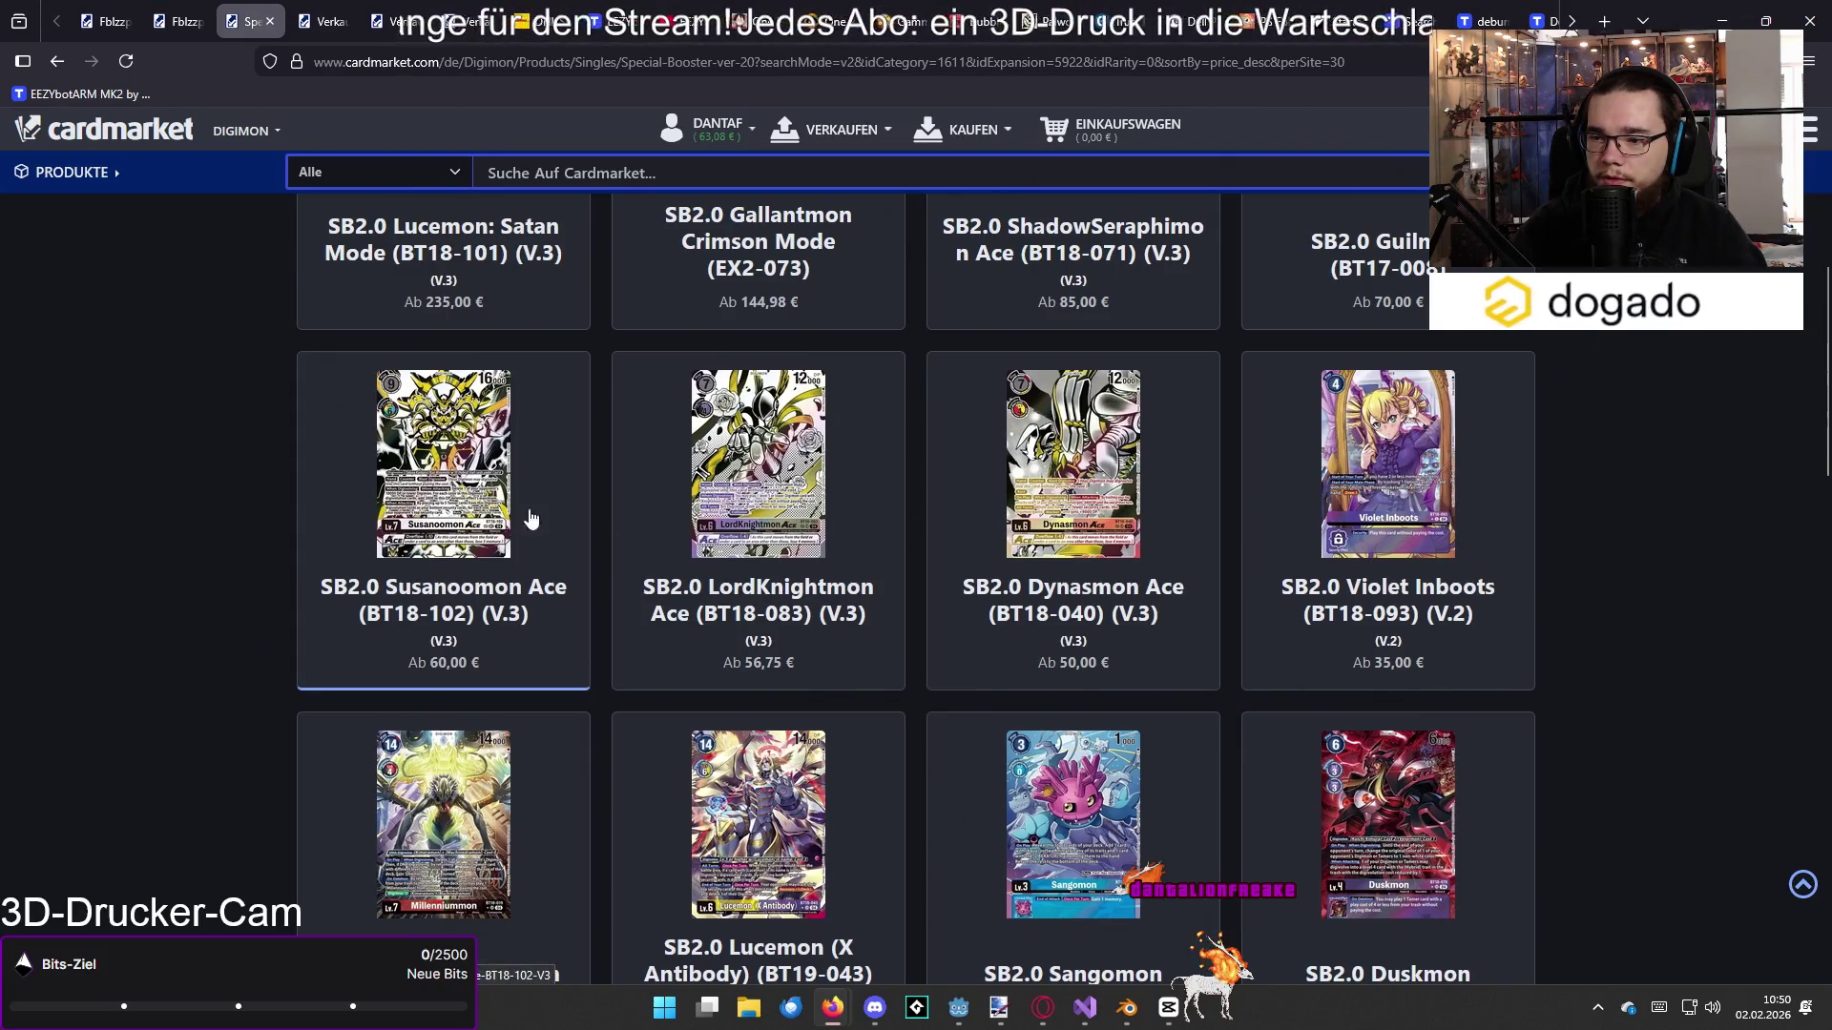
scroll(954, 534, down, 1)
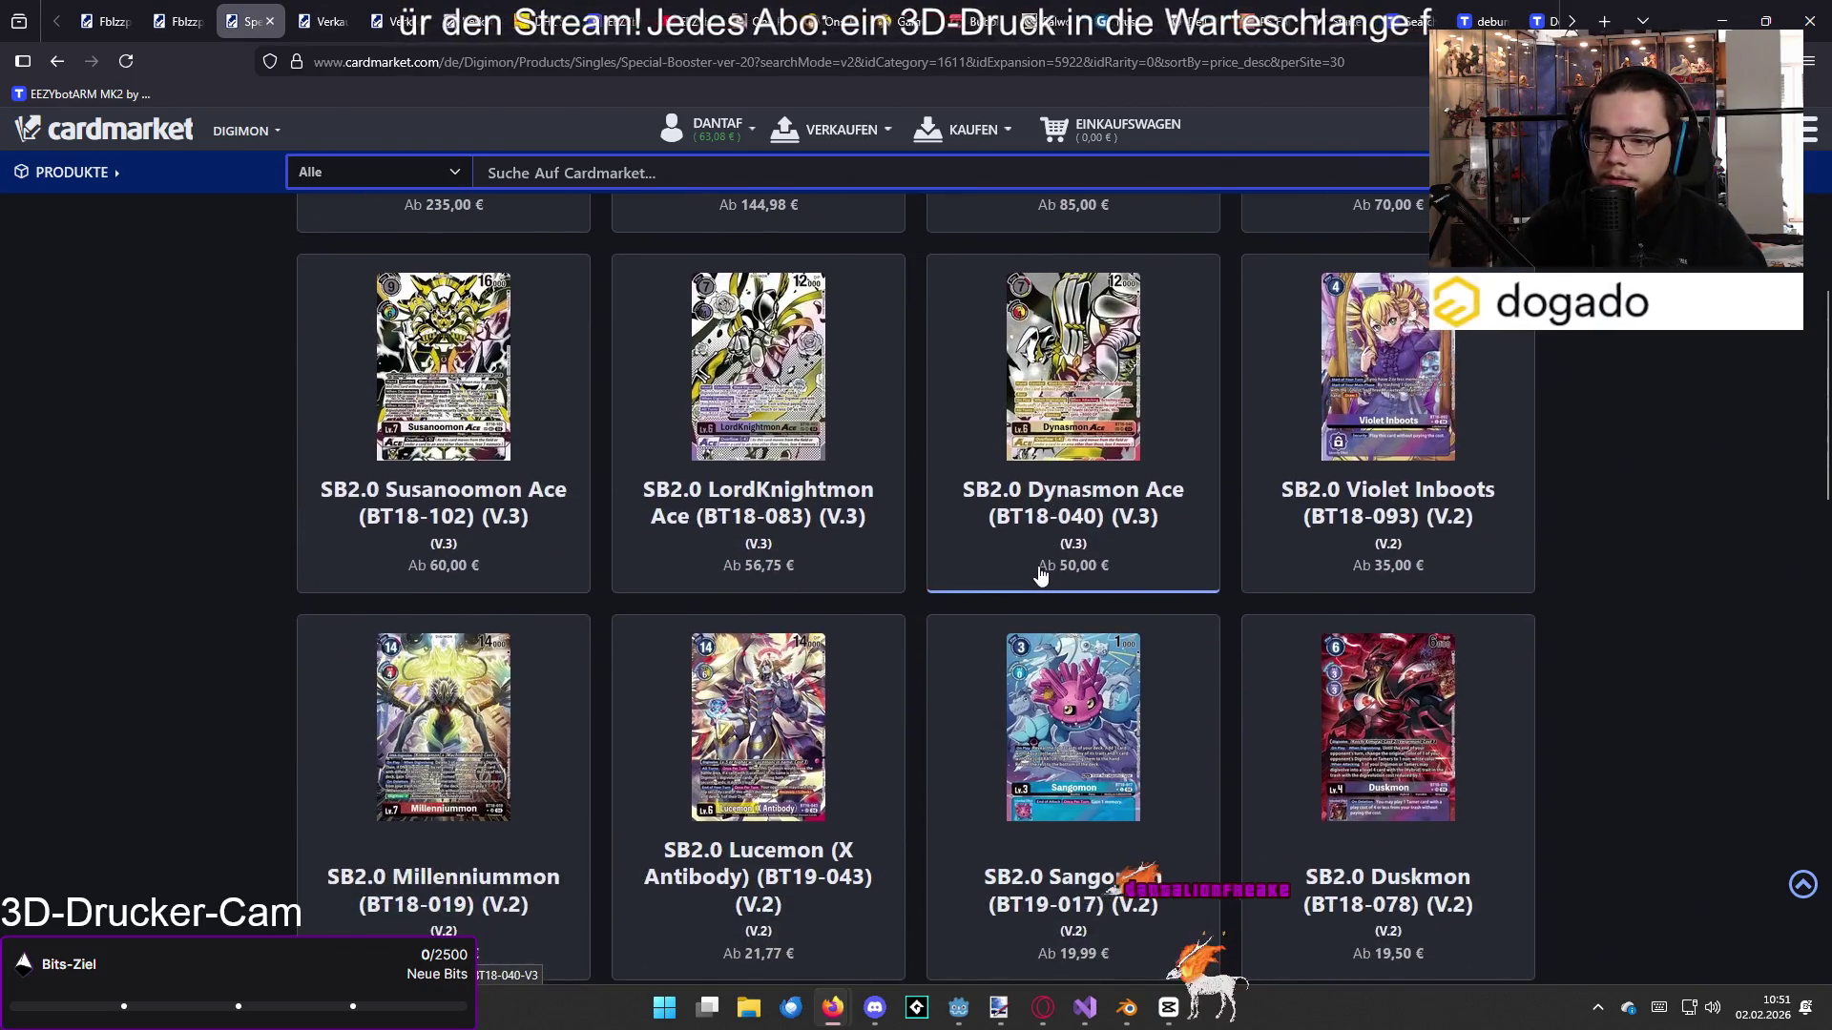
scroll(920, 534, up, 1)
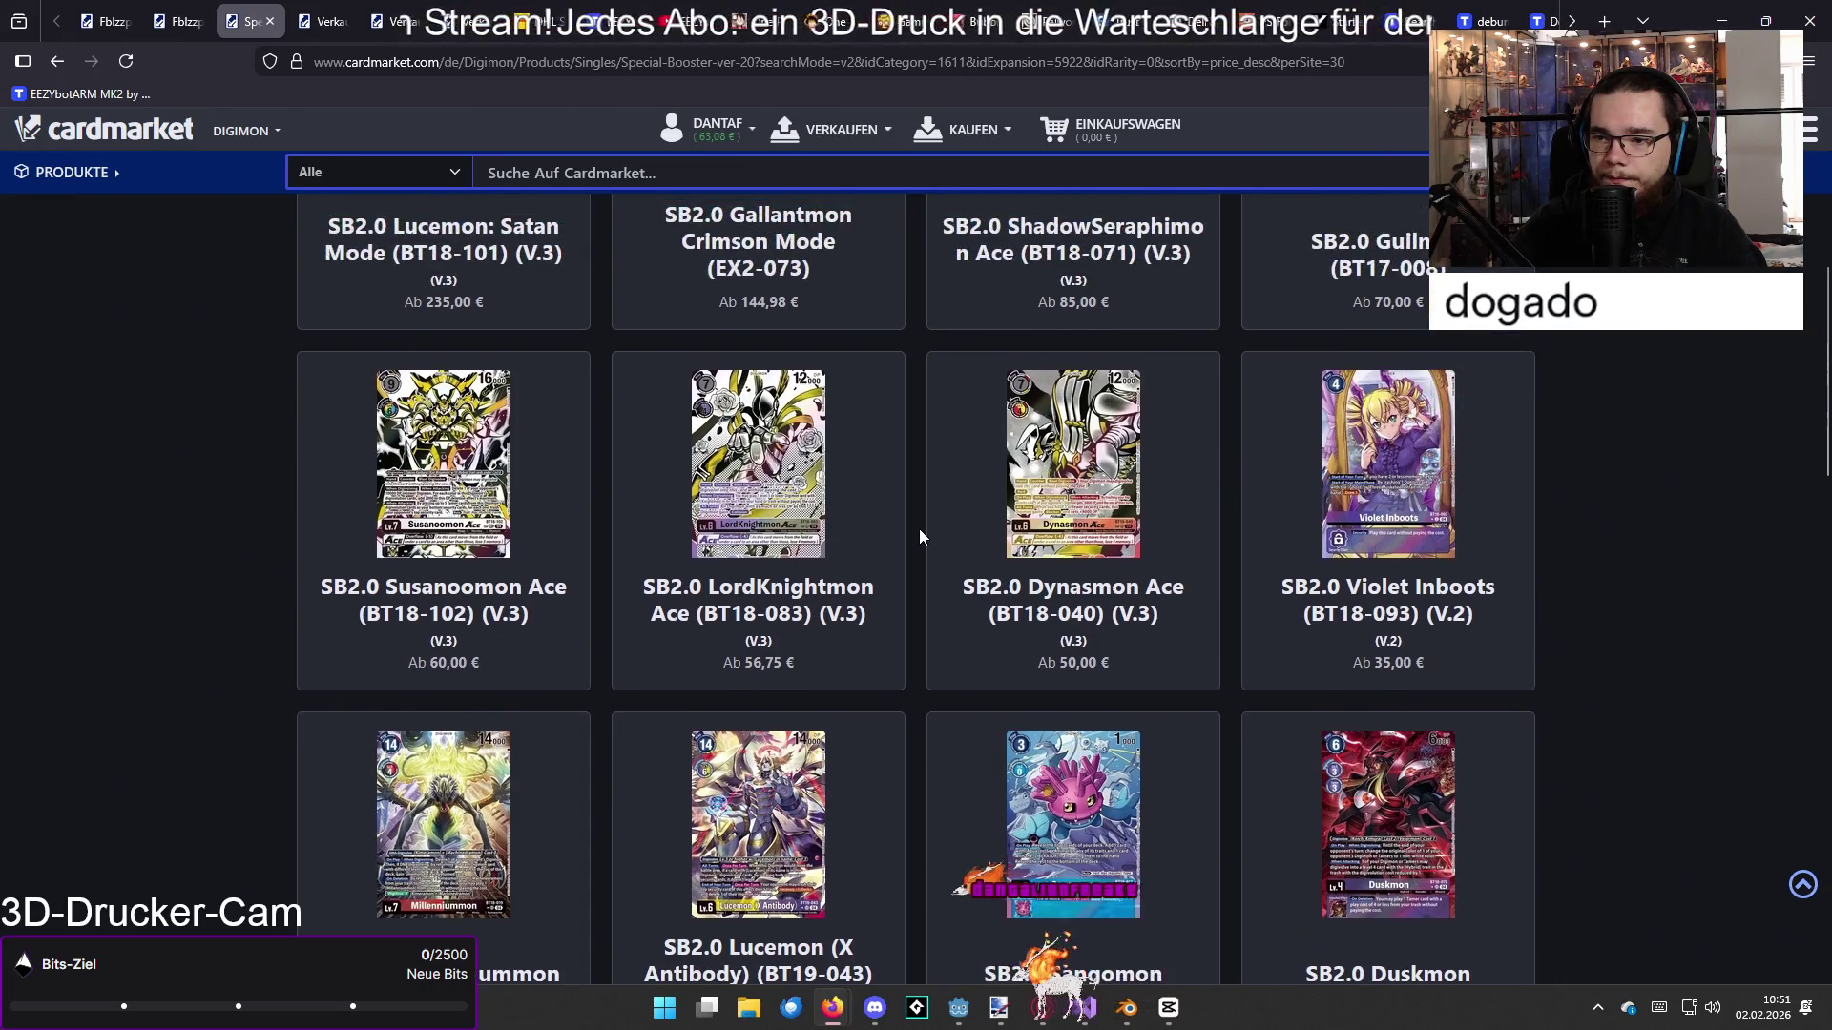
scroll(920, 536, down, 3)
scroll(919, 536, down, 3)
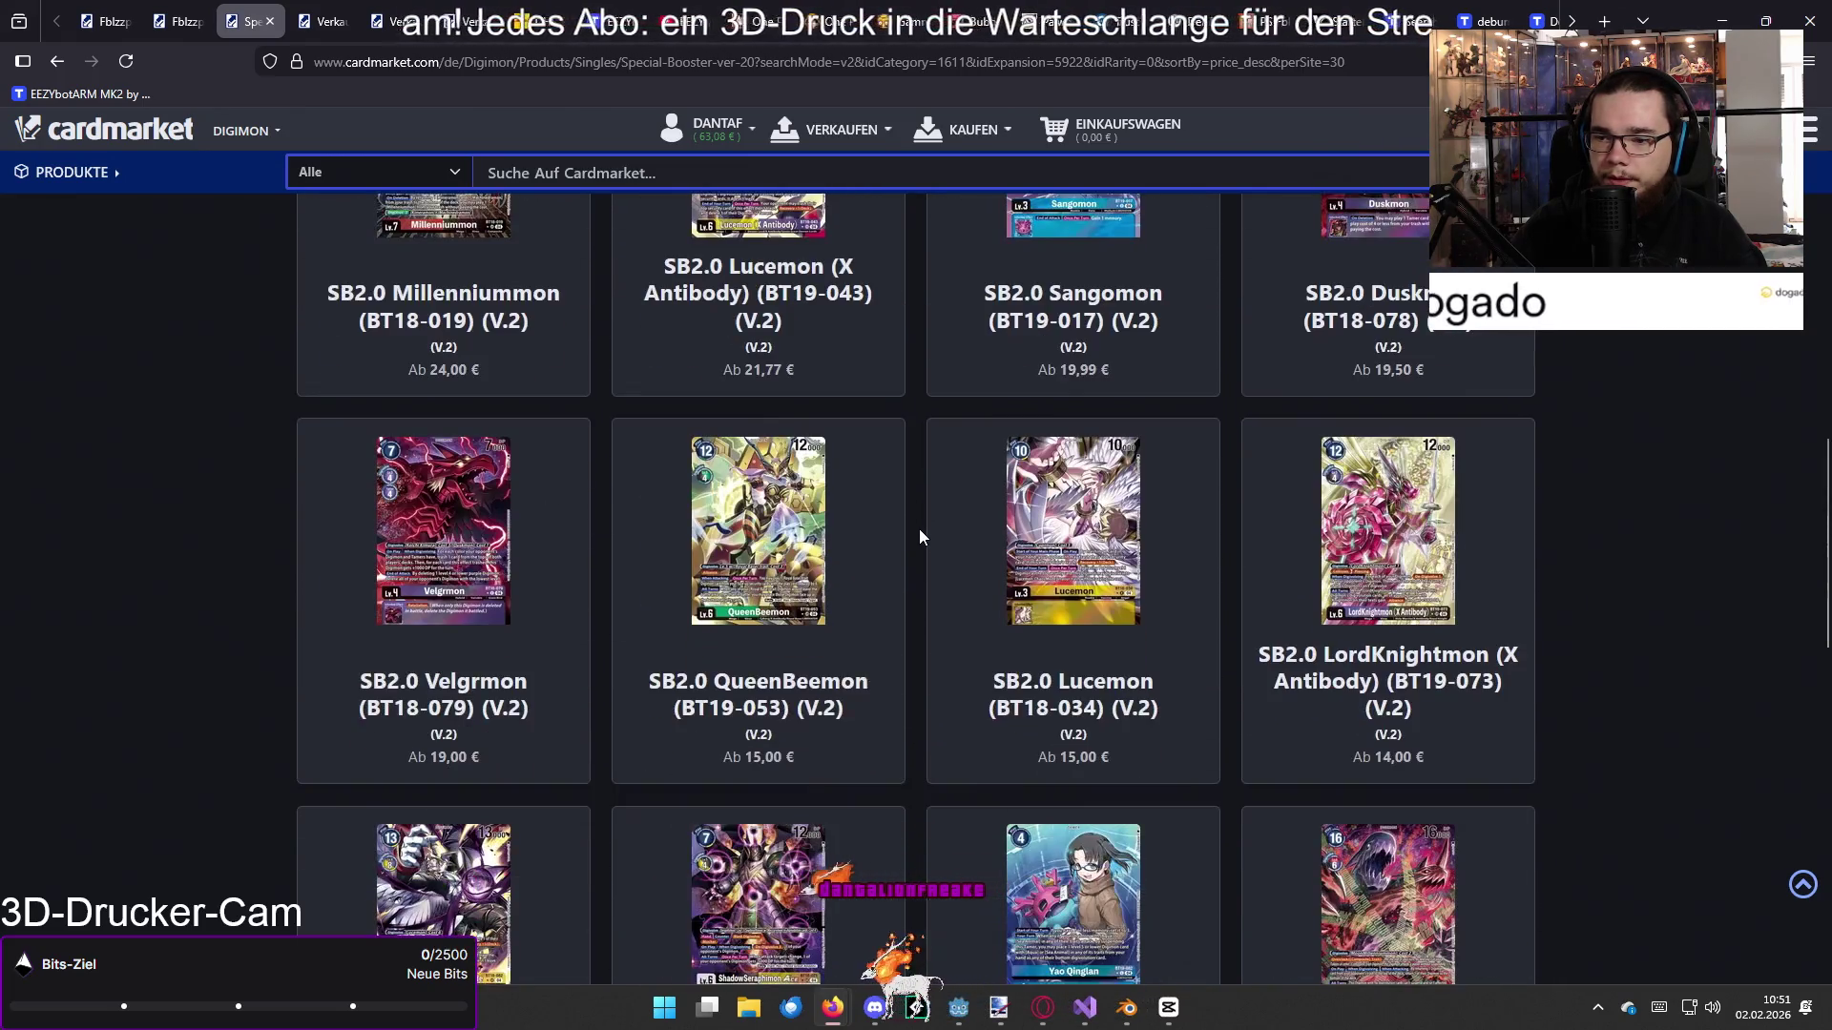
scroll(920, 536, up, 7)
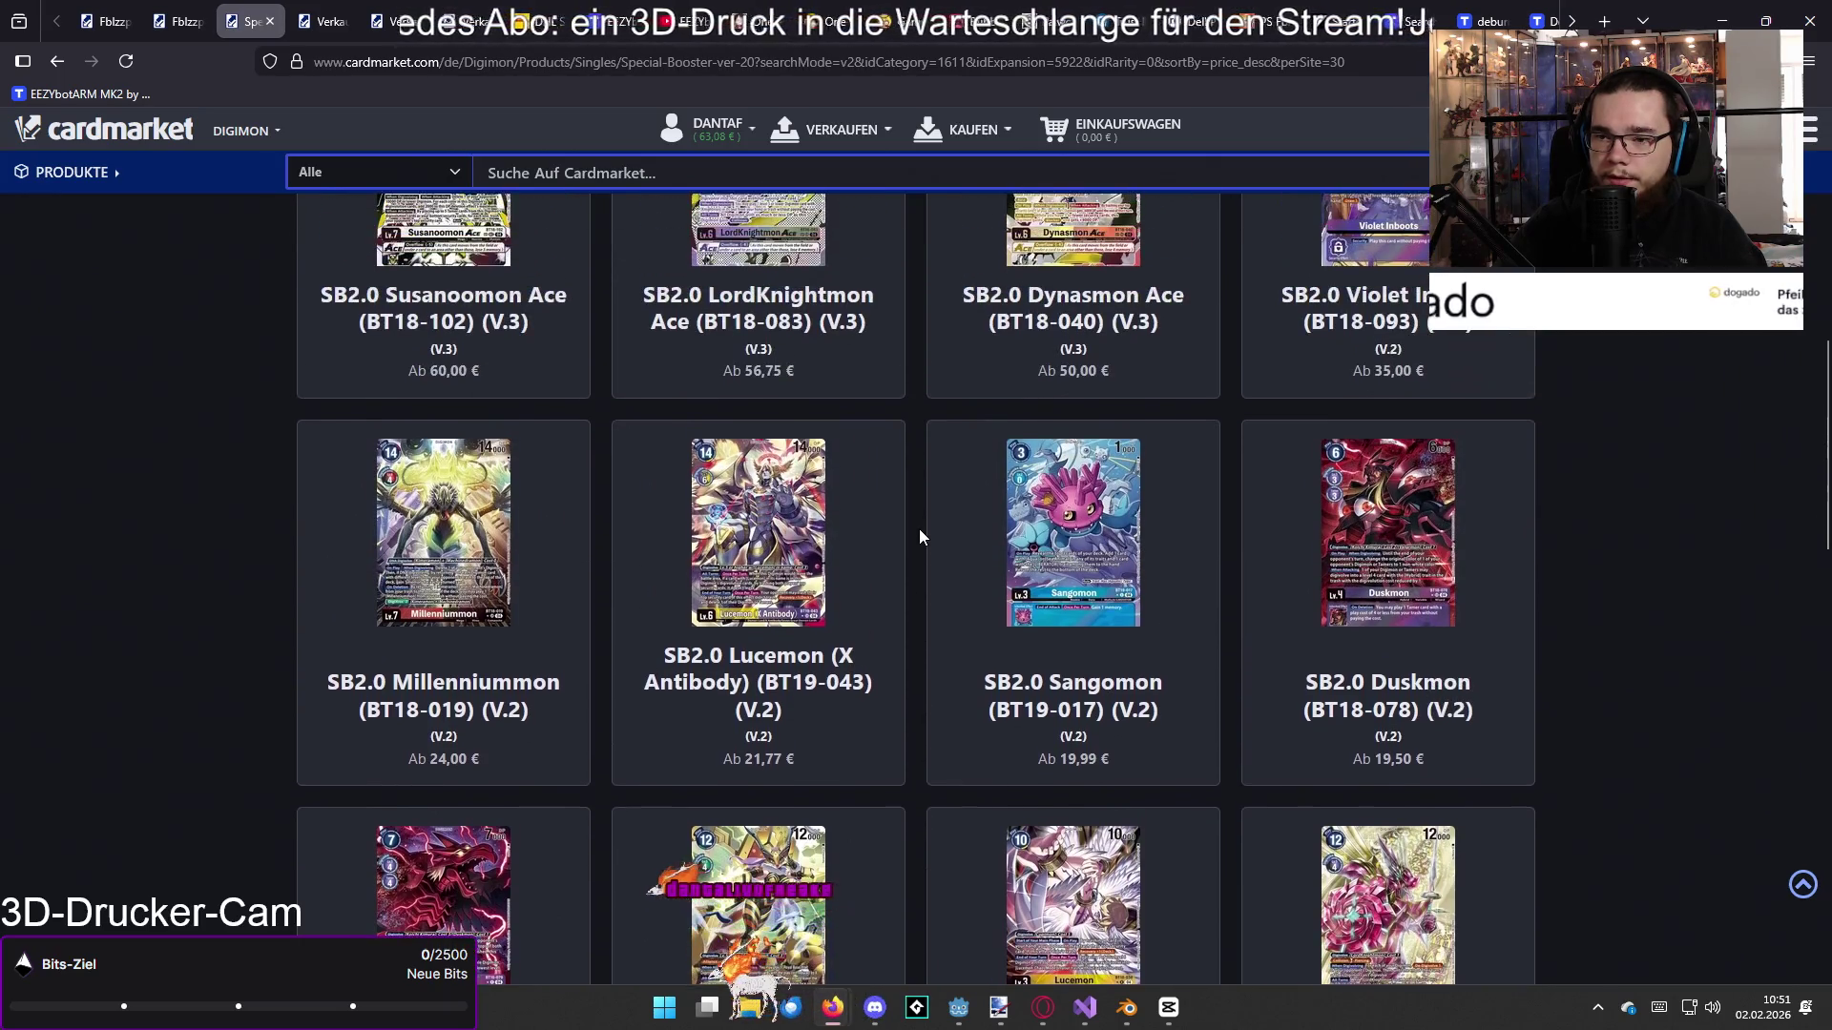
scroll(919, 536, up, 1)
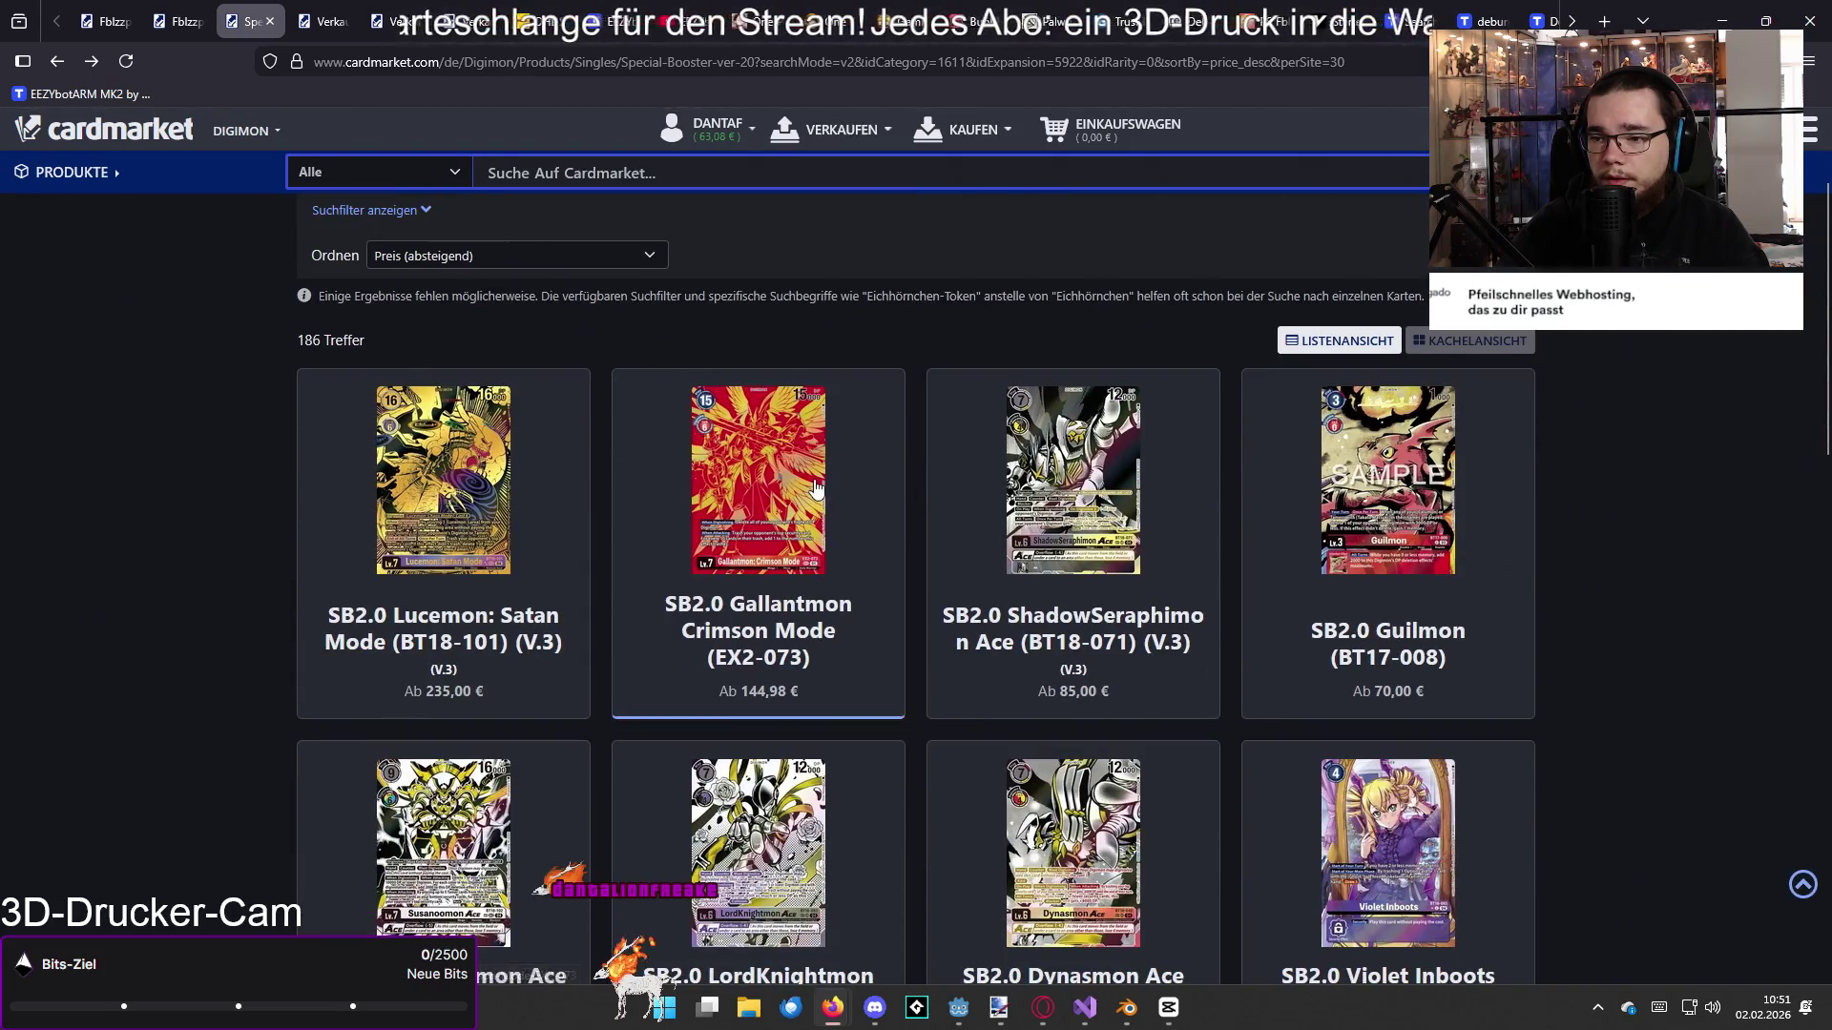
Step: Check the Gallantmon Crimson Mode and Guilmon (BT17-008) product pages, returning to the results each time
click(815, 489)
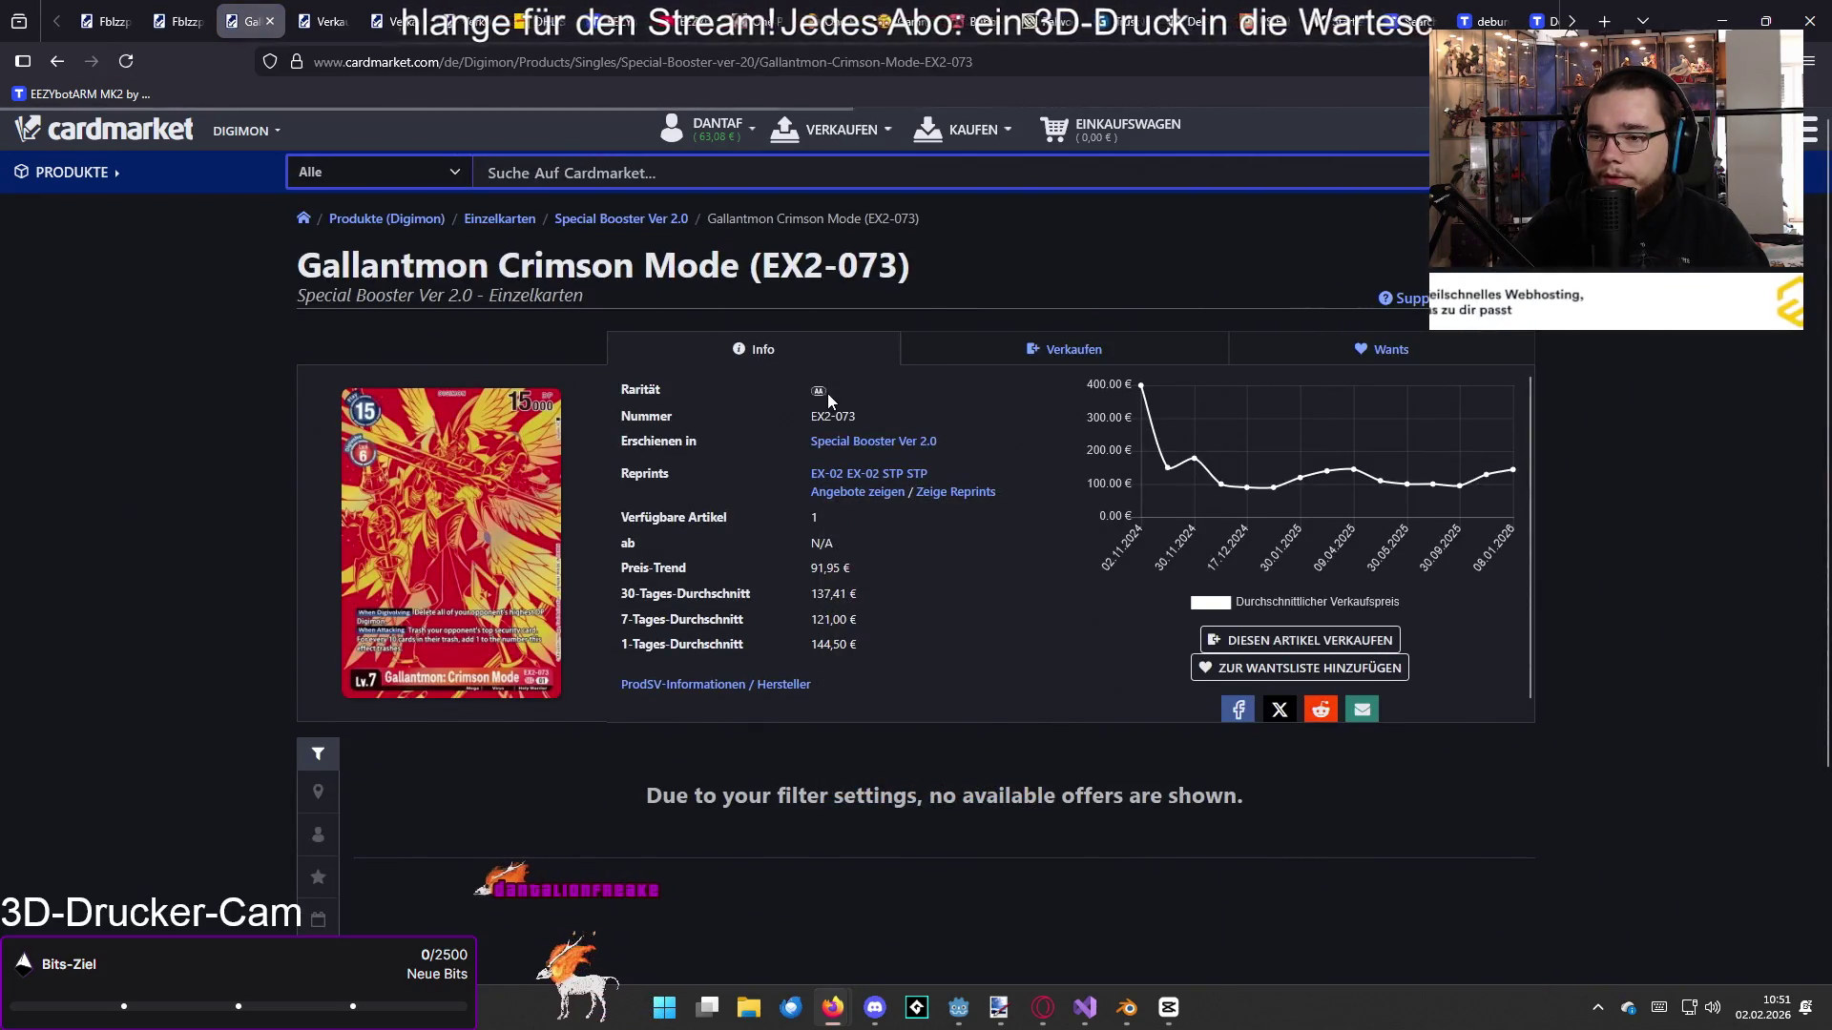
mouse_move(818, 393)
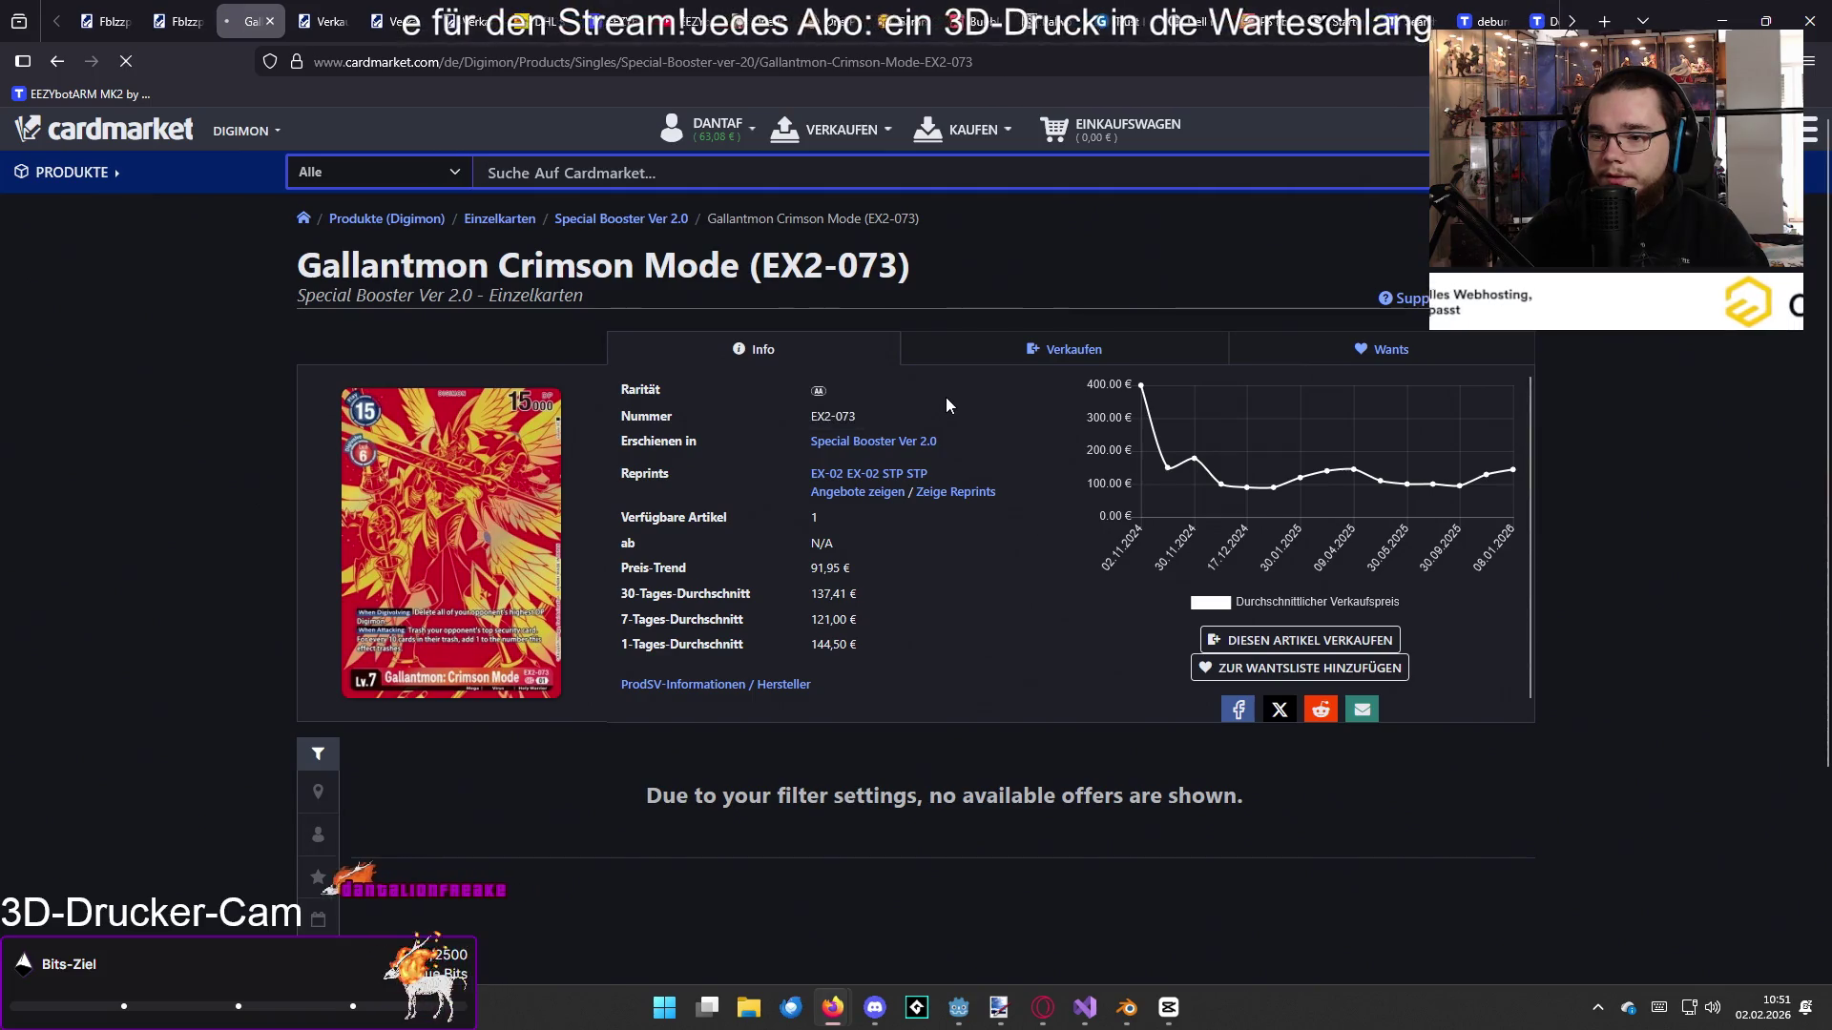
key(alt+Left)
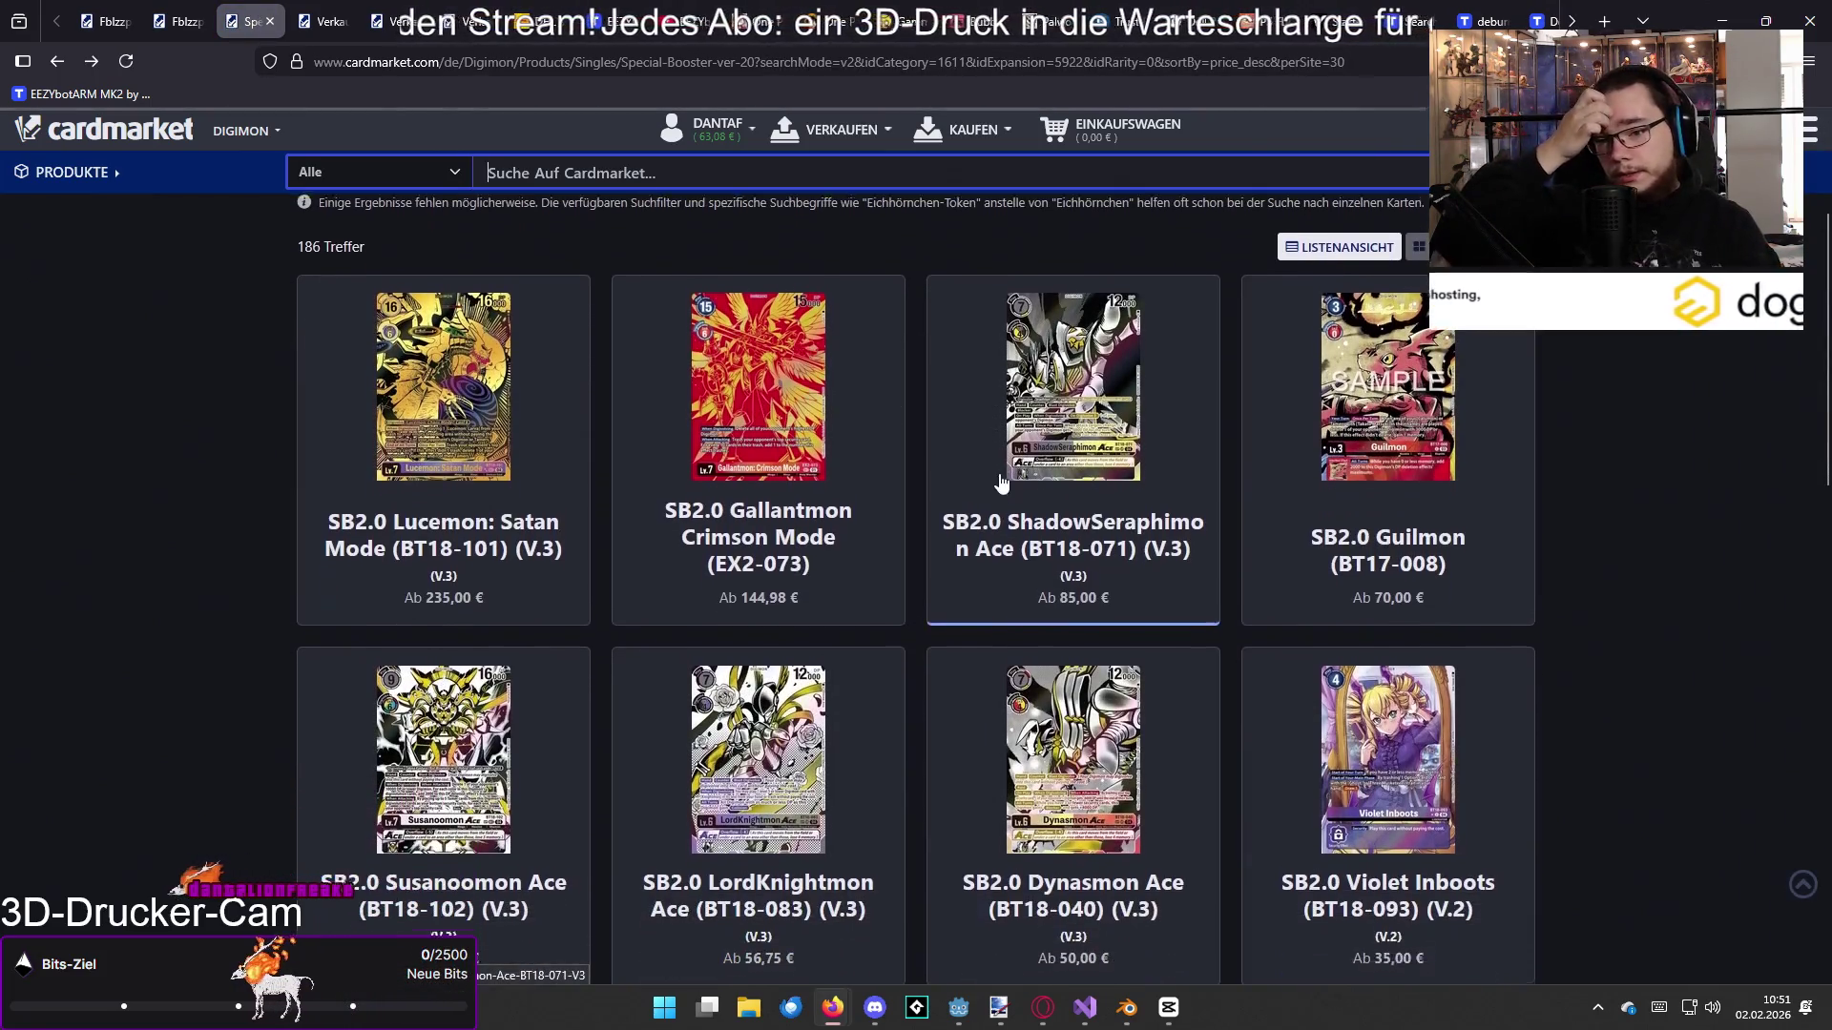
scroll(1050, 423, down, 2)
scroll(1050, 422, up, 1)
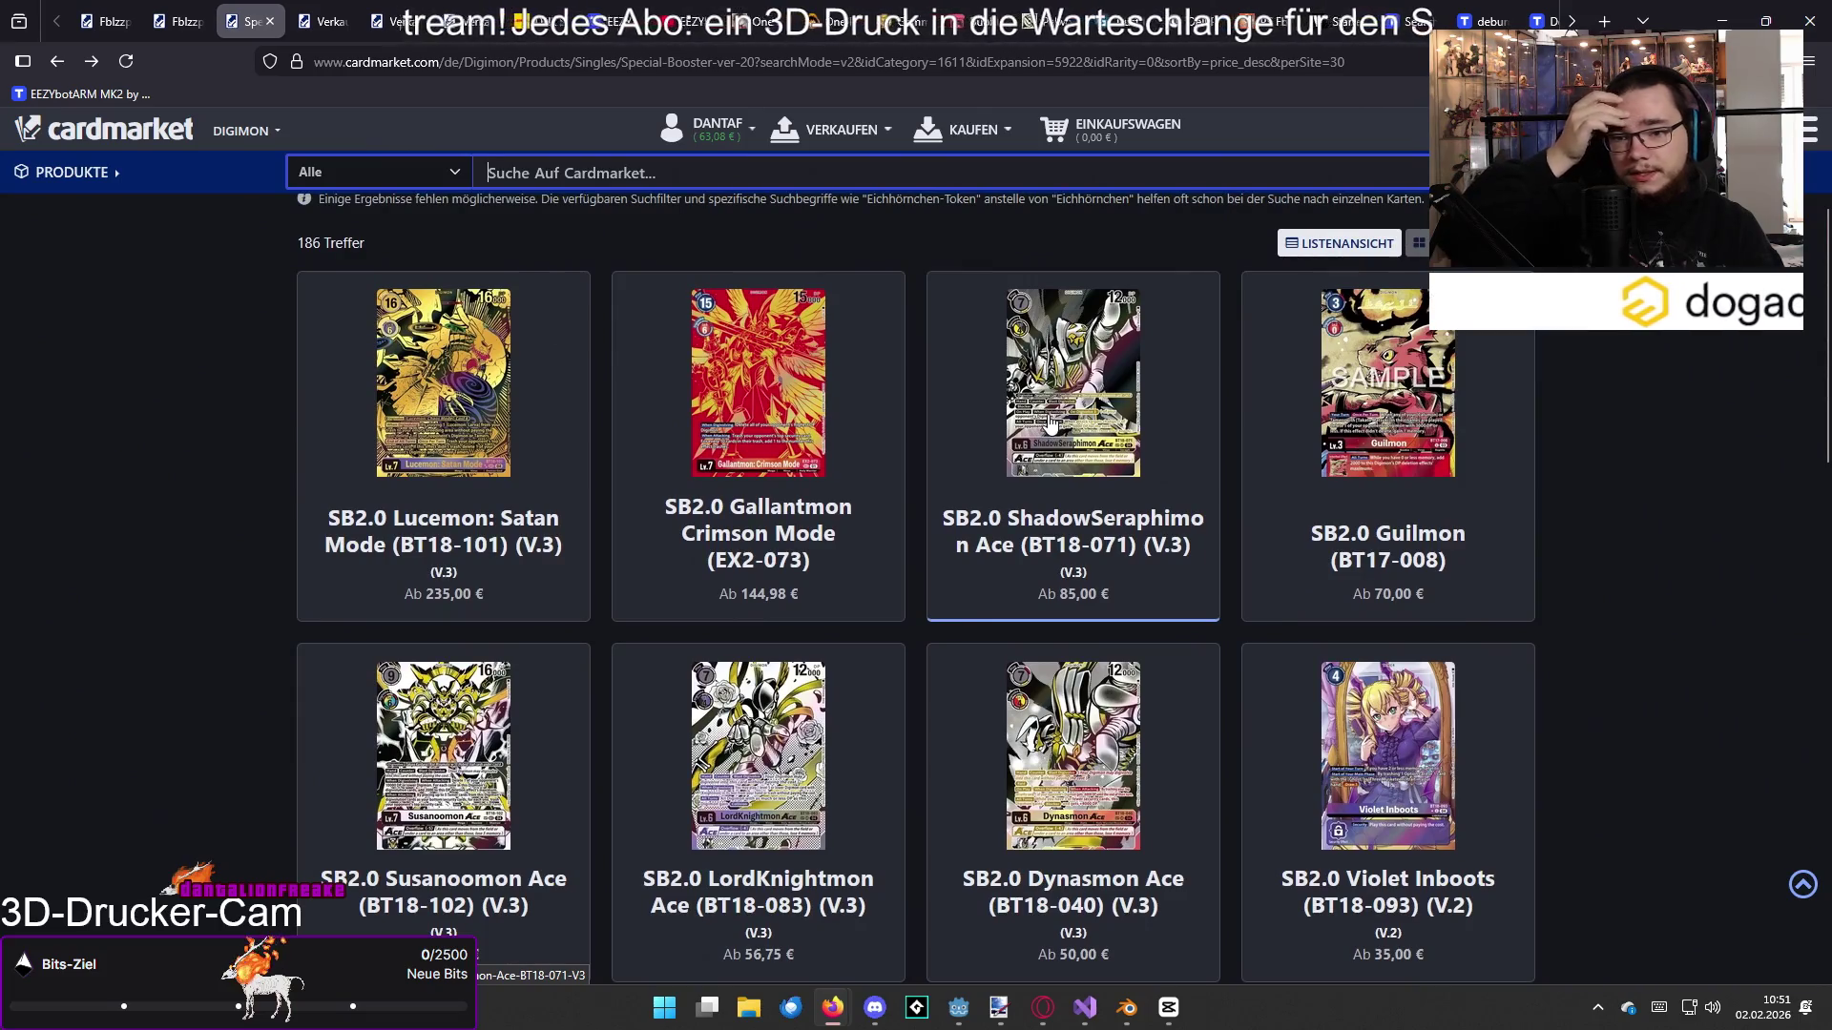
click(1332, 420)
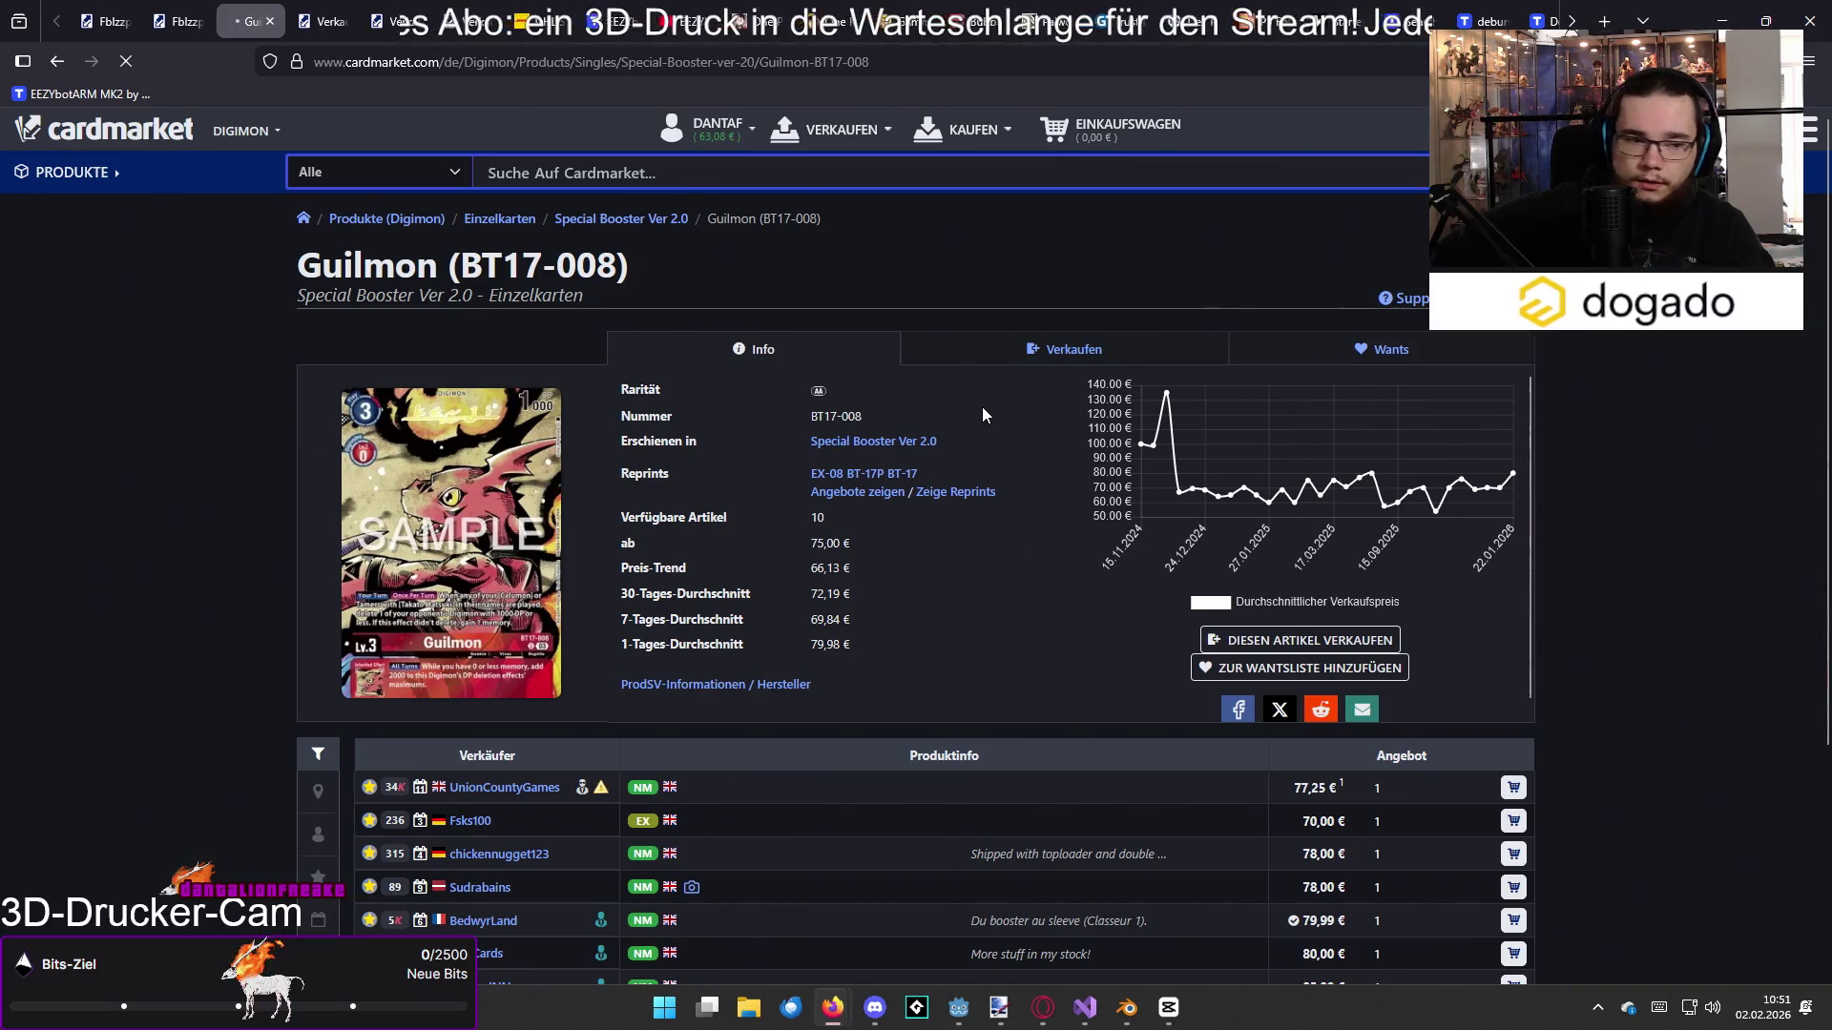
key(alt+Left)
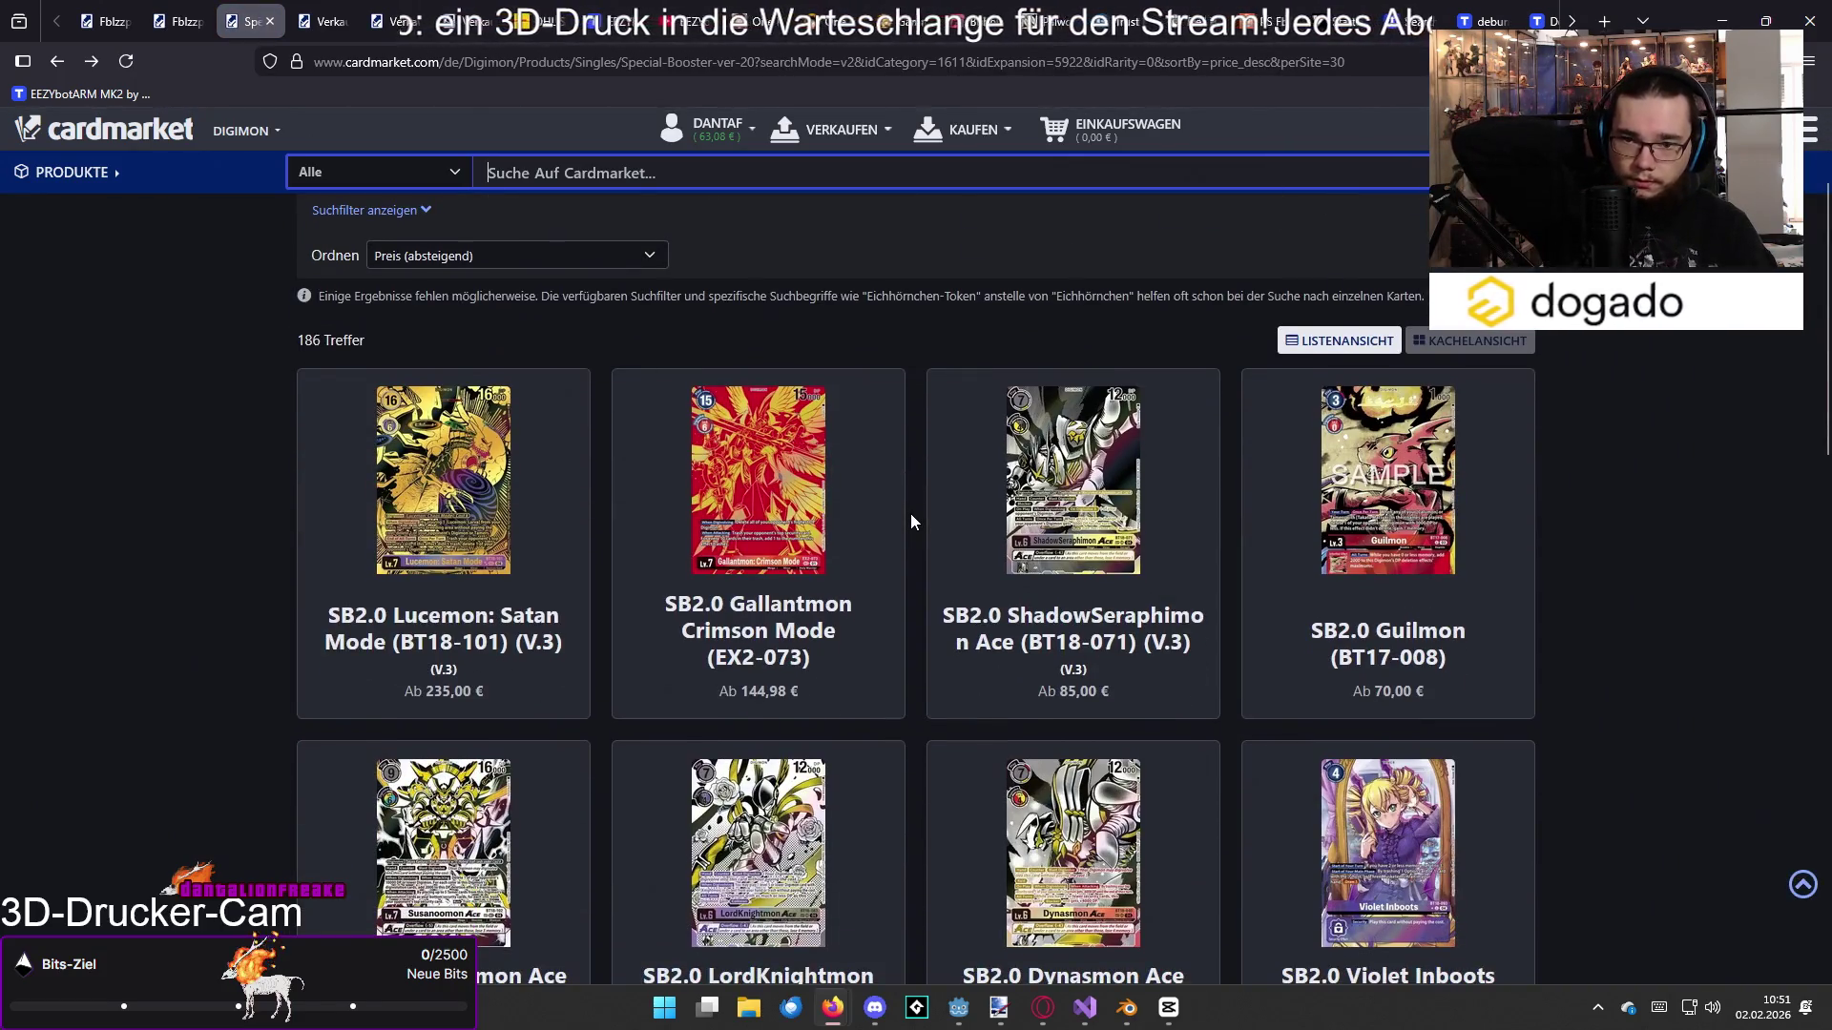
Step: Scroll through the remaining Special Booster results, then switch back to CapCut
scroll(911, 521, down, 2)
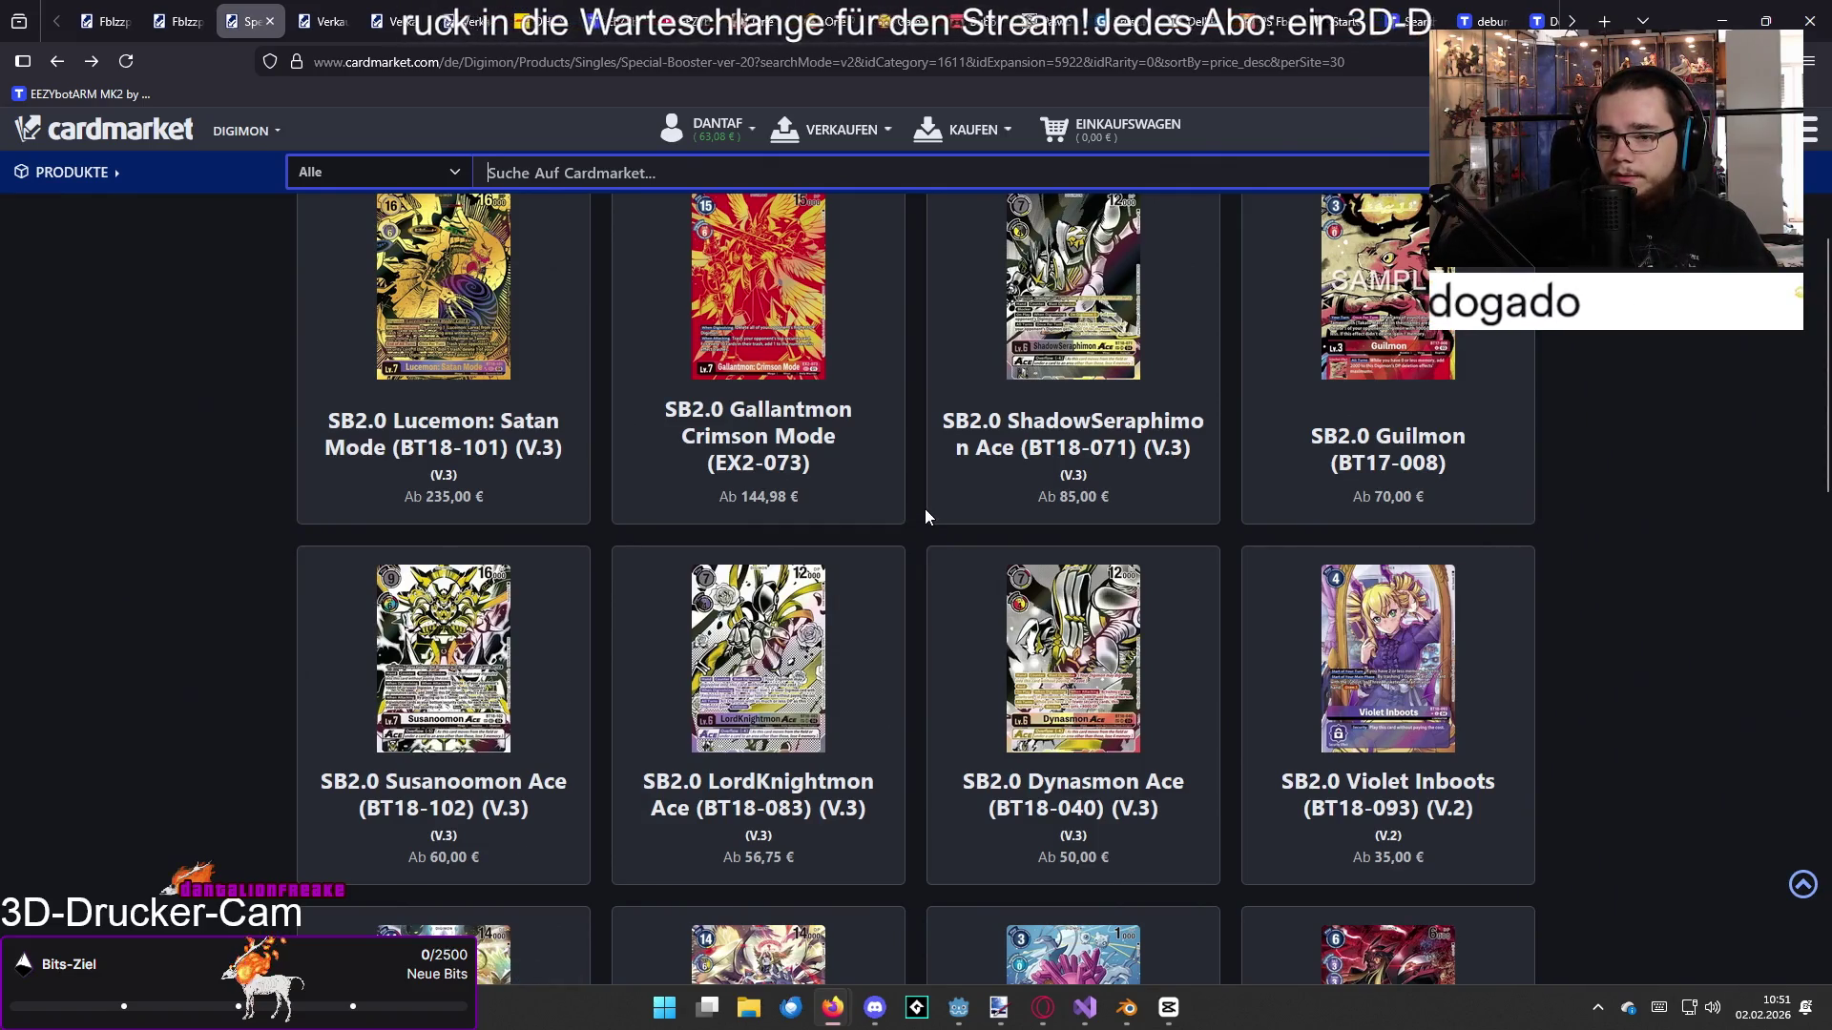
scroll(925, 516, down, 4)
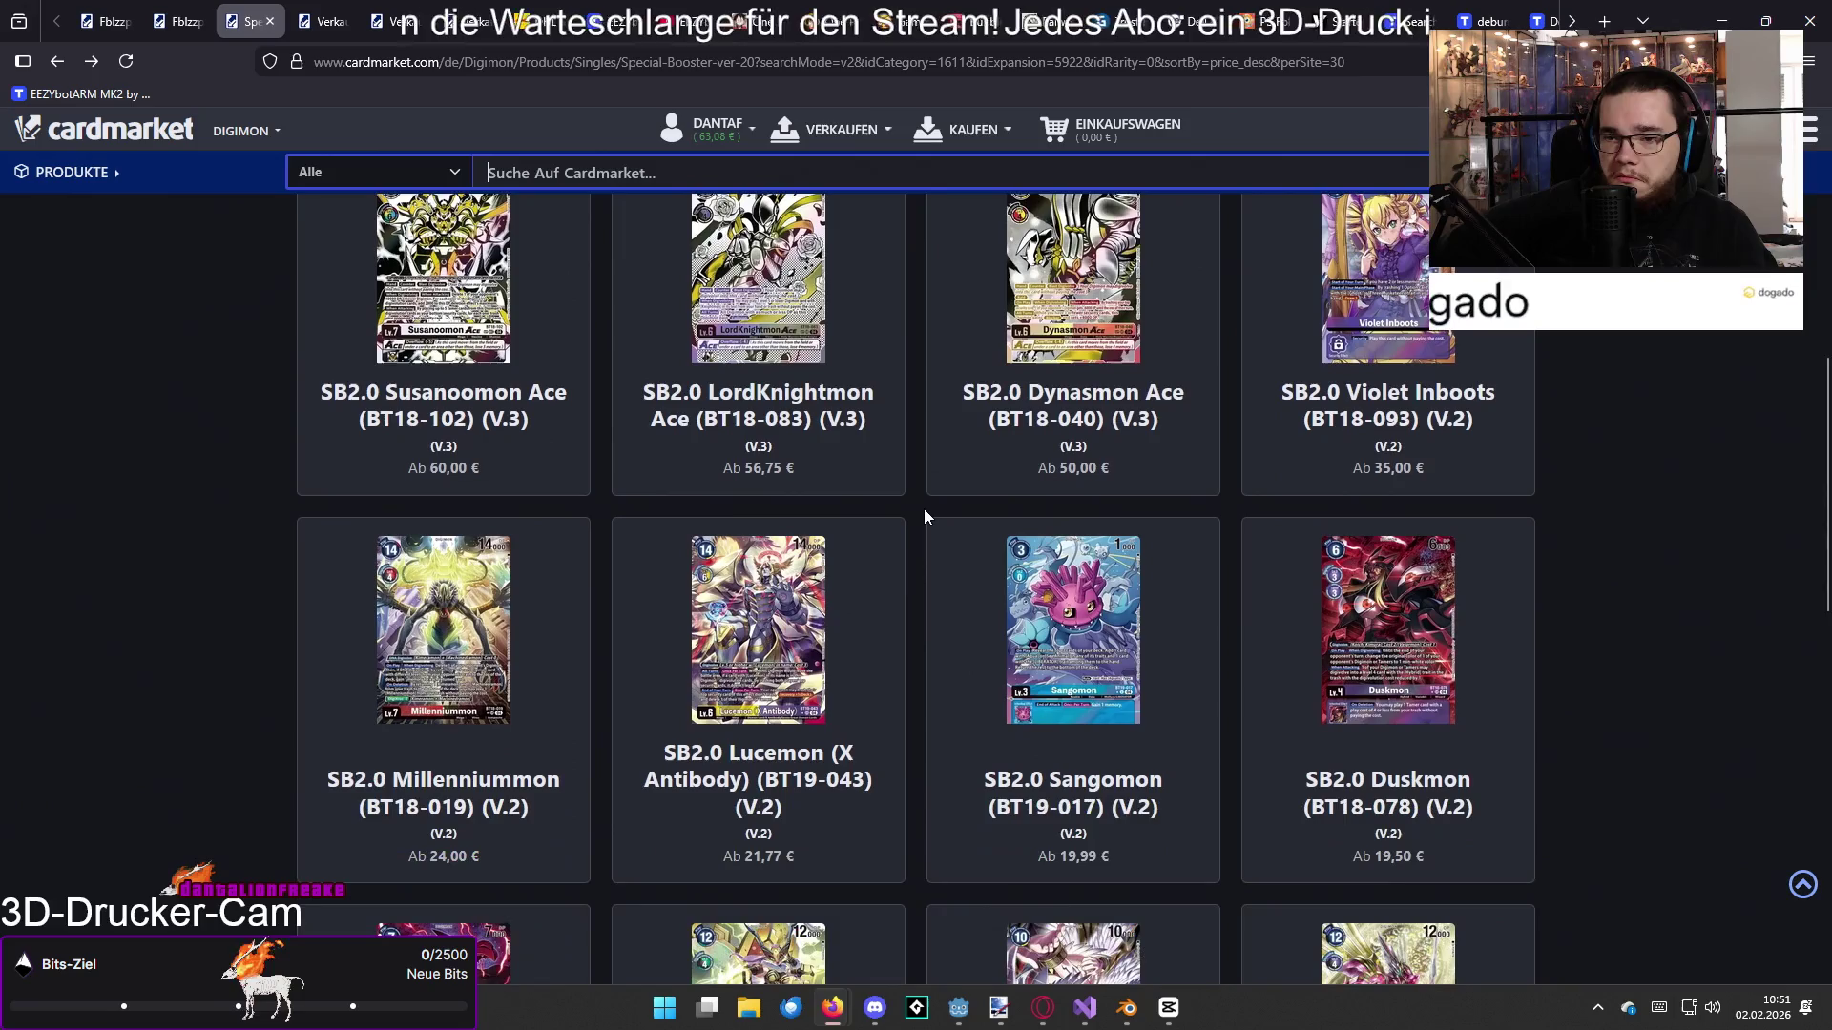
scroll(924, 516, down, 3)
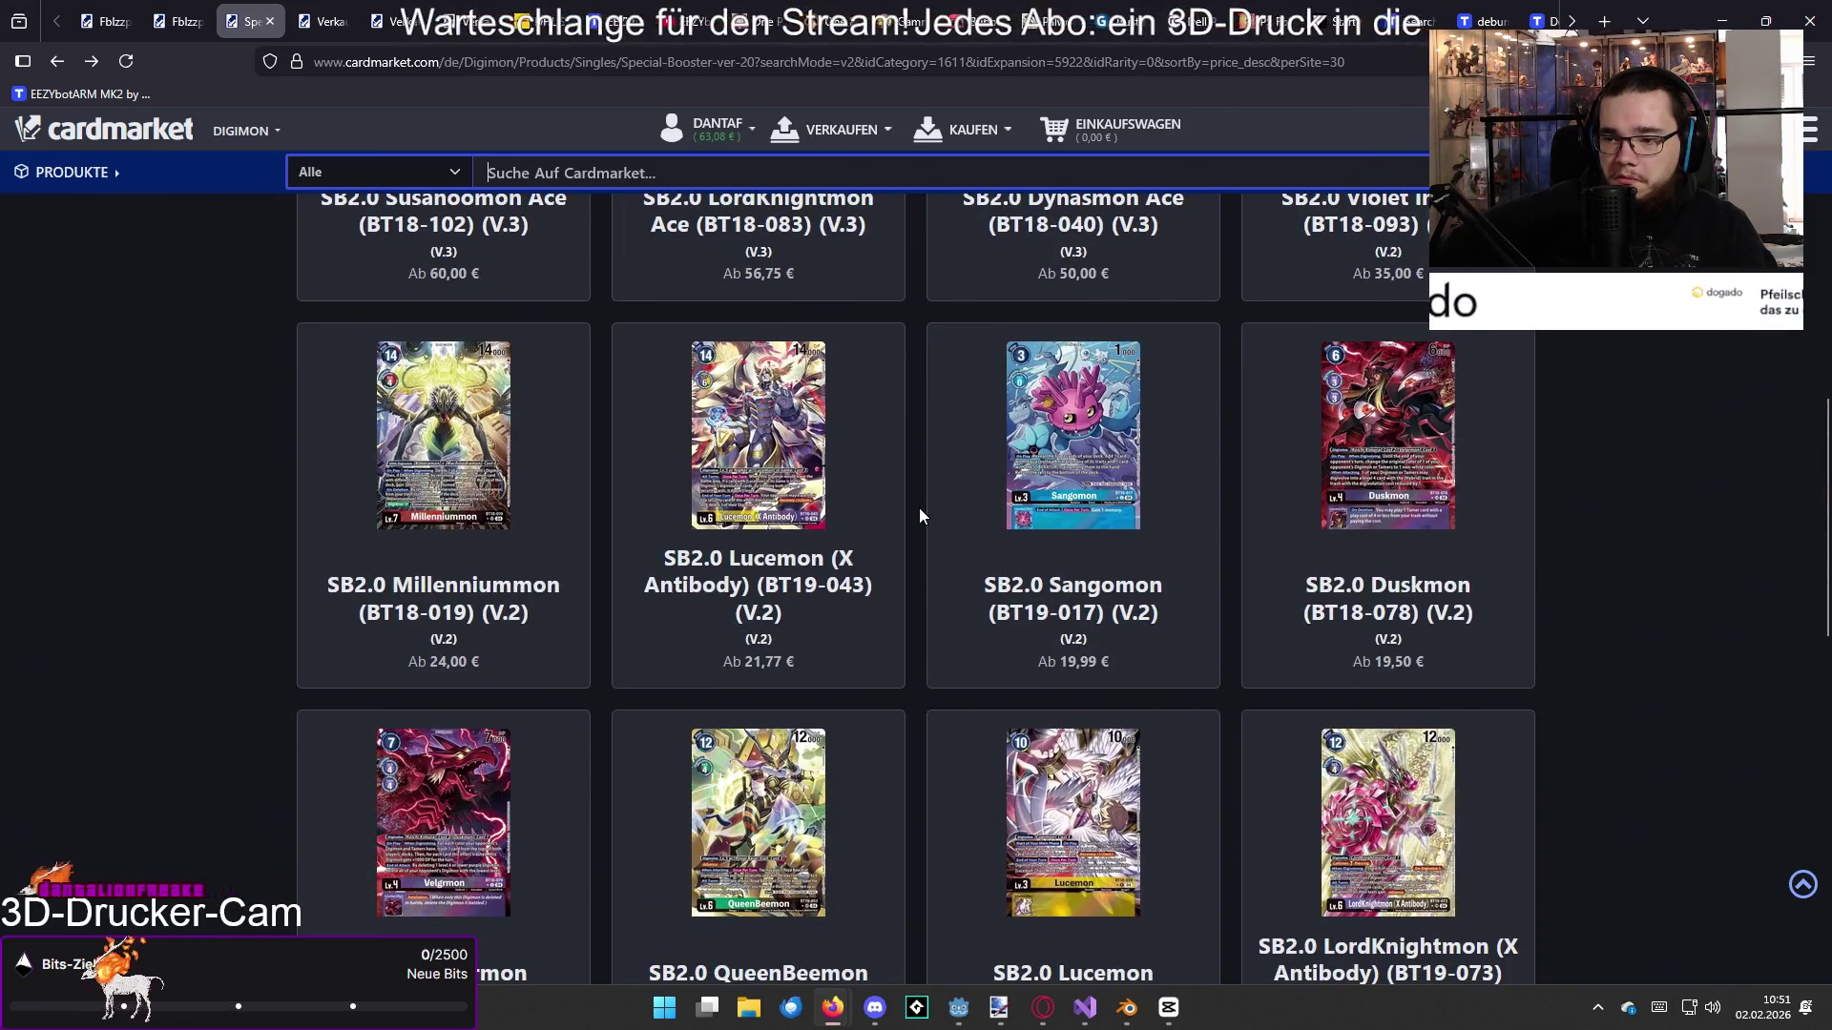
scroll(921, 516, down, 2)
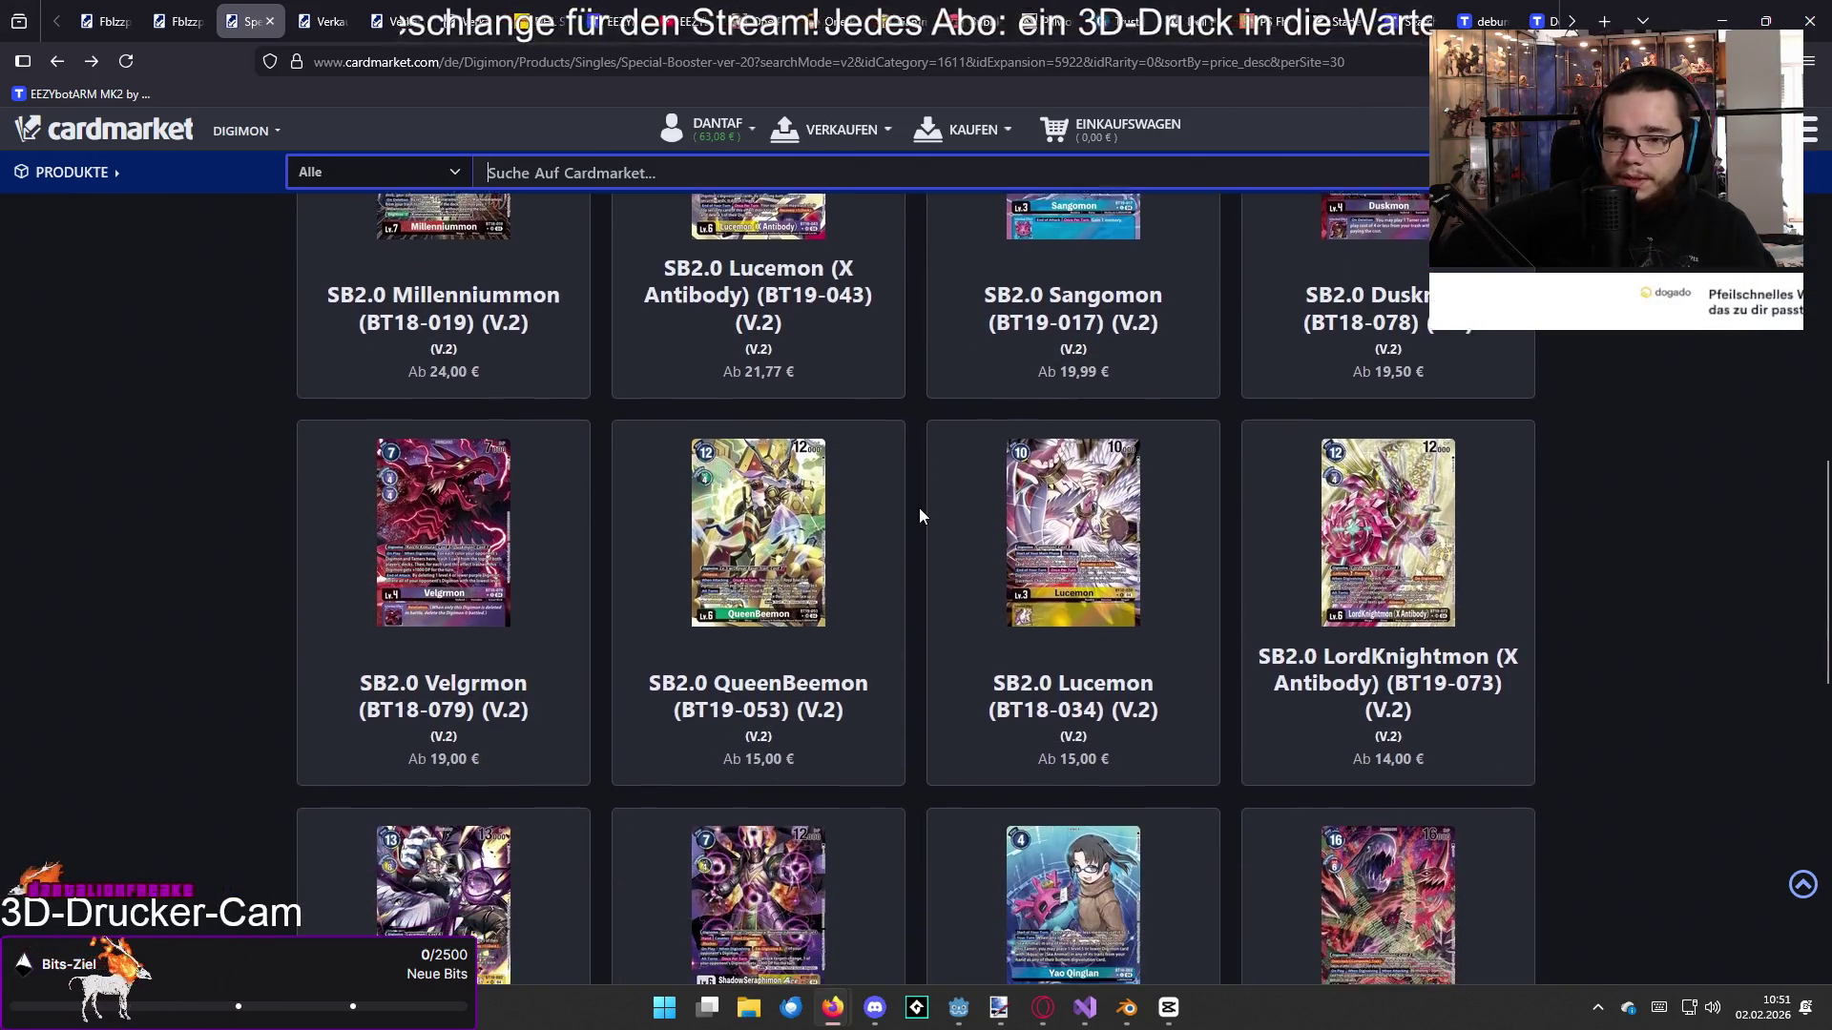
scroll(919, 517, down, 2)
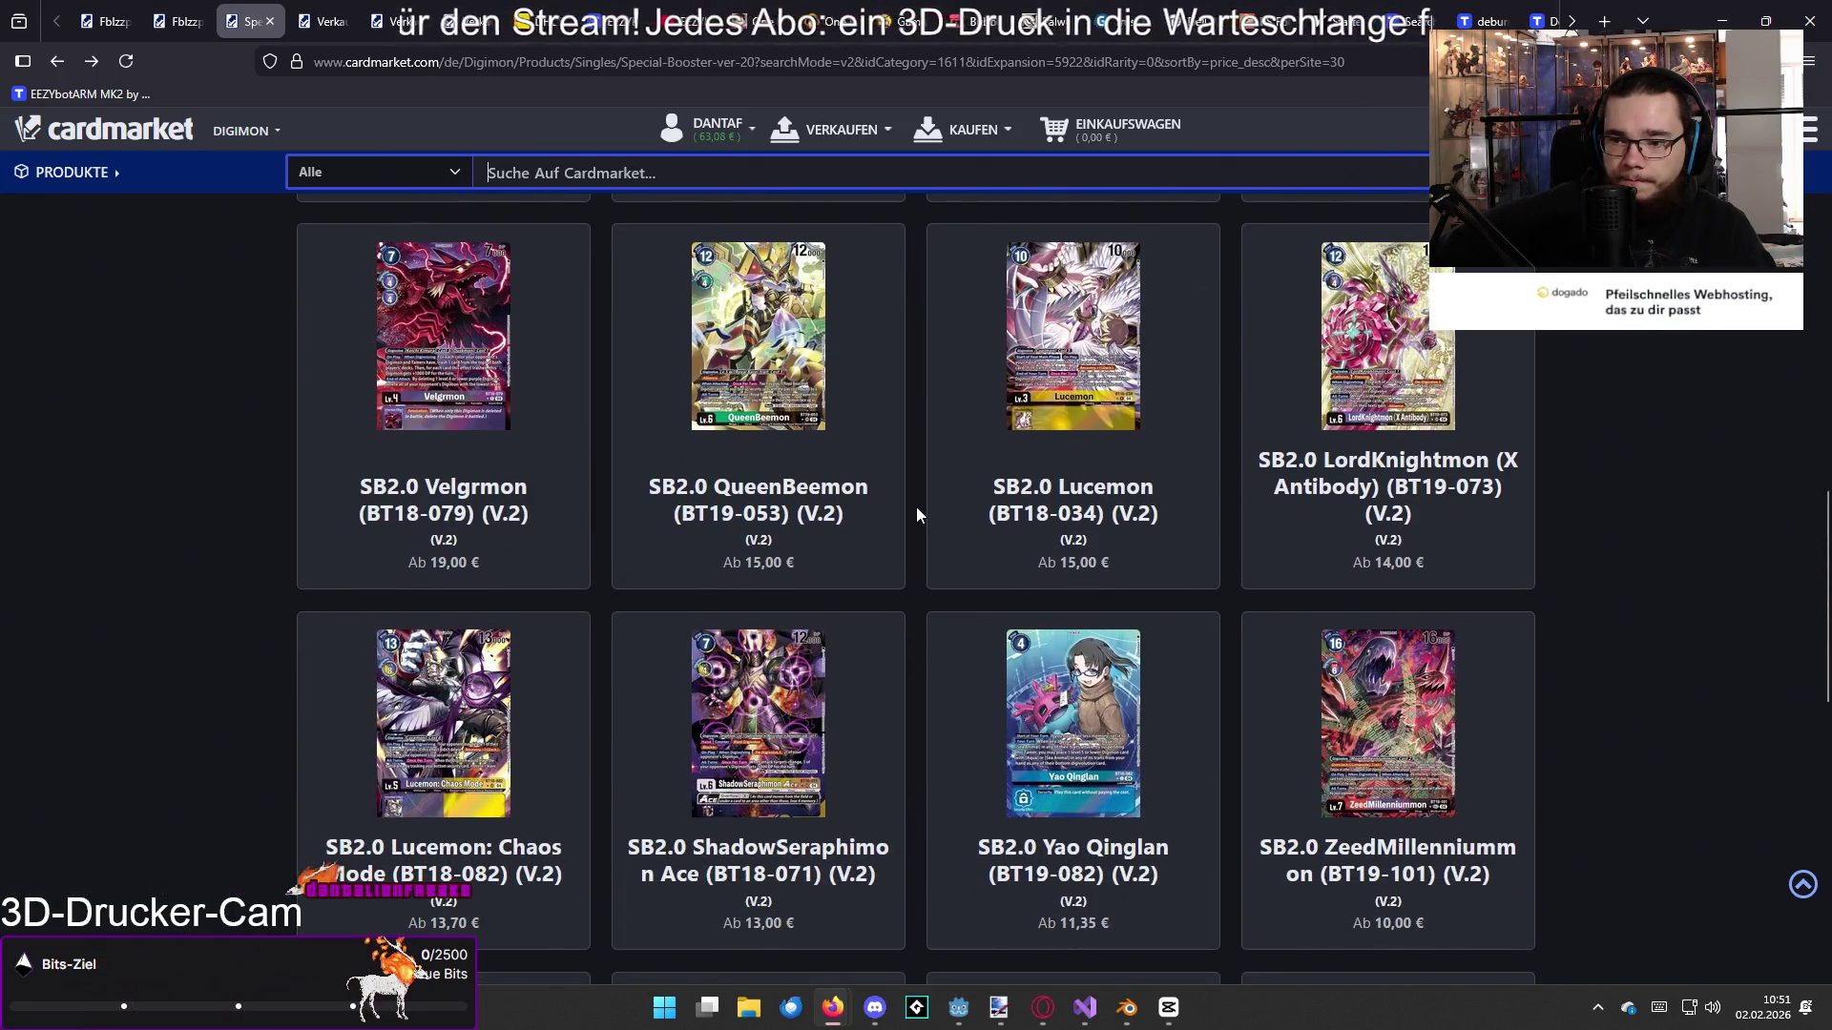
scroll(916, 515, up, 15)
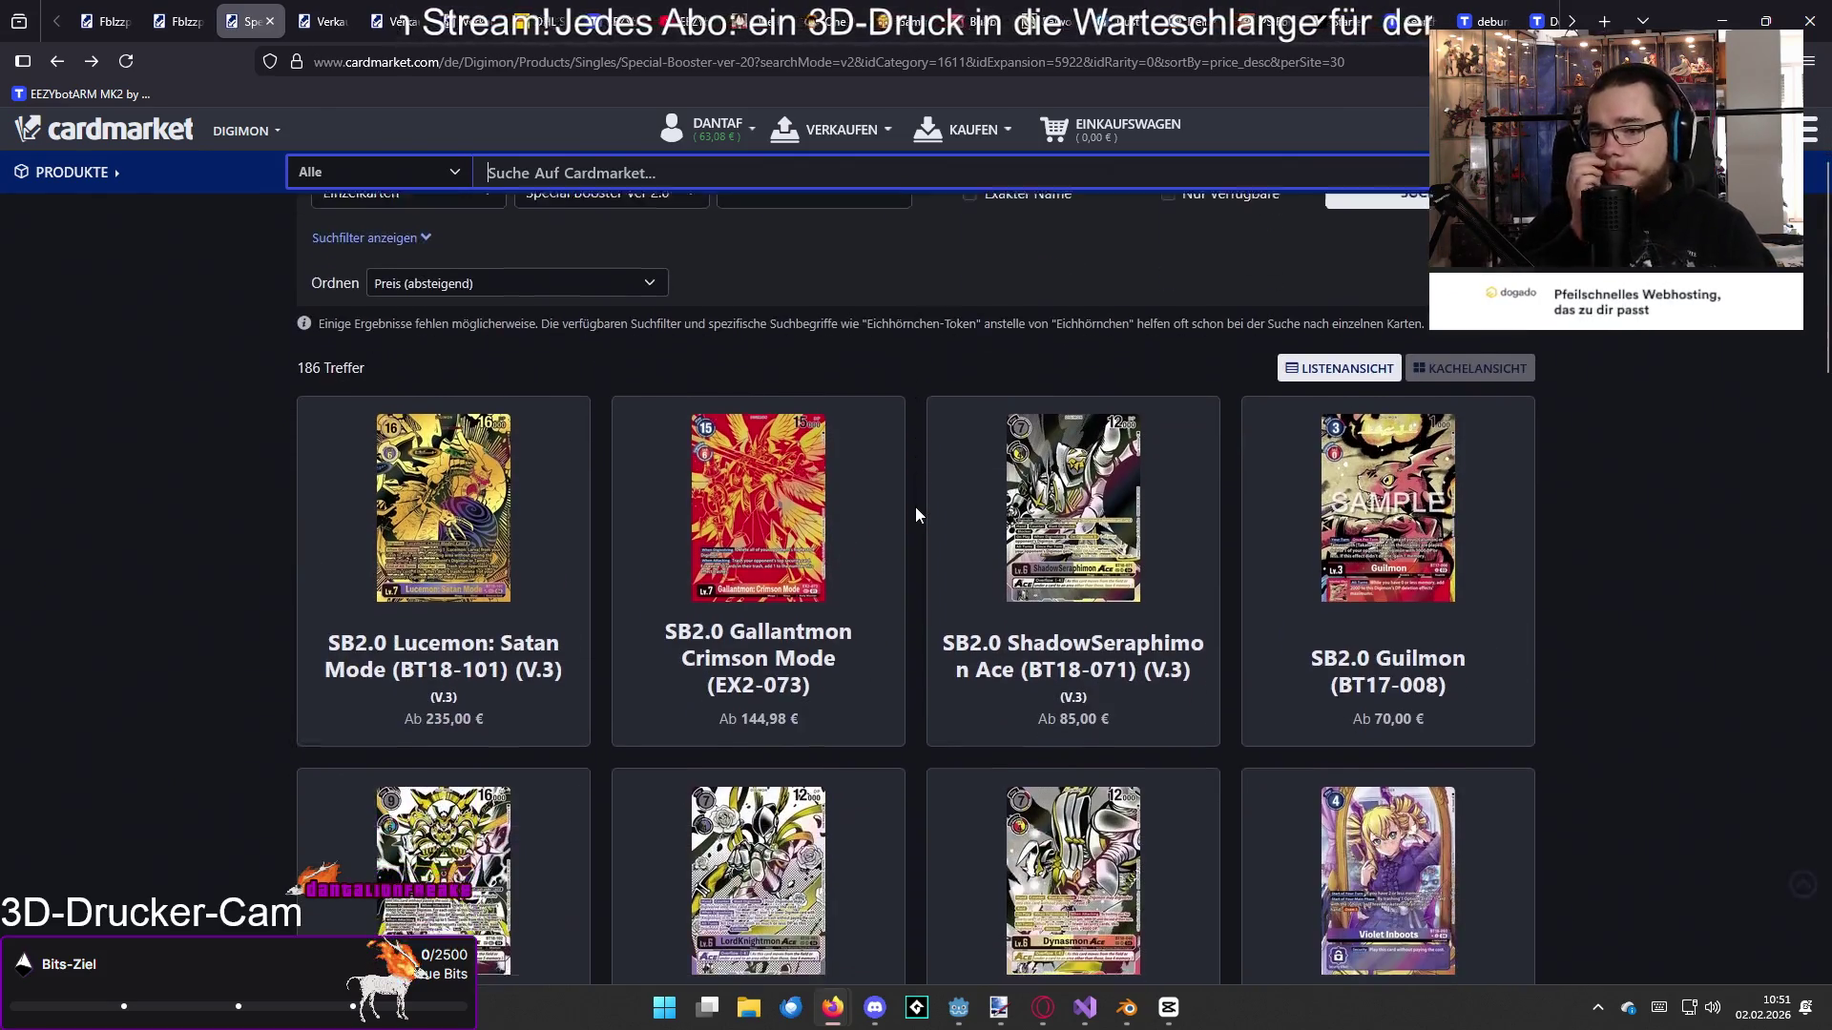
scroll(914, 505, down, 1)
key(alt+Tab)
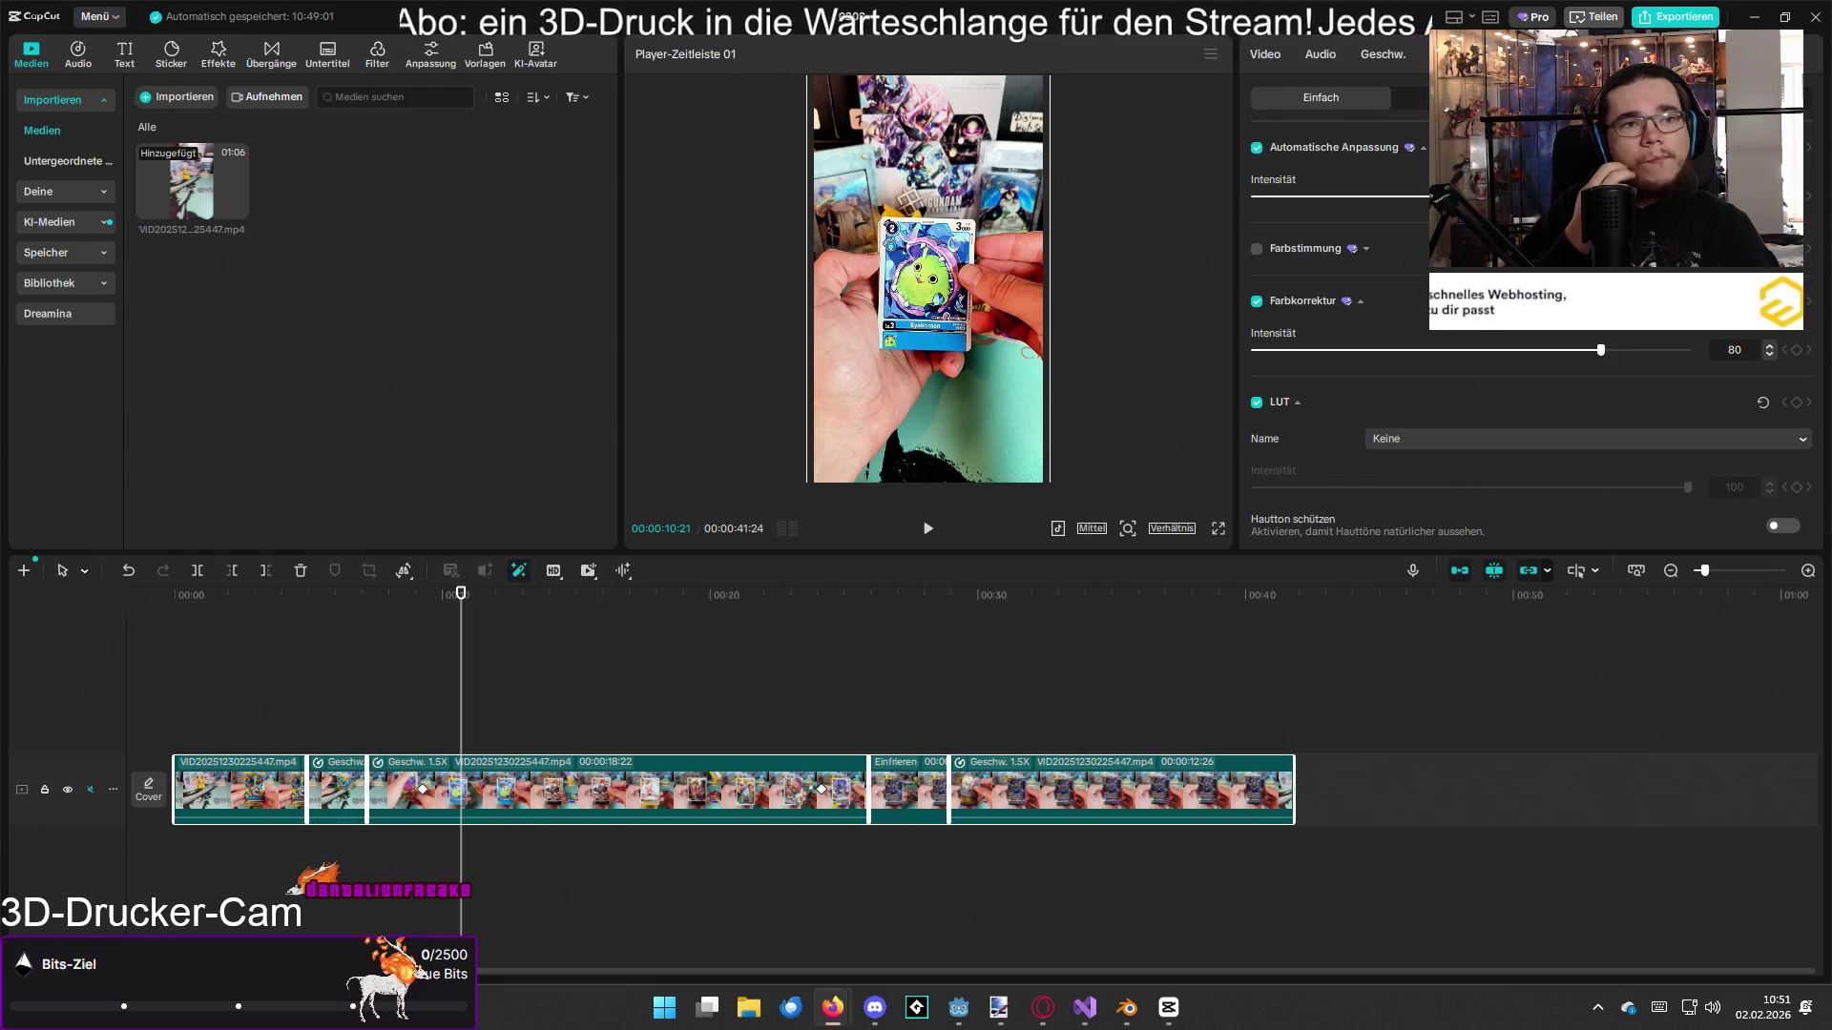
Step: Rewind the edit to 00:00 and show the preview full screen
click(157, 621)
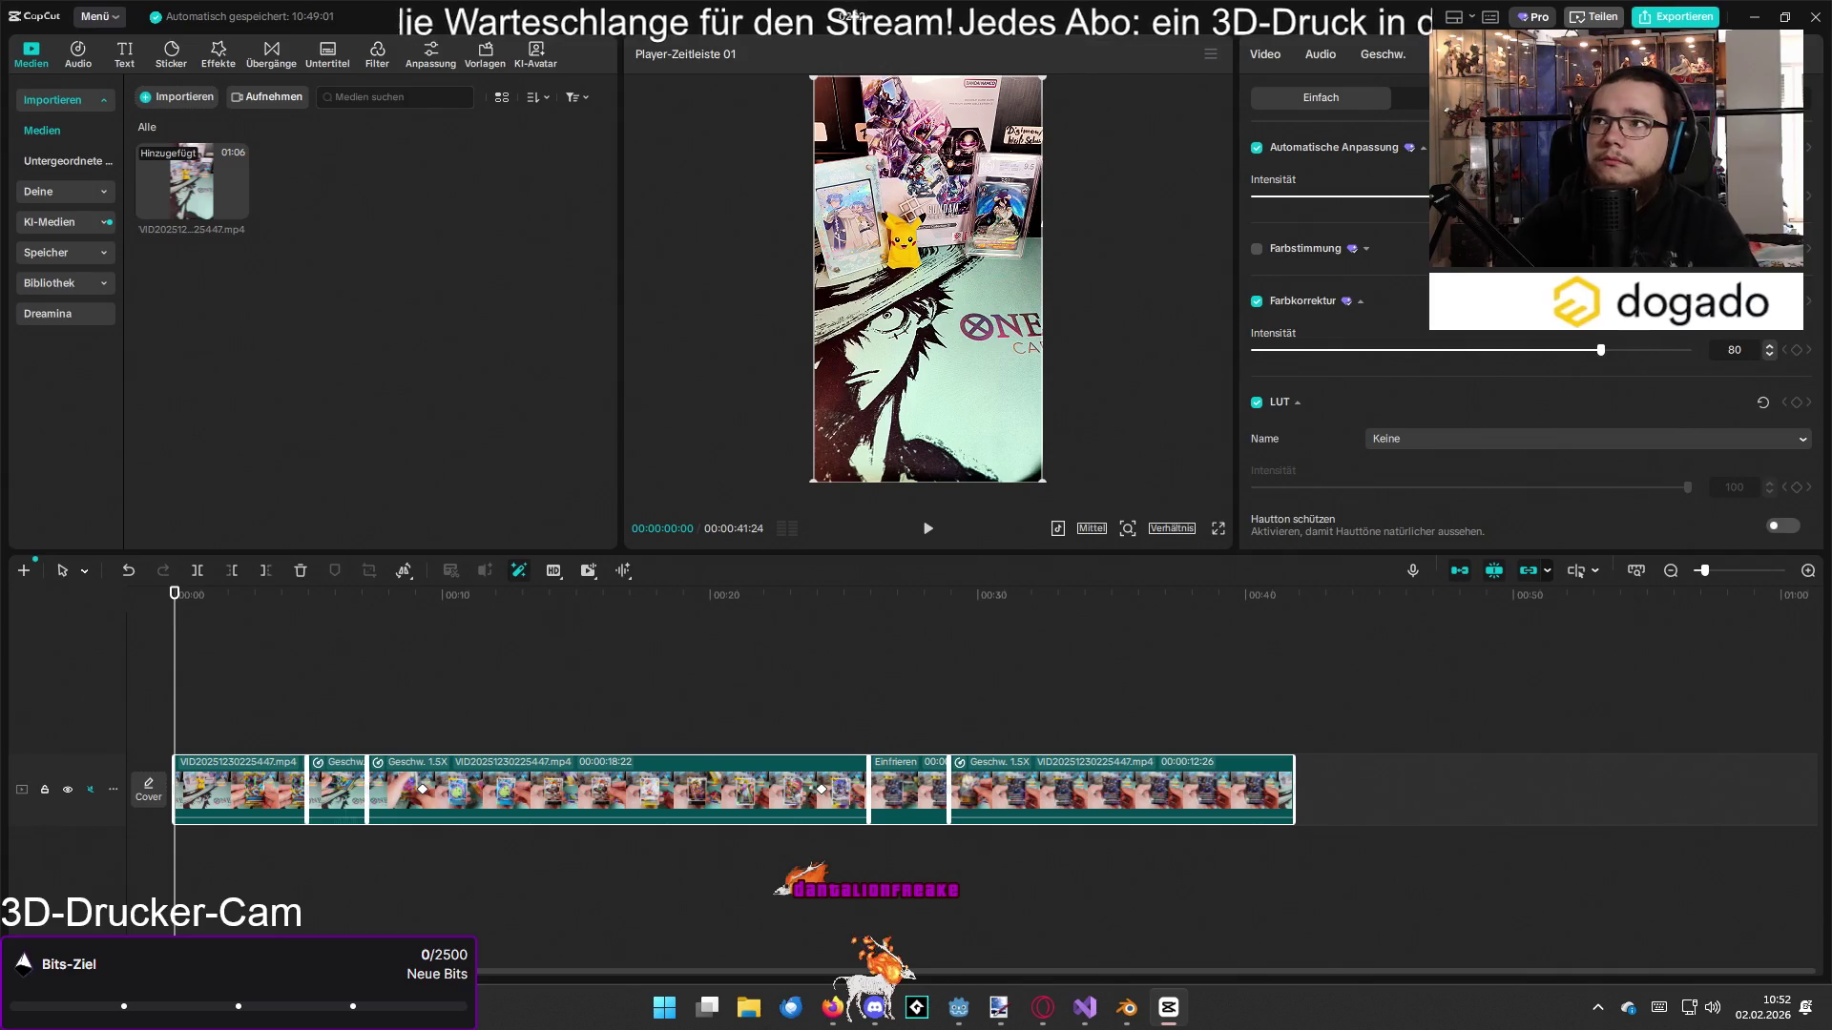
key(ctrl+shift+f)
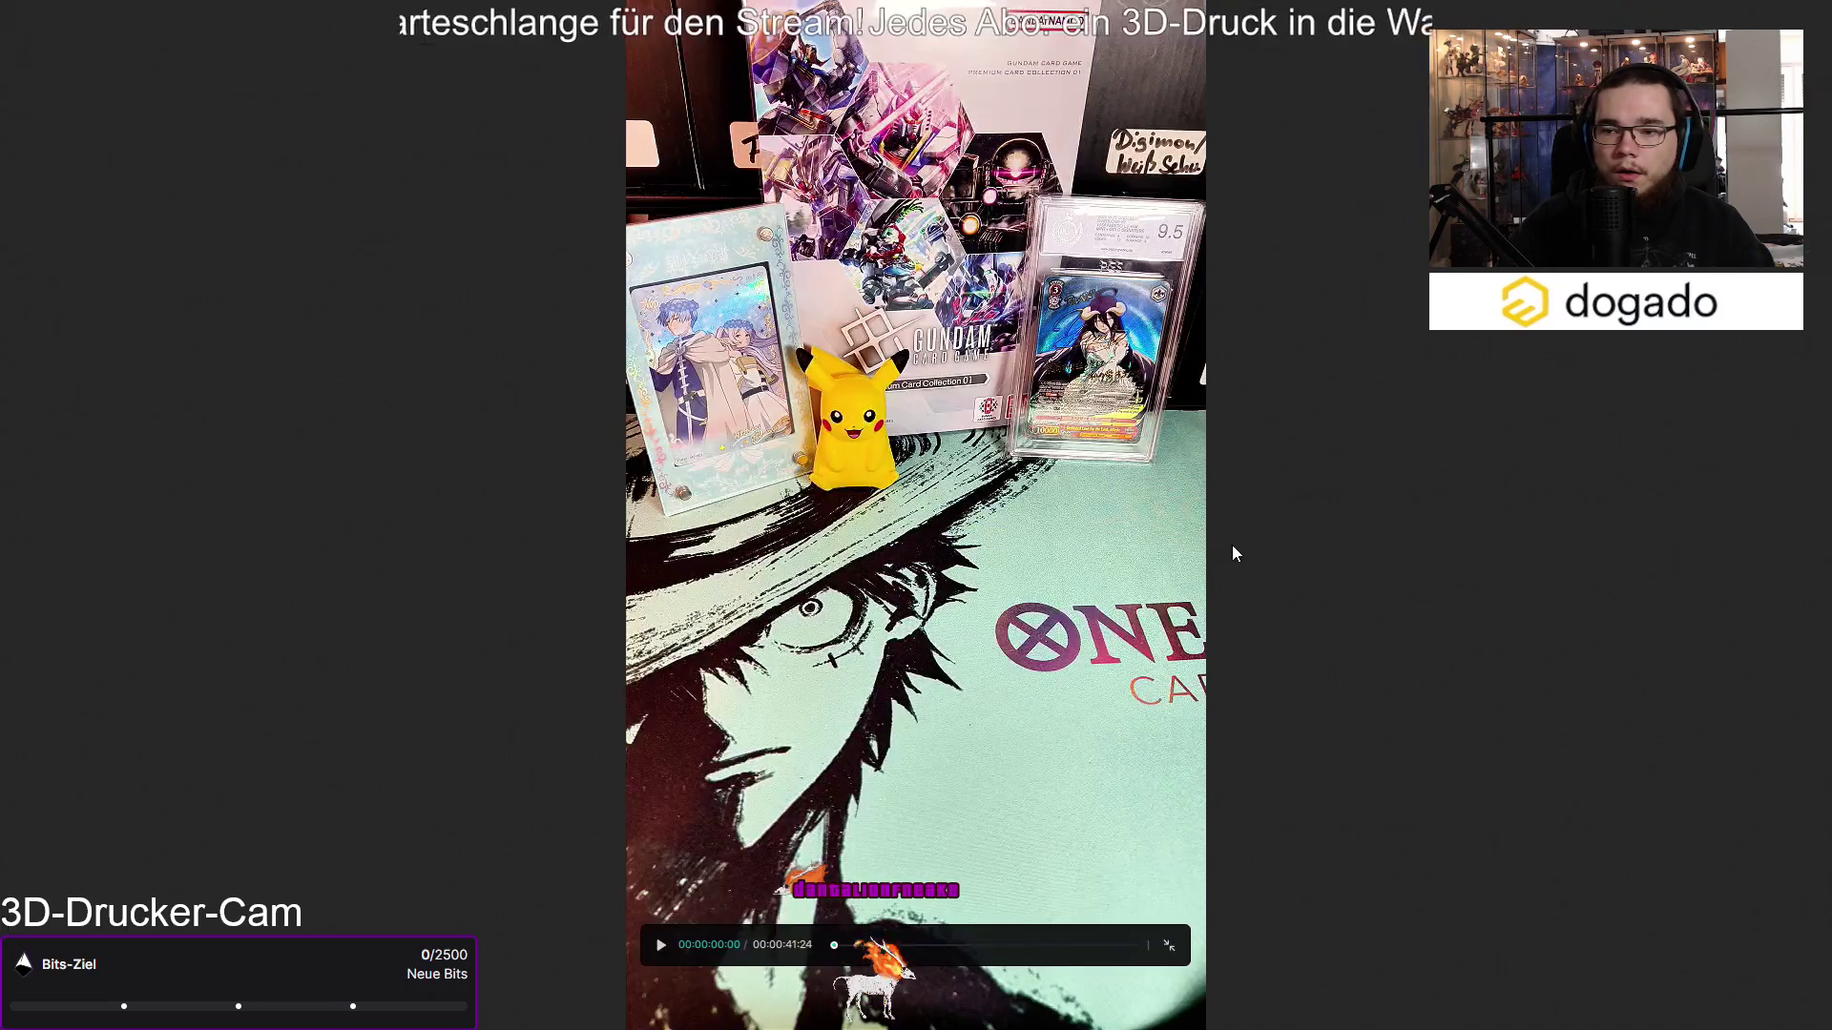
Step: Play the full 41:24 edit full screen to the end, then exit full screen
click(661, 947)
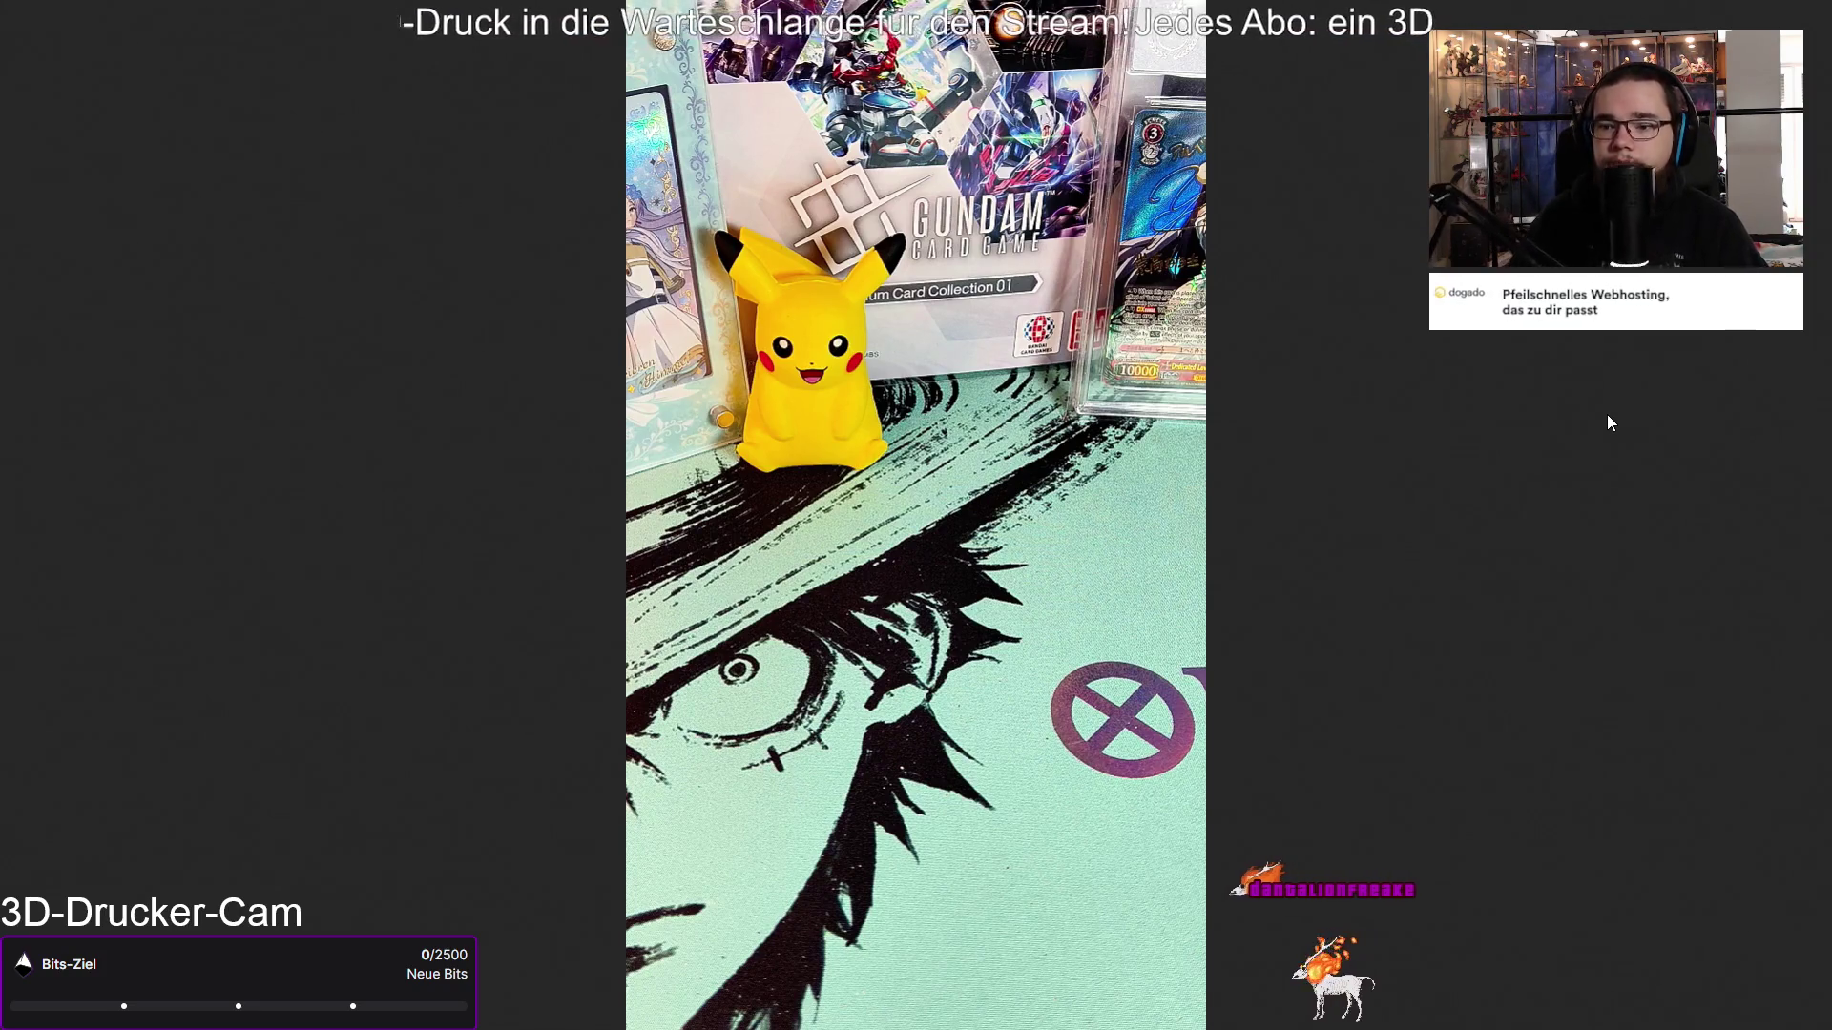
key(Escape)
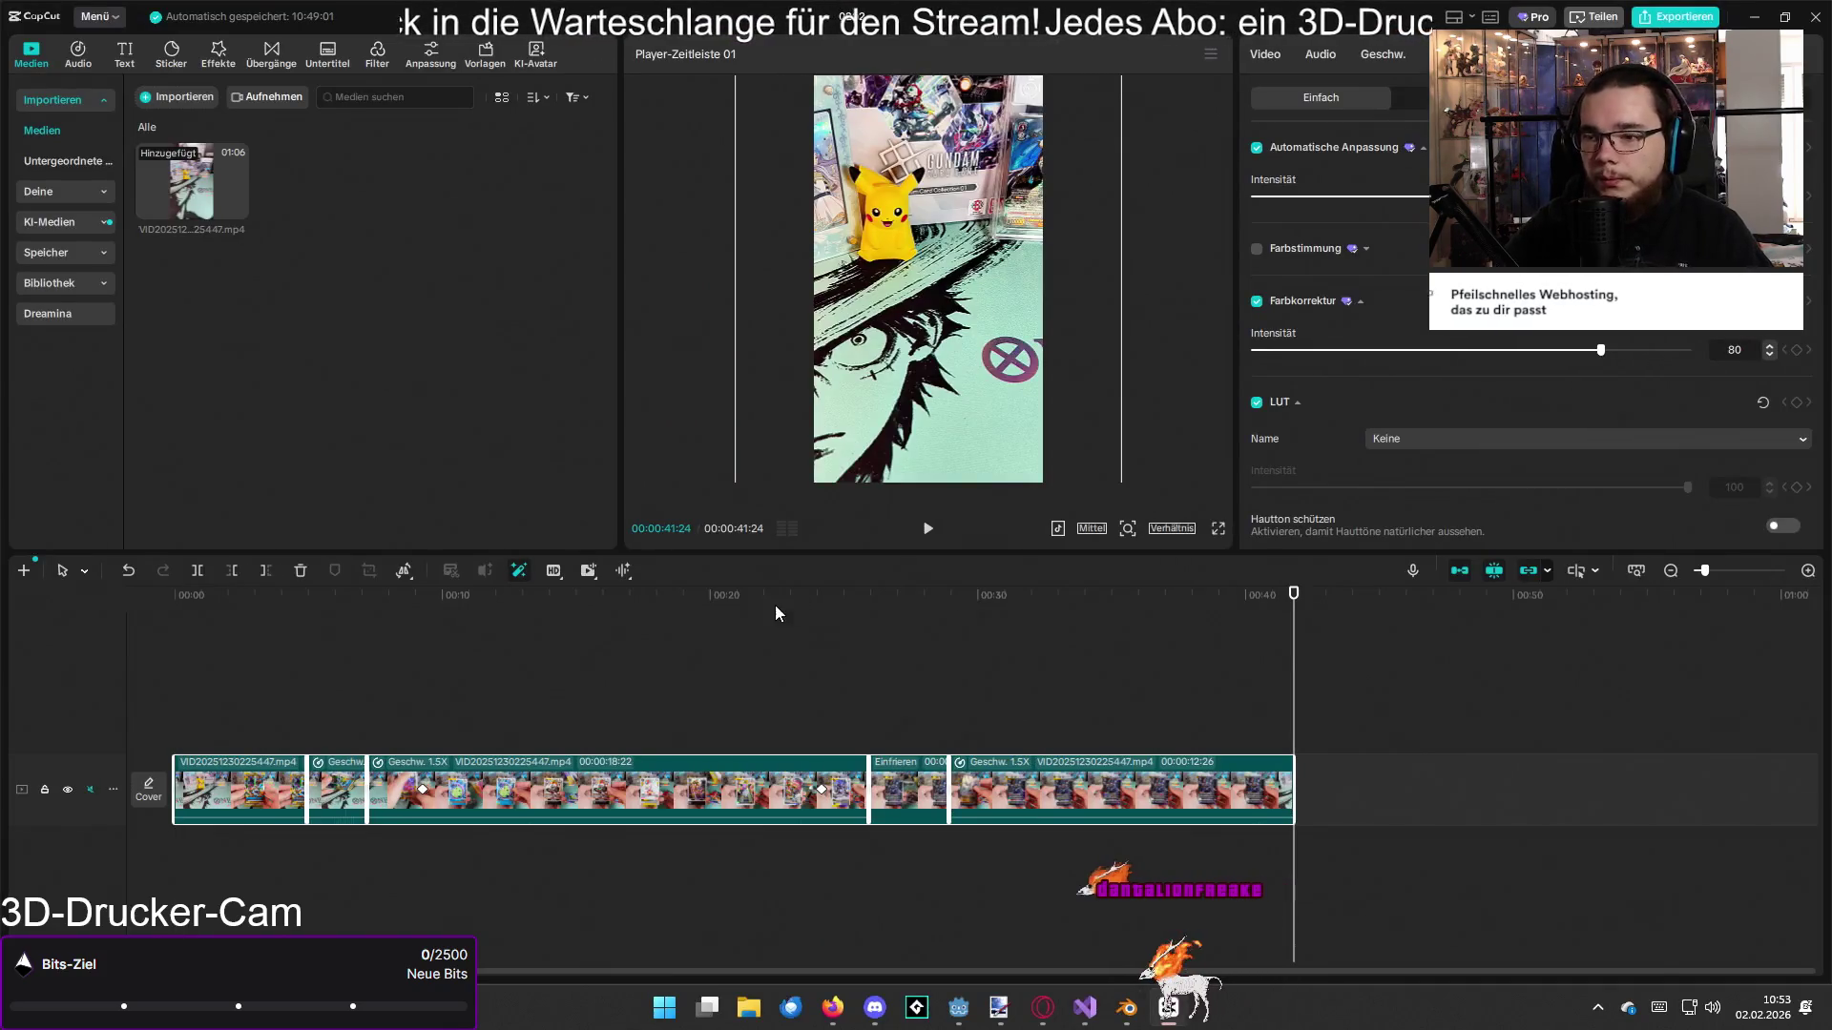
Step: Rewind to the start, import how_110.wav from the e network folder, and place it under the video
click(769, 607)
drag(752, 603, 24, 653)
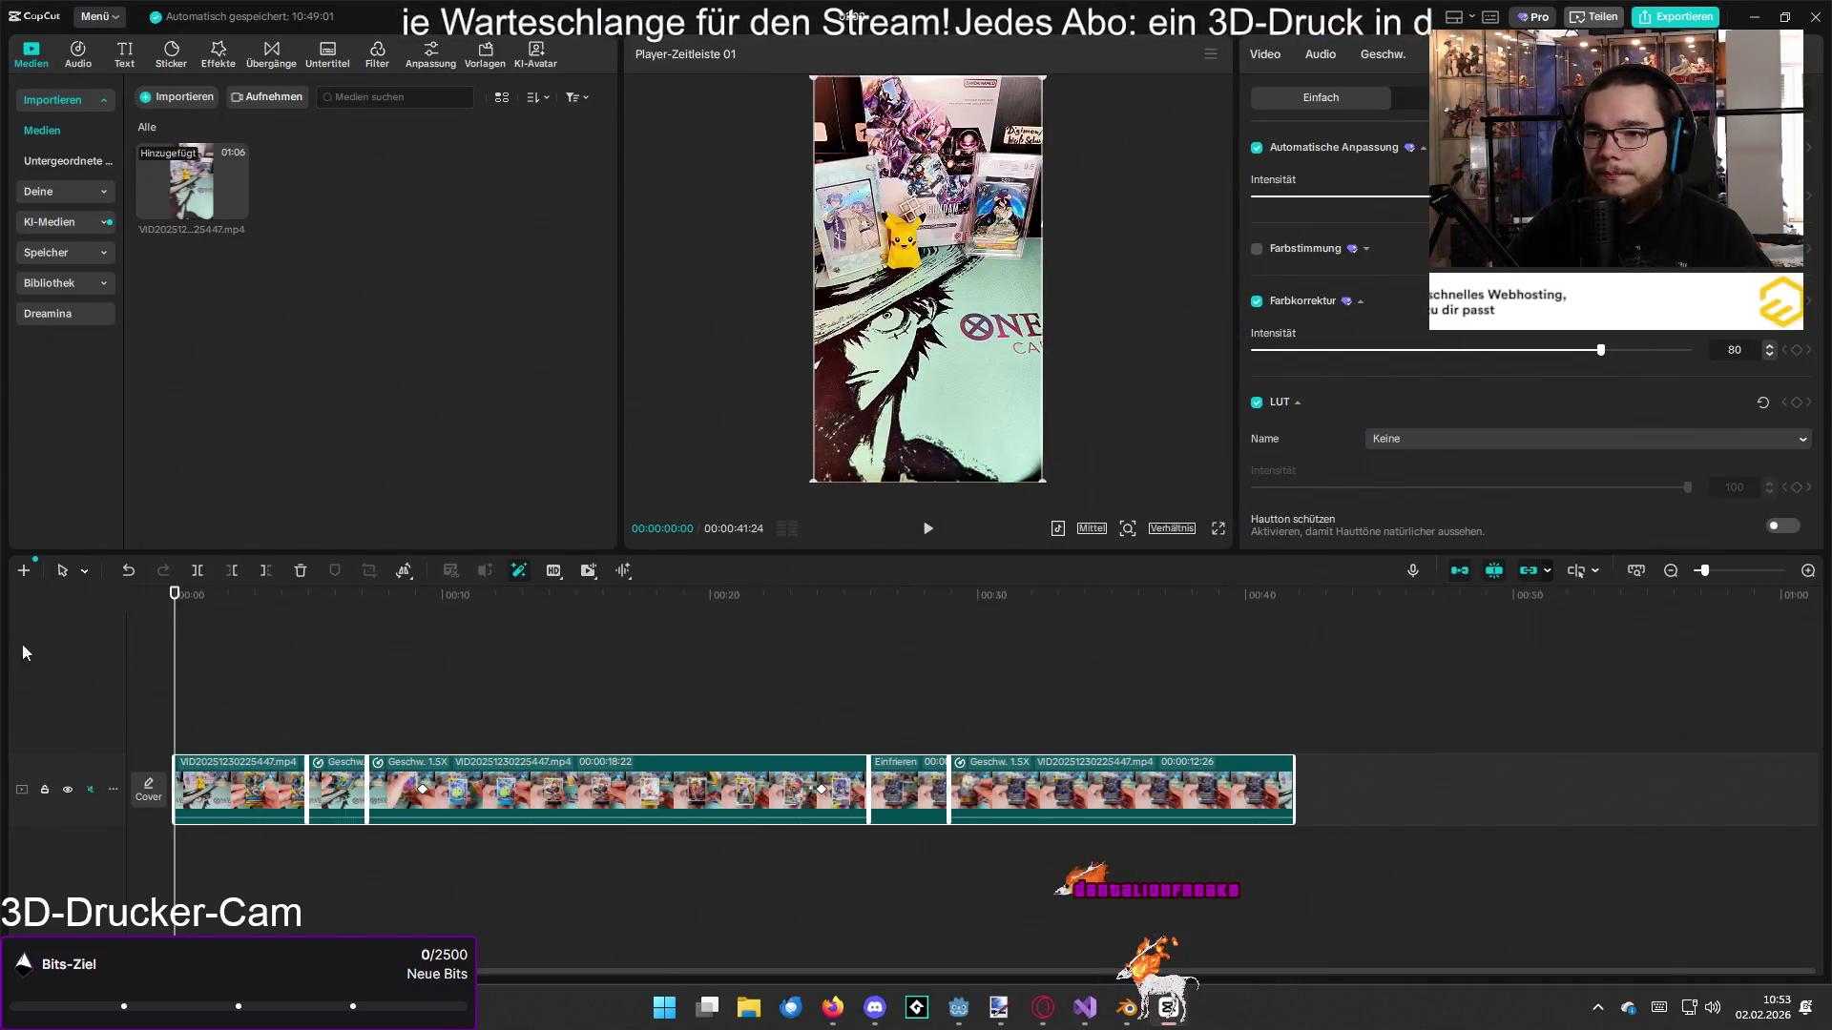
click(182, 100)
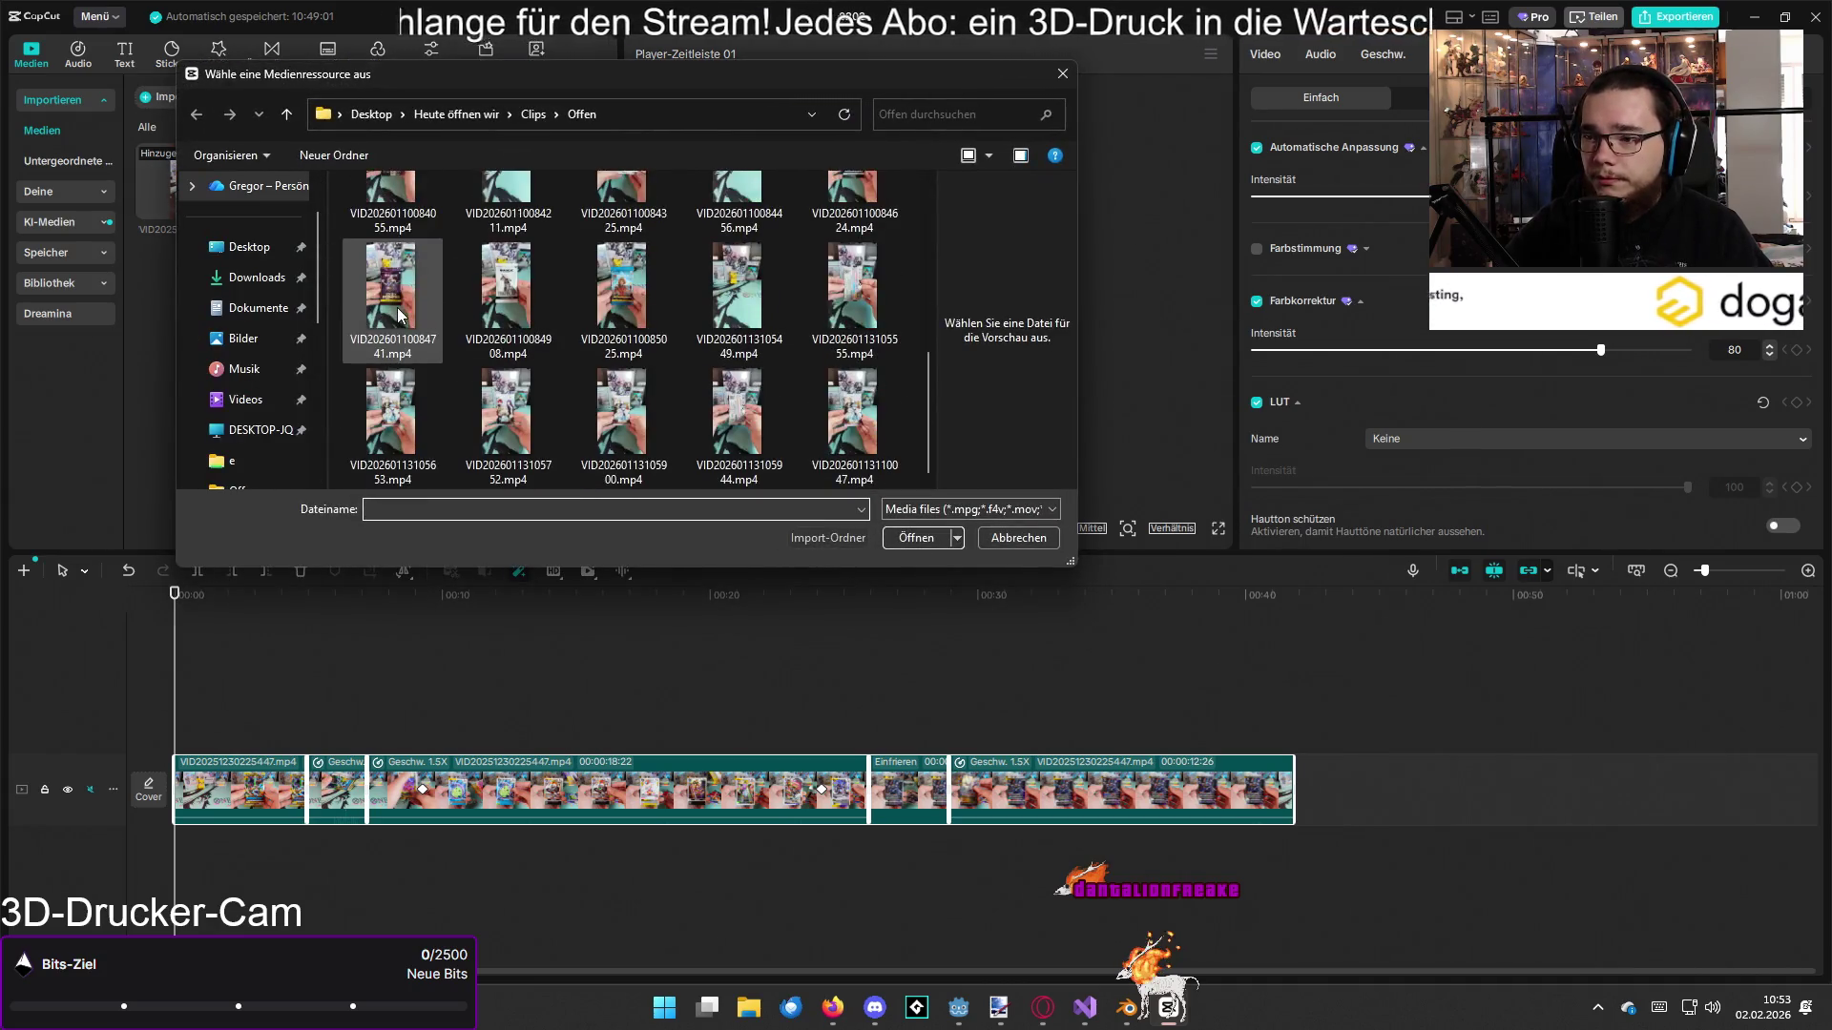
scroll(271, 340, down, 2)
click(244, 280)
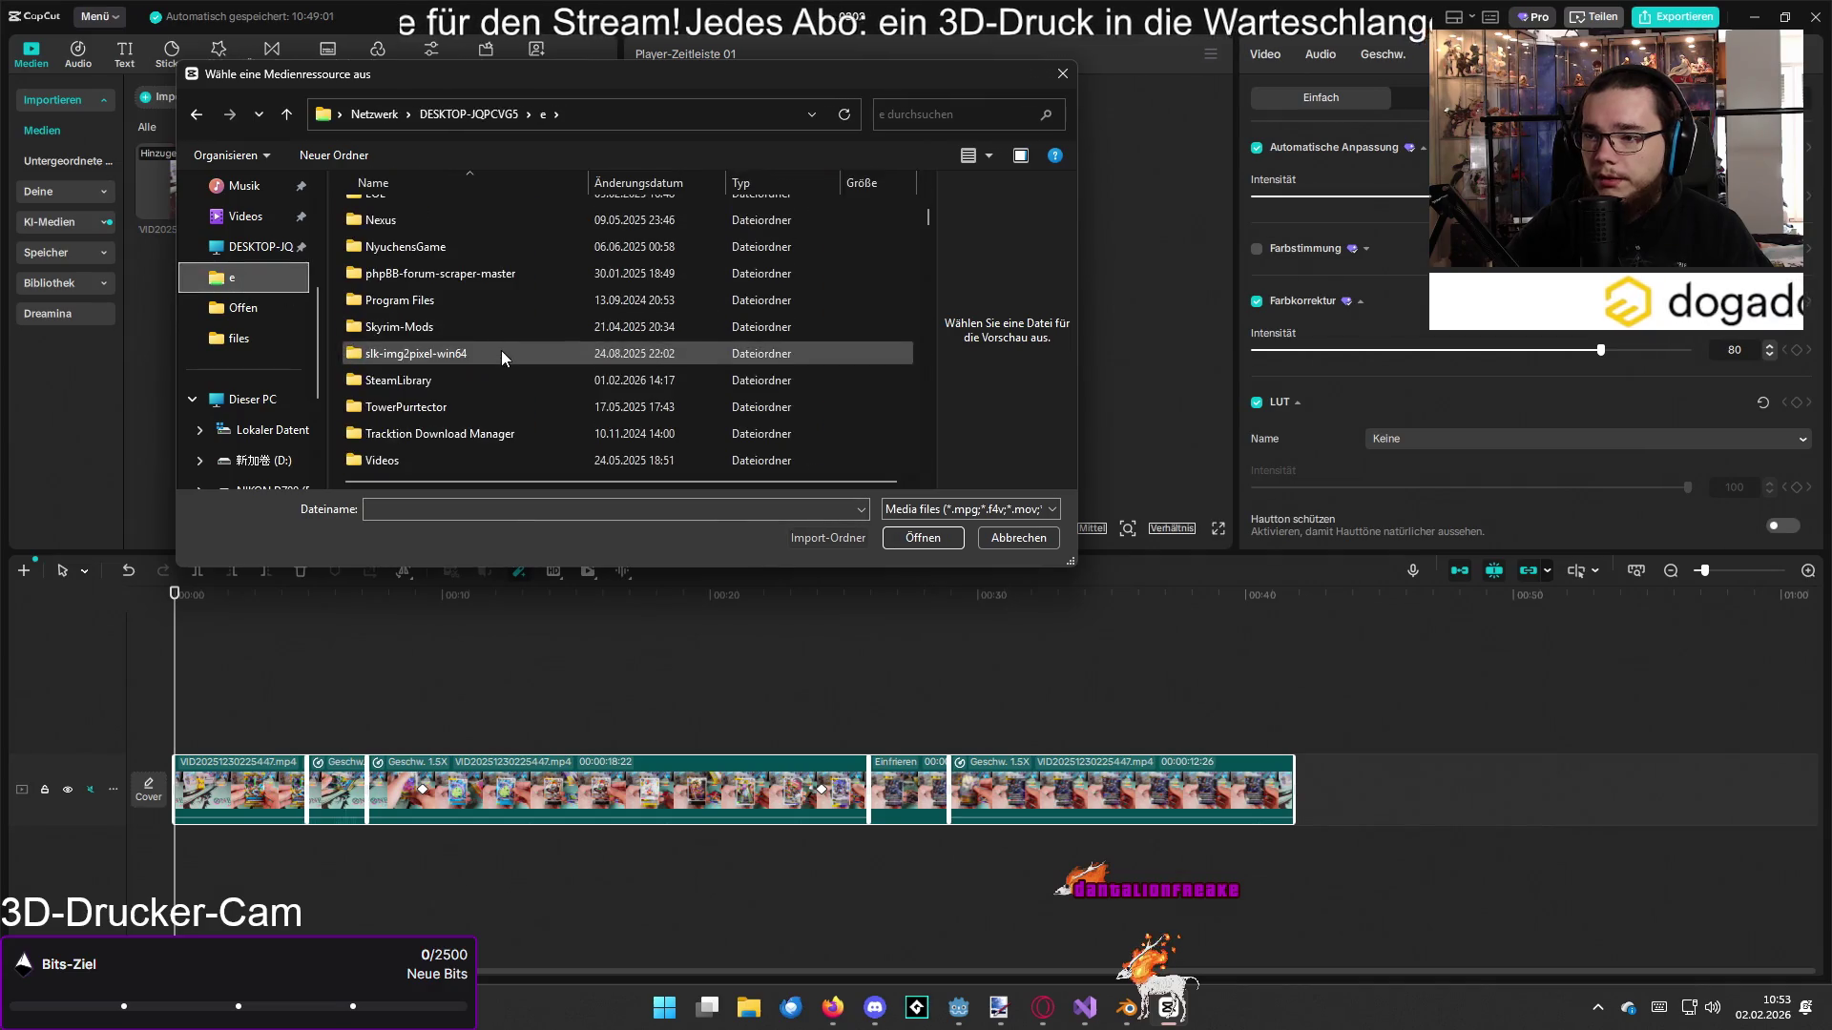
scroll(496, 353, down, 15)
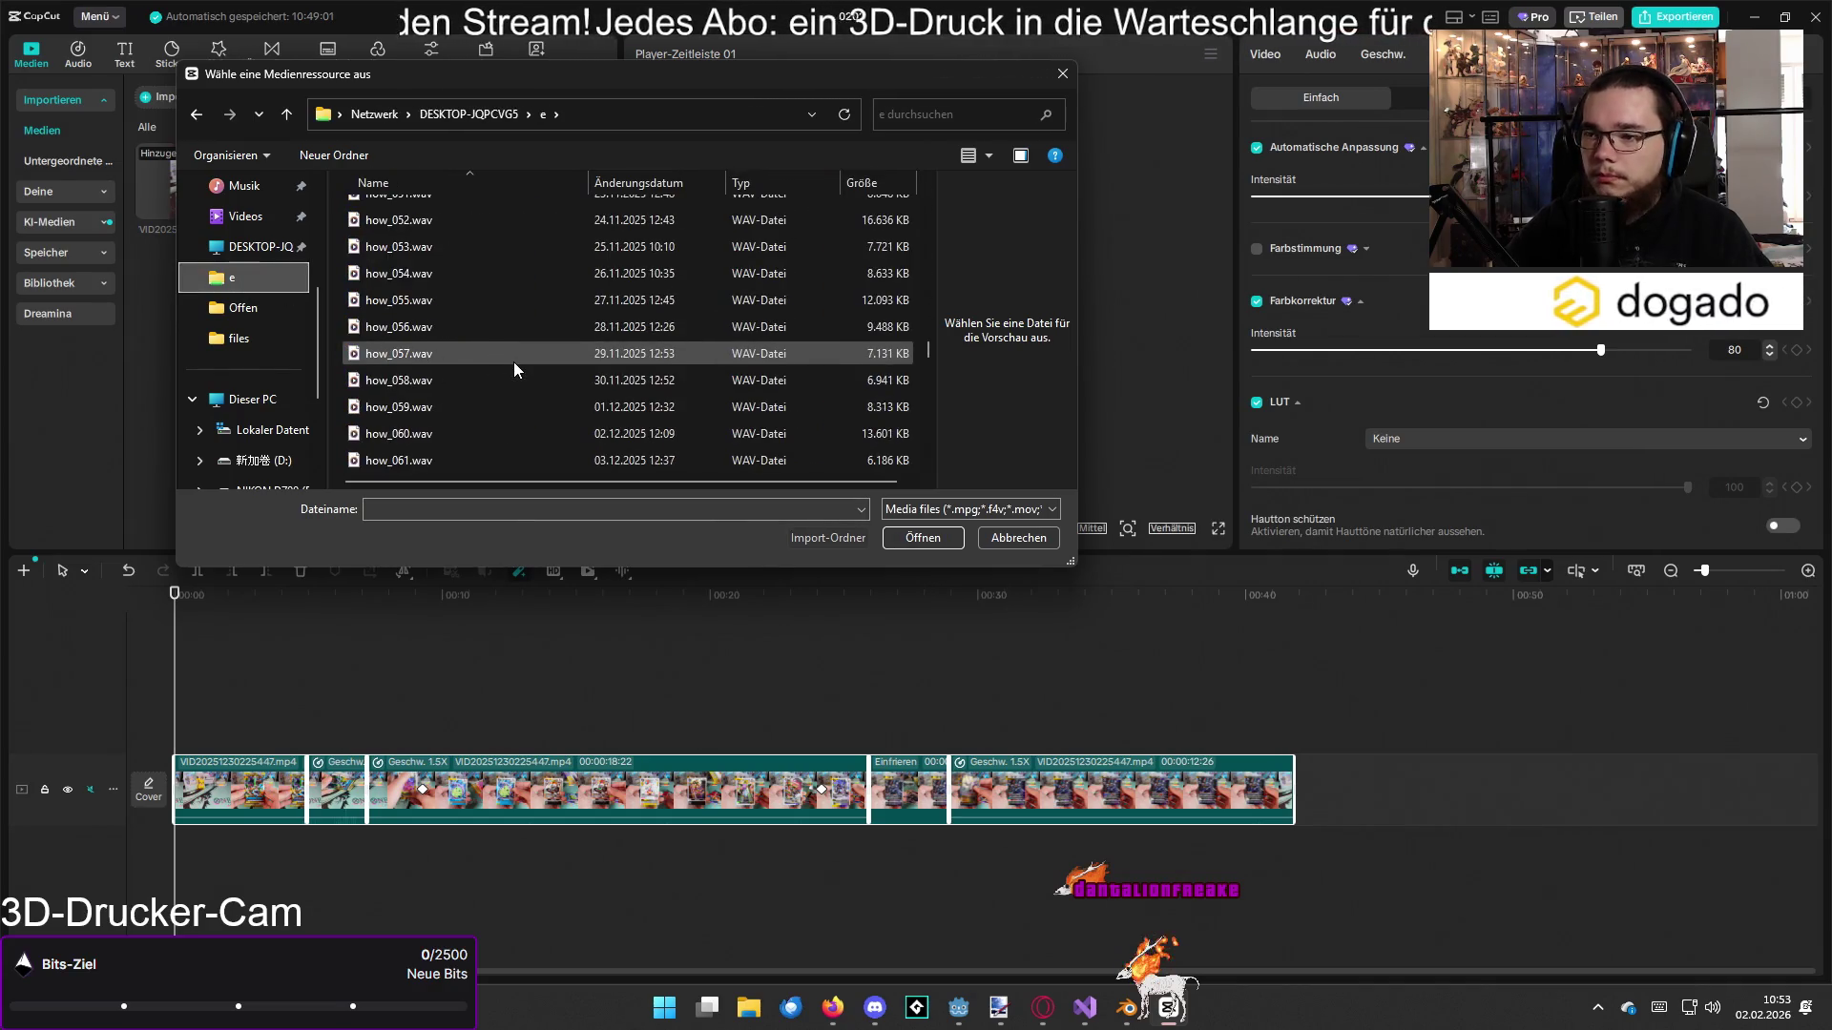
scroll(513, 362, down, 5)
scroll(500, 370, up, 3)
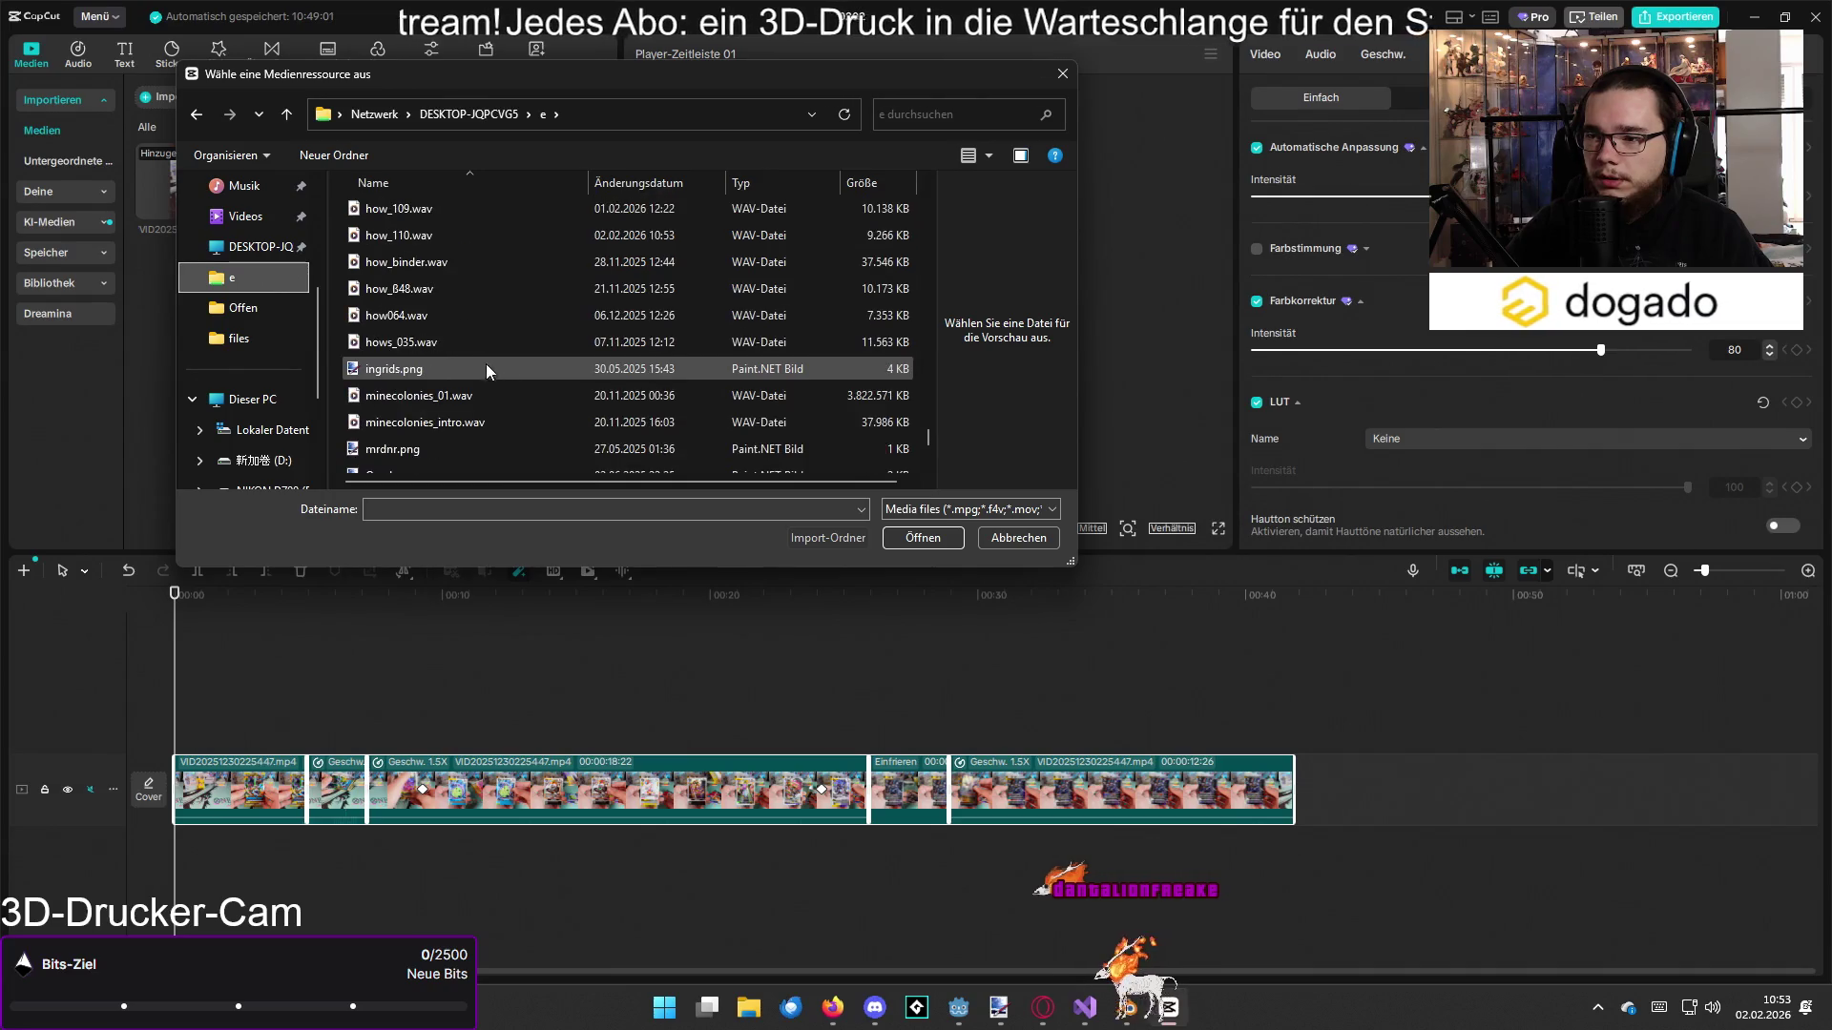
double_click(426, 242)
mouse_move(322, 181)
mouse_down()
mouse_move(327, 315)
mouse_move(186, 838)
mouse_move(459, 833)
mouse_move(149, 839)
mouse_move(199, 840)
mouse_up()
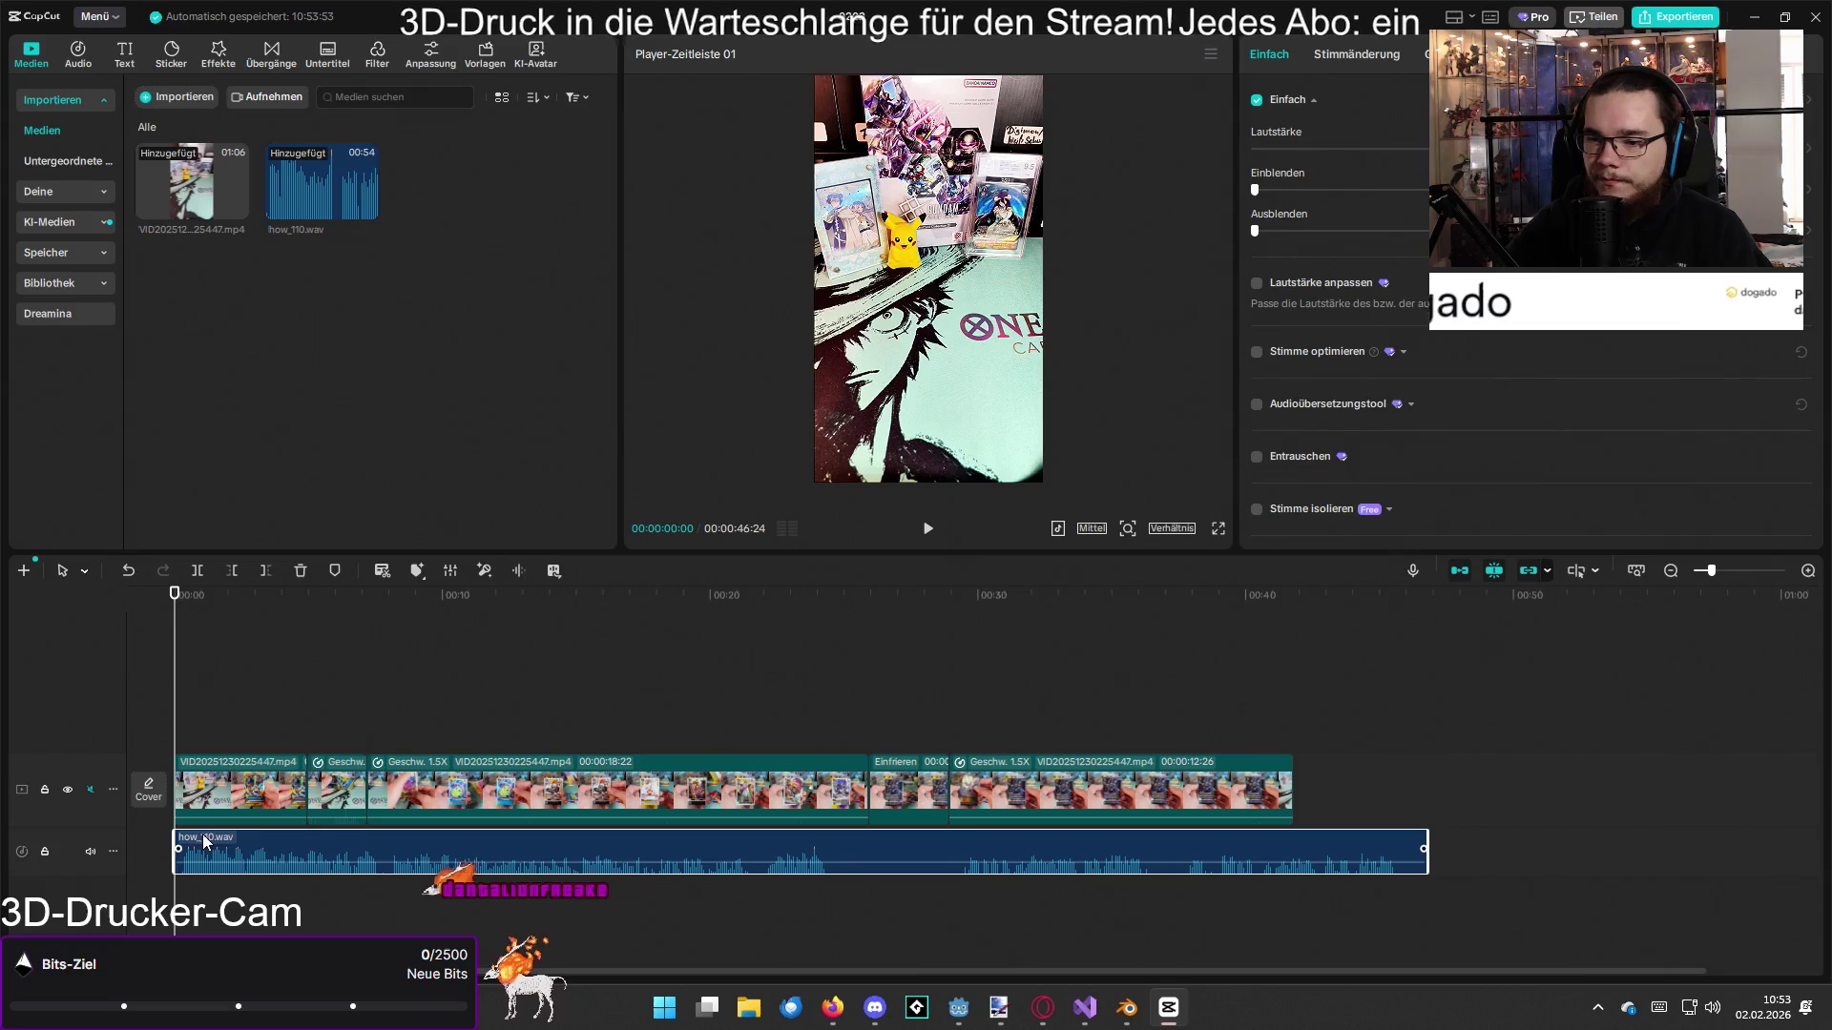
Step: Split the voice at 00:25:28, trim the second piece's start, and move it to about 29 s
drag(837, 624, 867, 629)
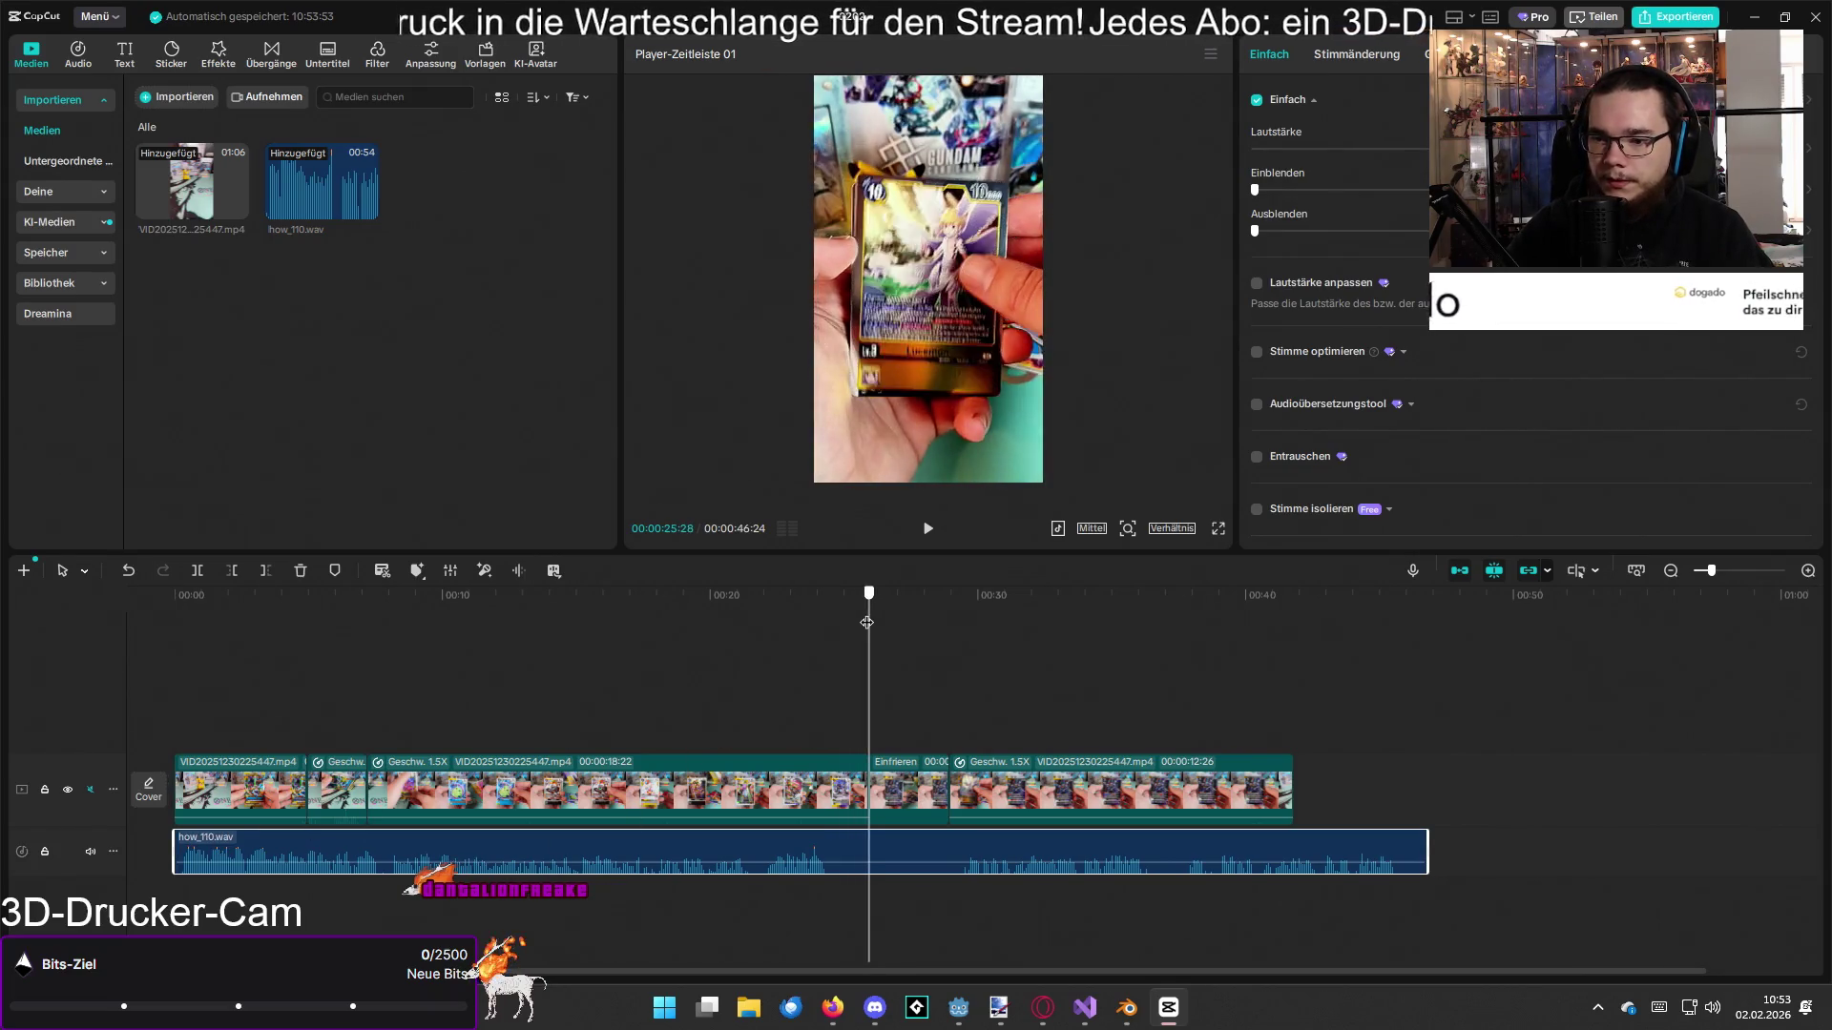
key(ctrl+b)
drag(1153, 687, 1215, 706)
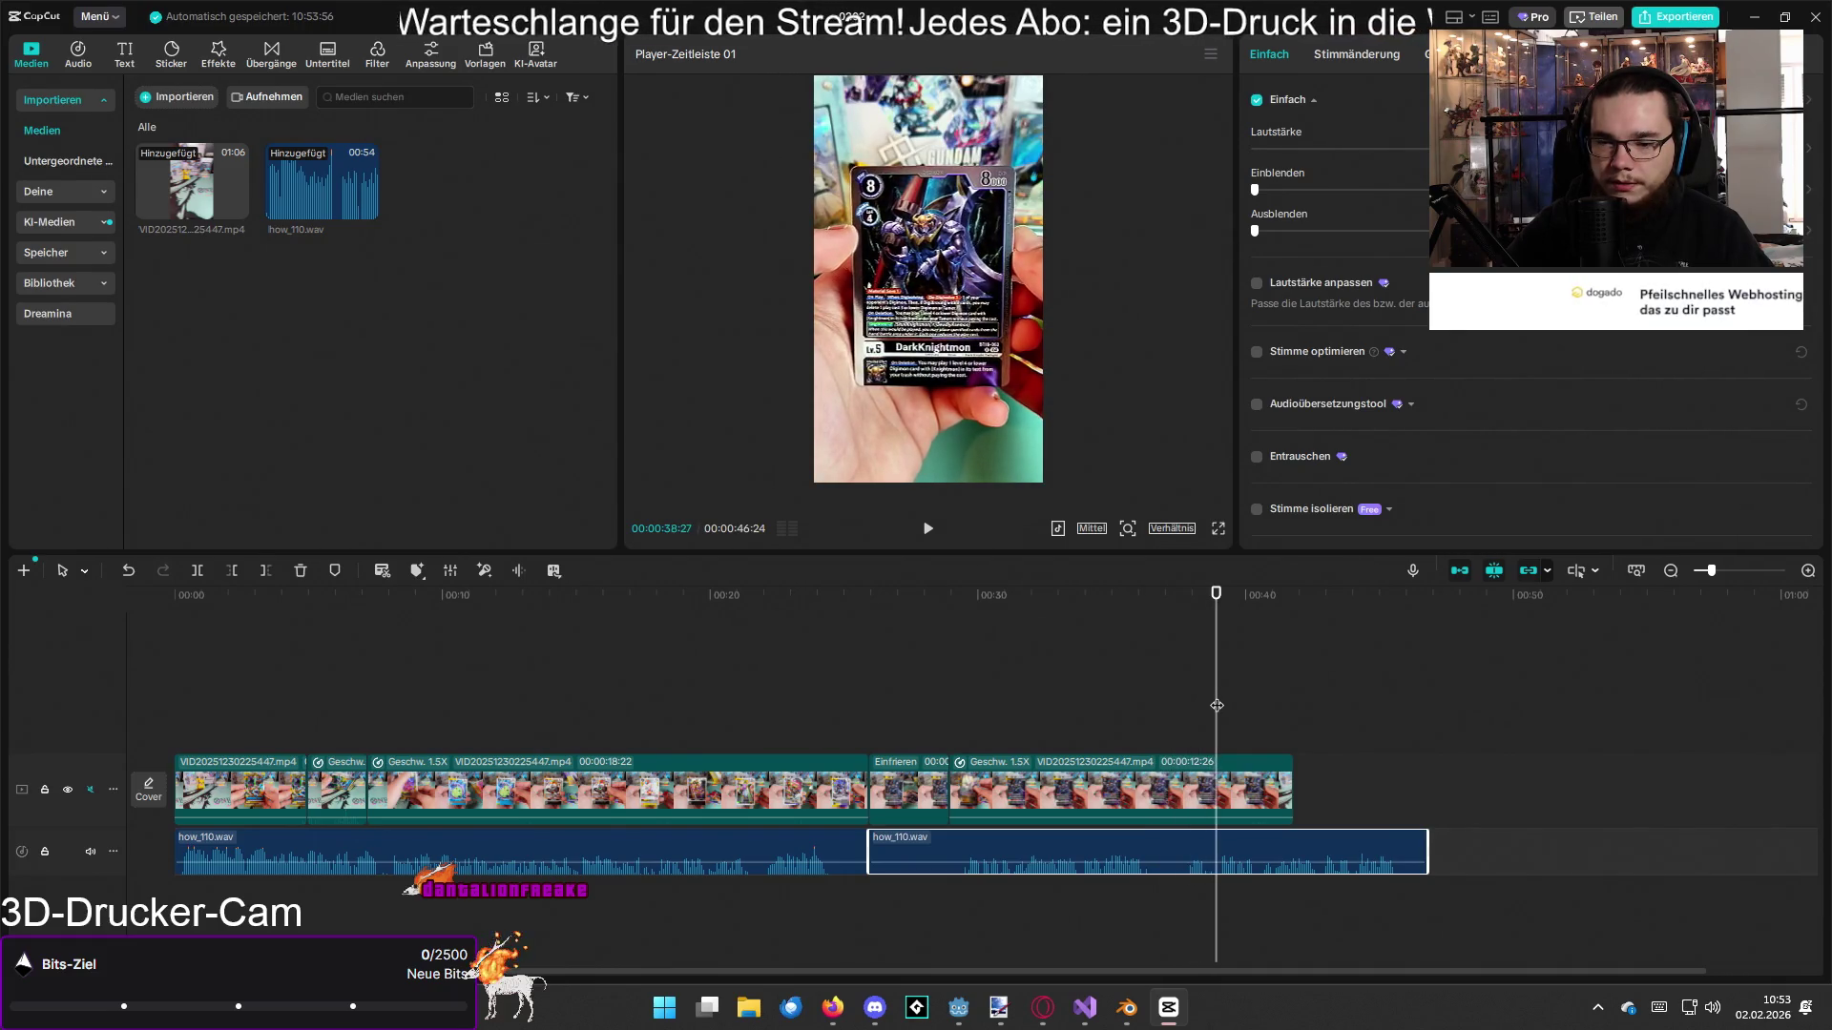
key(q)
drag(1288, 845, 1043, 850)
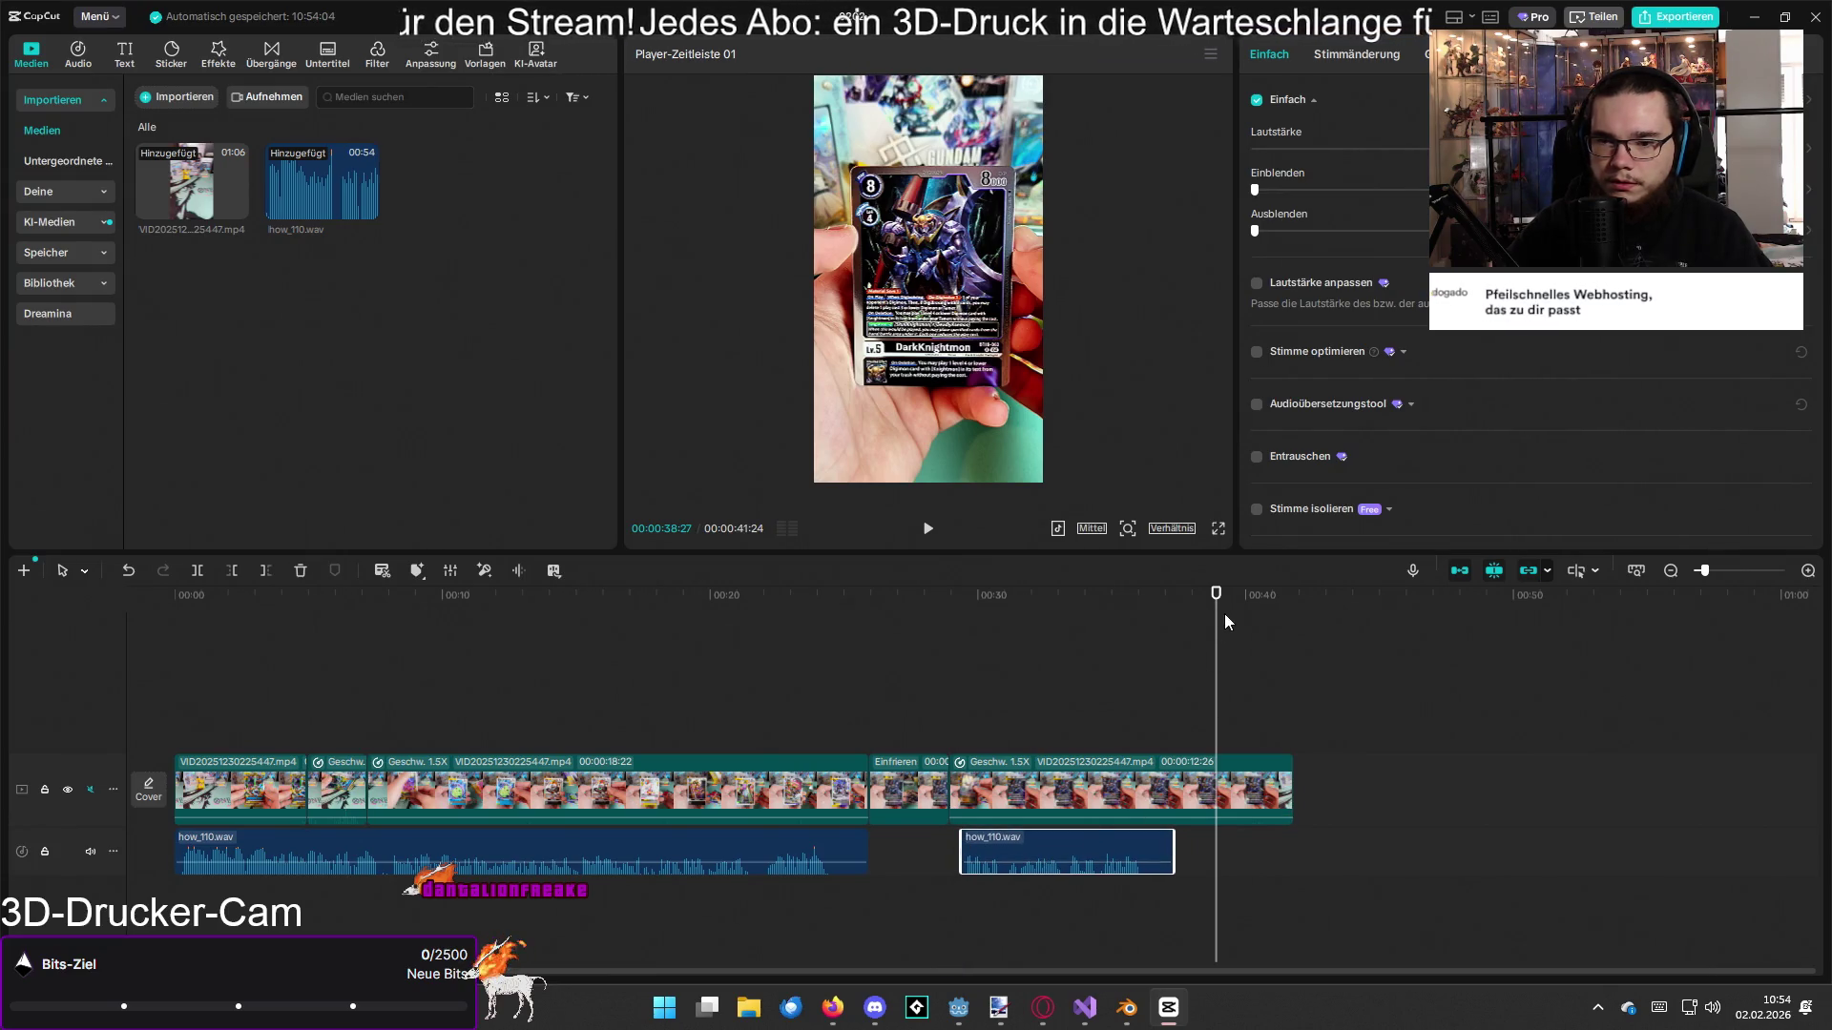
Step: Trim video and voice to end at 00:36:23, then select both voice pieces
drag(1226, 622, 1160, 625)
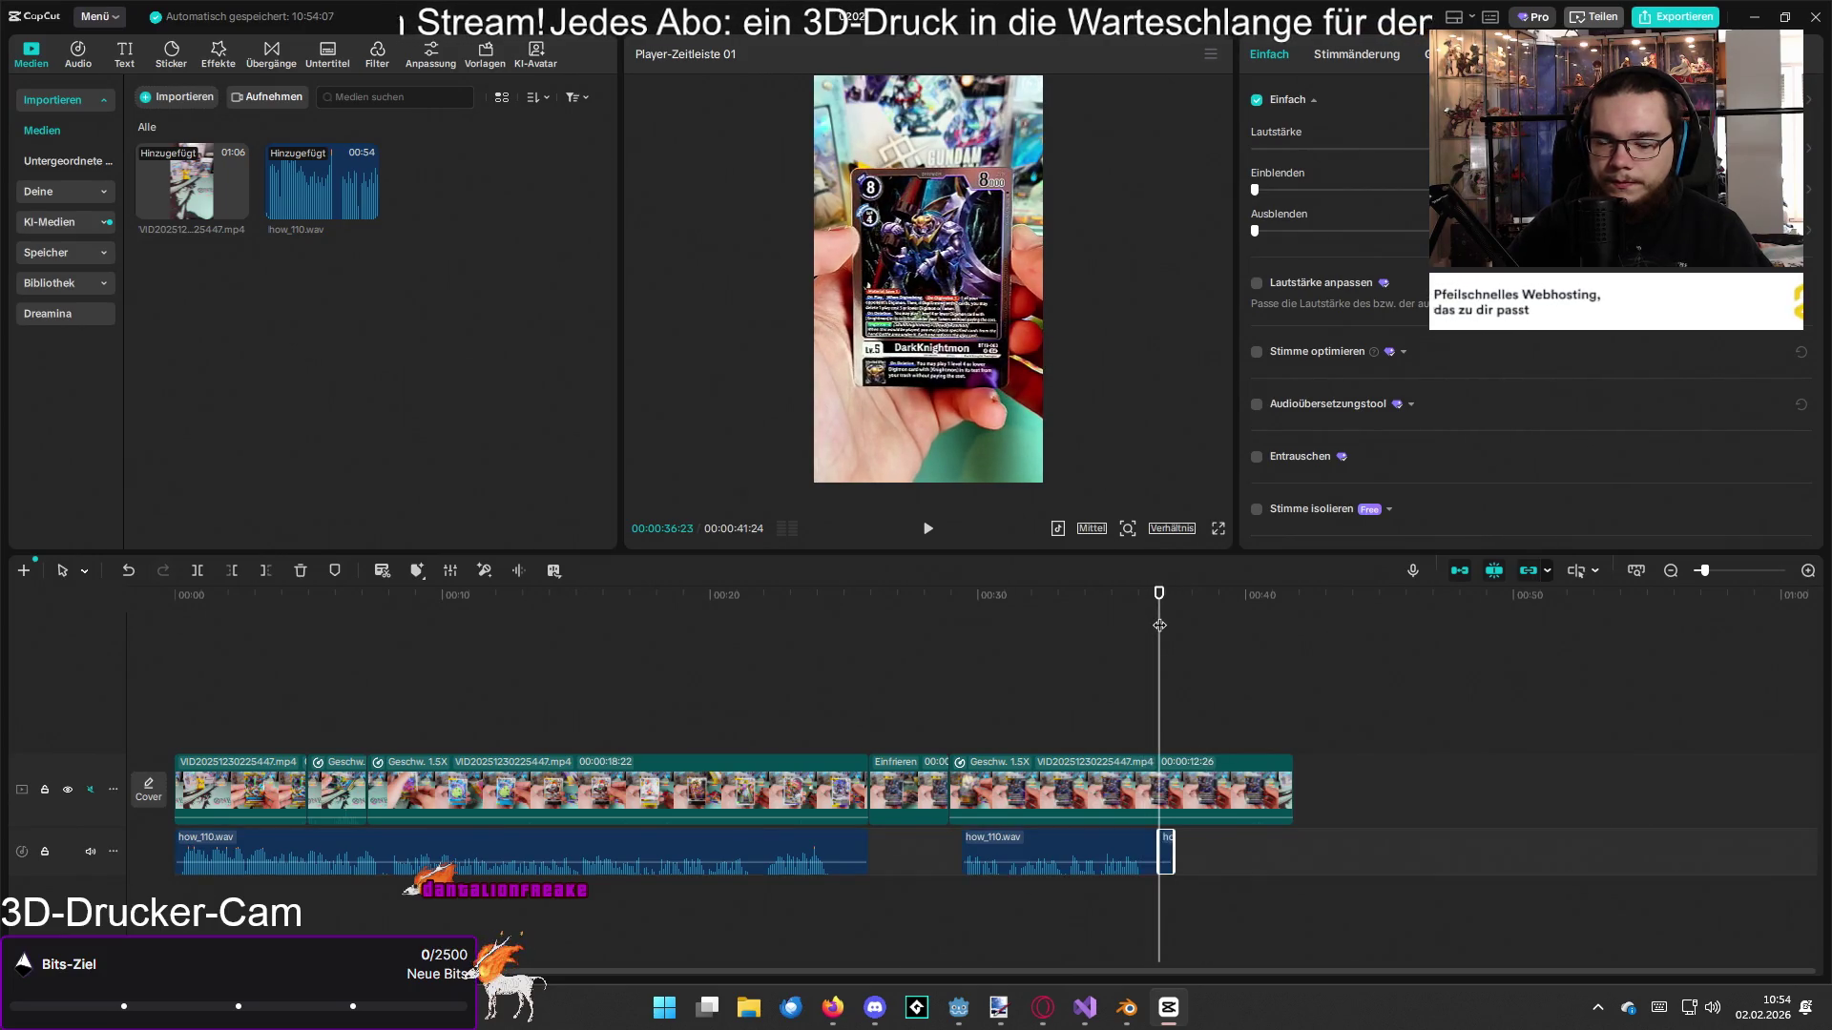
key(w)
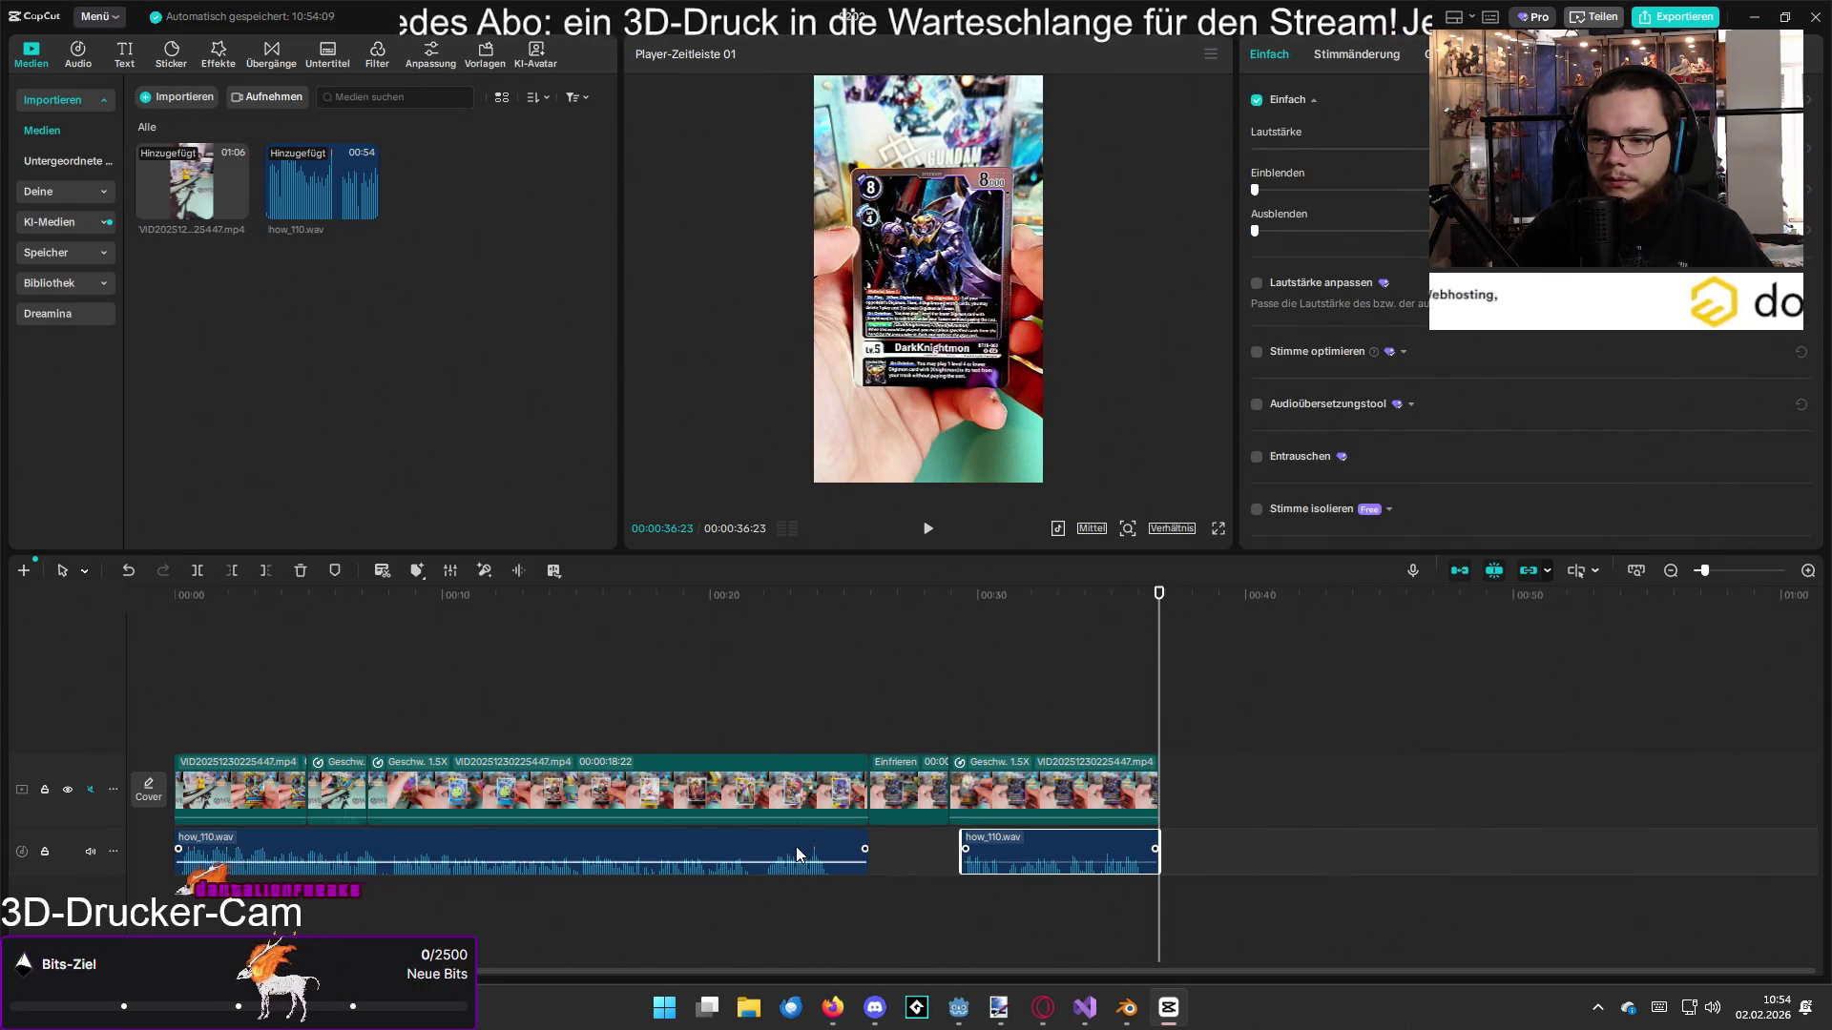
ctrl+click(520, 854)
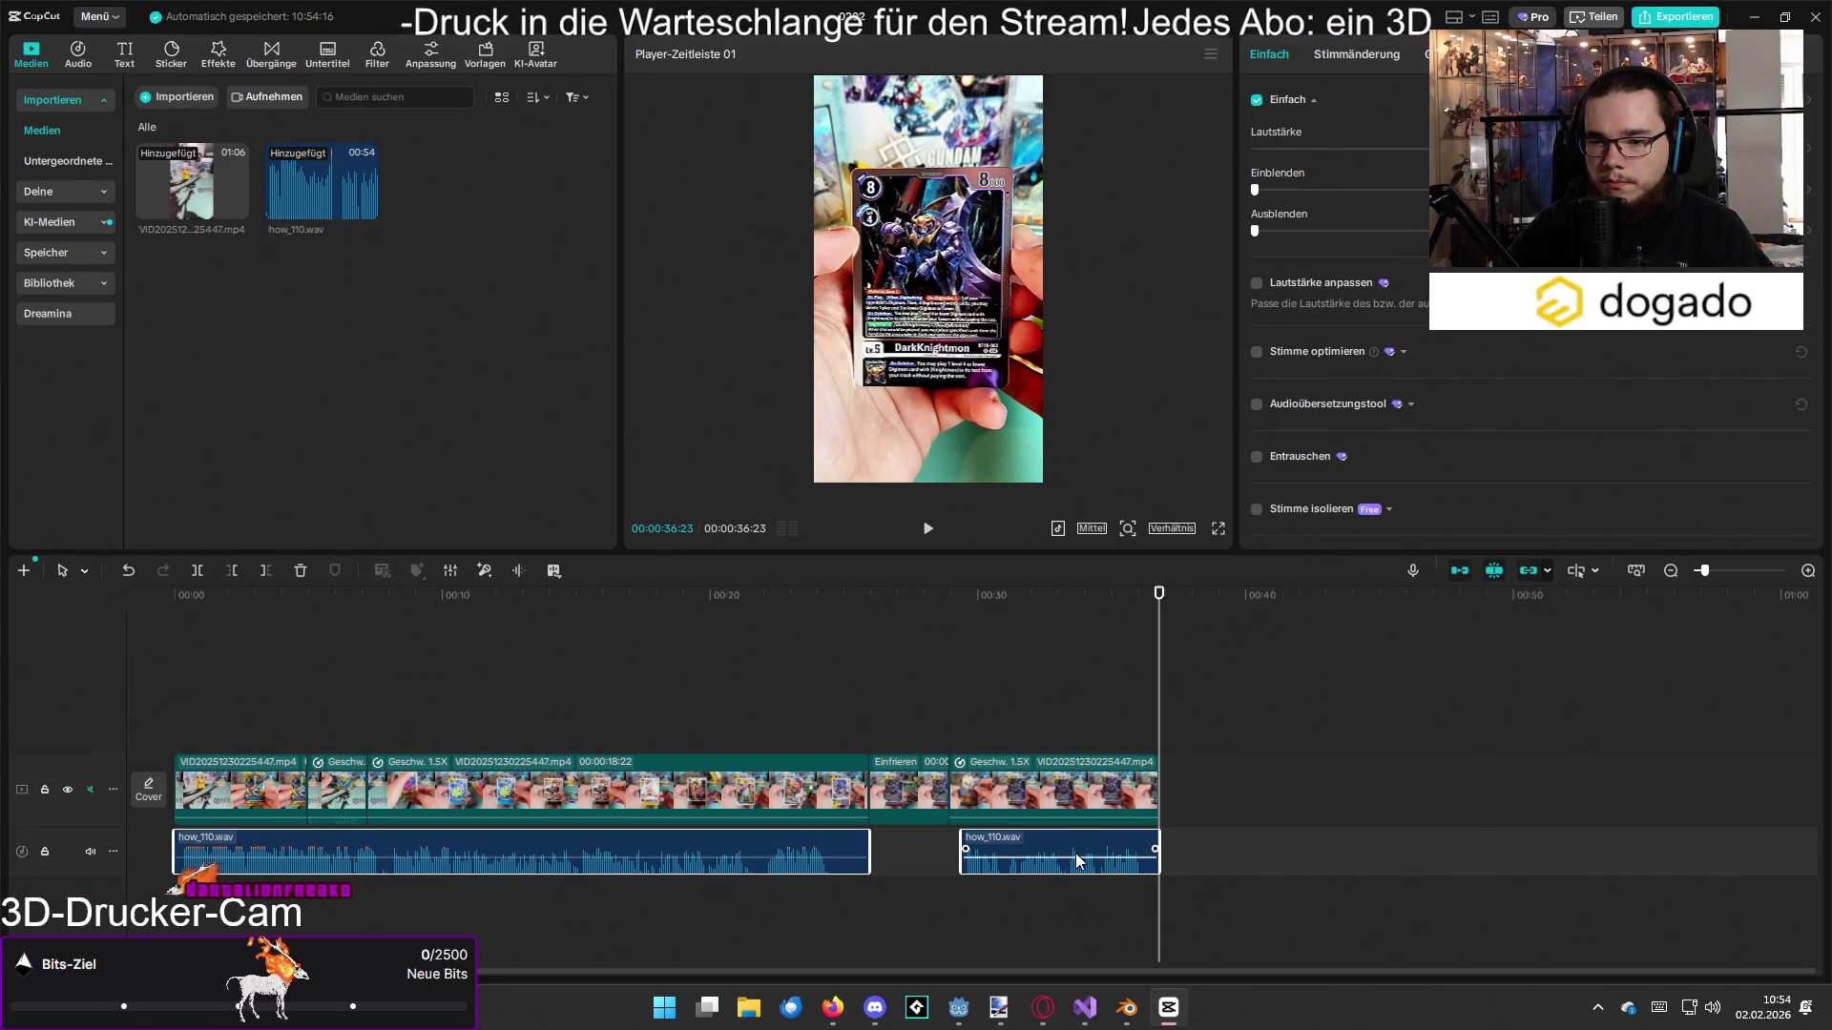
click(483, 570)
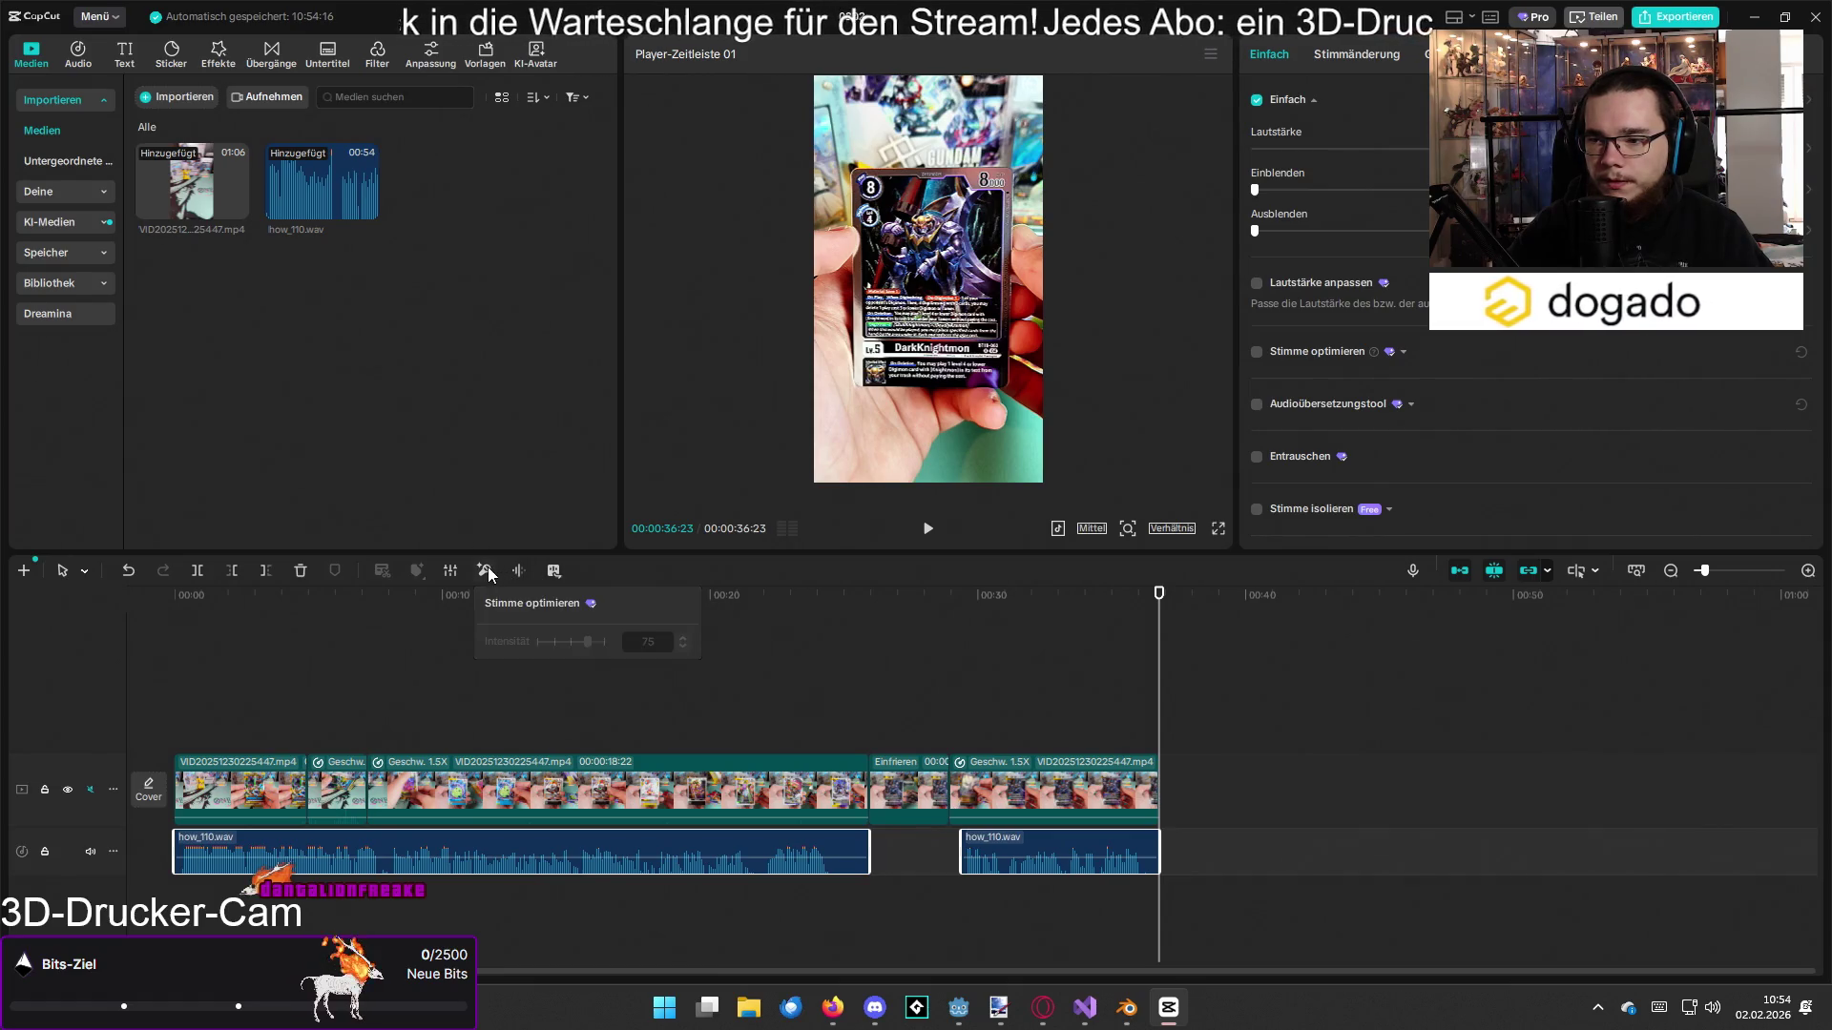
Step: Enhance the voice clips at intensity 75 and import the cartoon comedy music plus a second comedy MP3
click(487, 600)
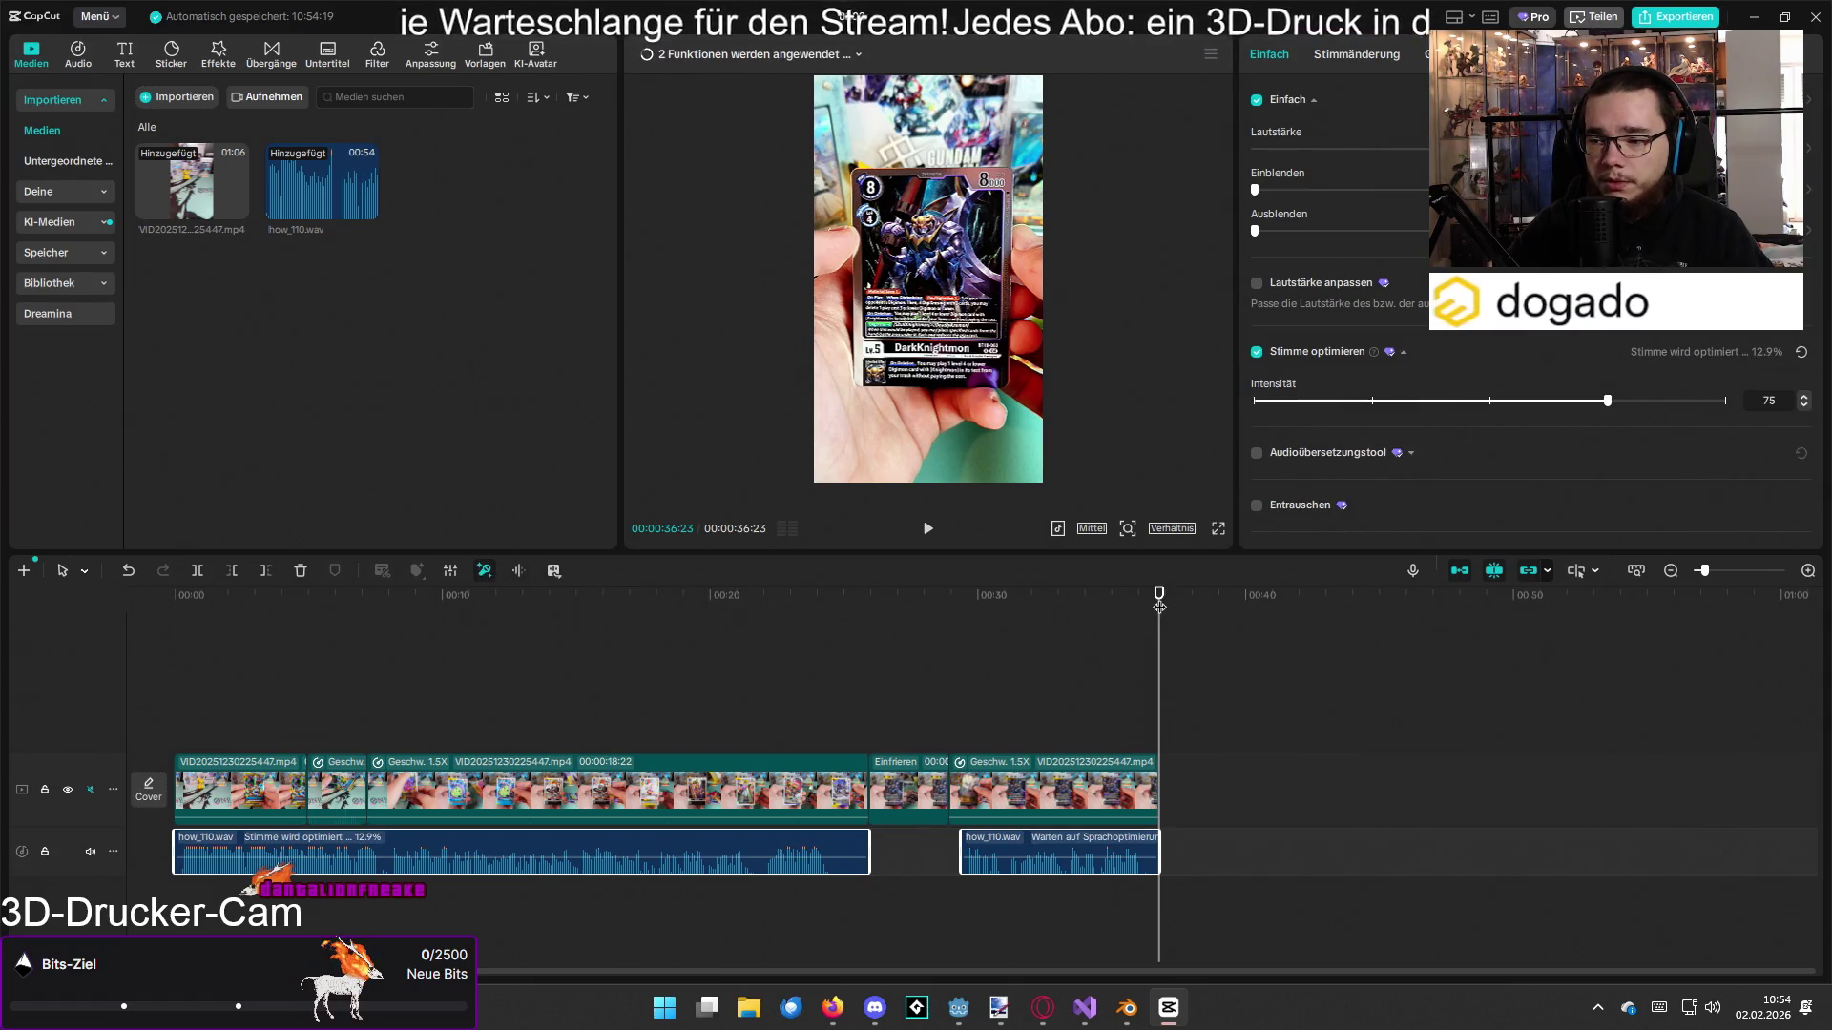
click(175, 96)
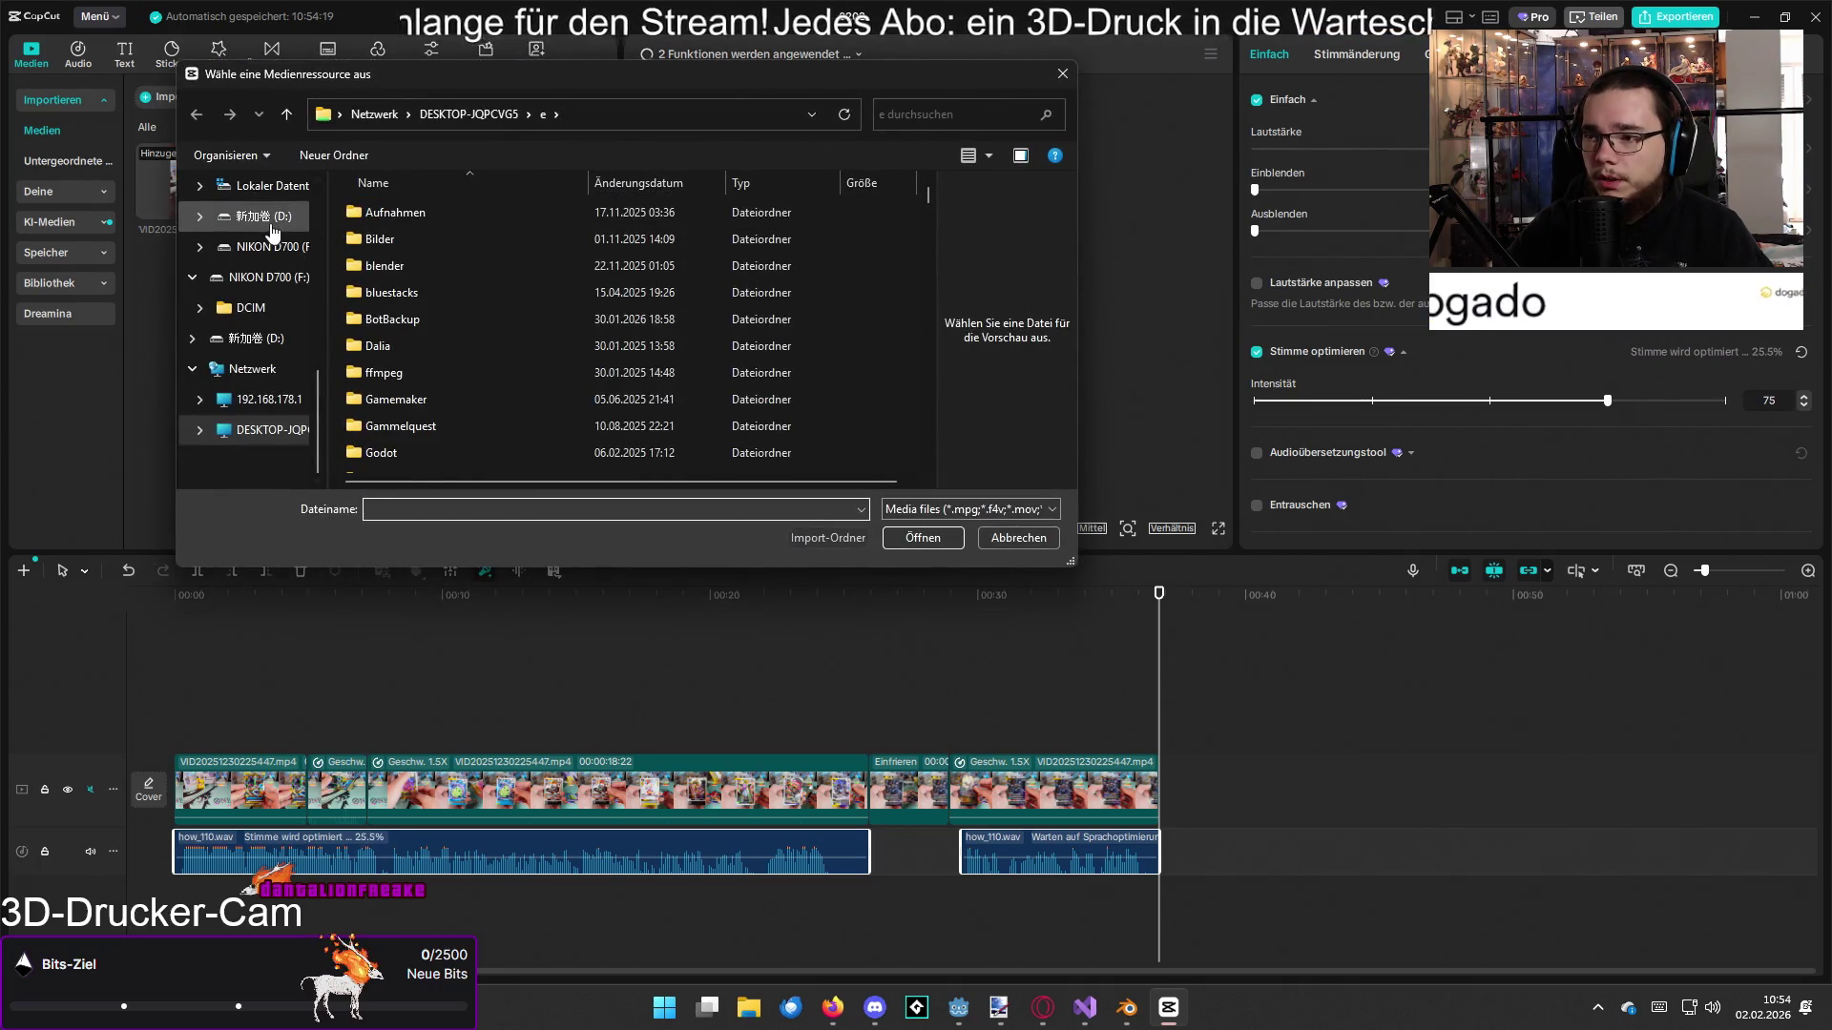
scroll(272, 234, up, 5)
scroll(272, 234, down, 5)
click(217, 374)
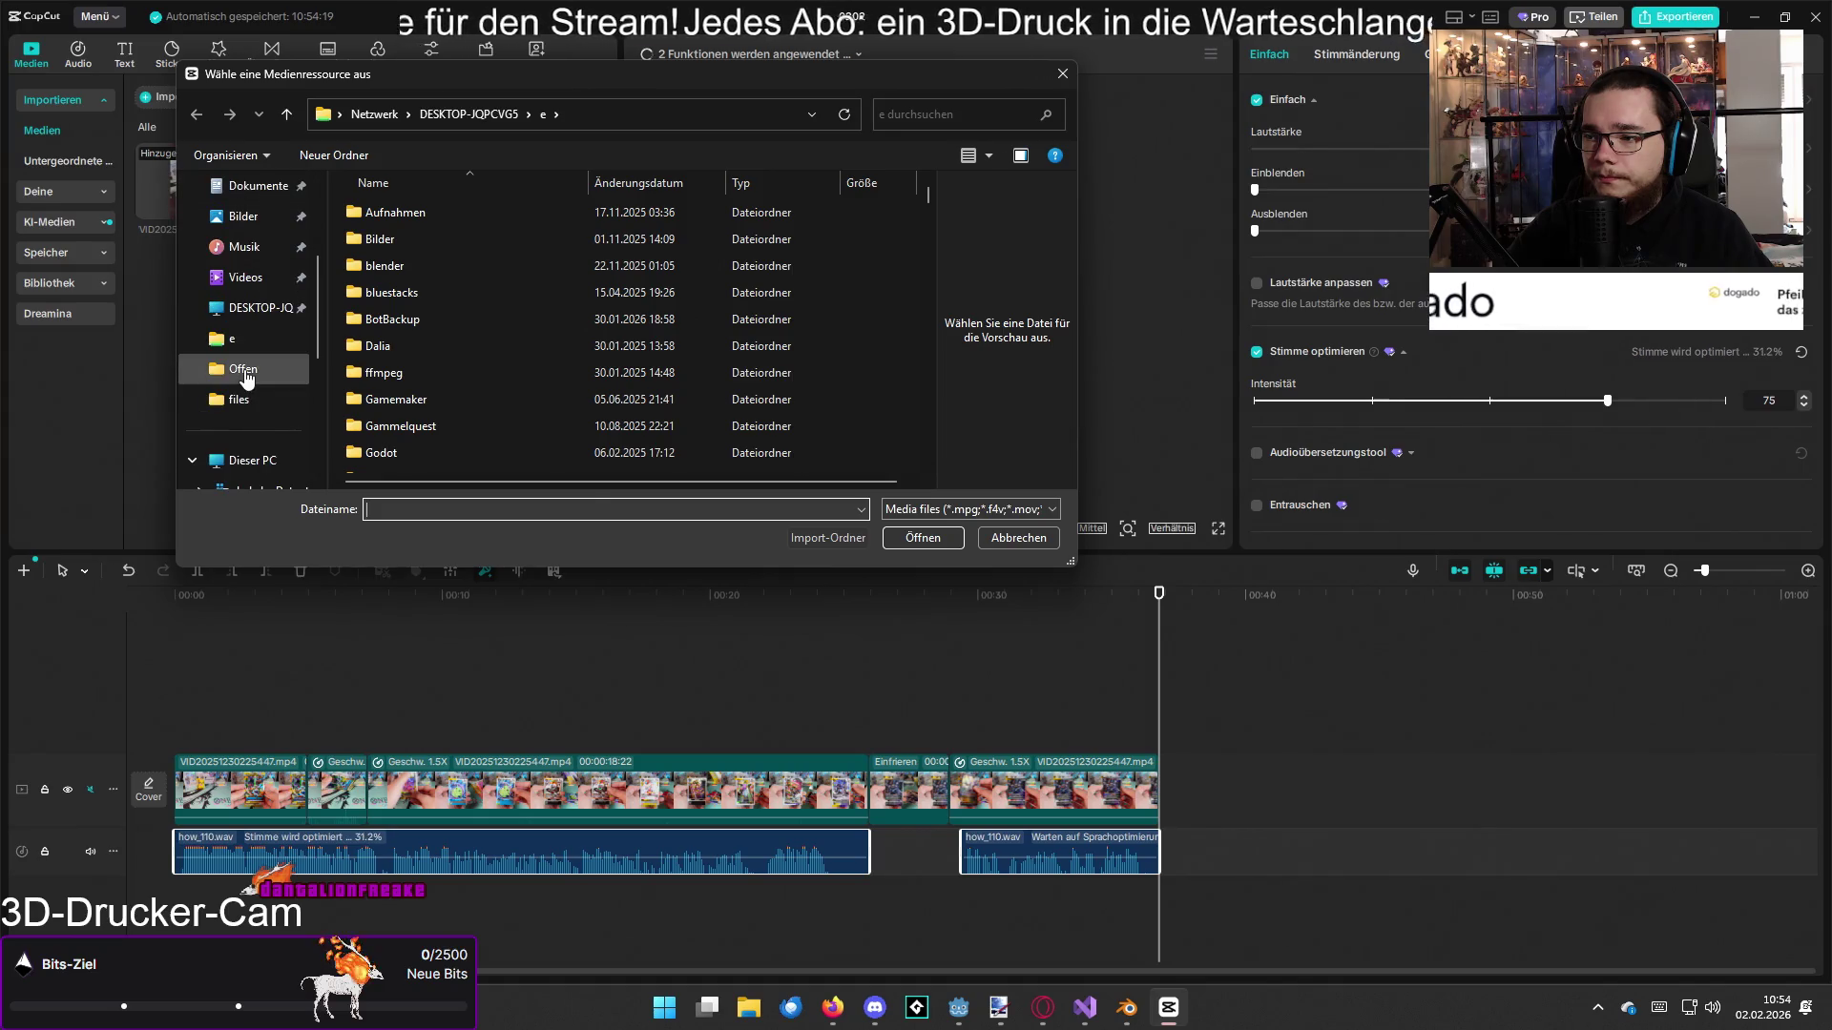
click(456, 114)
click(460, 346)
ctrl+click(460, 322)
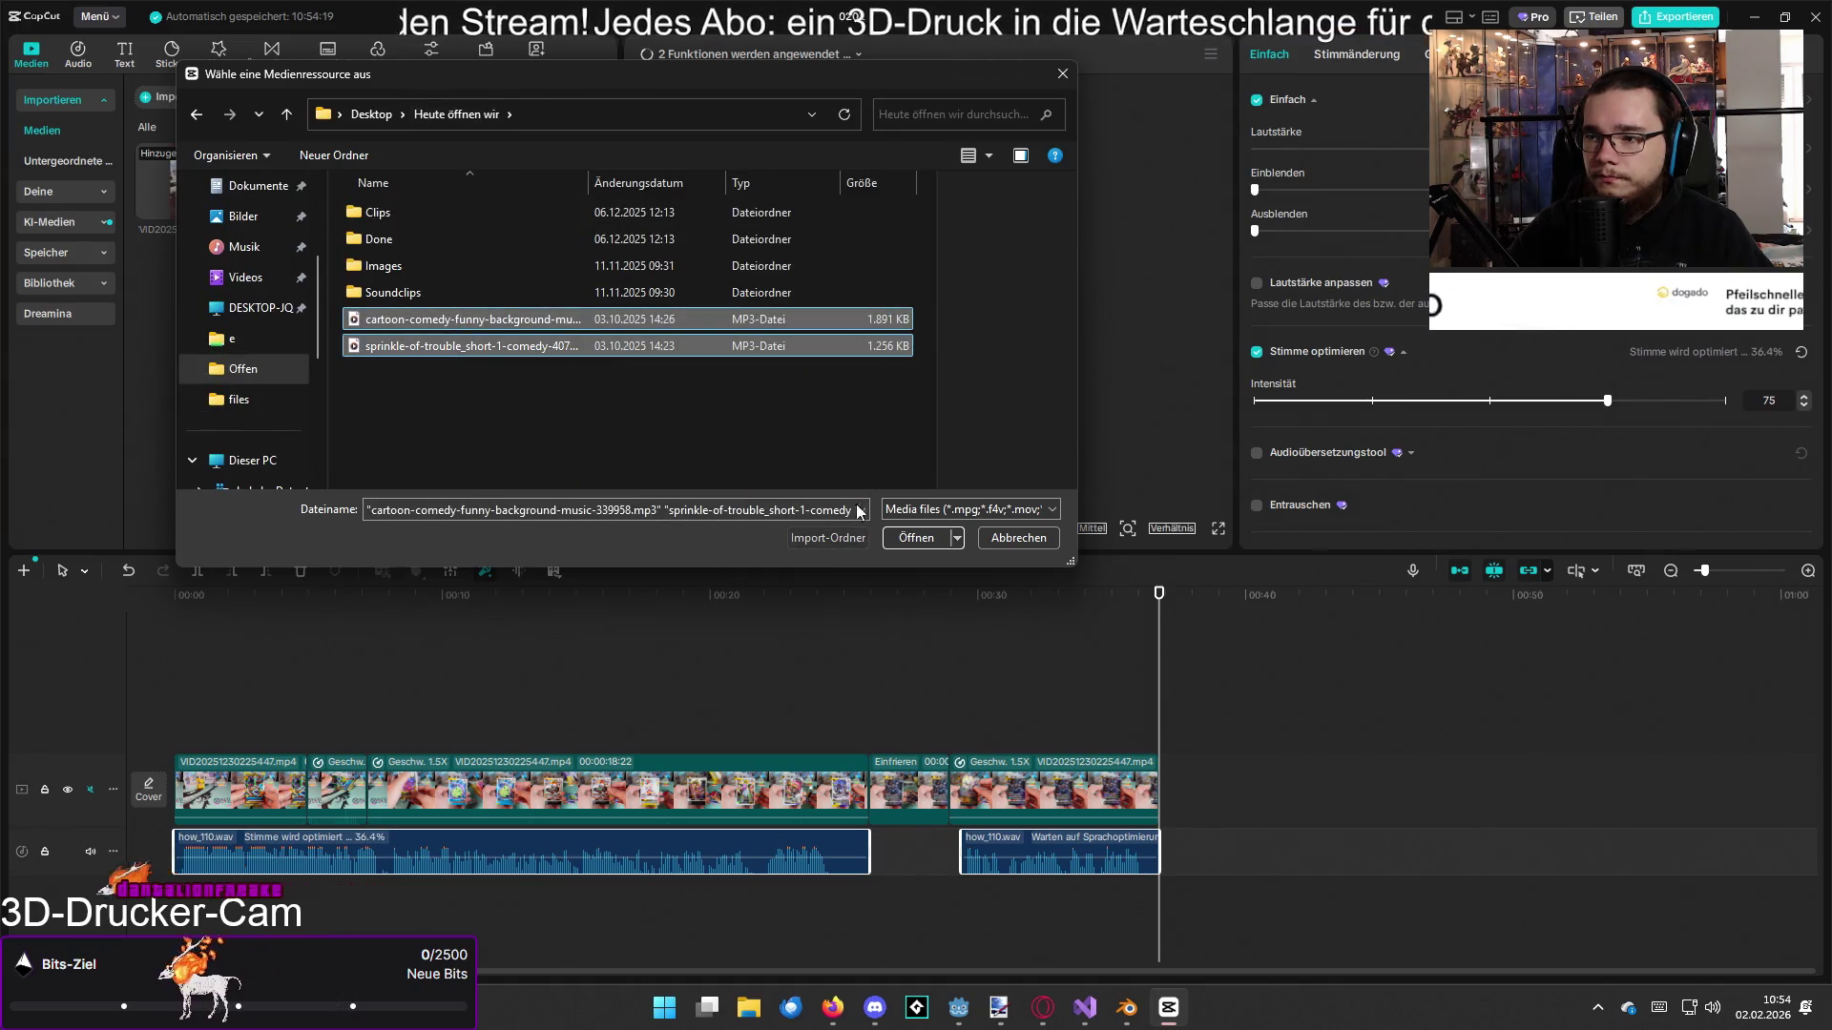
click(900, 537)
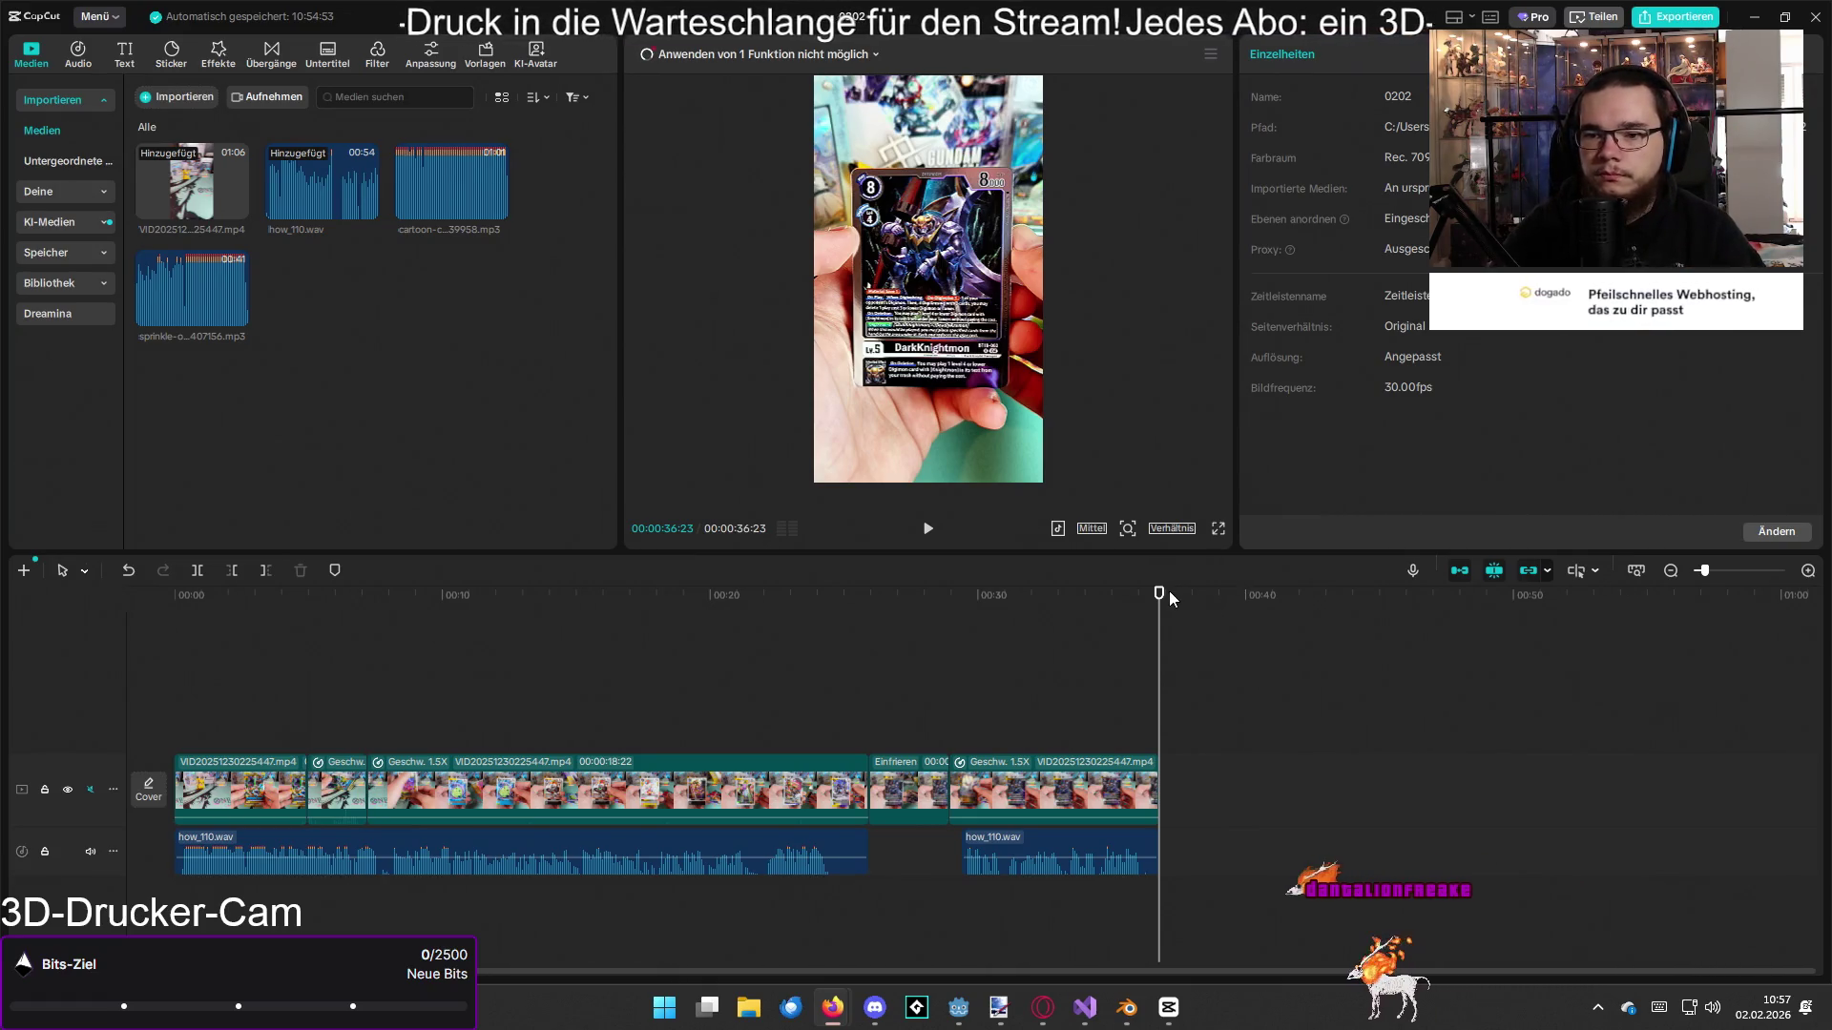
Step: Import dark-souls-great-grey-wolf-sif.mp3 from Downloads onto a new audio track at about 25 seconds and play it
mouse_move(1159, 592)
mouse_down()
mouse_move(748, 625)
mouse_move(174, 597)
mouse_up()
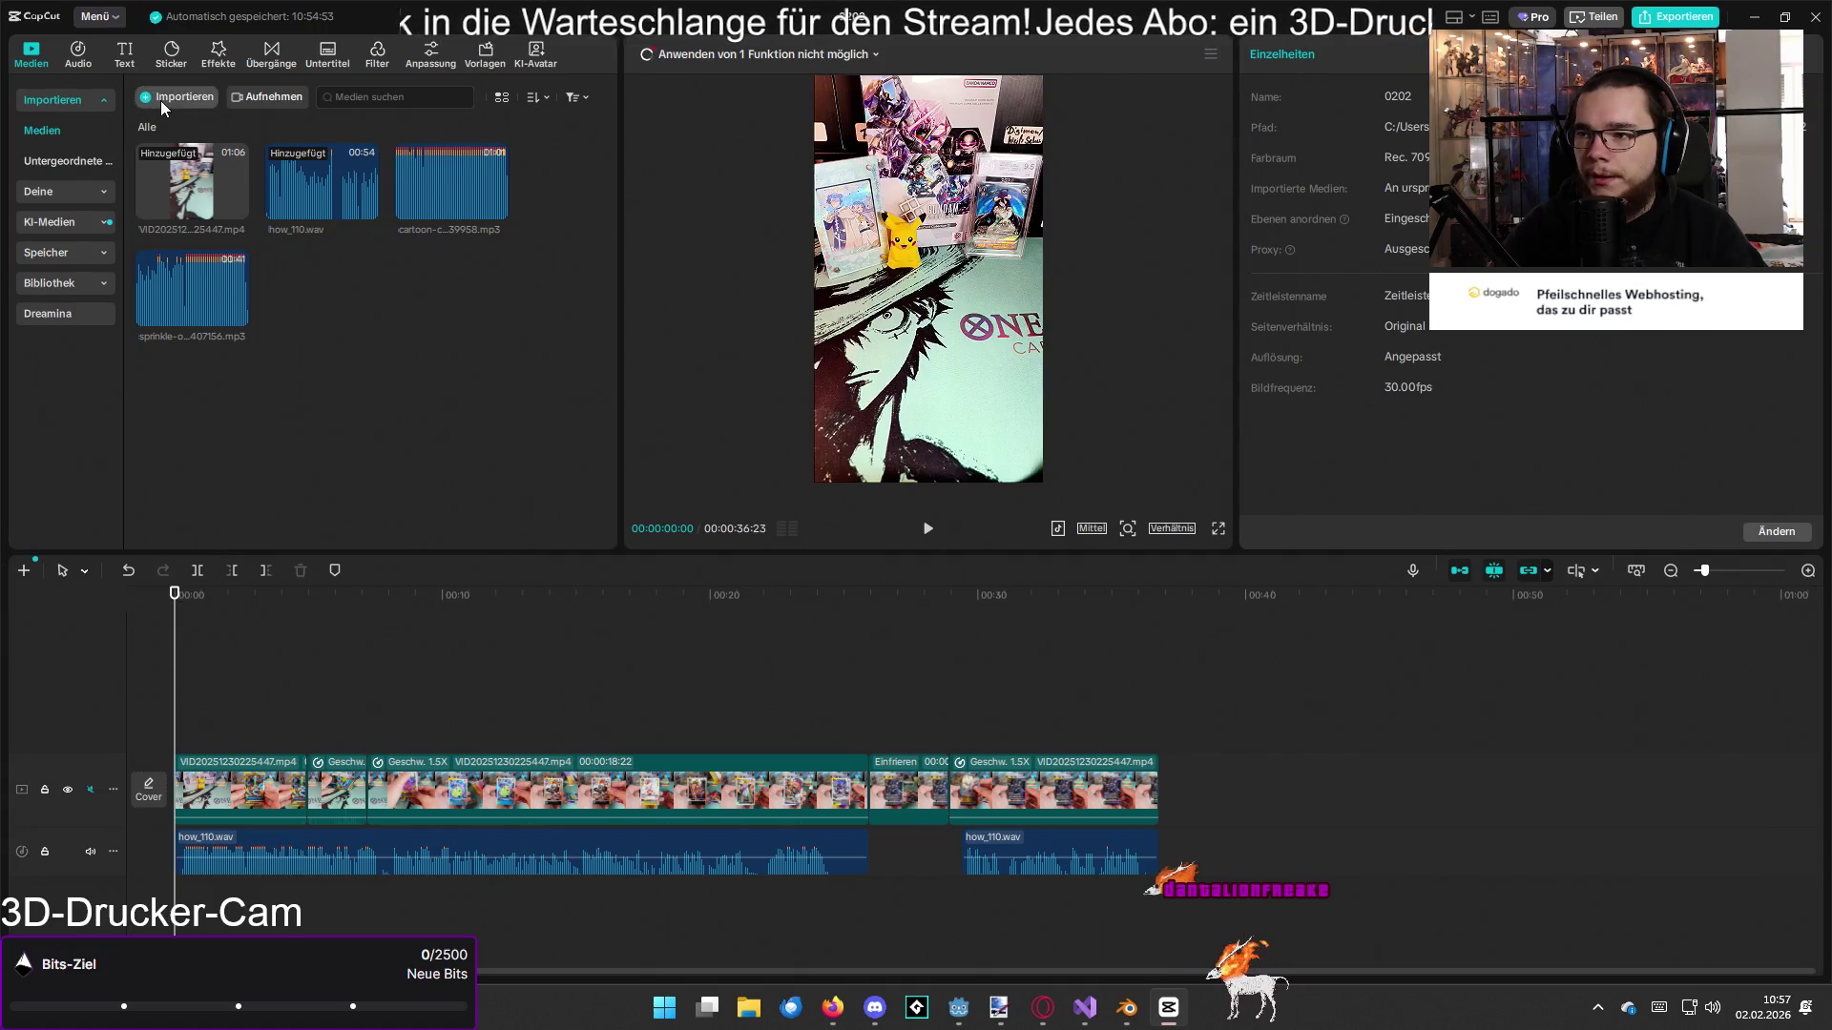
click(160, 100)
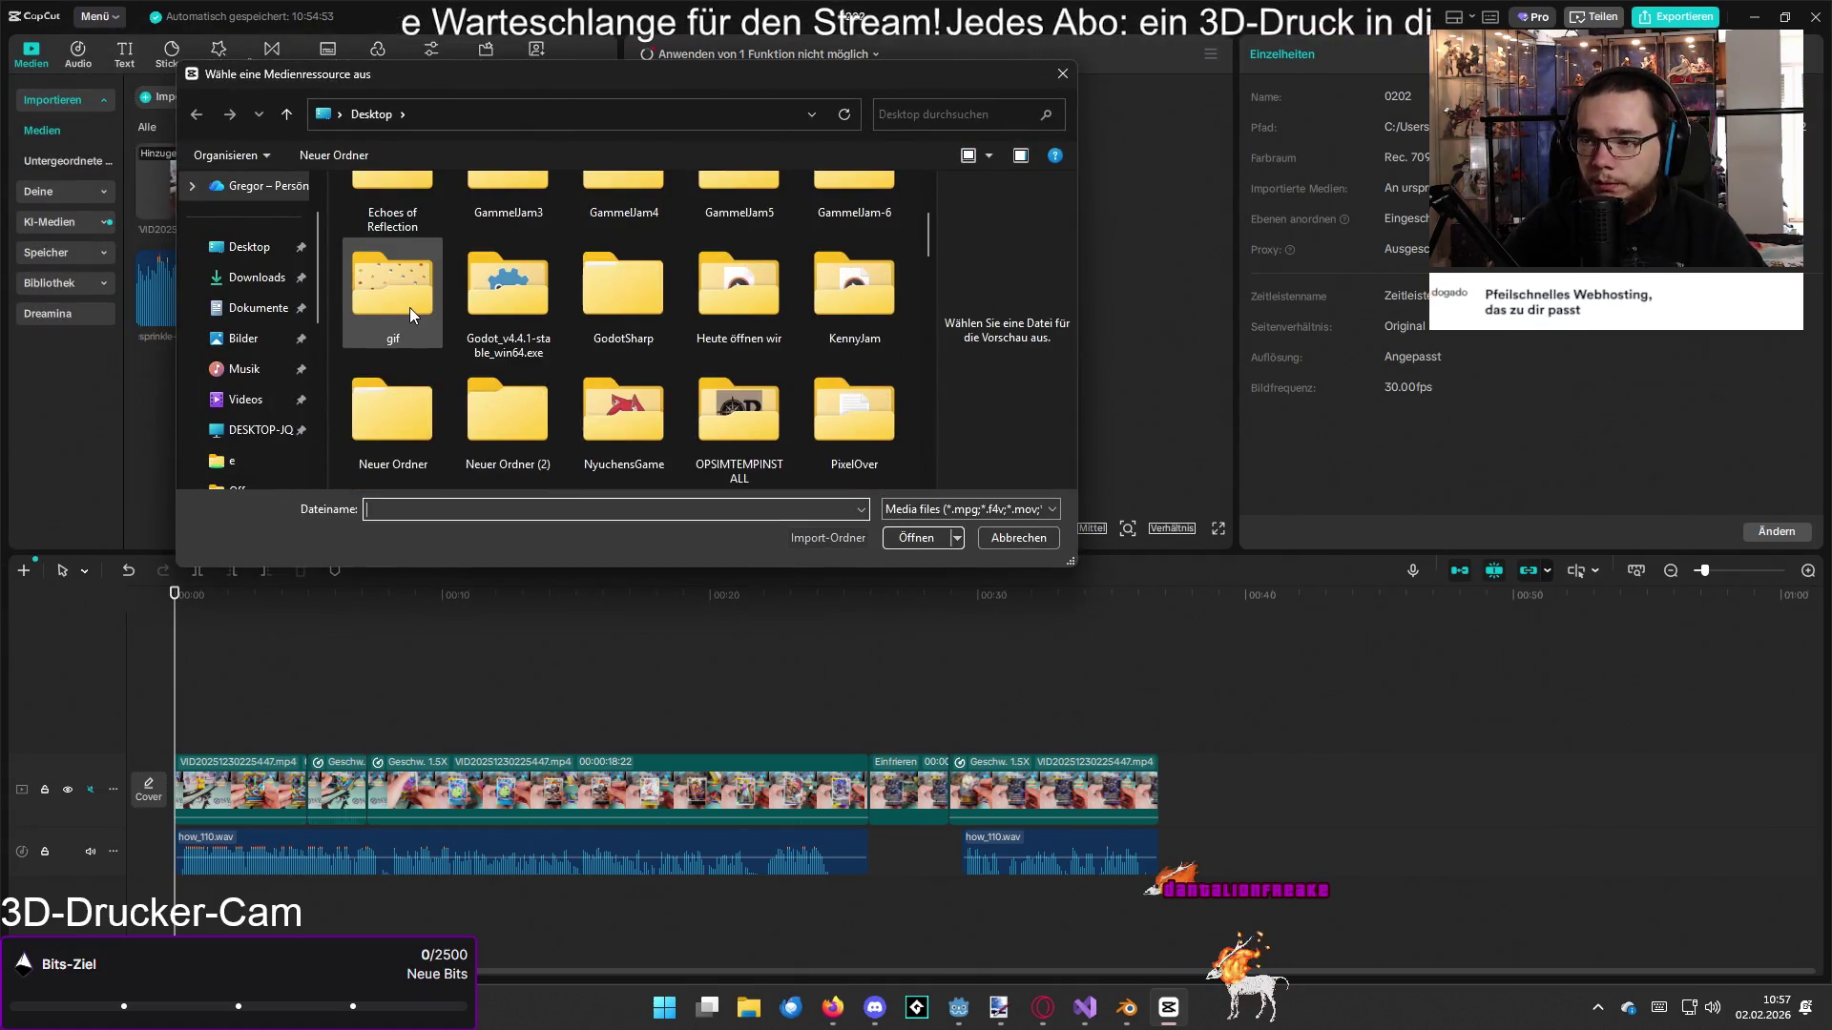
click(253, 277)
double_click(414, 244)
mouse_move(322, 286)
mouse_down()
mouse_move(695, 655)
mouse_move(846, 942)
mouse_move(878, 910)
mouse_up()
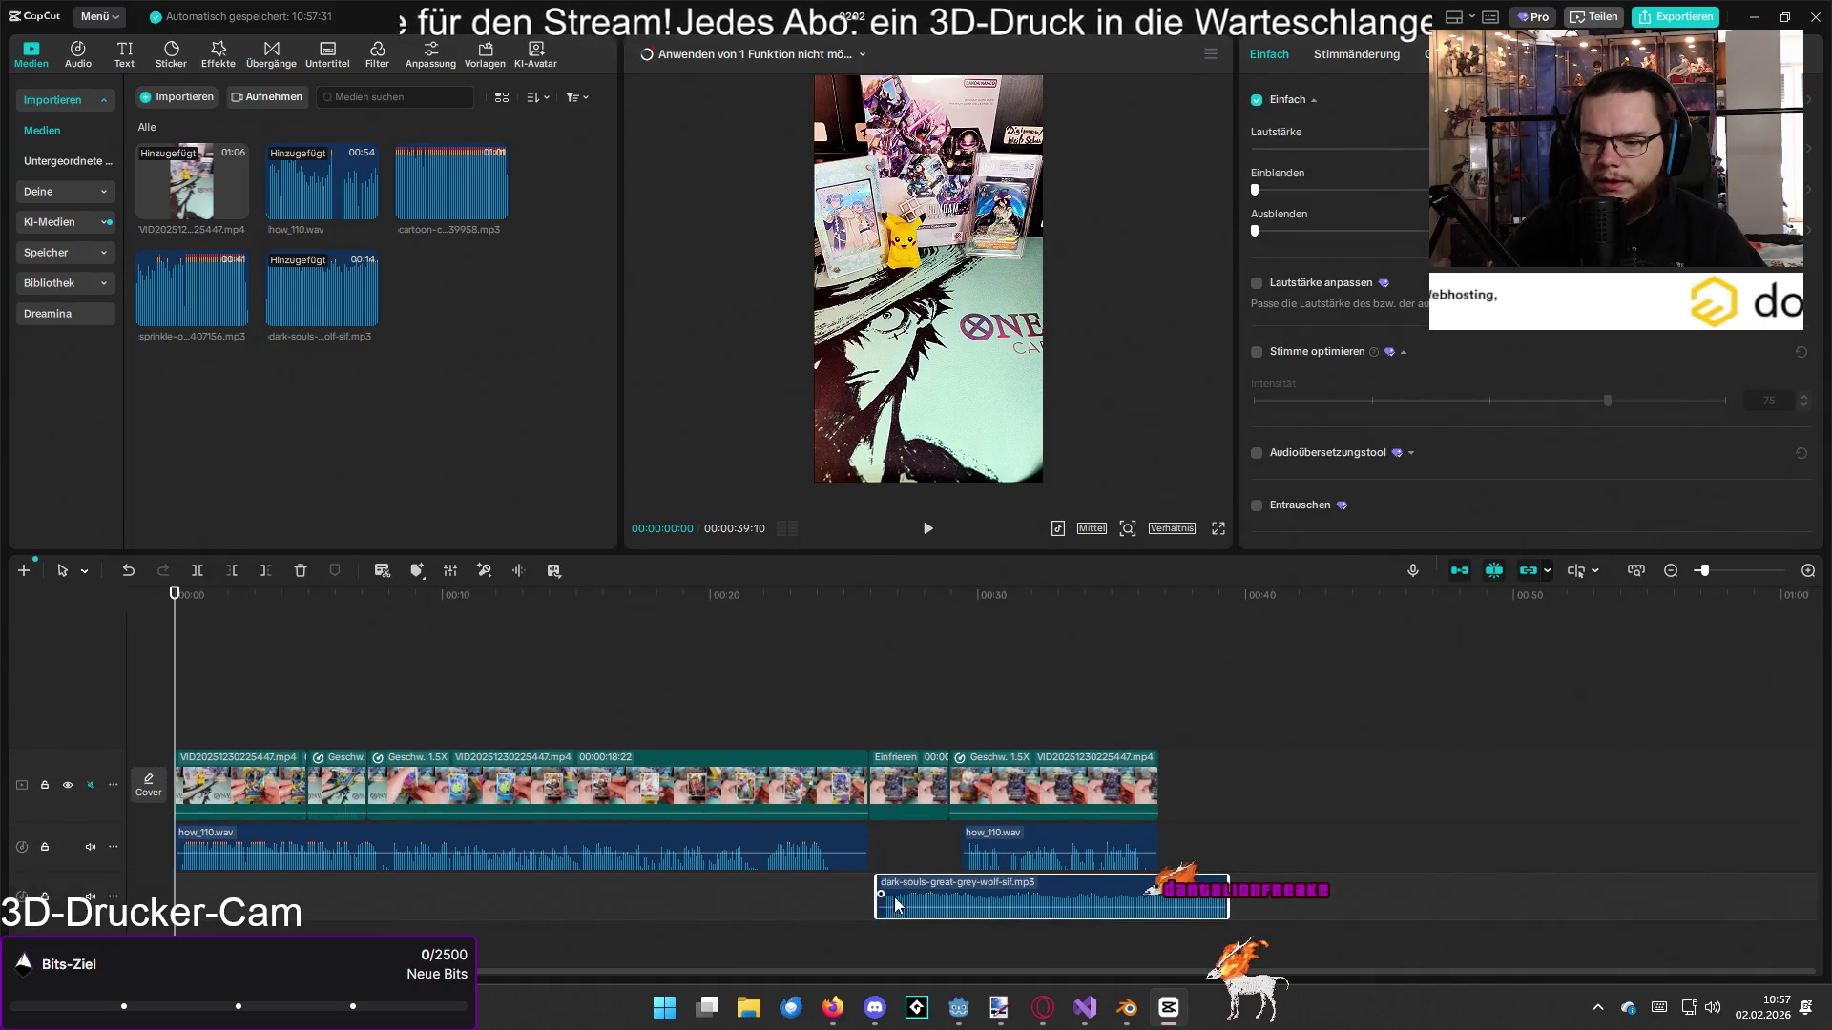
click(865, 601)
key(space)
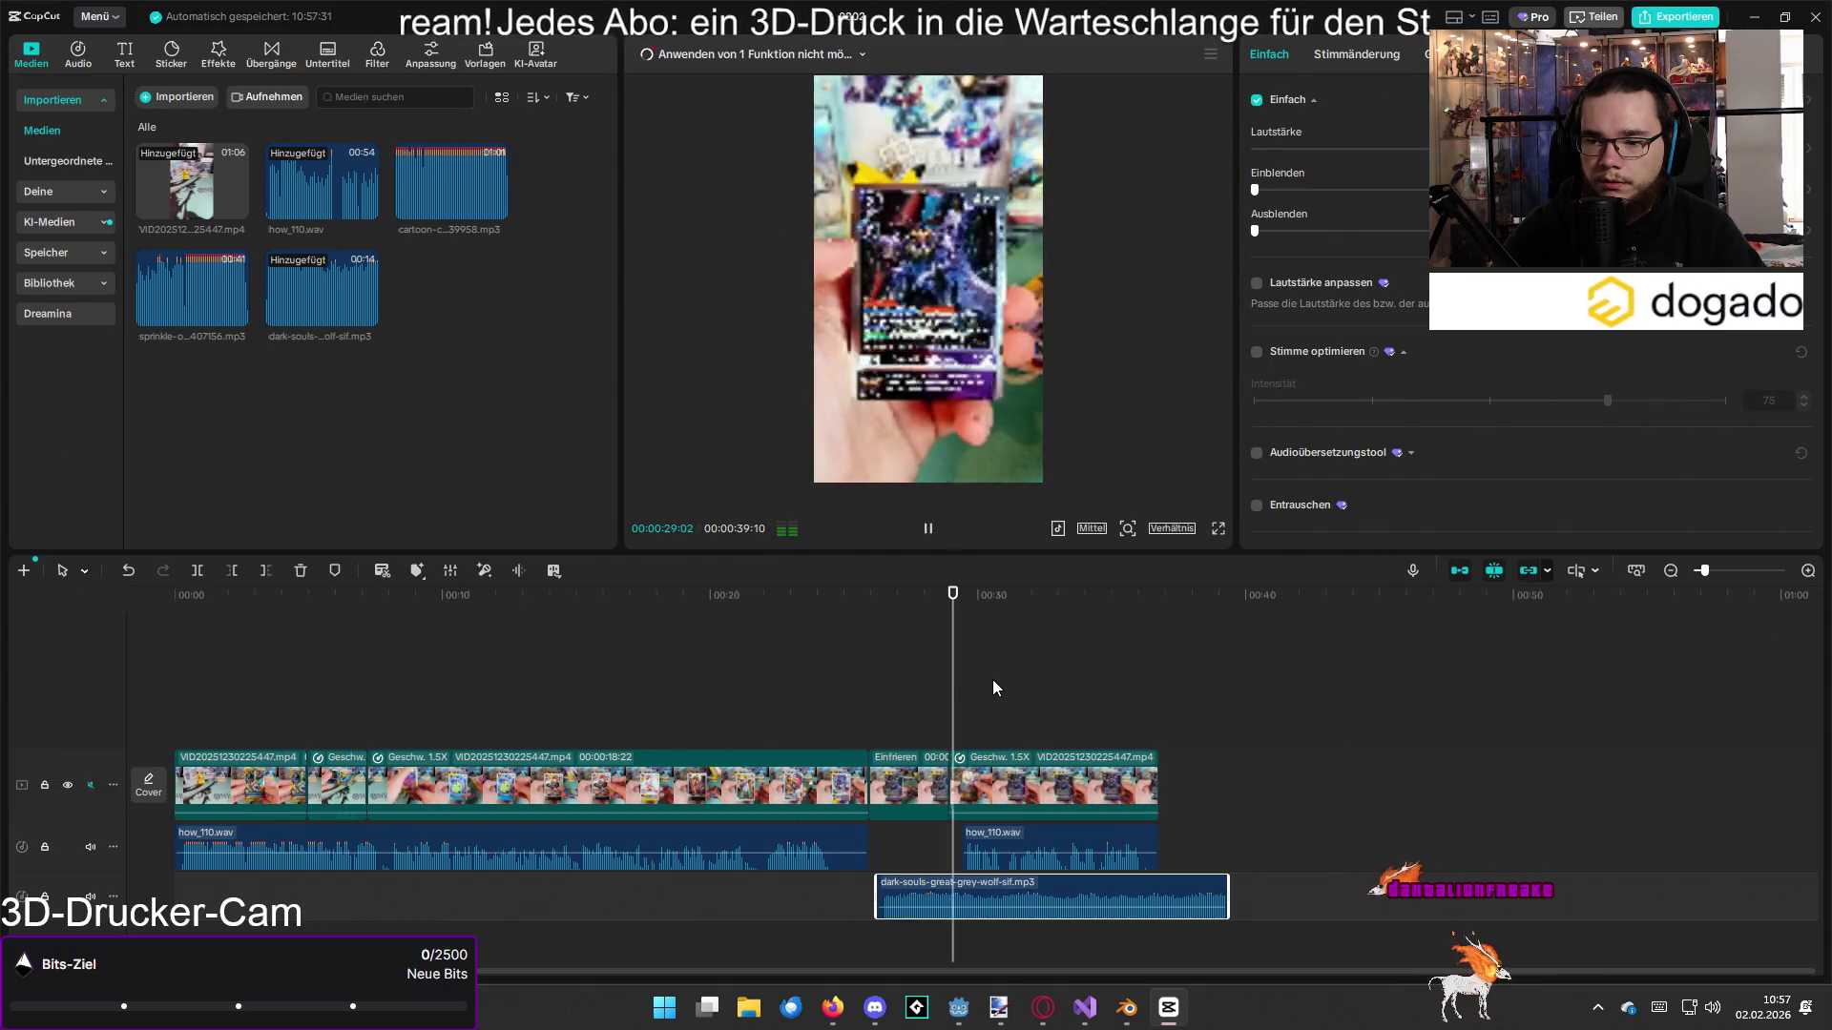
Step: Shift the dark-souls sound slightly earlier after previewing from about 25 seconds
key(space)
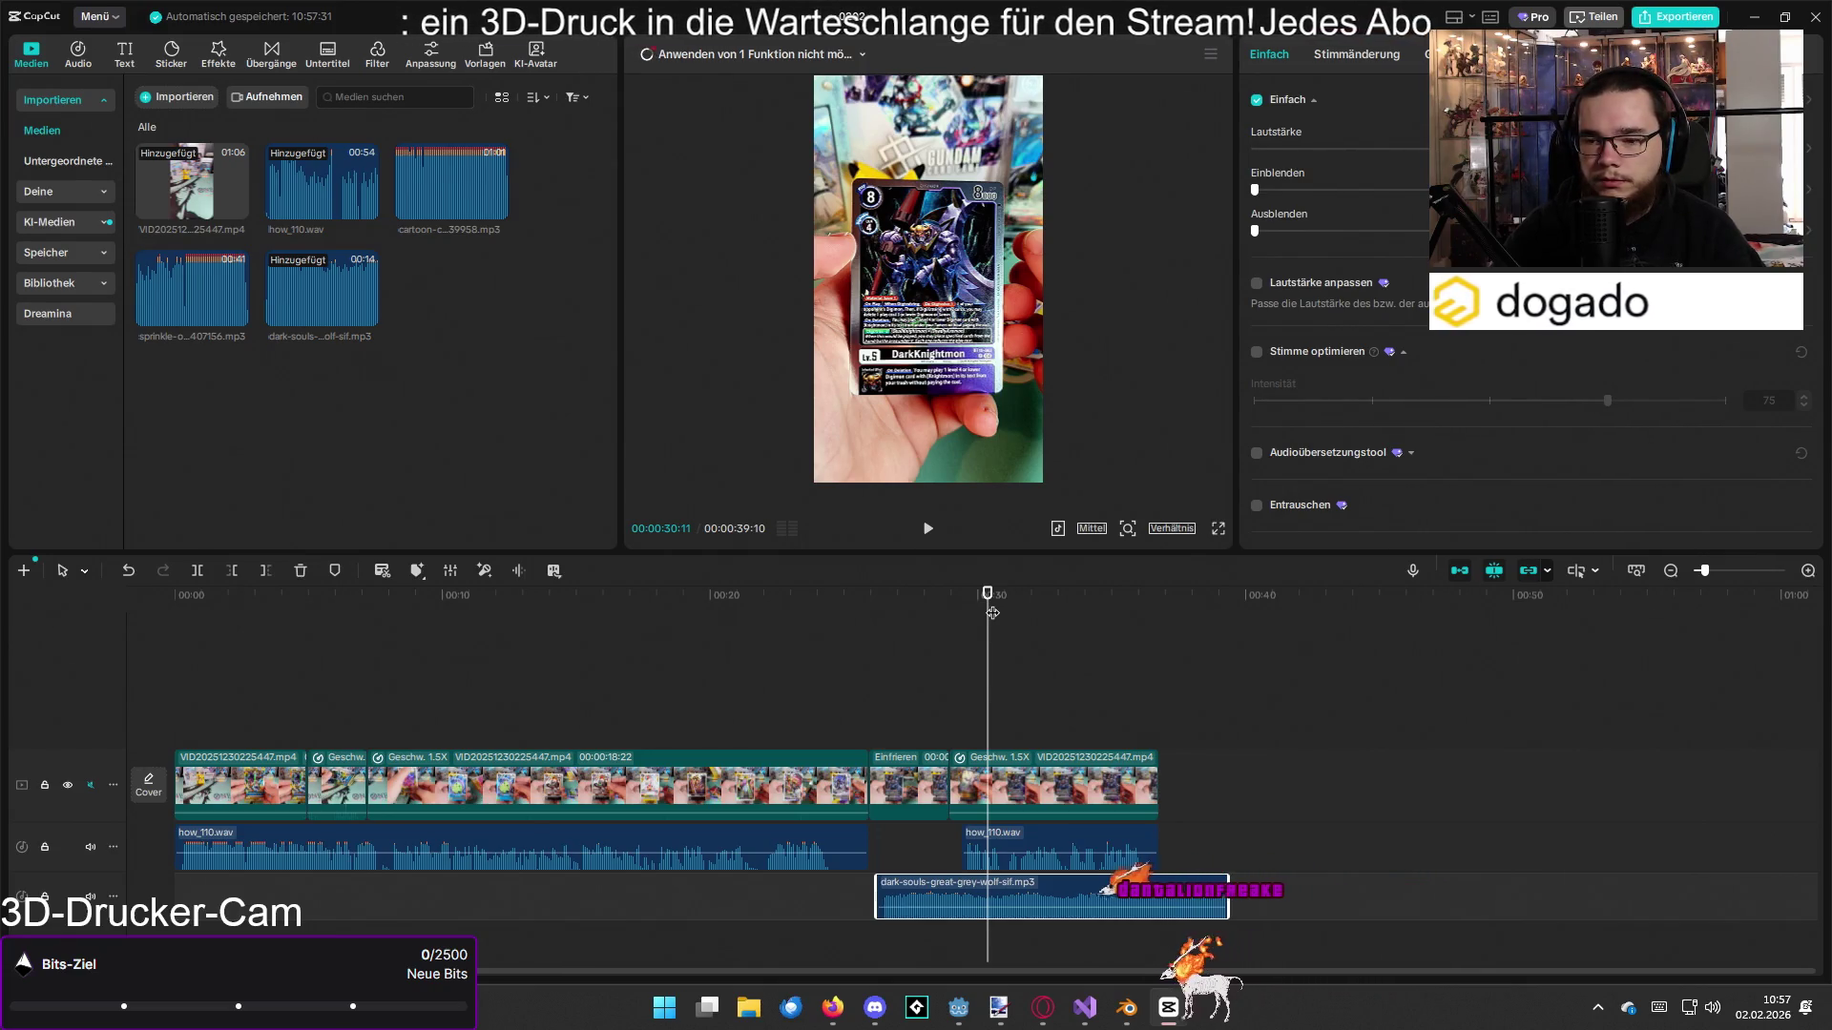
drag(992, 613, 830, 612)
key(space)
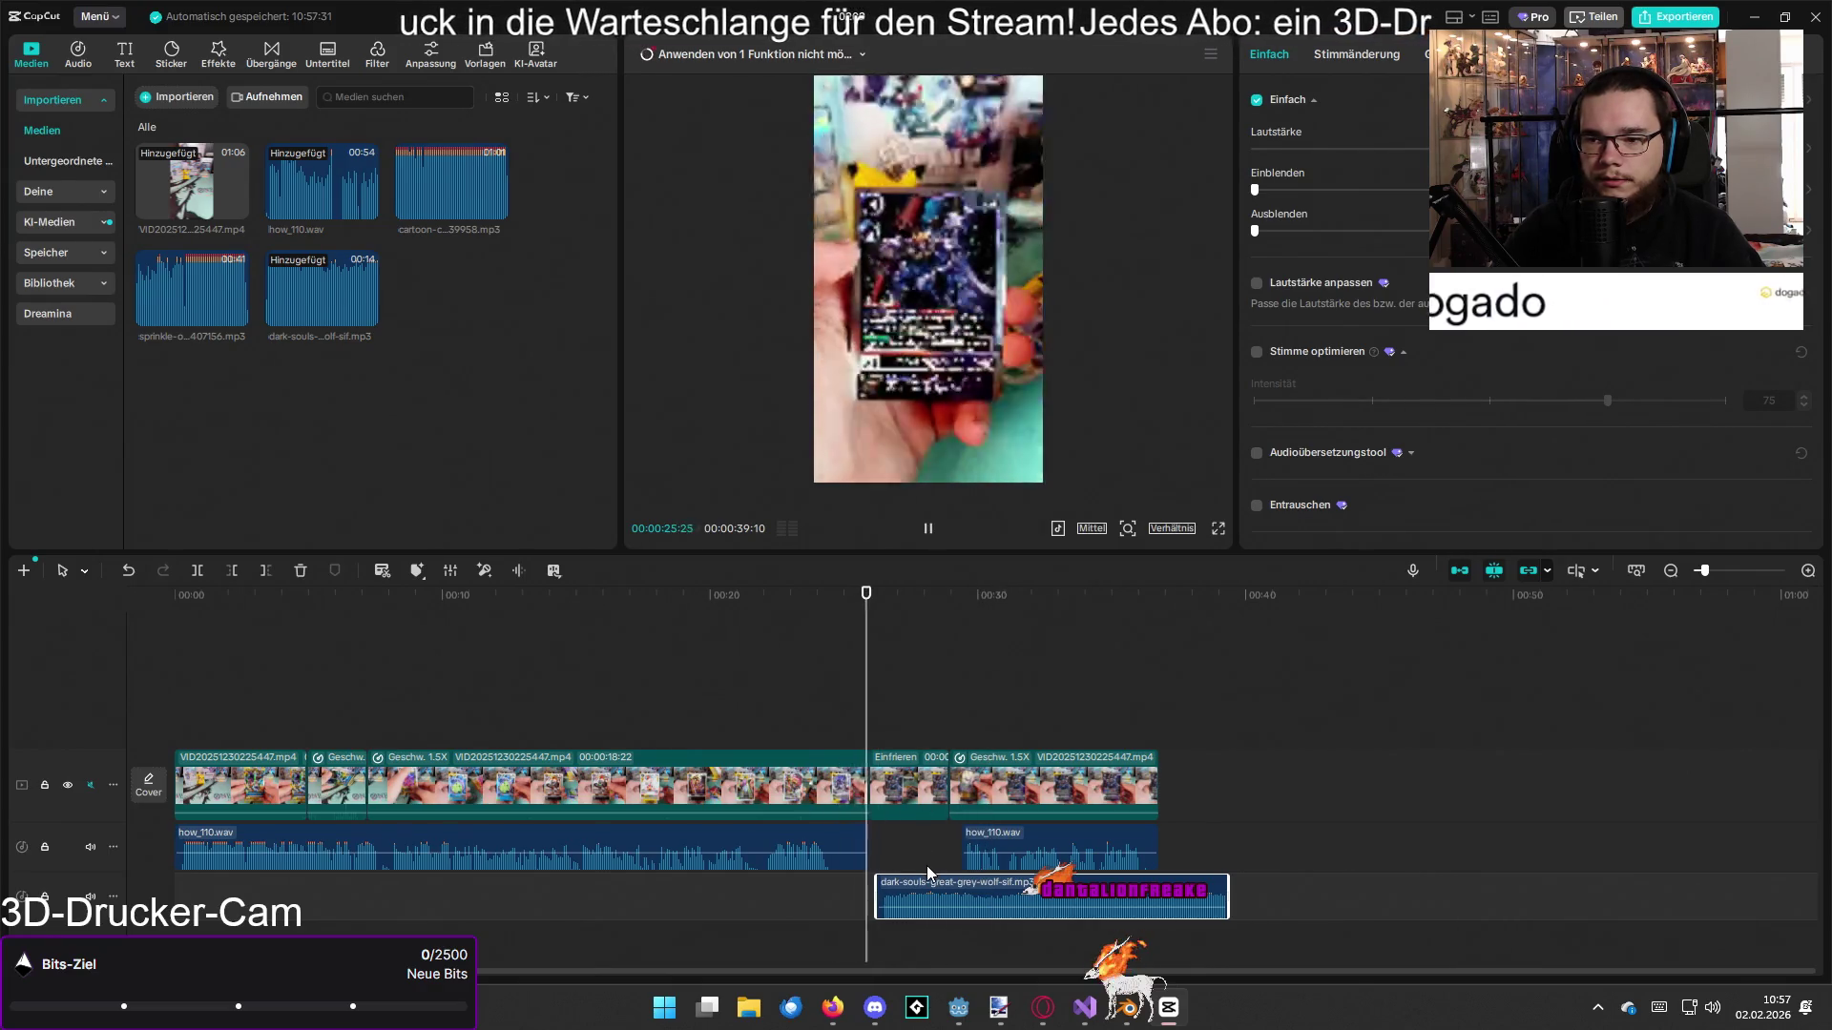
key(space)
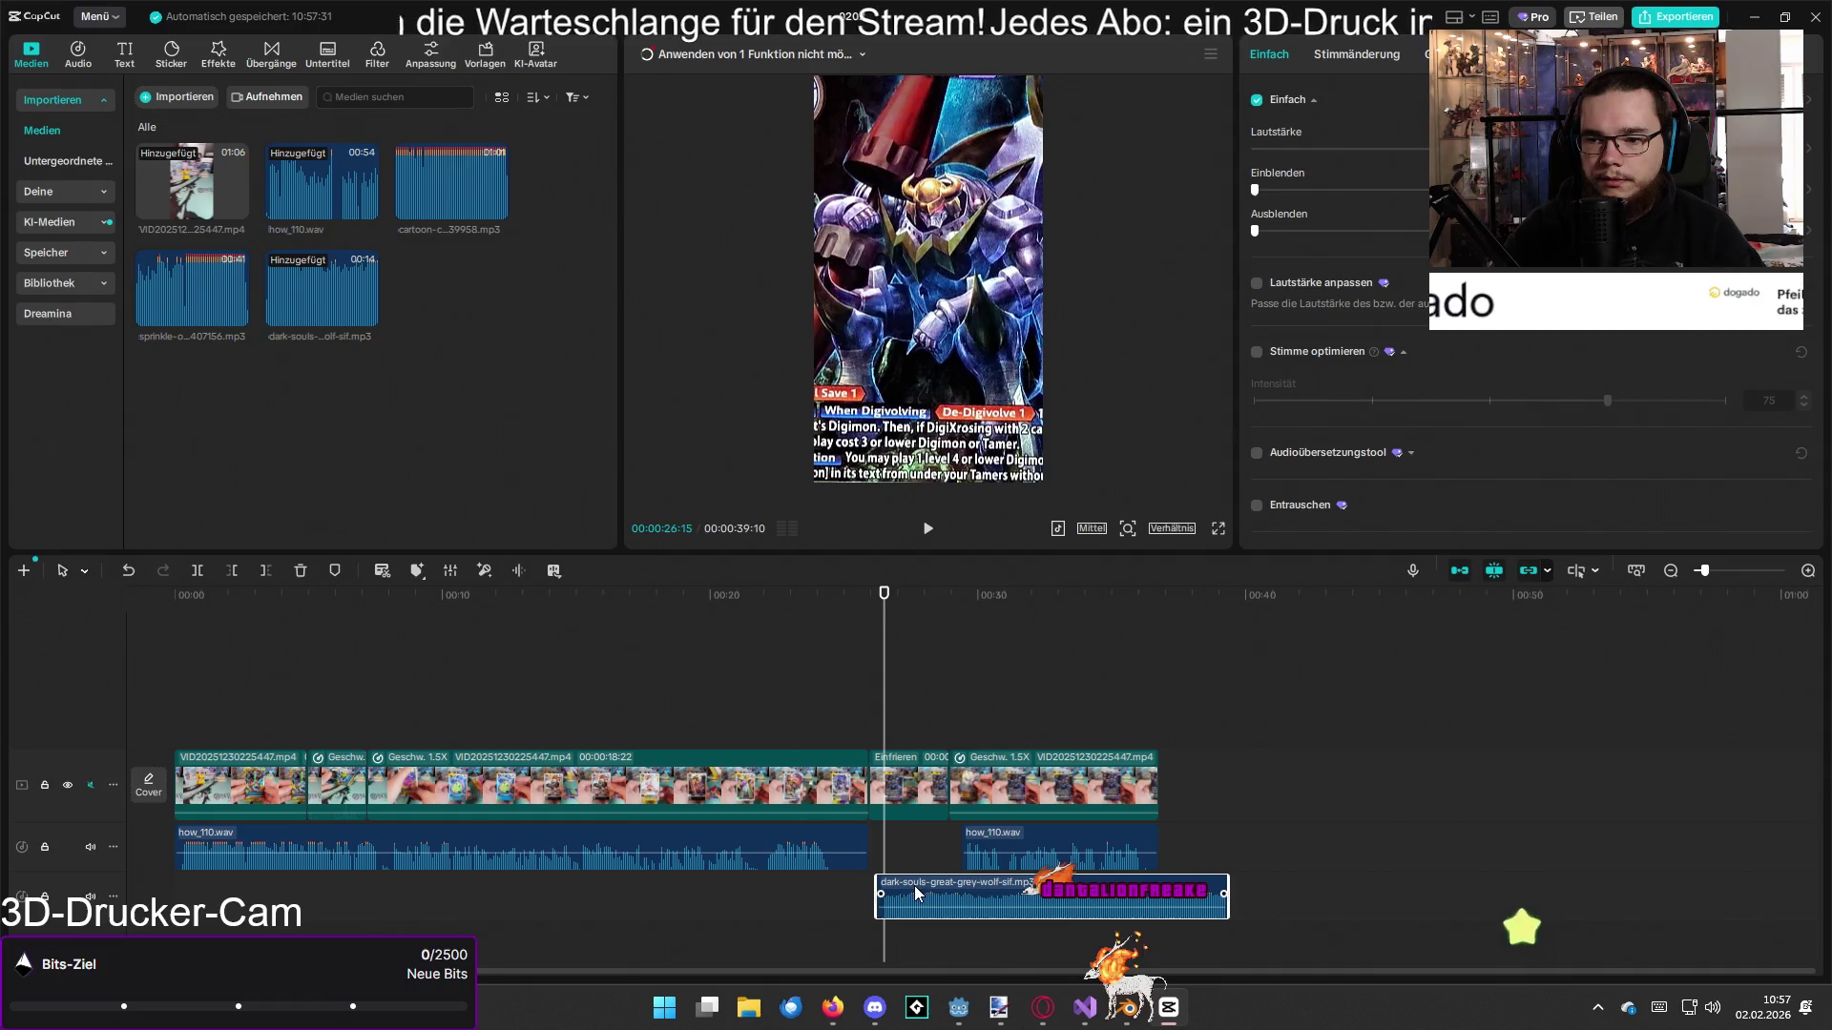
drag(914, 892, 905, 892)
Step: Trim the dark-souls sound's end at 00:34:18, shortening the project to 36:23
drag(885, 615, 823, 614)
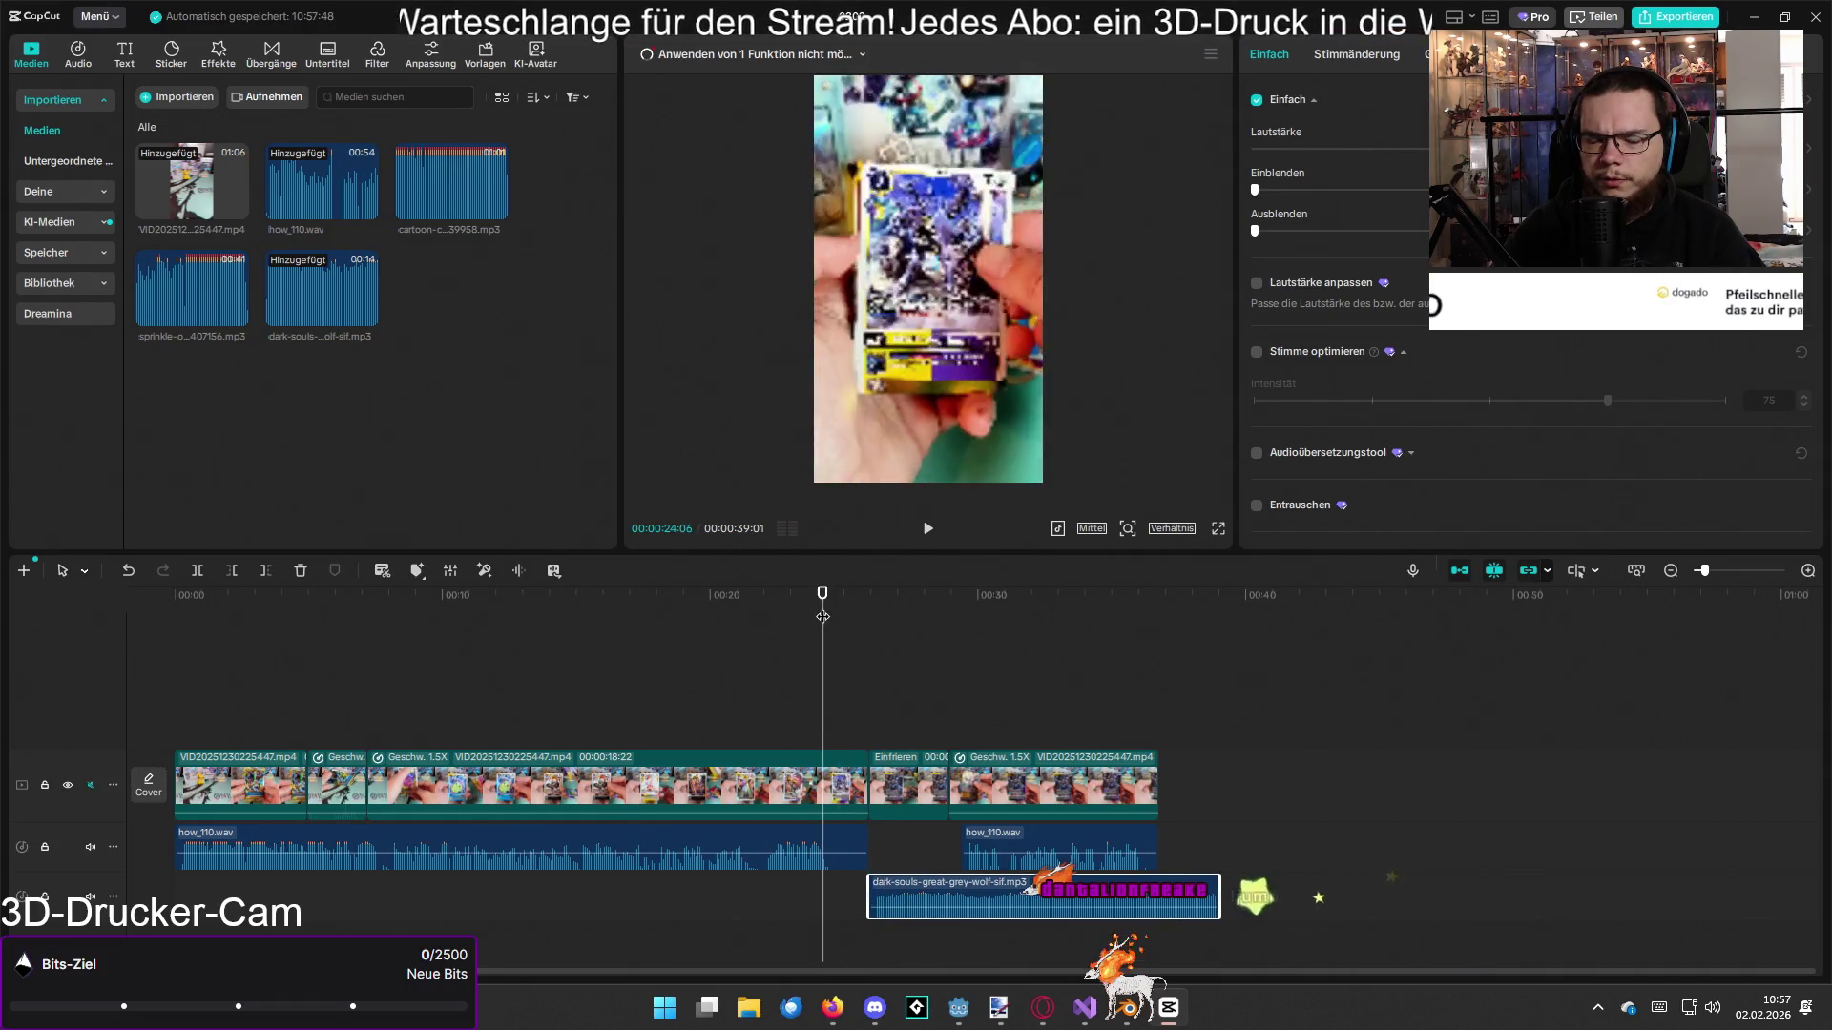
key(space)
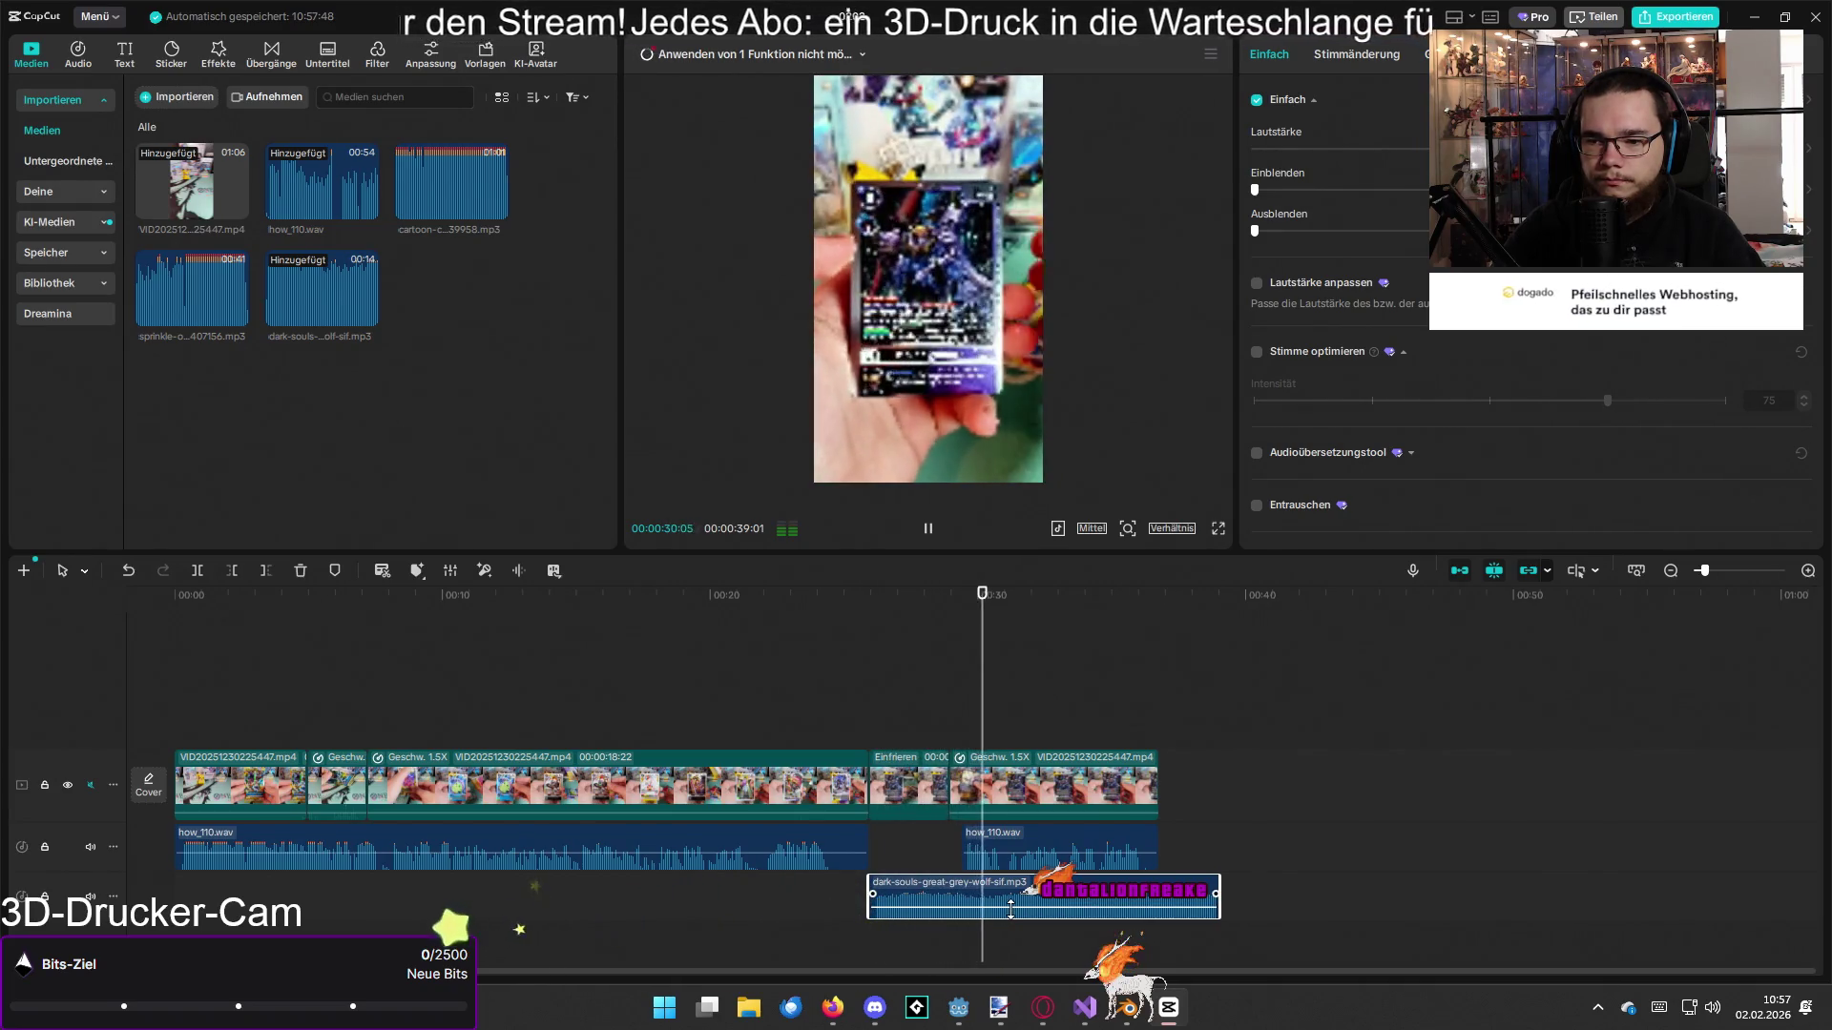
key(space)
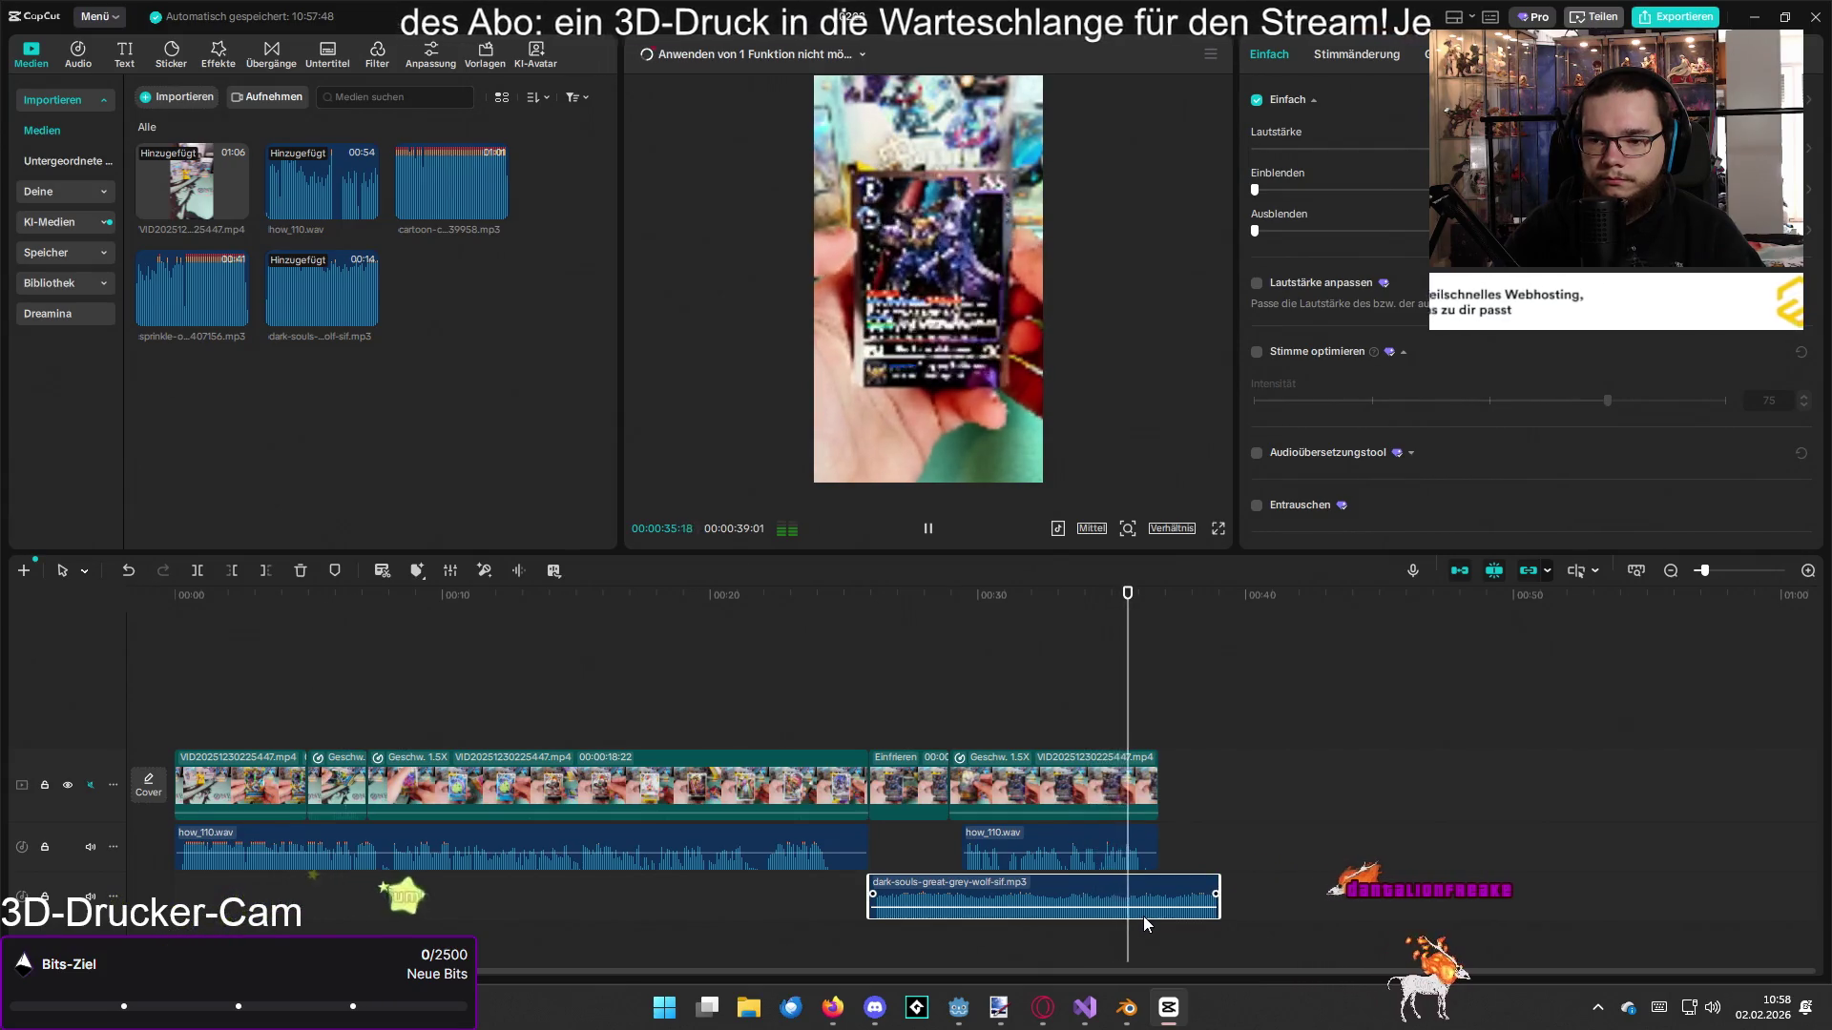
key(space)
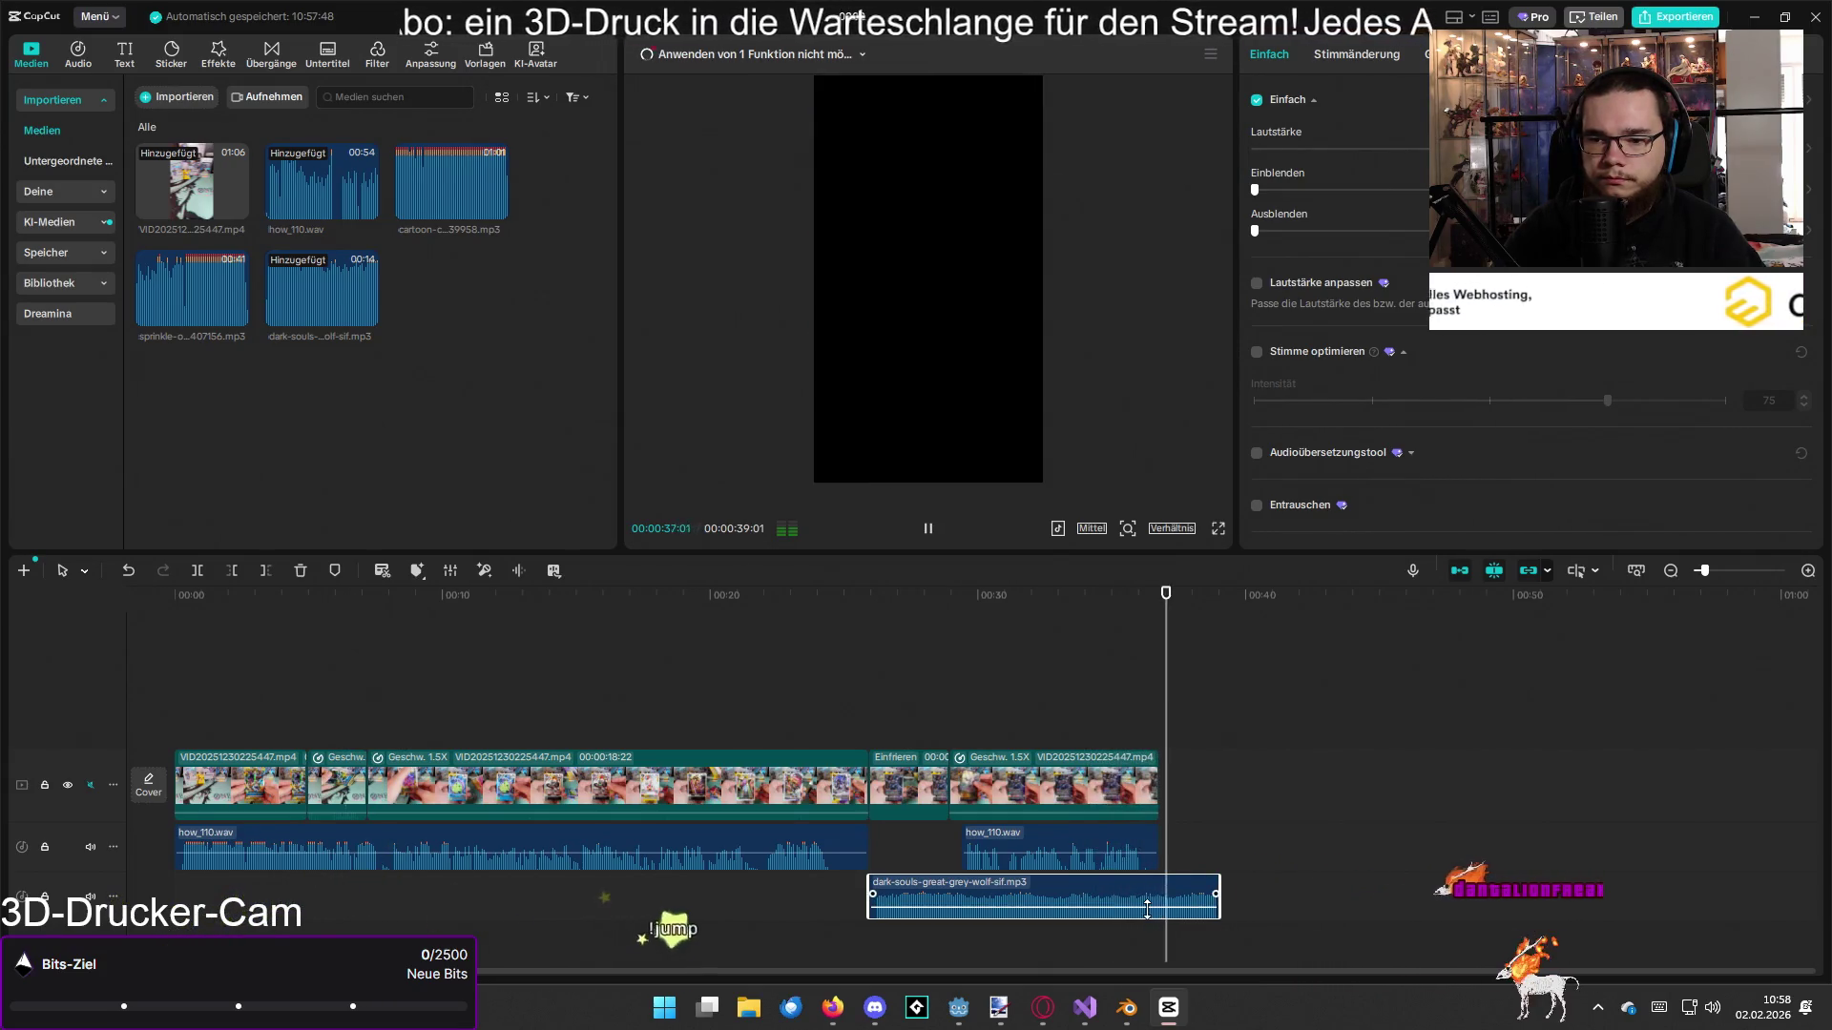
drag(1174, 630, 1061, 630)
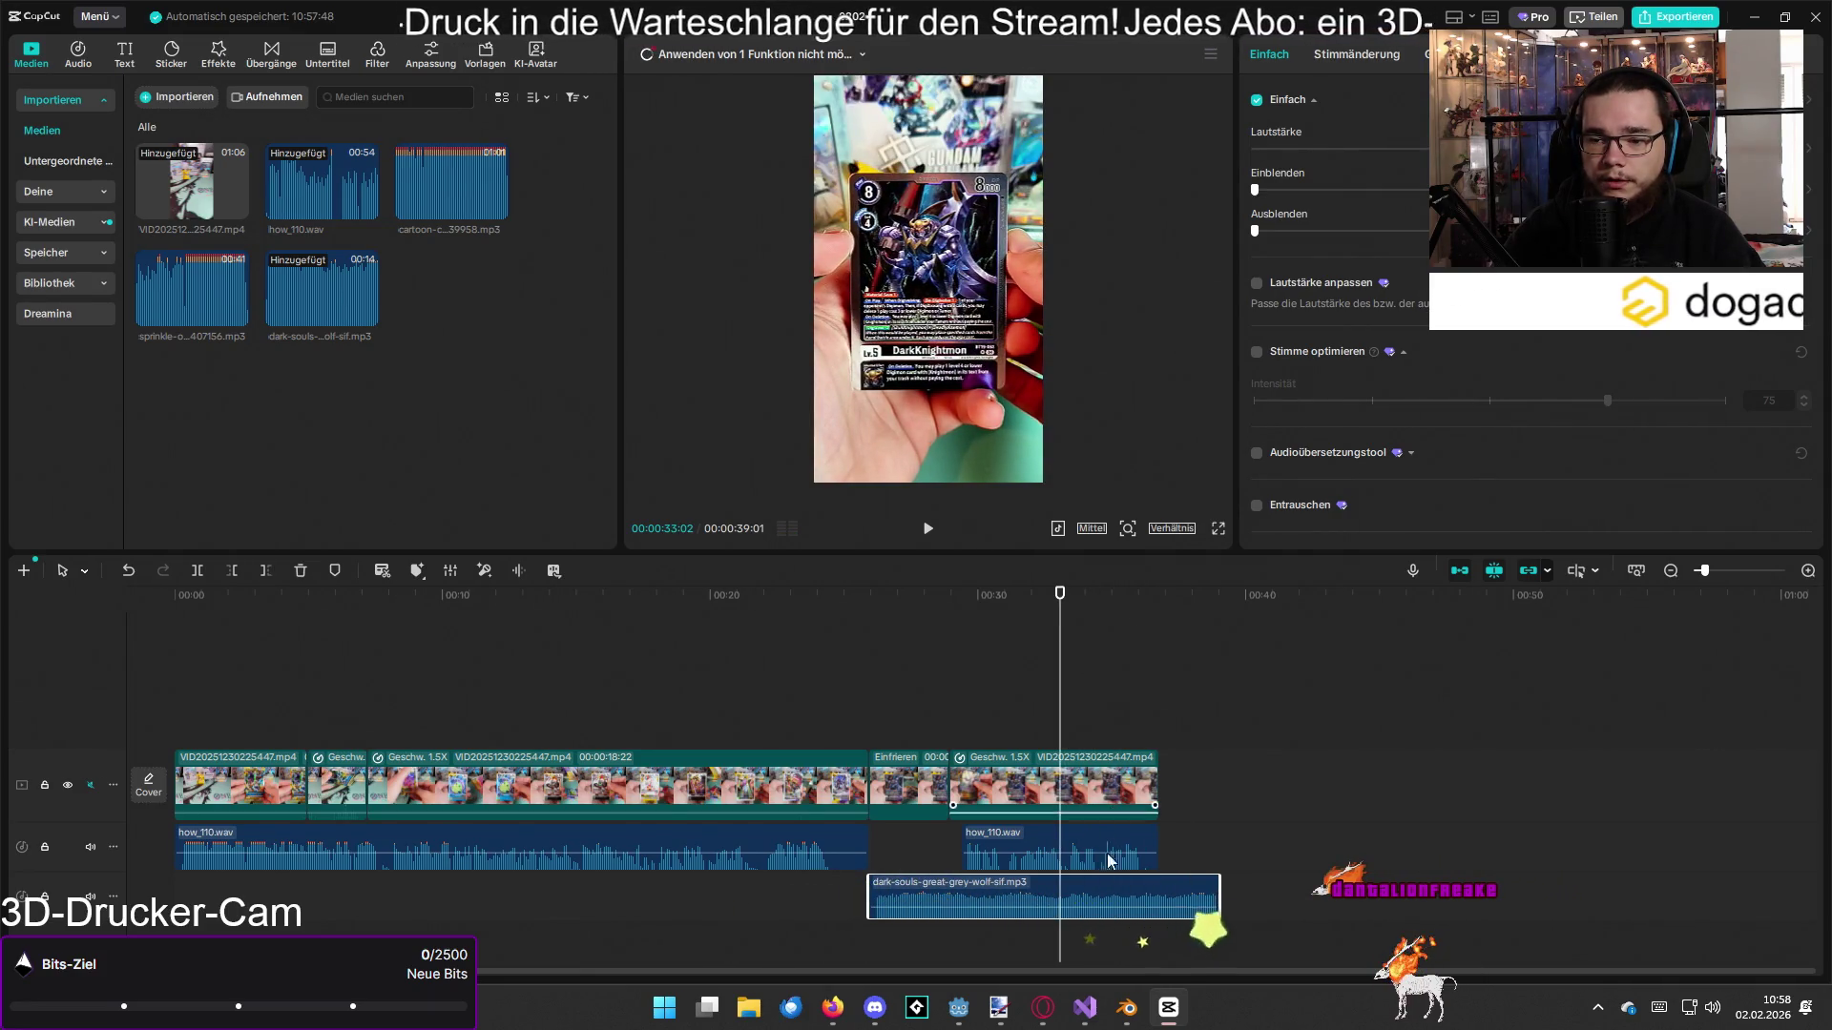
key(space)
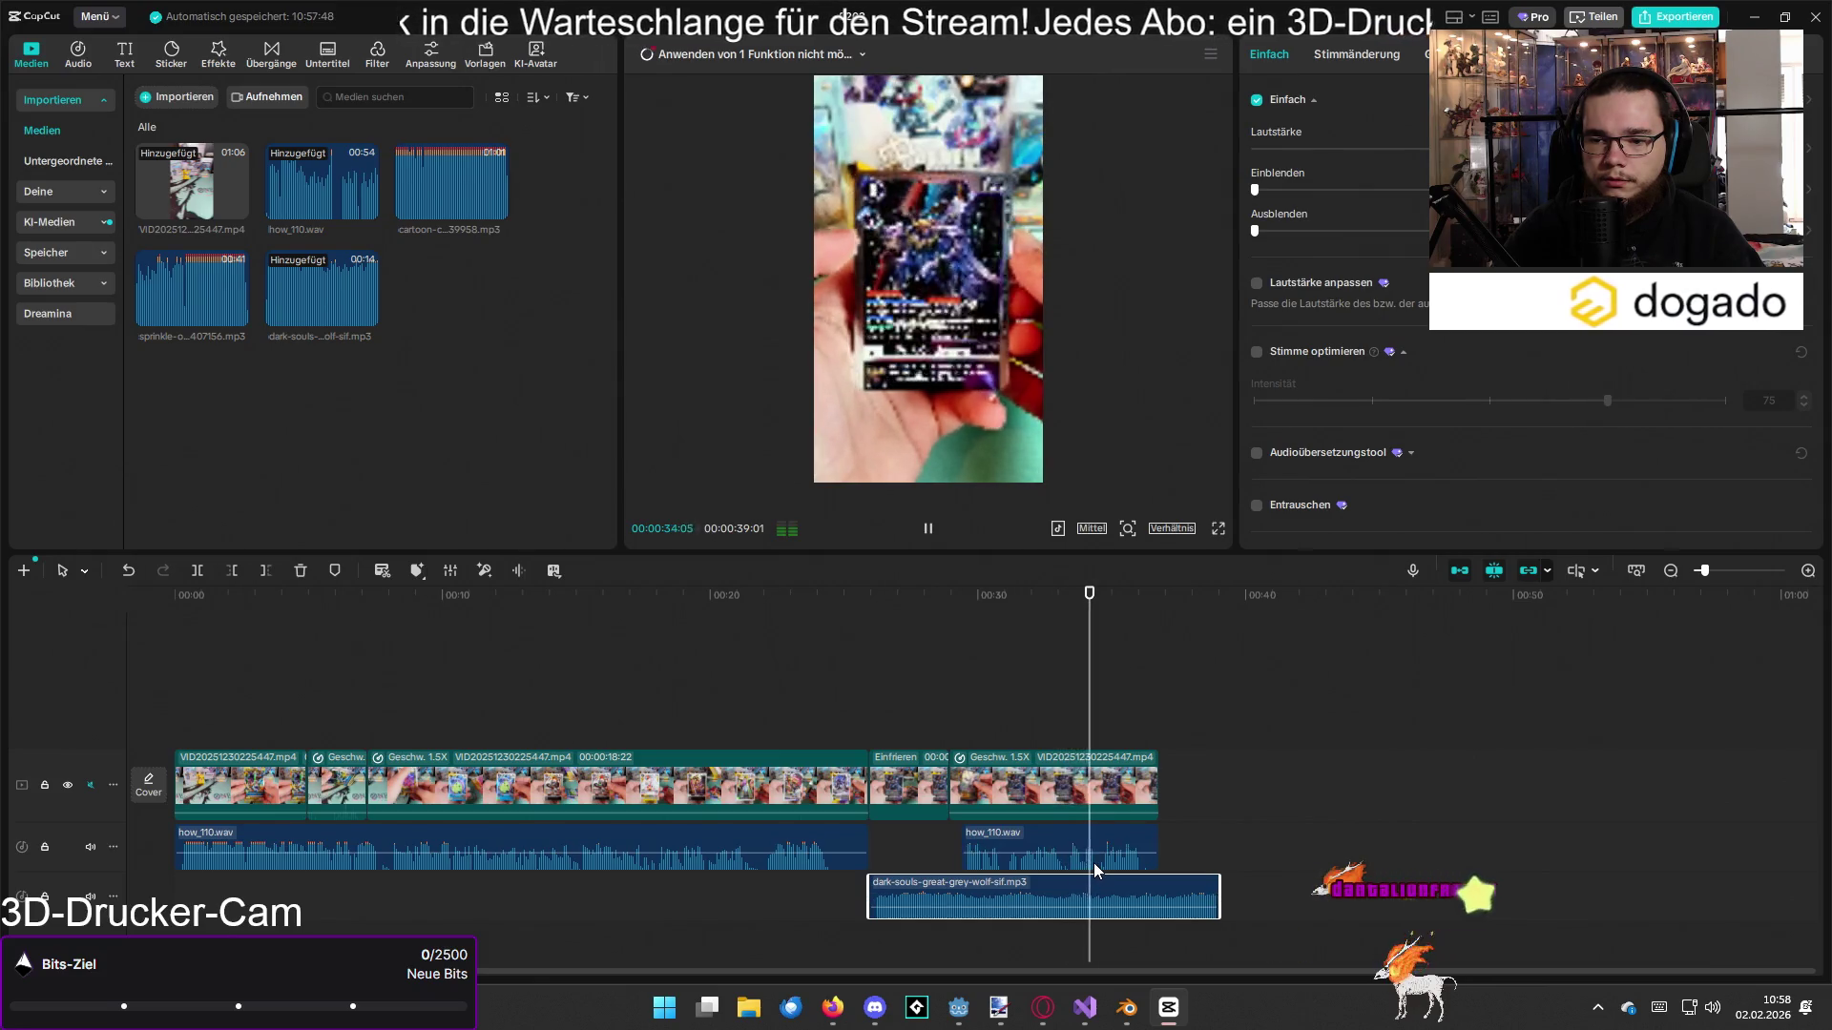
key(space)
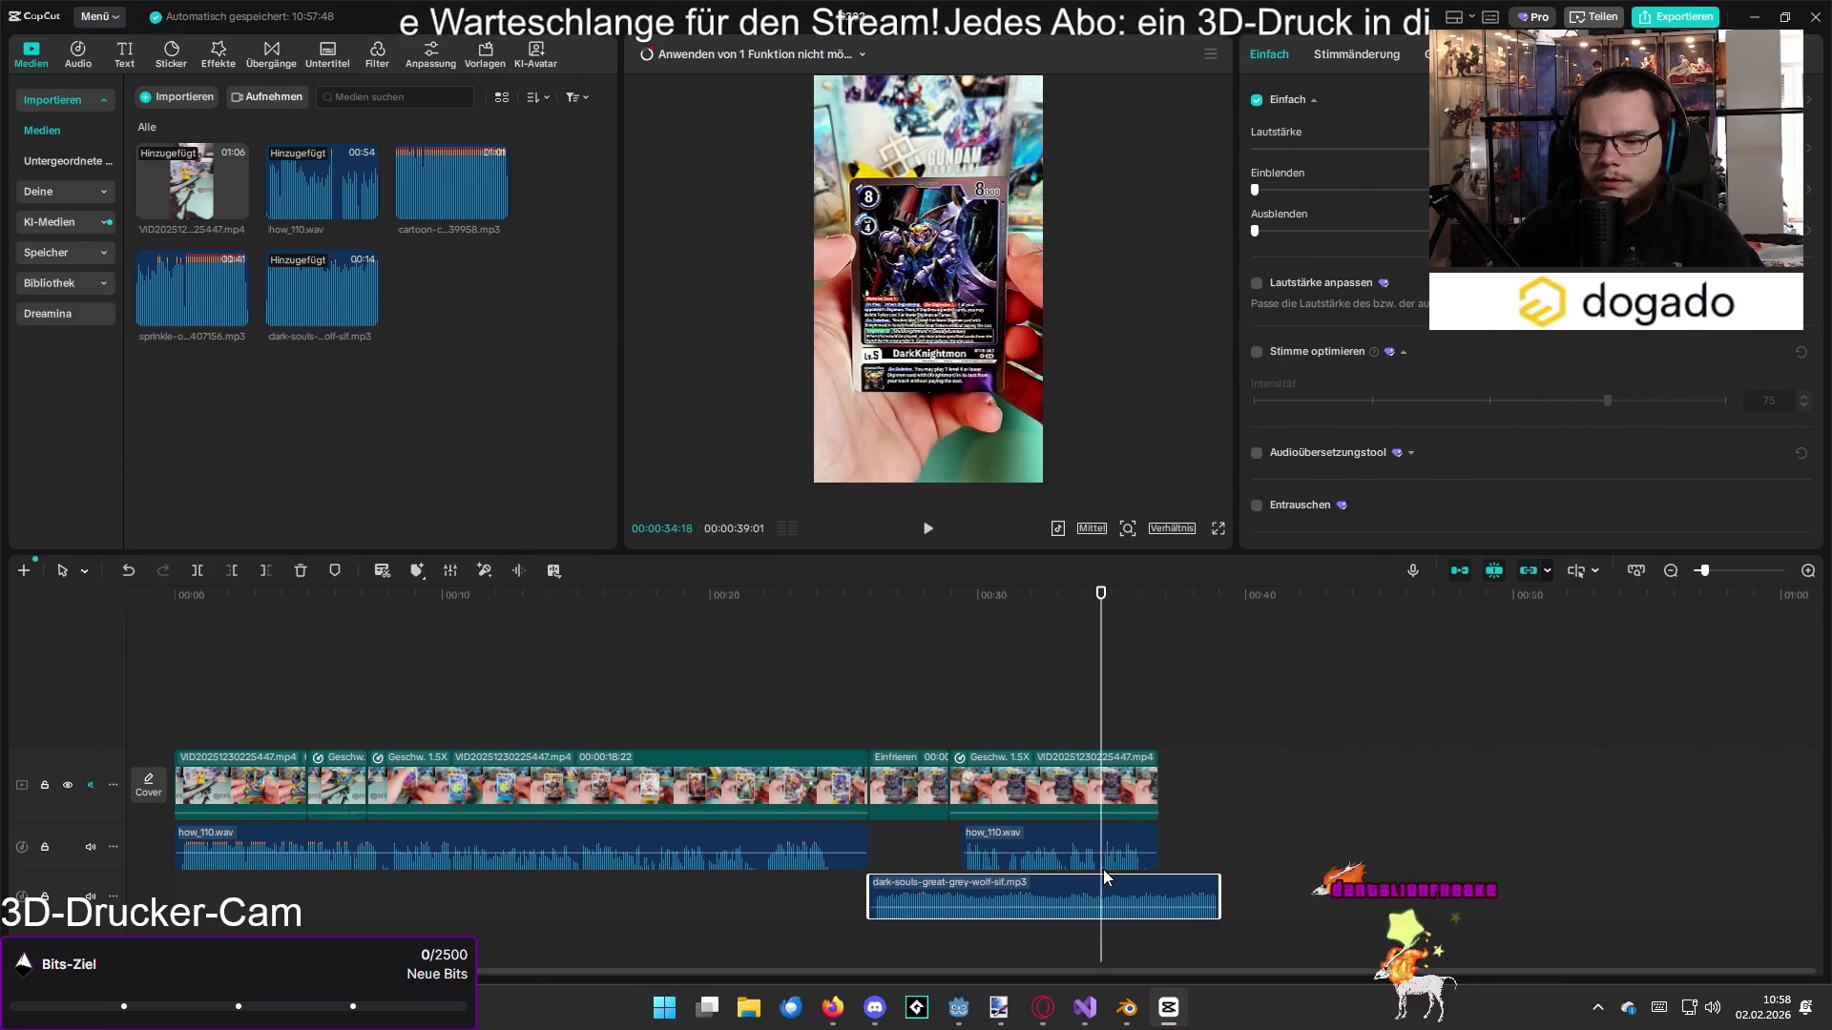
key(w)
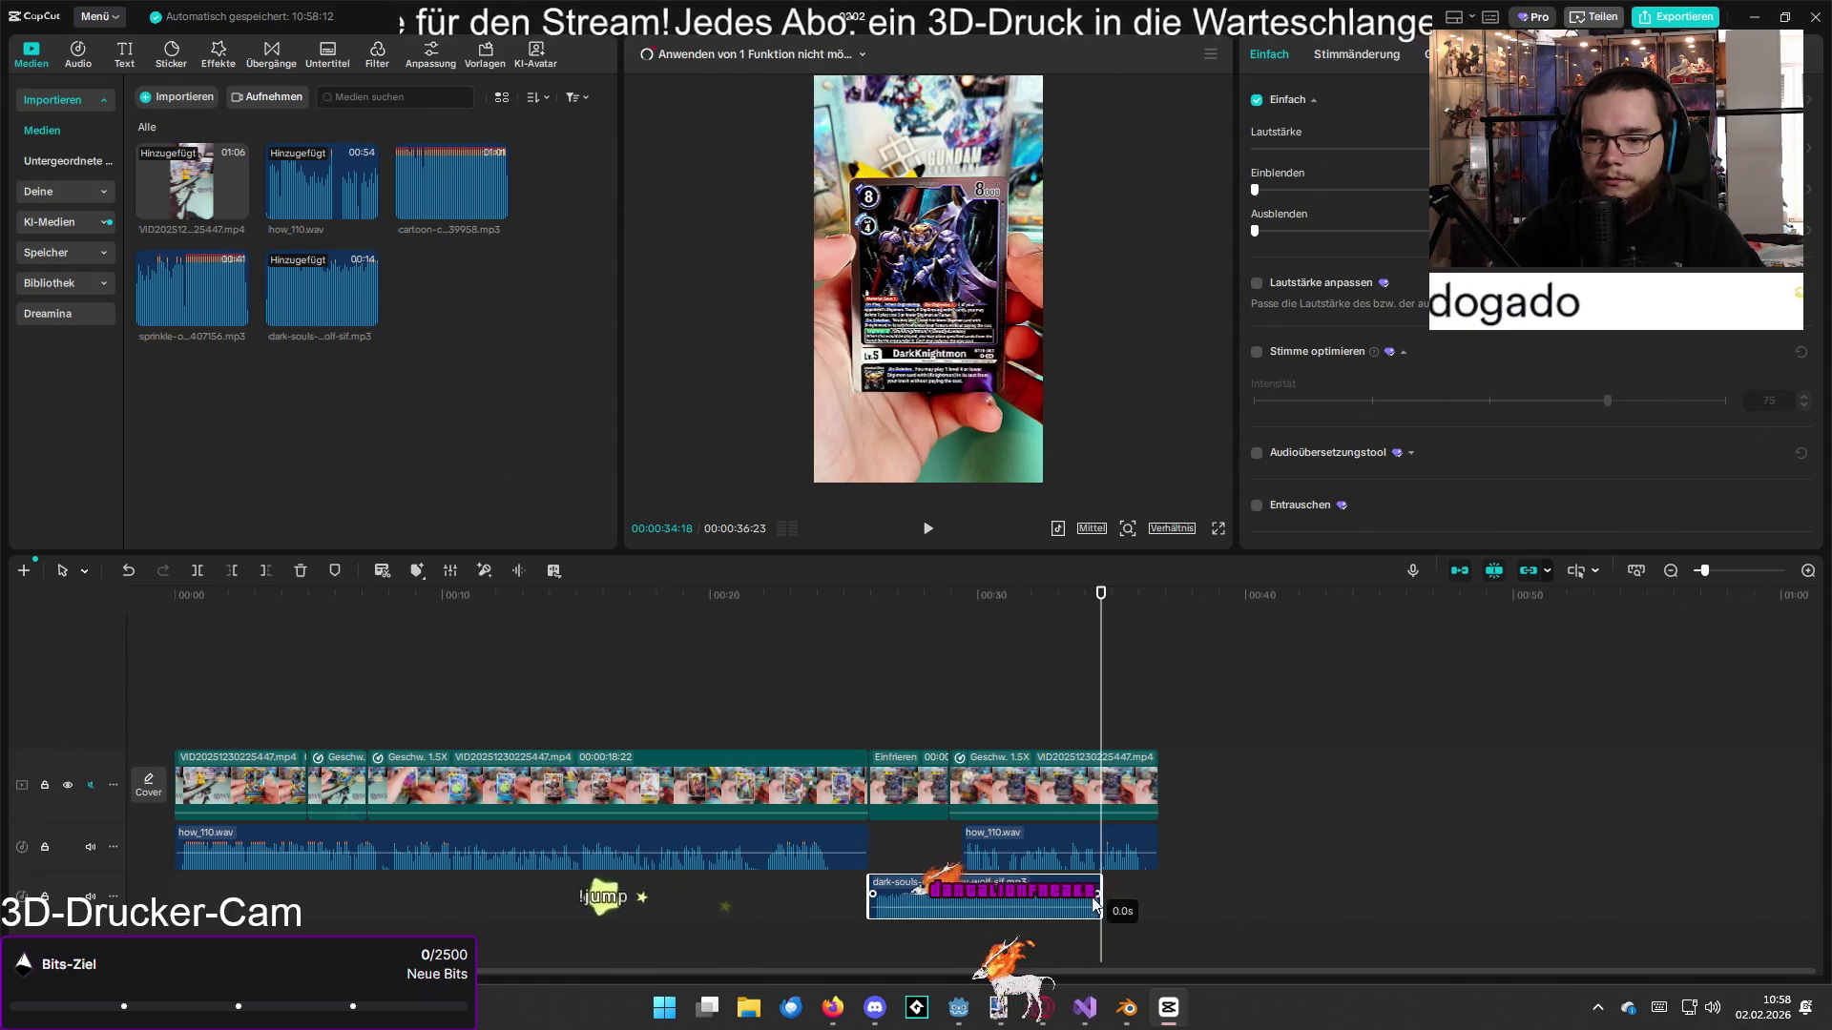
Step: Add a roughly 0.5-second fade-out to the end of the dark-souls sound and preview it
drag(1095, 895, 1063, 897)
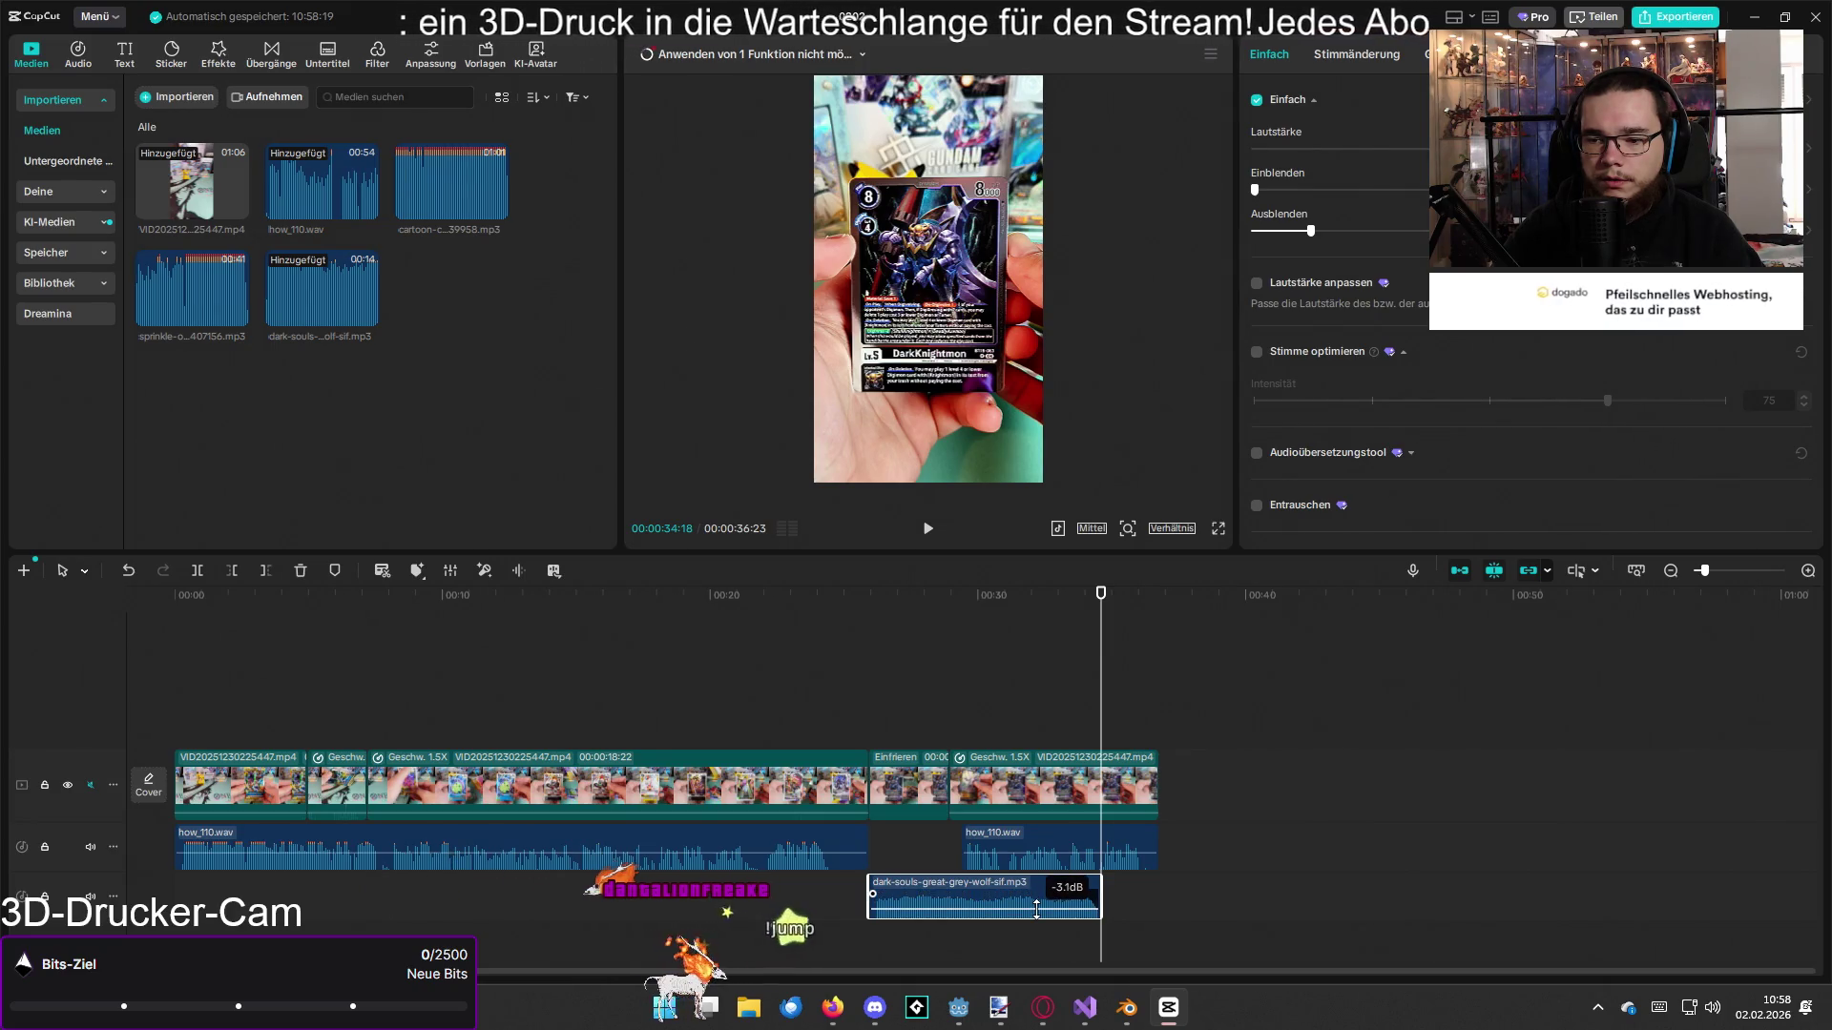
mouse_move(1096, 627)
mouse_down()
mouse_move(950, 648)
mouse_move(923, 629)
mouse_up()
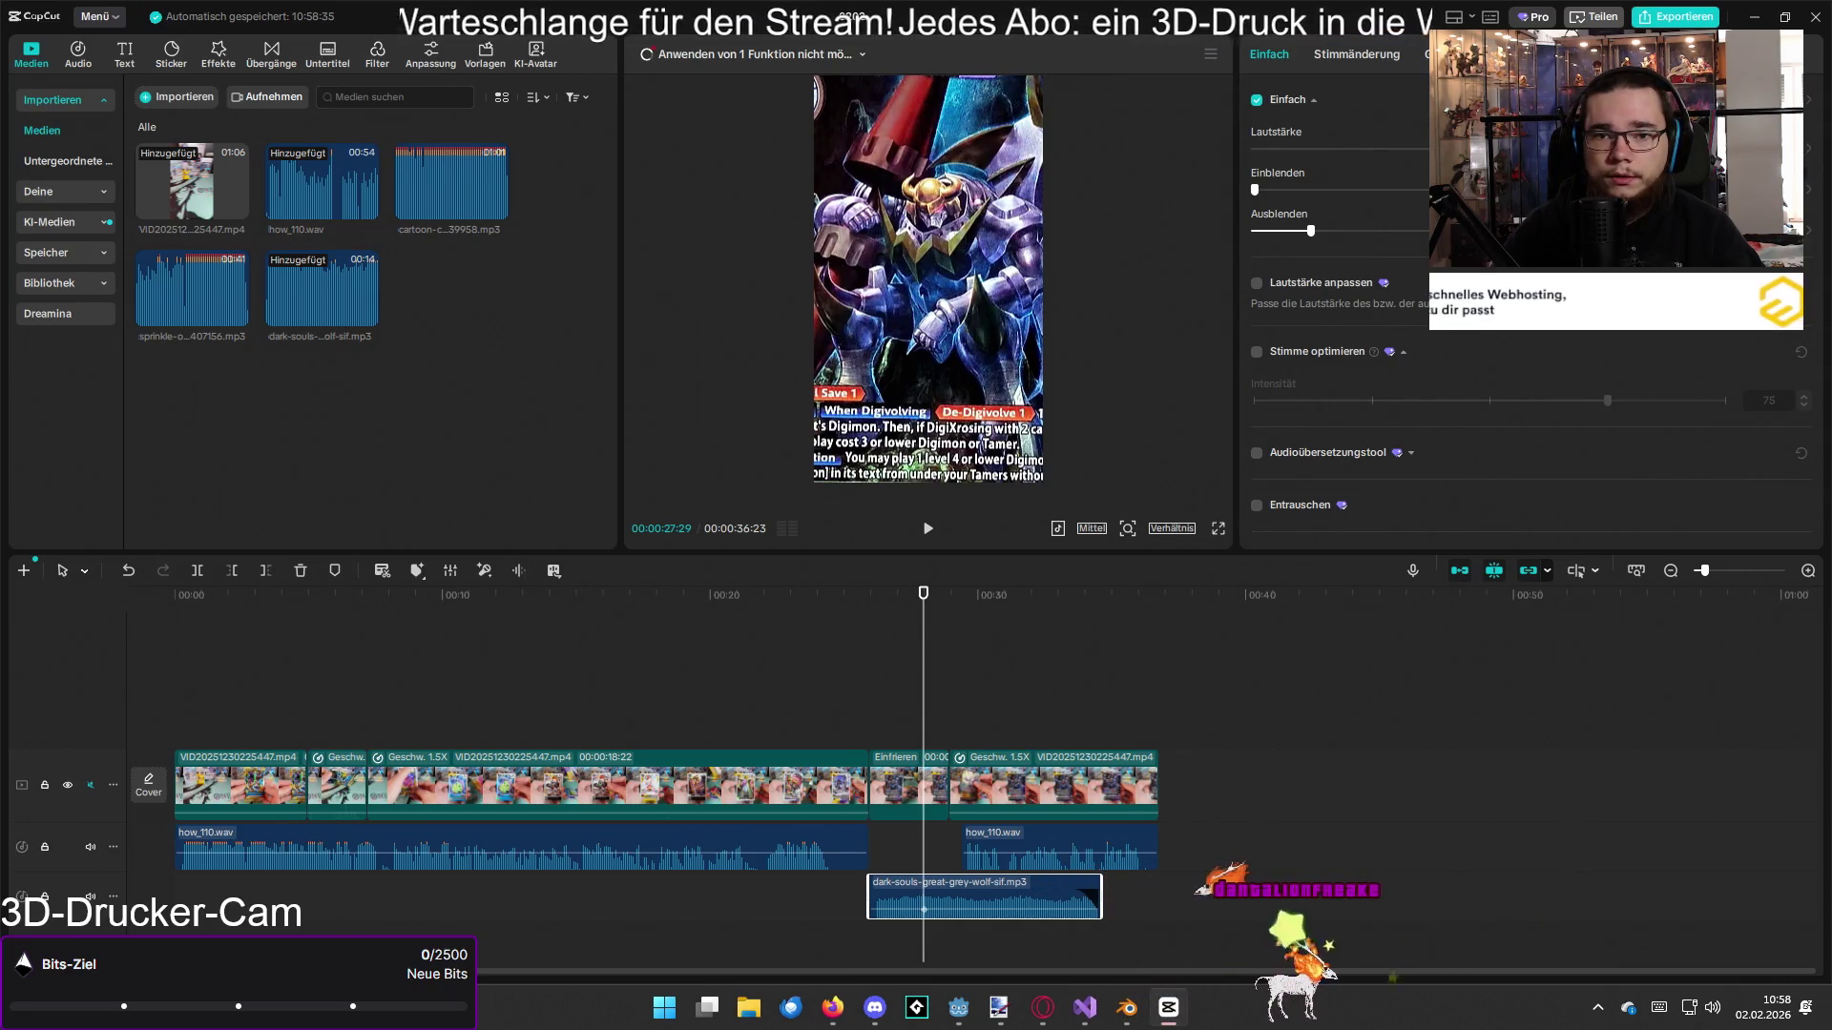
click(957, 619)
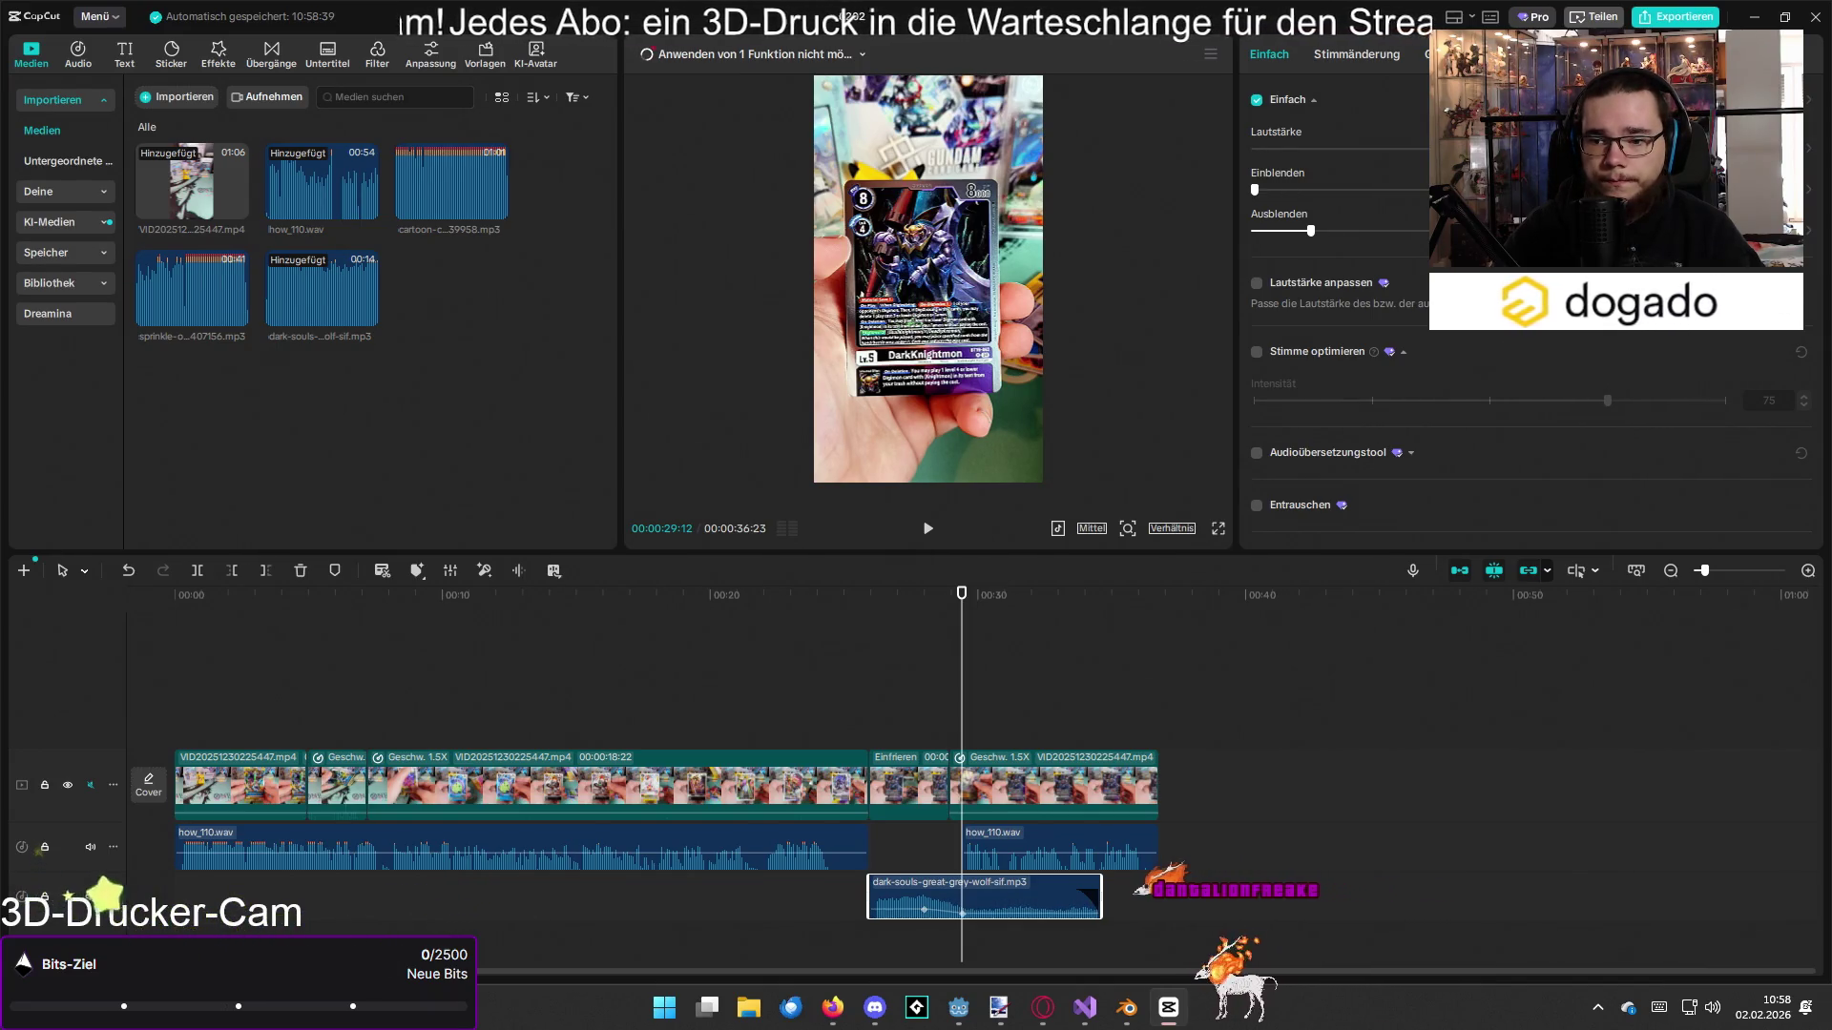
key(Home)
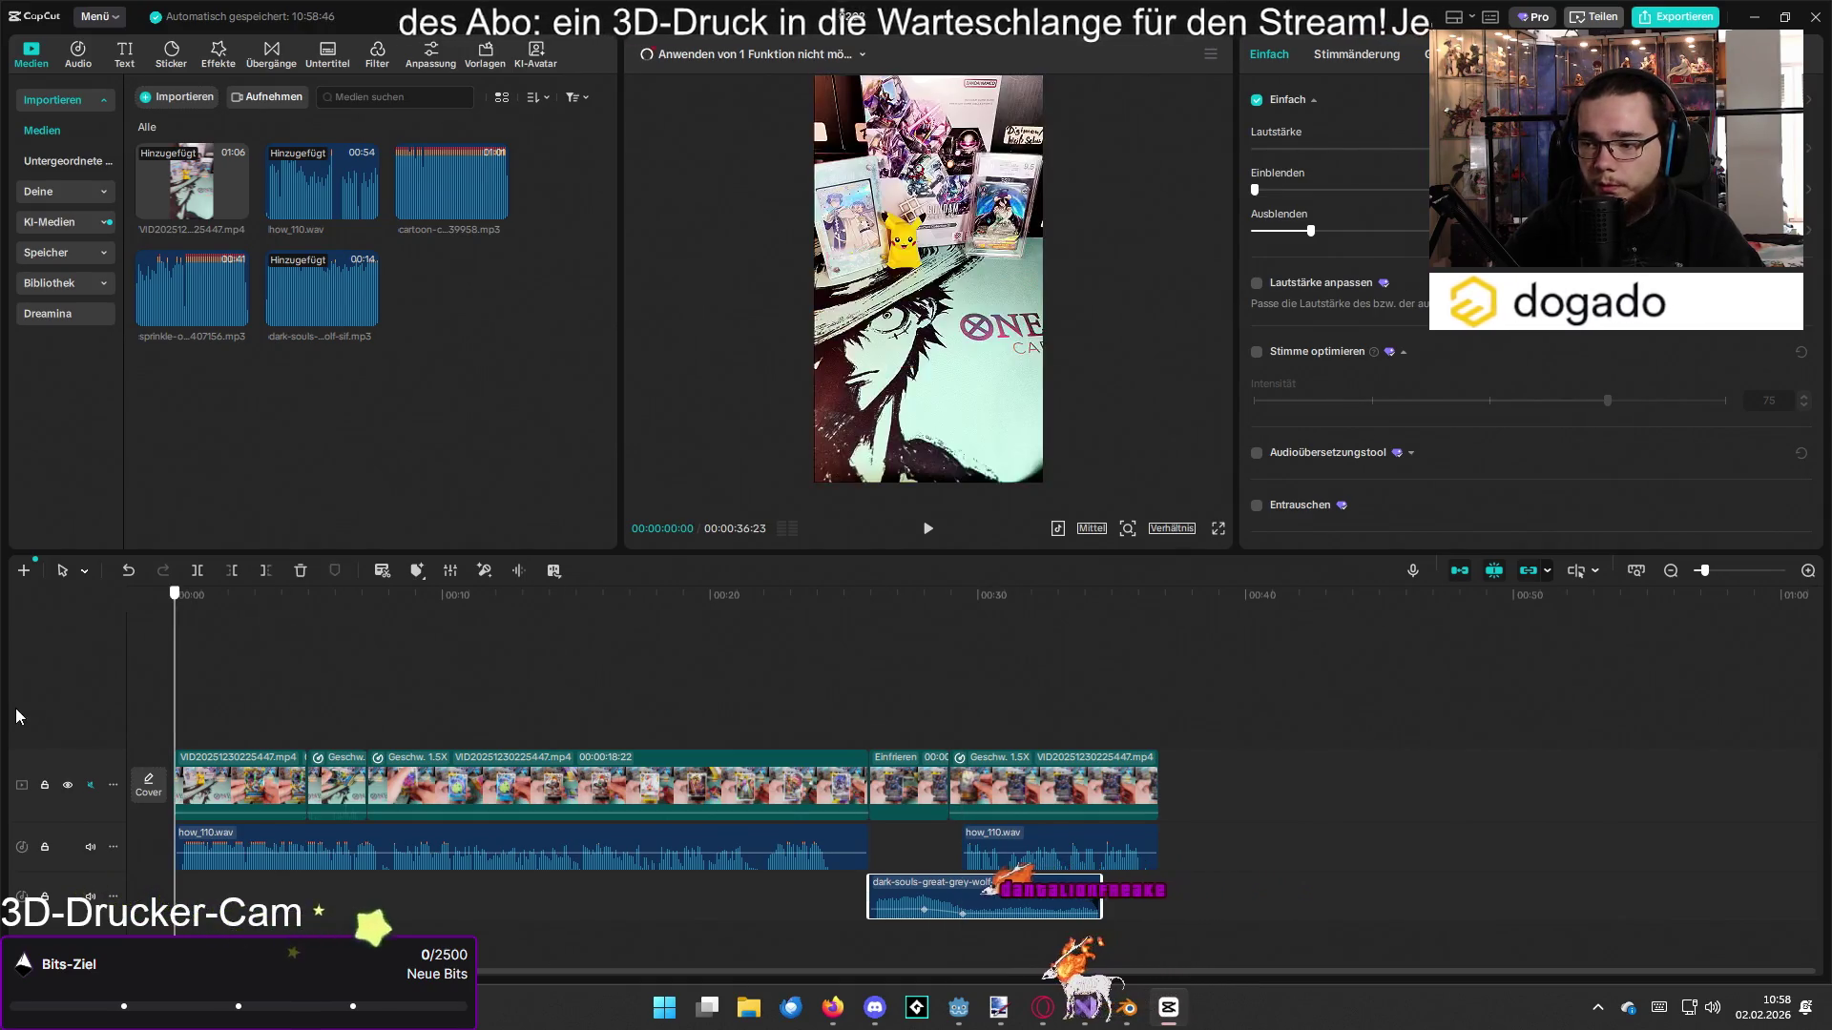
Step: Extend the dark-souls sound to the video's end, preview it, and drop the sprinkle comedy sound onto the timeline
key(space)
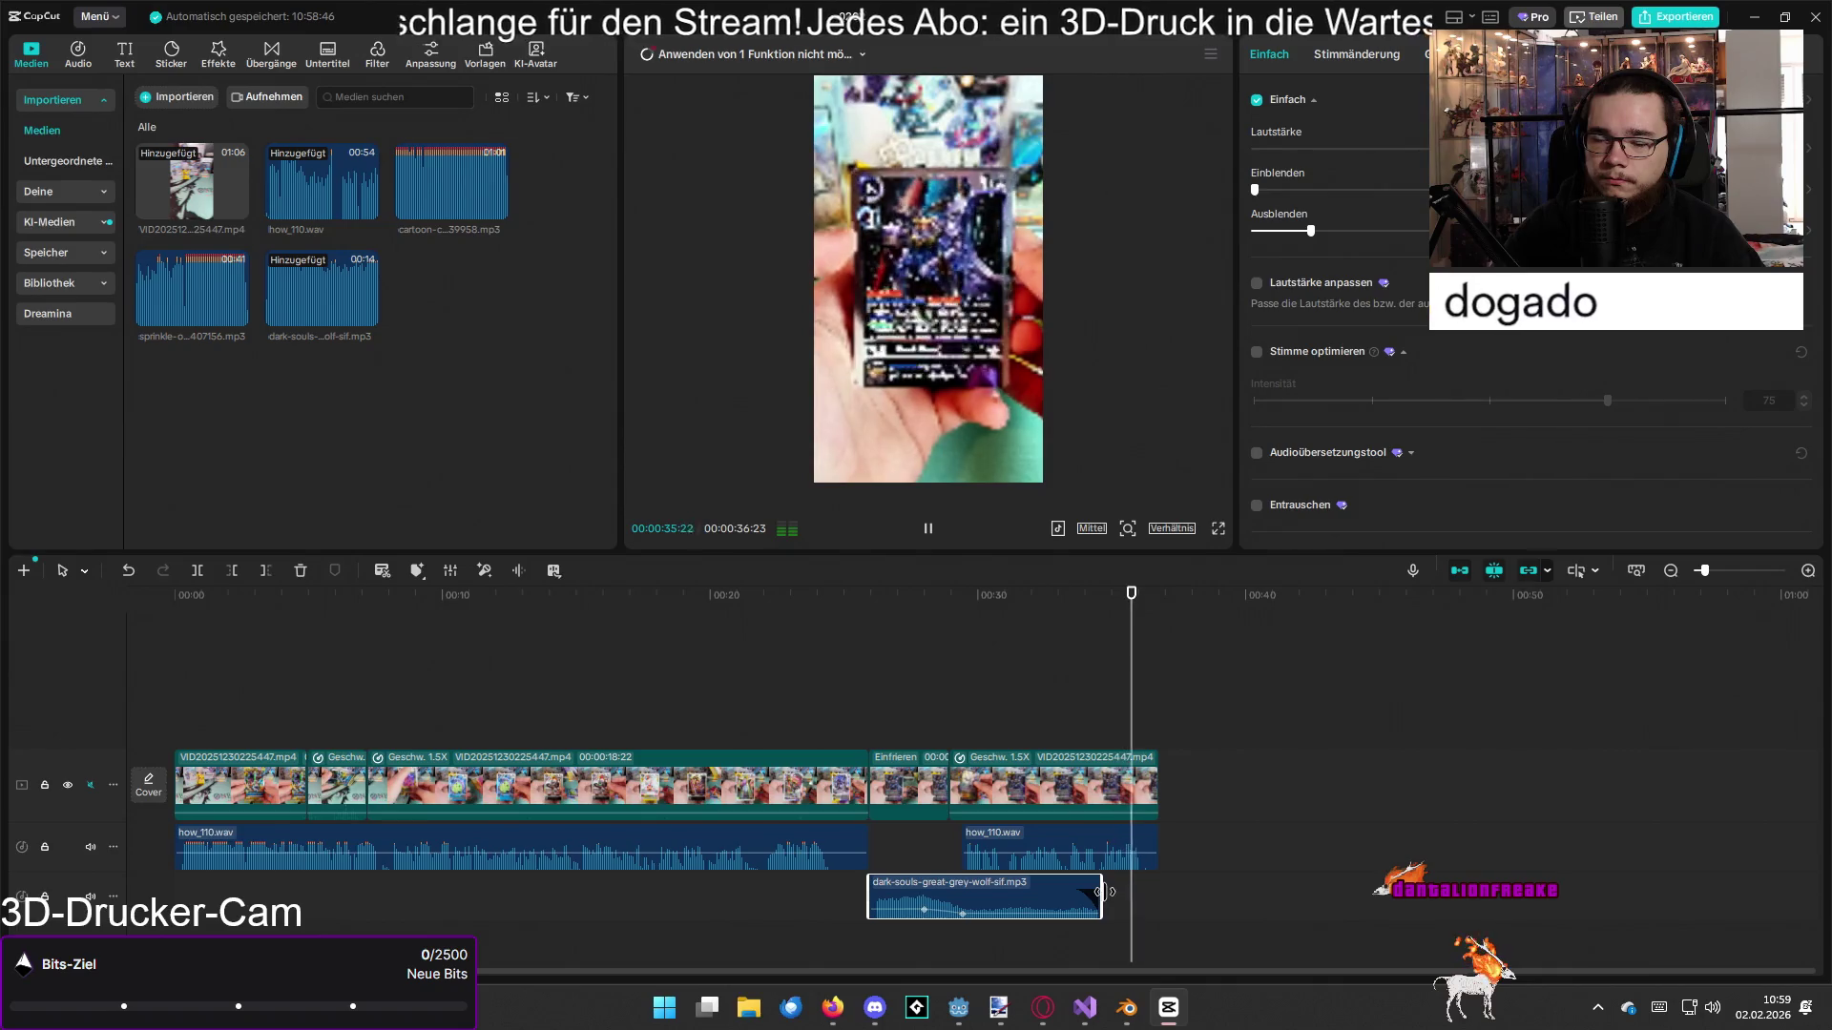
drag(1105, 891, 1154, 892)
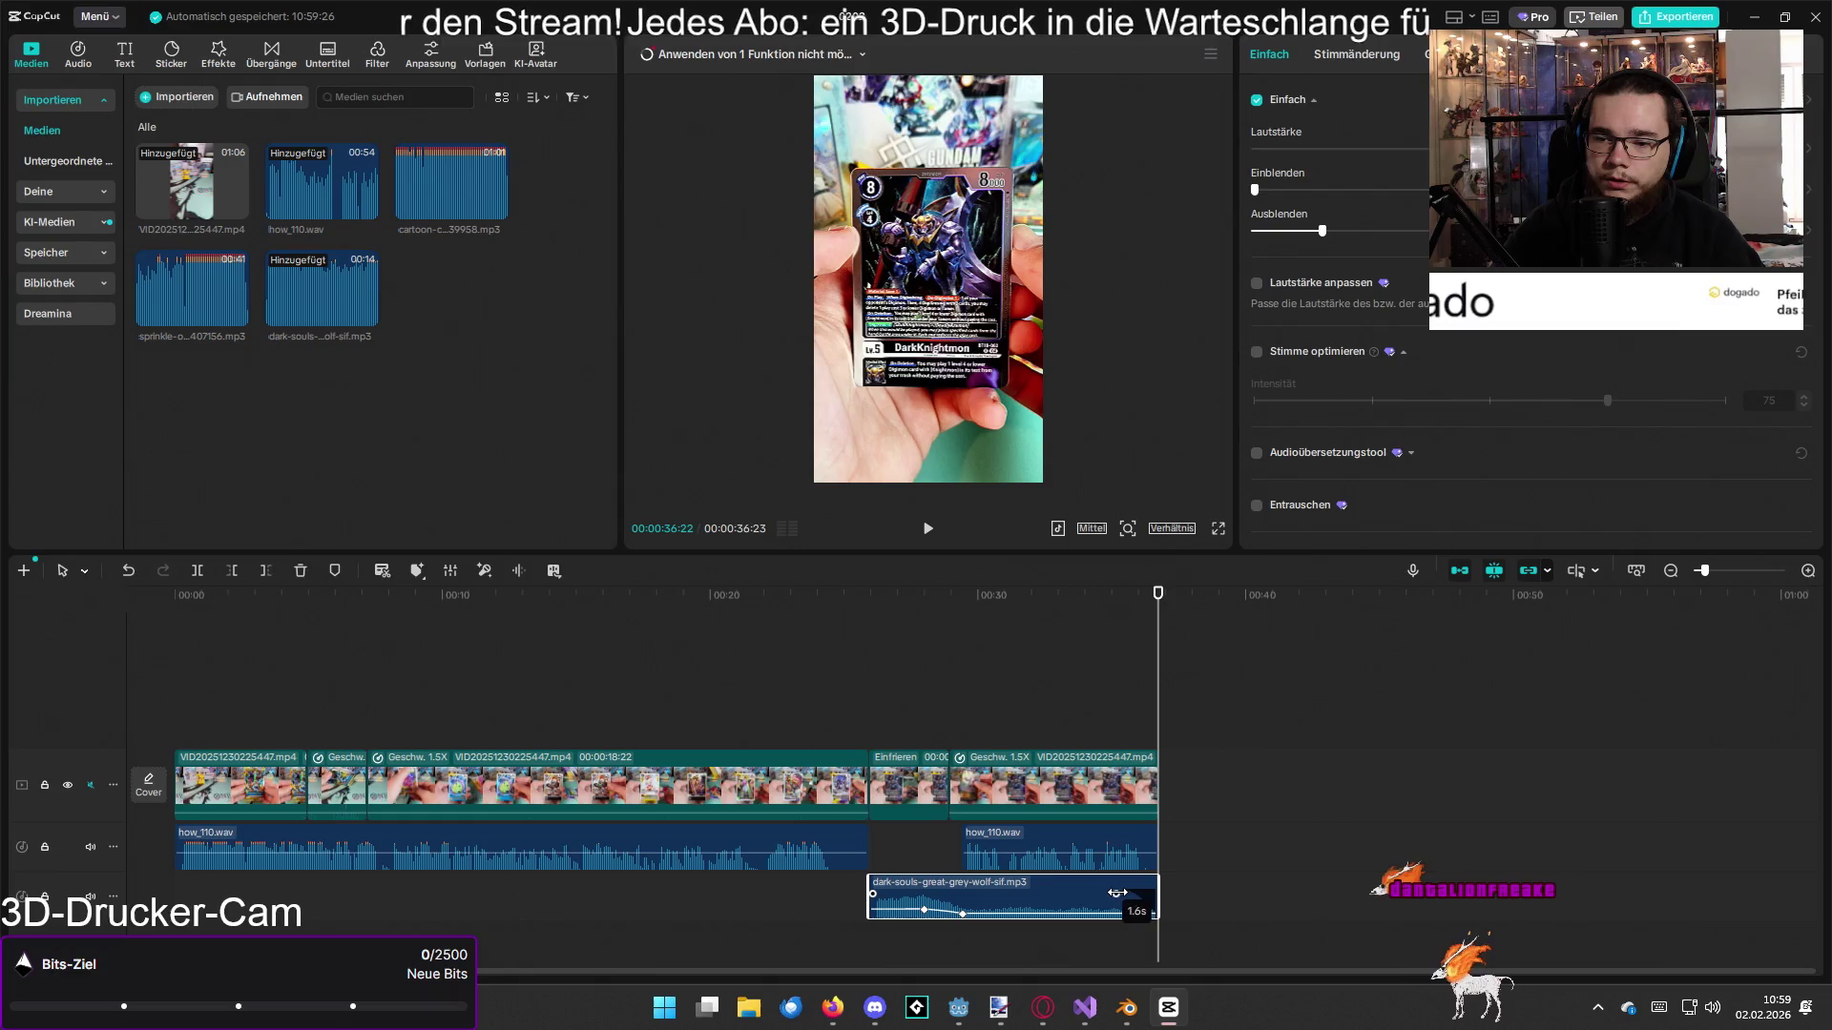
click(973, 595)
key(space)
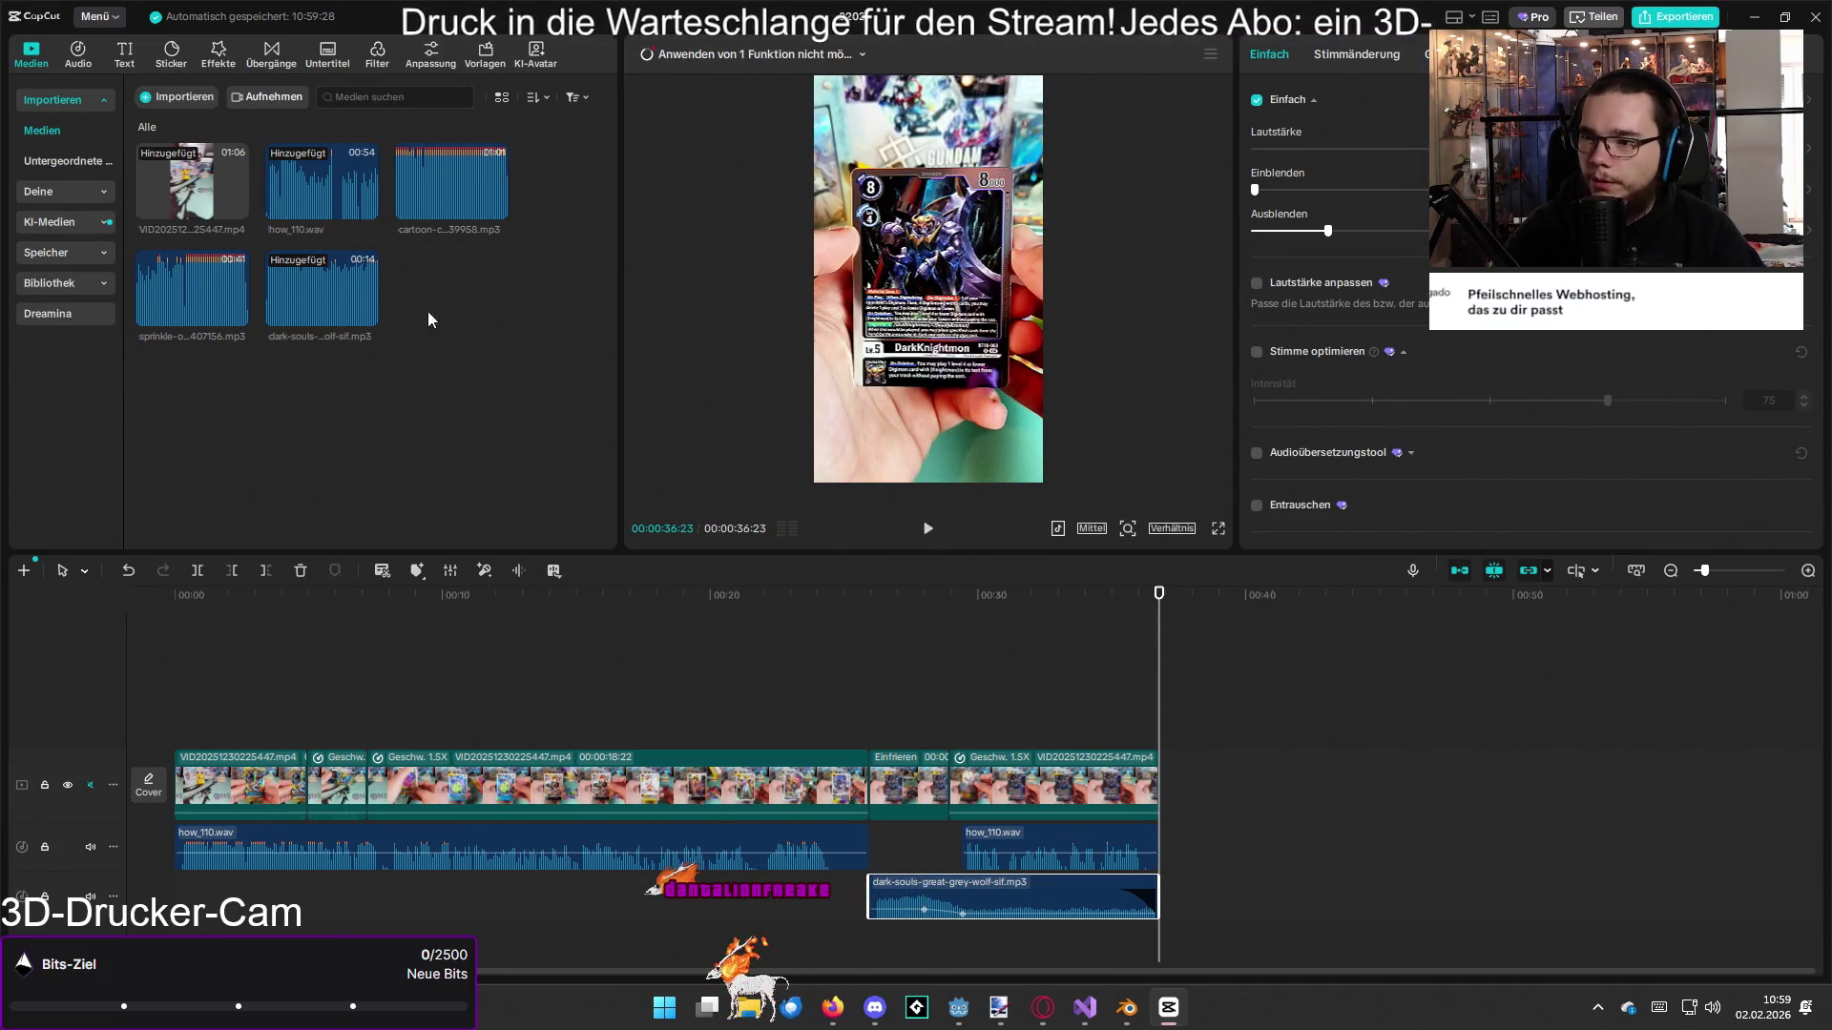
mouse_move(180, 300)
mouse_down()
mouse_move(254, 534)
mouse_move(590, 913)
mouse_move(589, 937)
mouse_up()
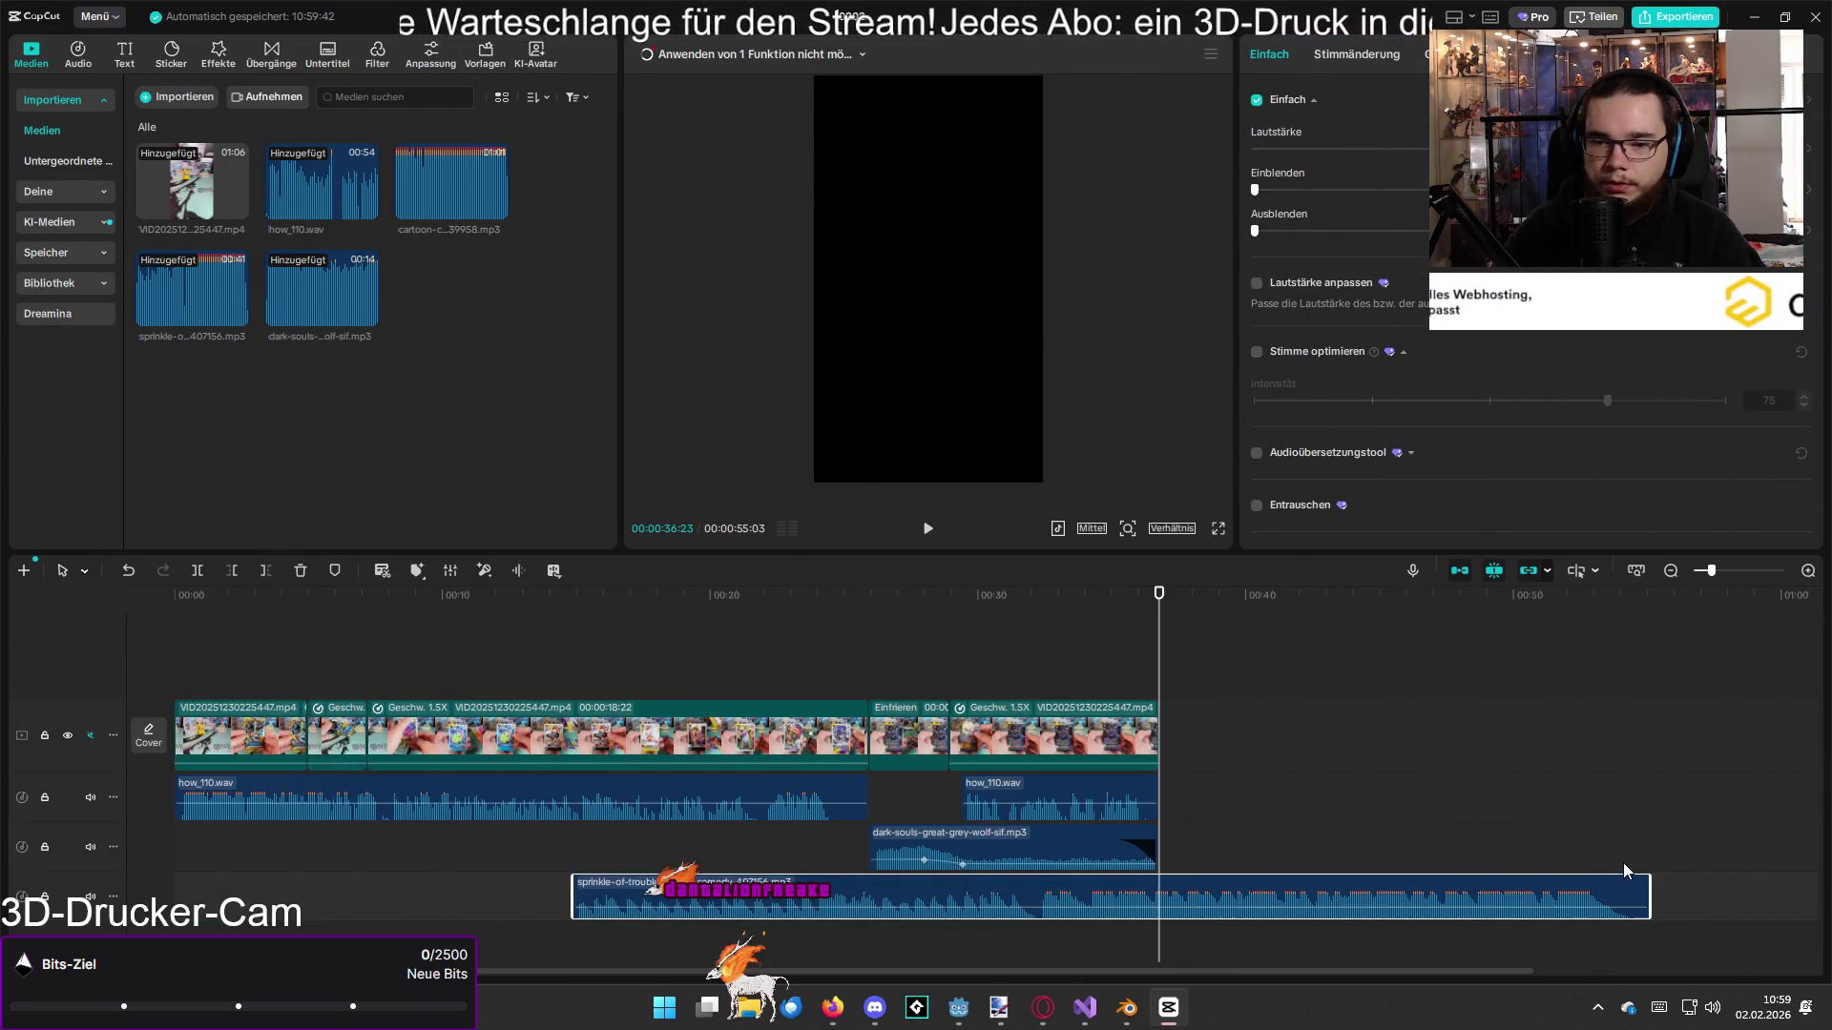
Step: Shorten the sprinkle sound and place it beside the slightly later dark-souls clip on one track
mouse_move(1544, 897)
mouse_down()
mouse_move(1196, 897)
mouse_move(1084, 921)
mouse_move(855, 870)
mouse_up()
click(871, 849)
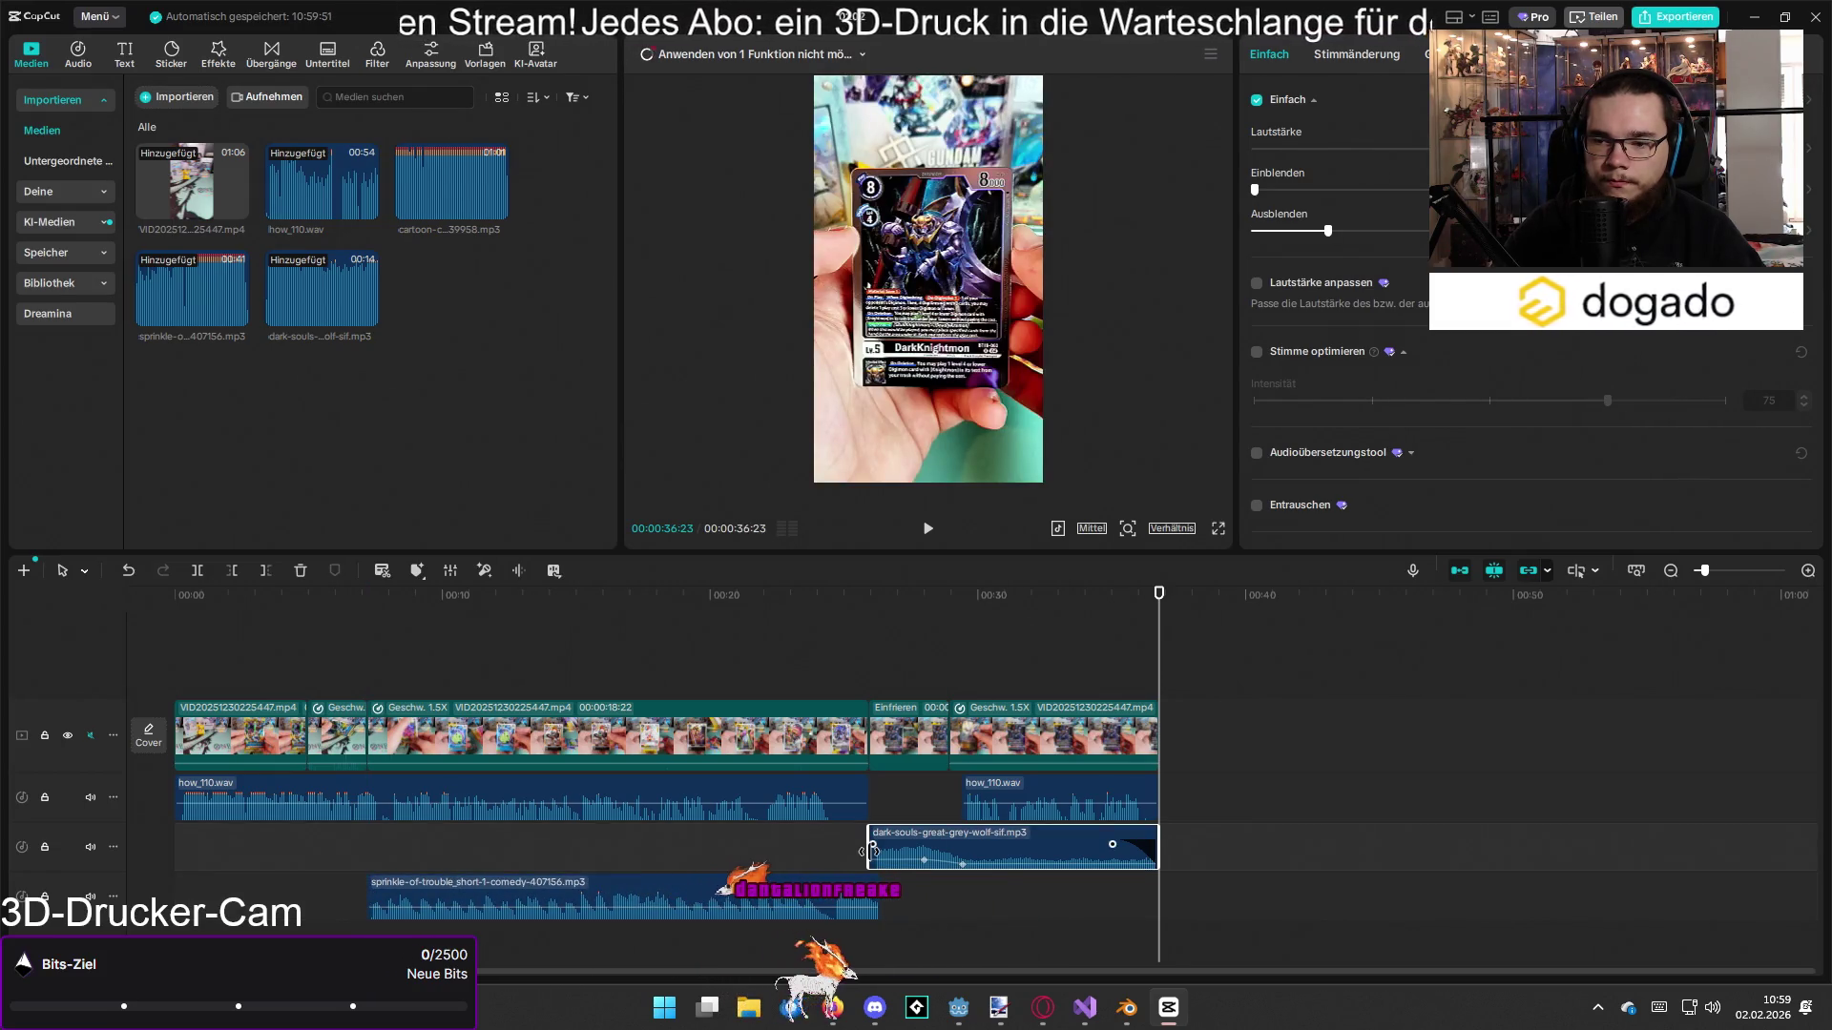
scroll(871, 849, up, 3)
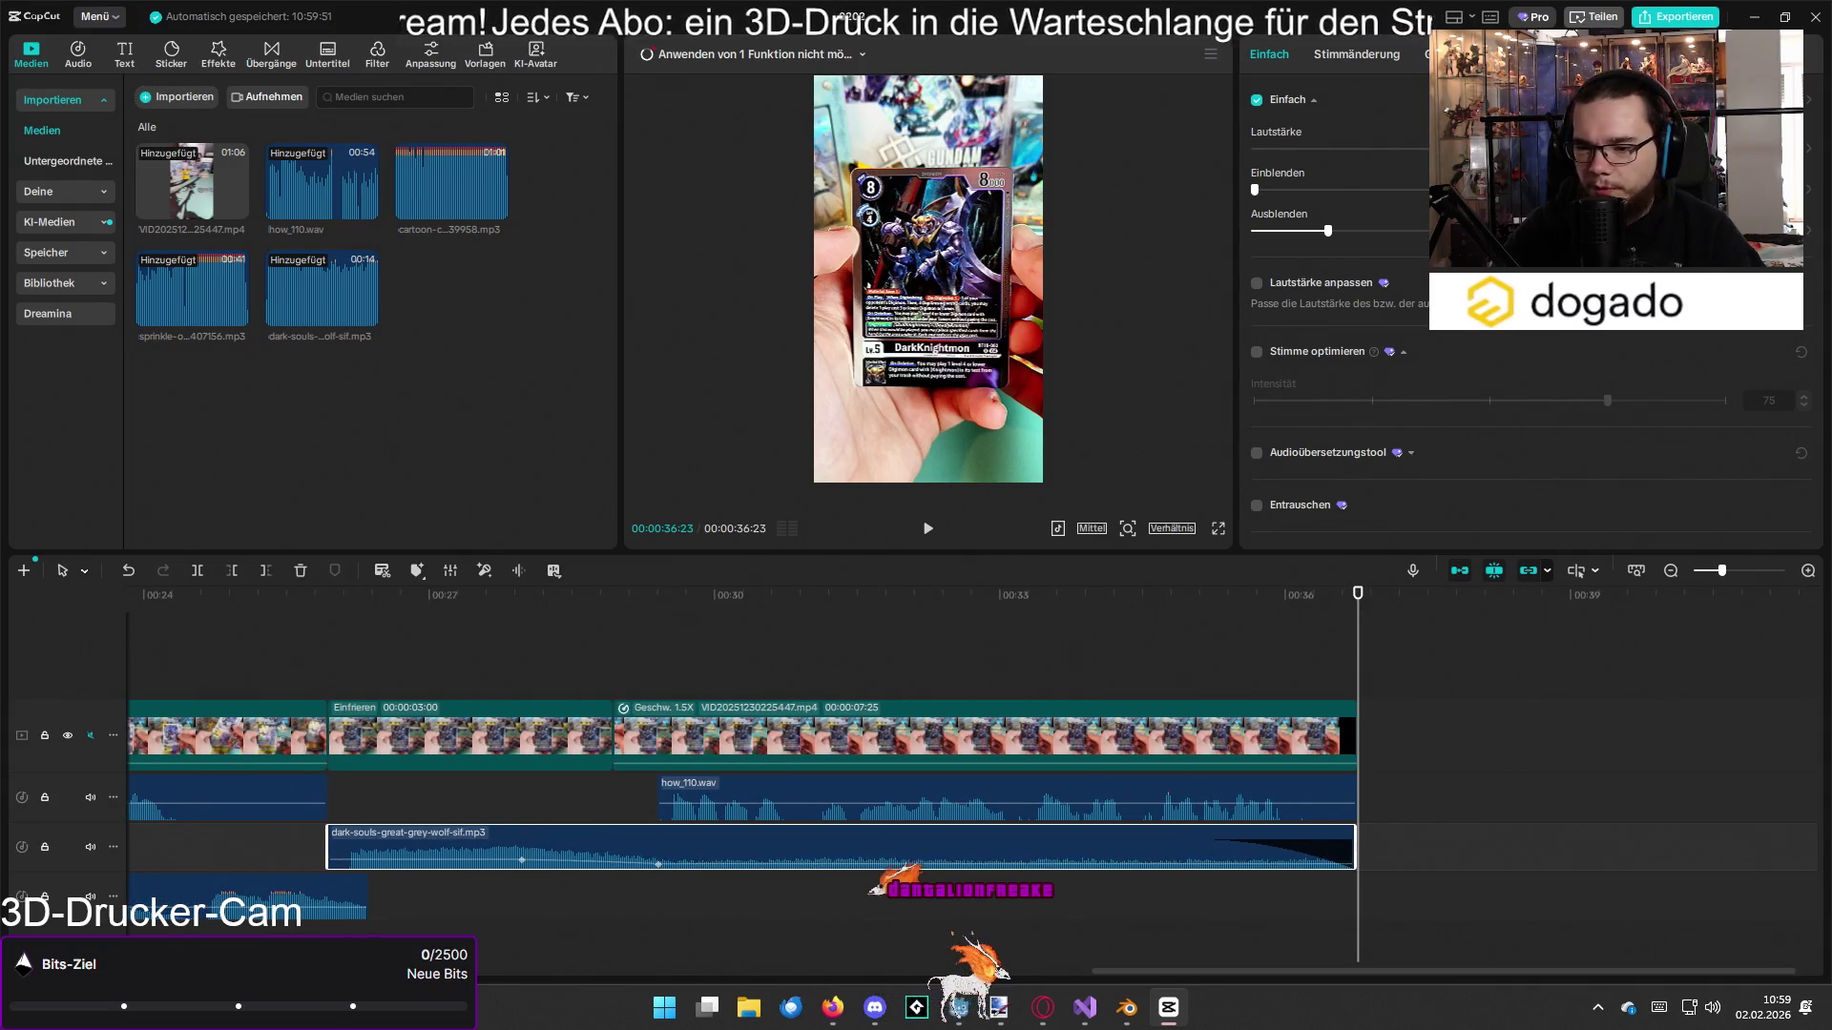
scroll(952, 921, left, 5)
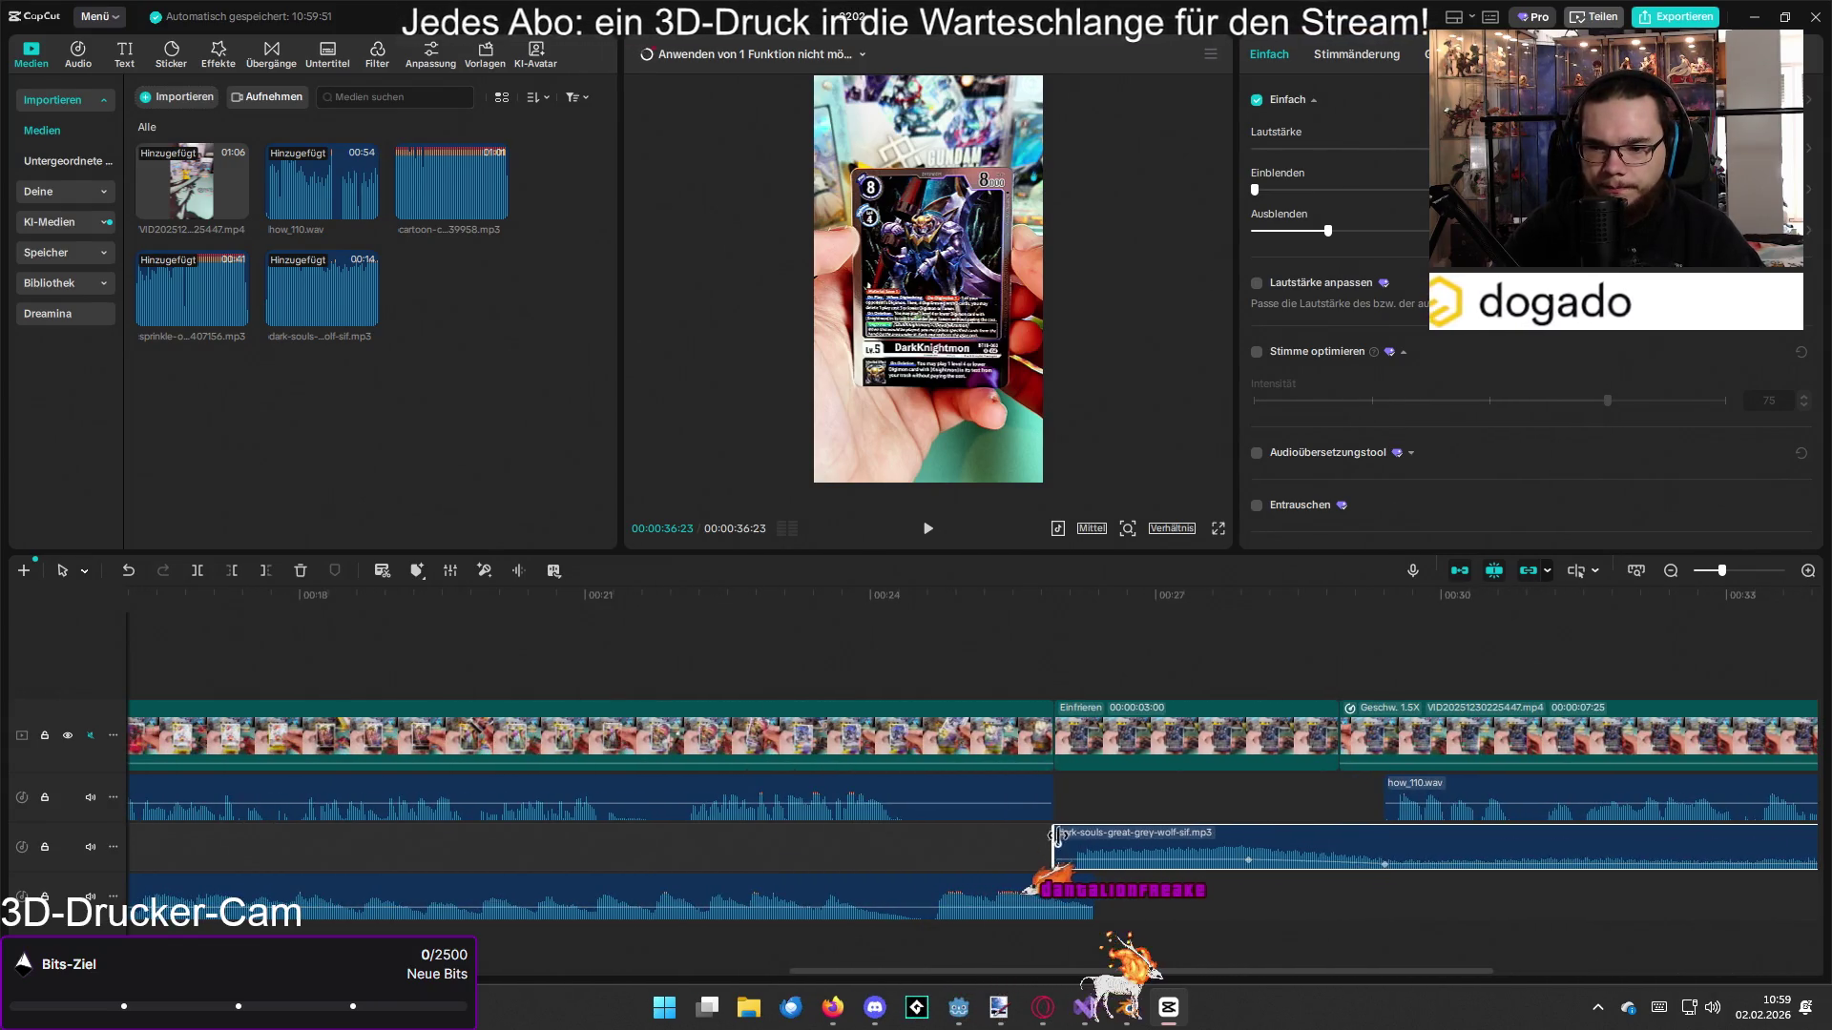
drag(1050, 839, 1073, 837)
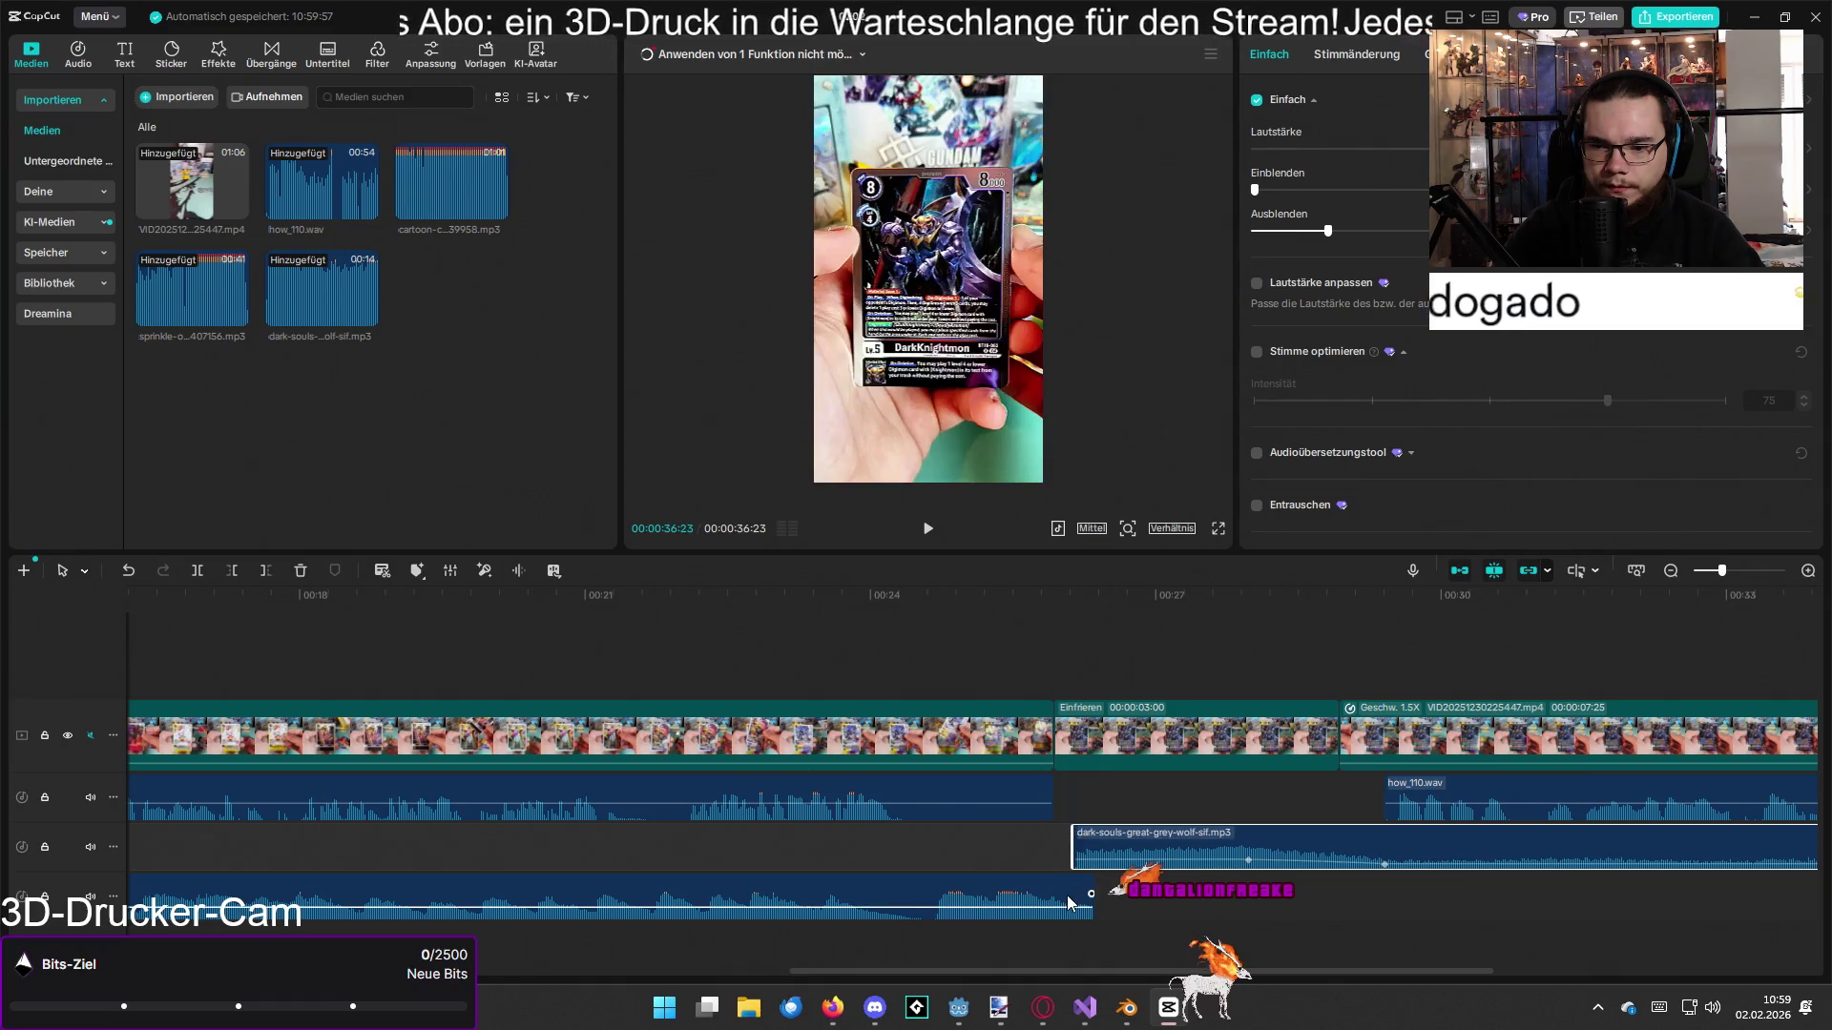
drag(1027, 897, 1005, 846)
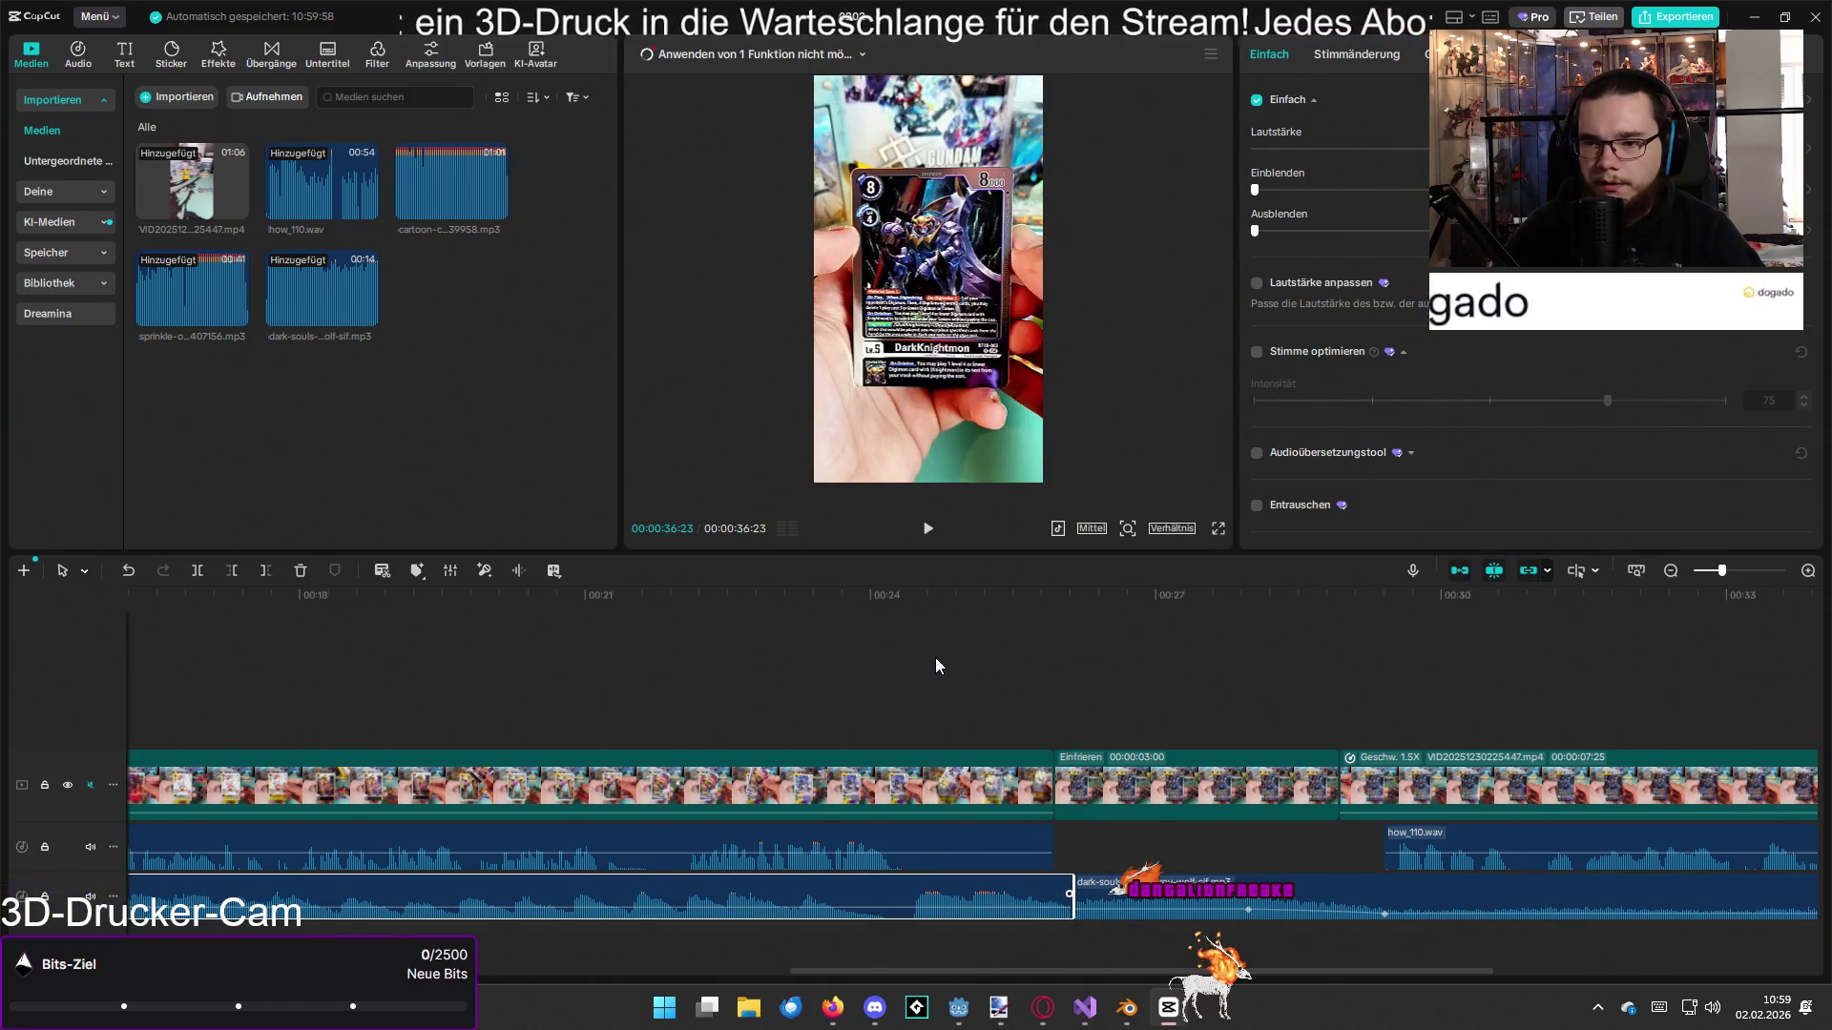
Step: Cut away the part of the sprinkle sound before about 16 seconds
click(934, 604)
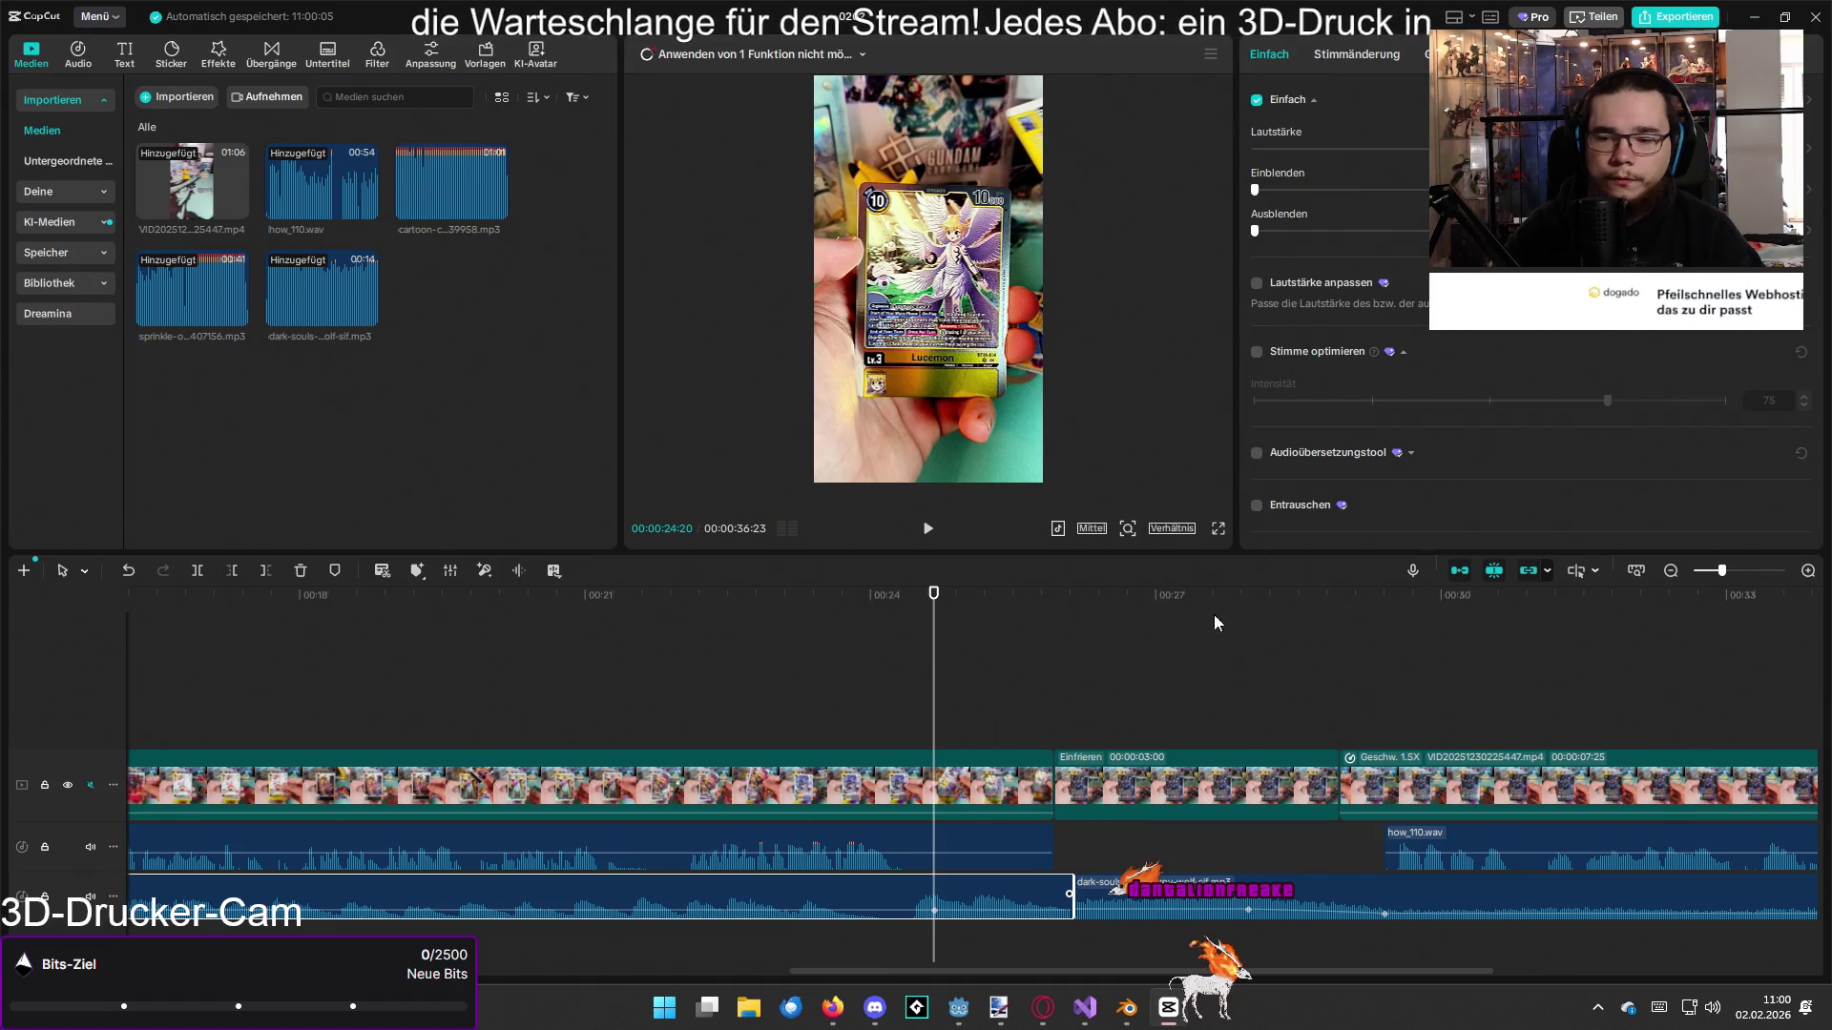
mouse_move(947, 598)
mouse_down()
mouse_move(614, 668)
mouse_move(204, 687)
mouse_move(471, 714)
mouse_up()
key(q)
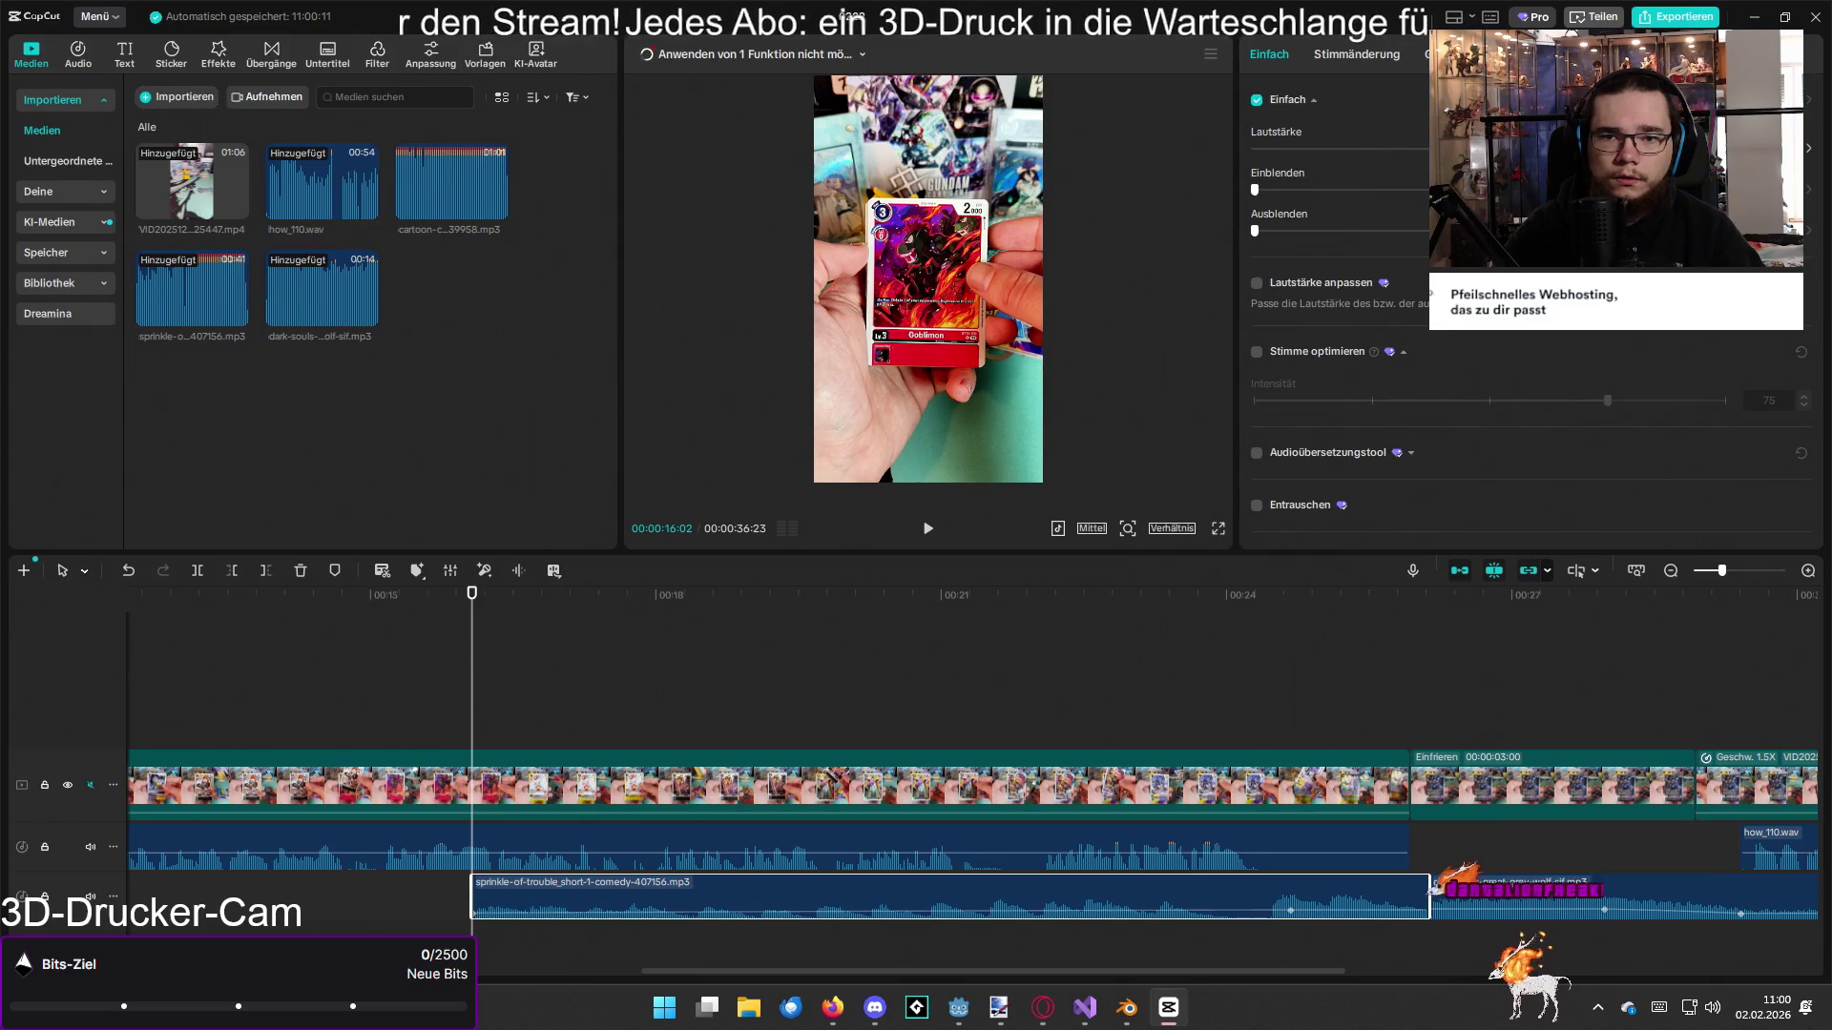
Step: Add the cartoon-comedy music from the start, cut it at about 16 seconds, and lower it to -15.5 dB
ctrl+scroll(830, 661, down, 5)
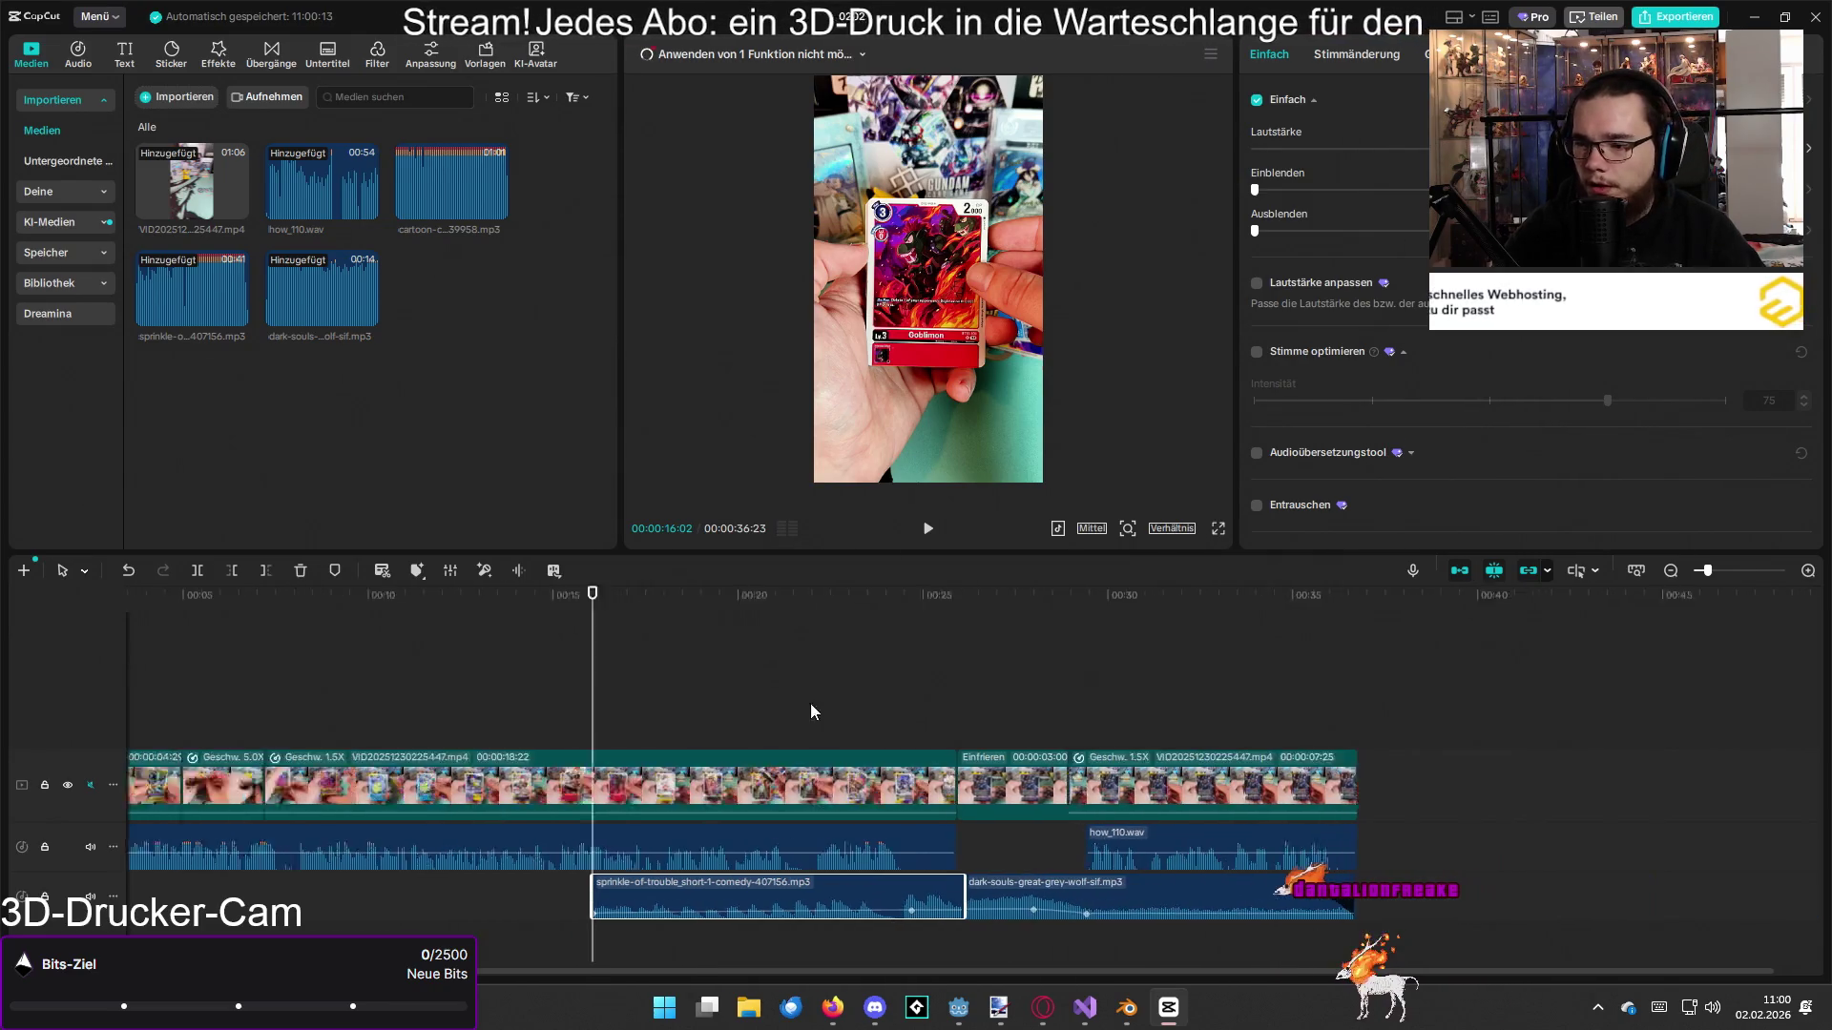
ctrl+scroll(713, 734, up, 1)
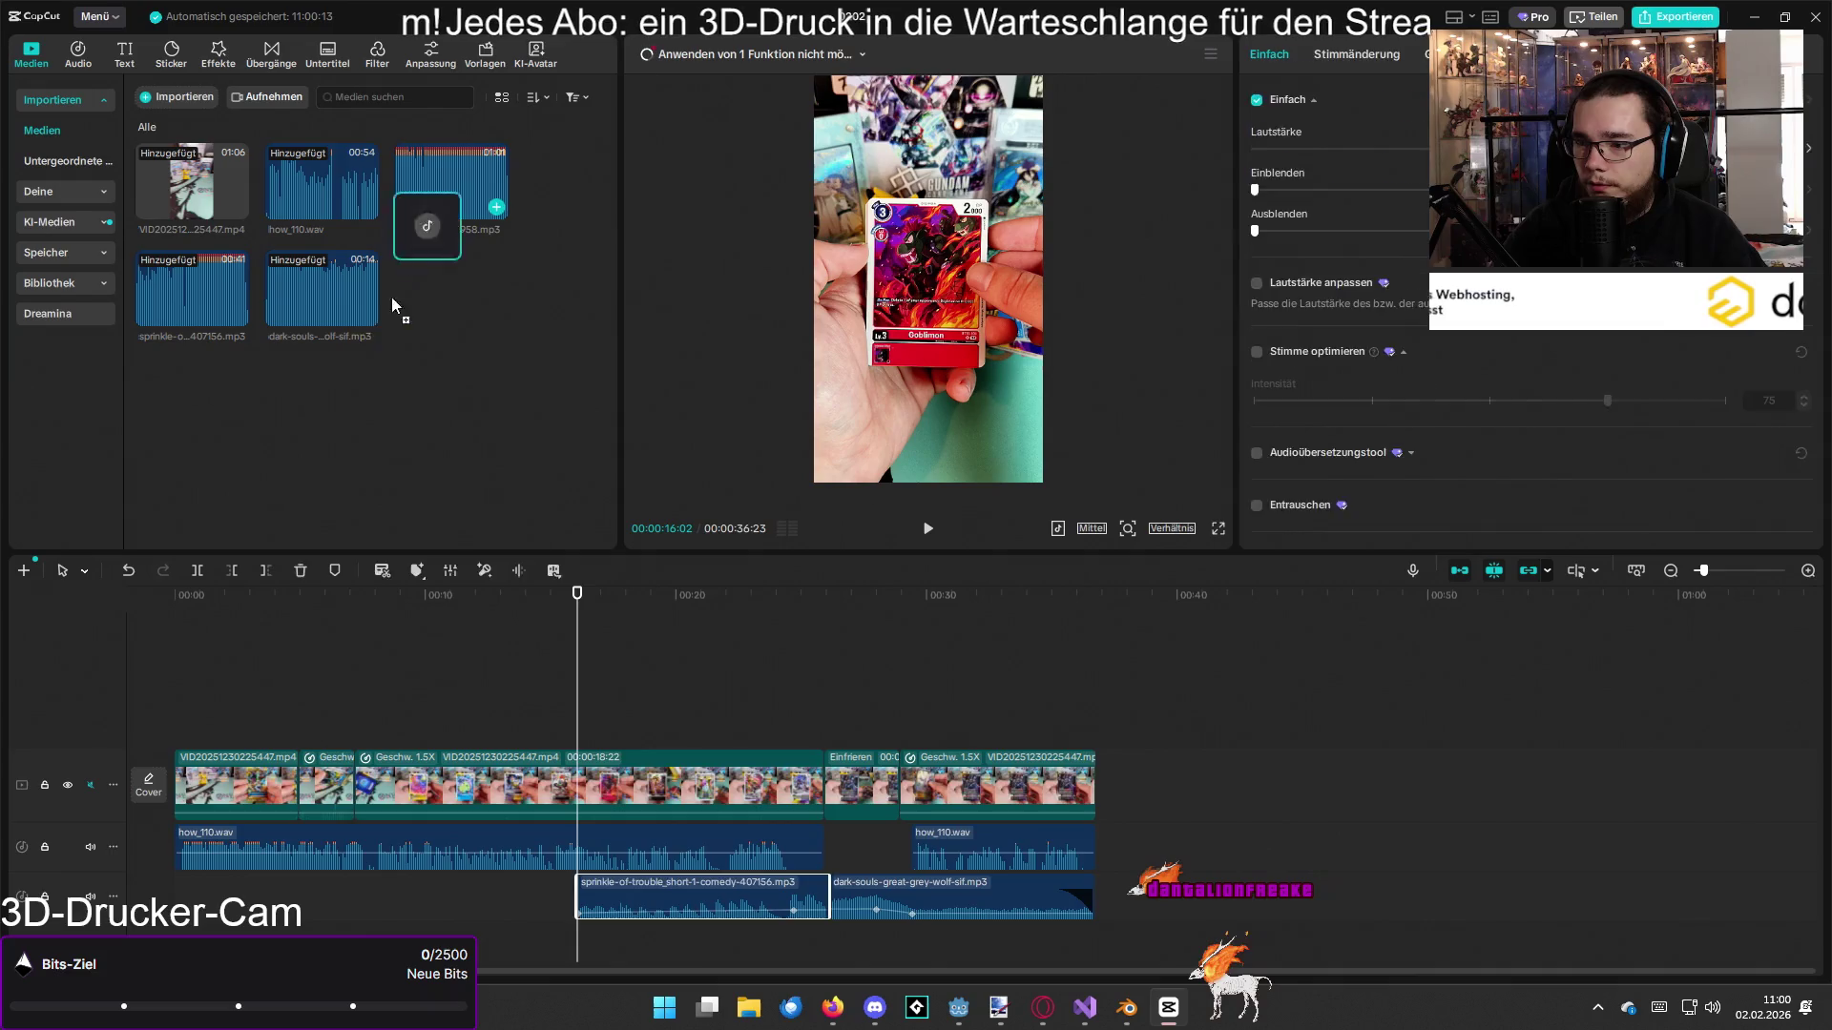
drag(391, 305, 427, 890)
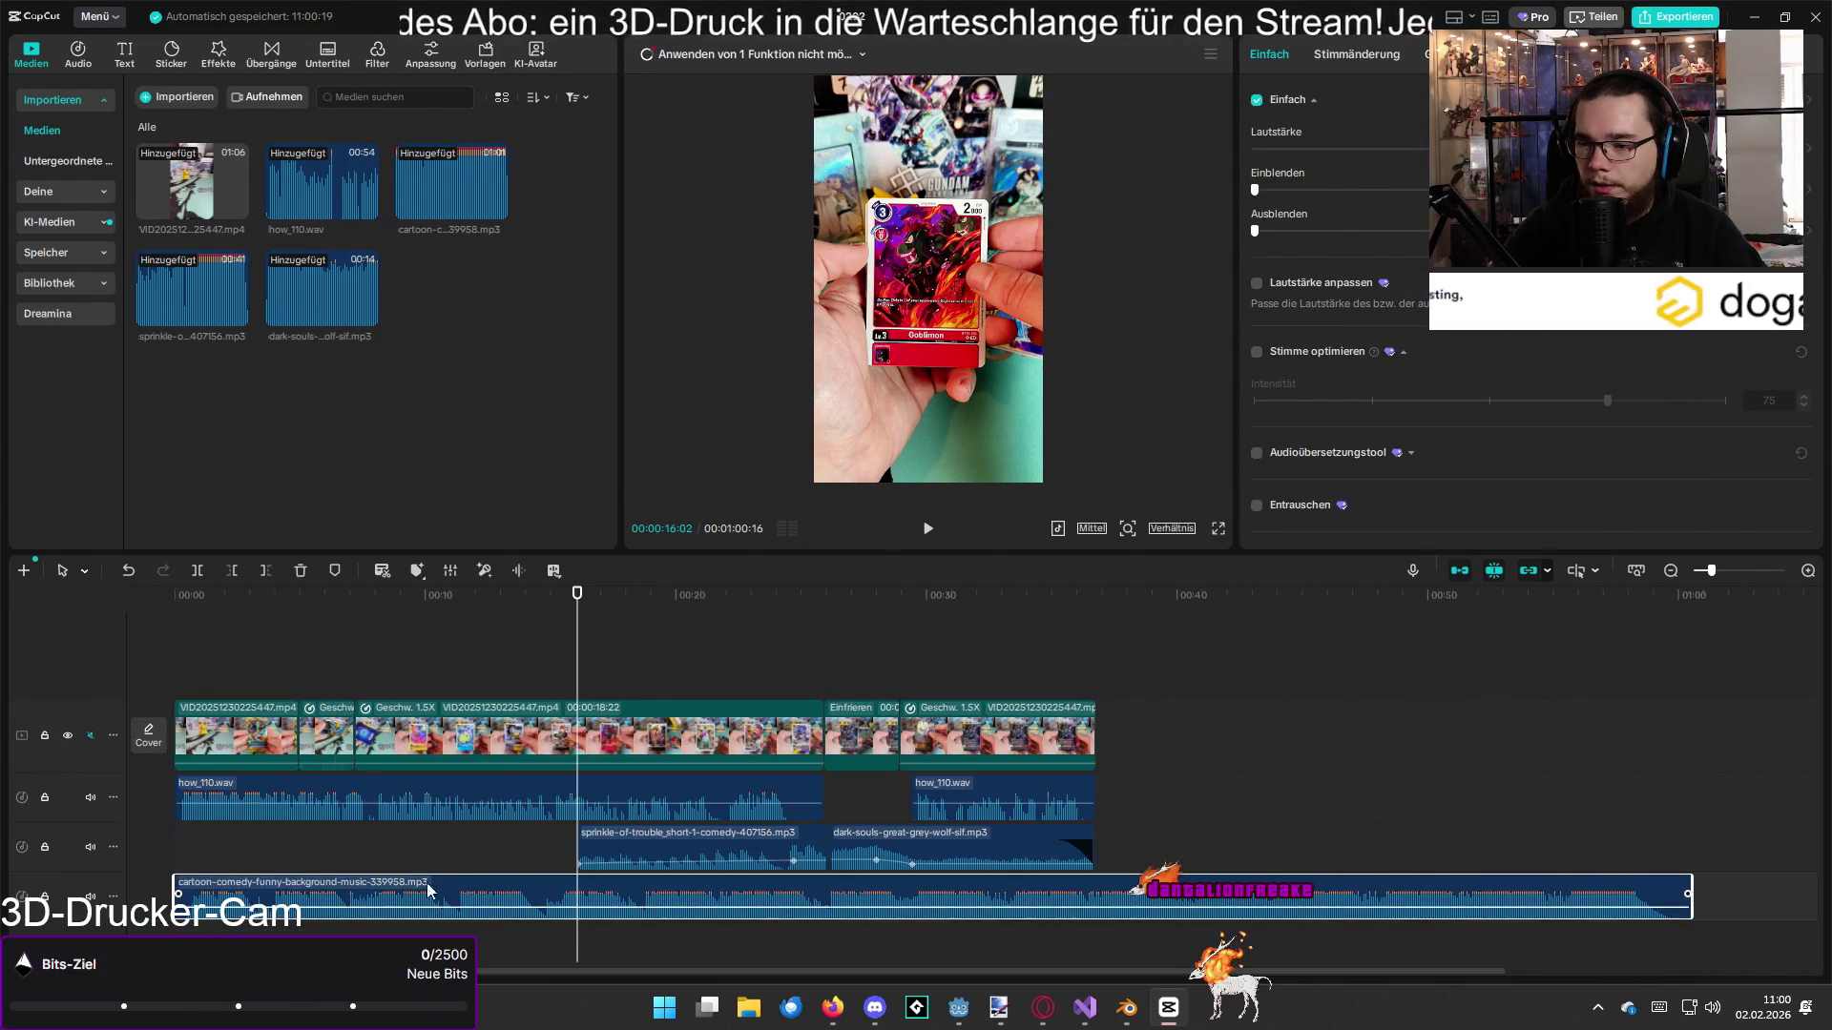
key(w)
key(w)
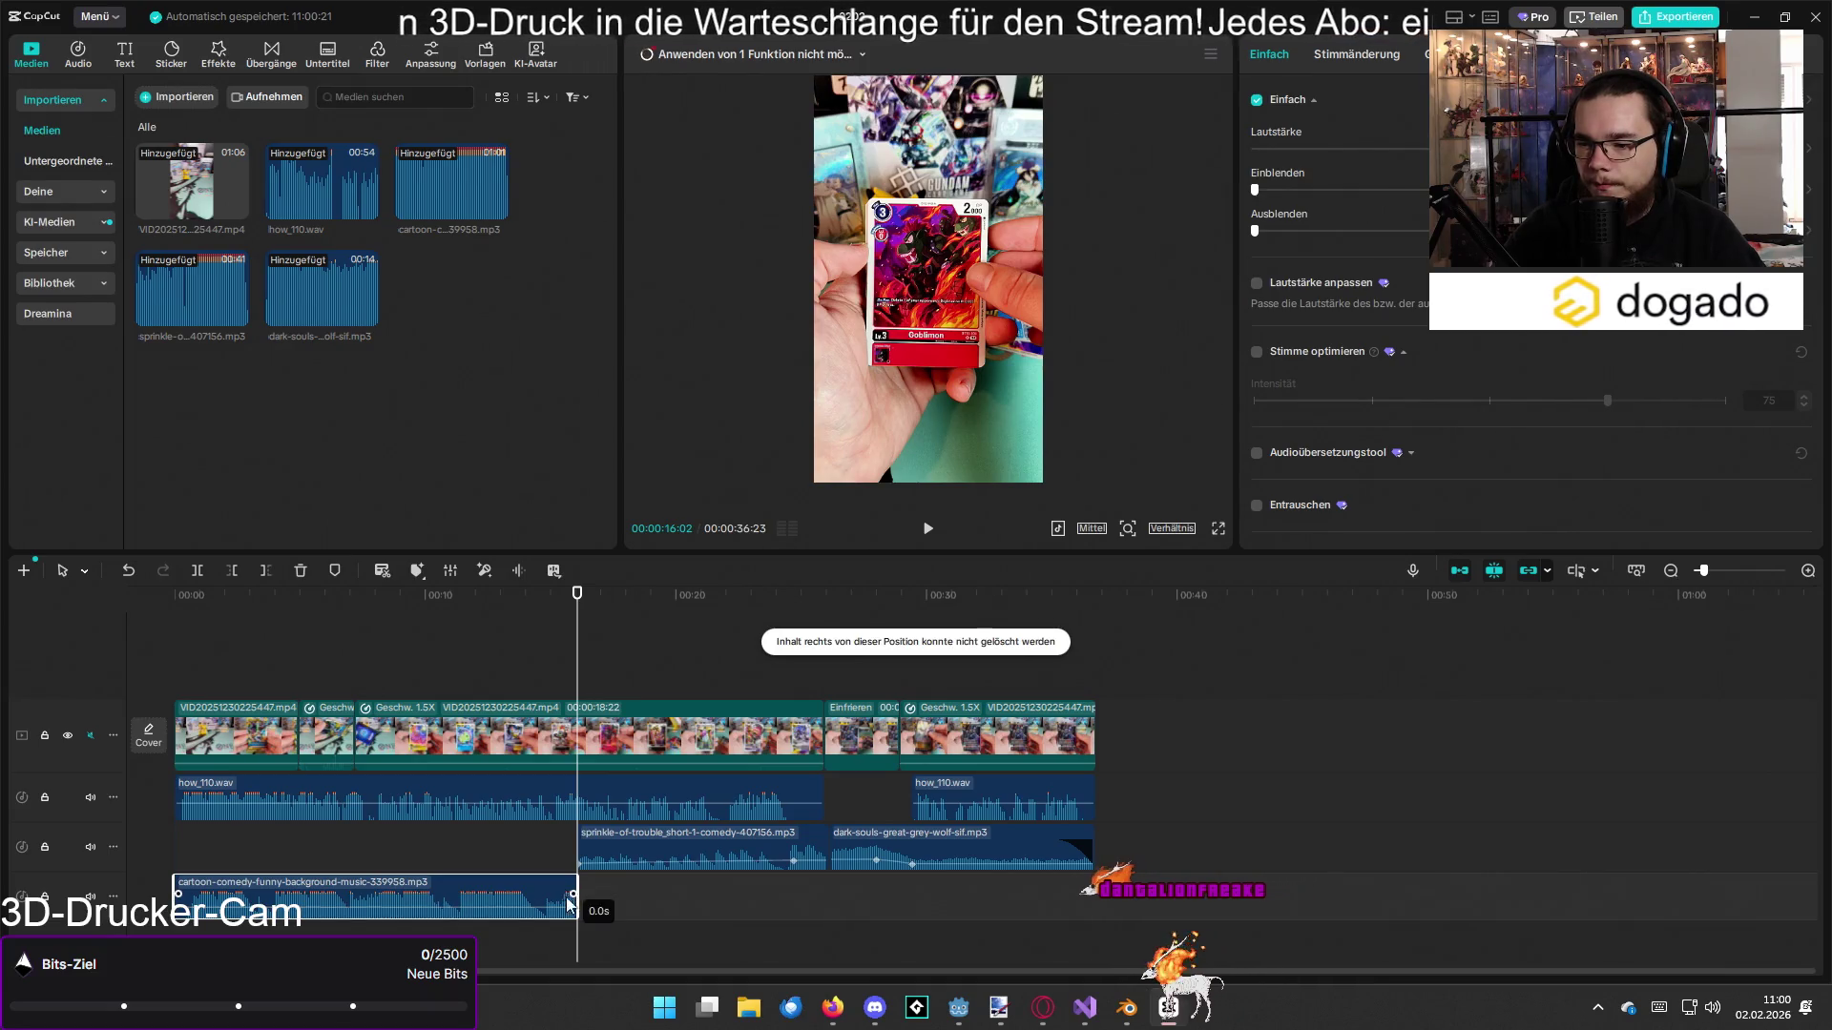
drag(532, 906, 530, 914)
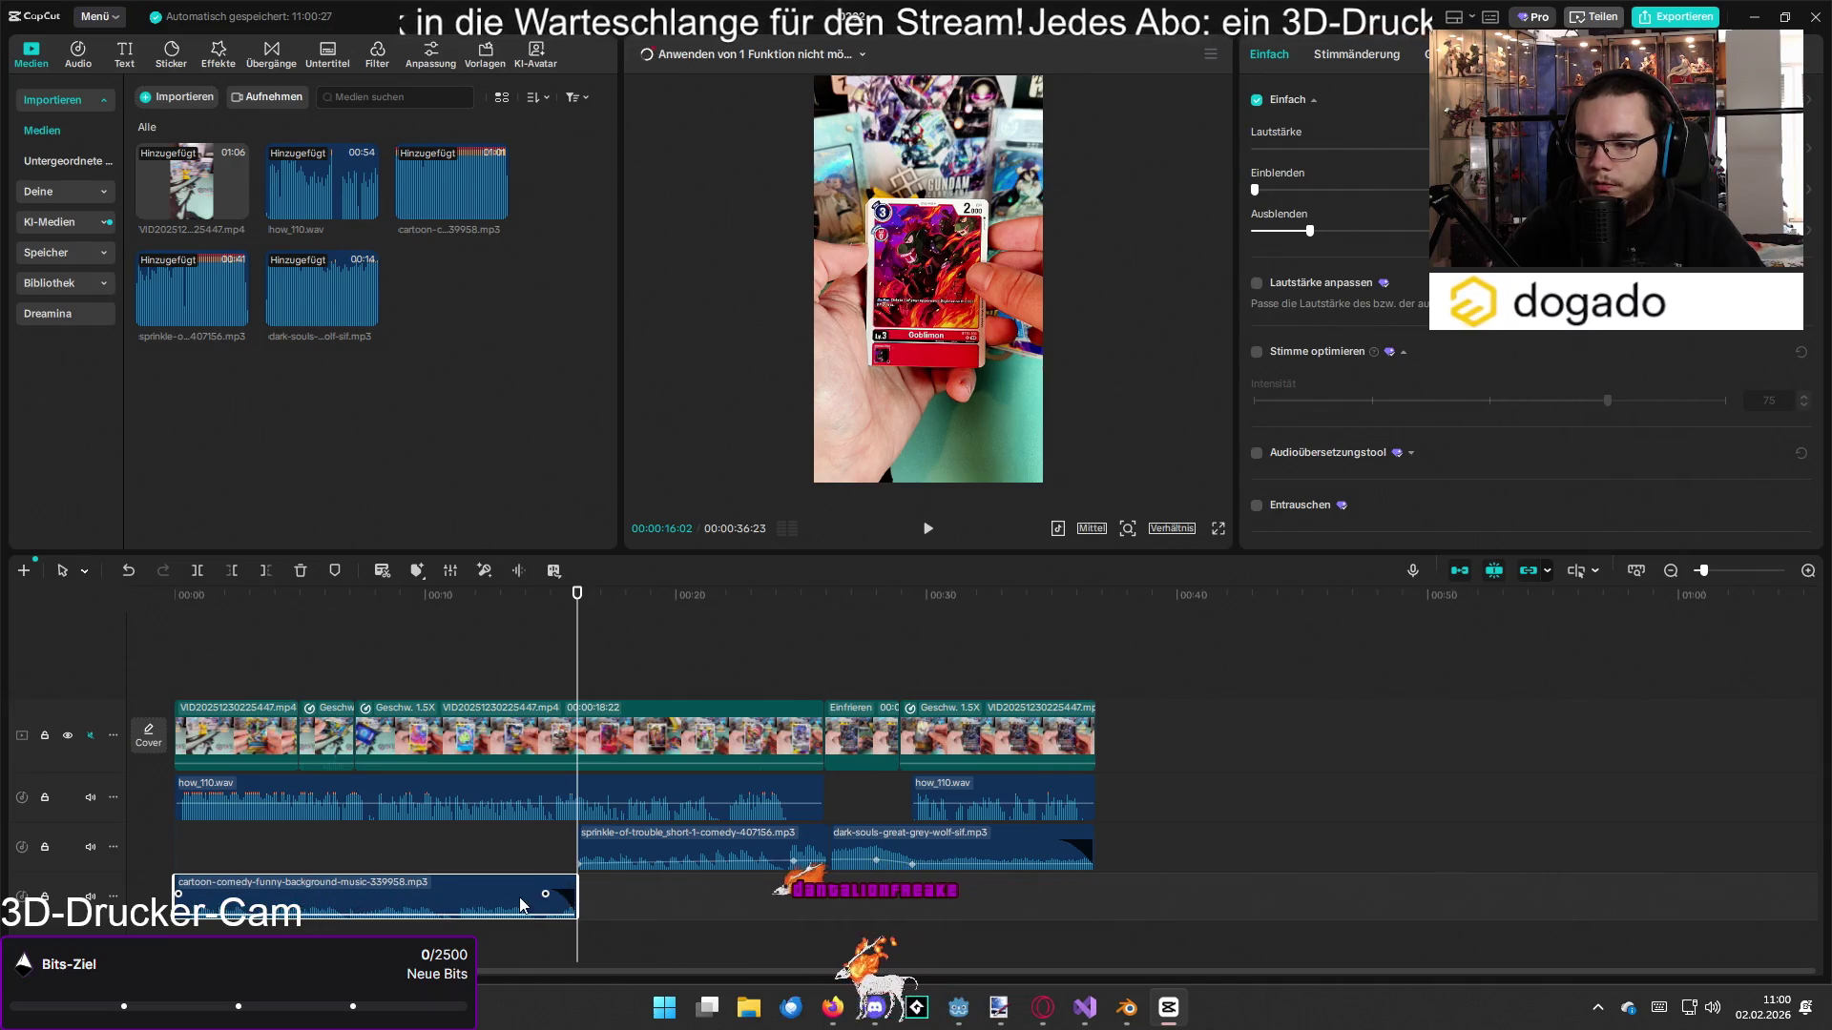
click(176, 620)
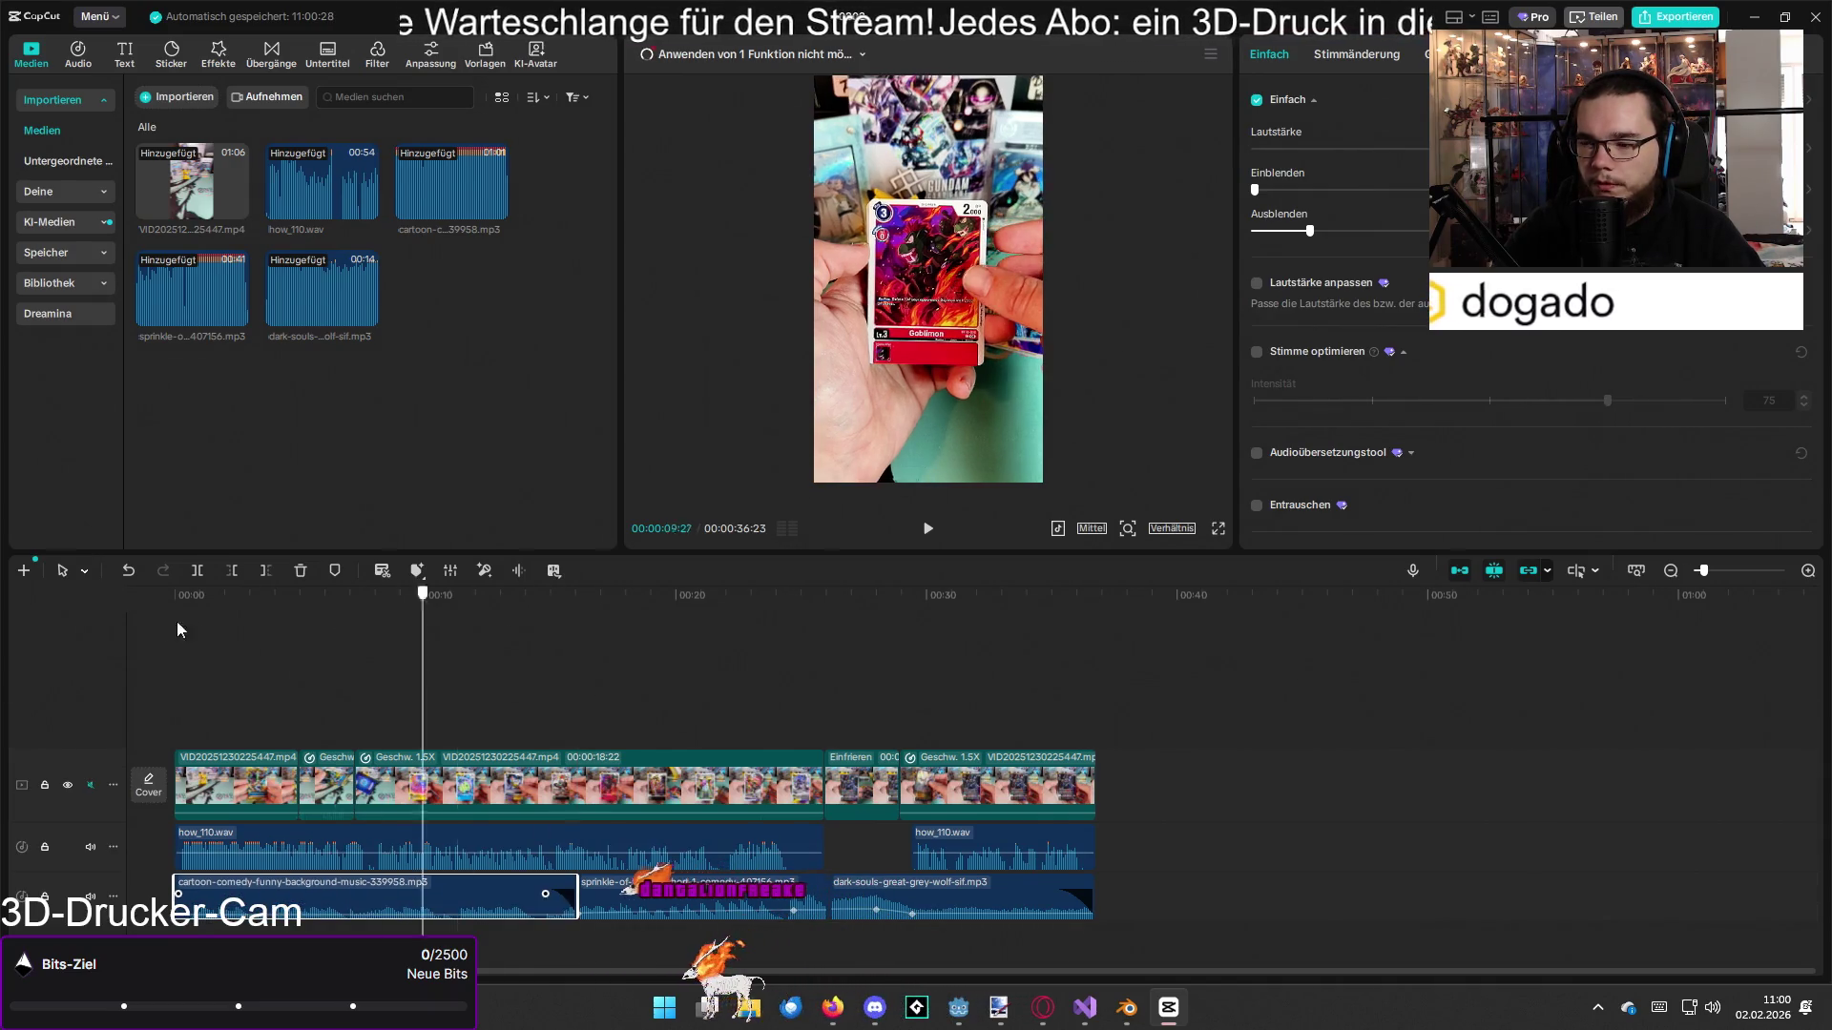
key(space)
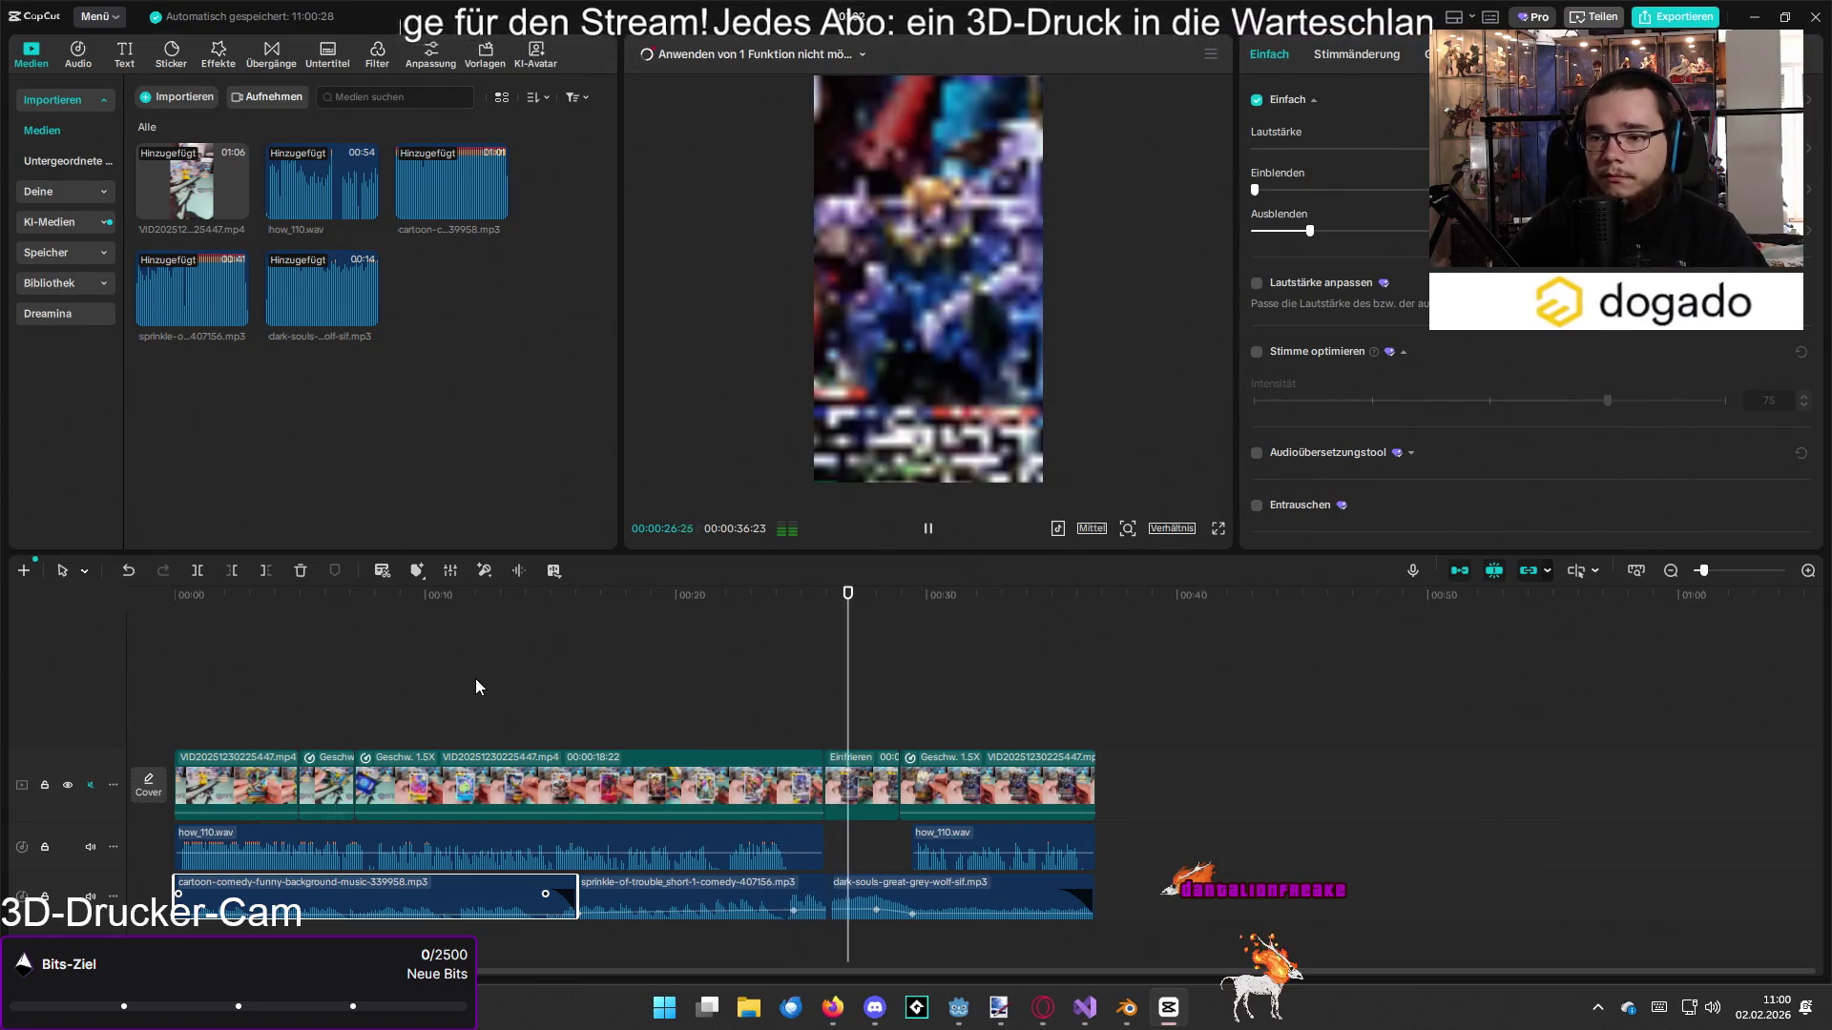
key(space)
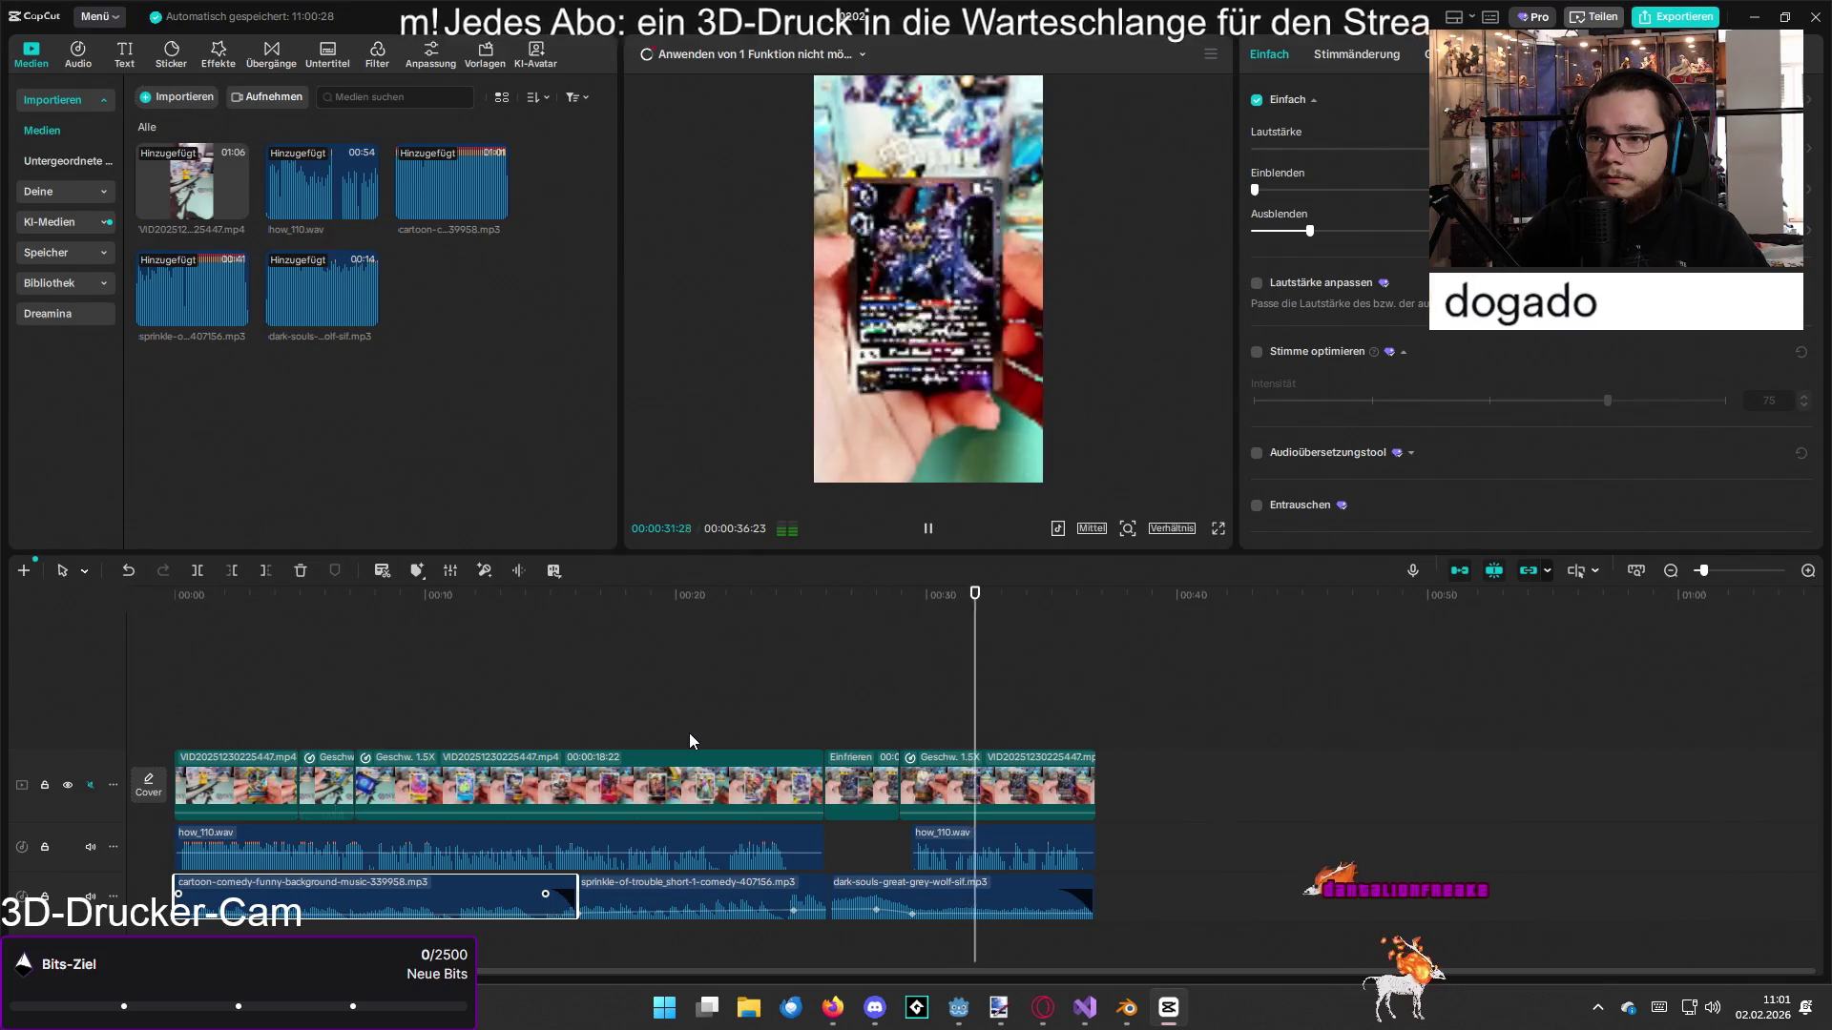
scroll(652, 773, up, 3)
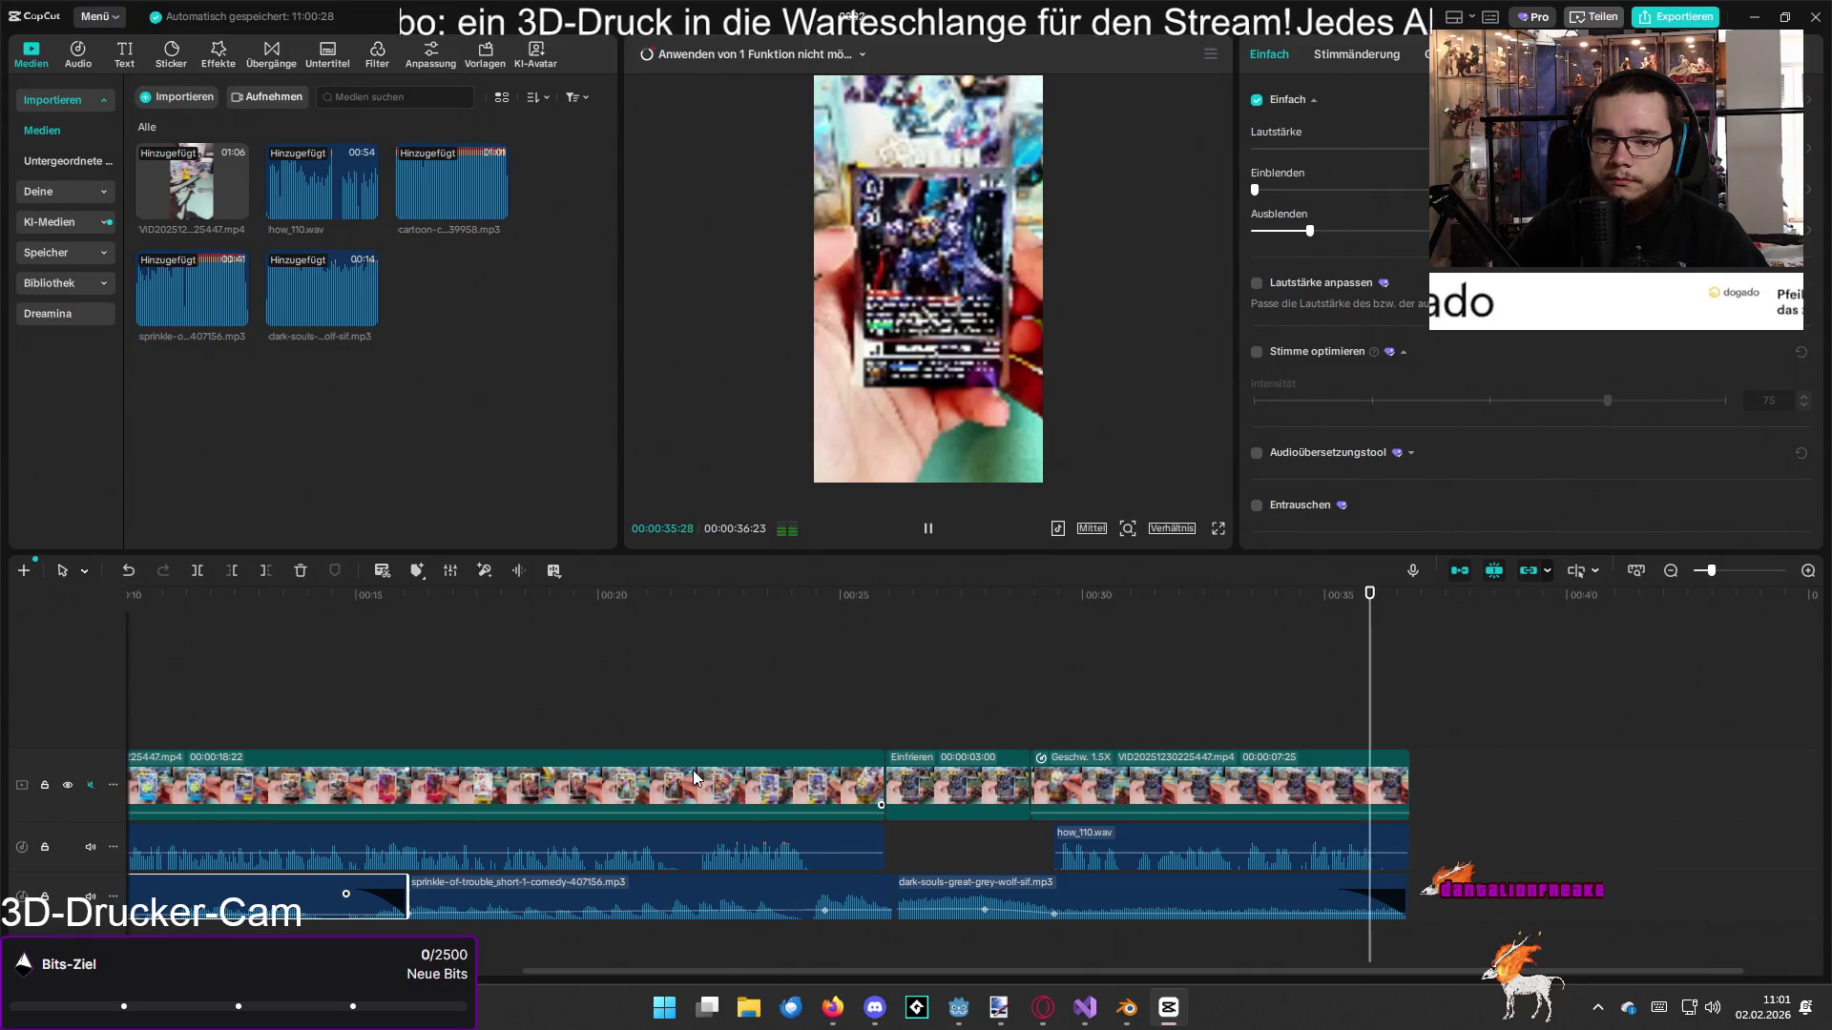
scroll(692, 770, down, 1)
scroll(621, 854, down, 1)
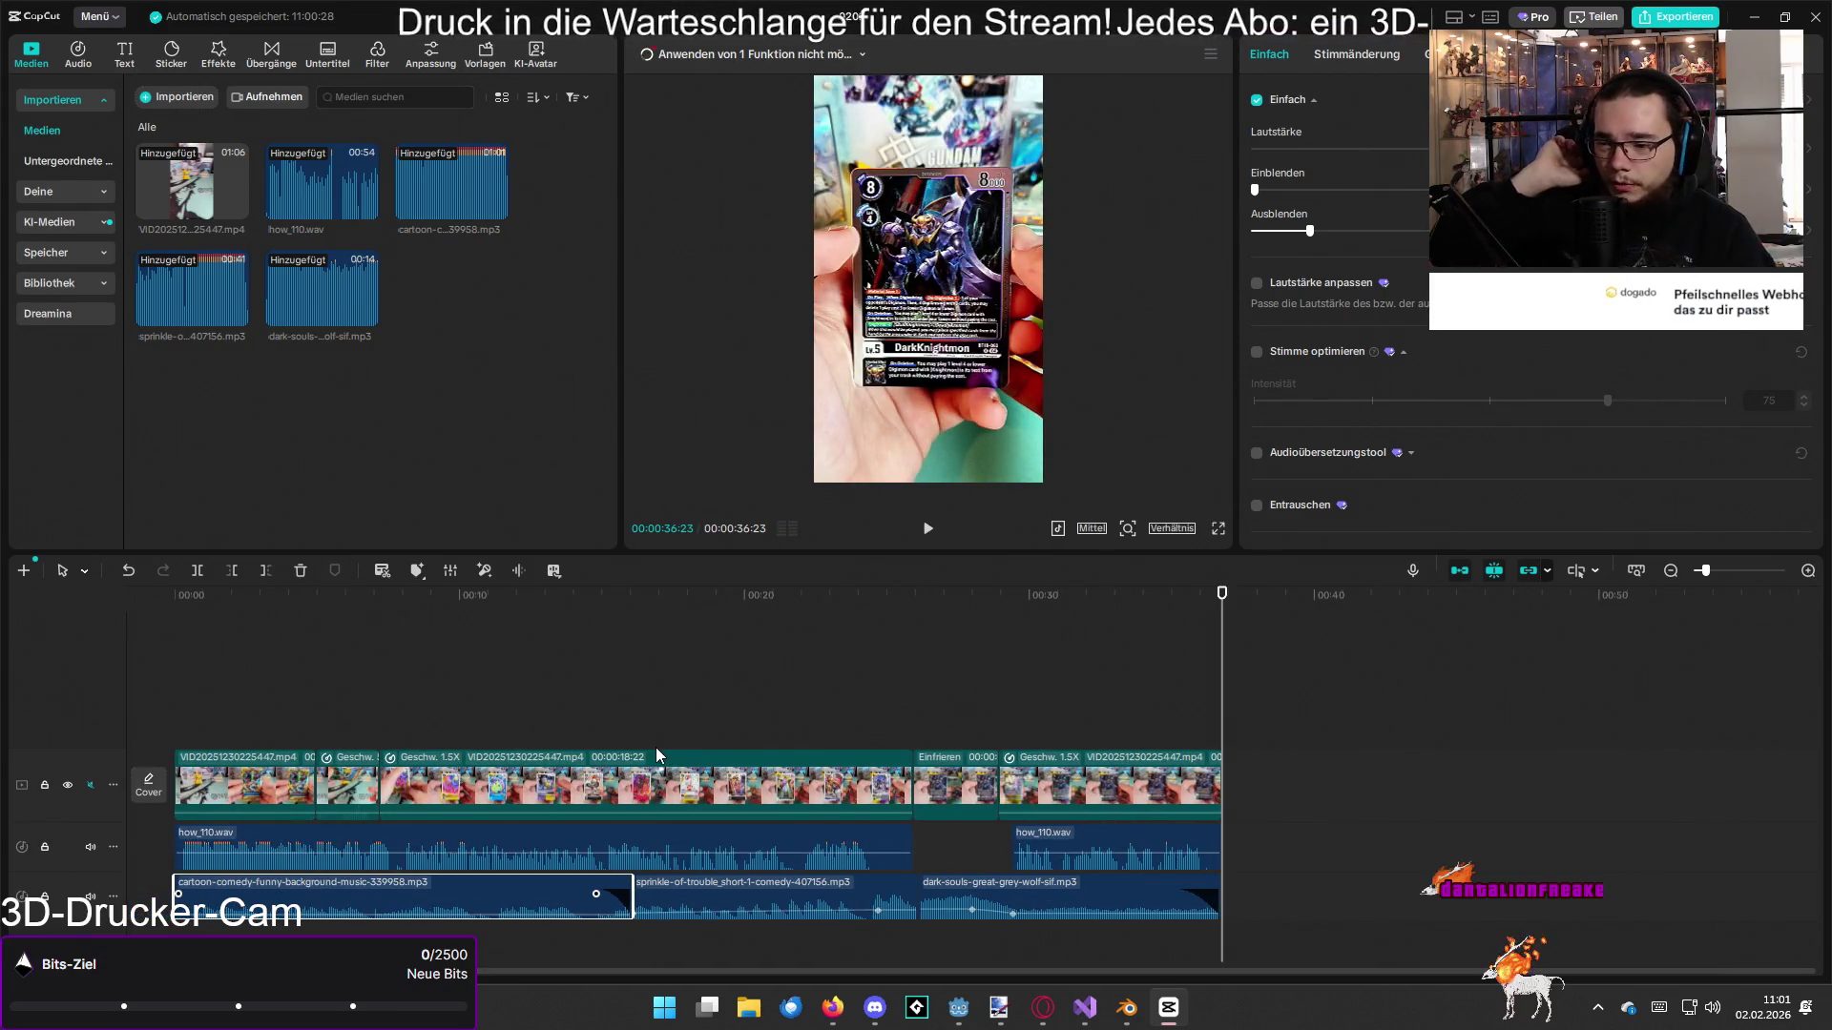
scroll(561, 866, up, 1)
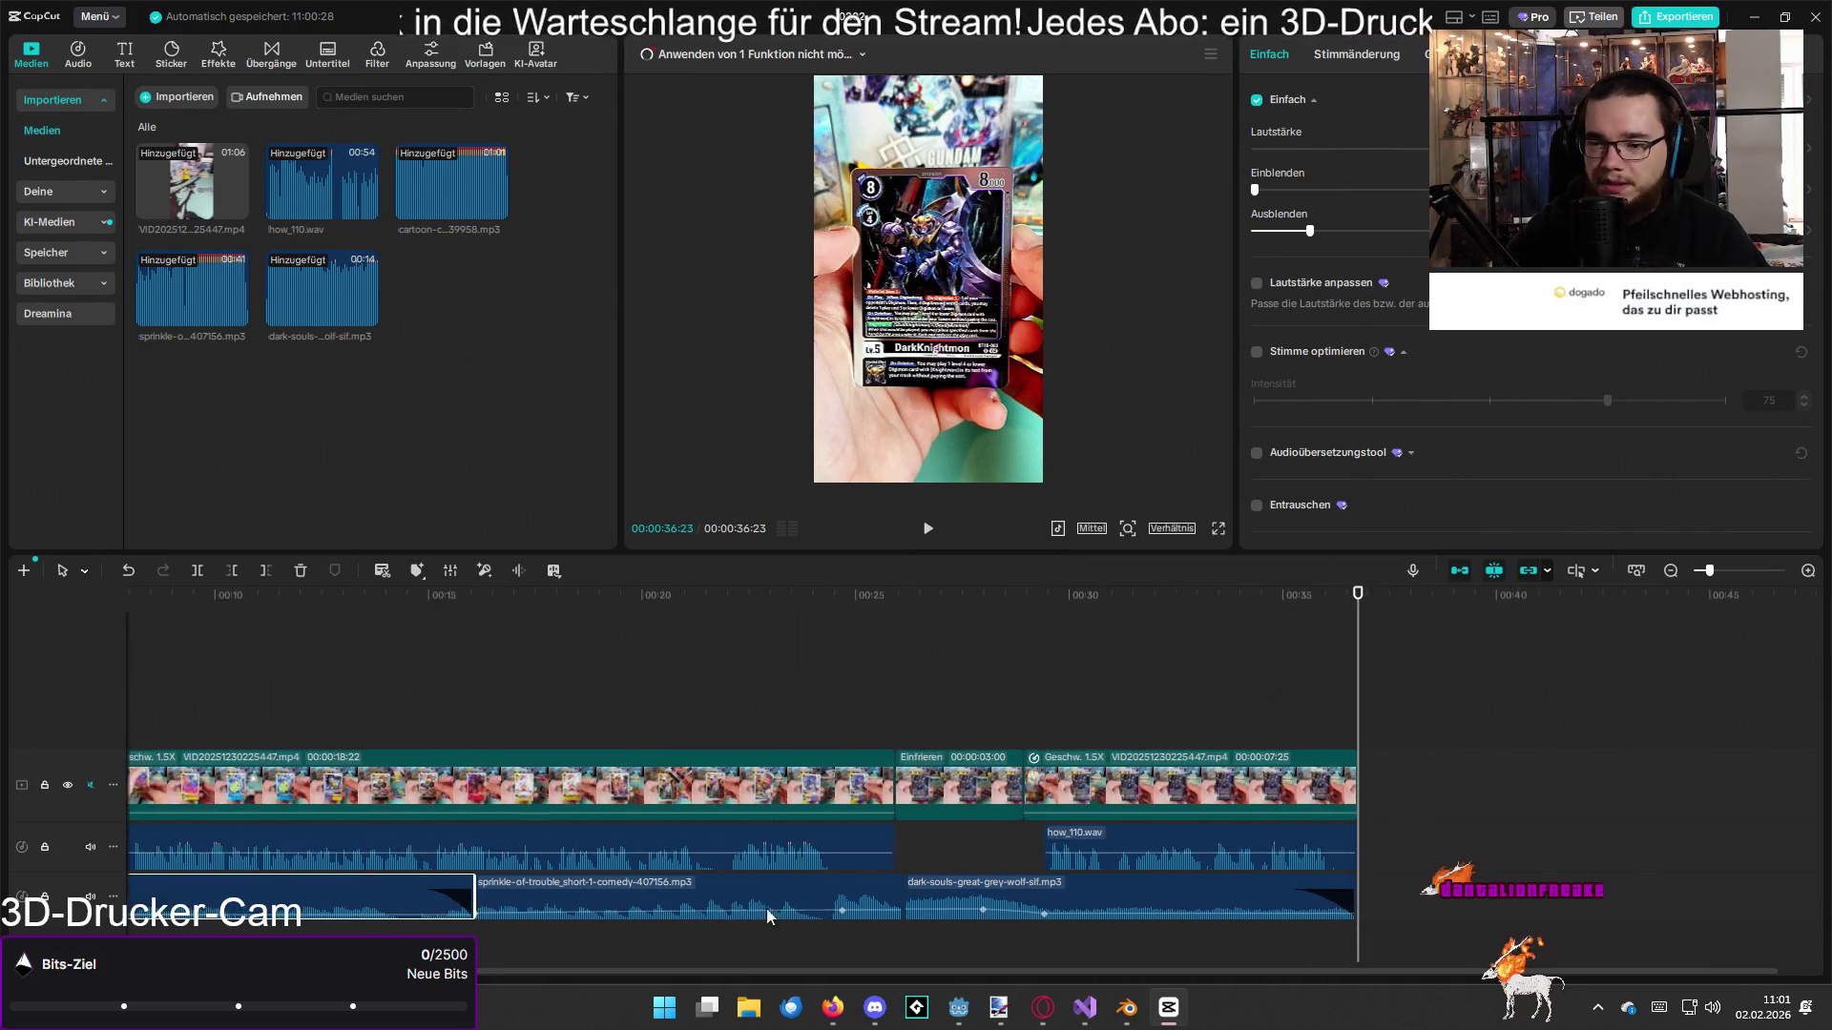
Step: Split the how_110.wav voice clip at 21:06 and play back to check the cut
drag(520, 611, 511, 610)
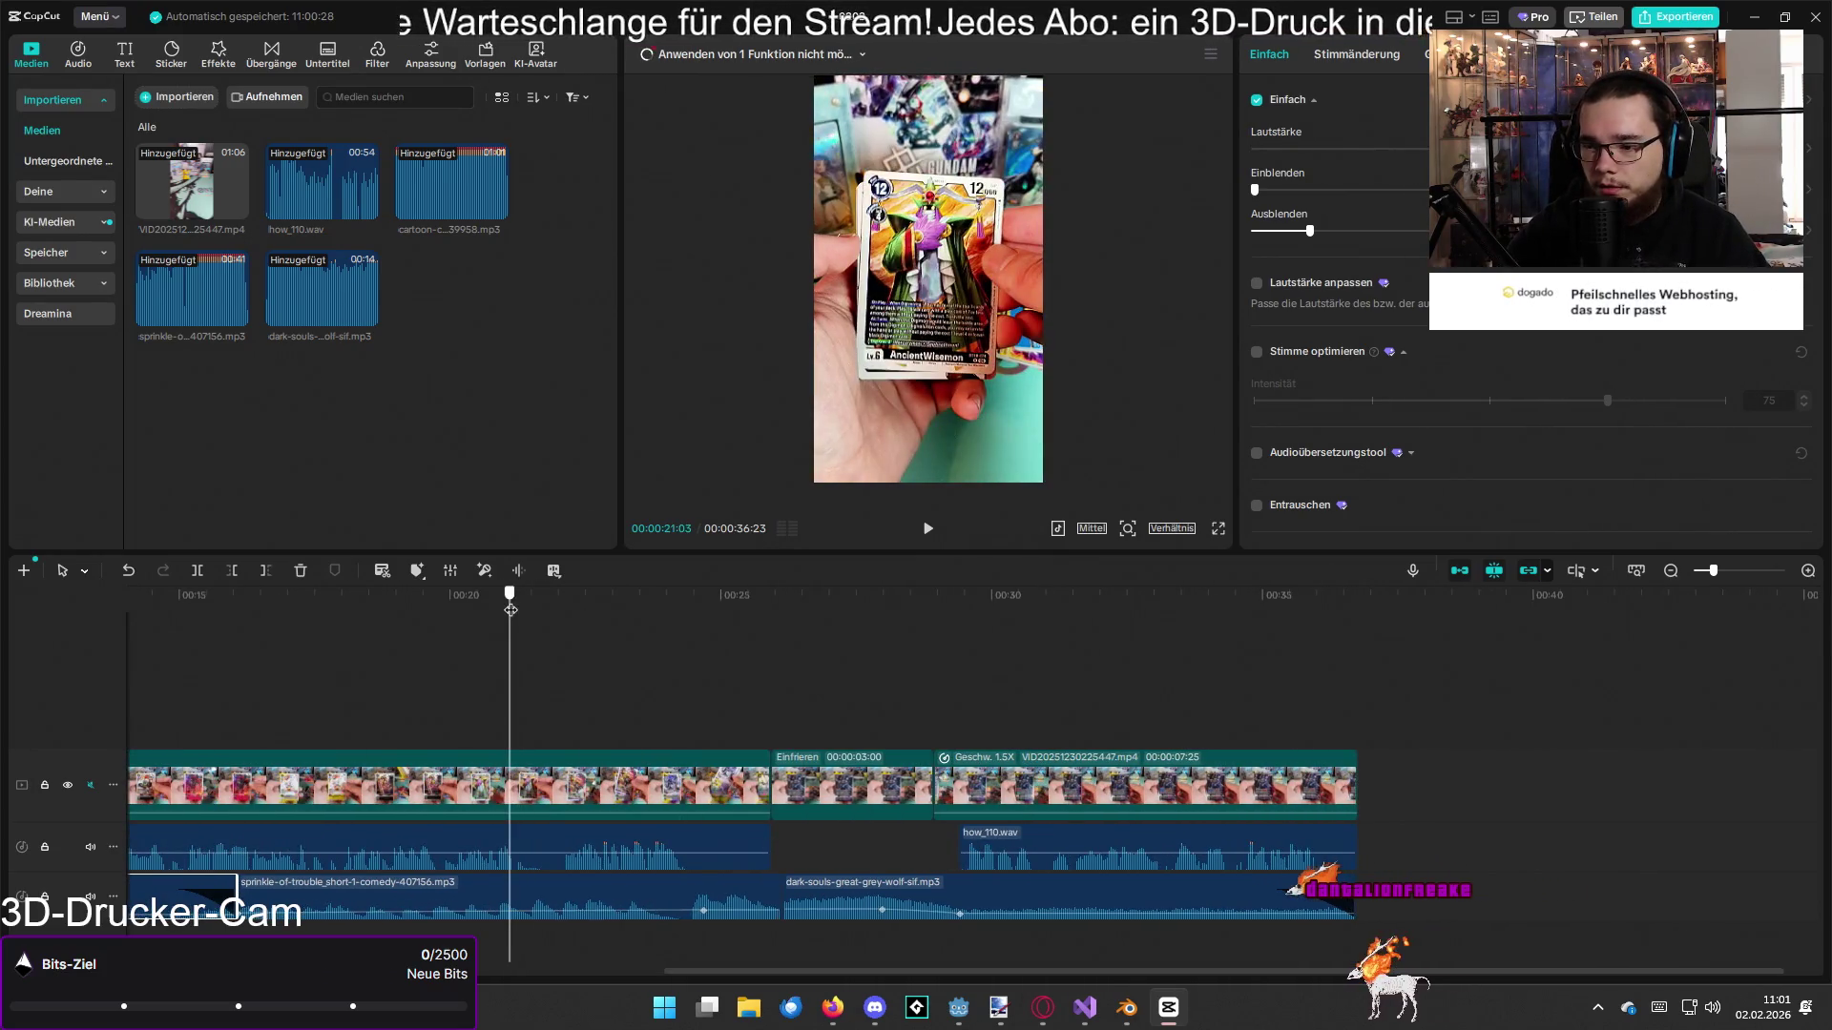
scroll(524, 872, up, 2)
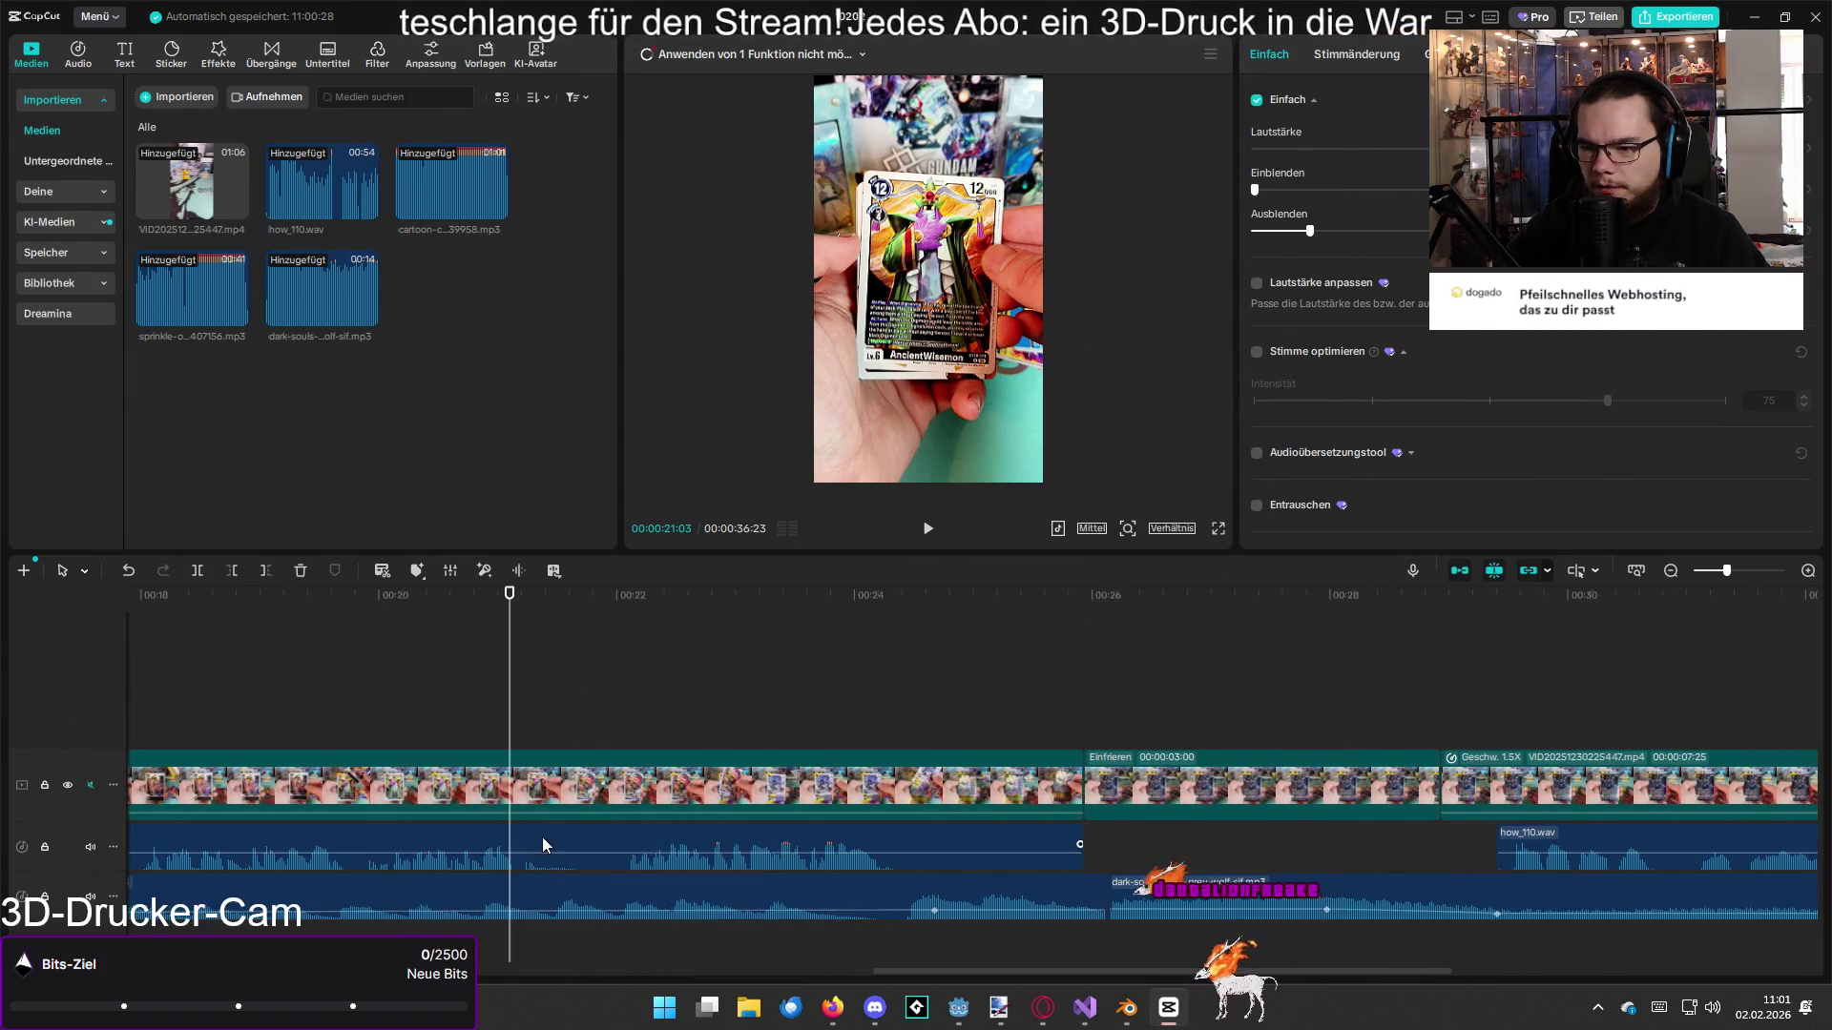
click(542, 838)
mouse_move(507, 674)
mouse_down()
mouse_move(520, 613)
mouse_move(545, 621)
mouse_up()
key(ctrl+b)
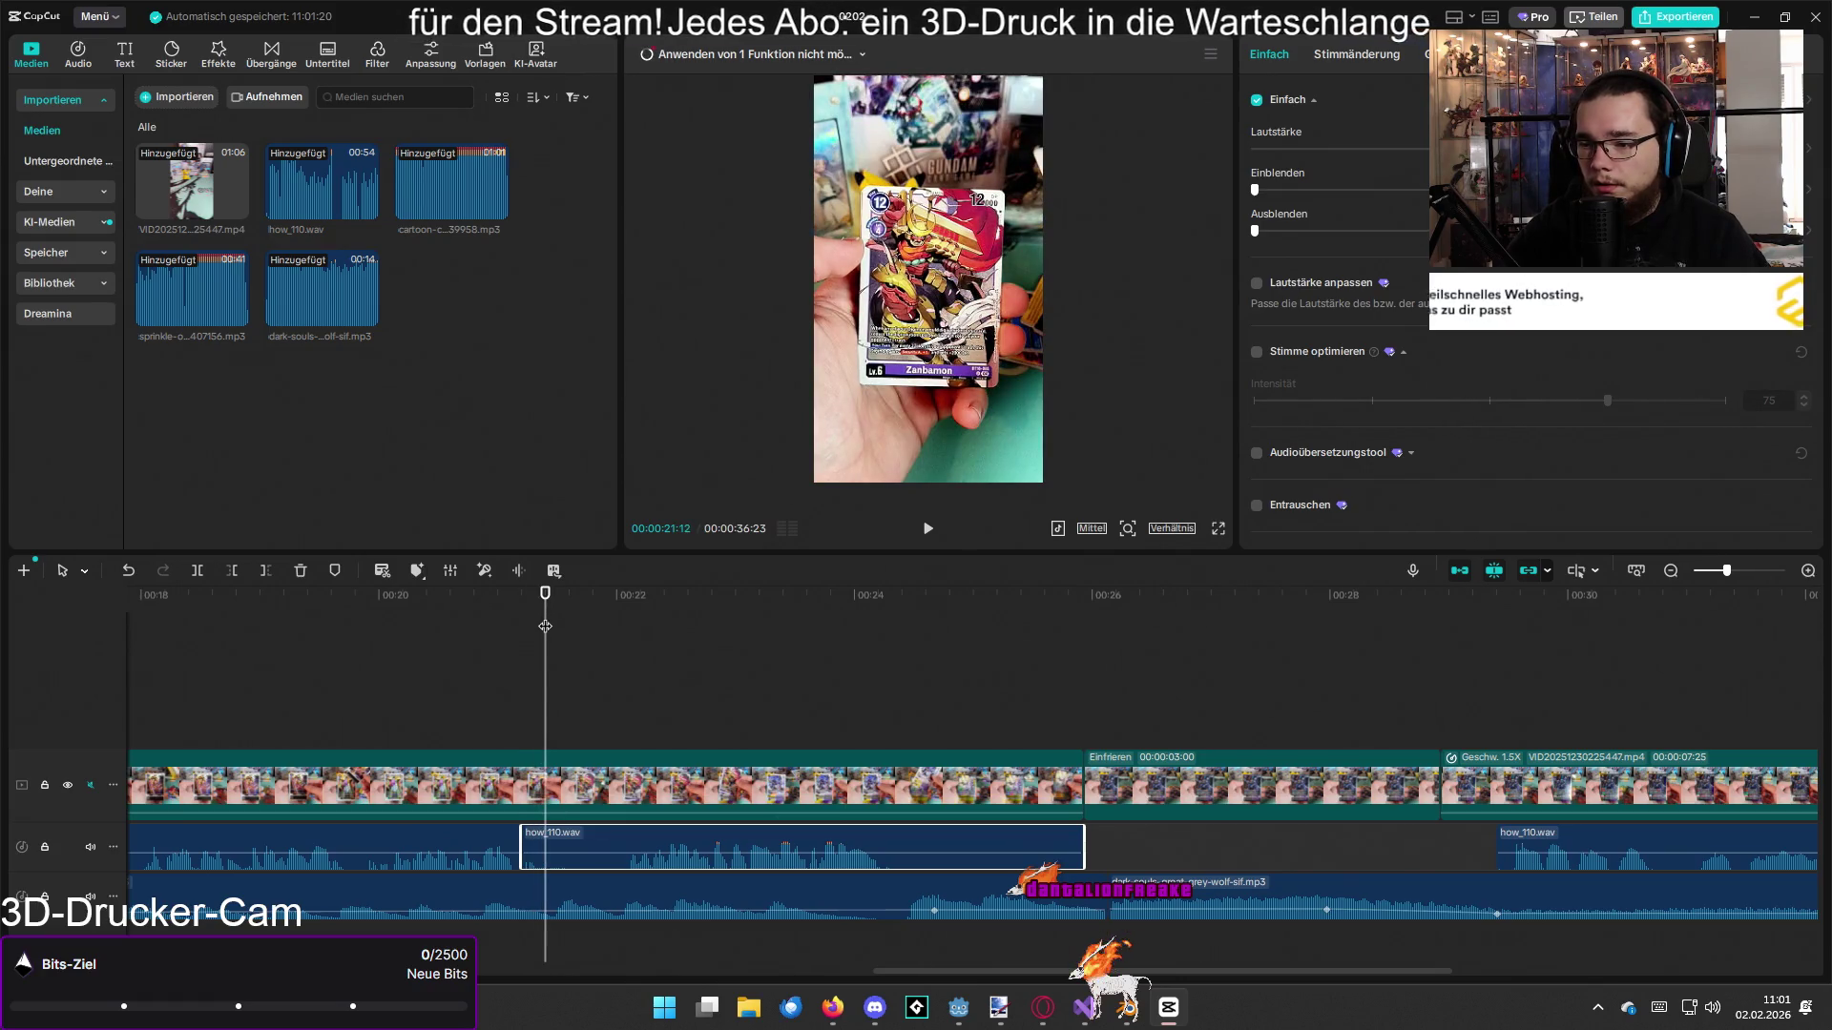
click(320, 628)
key(space)
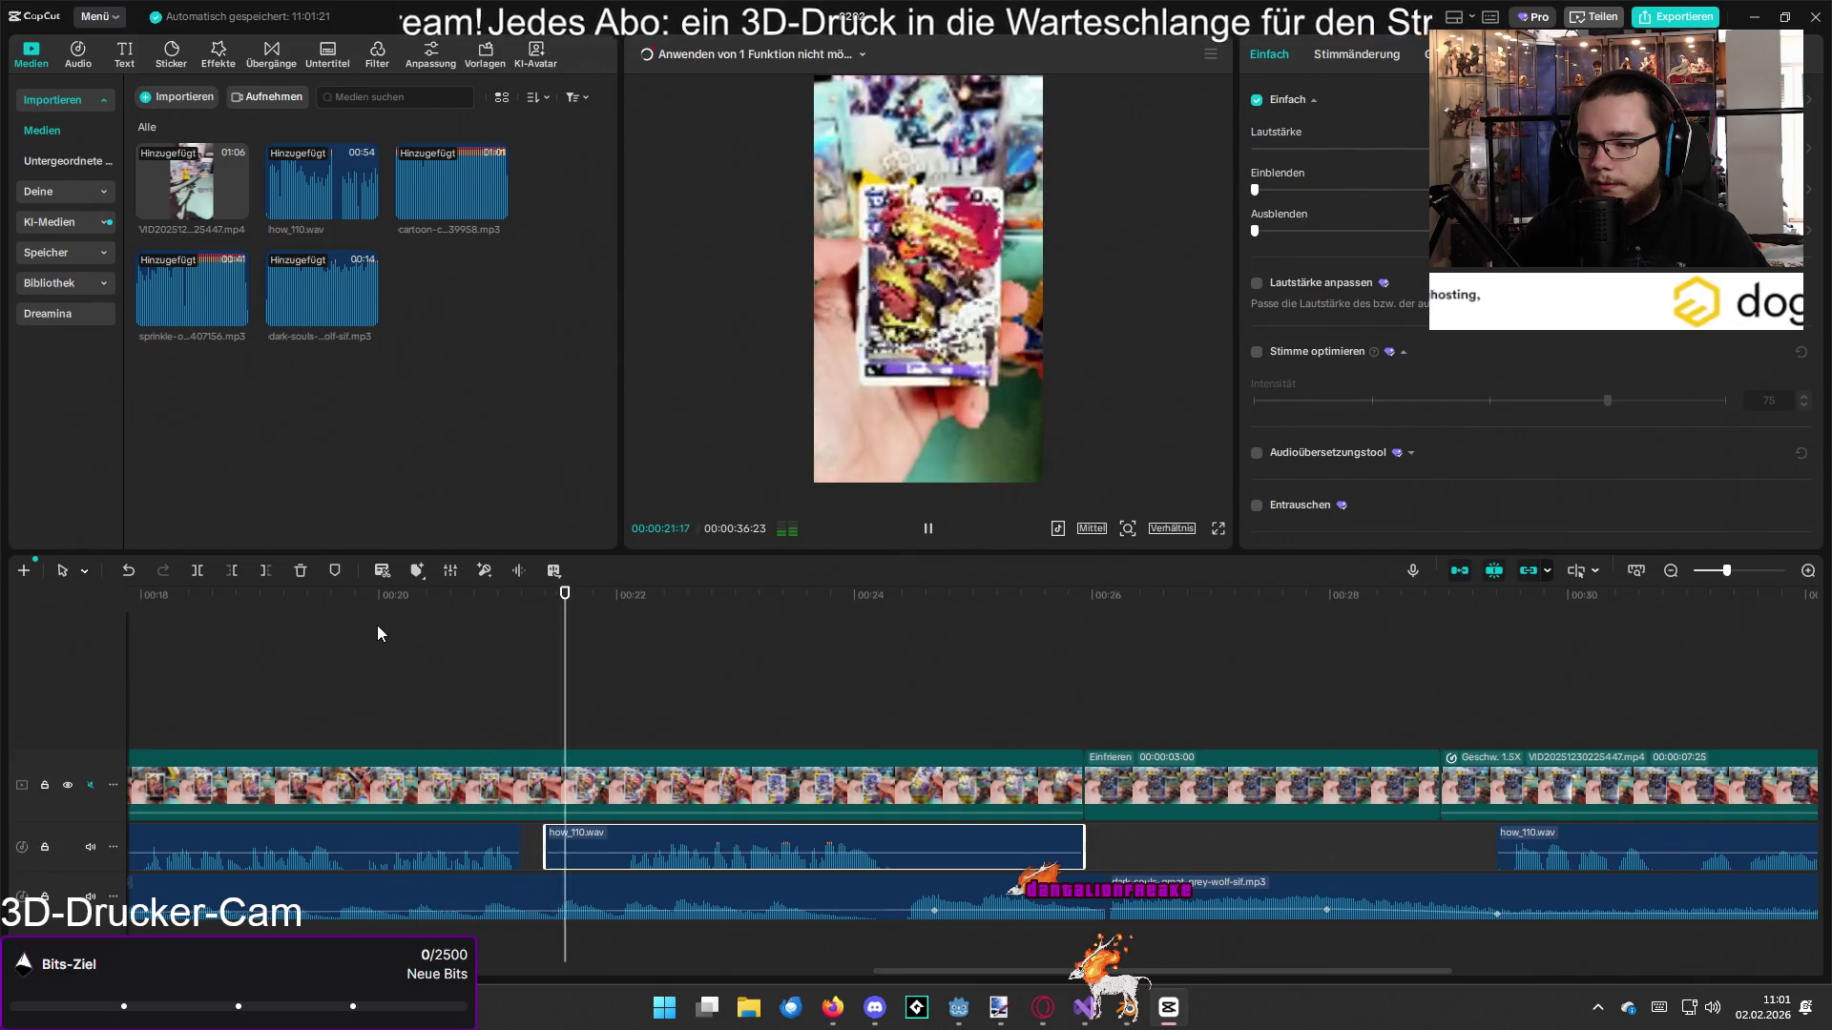
key(space)
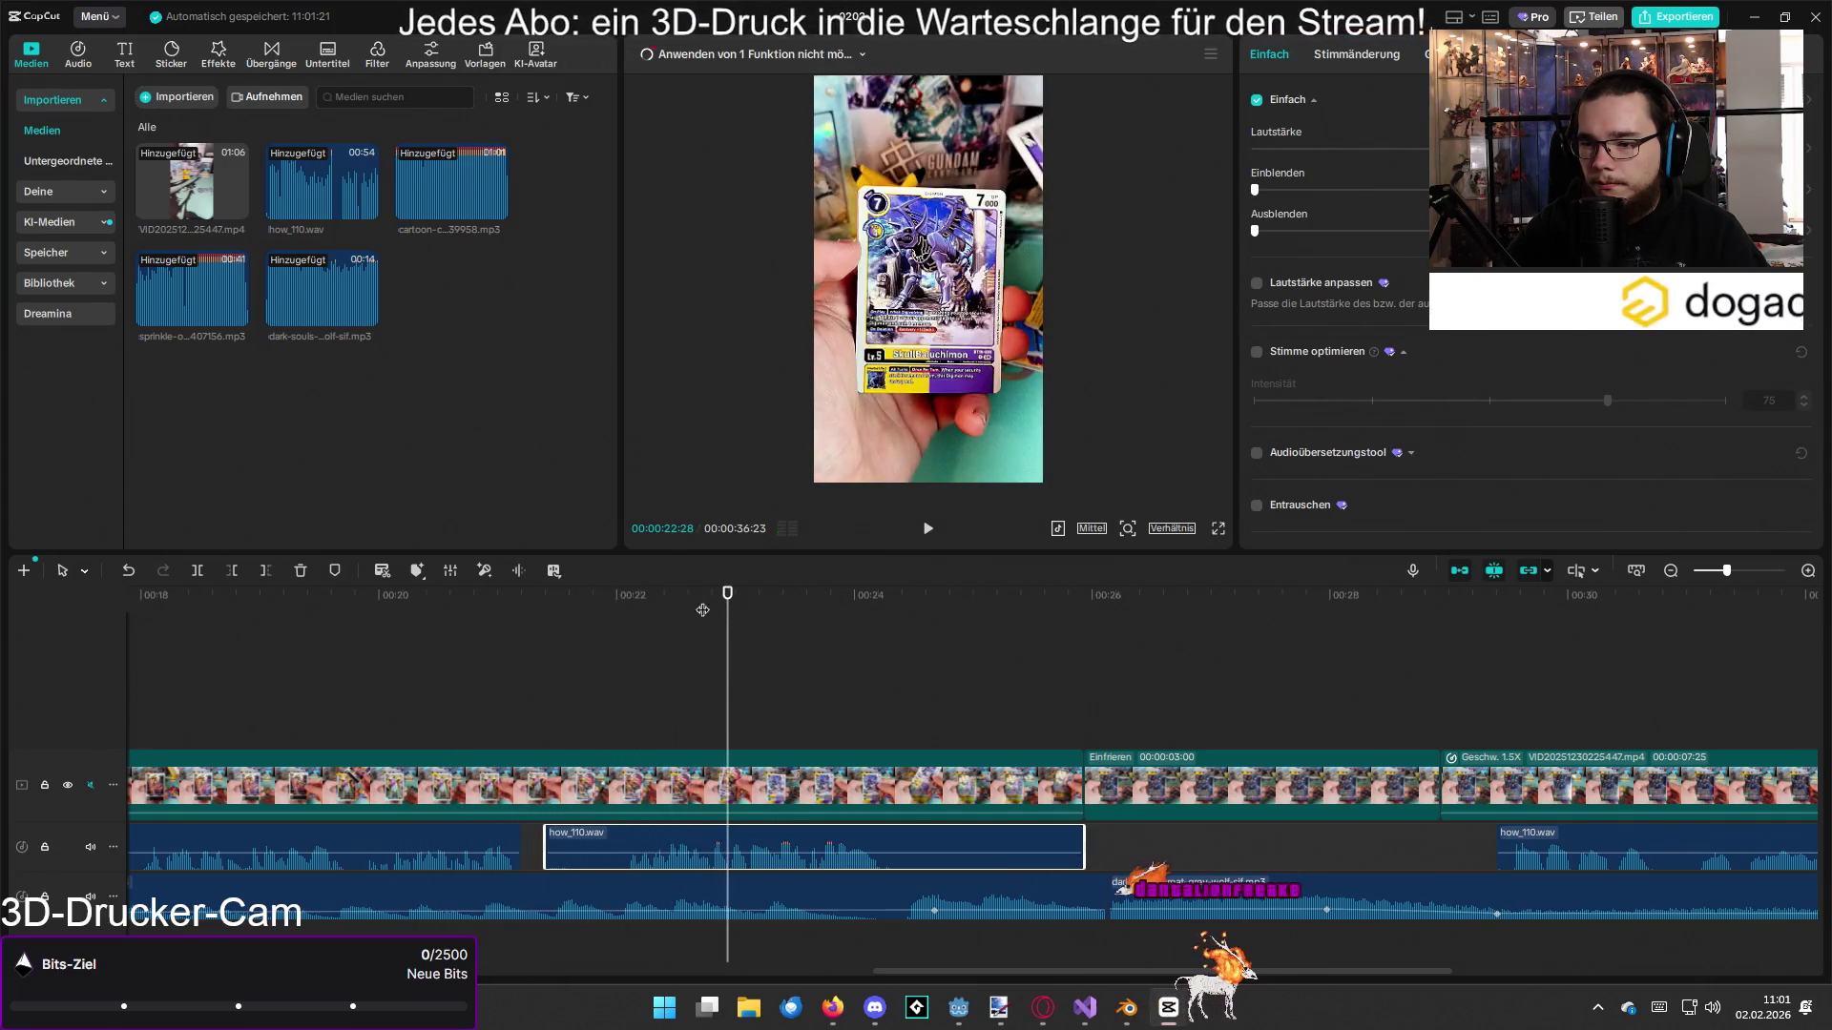
Step: Split the voice clip near 7 seconds and shift the split-off part later to open a gap
scroll(703, 610, left, 10)
drag(557, 668, 1091, 696)
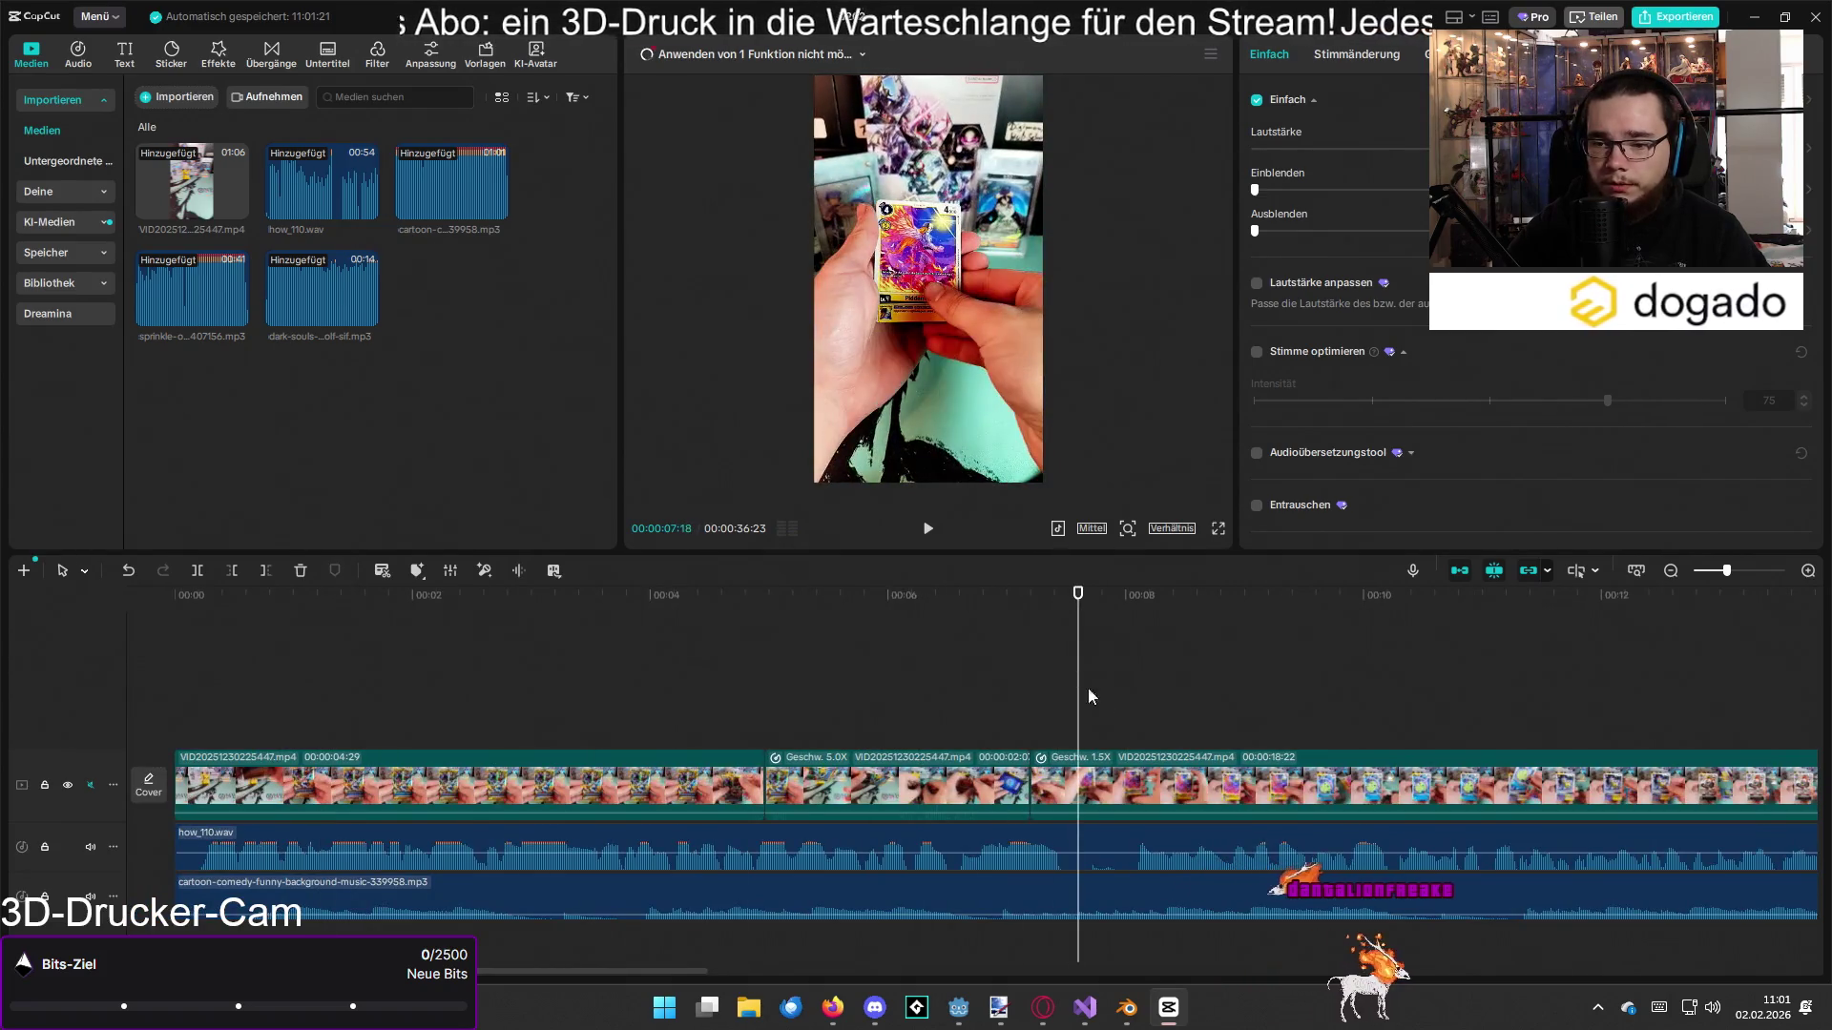
click(1107, 849)
key(ctrl+b)
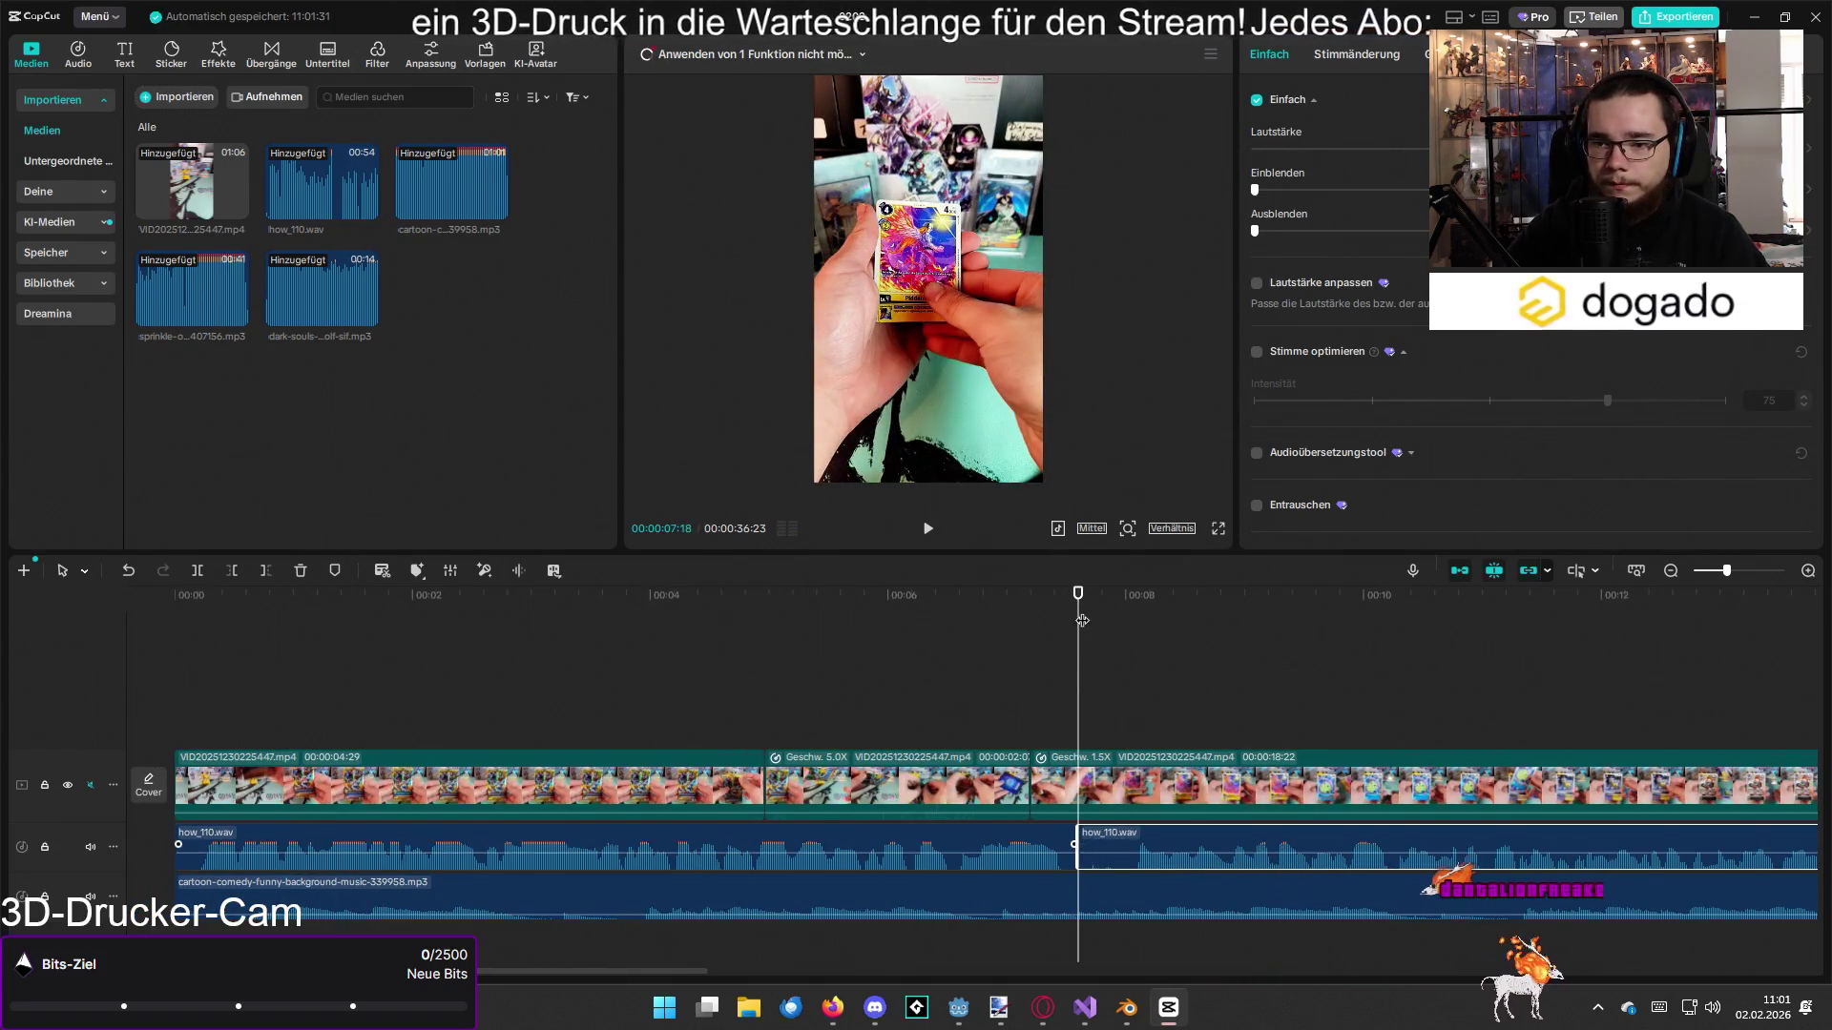
drag(1082, 621, 1122, 648)
scroll(1046, 794, down, 2)
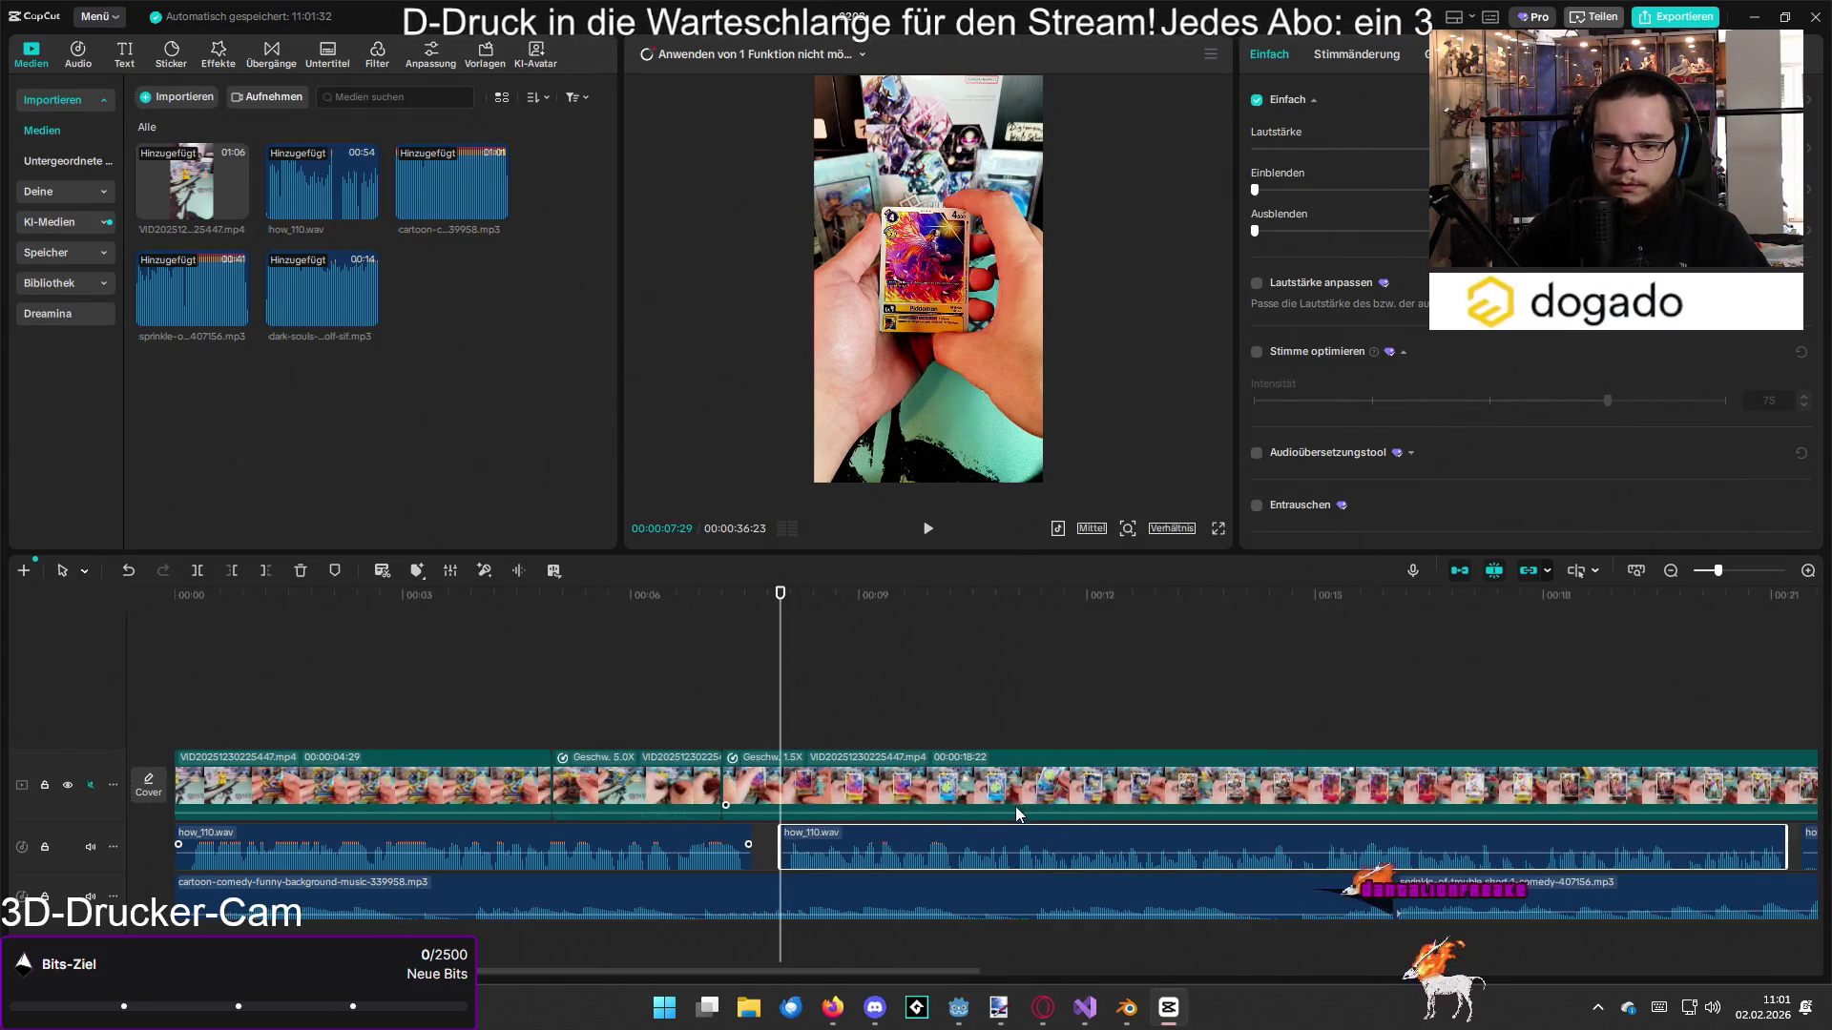
Step: Split the how_110.wav clip again at about 14:23
click(1285, 638)
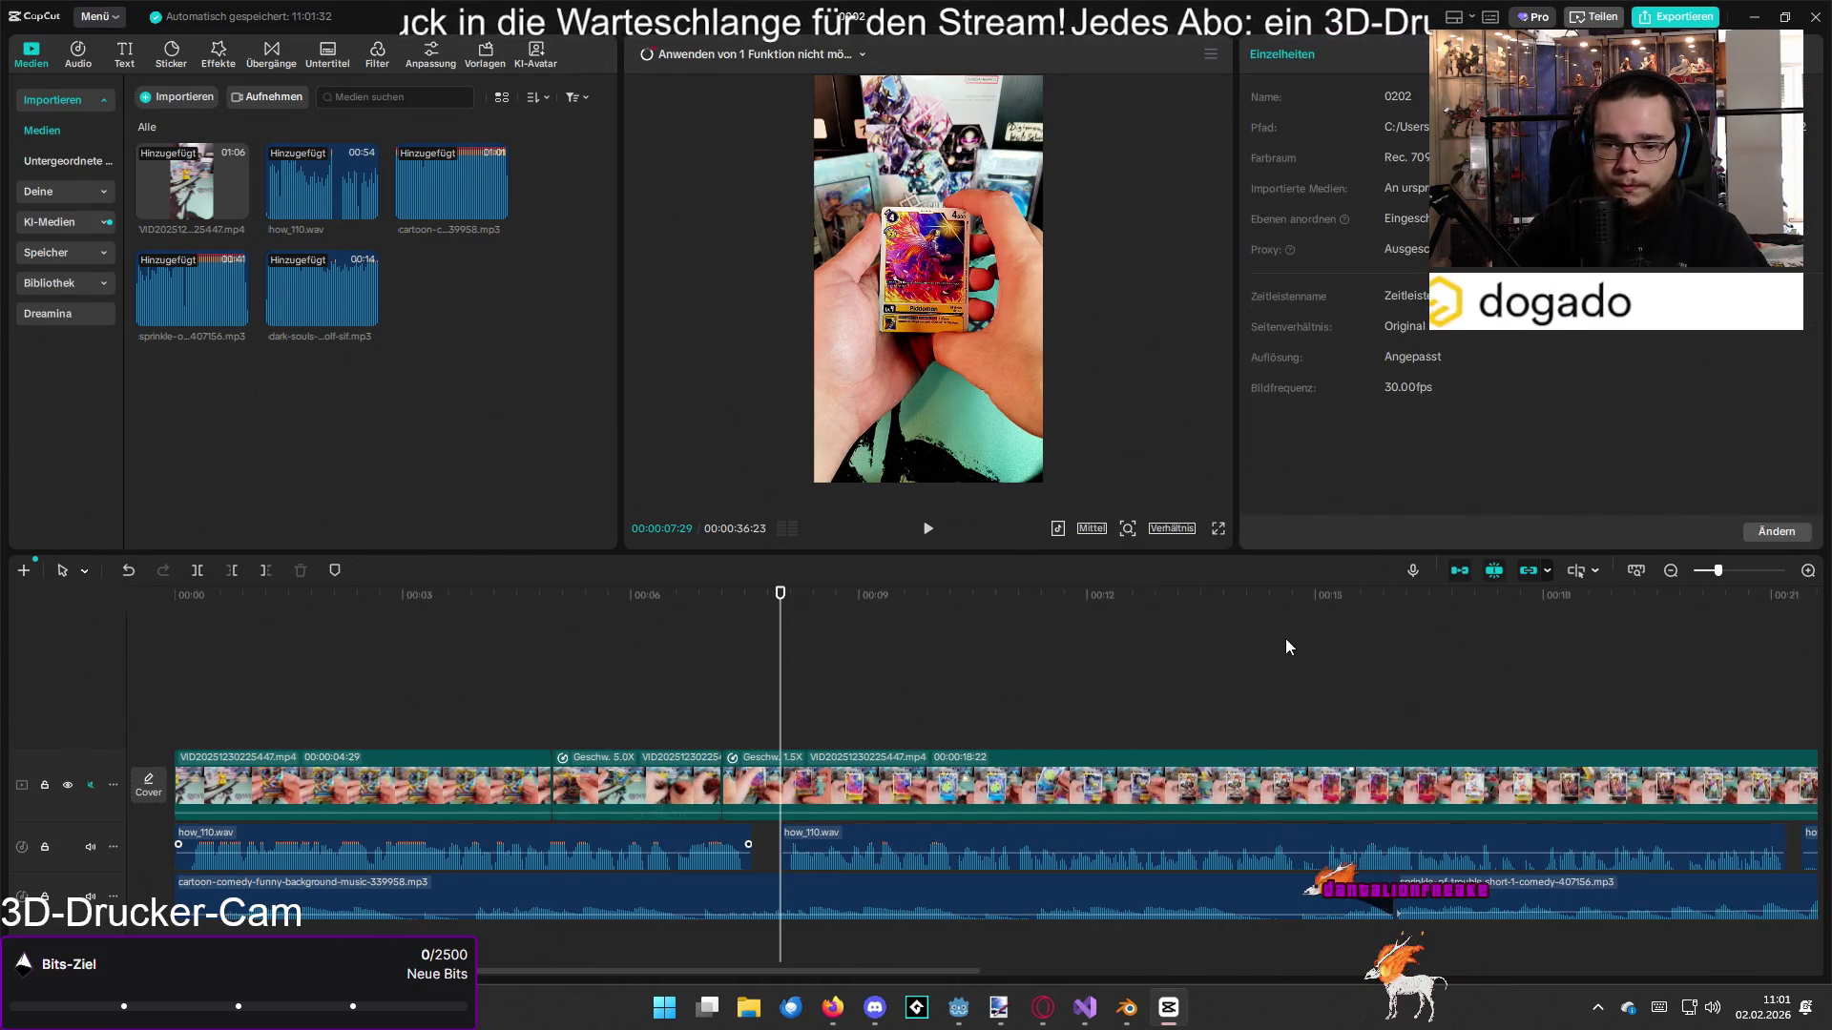
key(space)
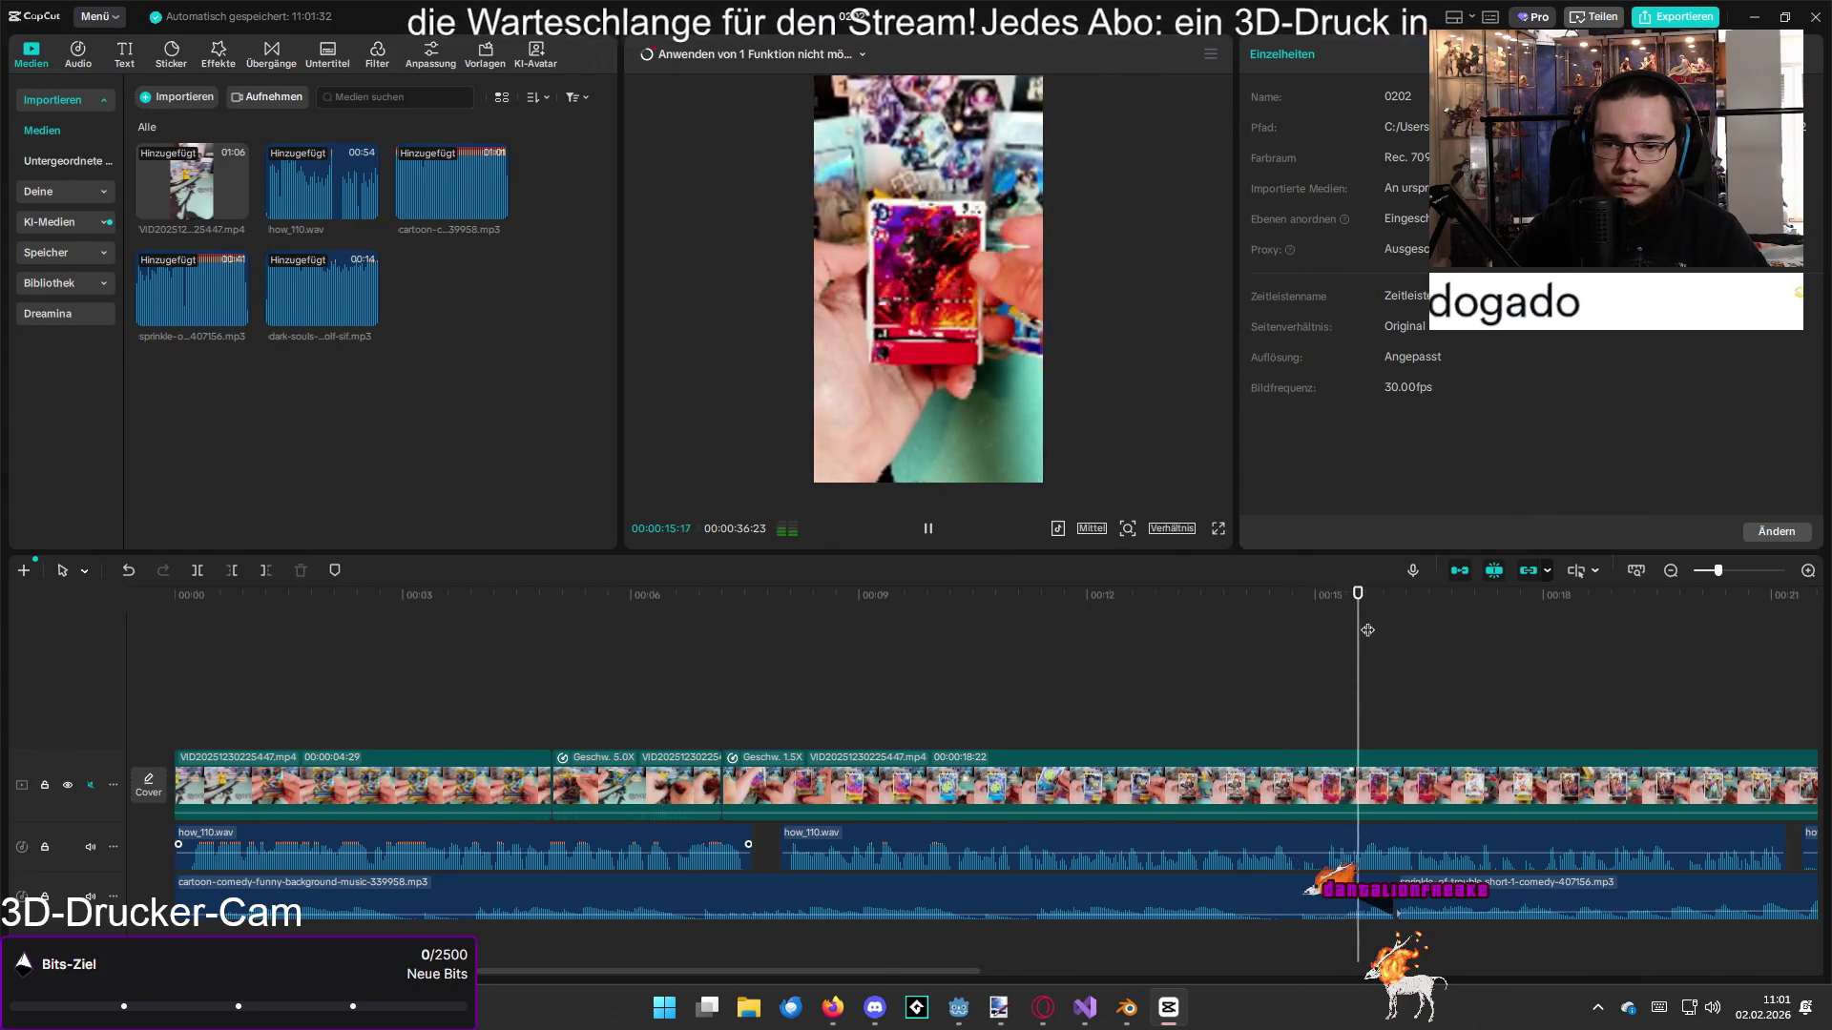
mouse_move(1372, 622)
mouse_down()
mouse_move(1297, 622)
mouse_move(1355, 632)
mouse_move(1300, 620)
mouse_move(1317, 613)
mouse_up()
click(1323, 838)
key(ctrl+b)
scroll(1216, 841, down, 4)
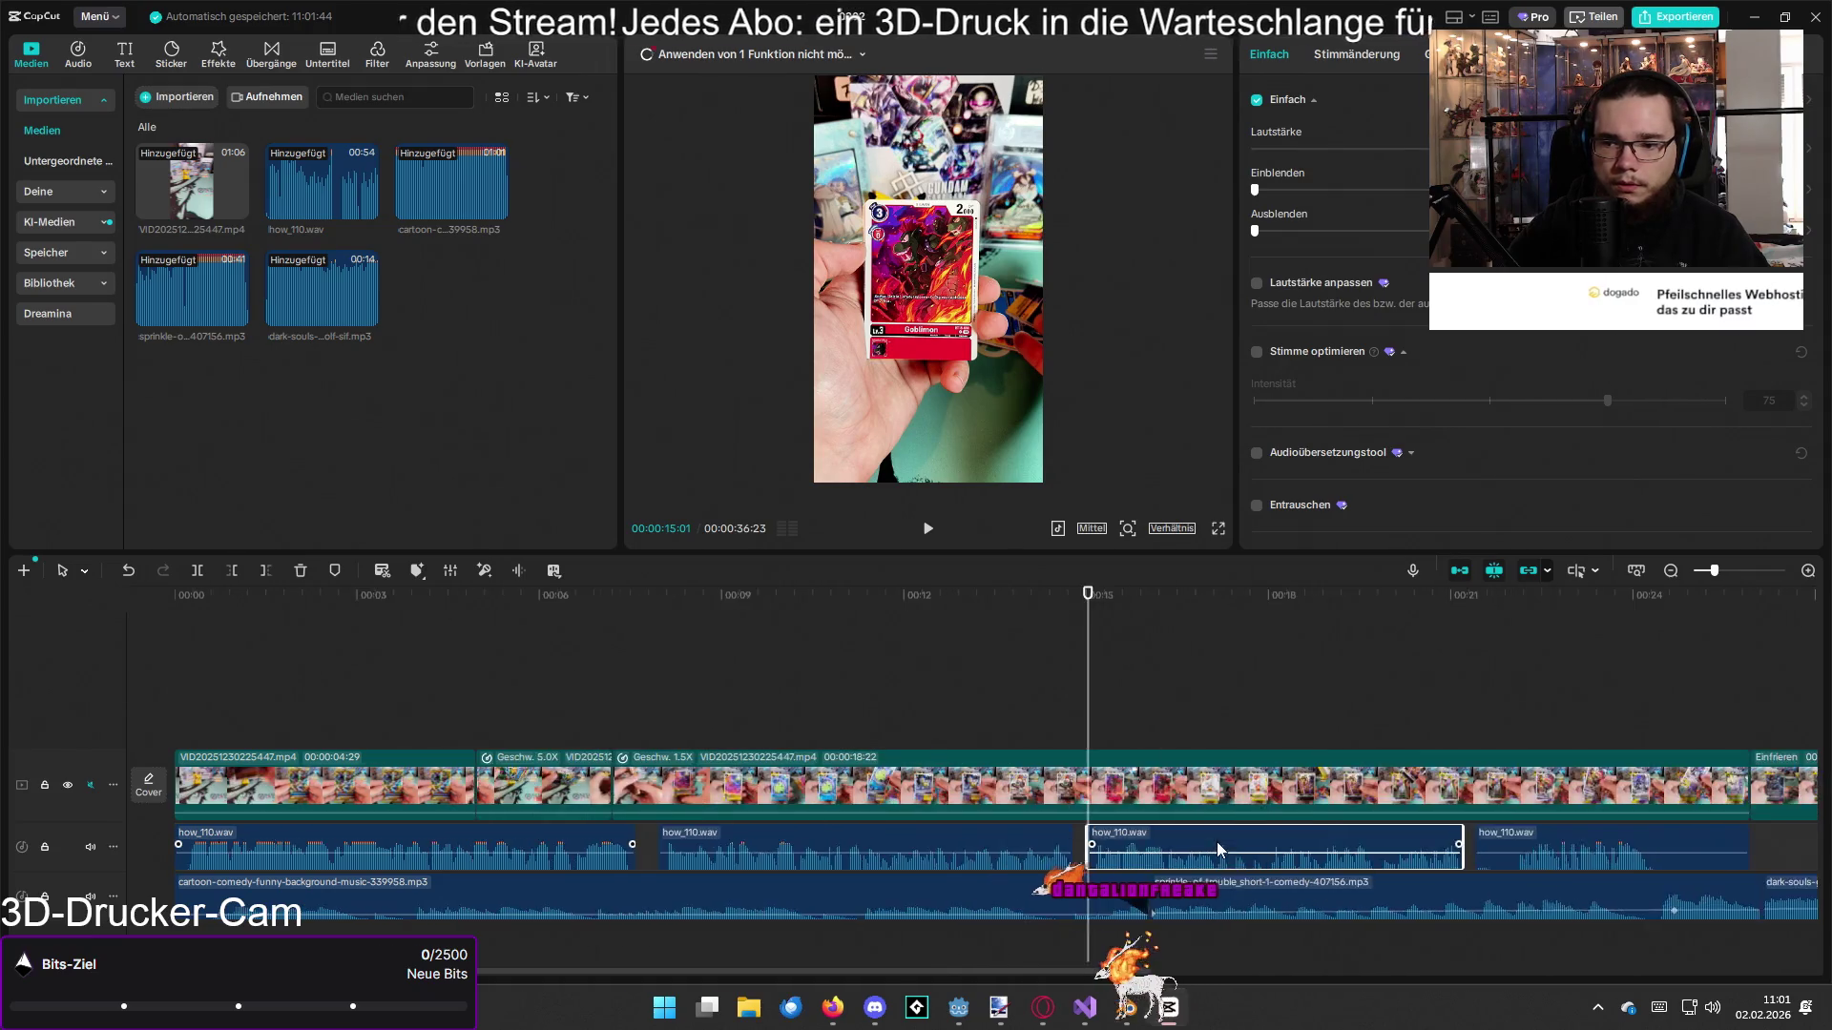
click(1163, 677)
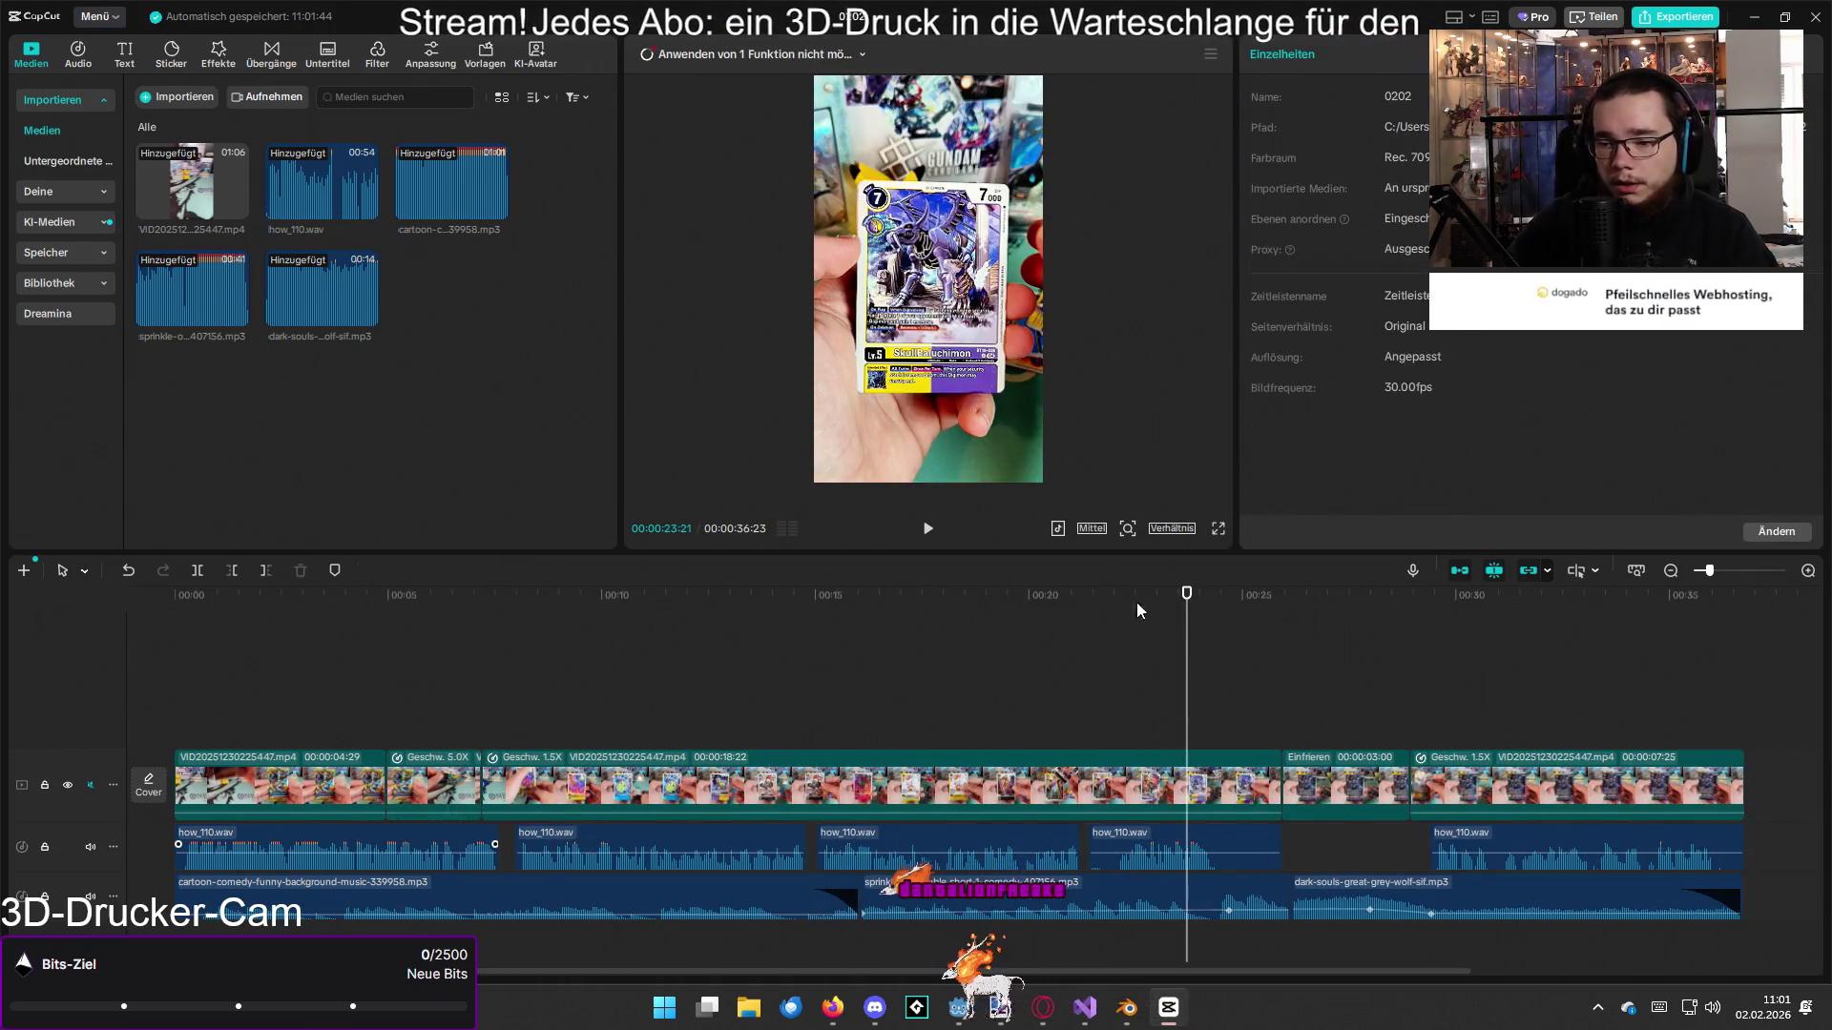
mouse_move(919, 599)
mouse_down()
mouse_move(633, 599)
mouse_move(2, 531)
mouse_up()
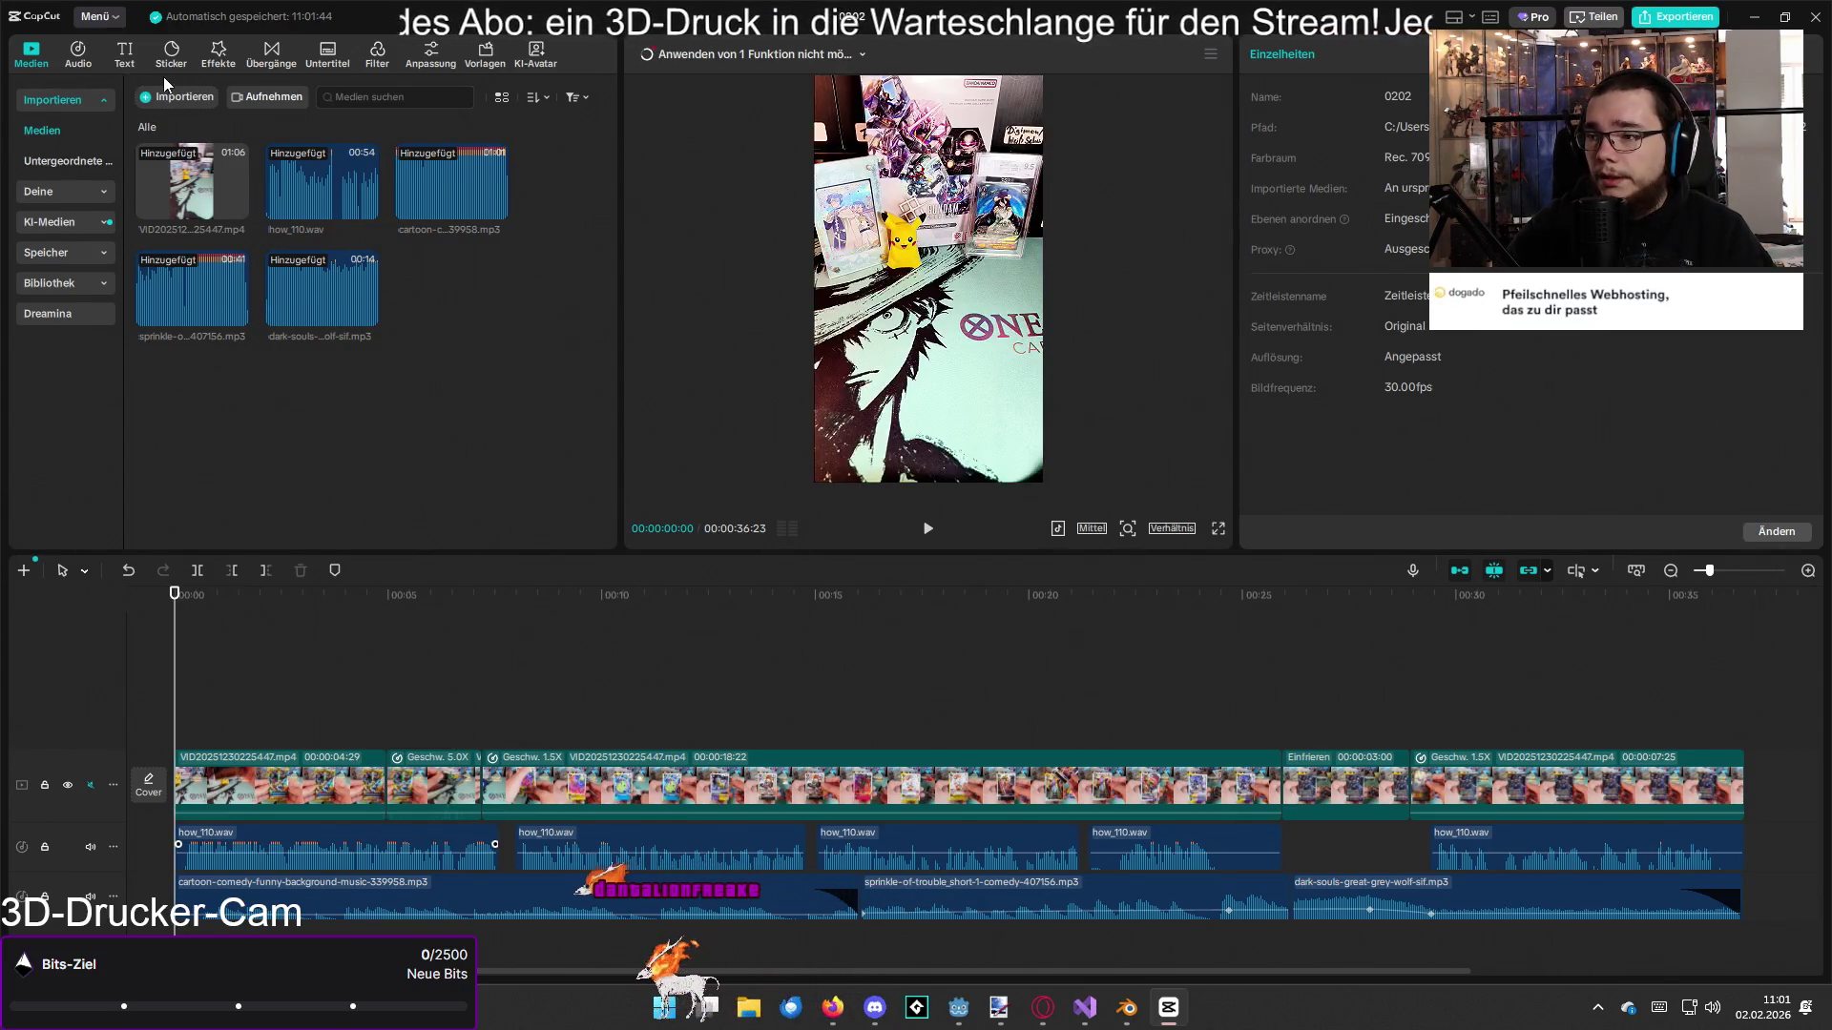
Step: Add a default Standardtext clip at the DarkKnightmon card near 30 seconds
mouse_move(1428, 593)
mouse_down()
mouse_move(1453, 604)
mouse_move(1432, 604)
mouse_up()
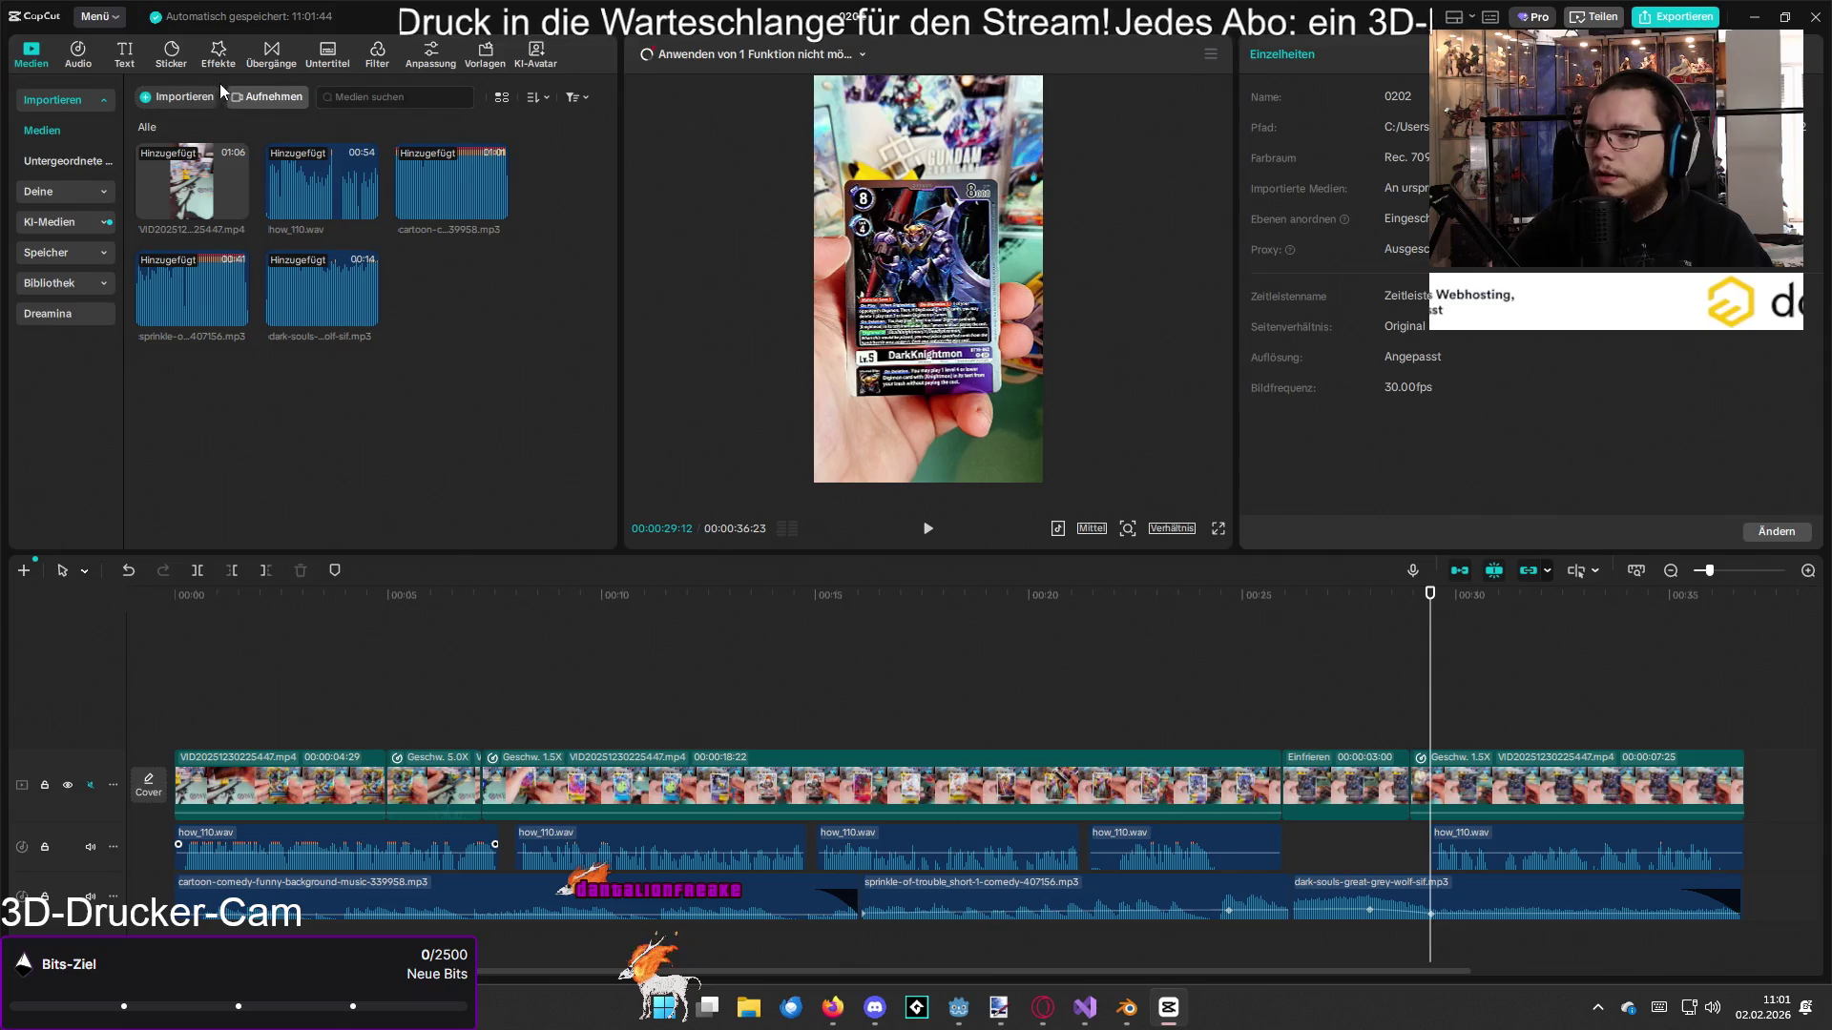
click(132, 58)
mouse_move(177, 126)
mouse_down()
mouse_move(1416, 689)
mouse_move(1468, 737)
mouse_up()
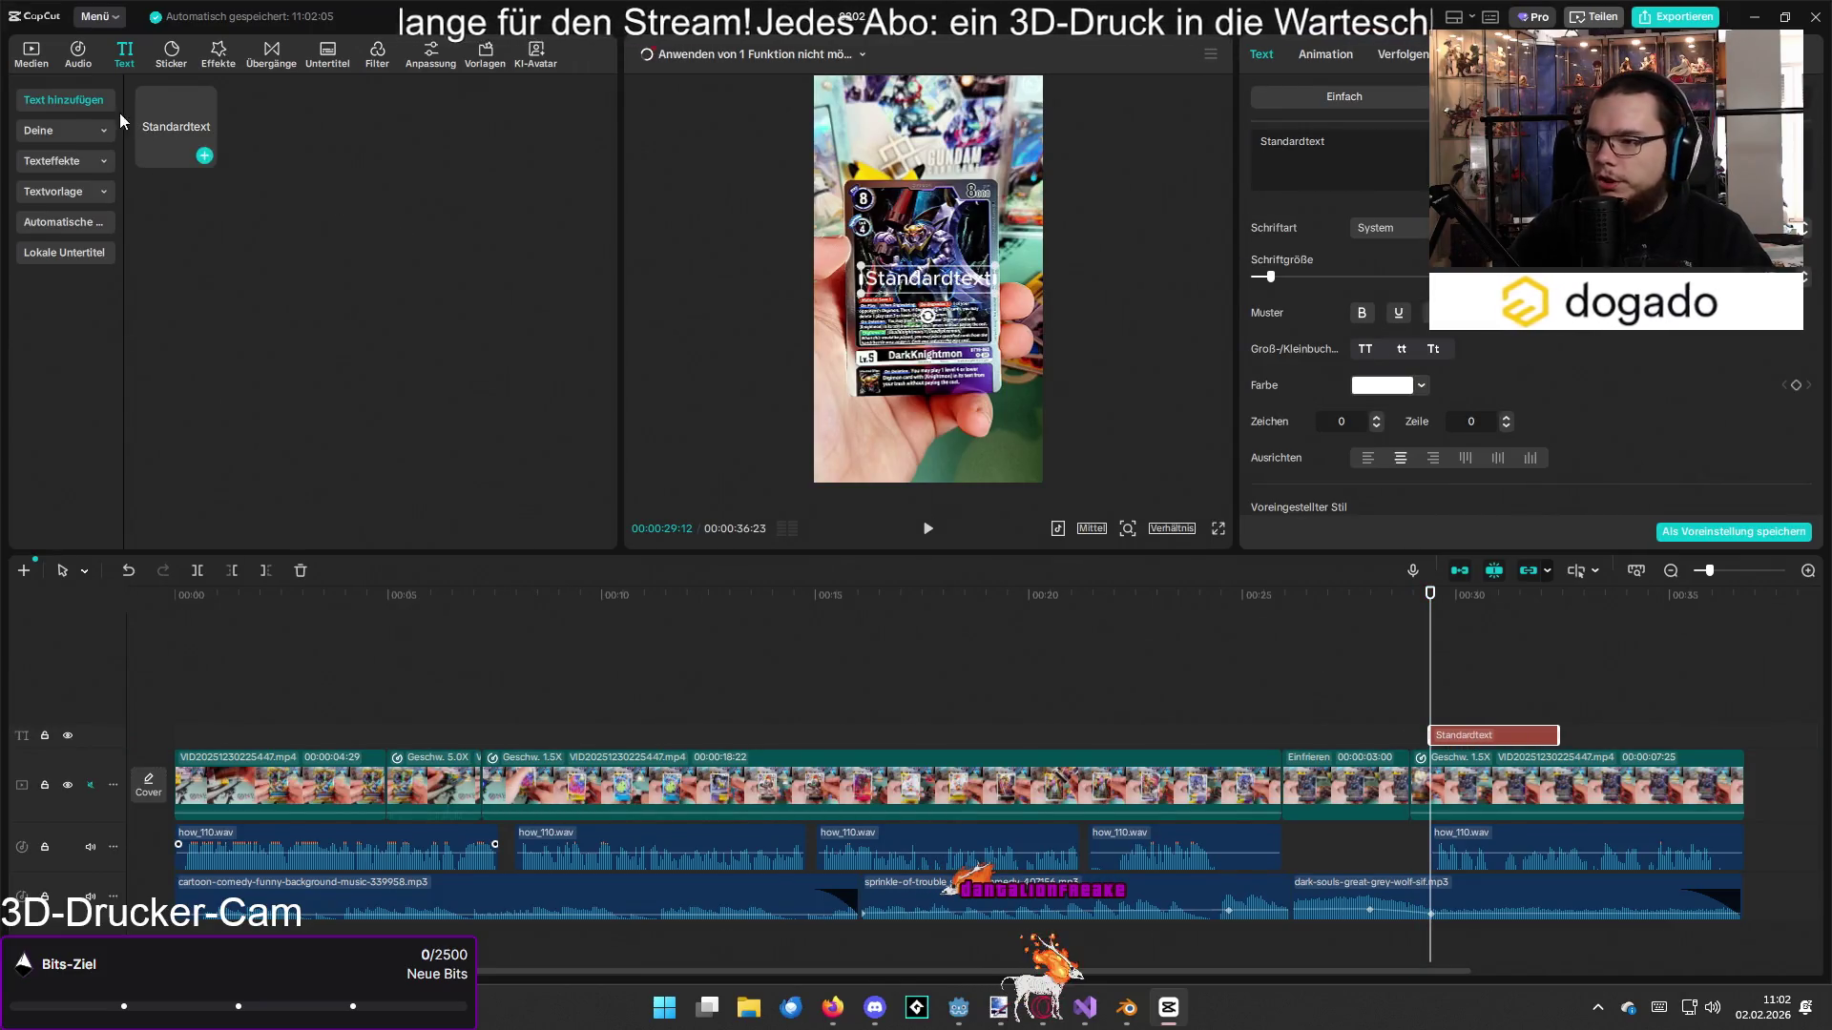
Step: Add the saved 把钱放进口袋里 sound effect at the playhead near 29 seconds
click(84, 55)
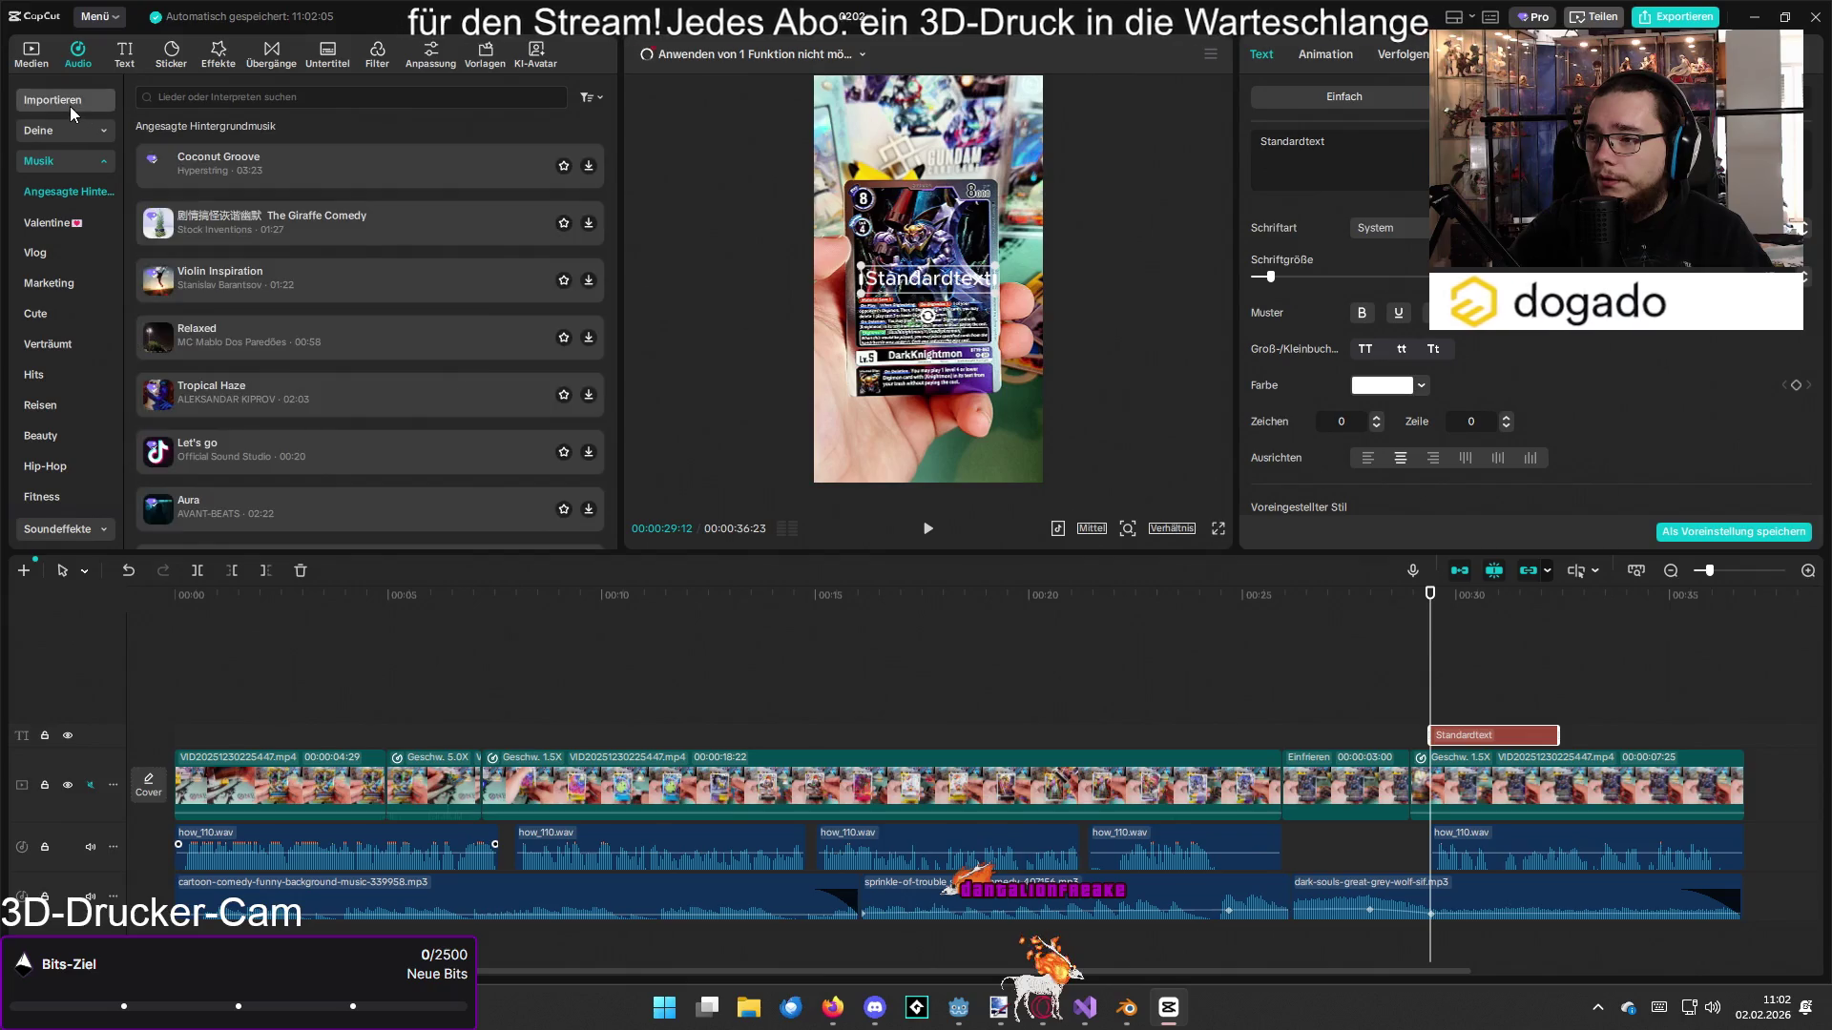
click(71, 106)
click(70, 126)
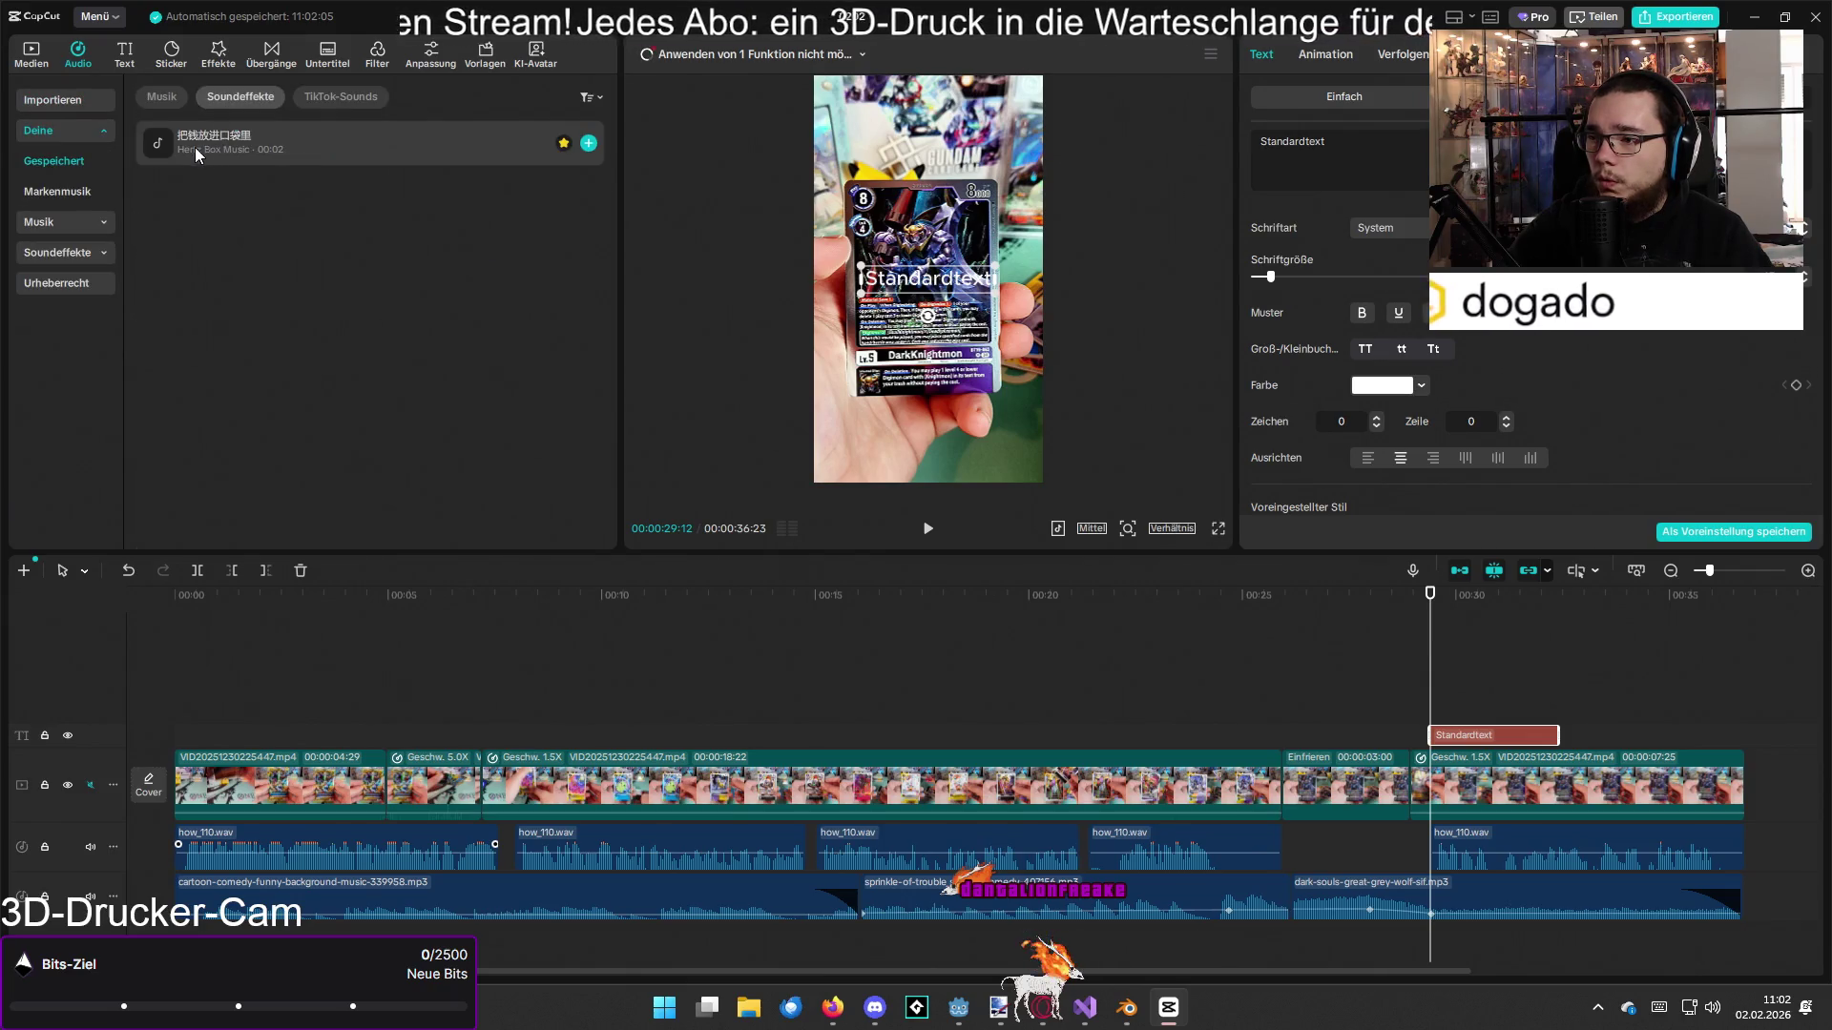
click(587, 145)
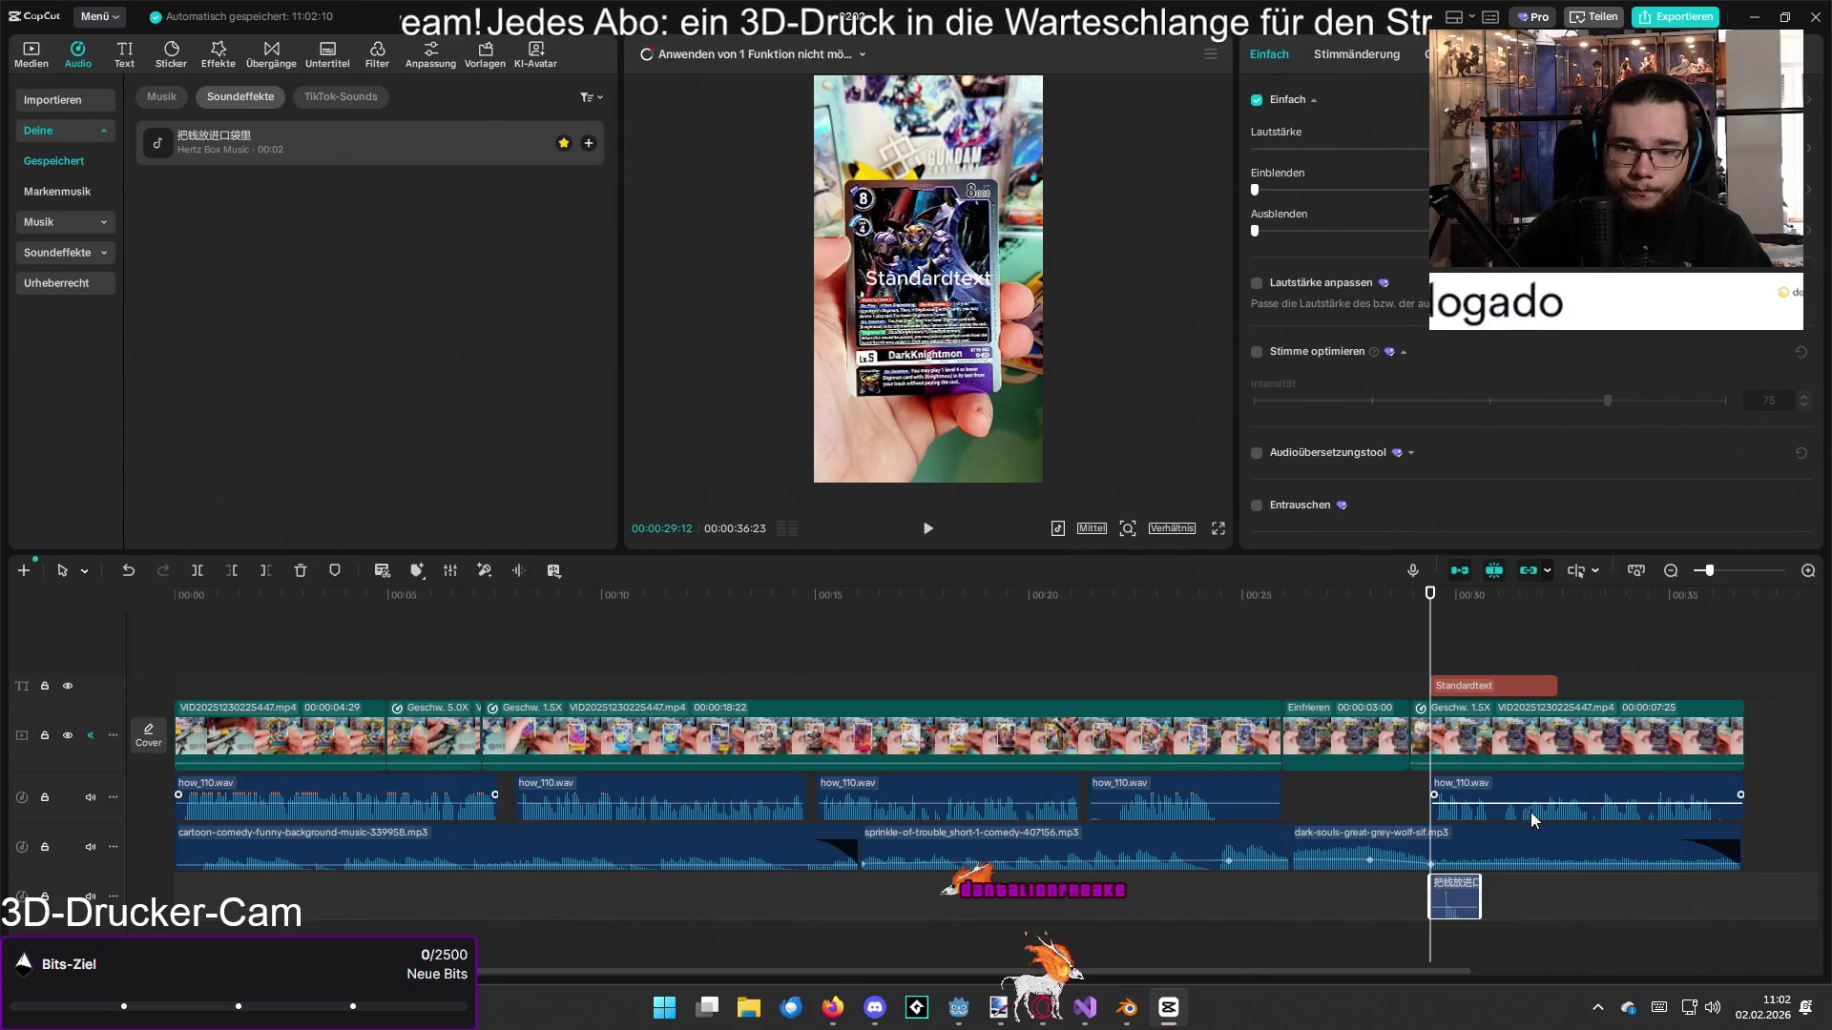
ctrl+scroll(1530, 811, up, 3)
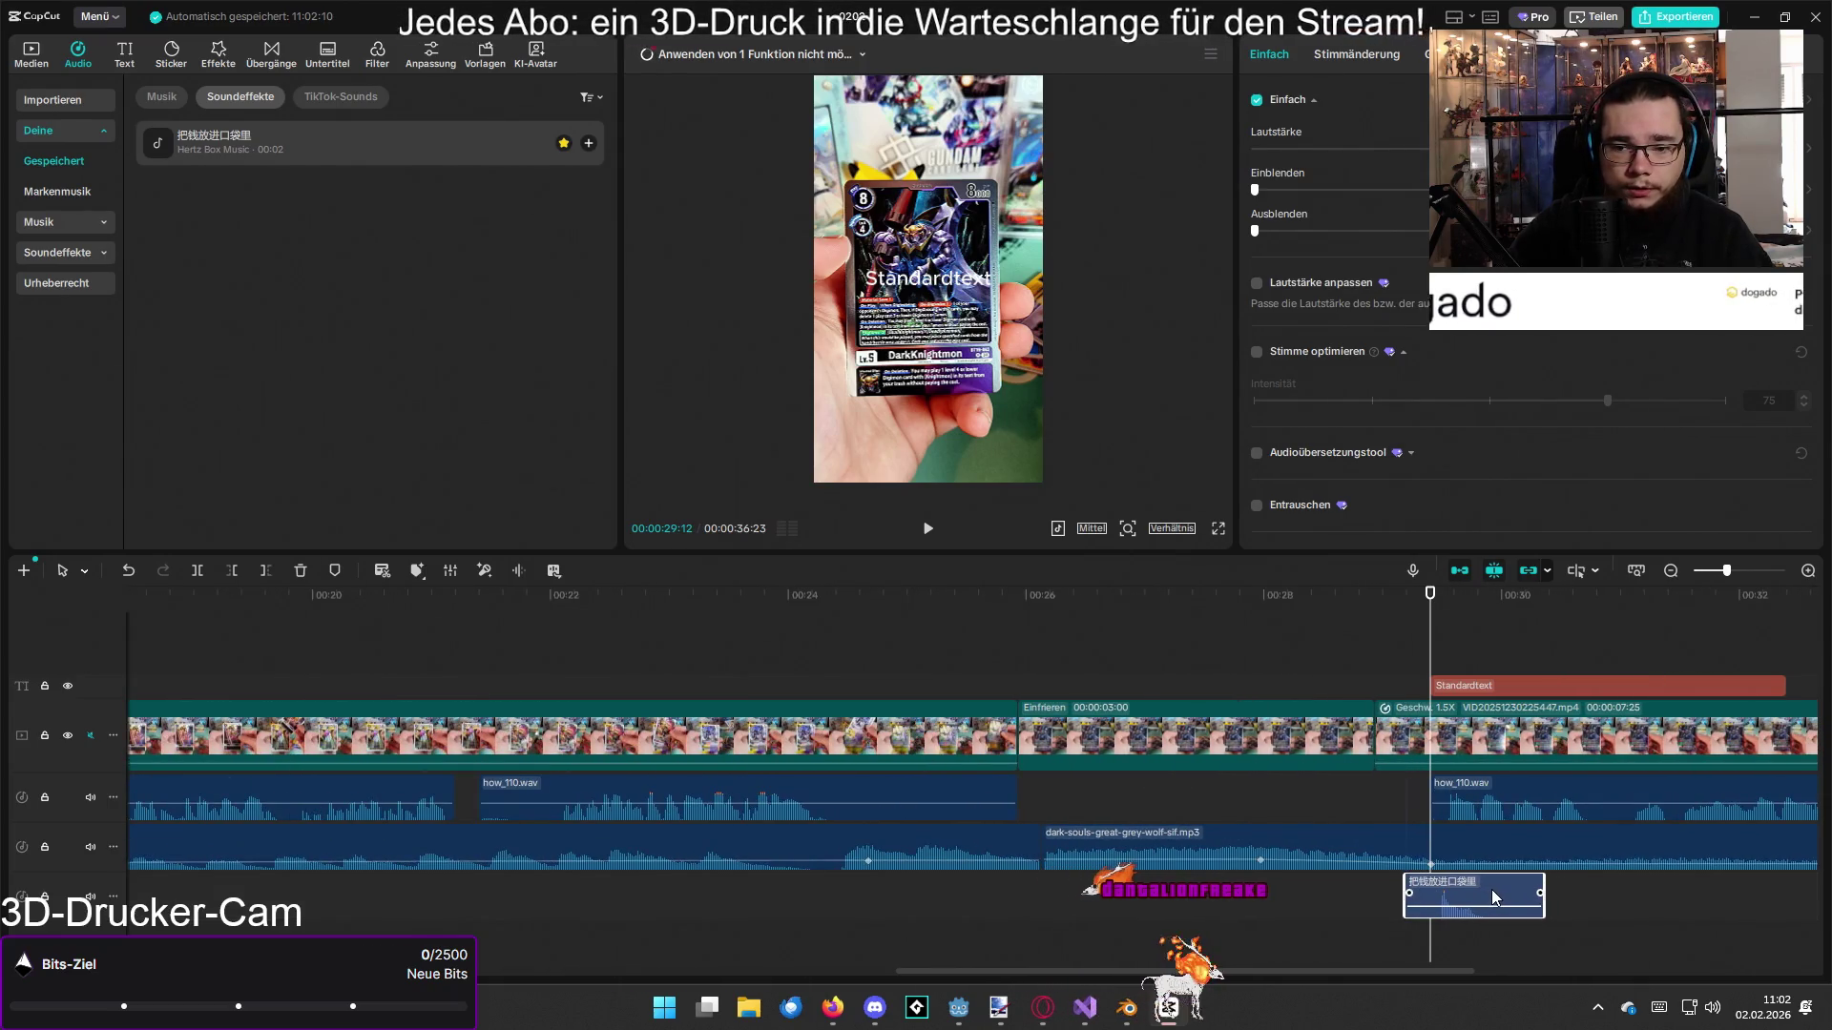
Step: Change the text to '0,02€', apply the first basic style, and move it above the card
click(1530, 686)
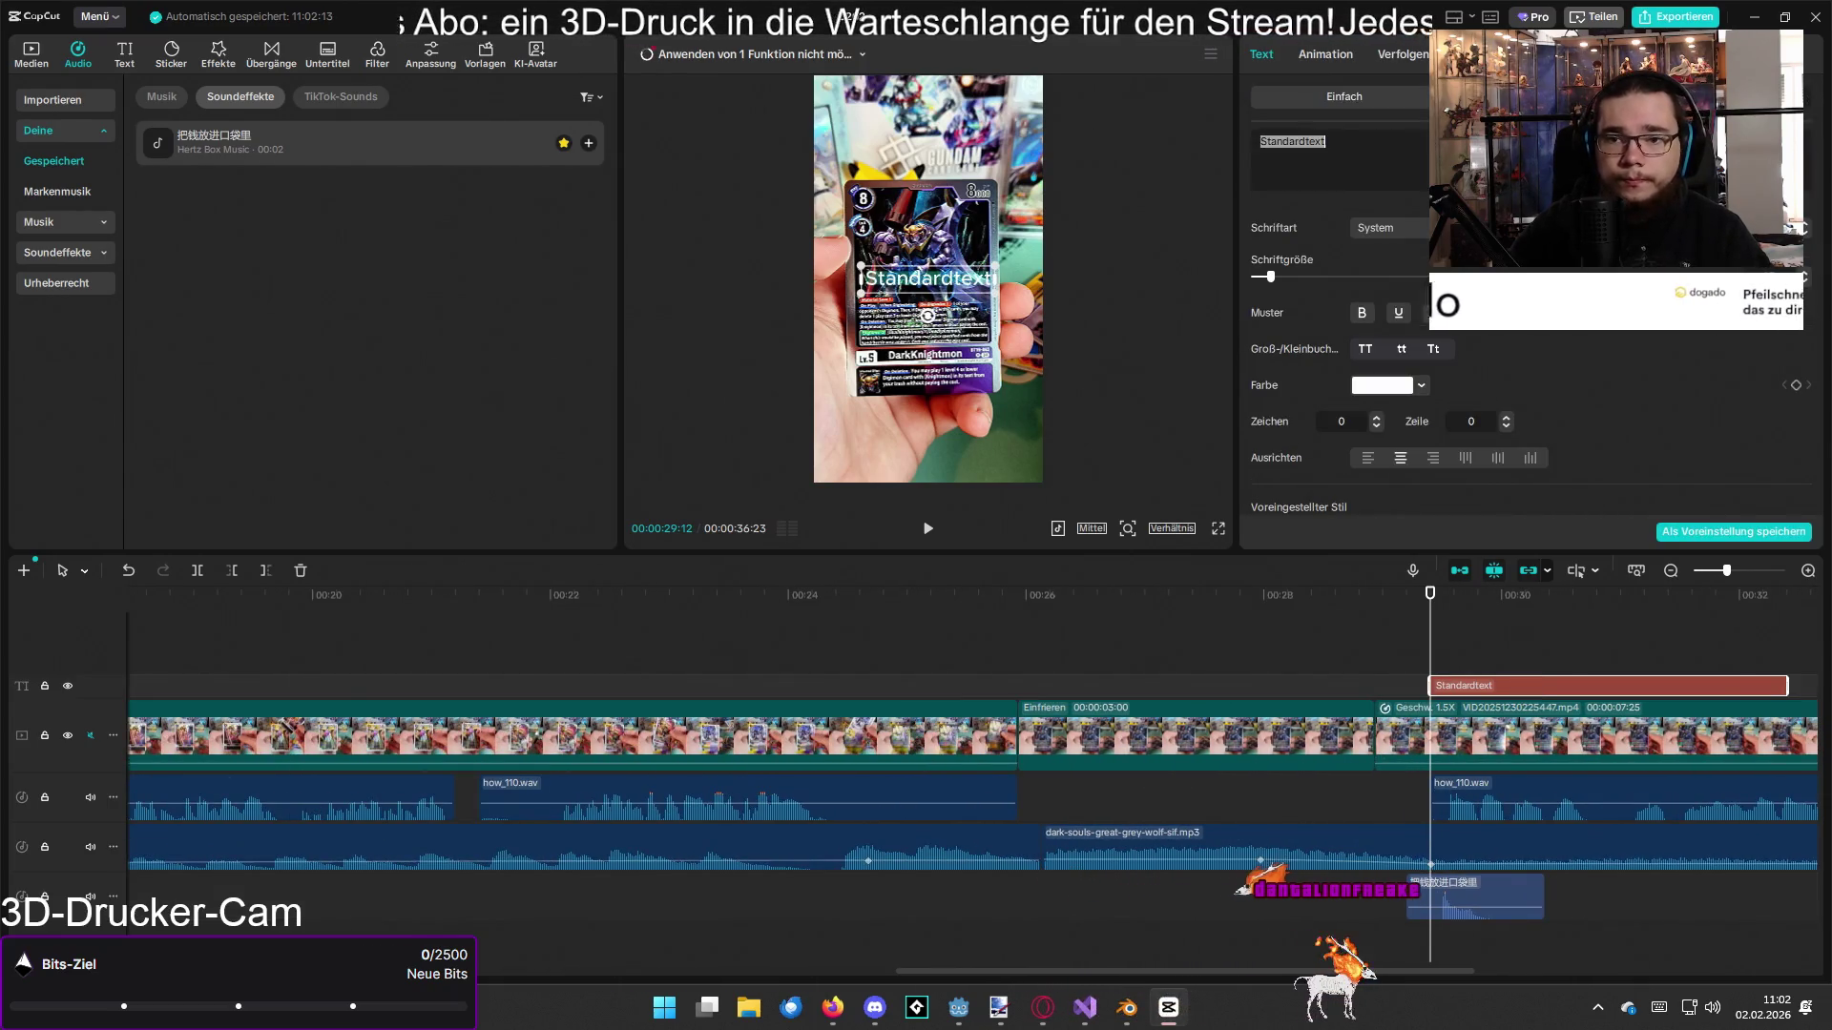
text(0)
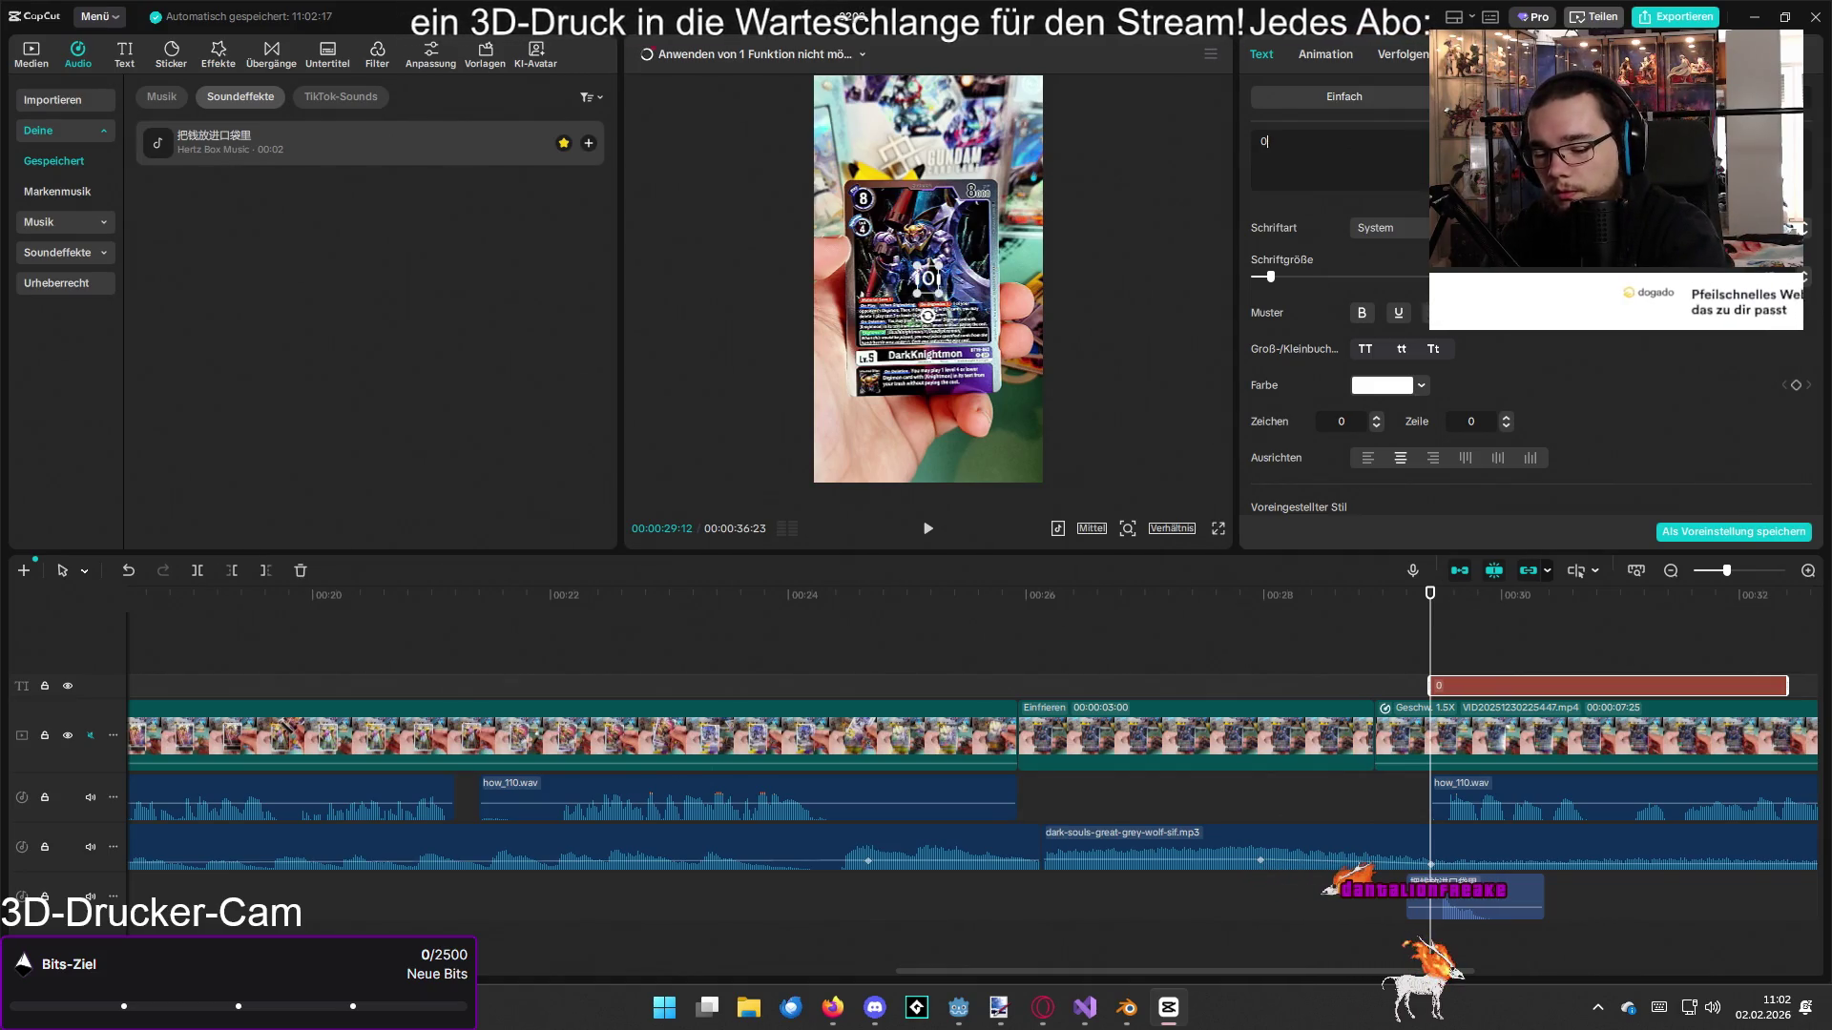
text(,02€)
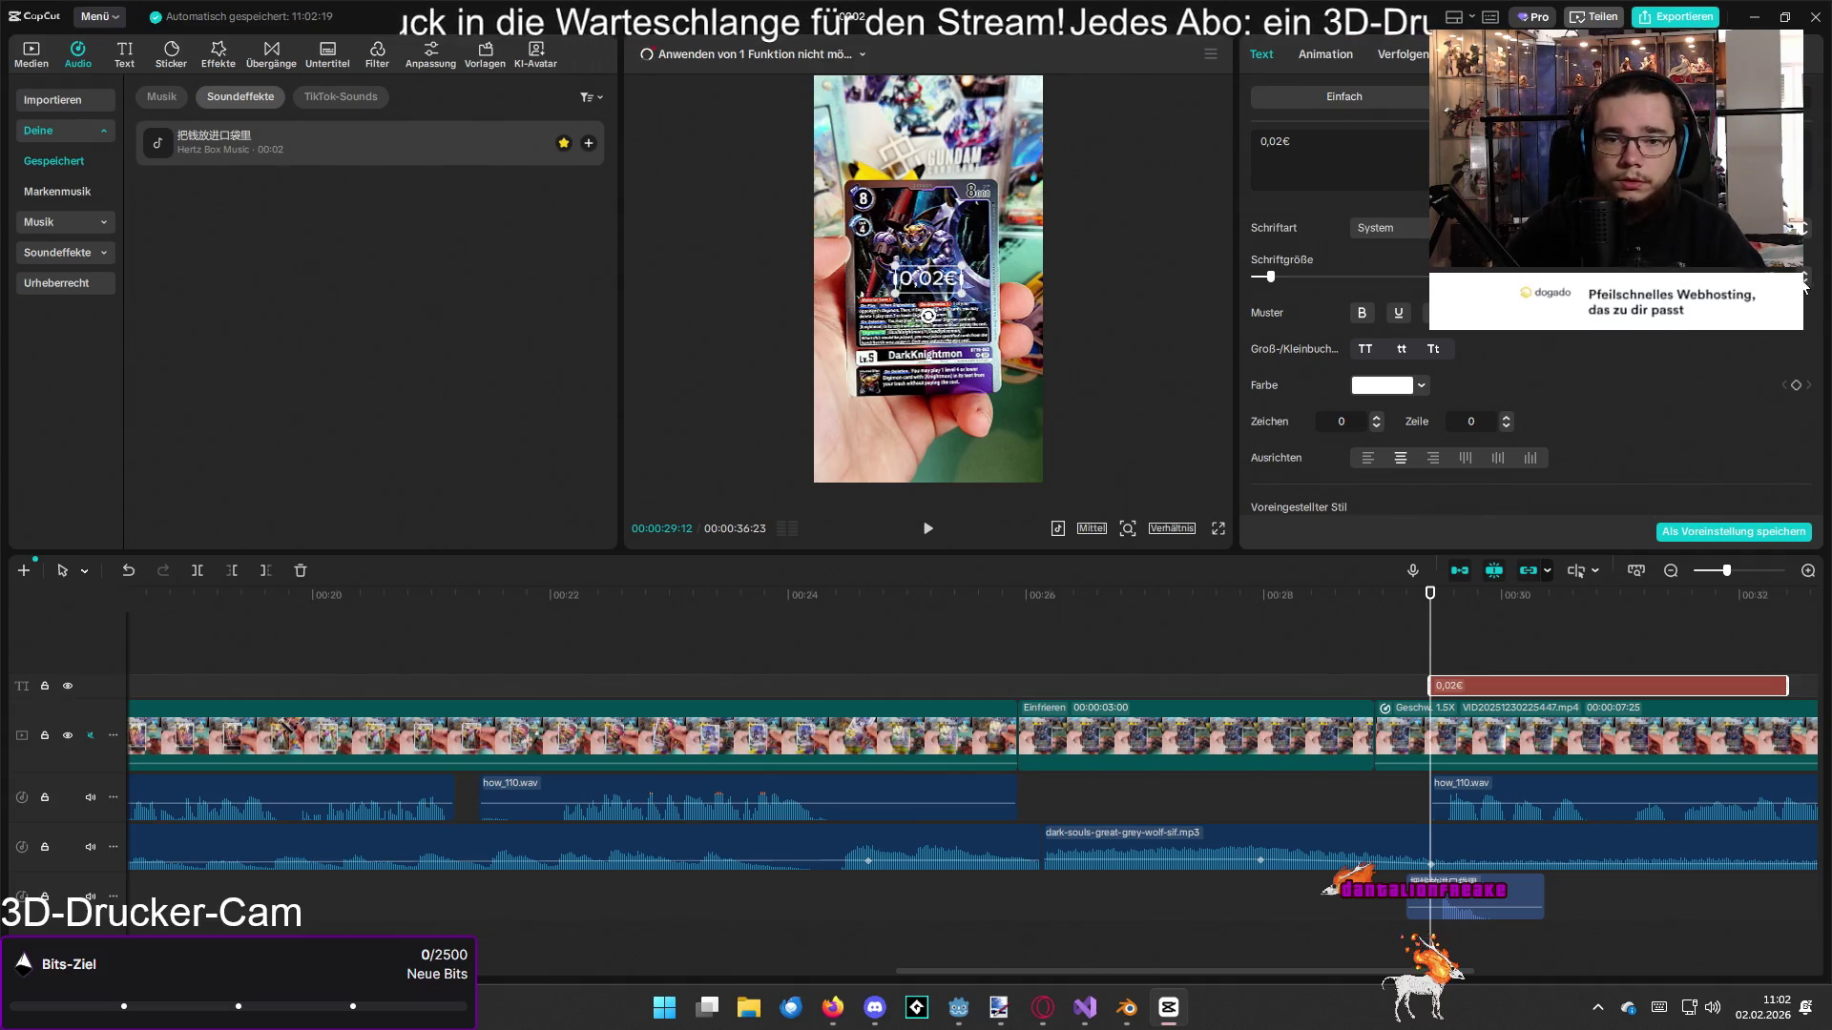
scroll(1581, 361, down, 2)
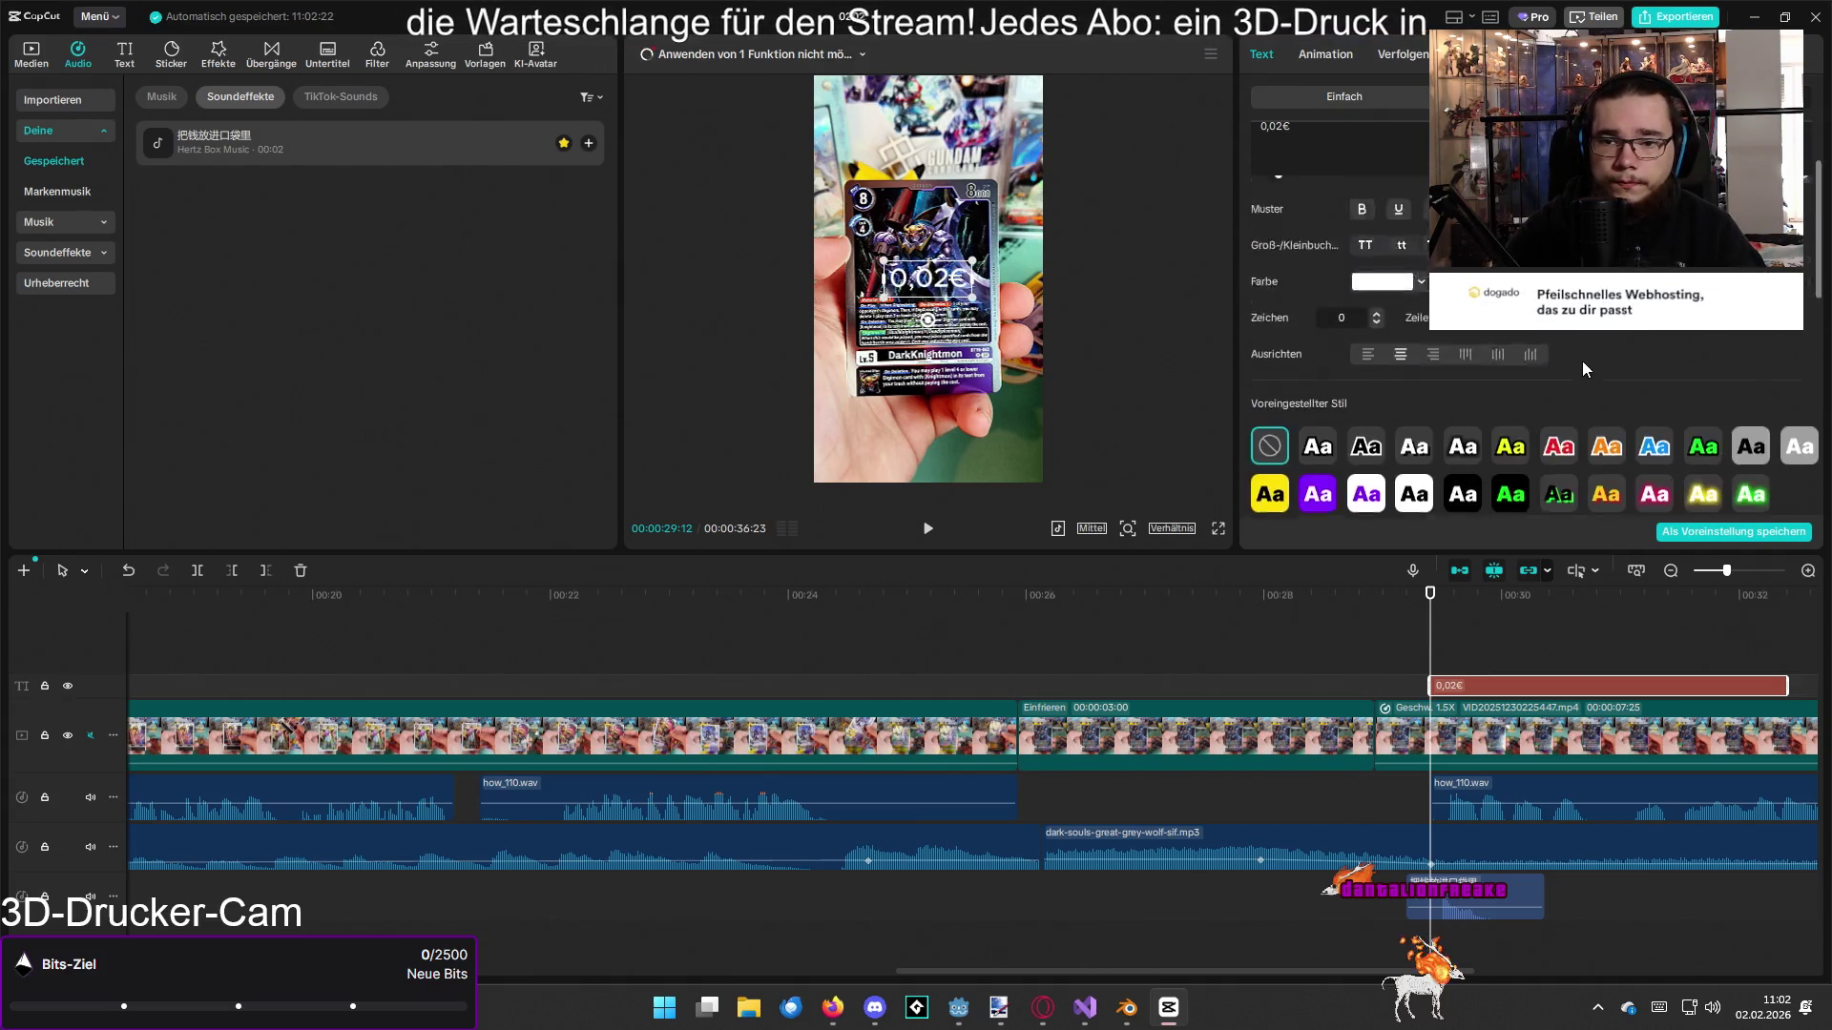
scroll(1582, 361, down, 1)
click(1326, 380)
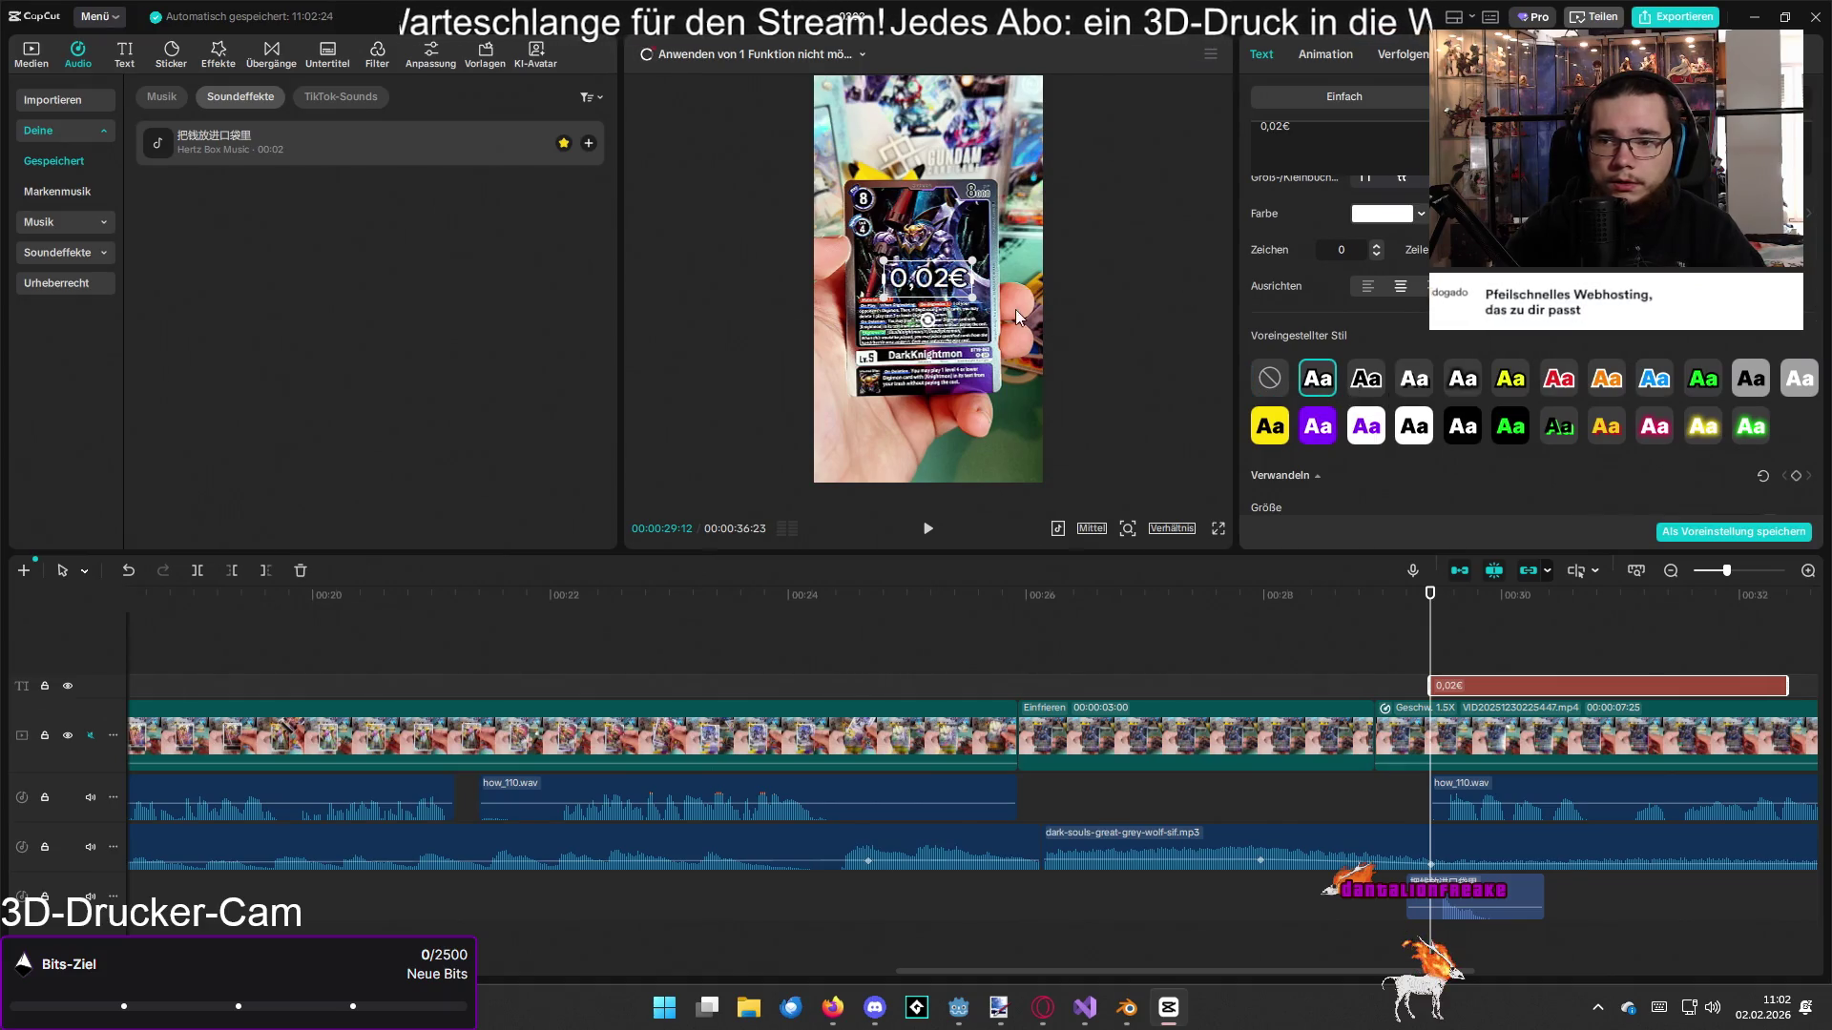
drag(930, 277, 927, 145)
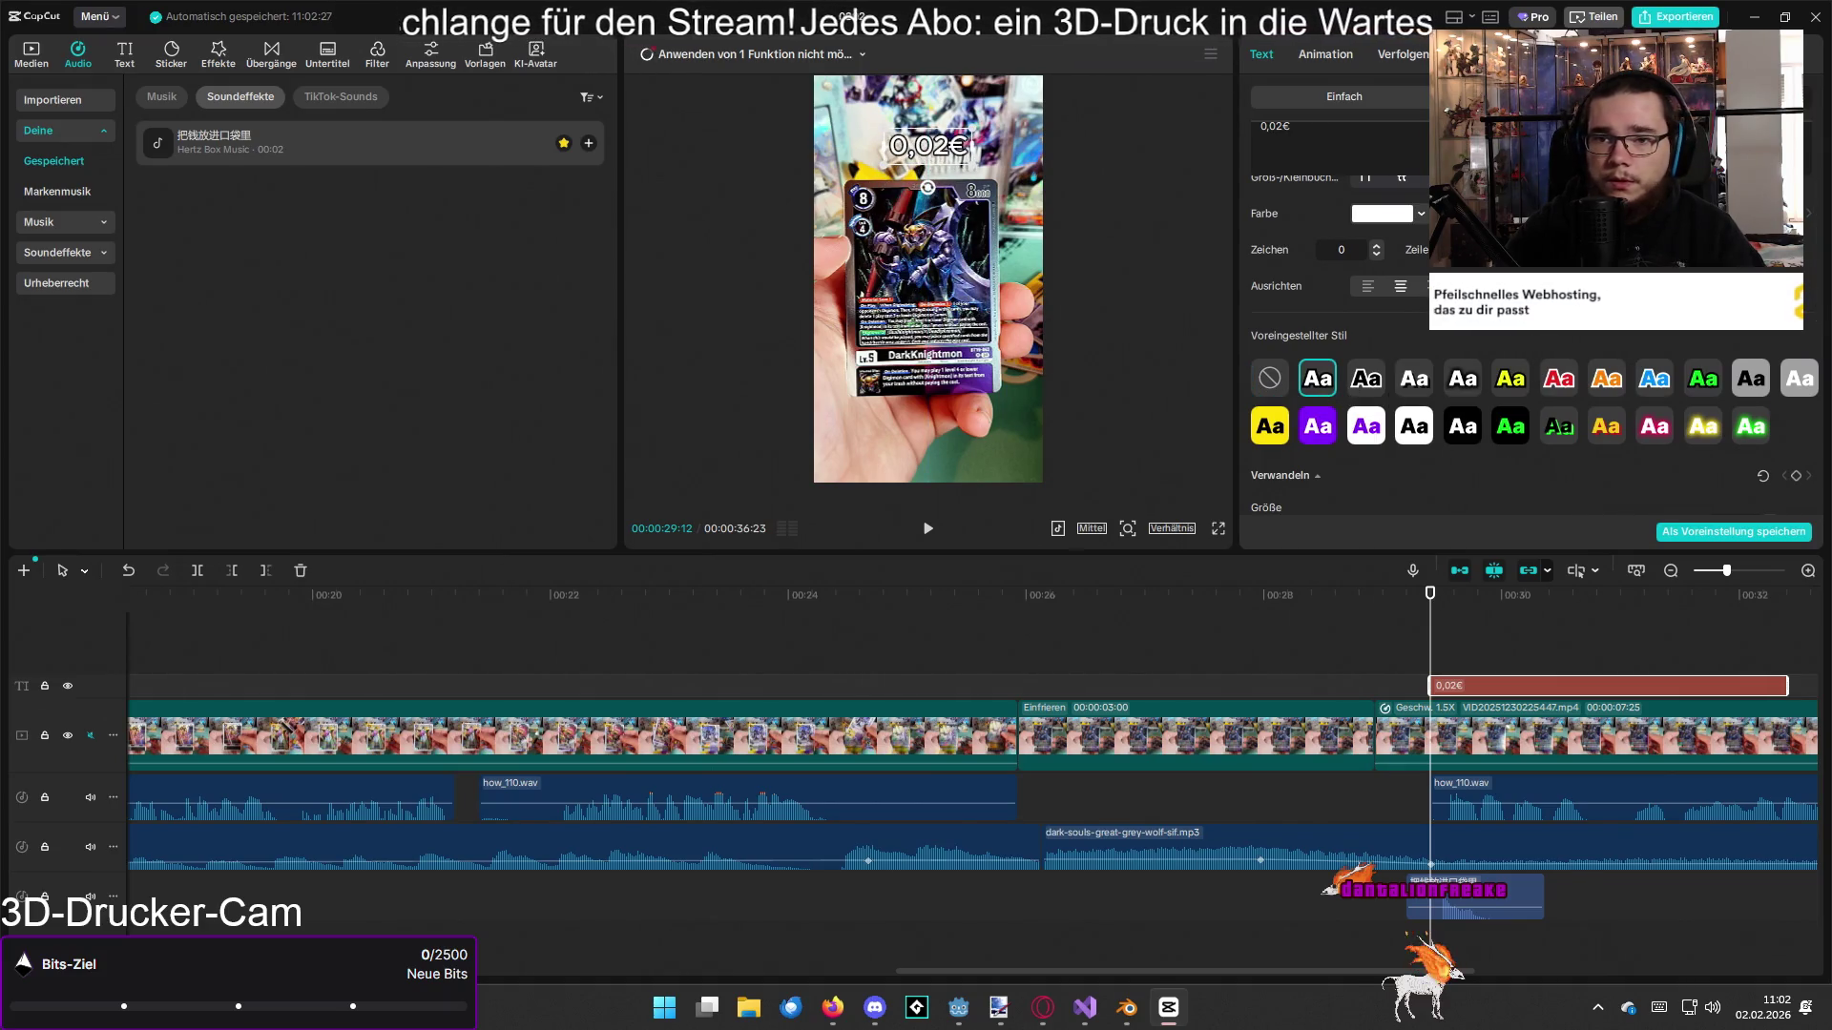
Step: Give the 0,02€ price text a favourite entrance animation instead of the trial Frühling preset
click(1328, 53)
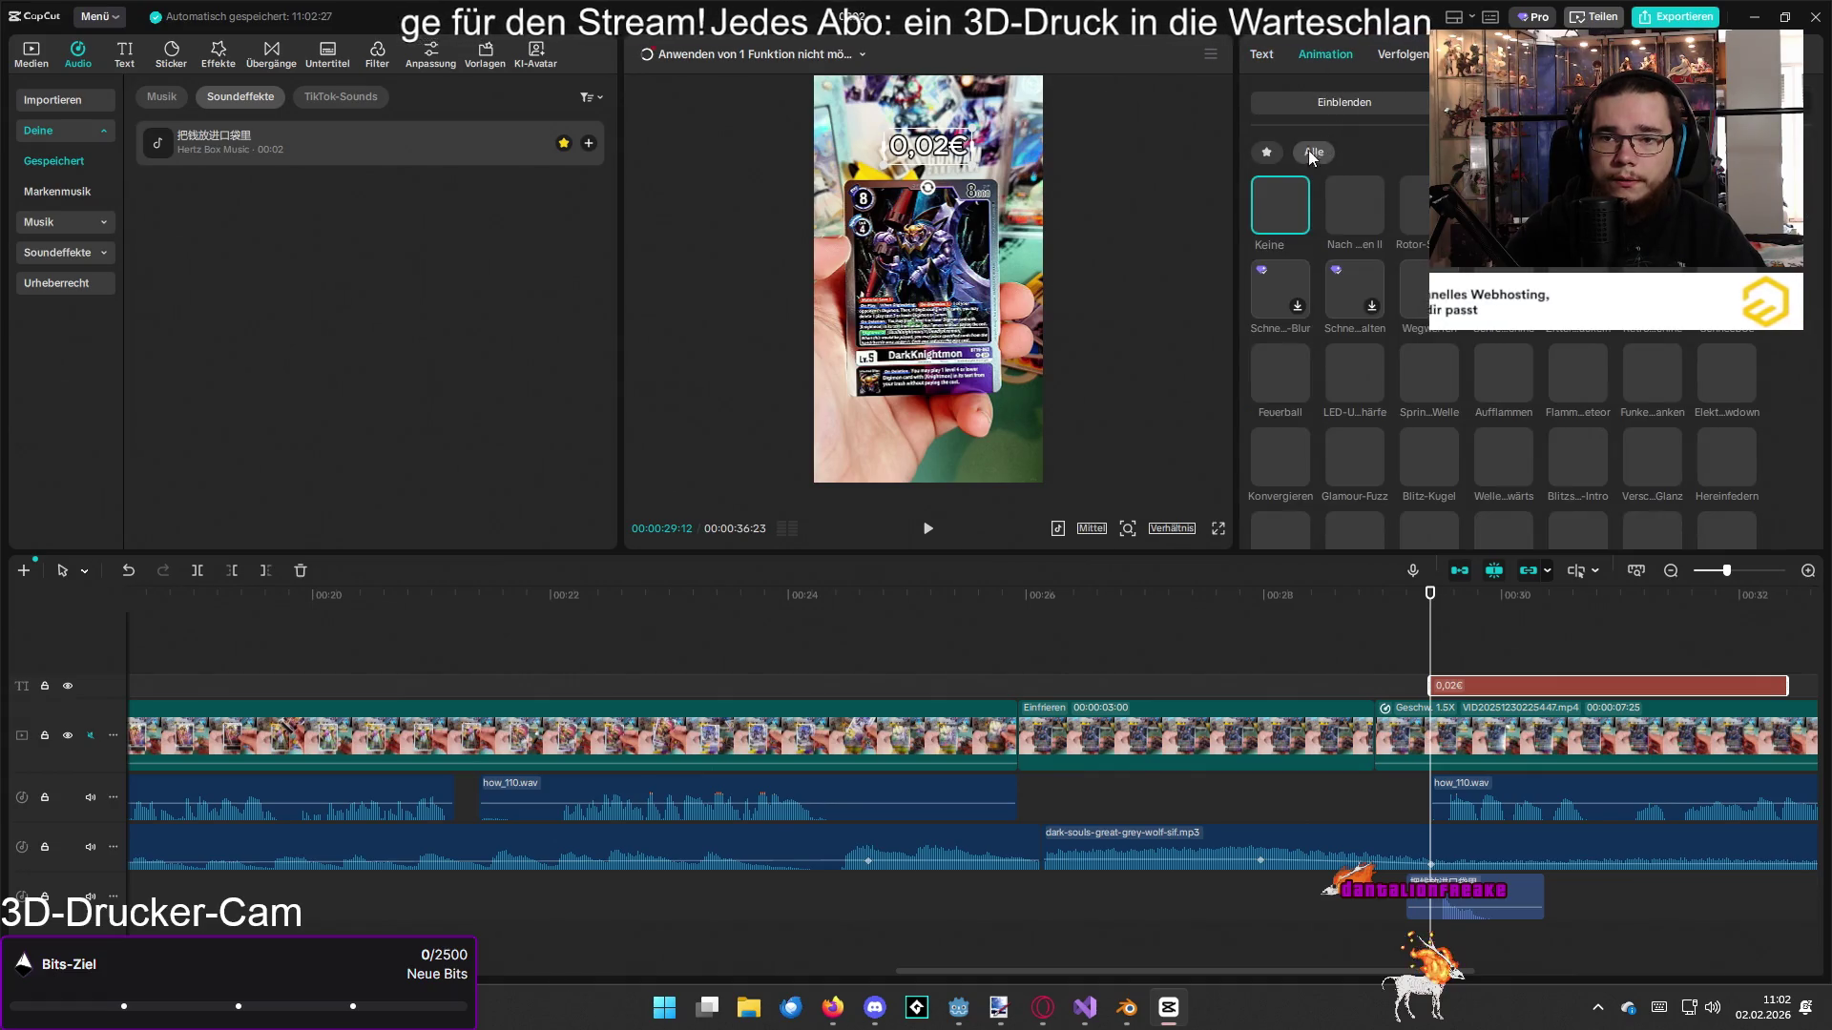
click(1267, 152)
click(1378, 210)
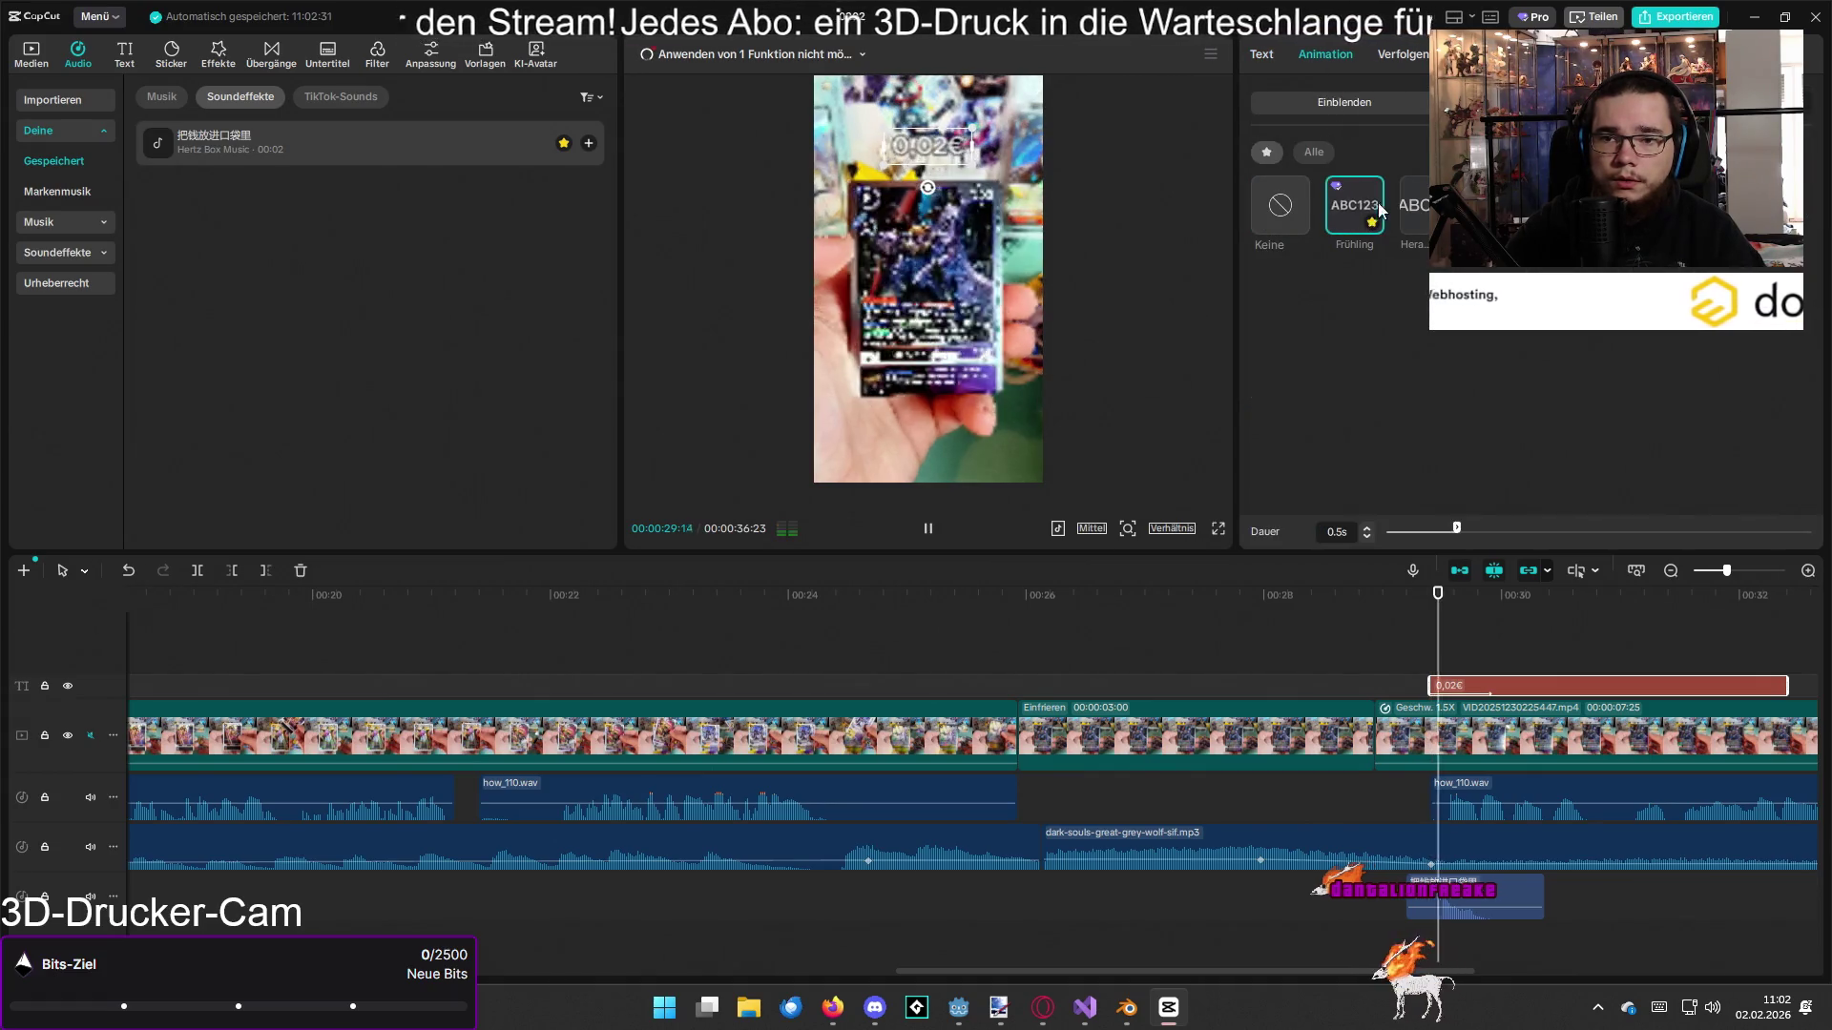
click(1313, 152)
click(1266, 153)
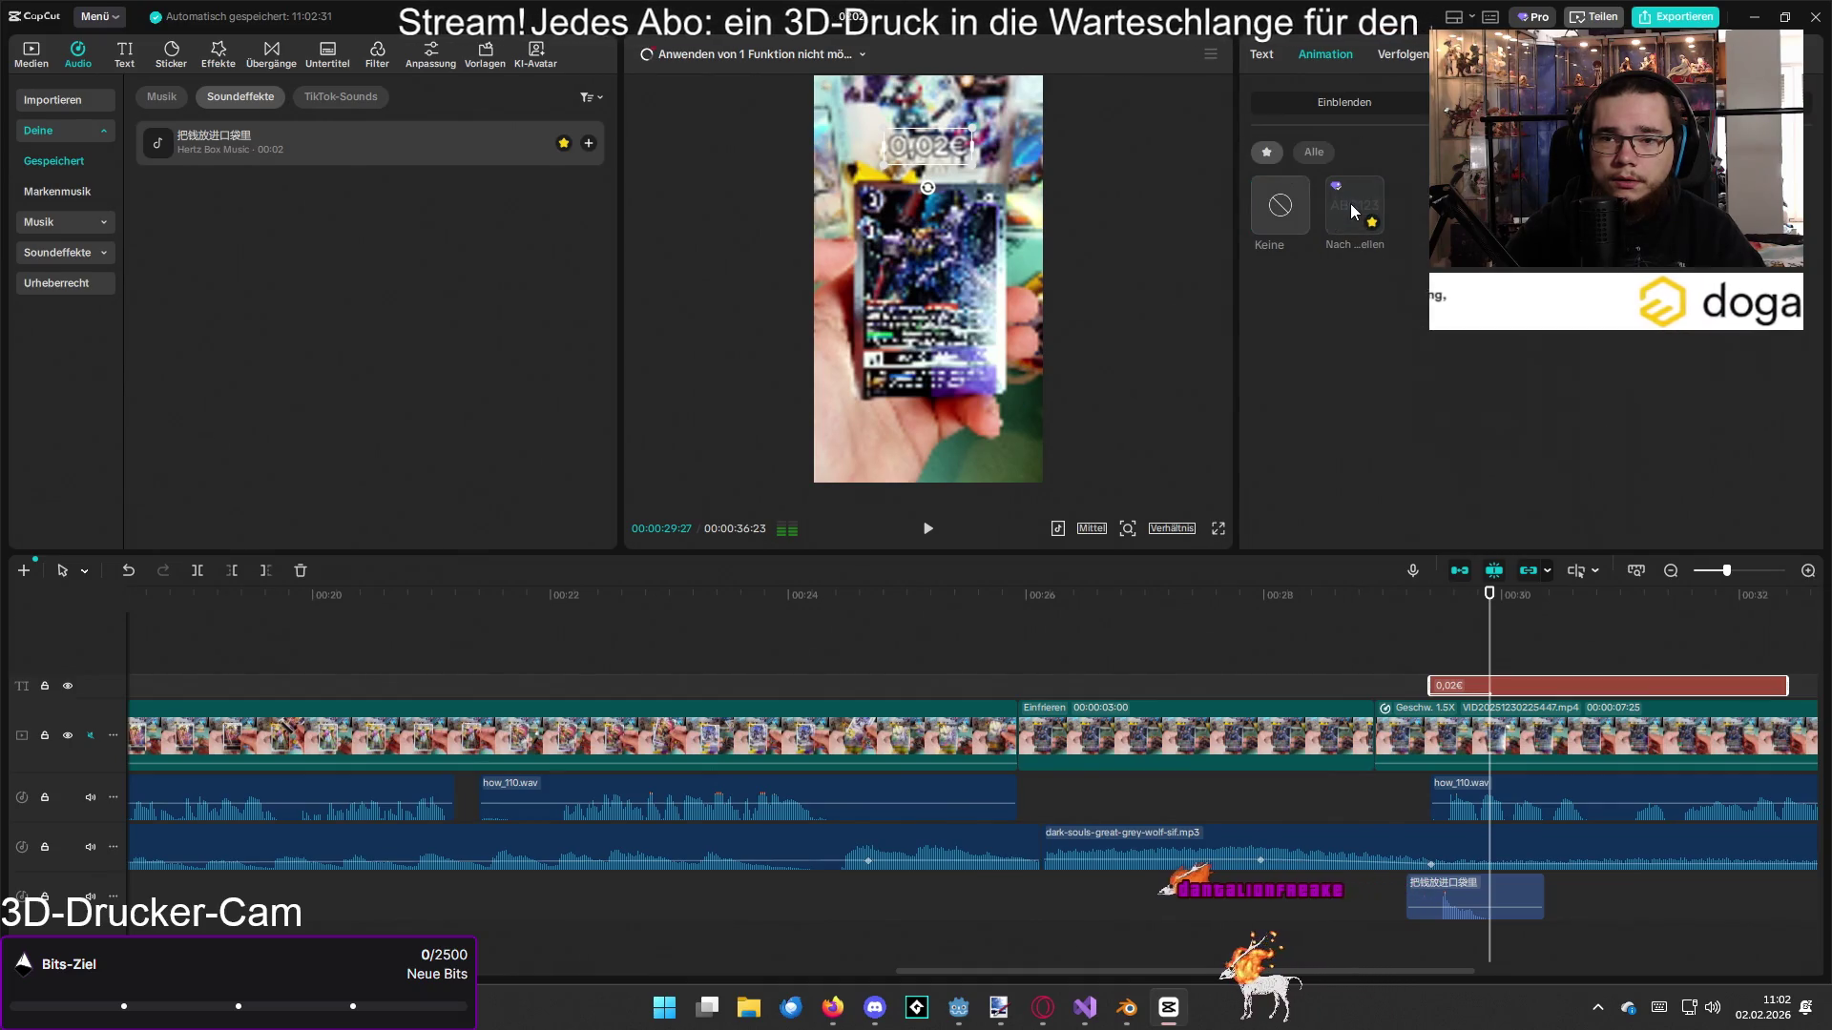
click(1349, 203)
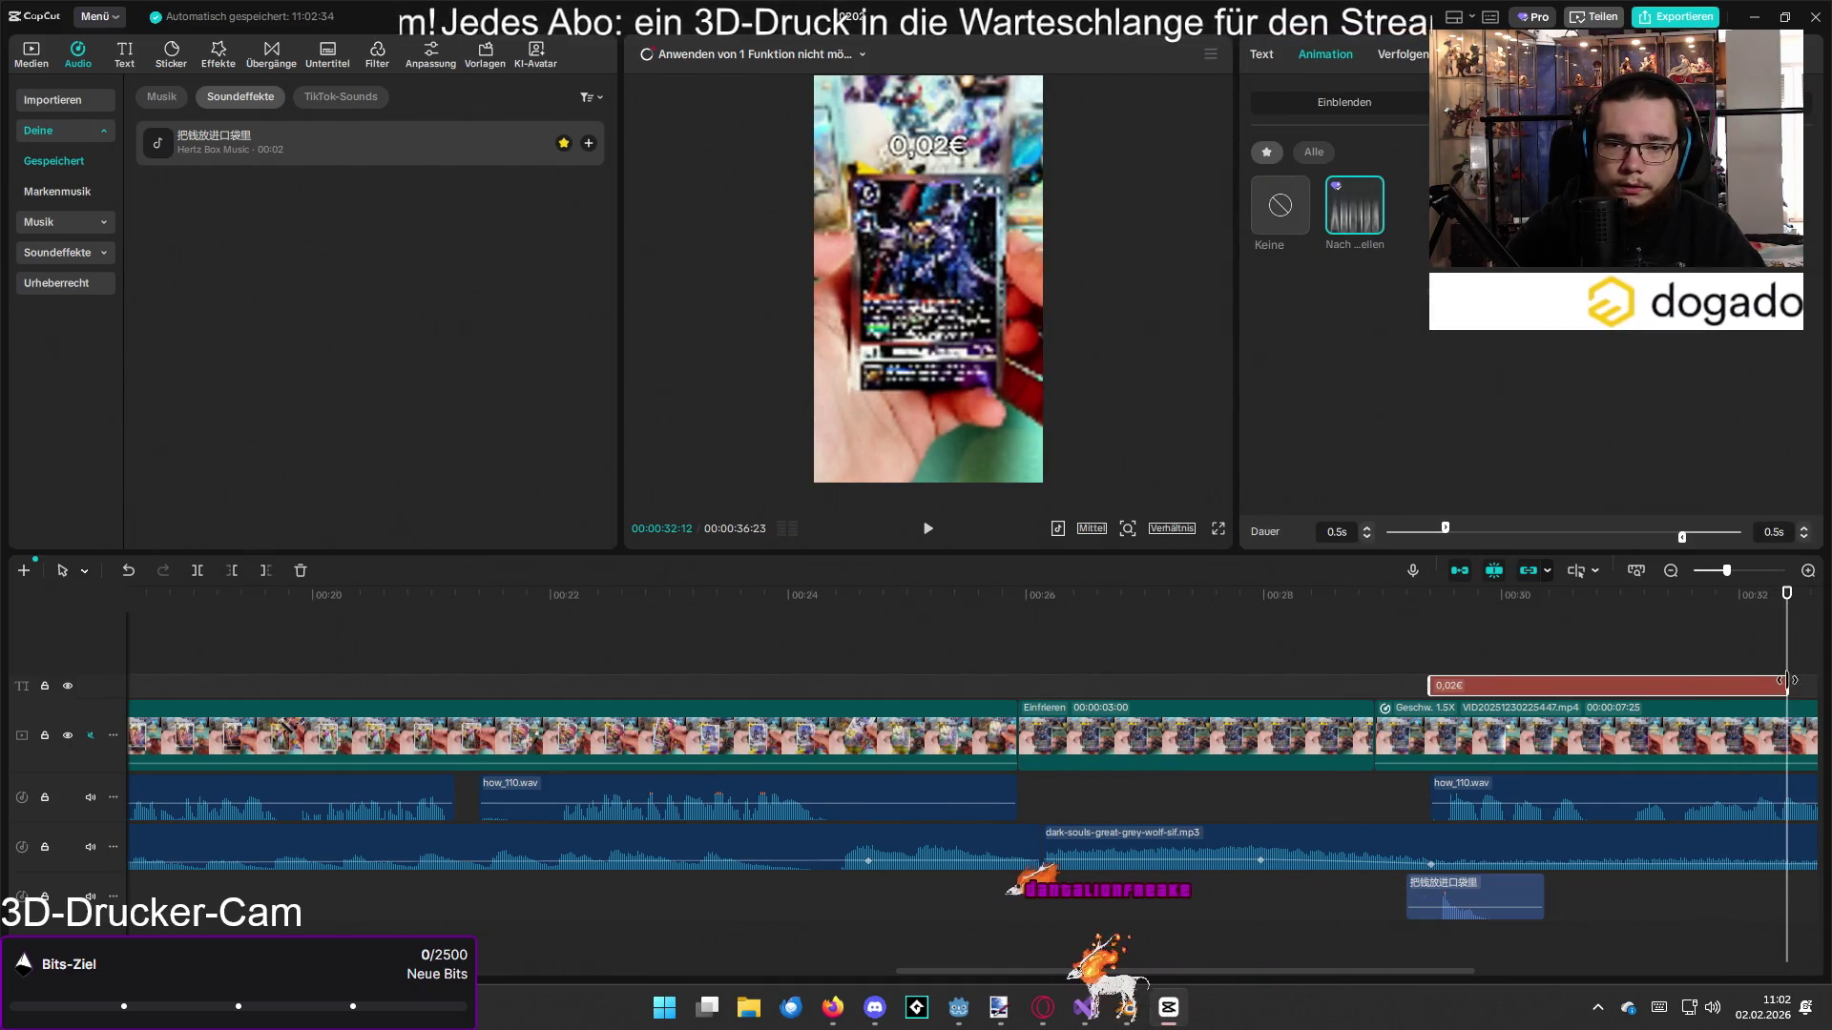
Step: Shorten the 0,02€ text clip to end around 31 seconds and review from about 00:28
drag(1786, 681, 1611, 681)
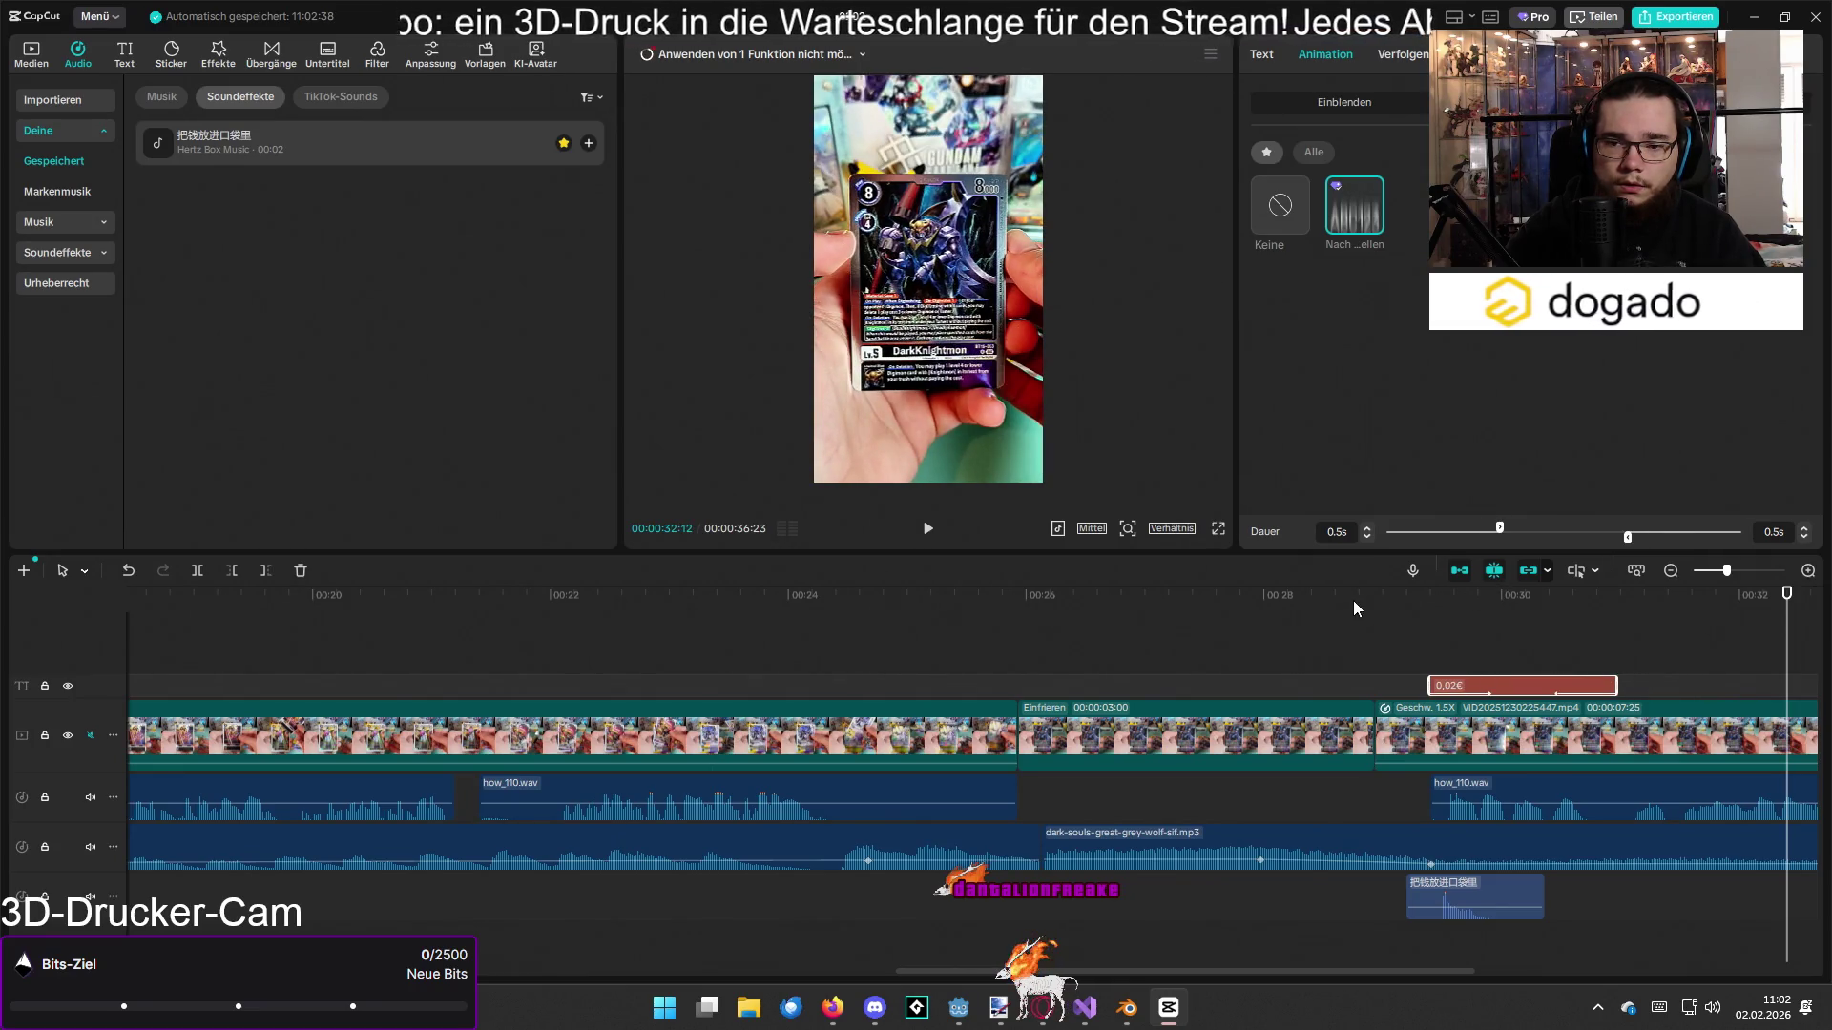
click(1322, 596)
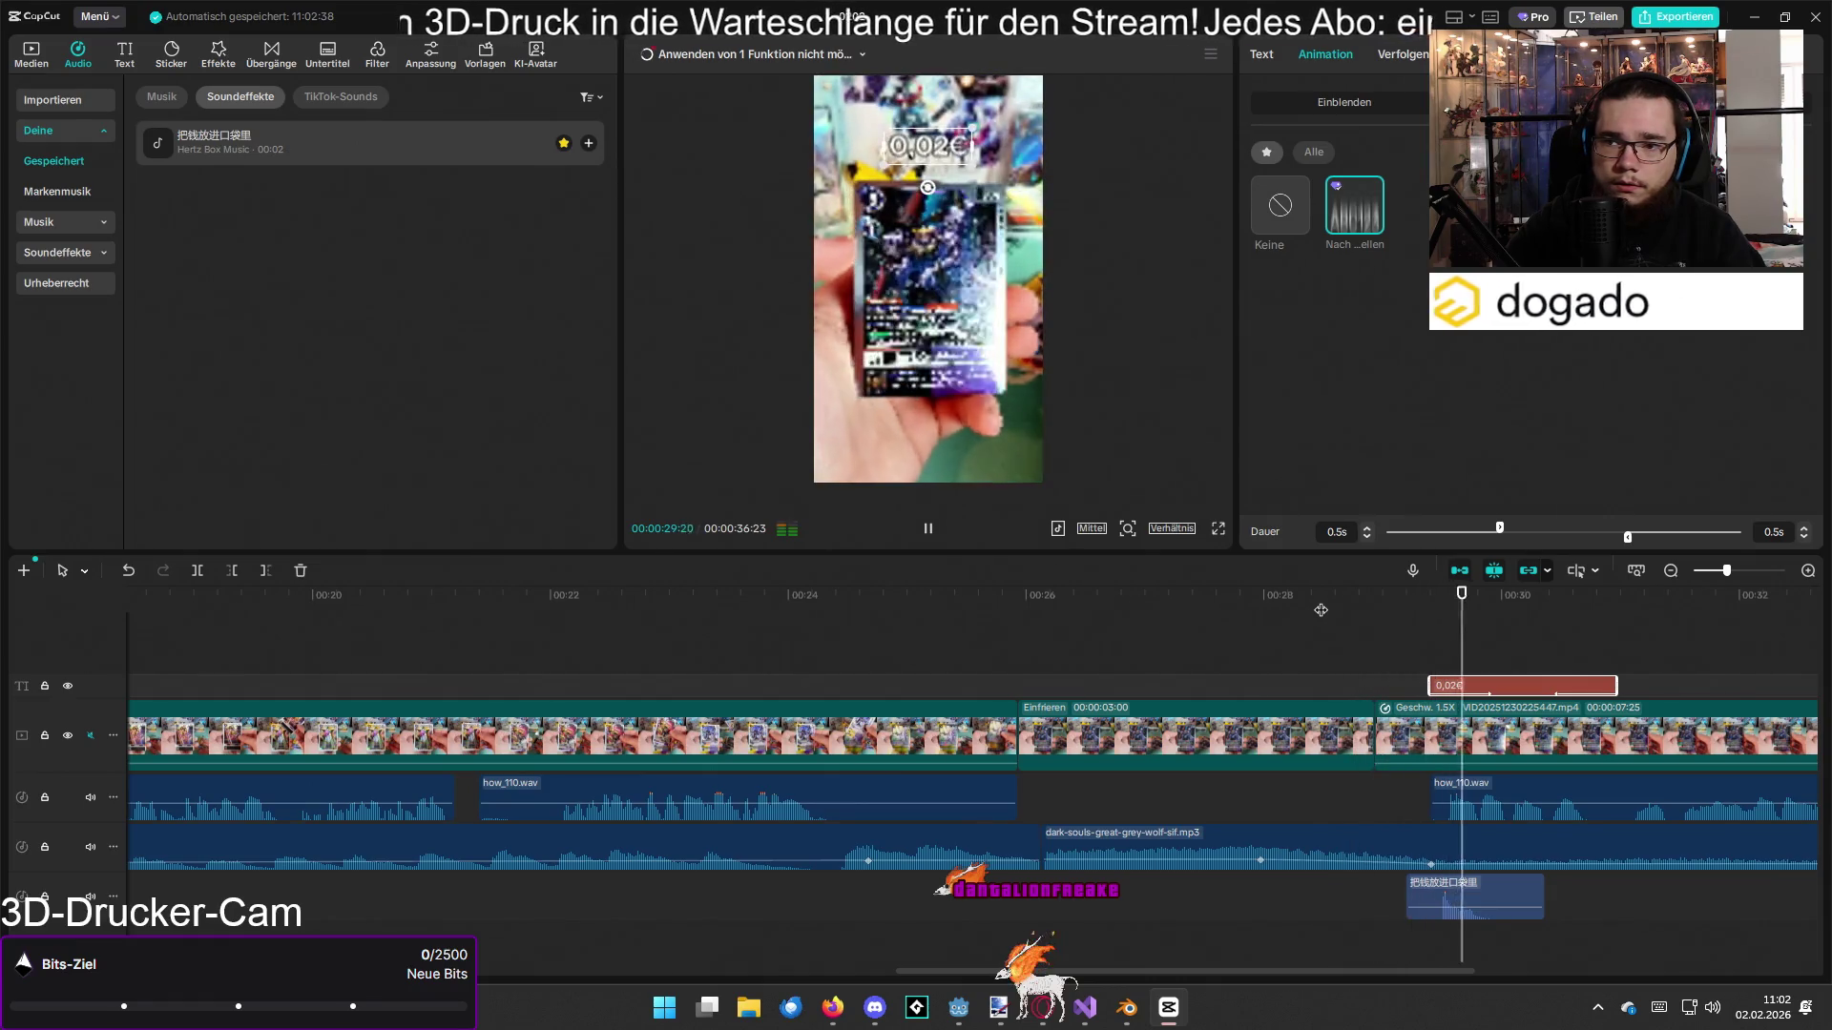
ctrl+scroll(1262, 696, down, 5)
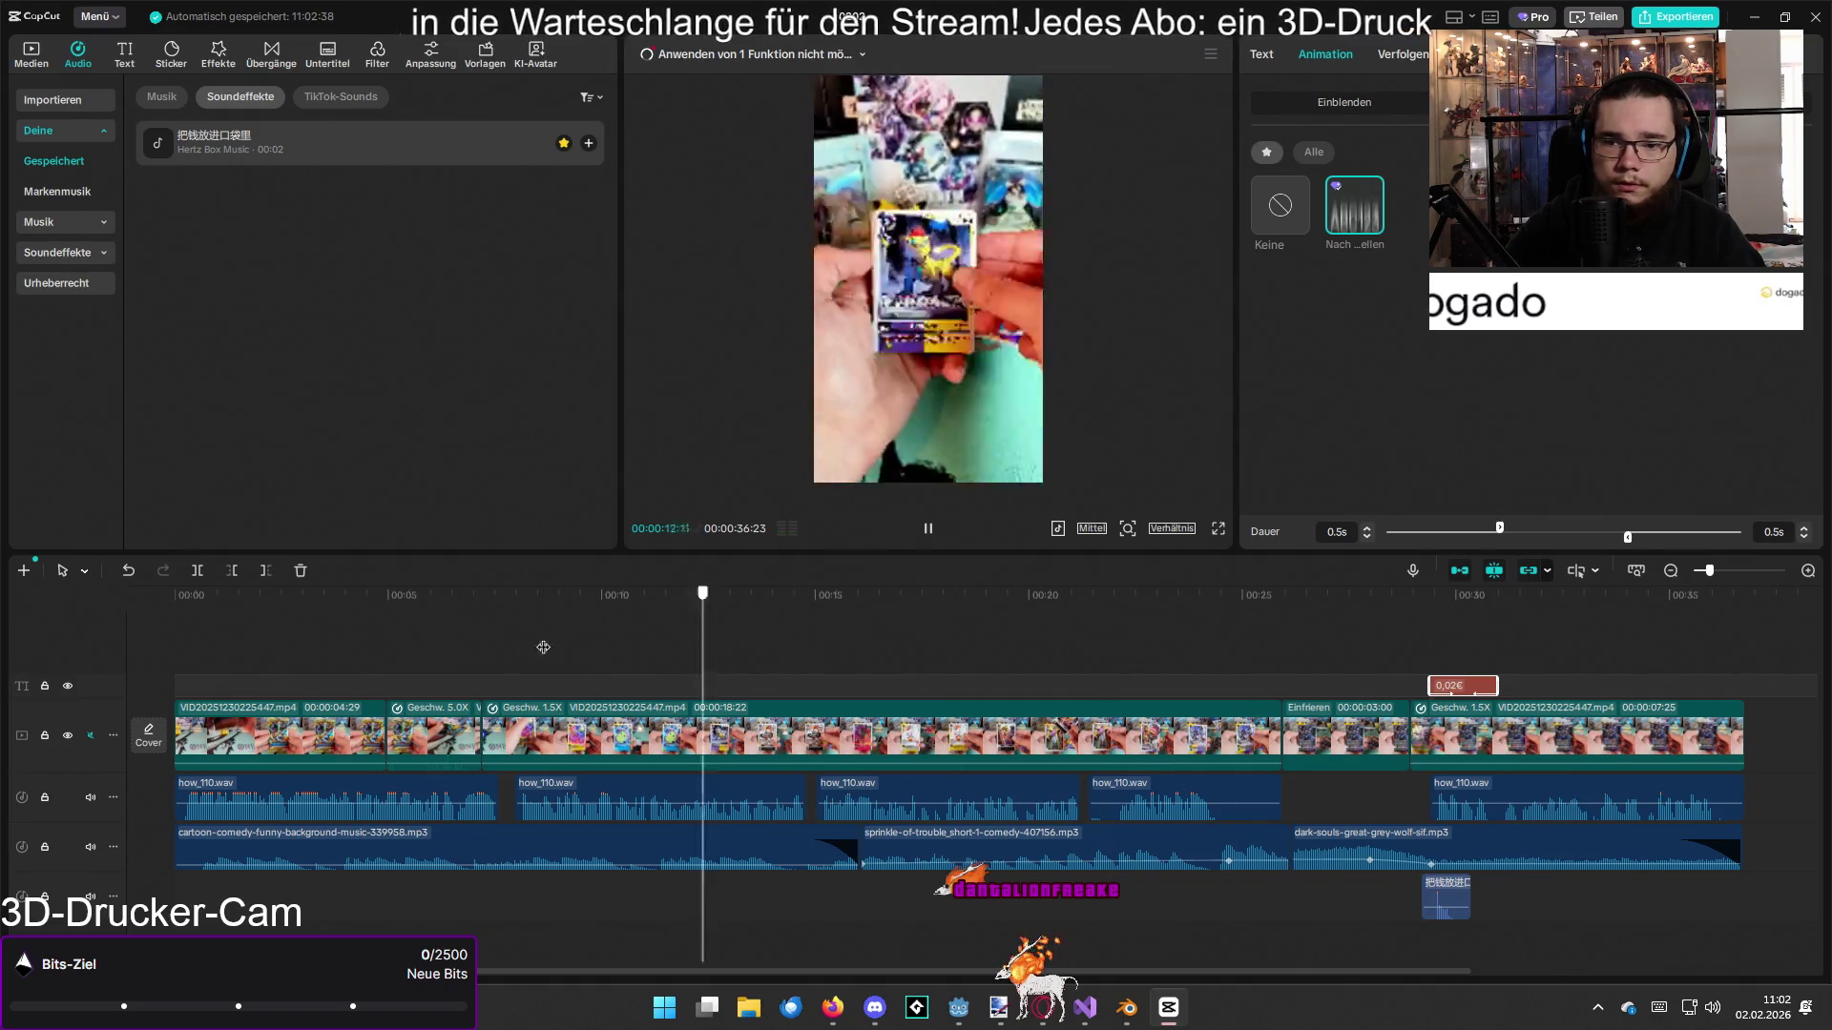
Step: Select the last how_110.wav voice clip and check its volume, showing 10.0dB
click(1559, 790)
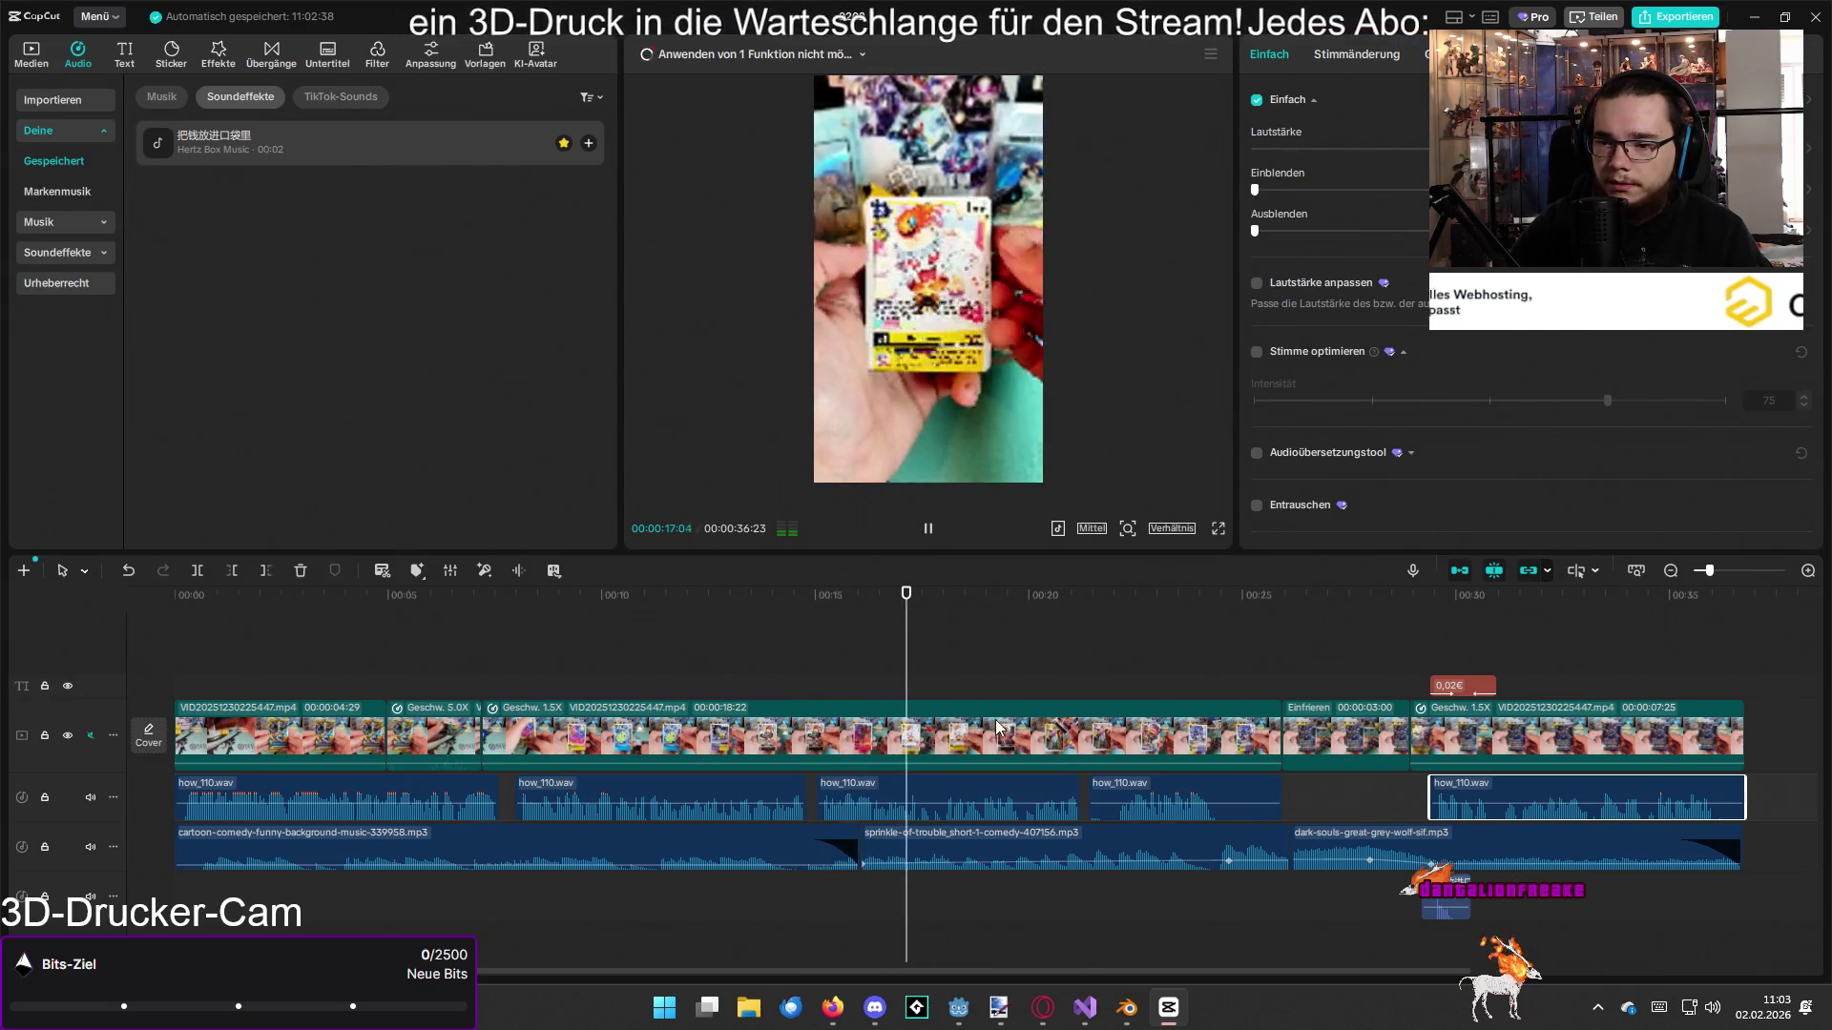
click(972, 806)
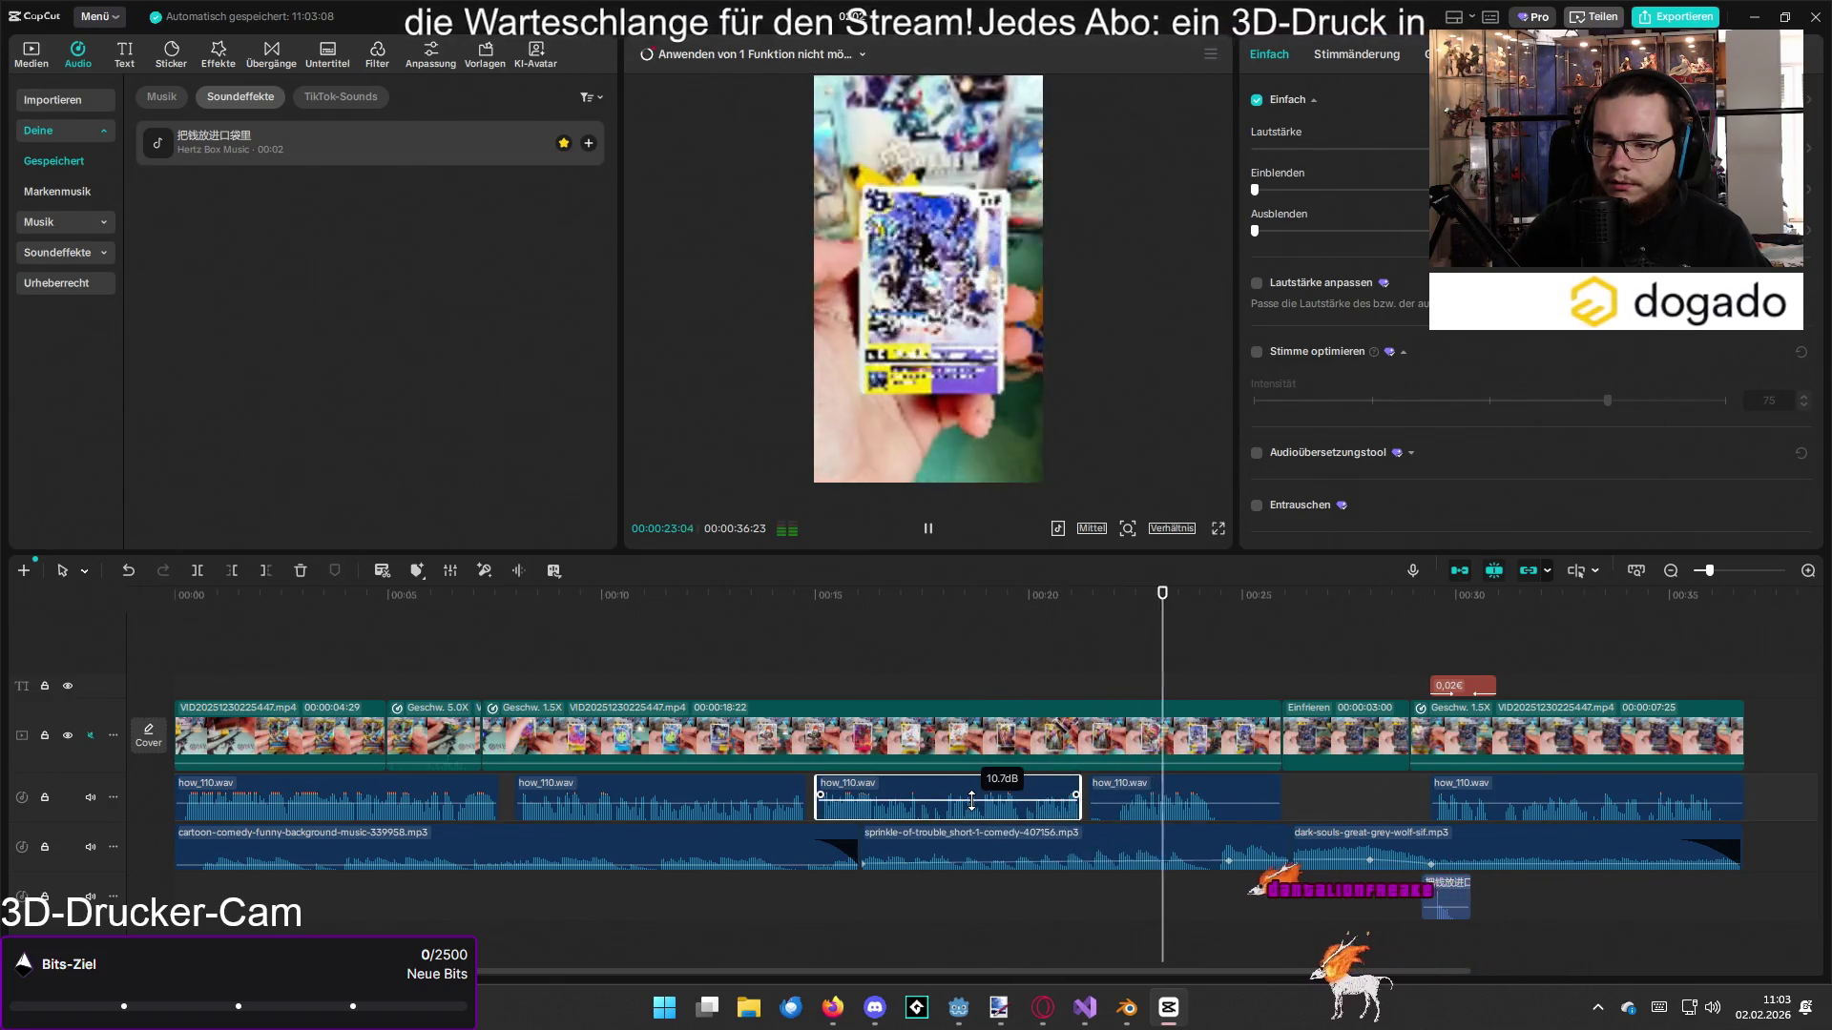
Step: Replay from 00:08, then raise the fourth how_110.wav clip to 9.7dB and the last to 10.7dB
click(814, 625)
click(520, 634)
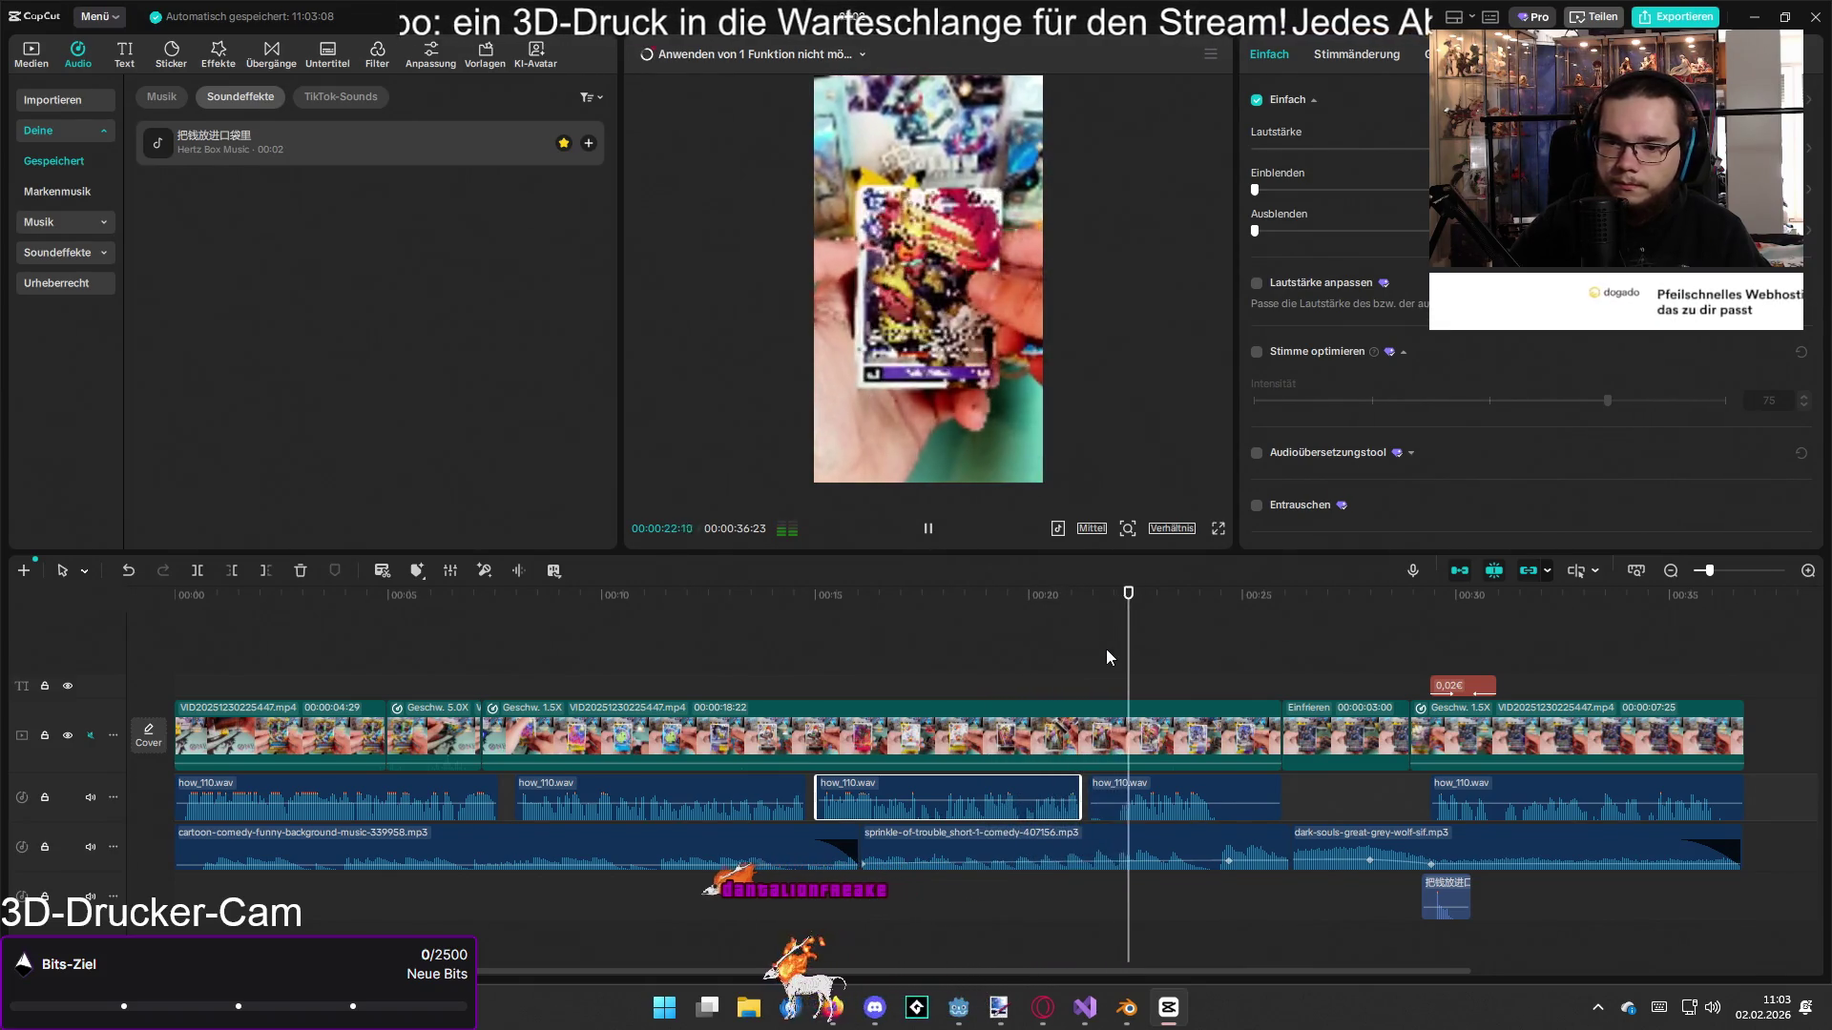
click(1221, 812)
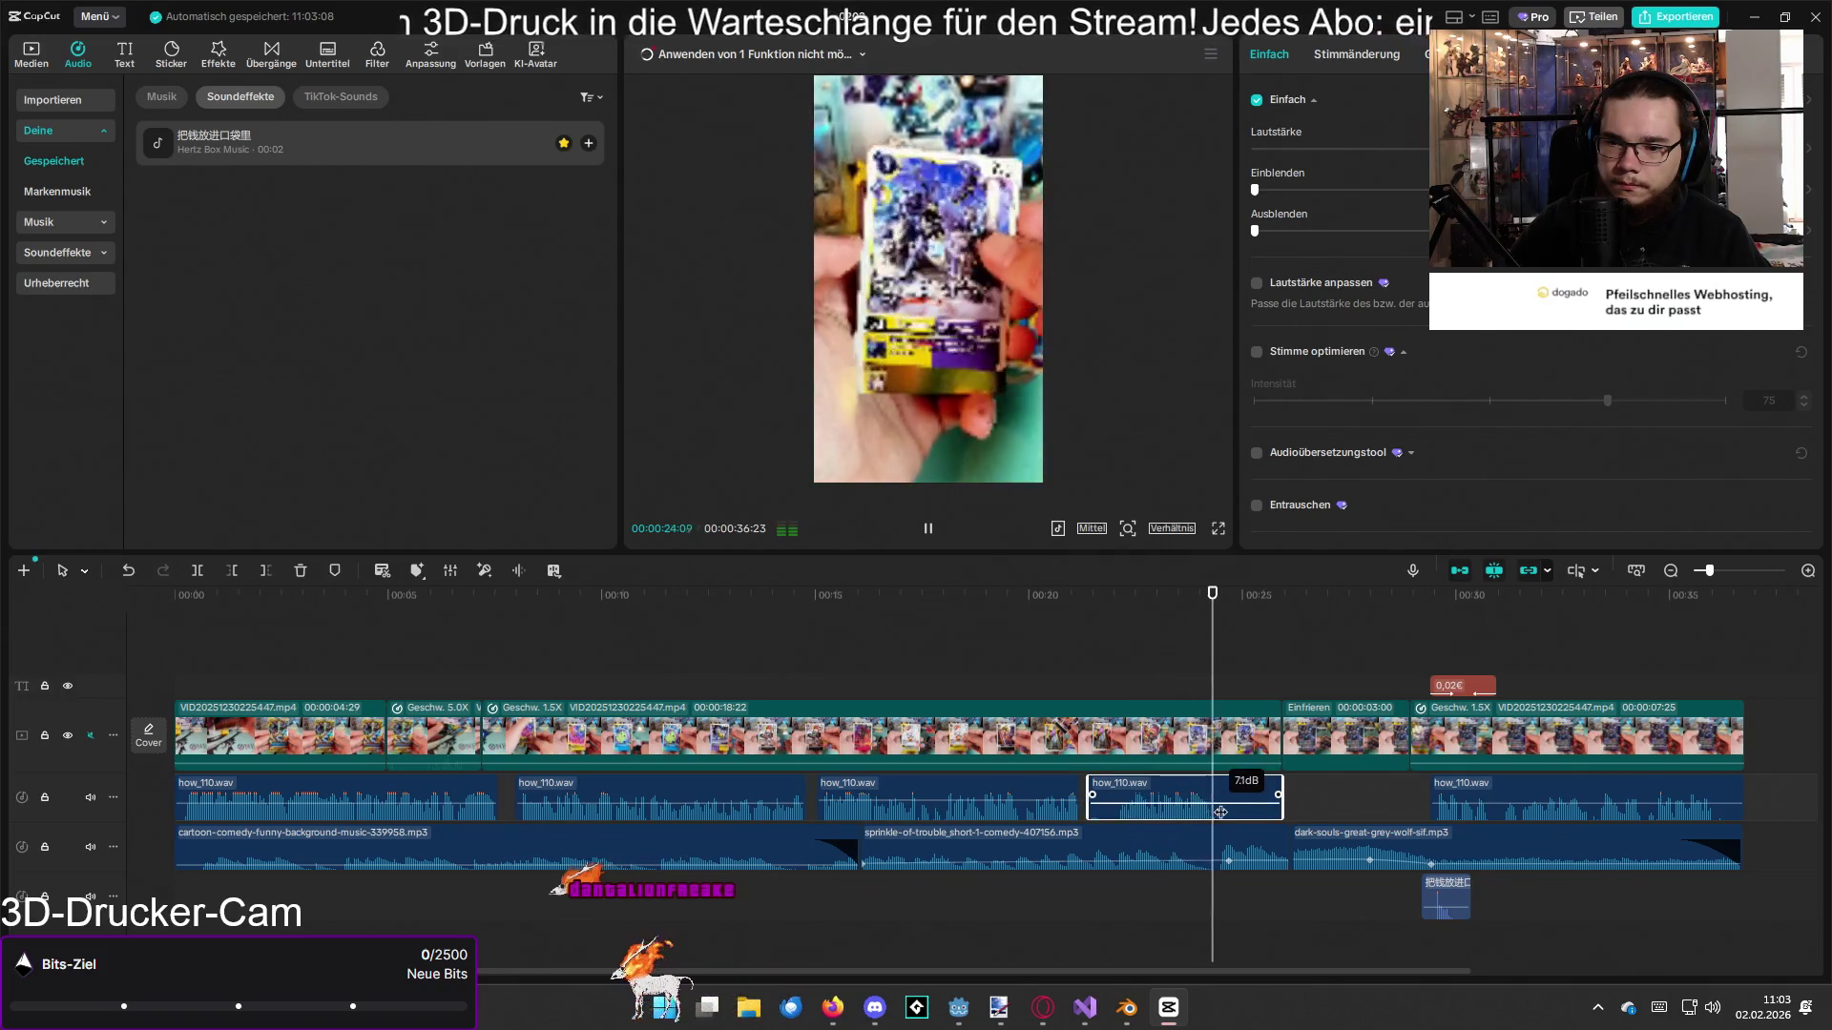
drag(1227, 805, 1228, 802)
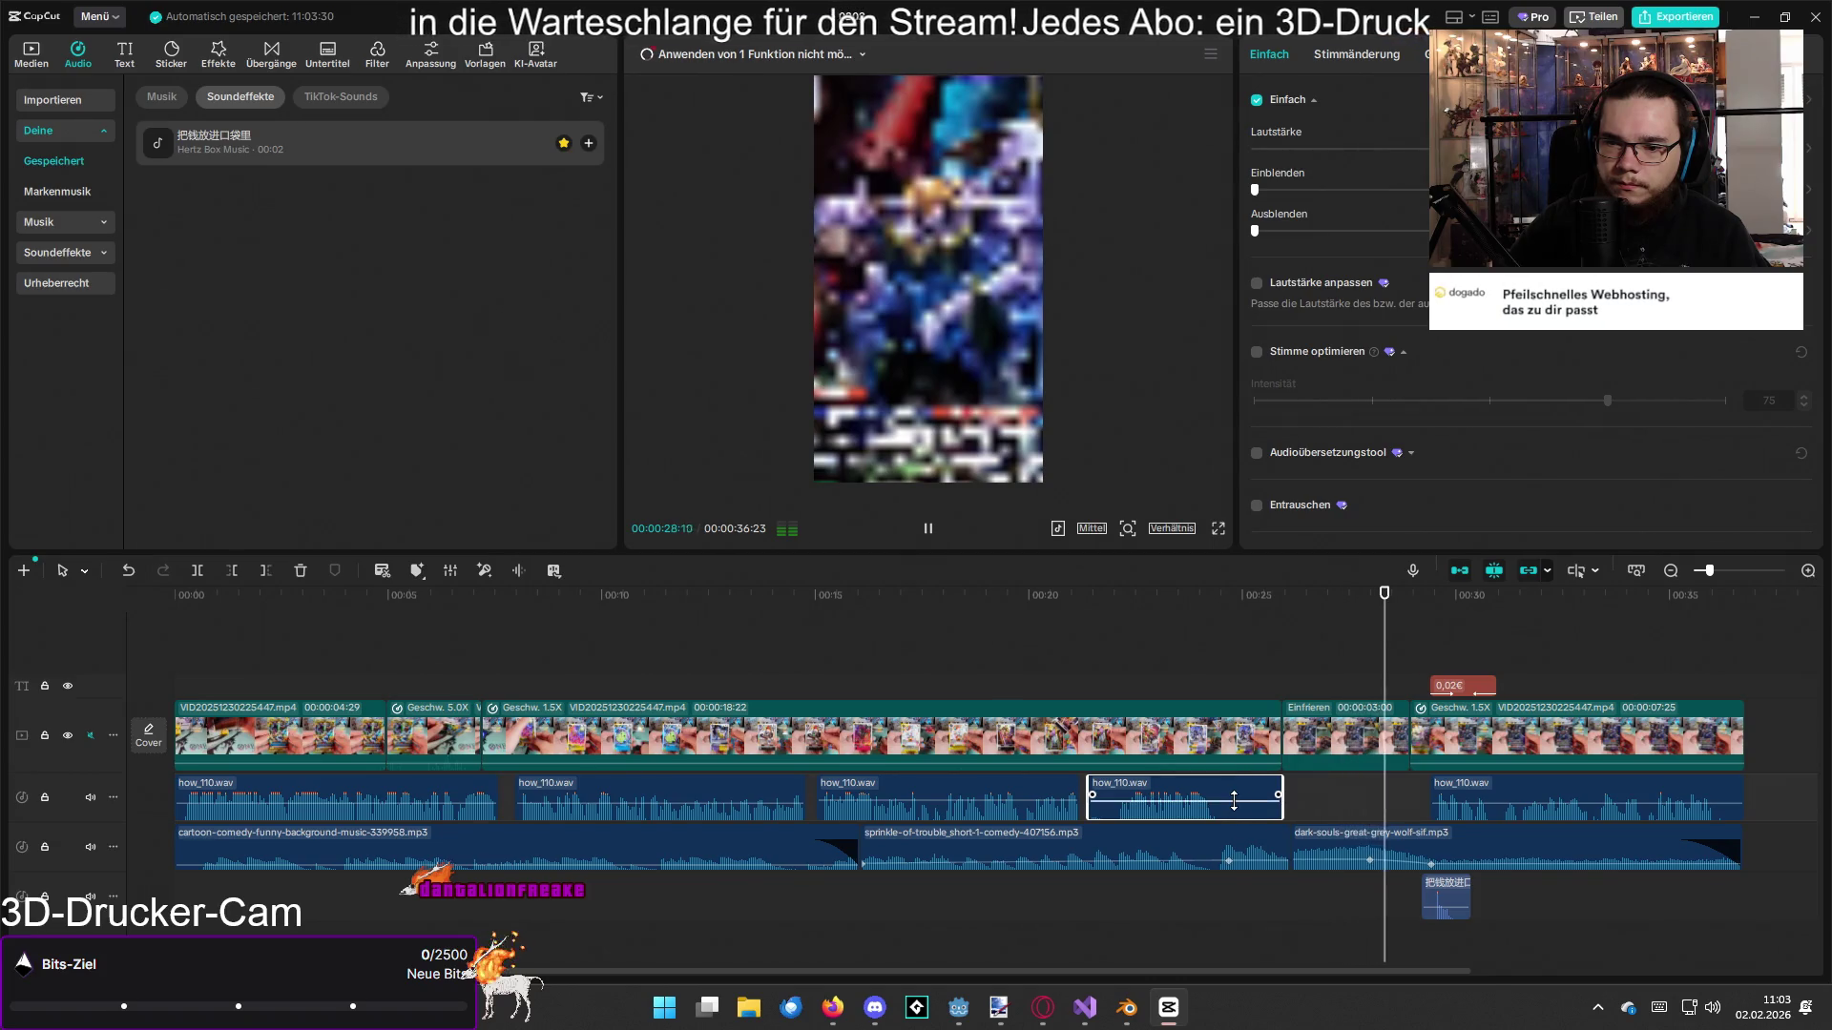
click(1557, 804)
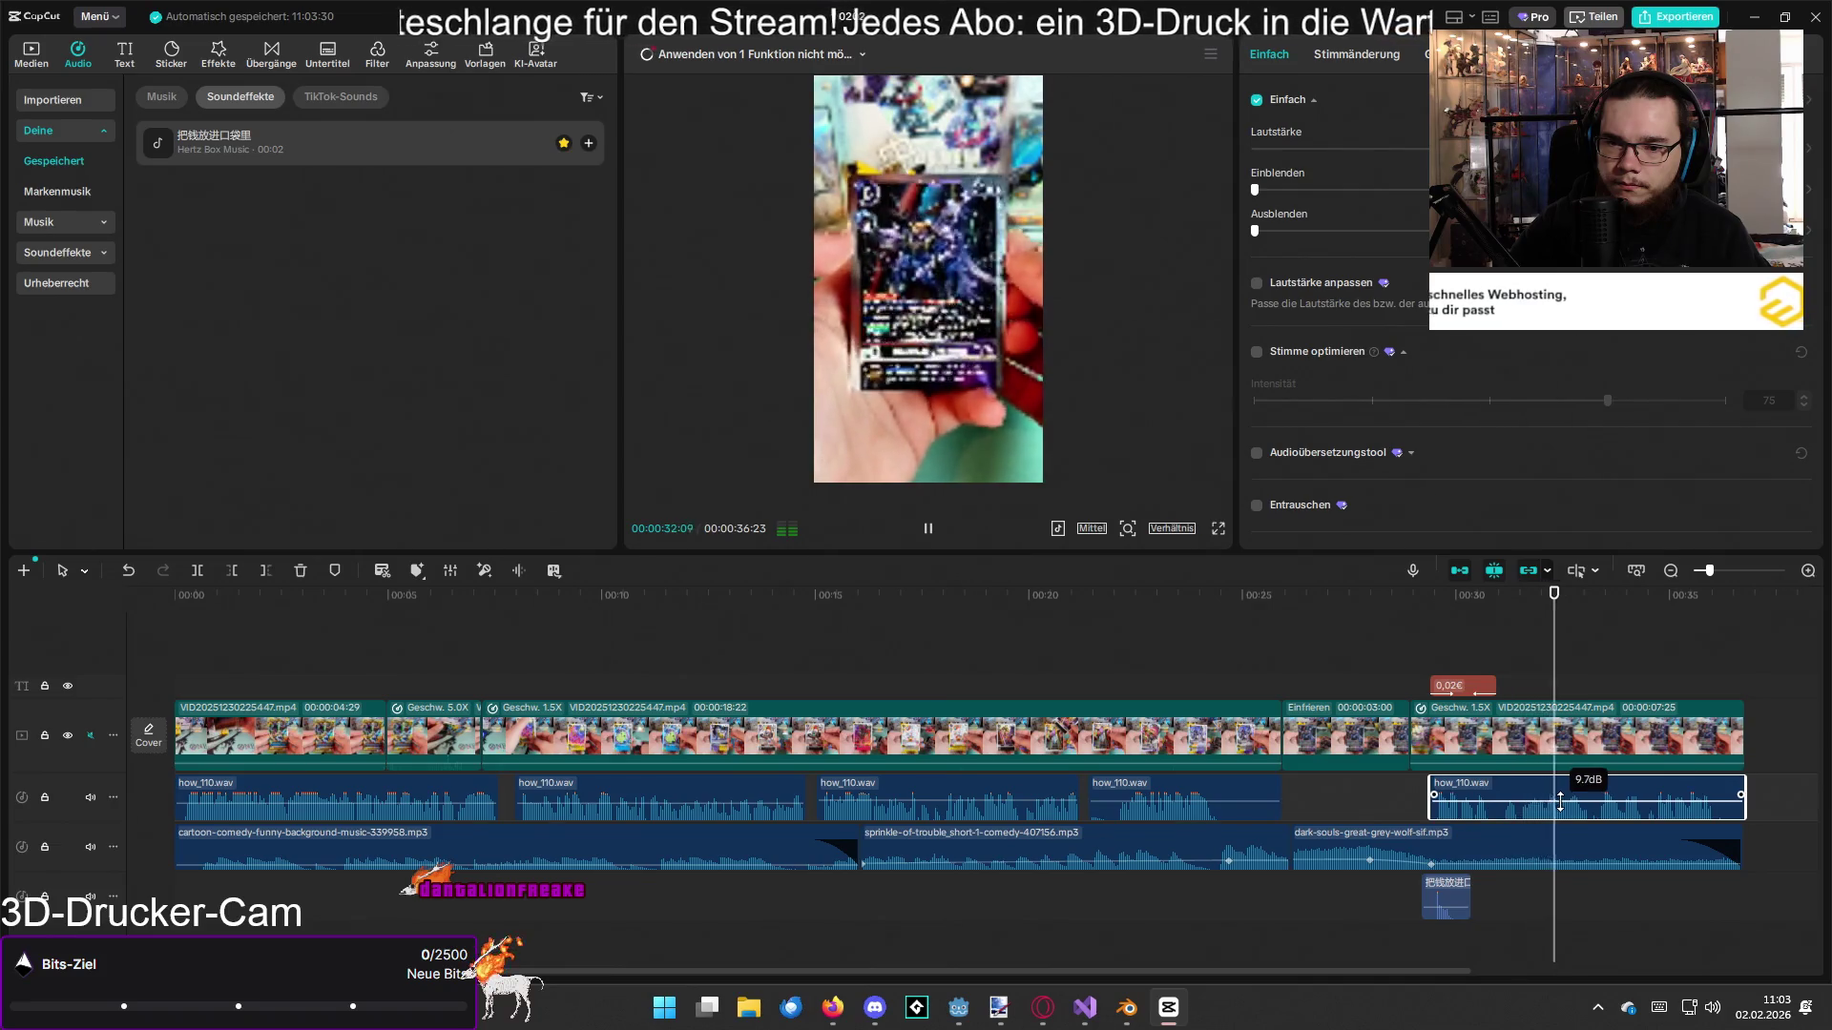
drag(1560, 803, 1558, 801)
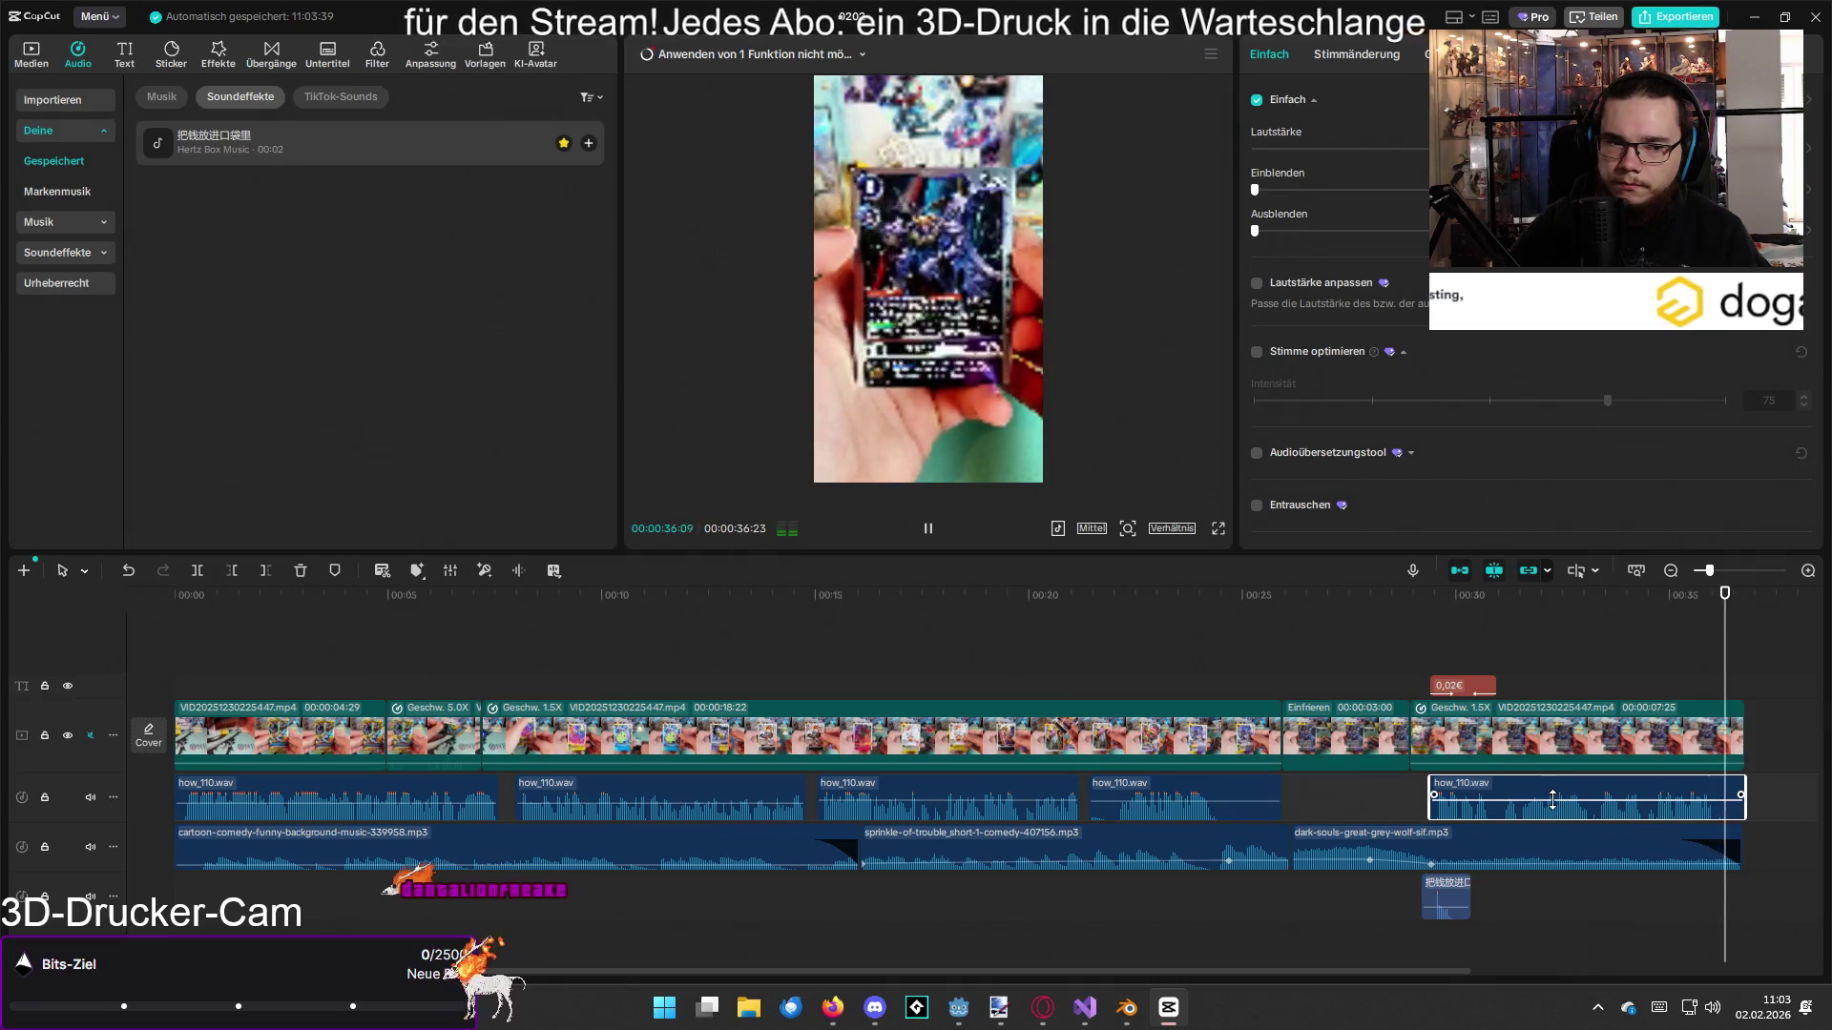
key(ctrl+minus)
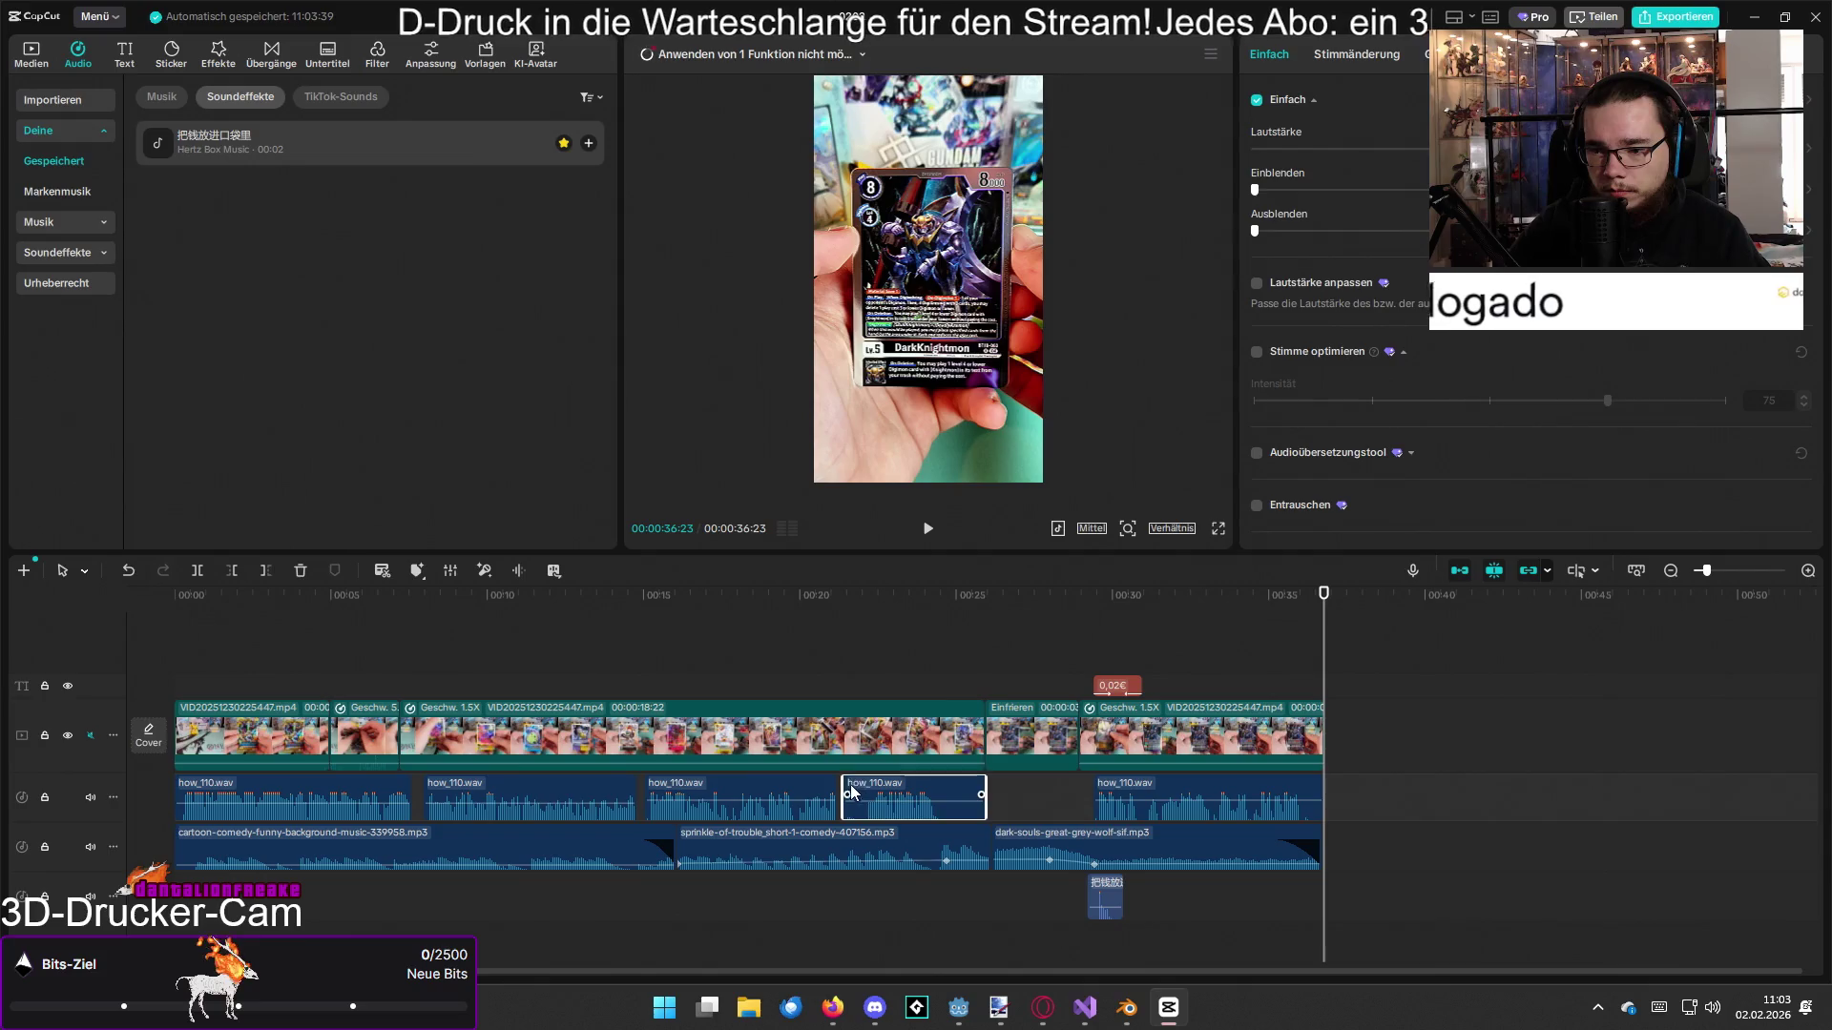
Step: Trim the fourth how_110.wav clip's start slightly and play back from about 00:20
drag(848, 785, 861, 784)
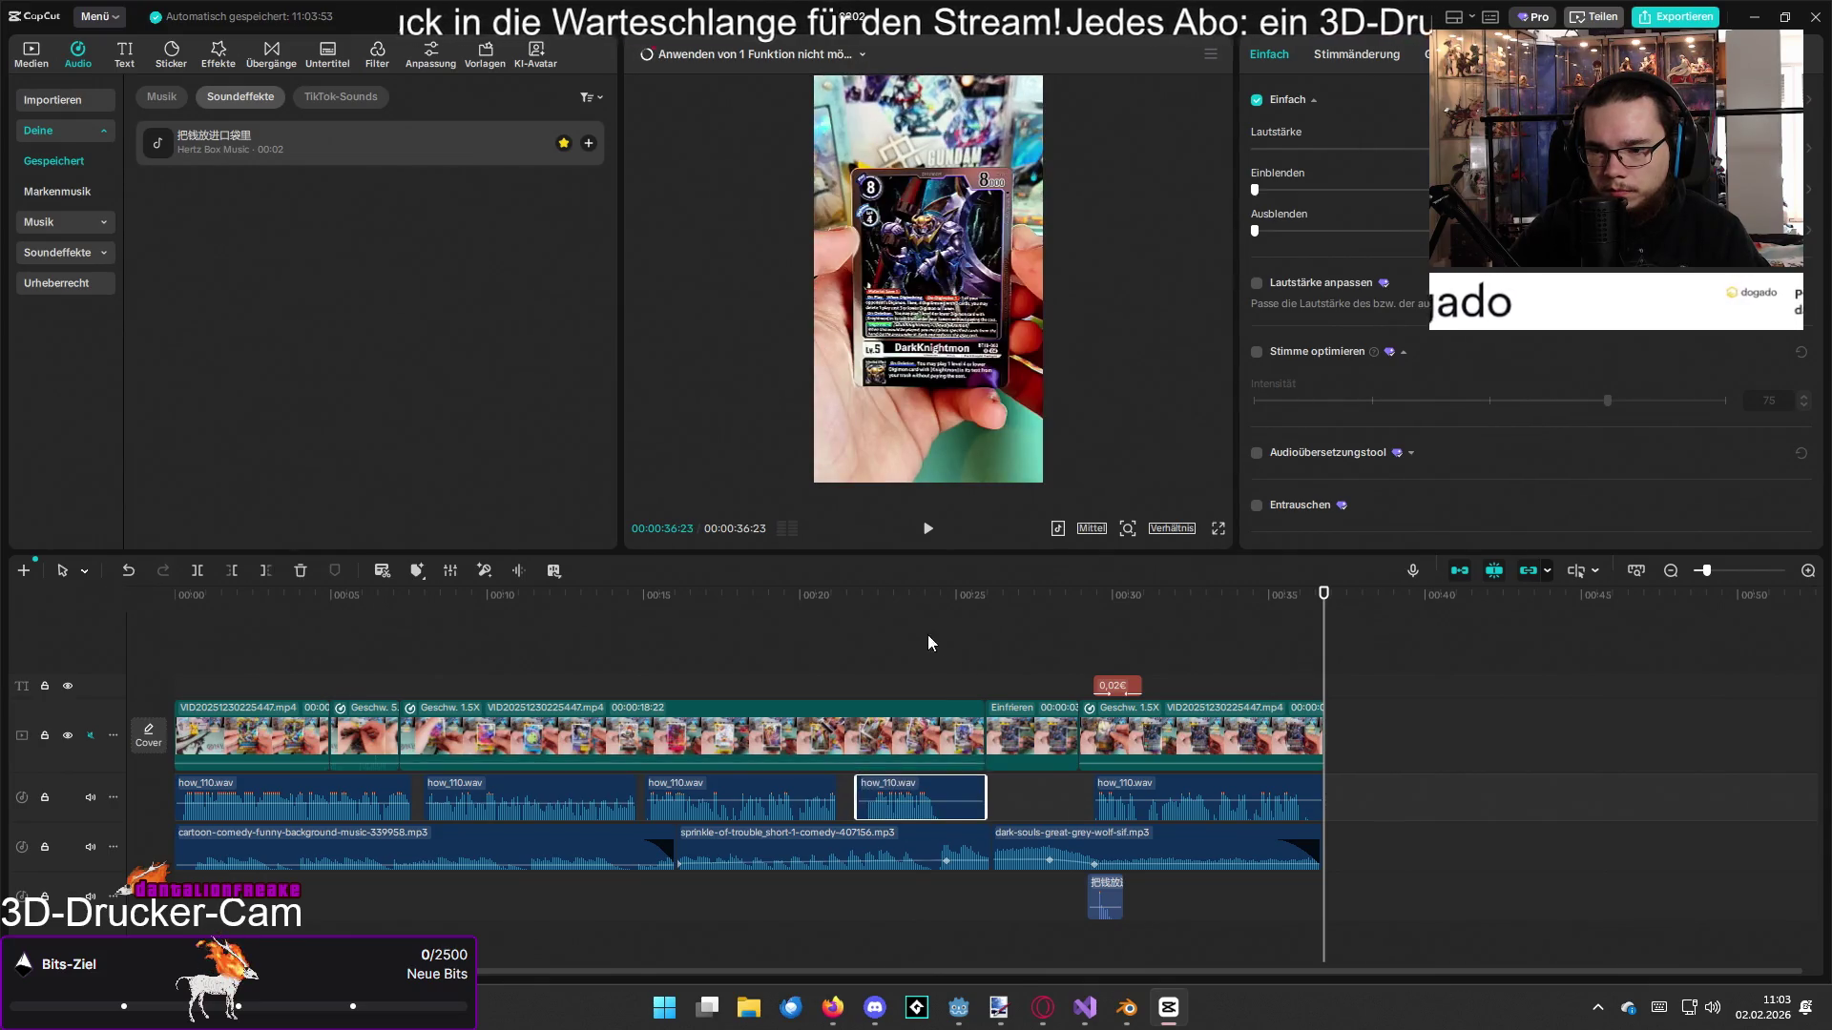
click(817, 616)
key(space)
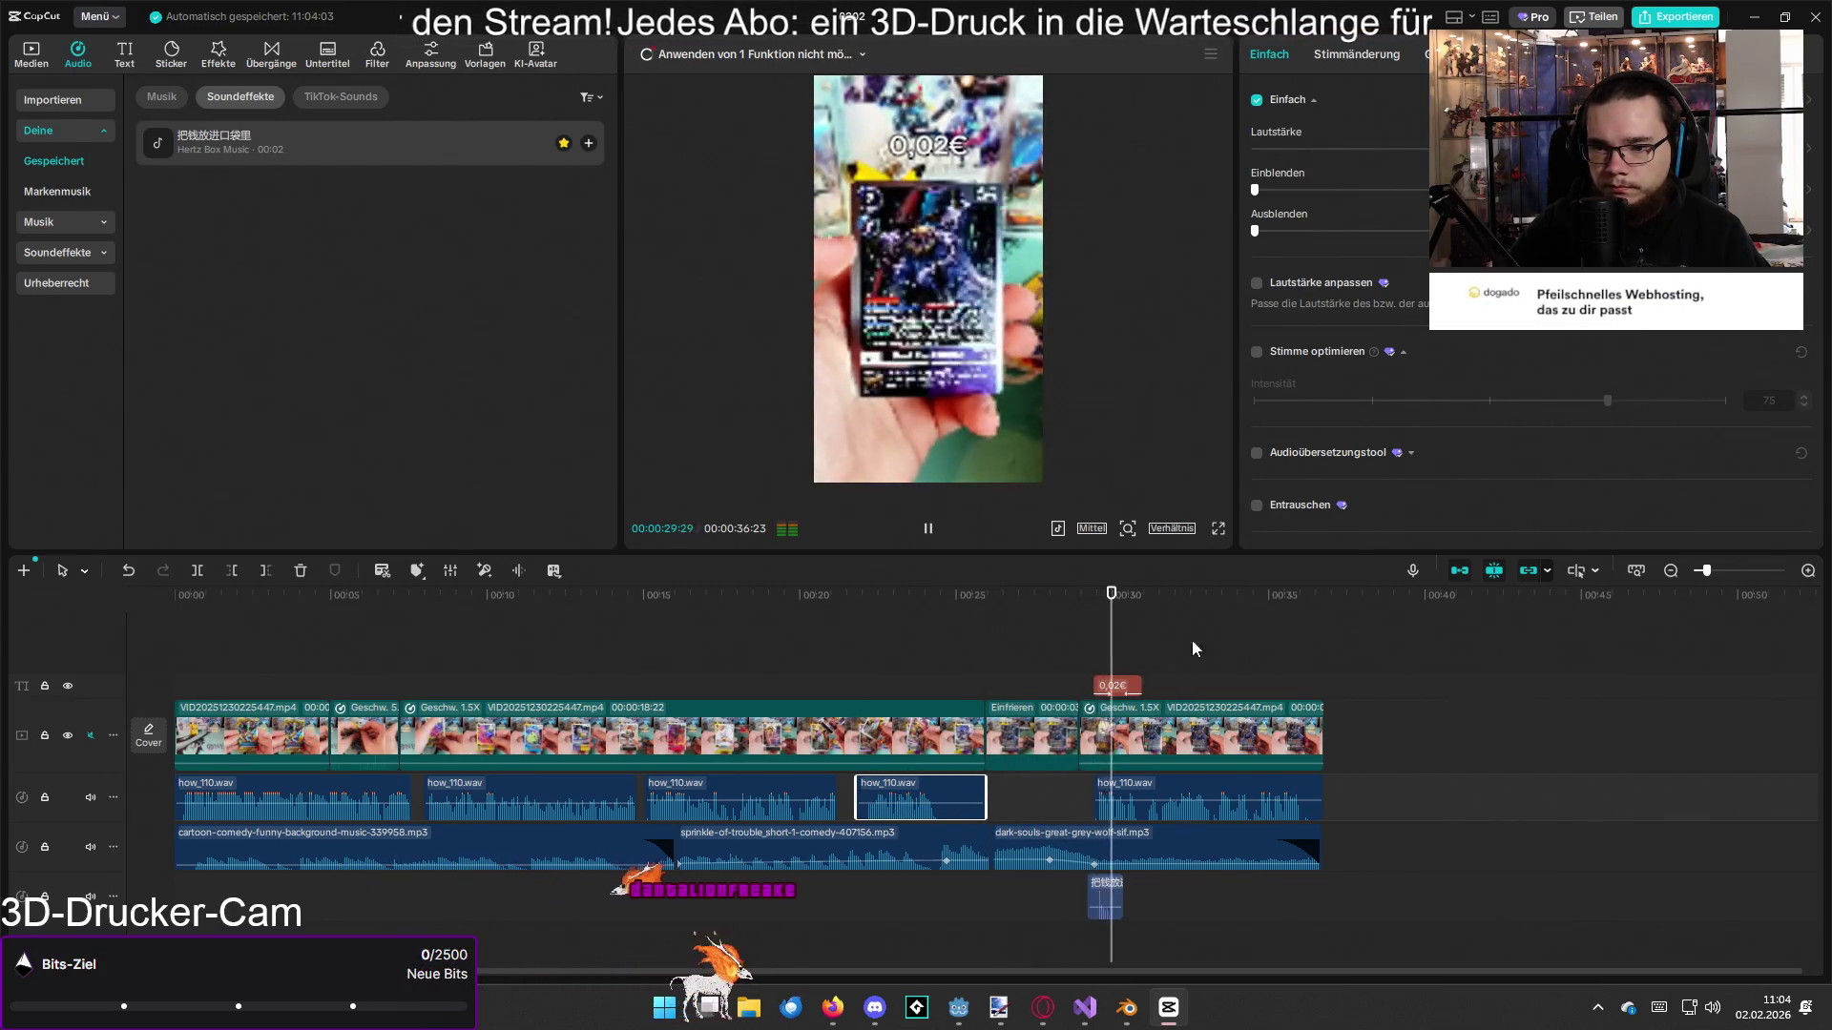
Step: Export the edit as heute_oeffnen_wir_110.mp4 at 1080p 30fps and dismiss the sharing prompt
key(ctrl+e)
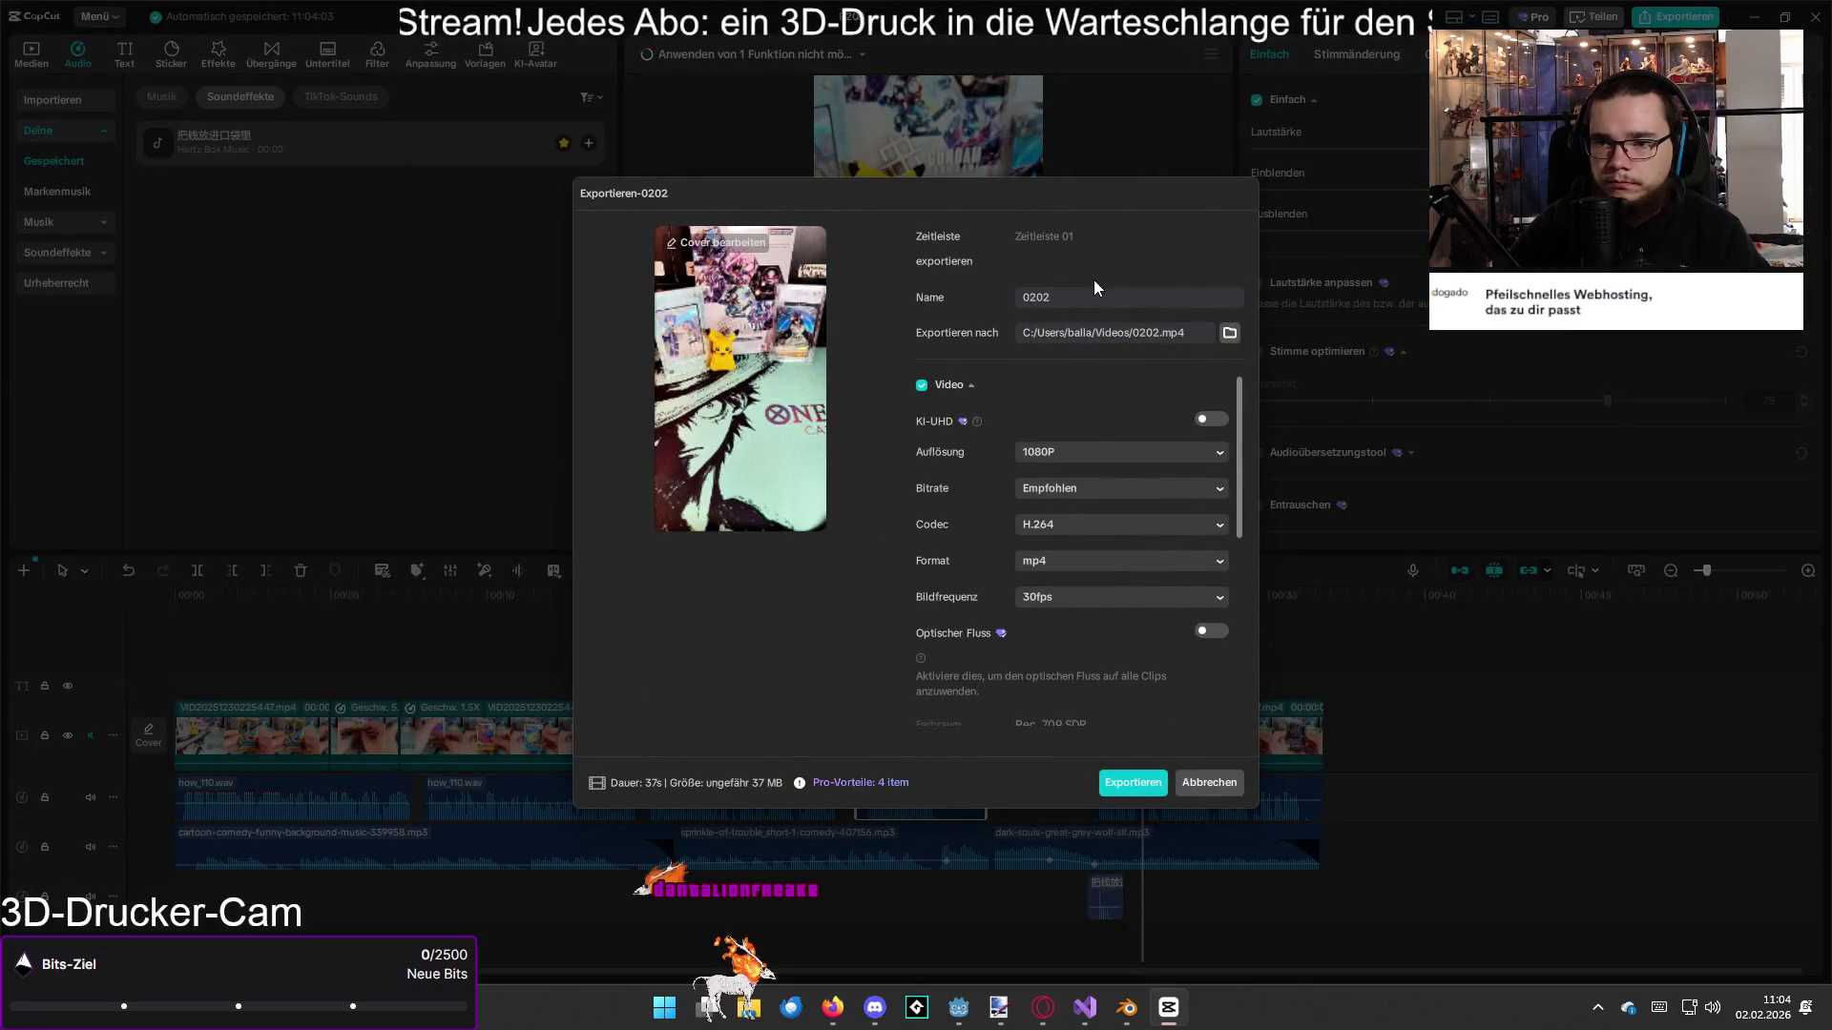
key(BackSpace)
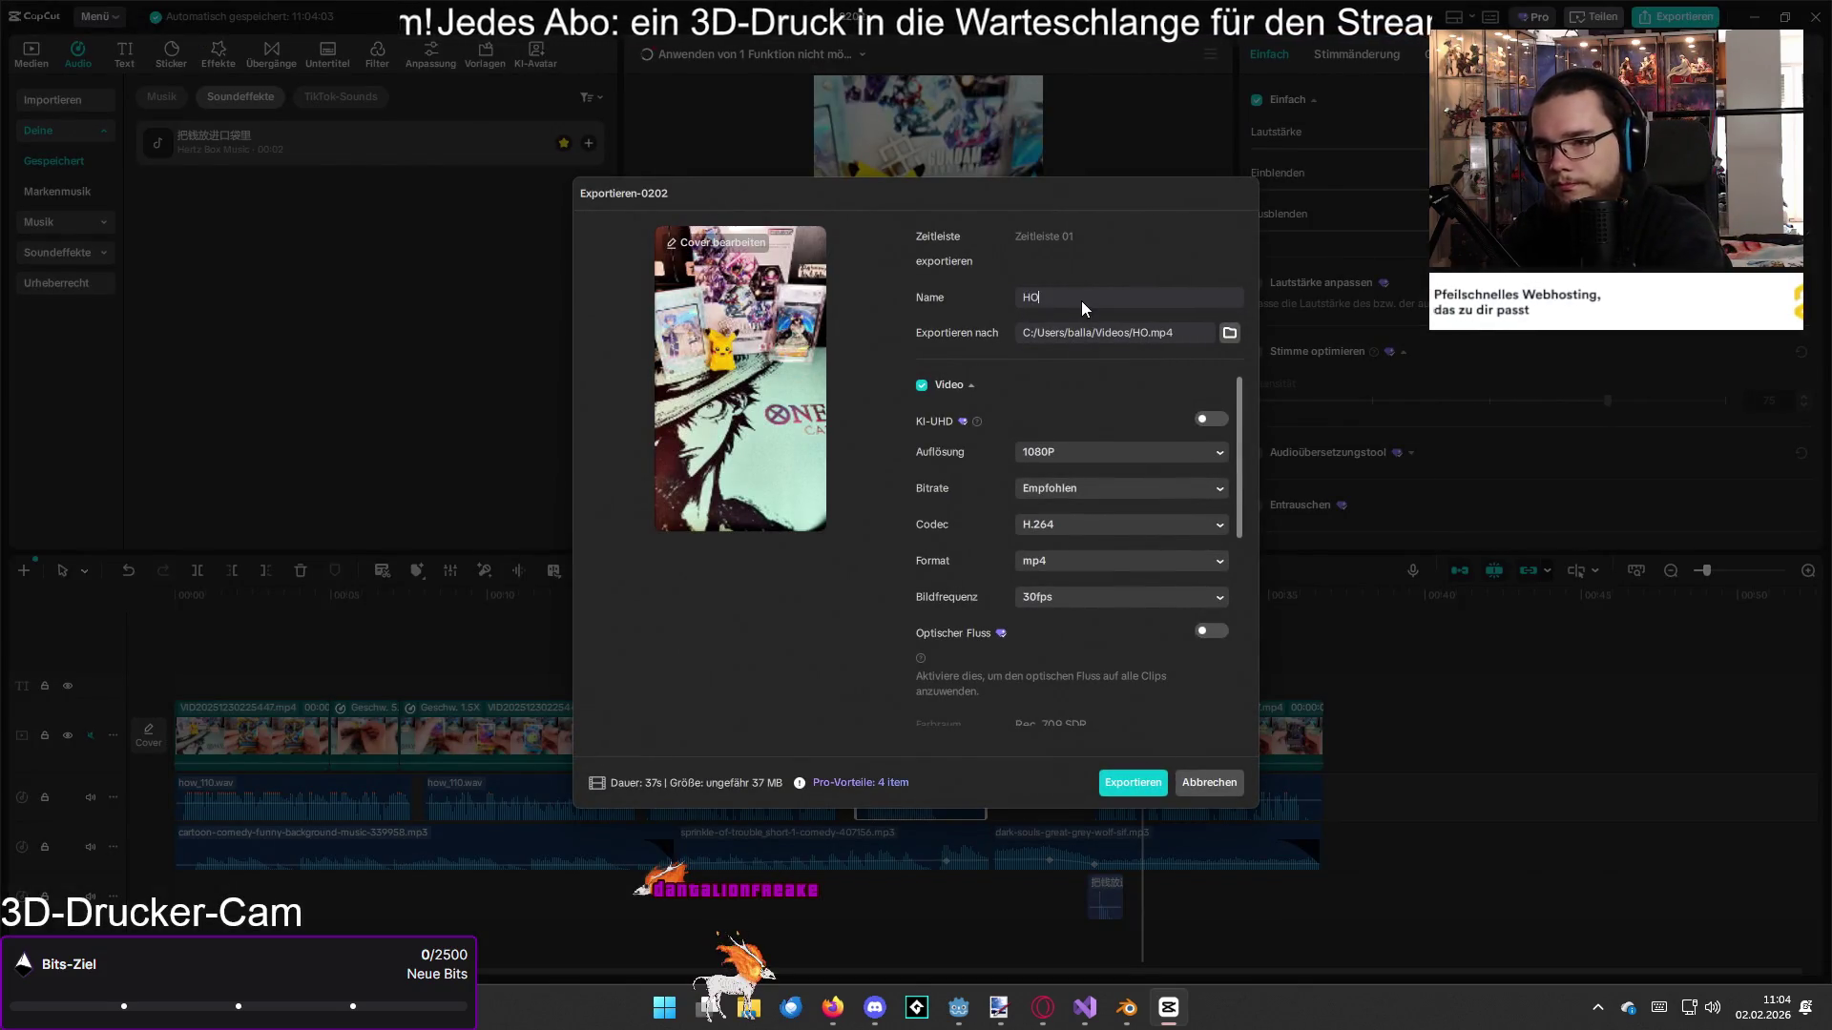
text(heute)
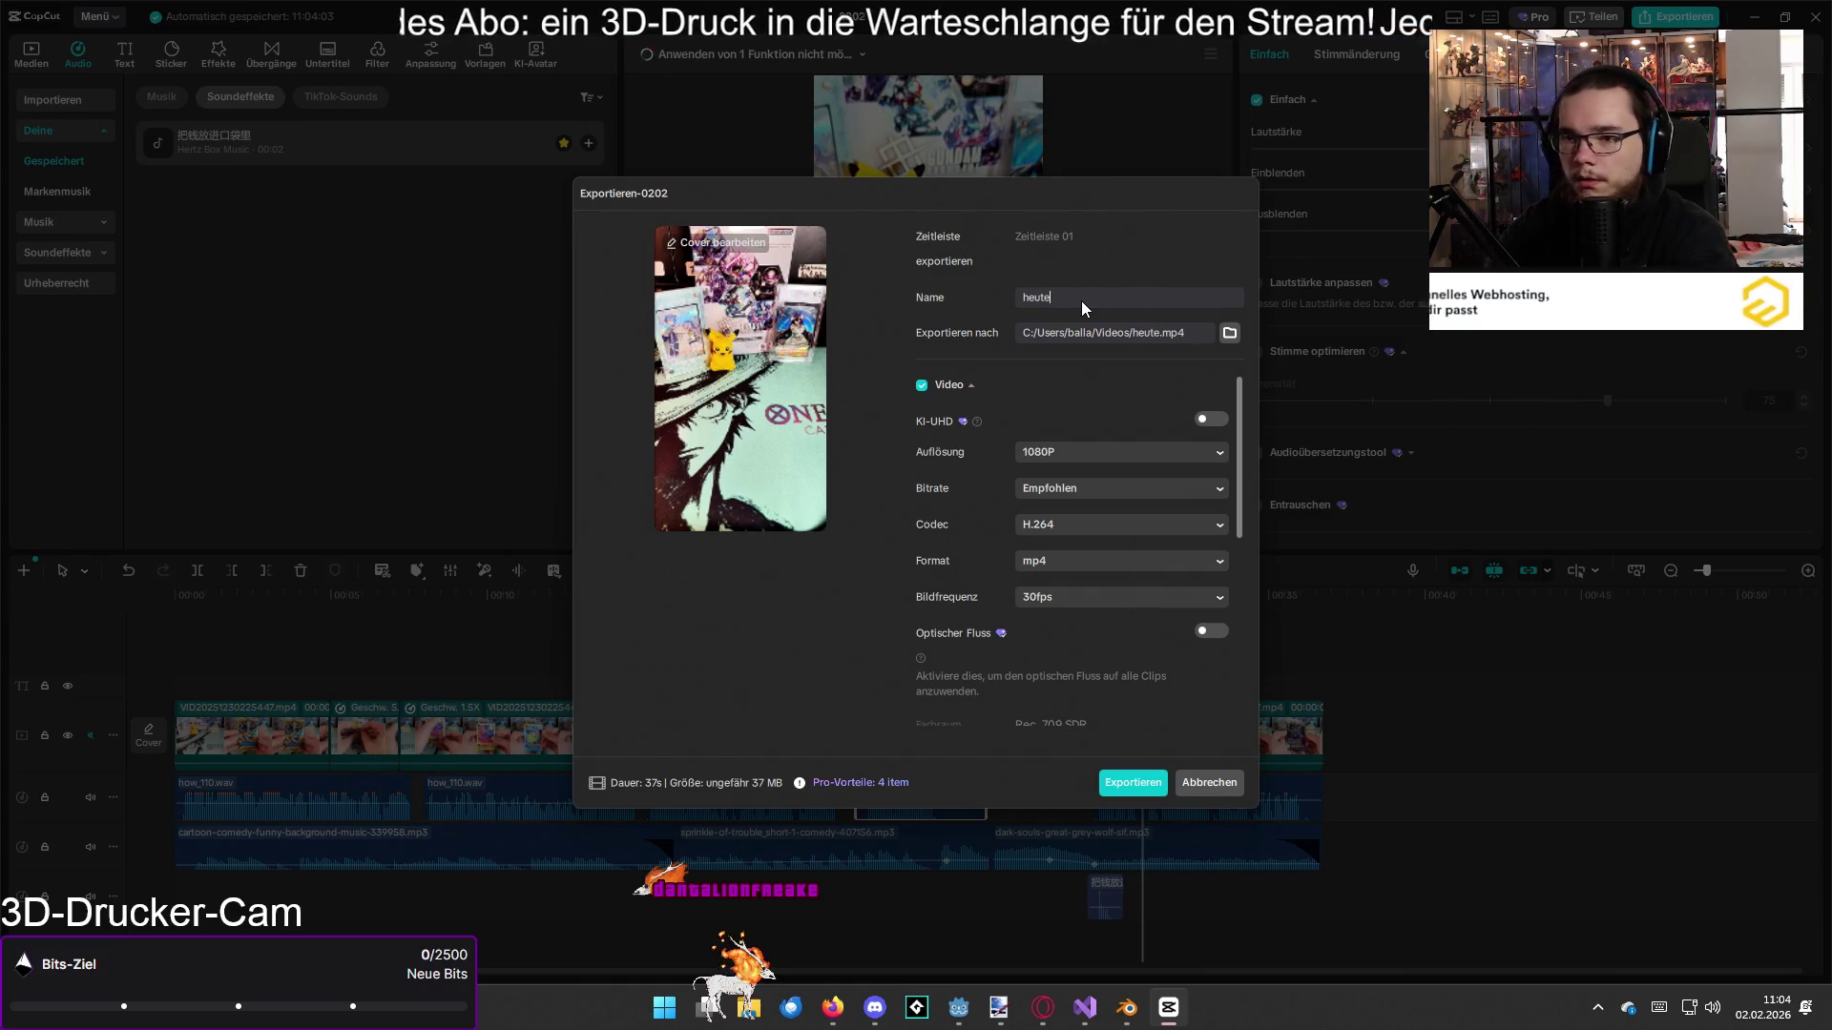
text(_oeffnen_wir_110)
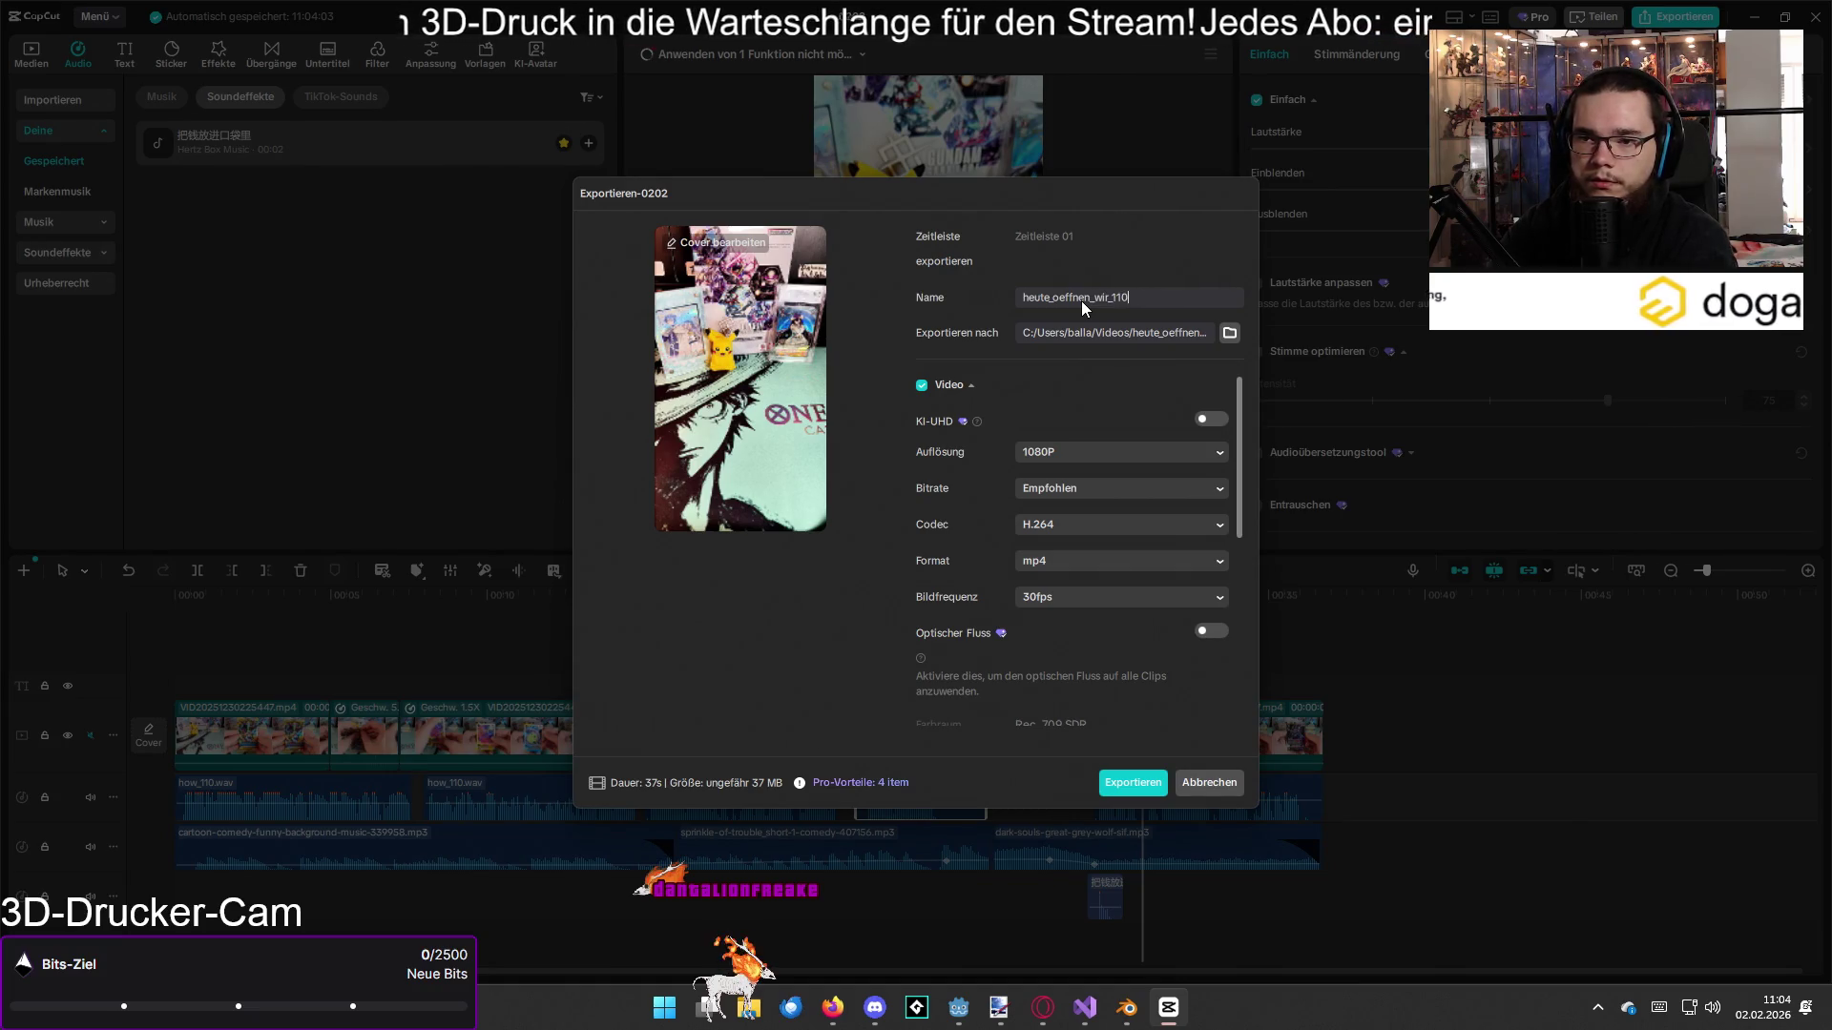
key(Return)
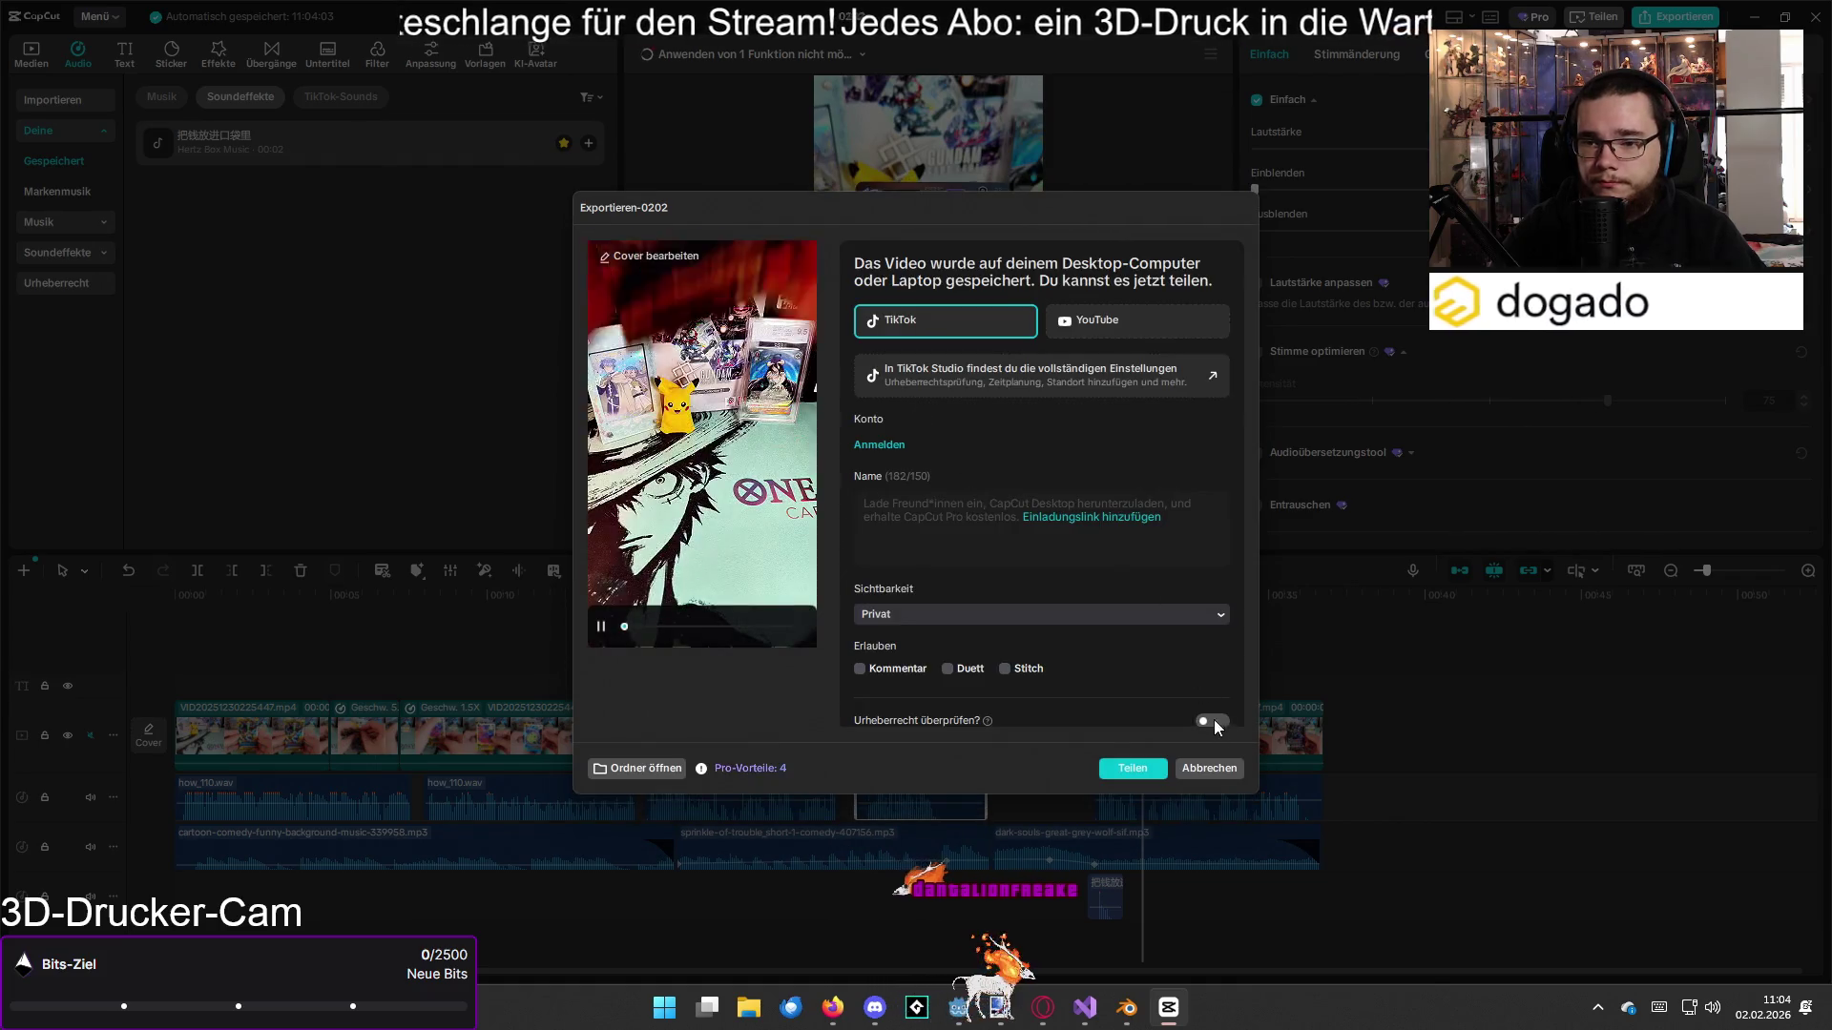
click(1209, 768)
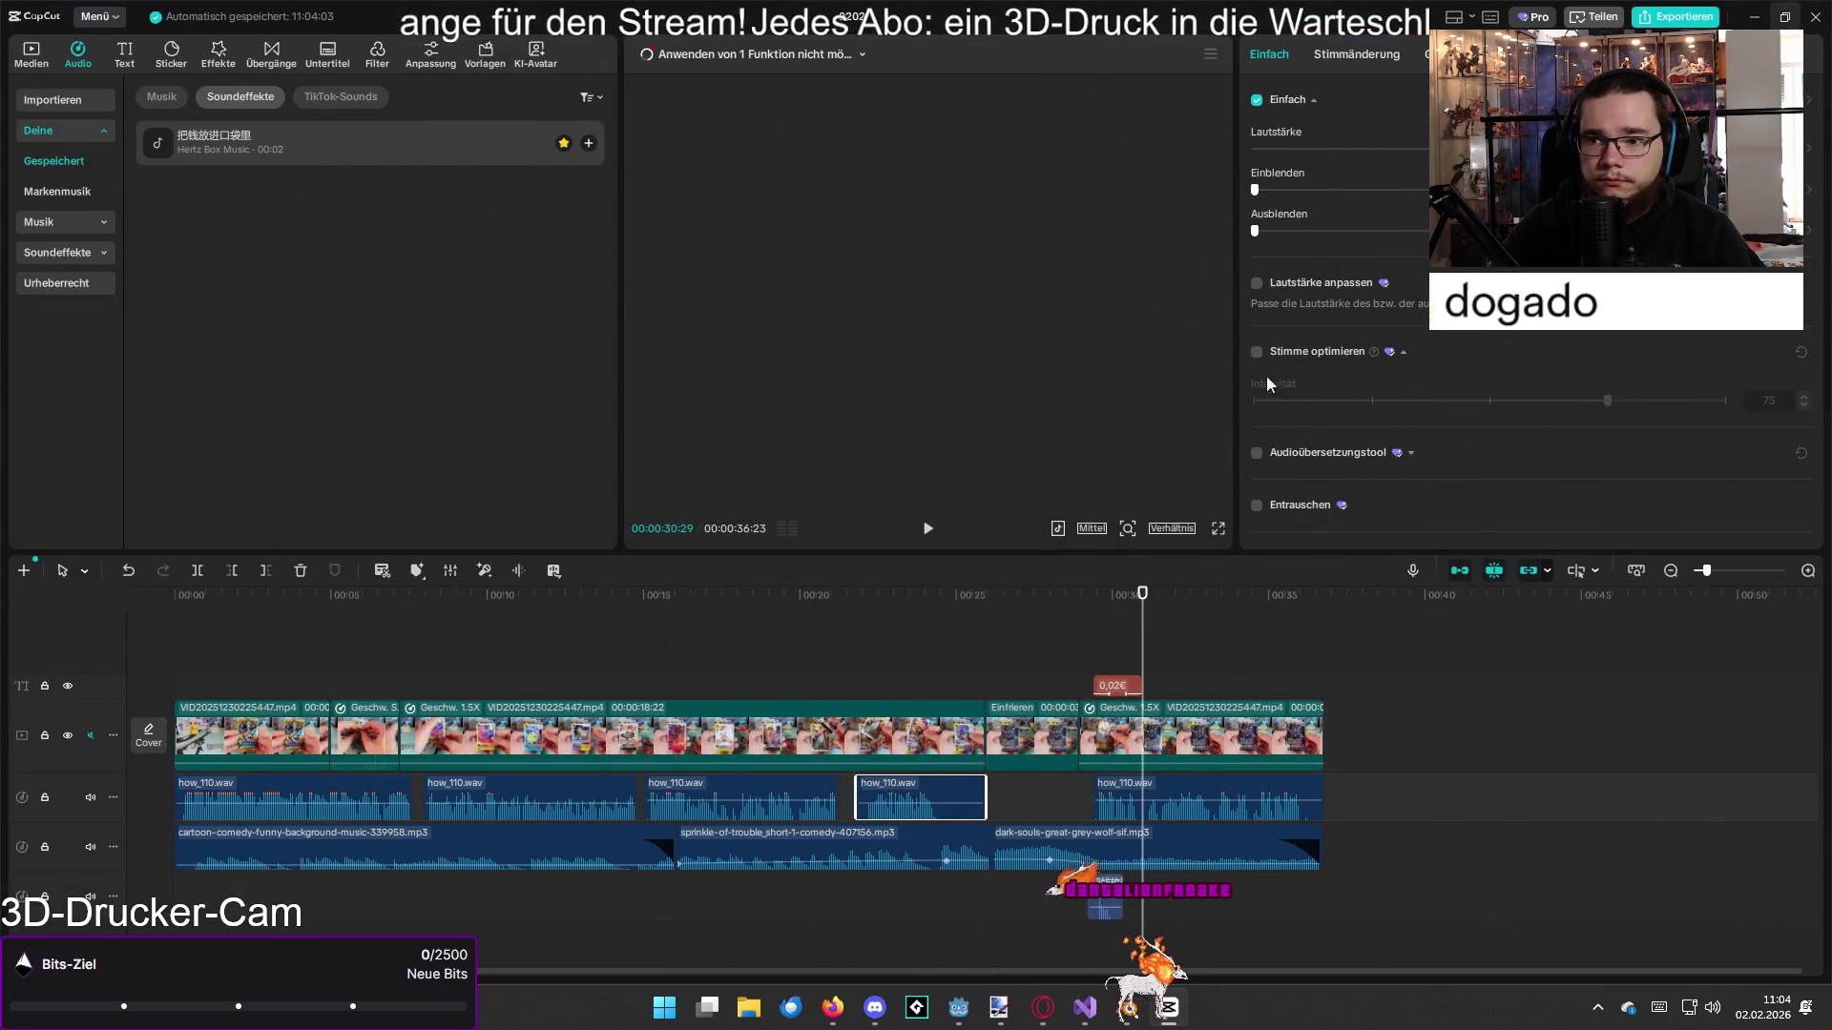
Step: Close the project to the home screen and start quitting CapCut
click(1813, 17)
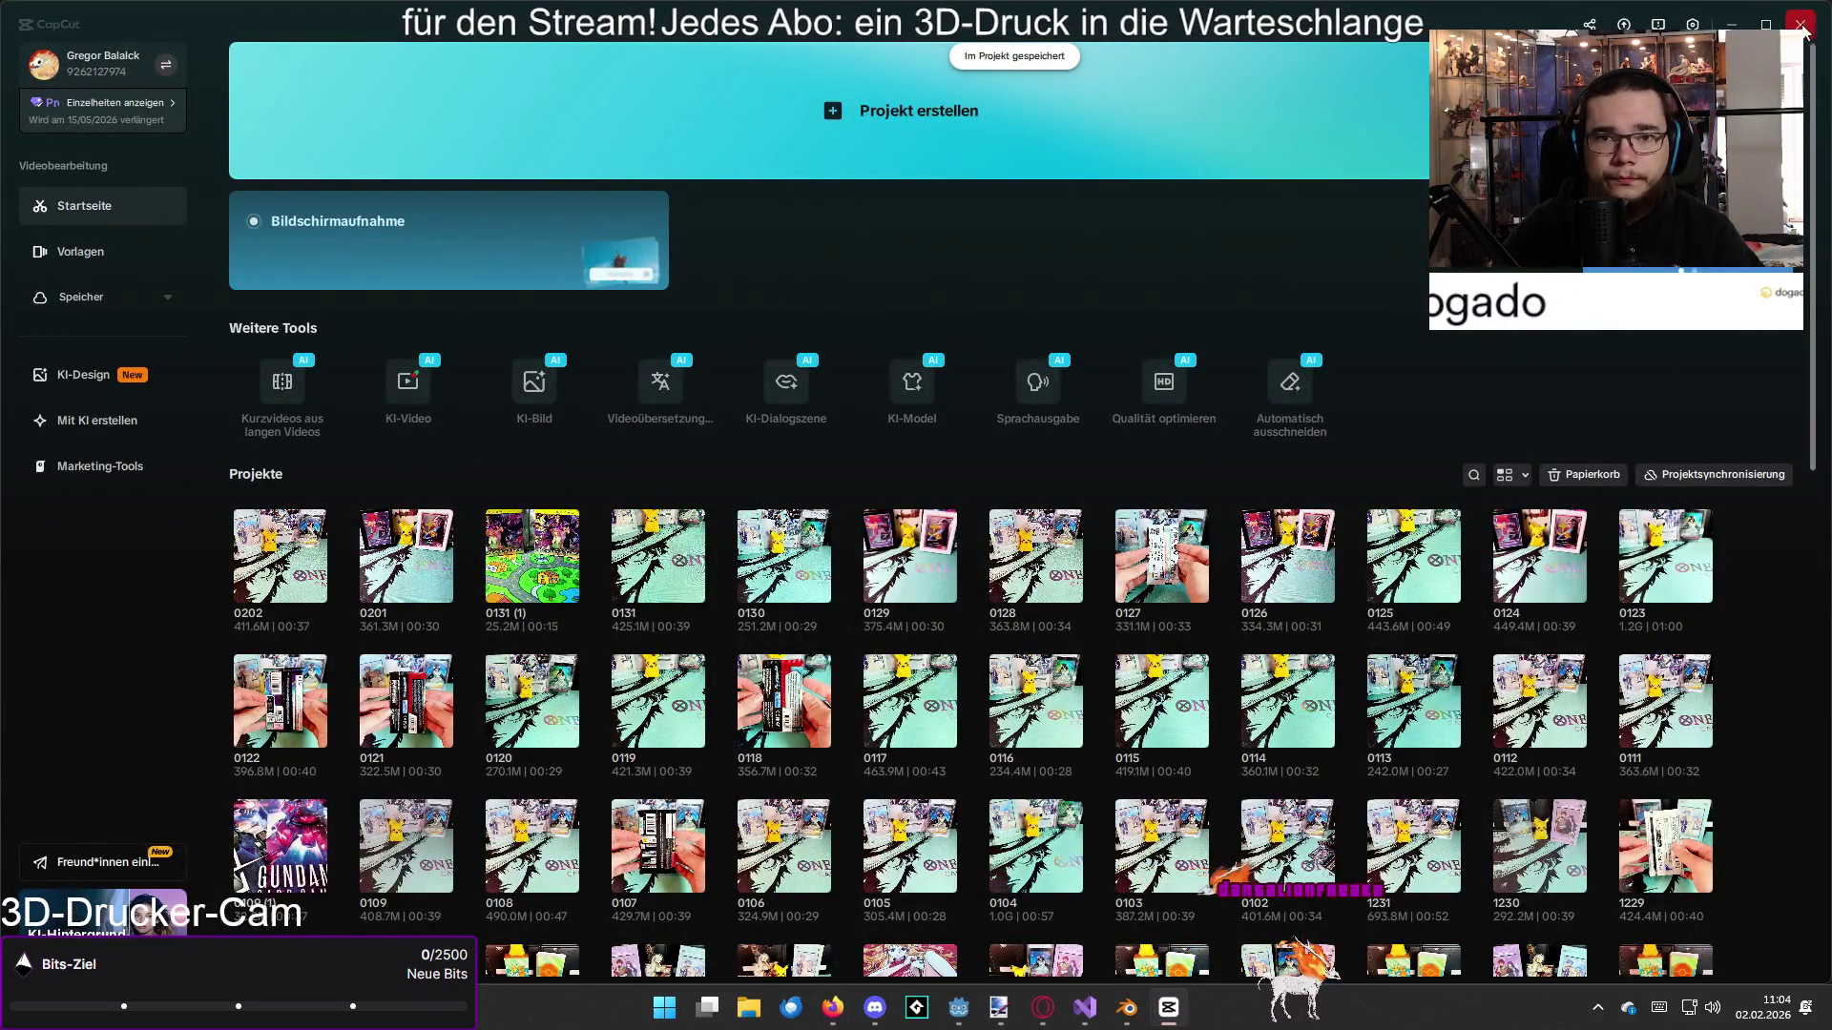
click(1800, 24)
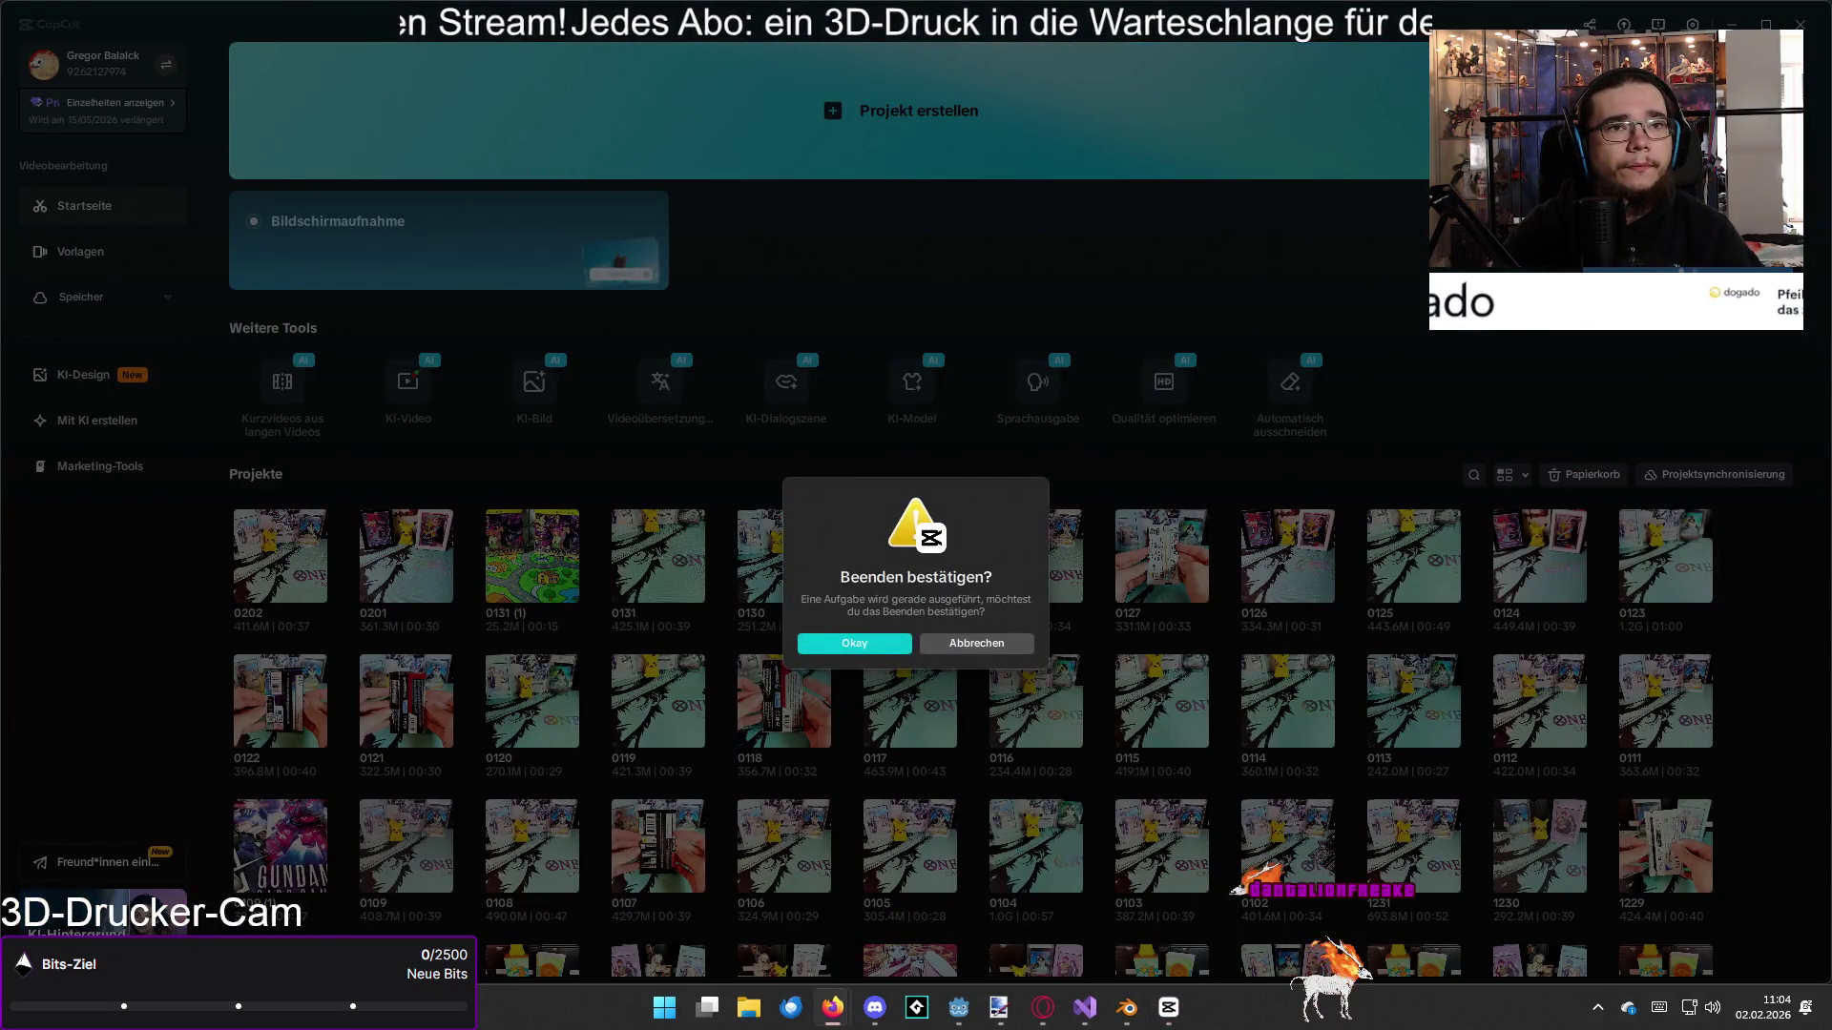
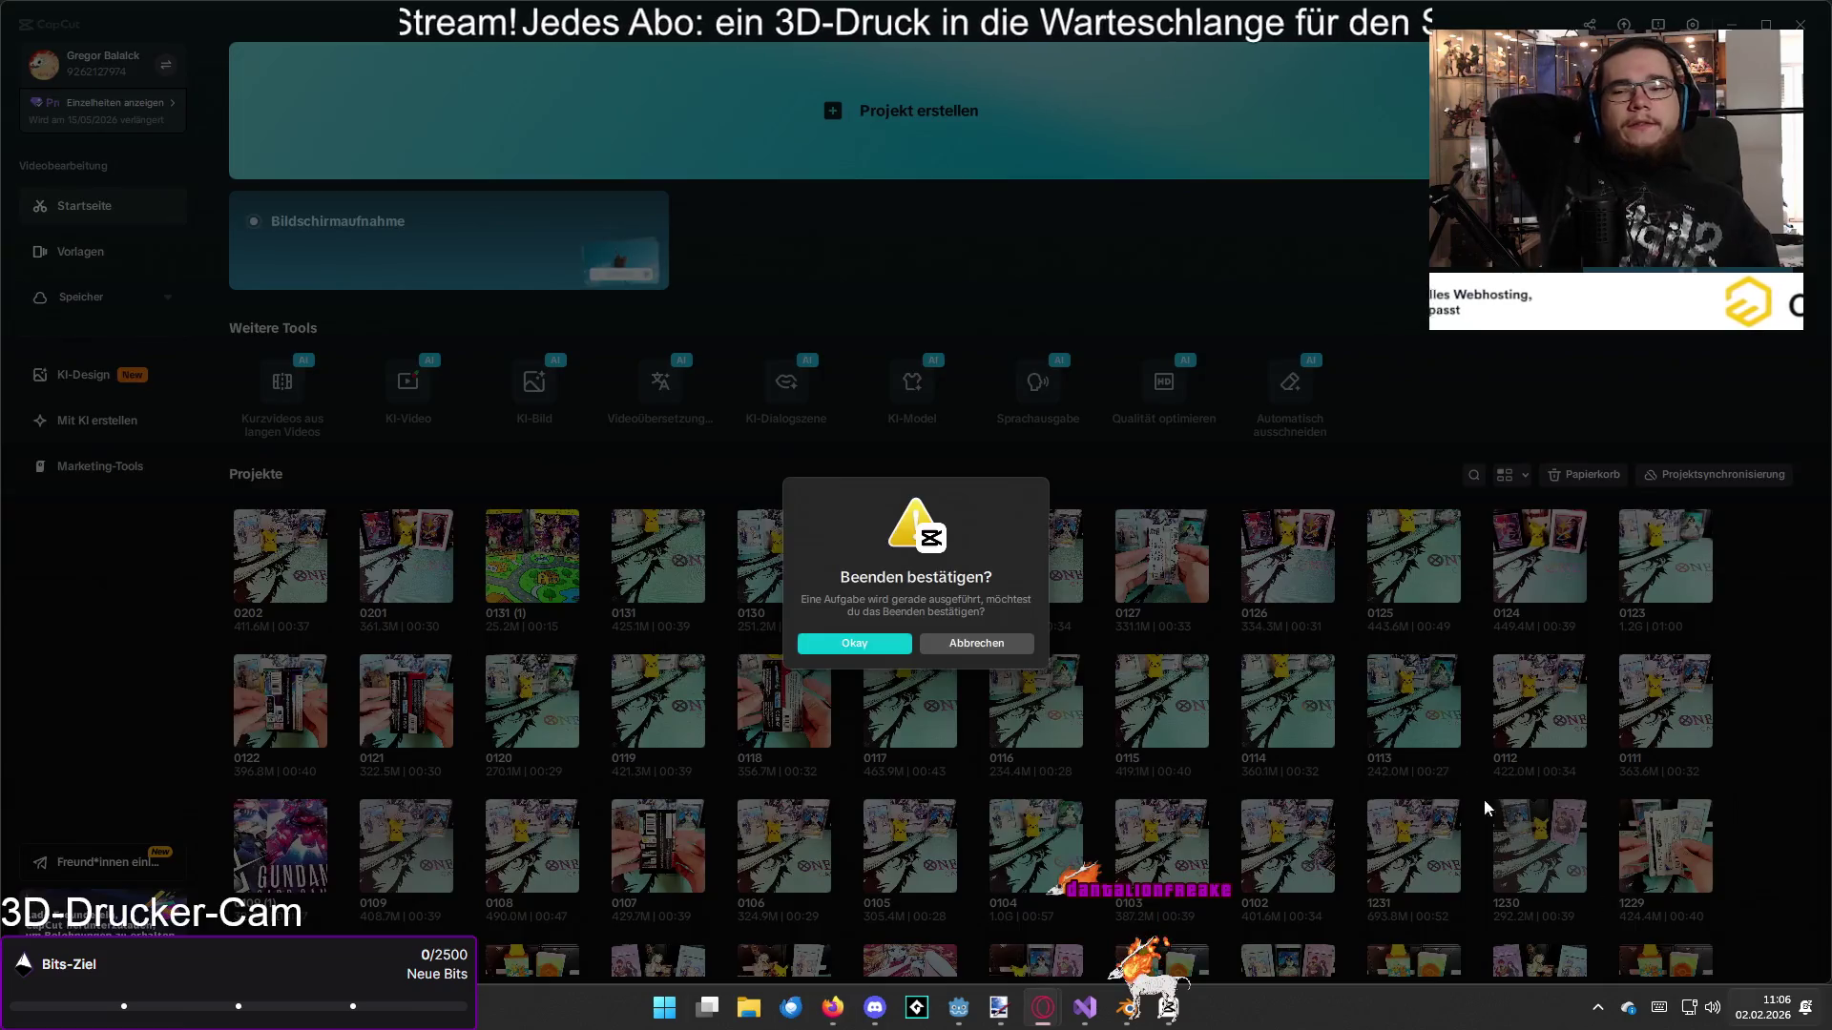
Step: Dismiss CapCut's 'Beenden bestätigen?' dialog, orbit the urinal model in Godot, then bring up the docs page
key(Escape)
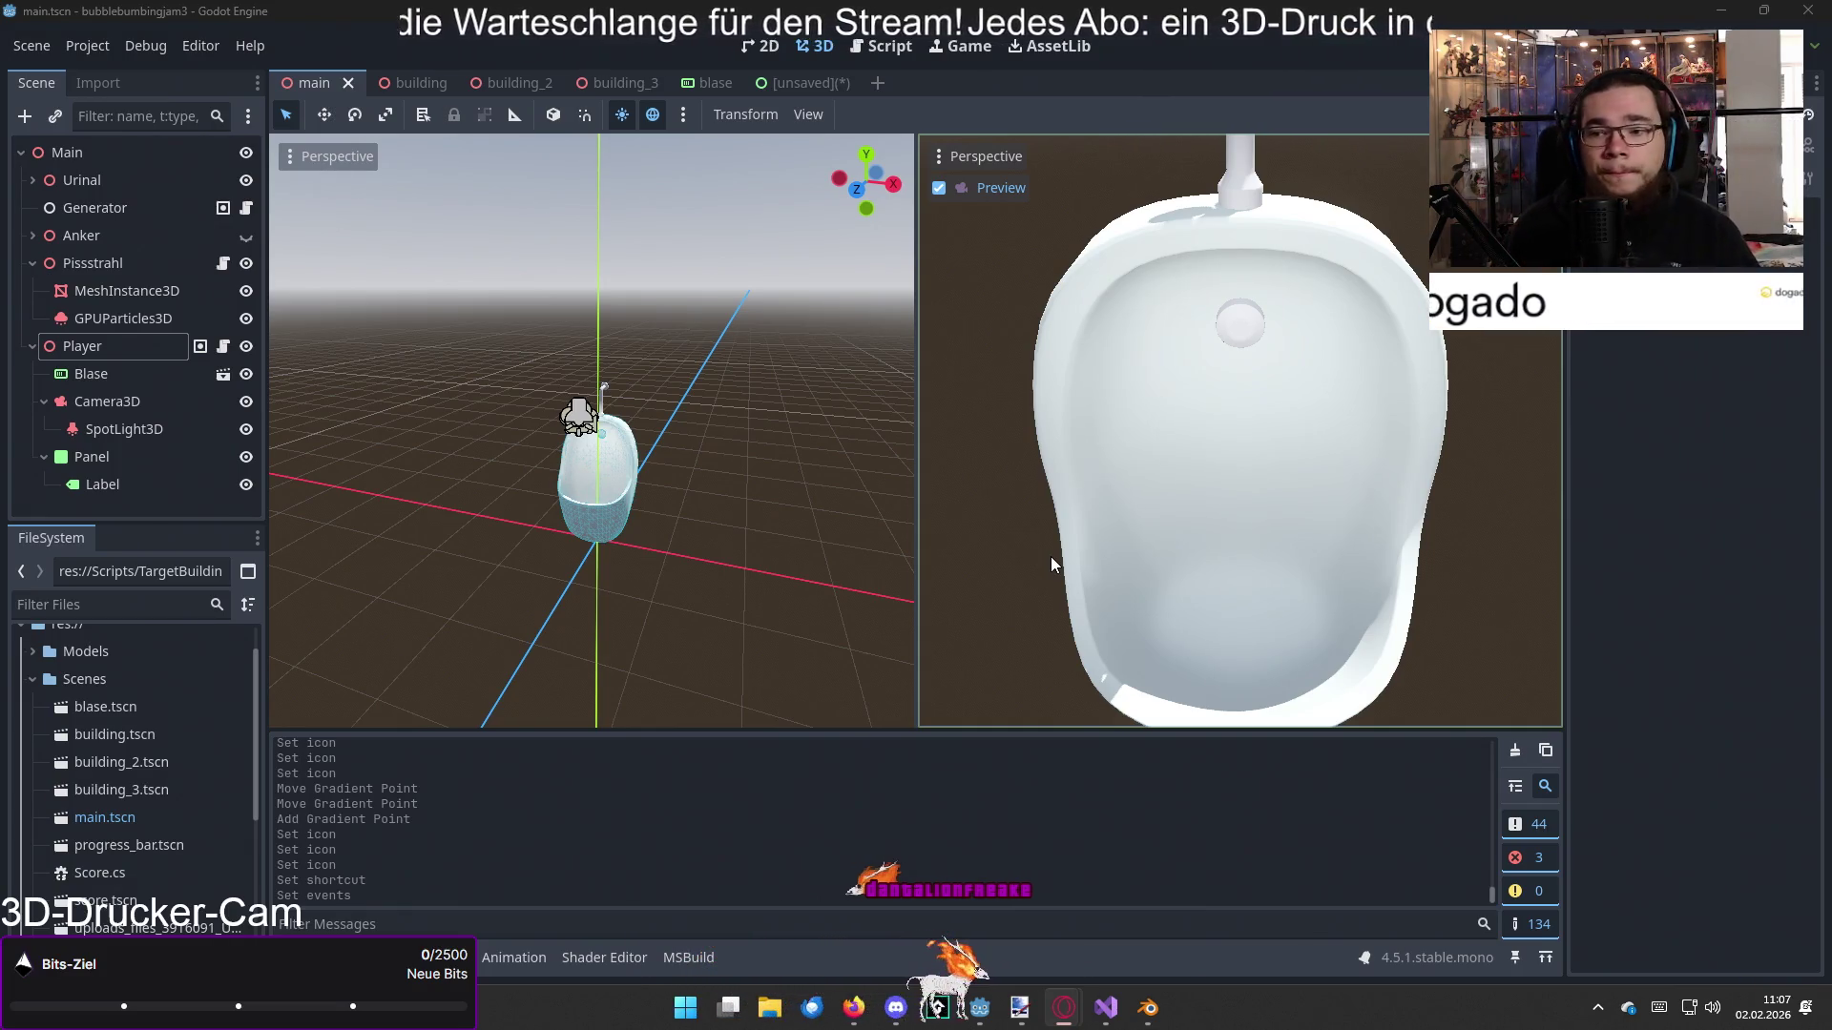
mouse_move(706, 580)
mouse_down()
mouse_move(739, 598)
mouse_move(722, 599)
mouse_up()
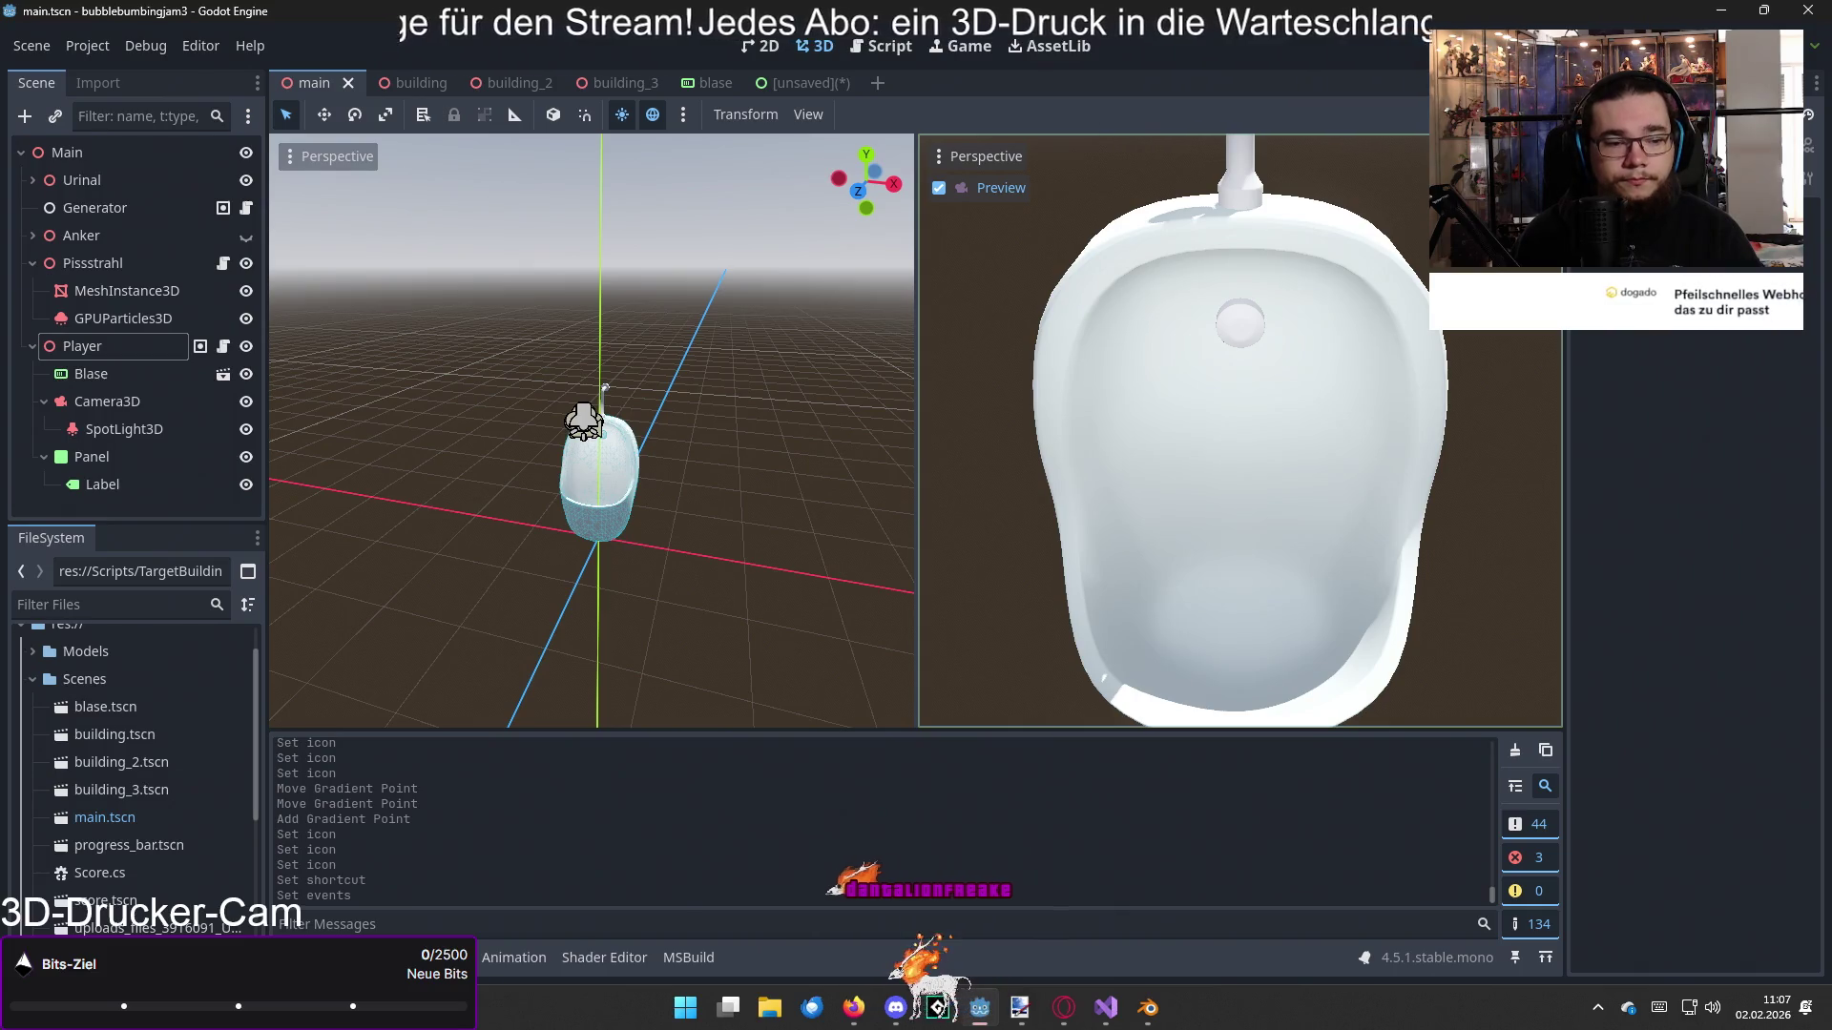
mouse_move(1063, 1007)
click(1030, 688)
Step: Scroll the 'Design a title screen' tutorial back up to its 'Design the main menu' section
scroll(1030, 689, up, 15)
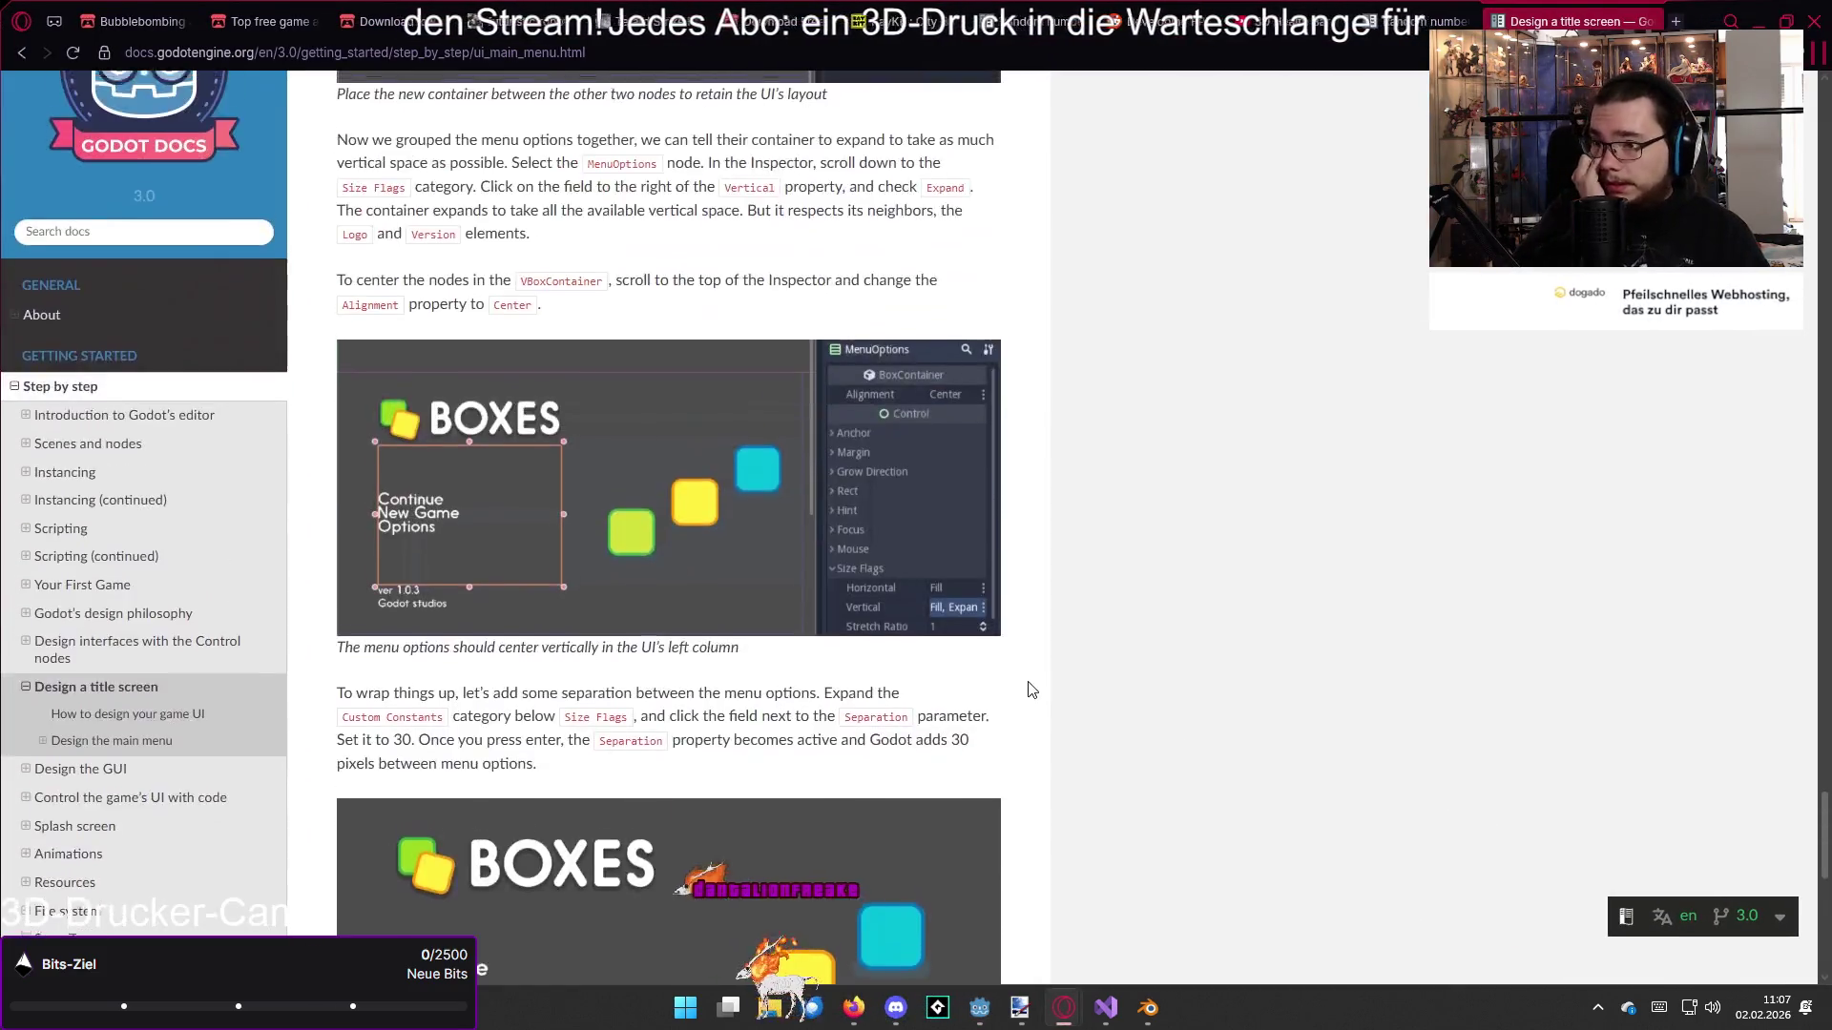
scroll(1030, 687, up, 7)
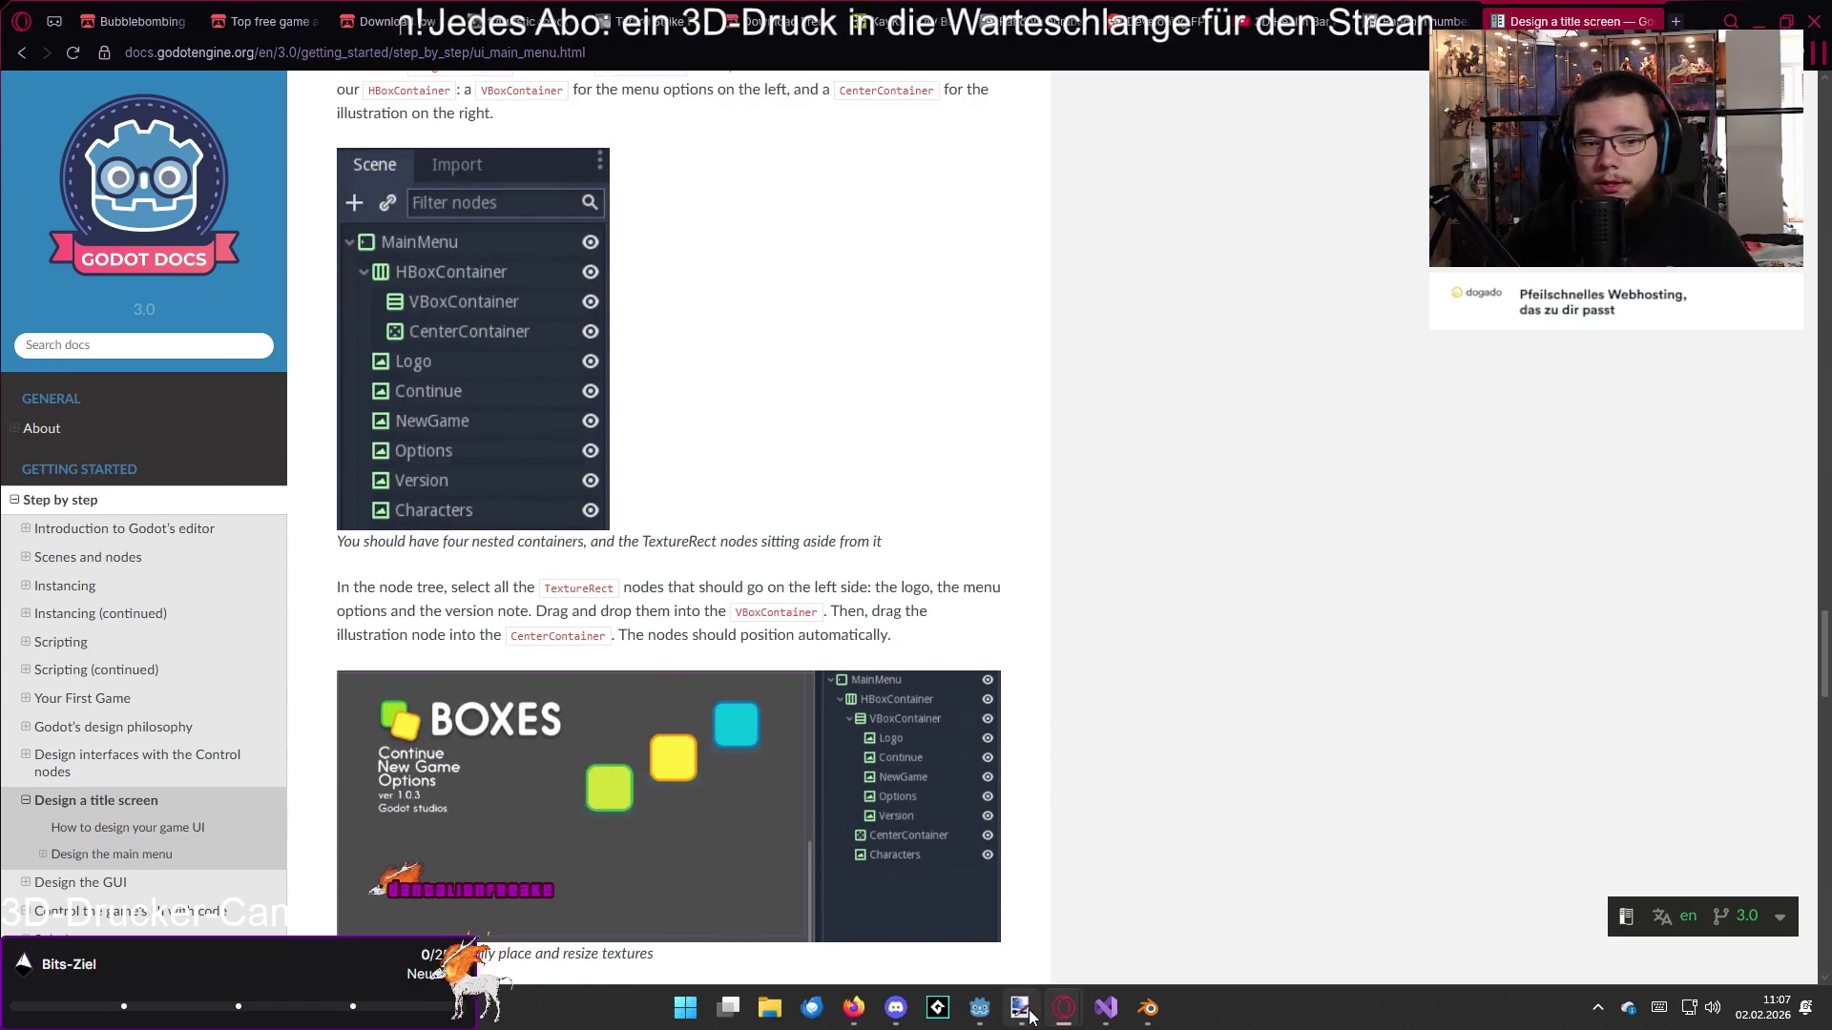
mouse_move(1020, 1007)
click(1031, 925)
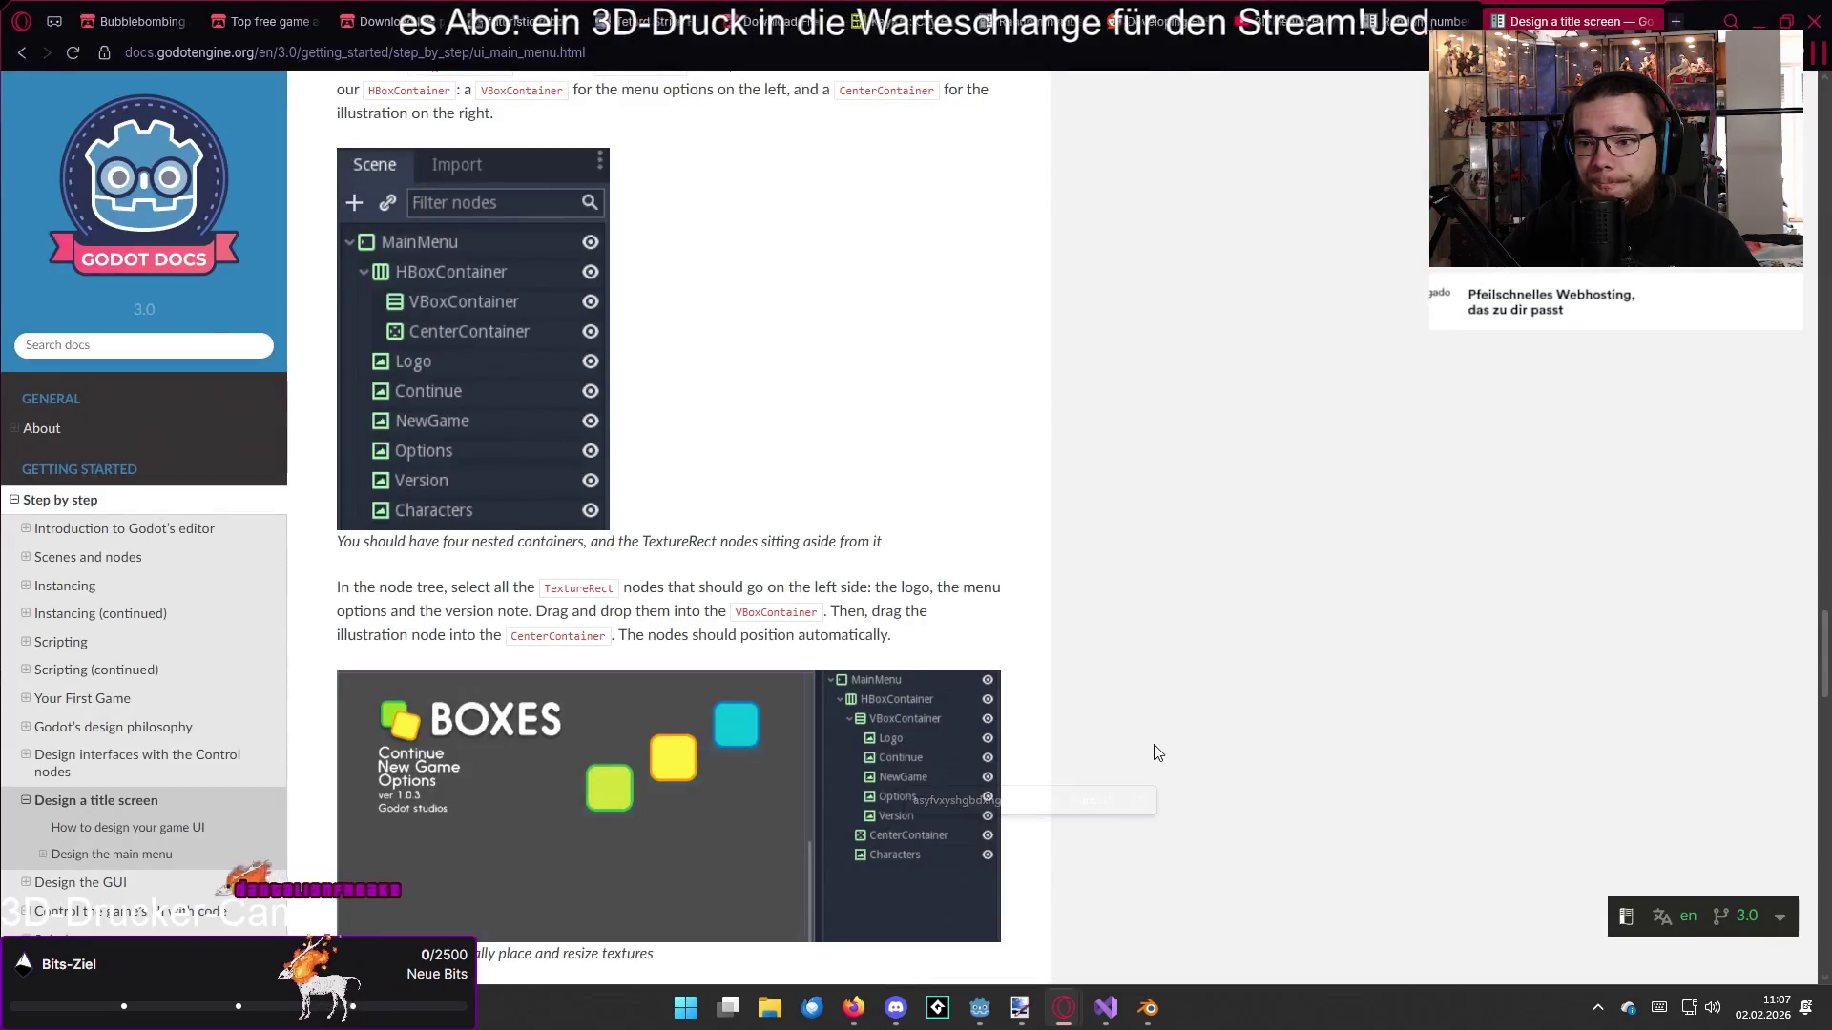
scroll(1065, 676, up, 4)
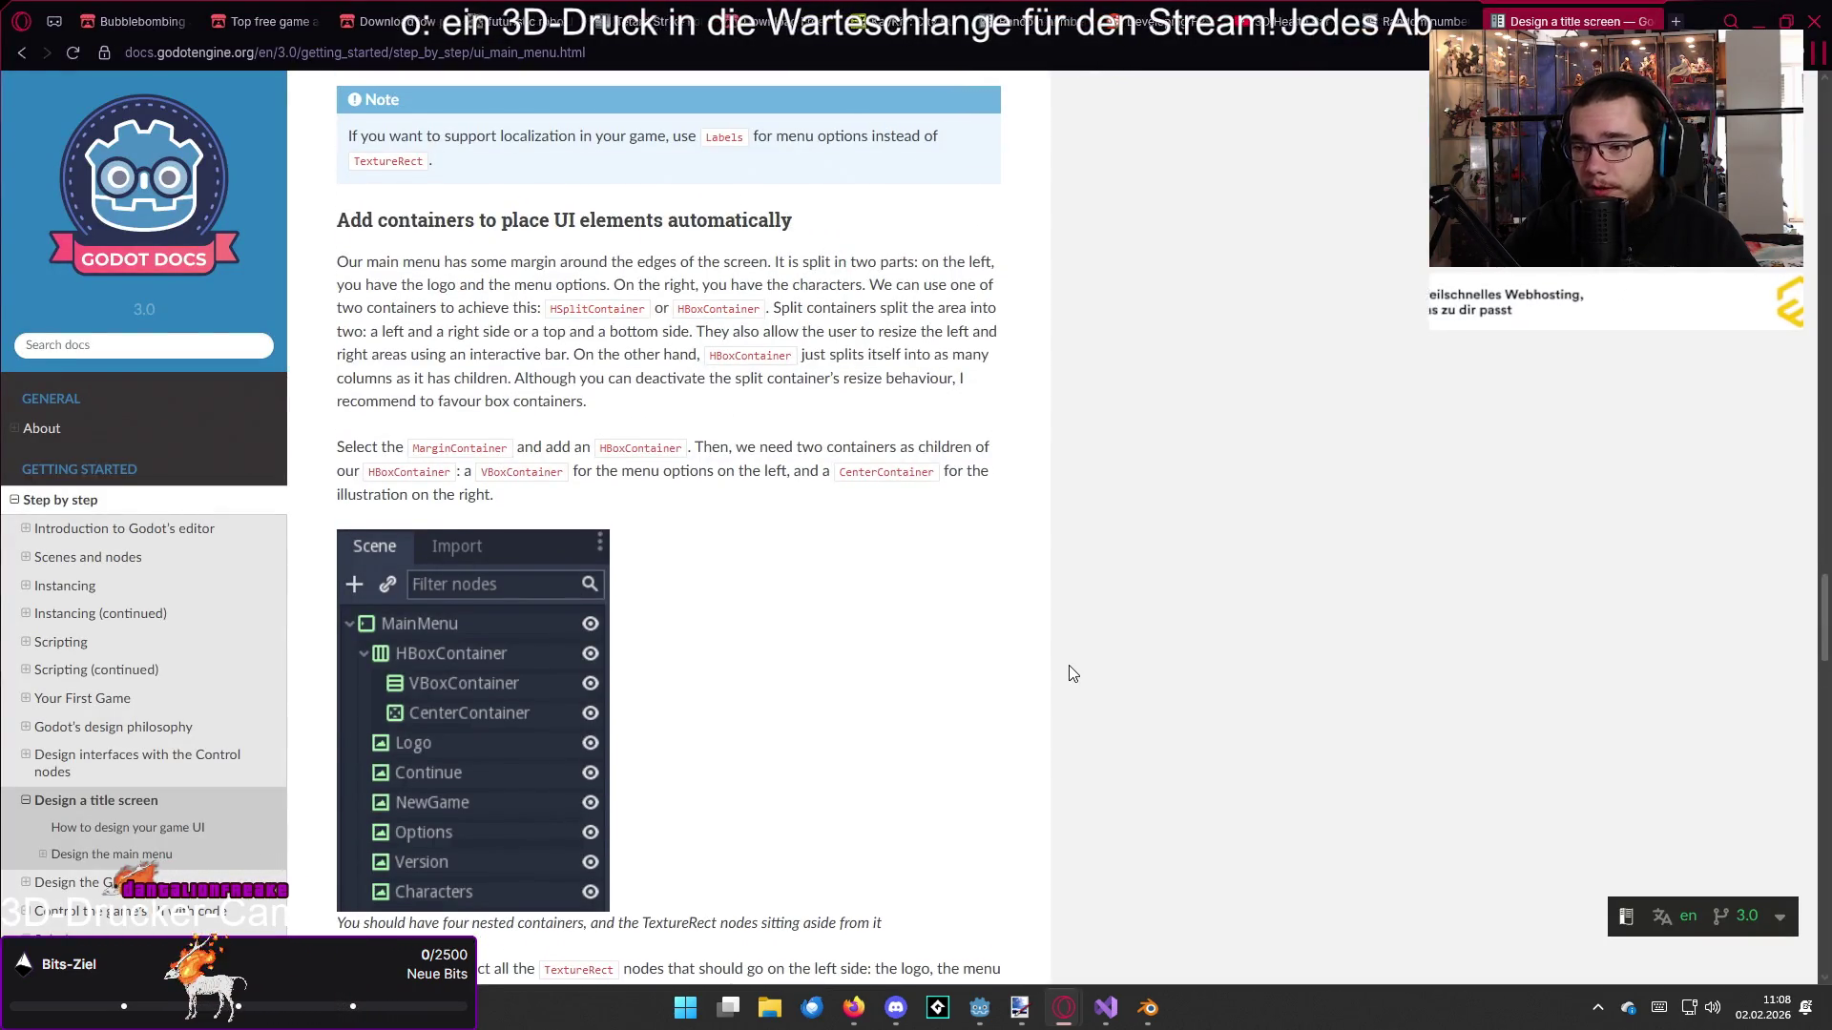
scroll(1070, 674, down, 1)
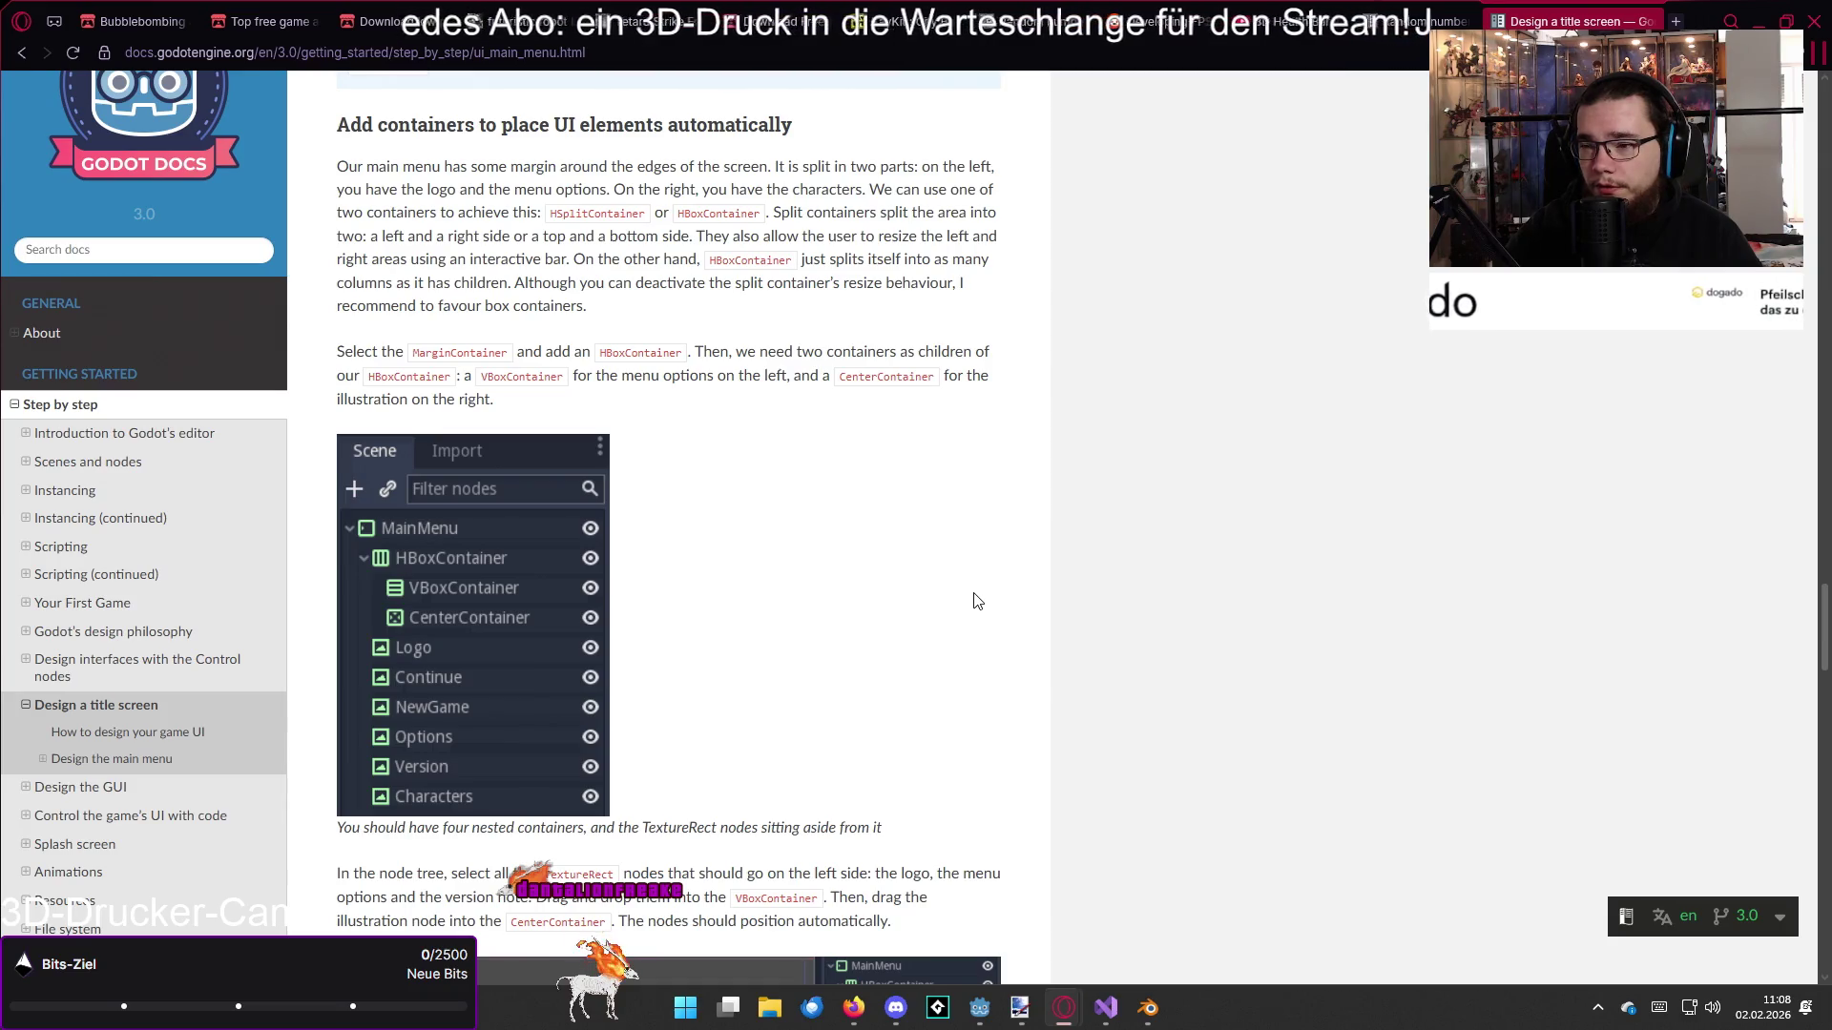
scroll(974, 600, down, 3)
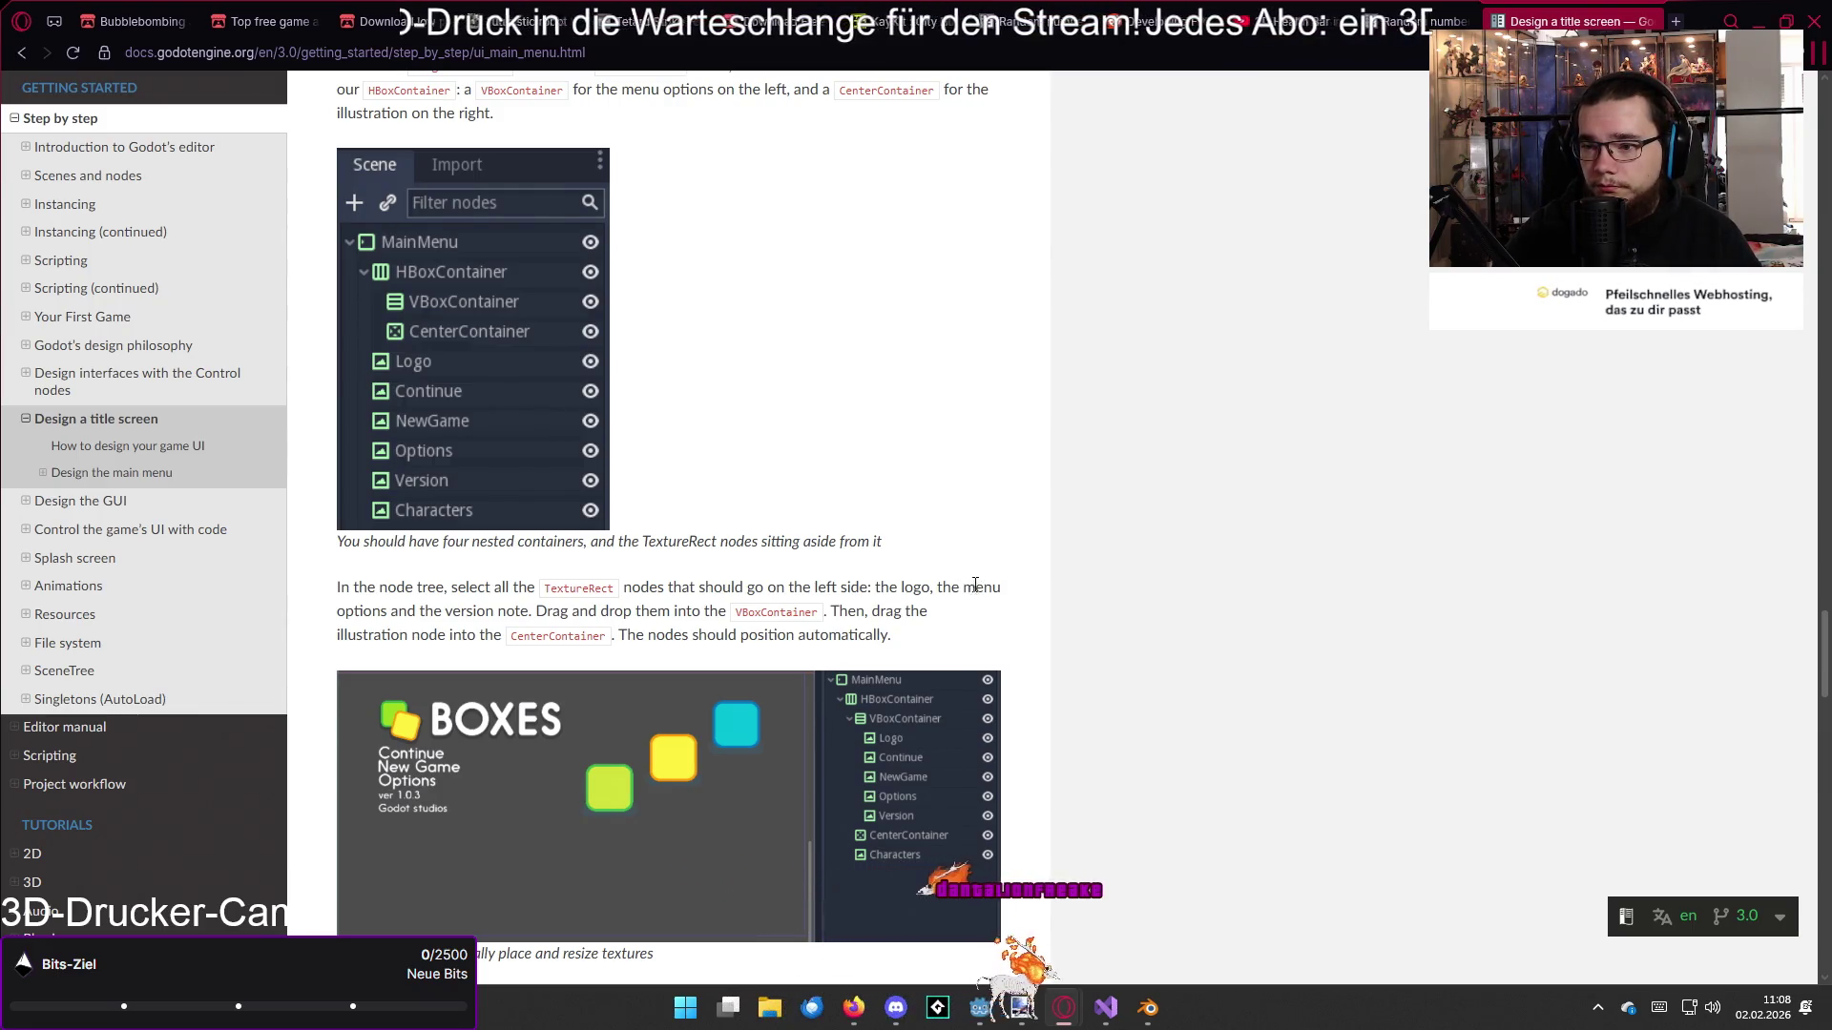
scroll(966, 581, down, 2)
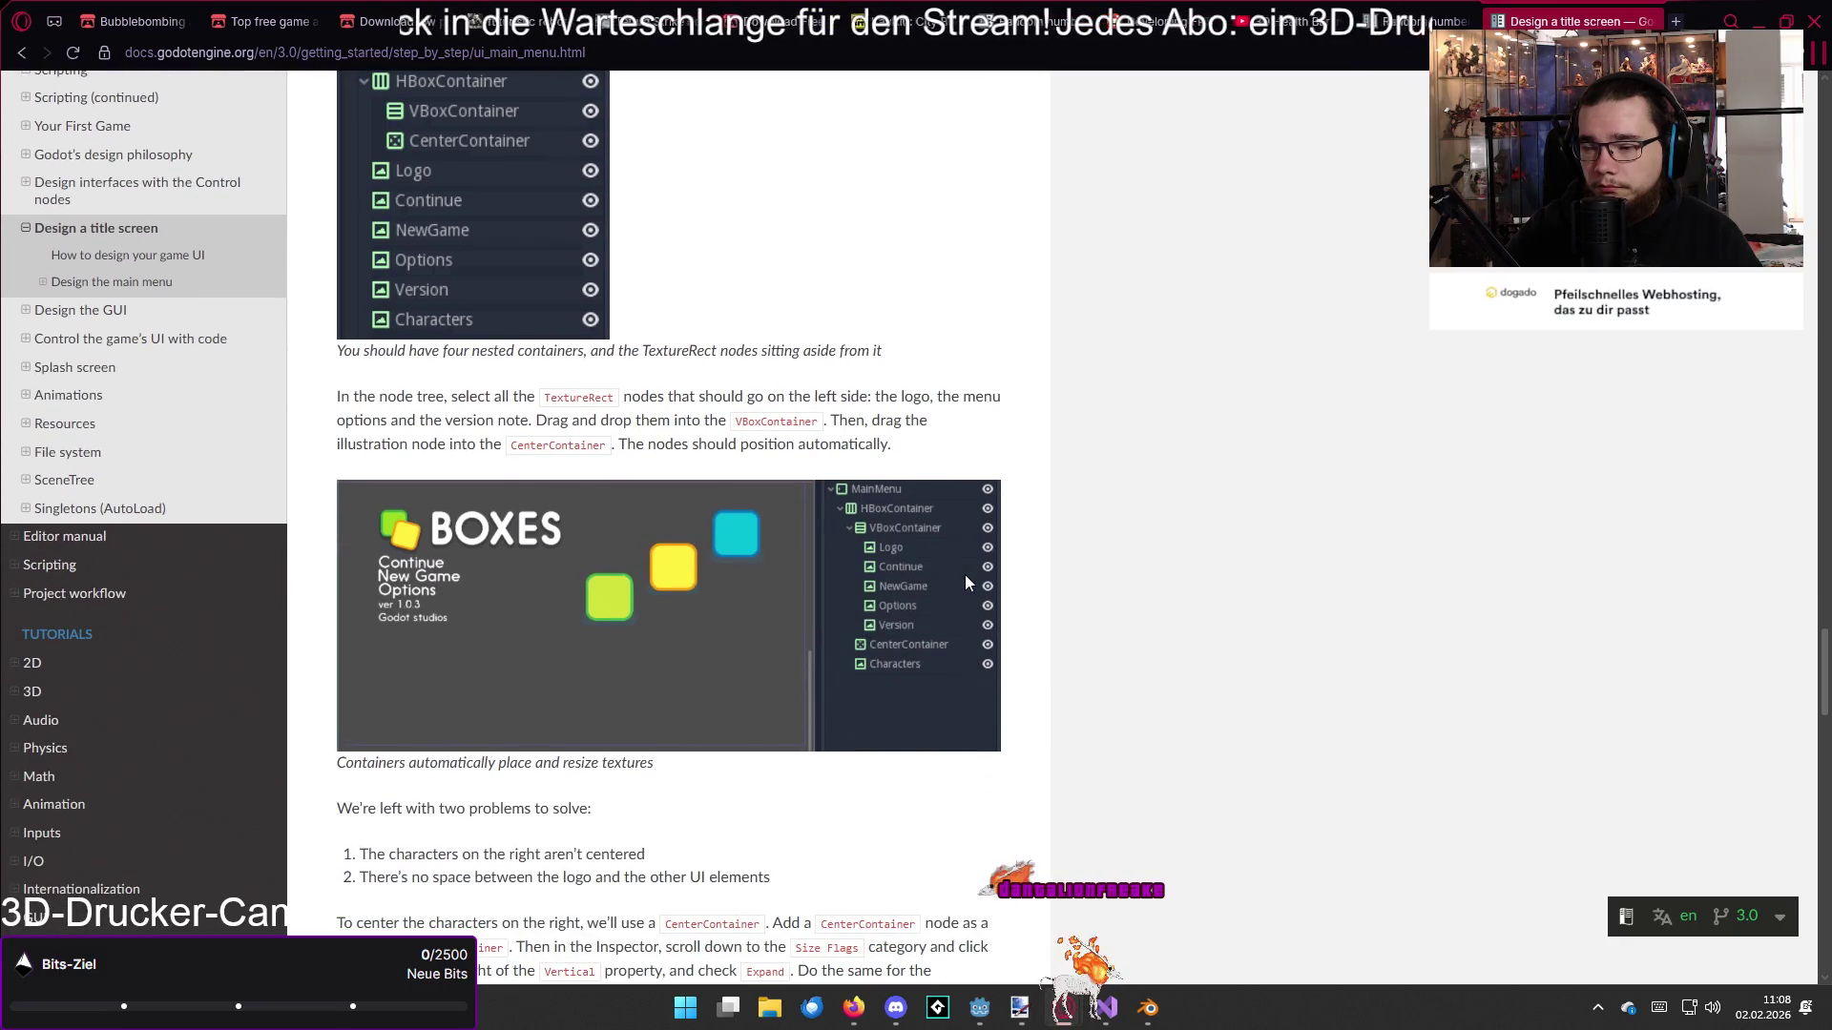
scroll(965, 575, up, 10)
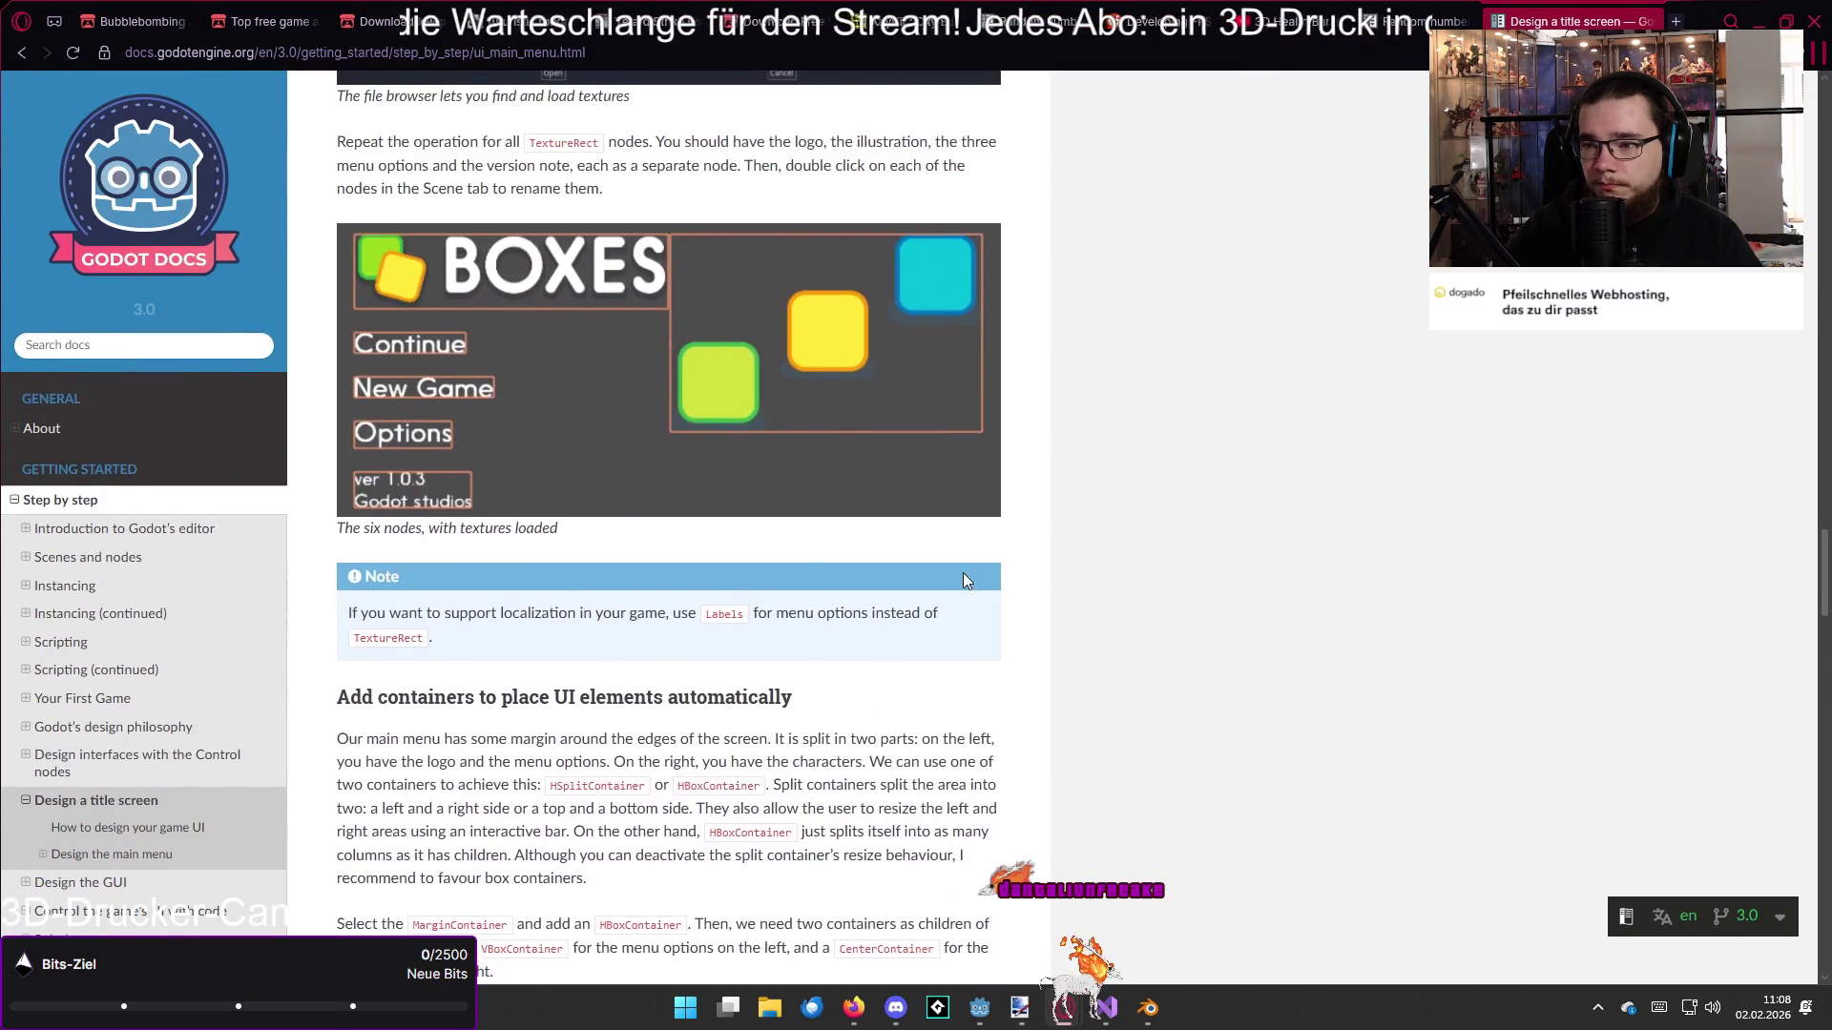
scroll(964, 579, up, 2)
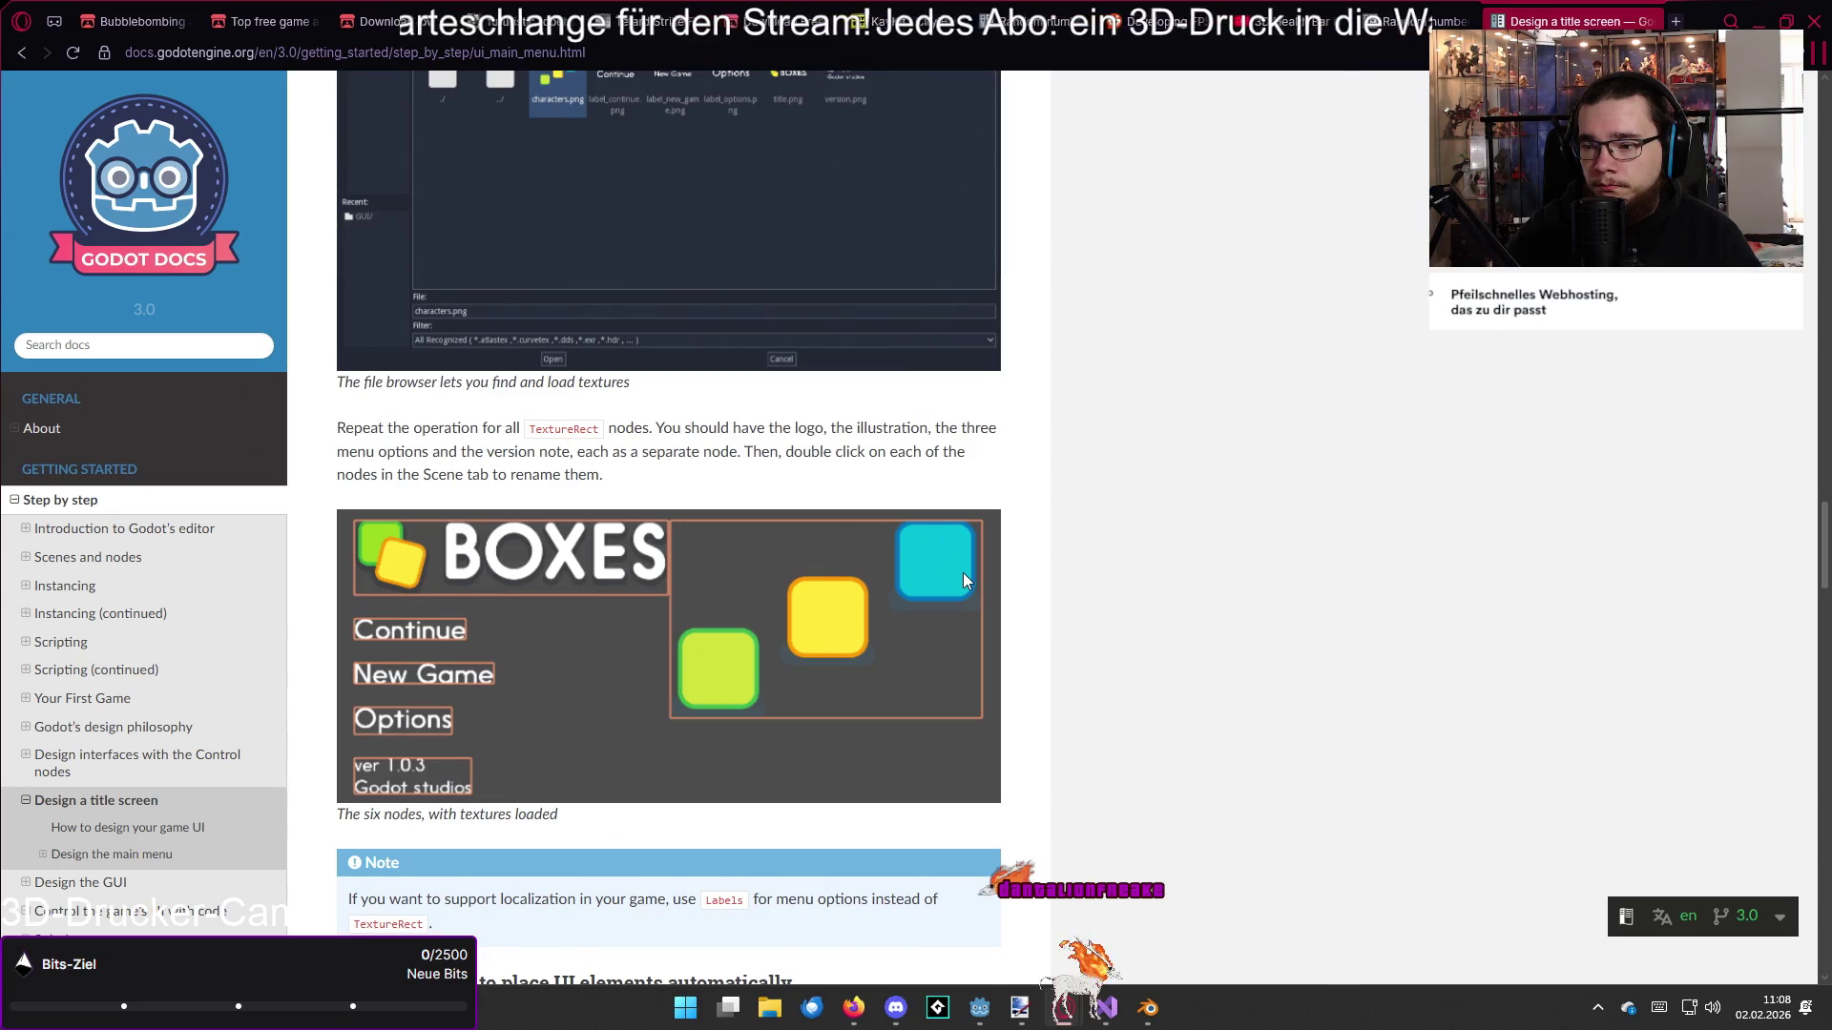
scroll(963, 579, up, 6)
scroll(963, 579, up, 7)
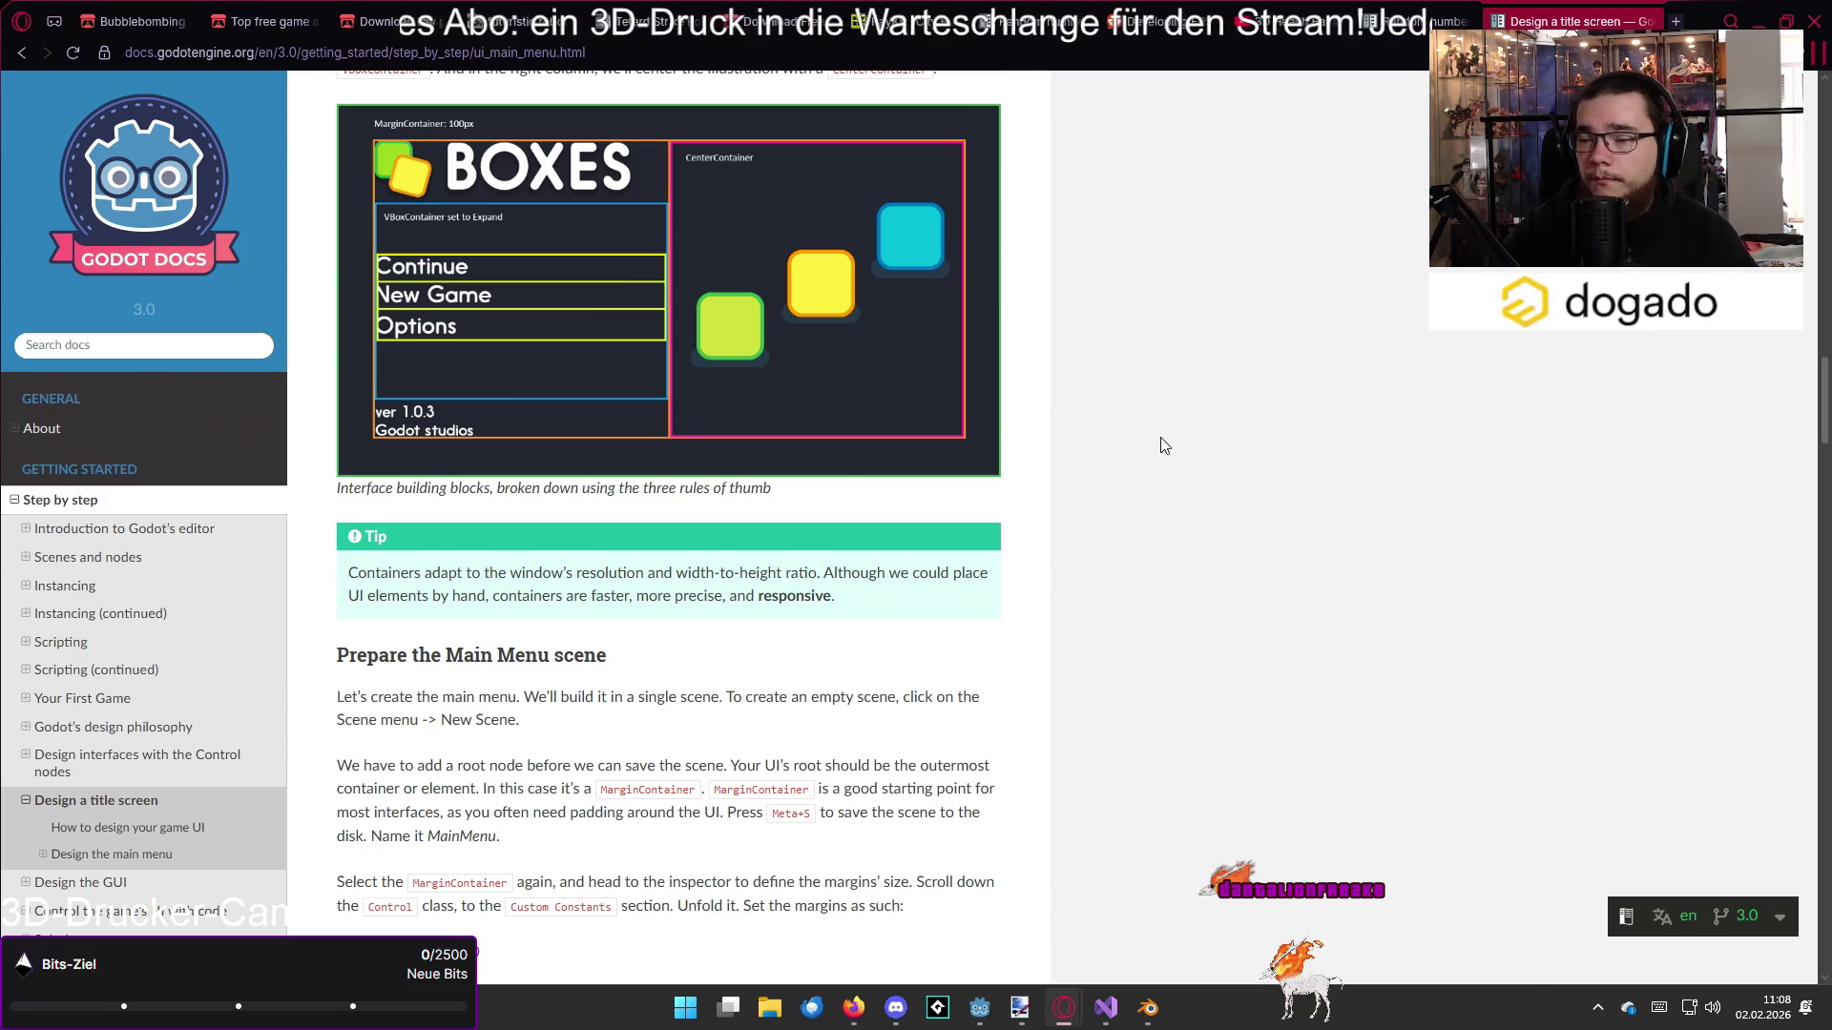
scroll(1160, 450, up, 3)
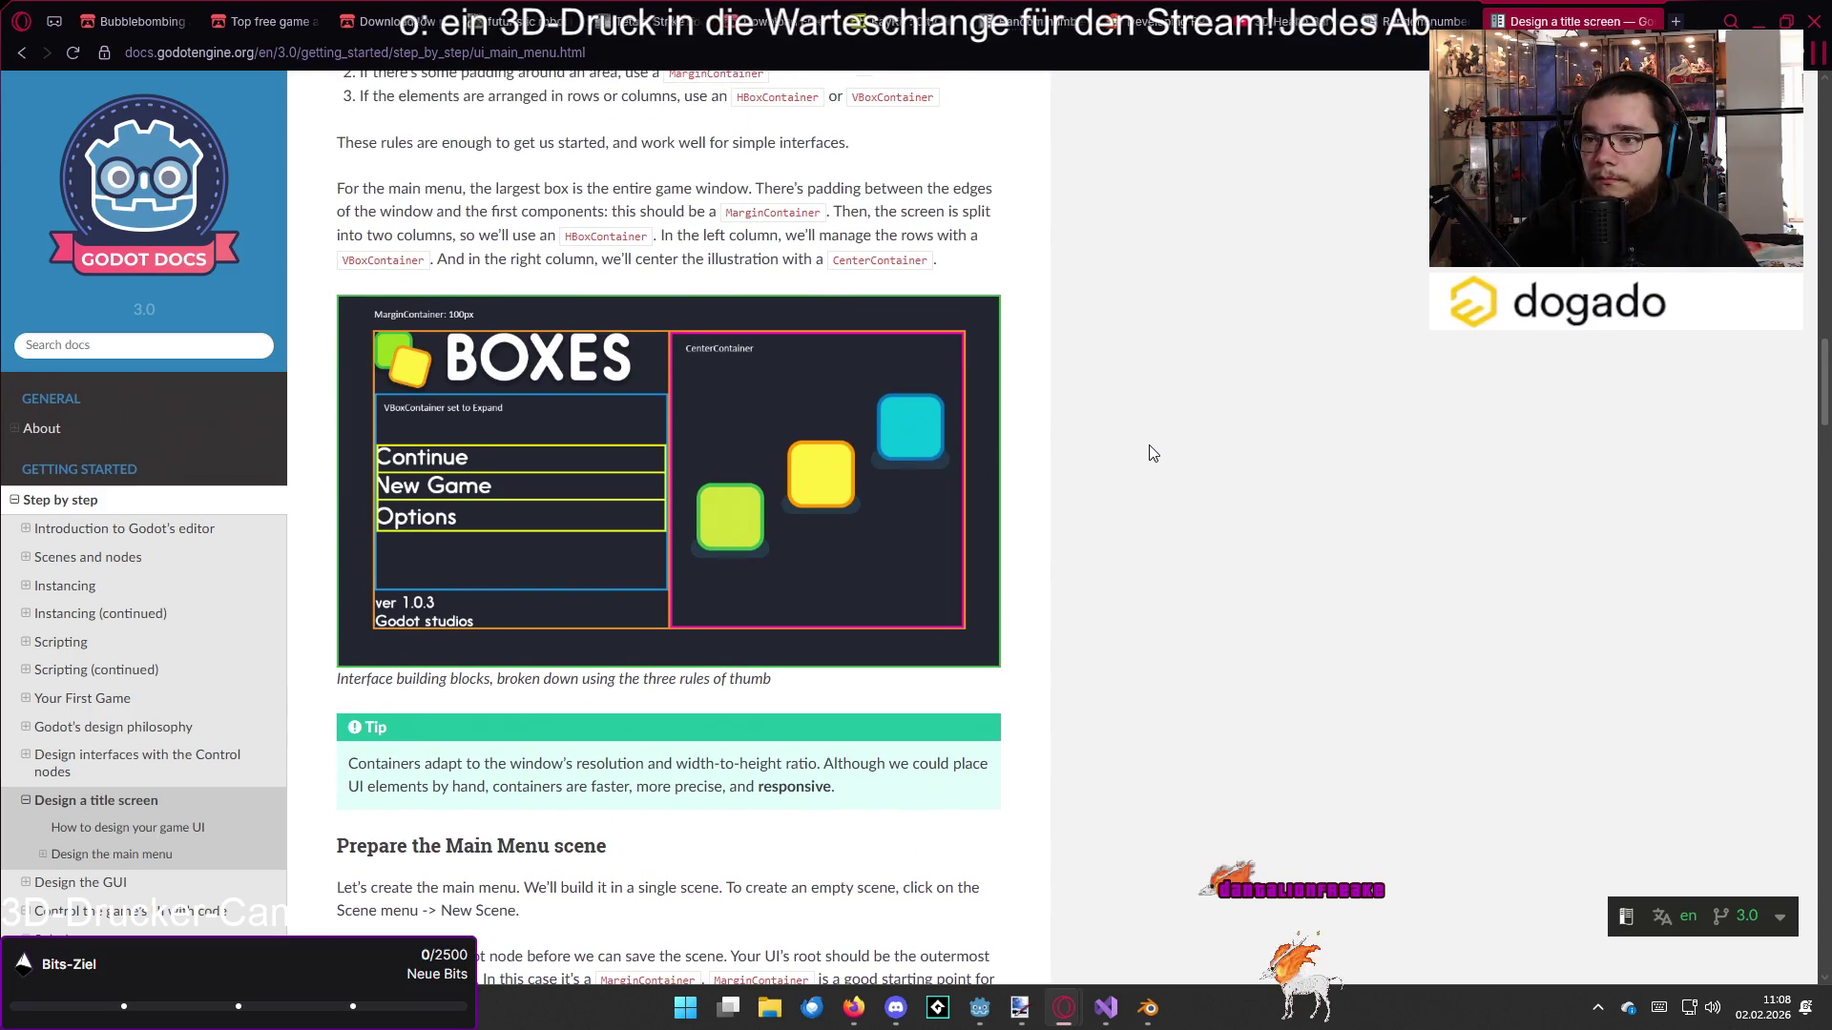
scroll(1147, 454, up, 6)
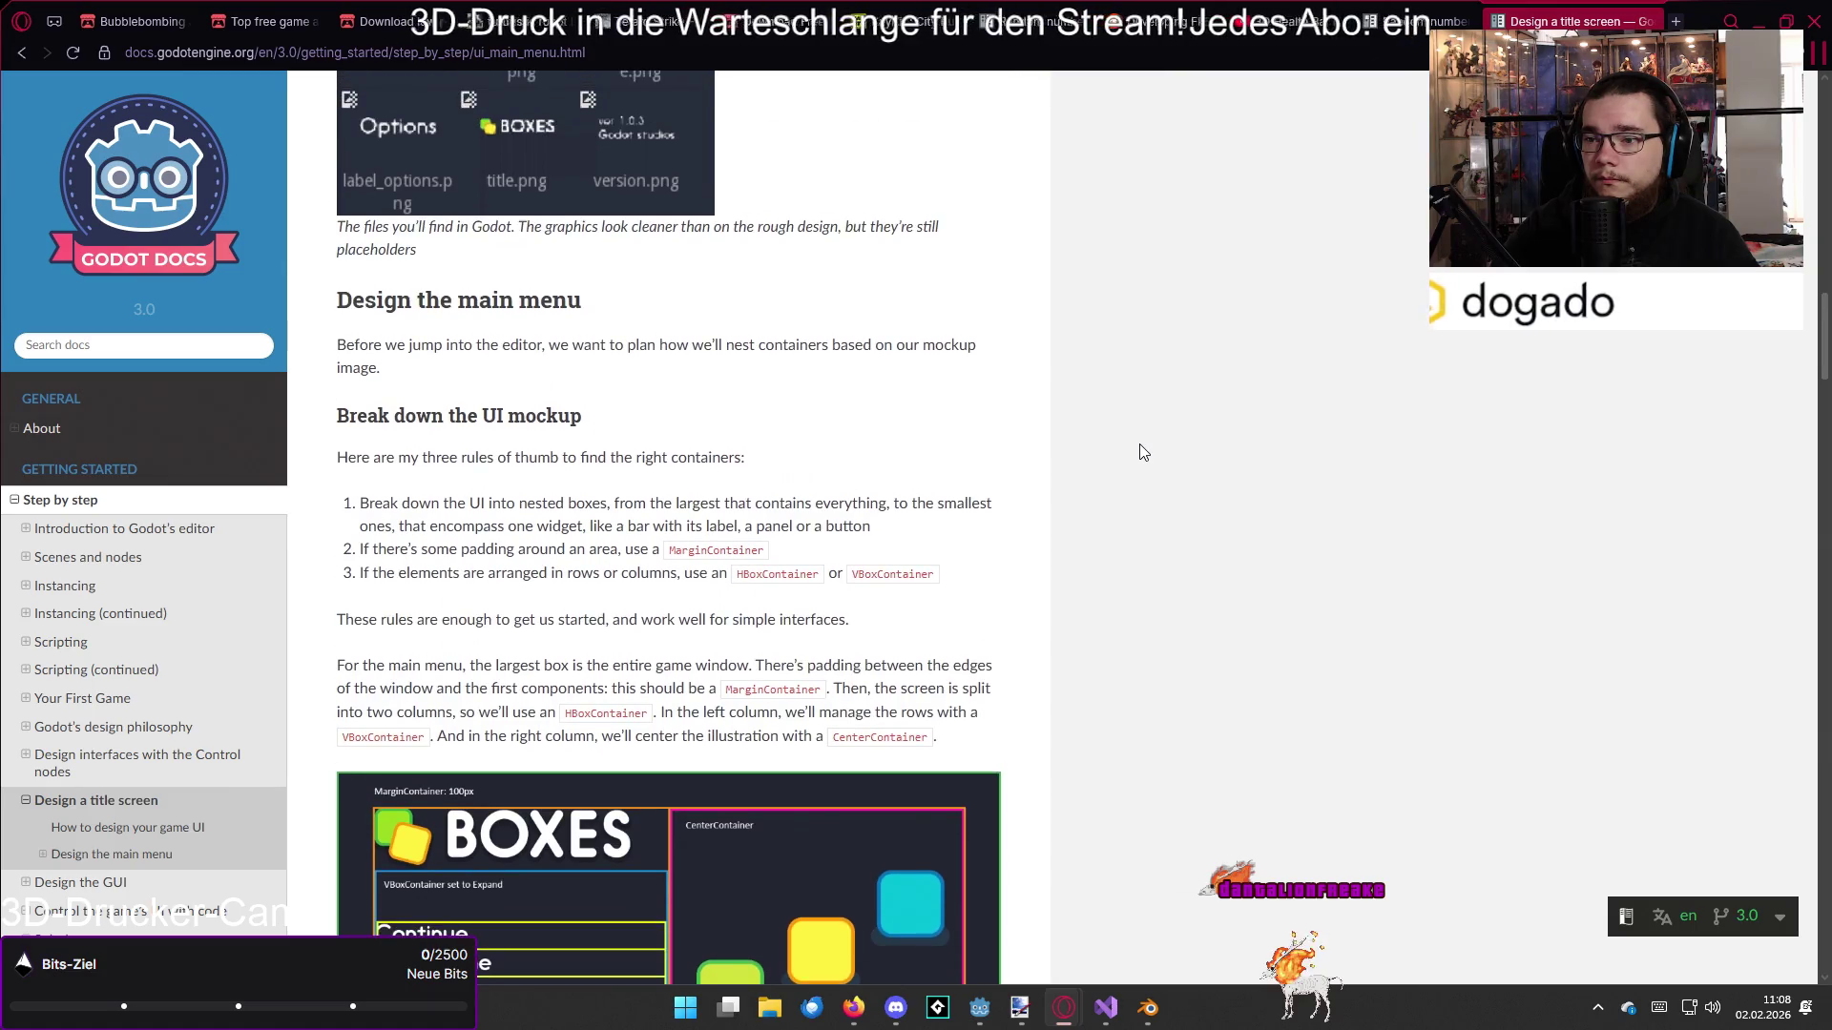
scroll(1144, 453, up, 2)
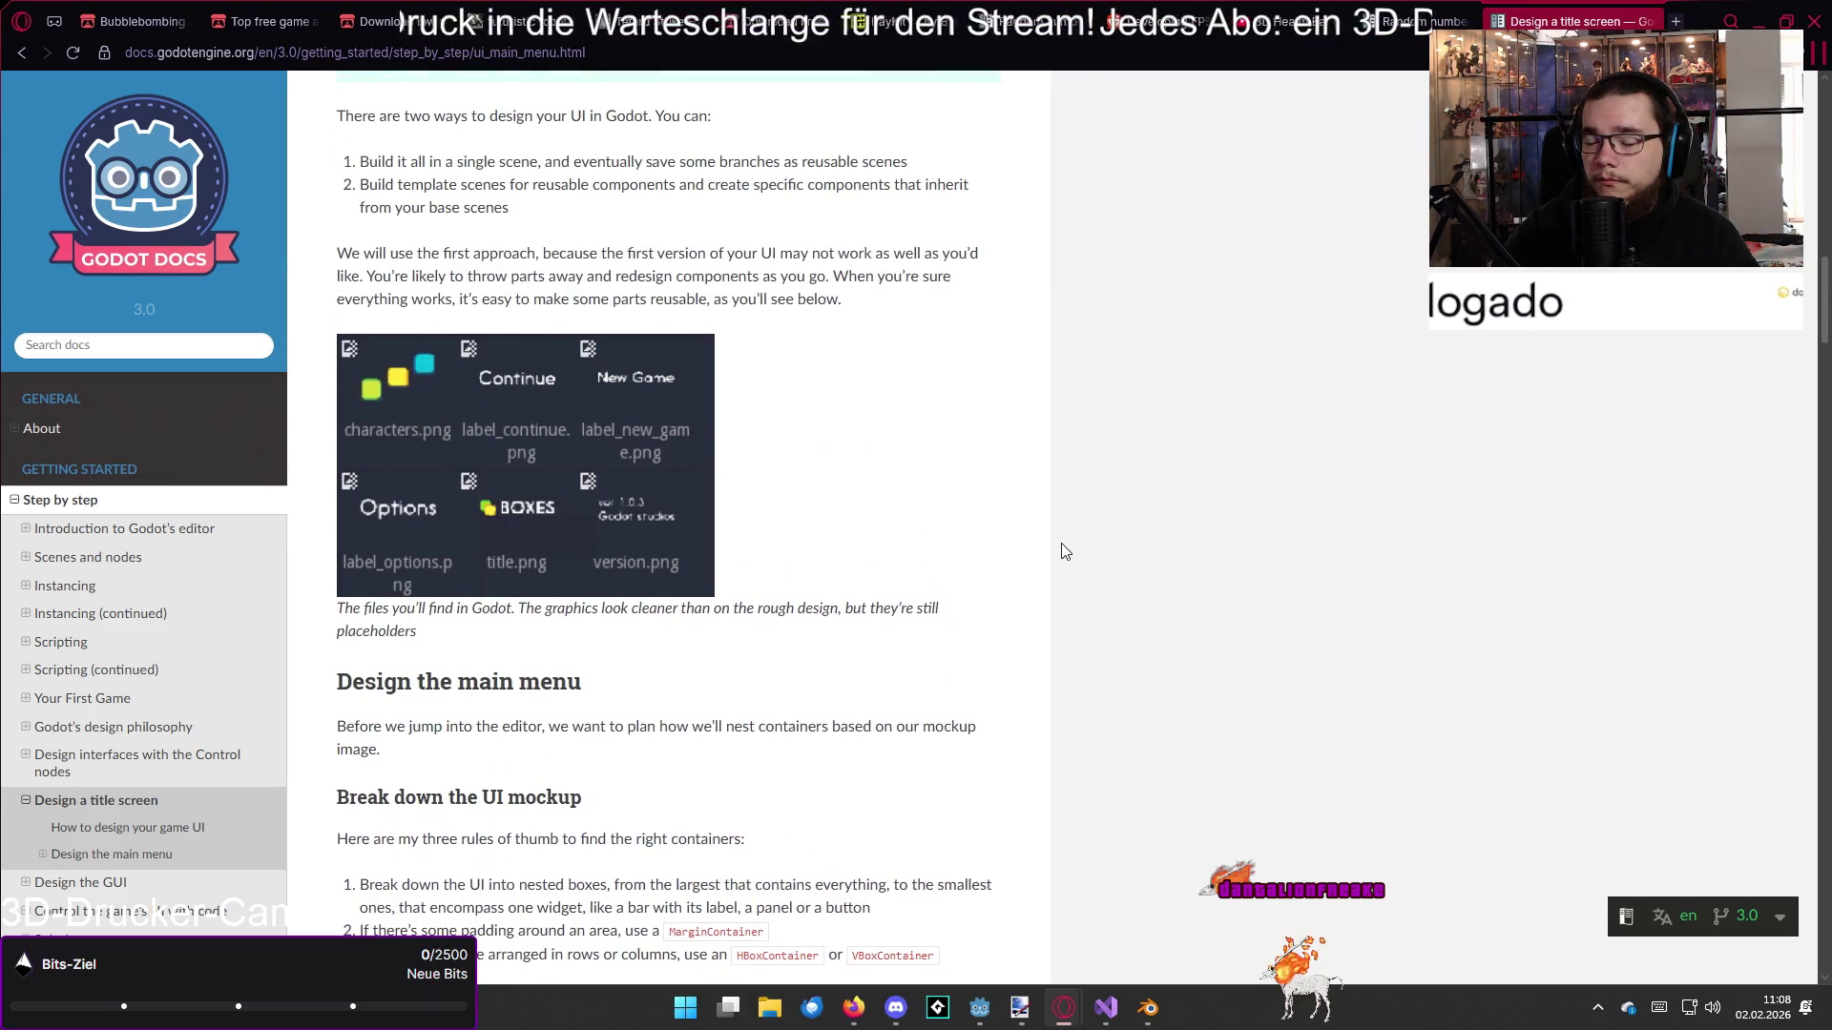
key(alt+Tab)
key(alt+Tab)
key(alt+Tab)
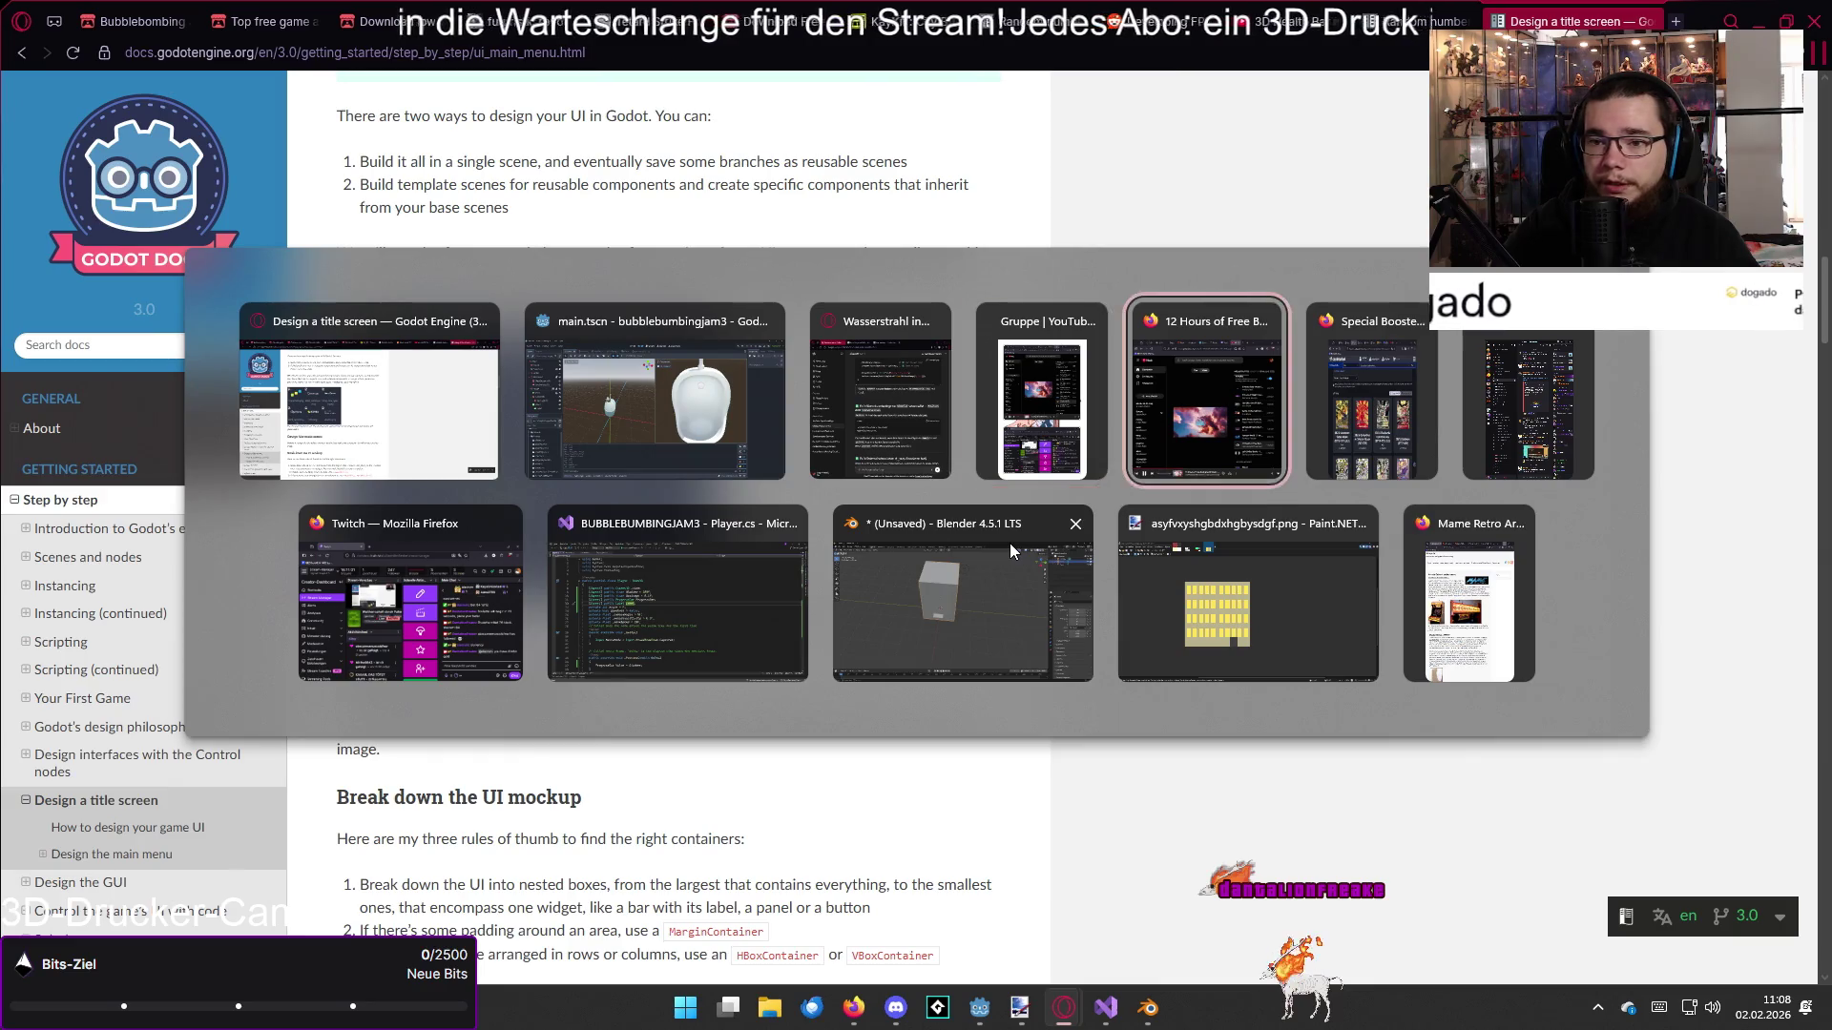
Step: In Visual Studio, glance at Pissstrahl.cs, then review Player.cs around lines 21 and 27
key(alt+Tab)
key(alt+Tab)
key(alt+Tab)
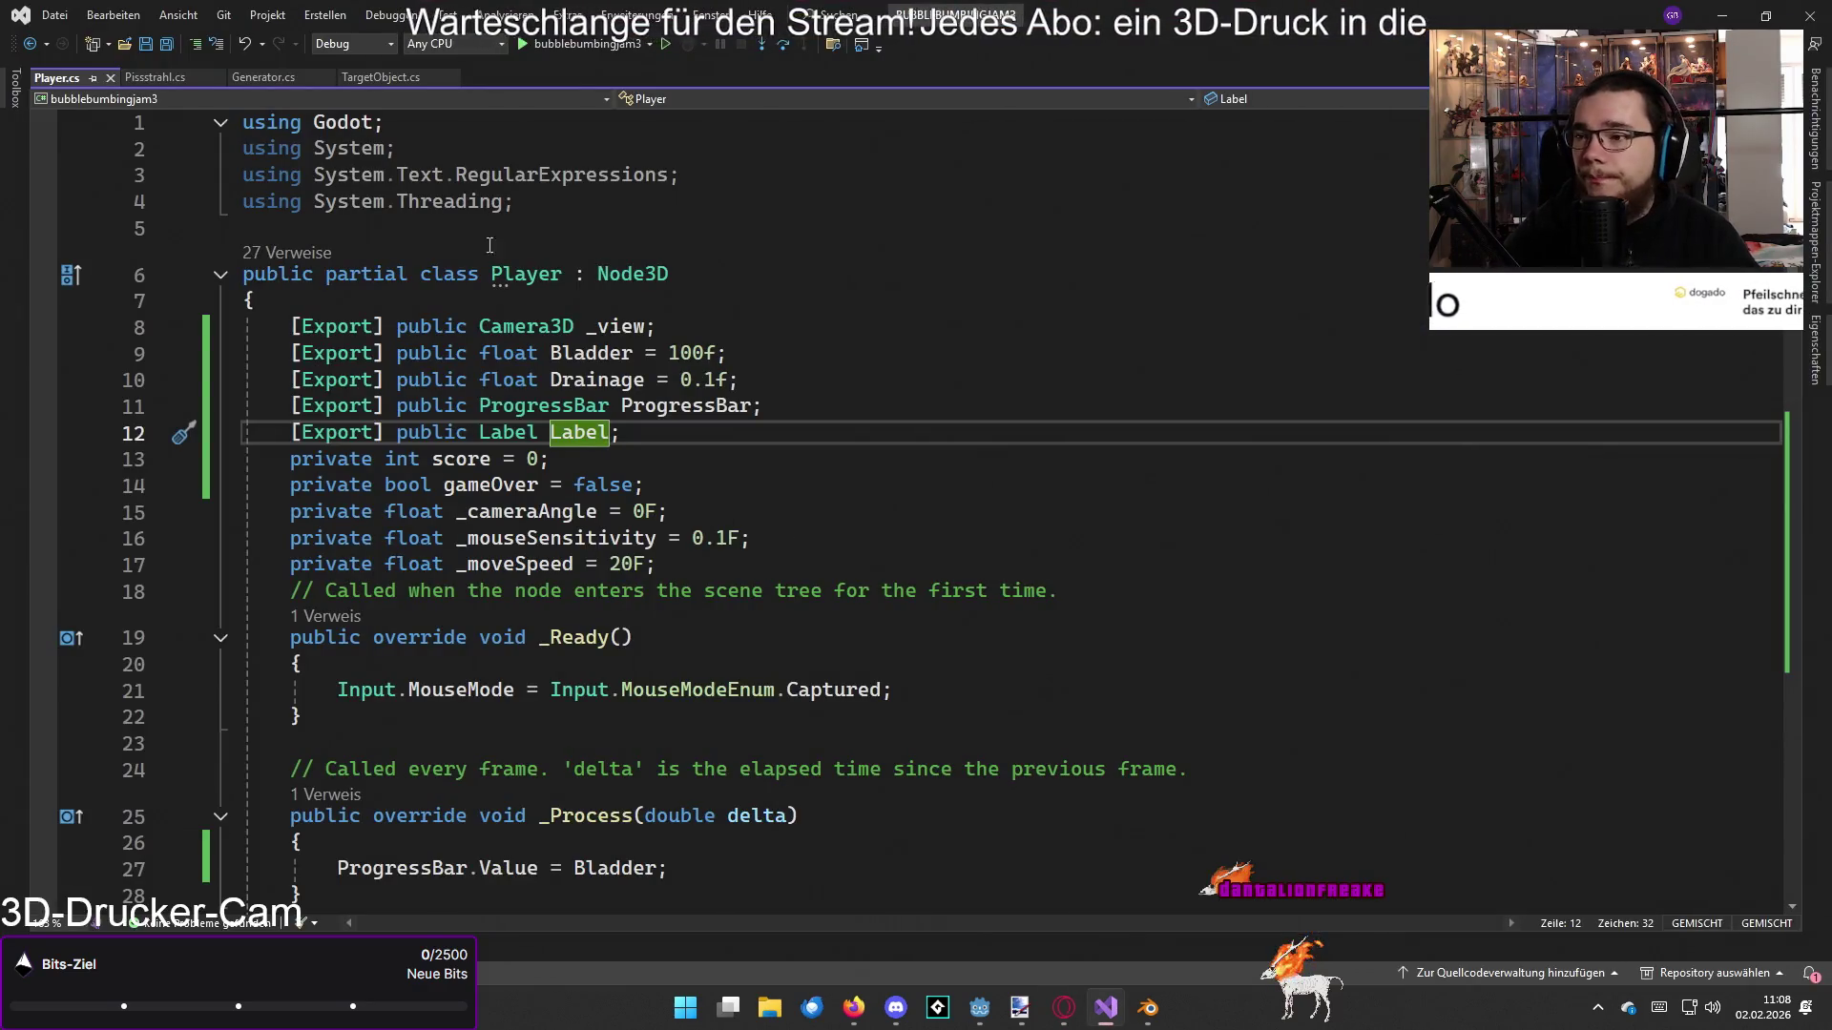
click(153, 76)
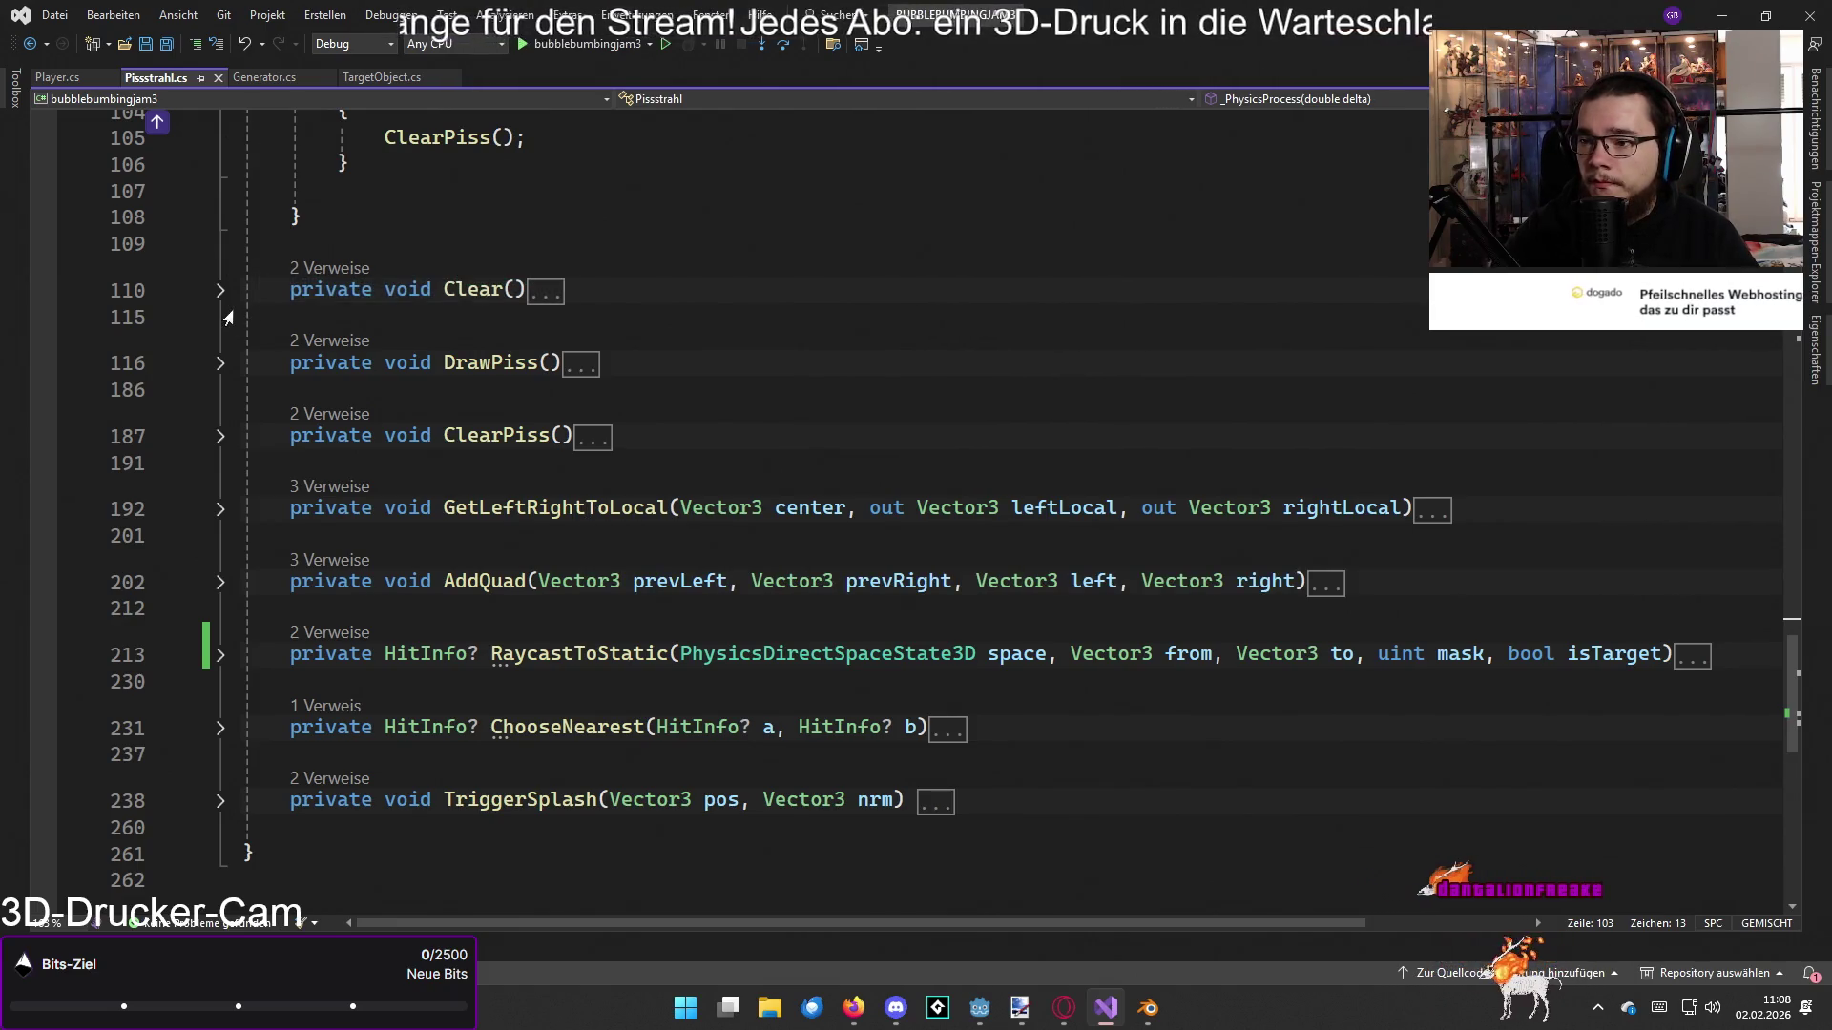
scroll(215, 372, up, 2)
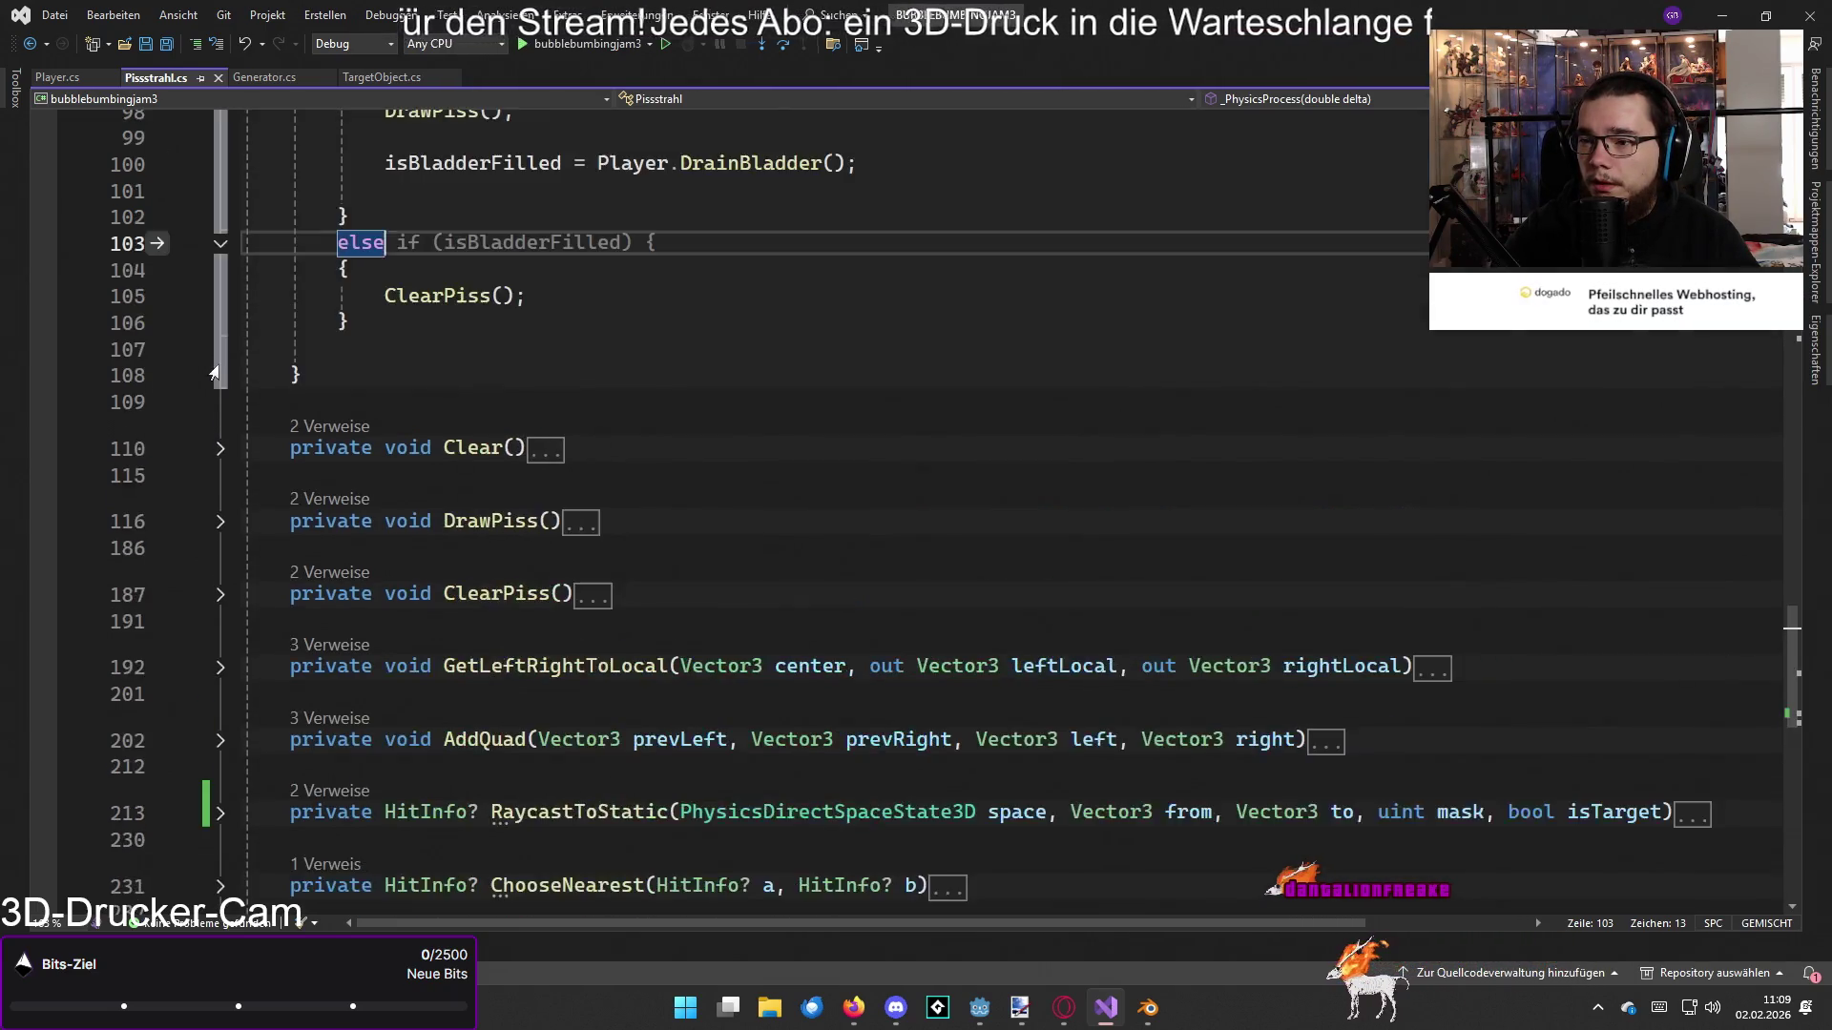
scroll(213, 372, up, 7)
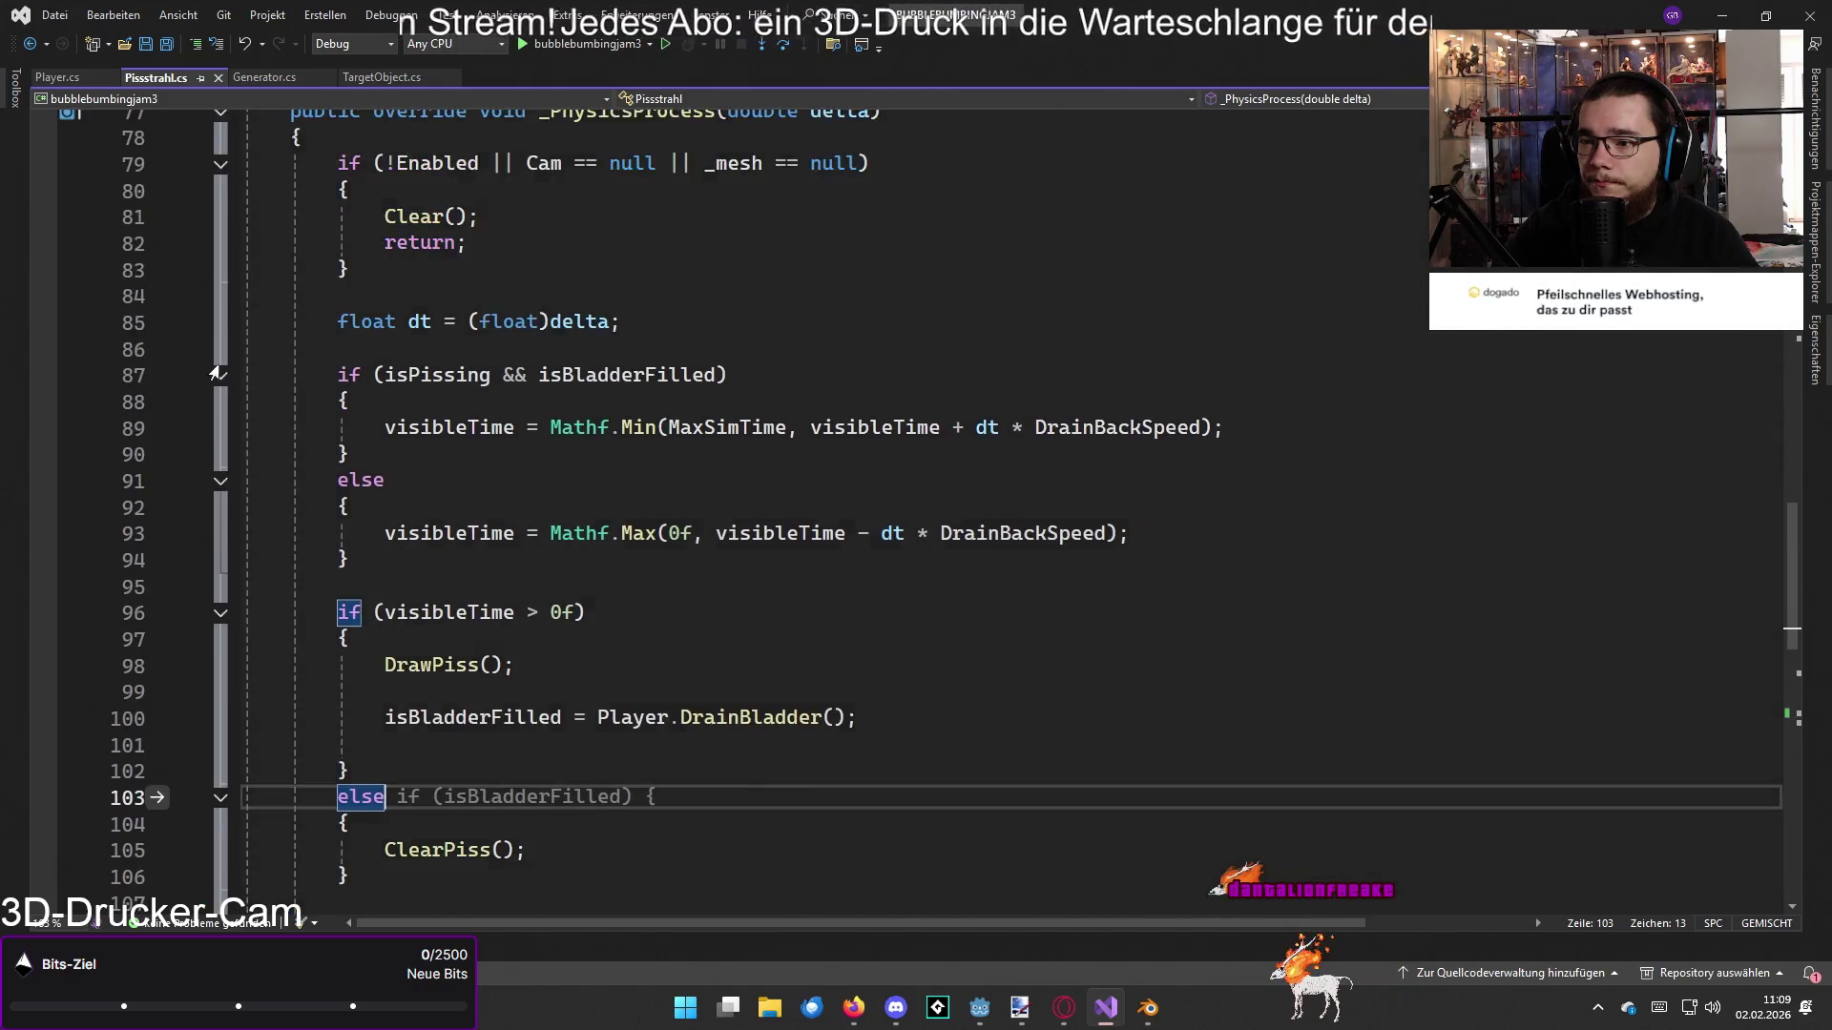
scroll(214, 372, up, 1)
click(58, 77)
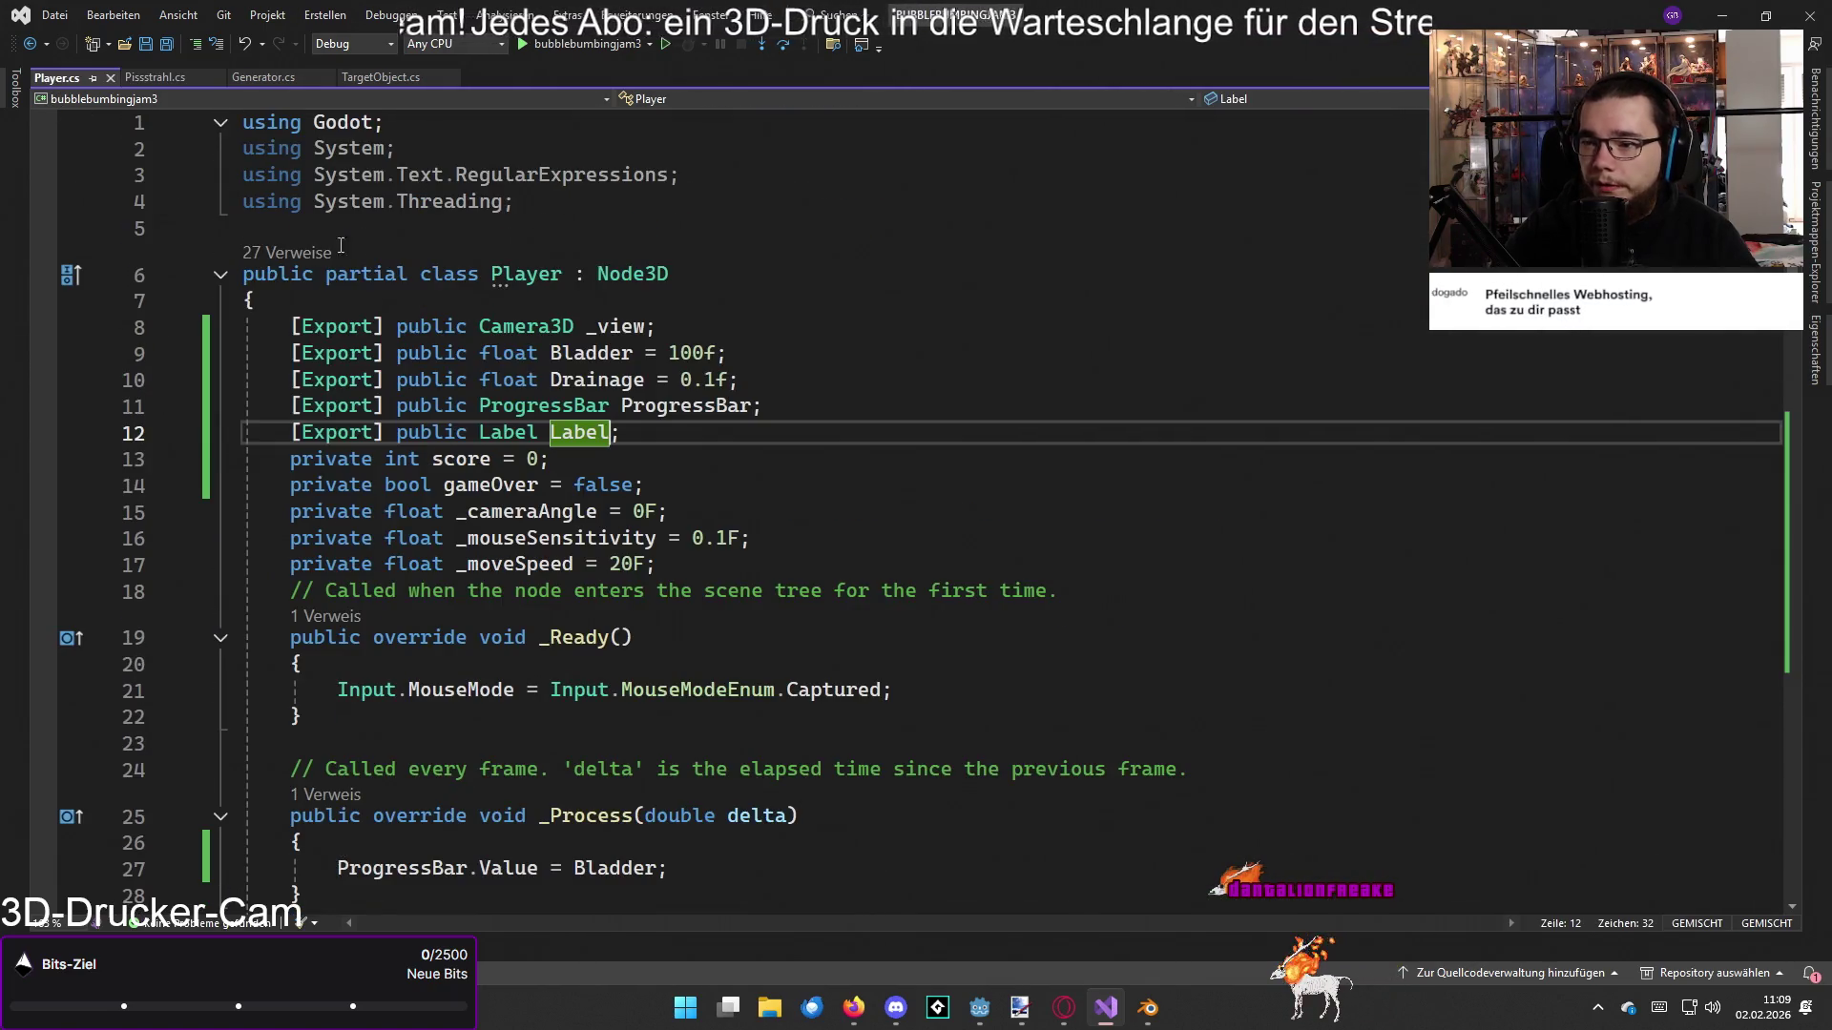
scroll(810, 430, down, 3)
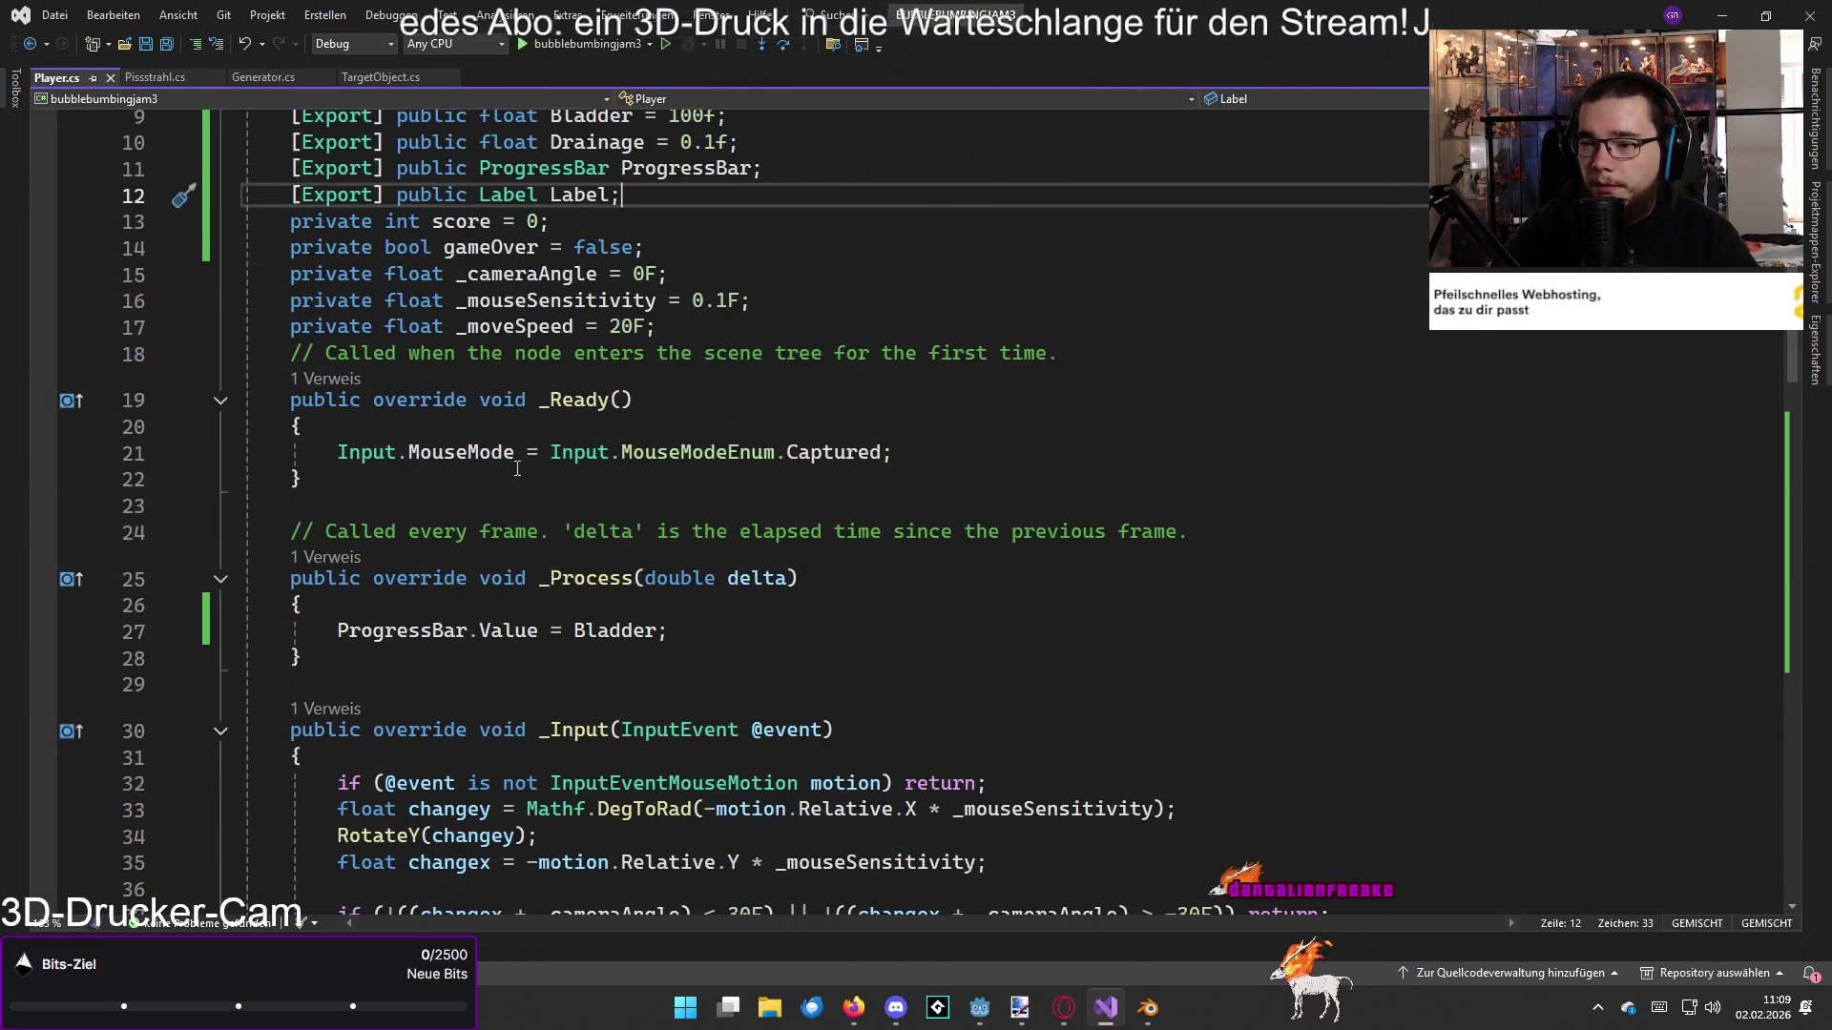
click(962, 460)
scroll(954, 460, down, 2)
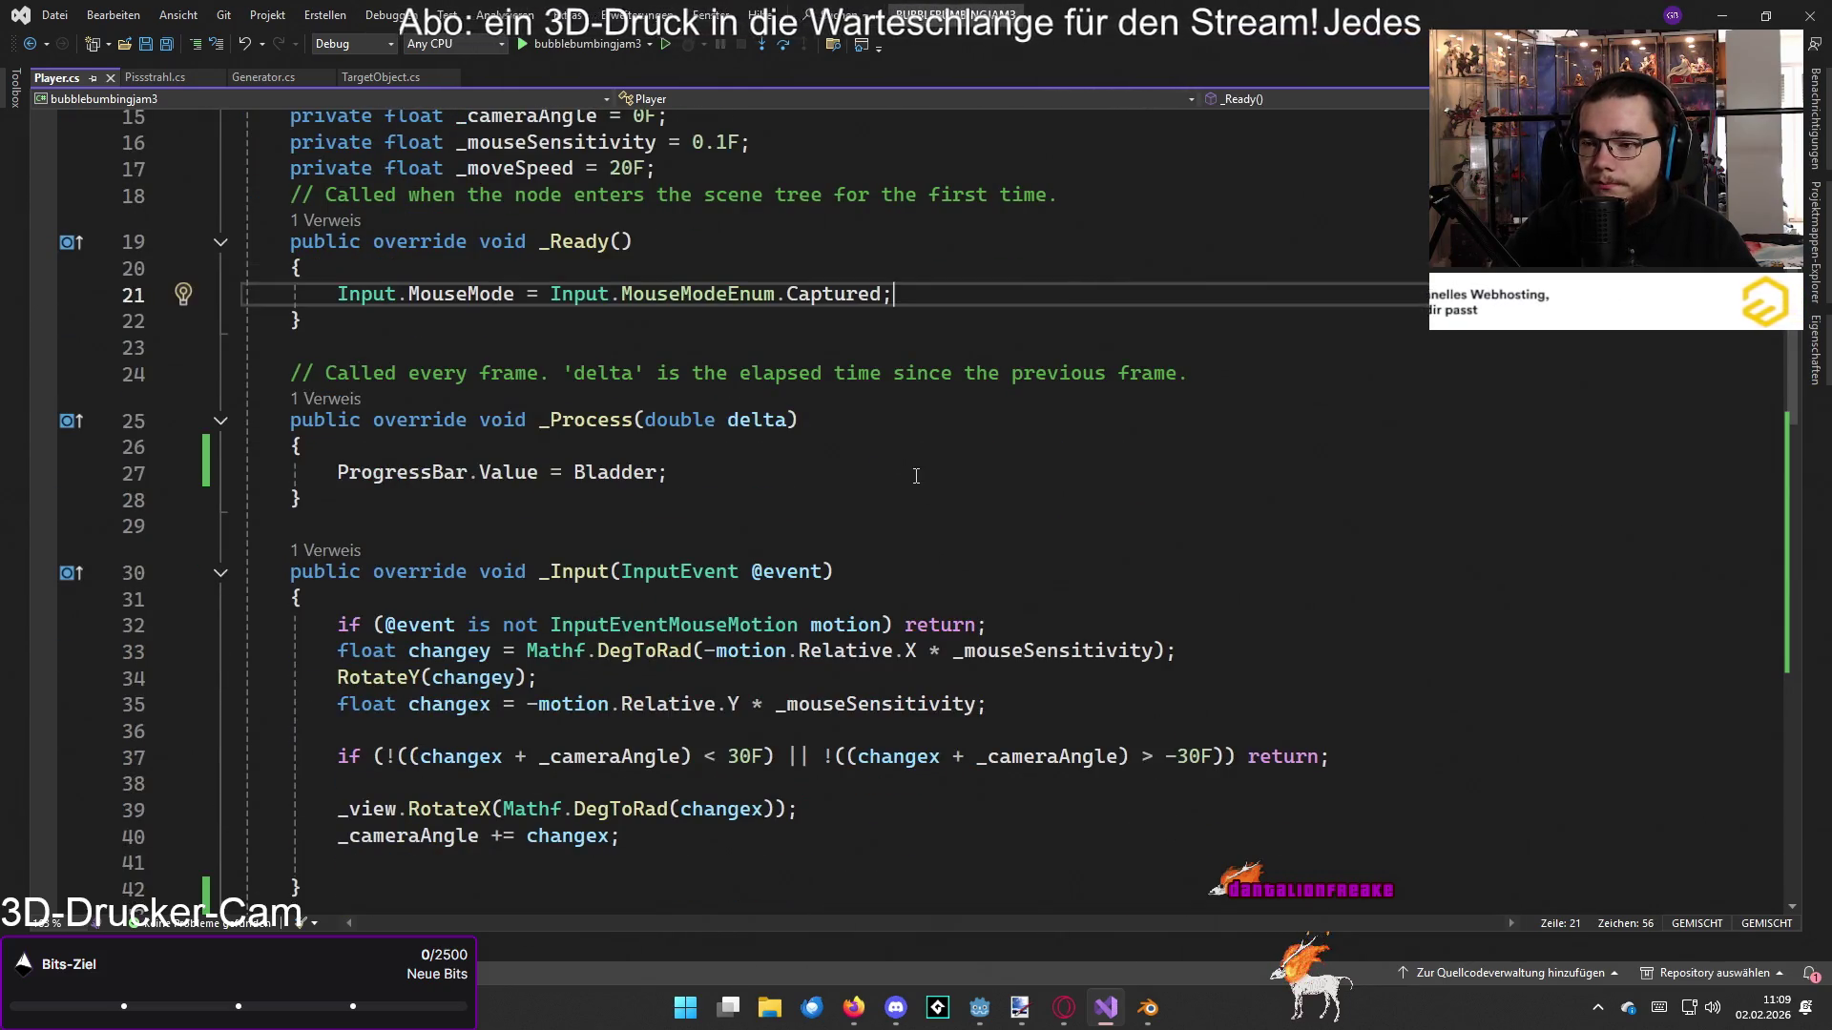
click(916, 476)
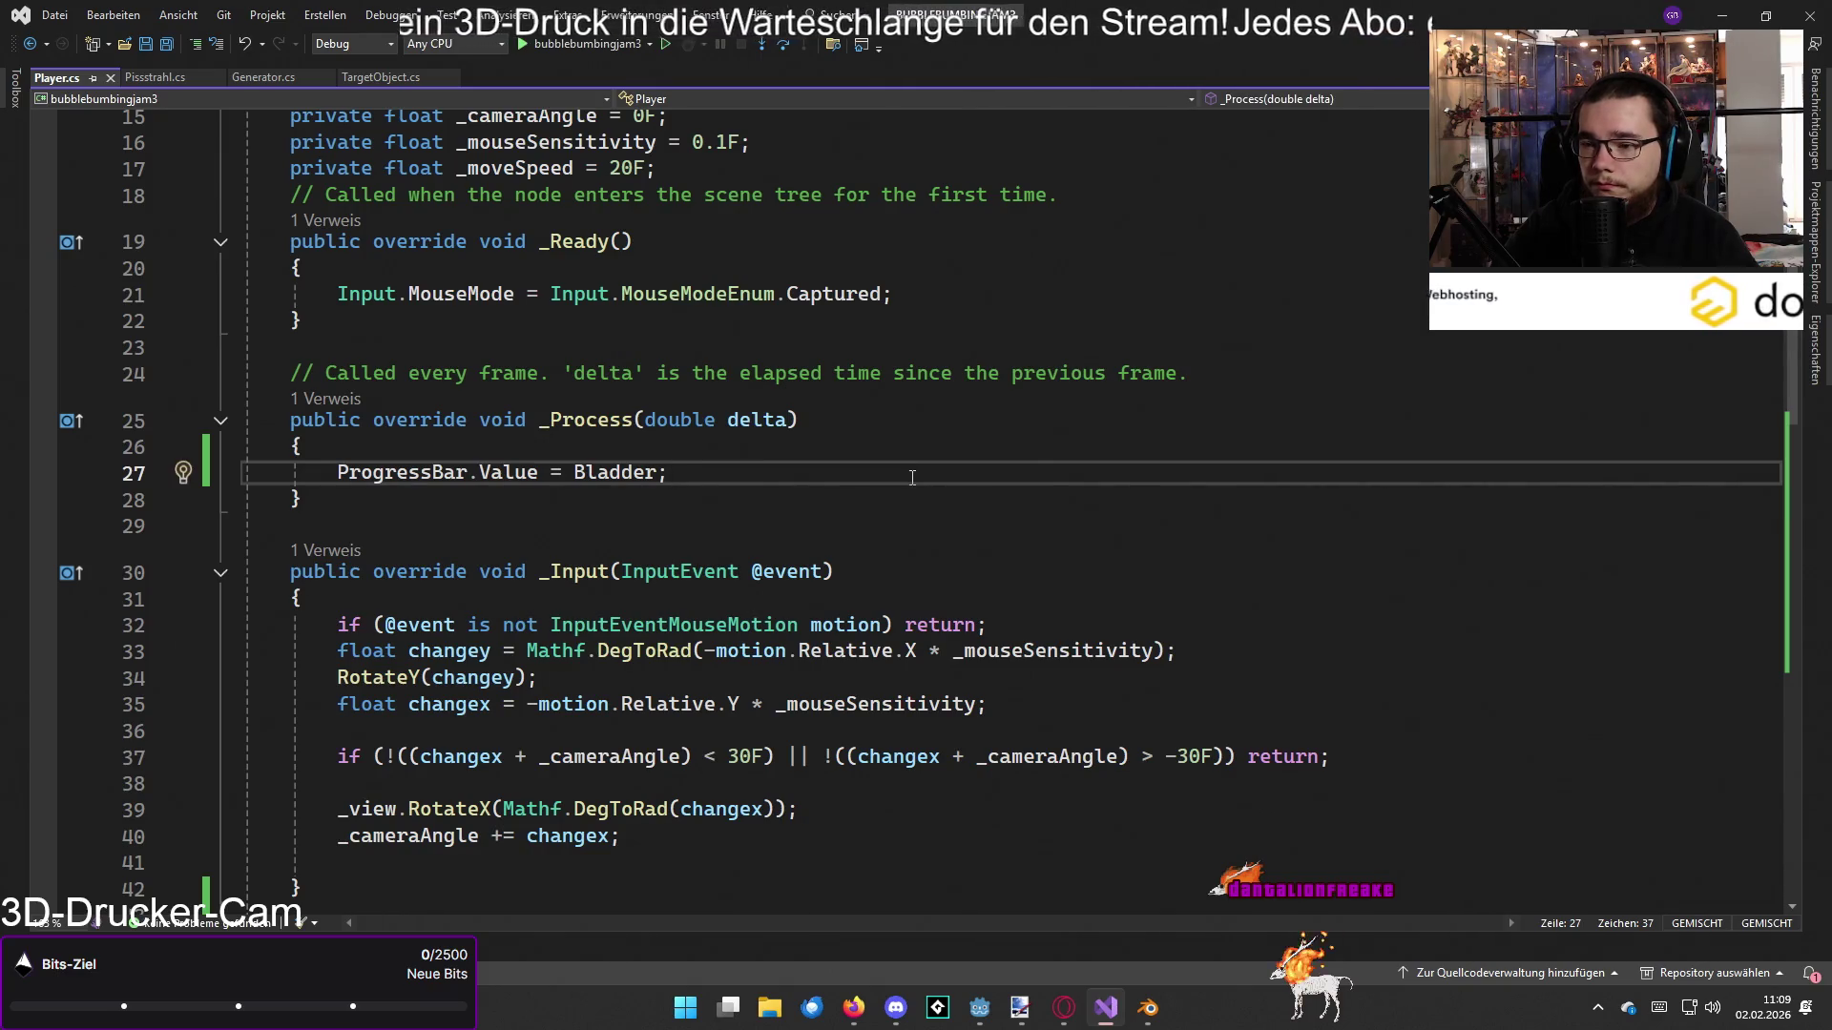
click(946, 293)
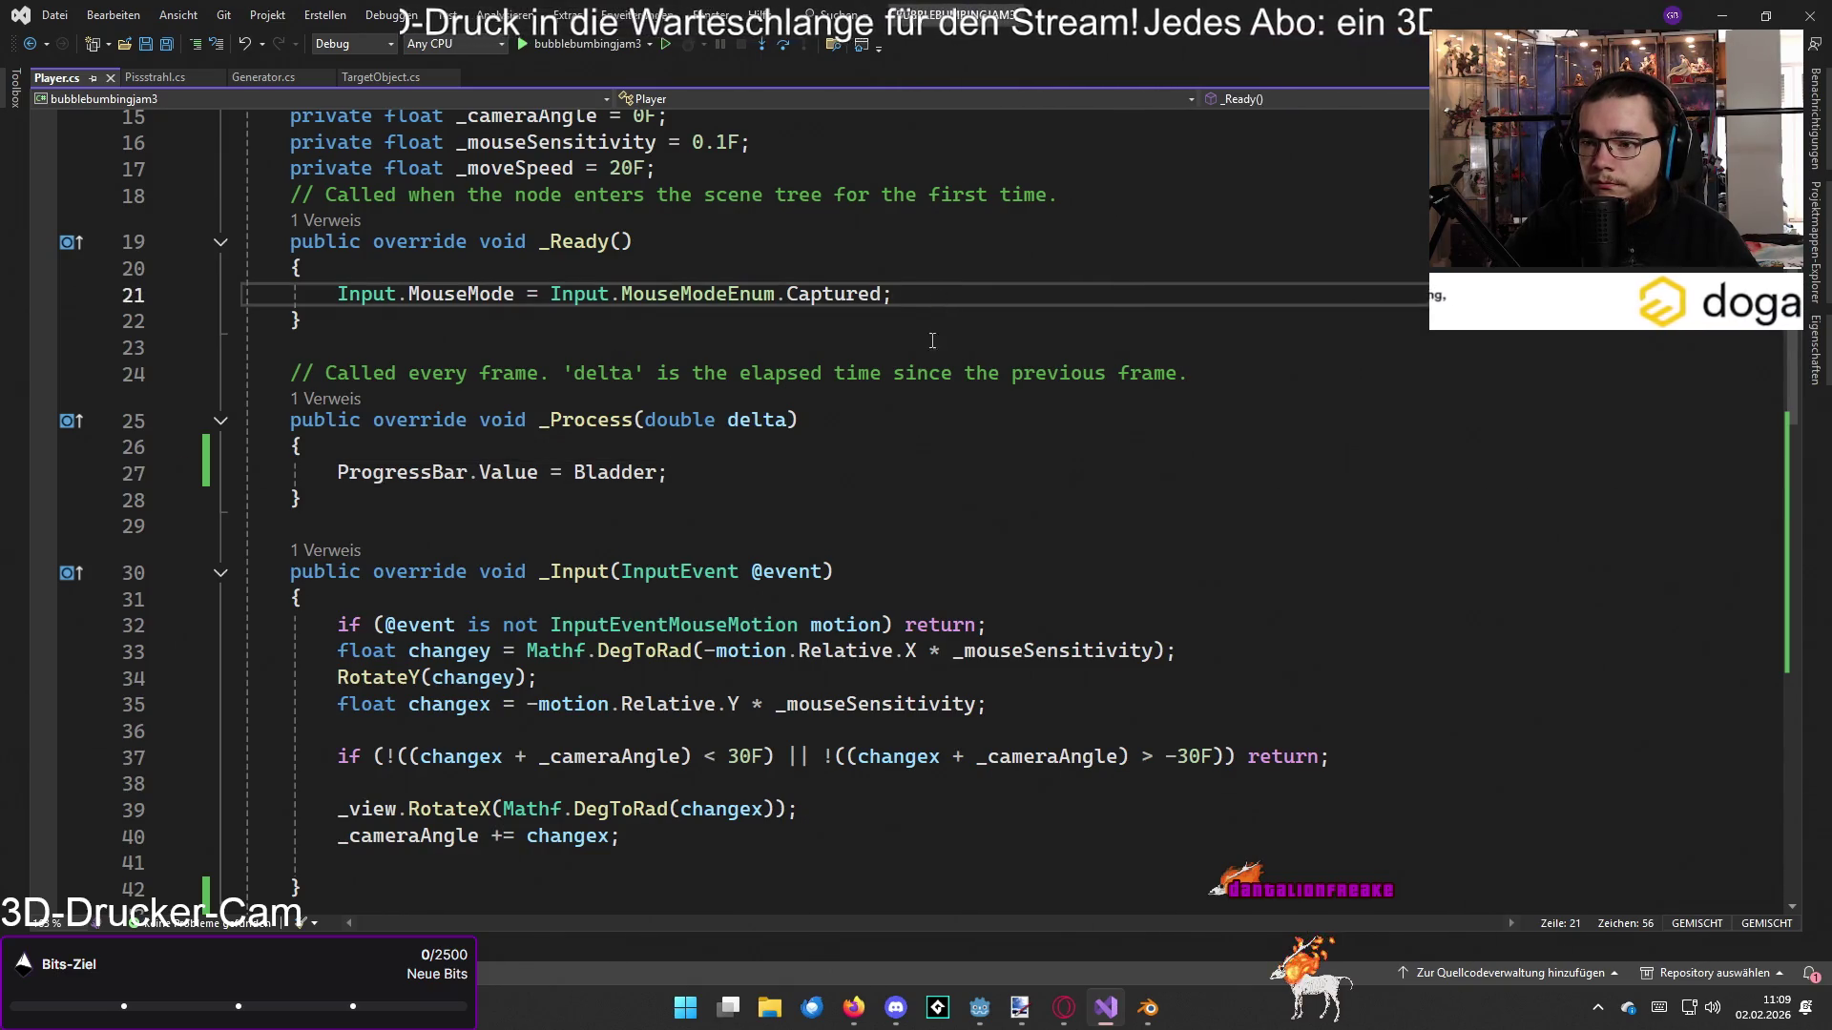
scroll(932, 341, down, 3)
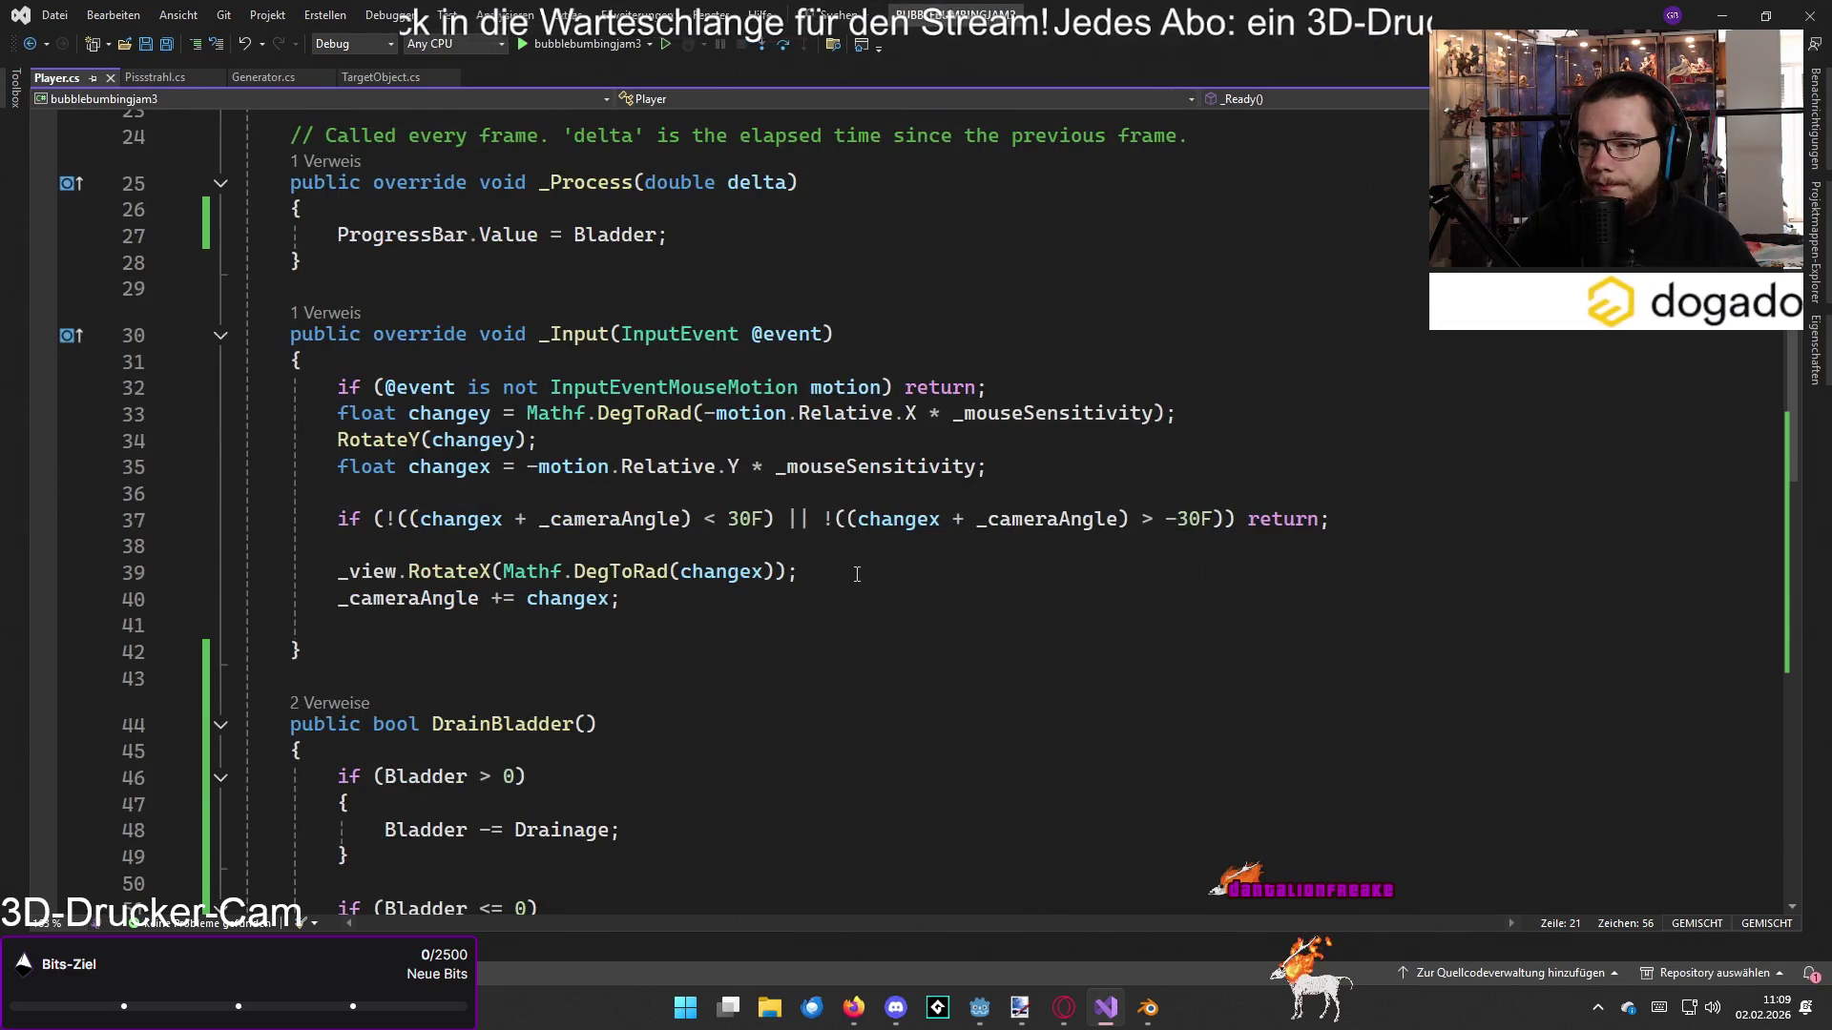
scroll(857, 574, down, 2)
Step: Return to Pissstrahl.cs and place the caret at the end of line 74's Pissen input check
click(185, 78)
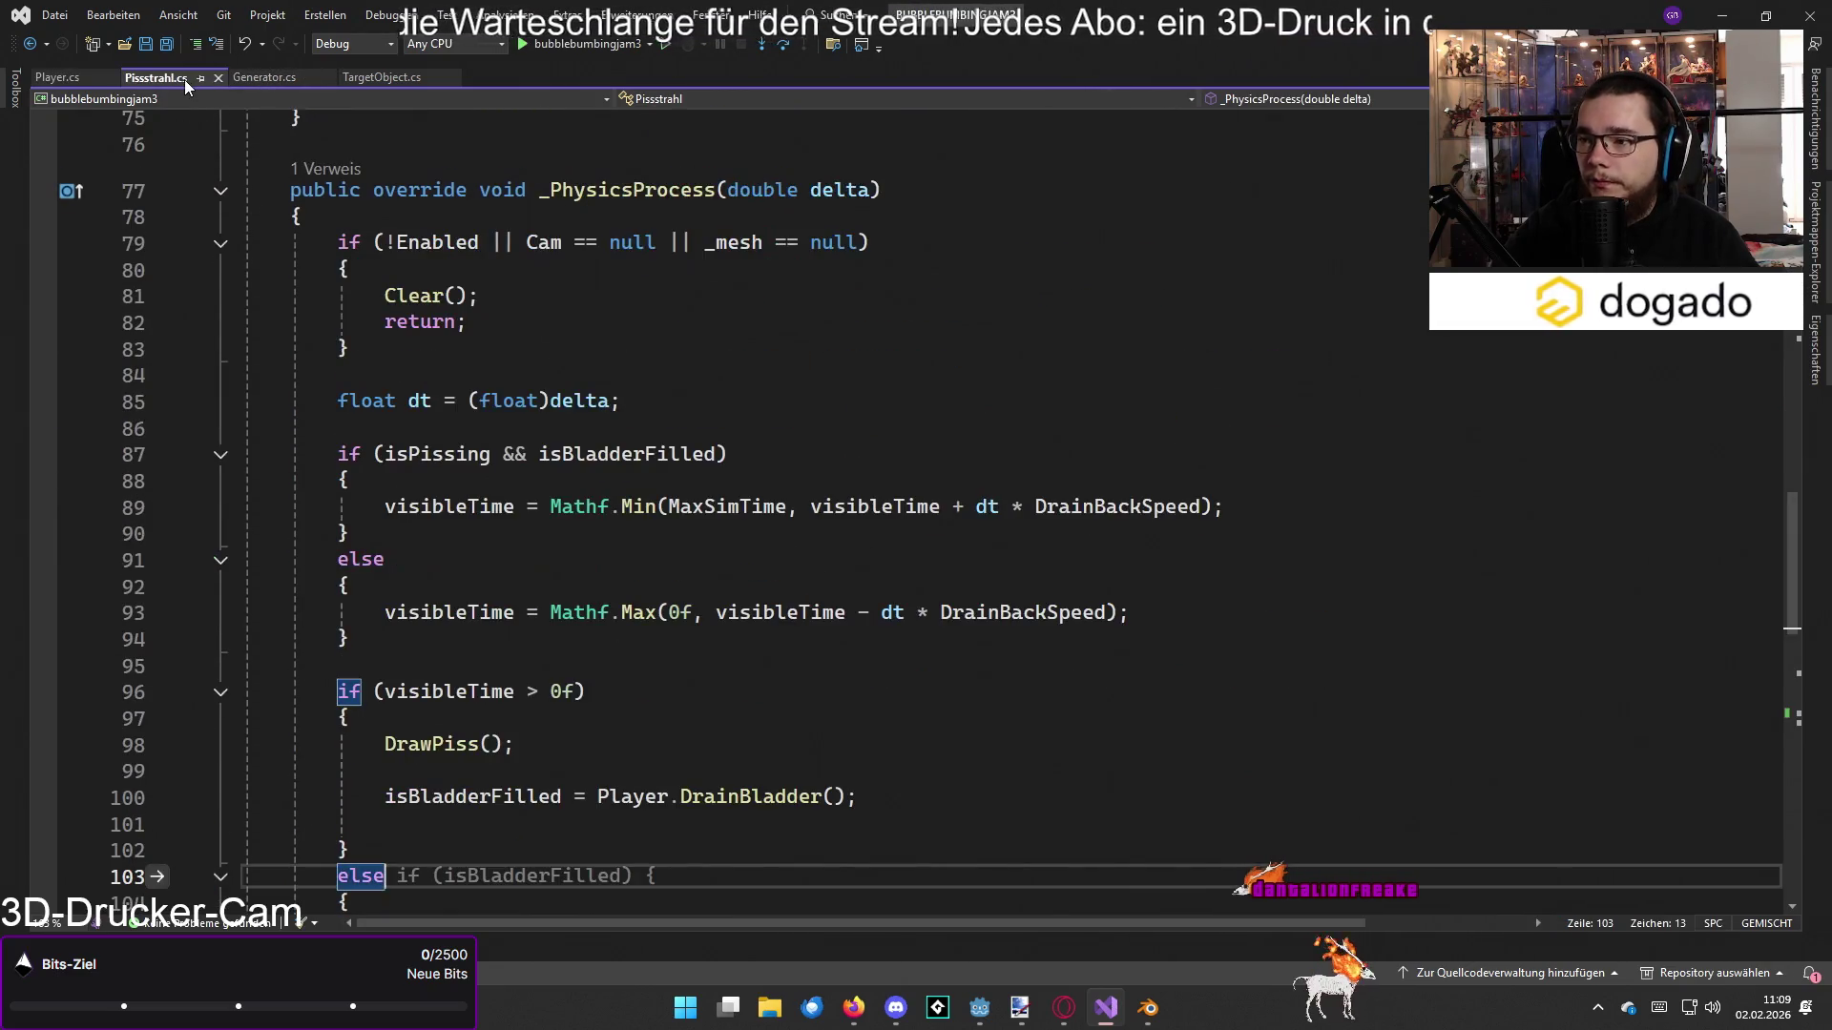
scroll(521, 344, down, 1)
scroll(521, 344, up, 6)
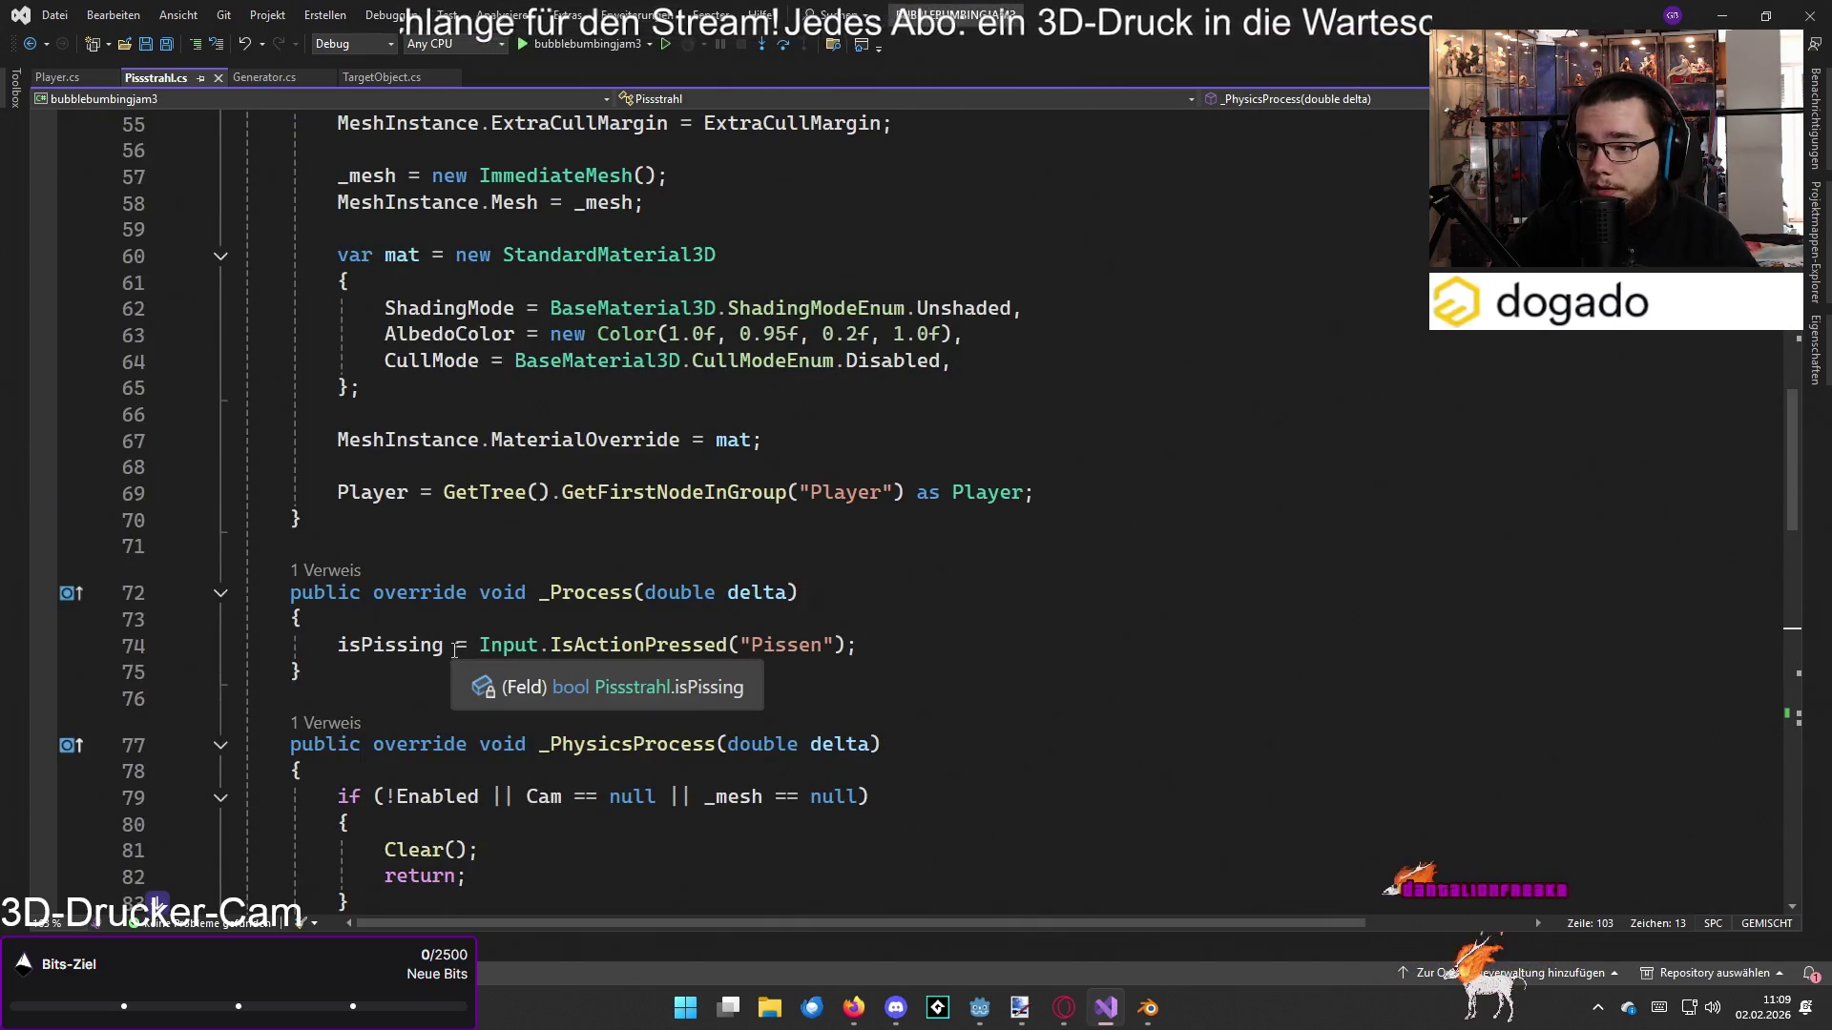
click(481, 646)
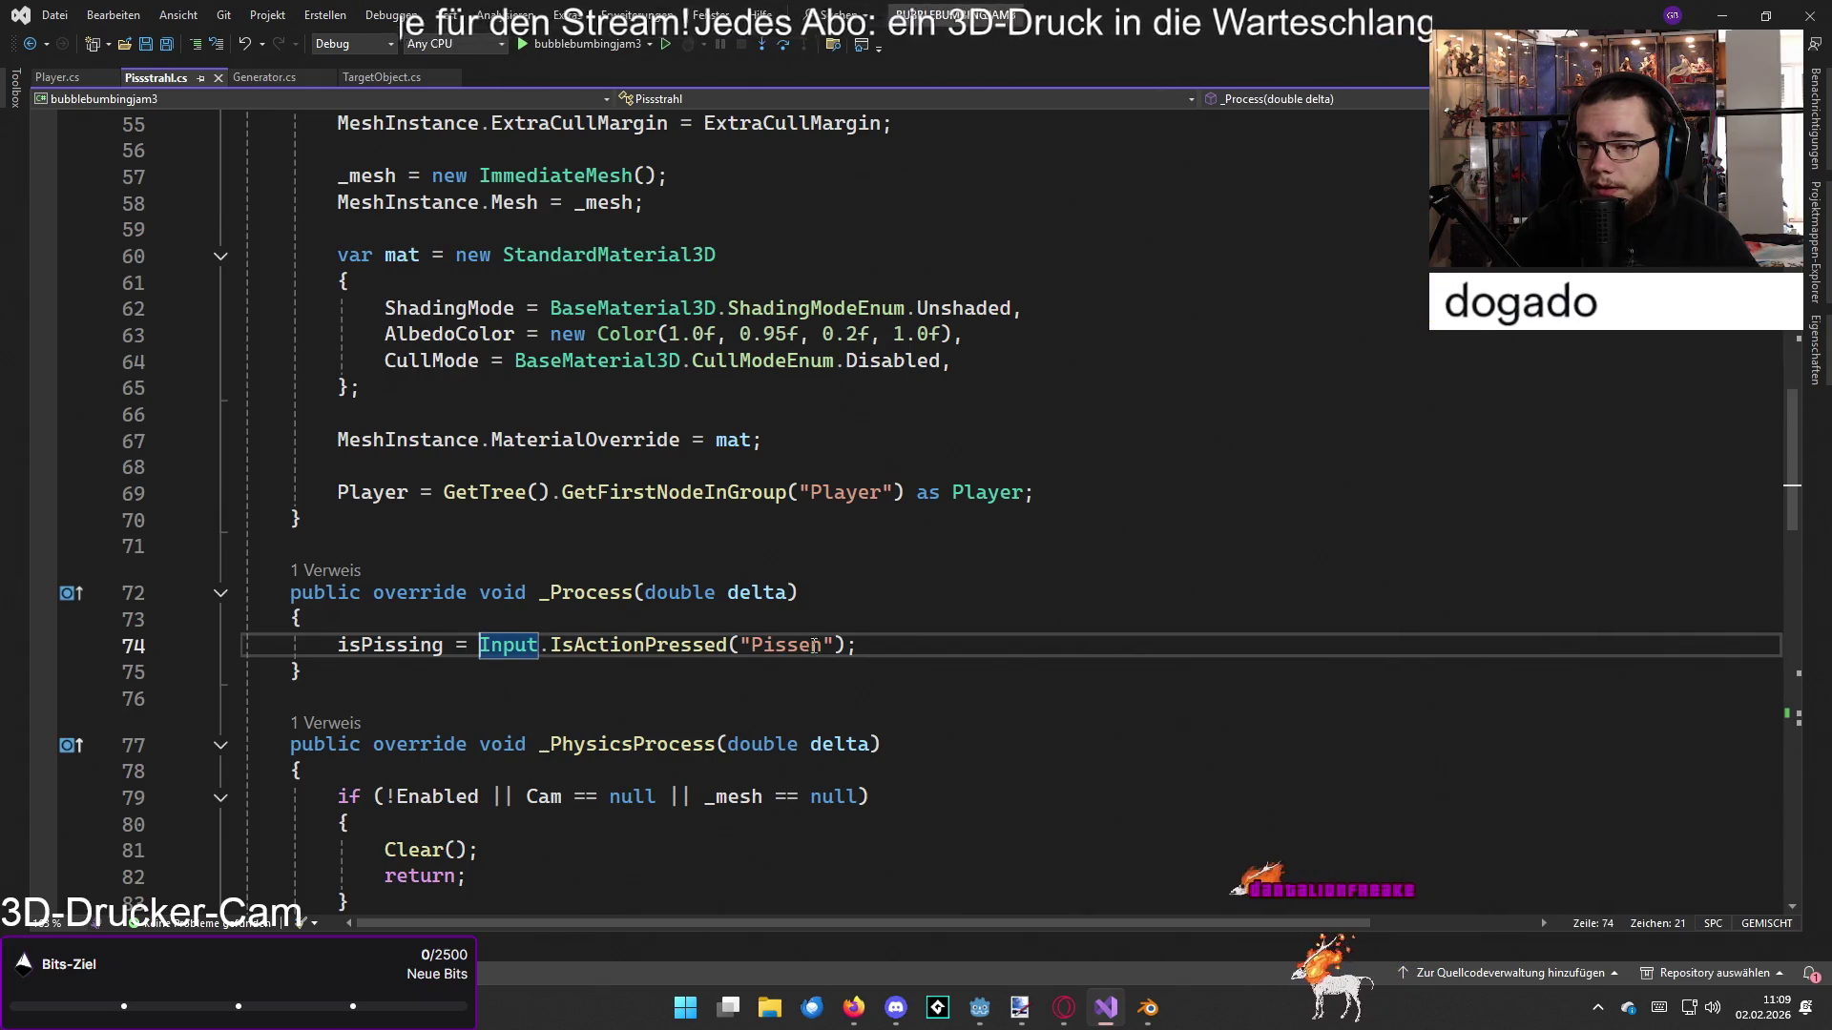
click(891, 632)
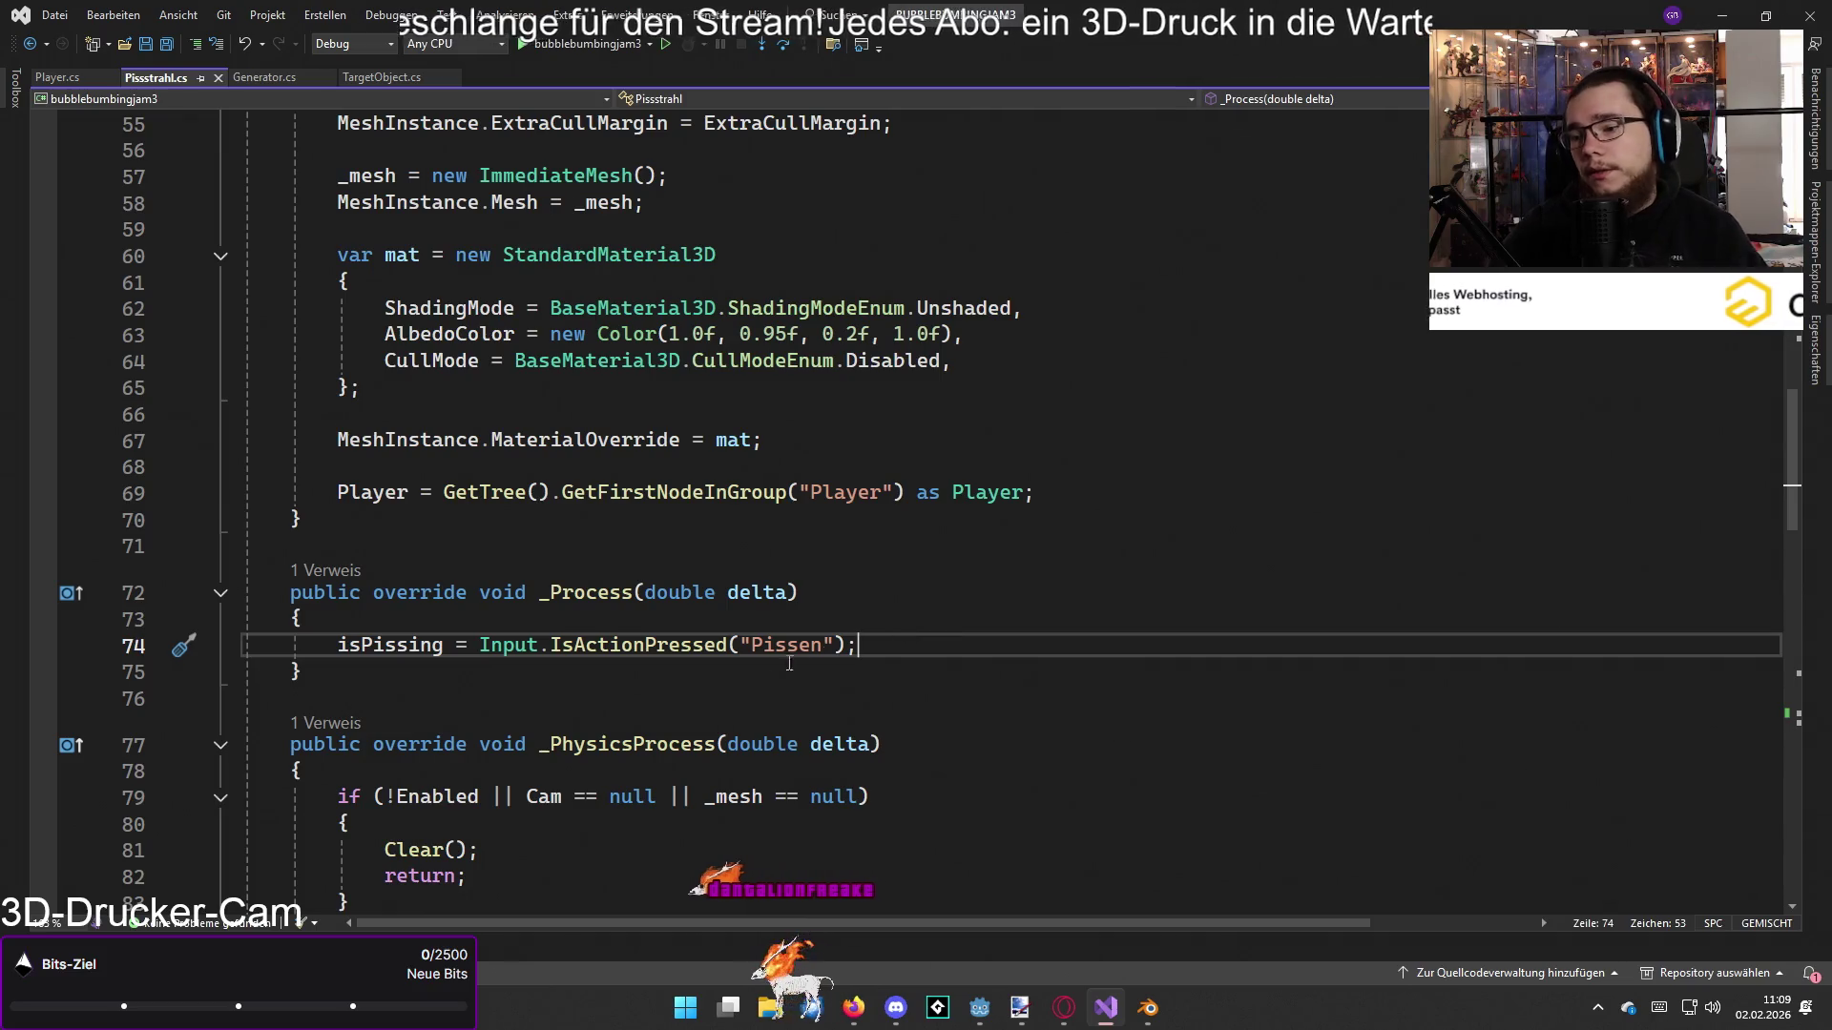
scroll(502, 616, up, 1)
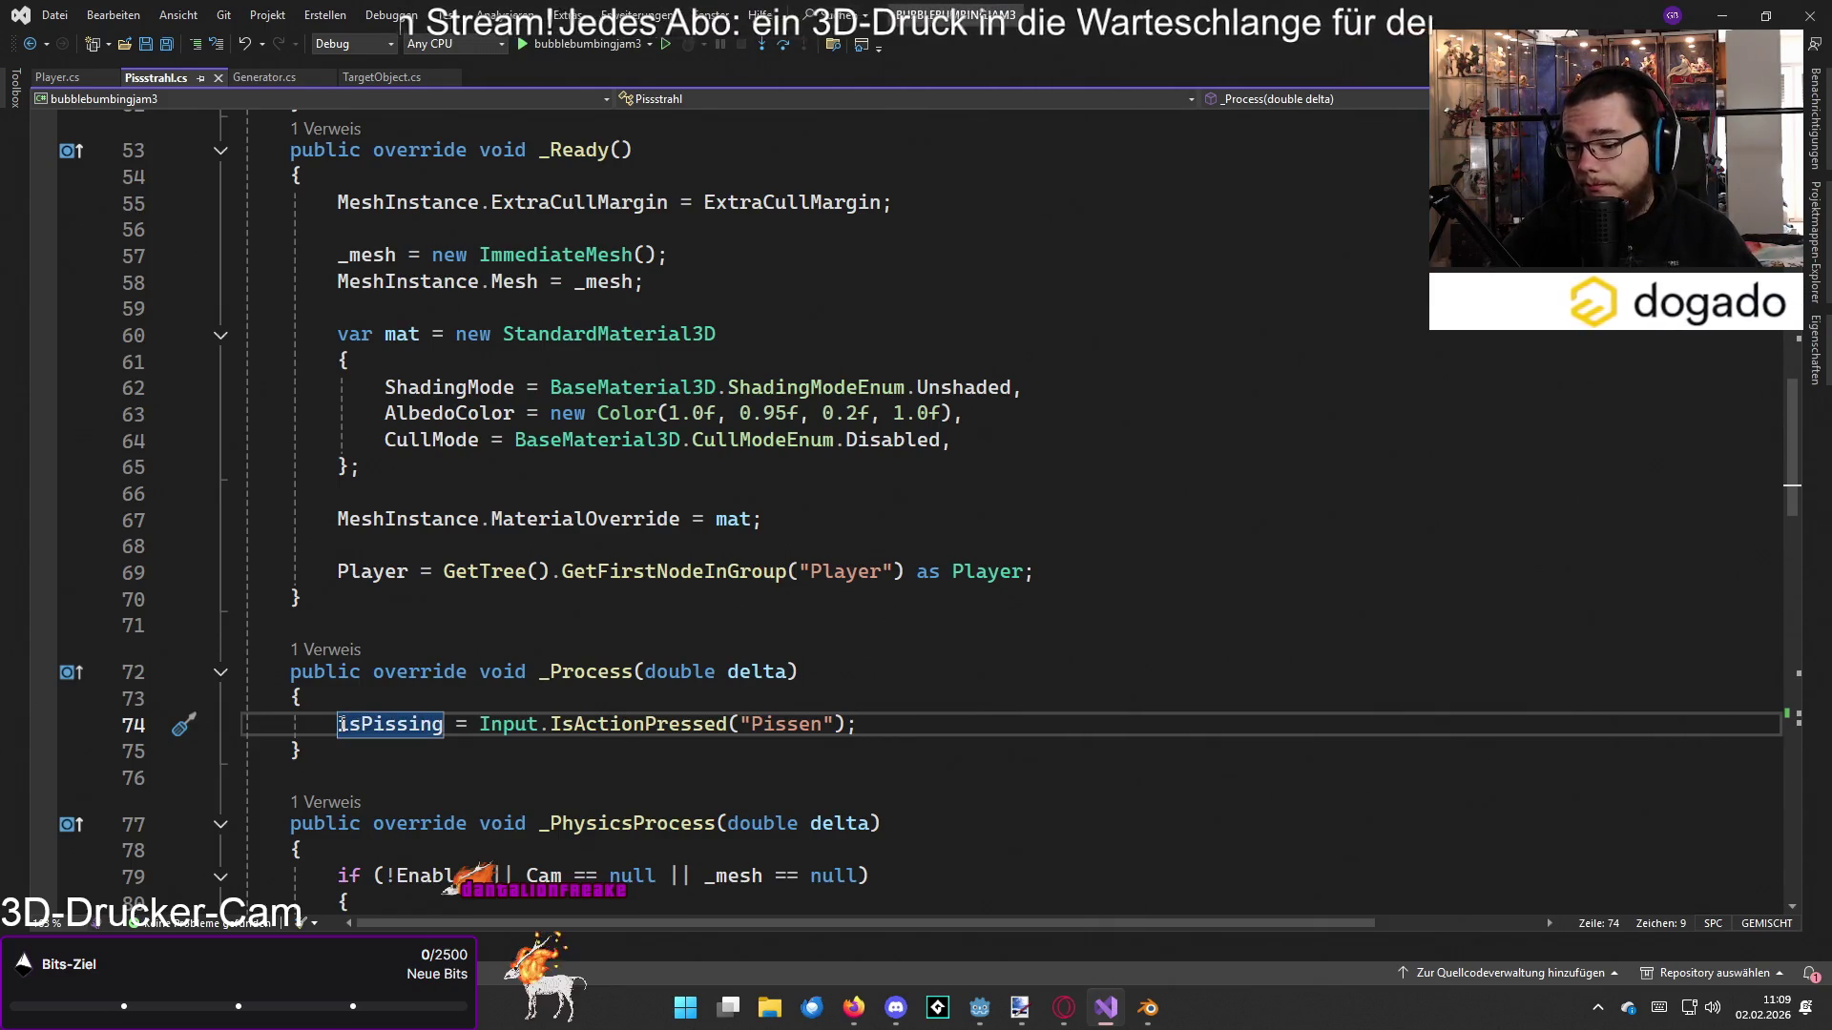
Step: Comment out the Pissen input check on line 74 and review the isPissing field declaration
text(//)
scroll(971, 715, up, 10)
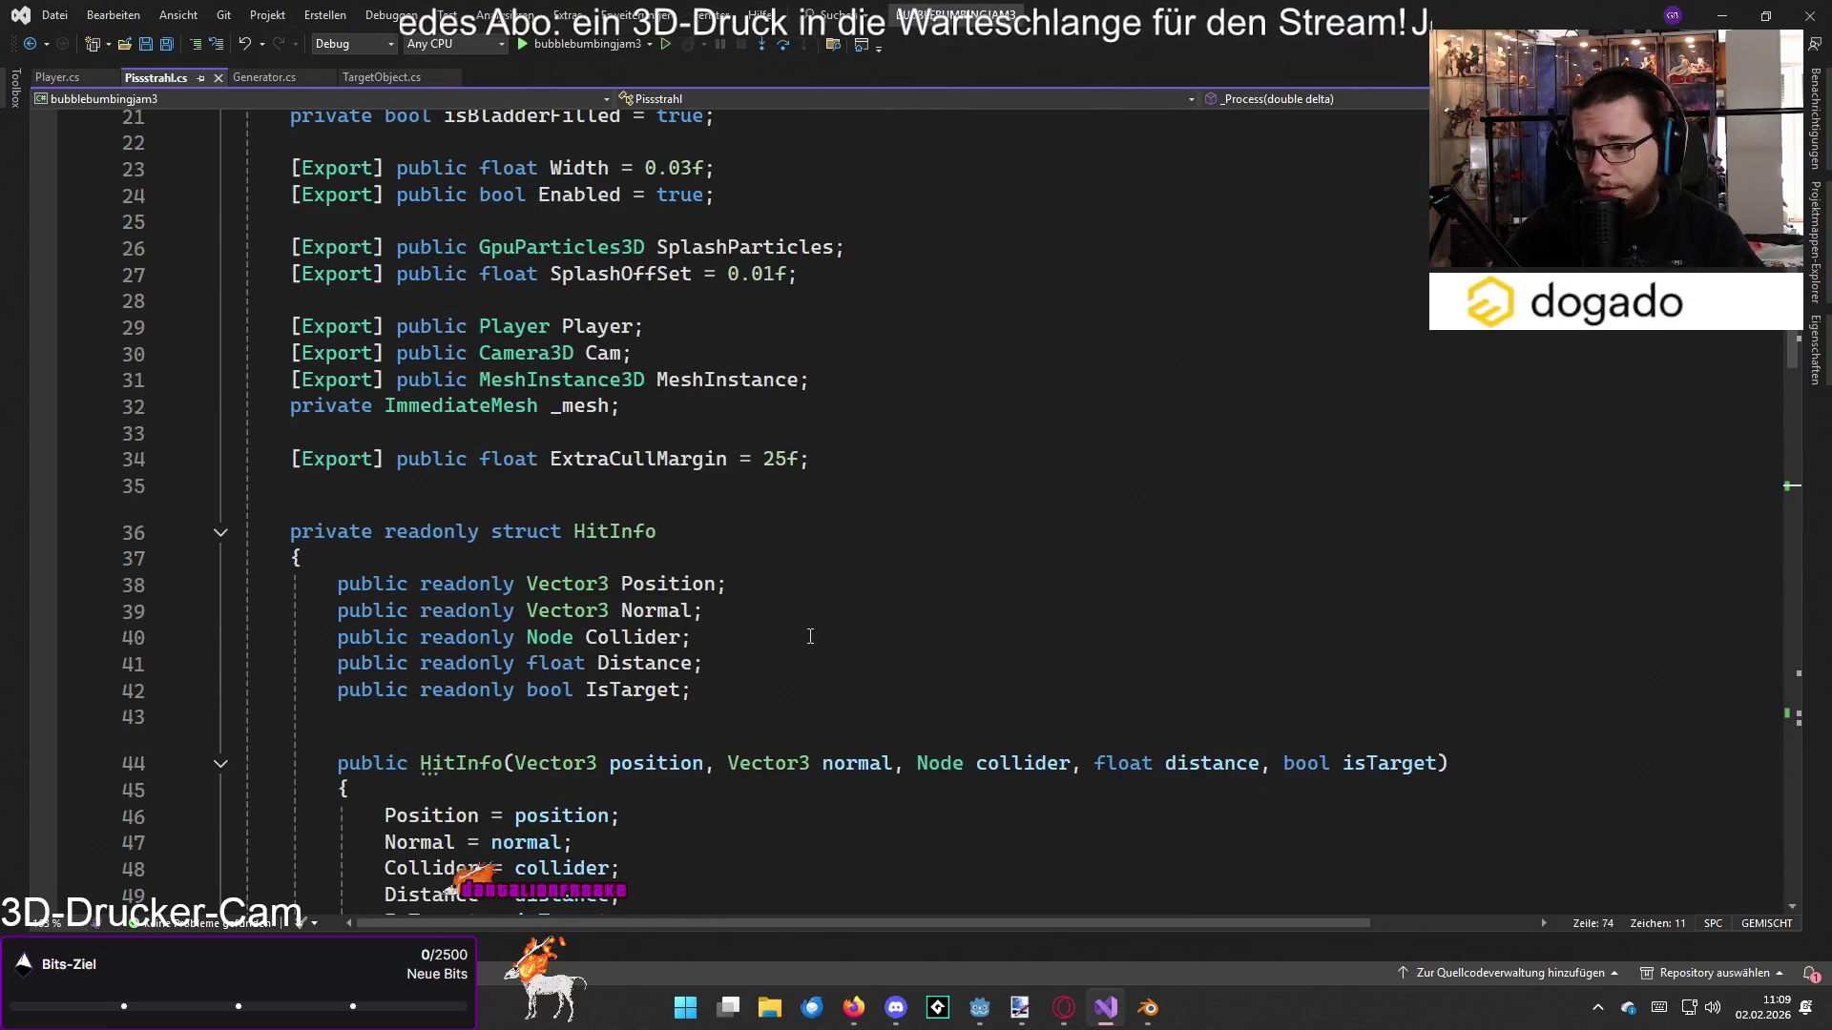
scroll(810, 637, down, 1)
scroll(803, 640, up, 3)
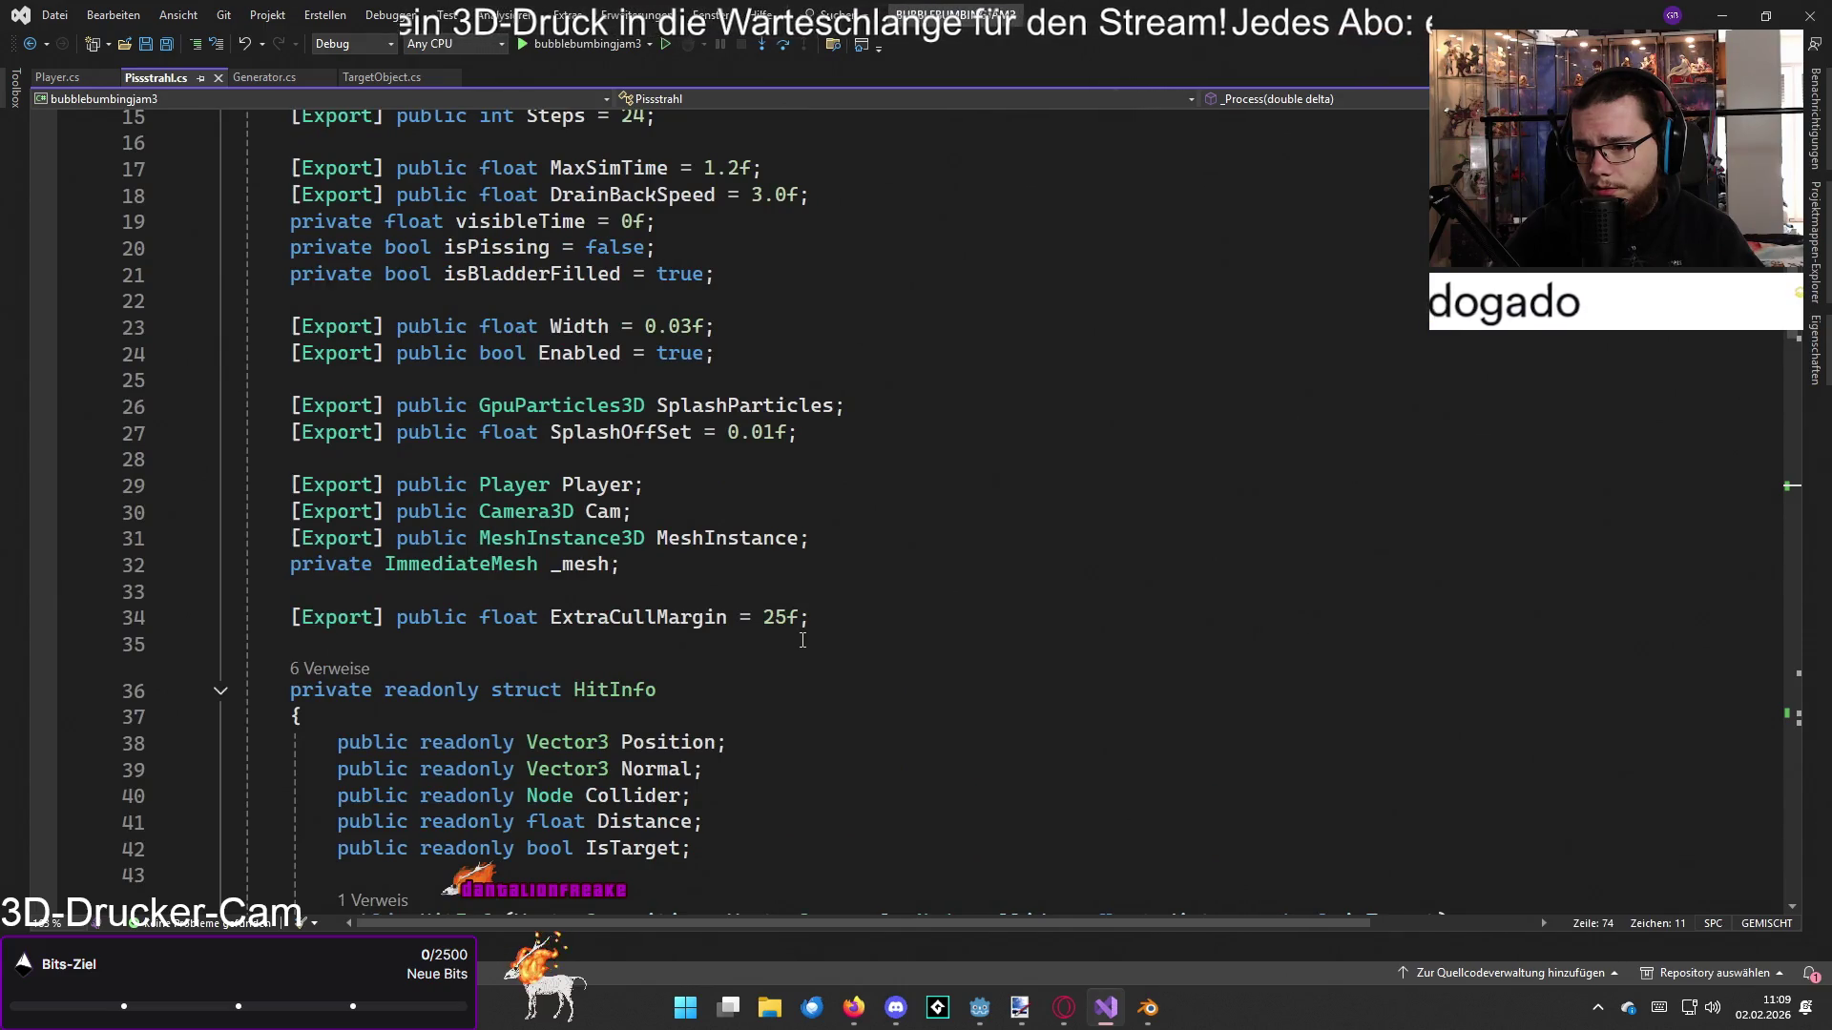
scroll(803, 640, up, 2)
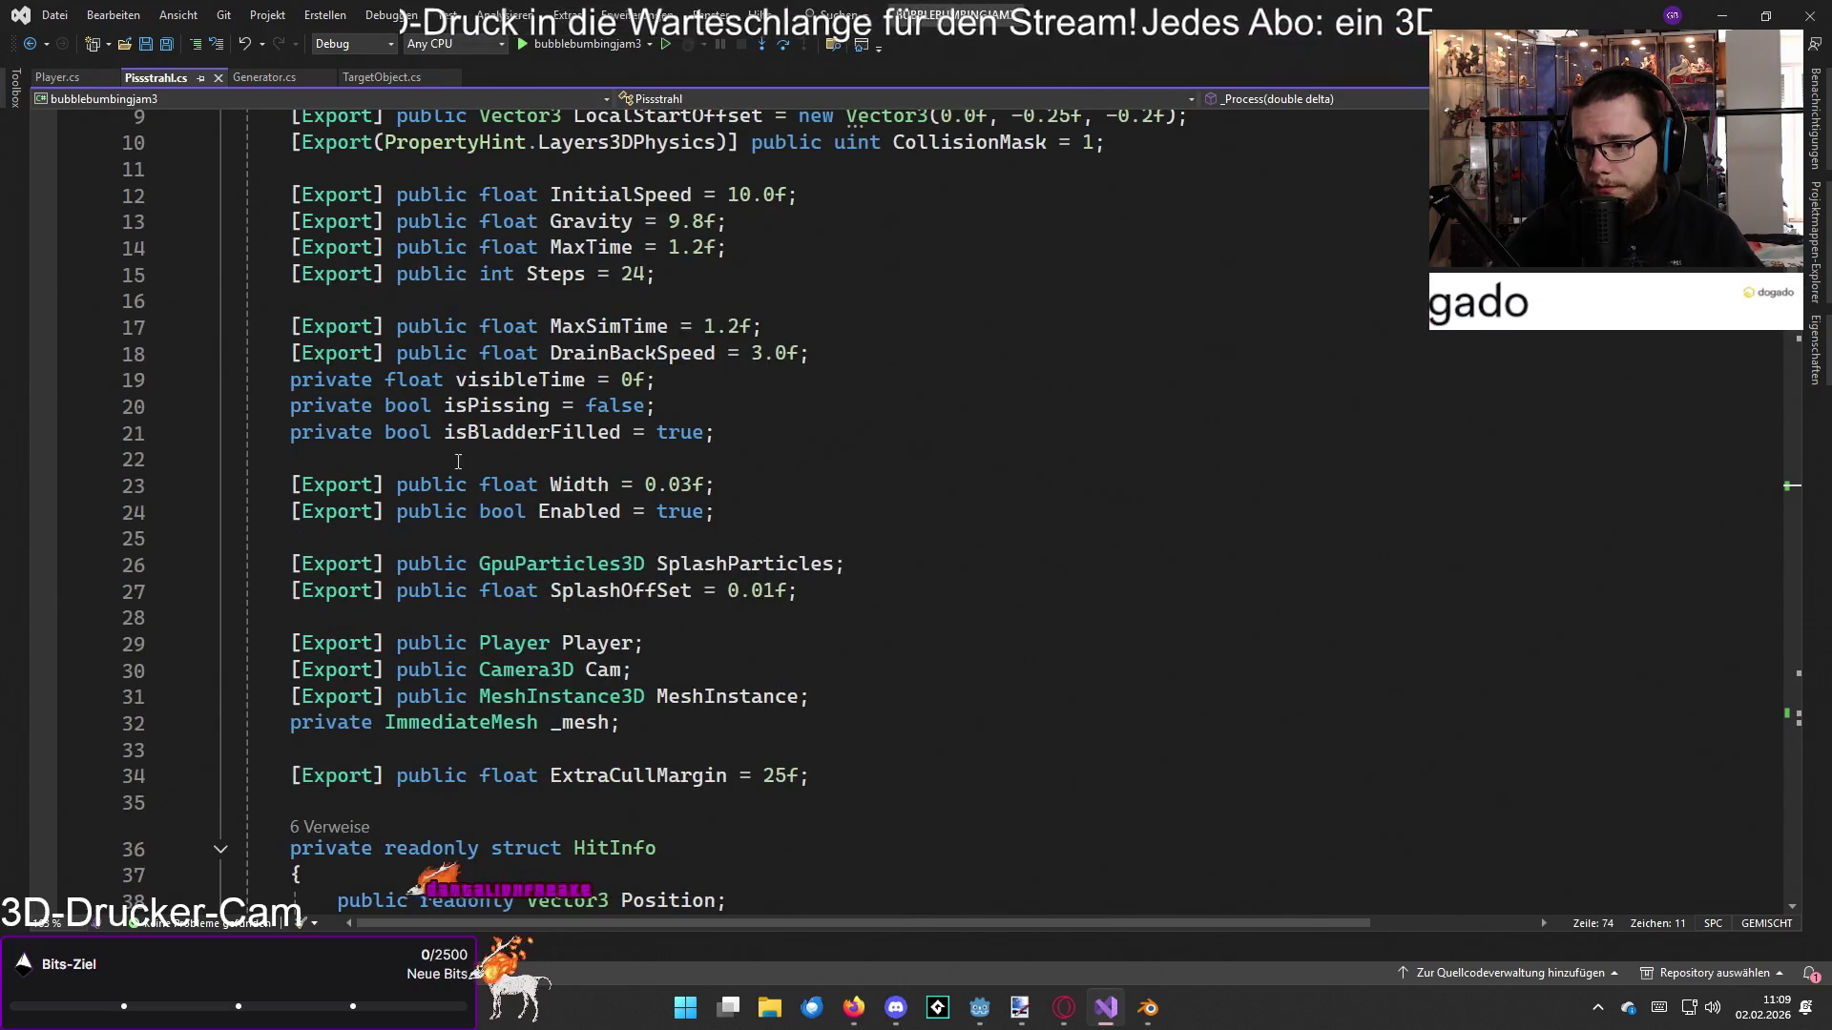
click(286, 408)
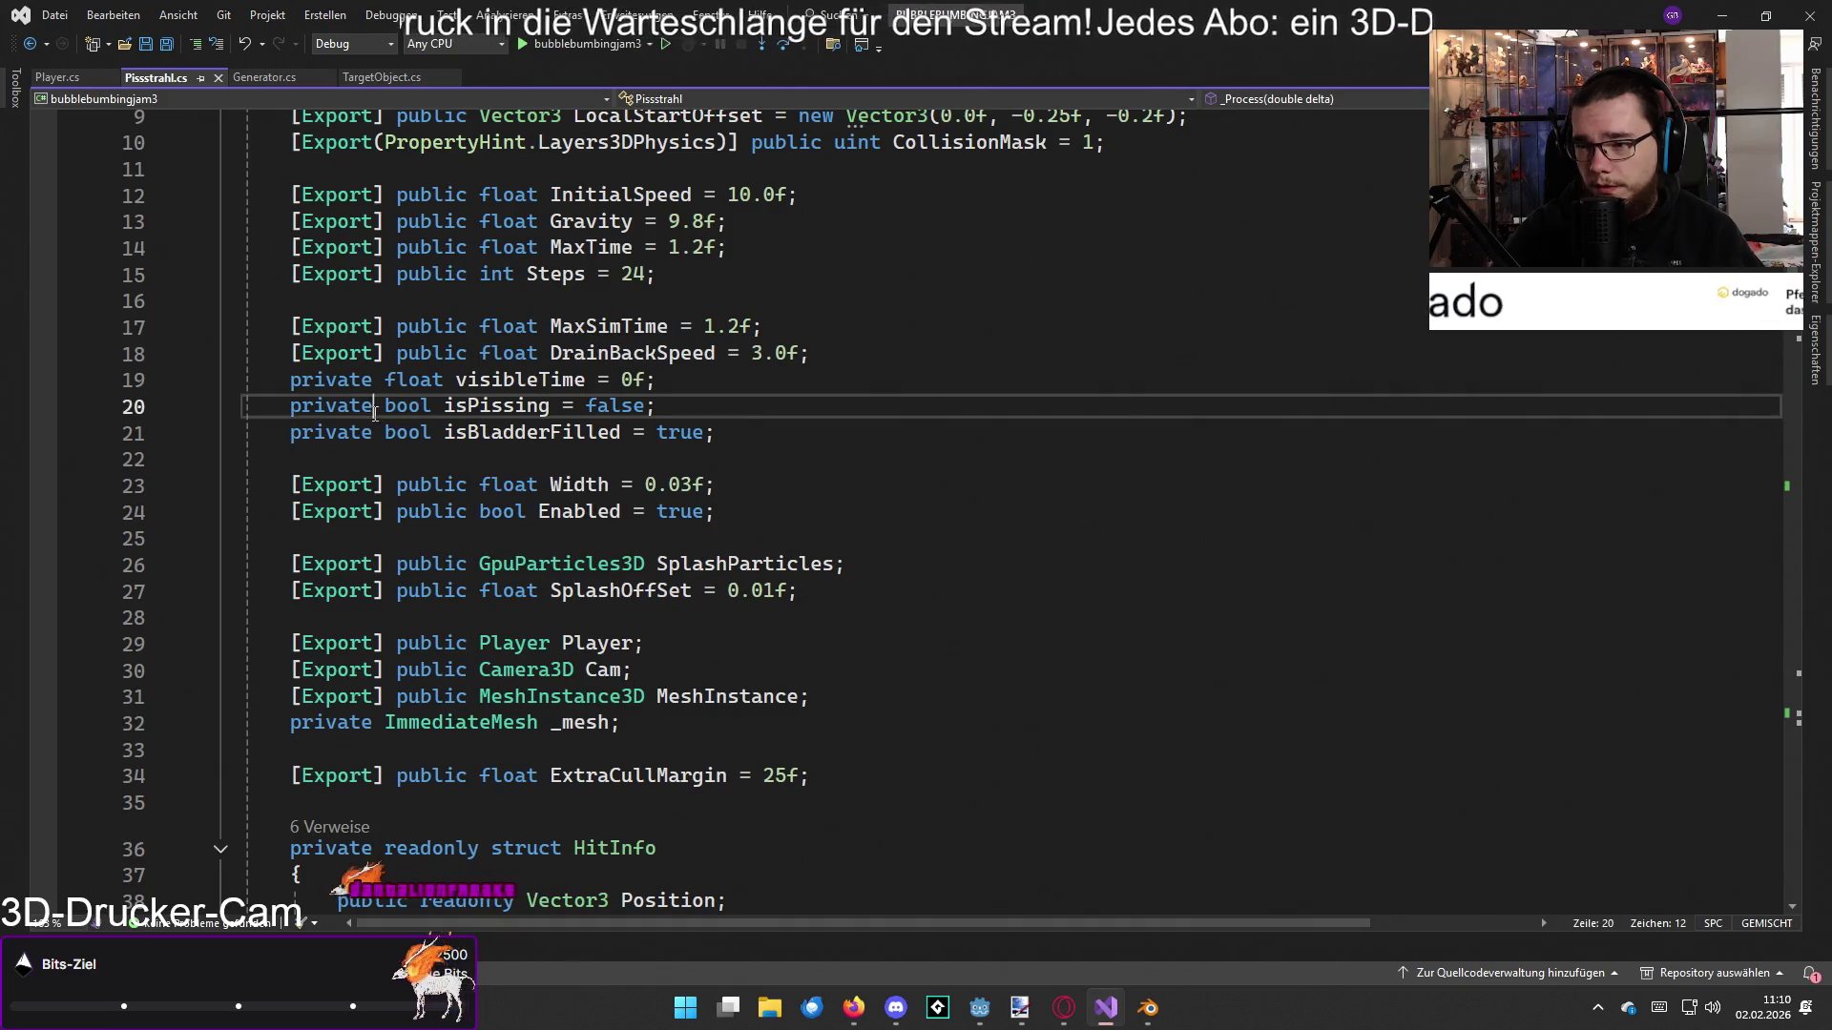
click(294, 416)
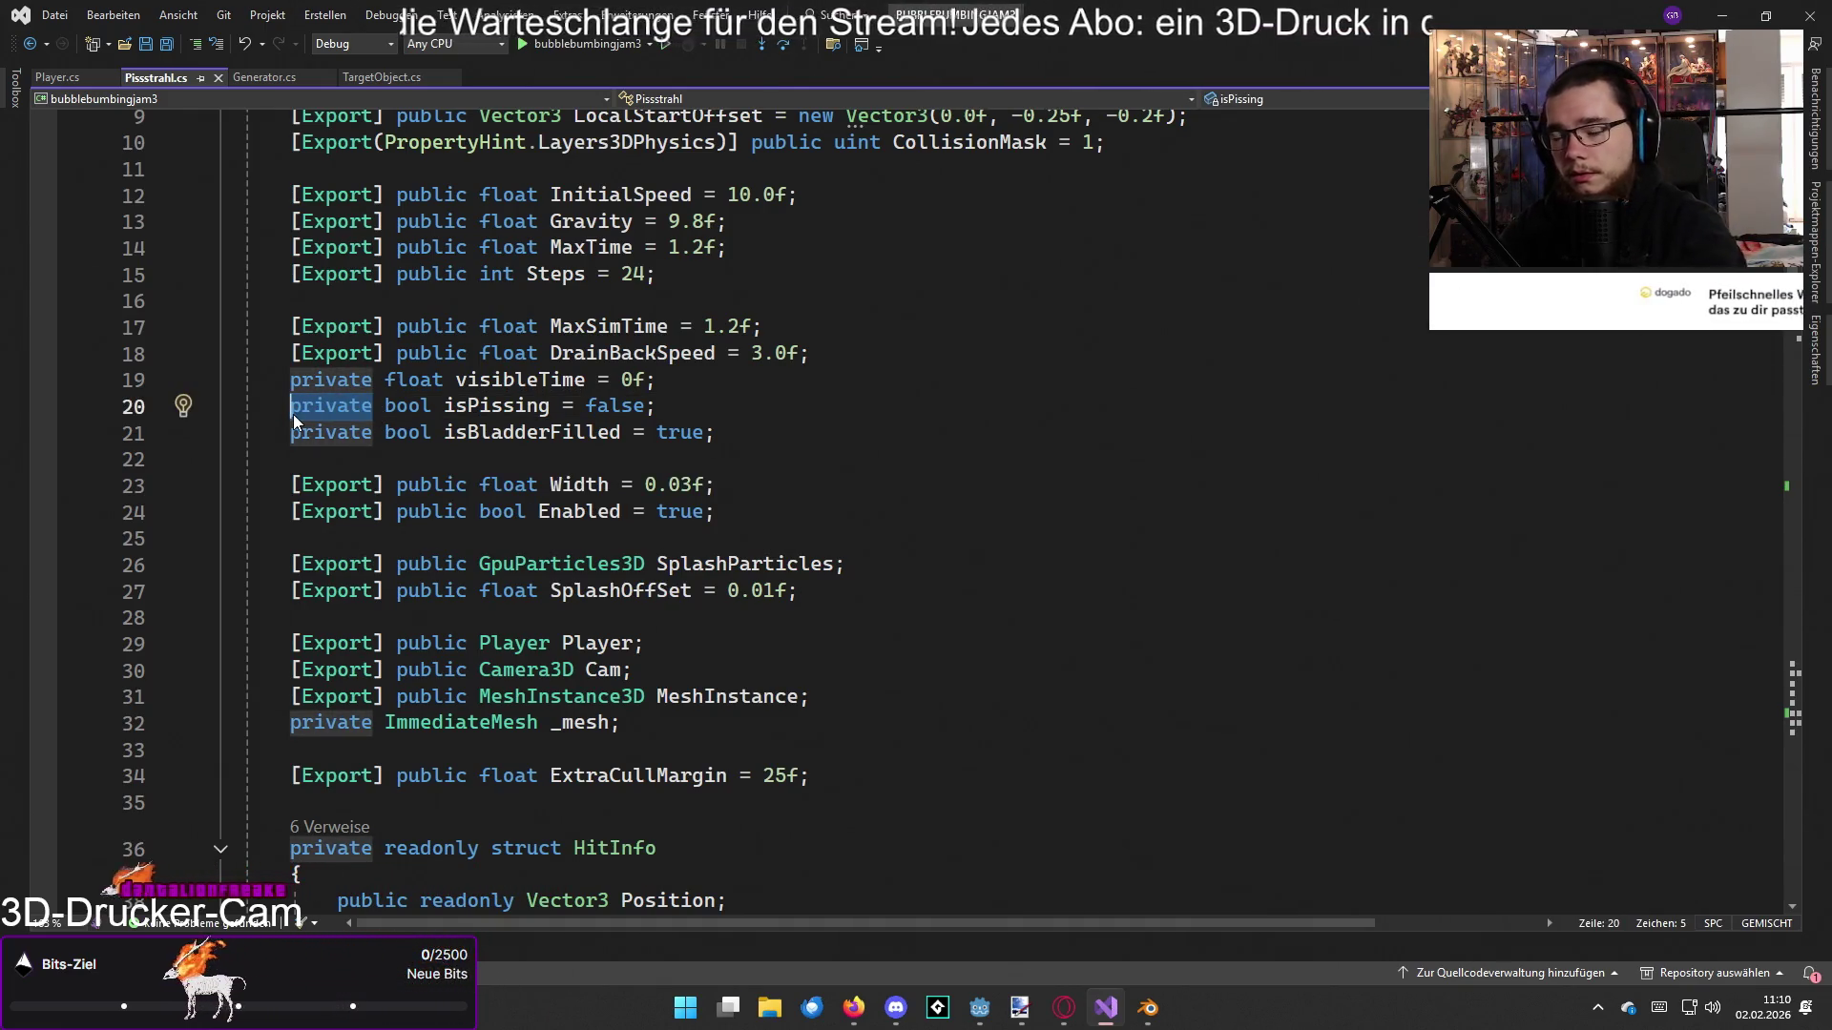
click(810, 436)
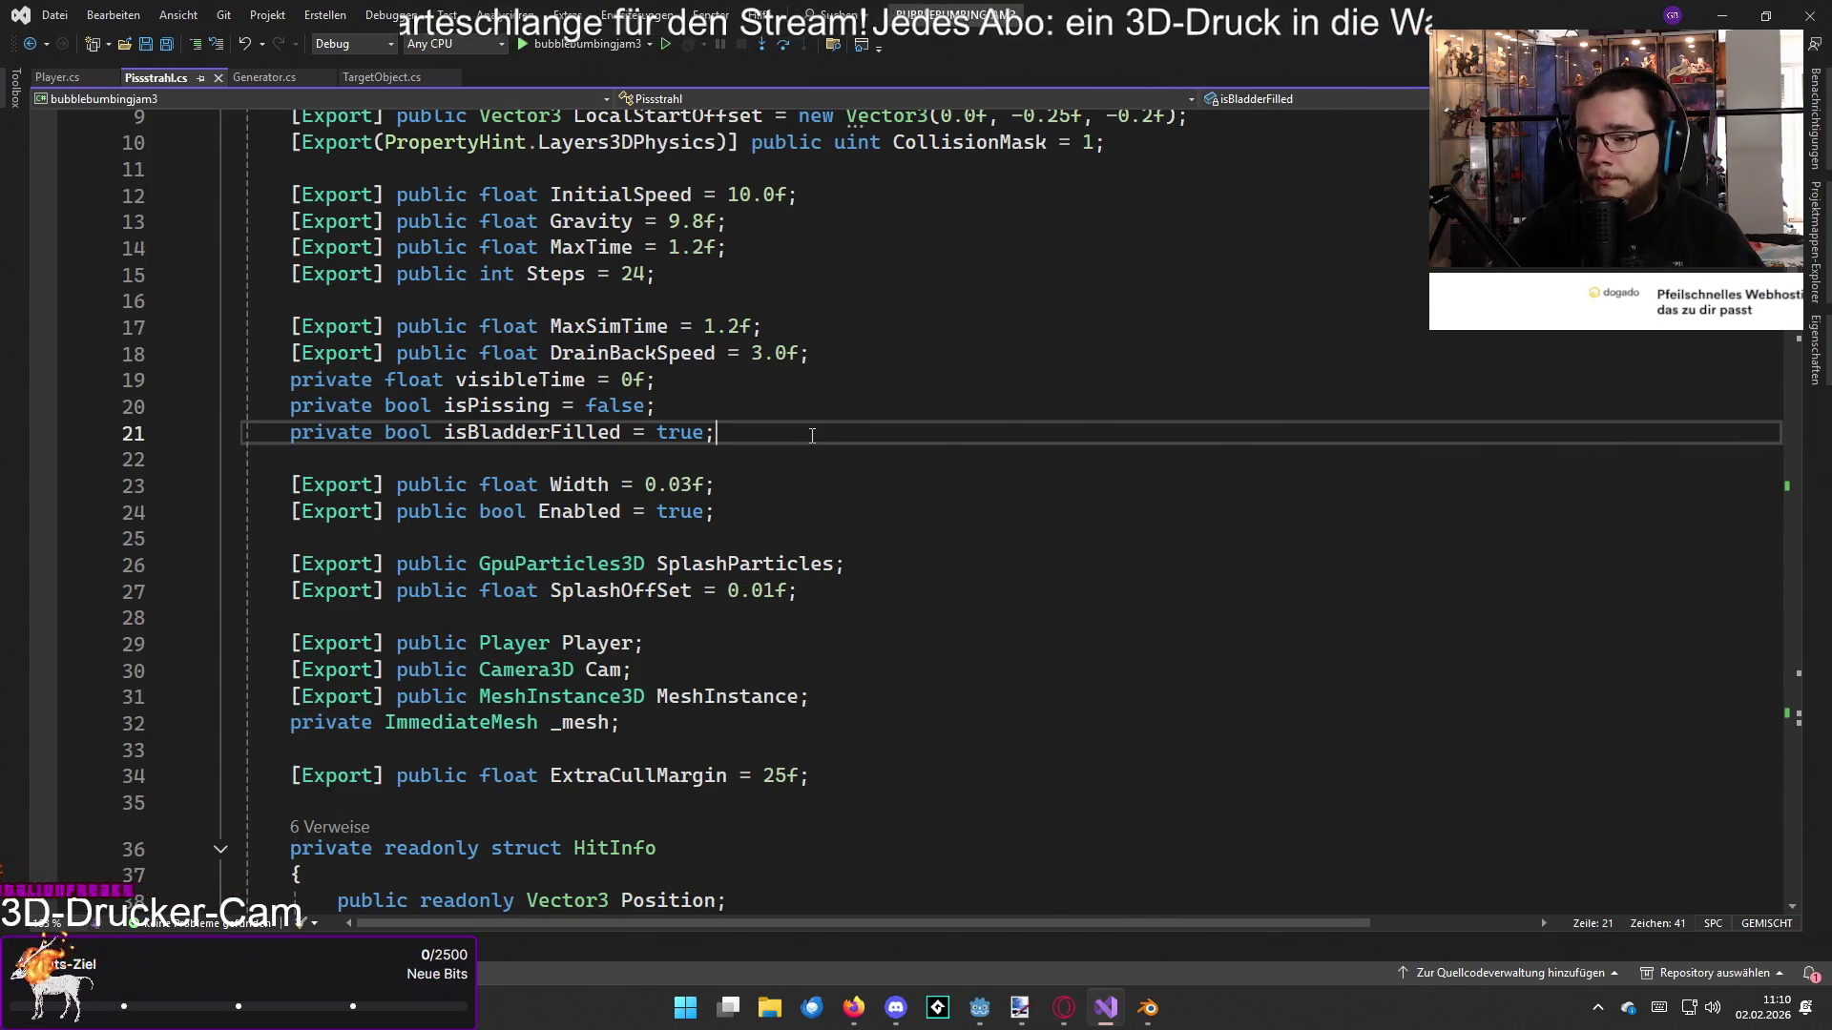
scroll(626, 407, down, 20)
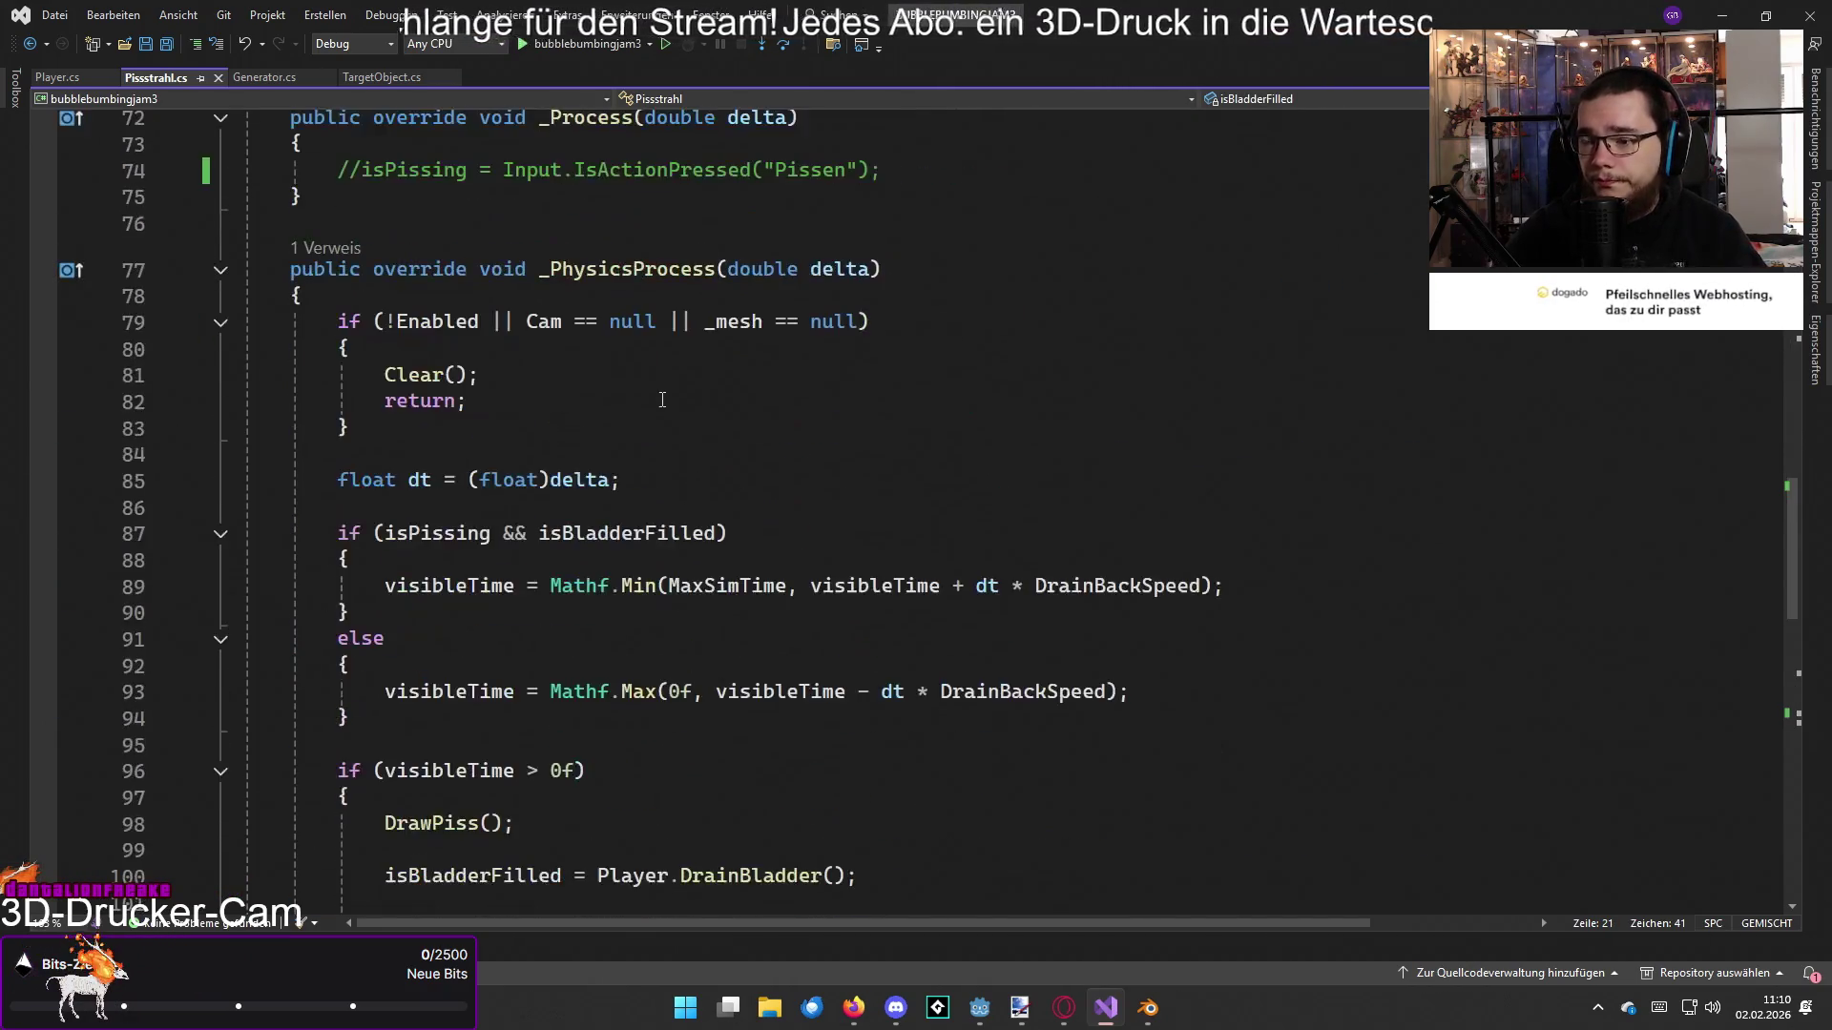
scroll(662, 400, up, 5)
scroll(661, 408, up, 5)
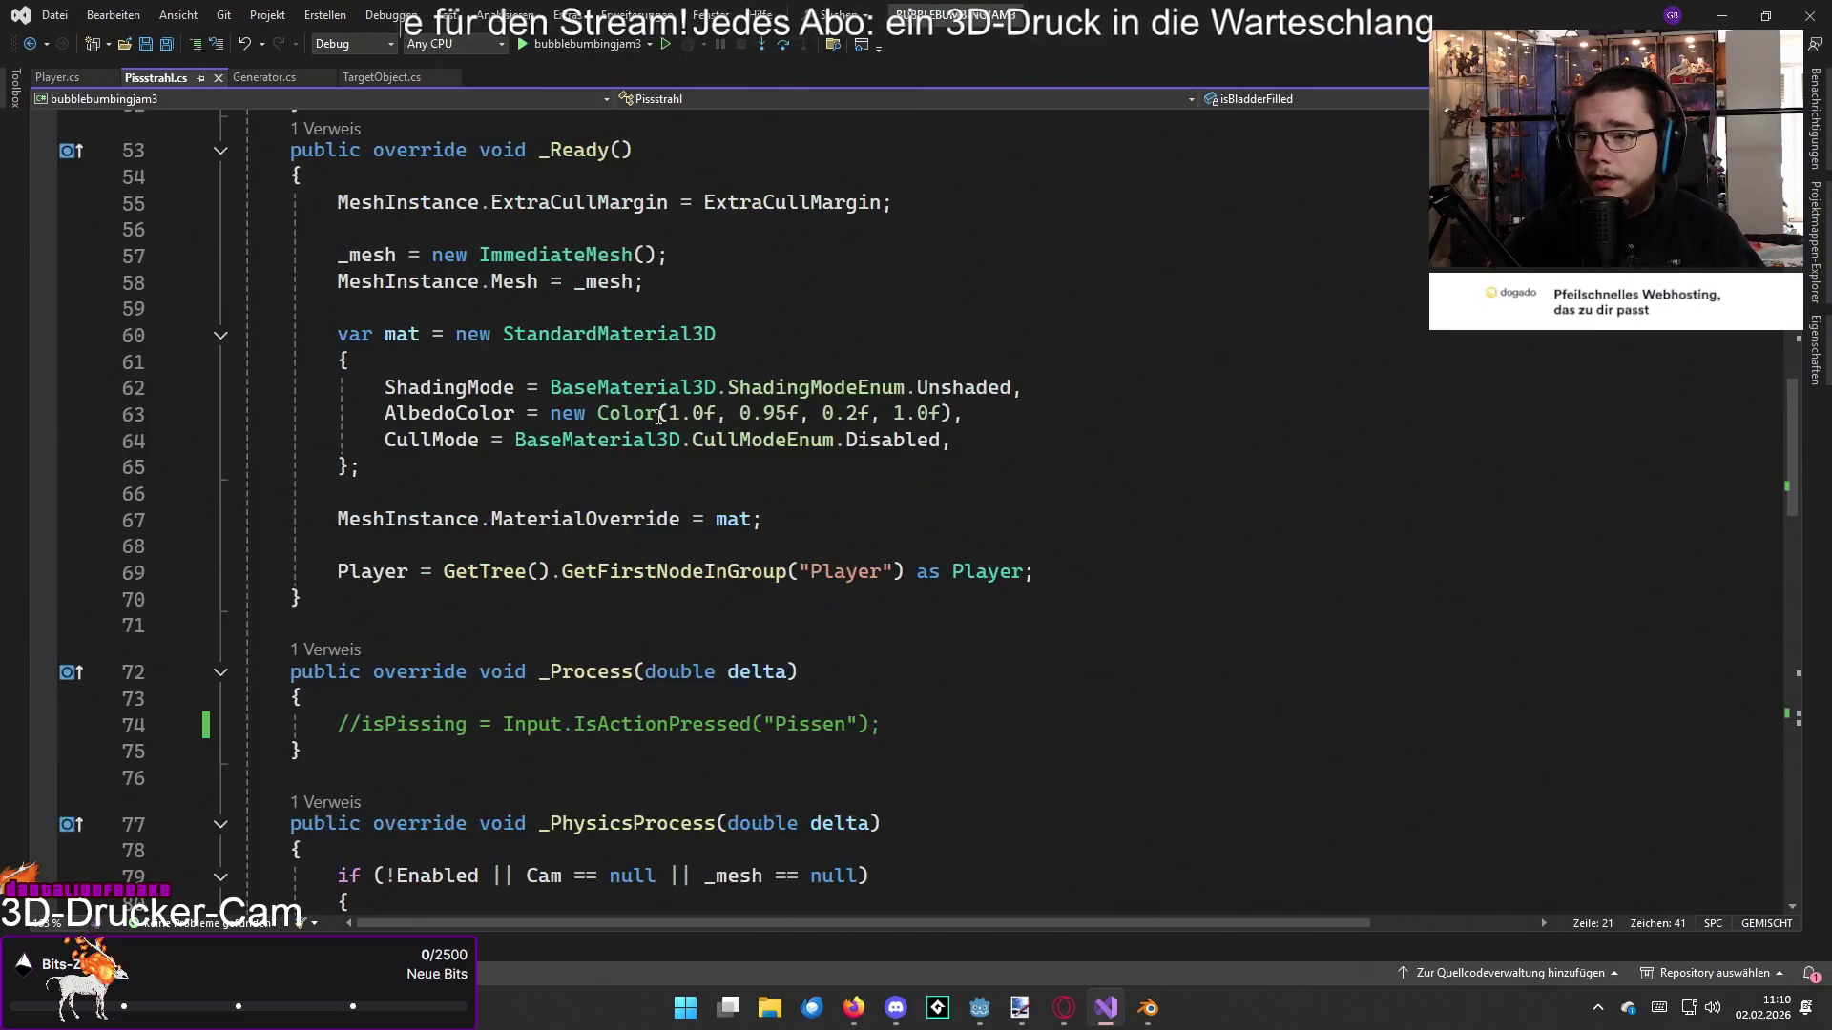
scroll(659, 417, down, 17)
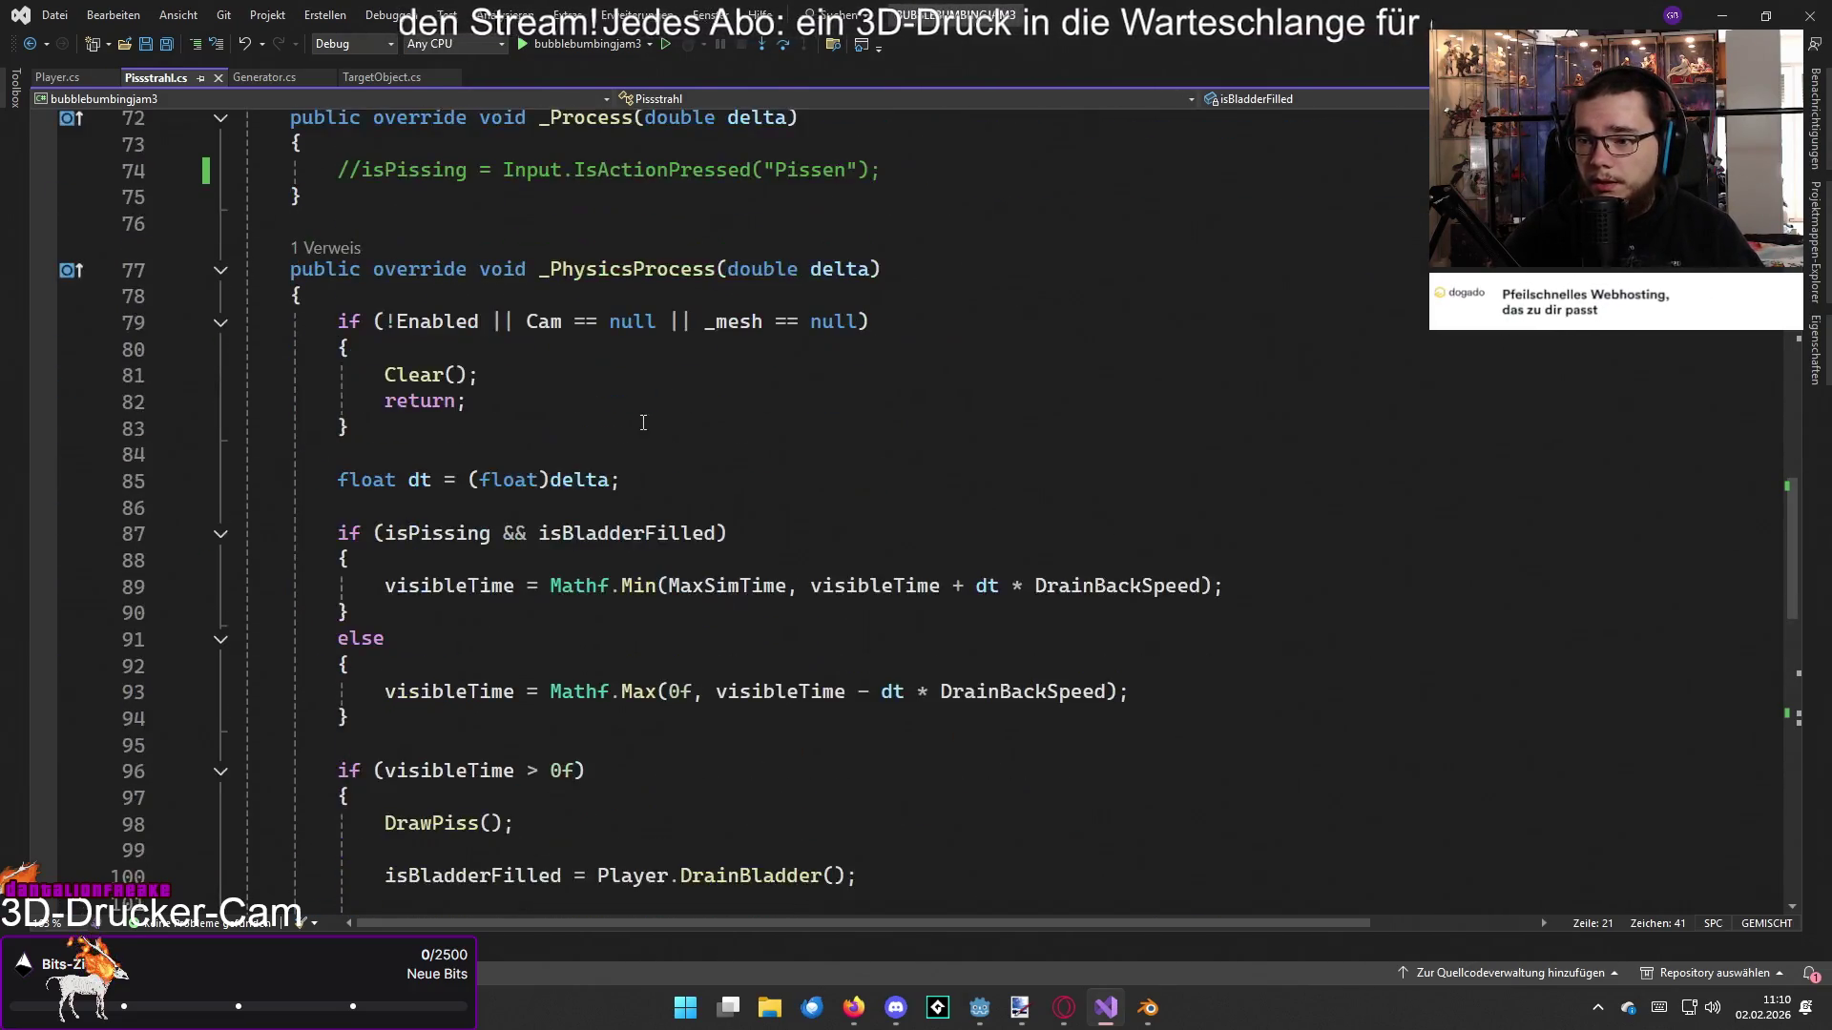
Step: Add a public StartPissing() method below _PhysicsProcess that sets isPissing = true
click(498, 523)
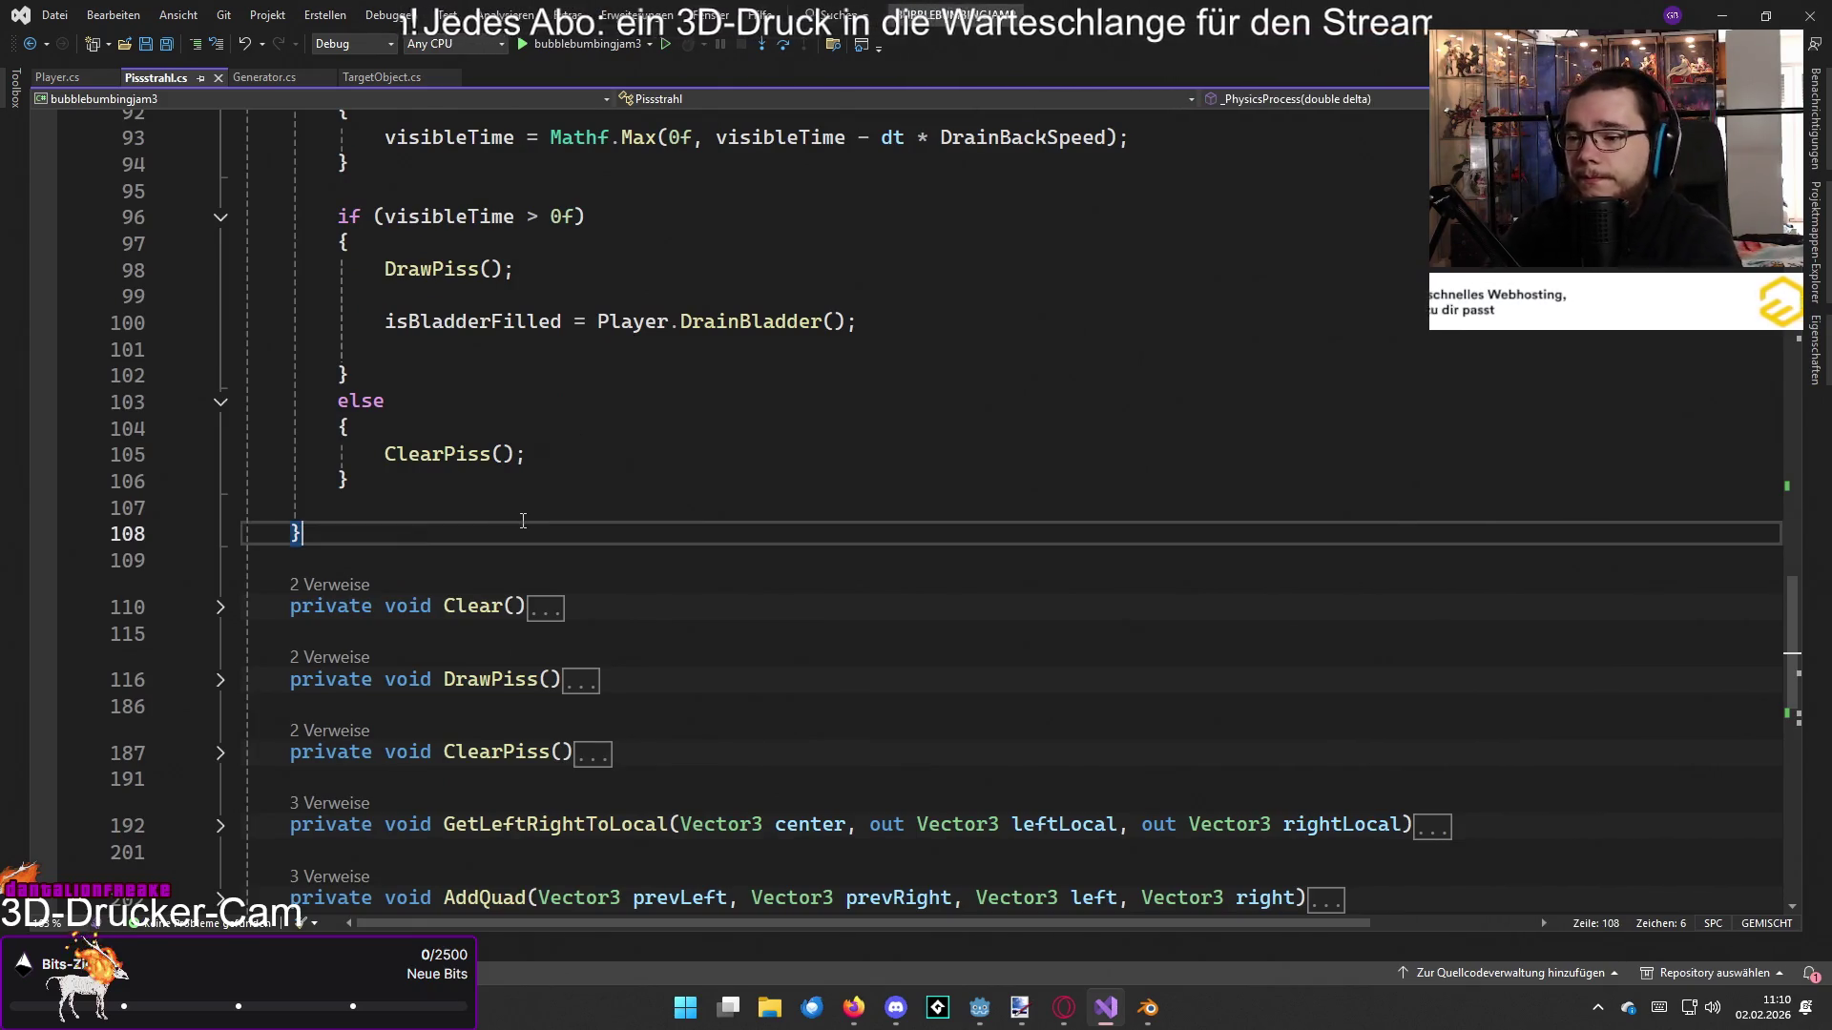
key(Return)
key(Return)
text(privat)
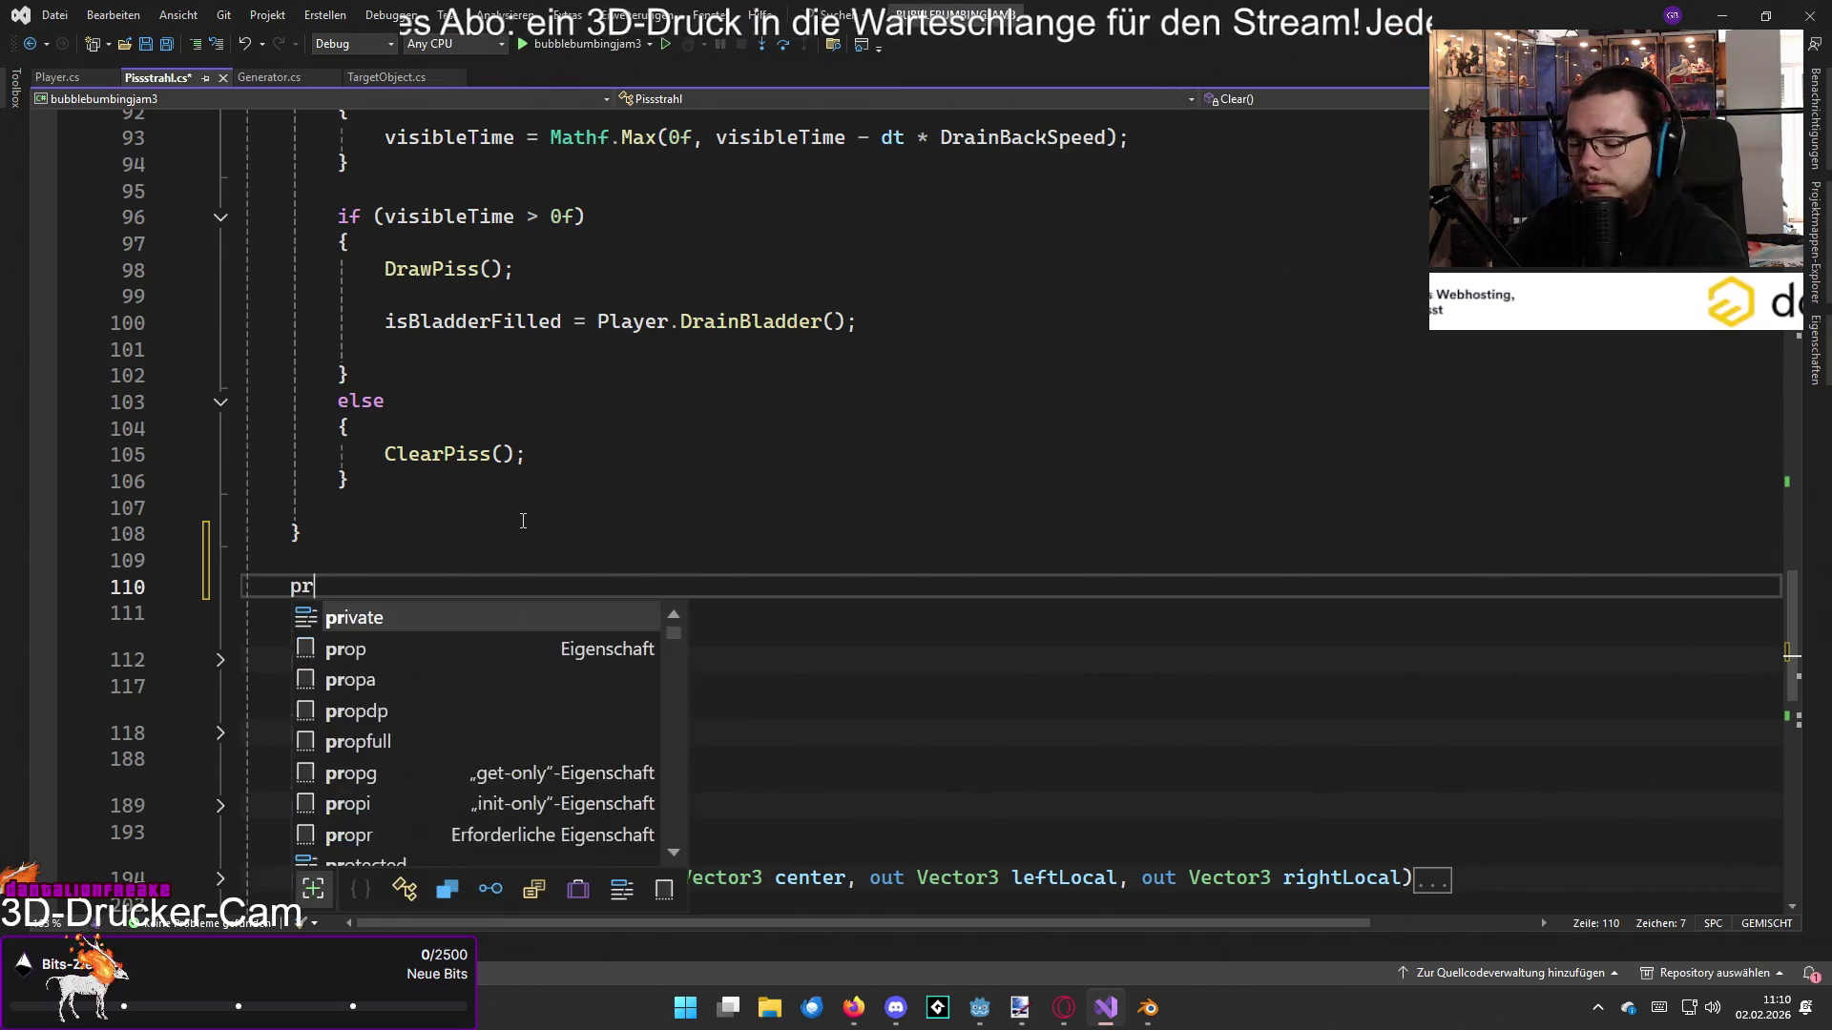
key(BackSpace)
key(BackSpace)
key(BackSpace)
text(b)
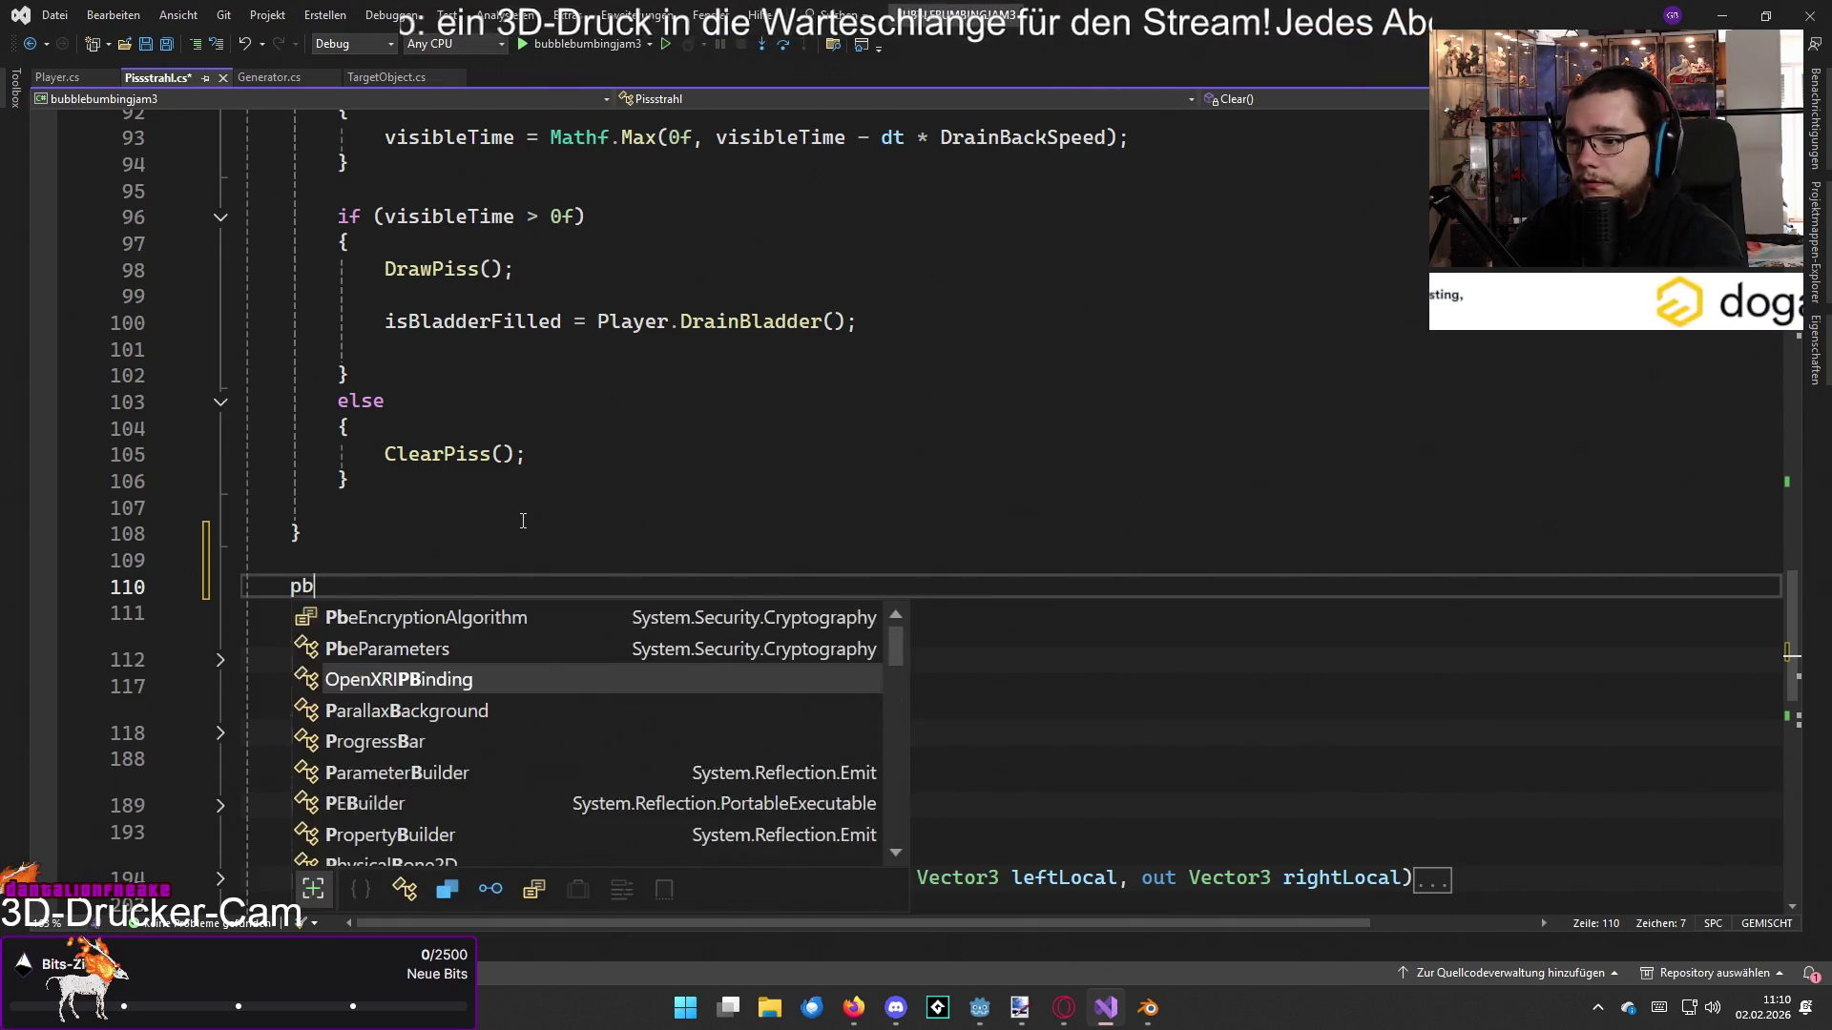
key(BackSpace)
text(ubl)
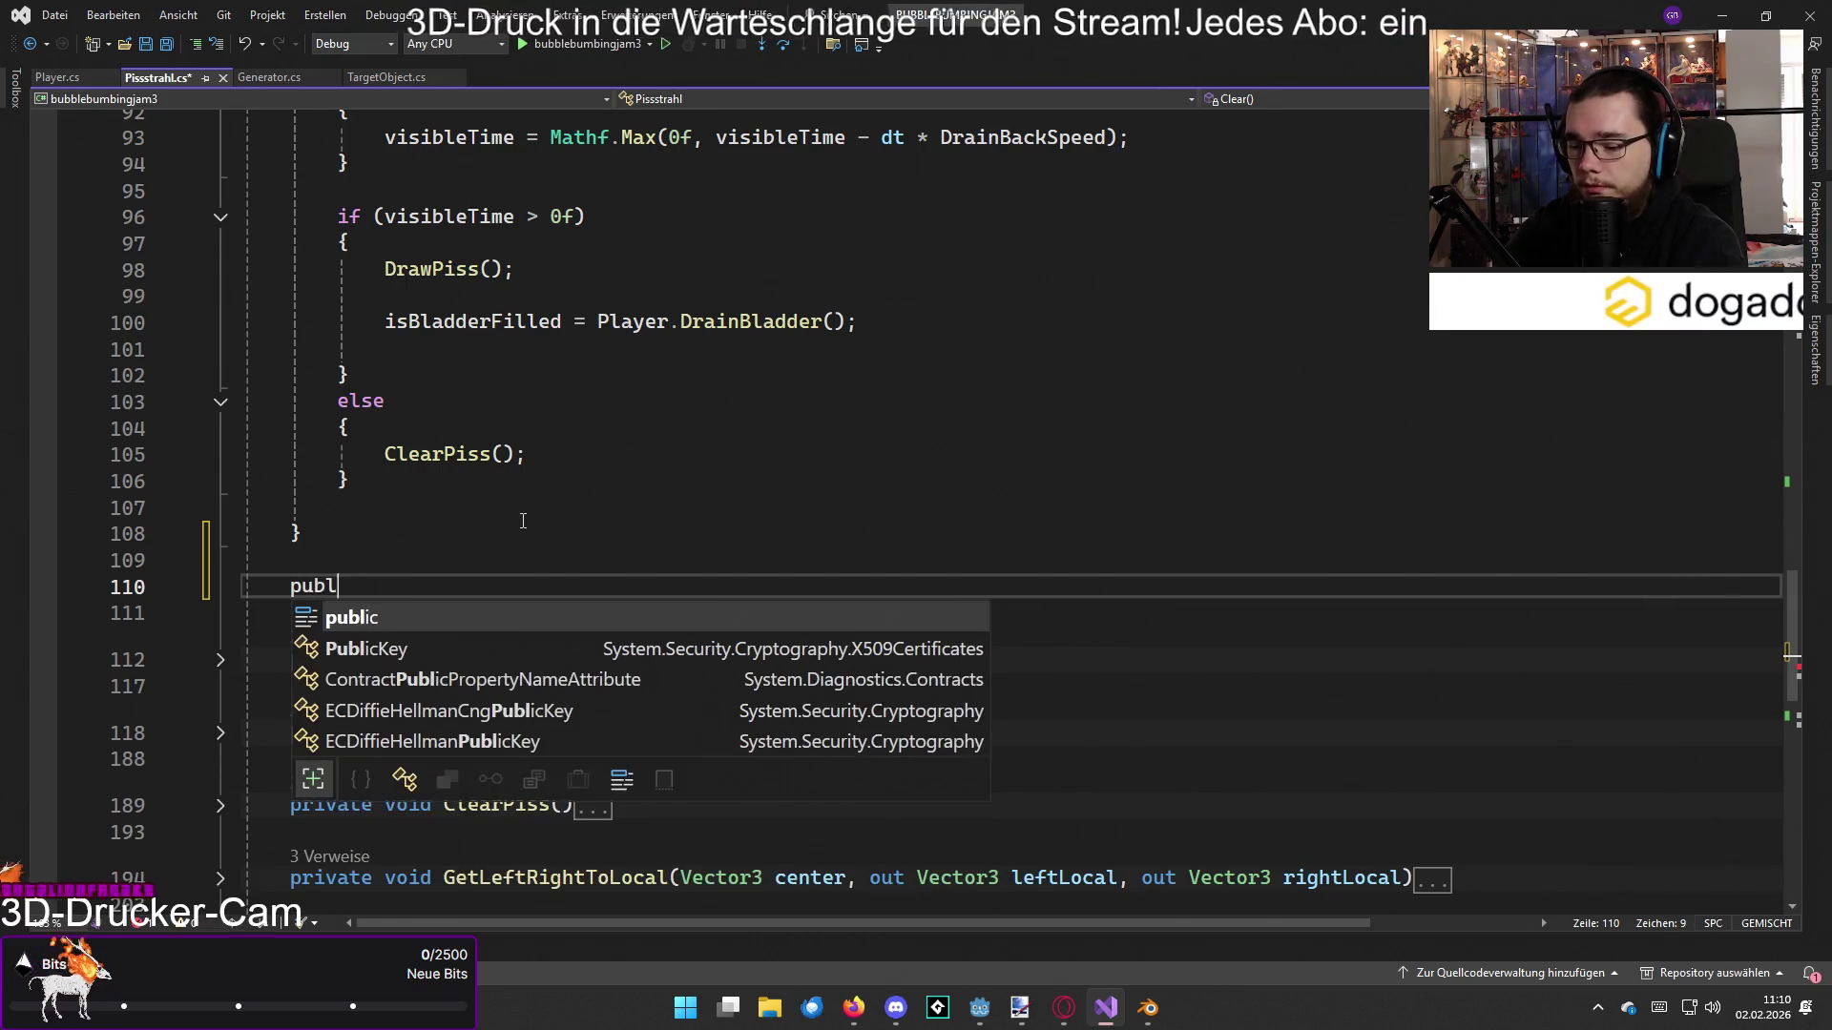
text(ic void )
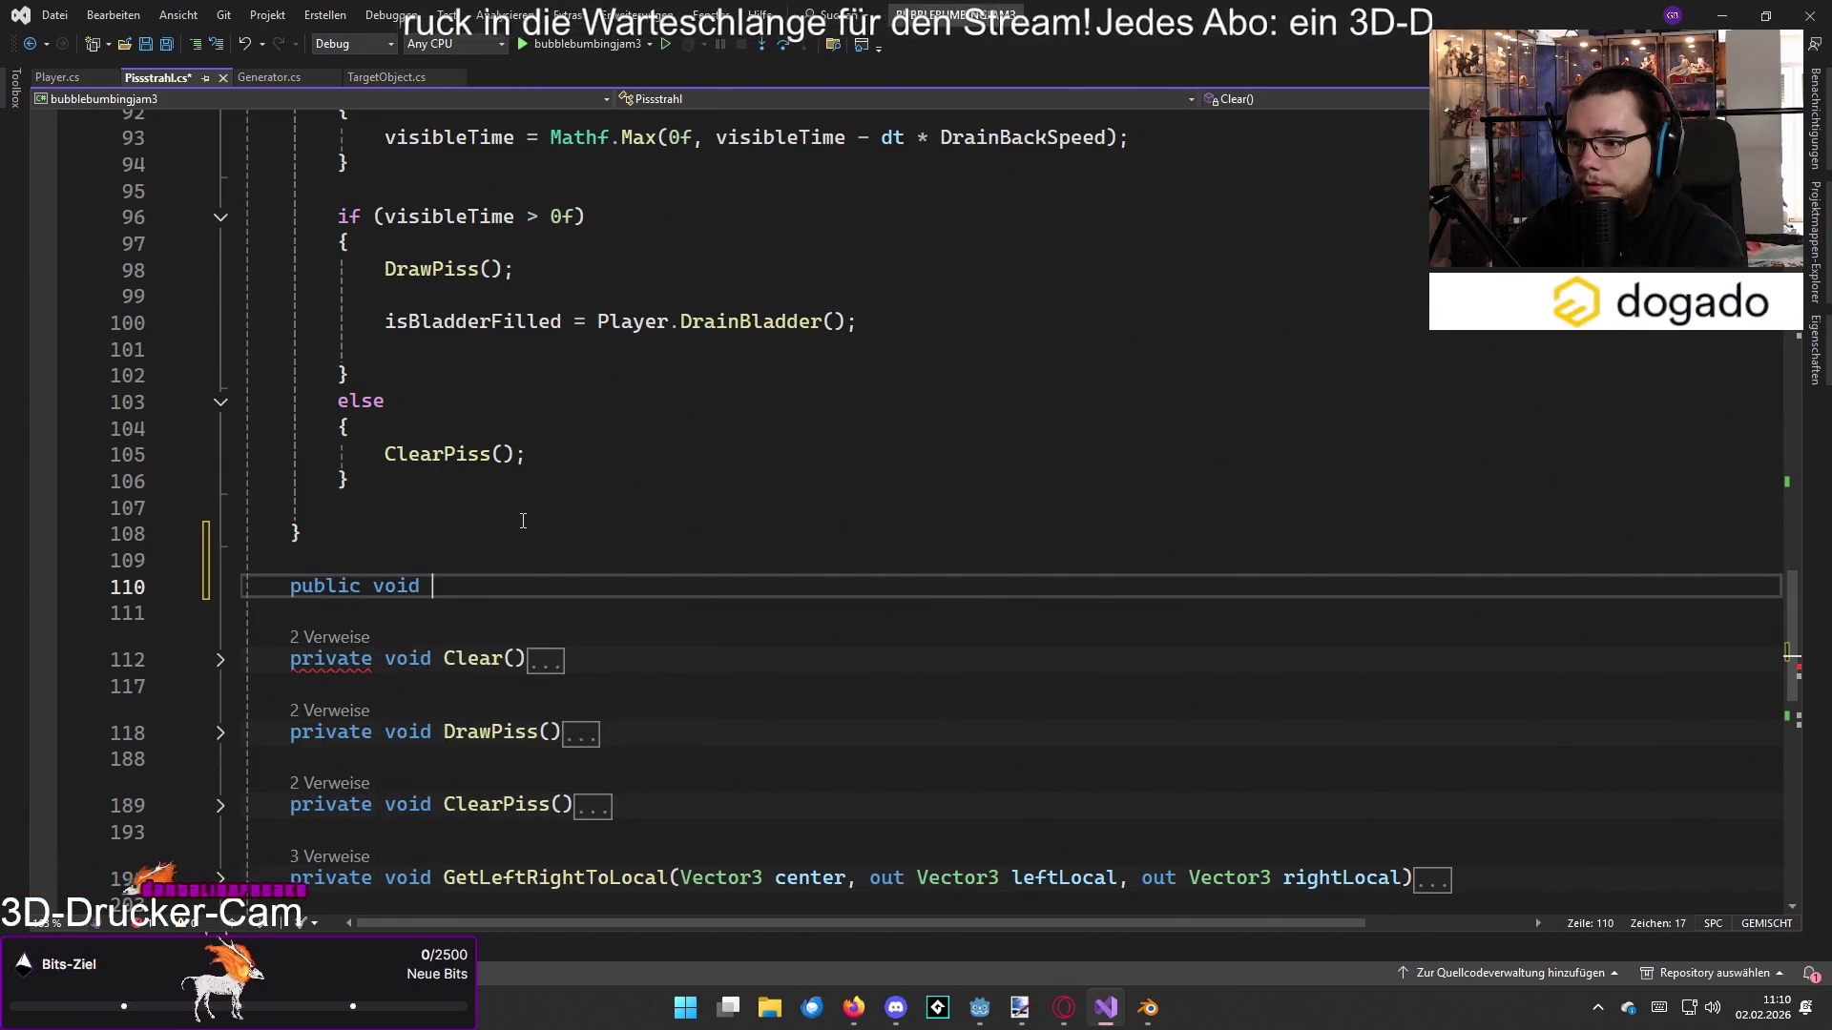
text(StartPissing())
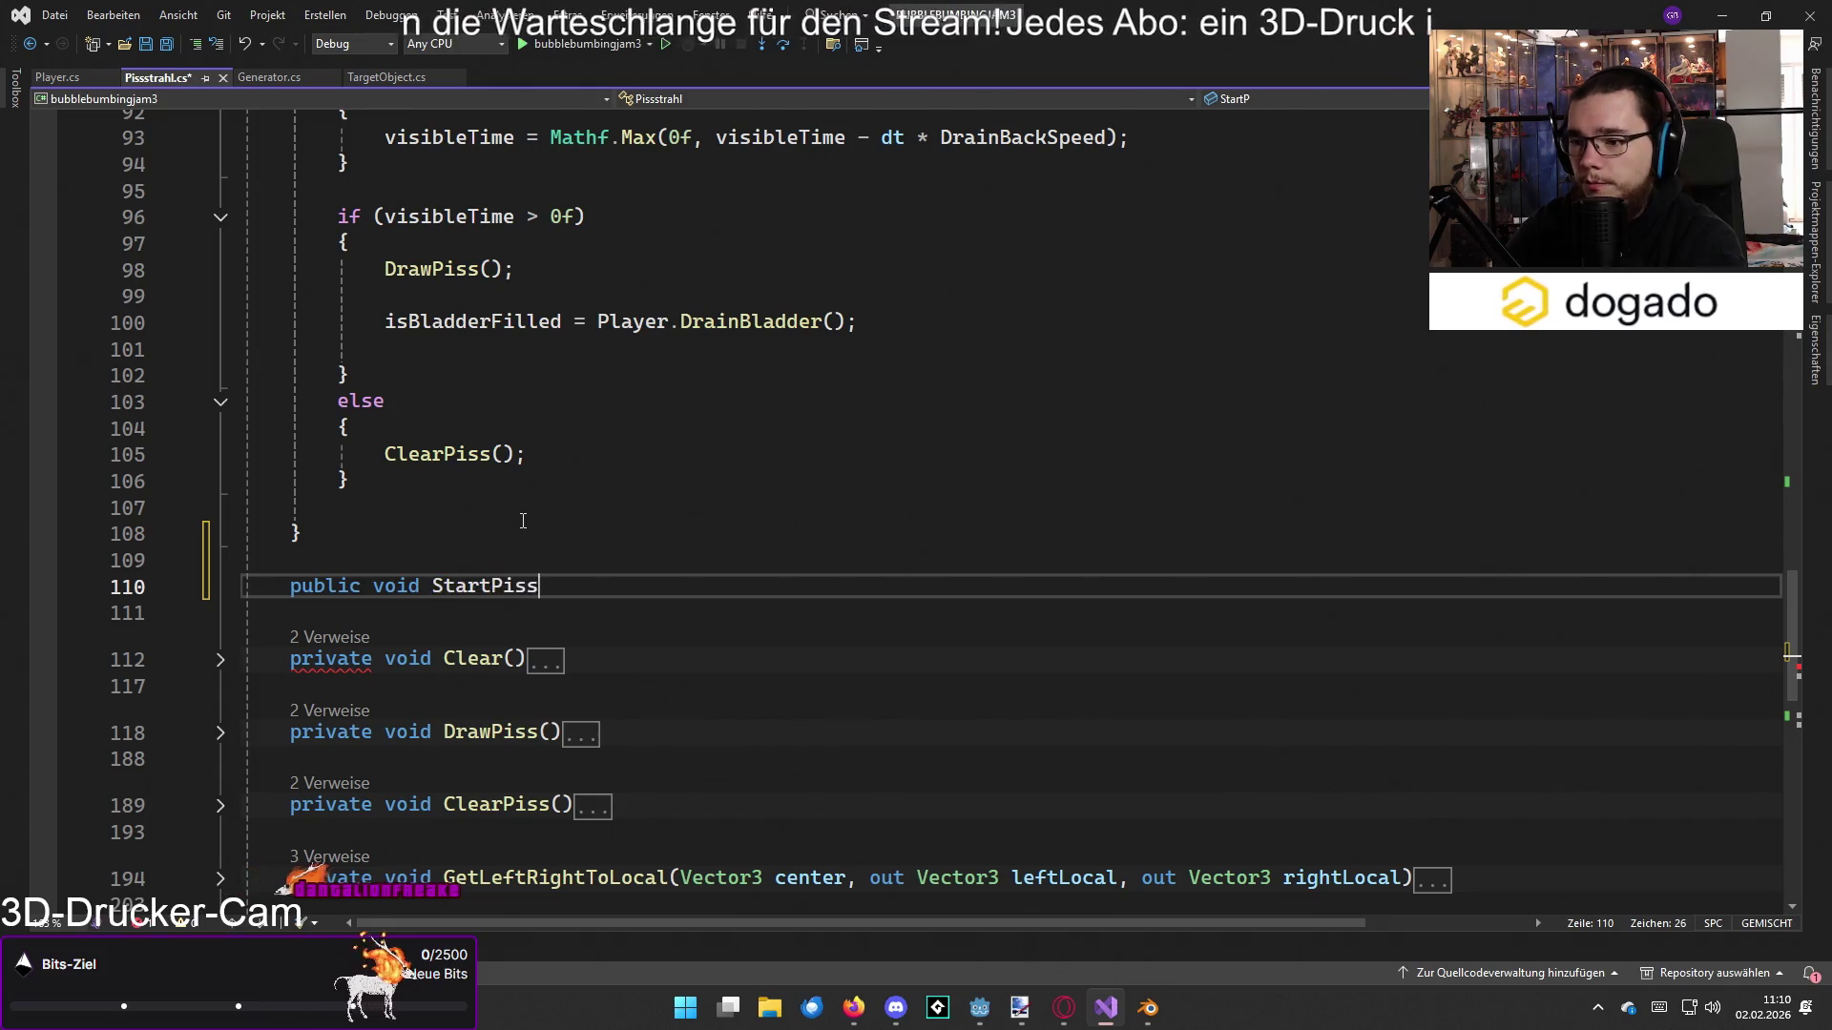
key(Return)
text({)
key(Return)
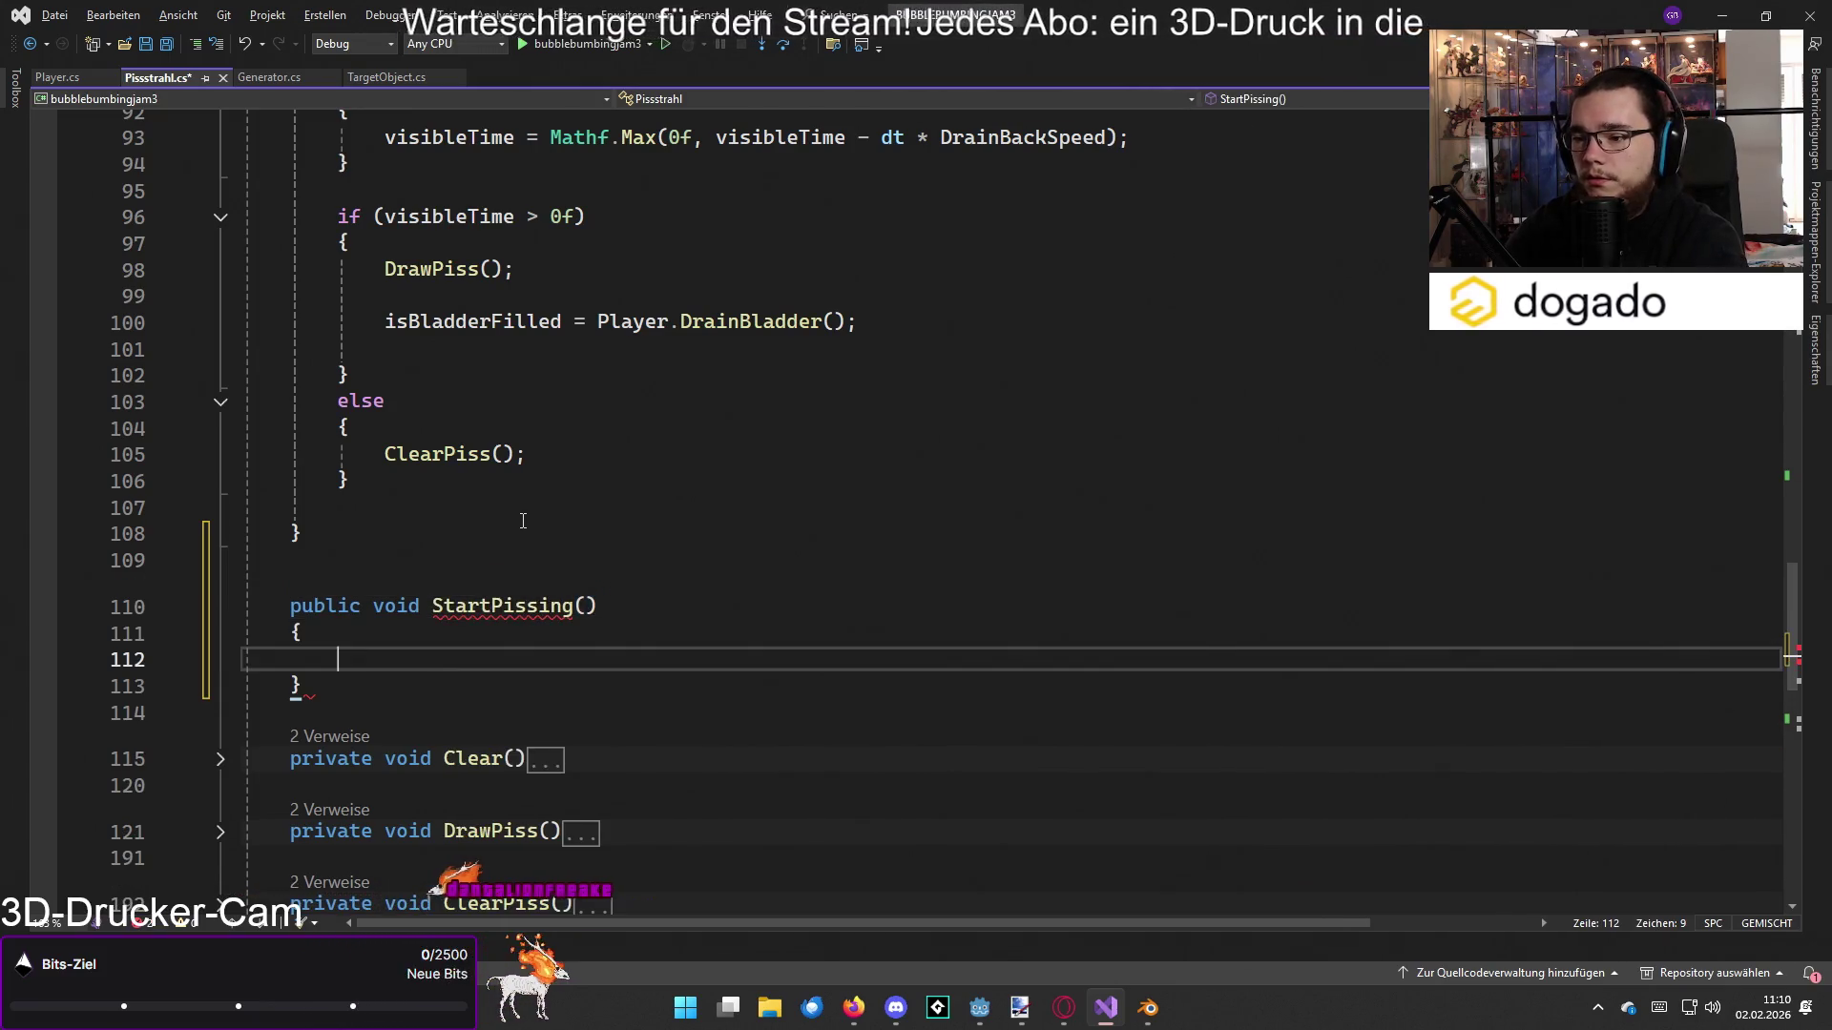
text(isPissing = )
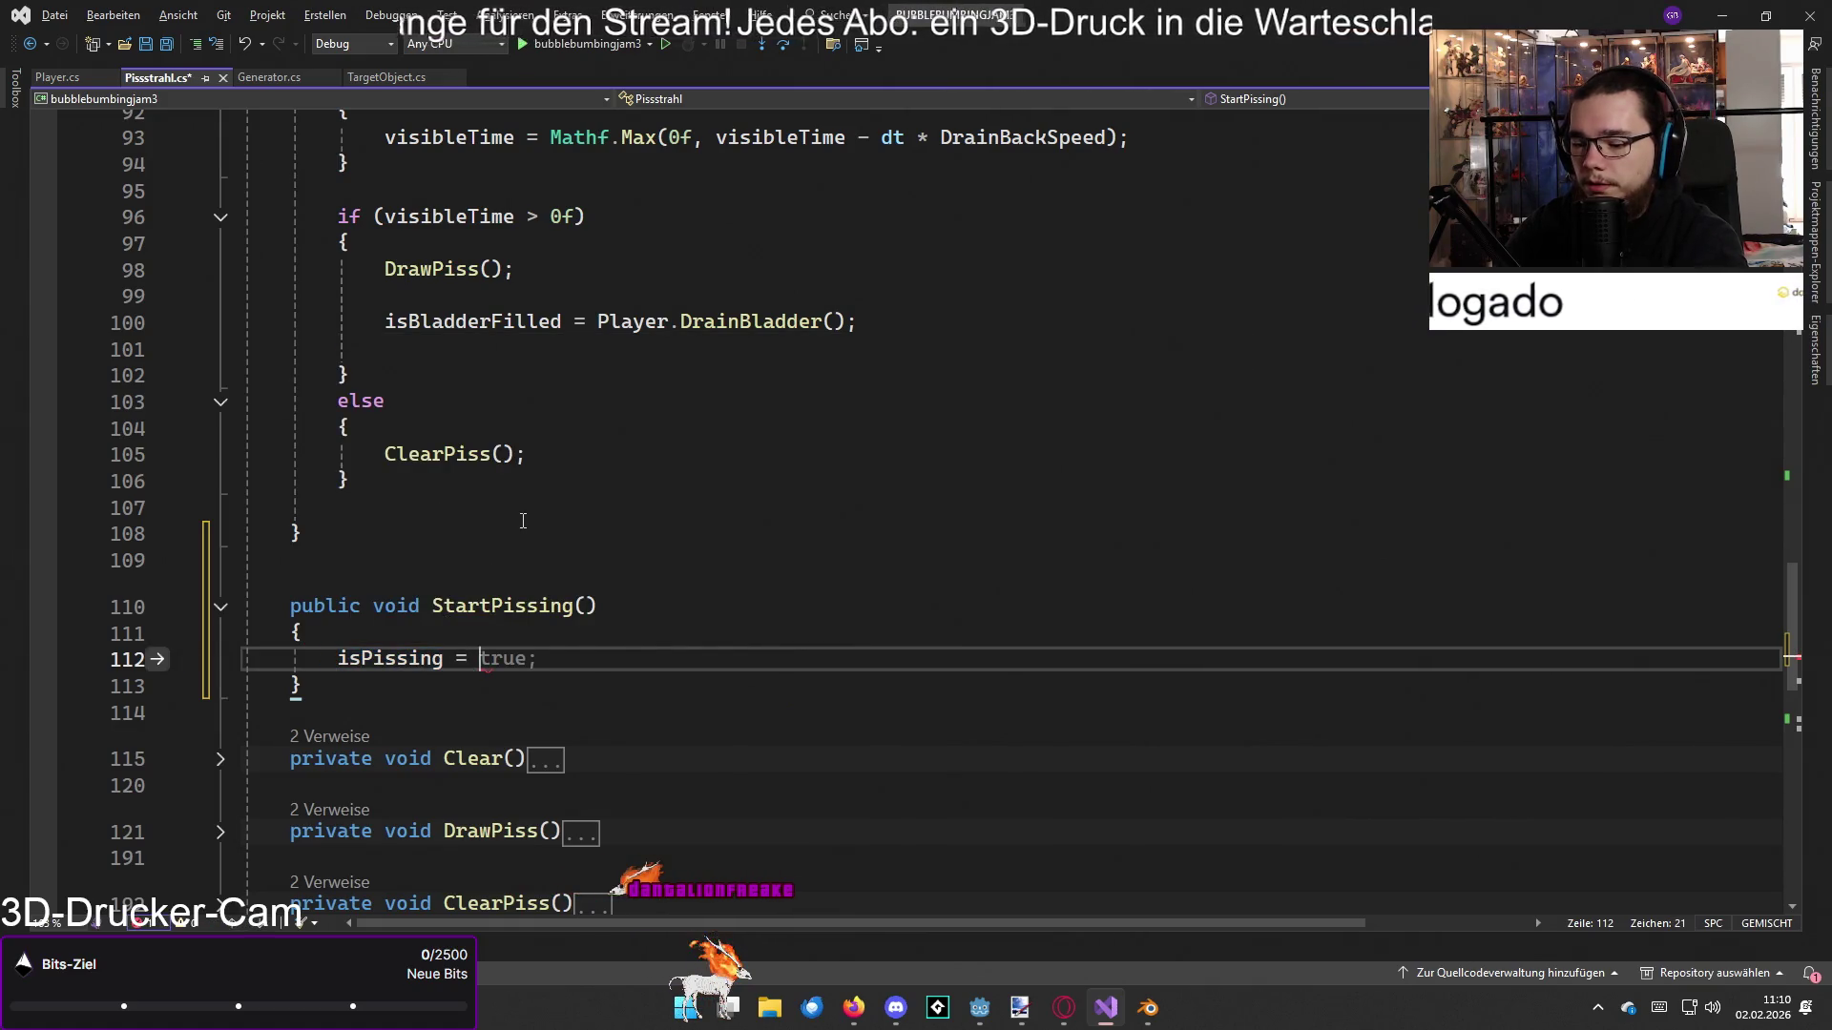
text(true;)
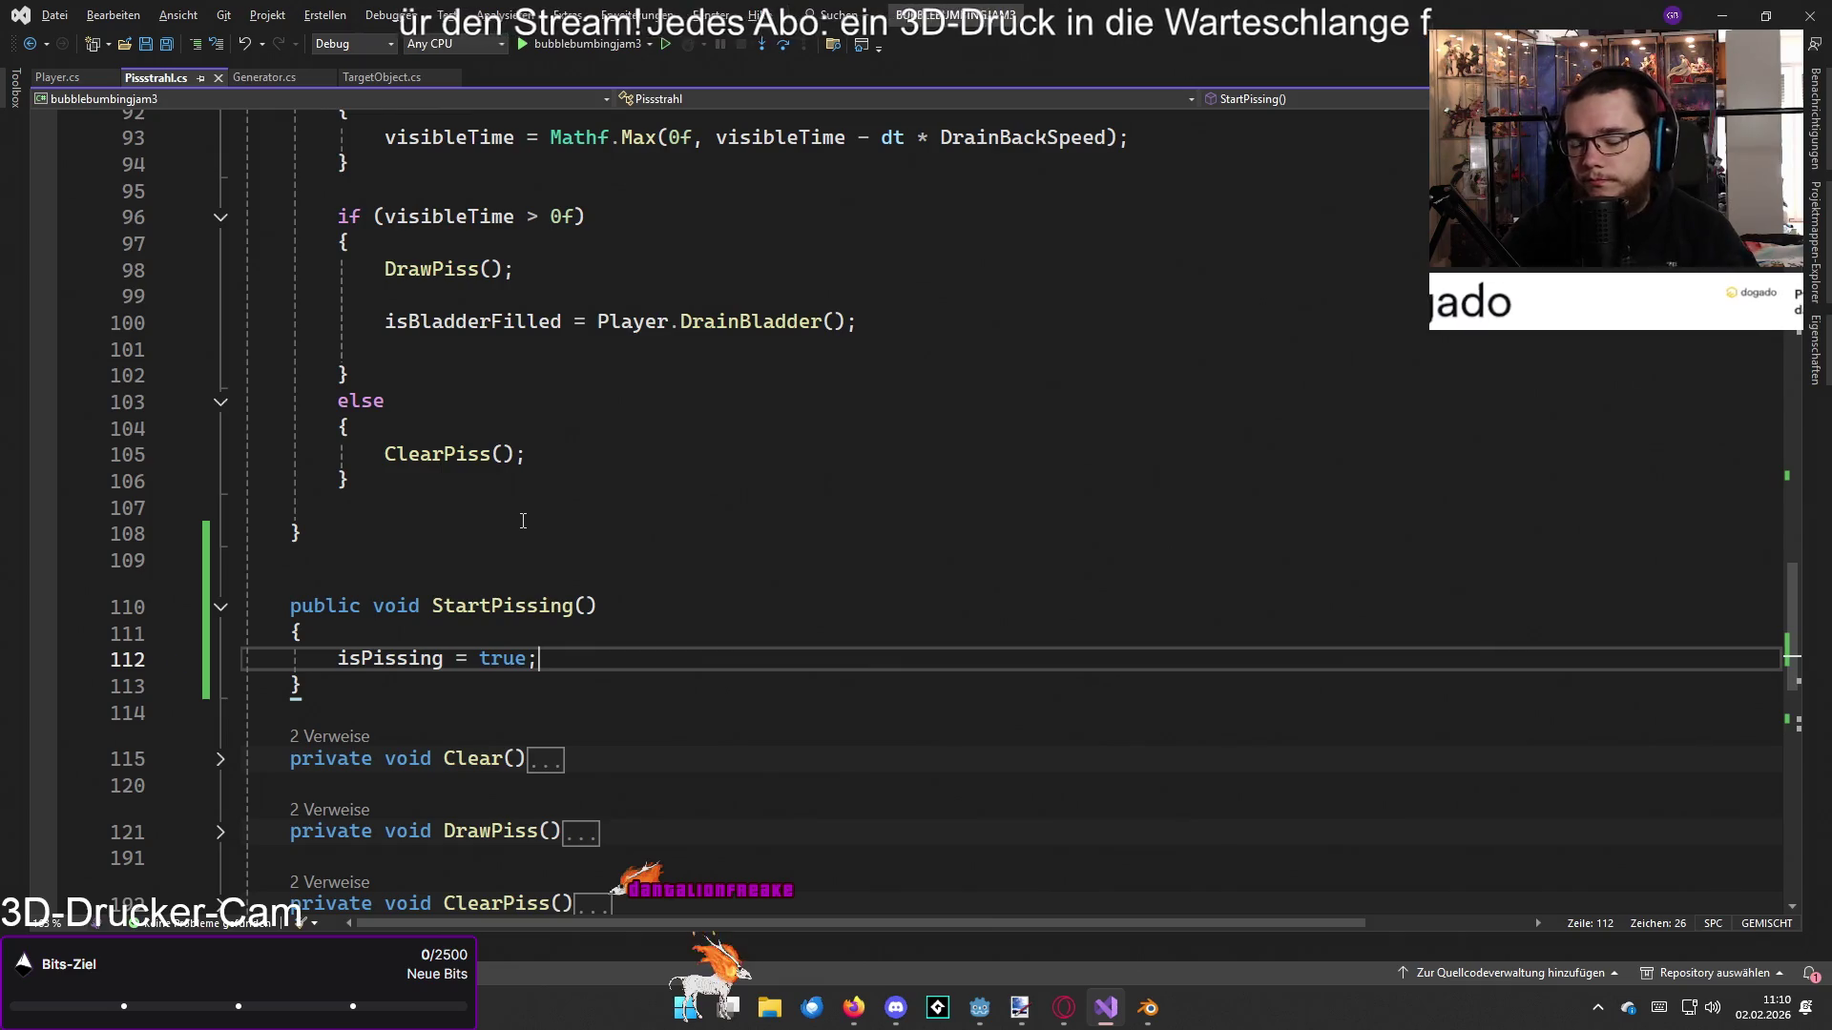
click(221, 610)
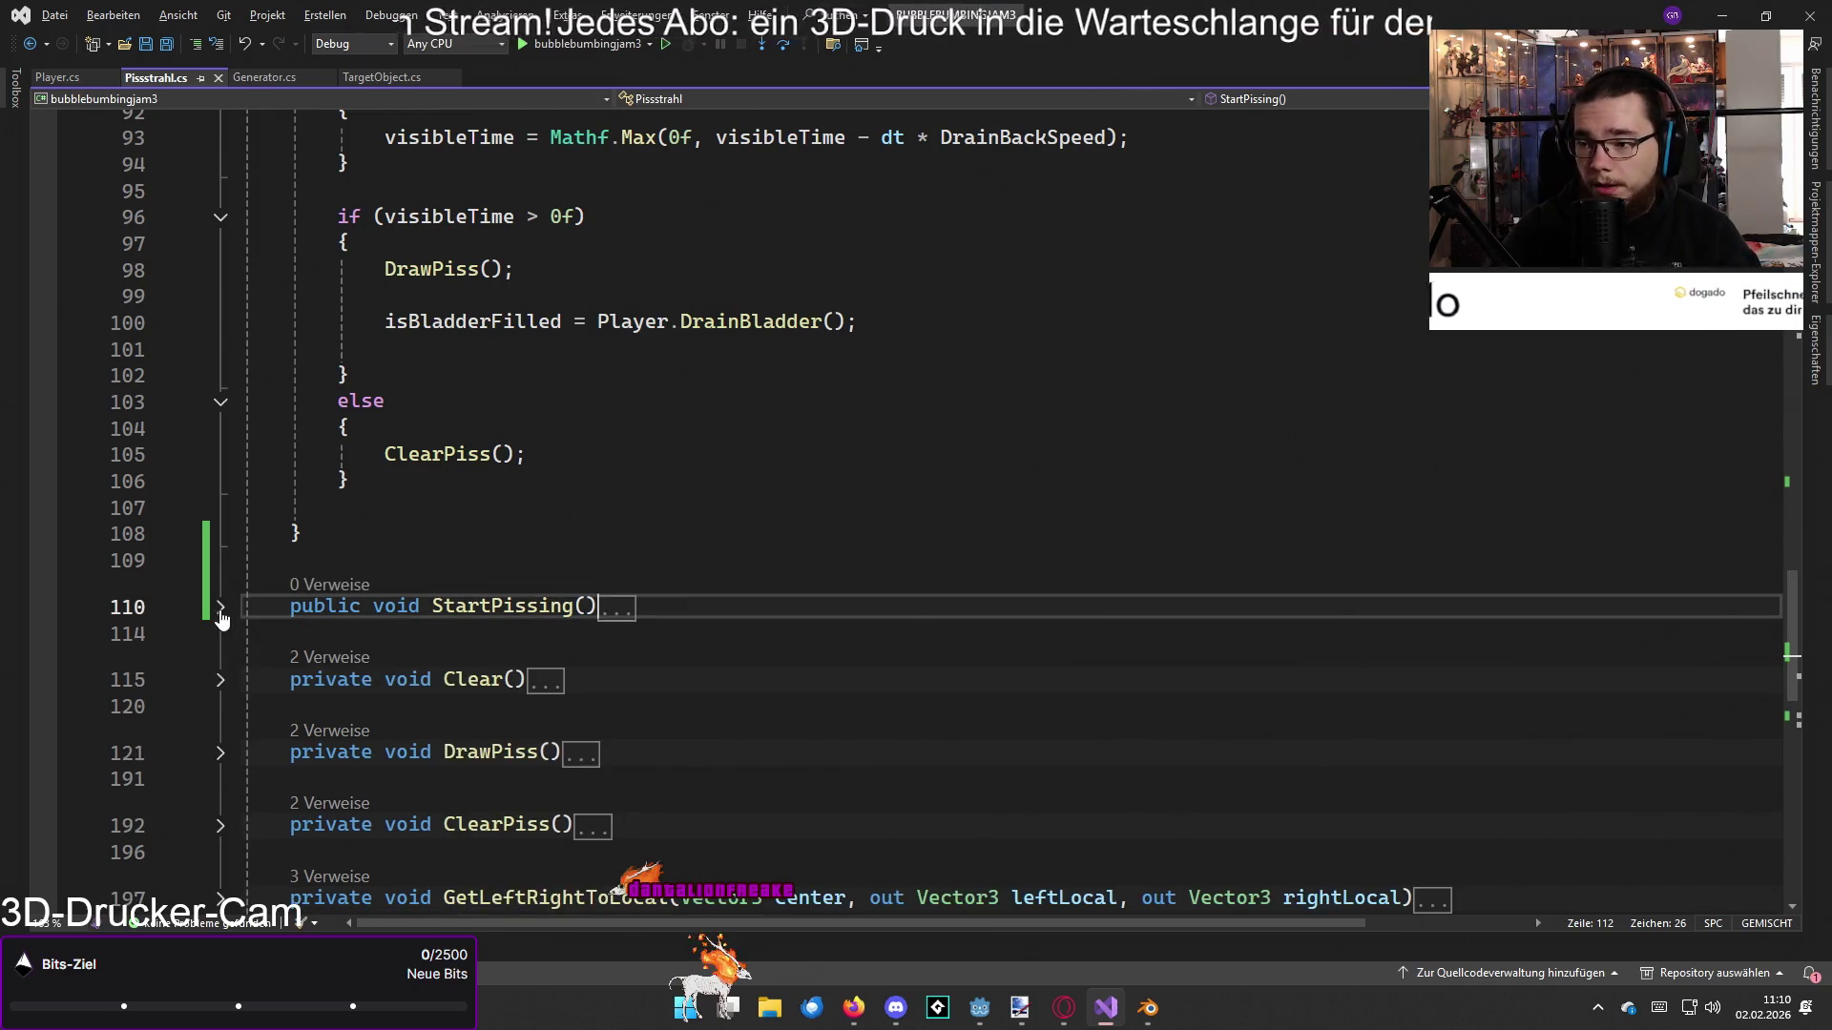
scroll(808, 467, up, 16)
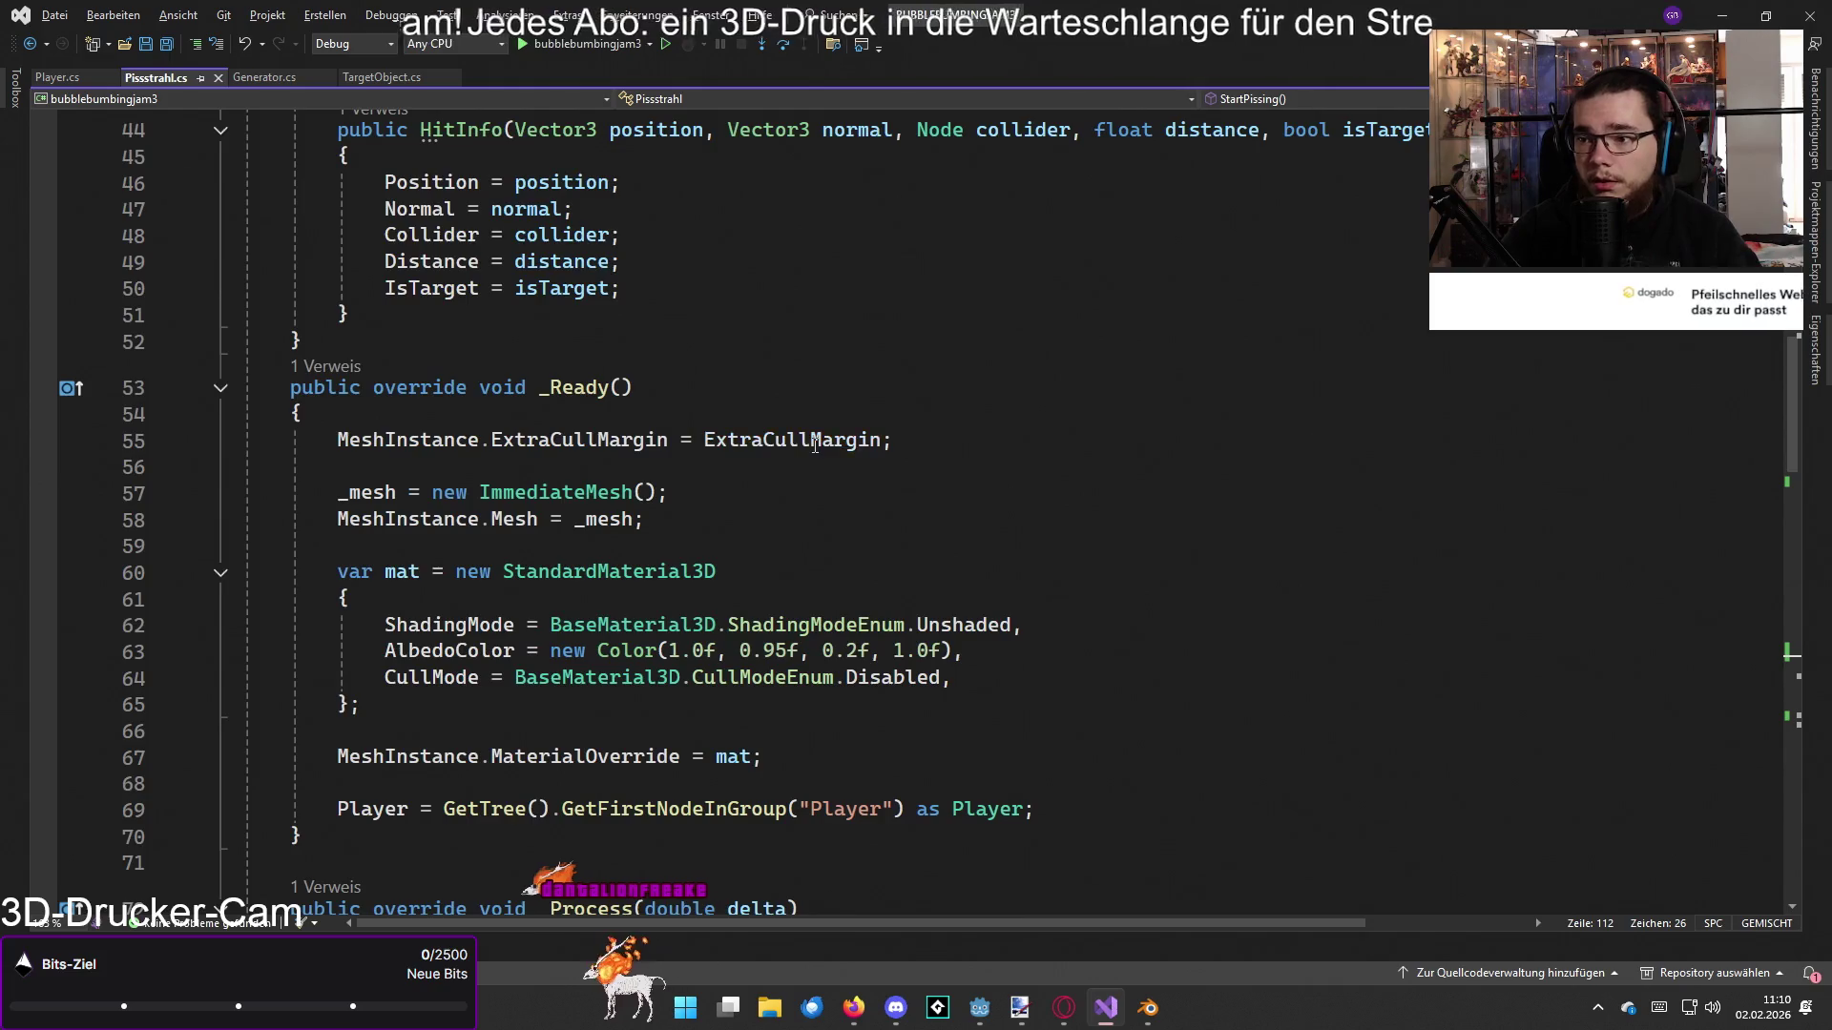
scroll(807, 467, up, 12)
scroll(805, 449, up, 3)
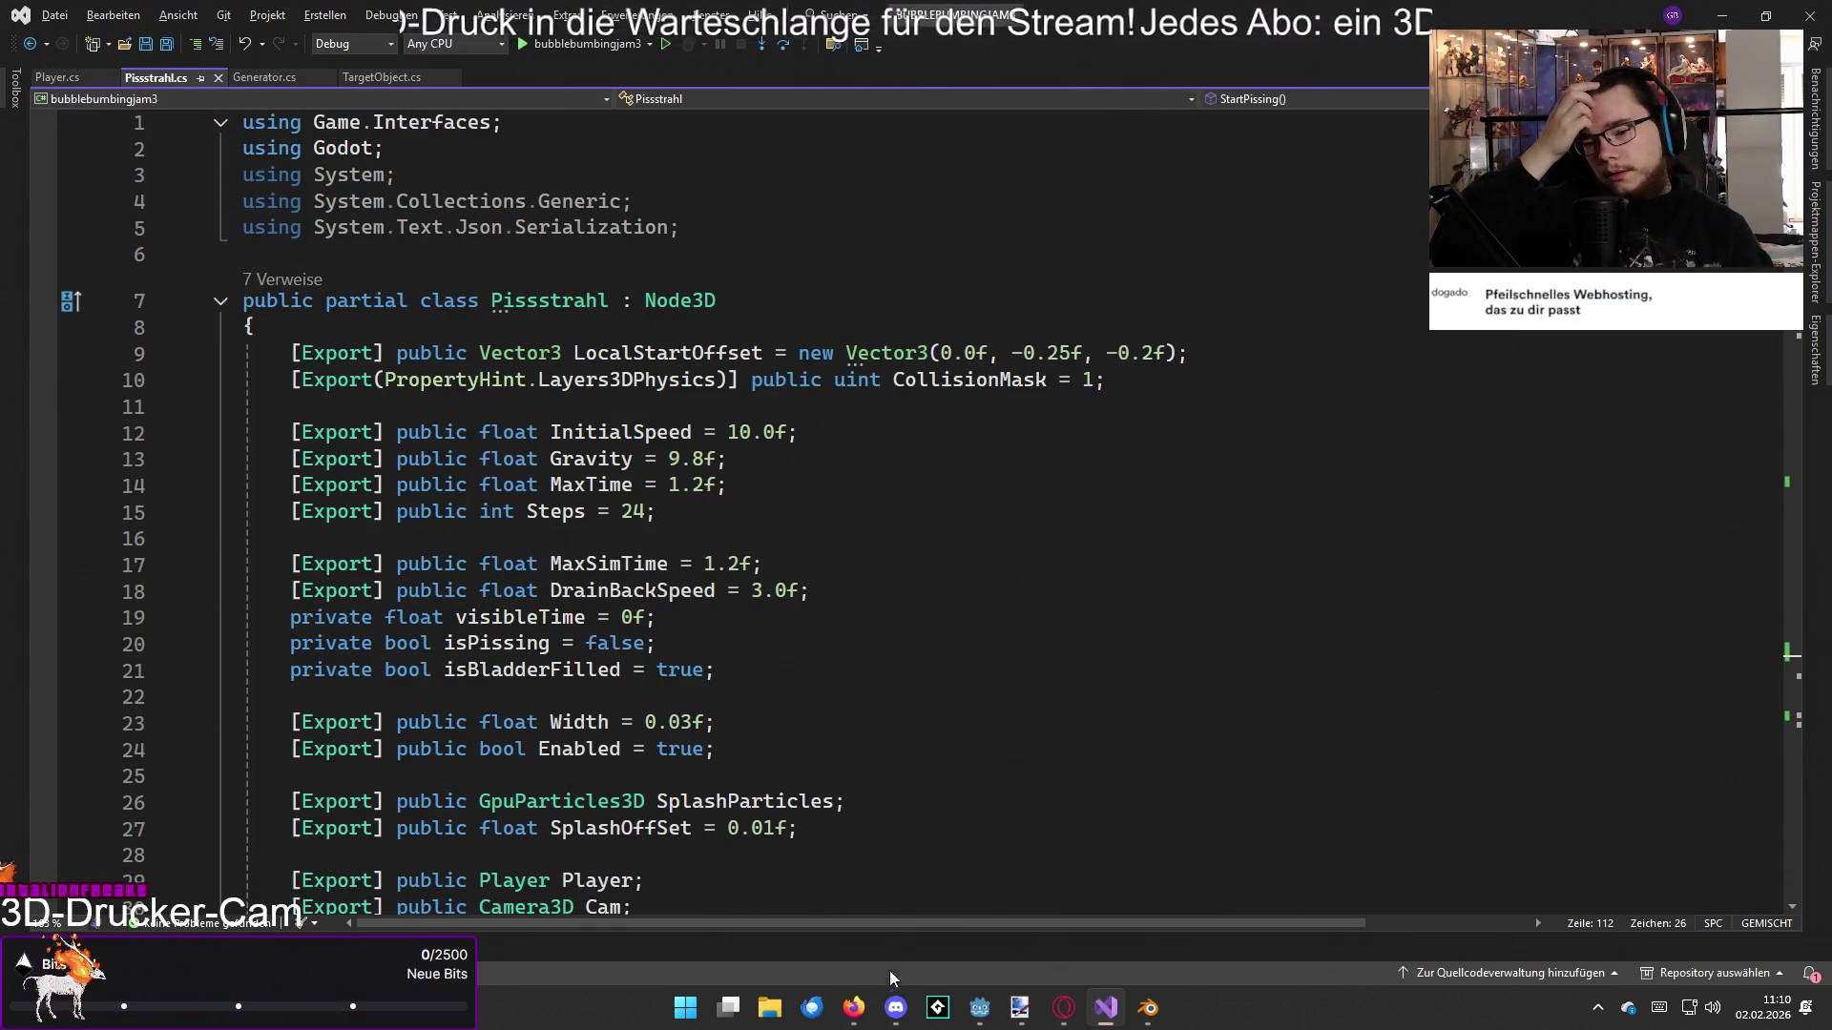
mouse_move(856, 1010)
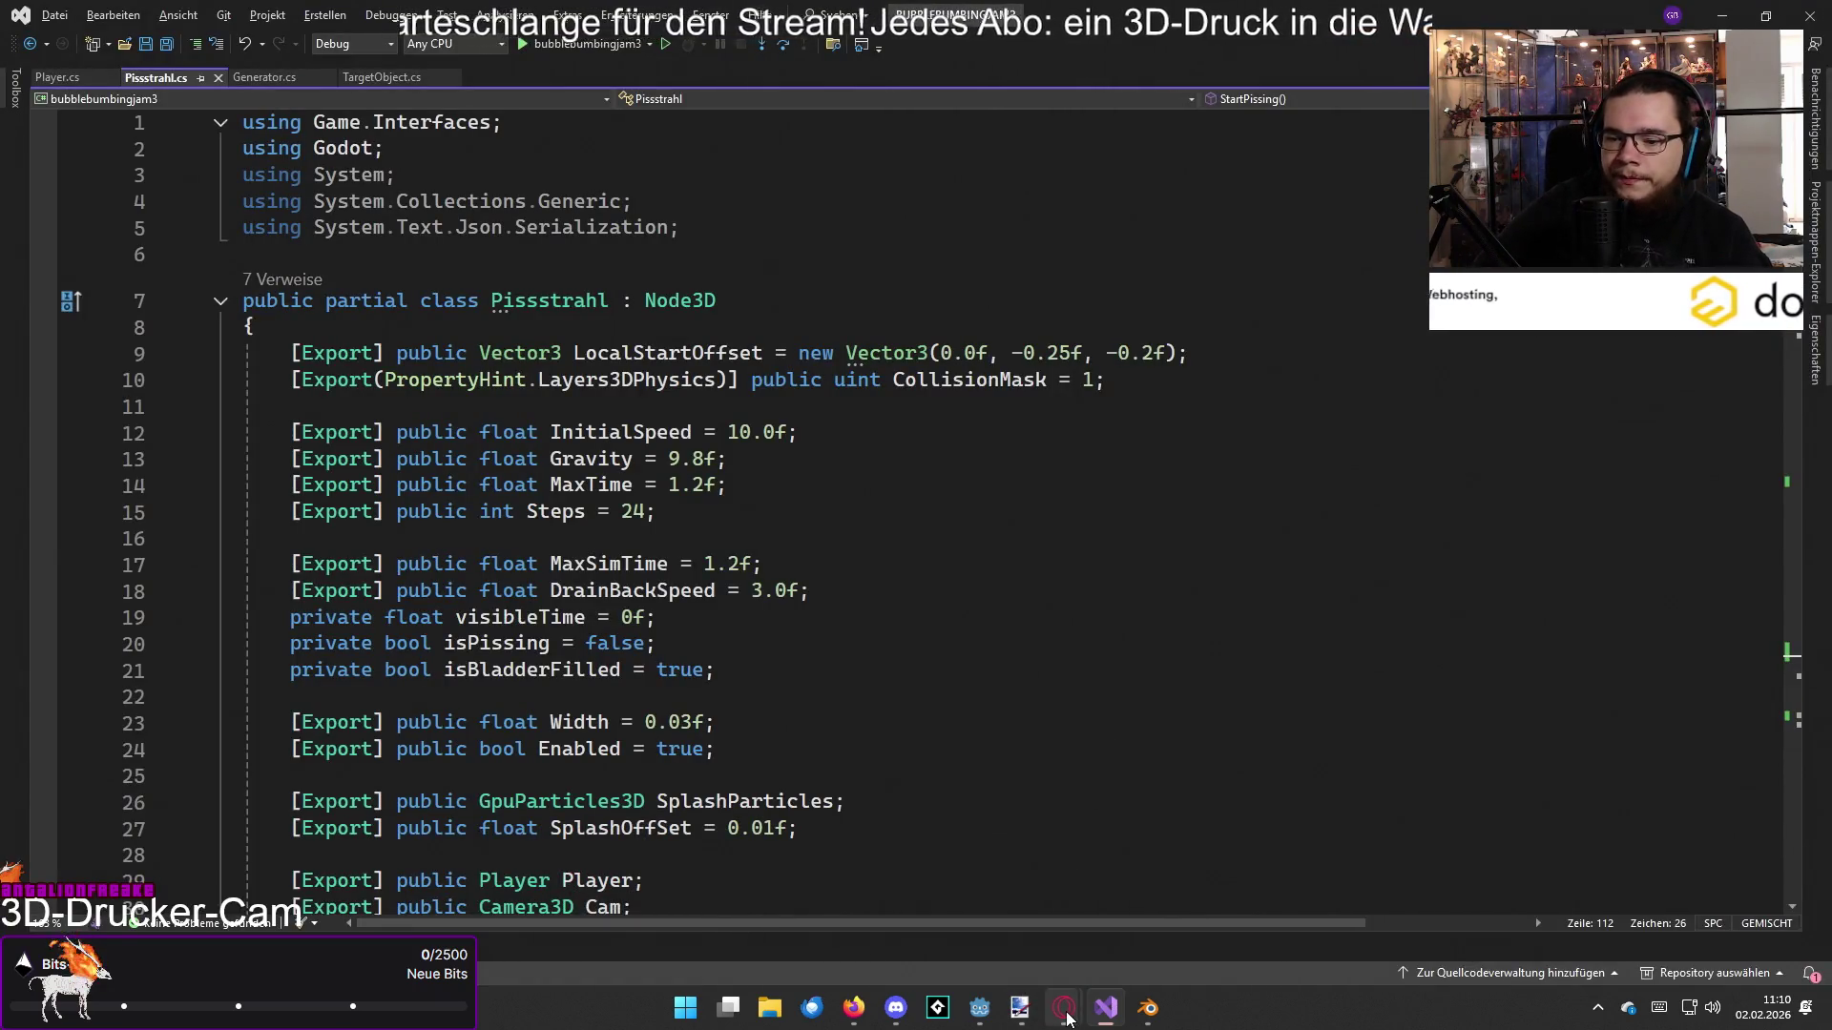
Step: Go back to the Google results for 'godot c# game menu' and scroll through them
mouse_move(1066, 1019)
click(1000, 901)
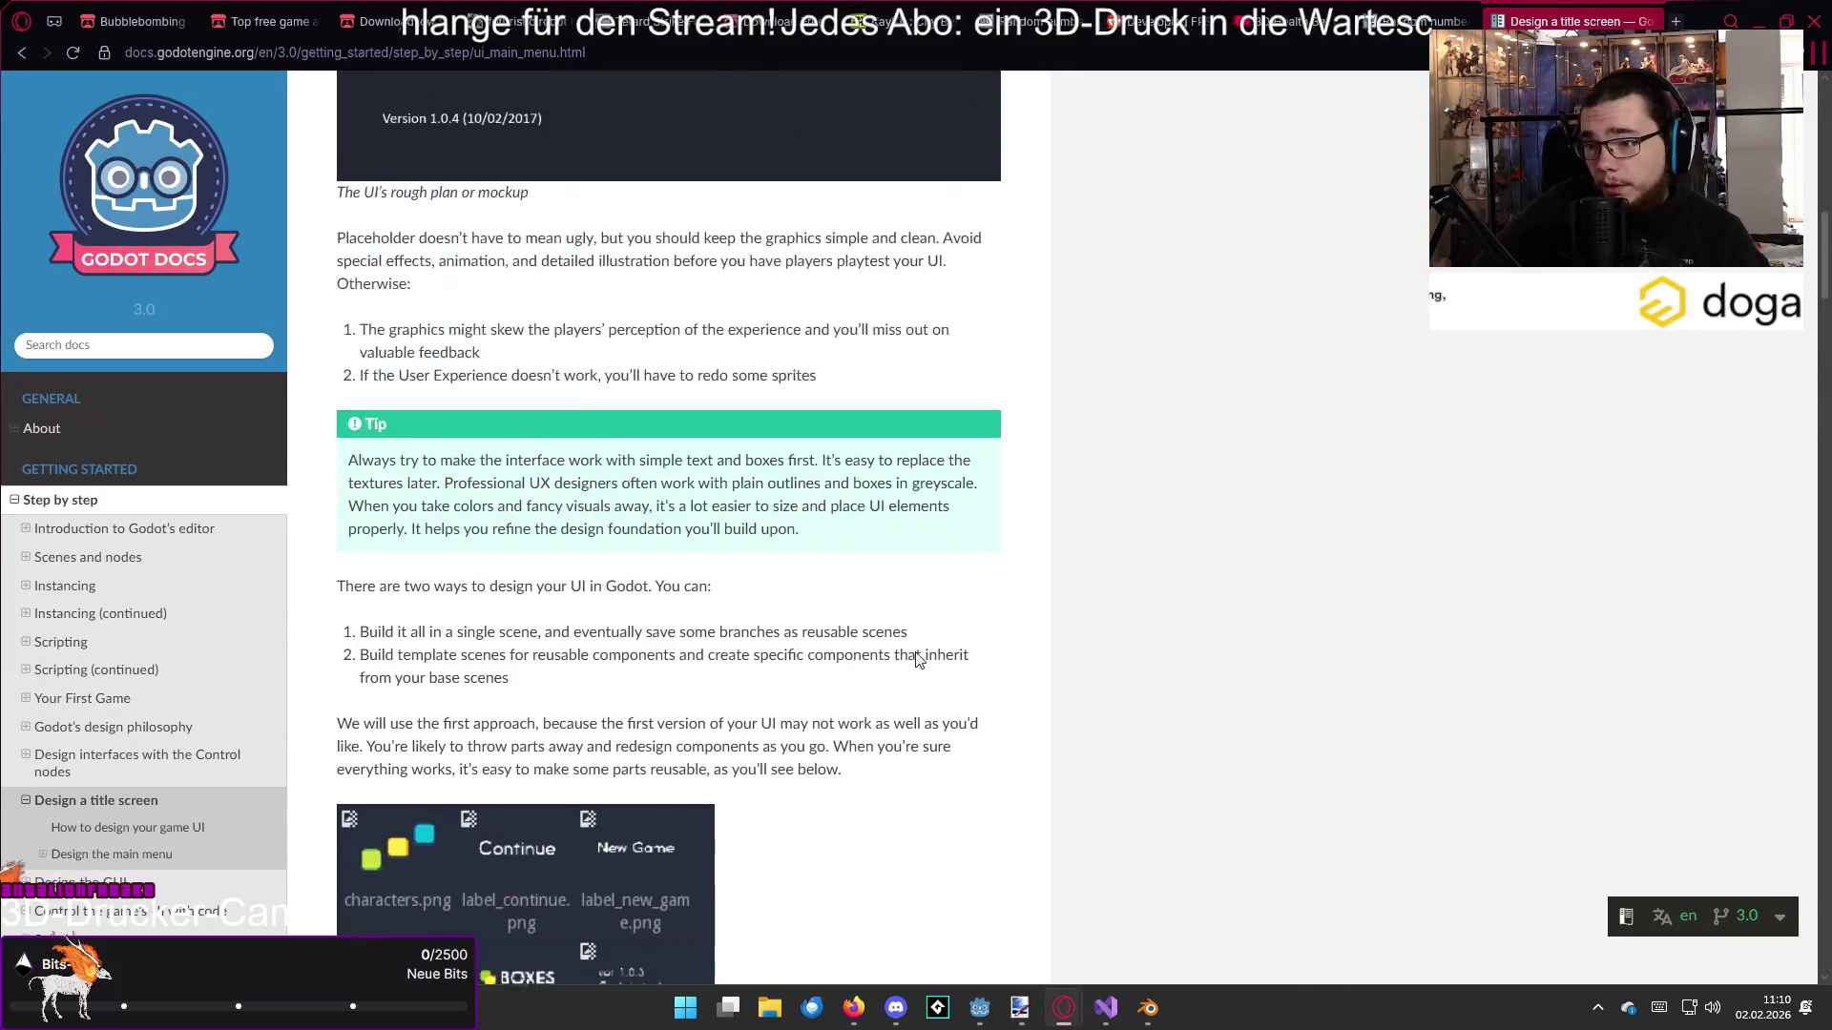
scroll(916, 653, up, 6)
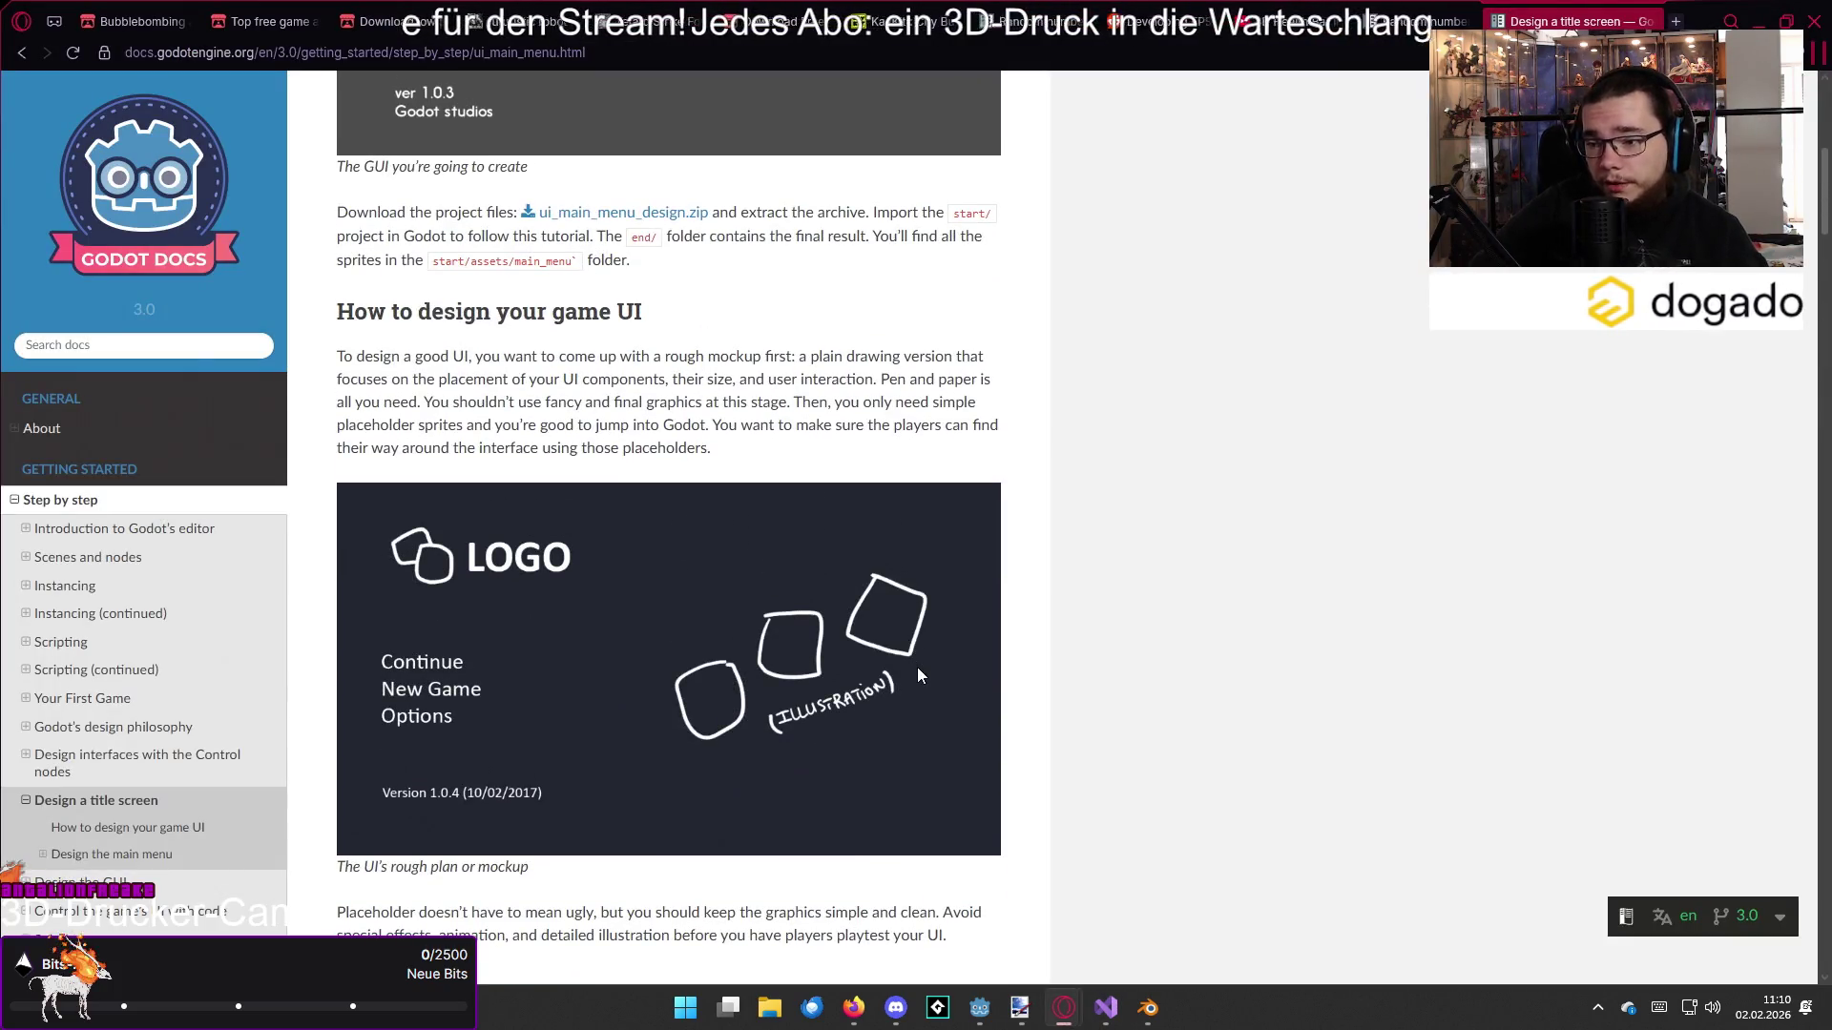
scroll(917, 667, up, 6)
key(alt+Left)
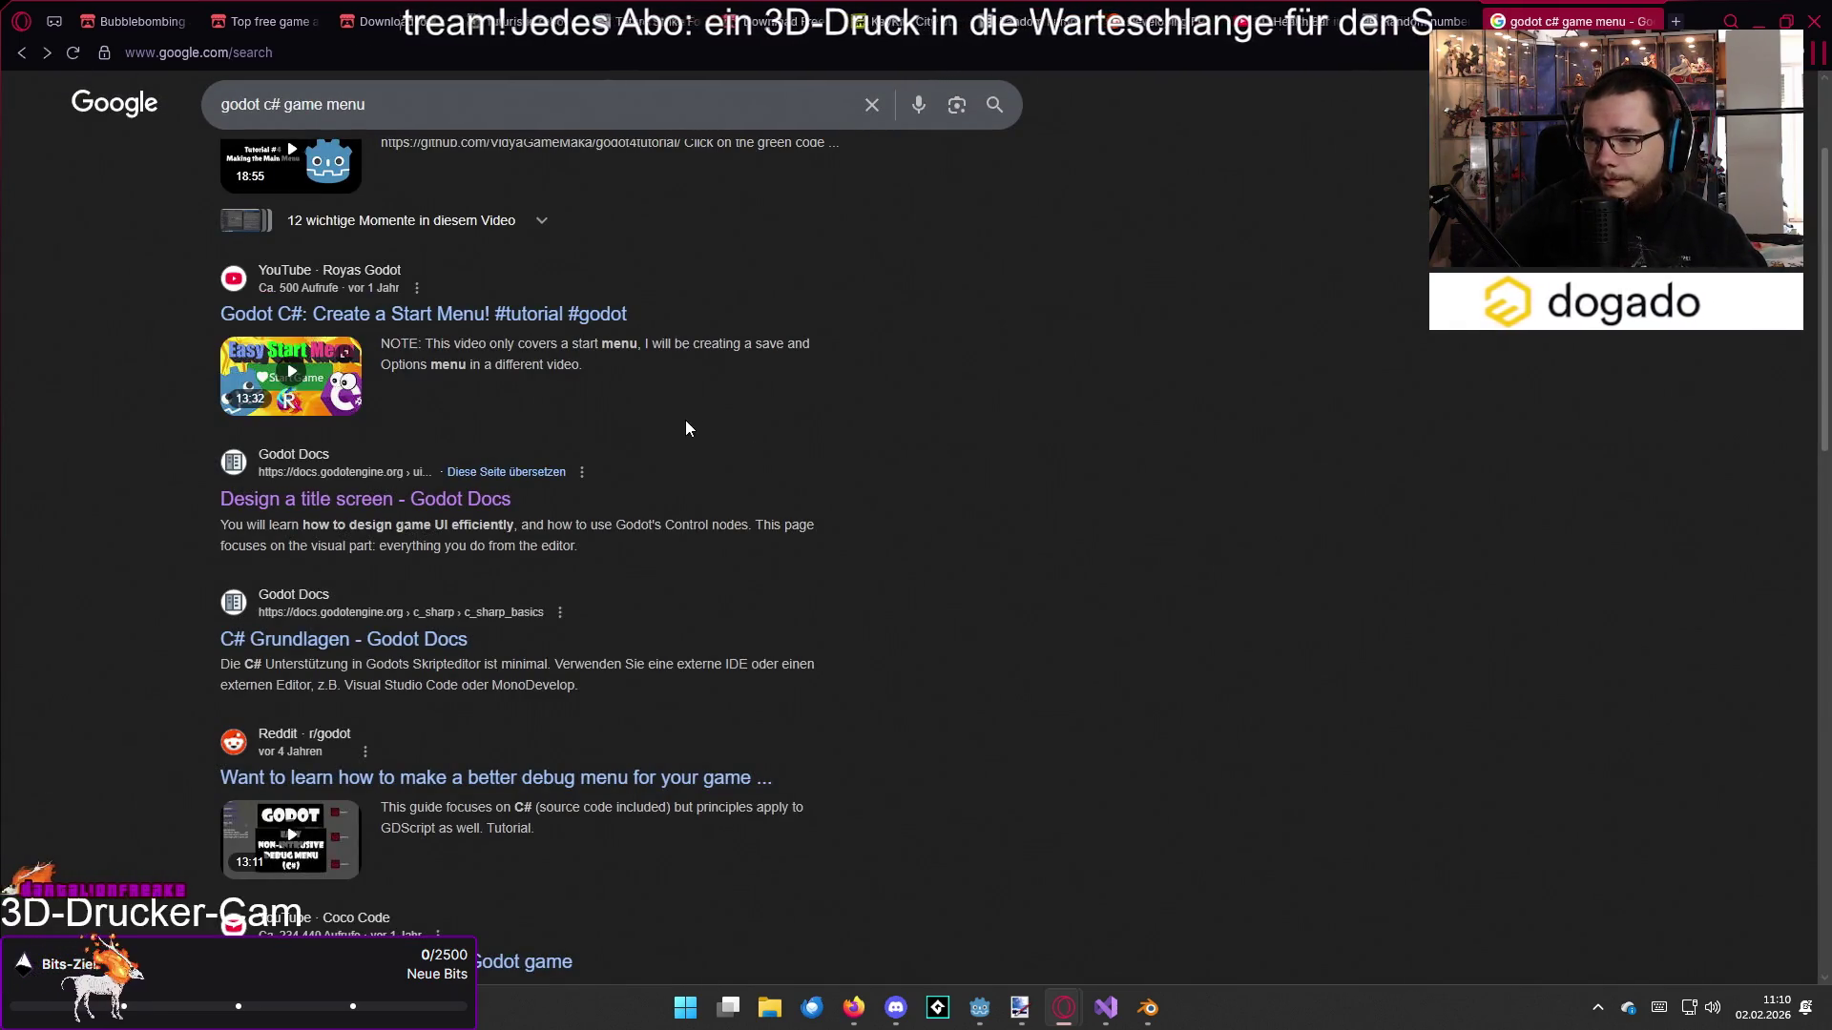
scroll(1032, 399, down, 1)
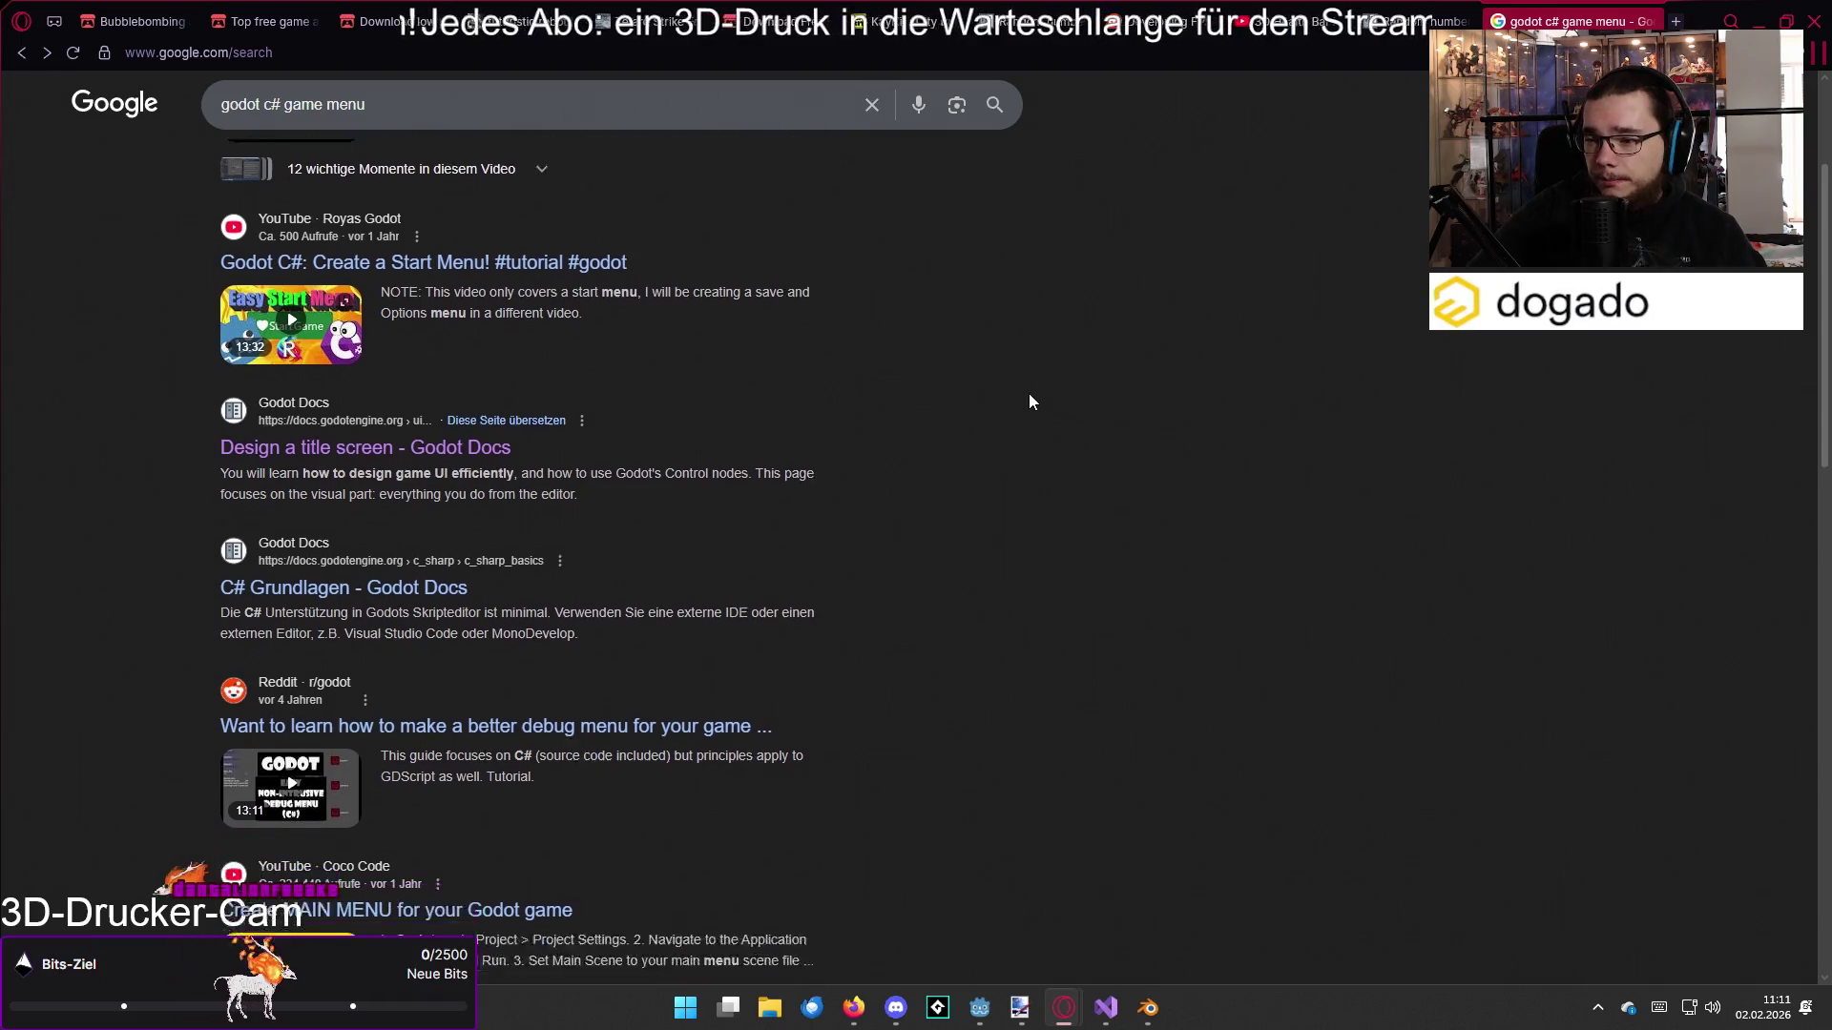
scroll(880, 535, down, 3)
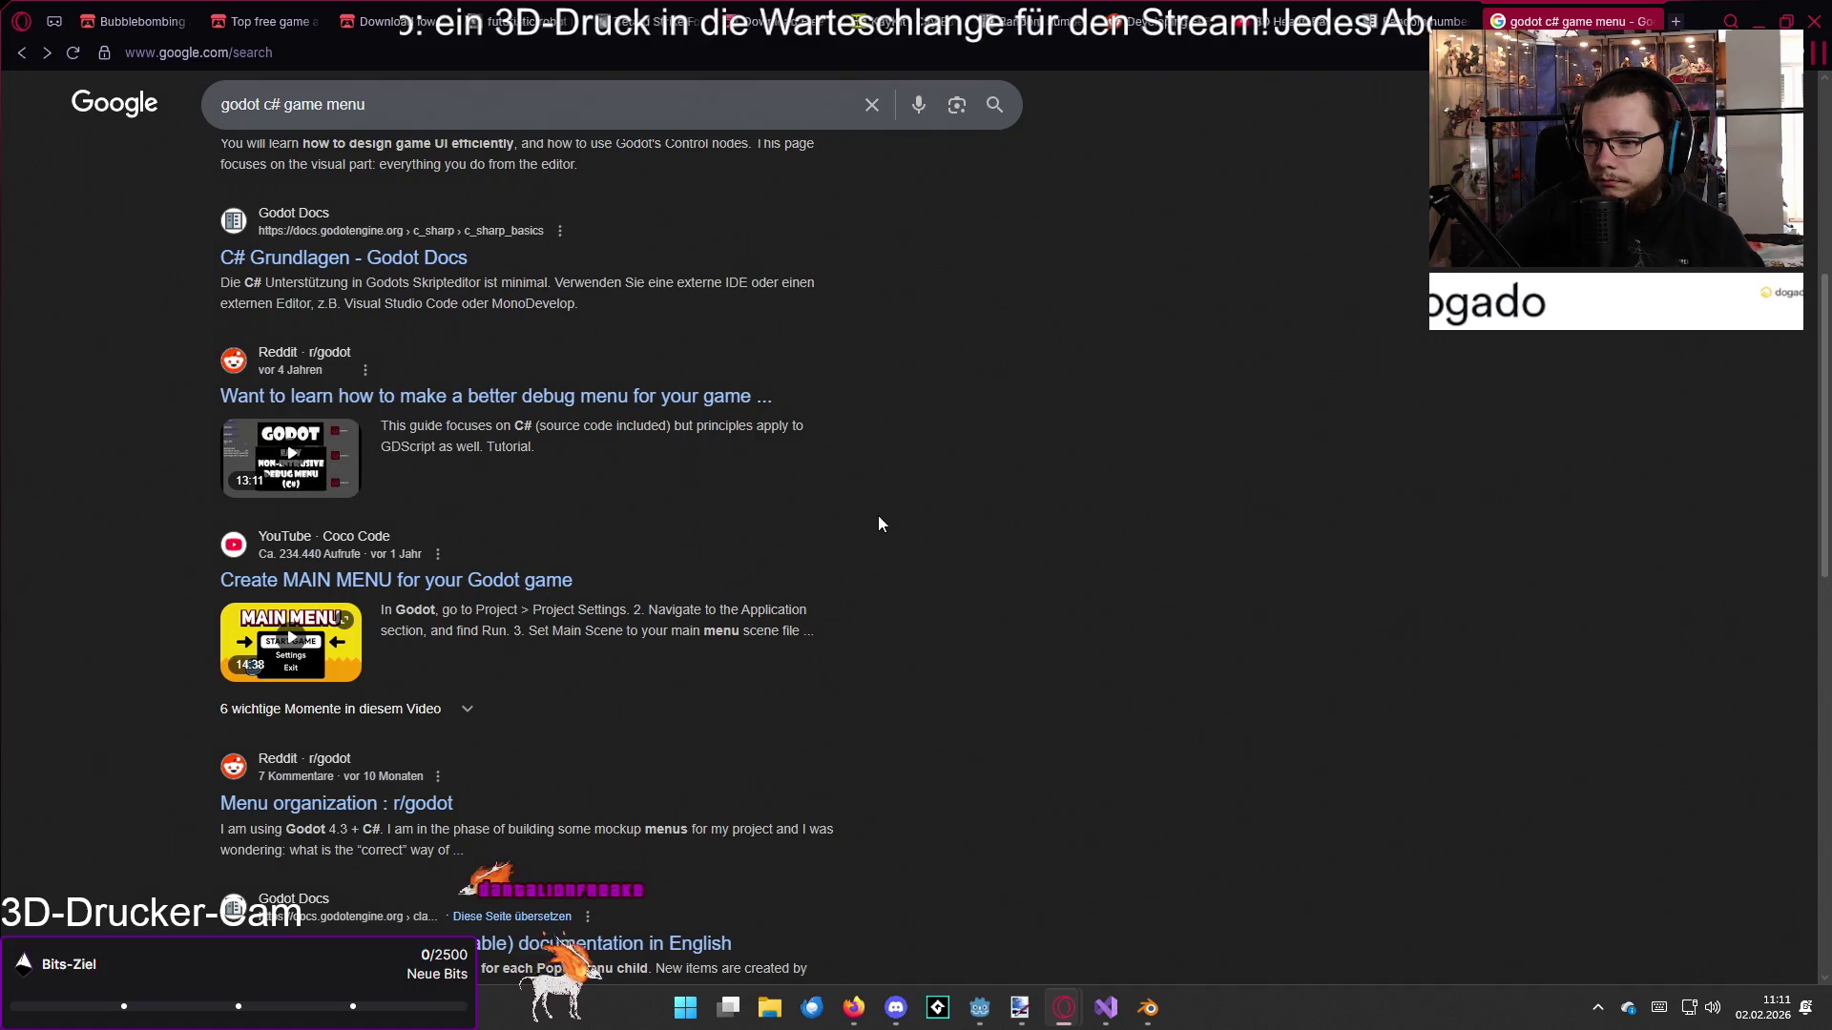
scroll(878, 522, down, 2)
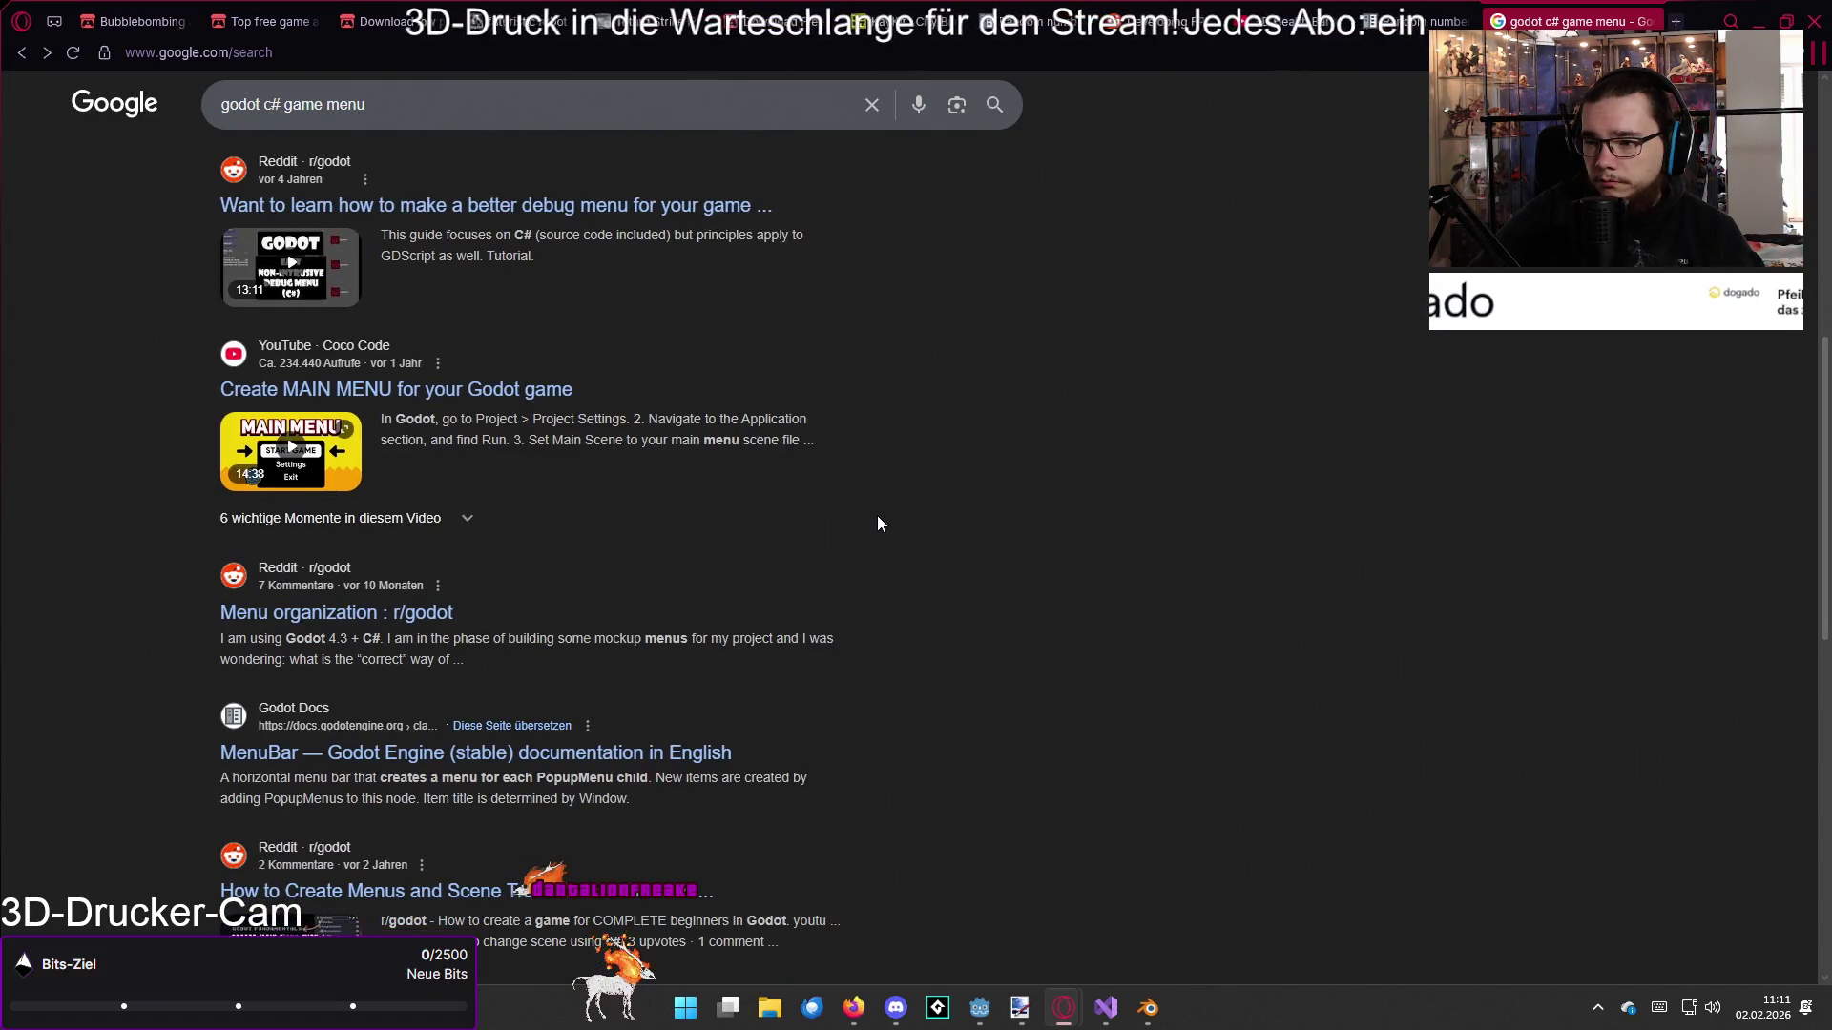
scroll(869, 521, down, 1)
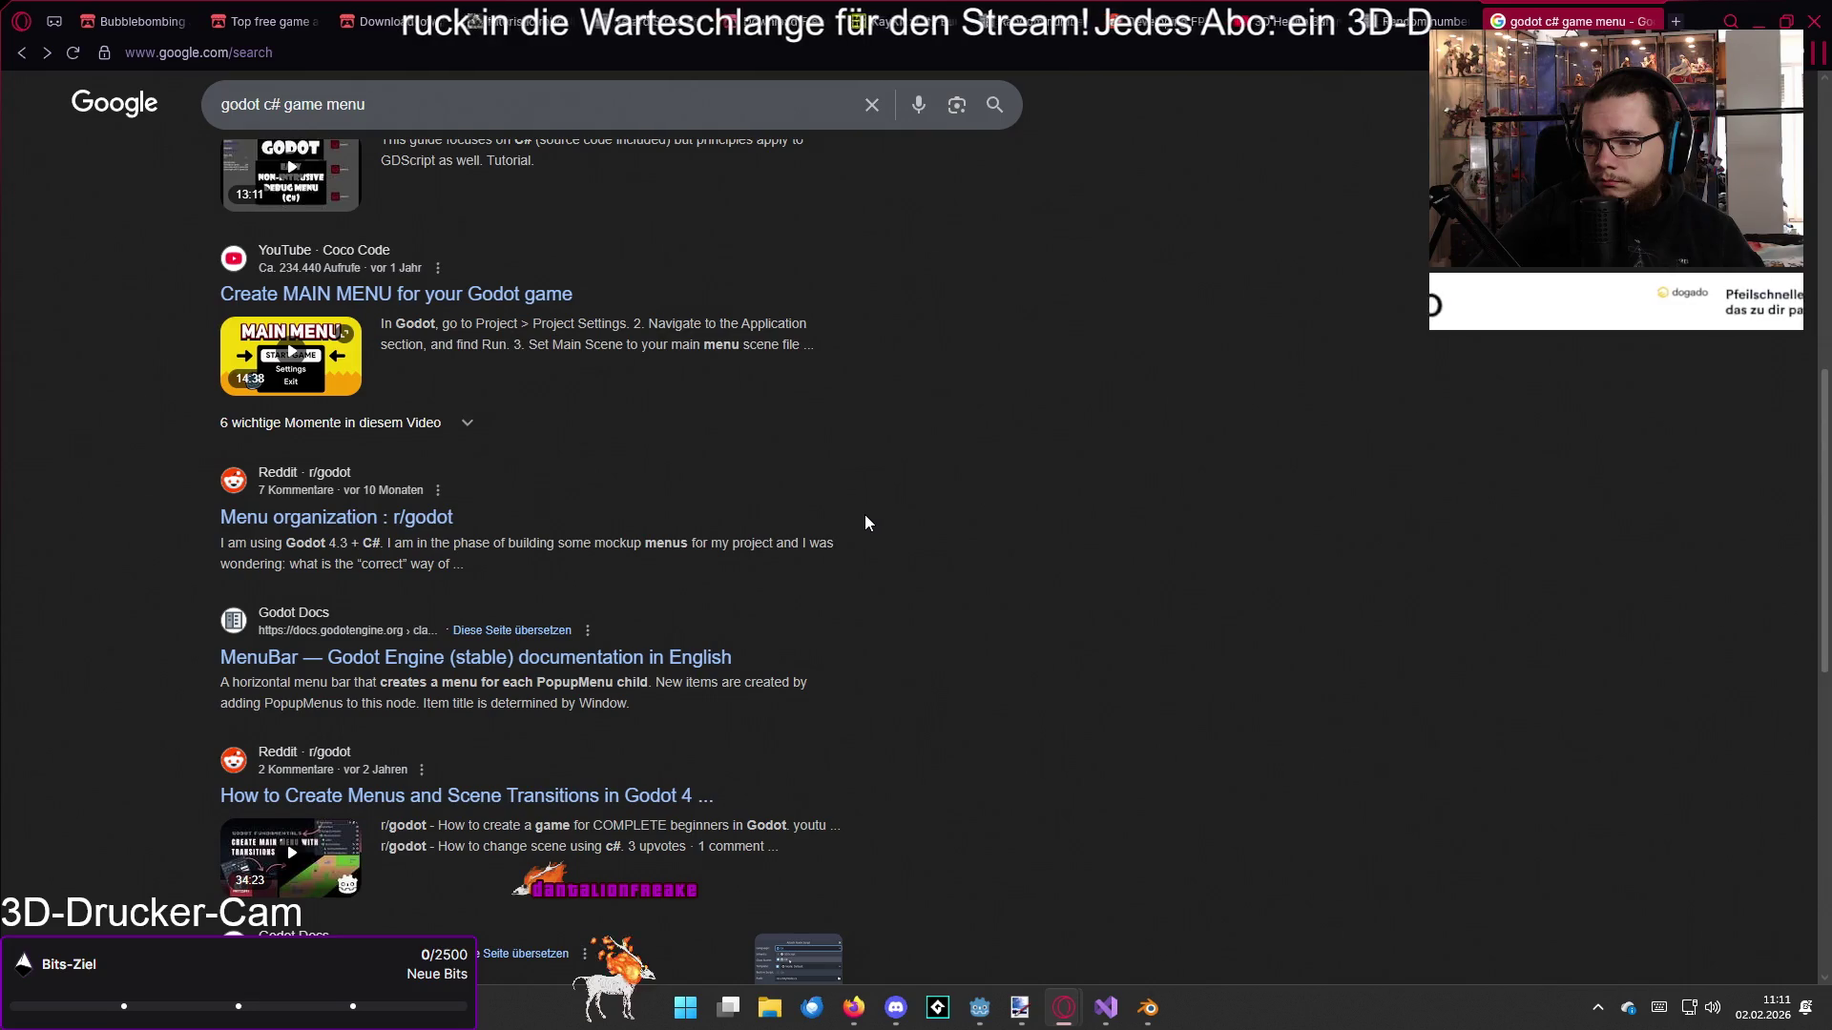
scroll(865, 521, down, 1)
scroll(865, 522, down, 1)
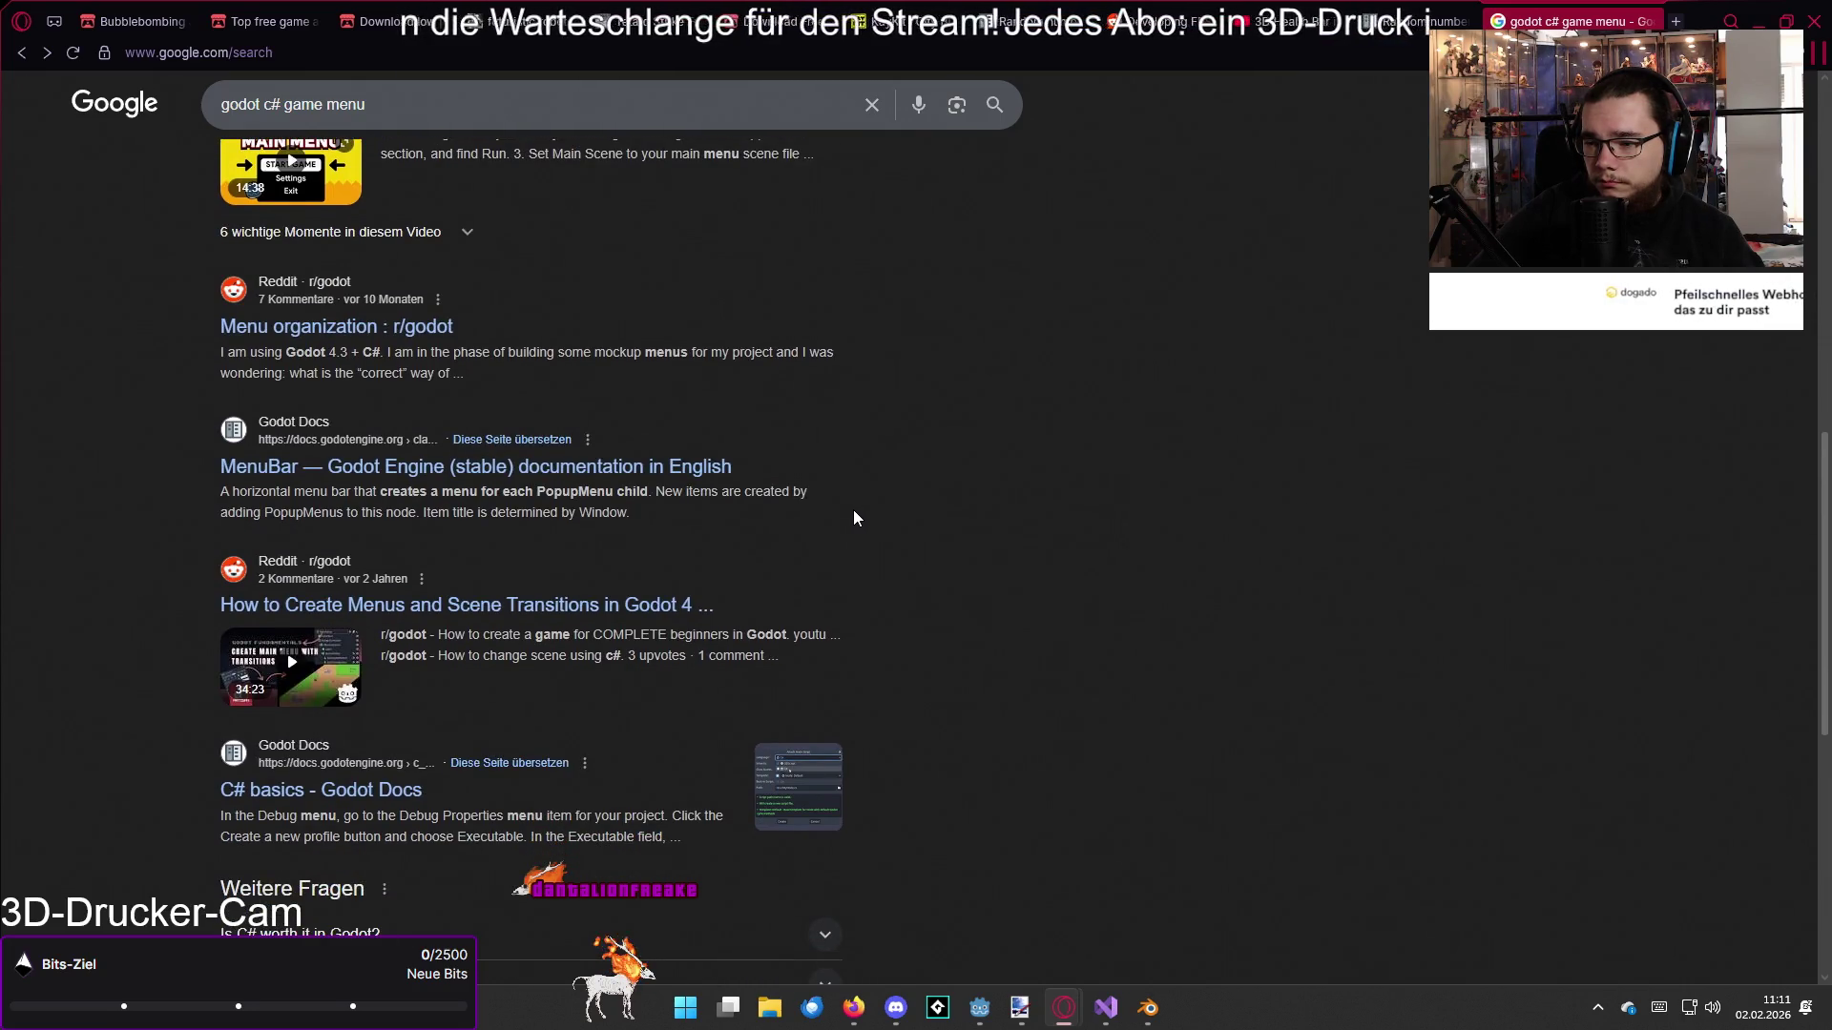
scroll(847, 515, down, 3)
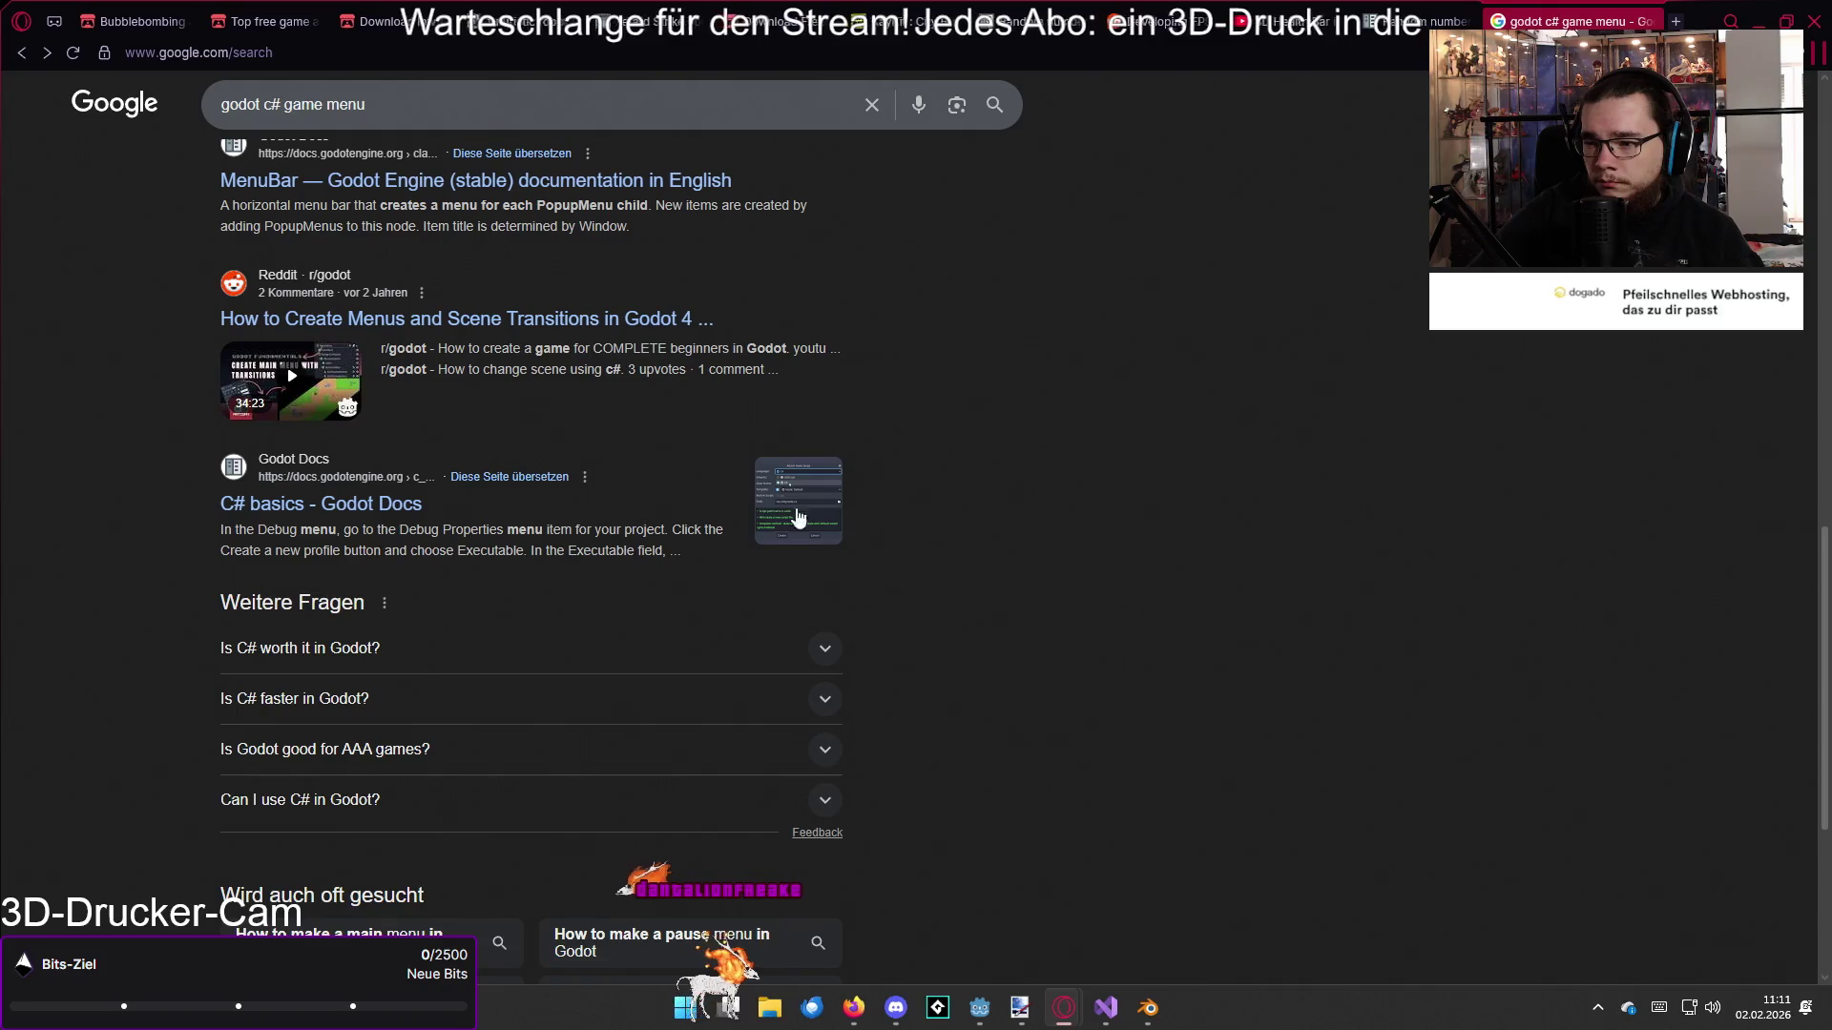
scroll(630, 525, down, 4)
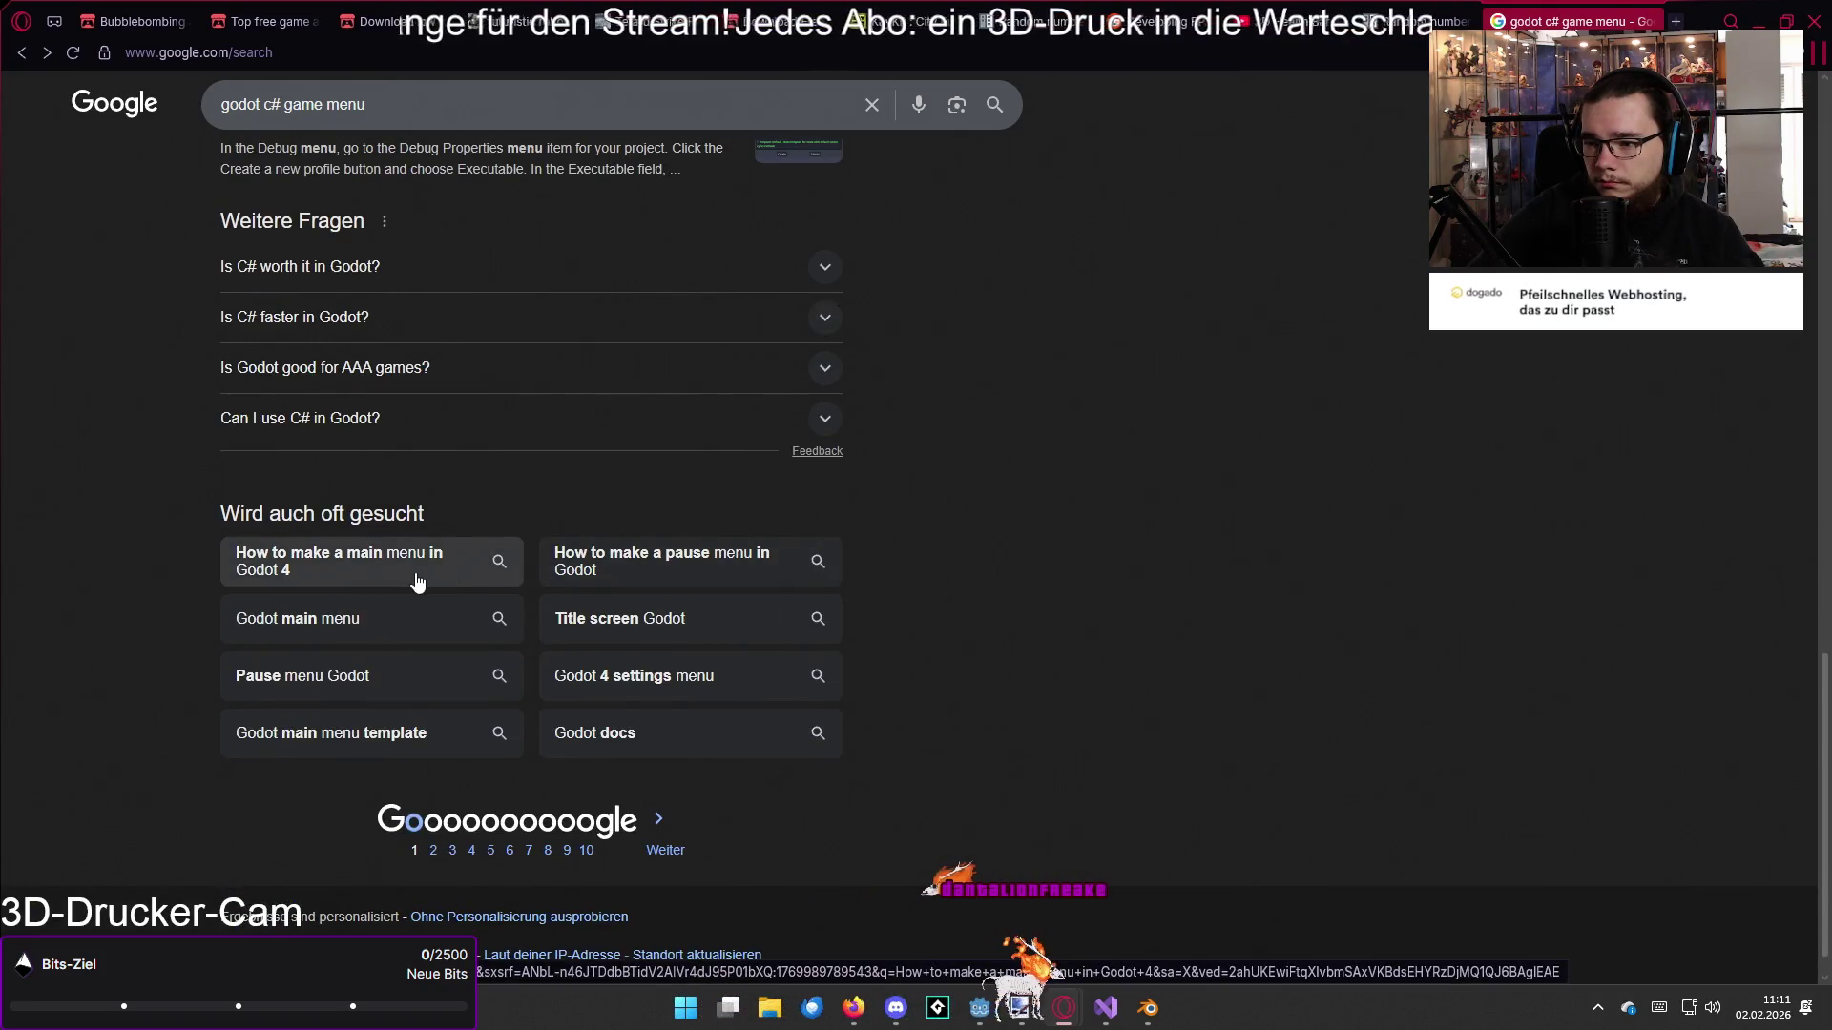
Step: Search 'How to make a main menu in Godot 4 c#' and open the top video in a new tab
click(415, 572)
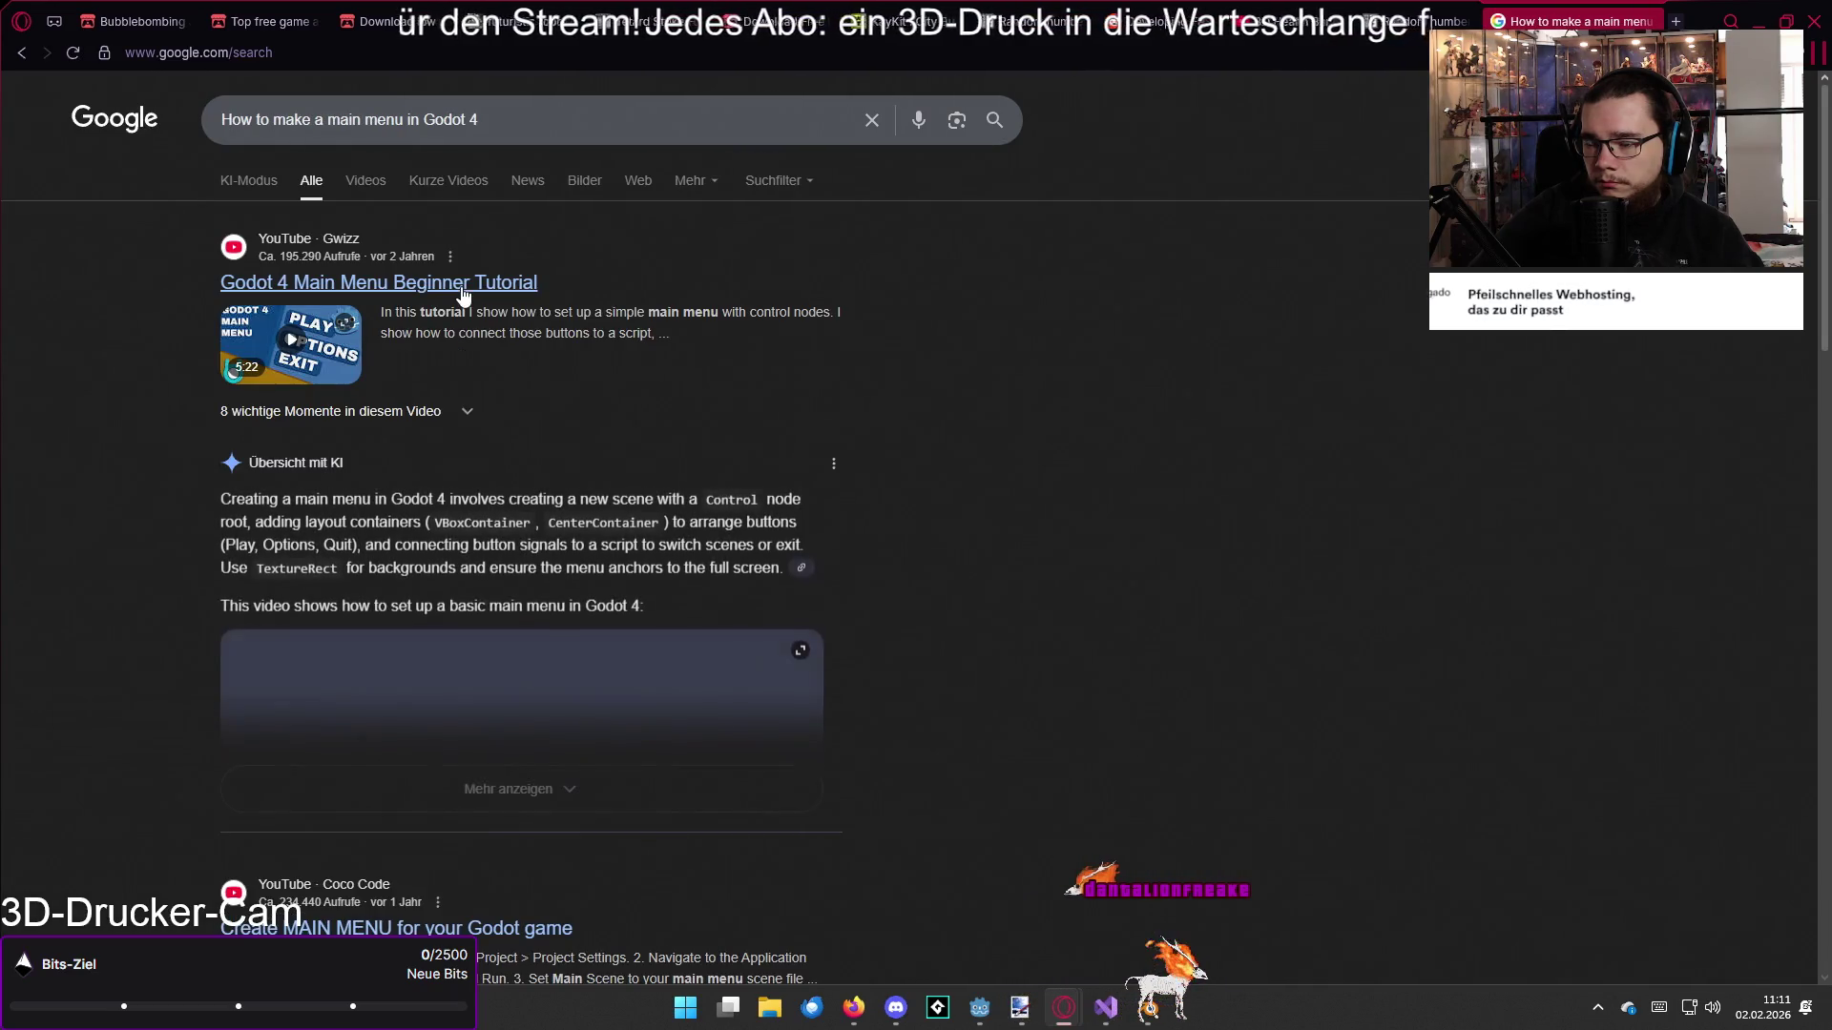
click(551, 134)
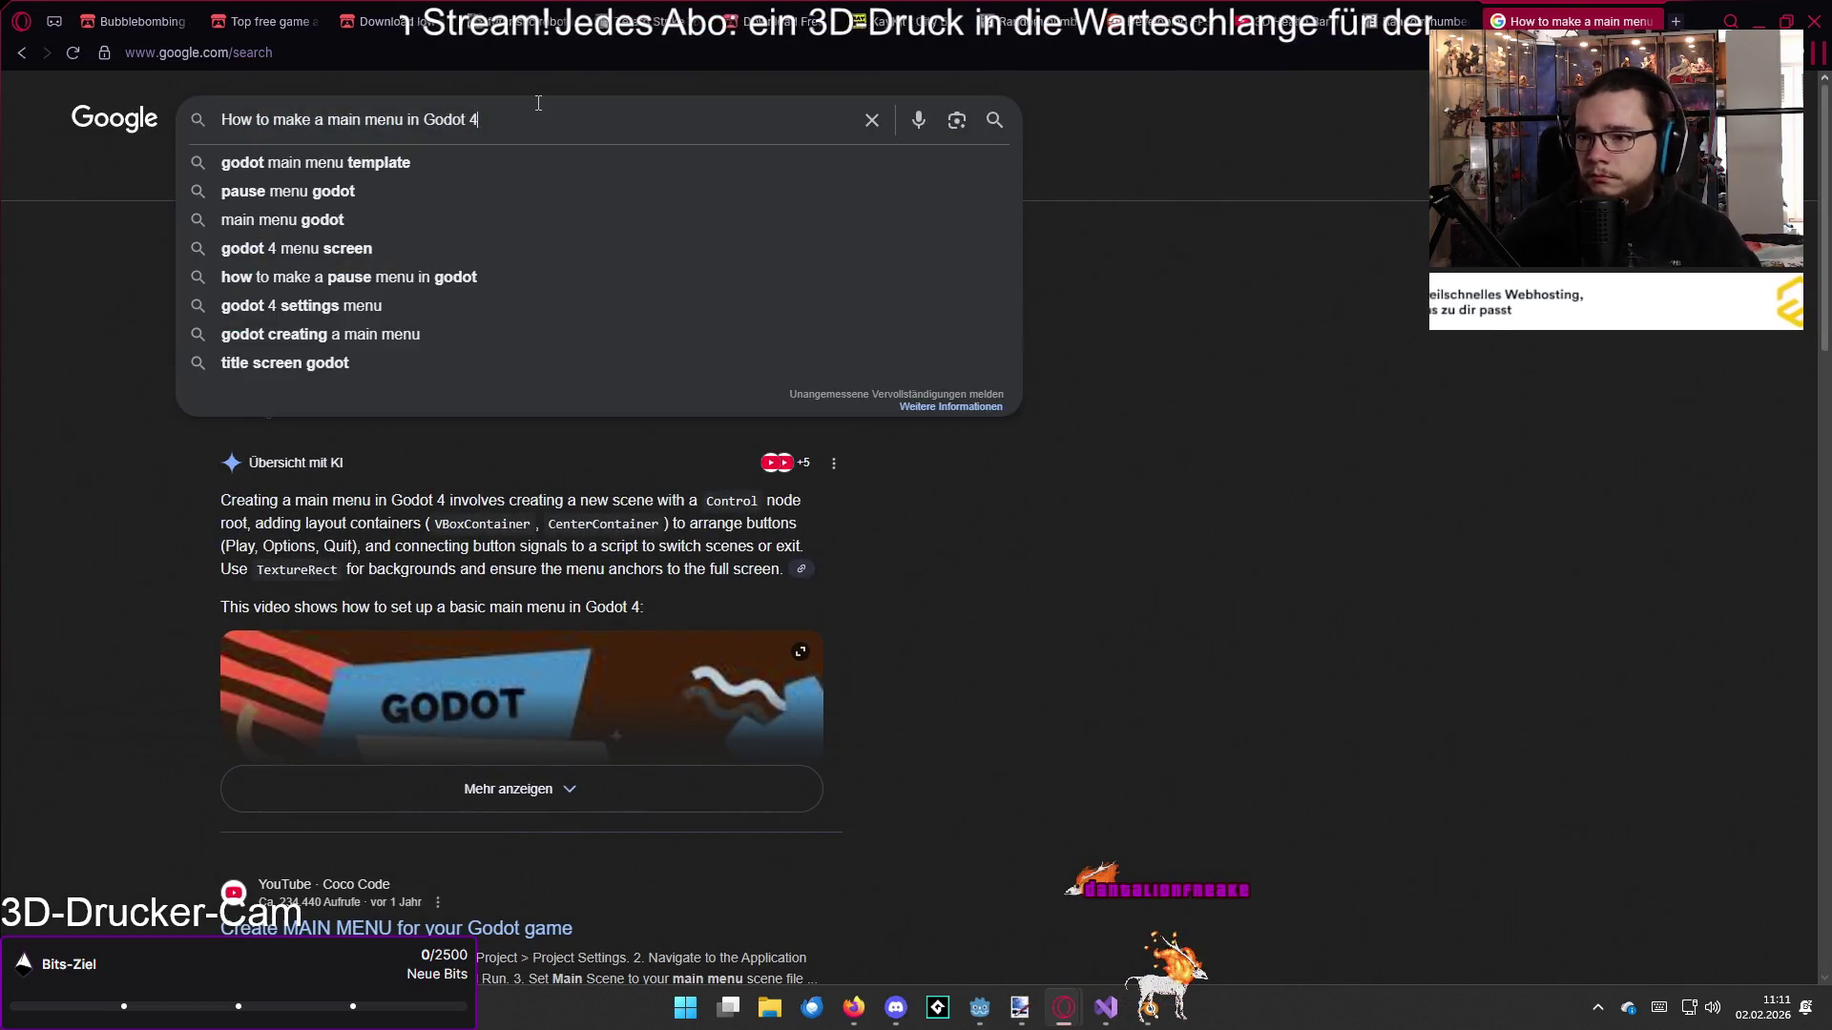
text( c#)
key(Return)
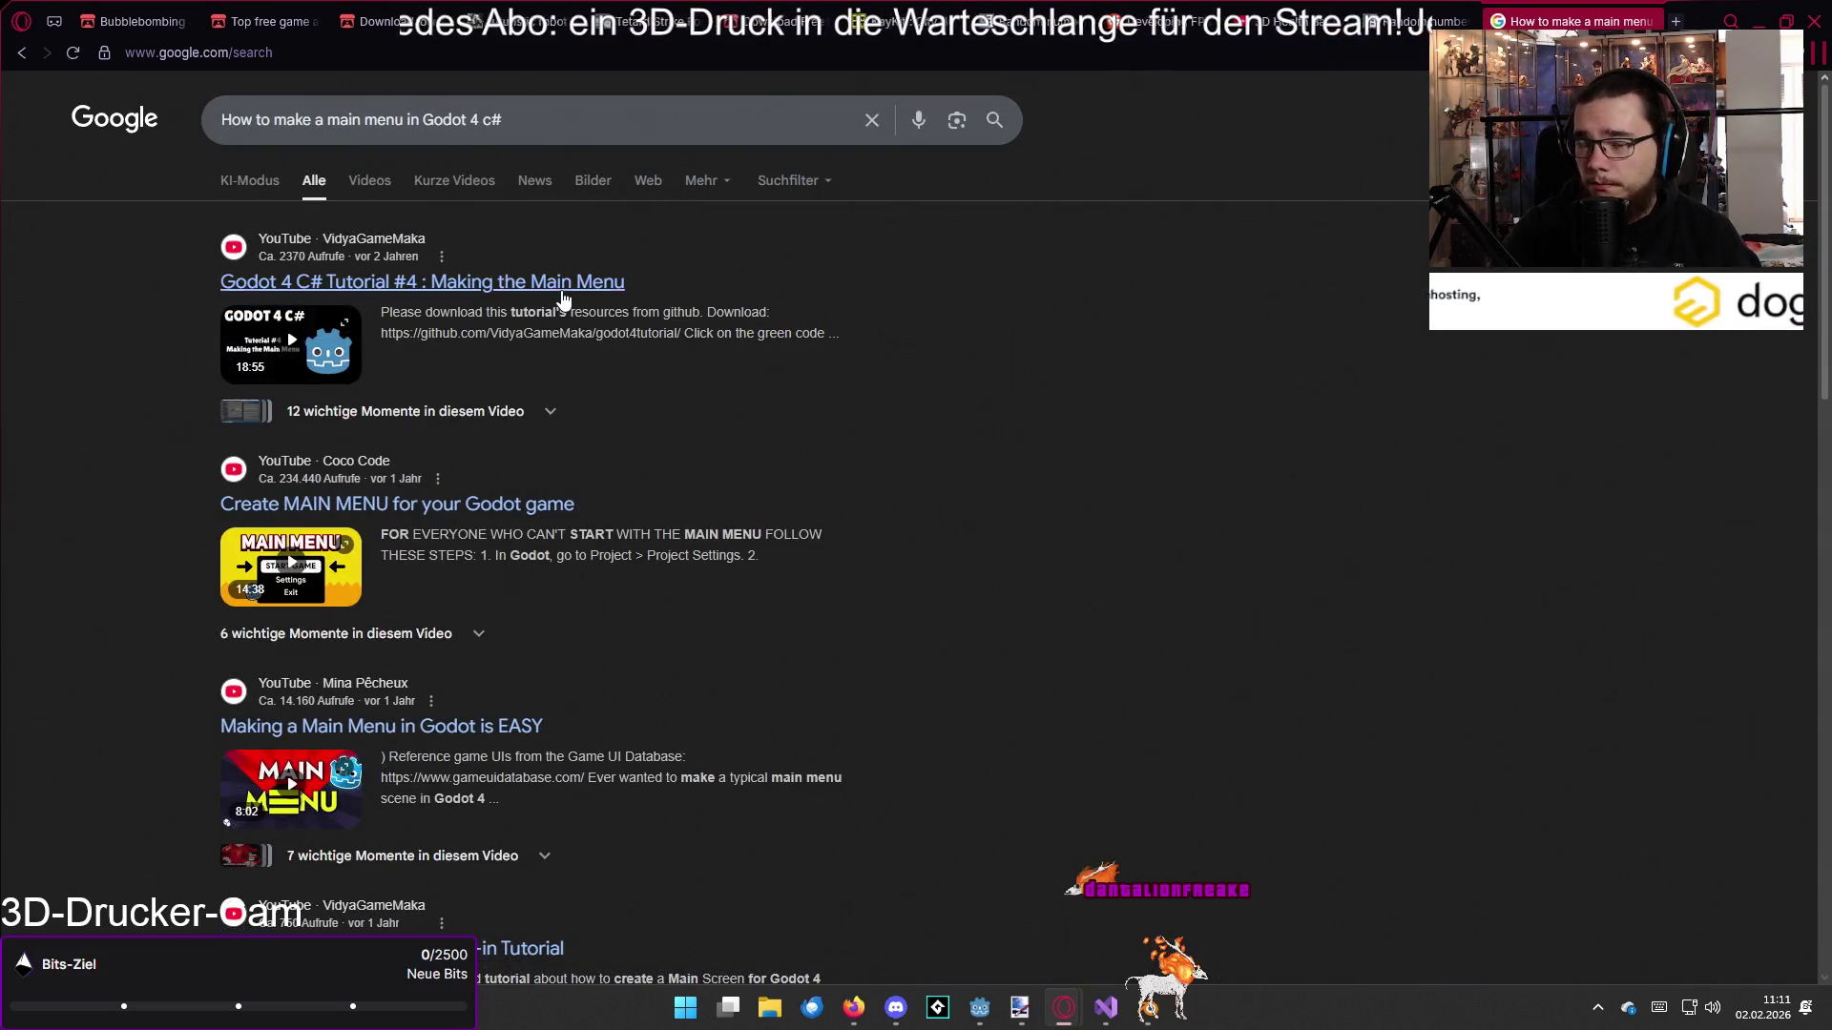
middle_click(563, 283)
Step: Play the 'Godot 4 C# – Tutorial #4: Main Menu' video in its tab
click(1603, 21)
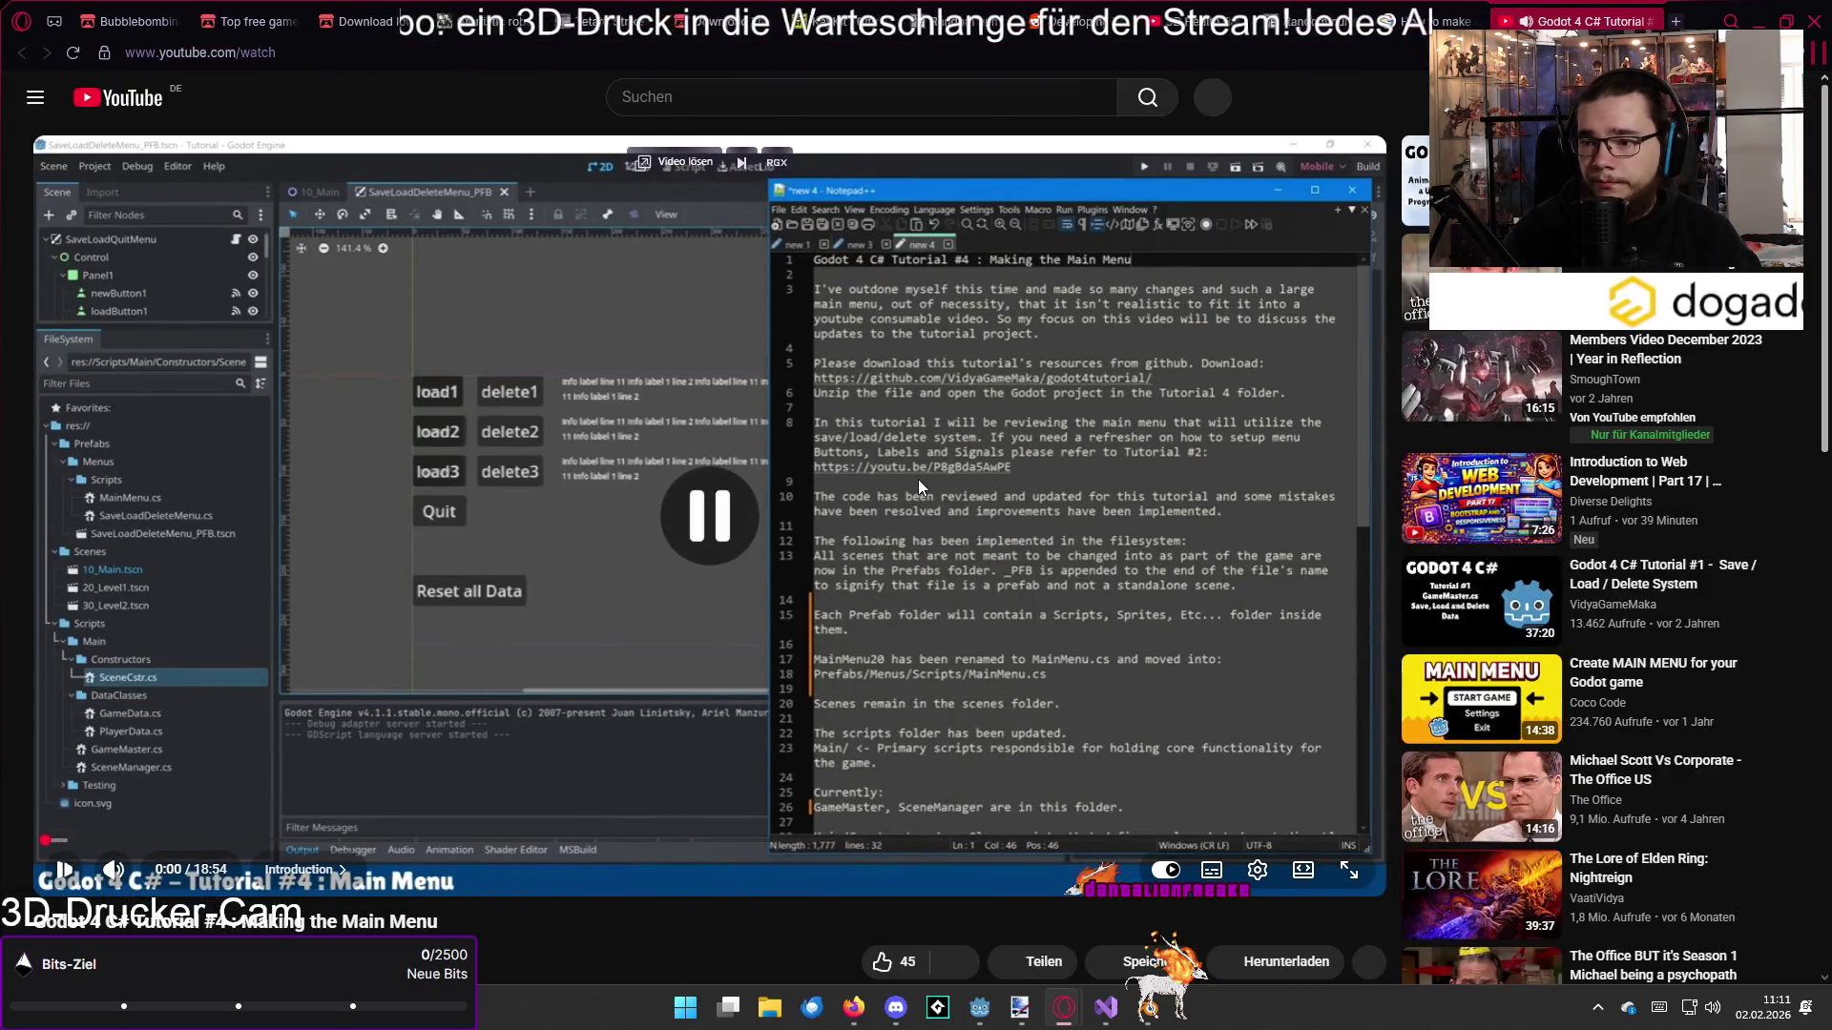
click(885, 485)
click(873, 488)
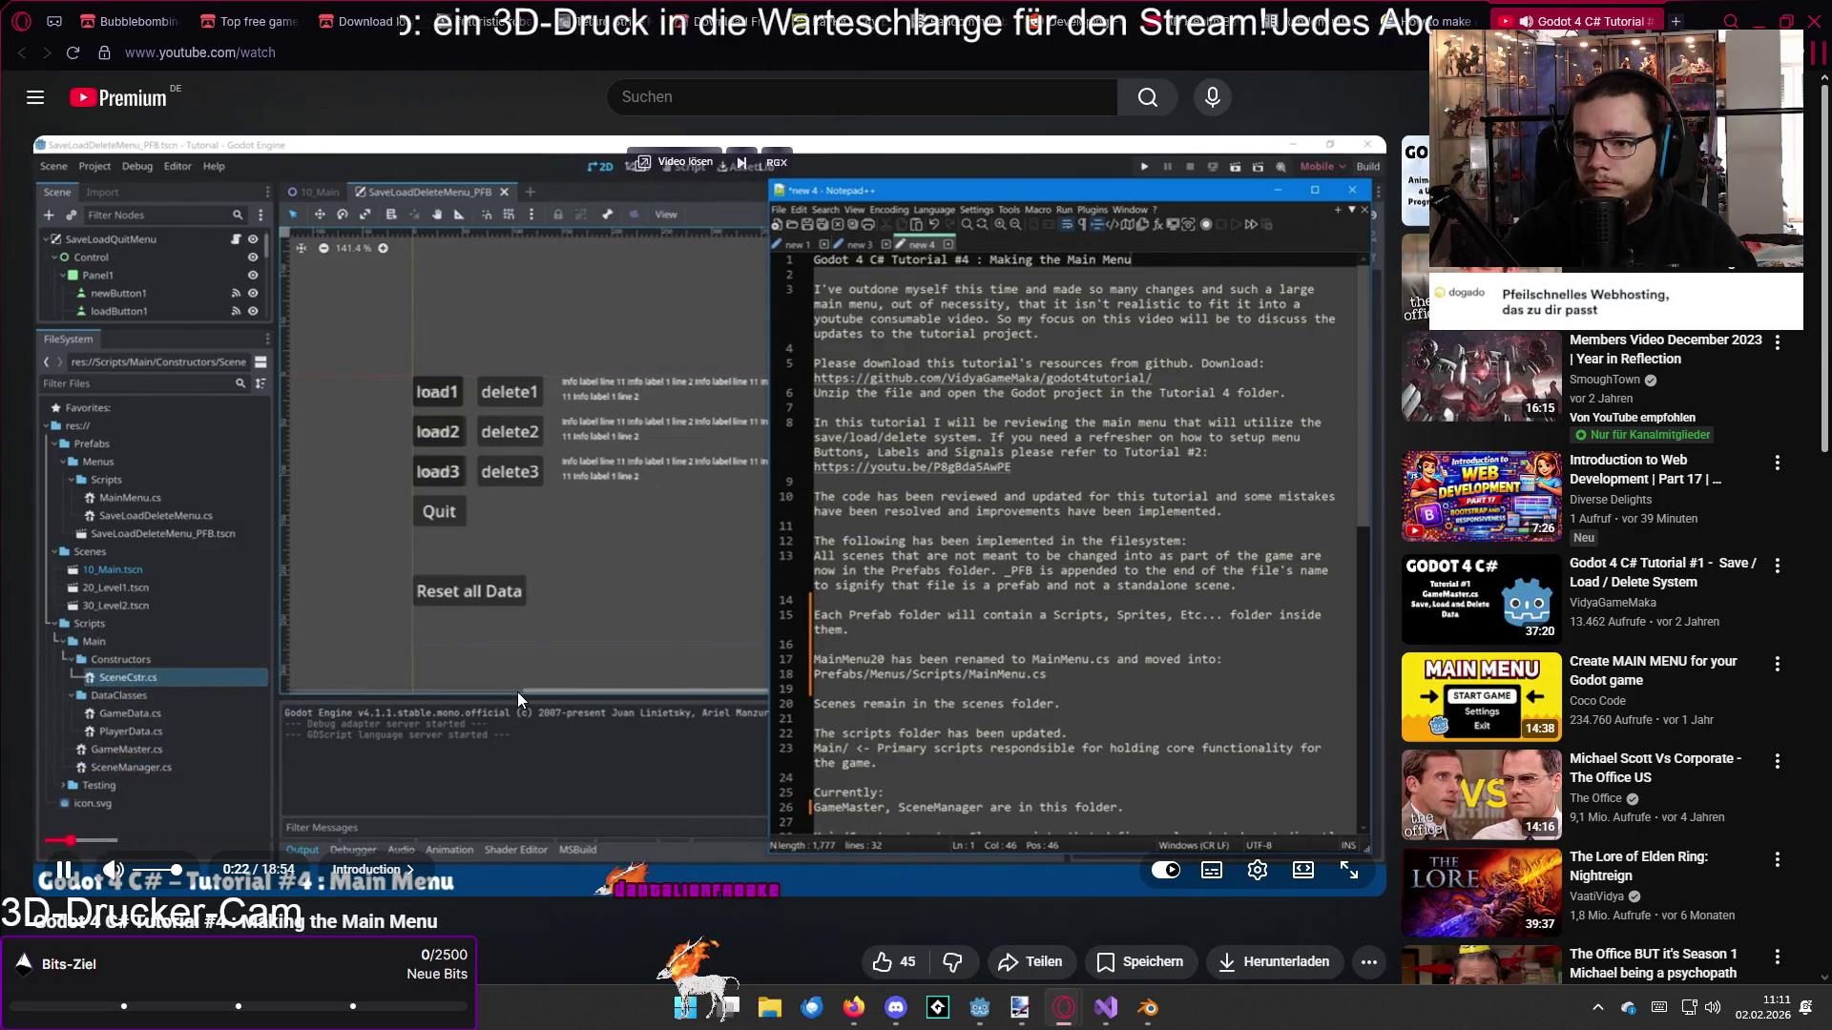
scroll(530, 679, down, 2)
scroll(532, 688, down, 2)
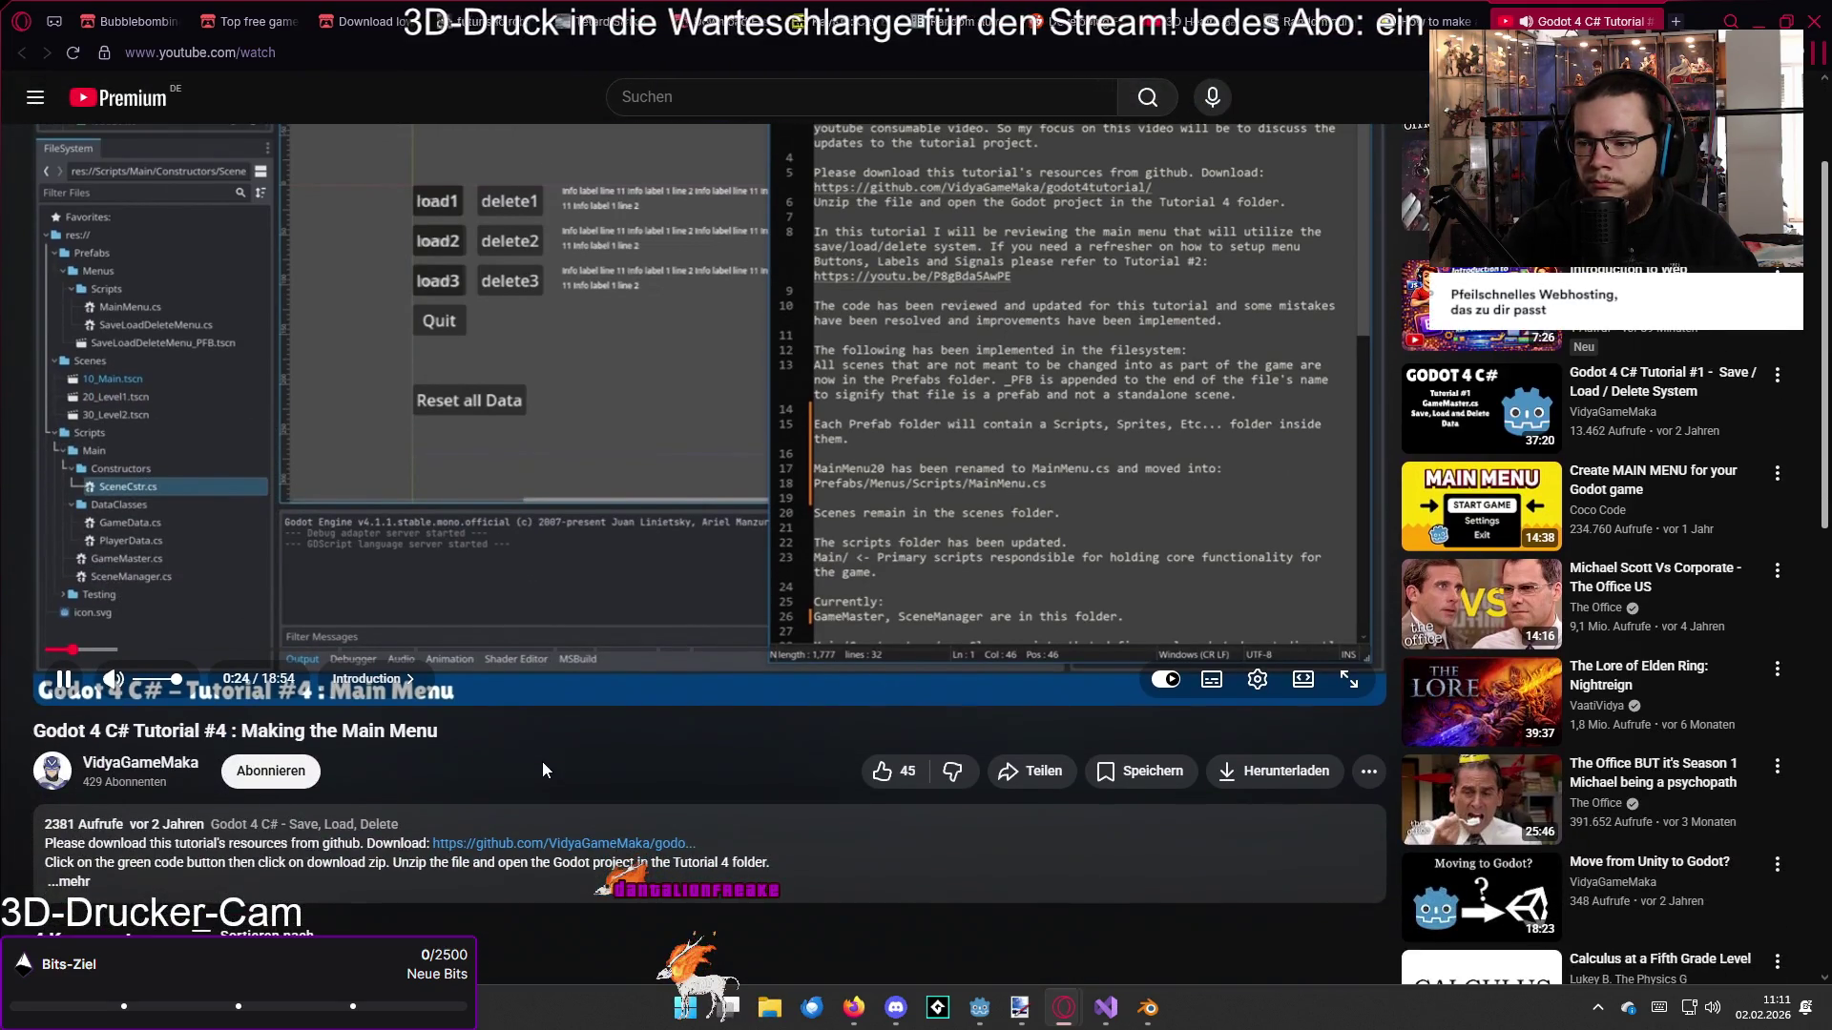
Step: Jump to the 04:18 'Having Multiple Menus' chapter, skip ahead, and pause at 5:57
click(382, 849)
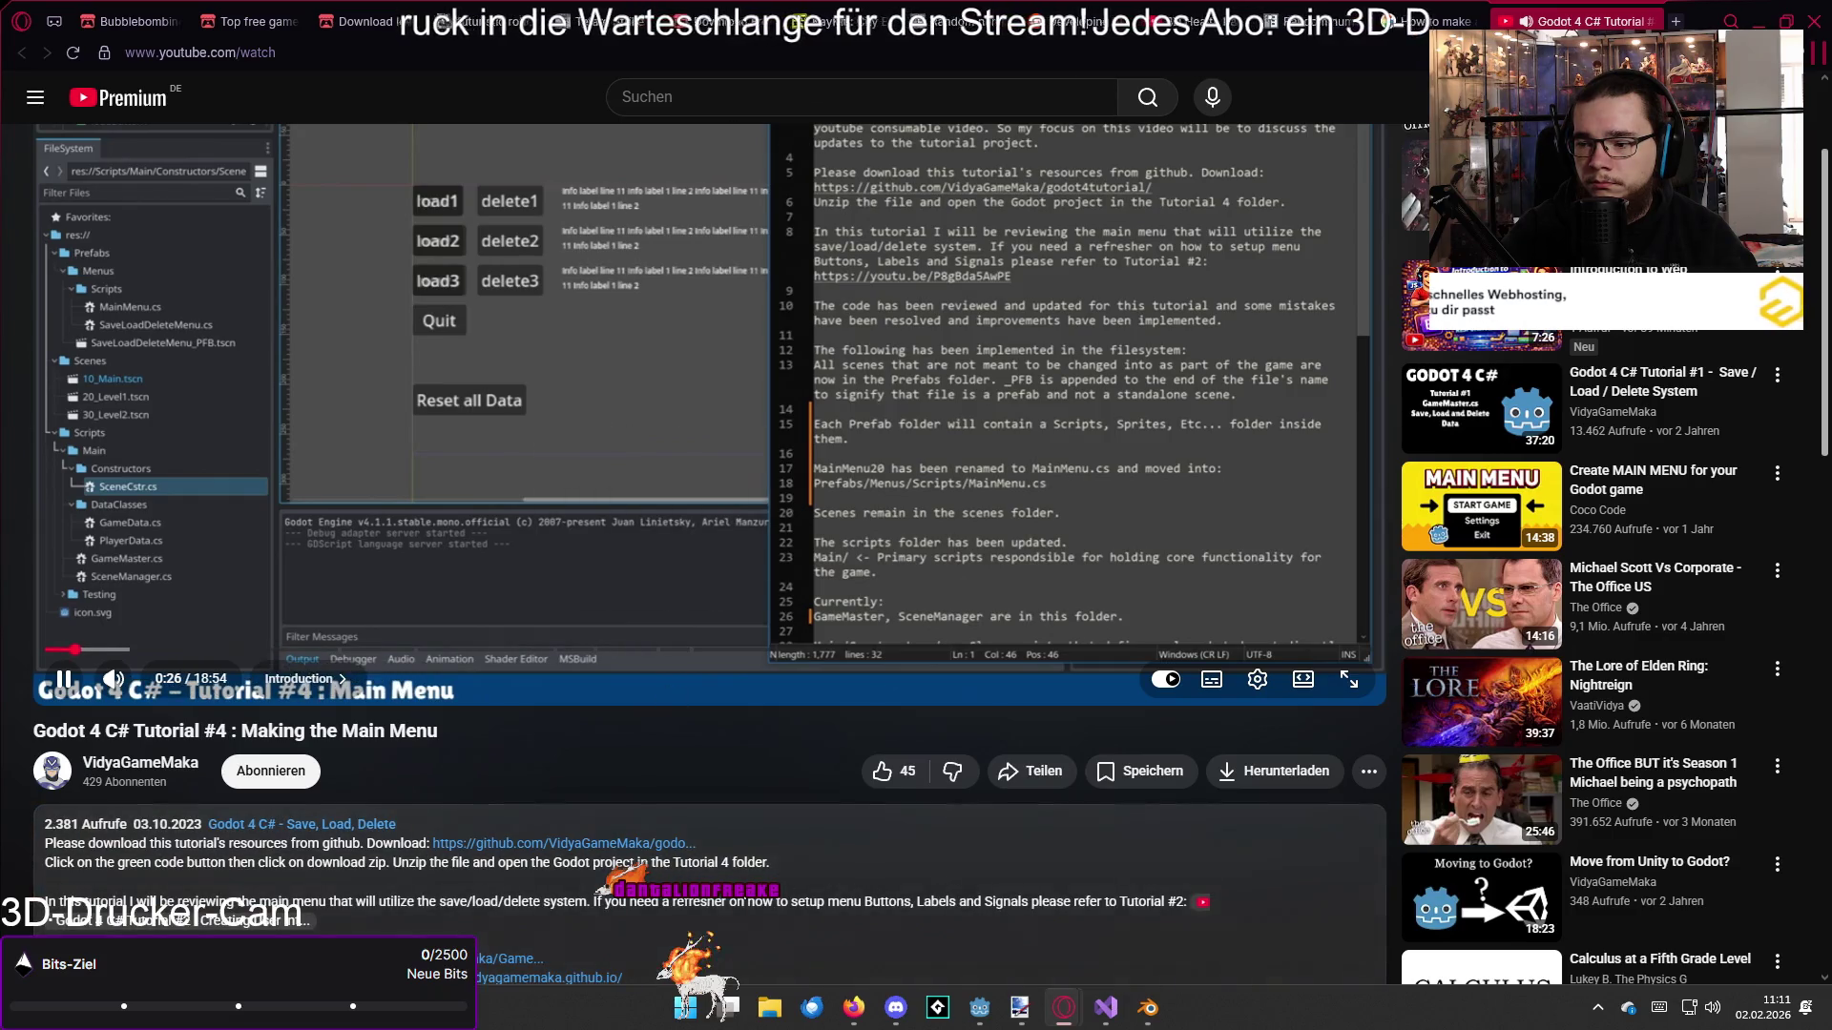
scroll(370, 843, down, 4)
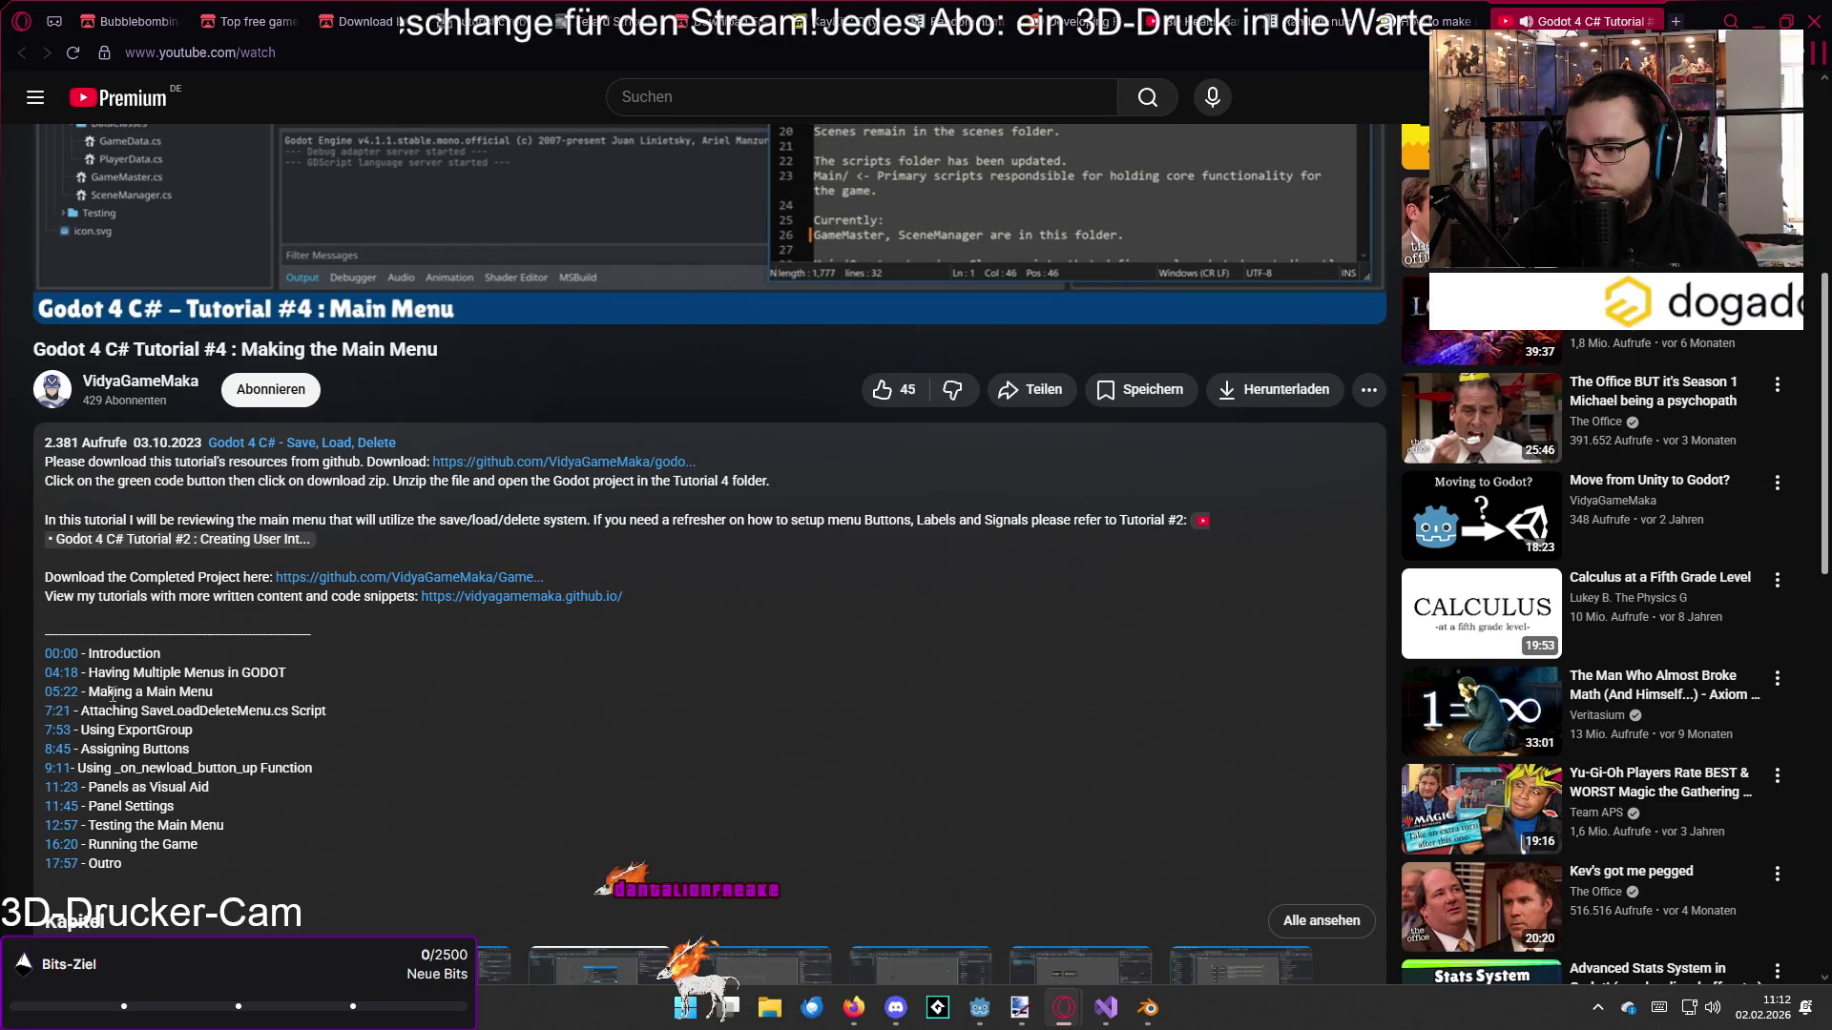
click(74, 676)
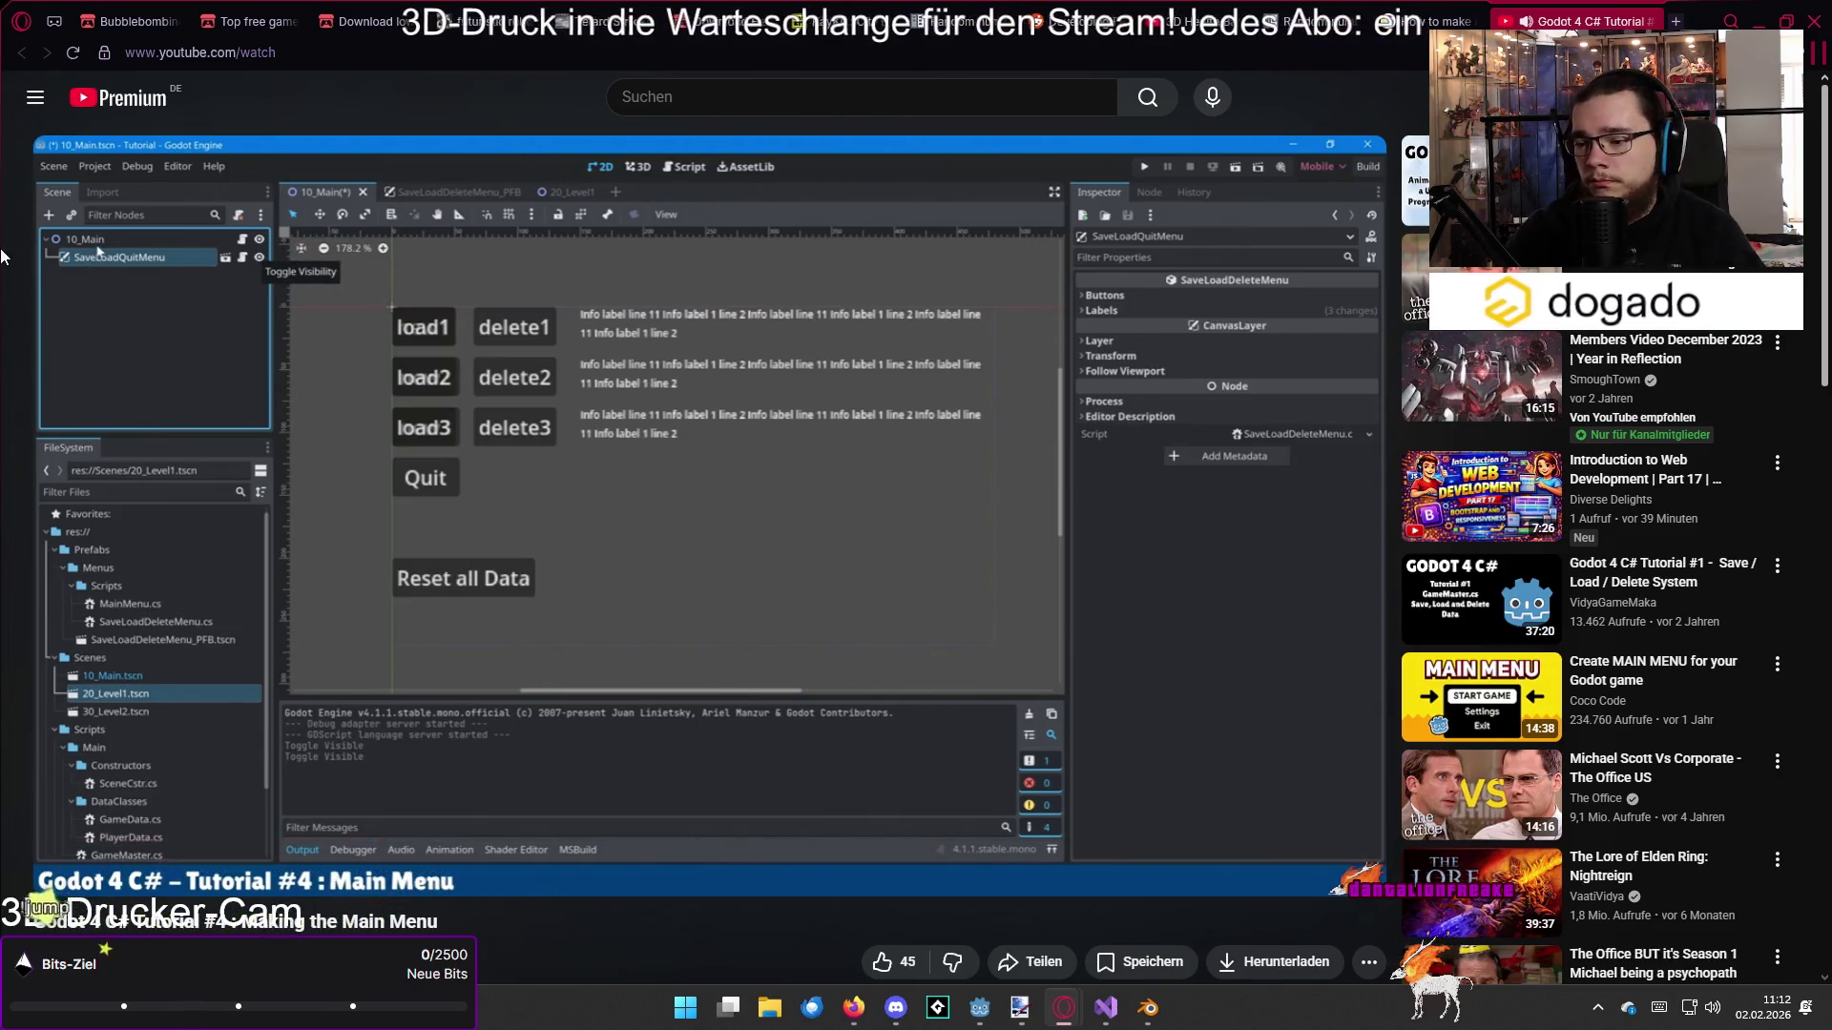
click(415, 844)
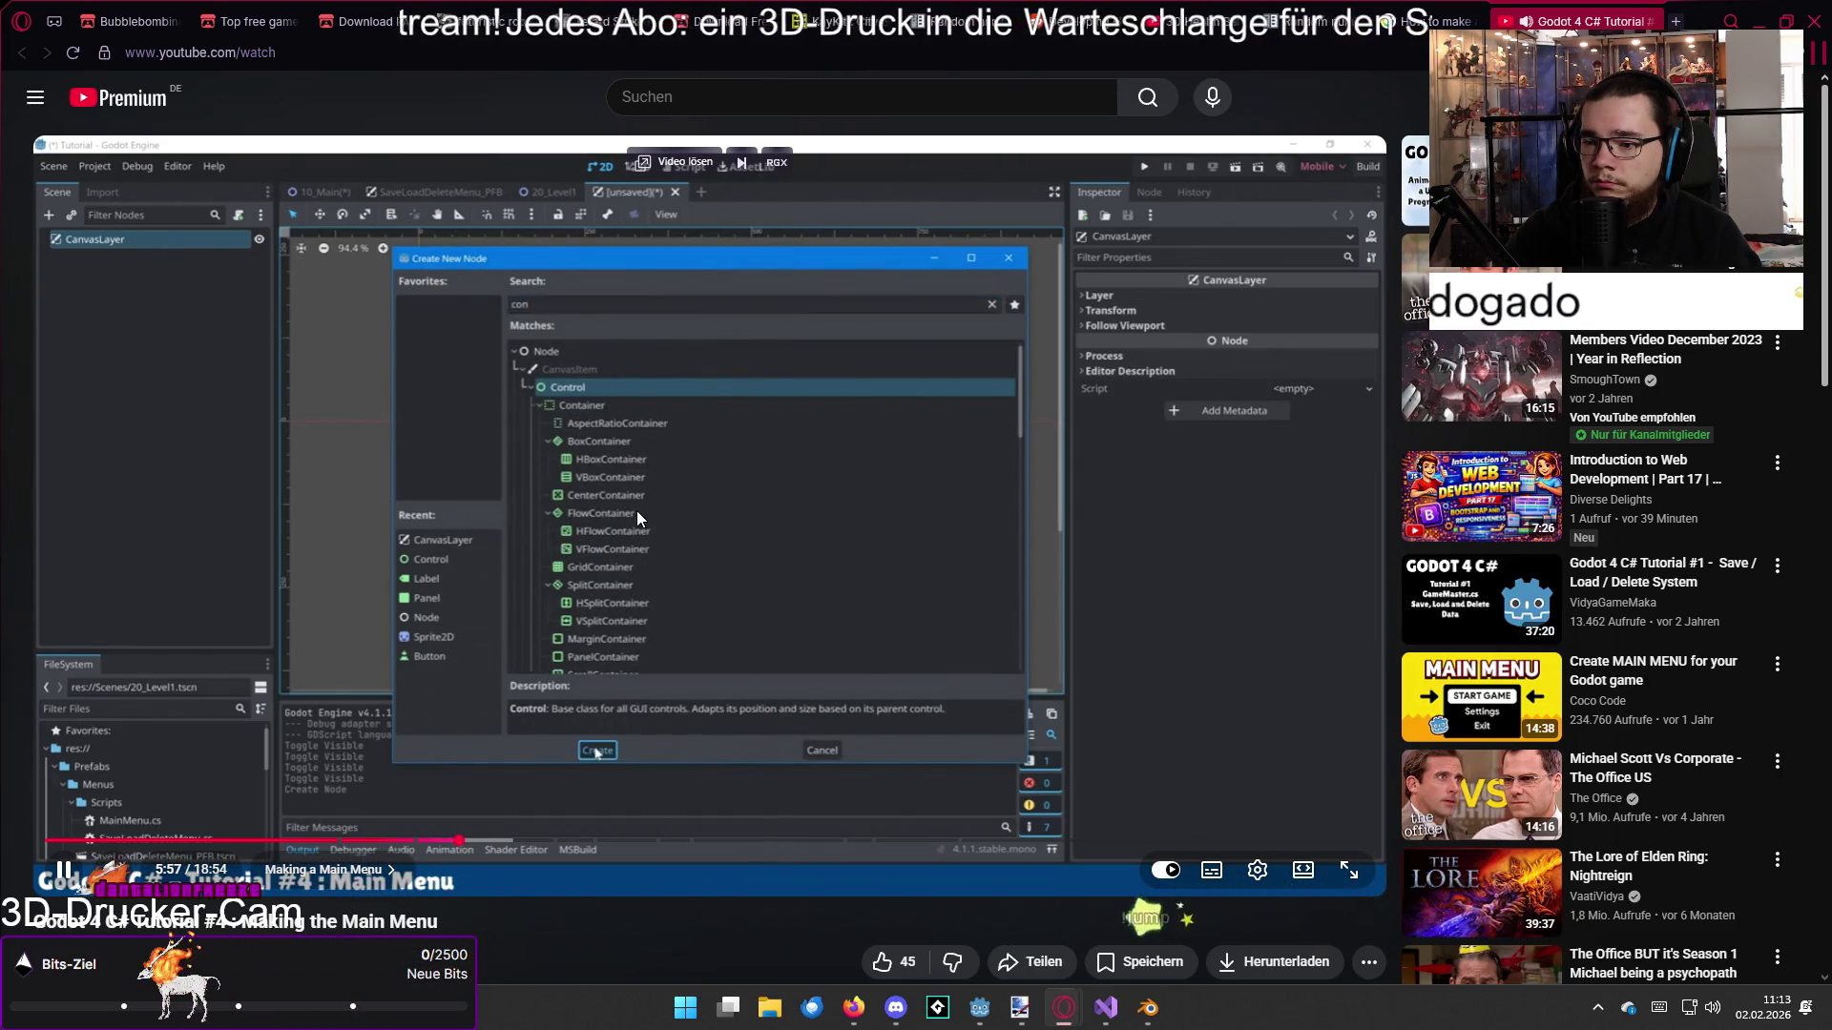
click(615, 437)
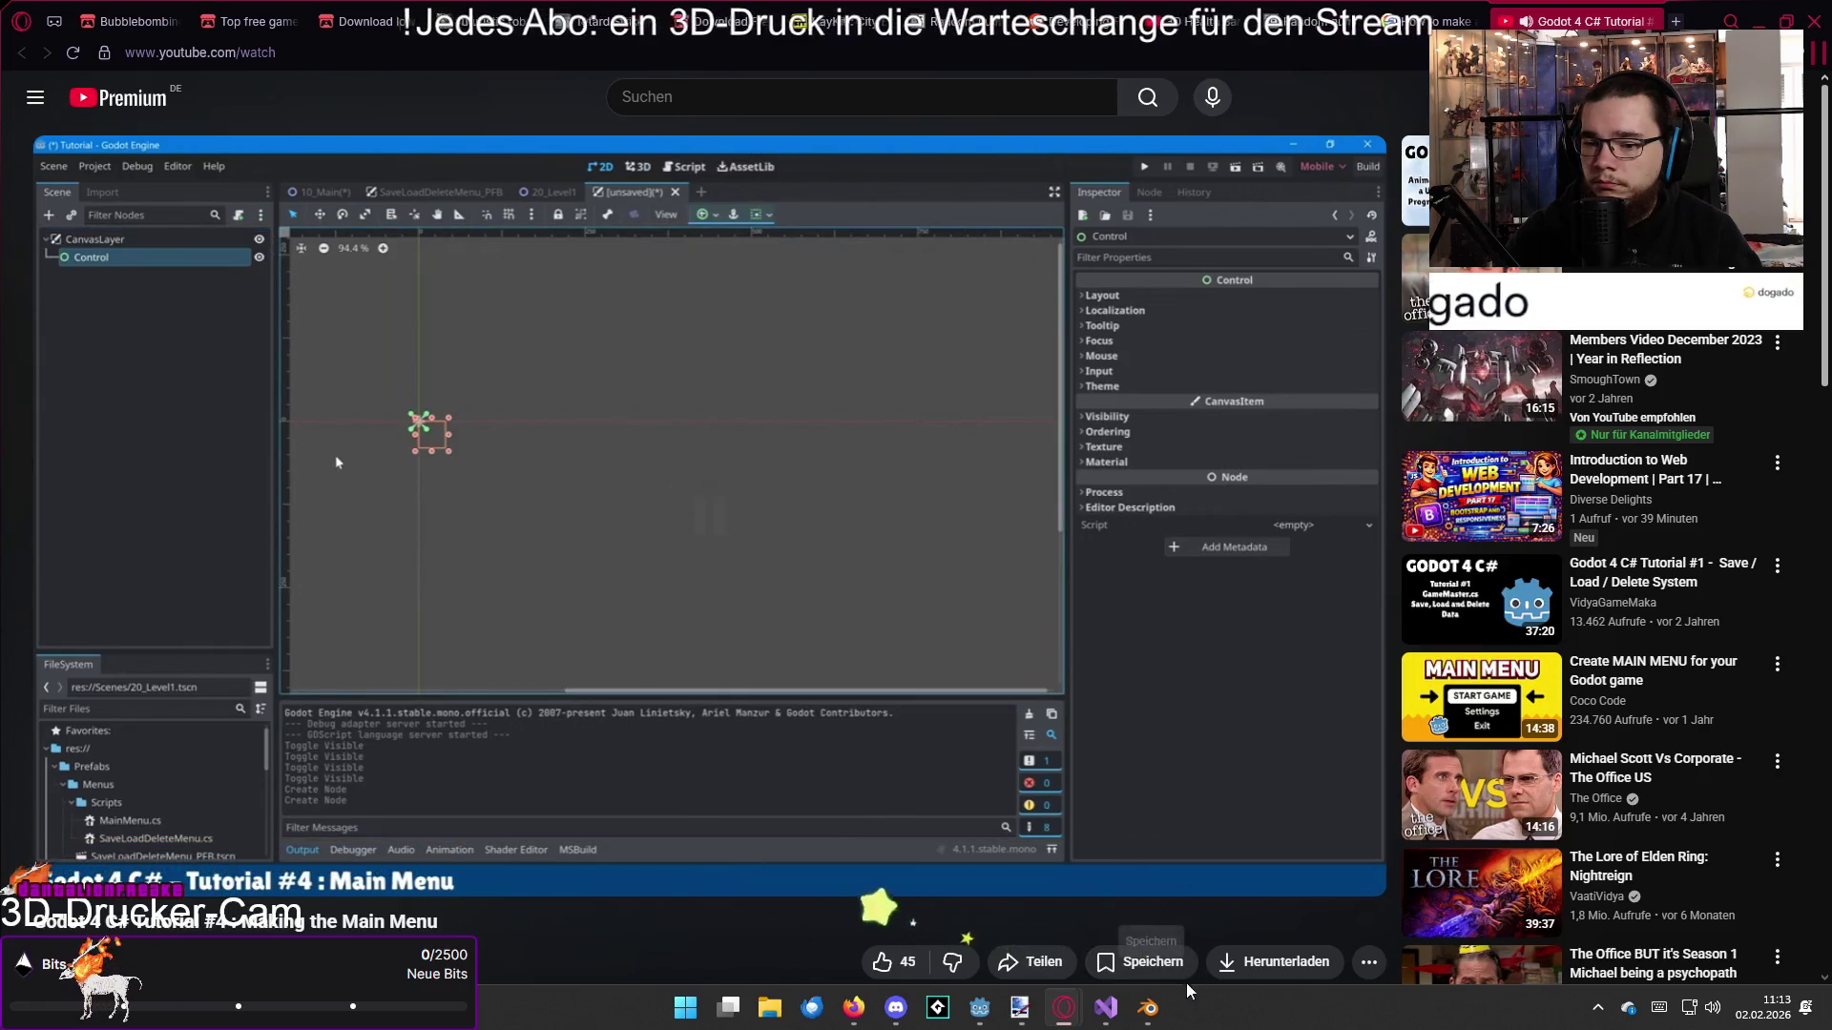
click(982, 1011)
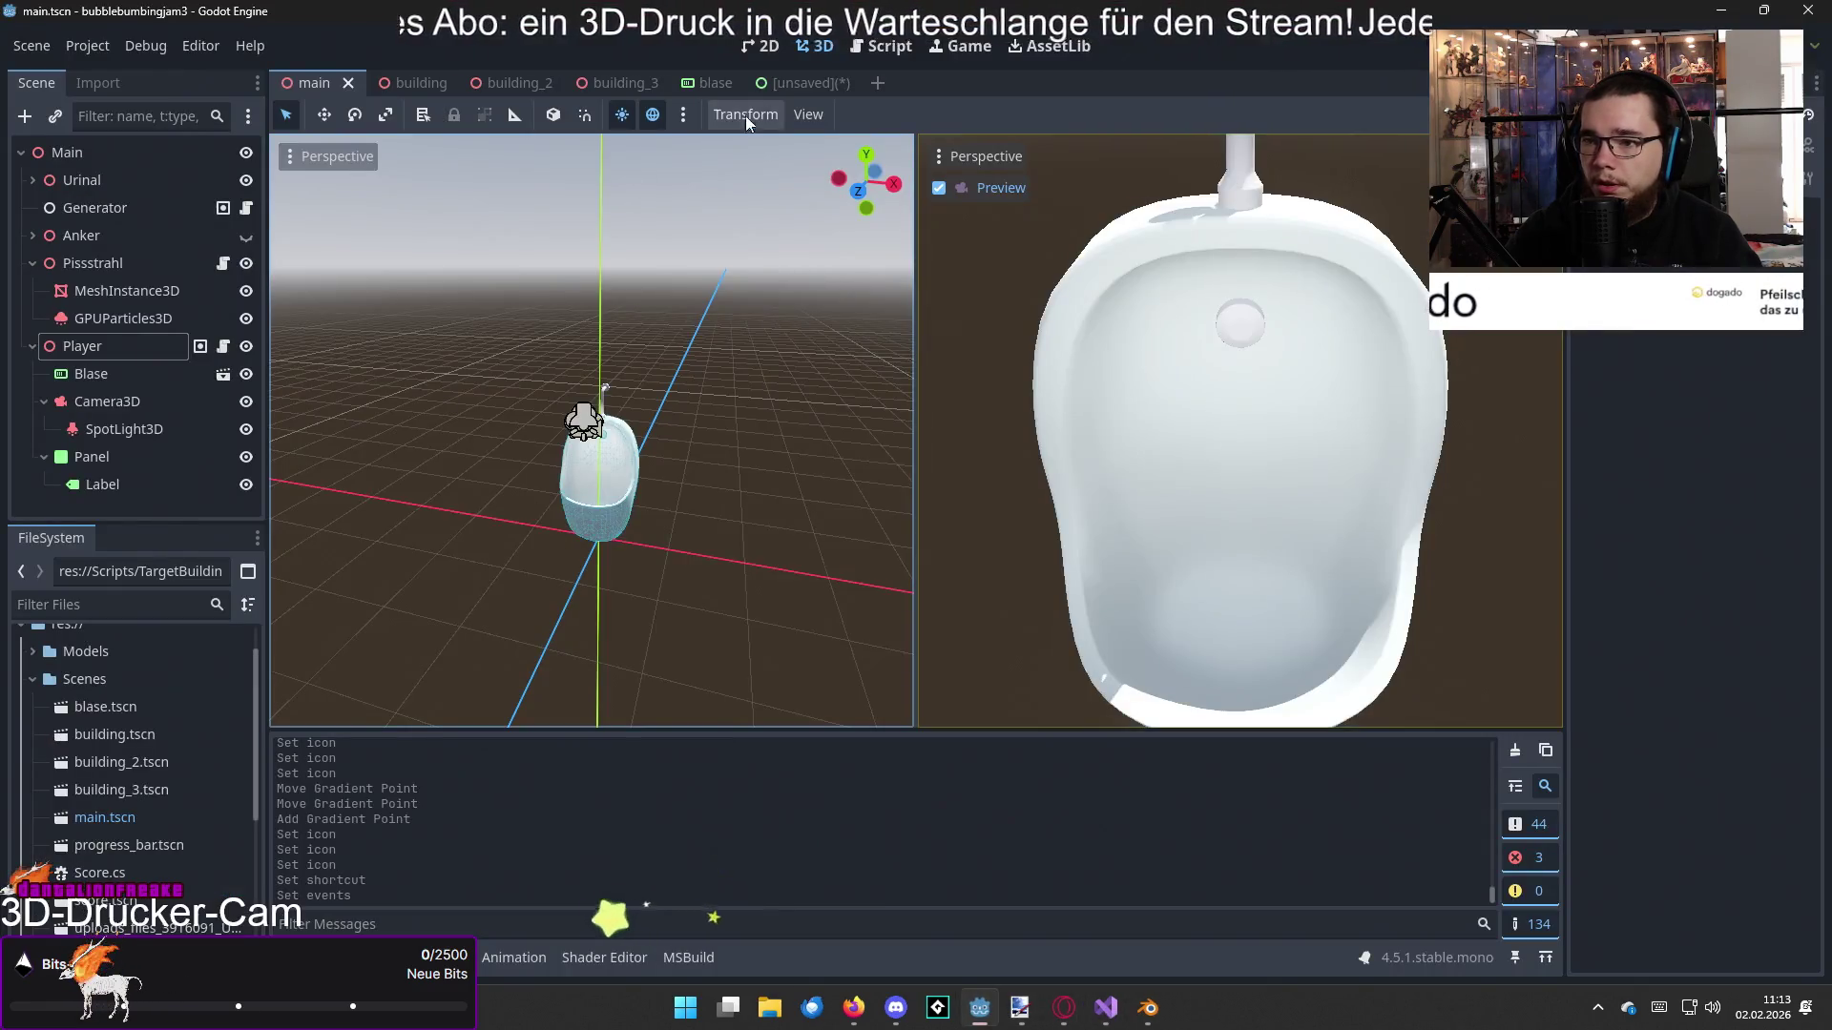
Step: Close the unsaved MenuRestart scene without saving, along with the blase scene
click(832, 91)
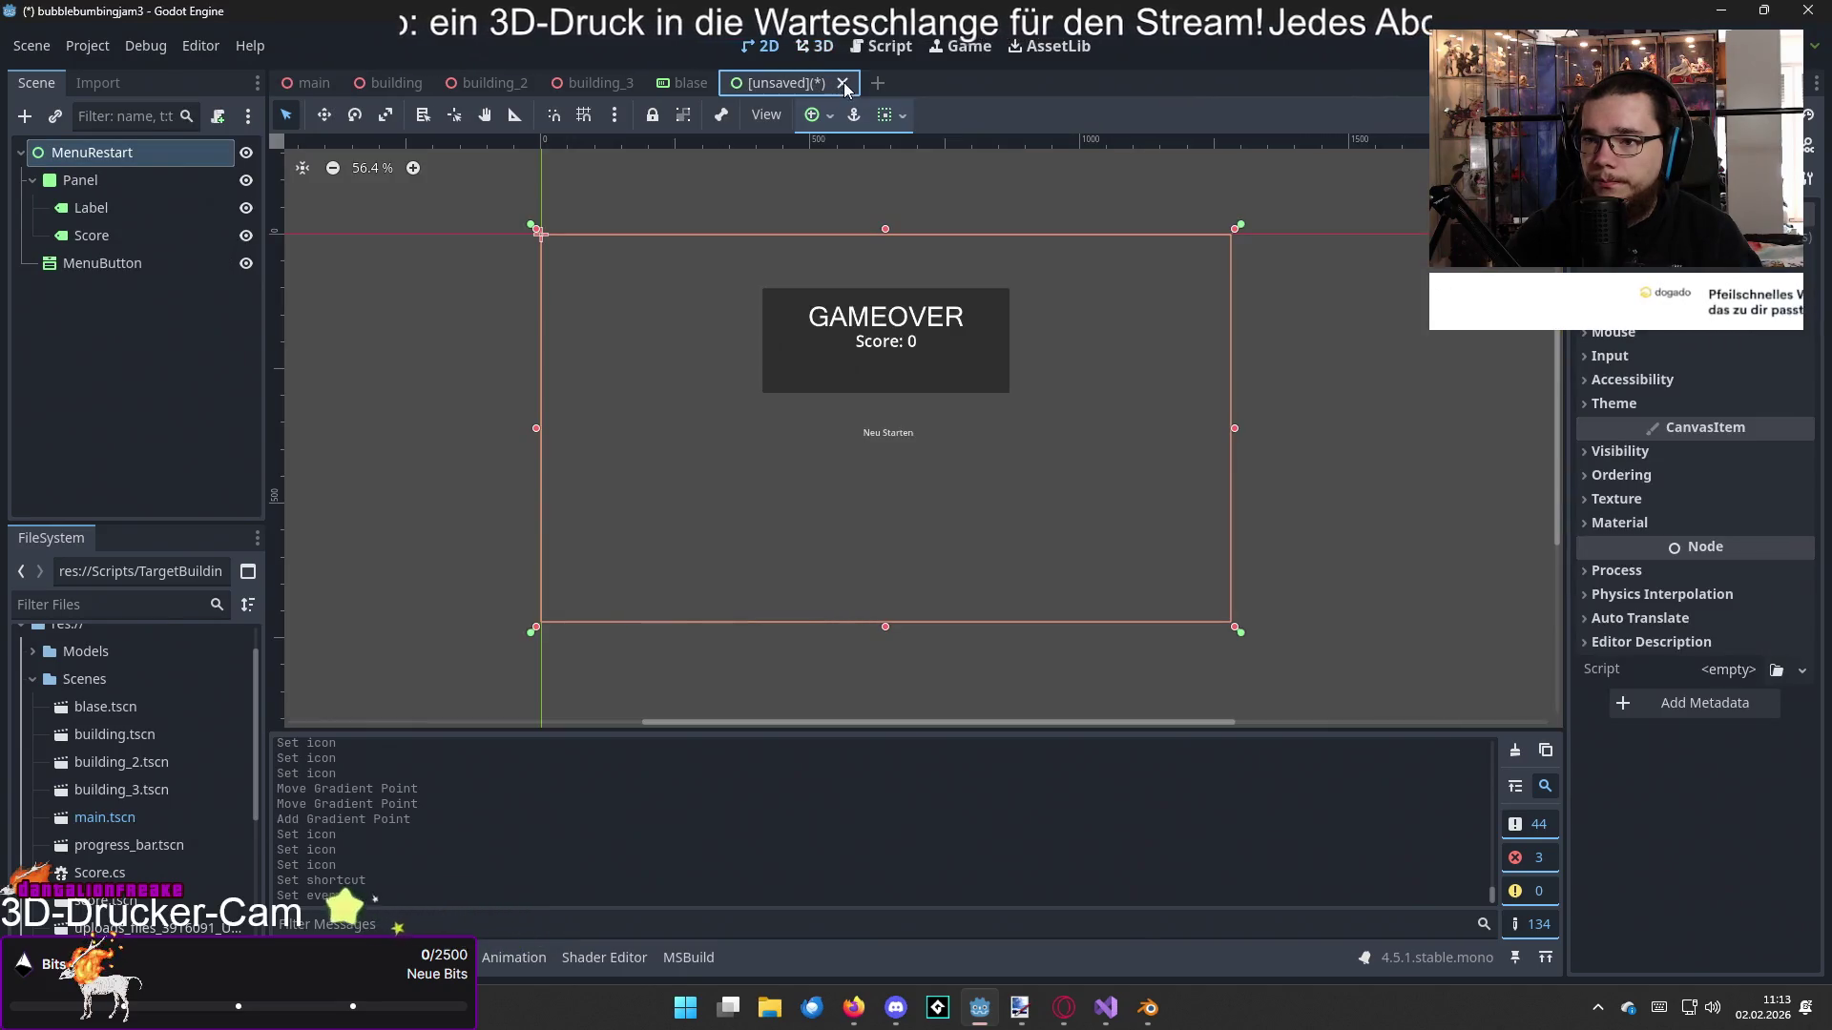
click(843, 83)
click(1056, 571)
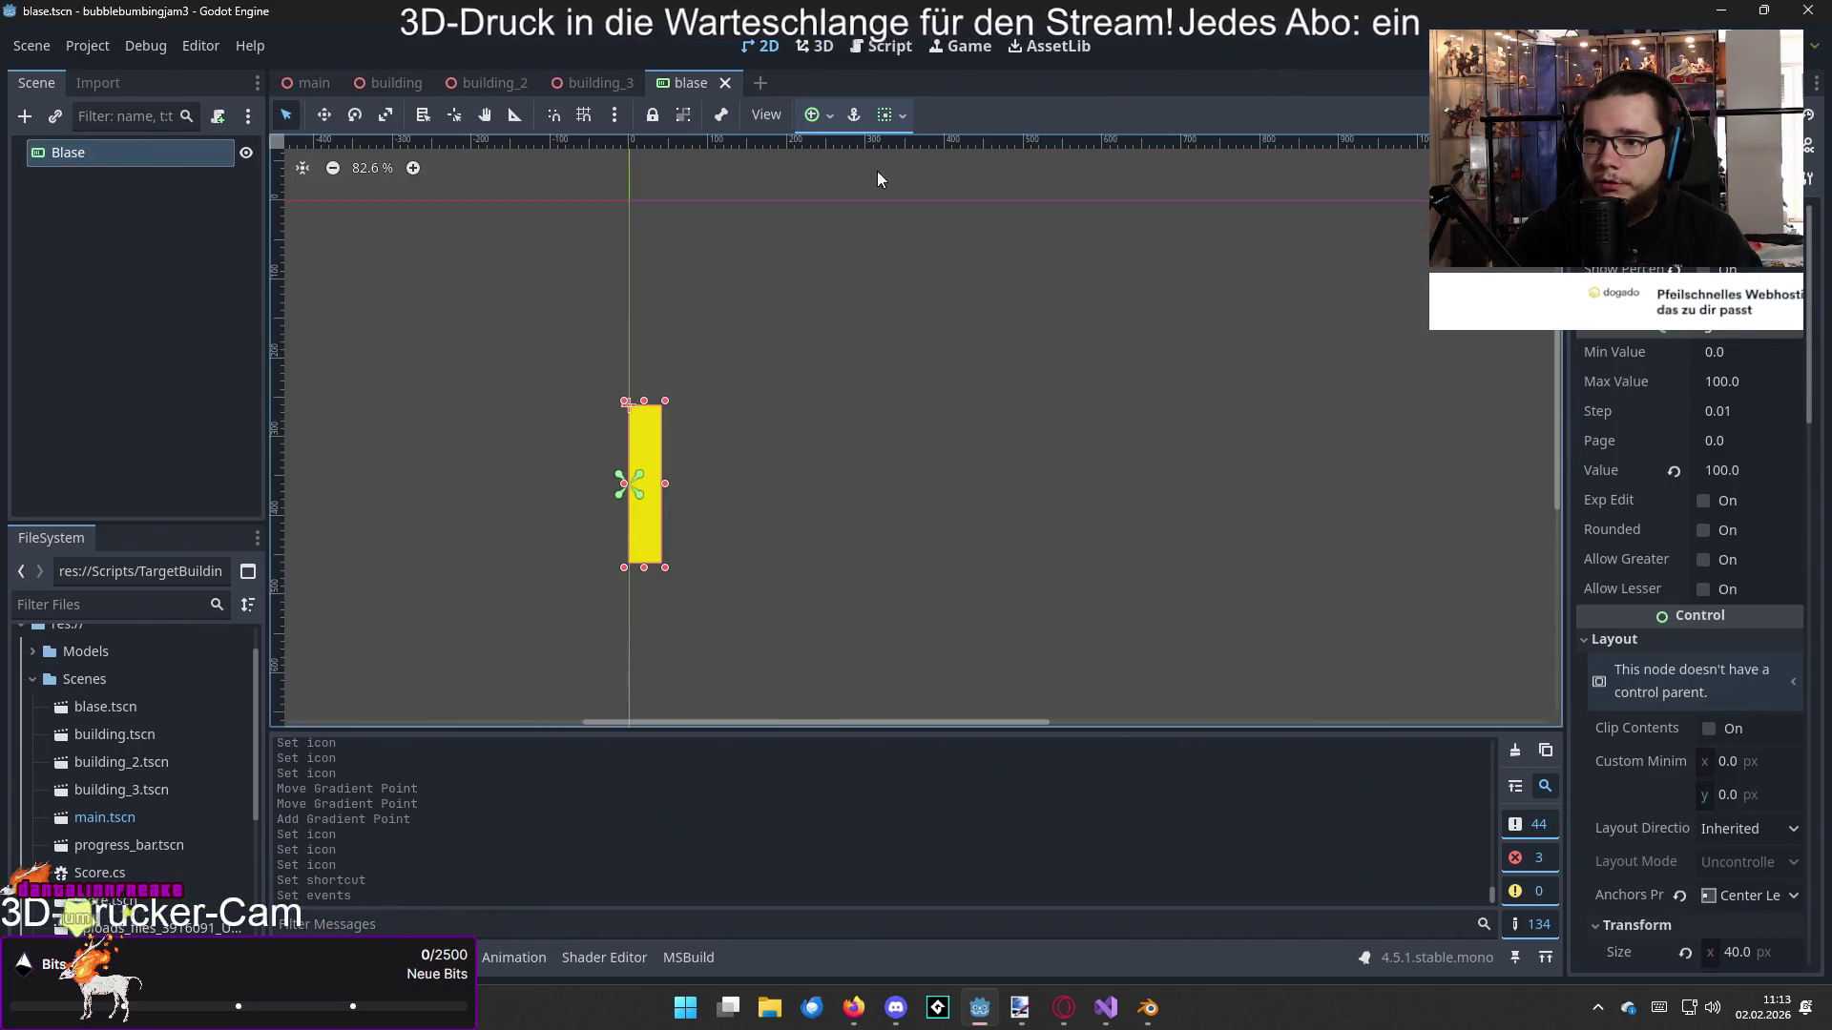
click(732, 83)
Step: Try new scenes with a MenuBar root and a pasted Score root, discarding both
click(691, 83)
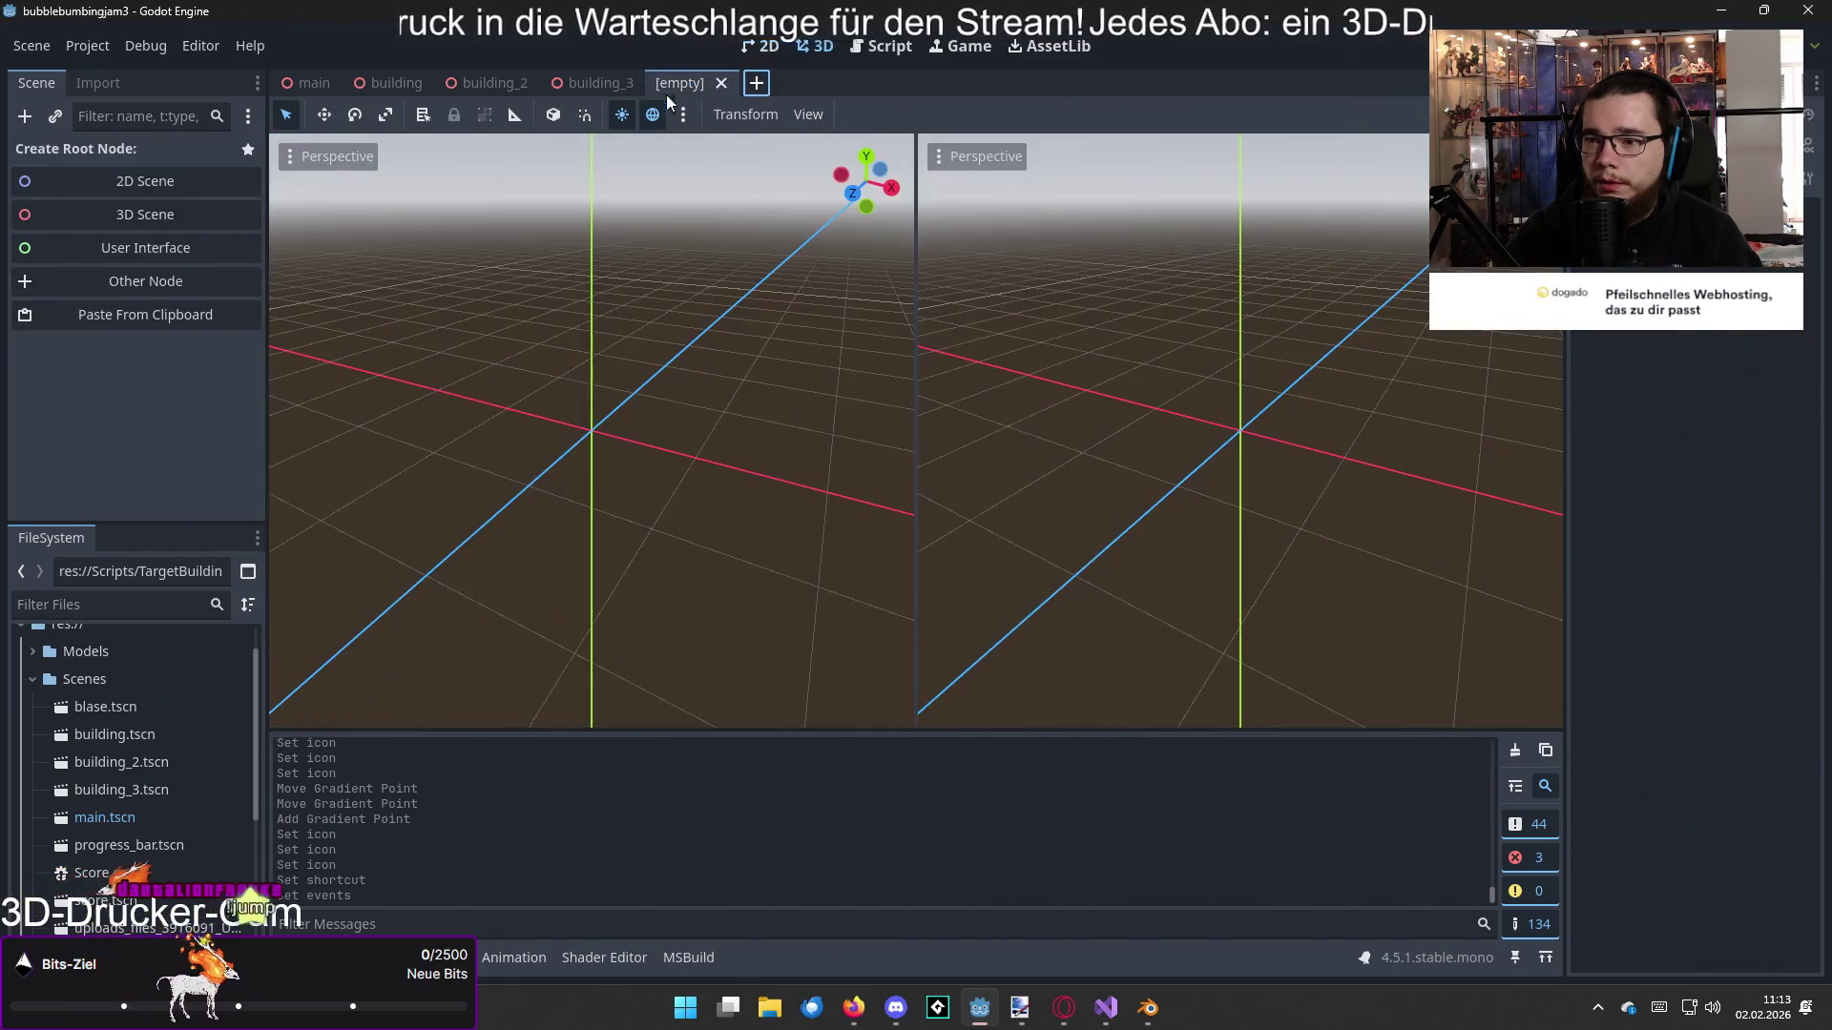
click(142, 297)
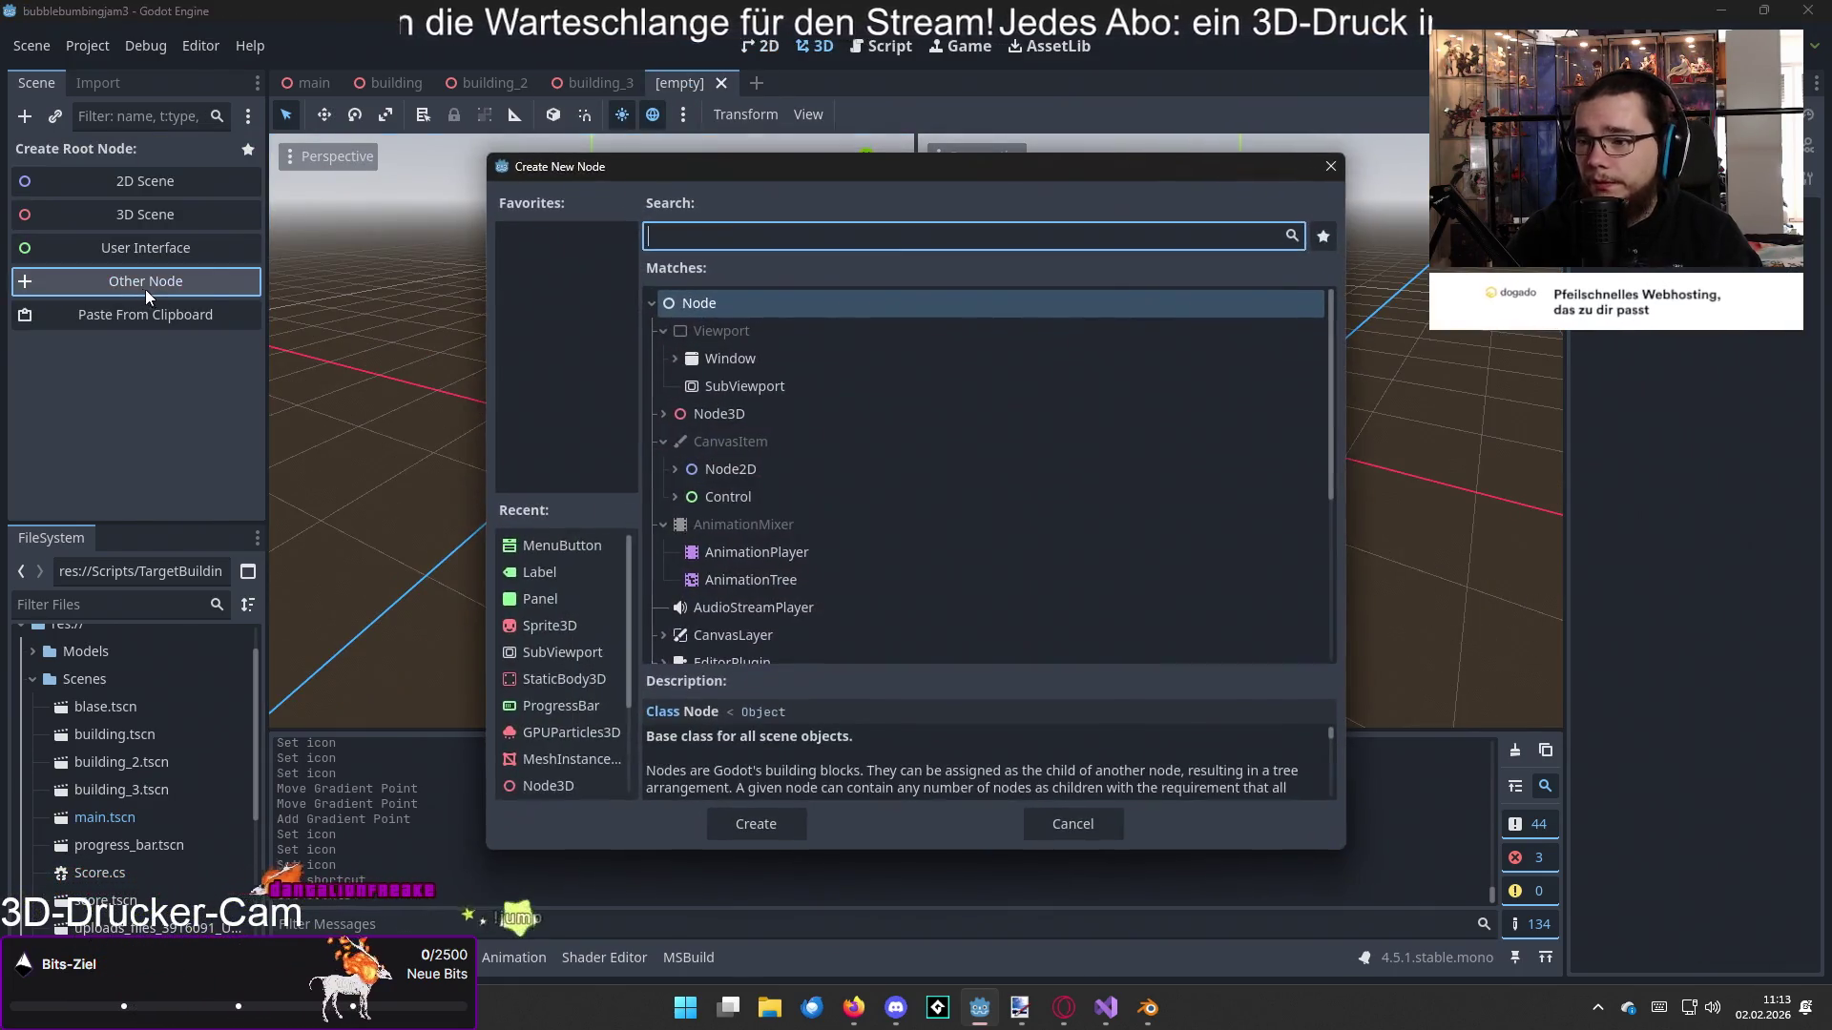
text(menu)
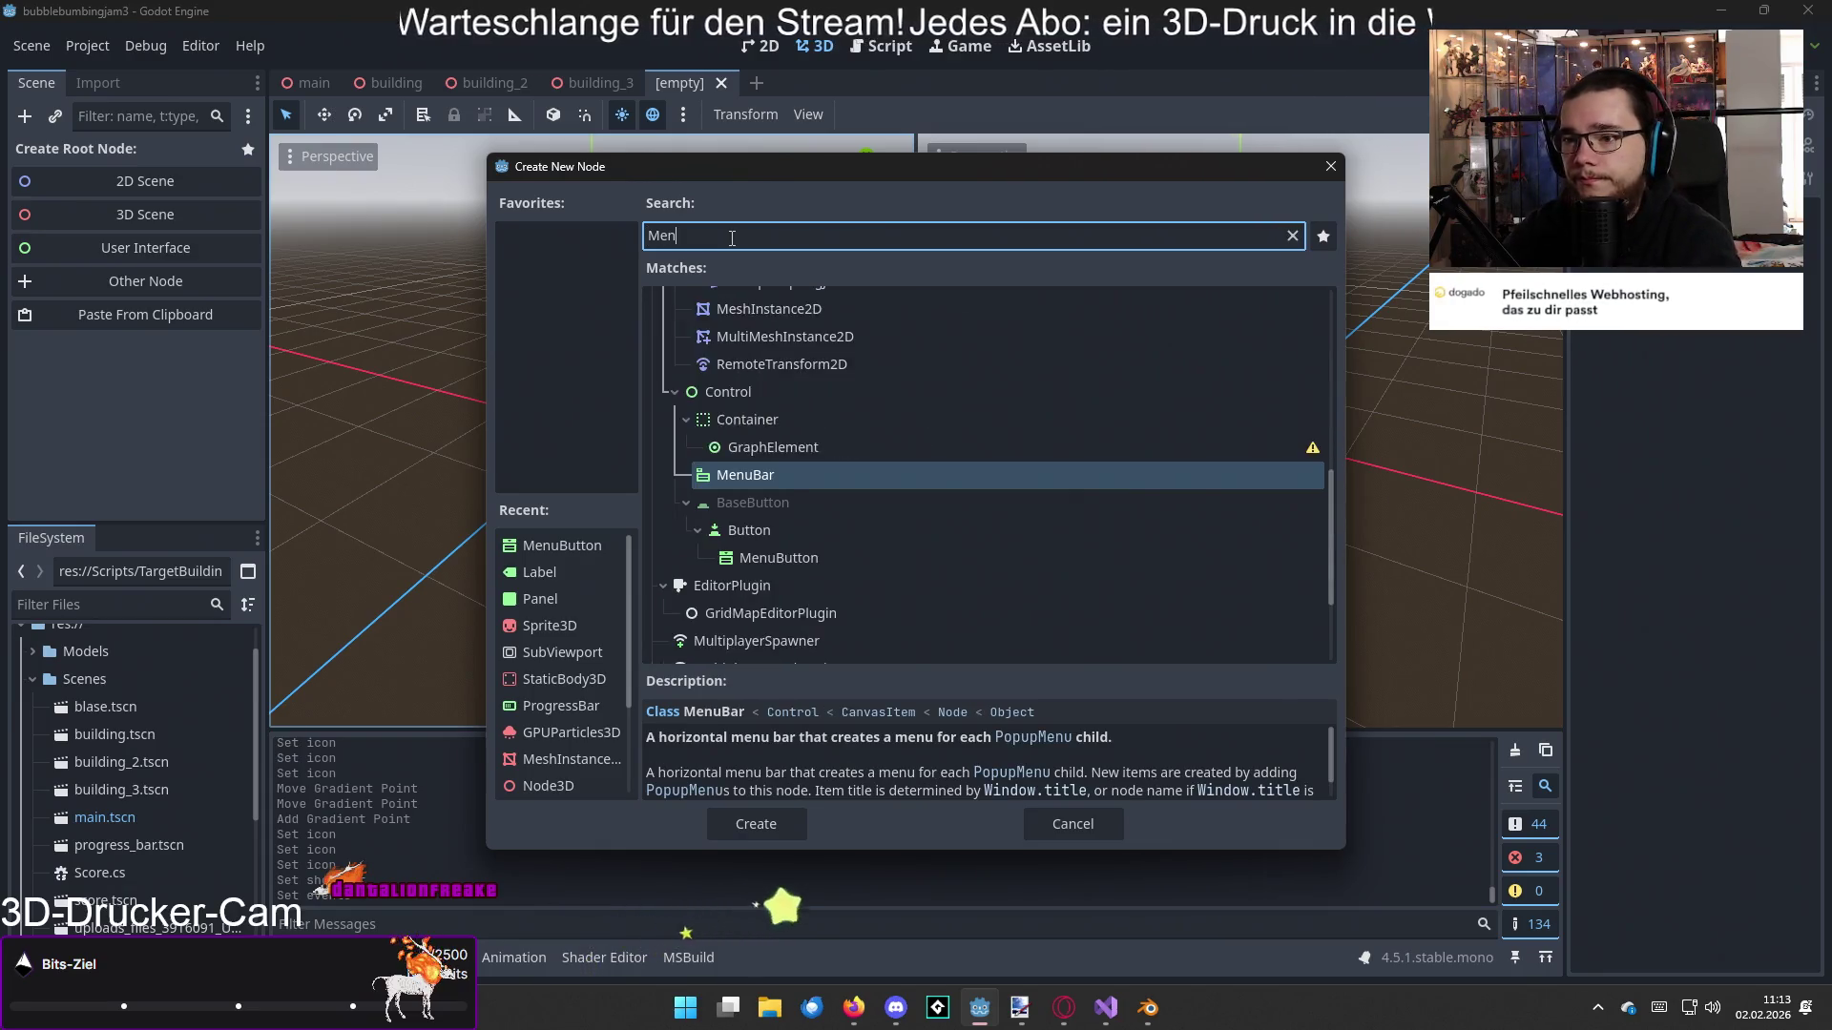
key(Return)
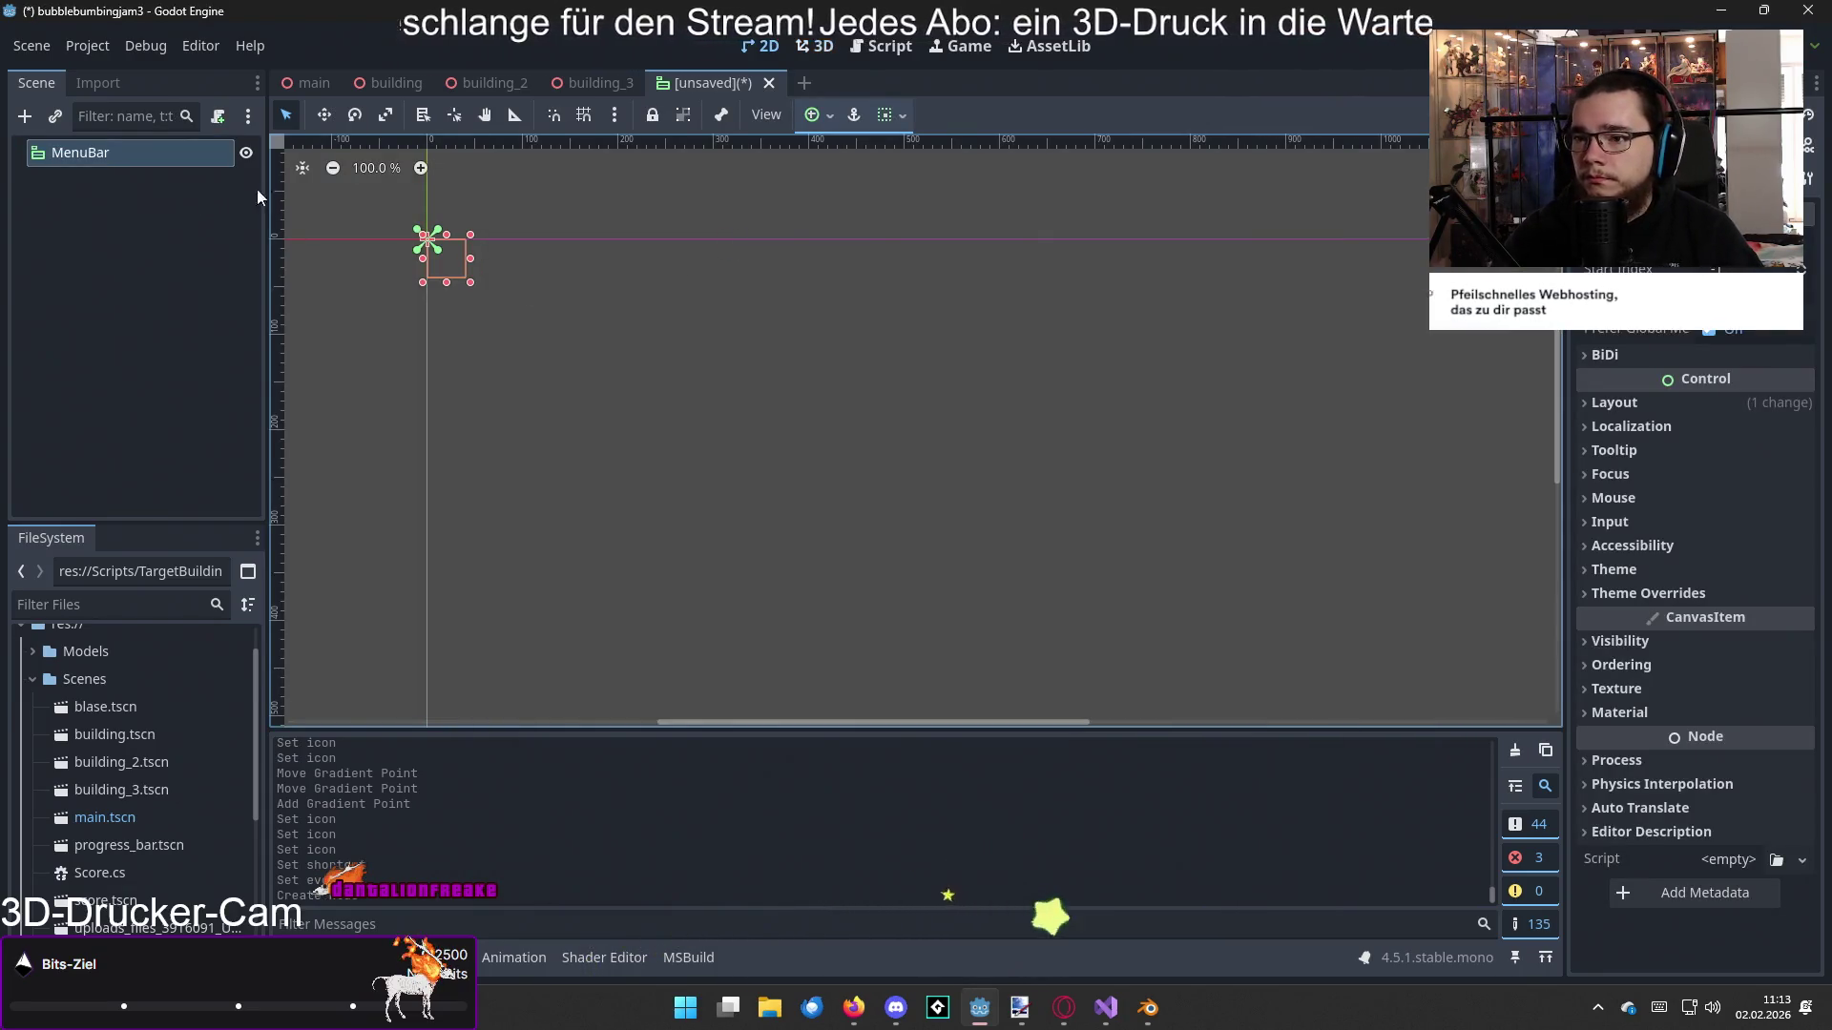
click(769, 83)
click(1044, 556)
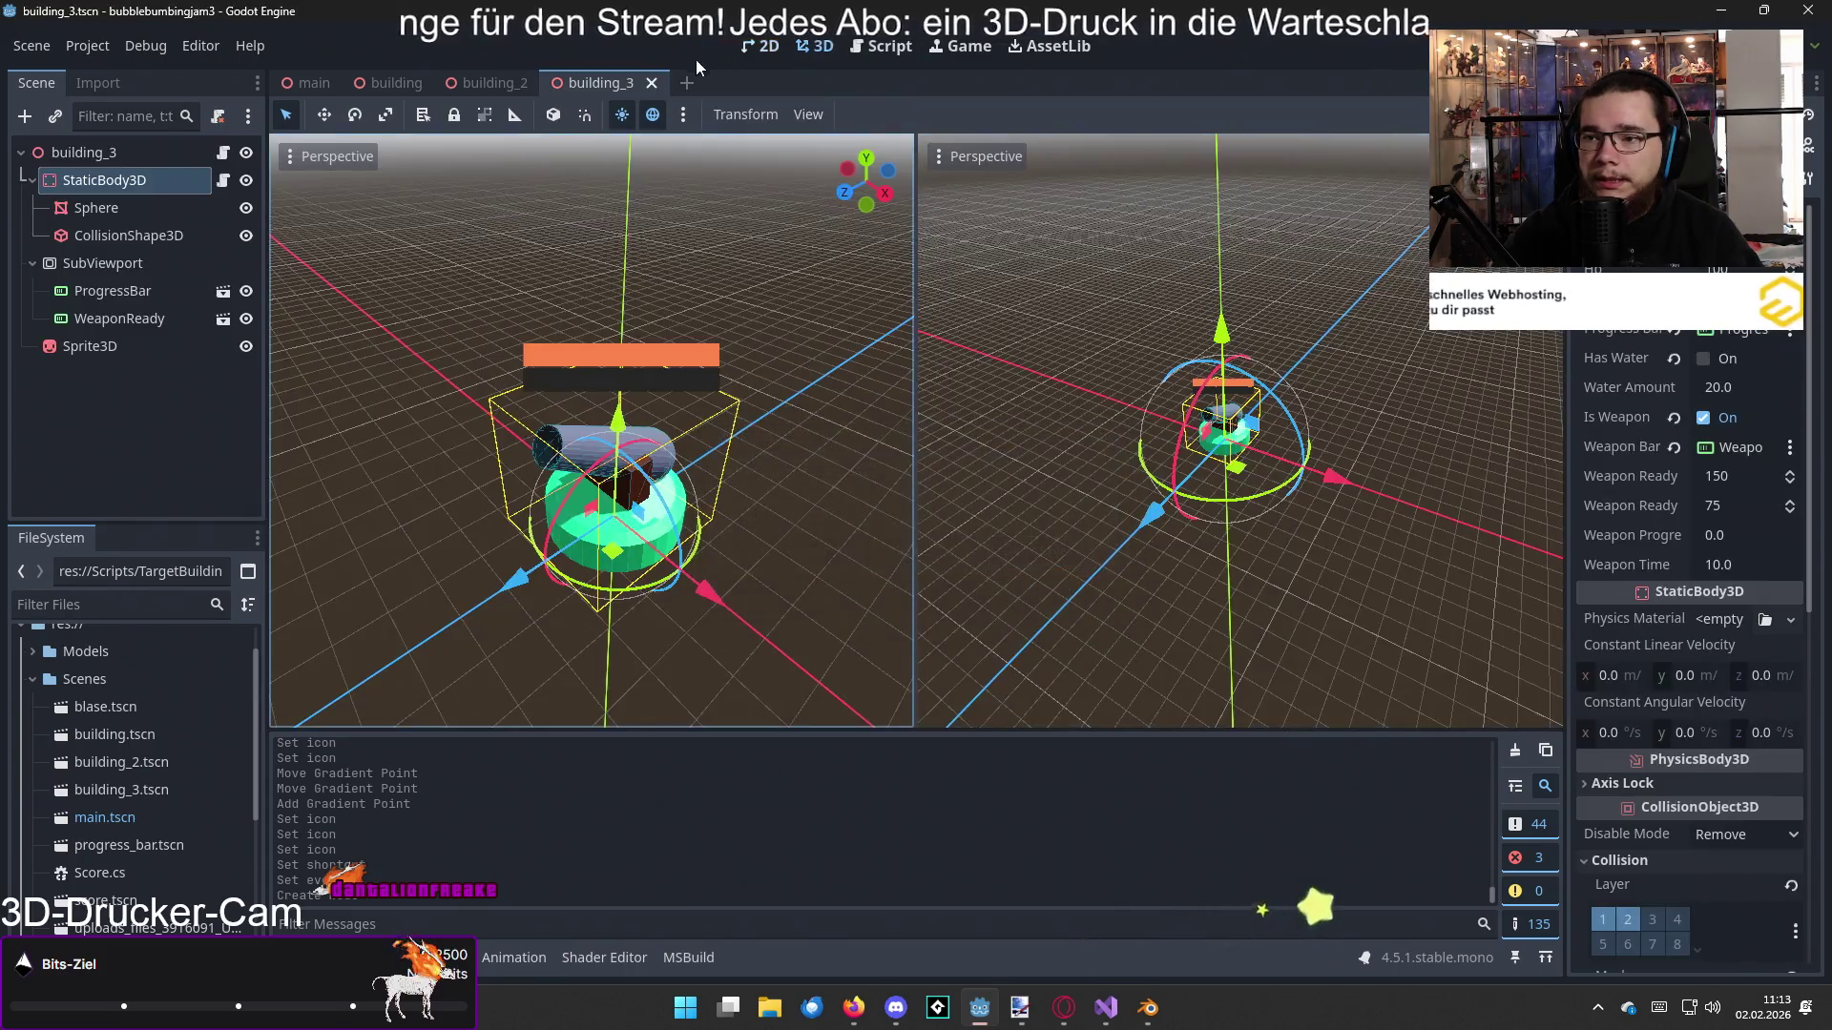
click(665, 83)
click(135, 313)
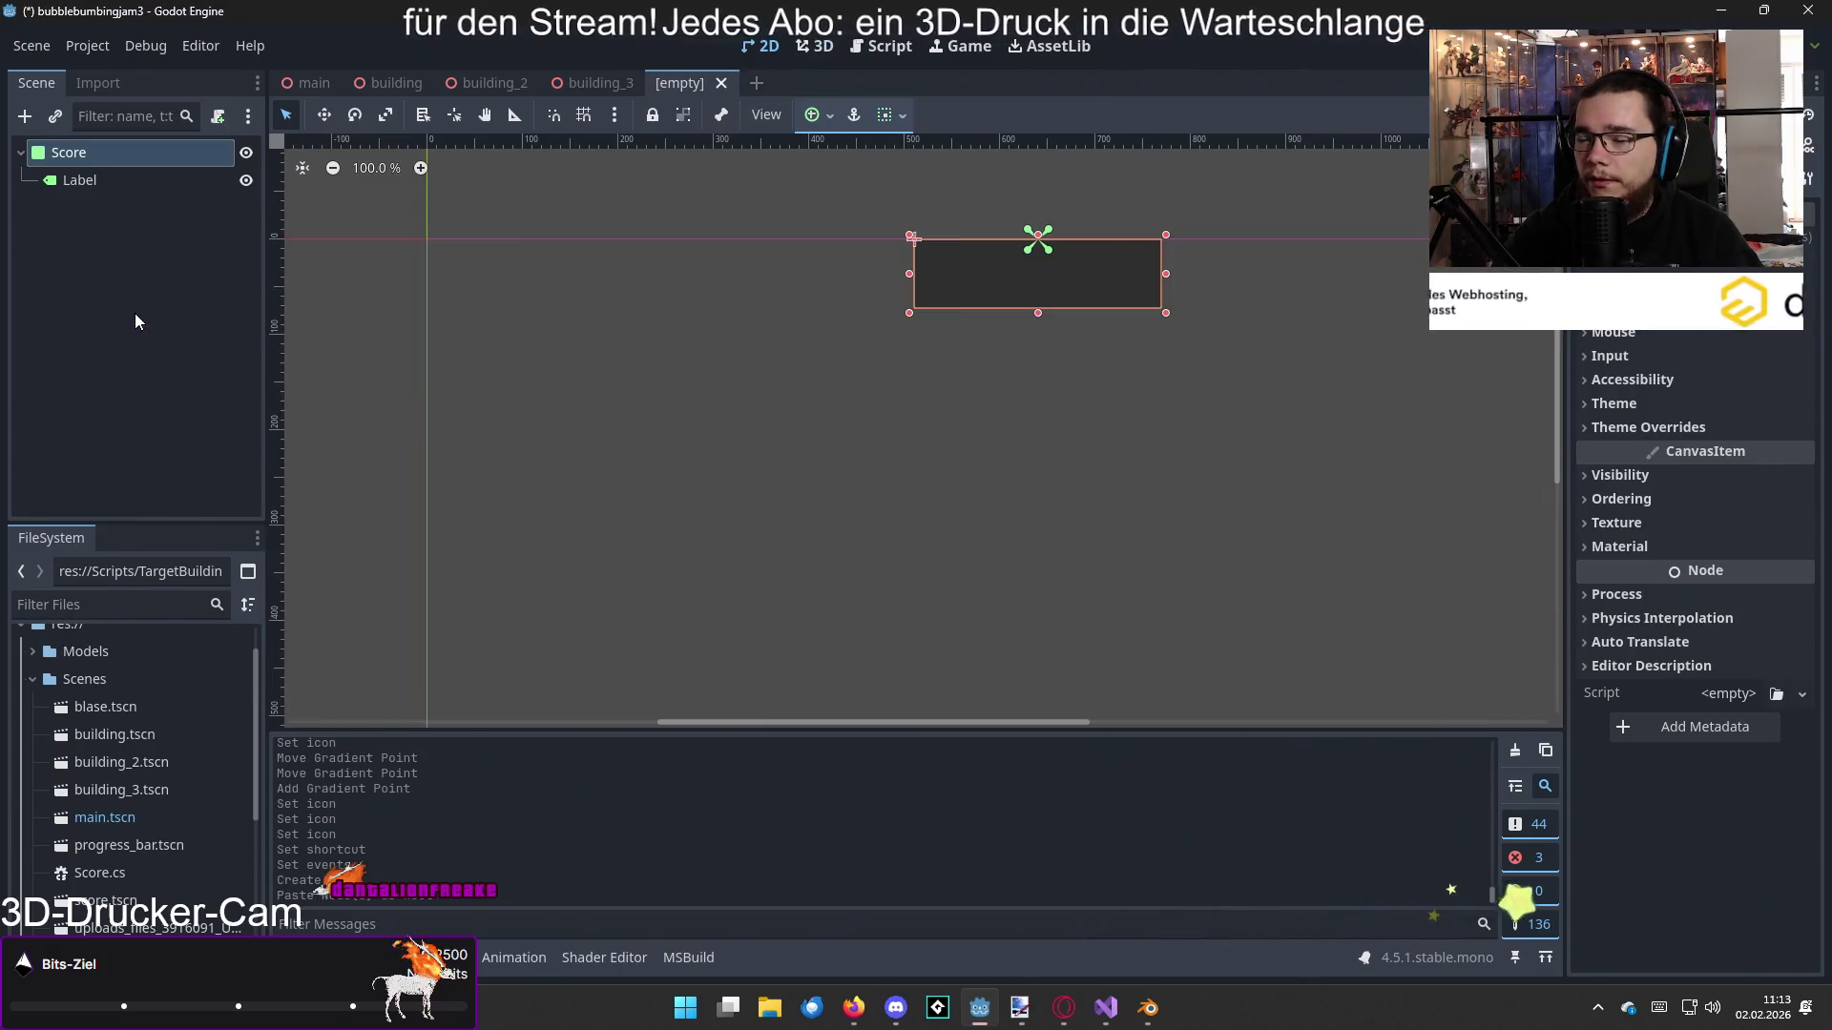
click(722, 83)
Step: Create a new scene with a CanvasLayer root node renamed to Menu
click(687, 83)
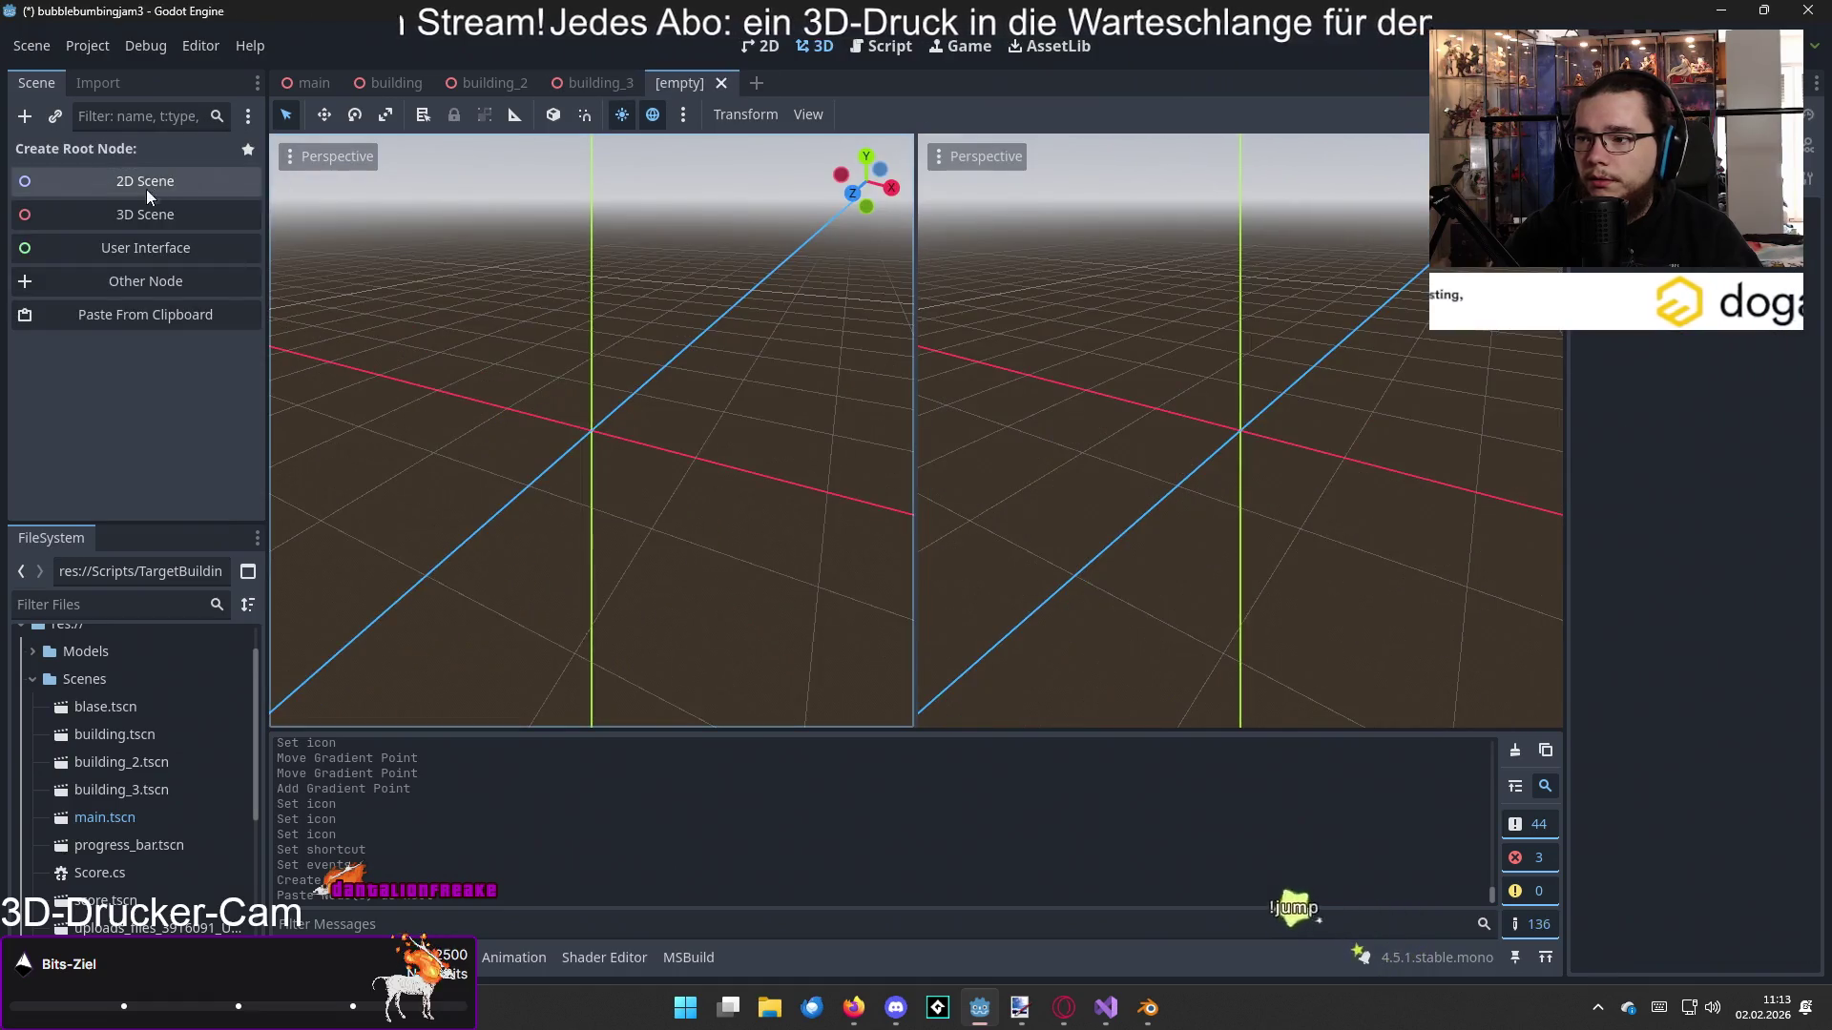
click(138, 280)
text(Can)
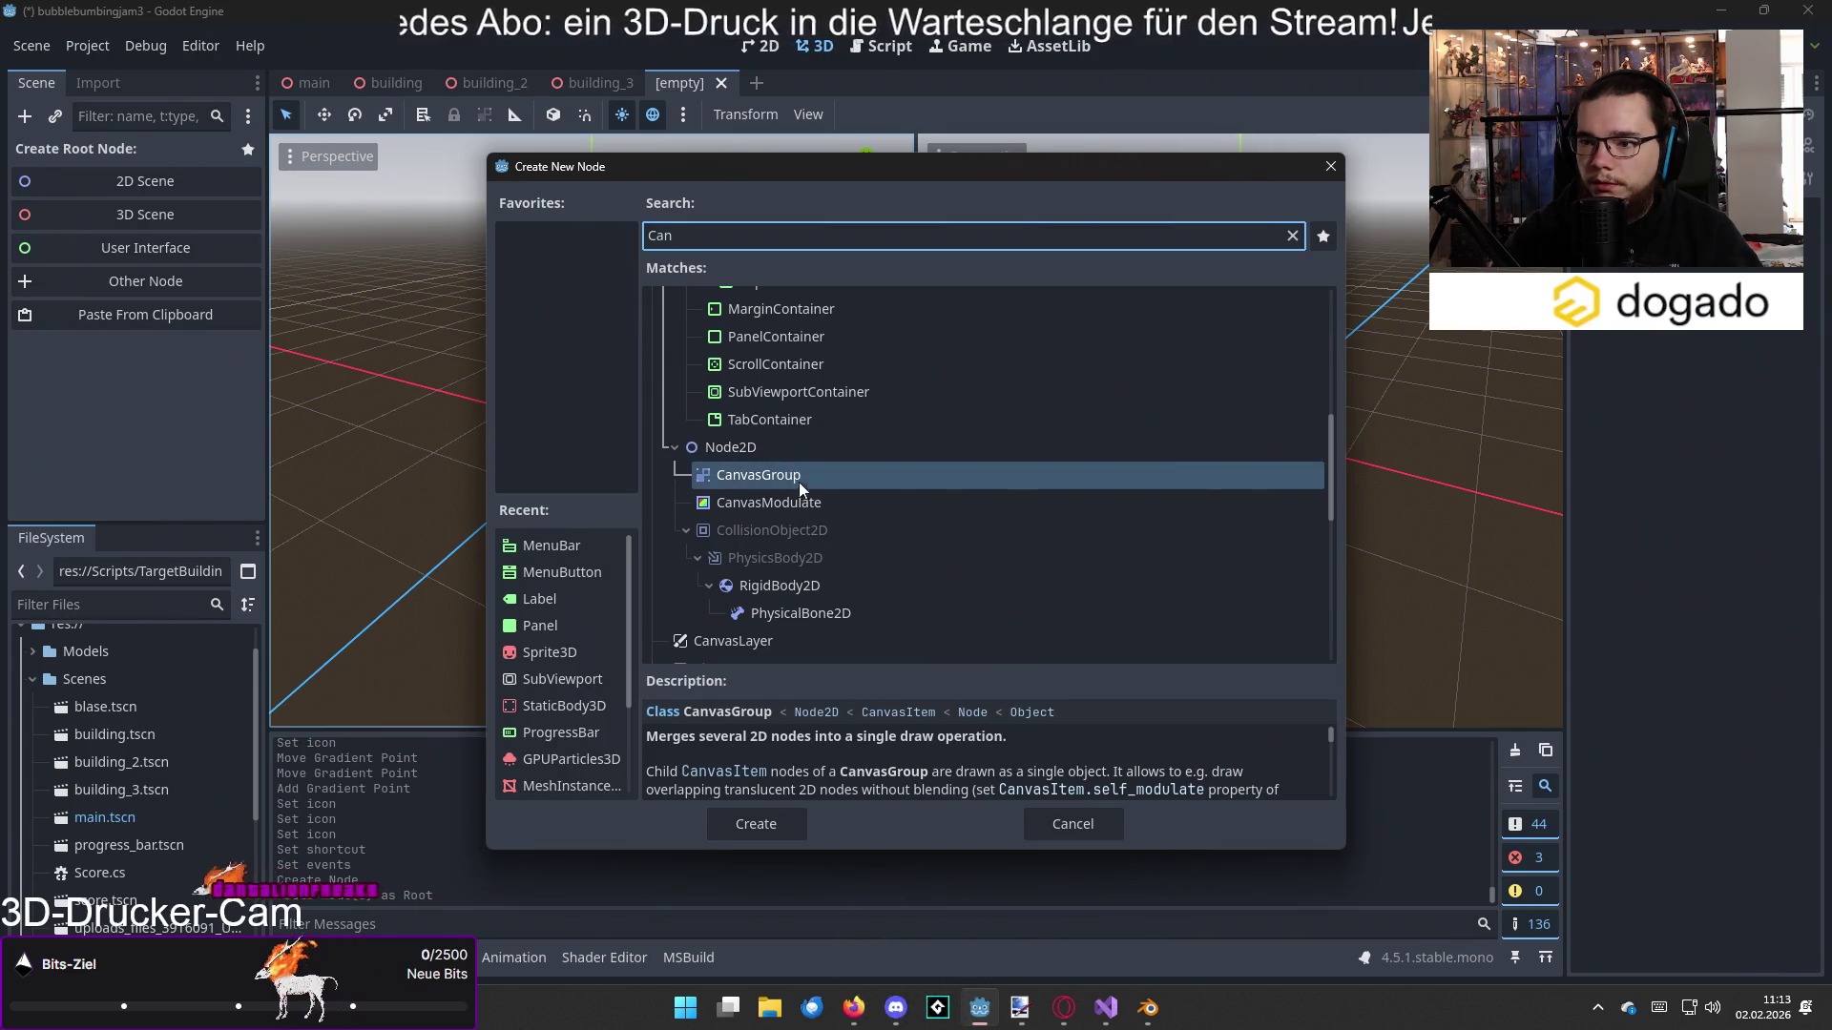
text(va)
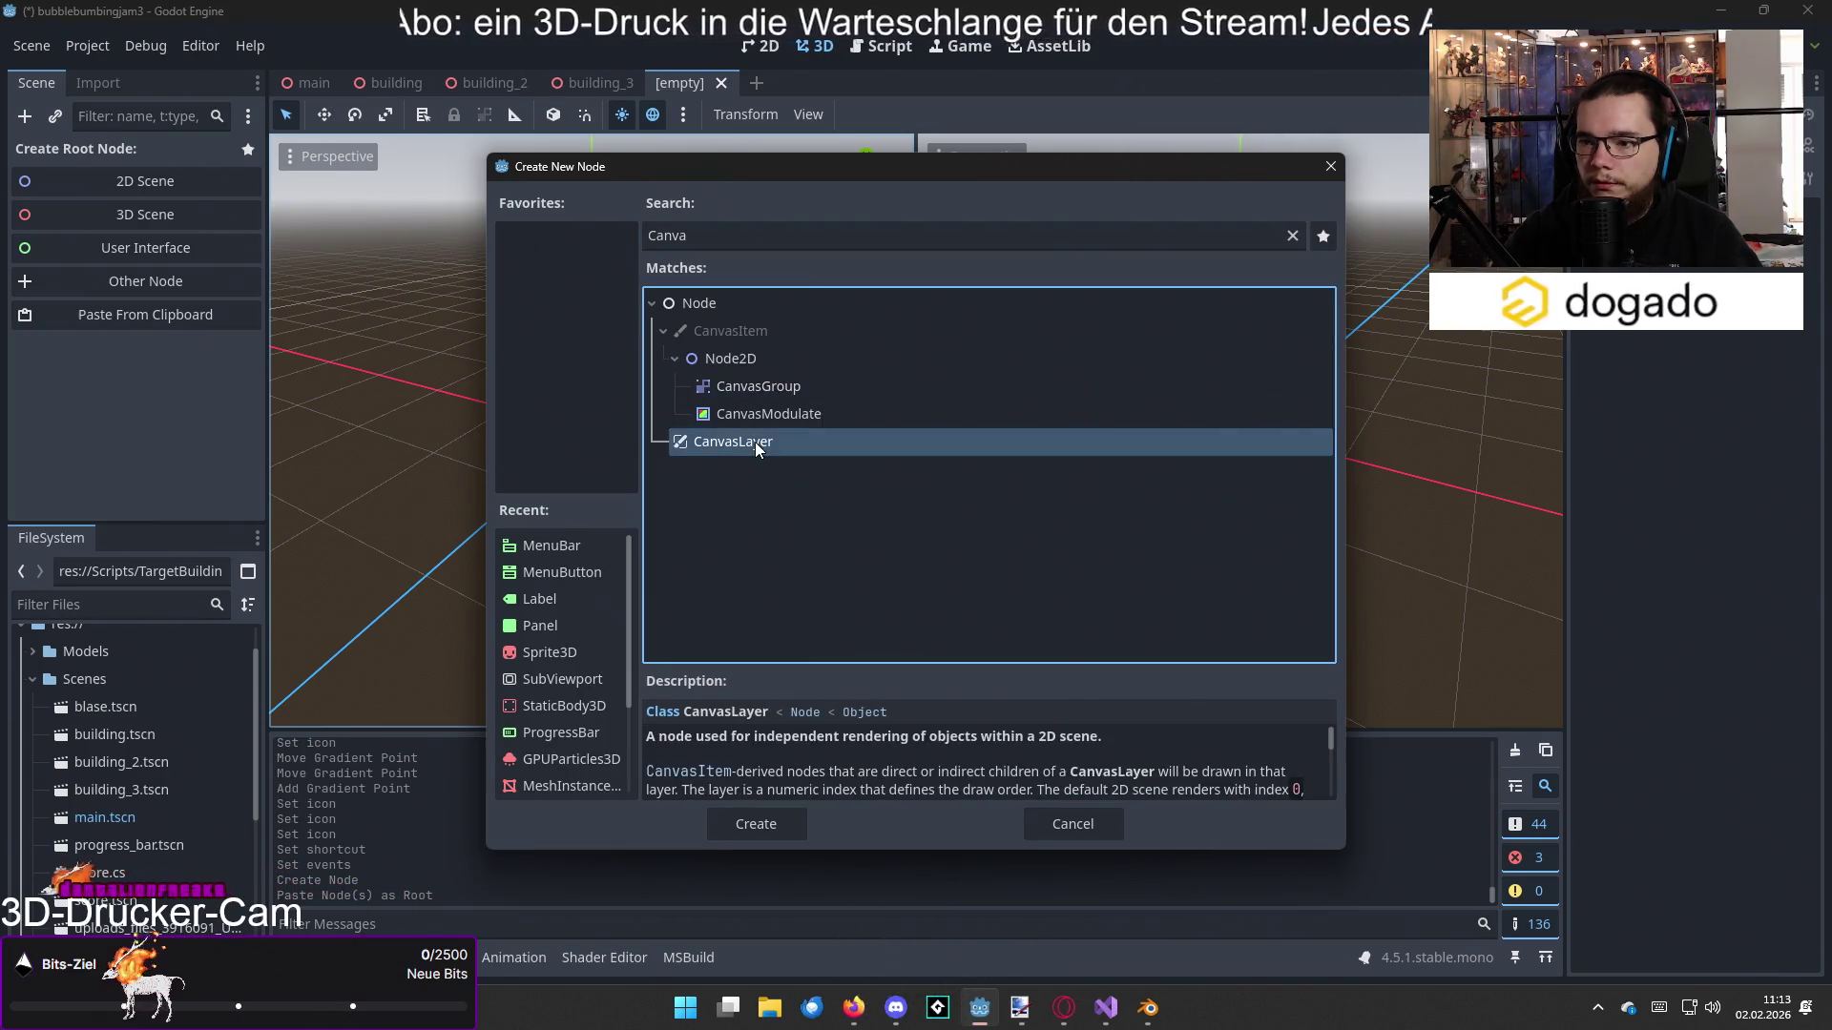
double_click(754, 442)
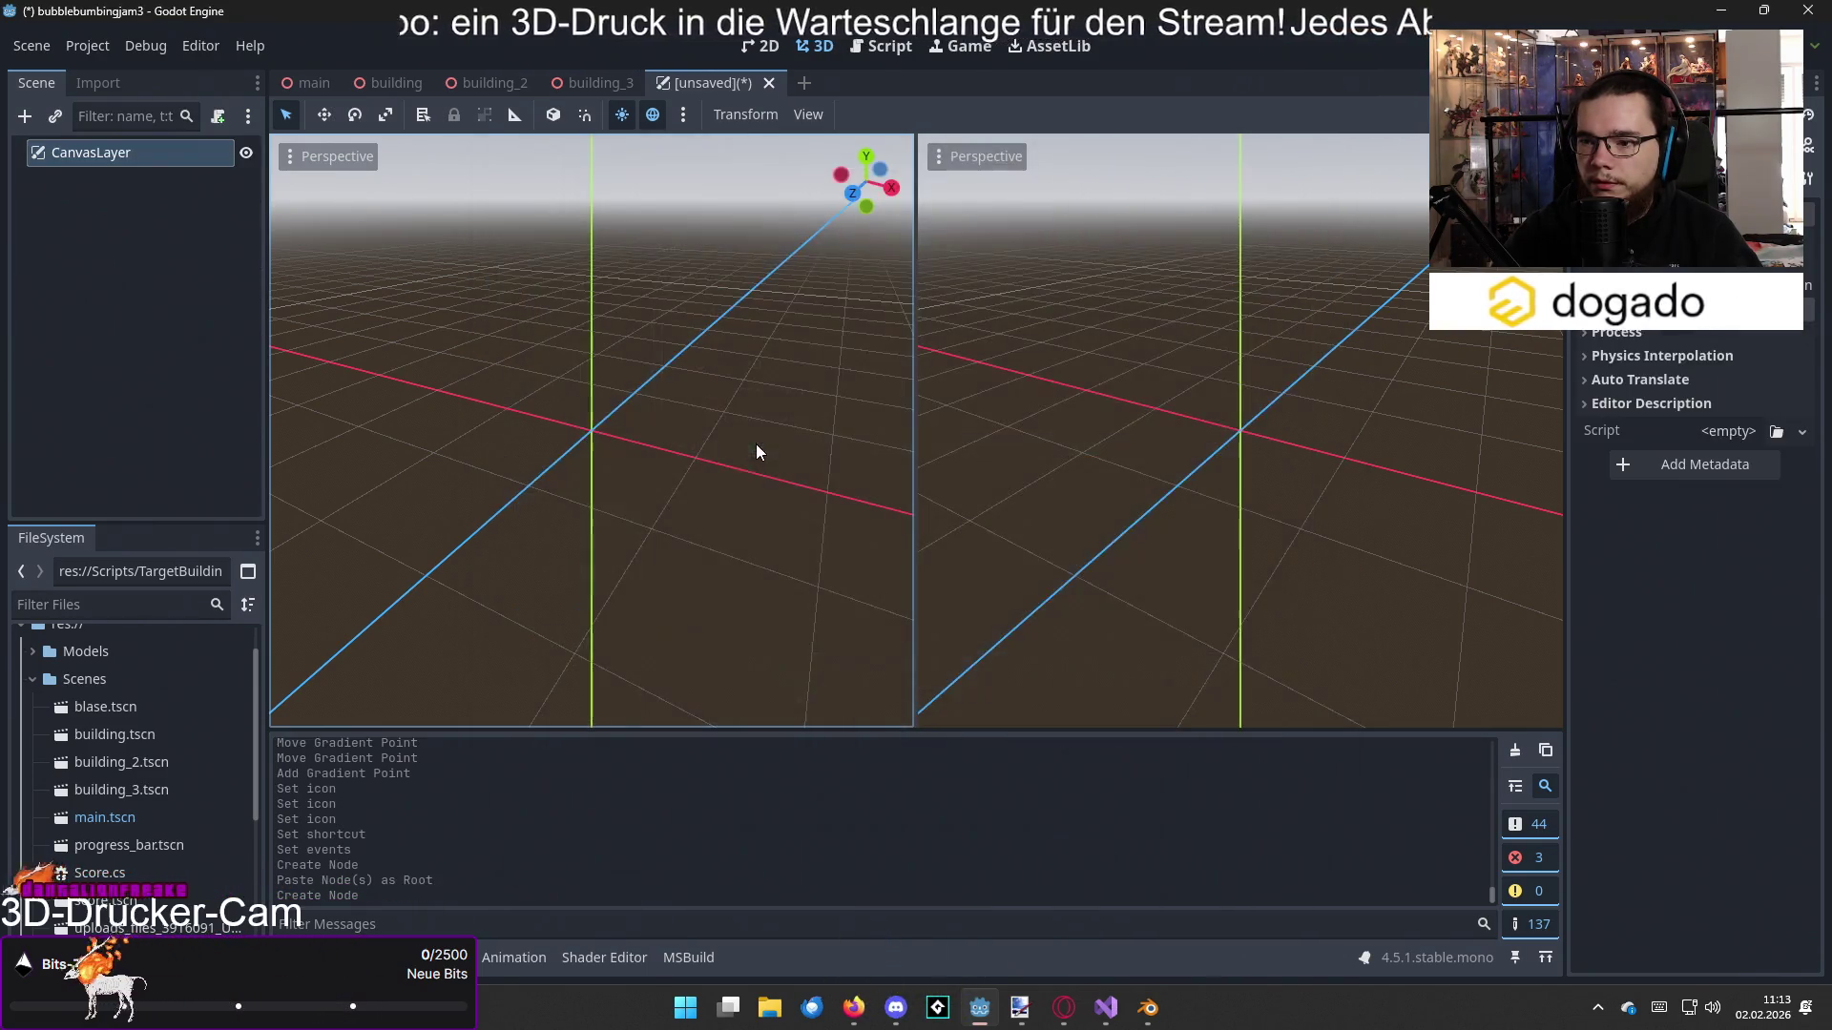
double_click(146, 152)
text(Menu)
key(Return)
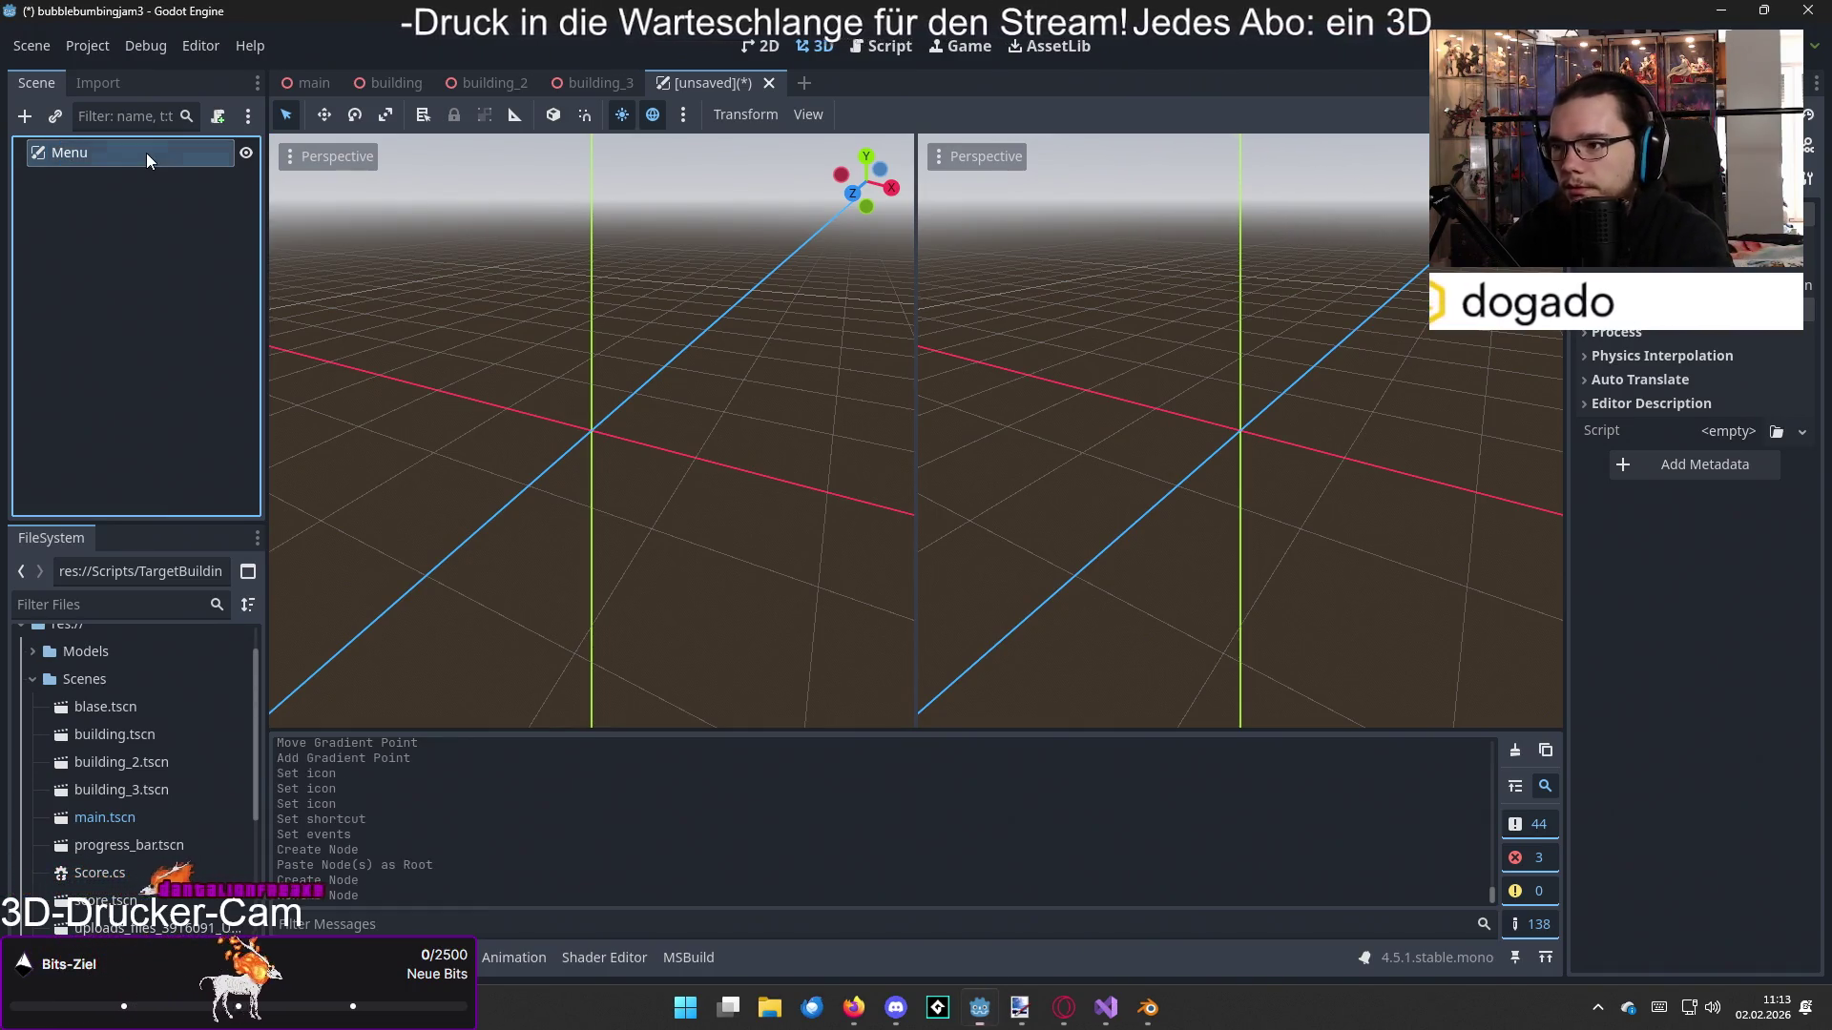
Step: Add a Control node as a child of Menu, then resume the tutorial video
click(25, 115)
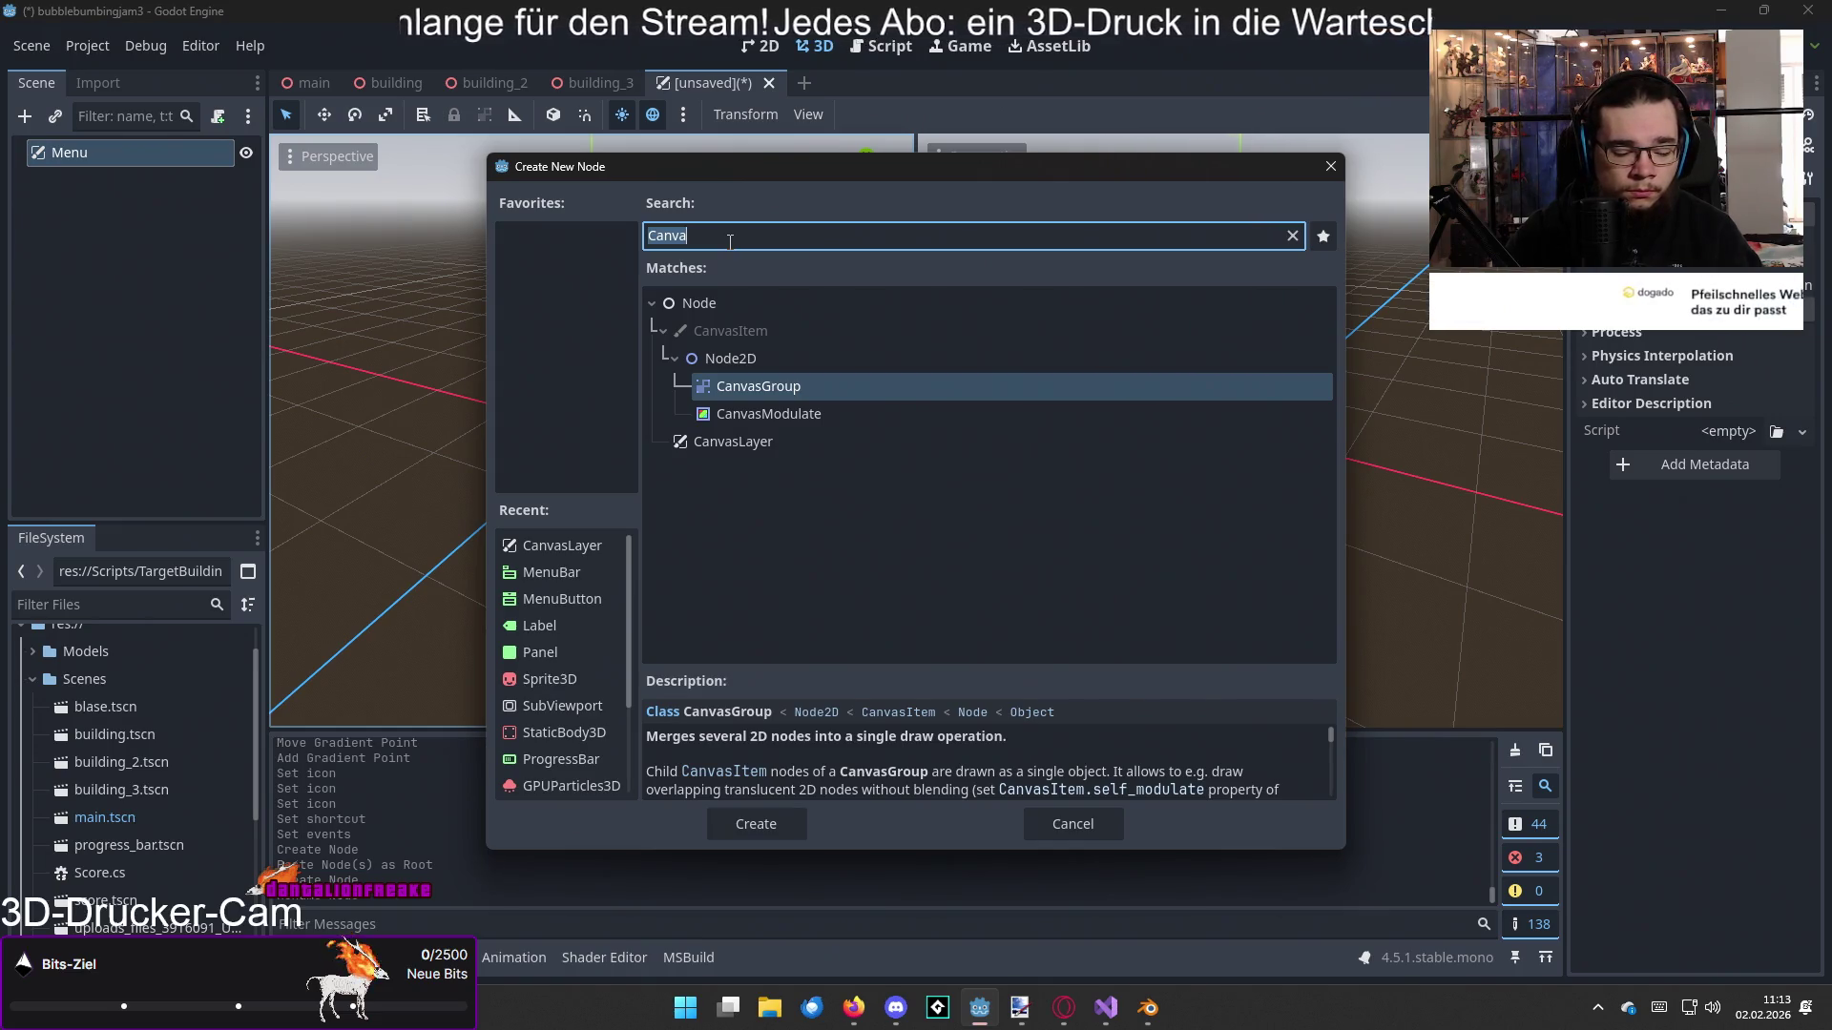
text(Co)
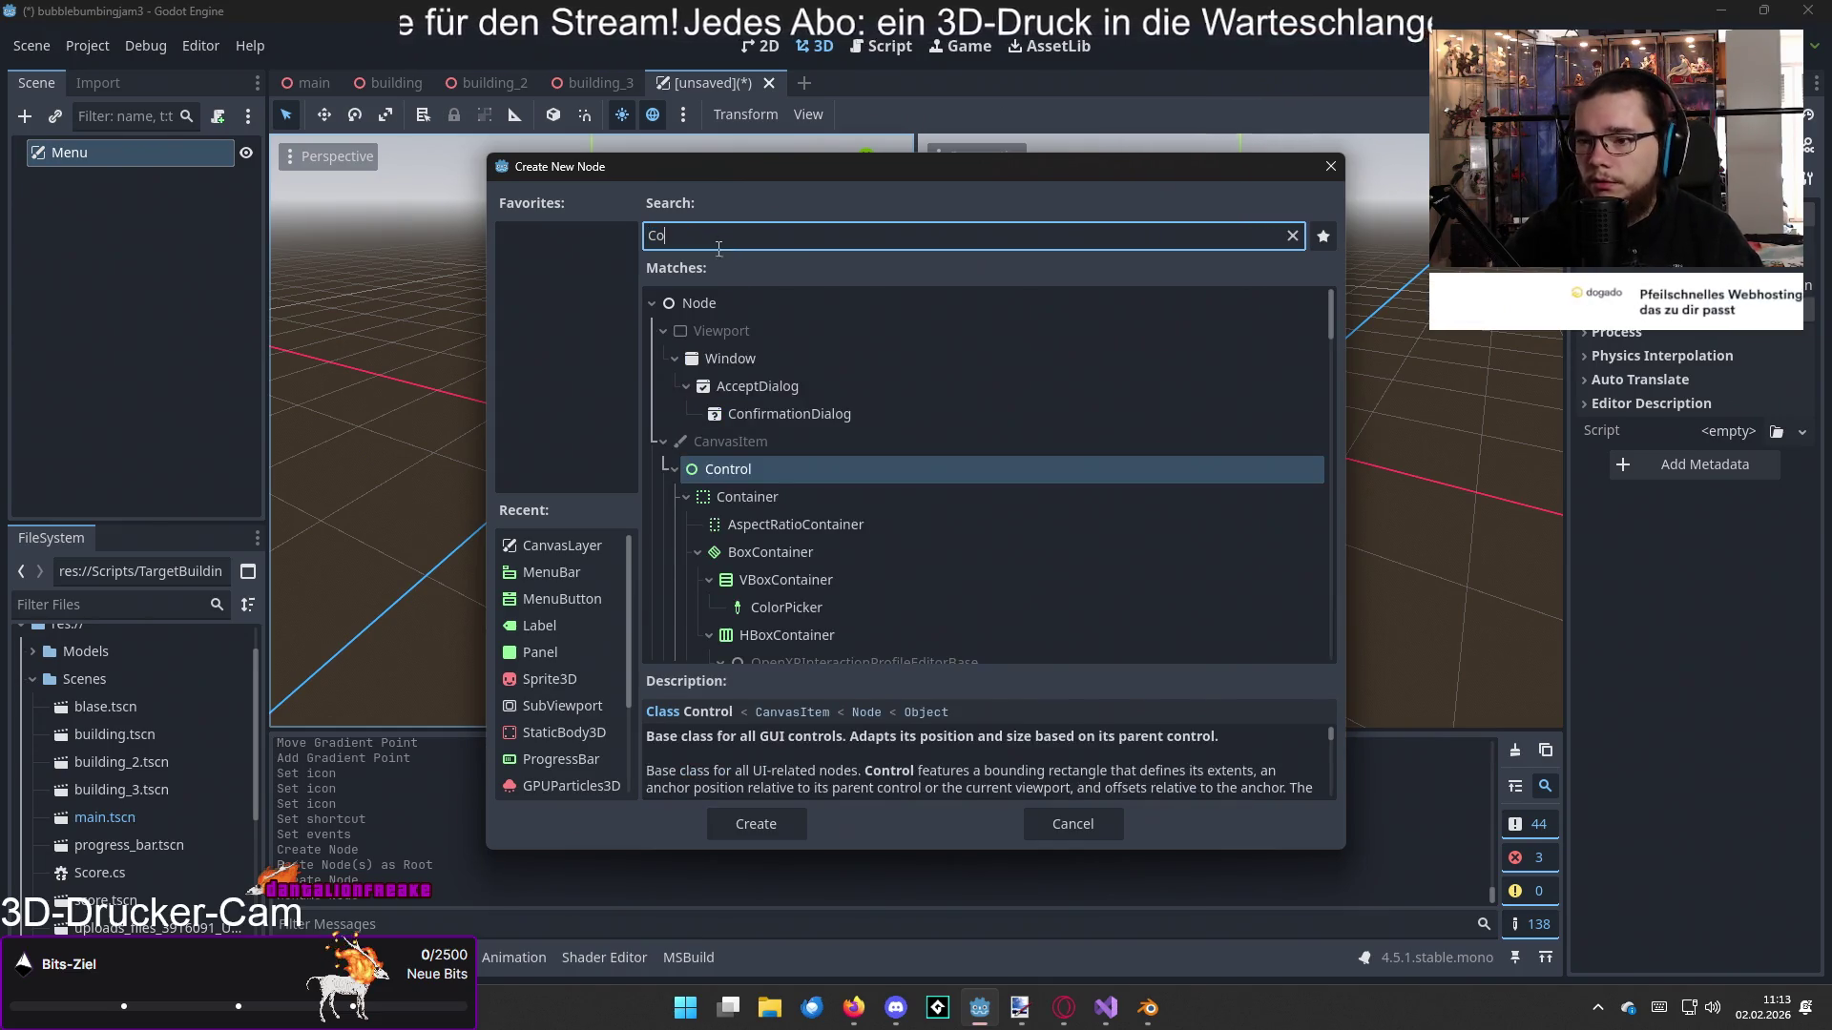
double_click(776, 466)
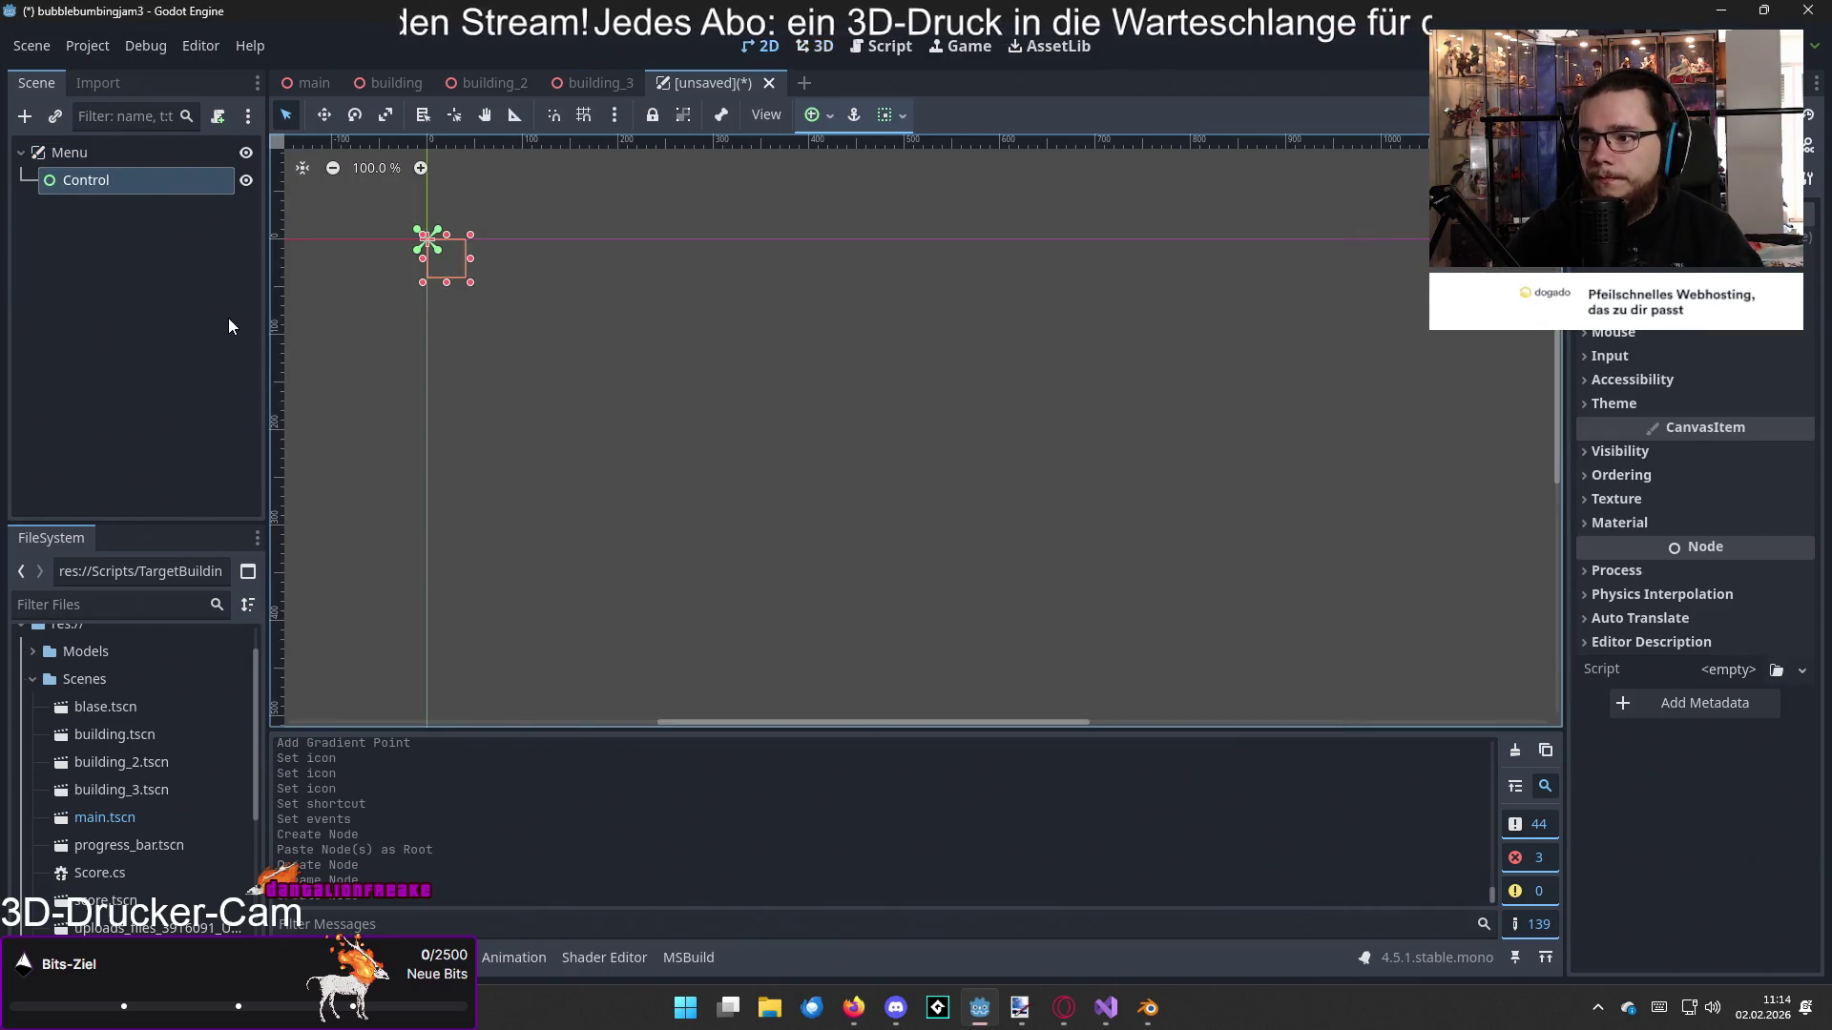
key(alt+Tab)
click(553, 421)
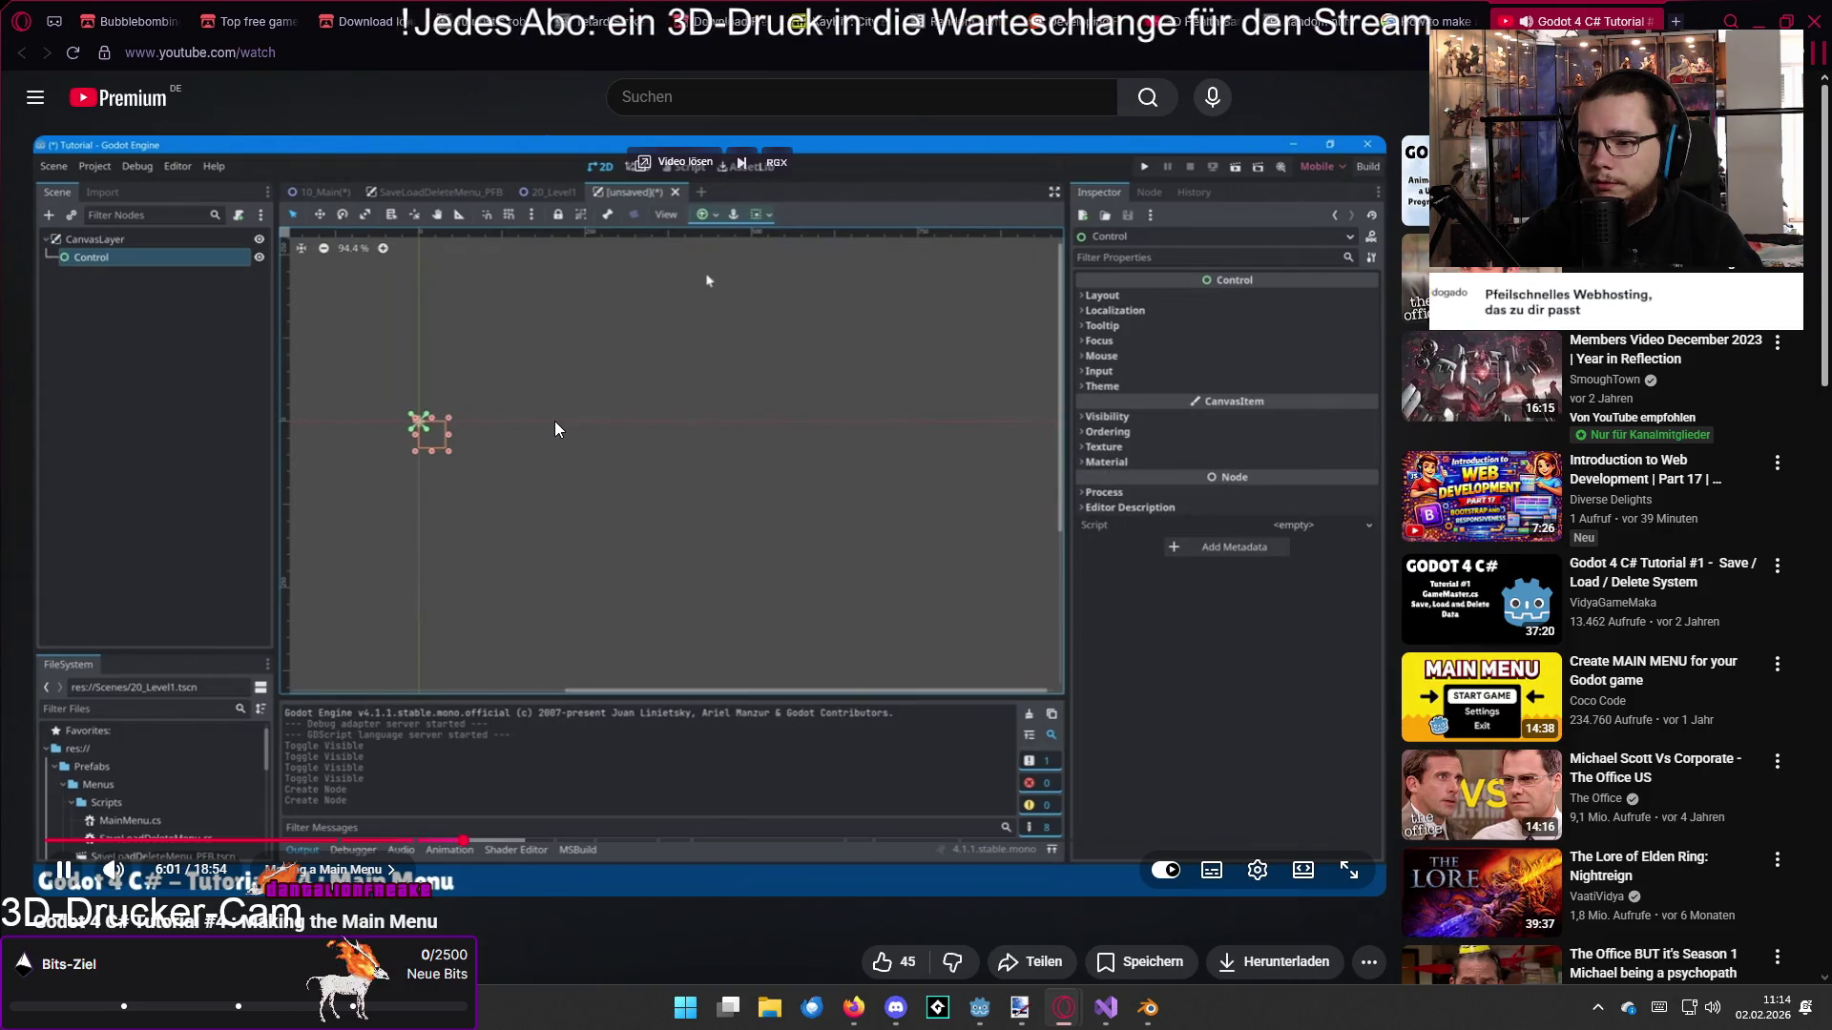
Step: Set the Control node's anchor preset to Full Rect
key(alt+Tab)
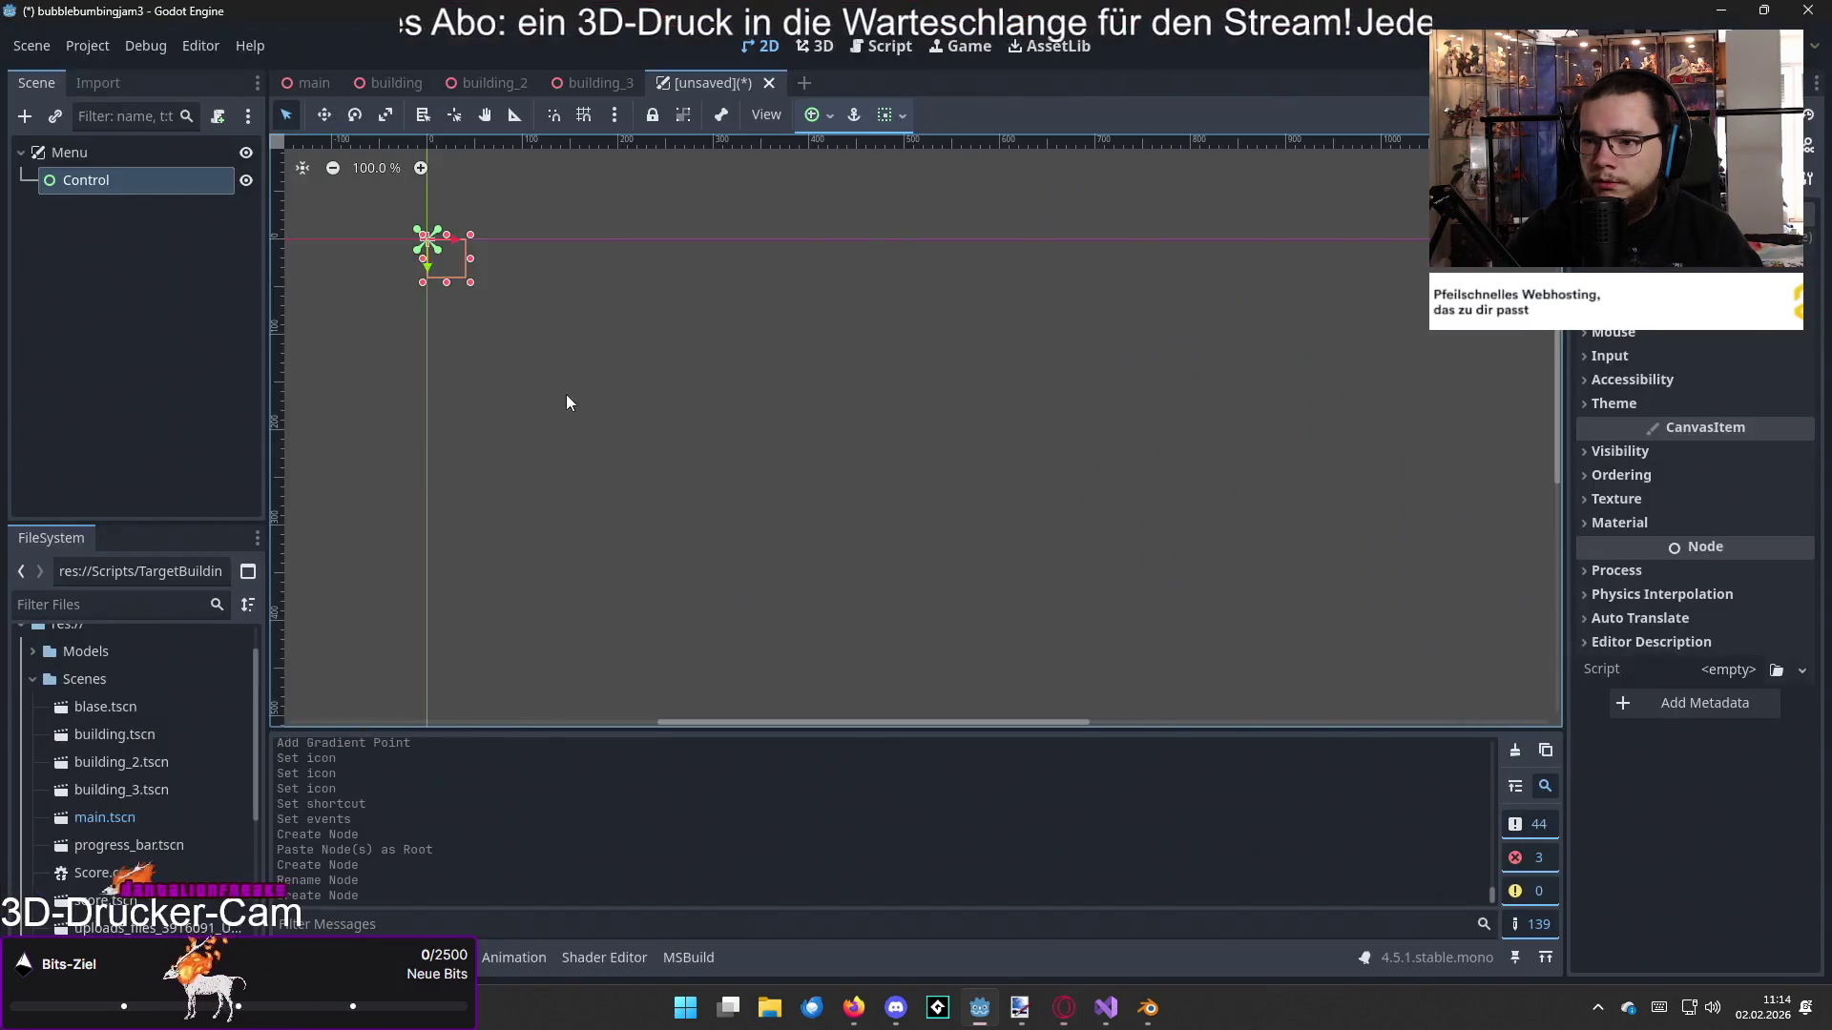
click(812, 114)
click(927, 292)
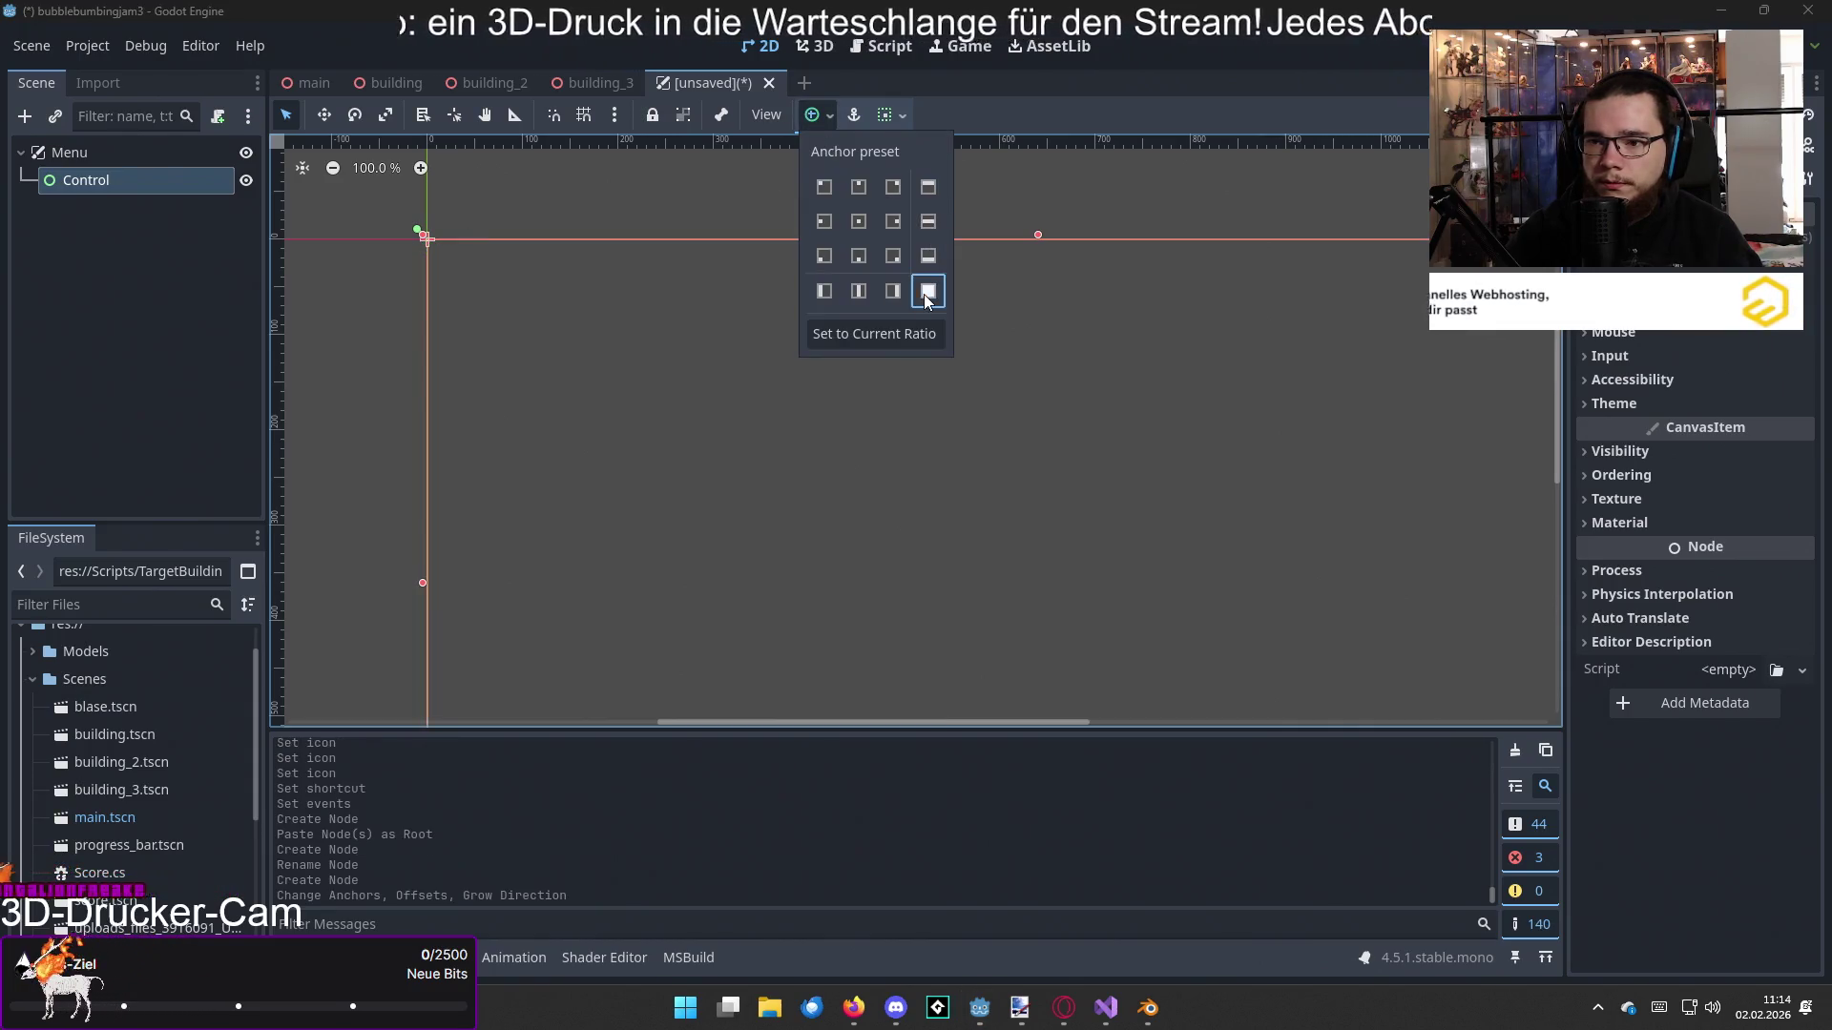
scroll(698, 380, down, 6)
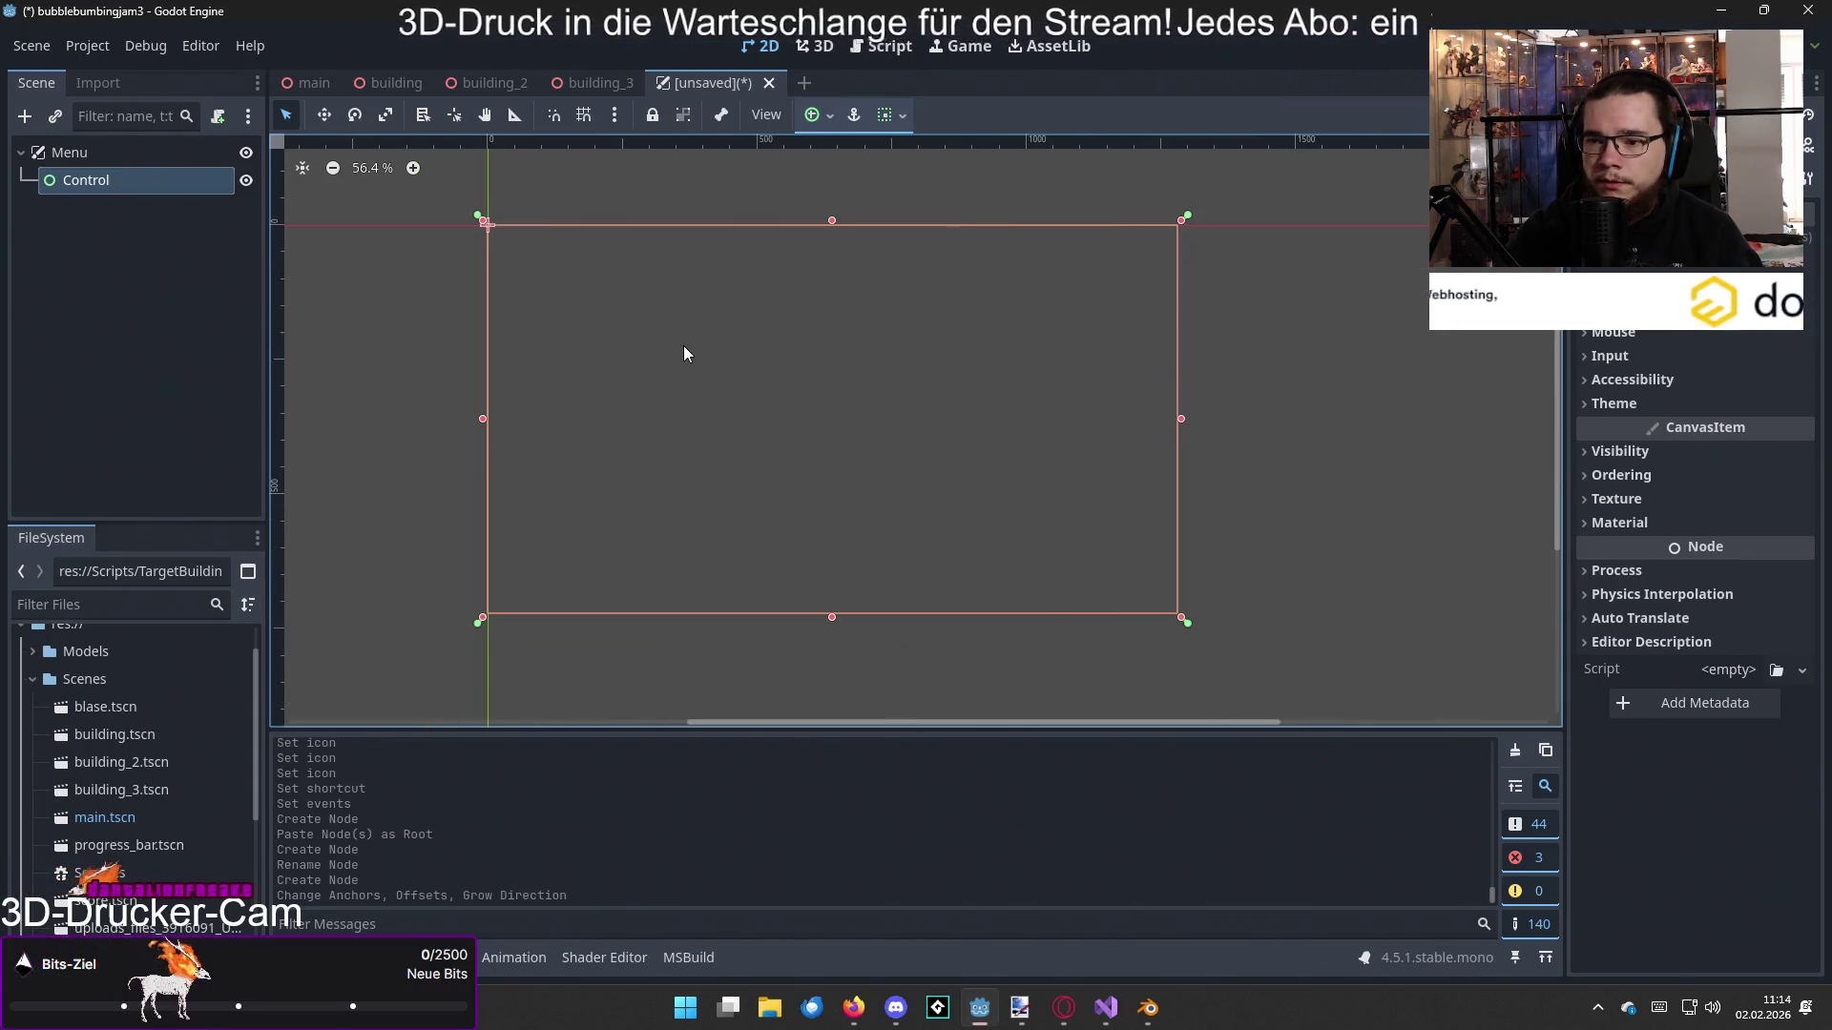
Step: Pause the tutorial video, then save the scene as menu.tscn
key(alt+Tab)
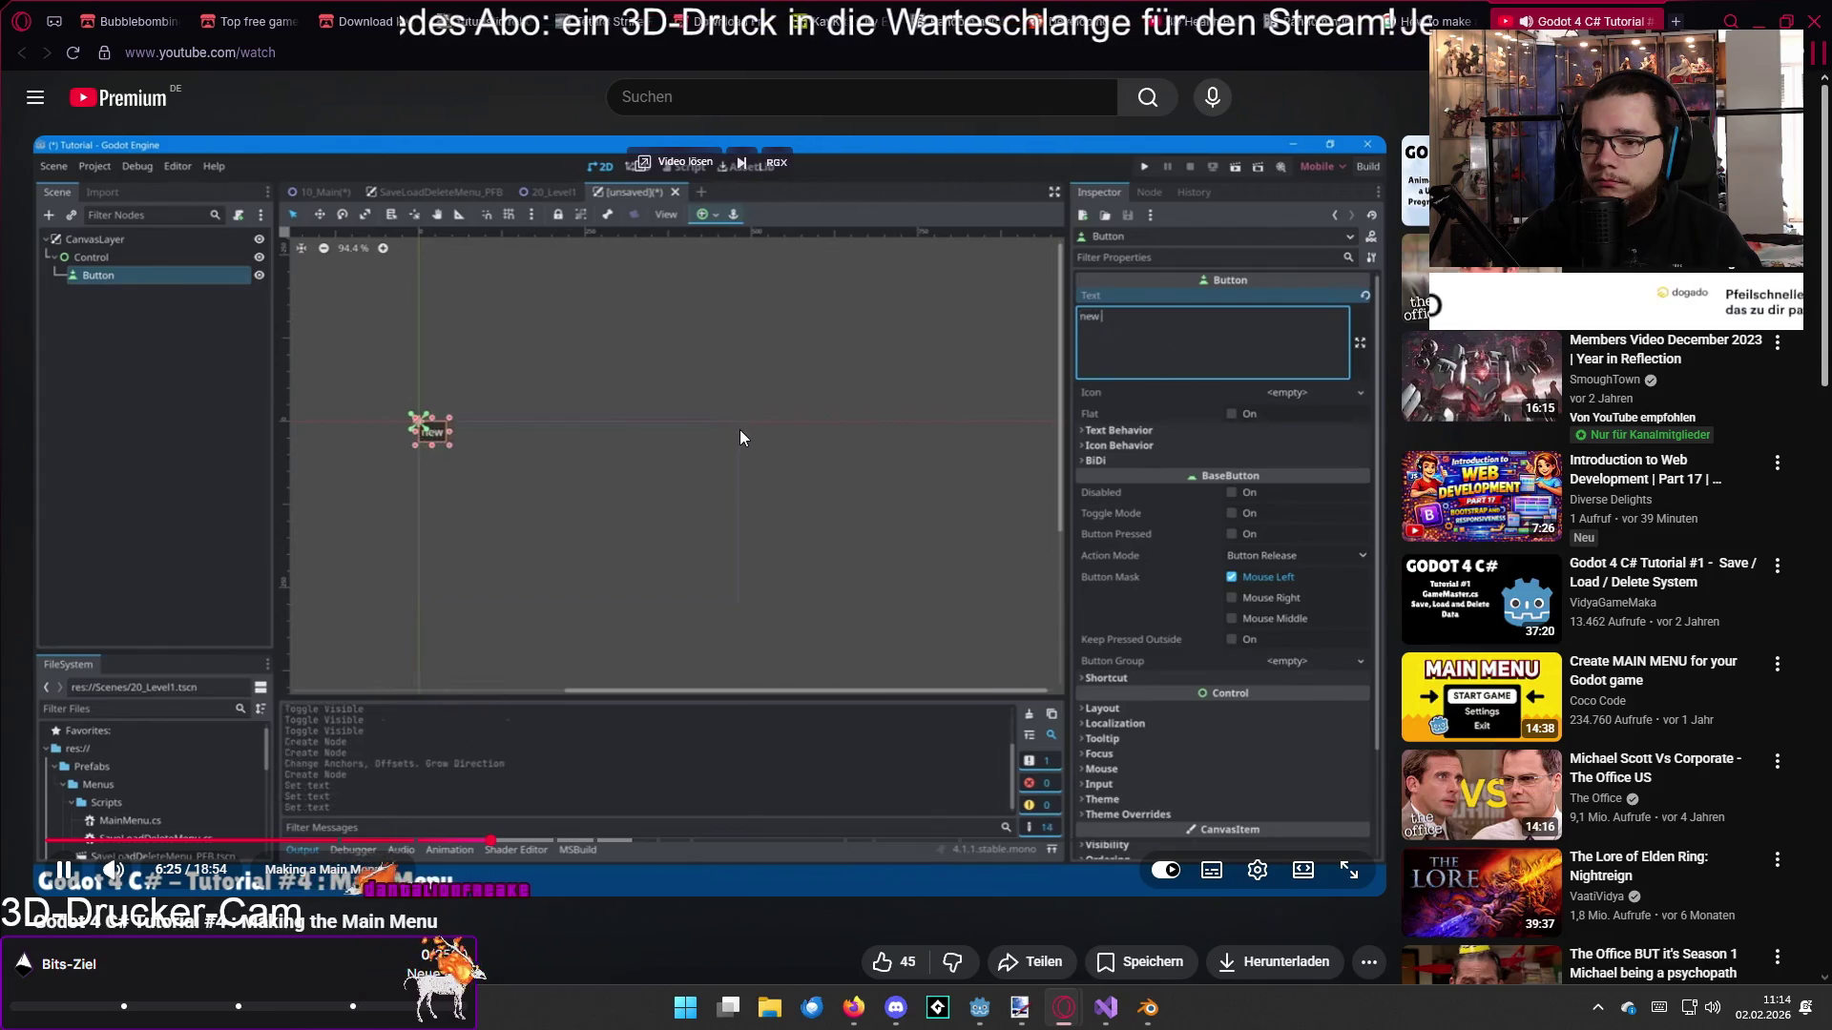
click(693, 385)
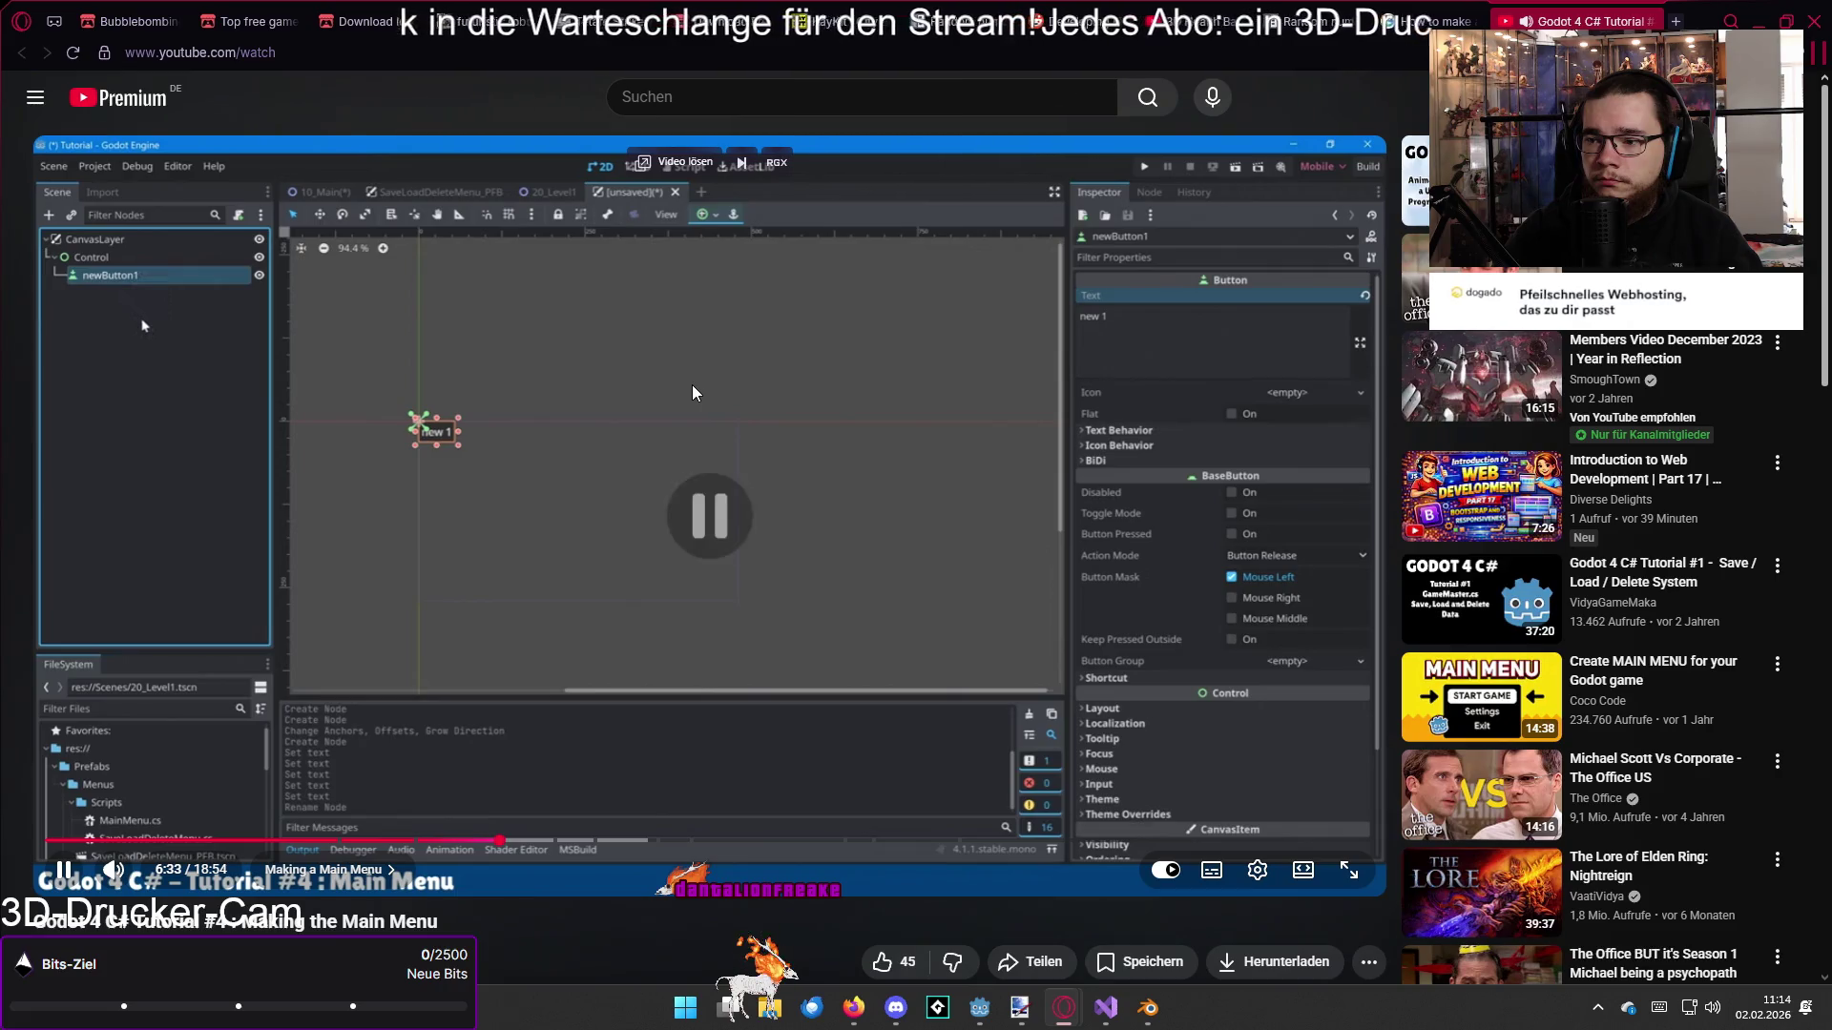
key(alt+Tab)
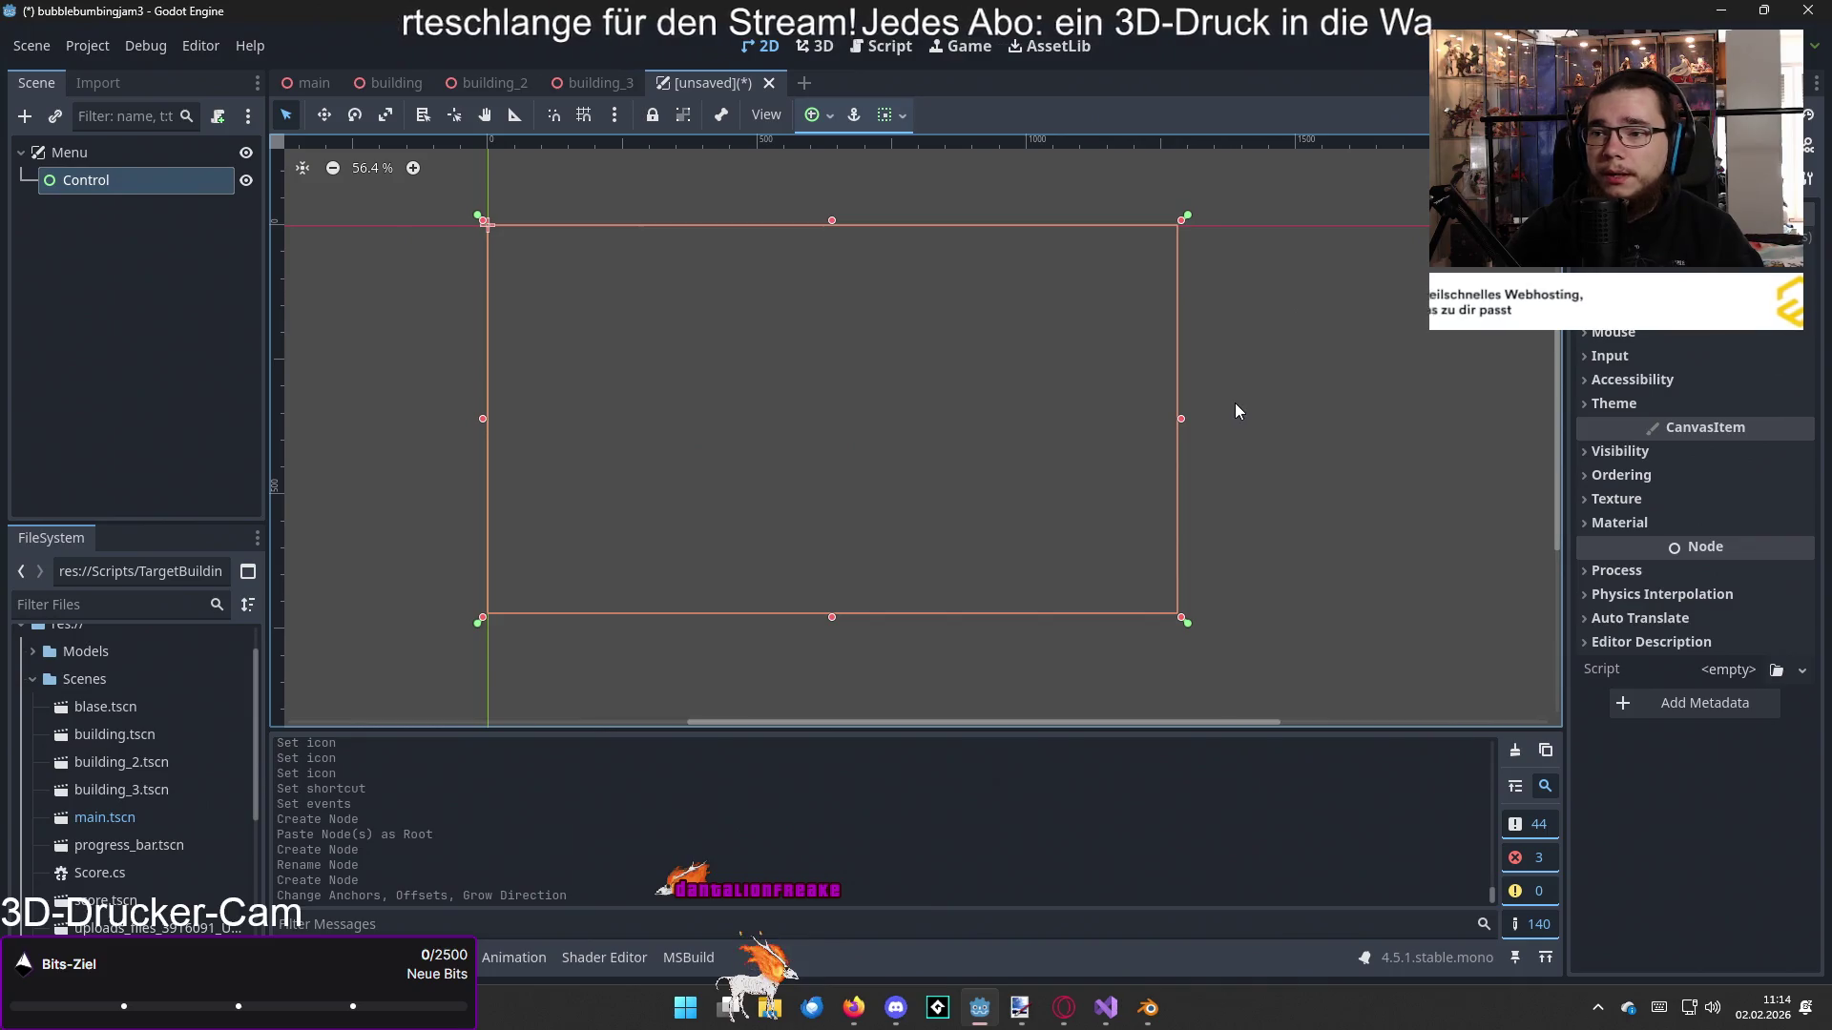
key(ctrl+s)
click(750, 825)
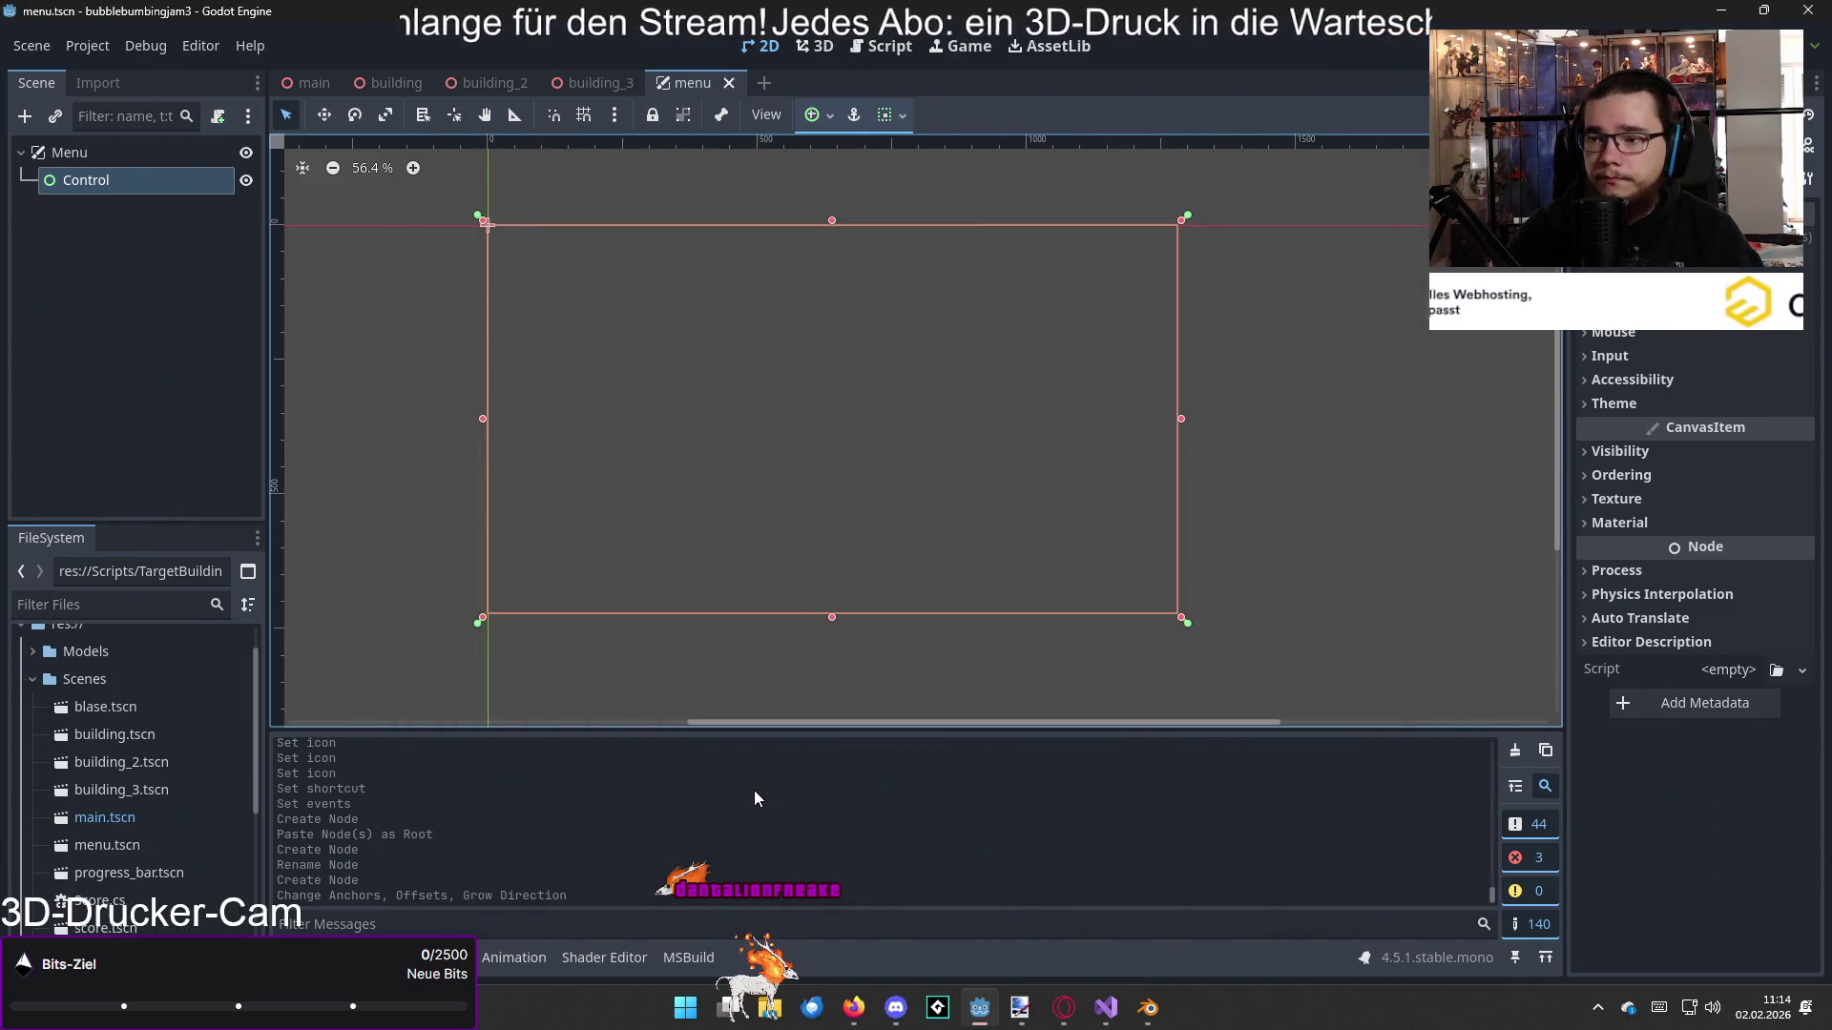
Step: Switch to the main scene, check Project > Export (no presets), and build the .NET project
click(310, 83)
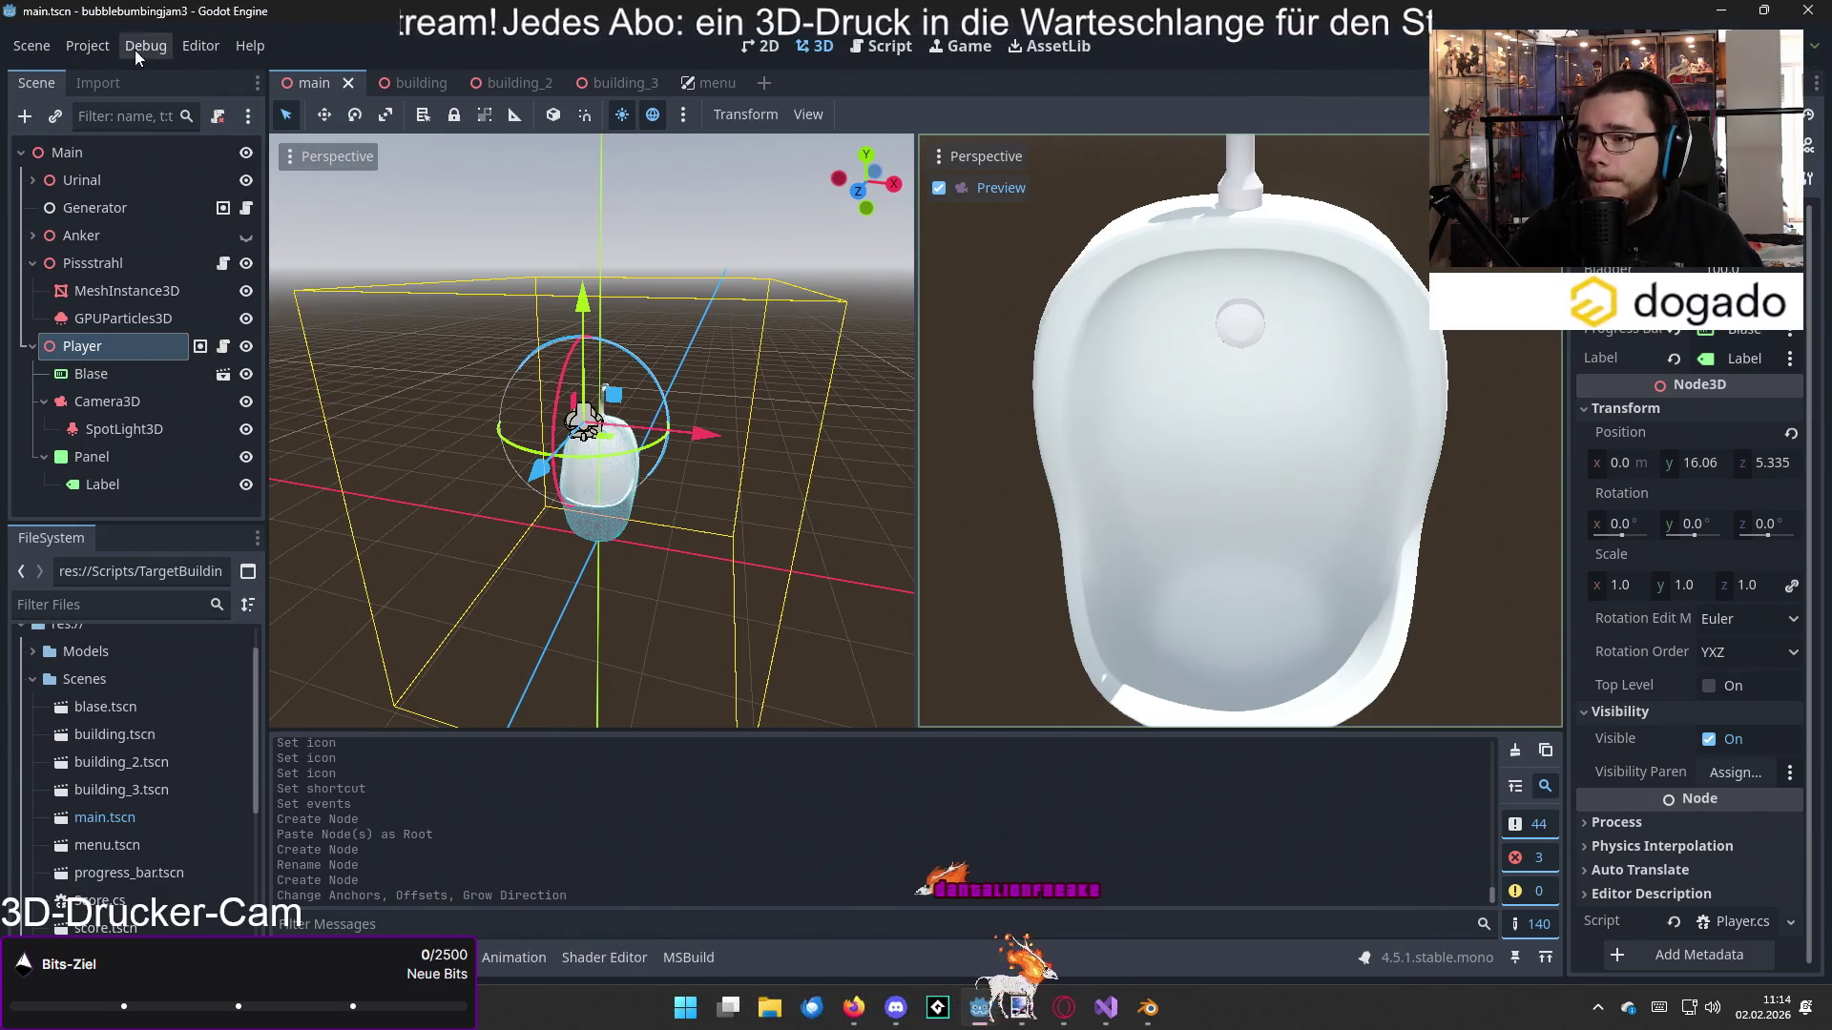
click(96, 50)
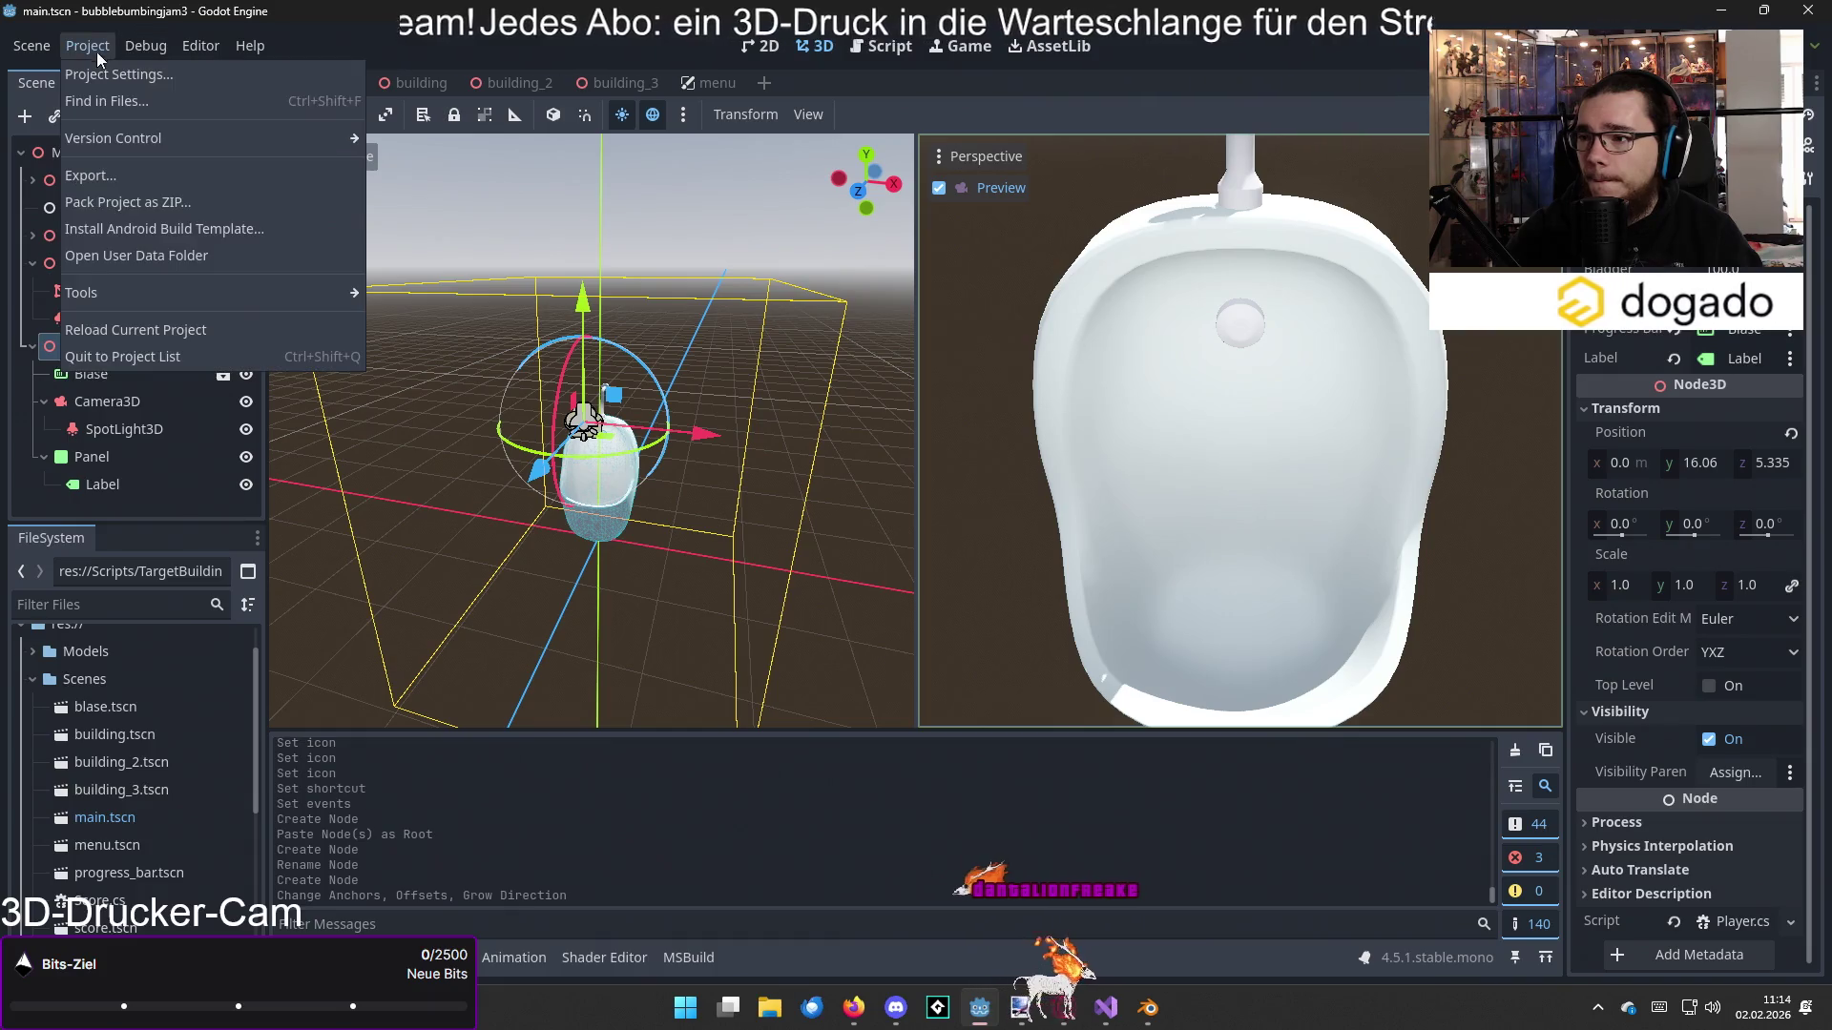
click(114, 172)
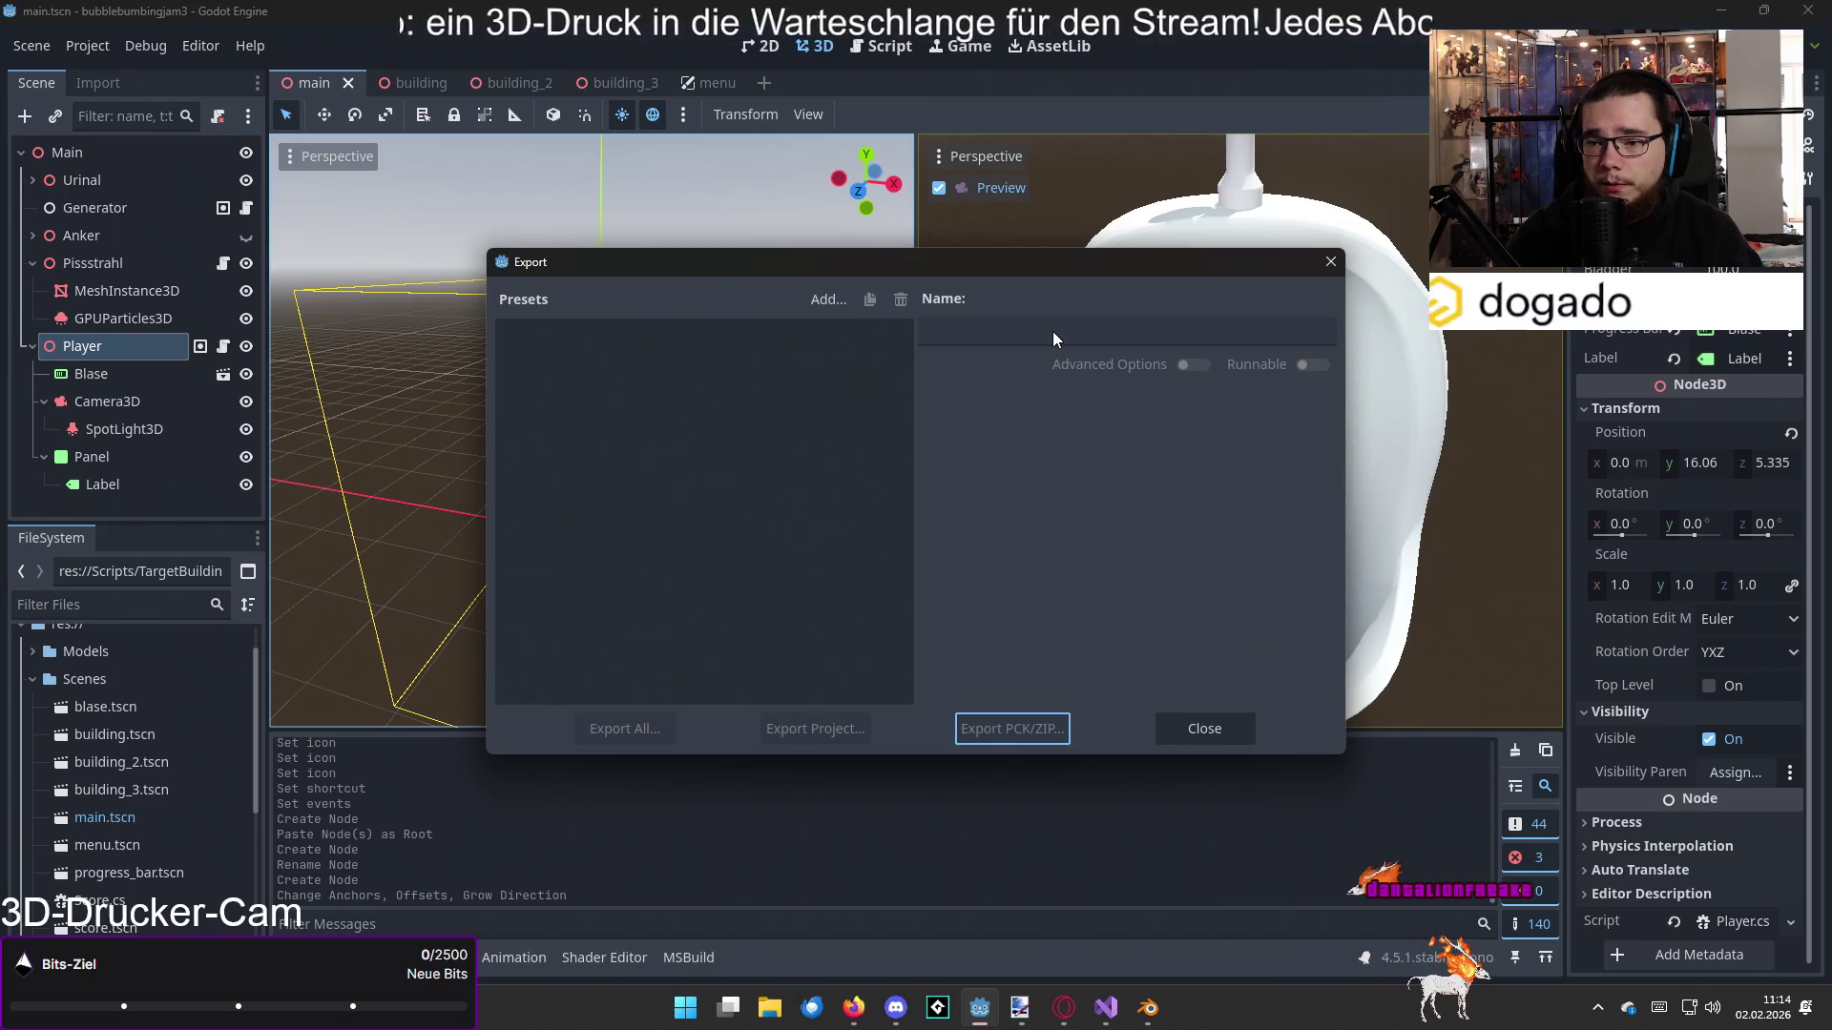
click(803, 383)
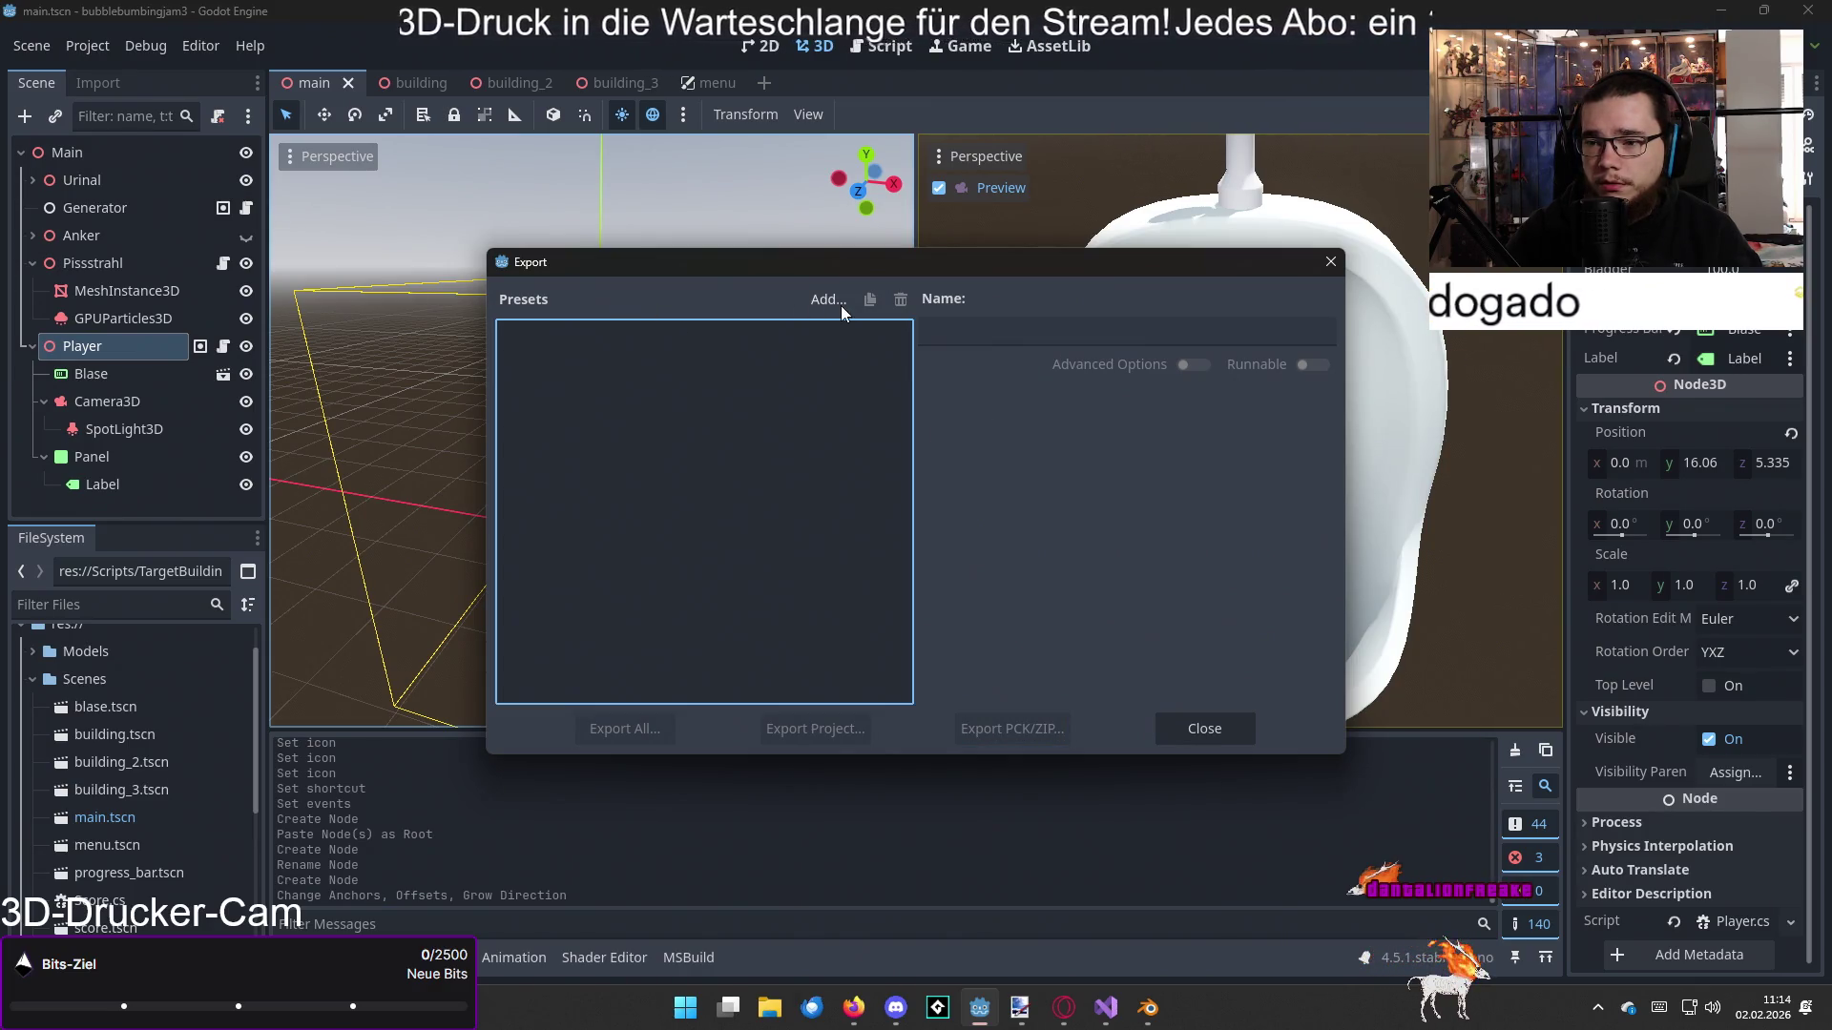
click(1229, 726)
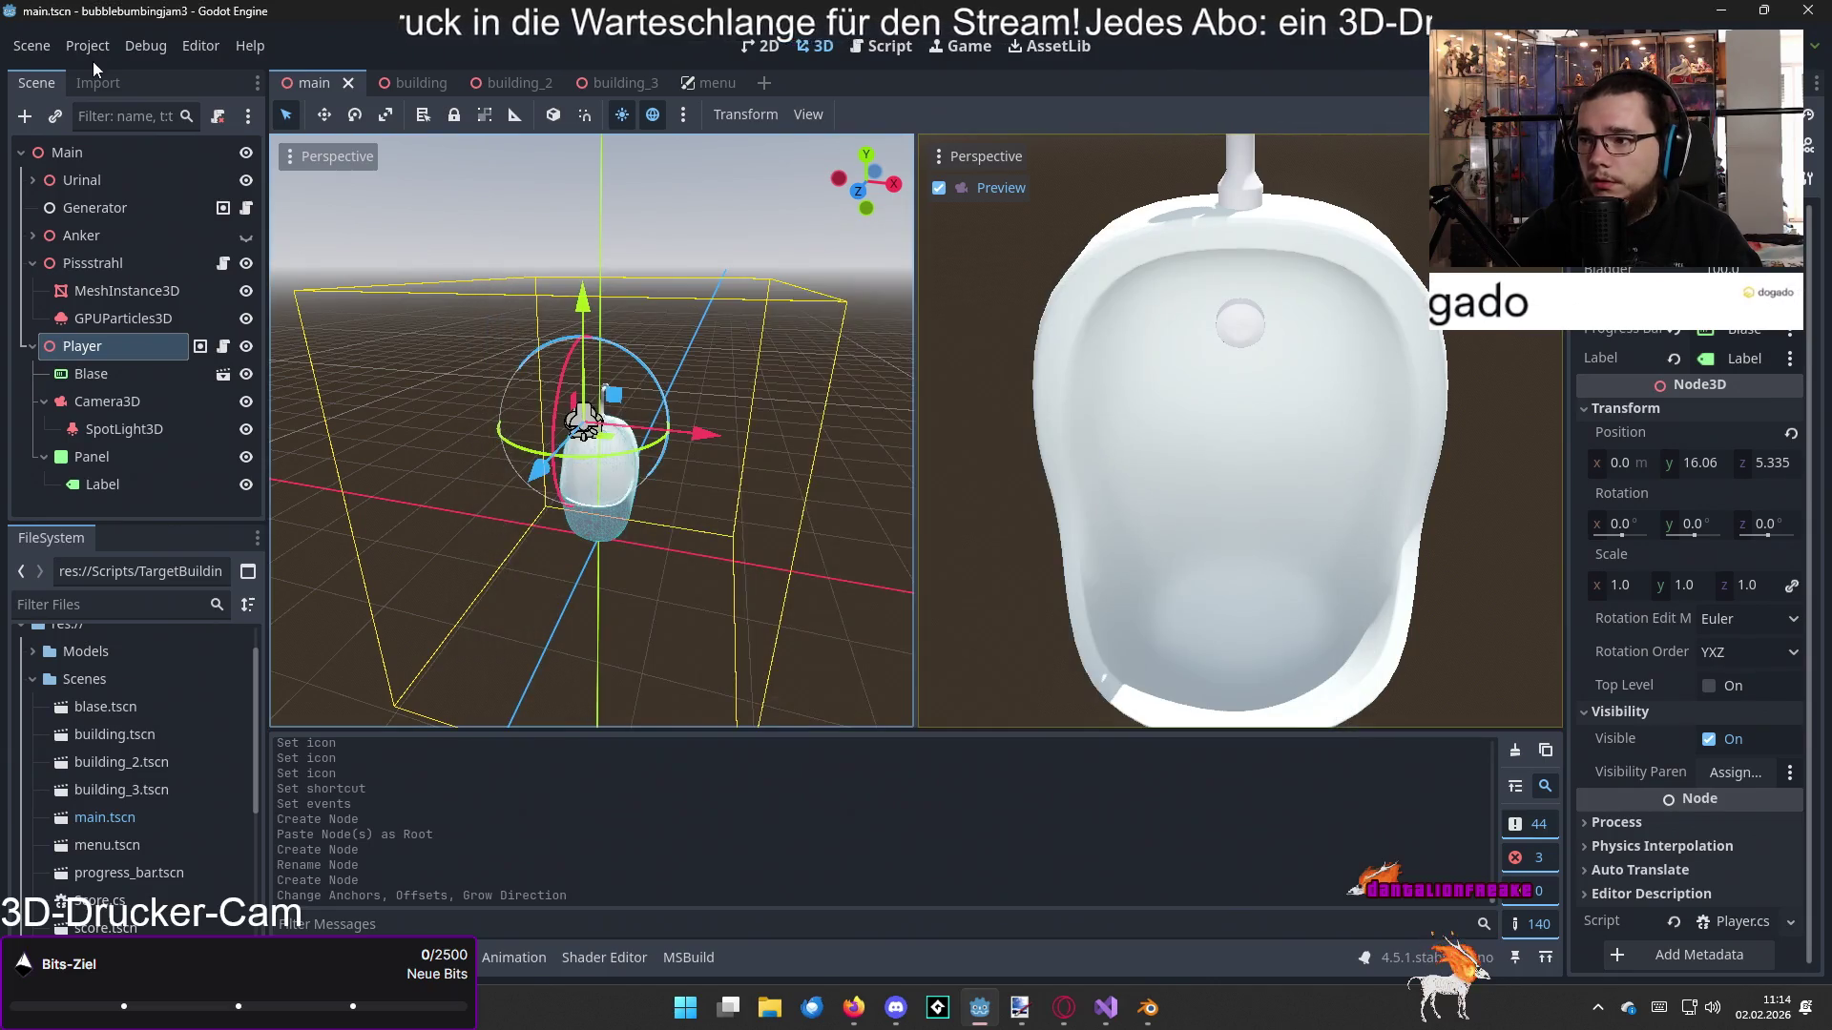
click(88, 50)
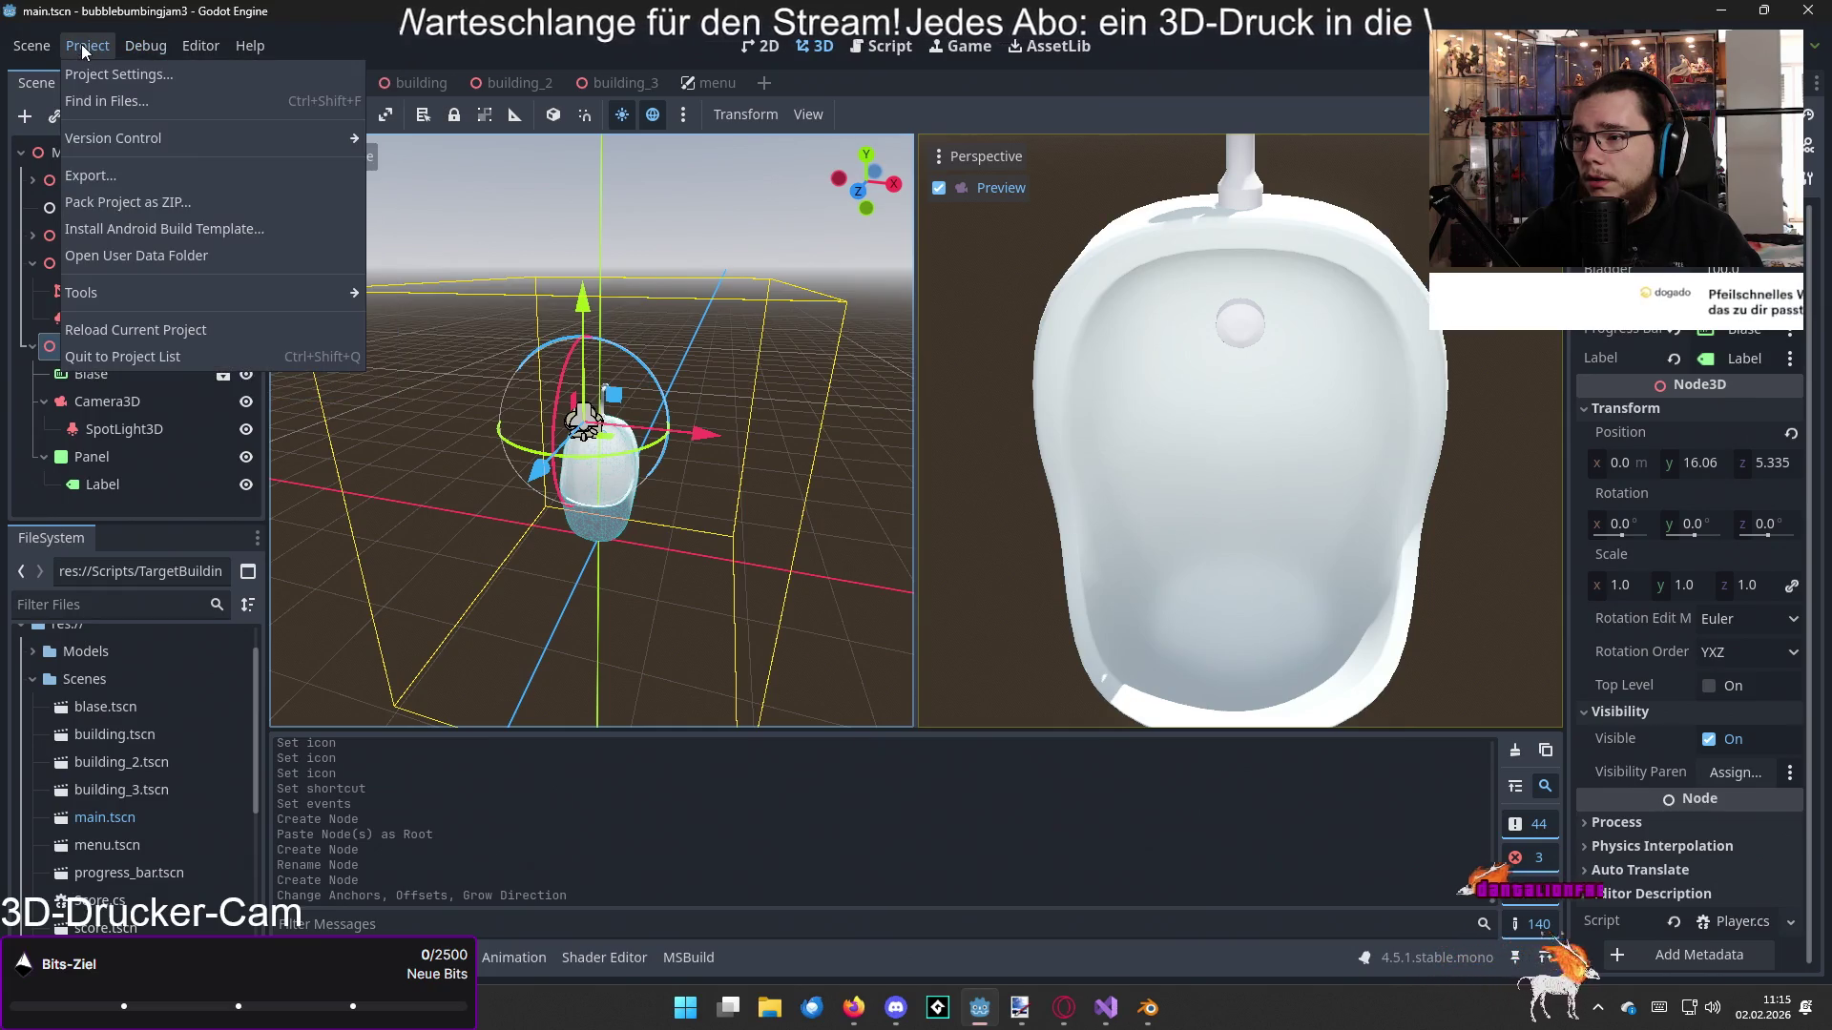
click(31, 45)
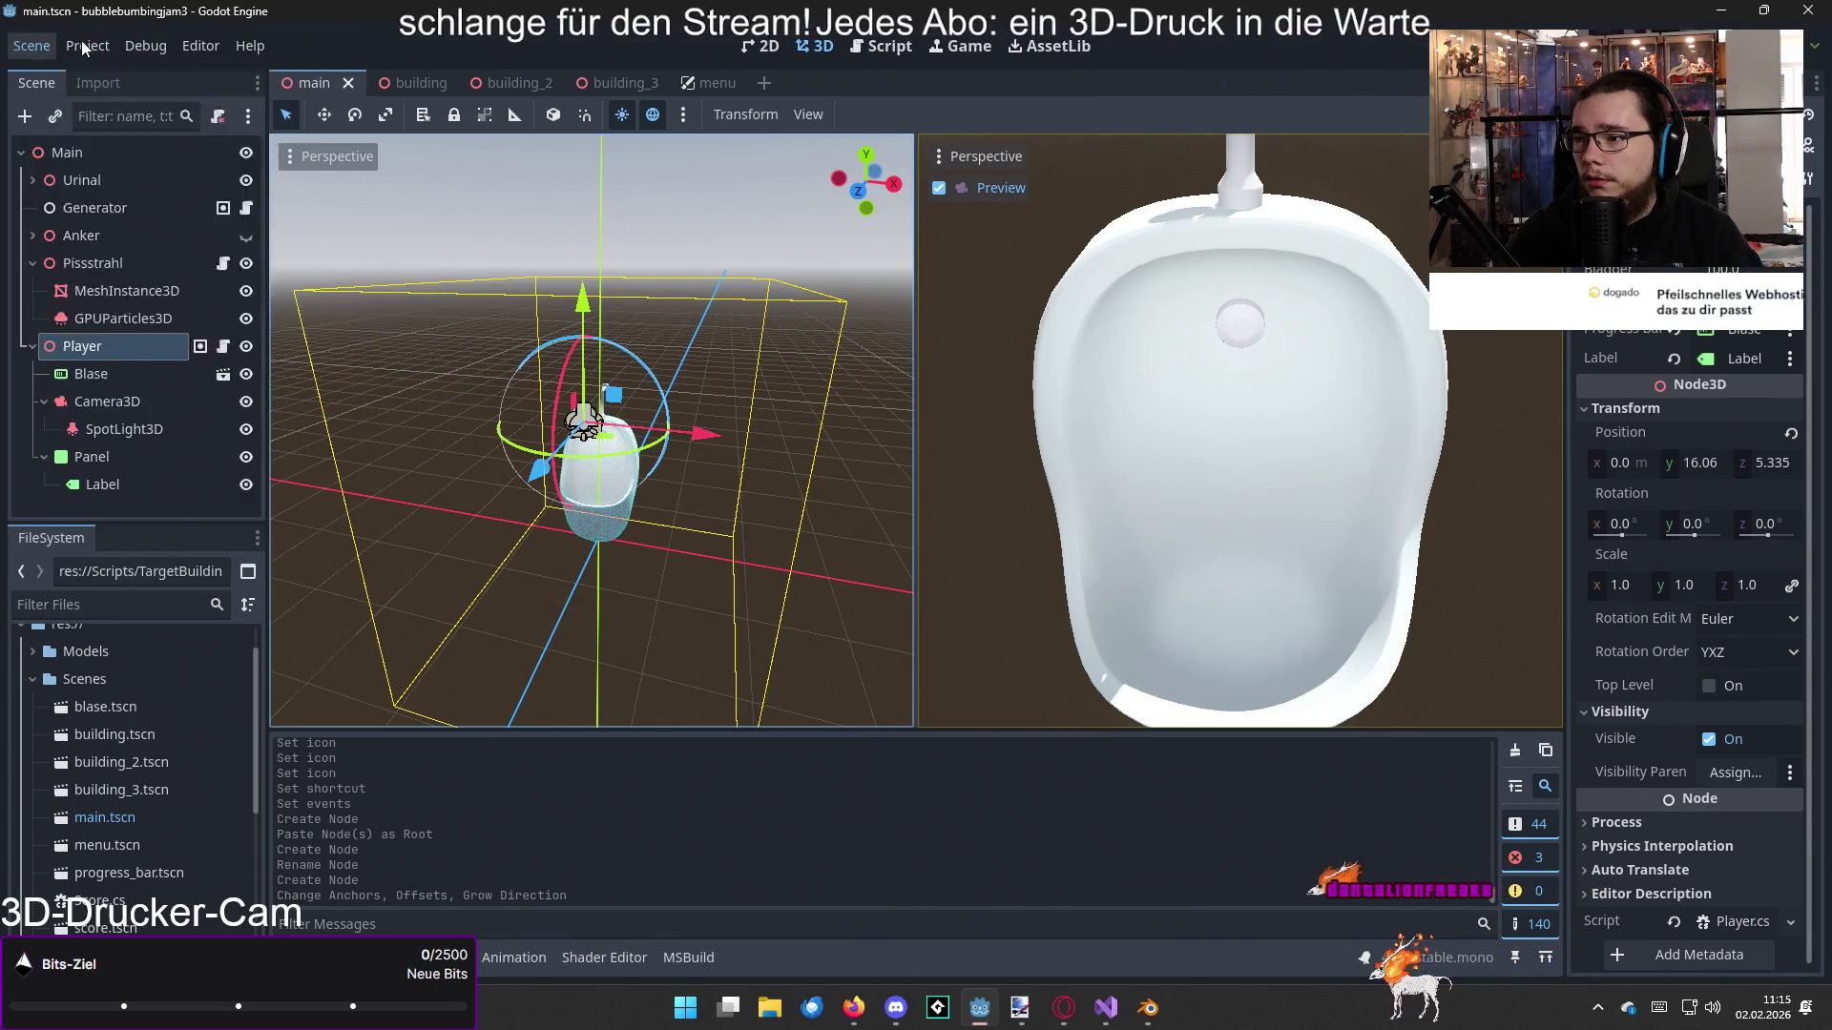
click(88, 50)
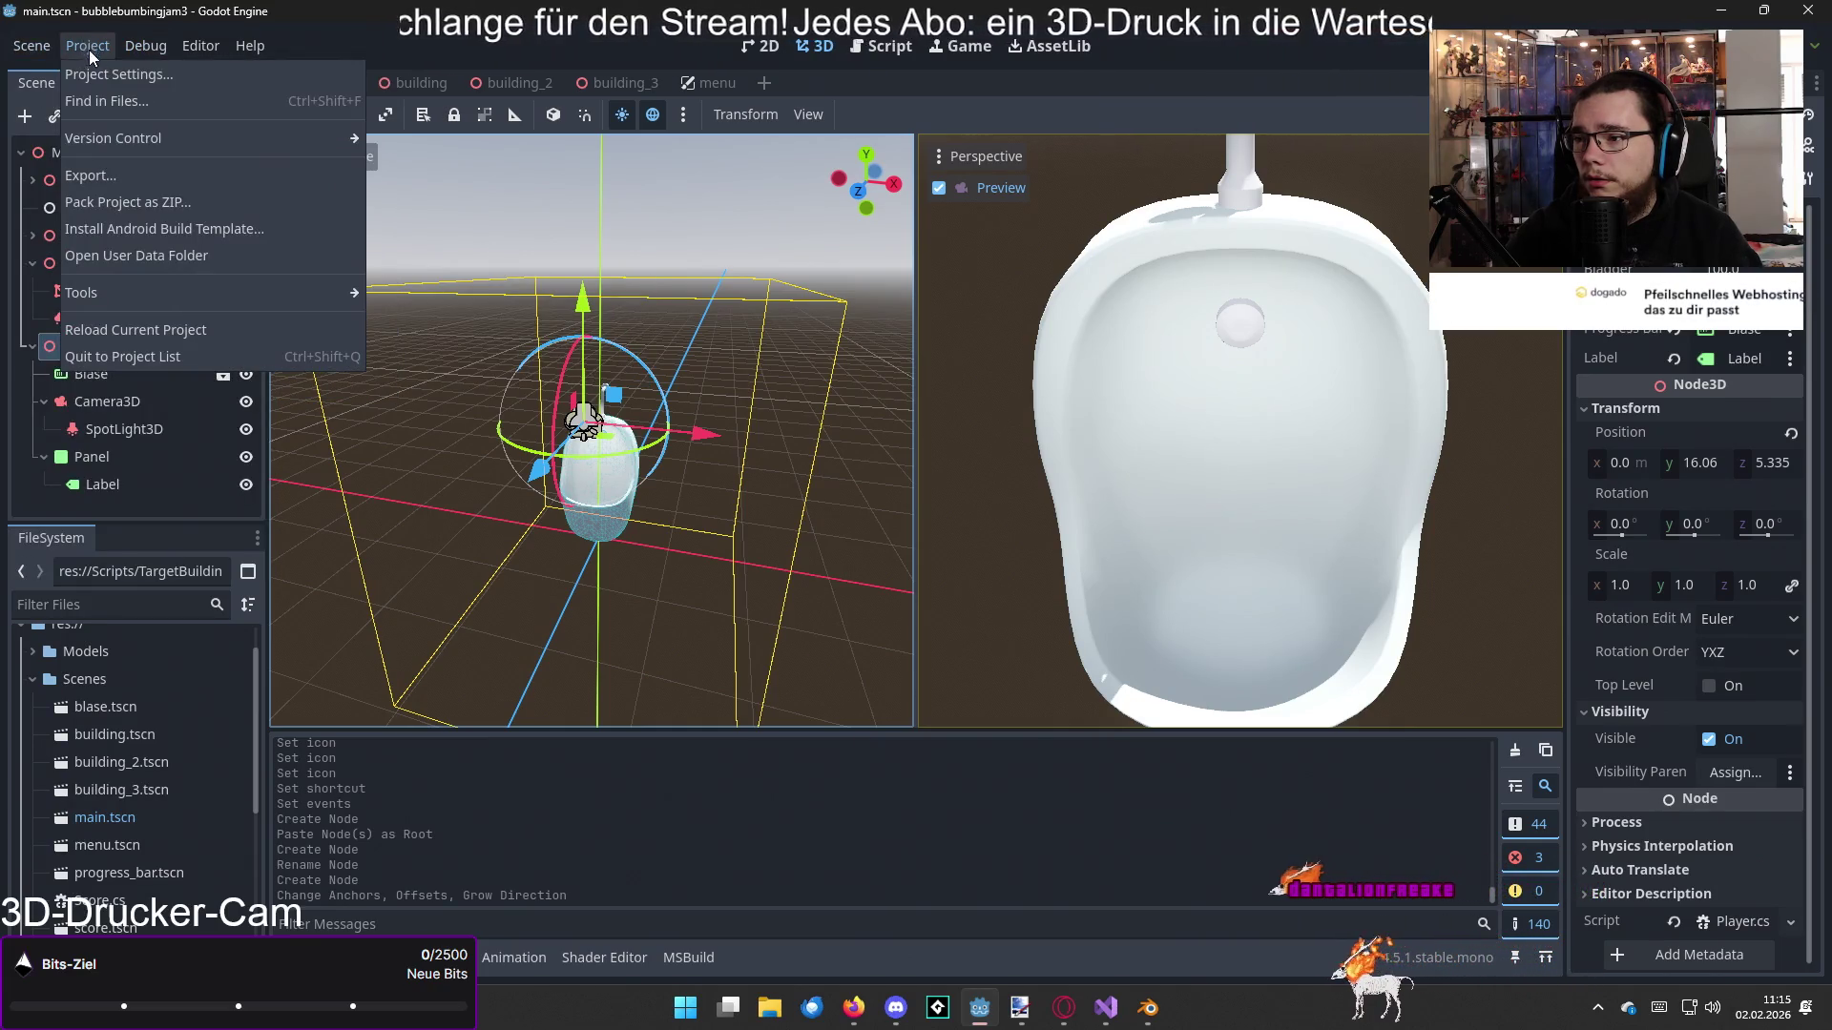
click(141, 175)
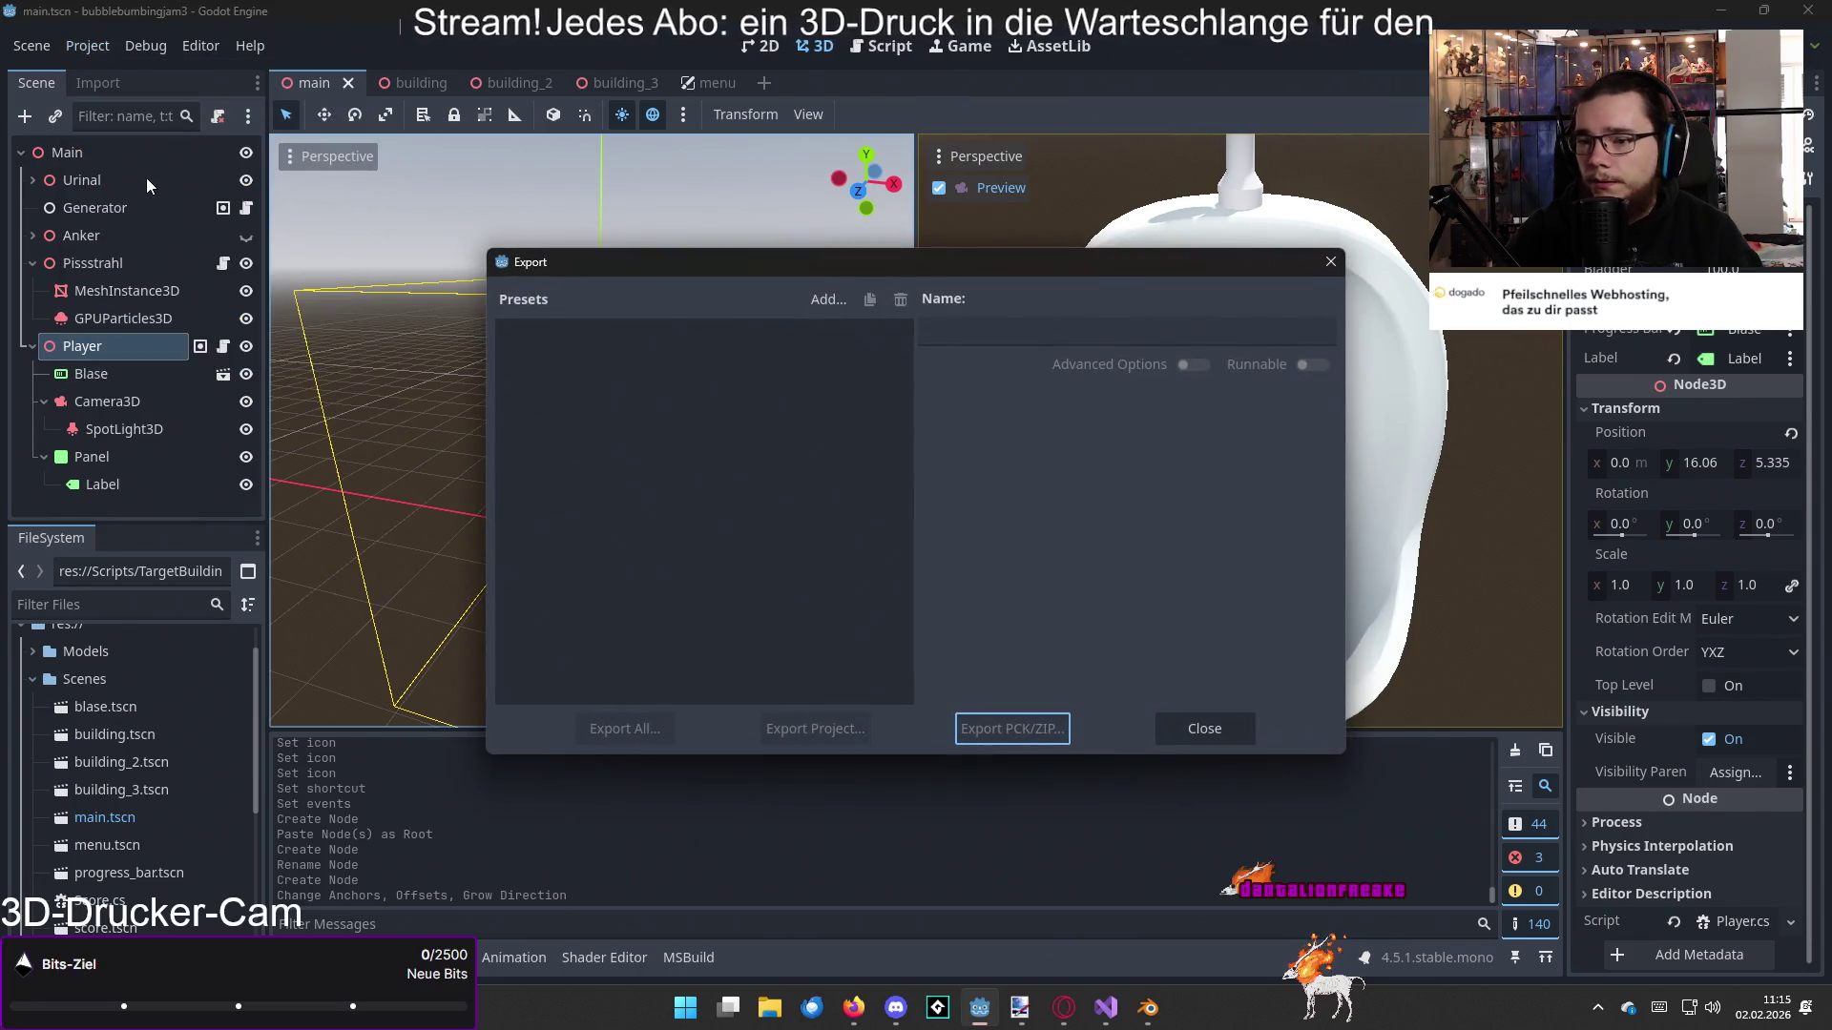
click(1204, 731)
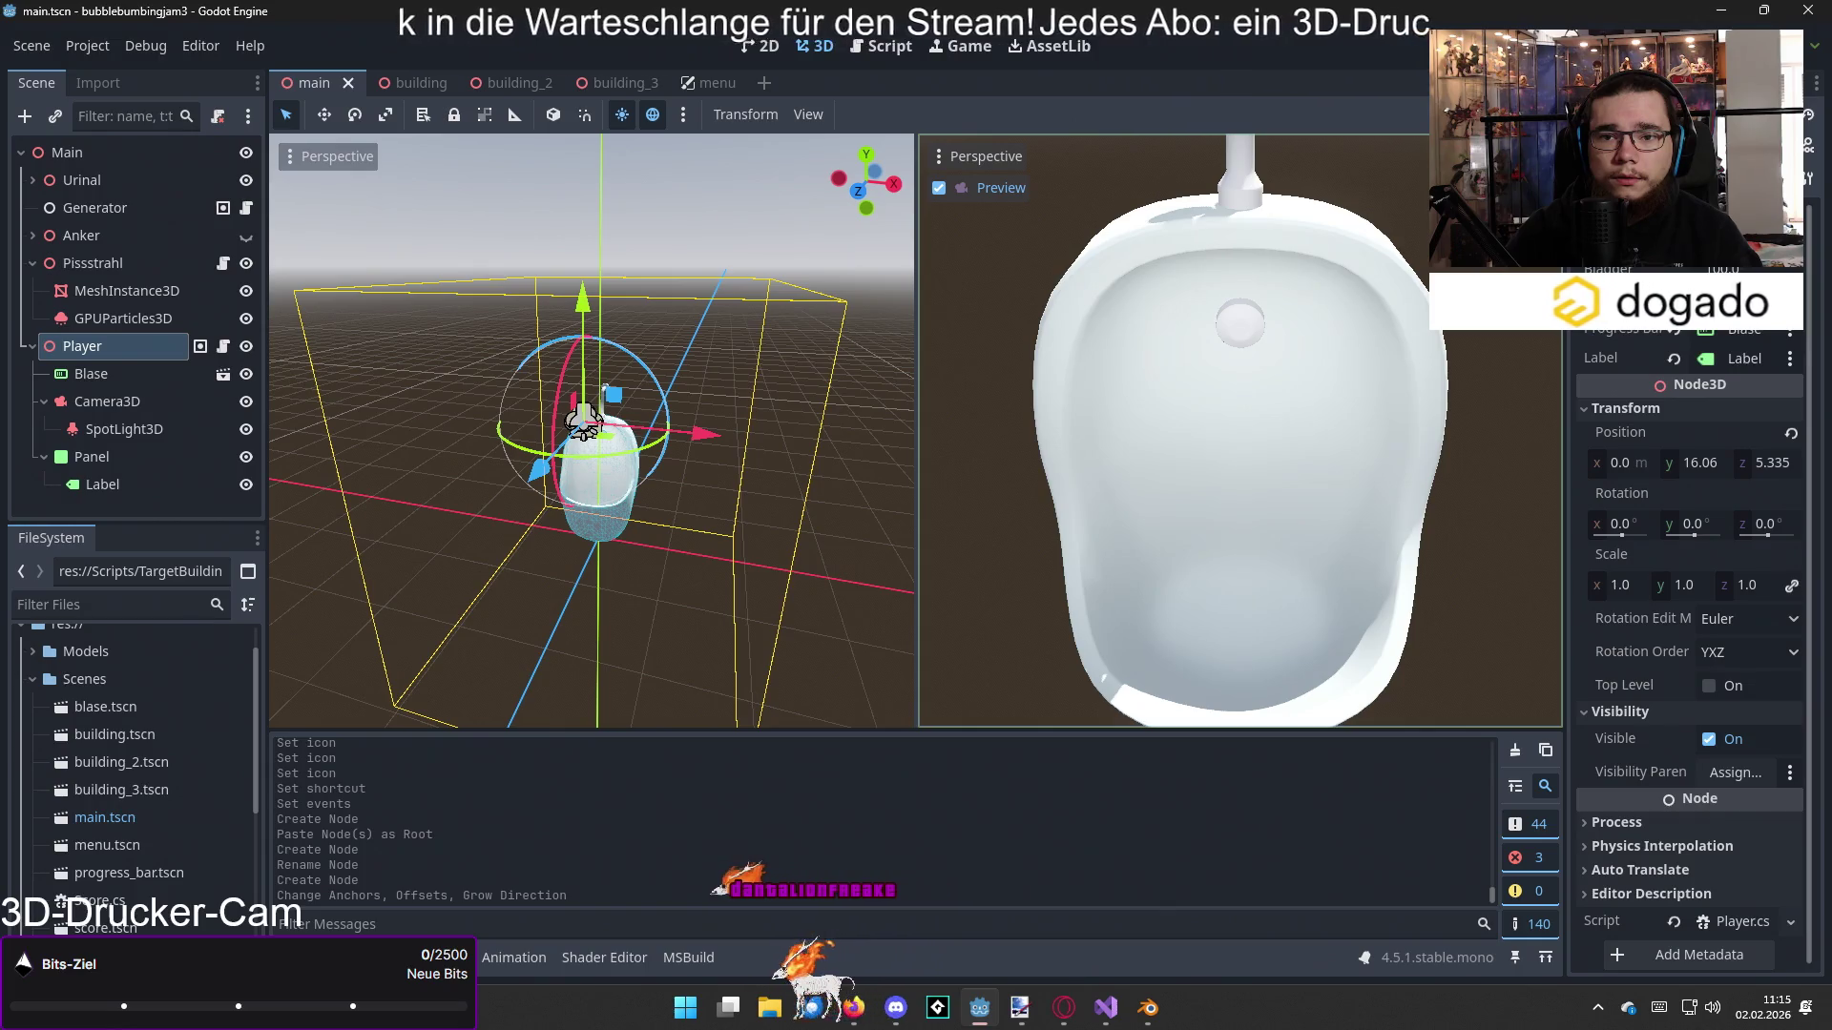
key(F5)
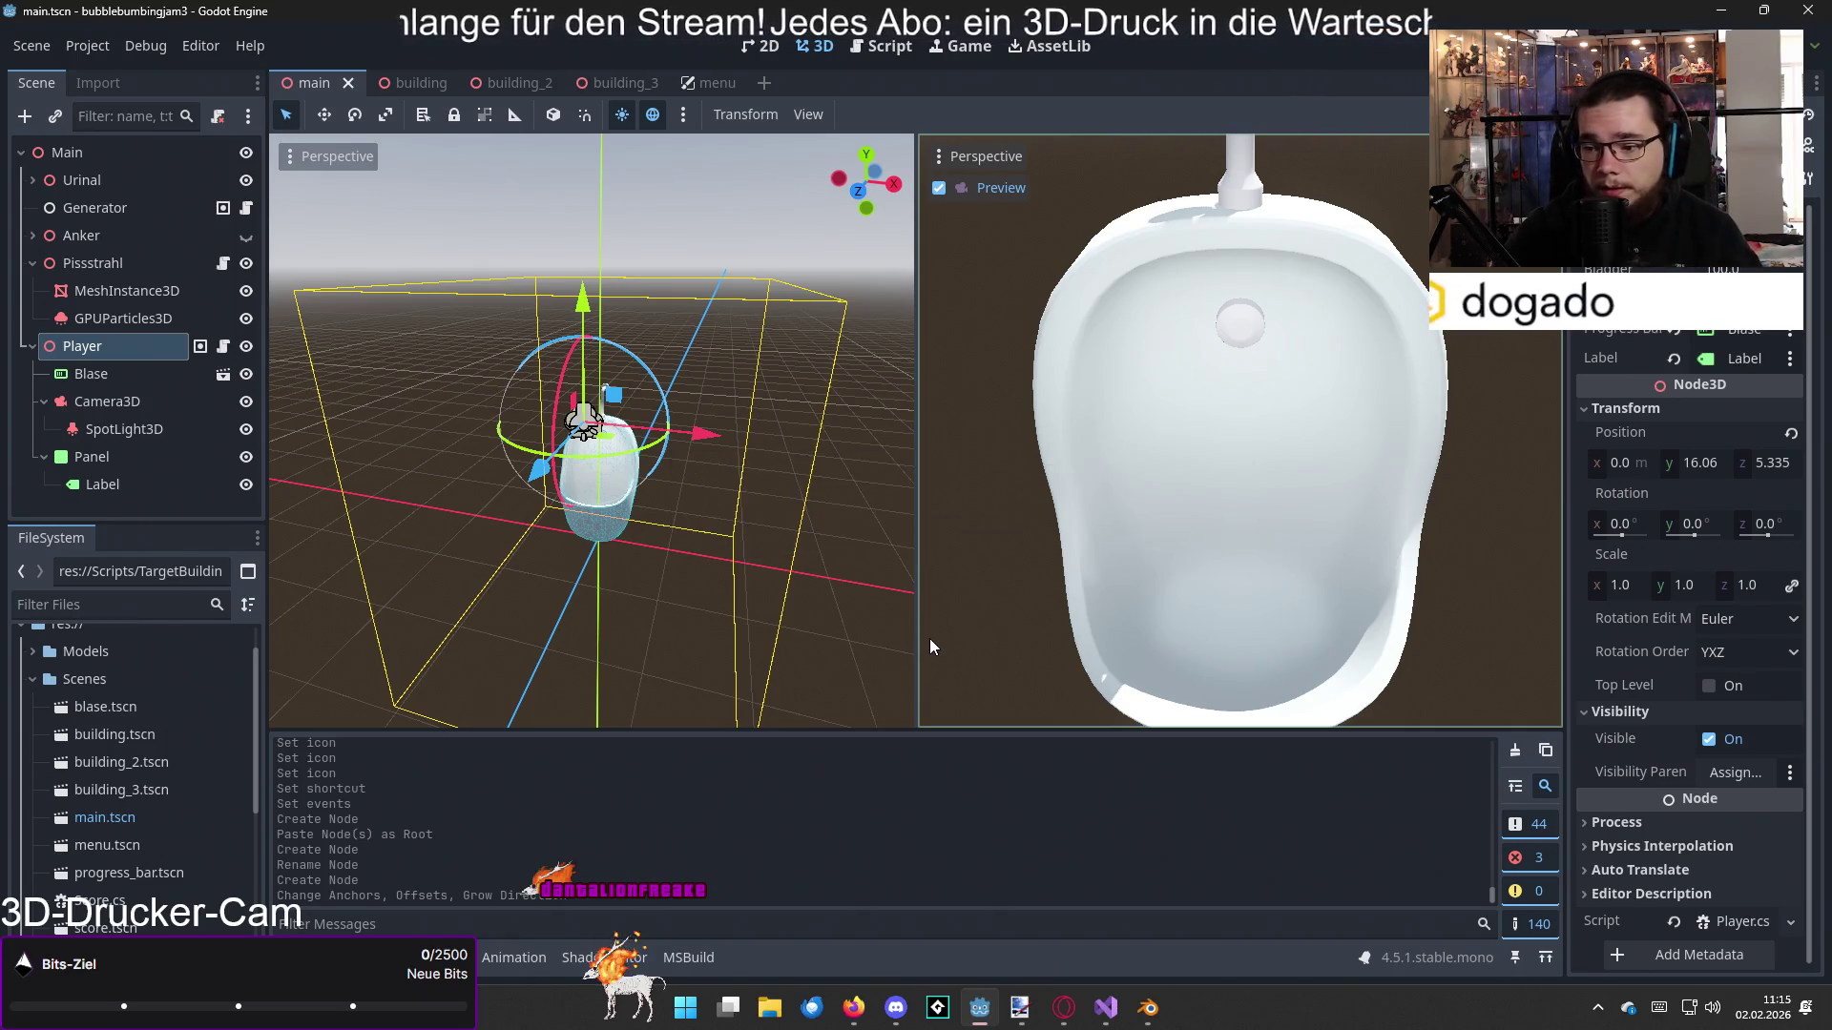
key(alt+Tab)
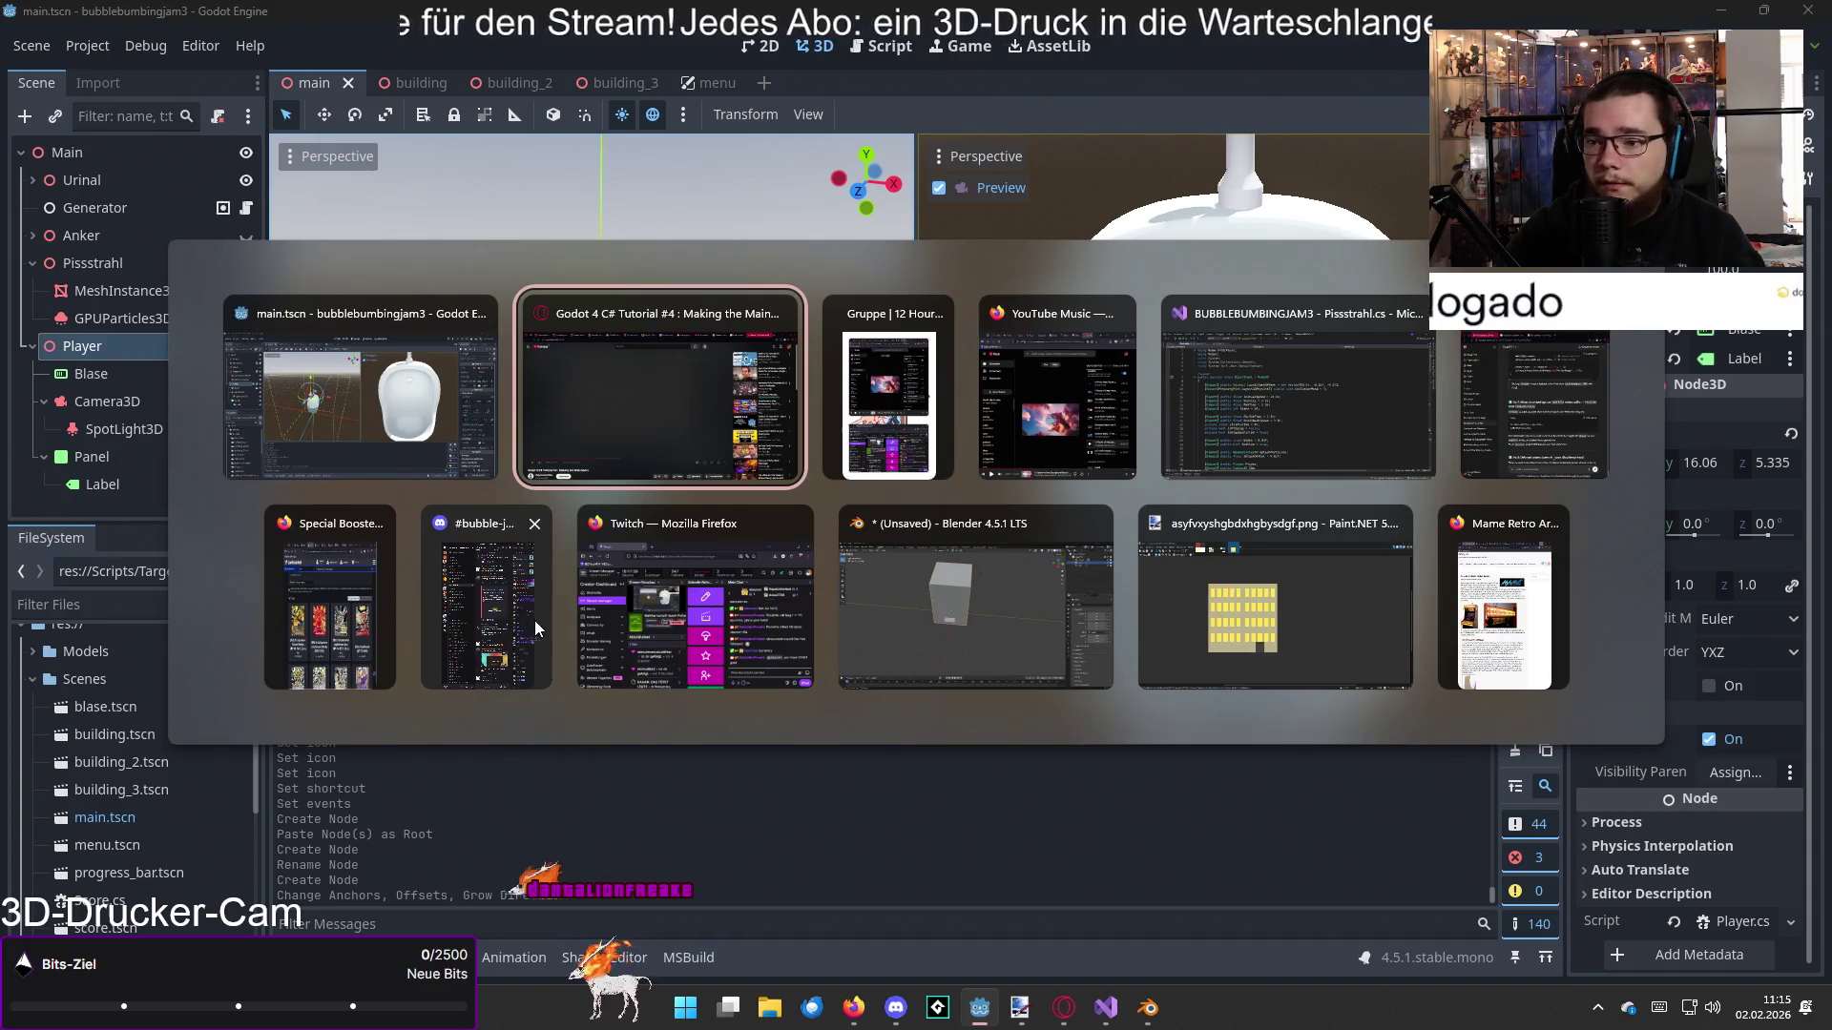
Step: Search Google for 'godot export game as html5' in a new tab
key(ctrl+t)
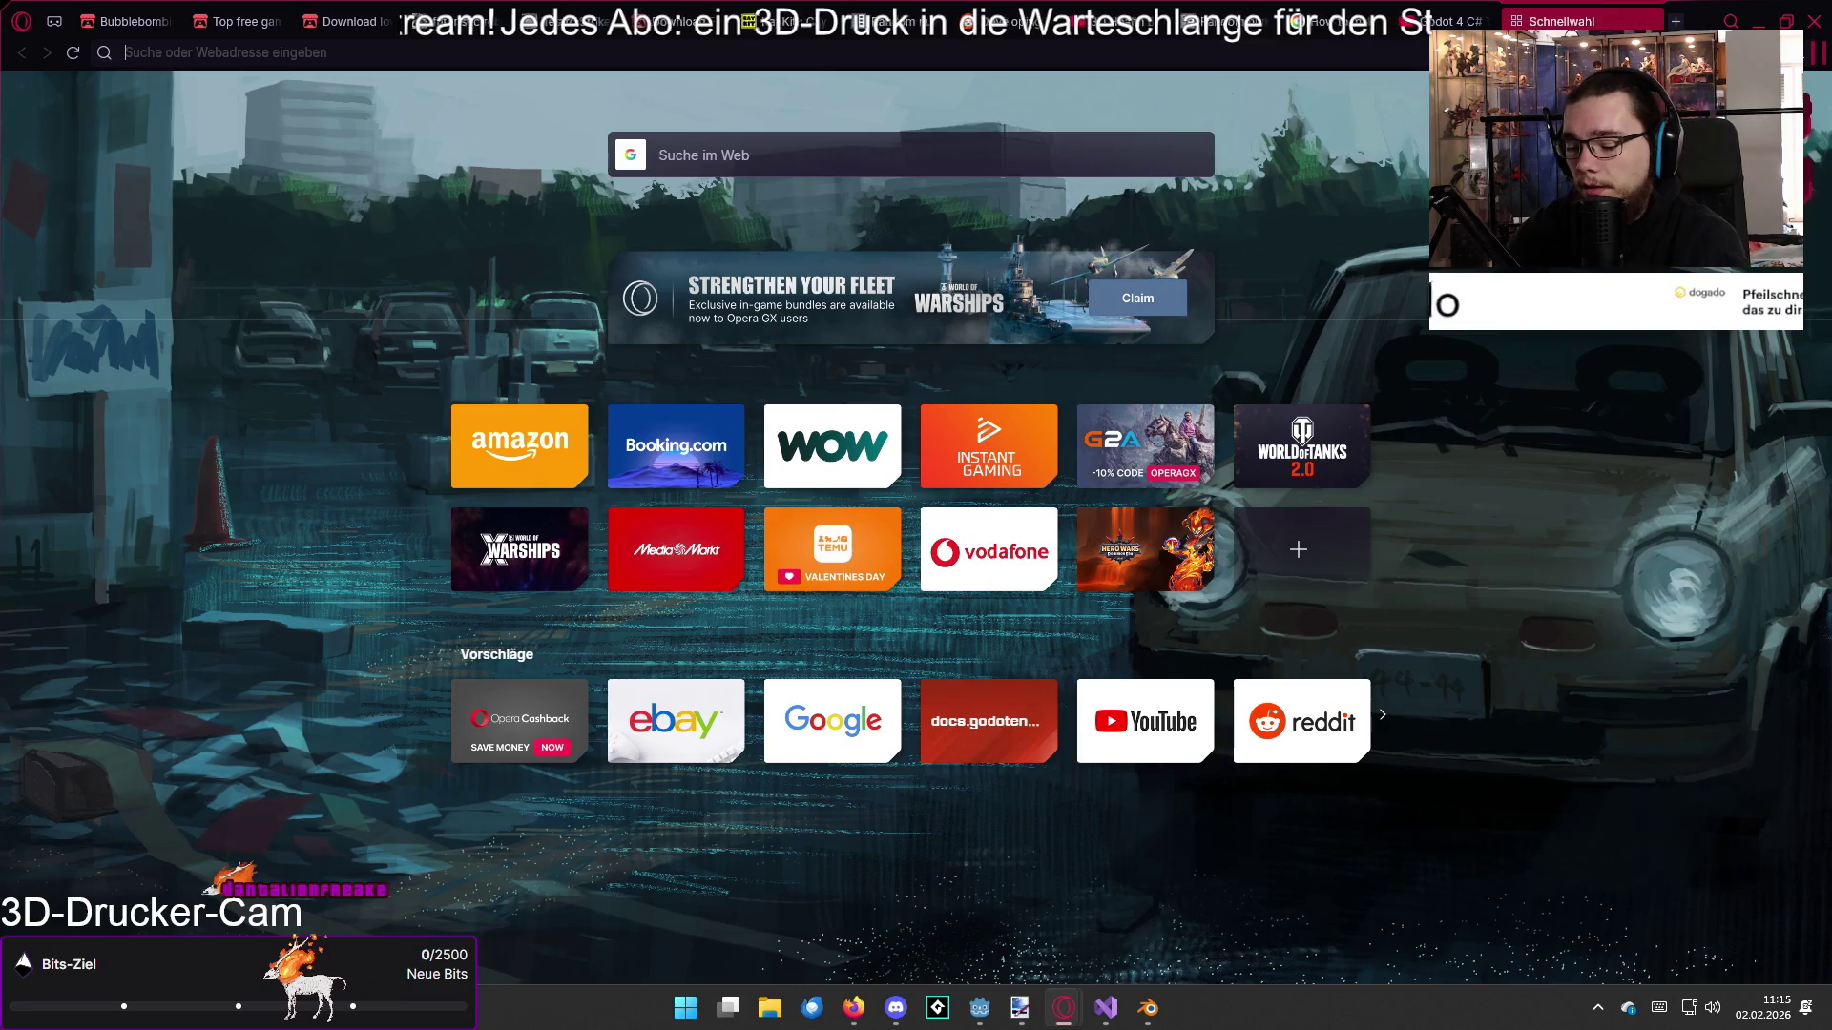
text(godot eypoe)
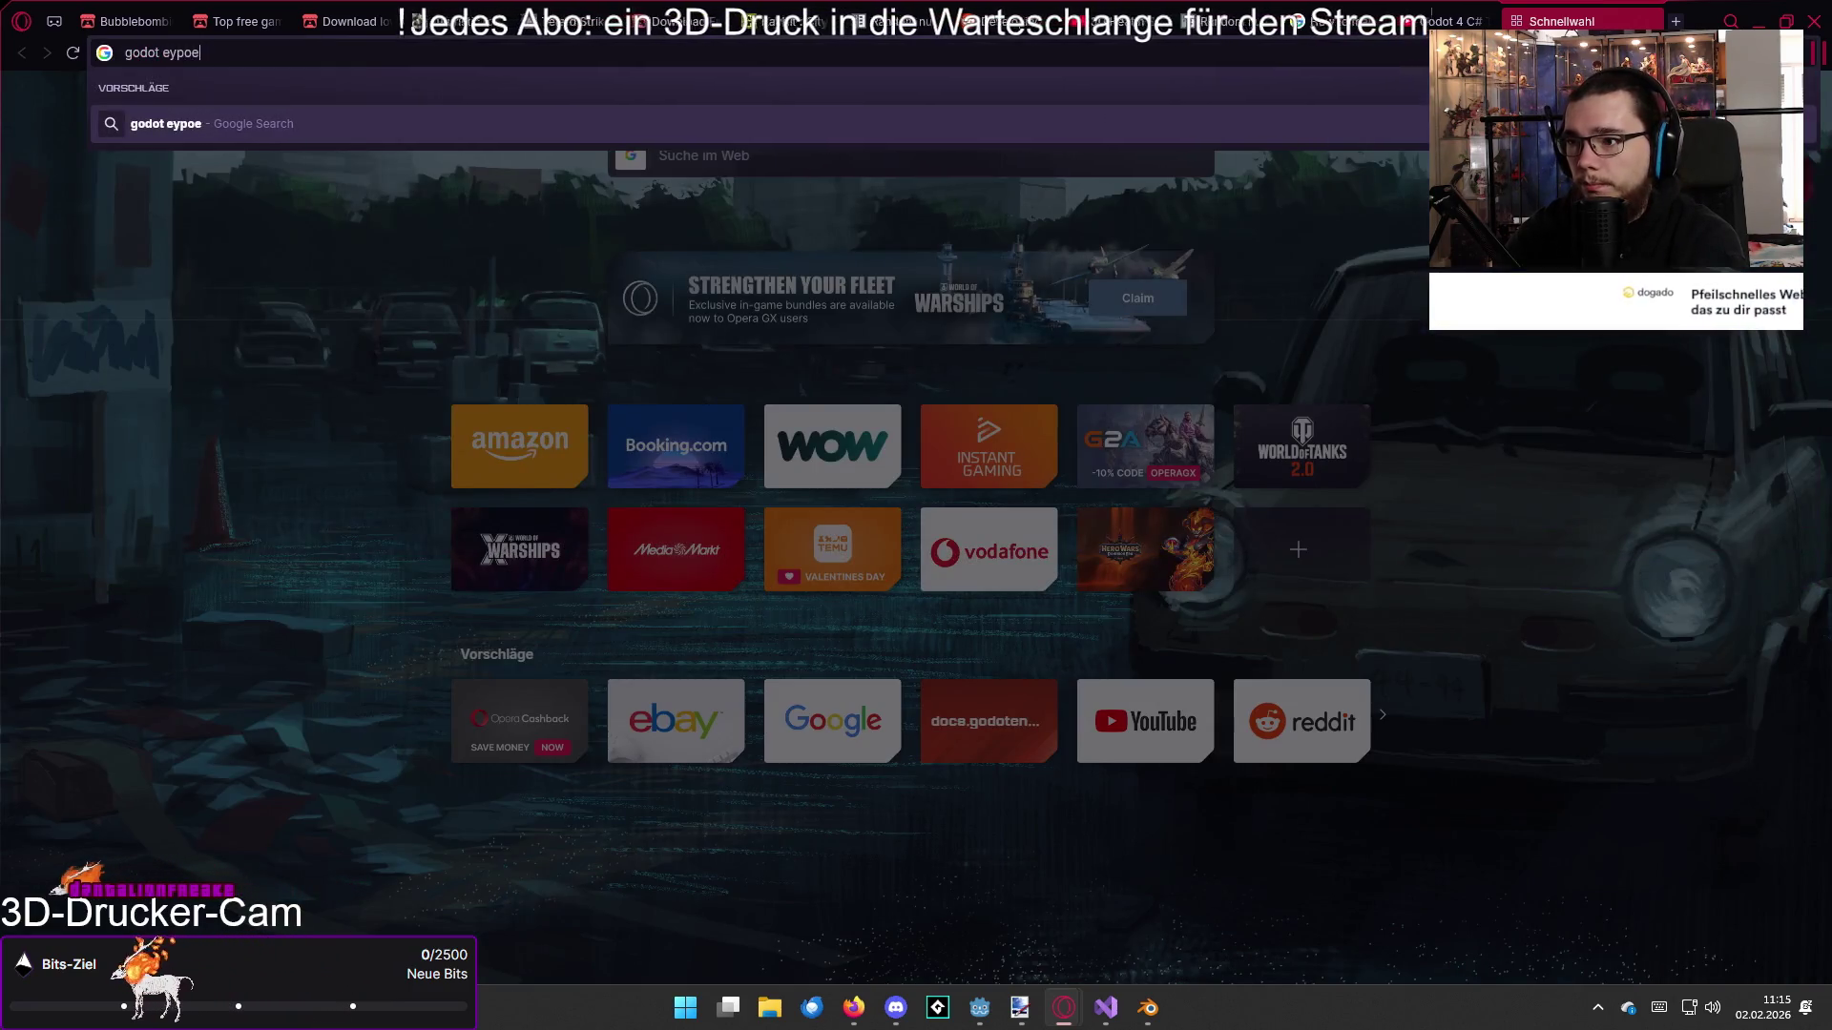
key(BackSpace)
key(BackSpace)
key(BackSpace)
key(BackSpace)
text(c)
key(BackSpace)
text(xpo)
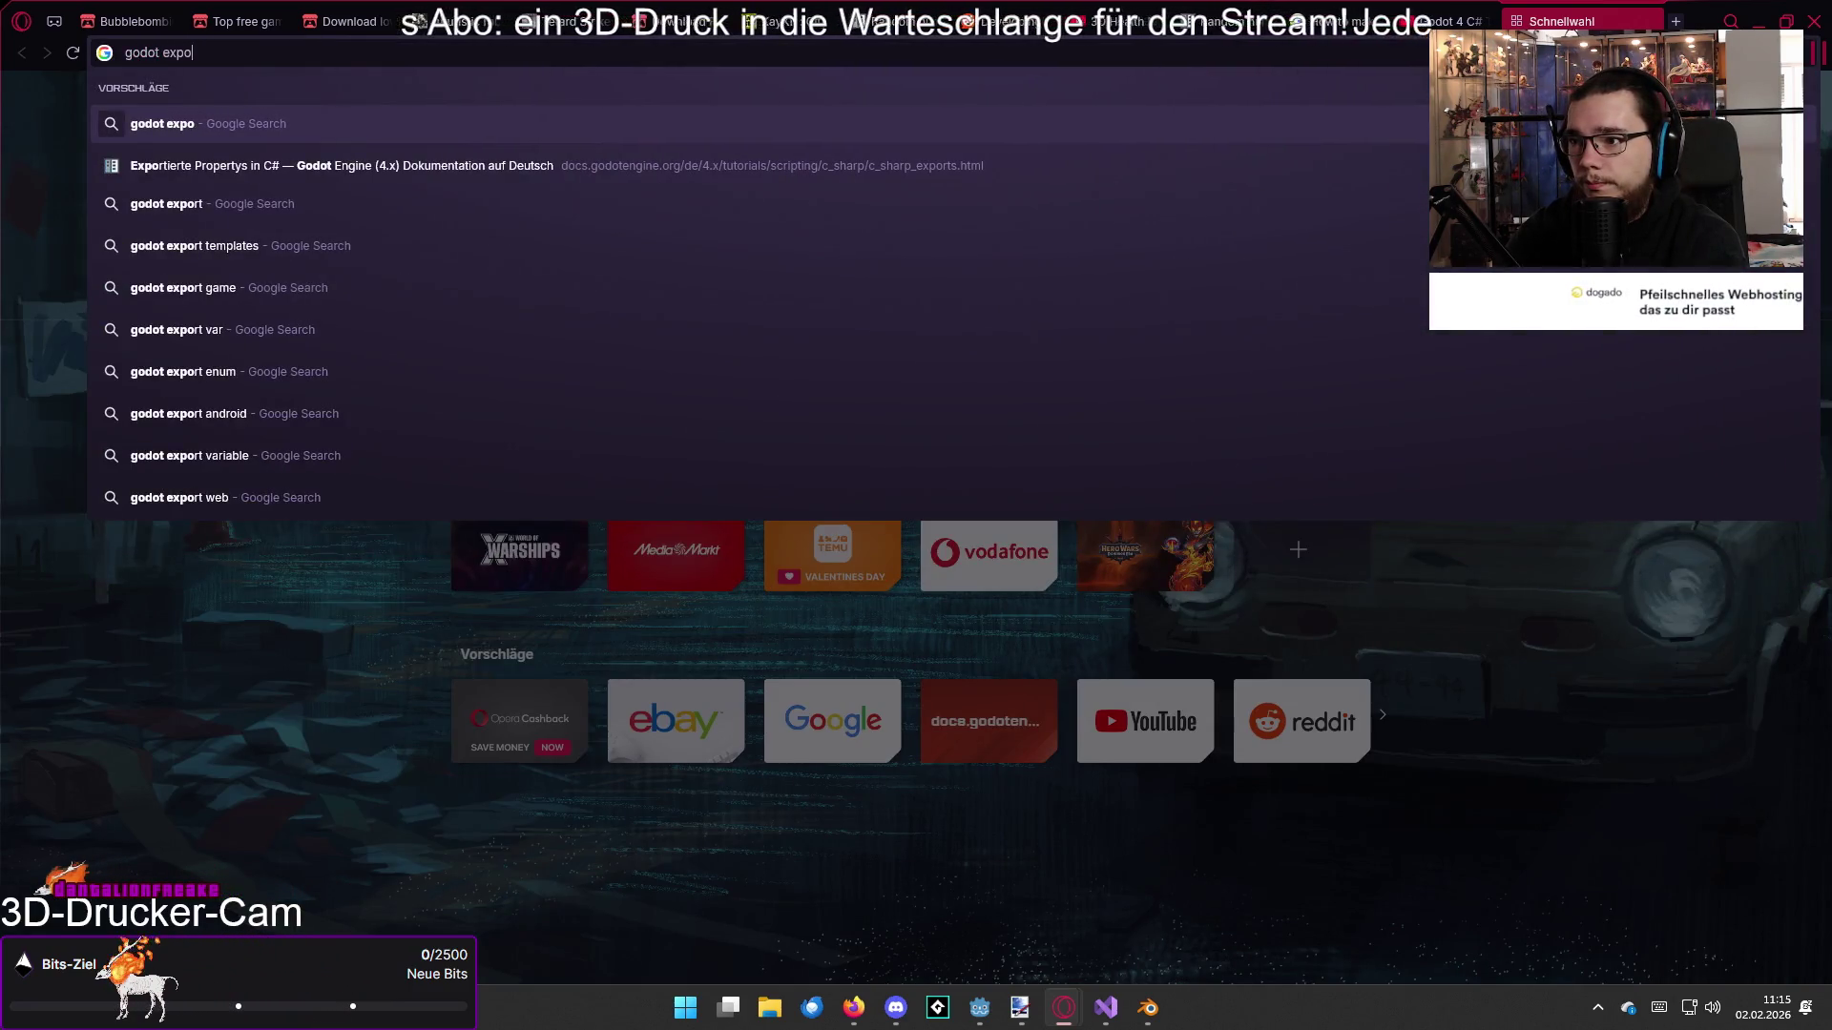
text(rt game as )
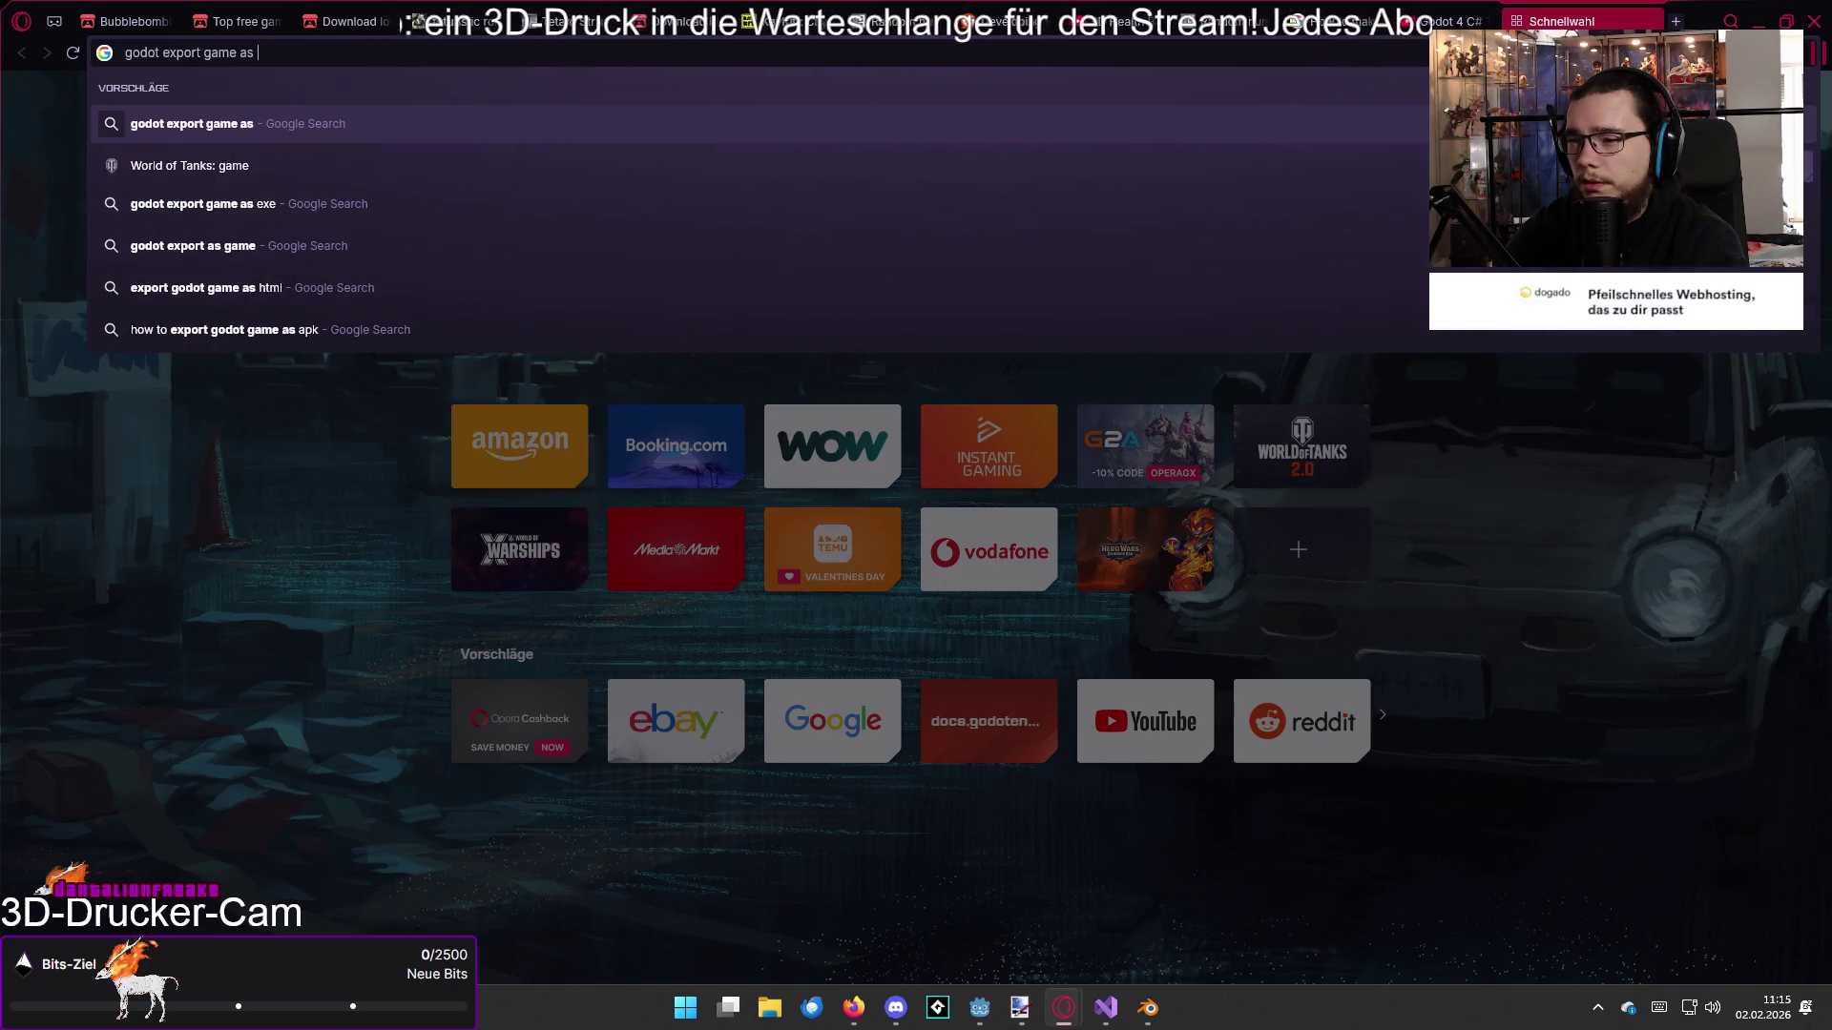
text(html5)
key(Return)
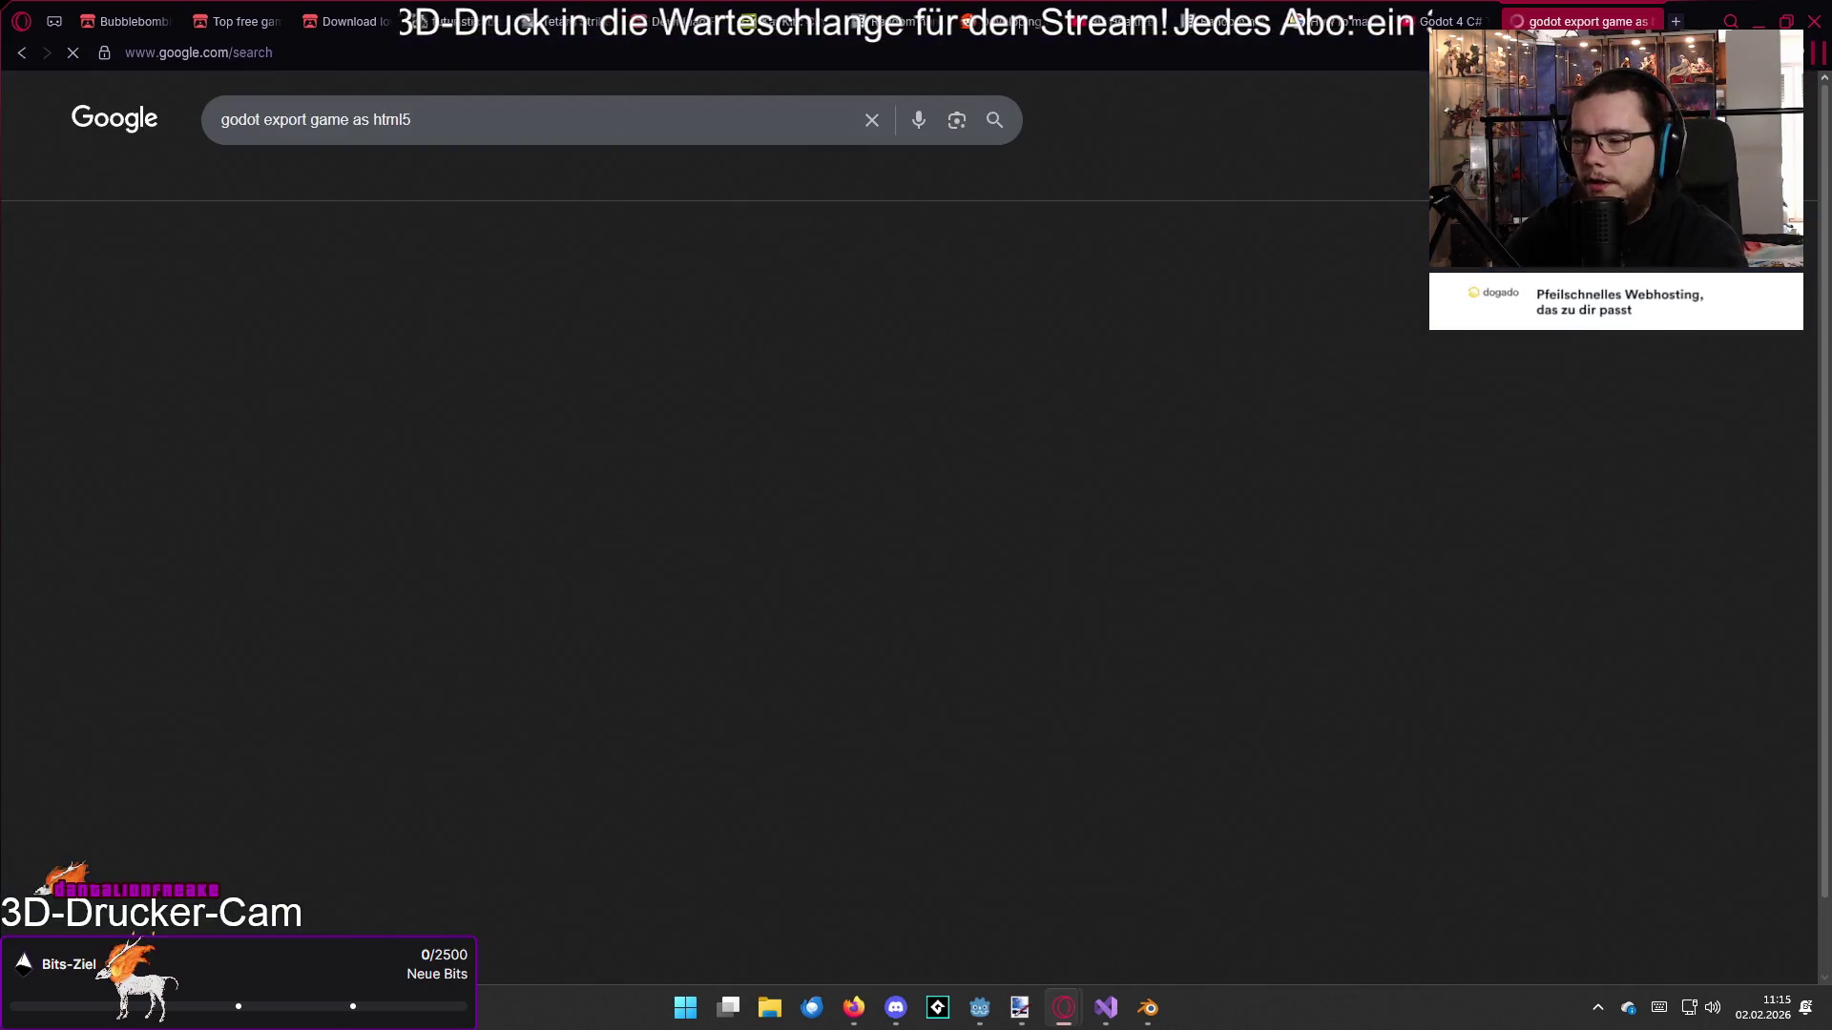
Step: Play the featured 'Godot to HTML5' video, then go back to the Godot editor
click(495, 455)
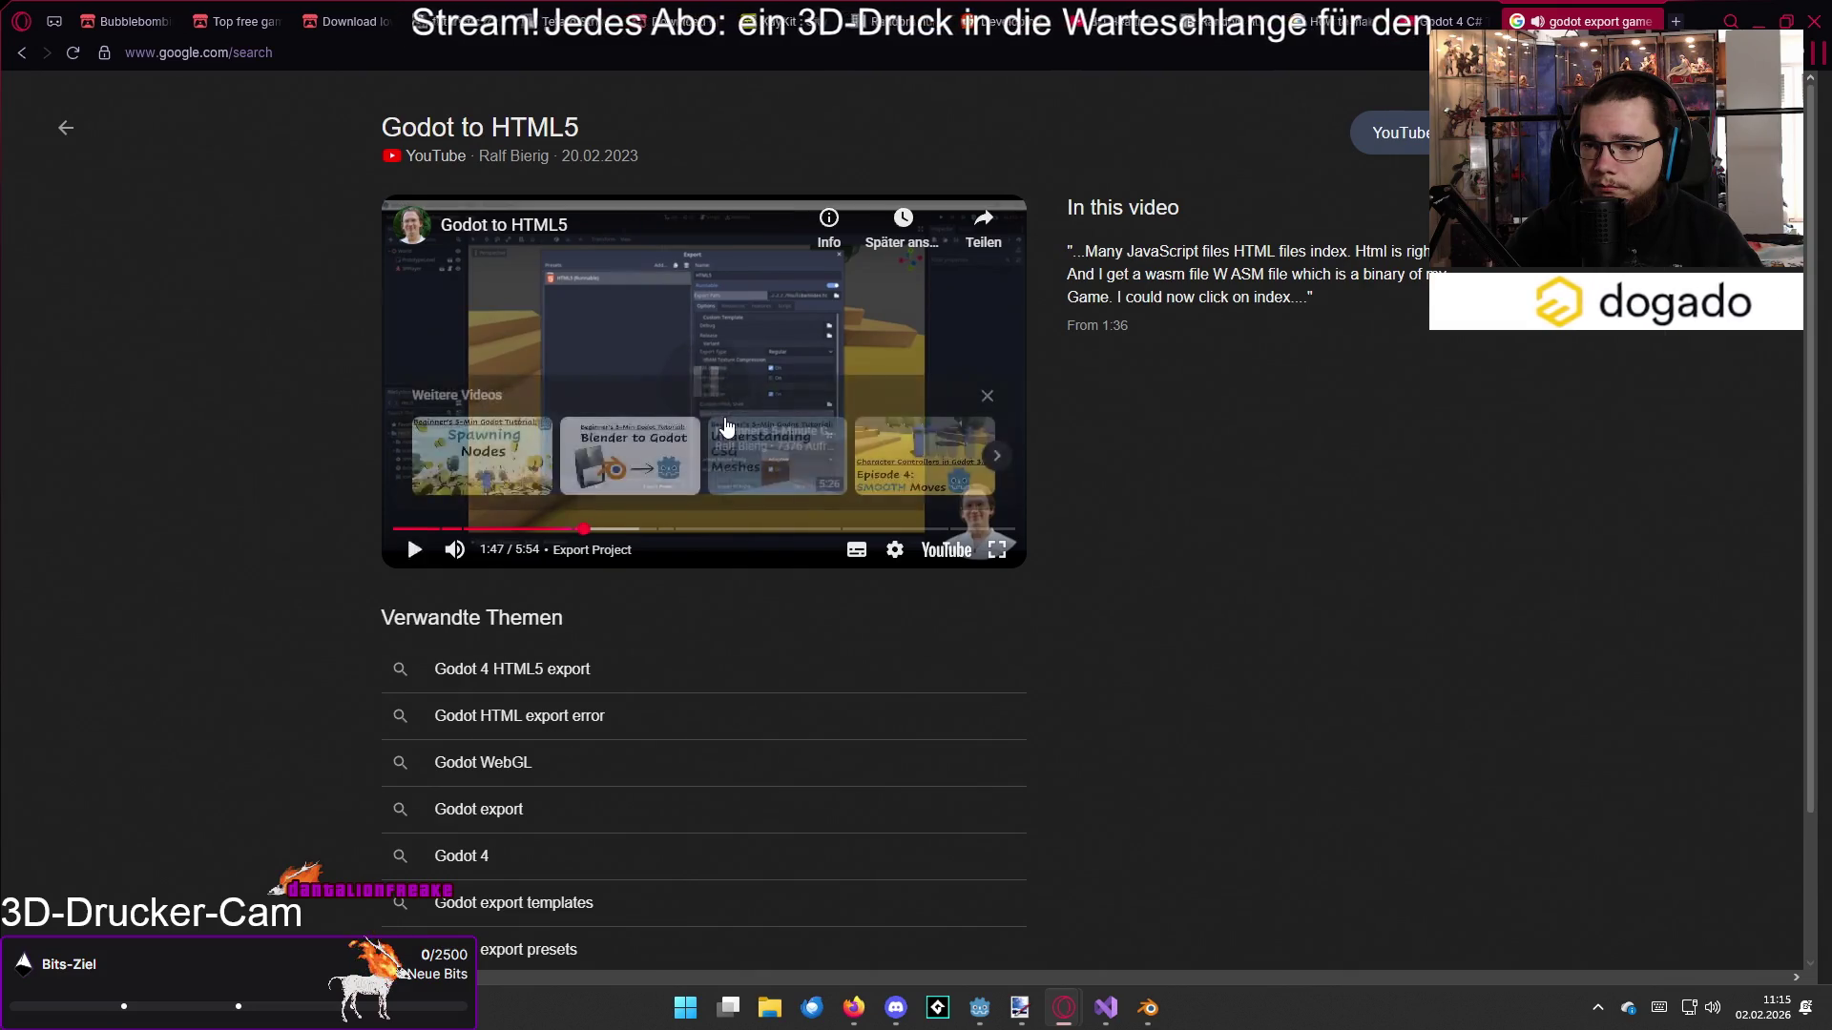
key(alt+Tab)
click(89, 47)
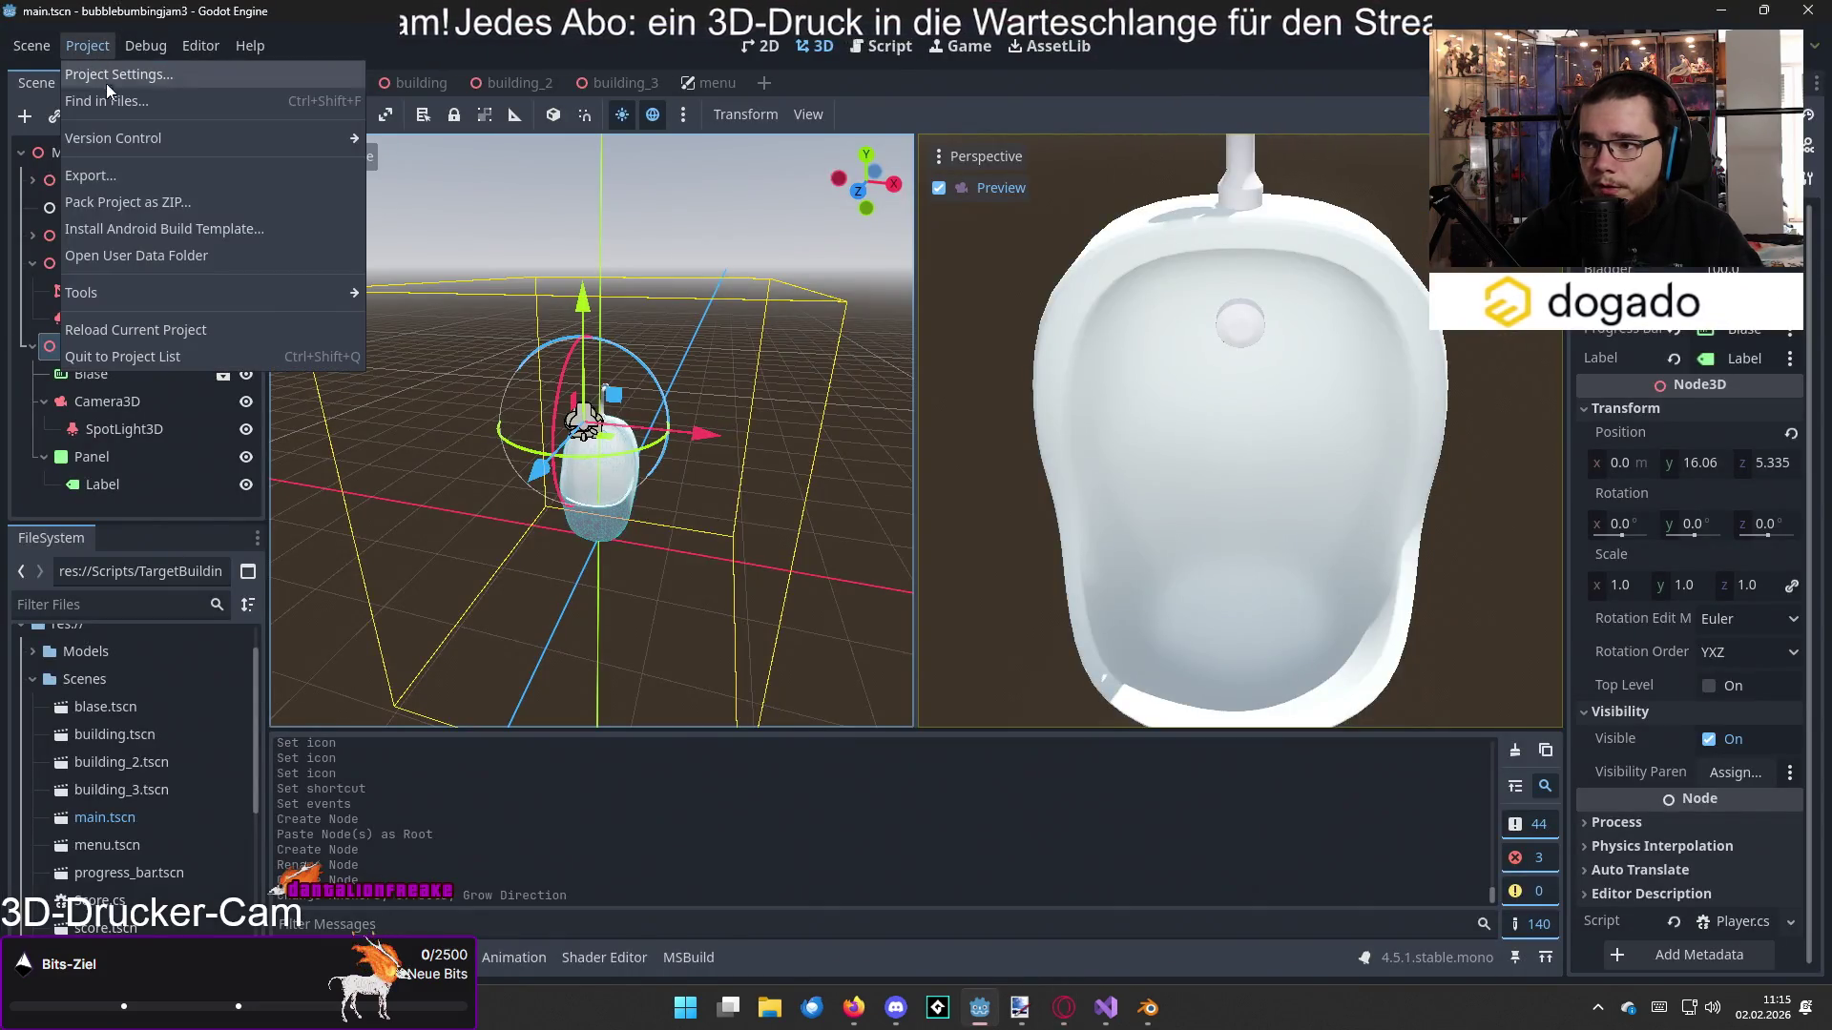
Step: Add a Web export preset, note its warning that C# projects are unsupported, and return to the browser
click(139, 176)
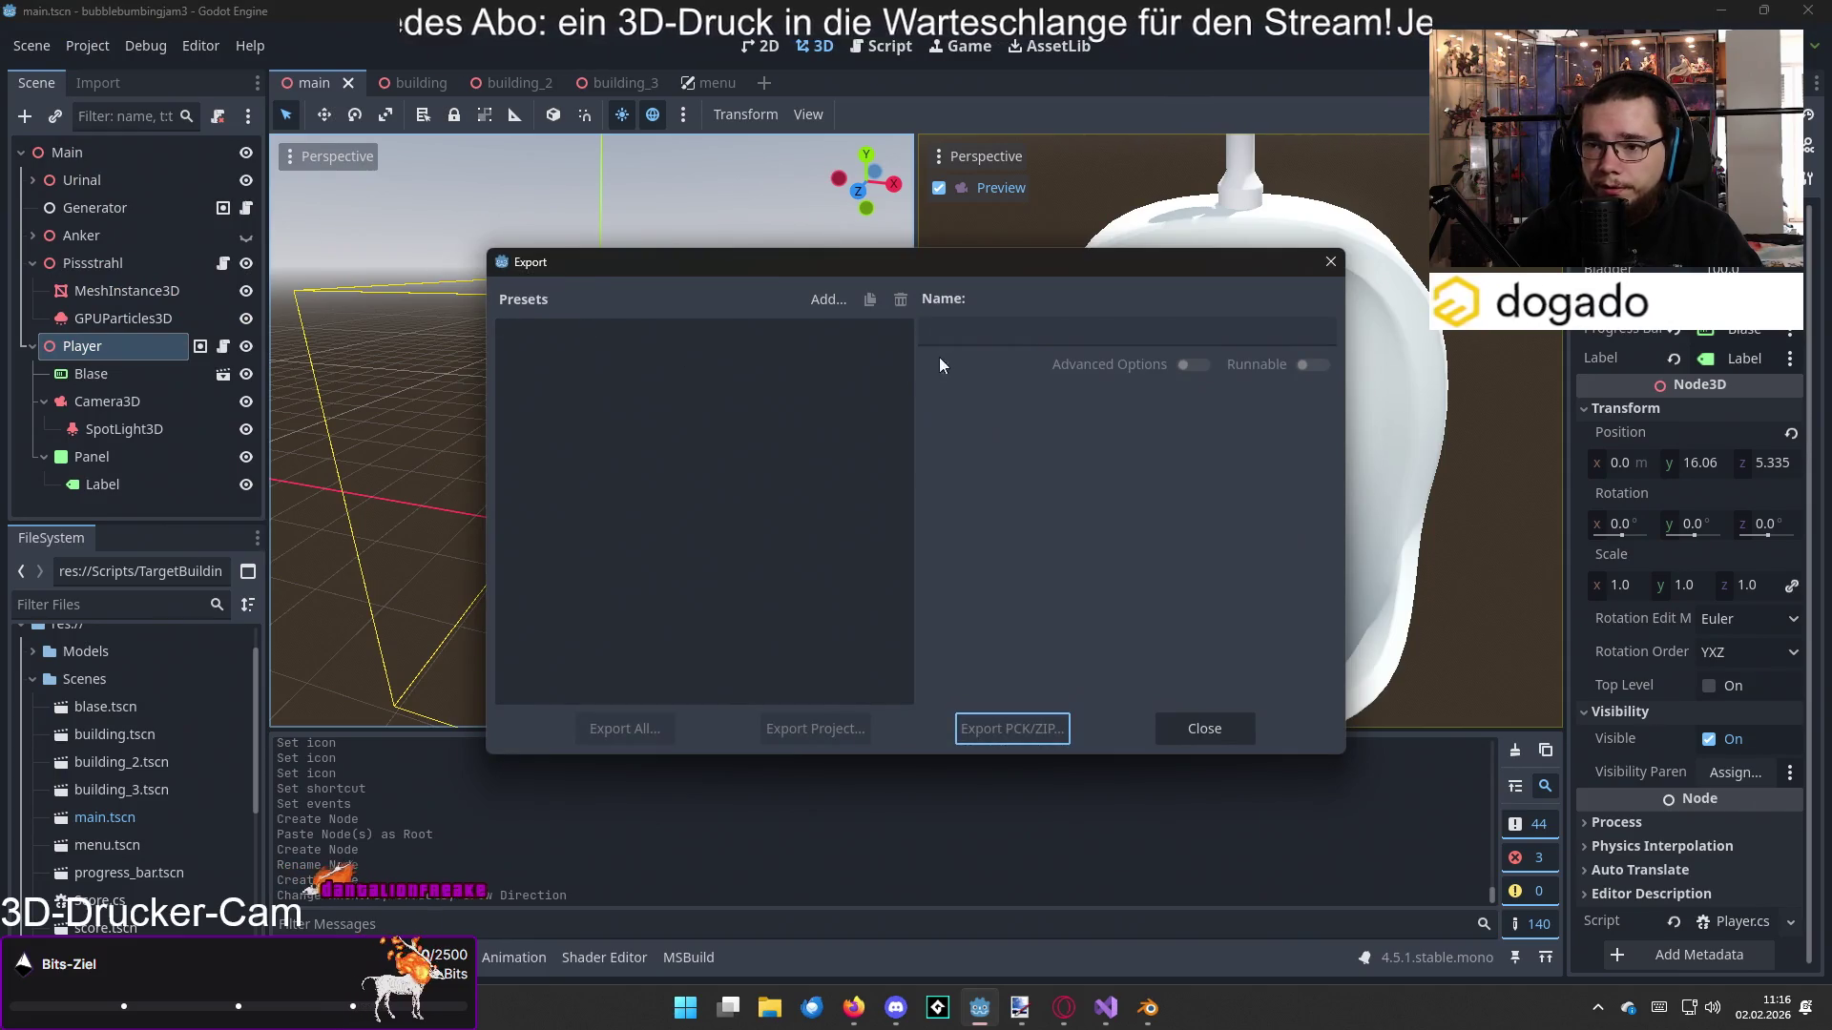
click(828, 298)
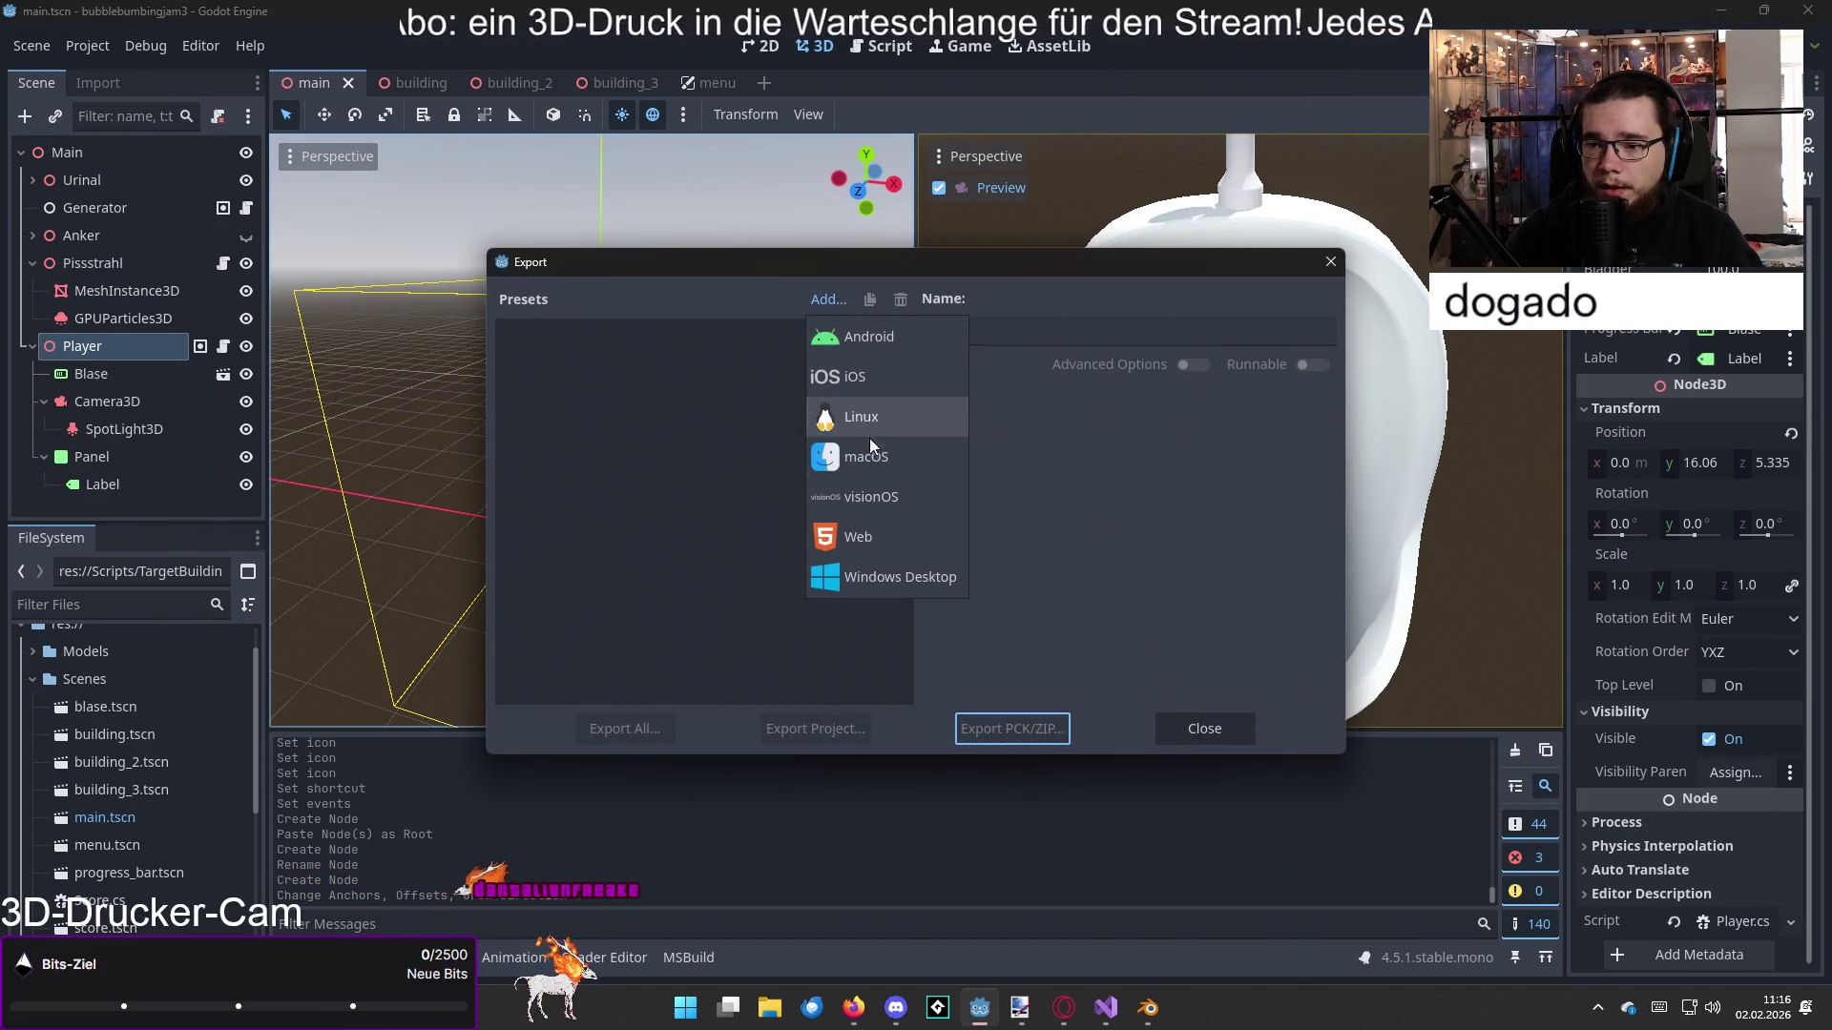
click(842, 540)
double_click(968, 331)
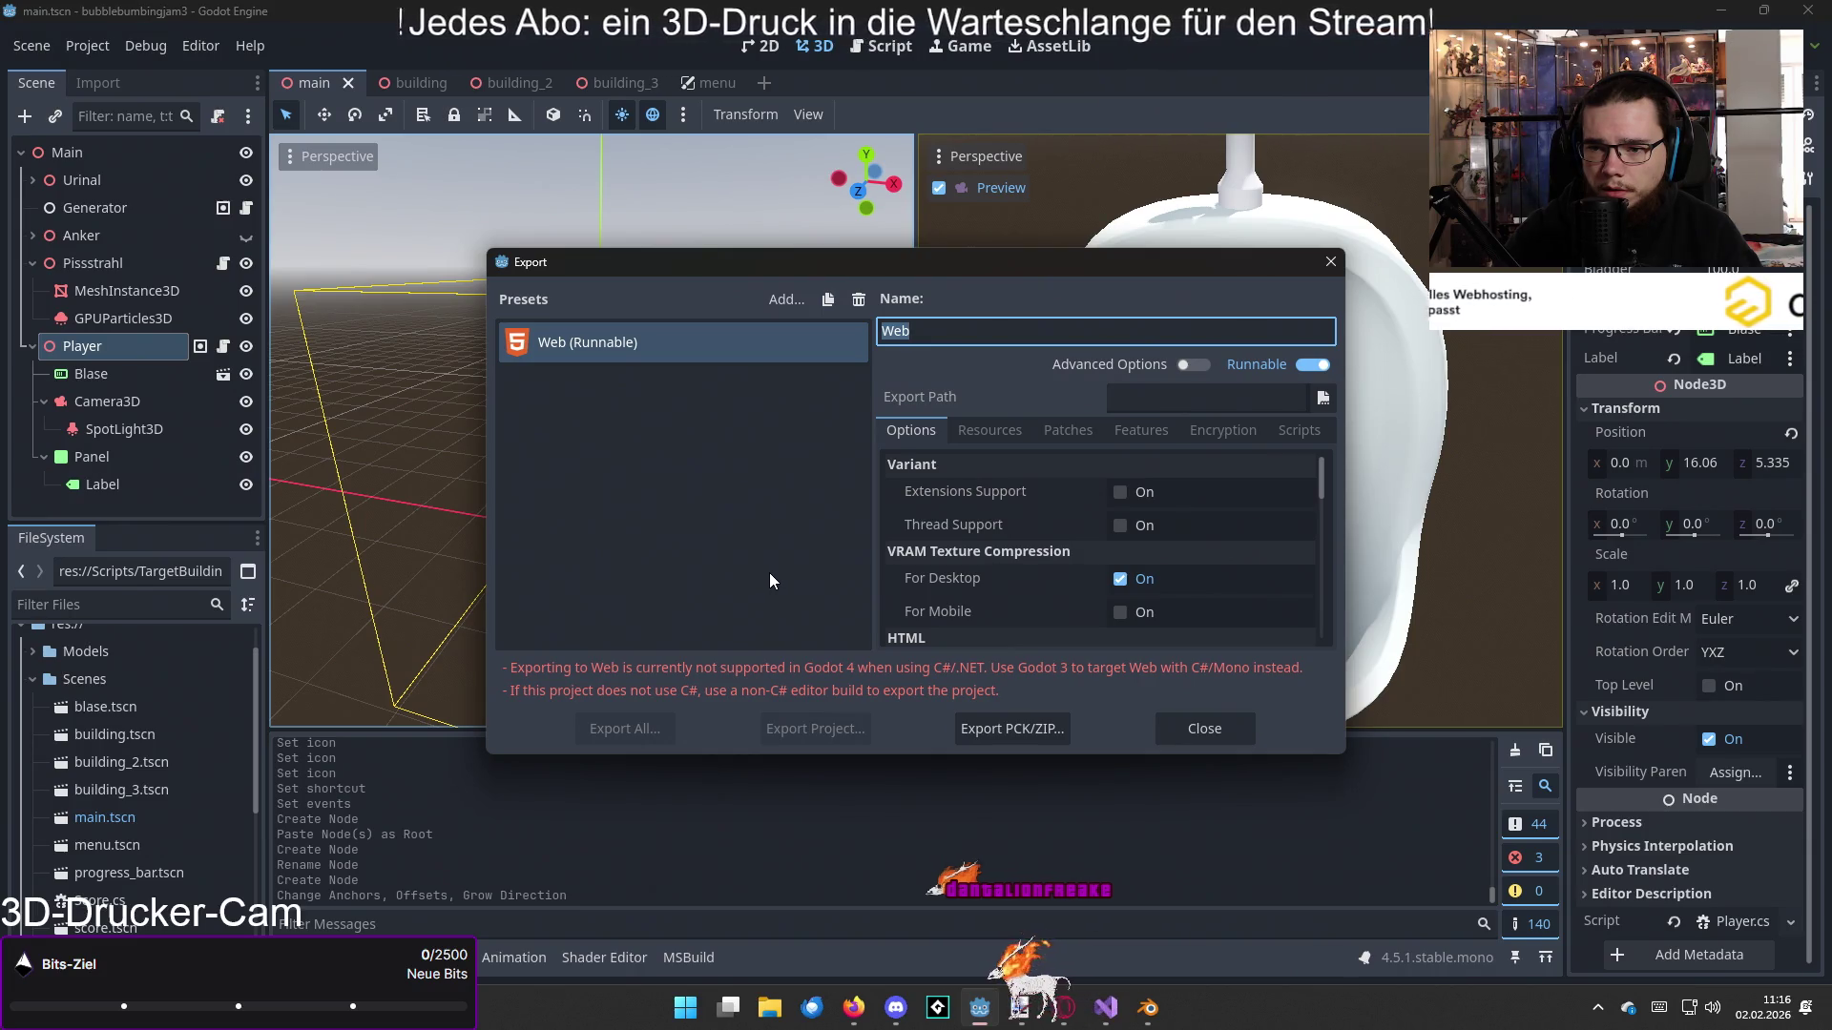
click(1338, 270)
key(alt+Tab)
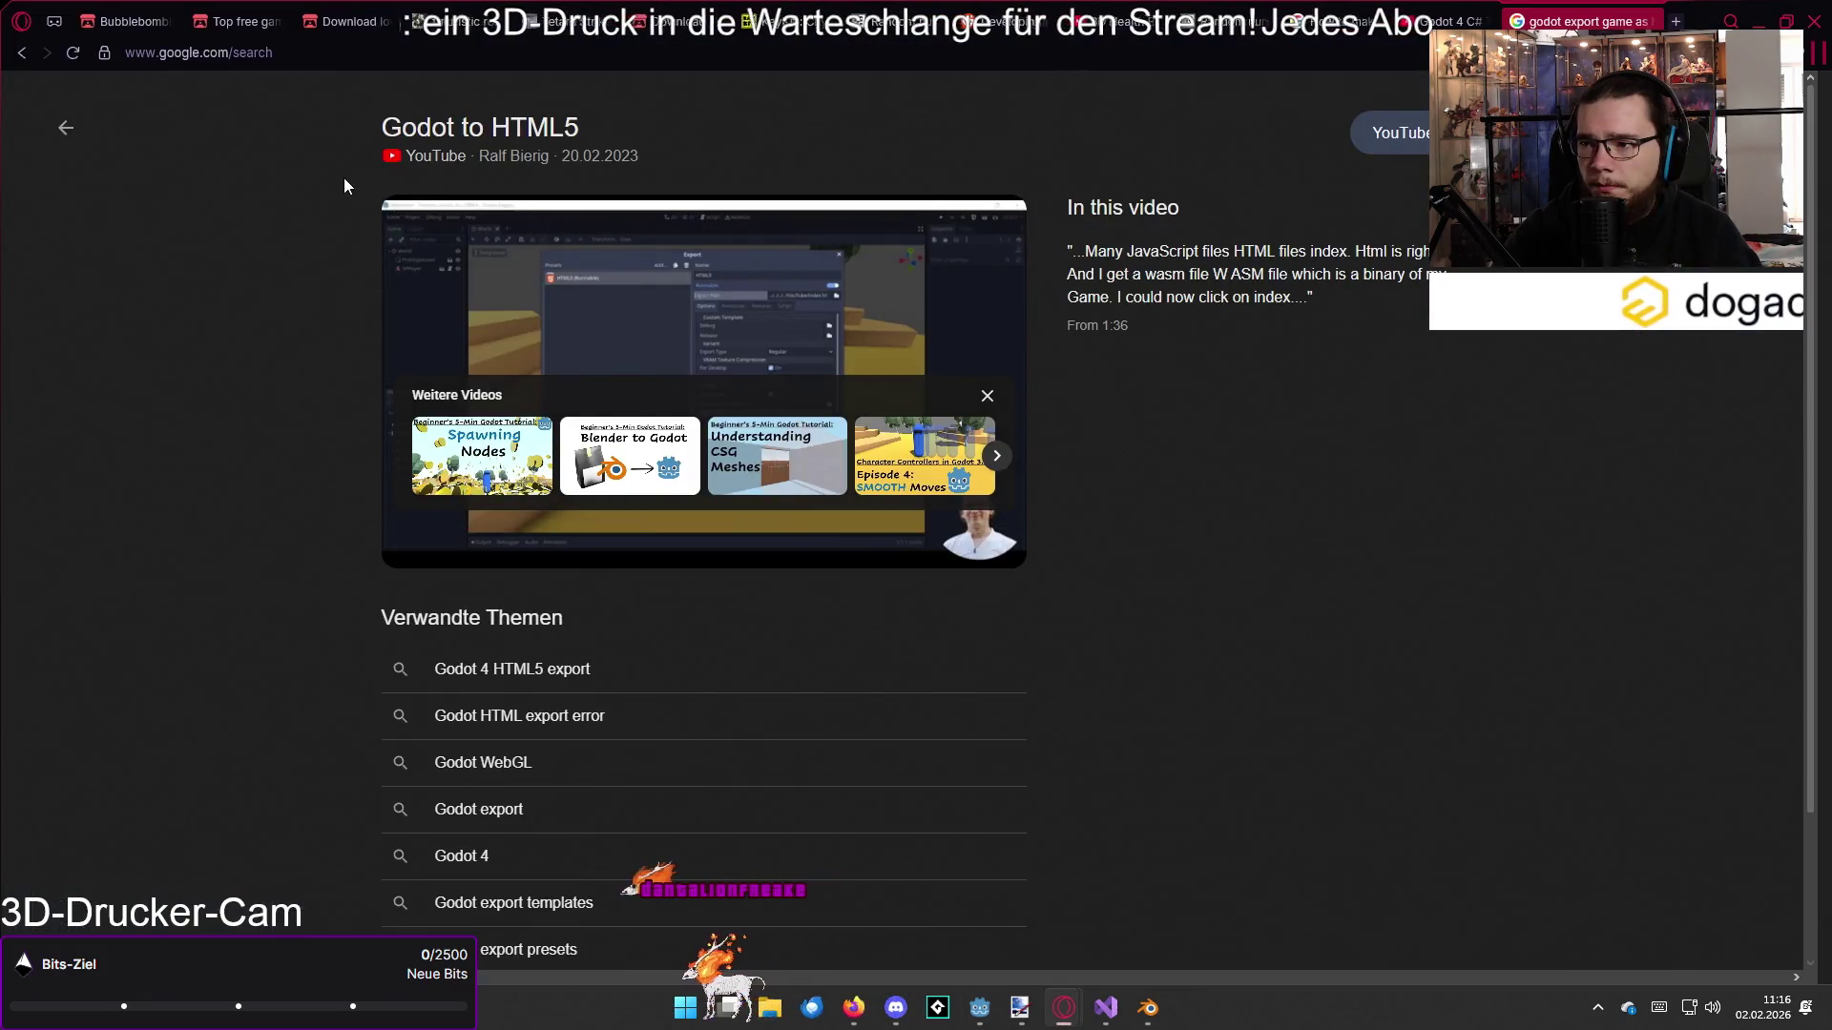
Step: Add 'c#' to the HTML5 export search and rerun it
click(60, 122)
click(467, 125)
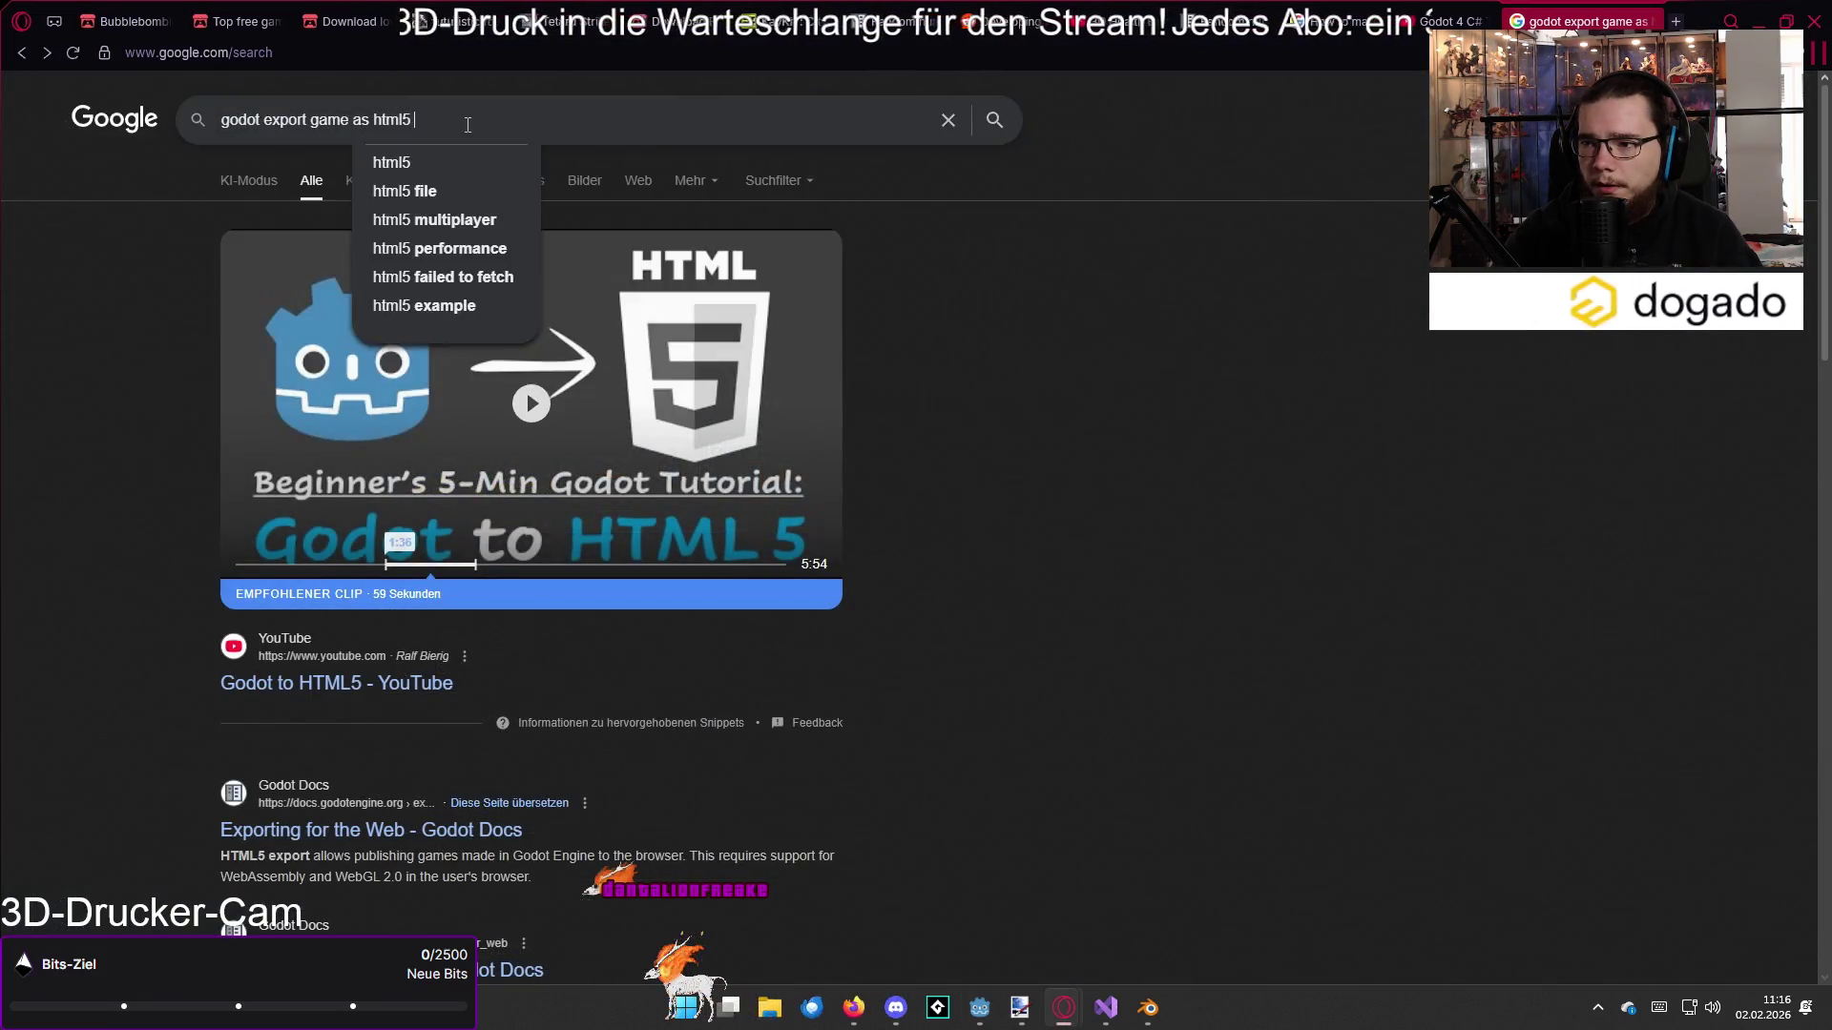
text(c#)
key(Return)
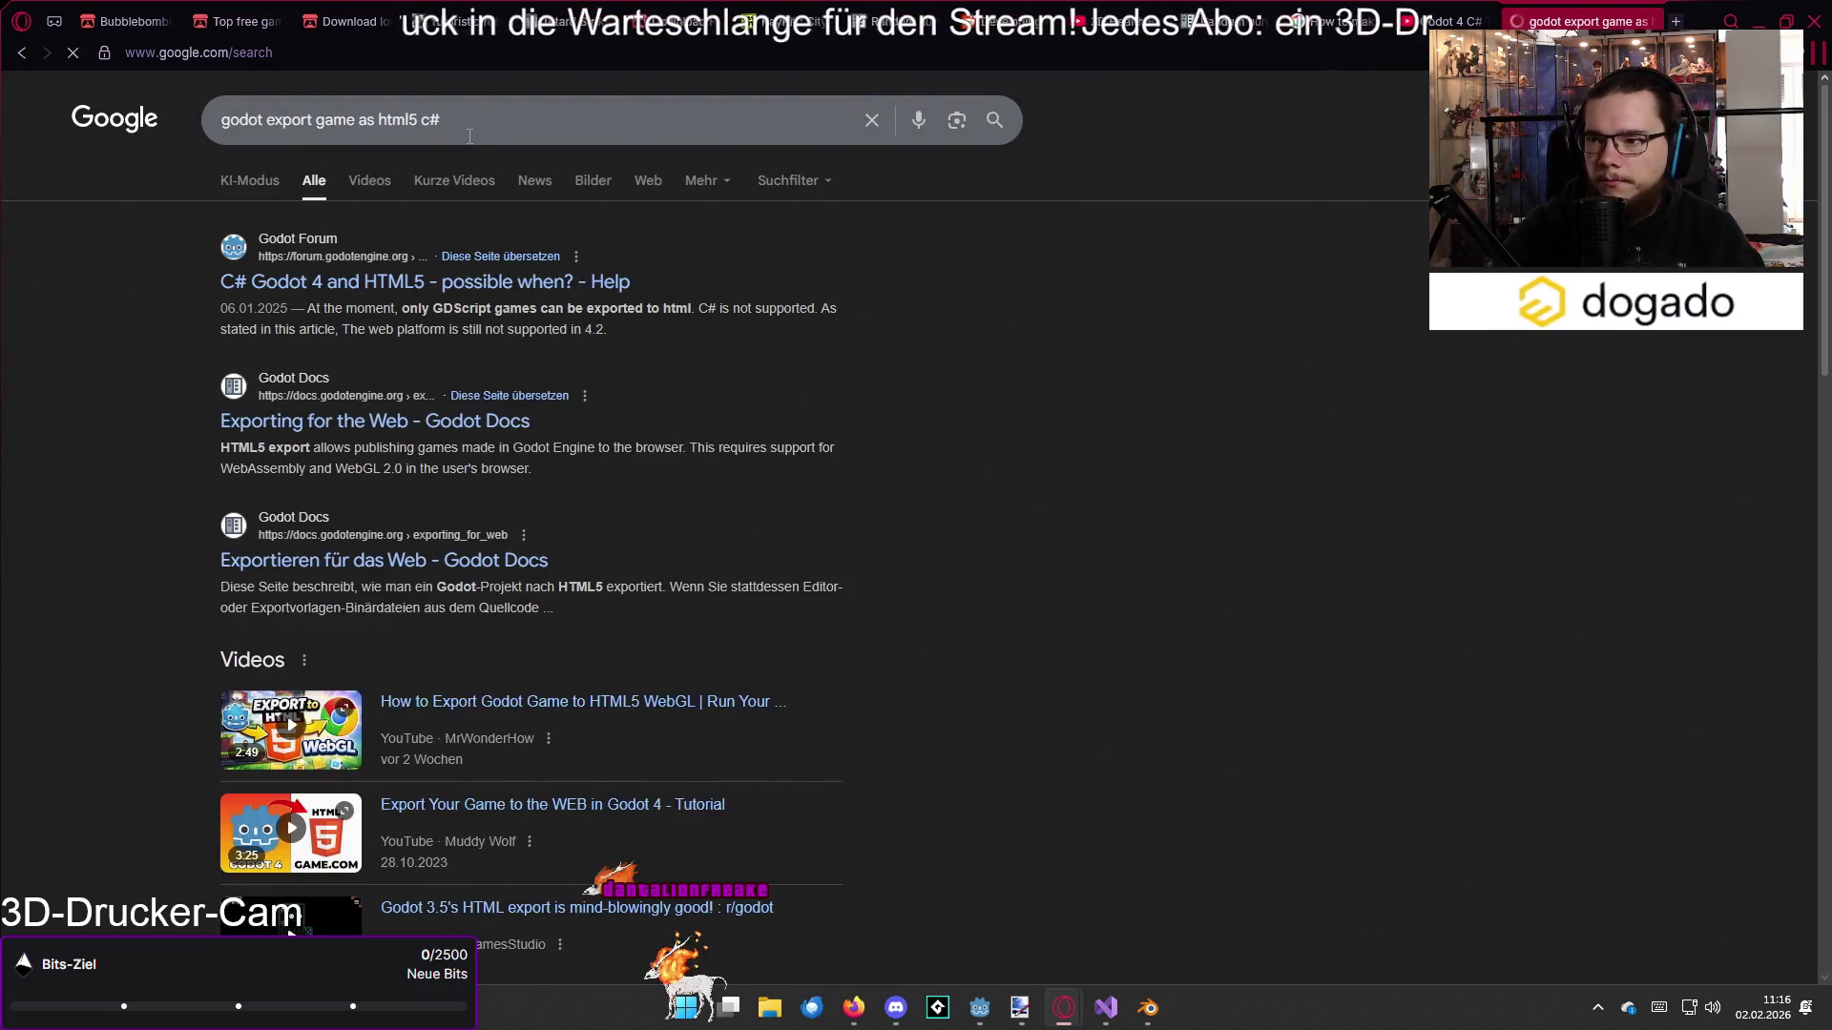
Step: Read the 'C# Godot 4 and HTML5' forum thread, then close the tab and return to Godot
click(355, 283)
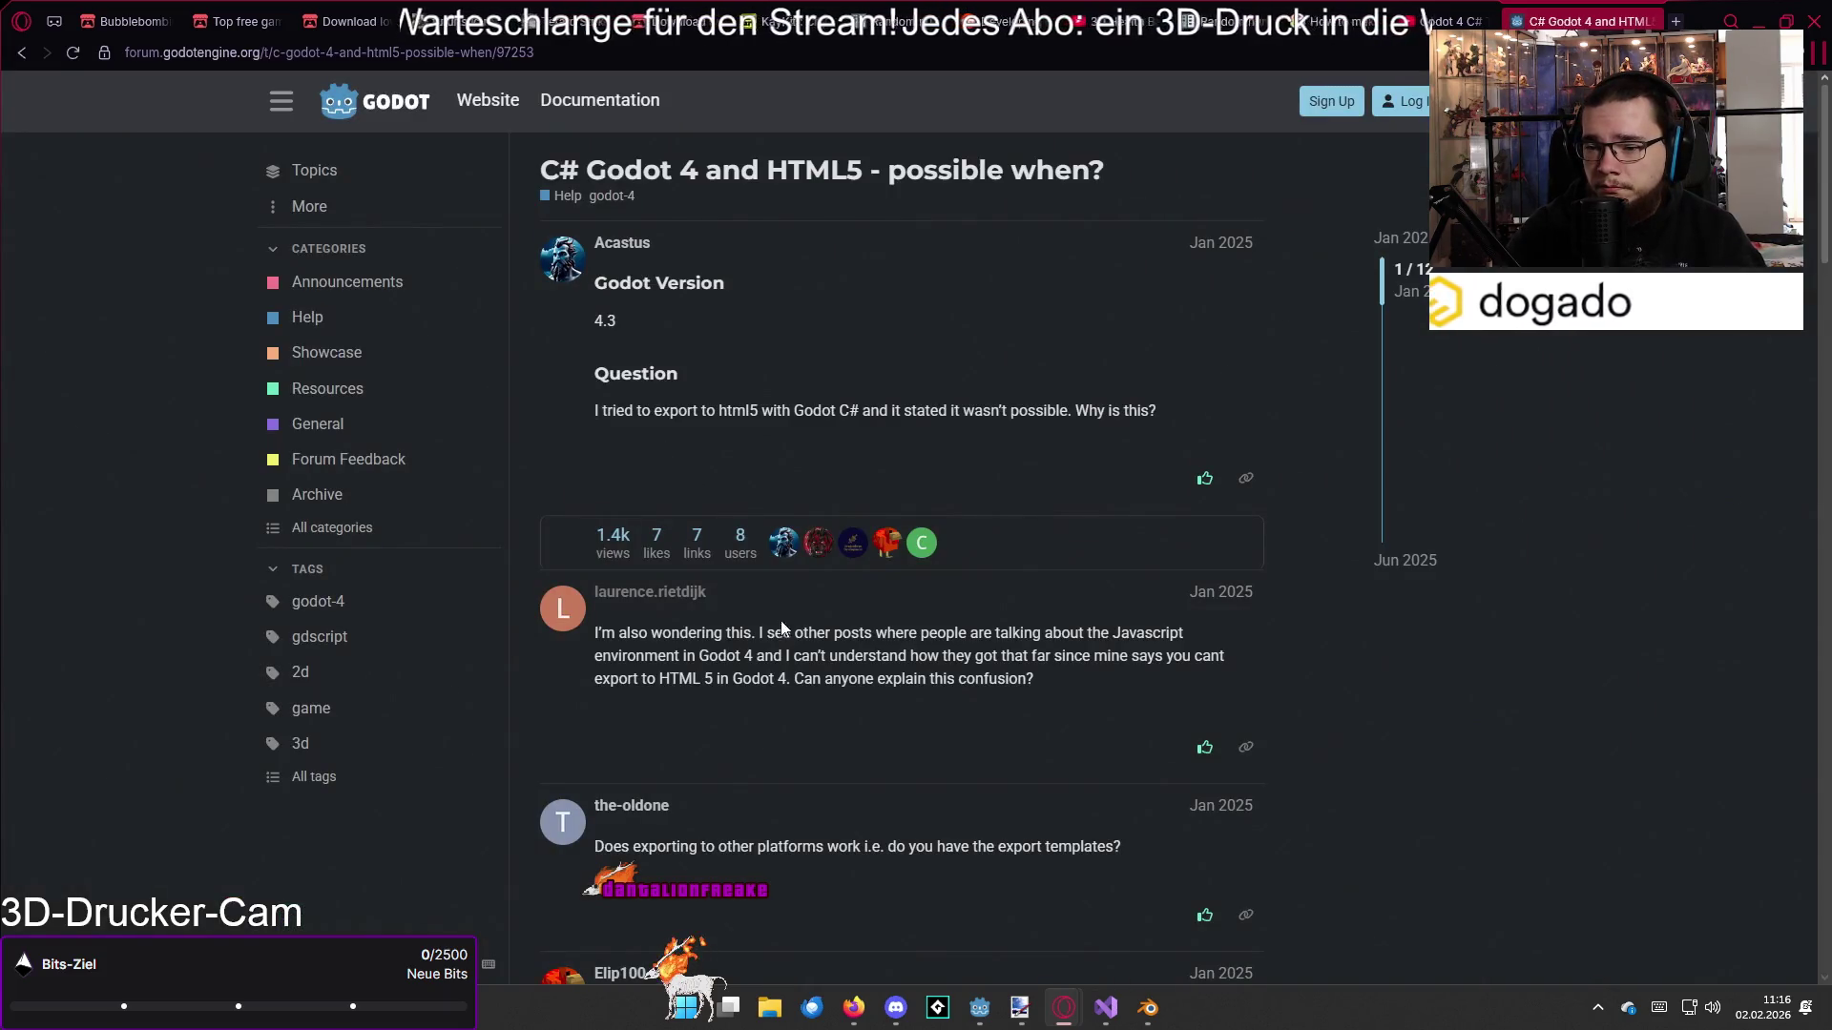
scroll(786, 649, down, 1)
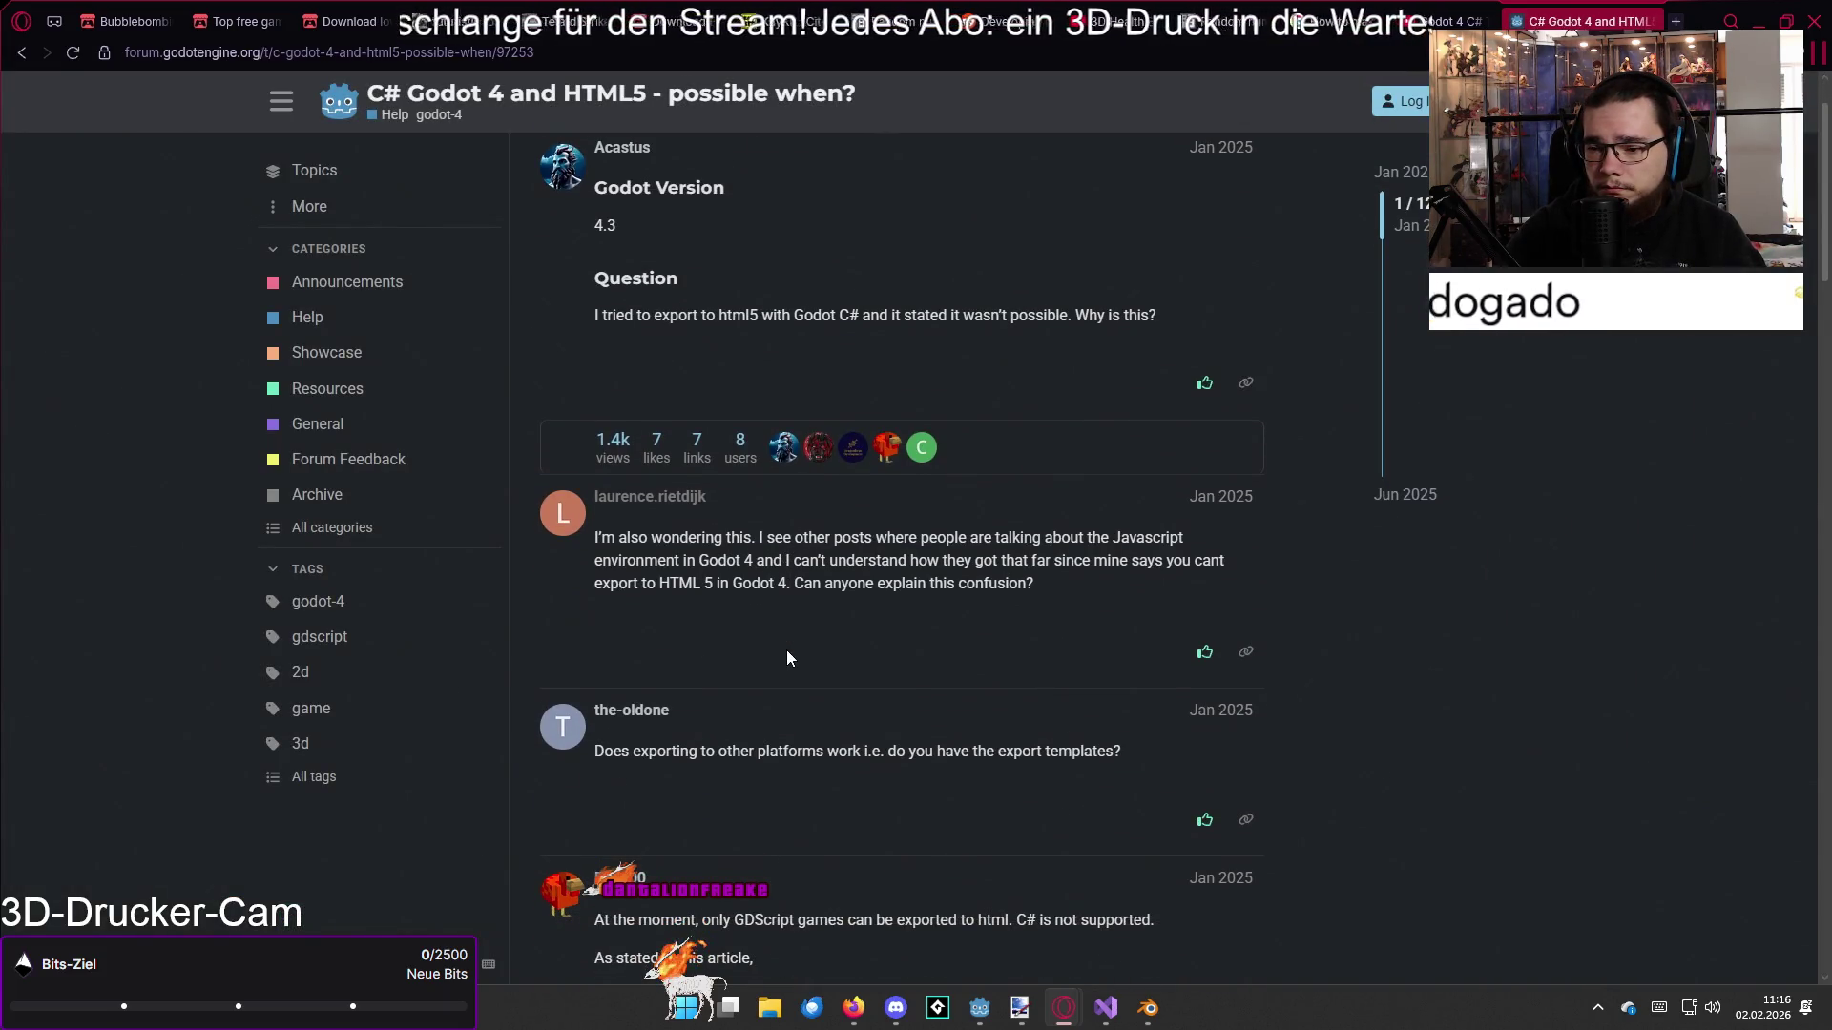
scroll(781, 647, down, 3)
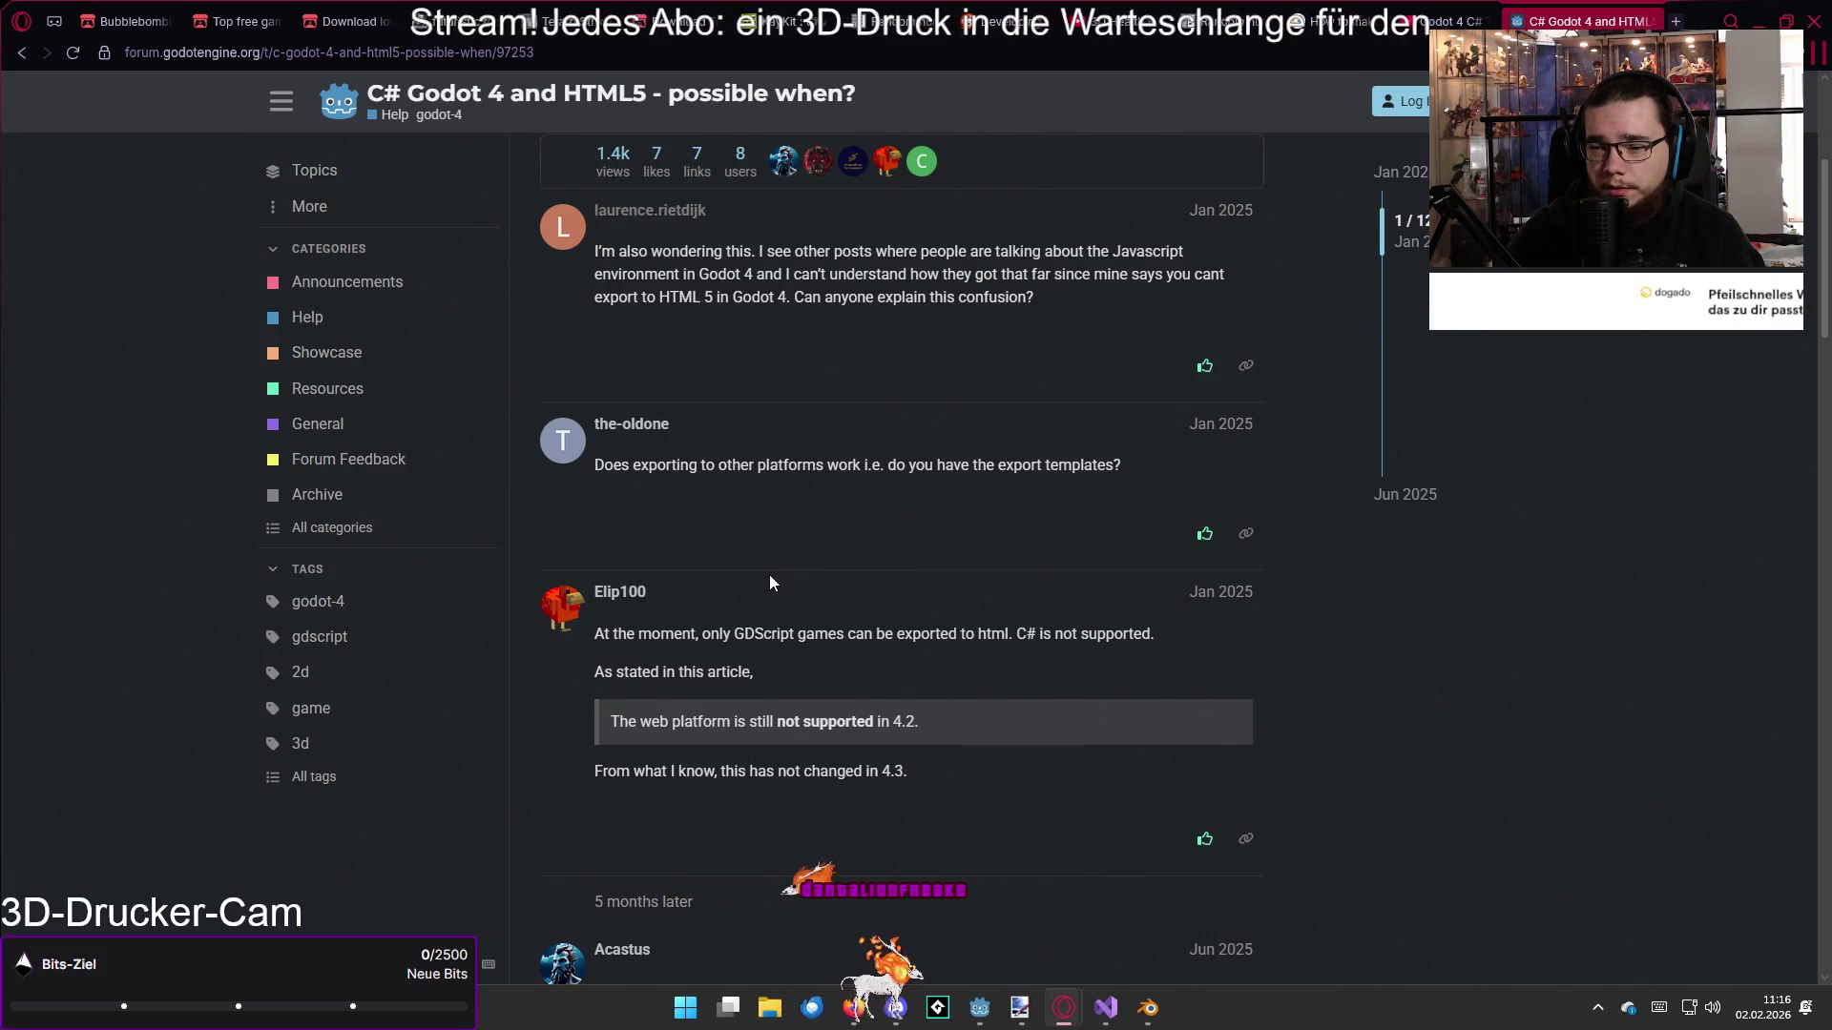
scroll(769, 577, down, 1)
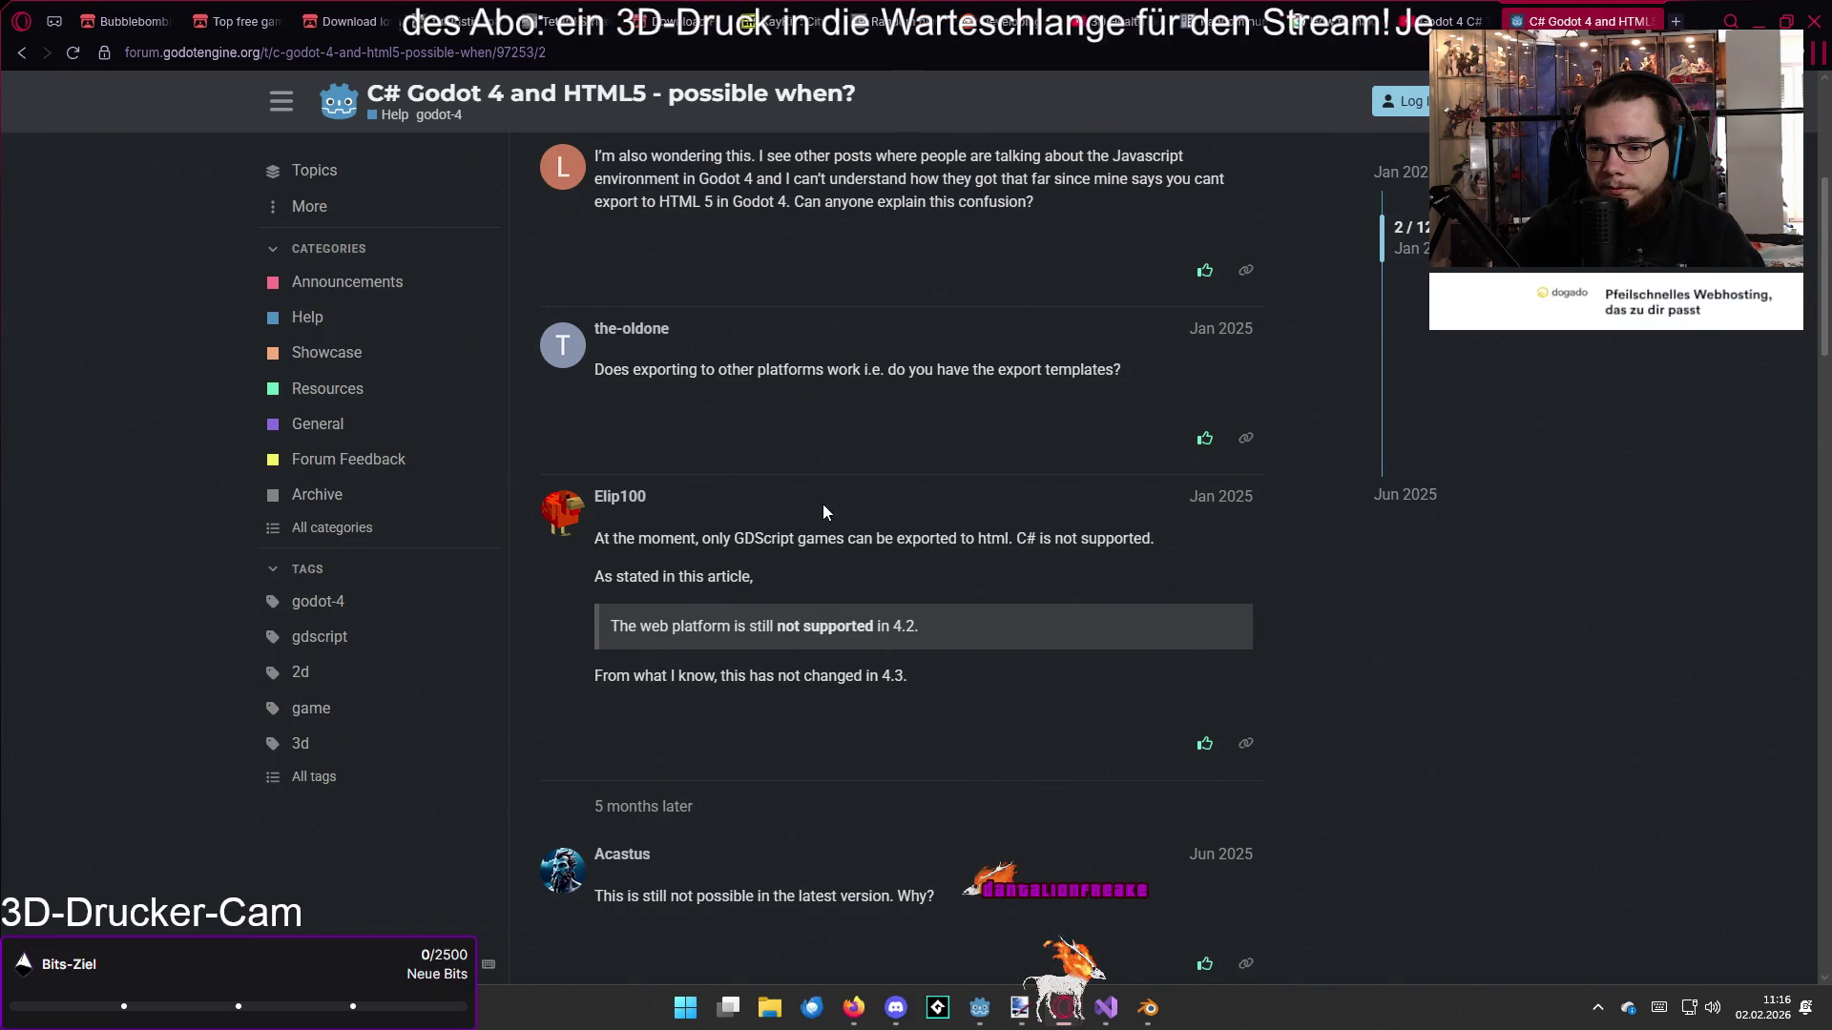
key(alt+Left)
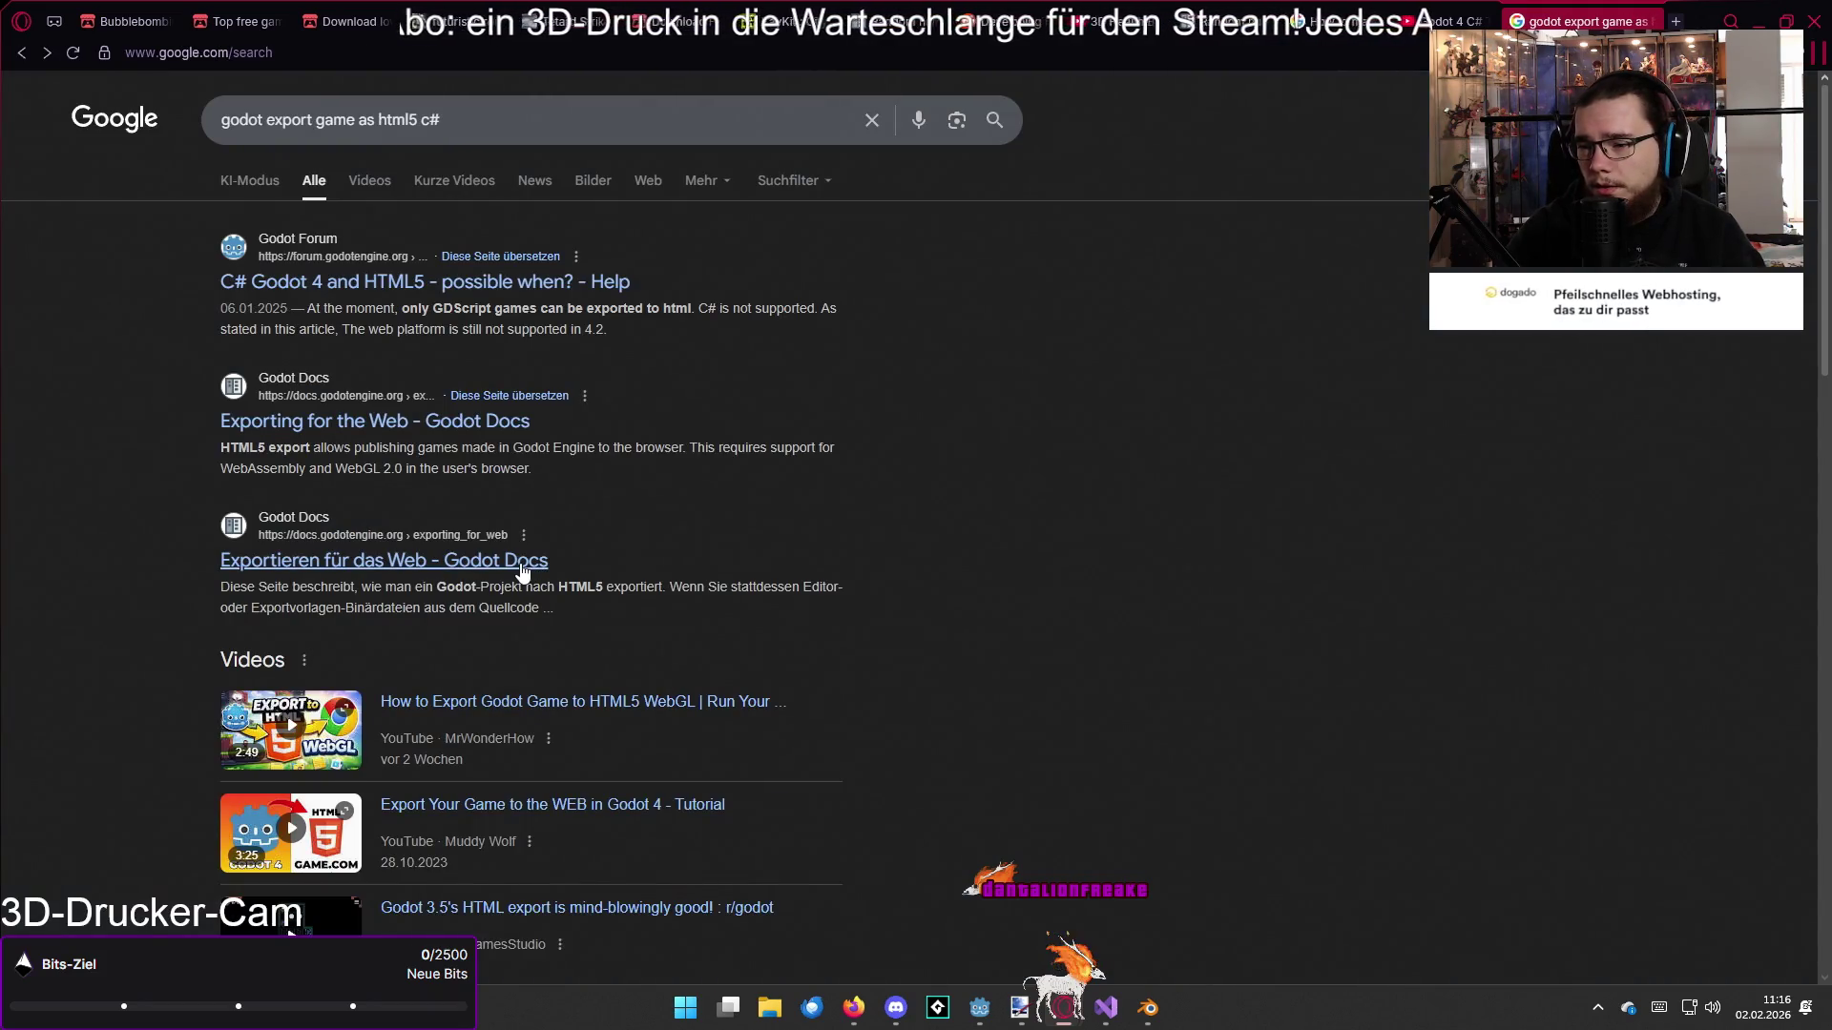
scroll(1017, 495, down, 3)
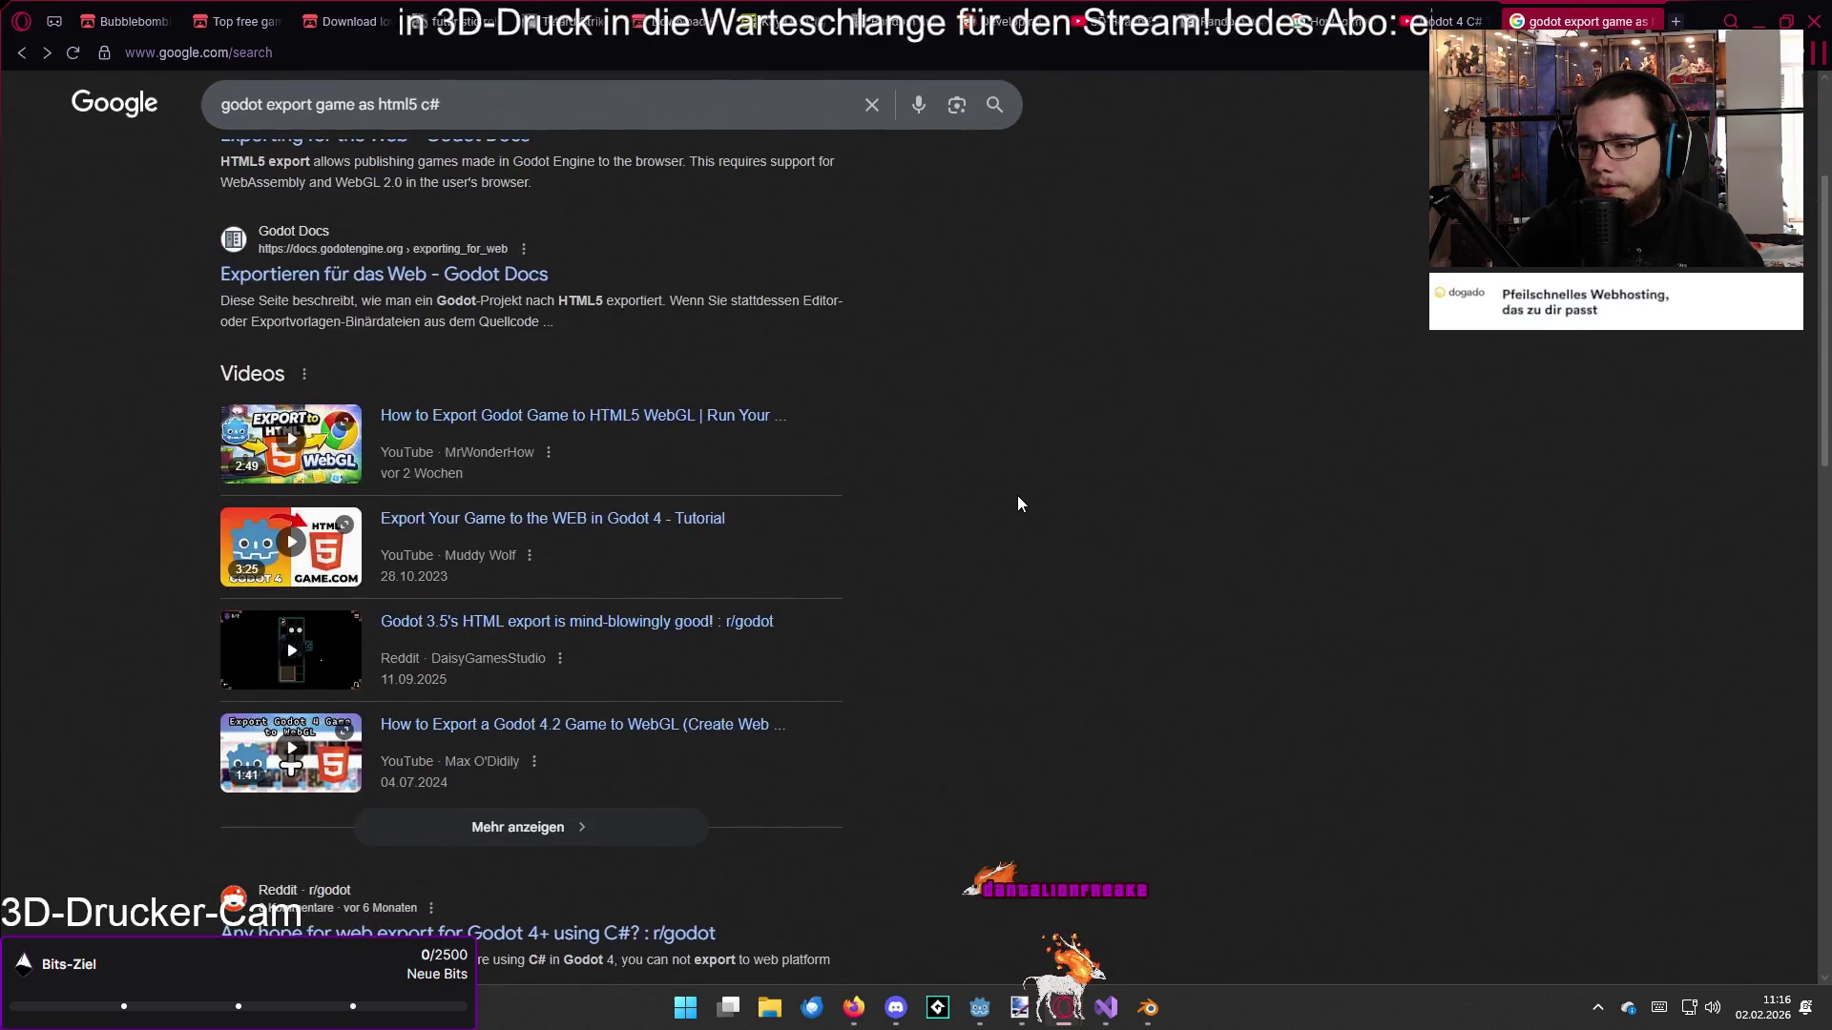
key(alt+Left)
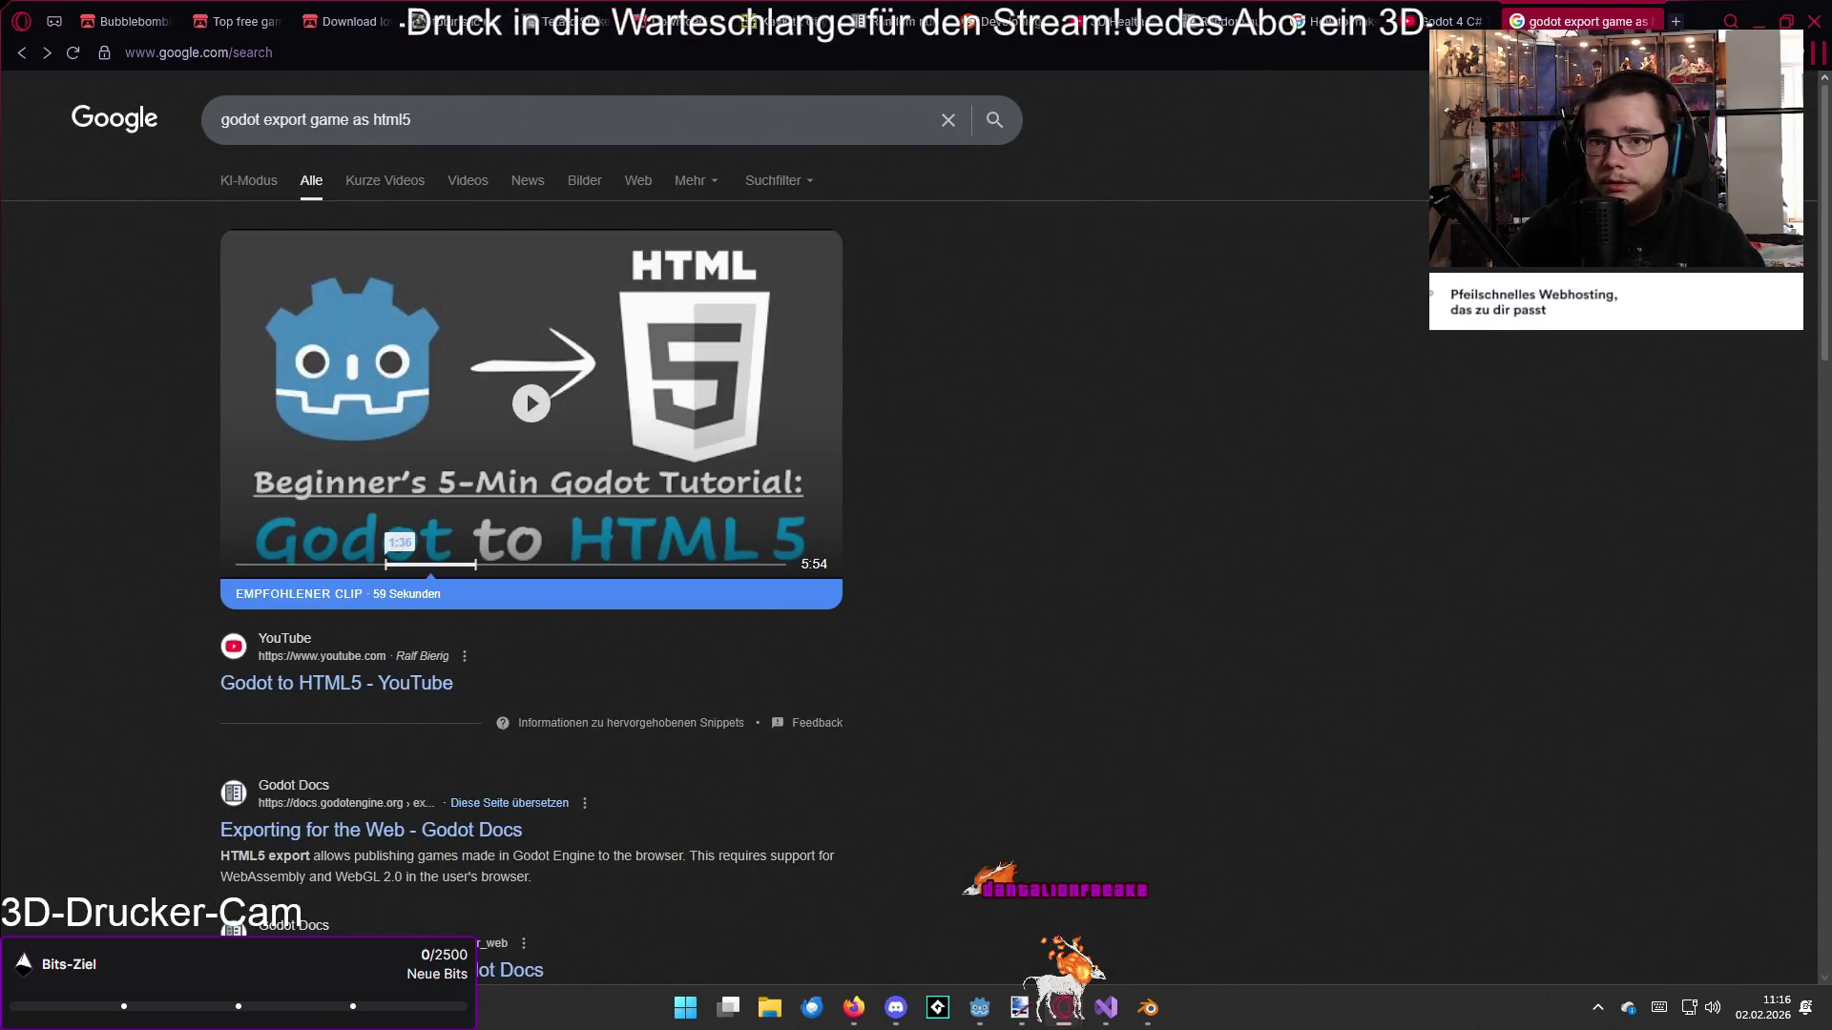
click(1647, 21)
key(alt+Tab)
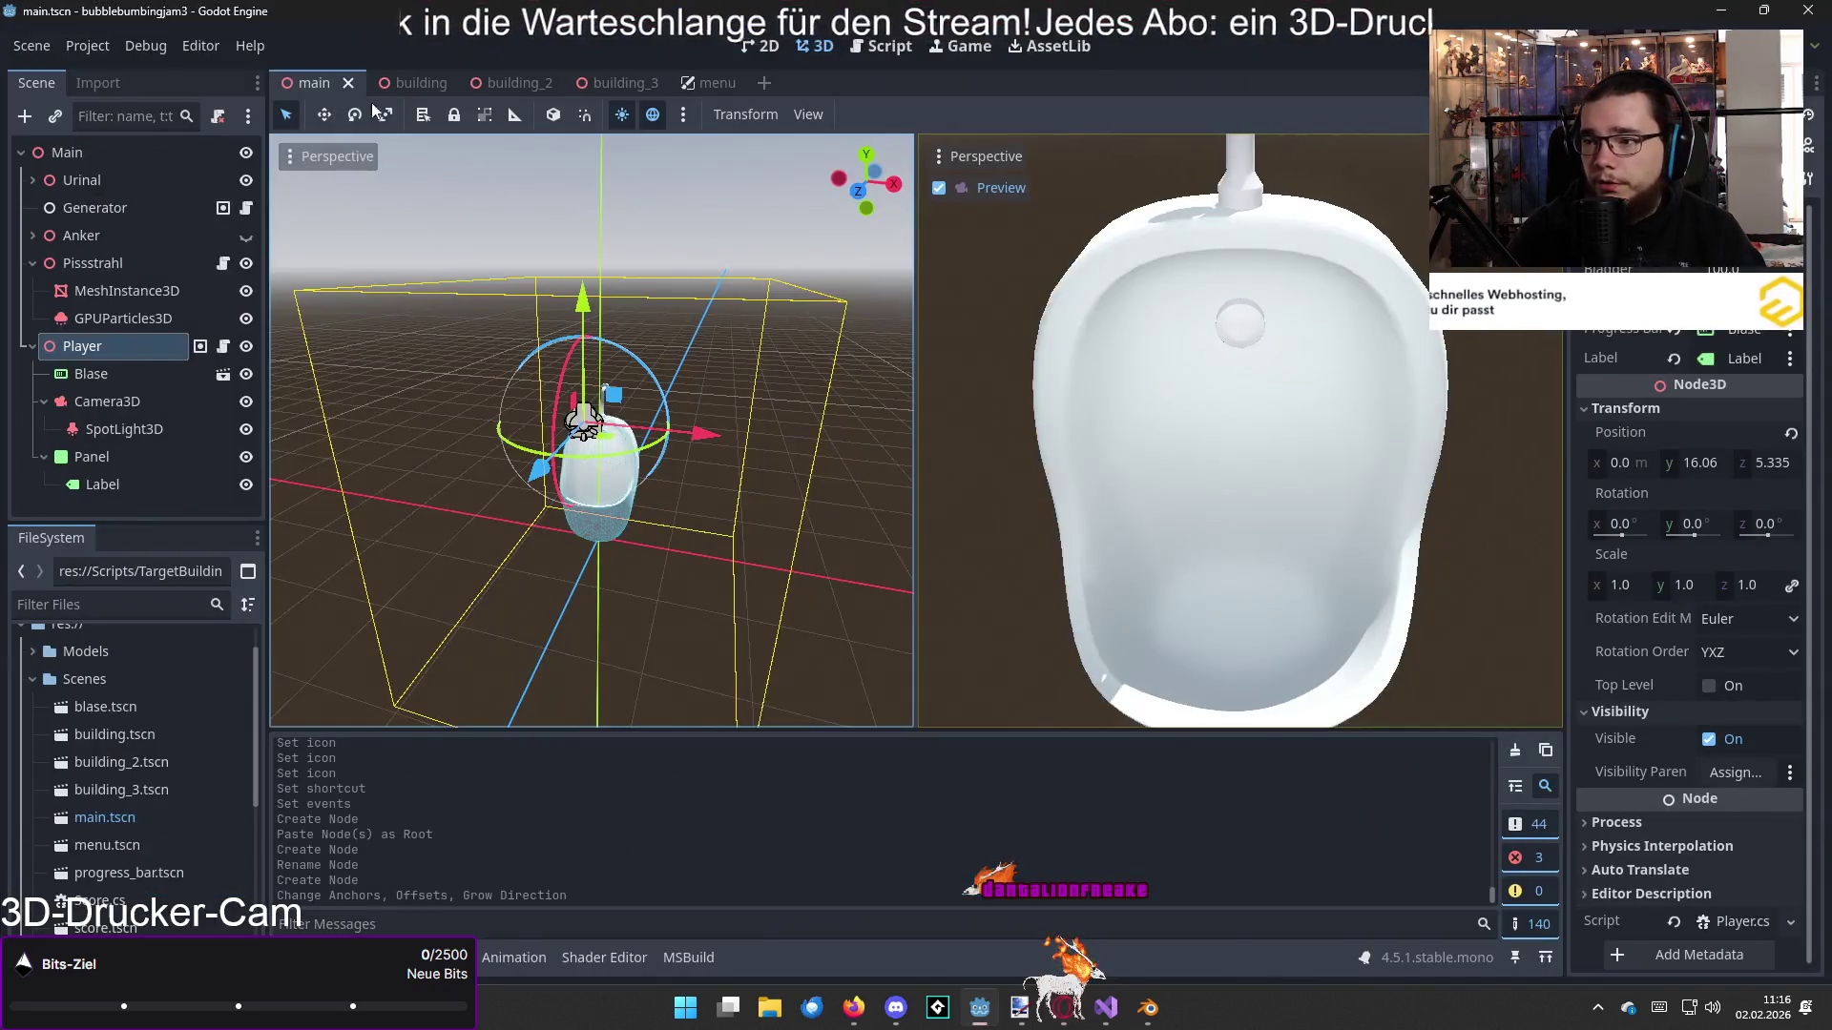
Step: Delete the Web export preset and add a Windows Desktop export preset instead
click(88, 46)
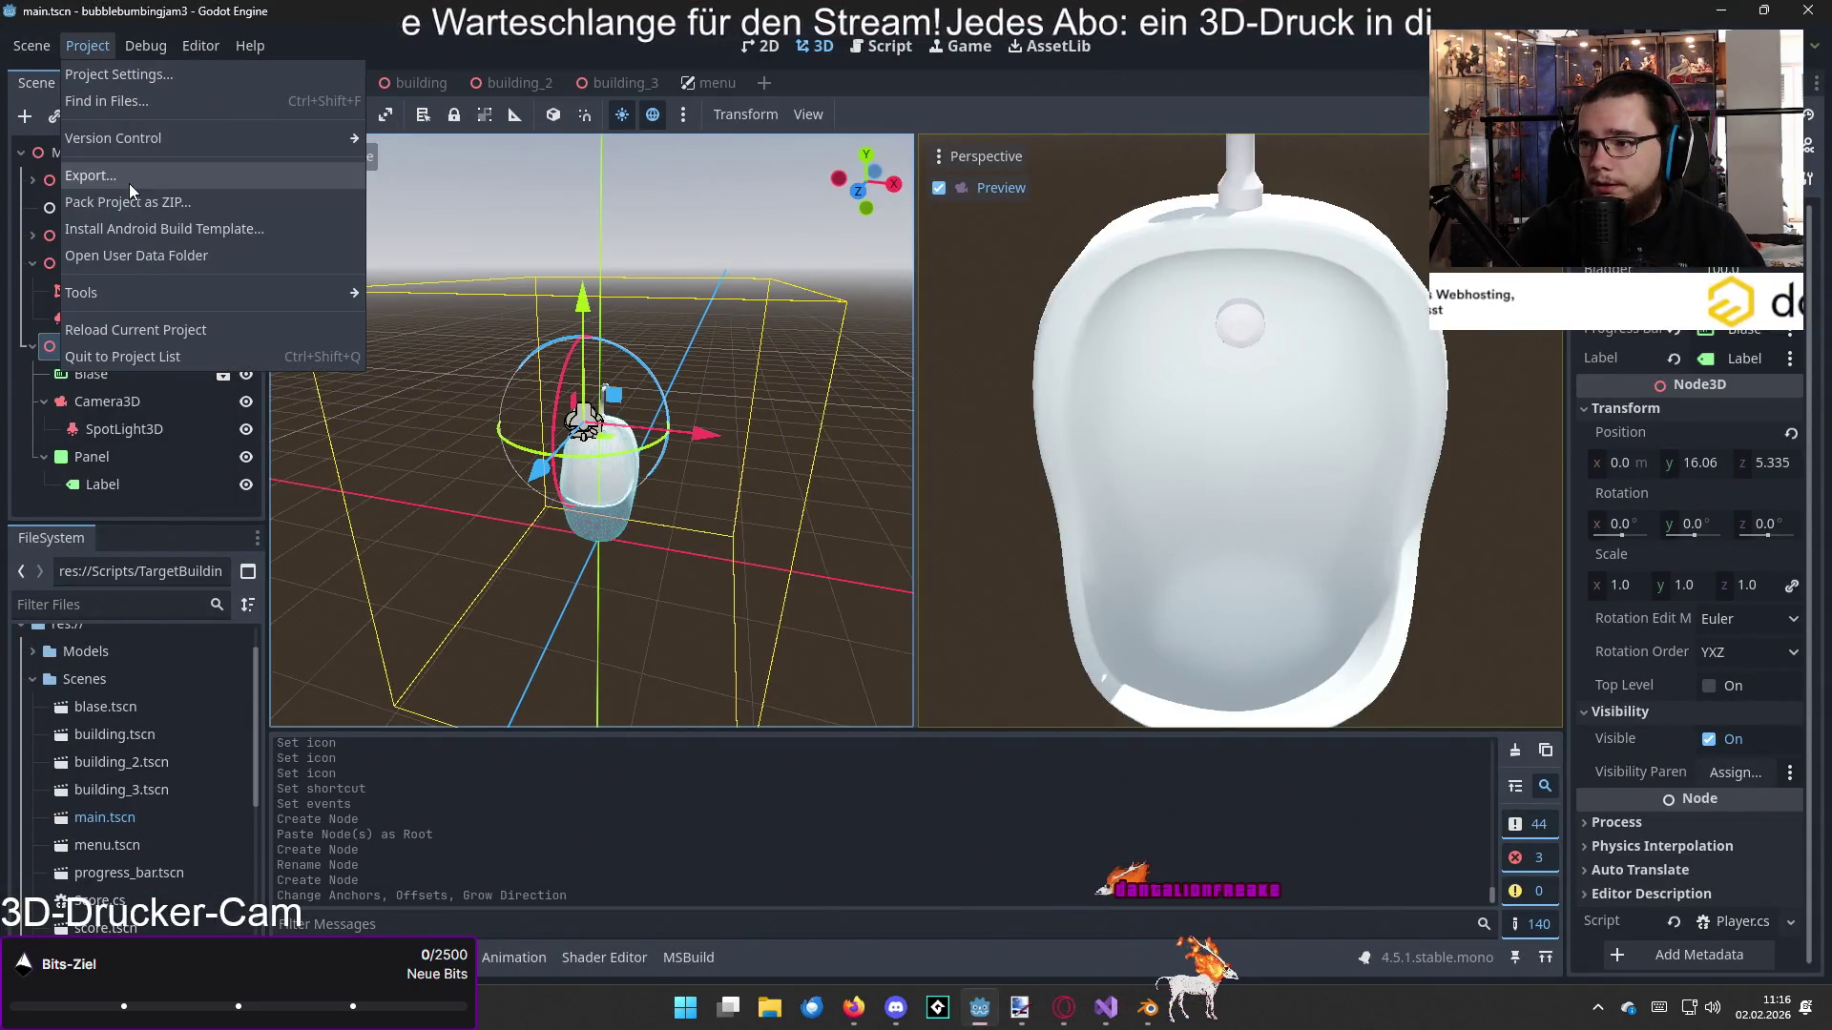
click(95, 181)
click(857, 299)
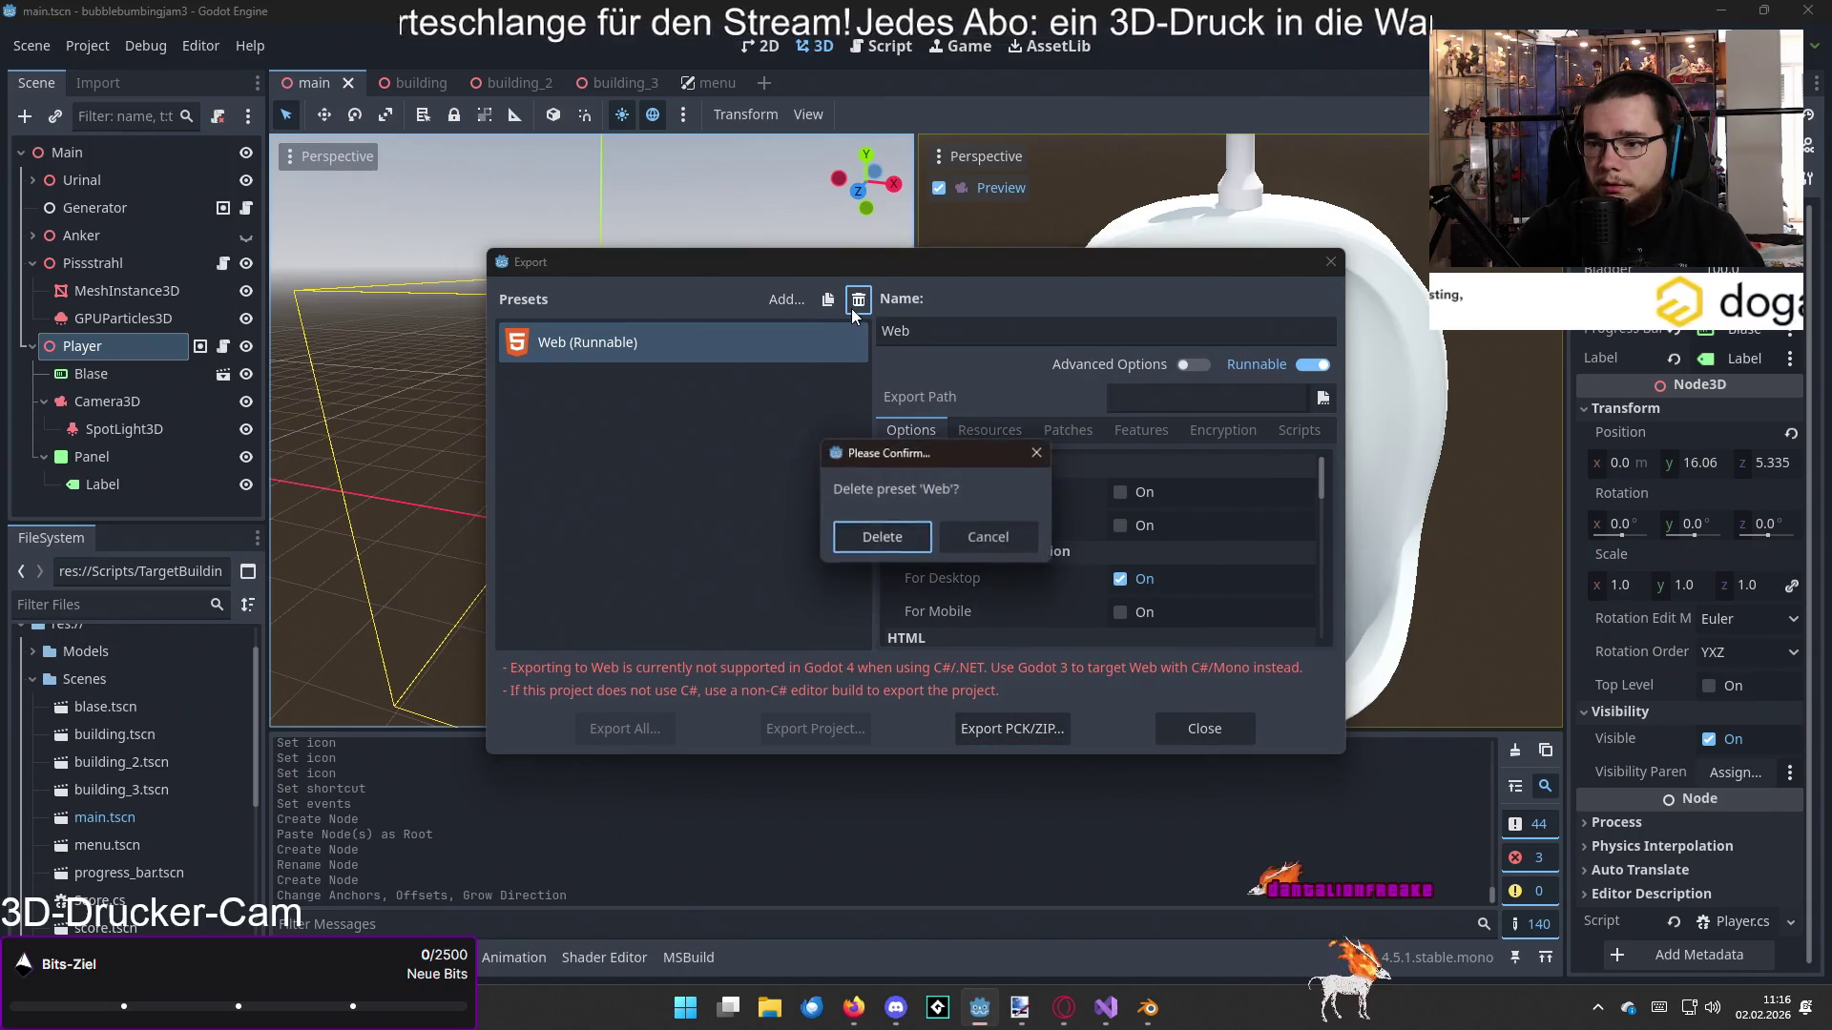
click(905, 529)
click(822, 298)
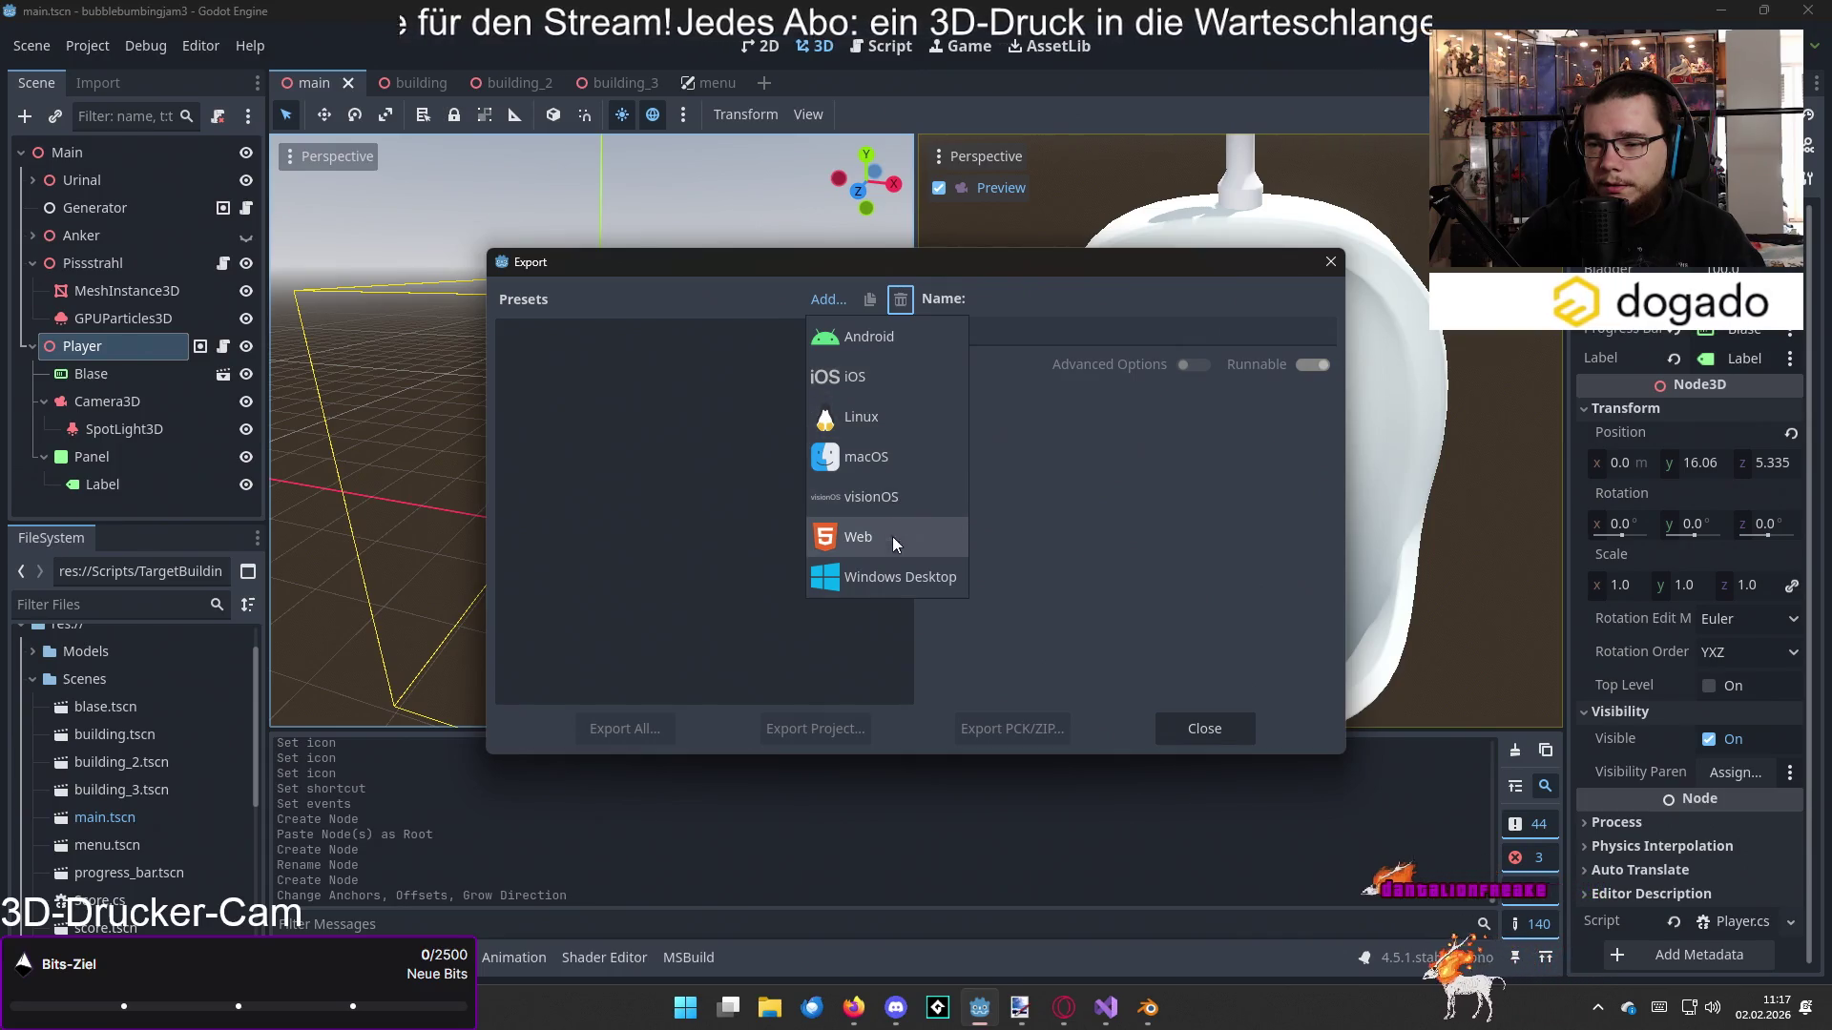
click(895, 577)
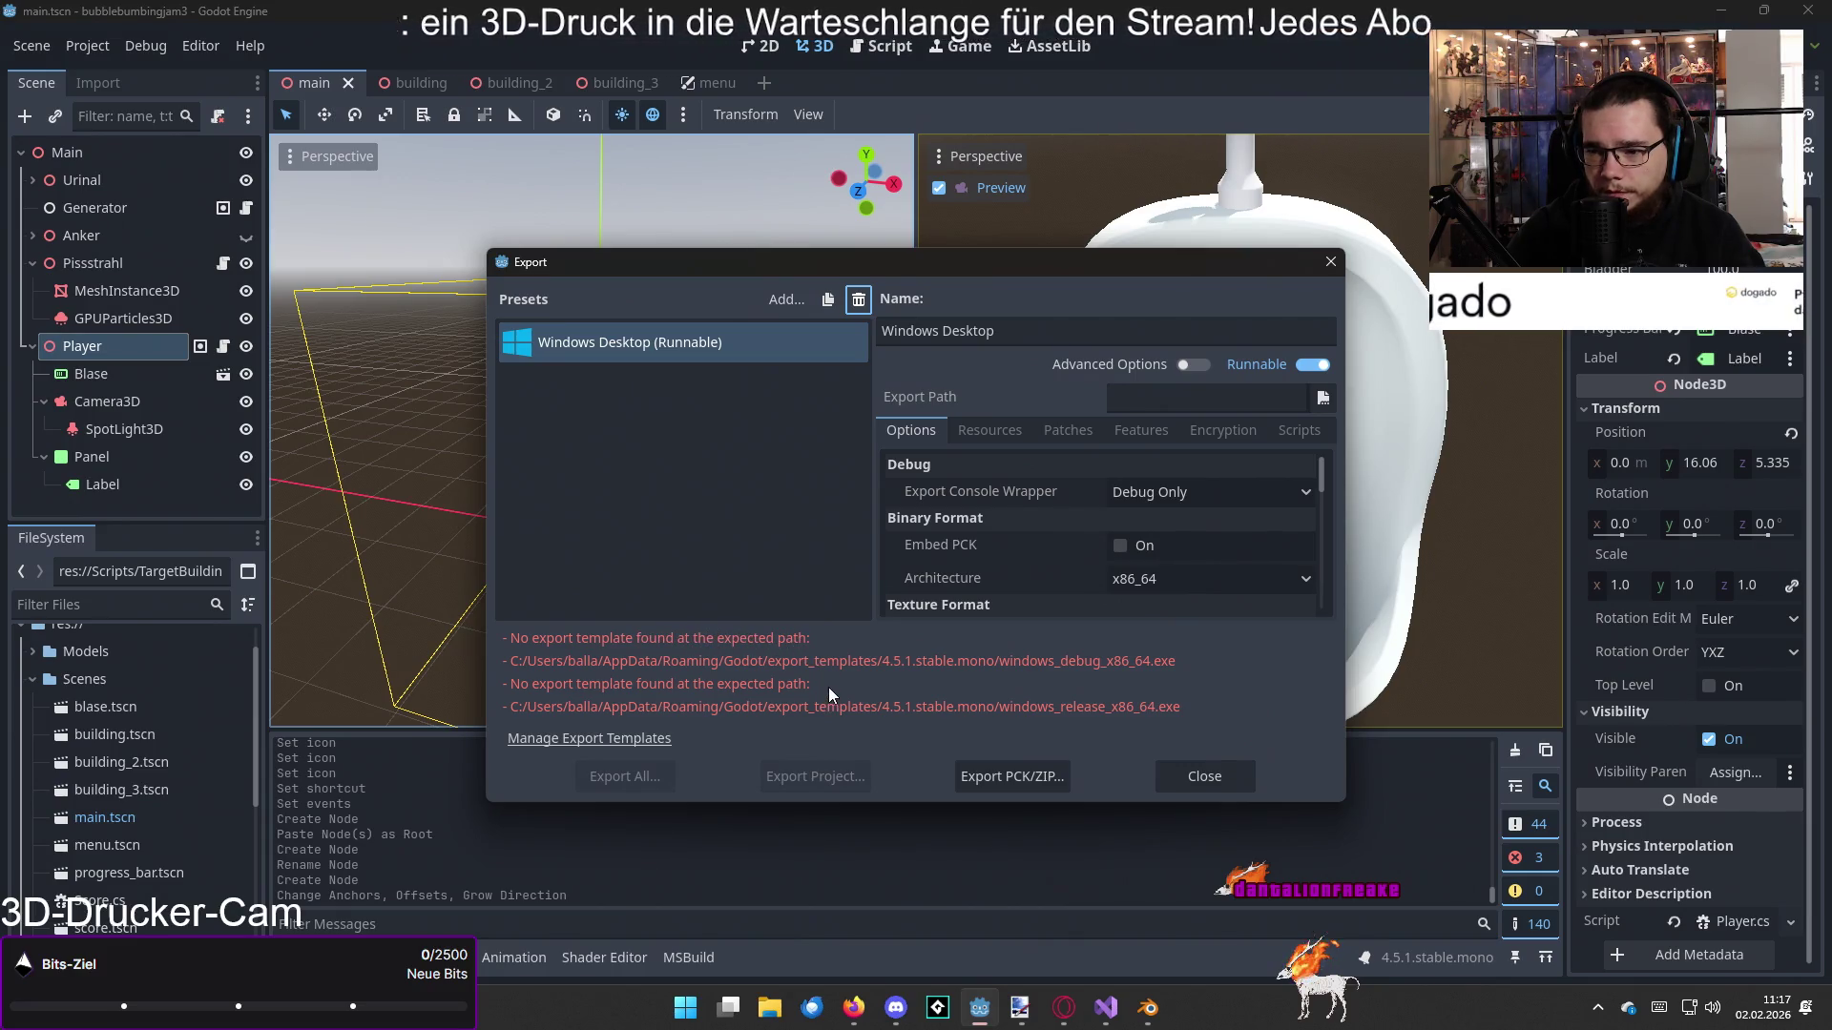
Step: Start downloading and installing the export templates from the best available mirror
click(665, 739)
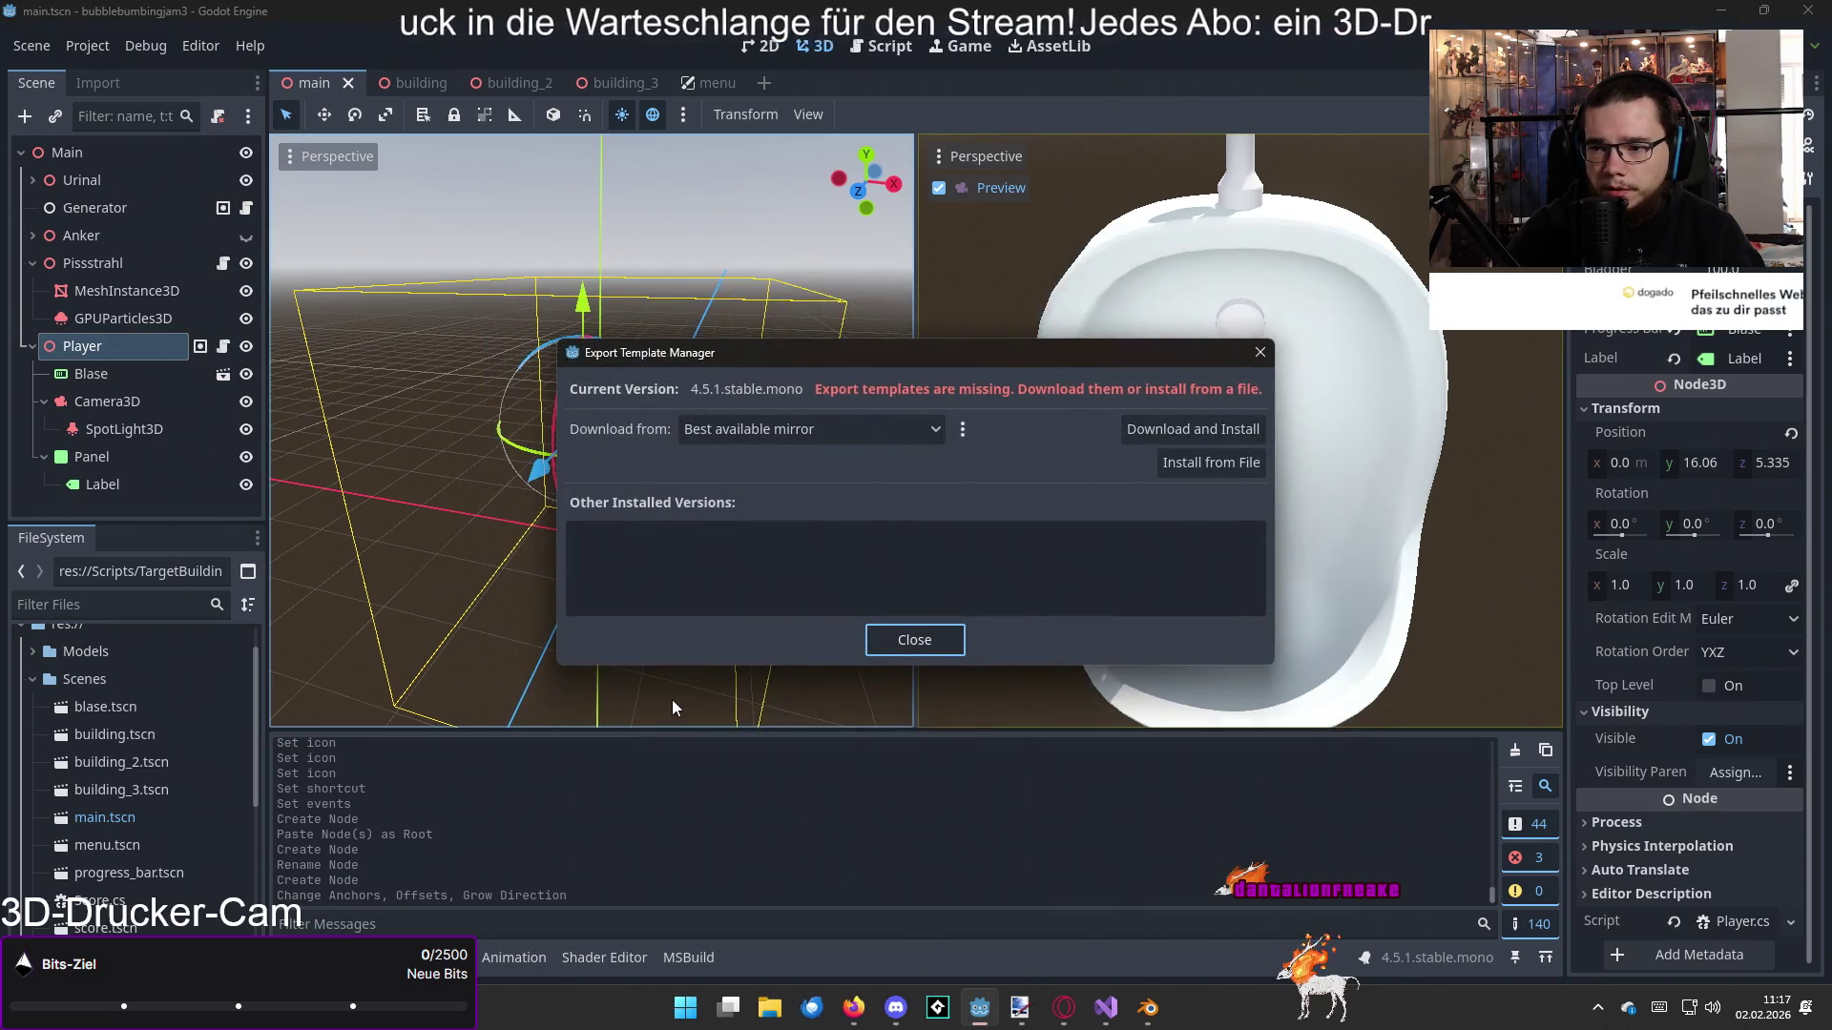
click(890, 421)
click(890, 421)
click(1182, 432)
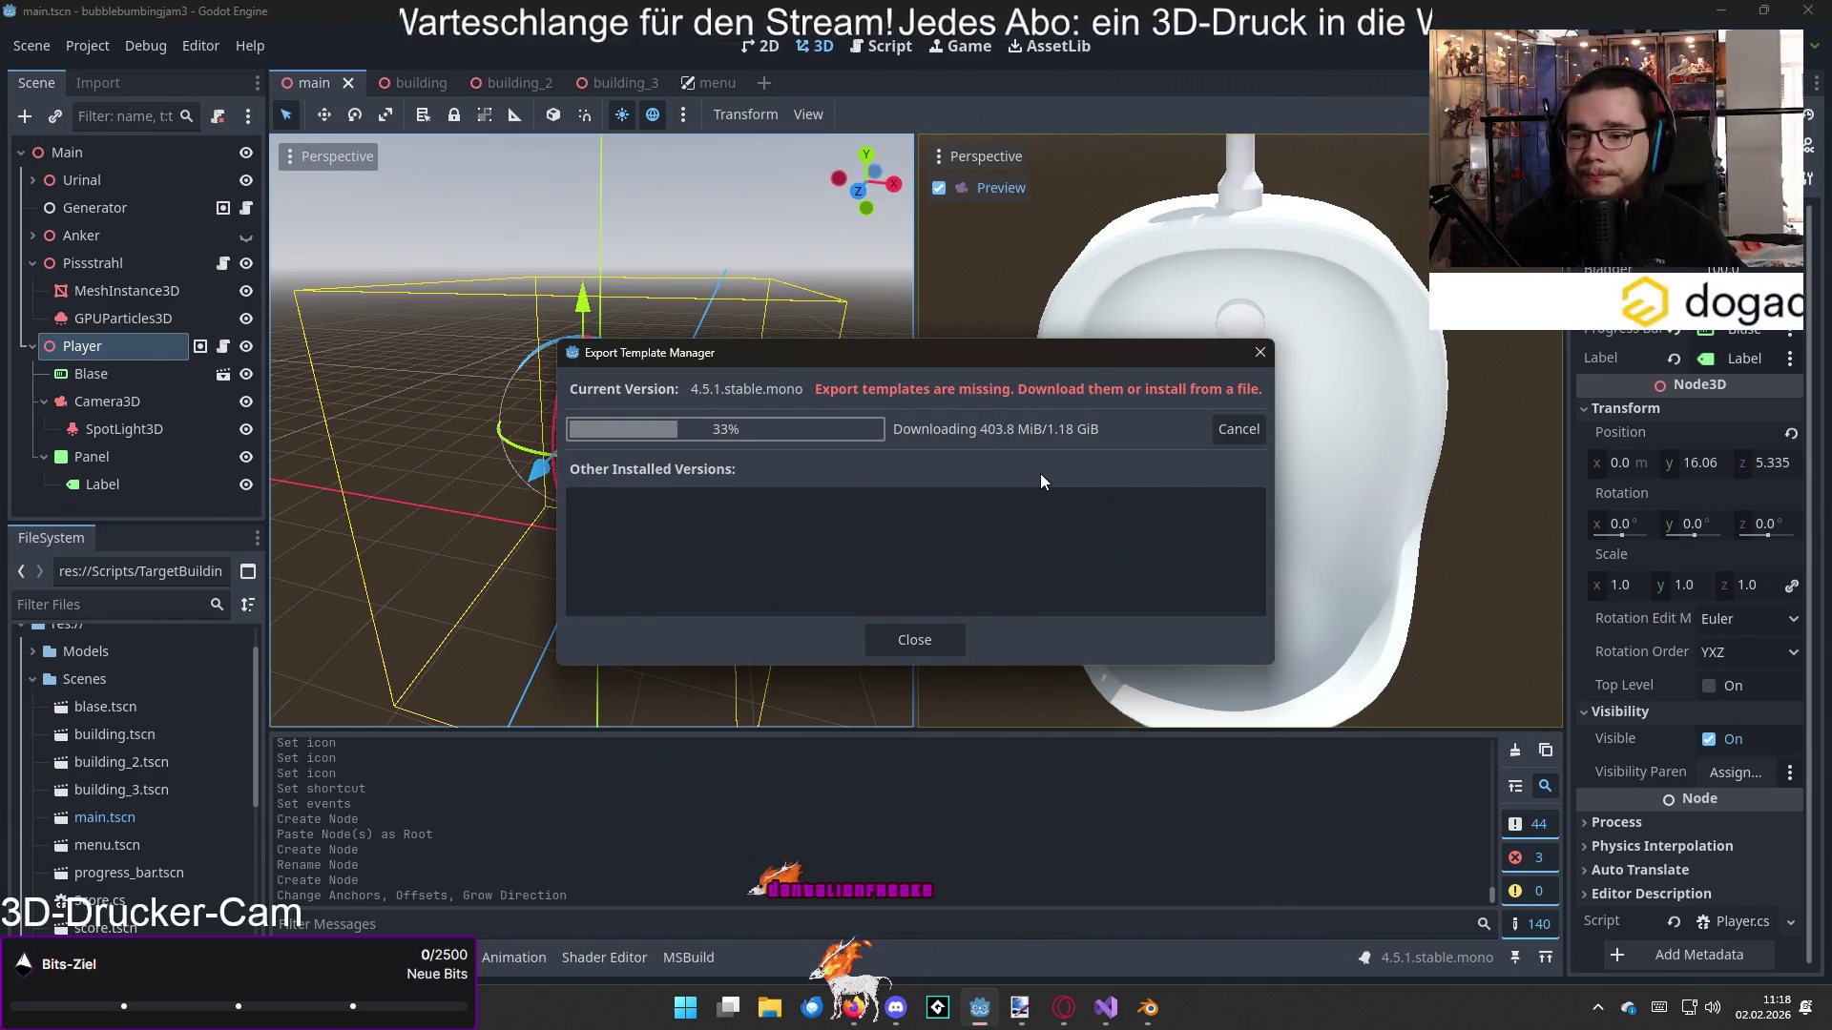
Step: Close the template manager, letting the download continue in the background, and return to the menu scene
mouse_move(1064, 1007)
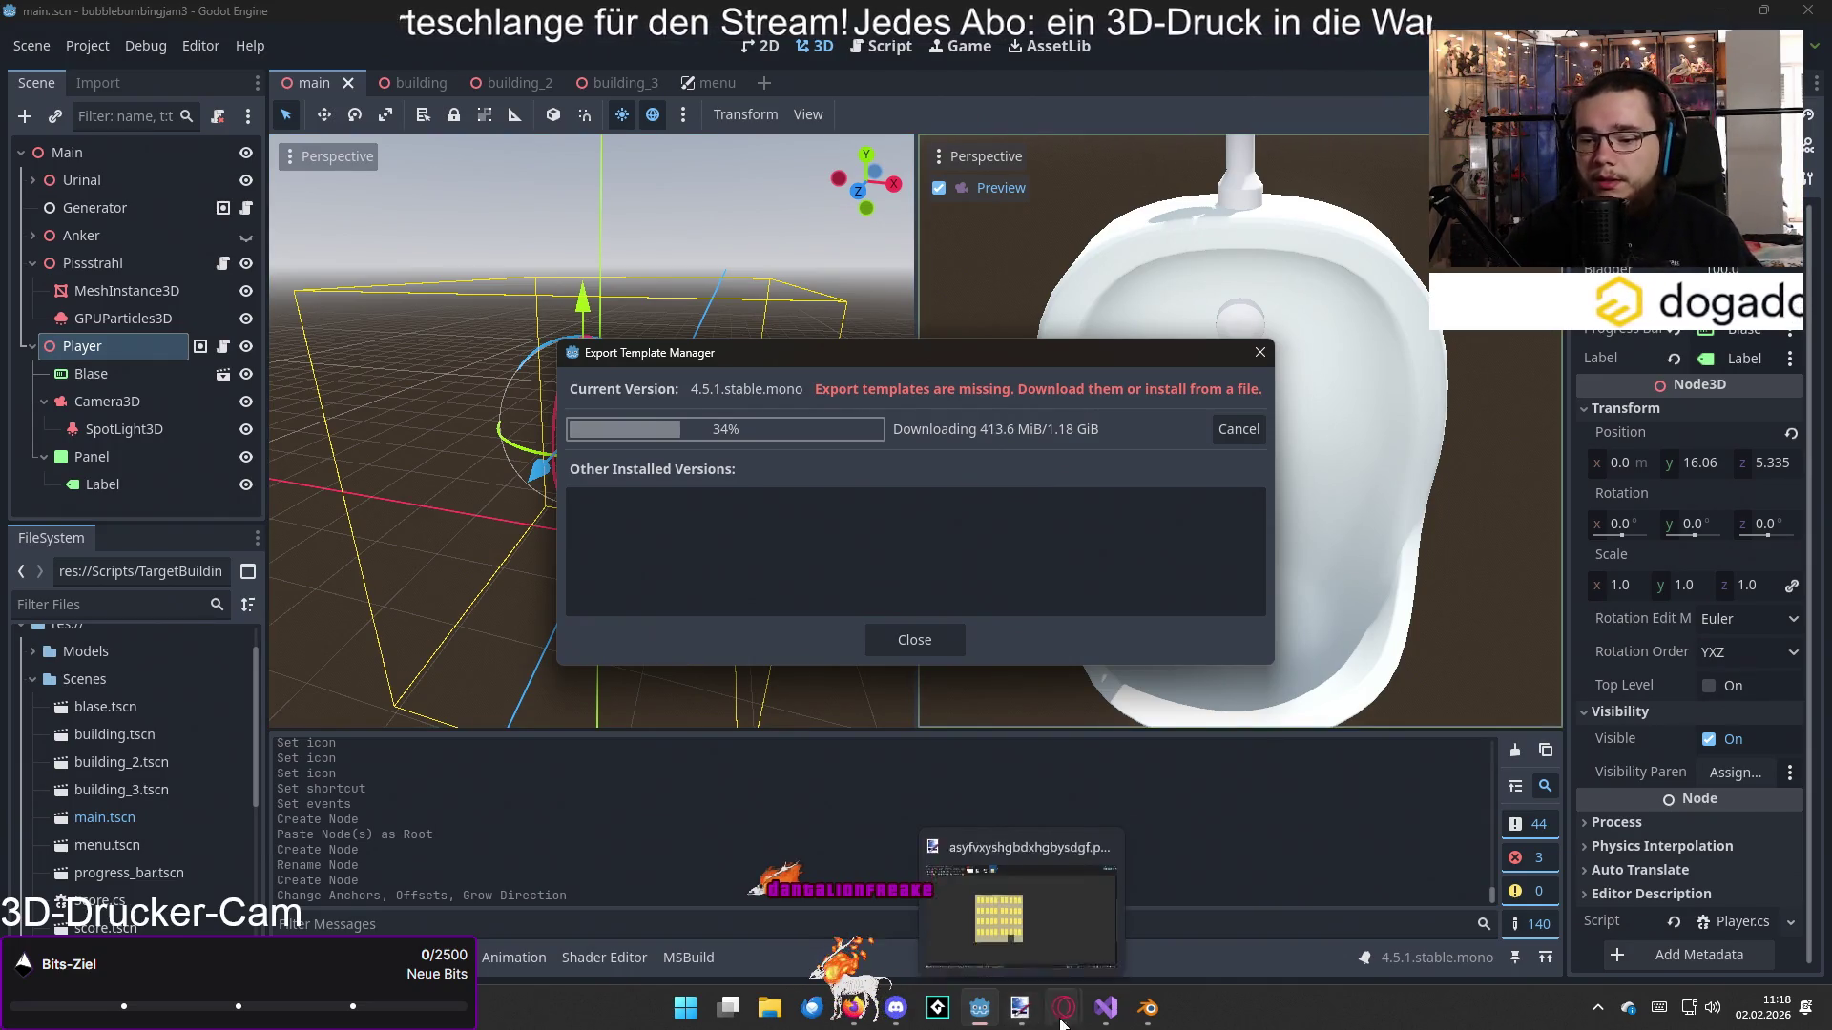
click(918, 646)
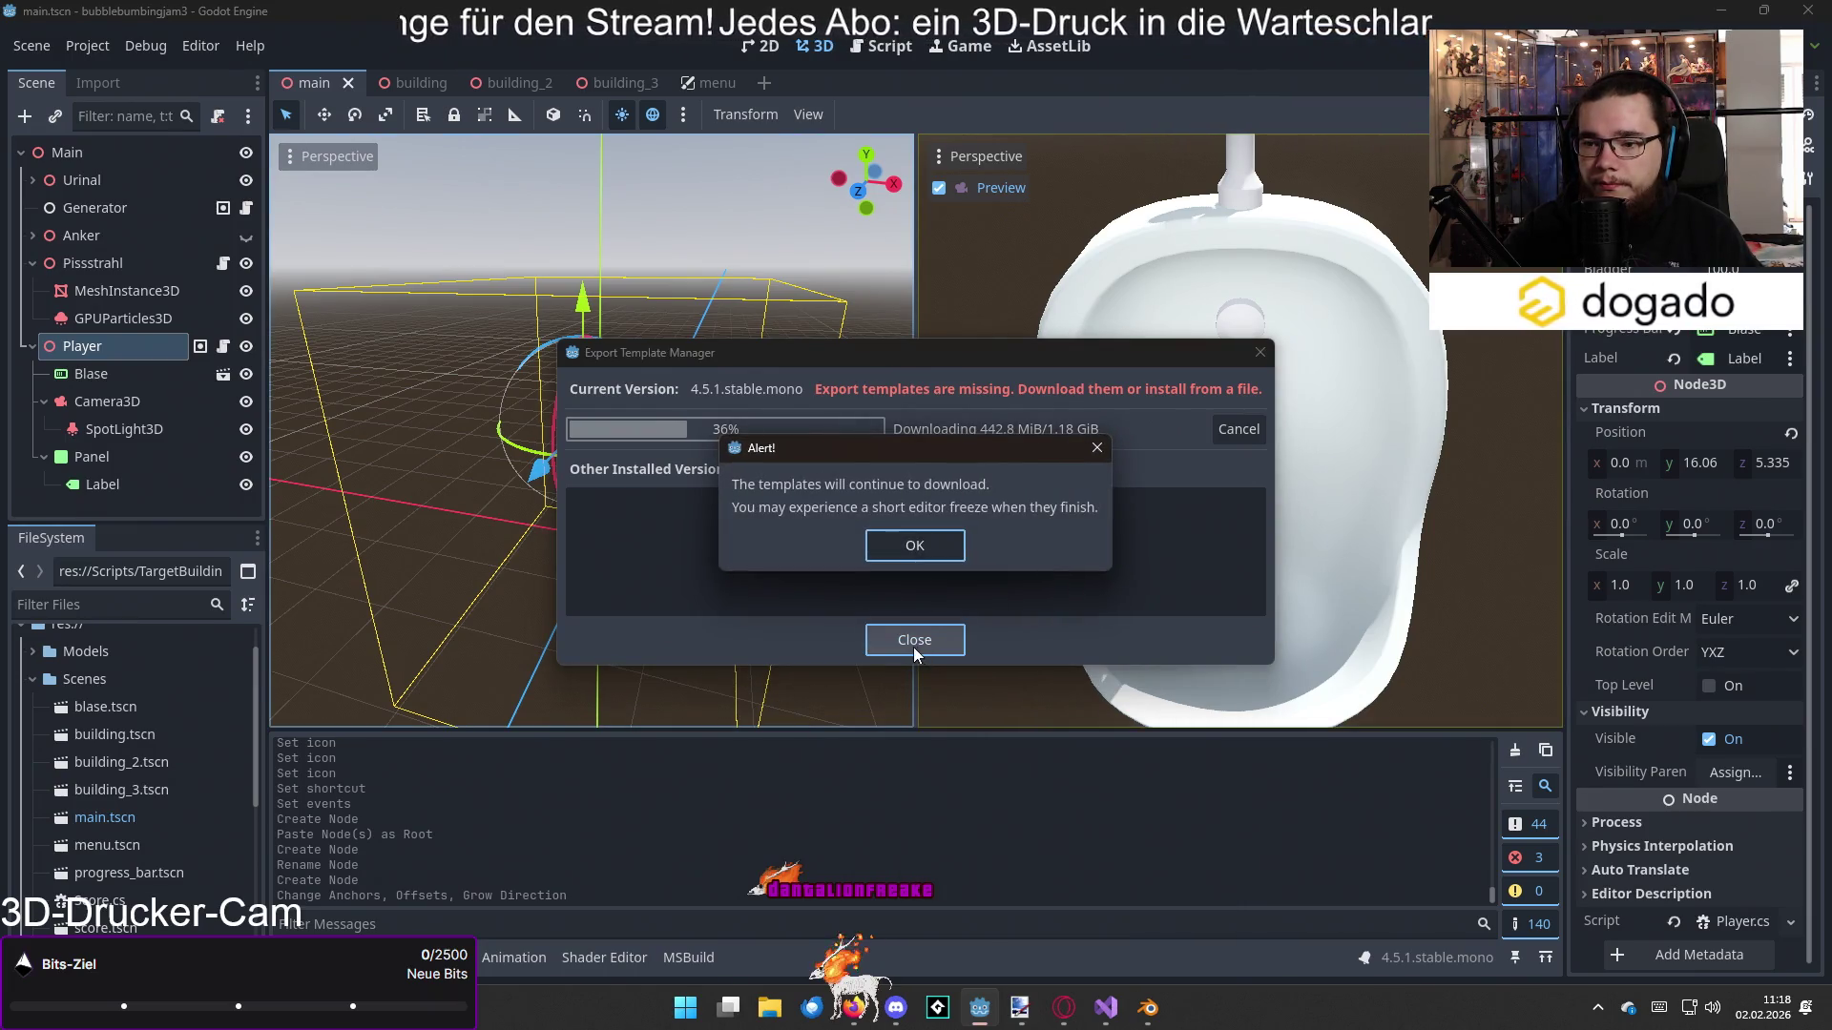
click(914, 548)
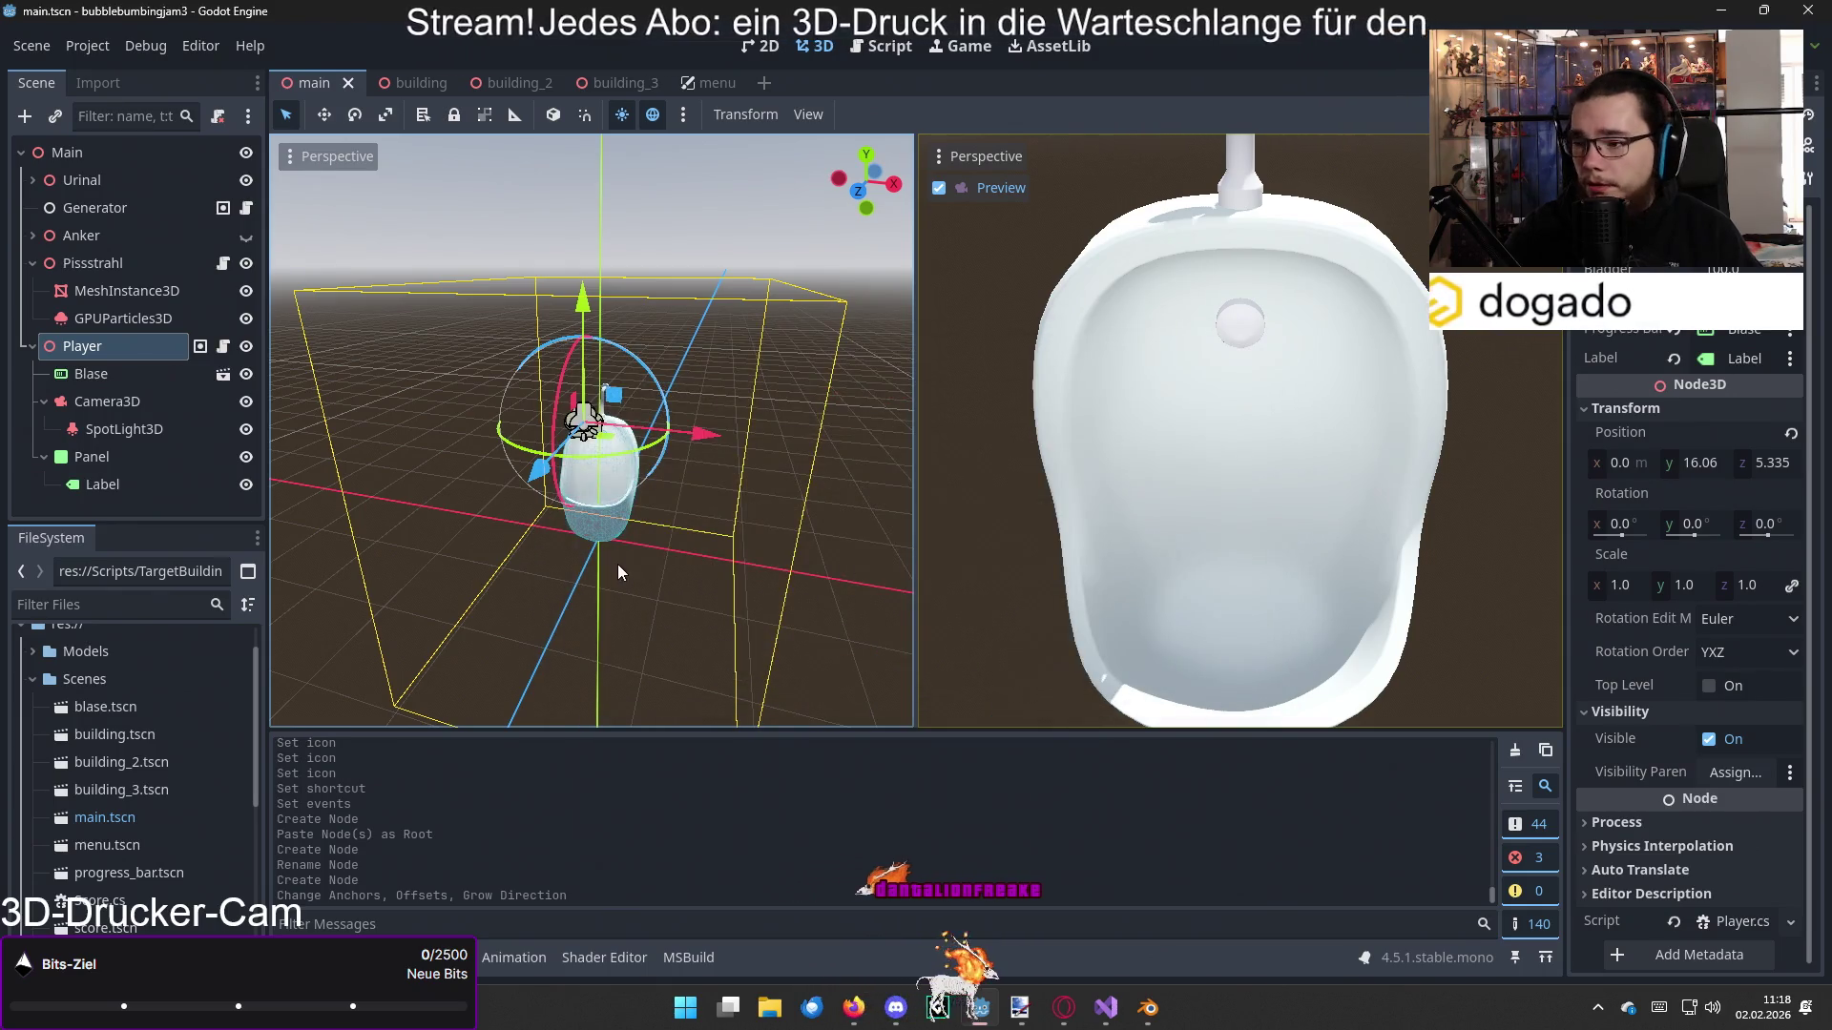
click(684, 88)
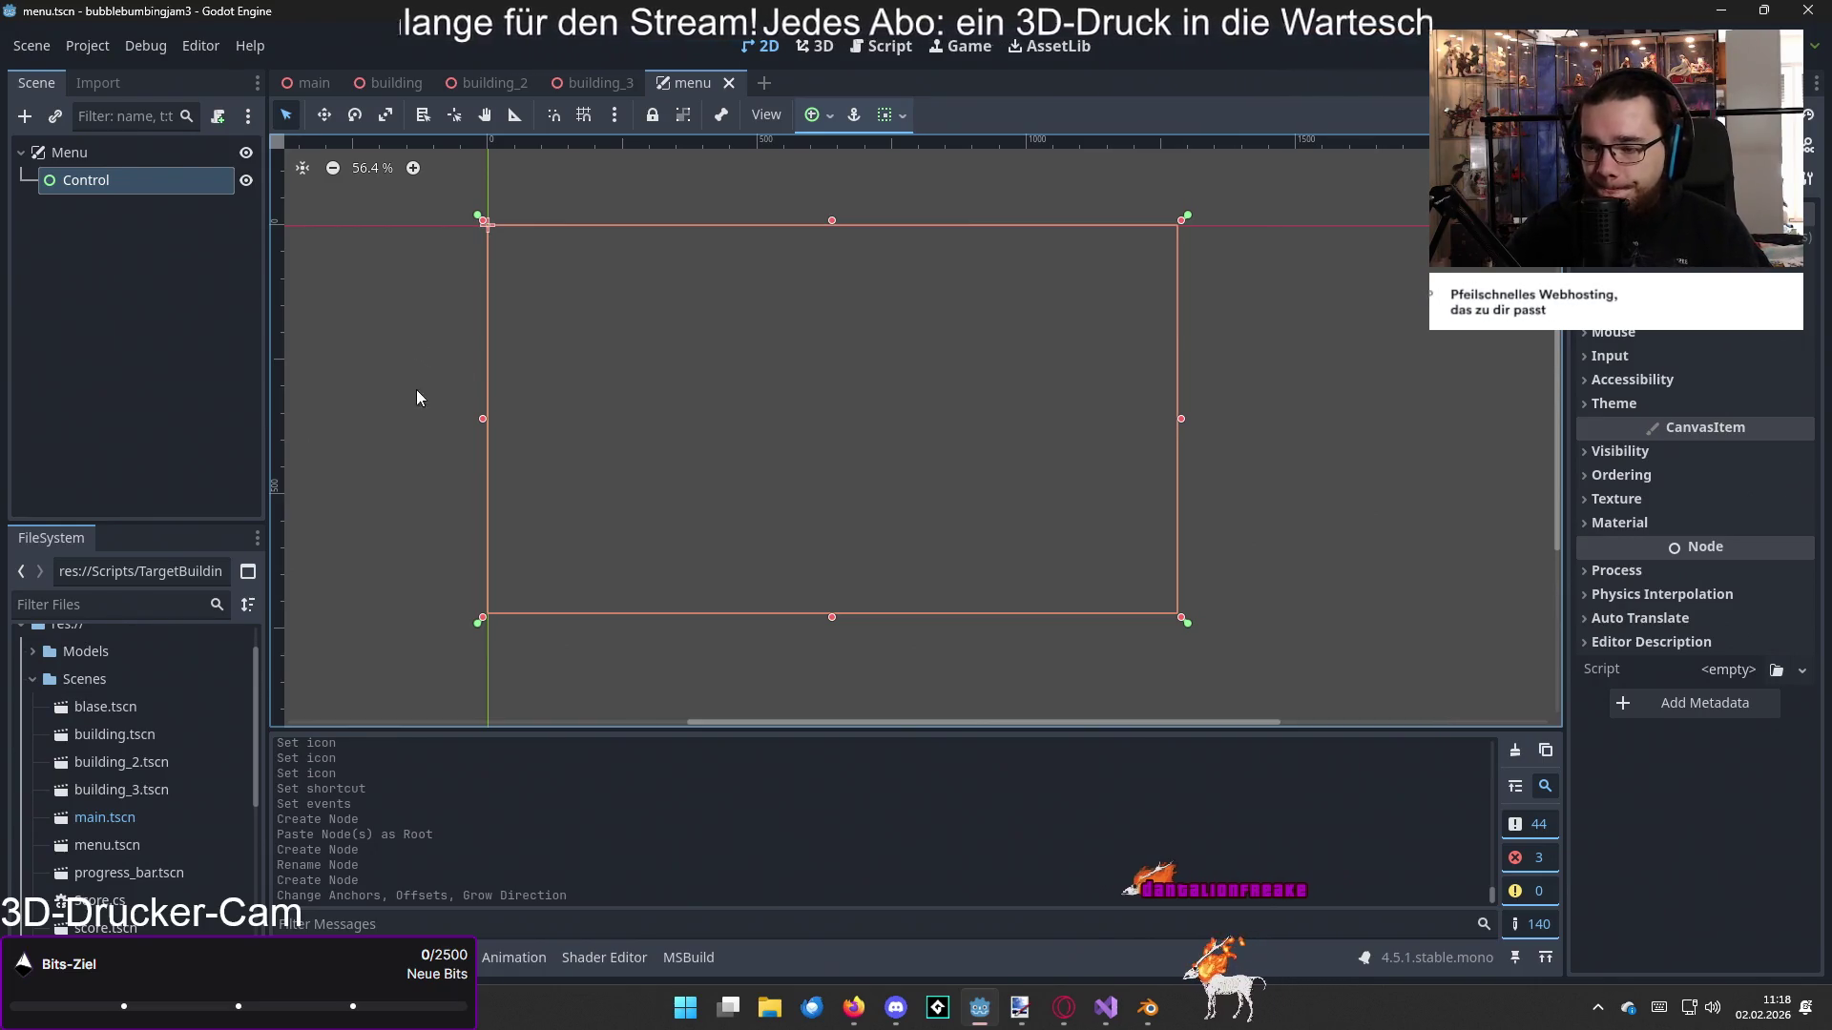
Step: Briefly check the YouTube main-menu tutorial, then come back to the Godot editor
key(alt+Tab)
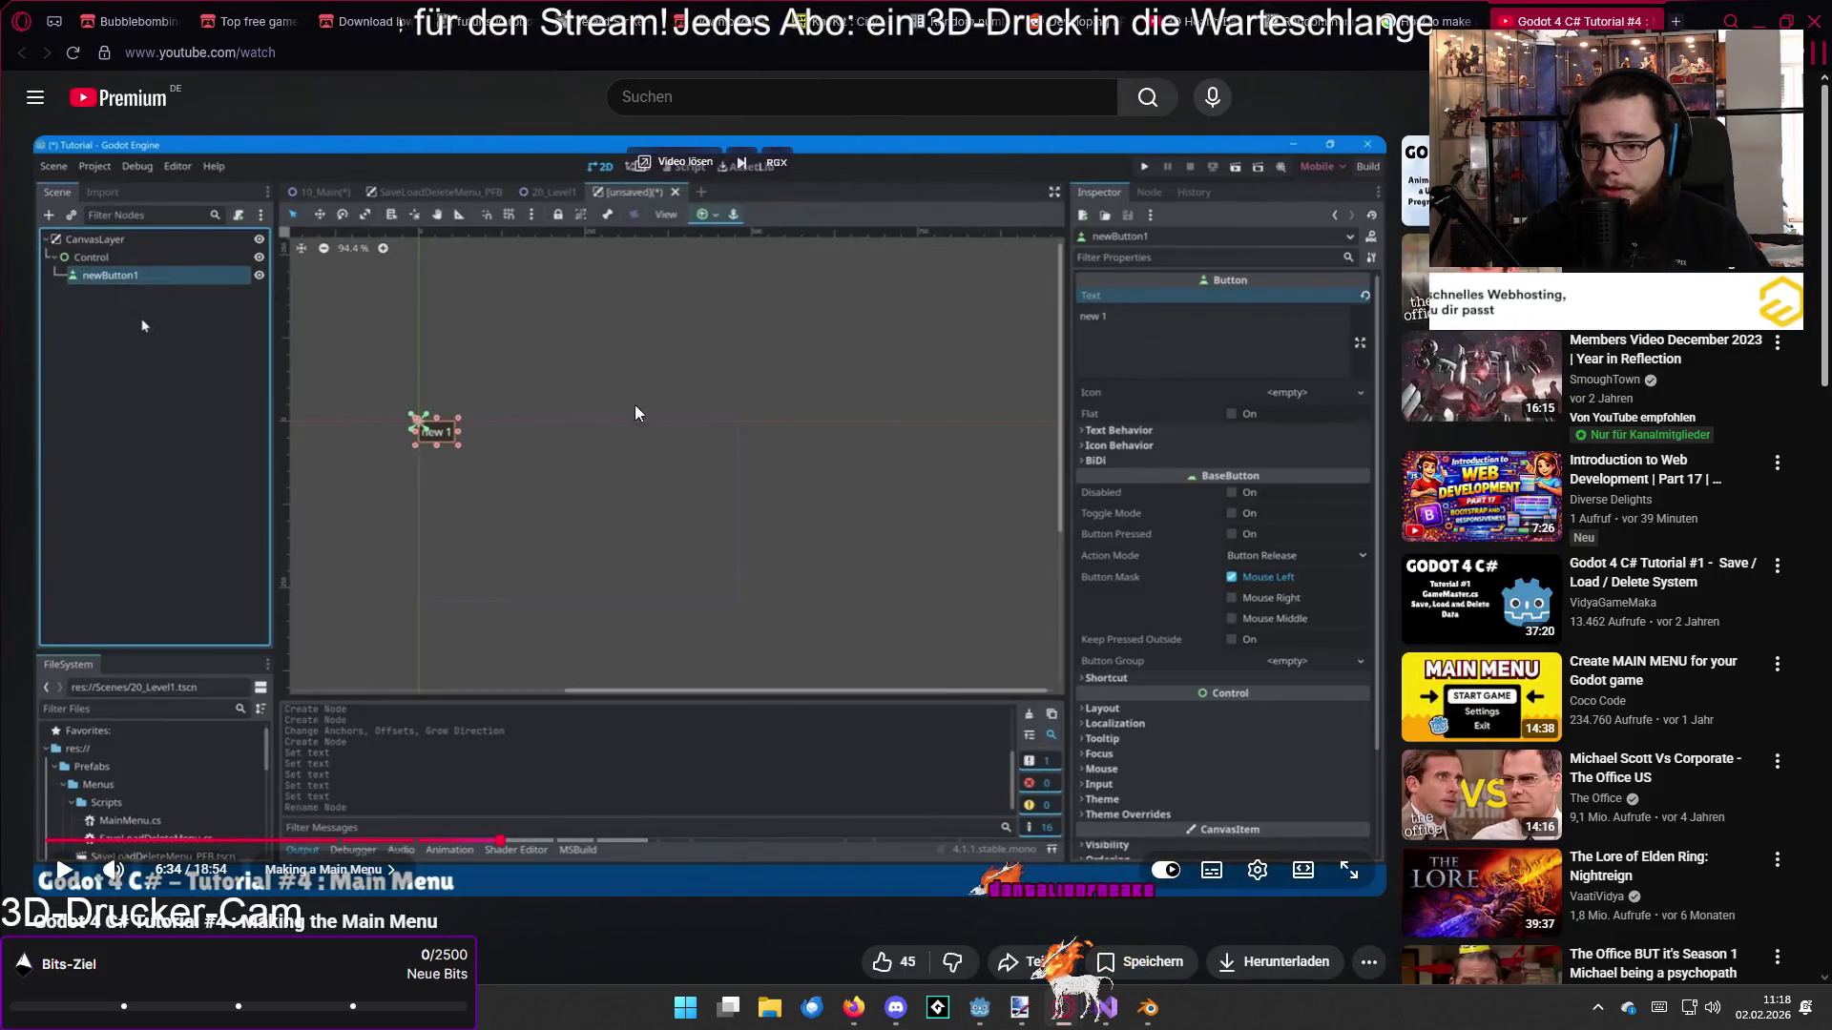
key(alt+Tab)
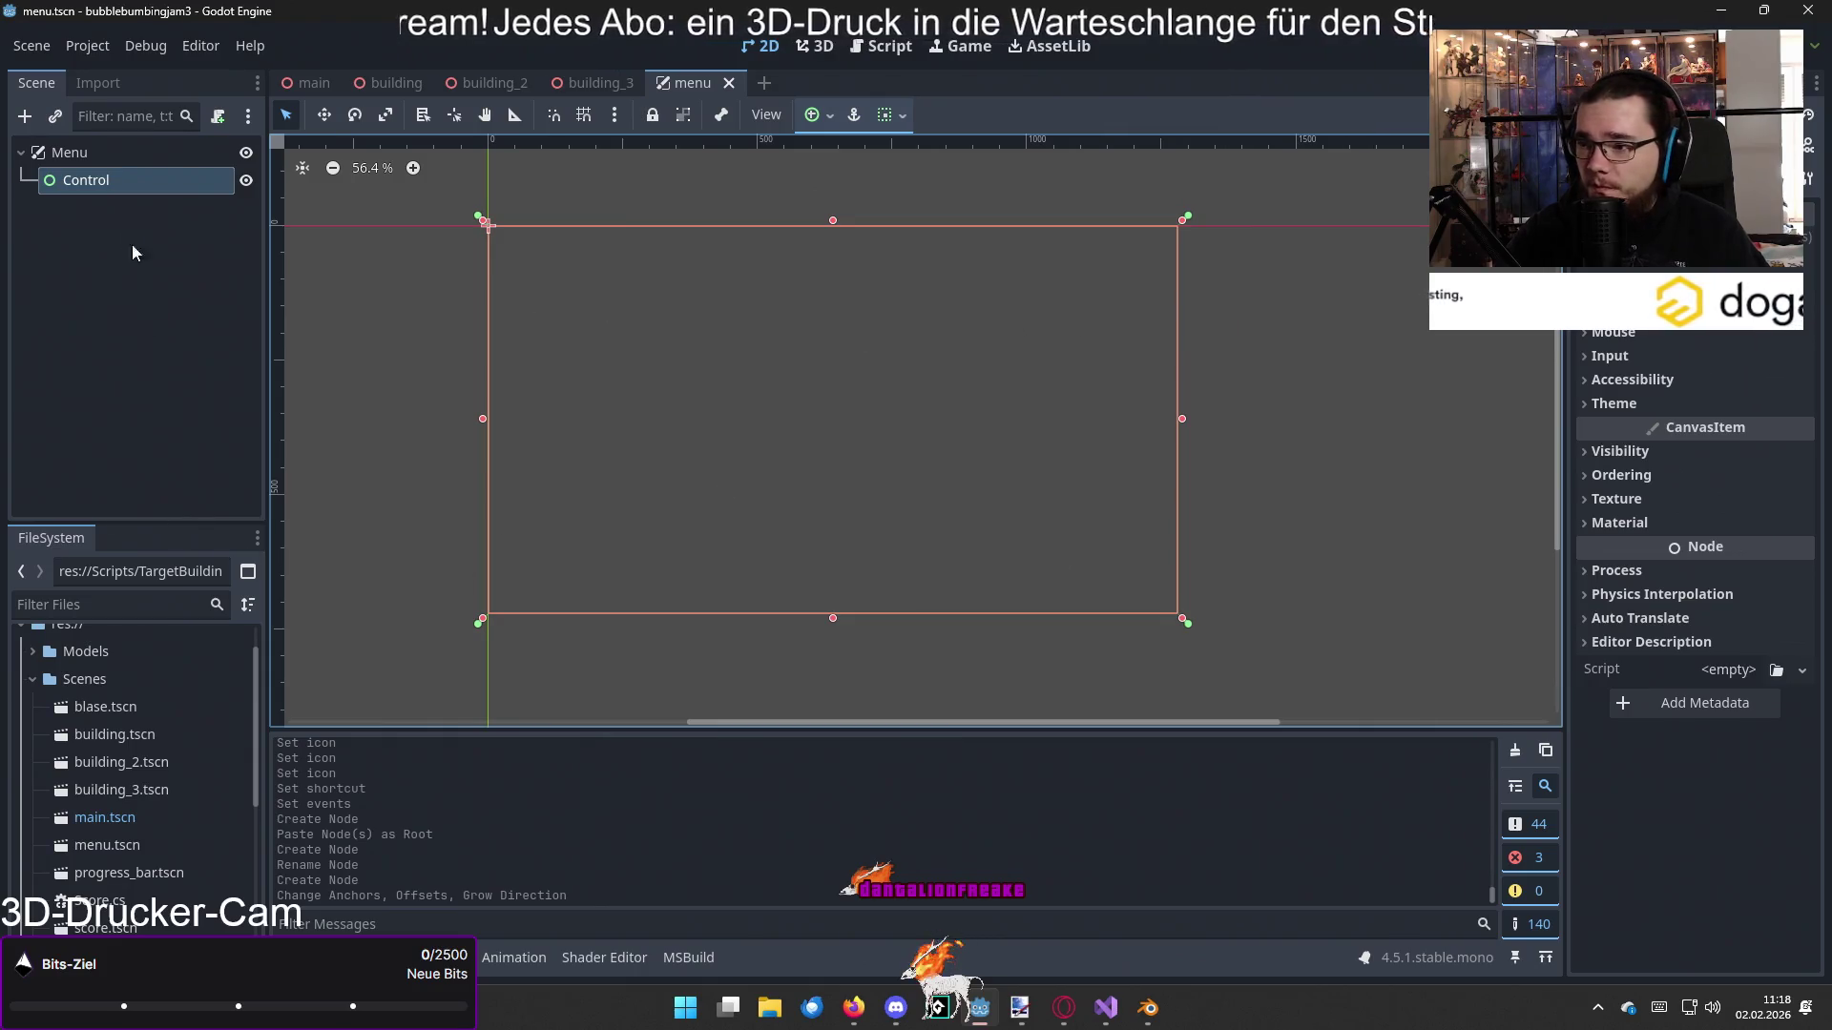
Step: Add a Button node under Control and name it start
right_click(115, 179)
click(144, 205)
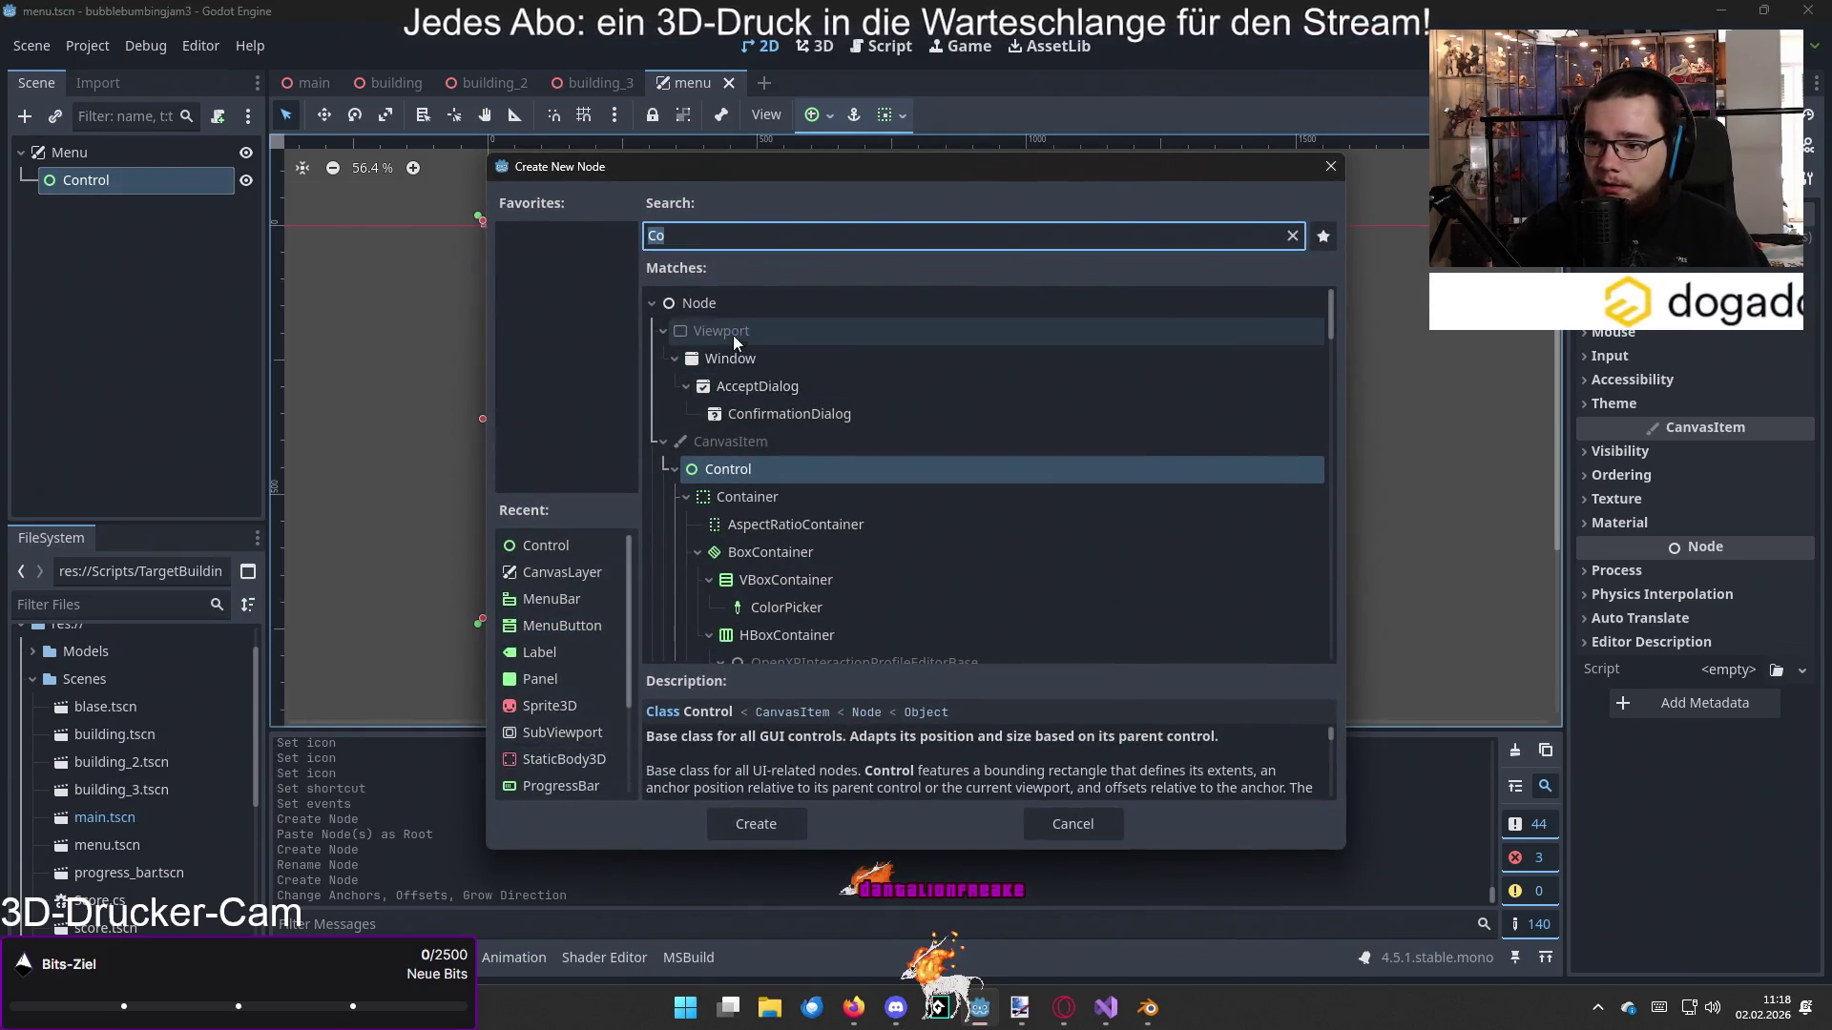
text(but)
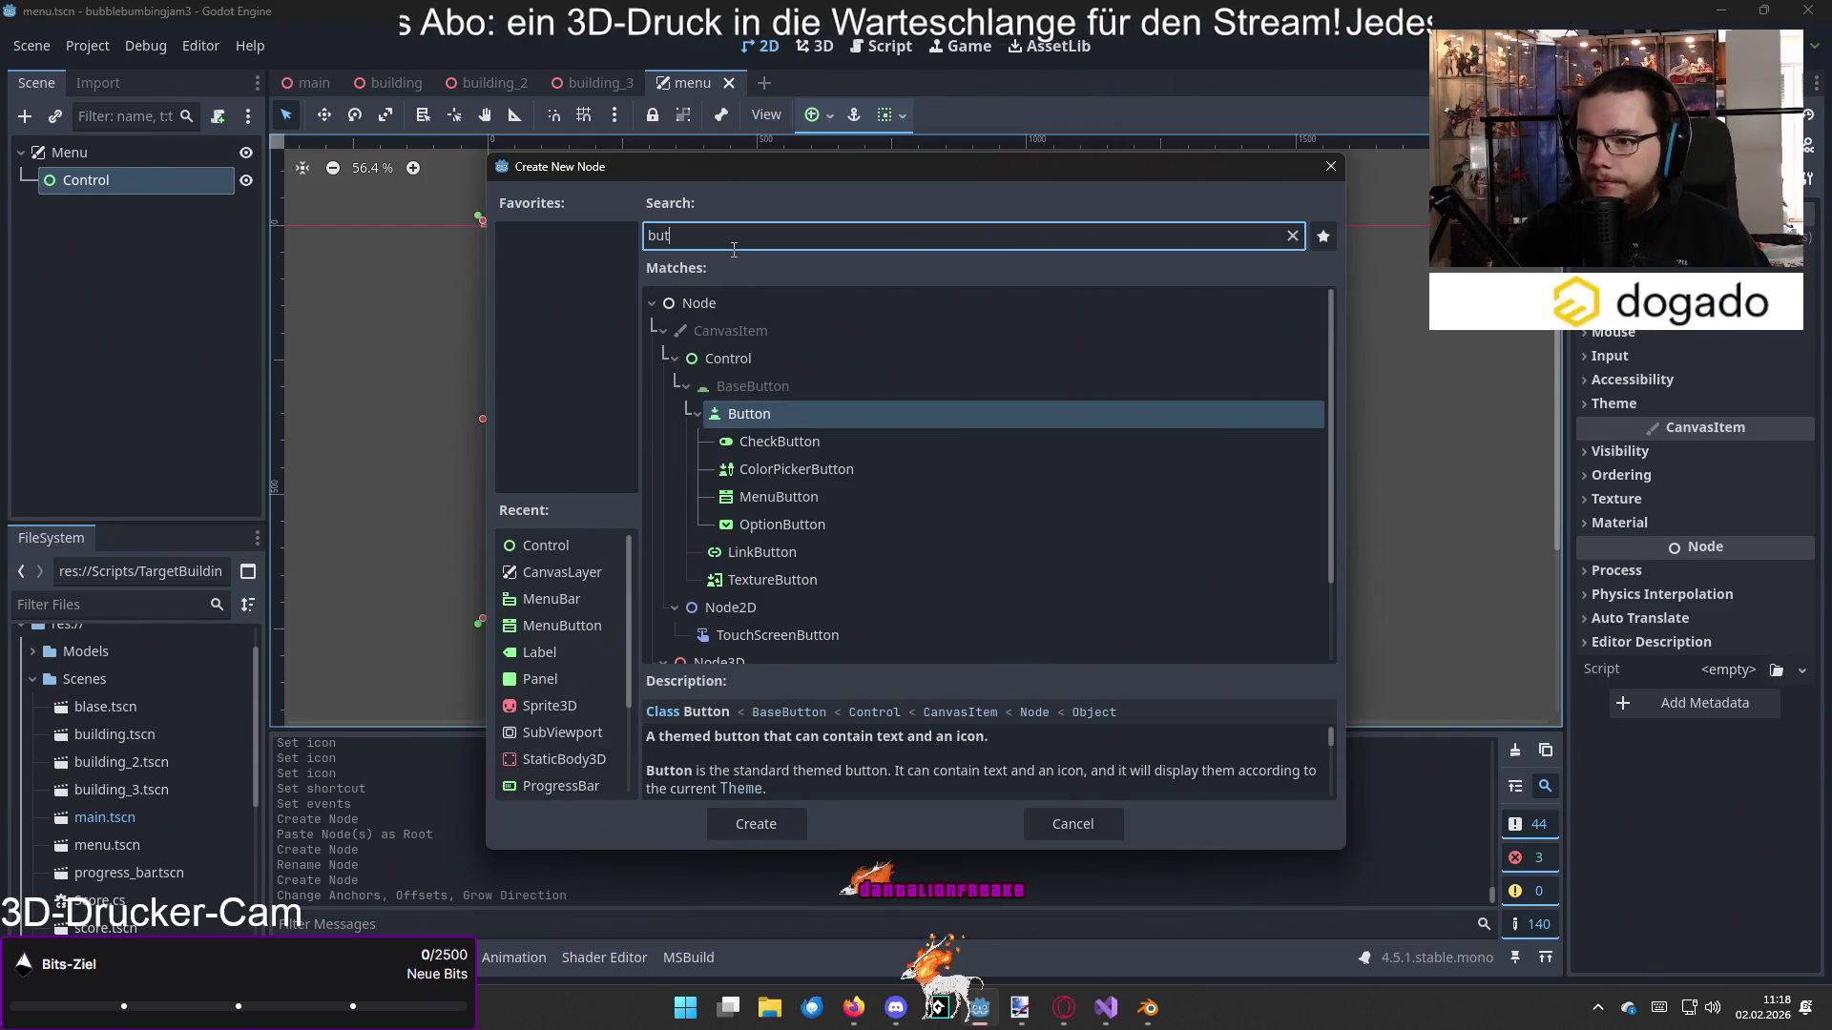
double_click(757, 409)
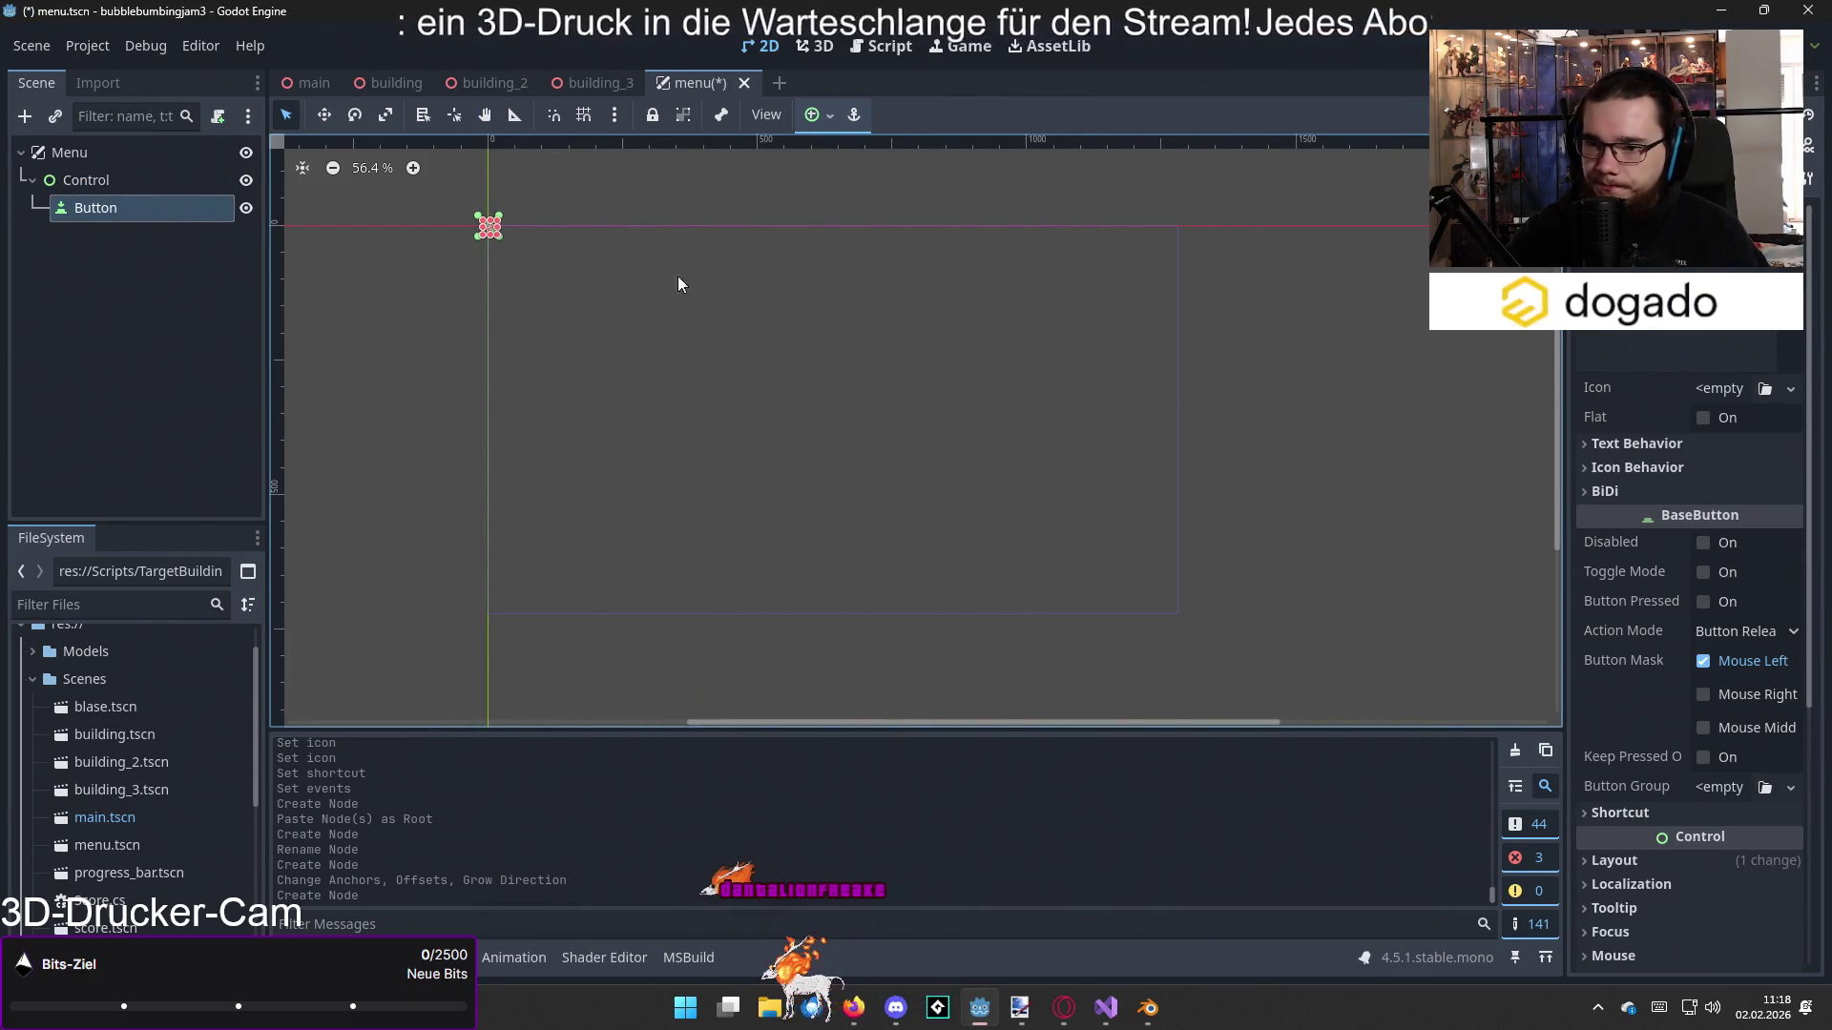
text(Start)
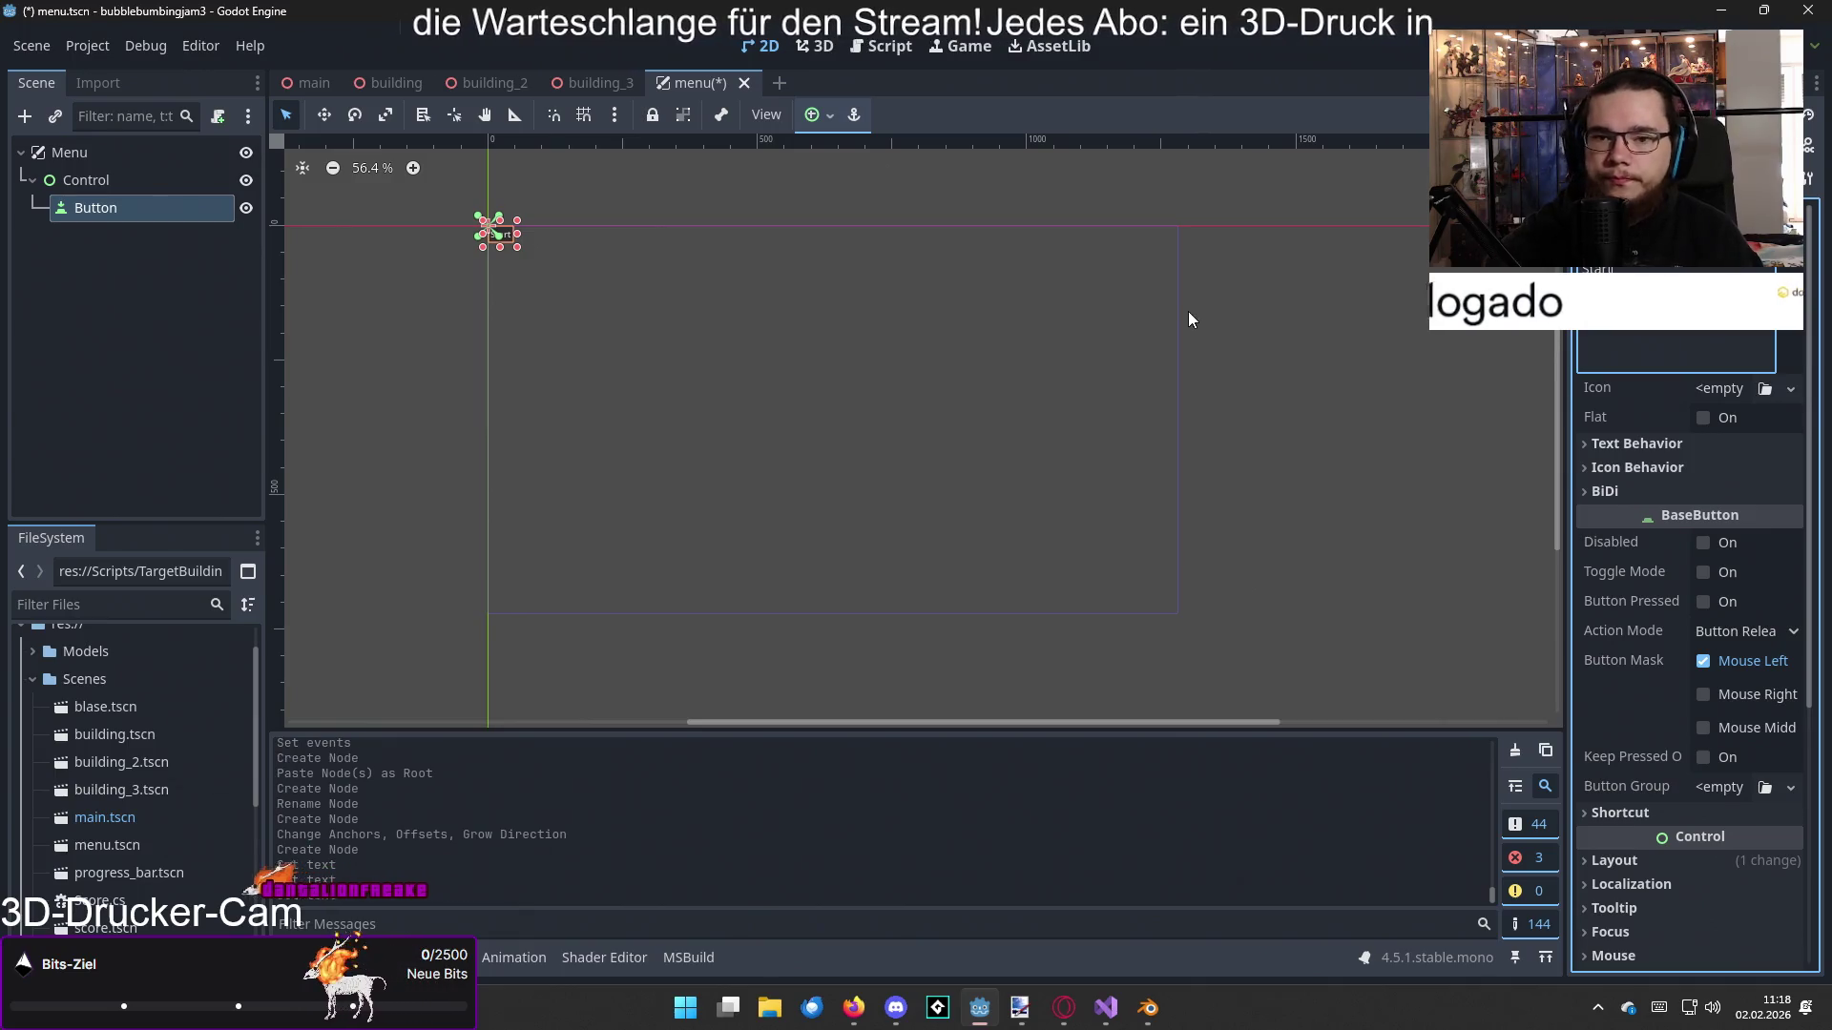
click(135, 352)
double_click(113, 208)
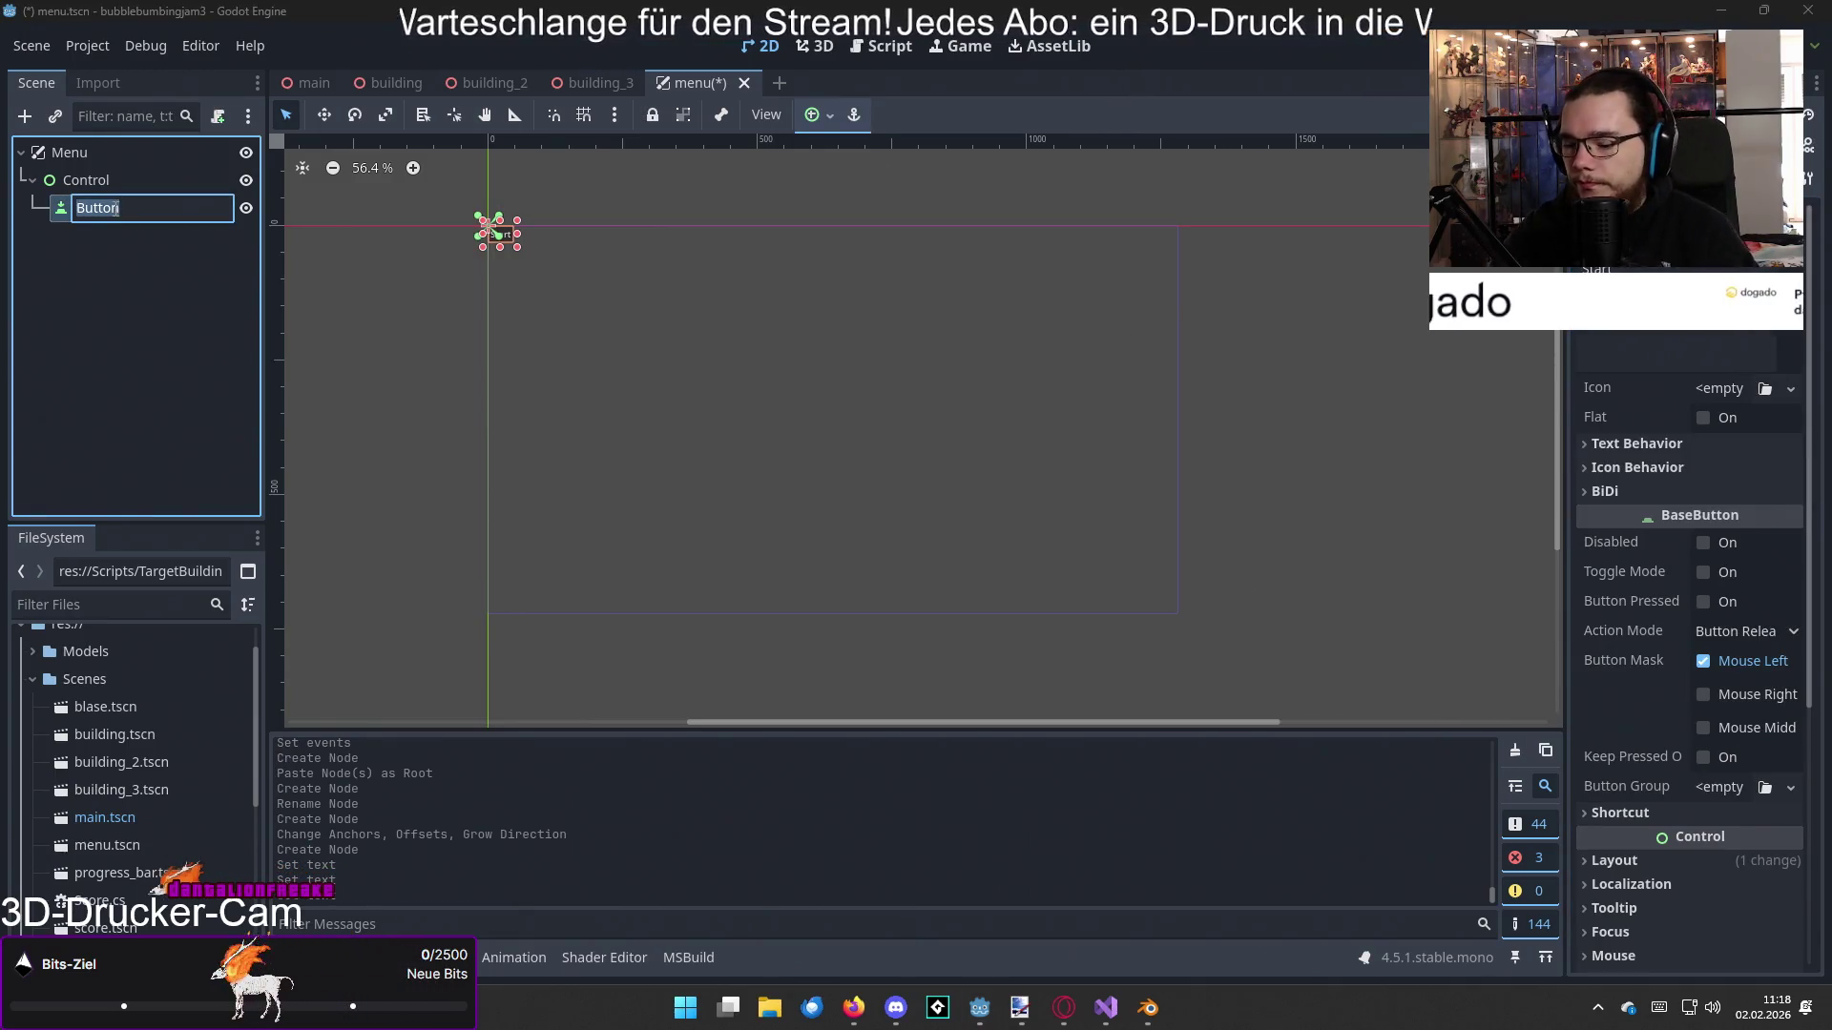
text(start)
key(Return)
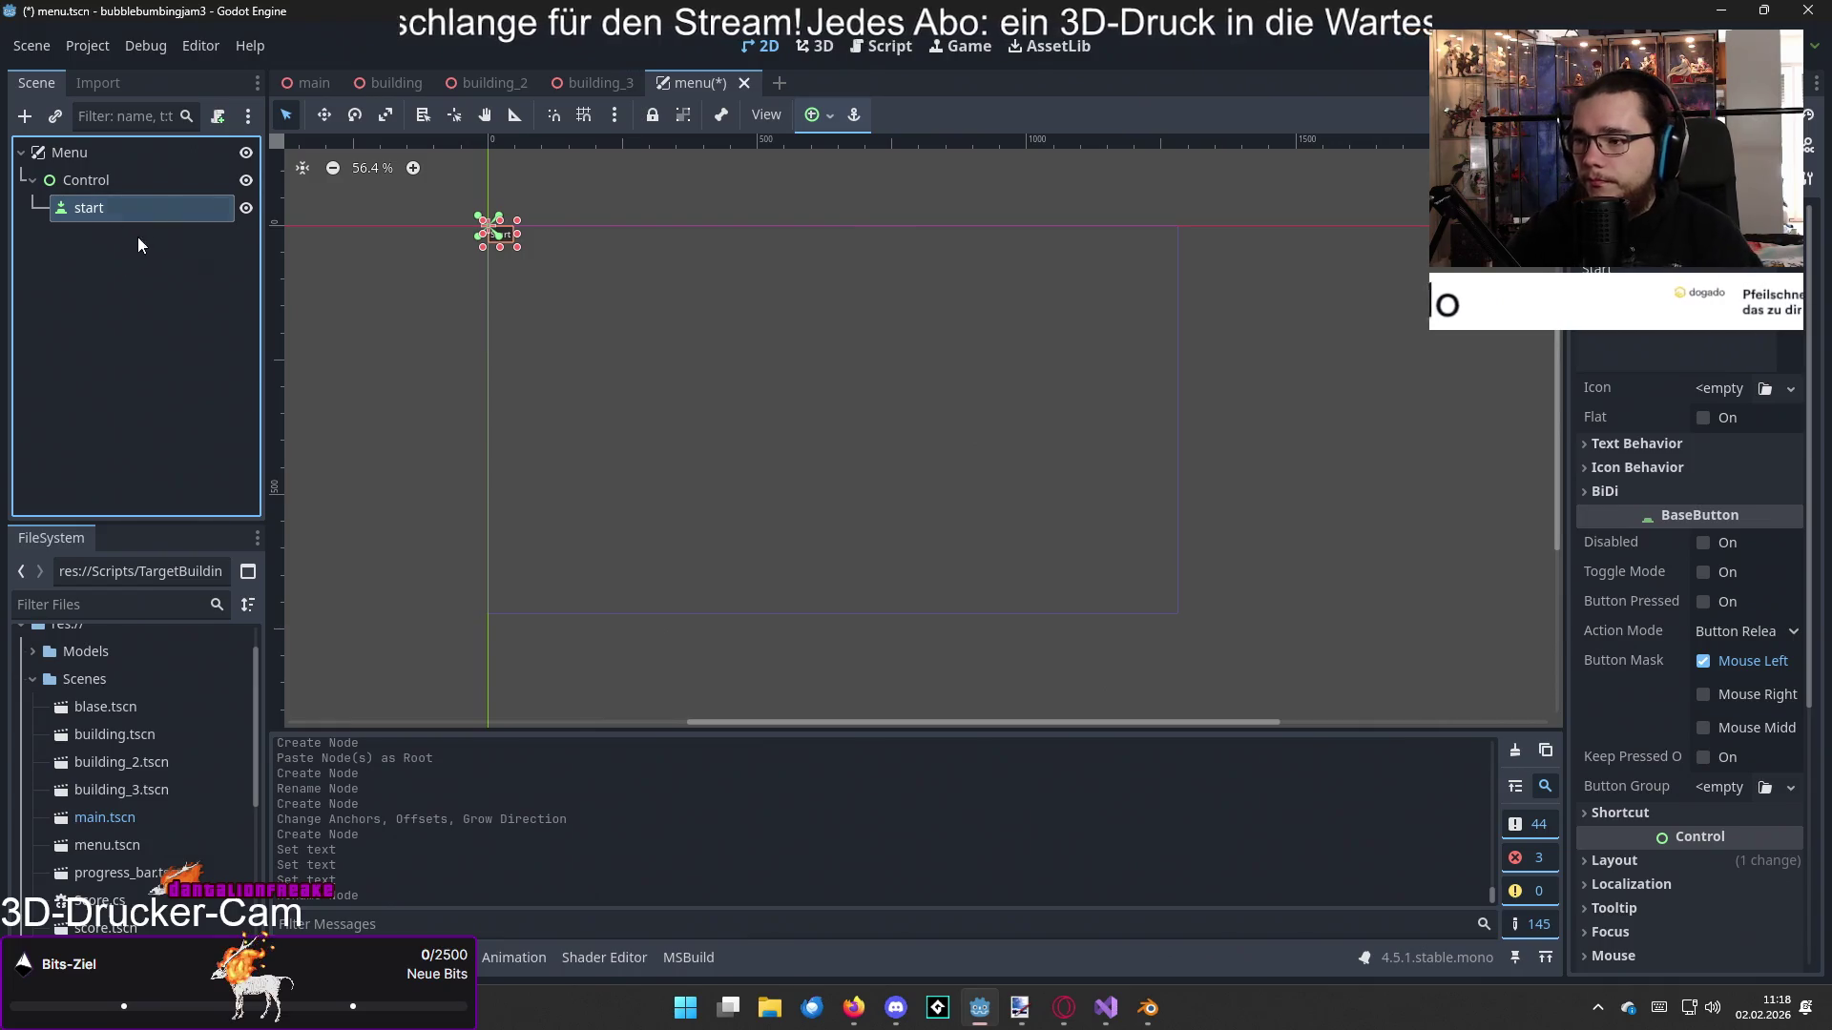
Step: Add a second Button under Control and rename it Quit
right_click(112, 190)
click(139, 205)
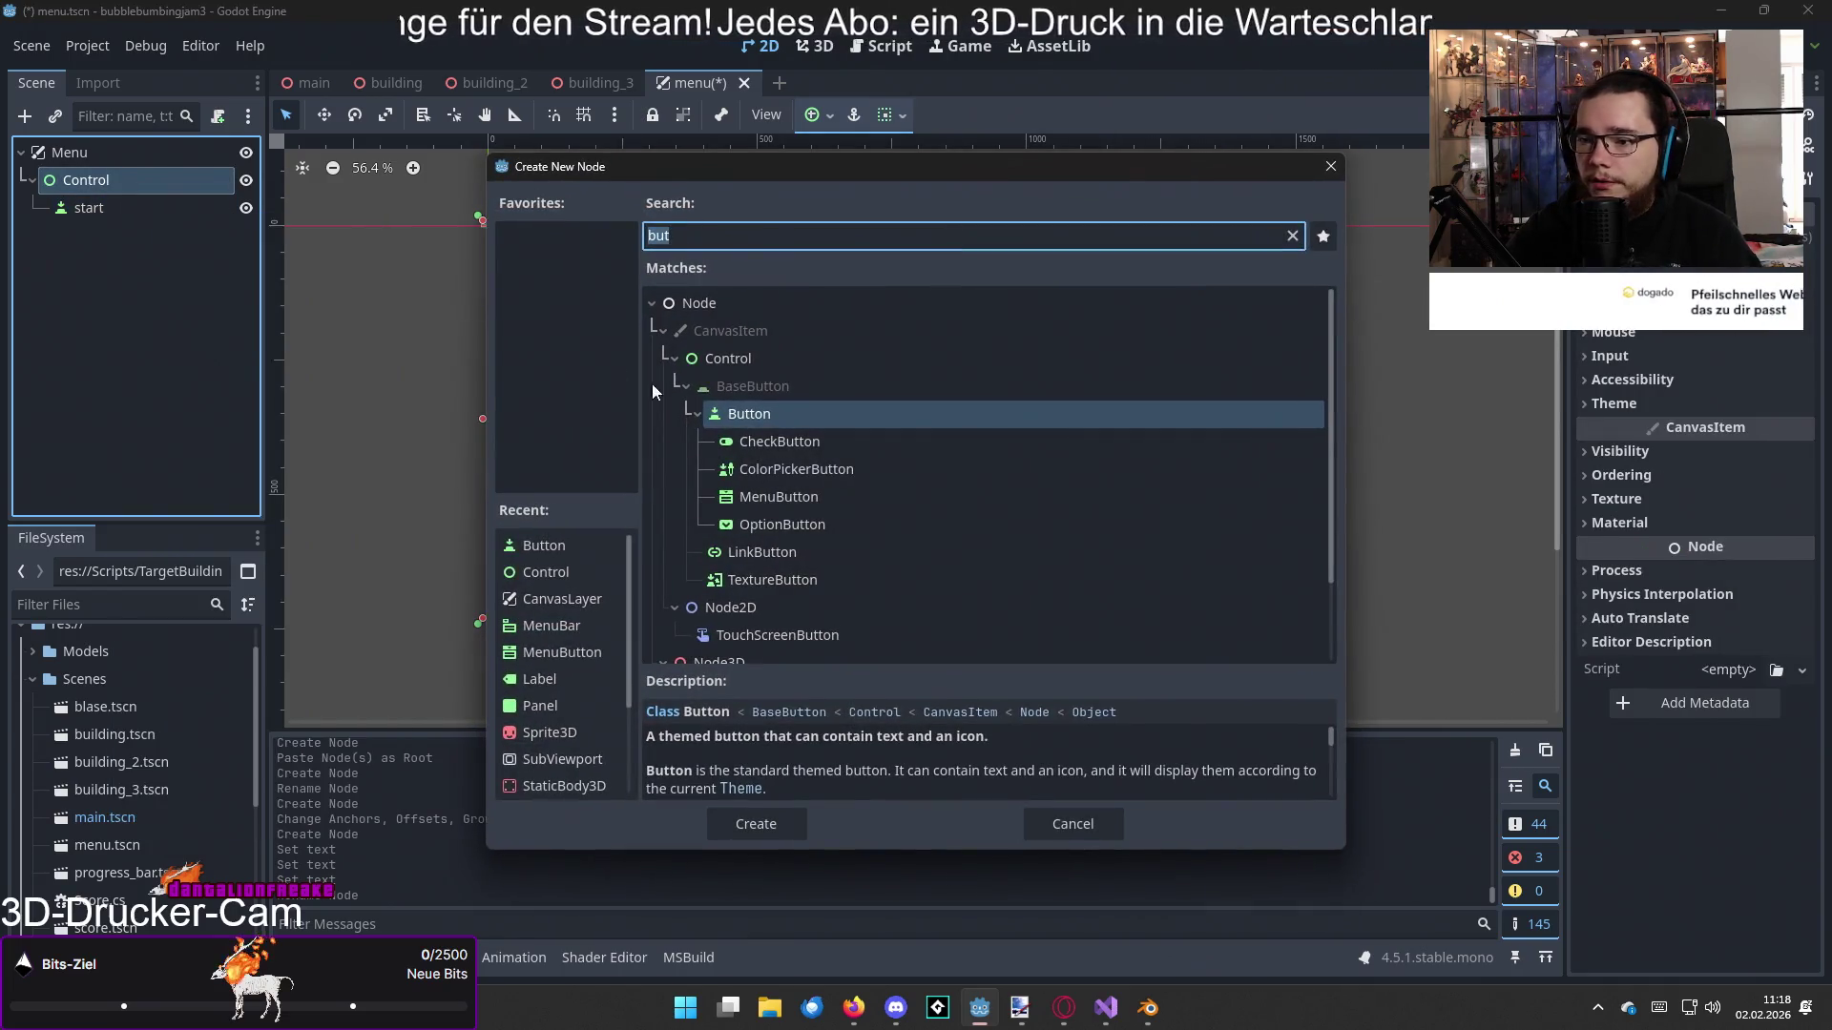
double_click(741, 415)
click(1676, 351)
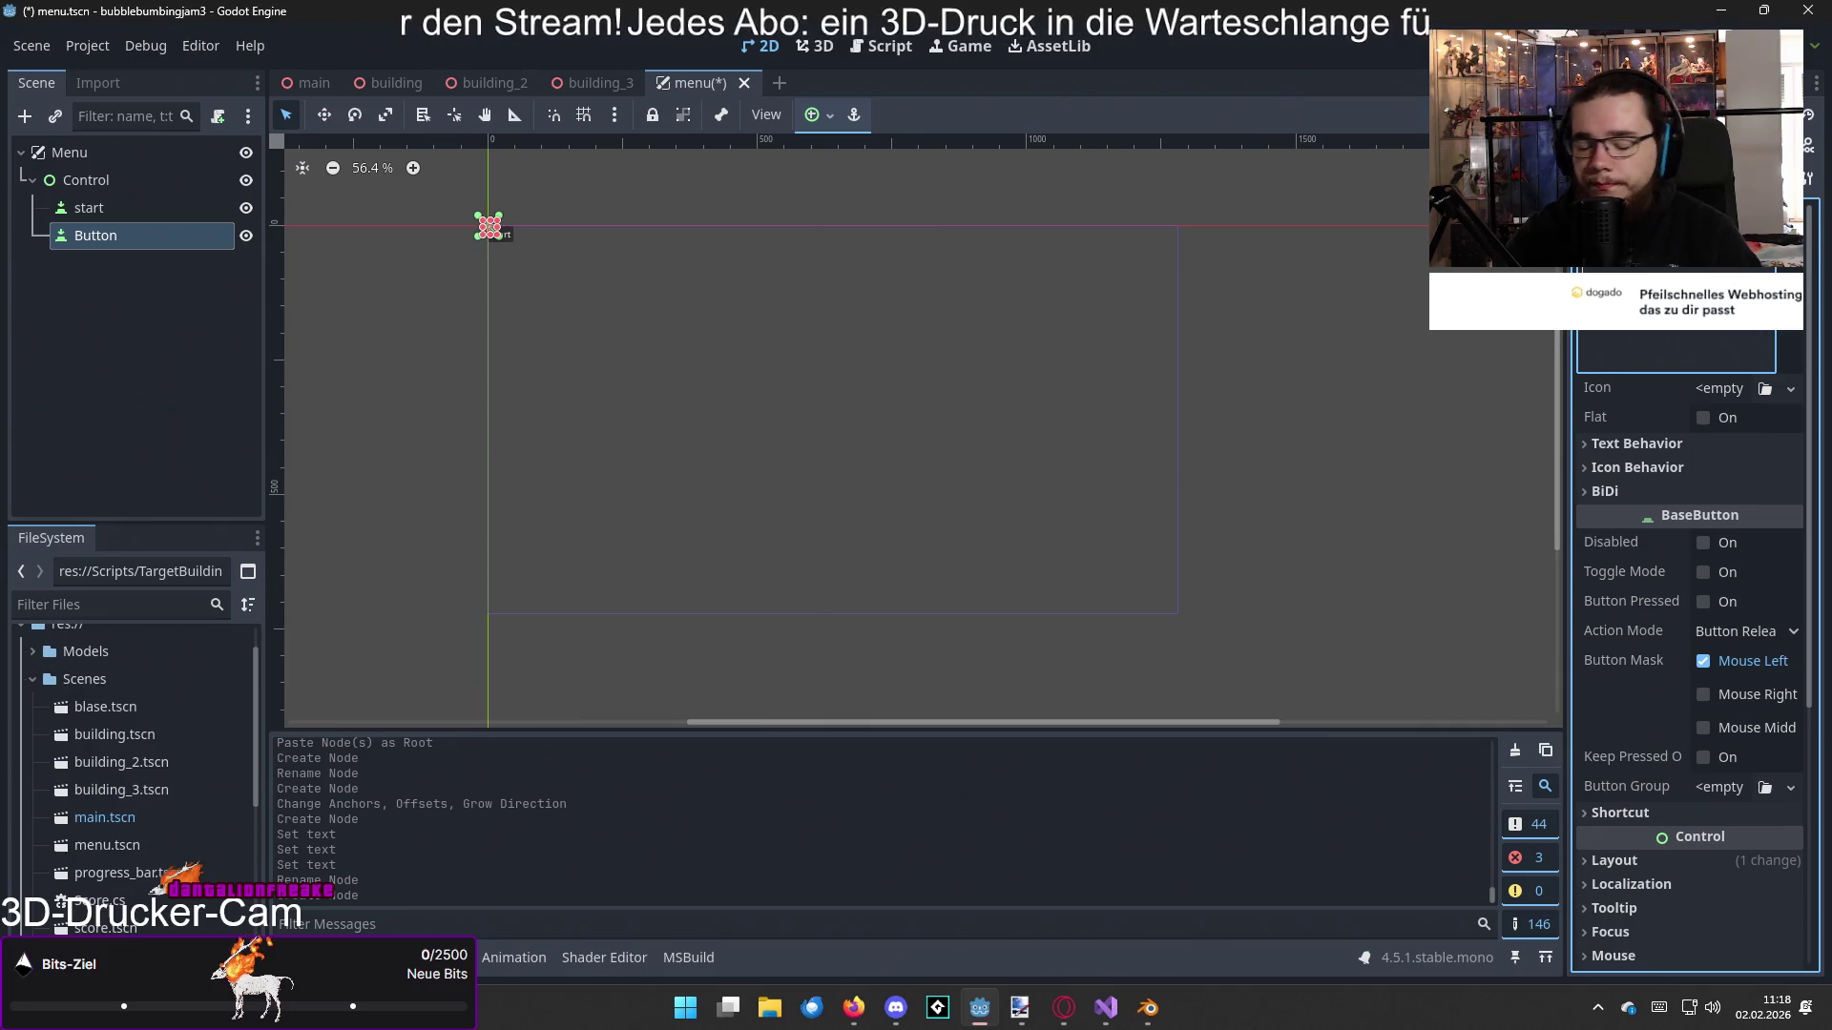
text(Quit)
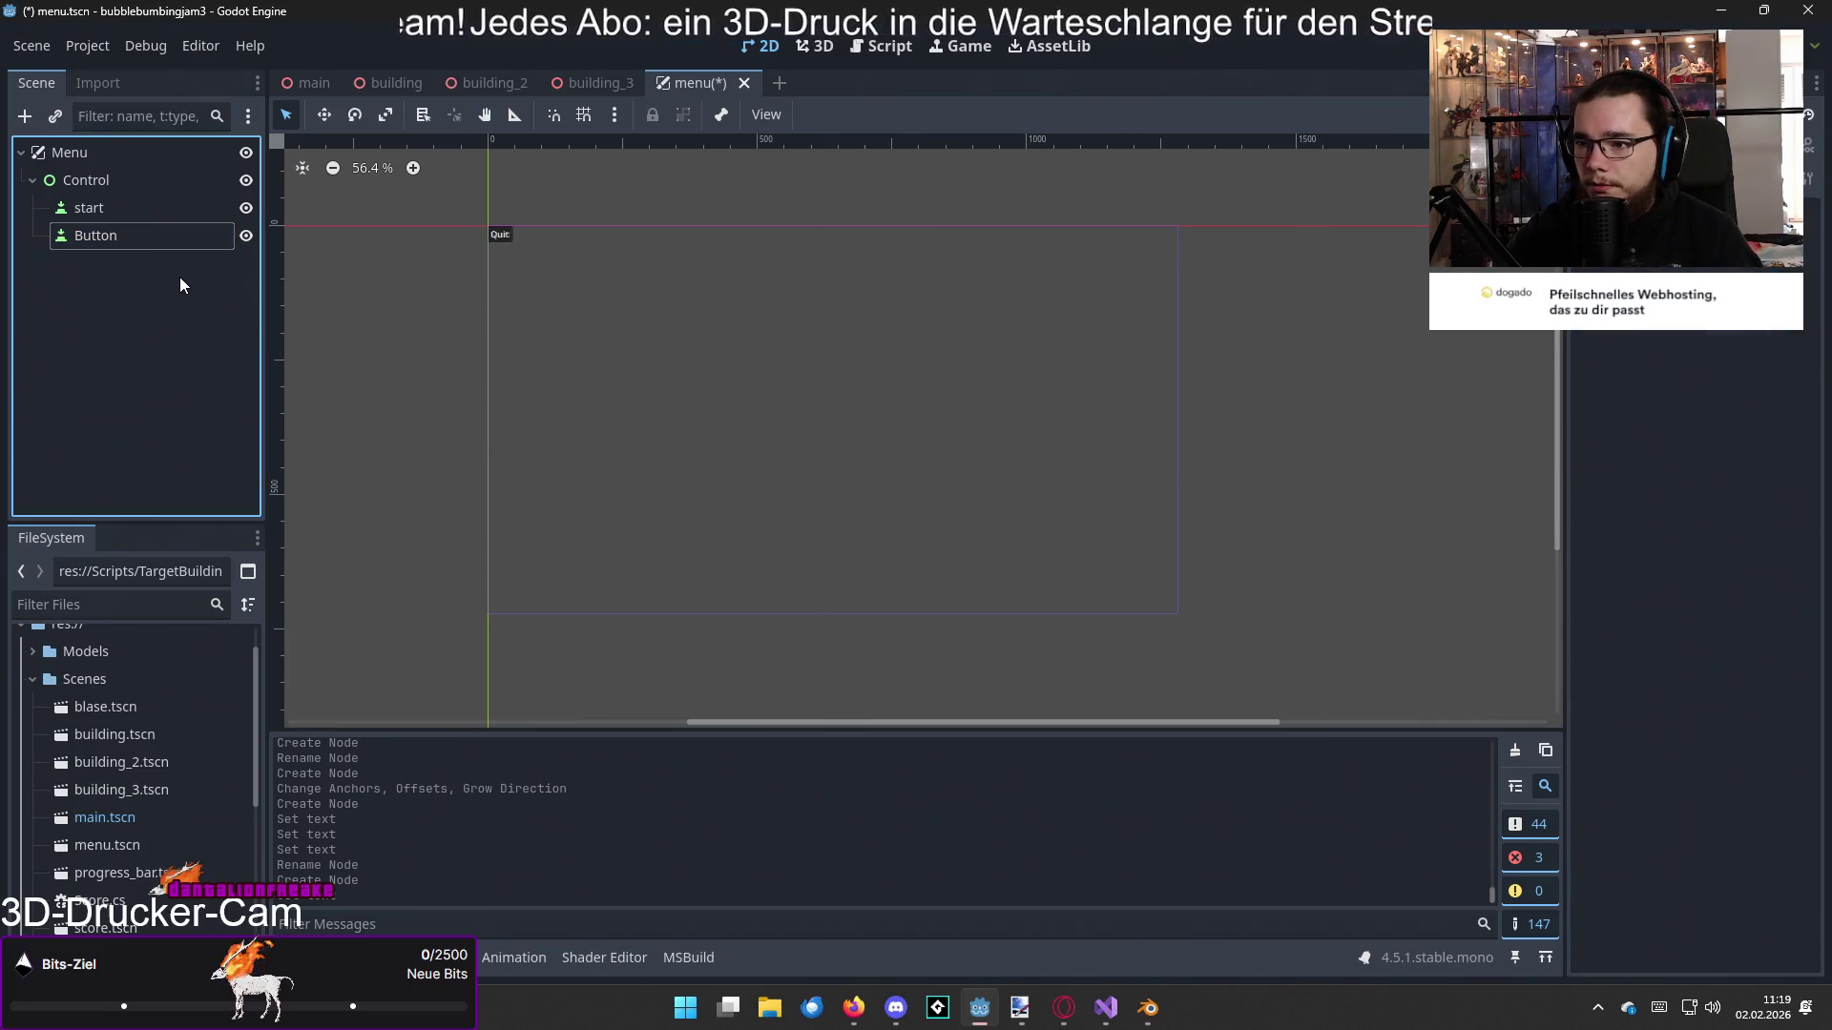
click(179, 277)
click(129, 243)
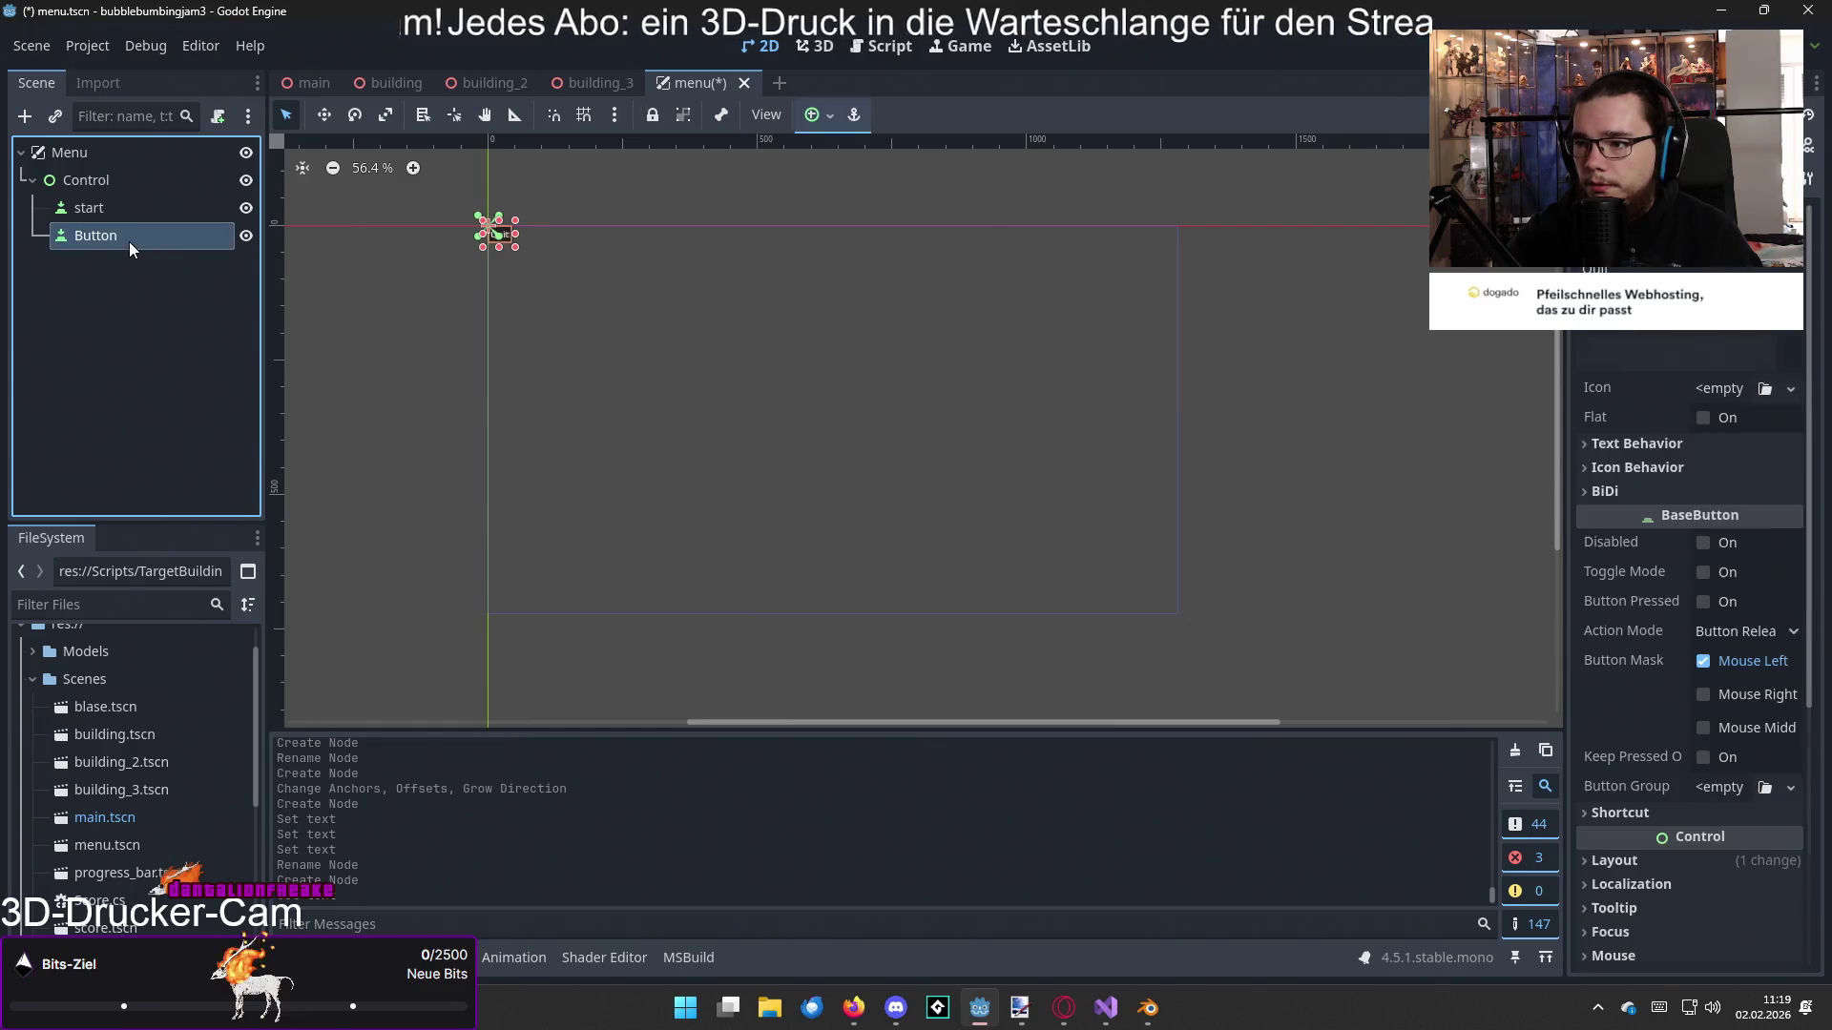
click(129, 242)
text(Qu)
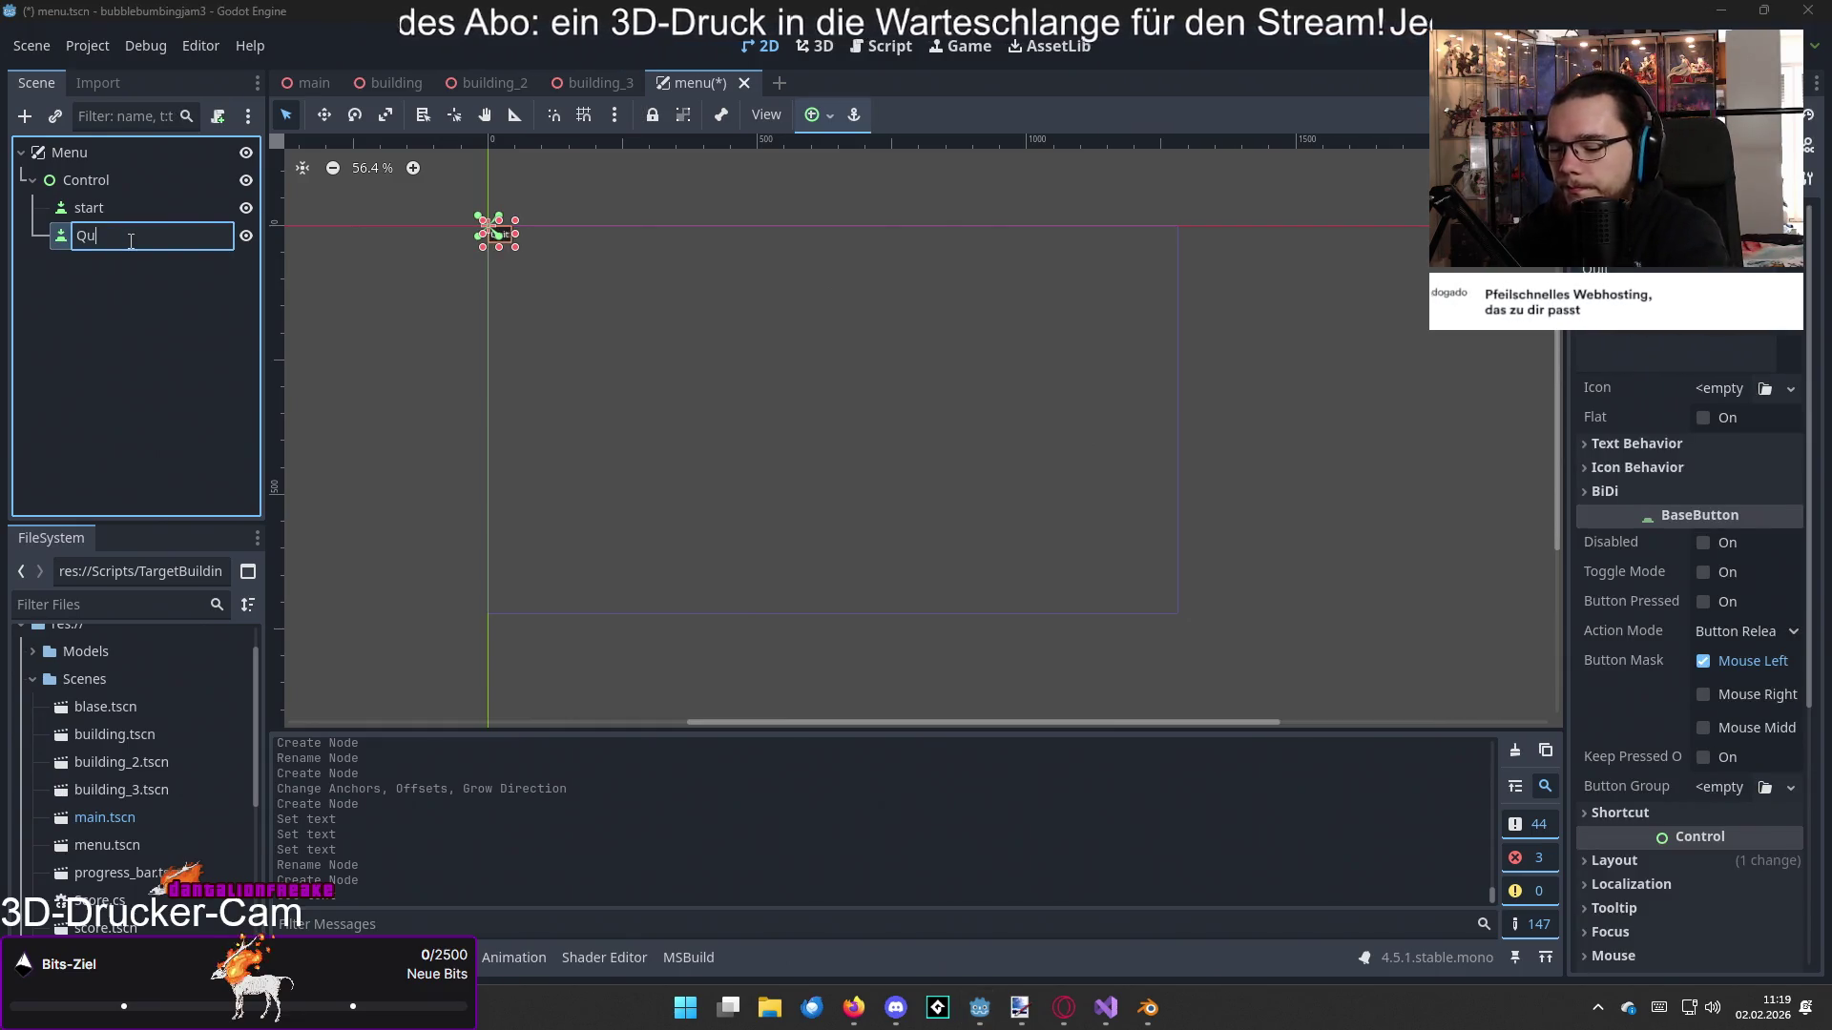
text(it)
key(Return)
Step: Capitalise the first button's name to Start and set the Quit button's text to Beenden
click(118, 216)
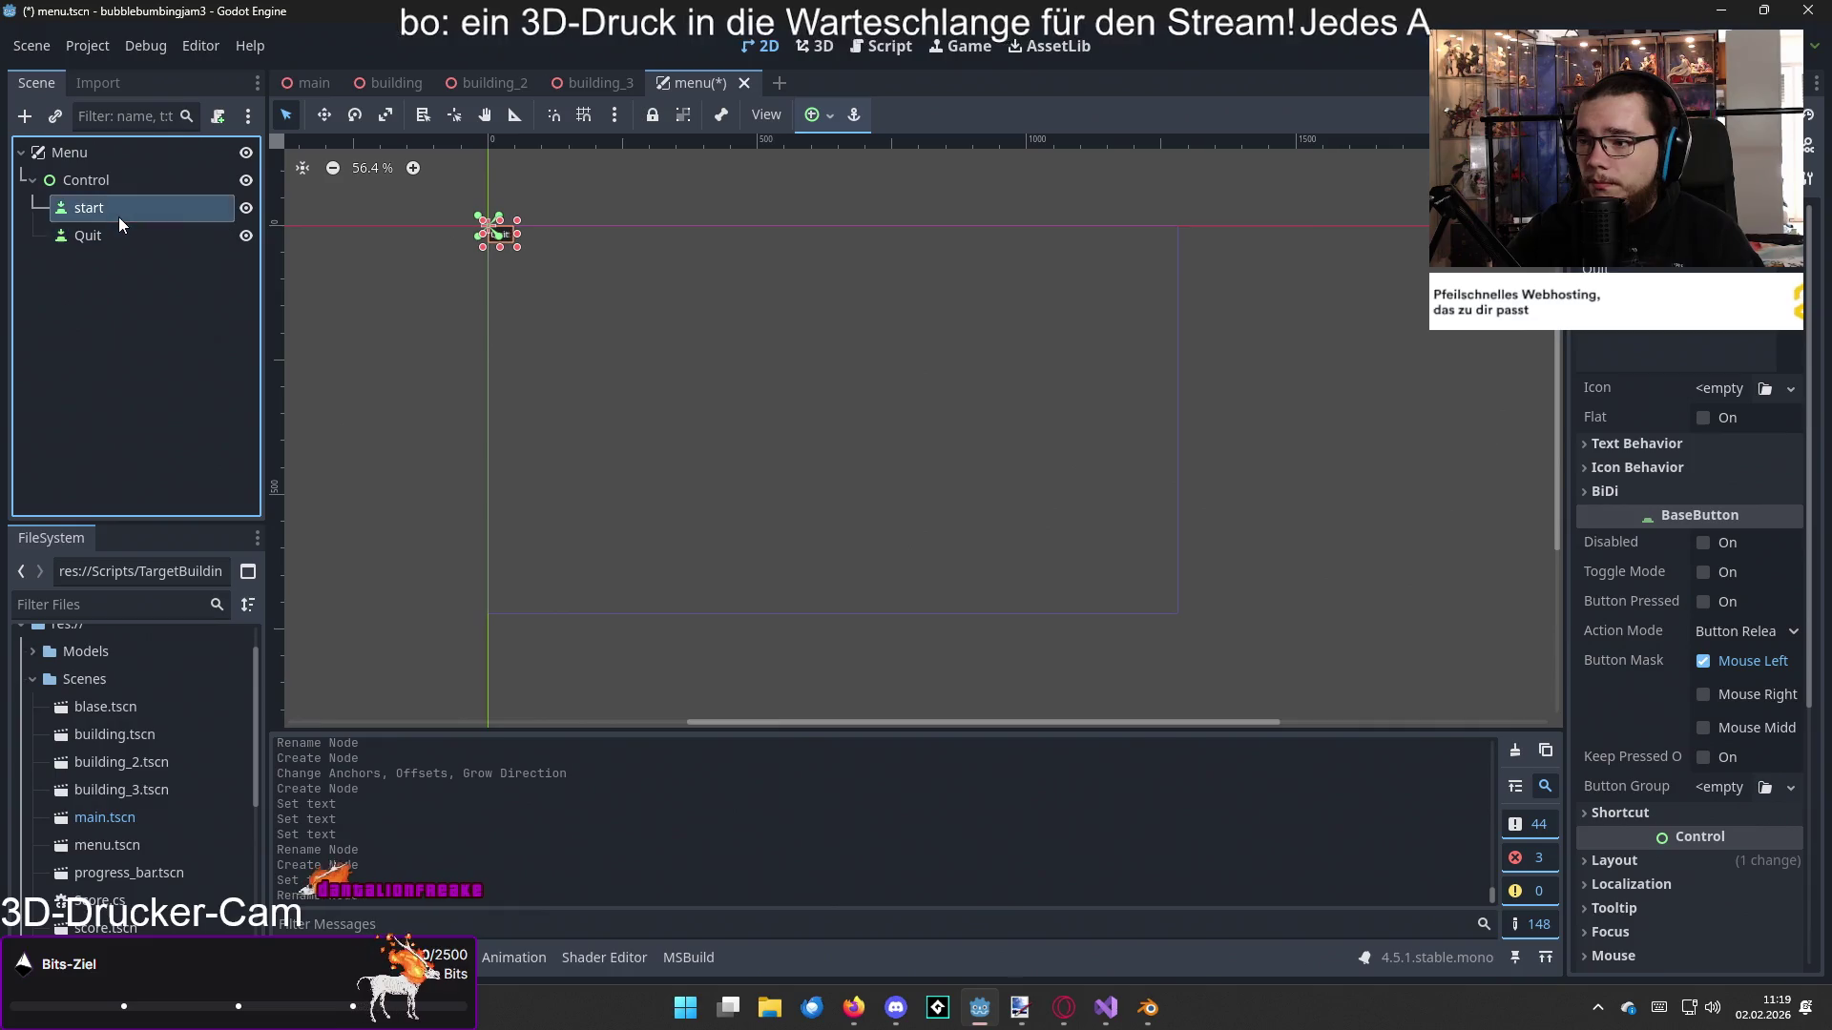
click(117, 215)
text(Start)
key(Return)
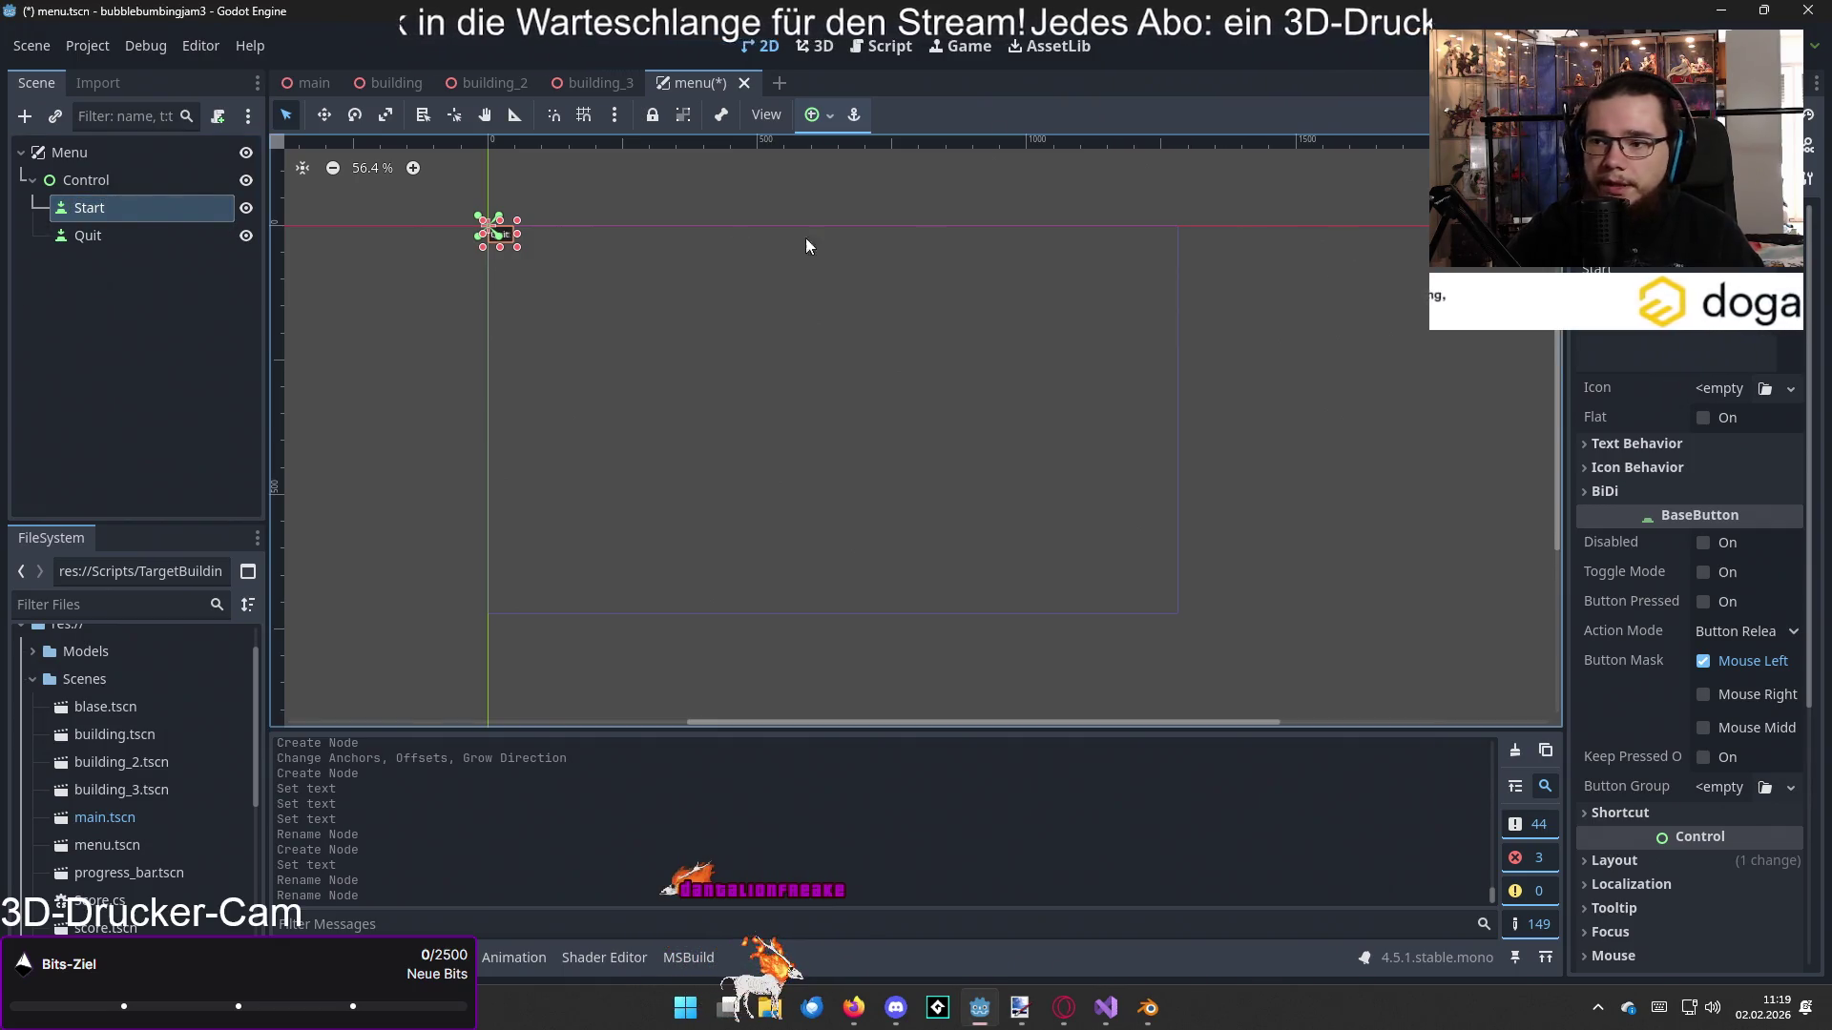
click(158, 235)
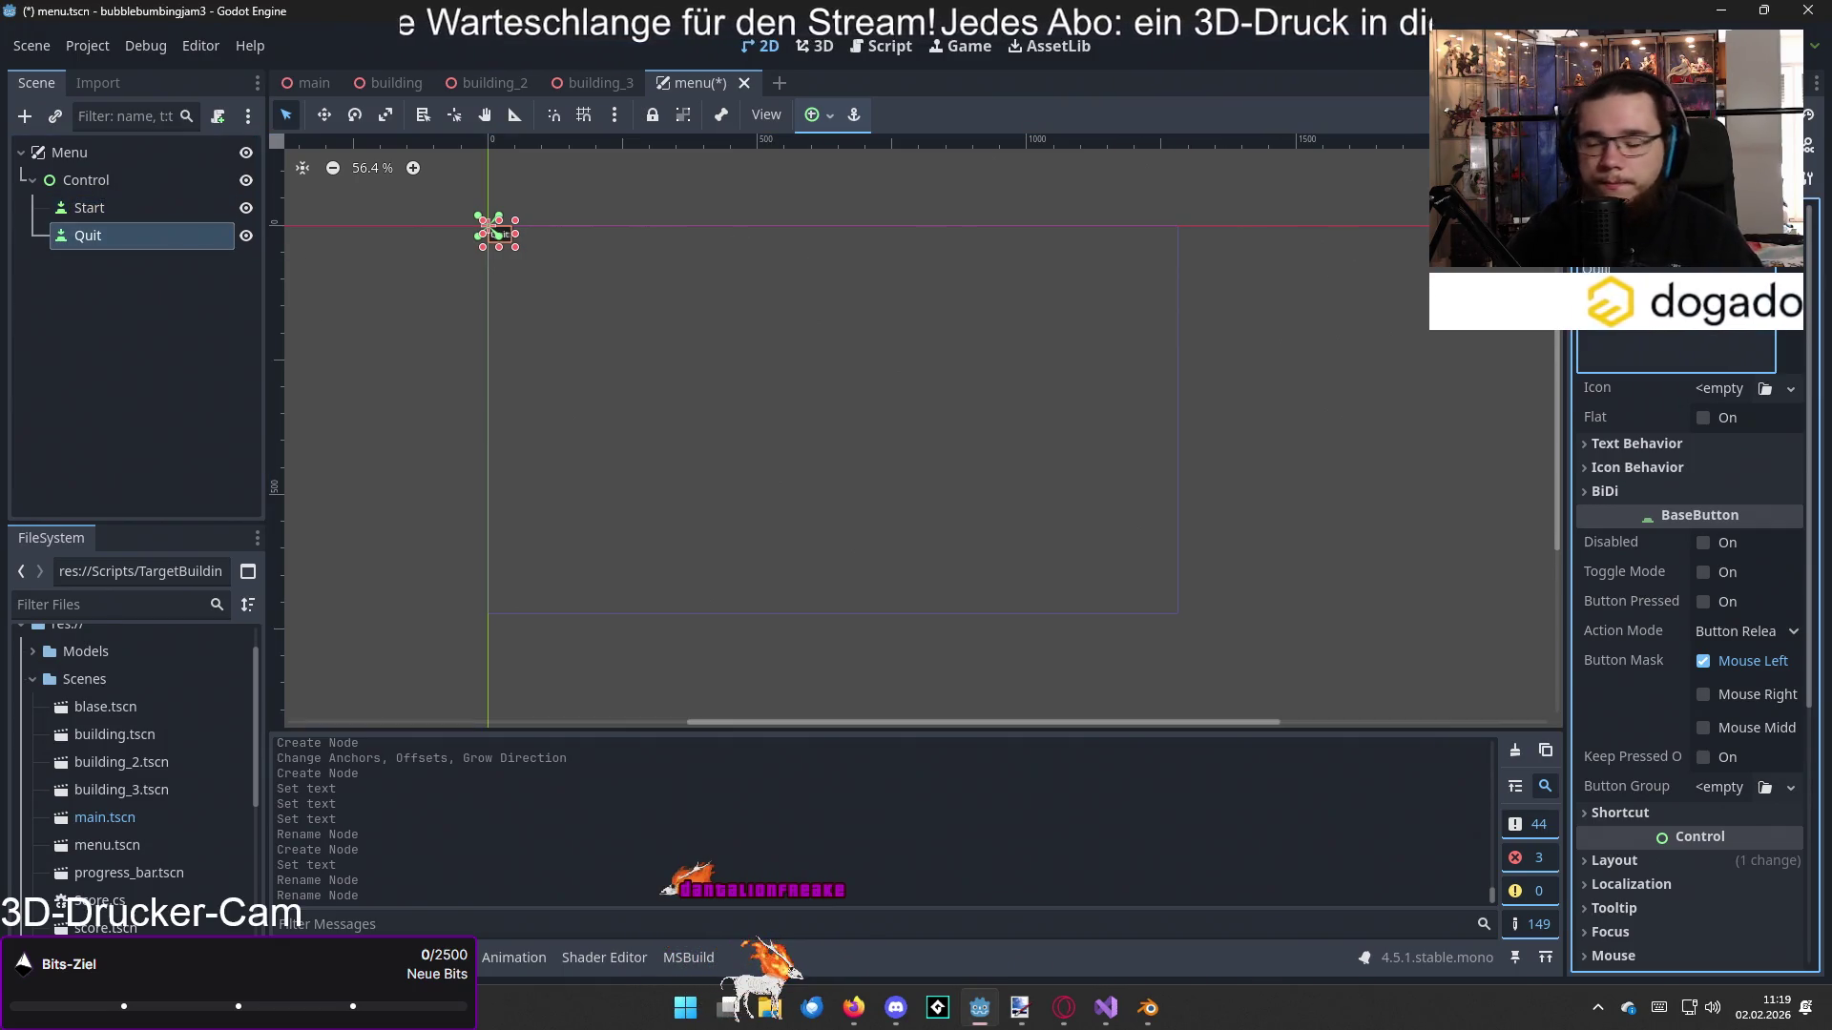
text(QuitBeenden)
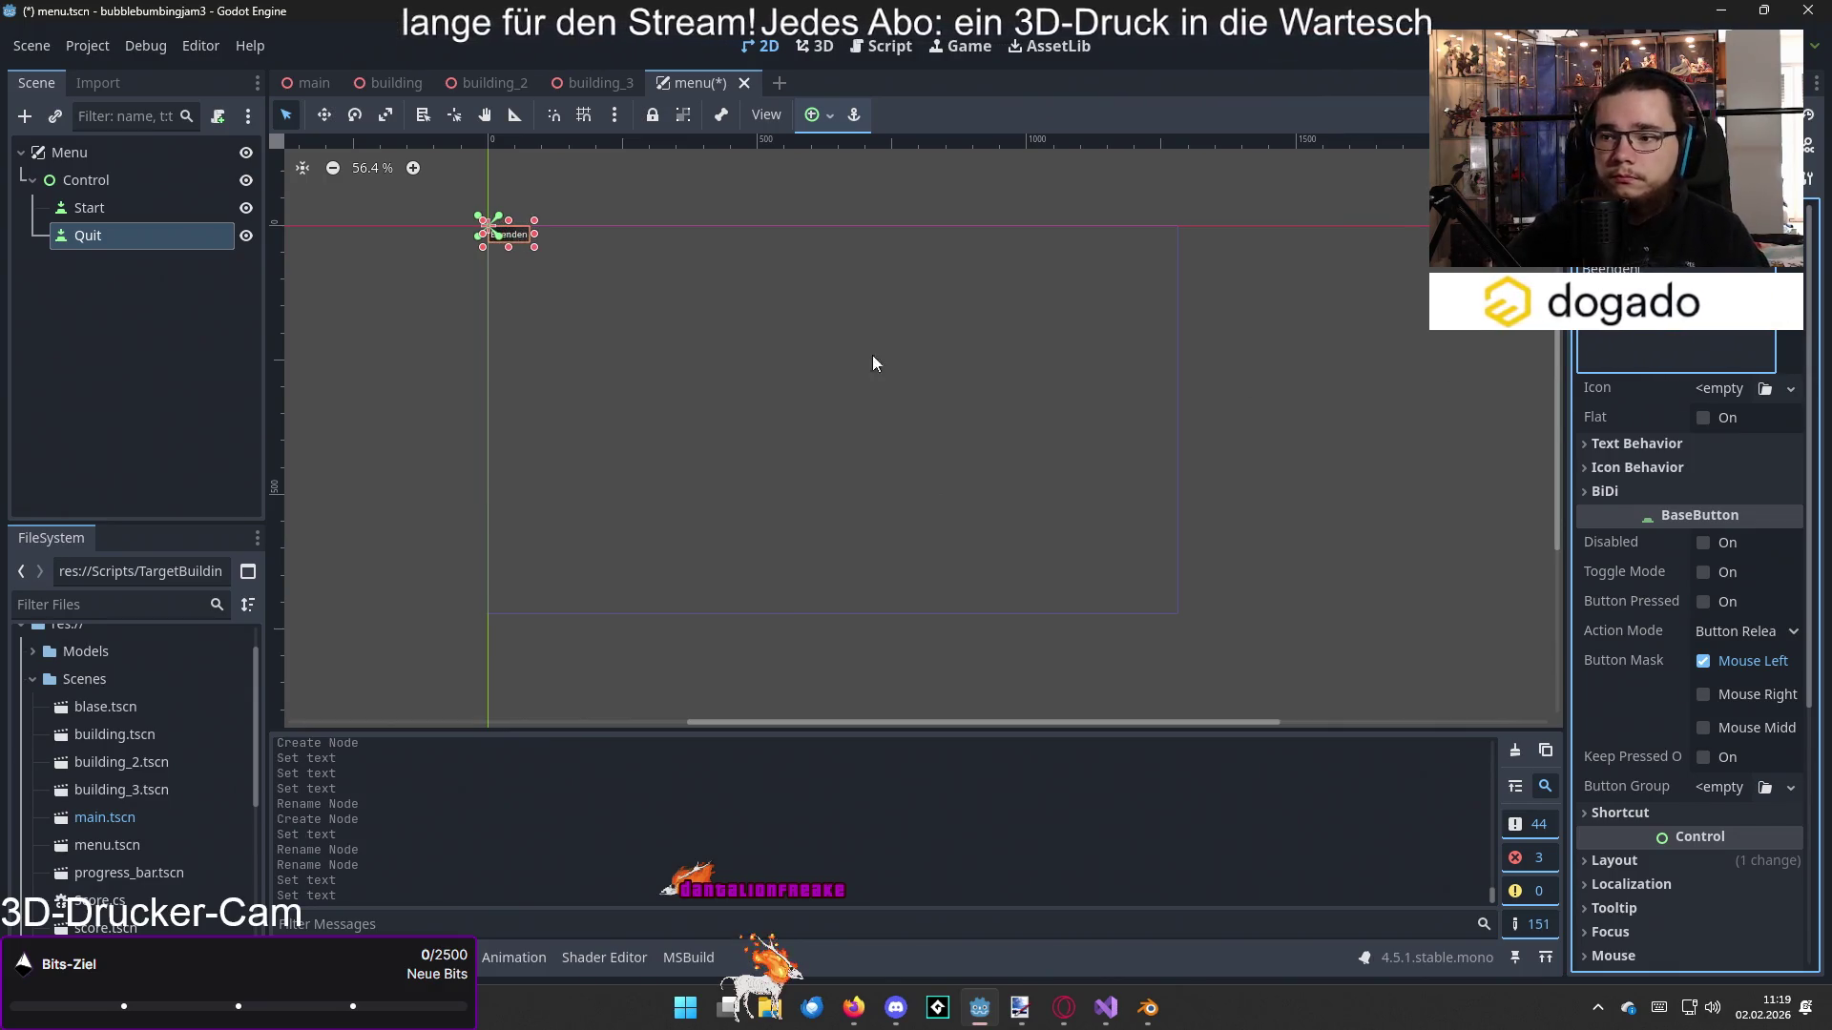
click(166, 243)
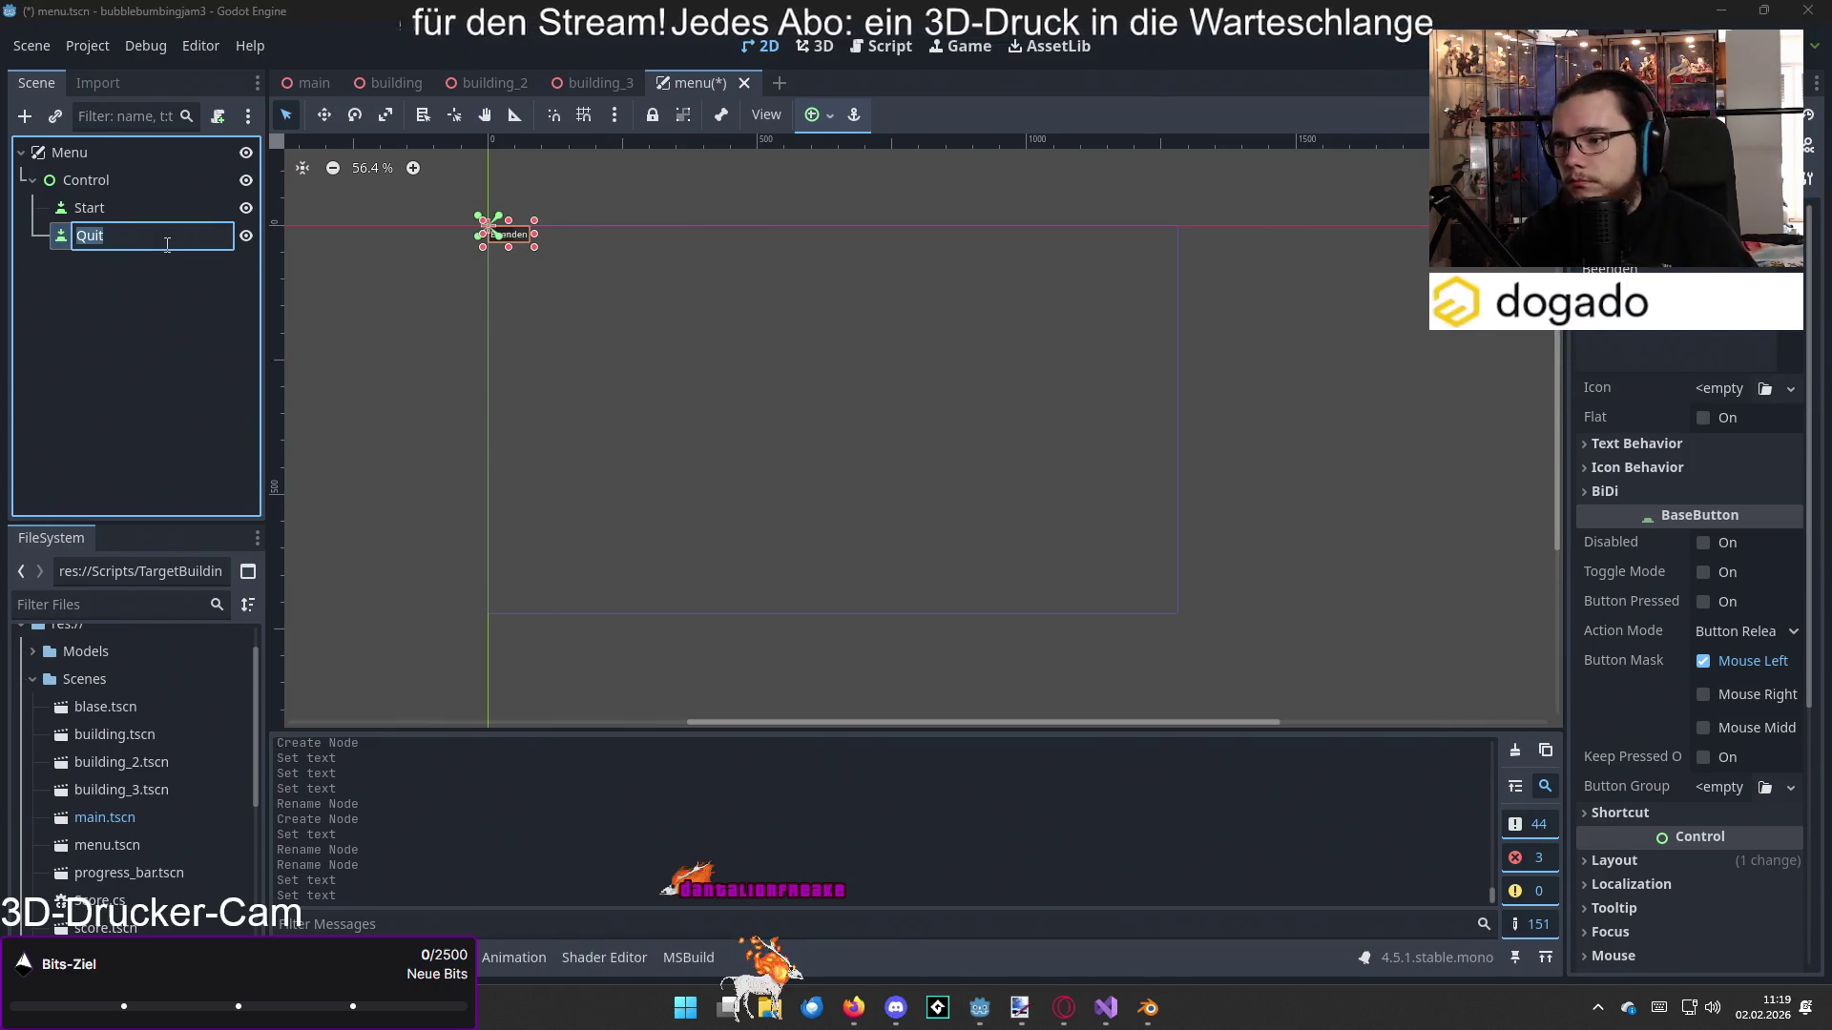
right_click(96, 182)
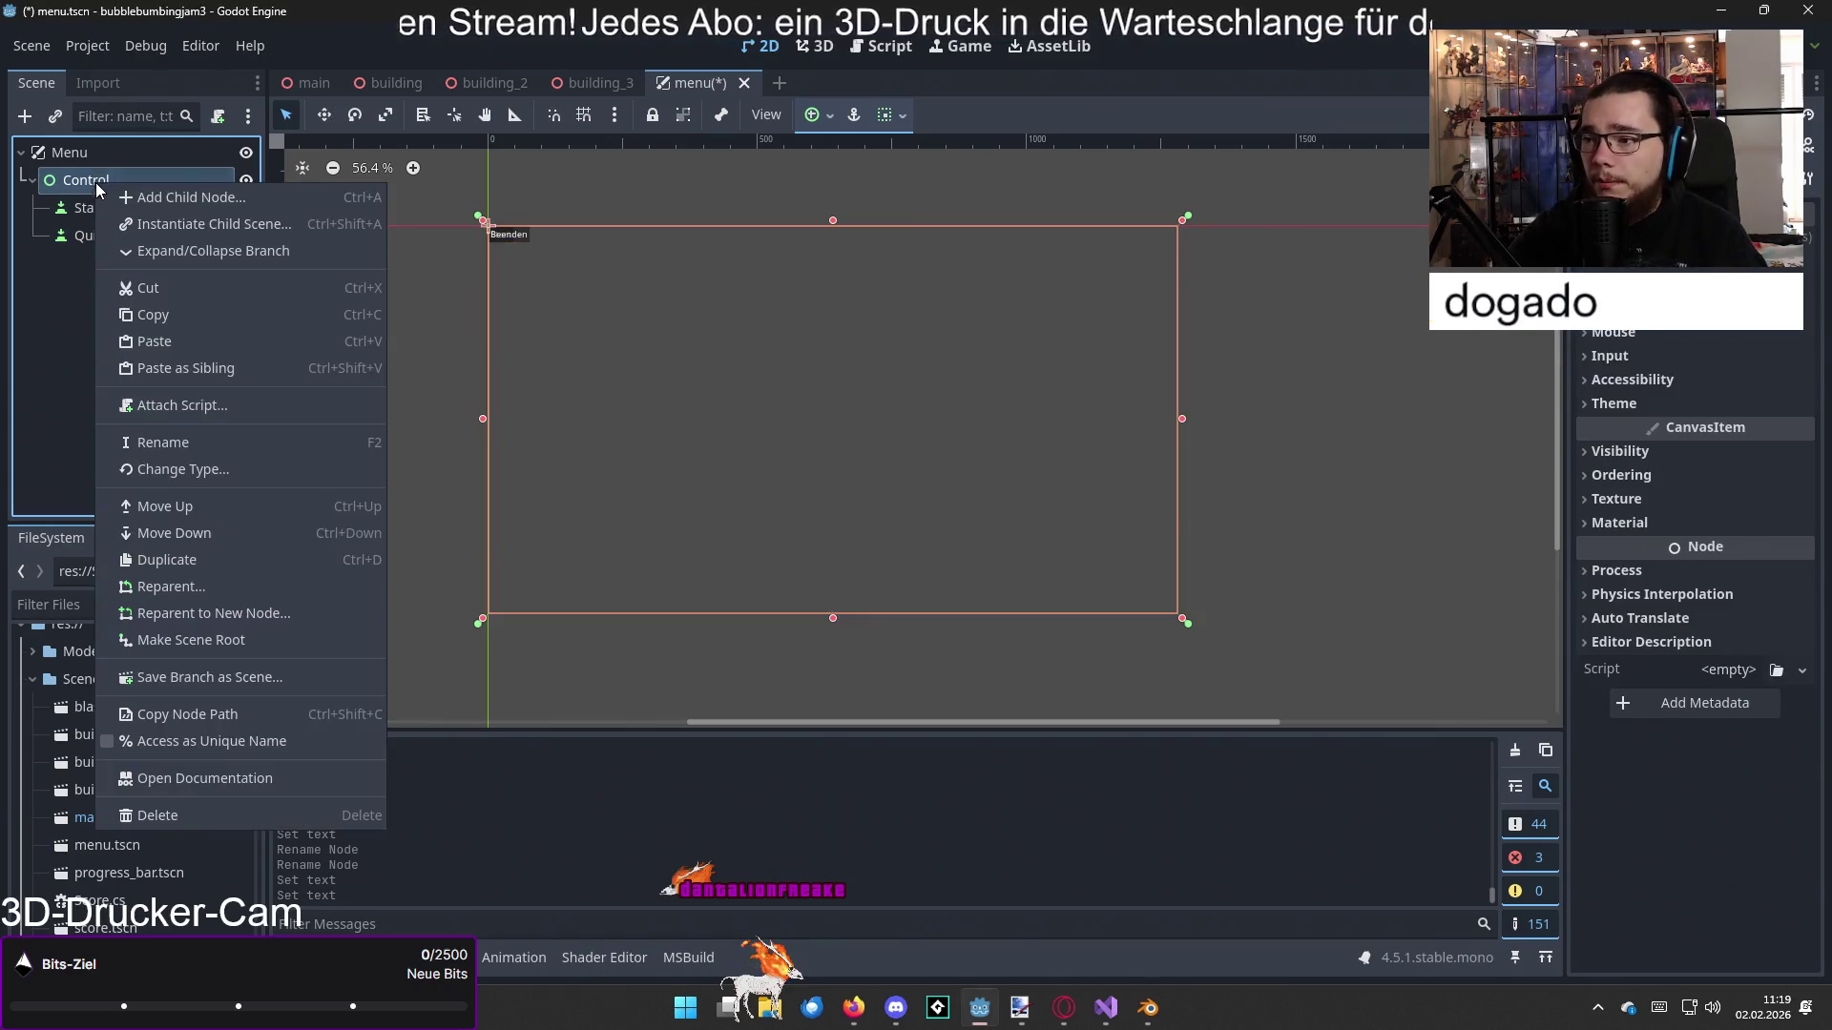
Step: Add a third Button under Control, name it Credits, and edit its label text
click(119, 197)
double_click(767, 414)
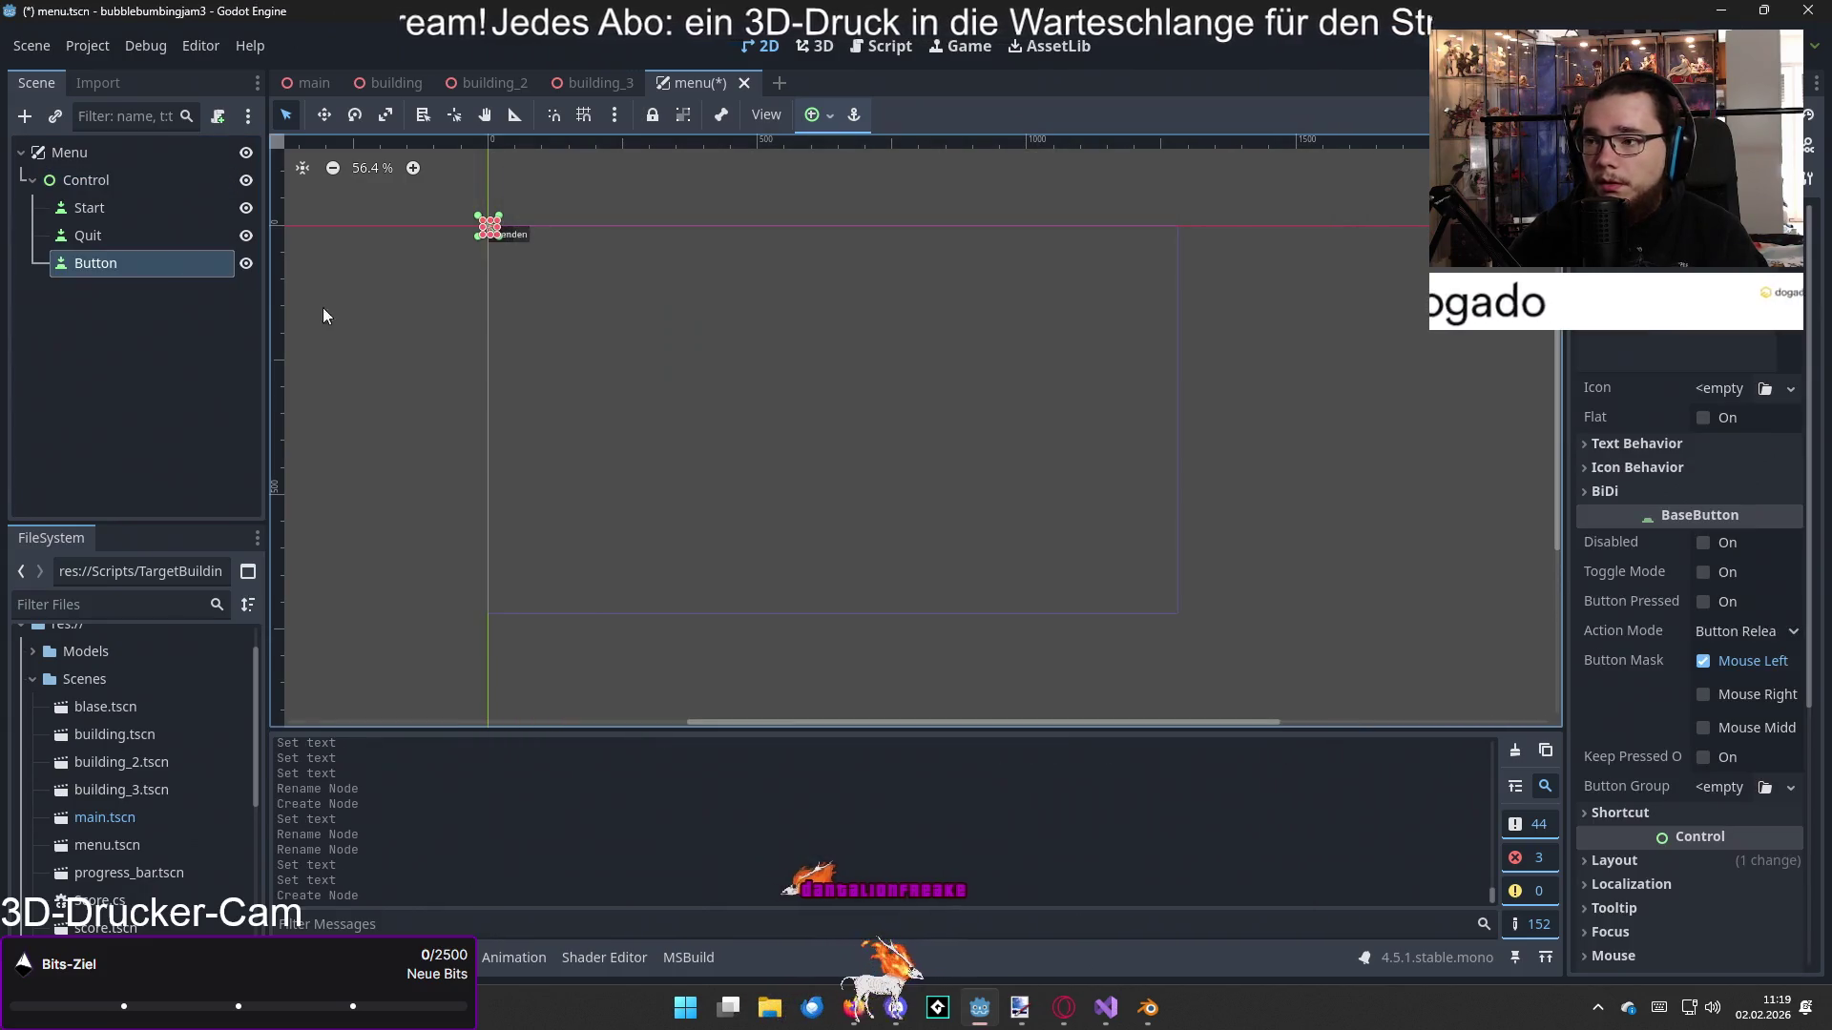
click(101, 270)
text(Credit)
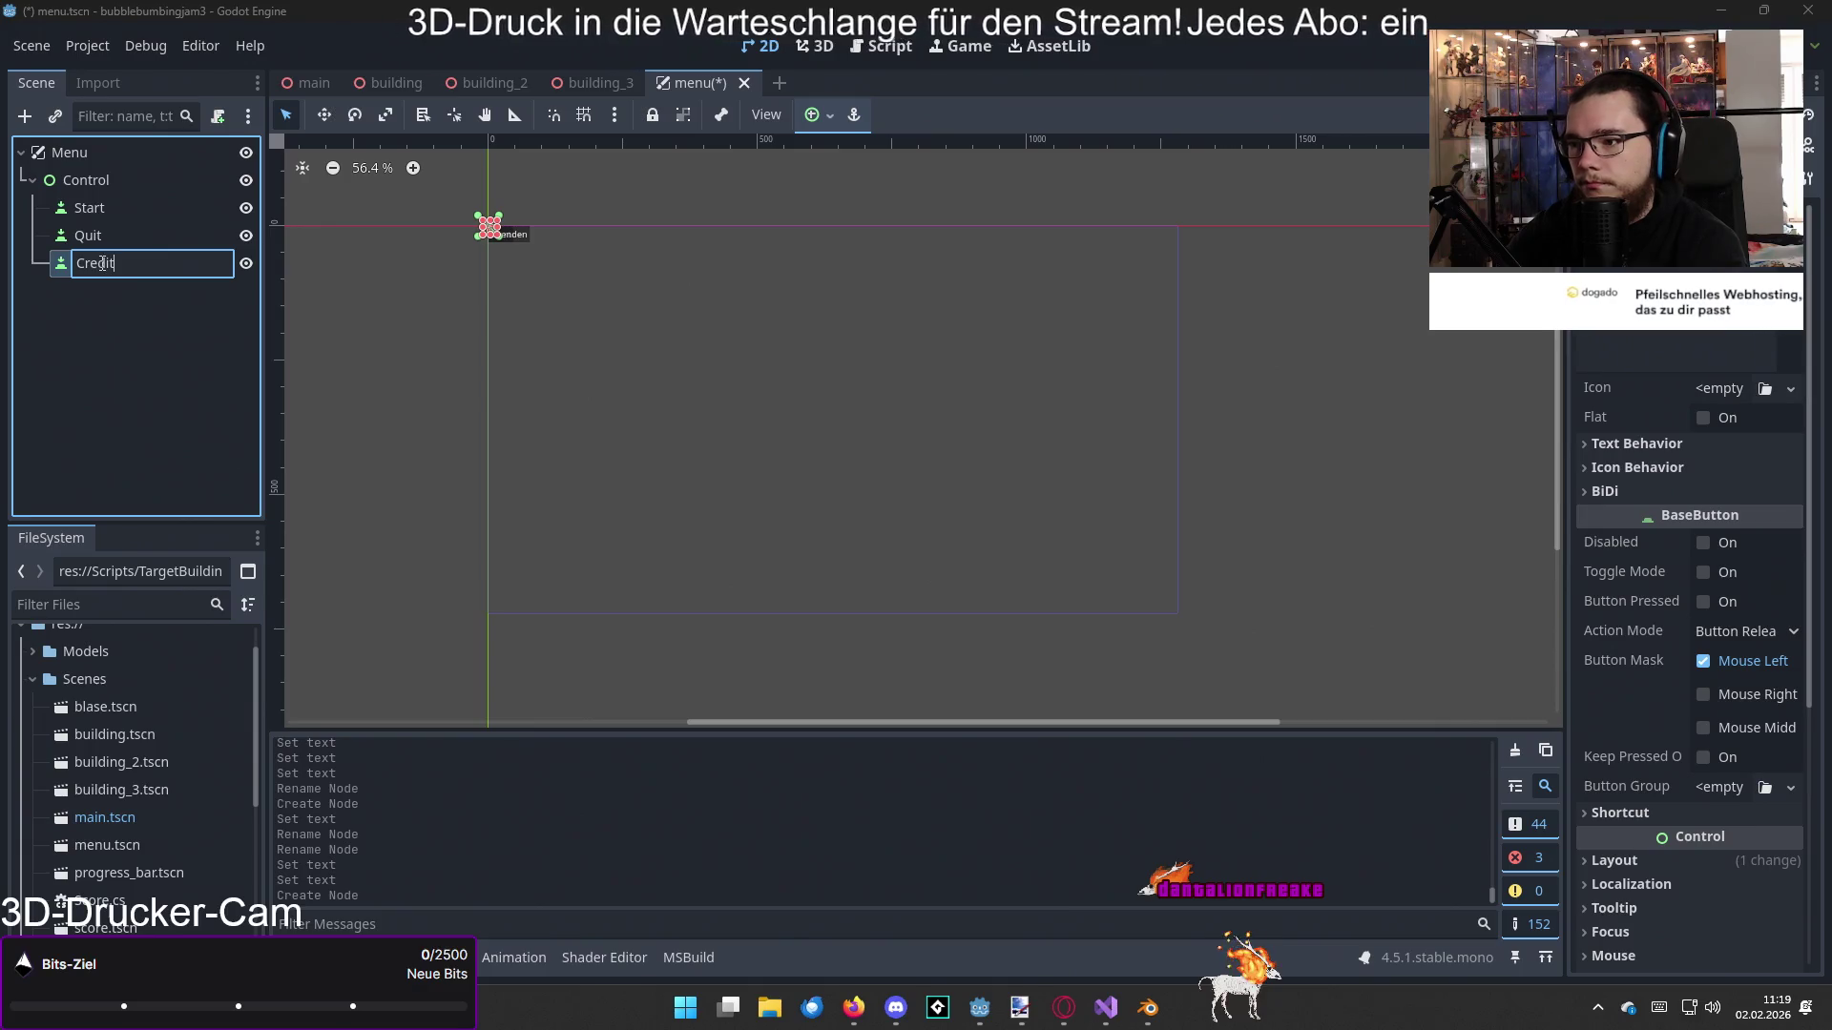
text(s)
key(Return)
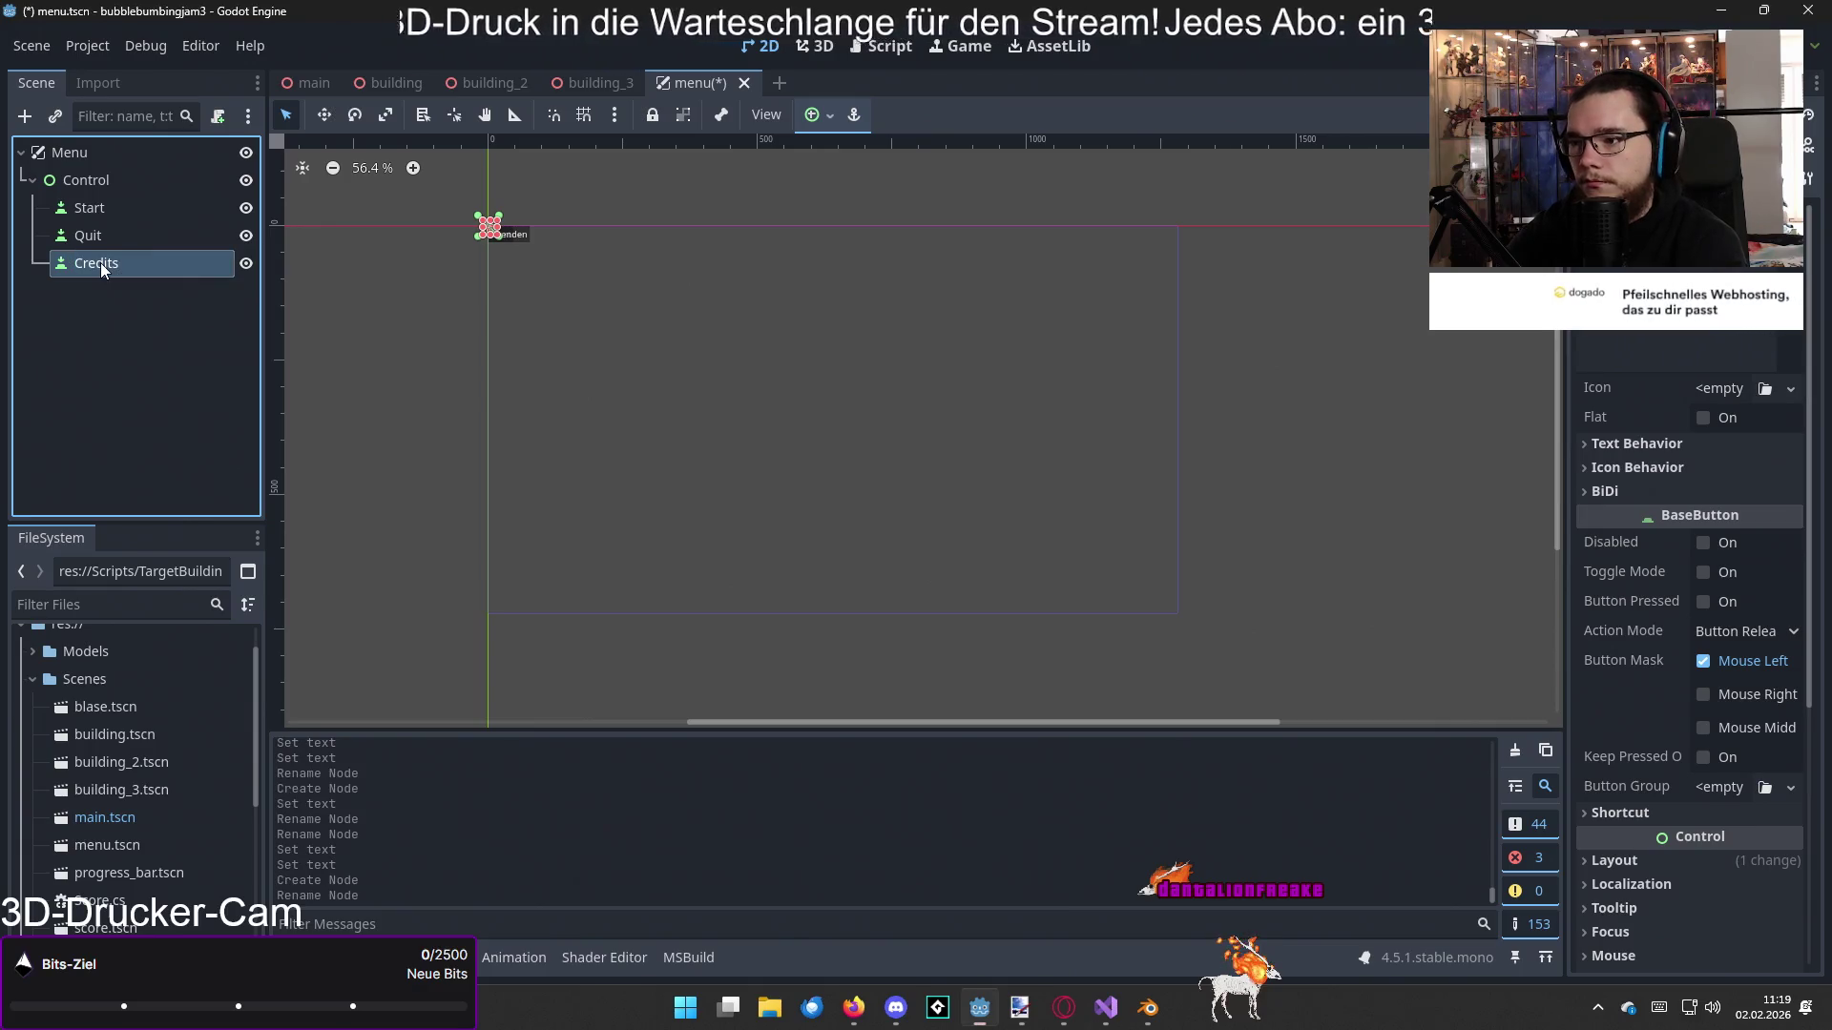
click(1676, 351)
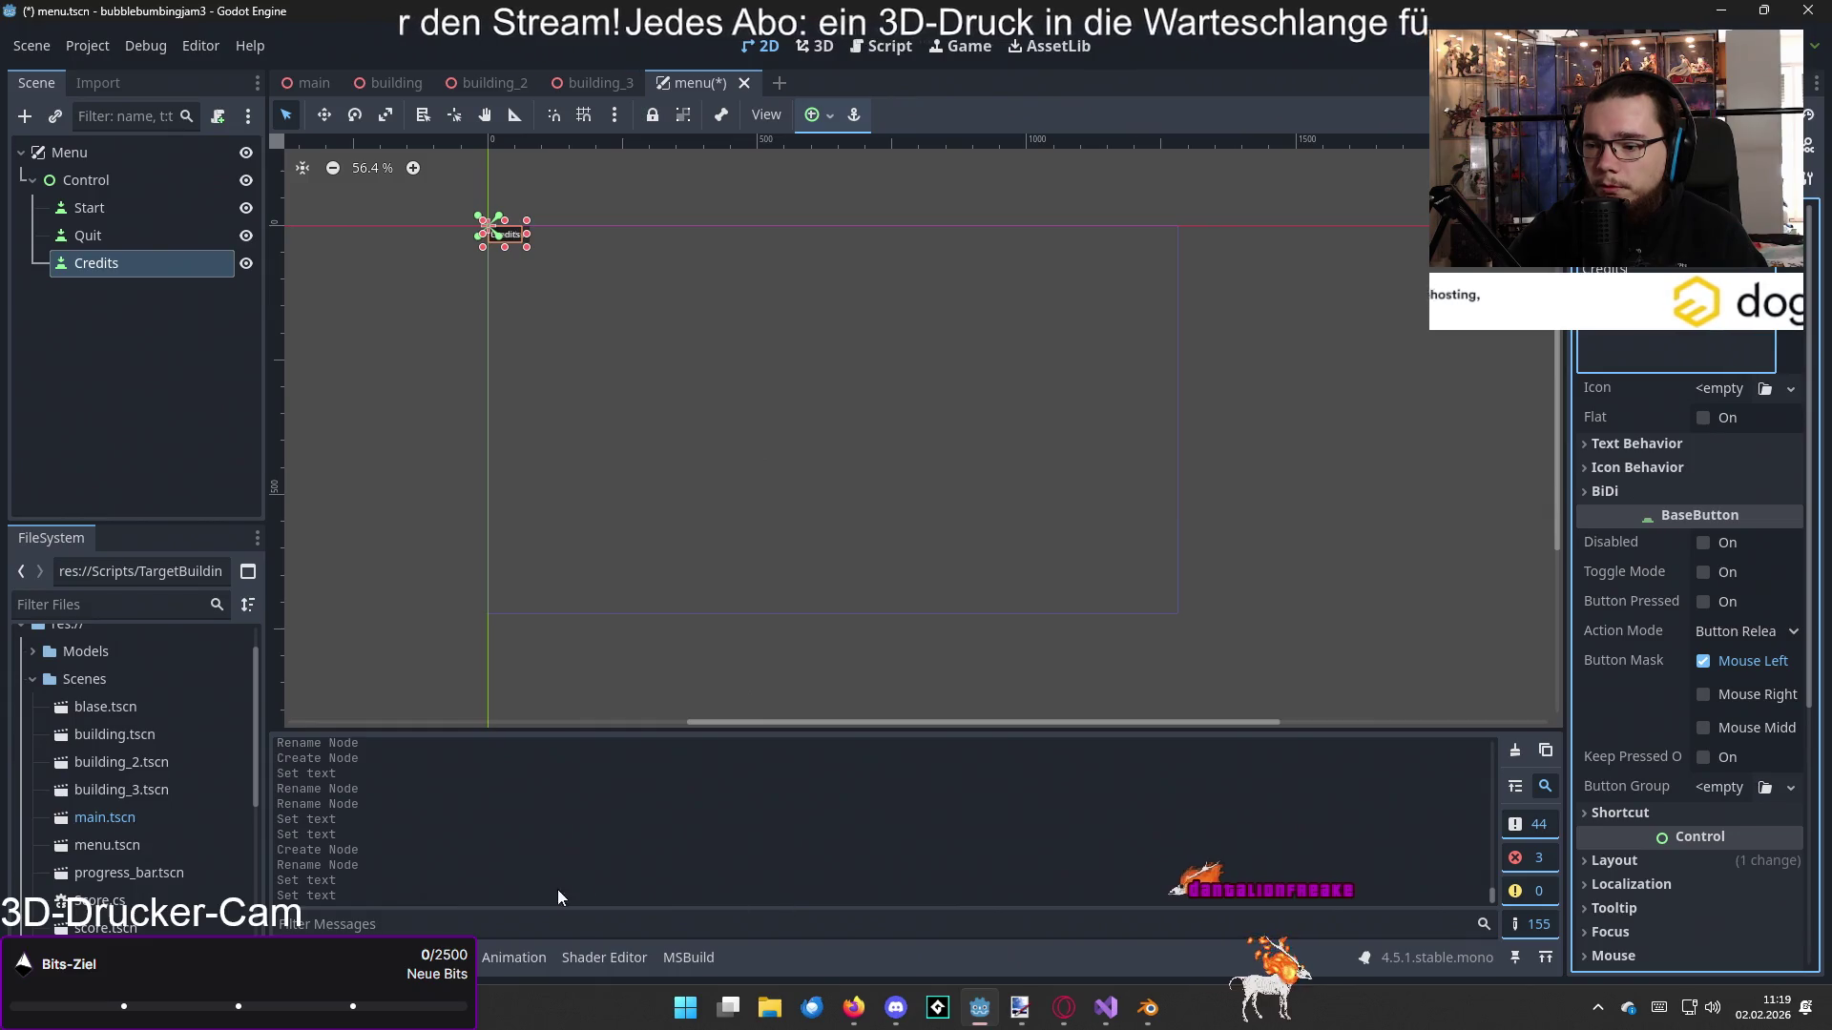
key(alt+Tab)
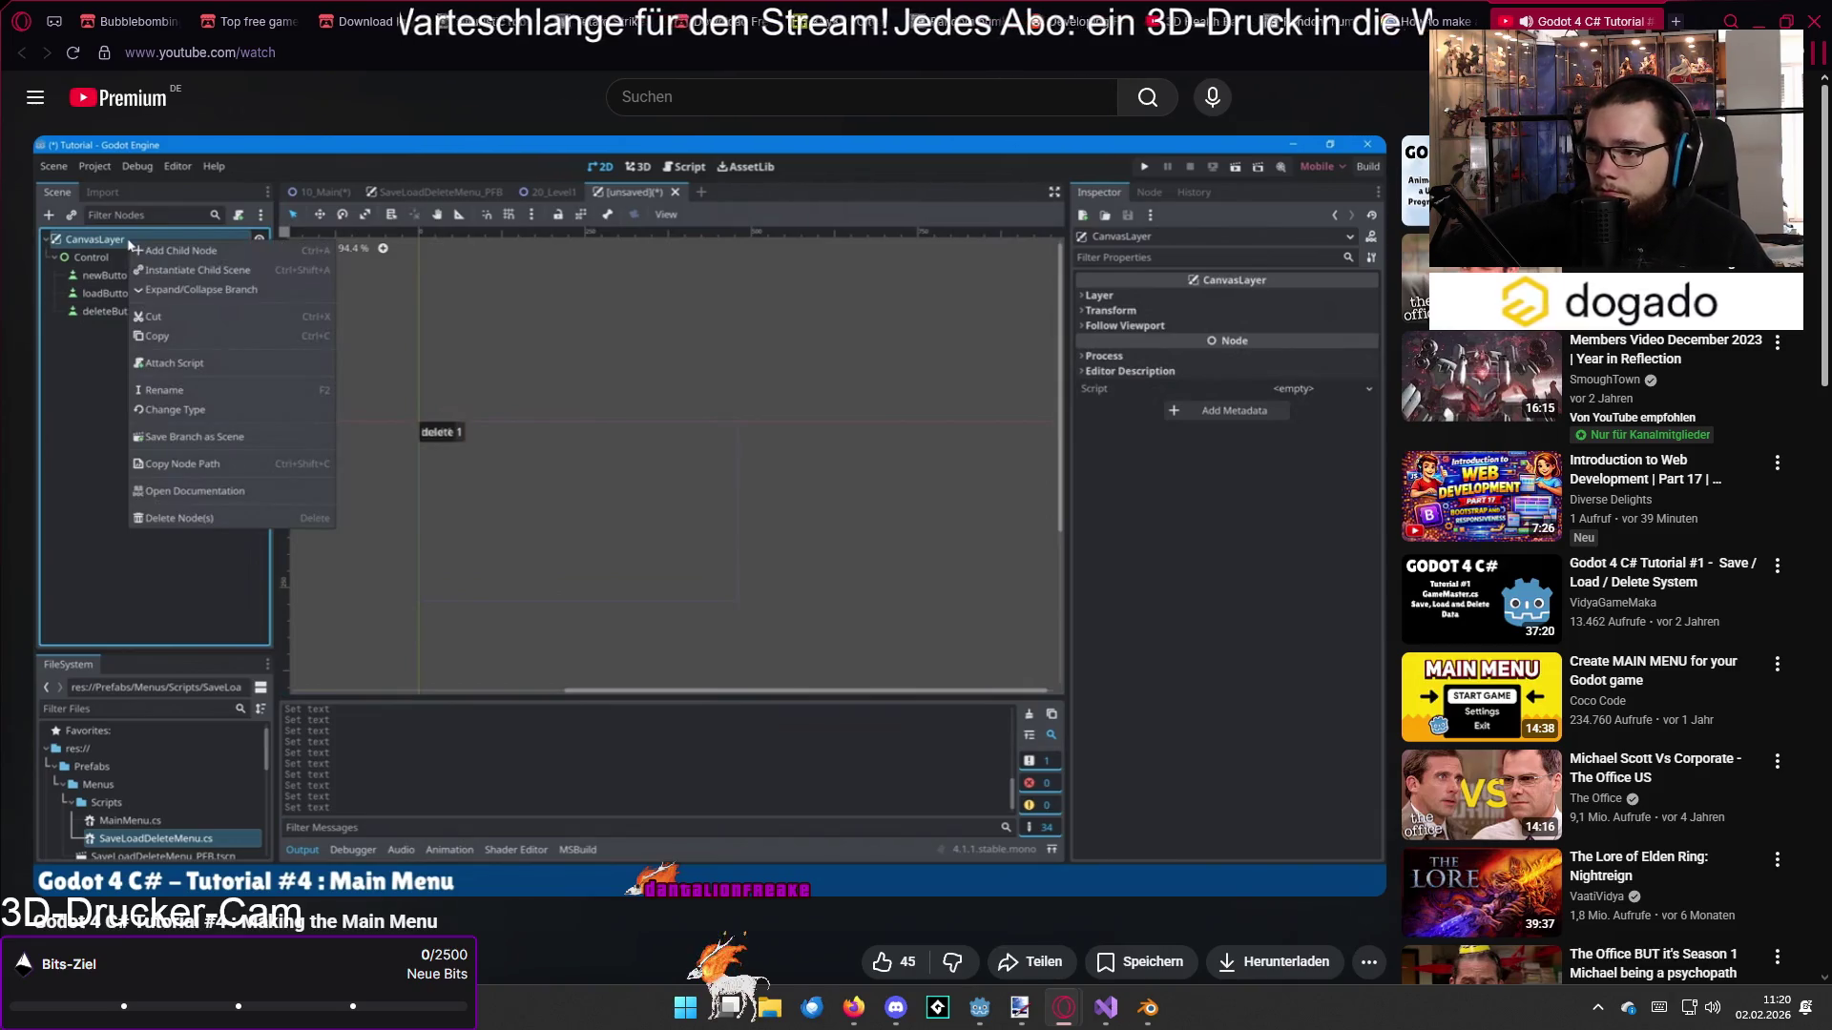
Step: Jump the tutorial to around 8:45, pause at the node-selection step, then close its tab
mouse_move(686, 445)
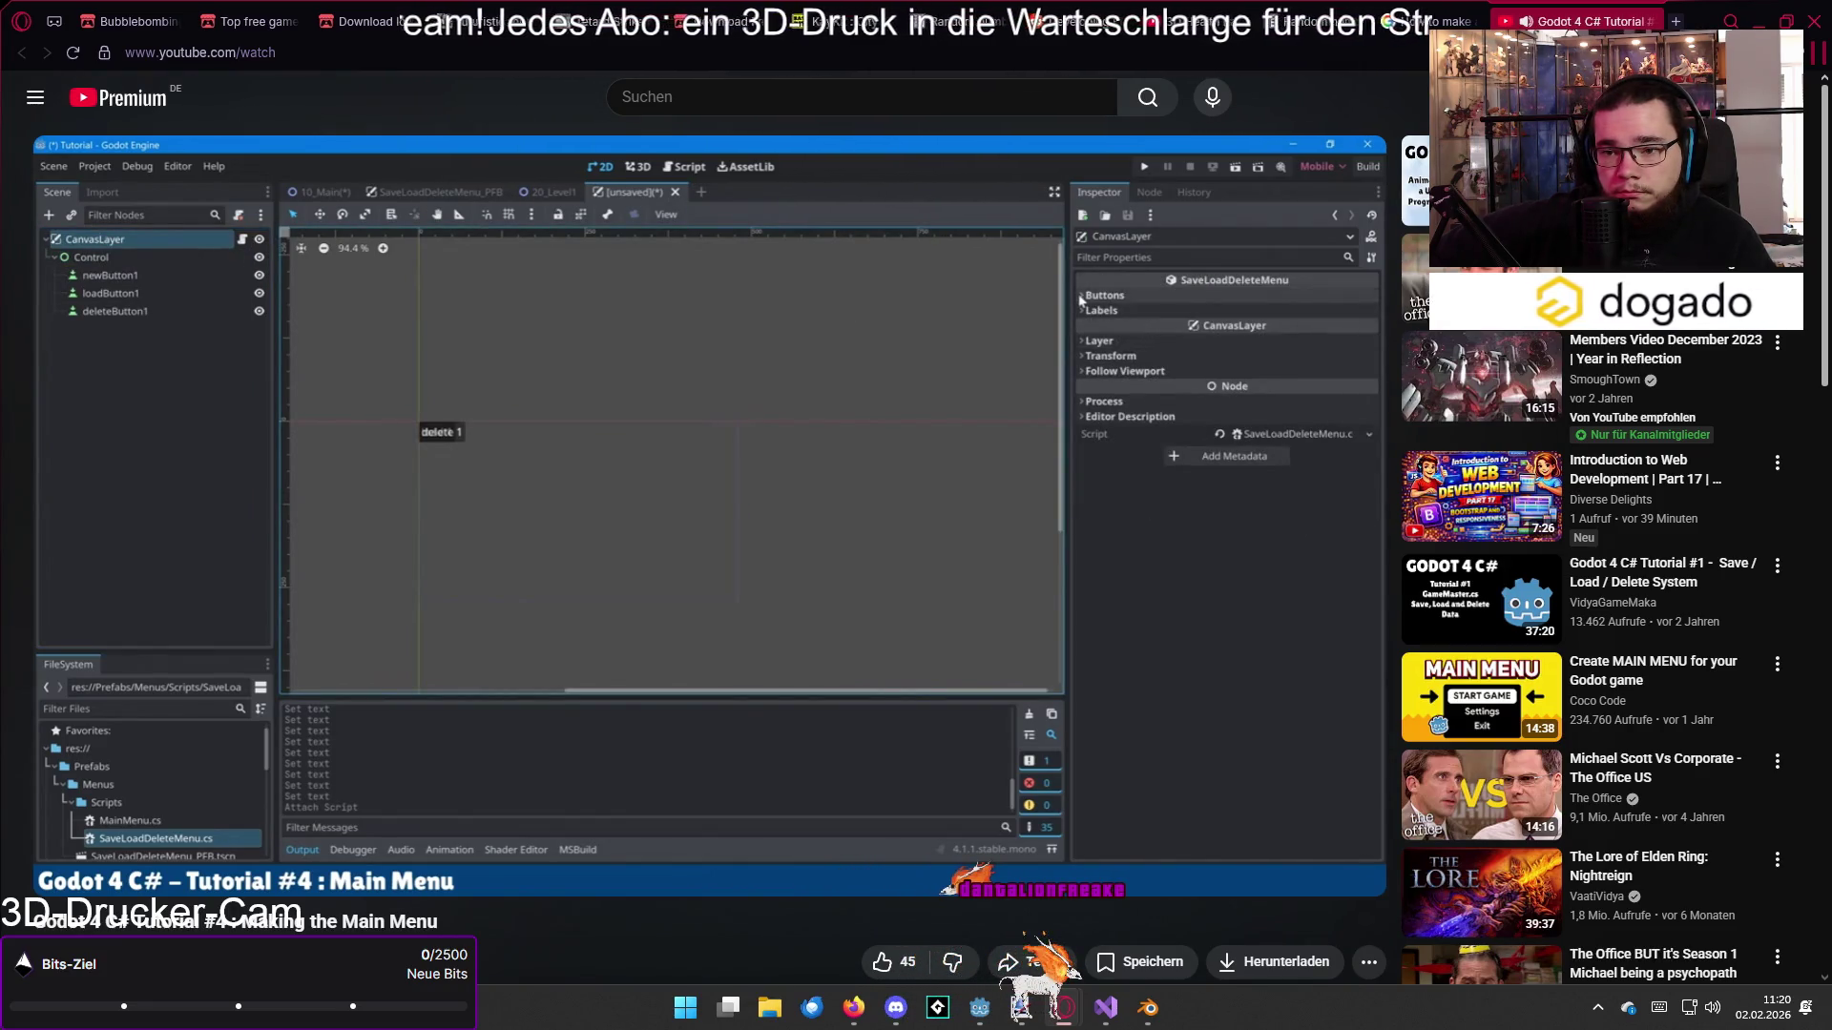
mouse_move(690, 655)
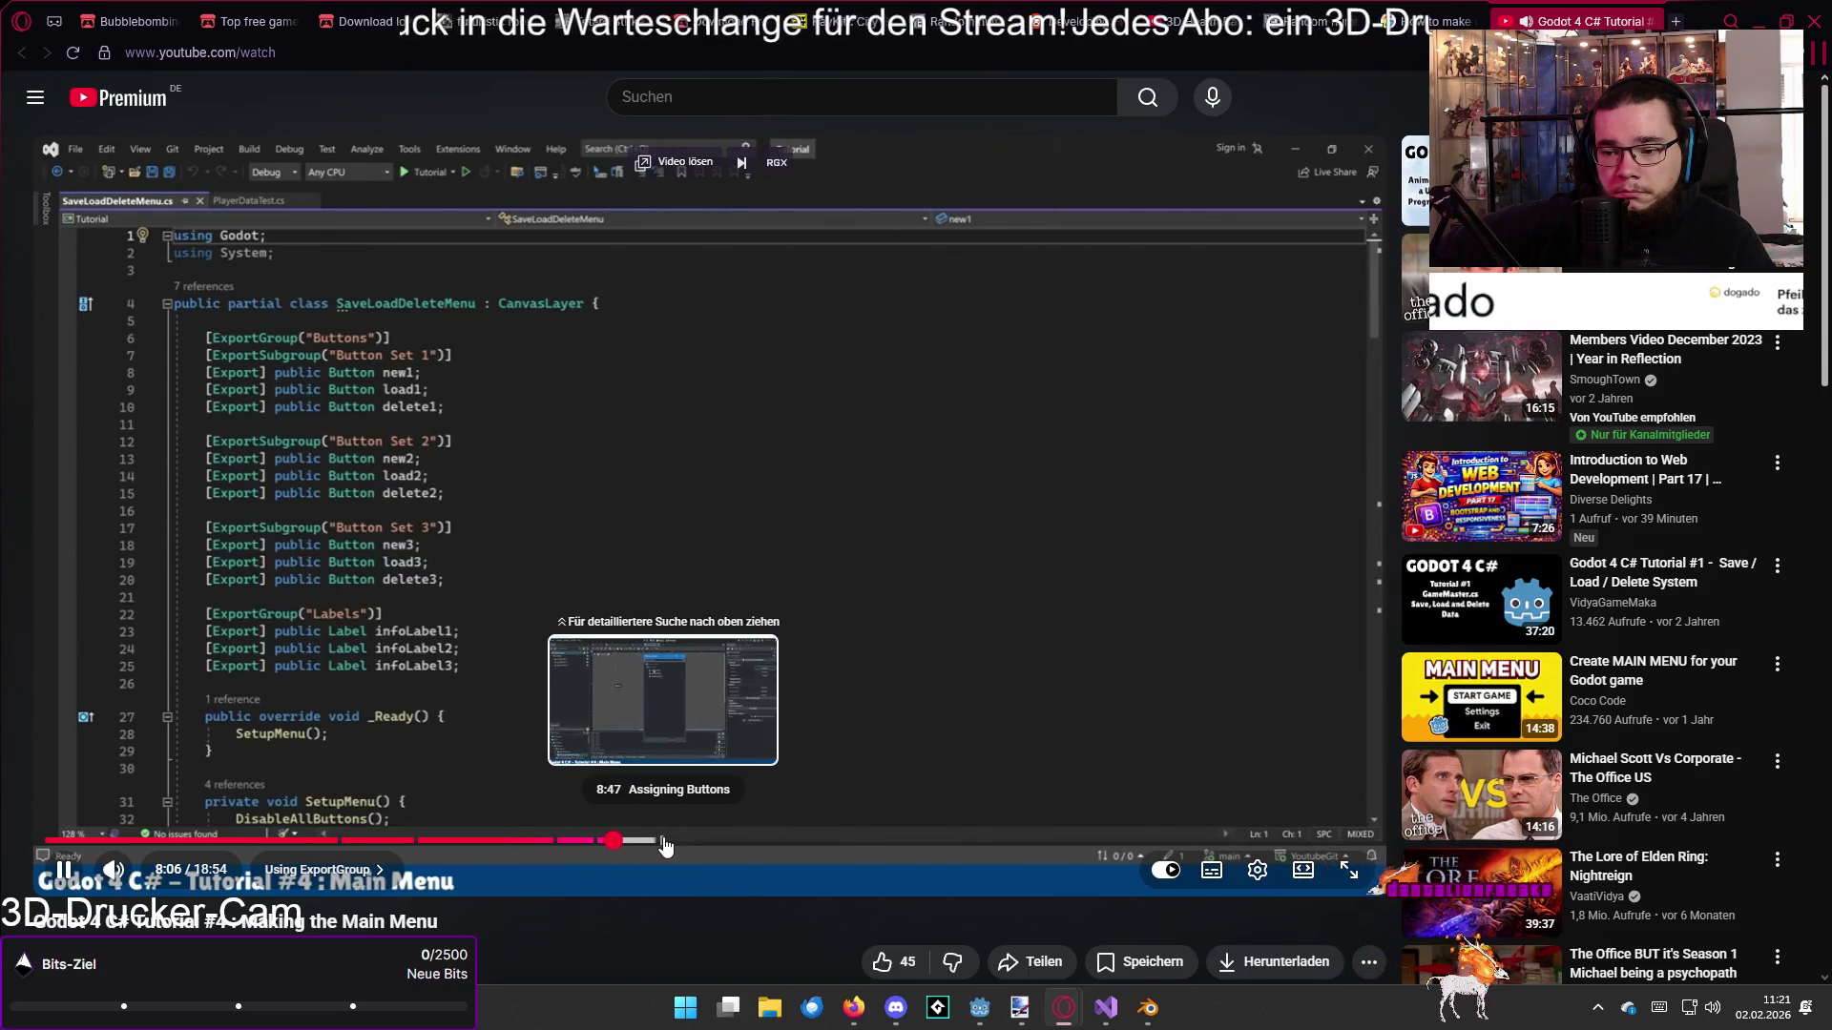
click(665, 845)
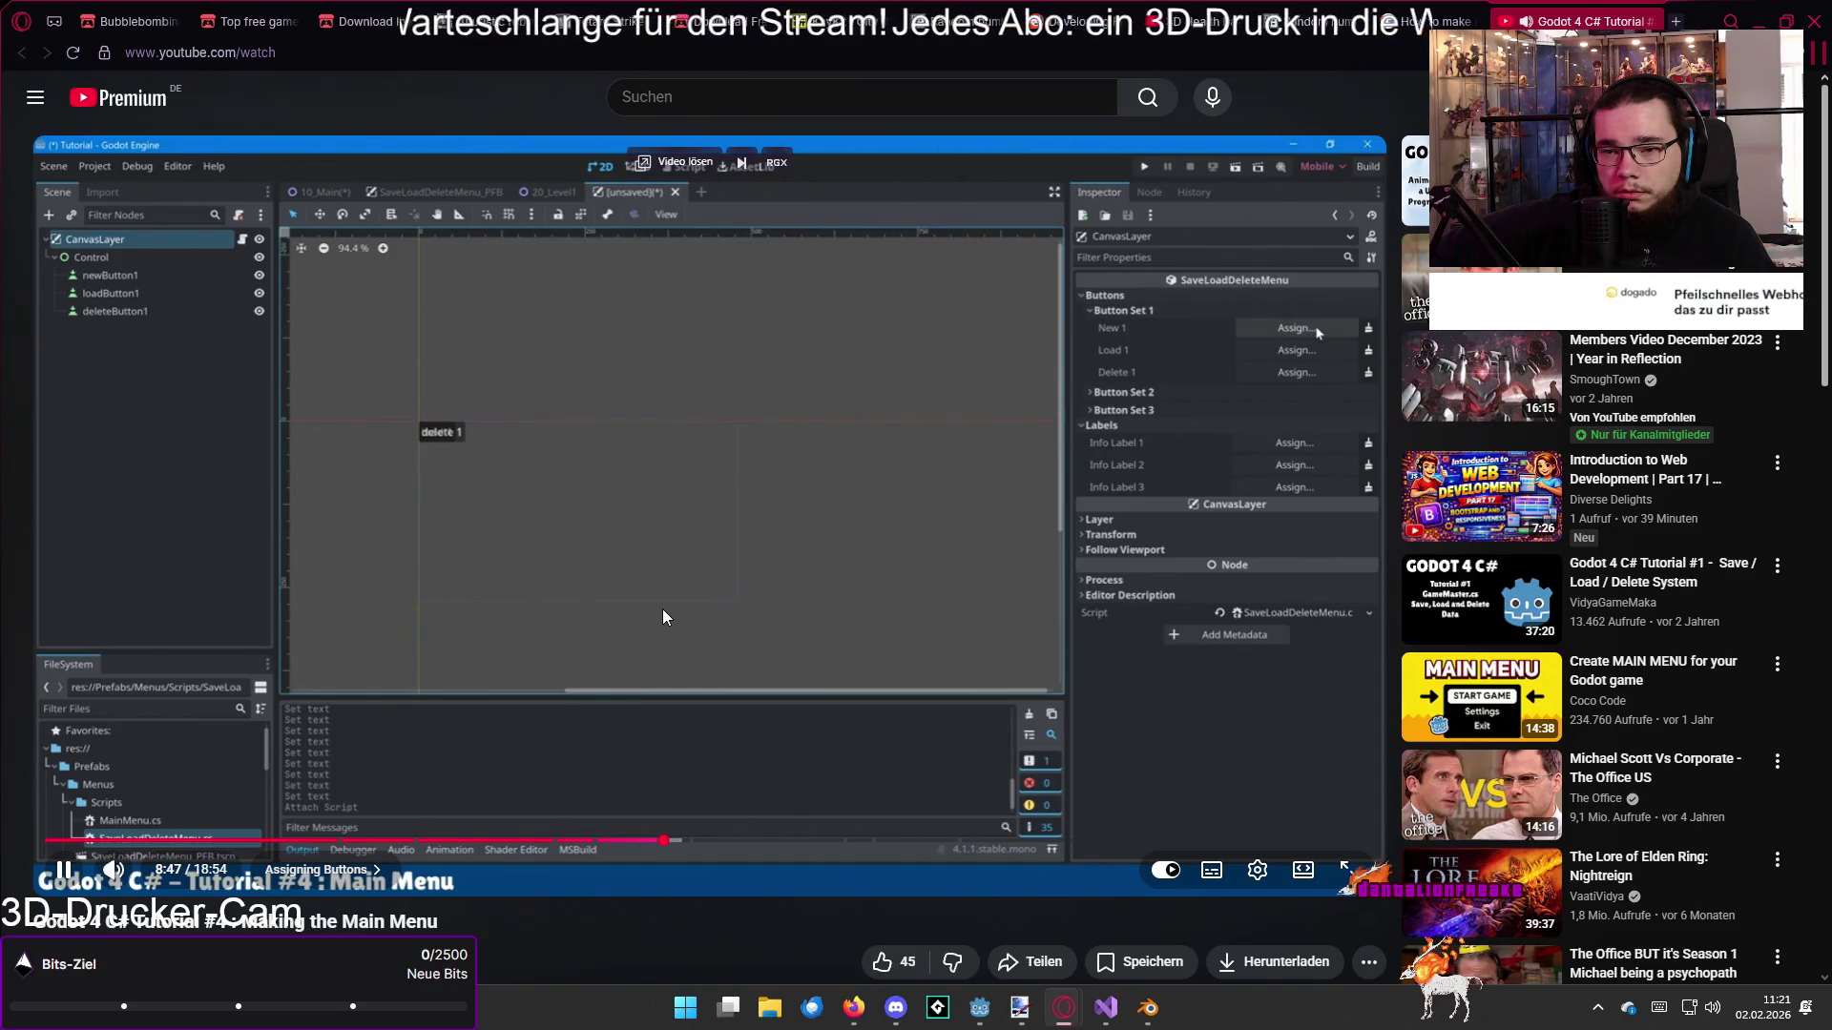
click(870, 559)
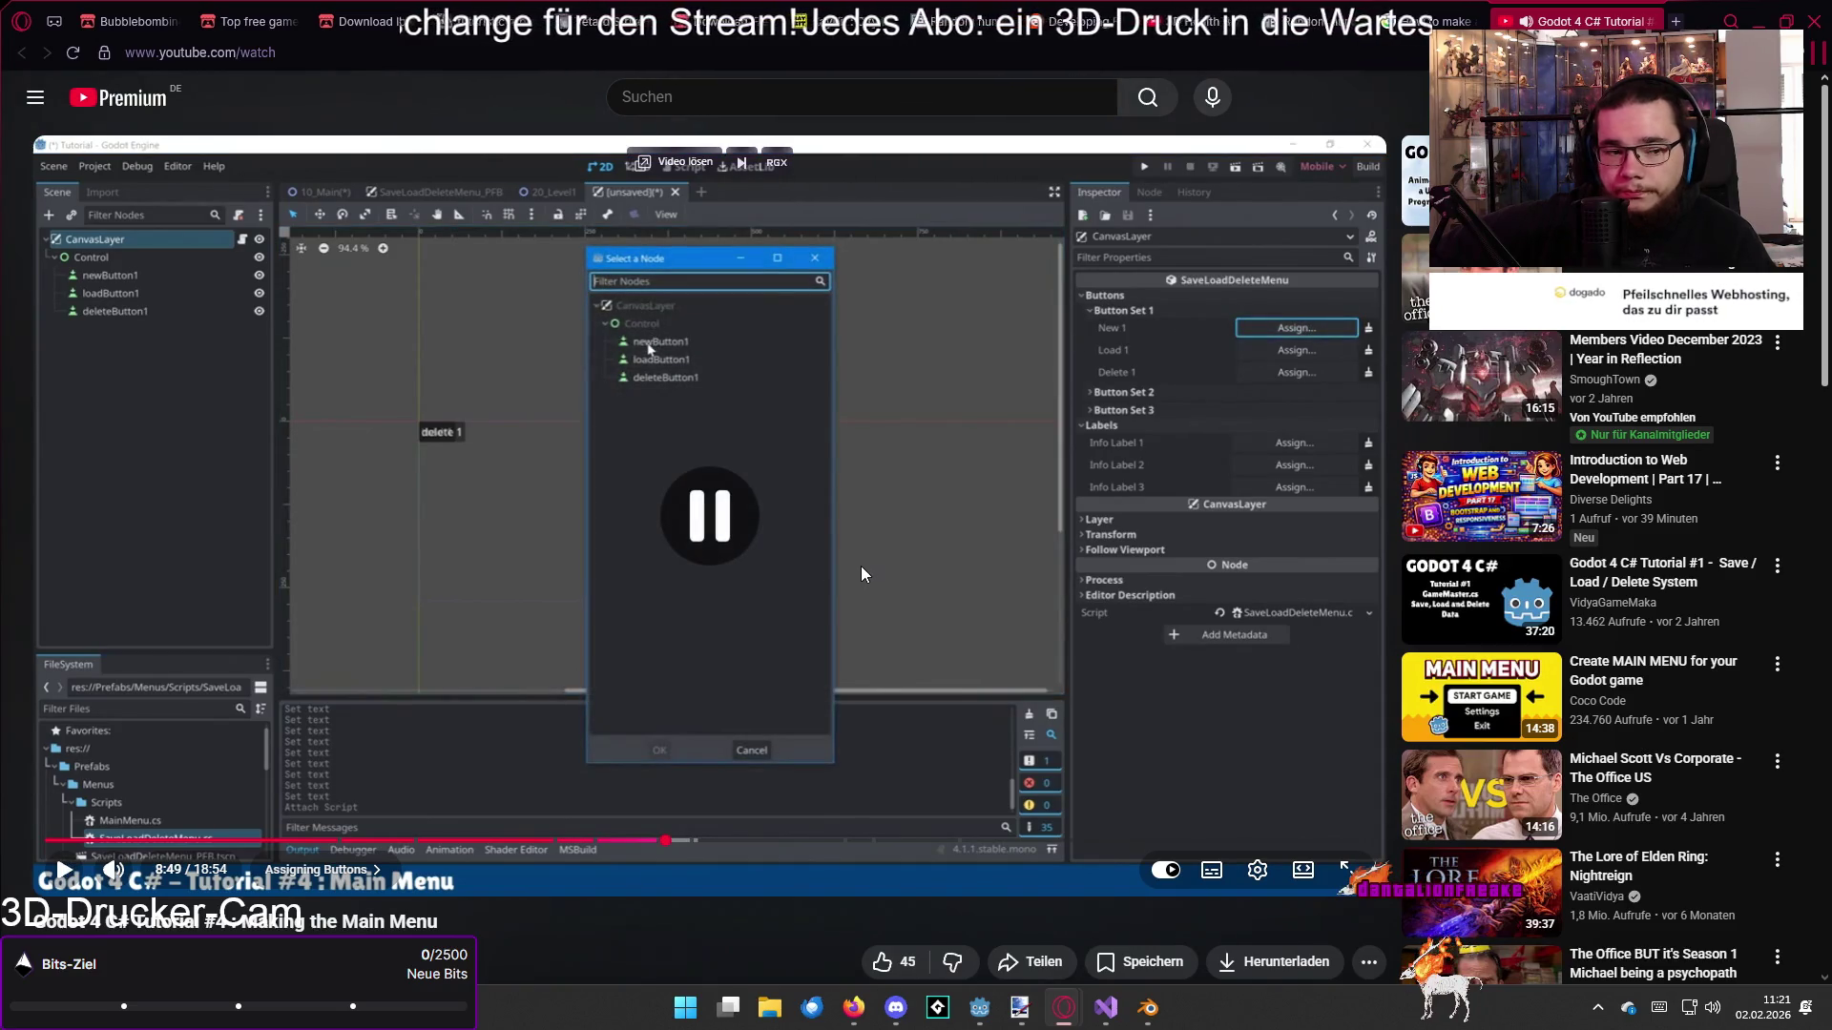
scroll(859, 569, down, 4)
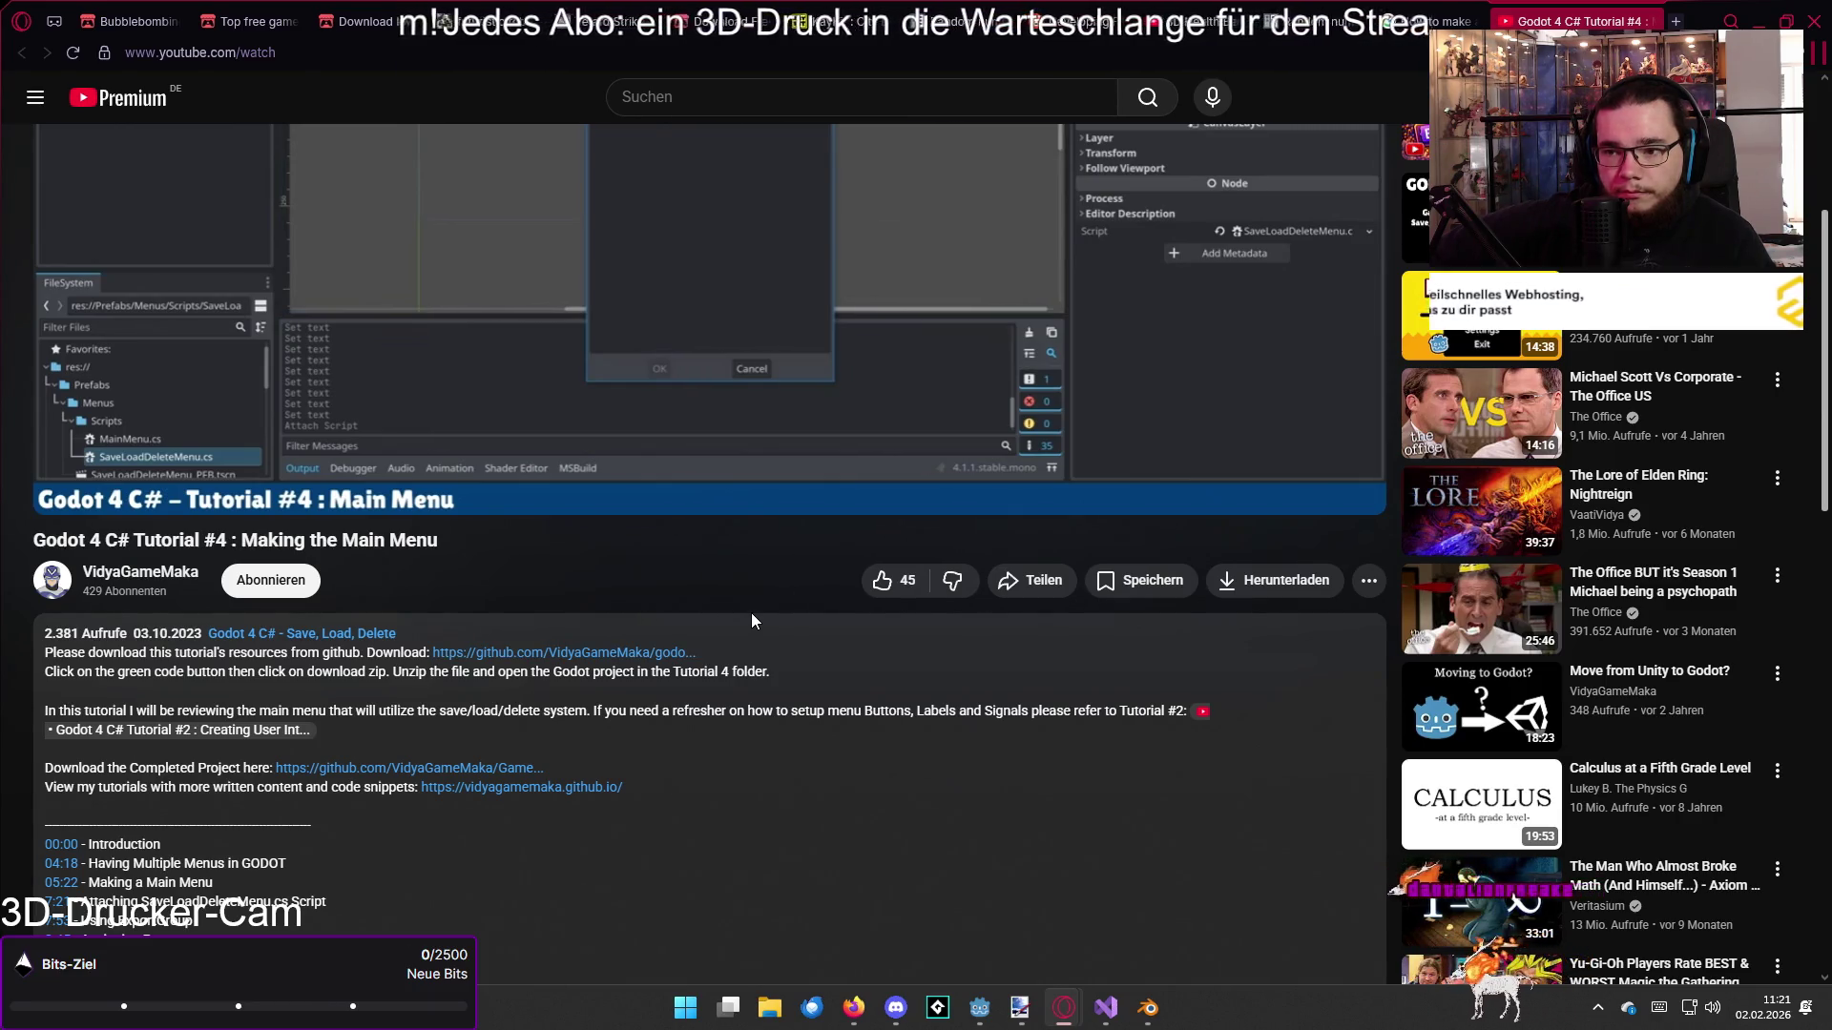
scroll(752, 618, up, 4)
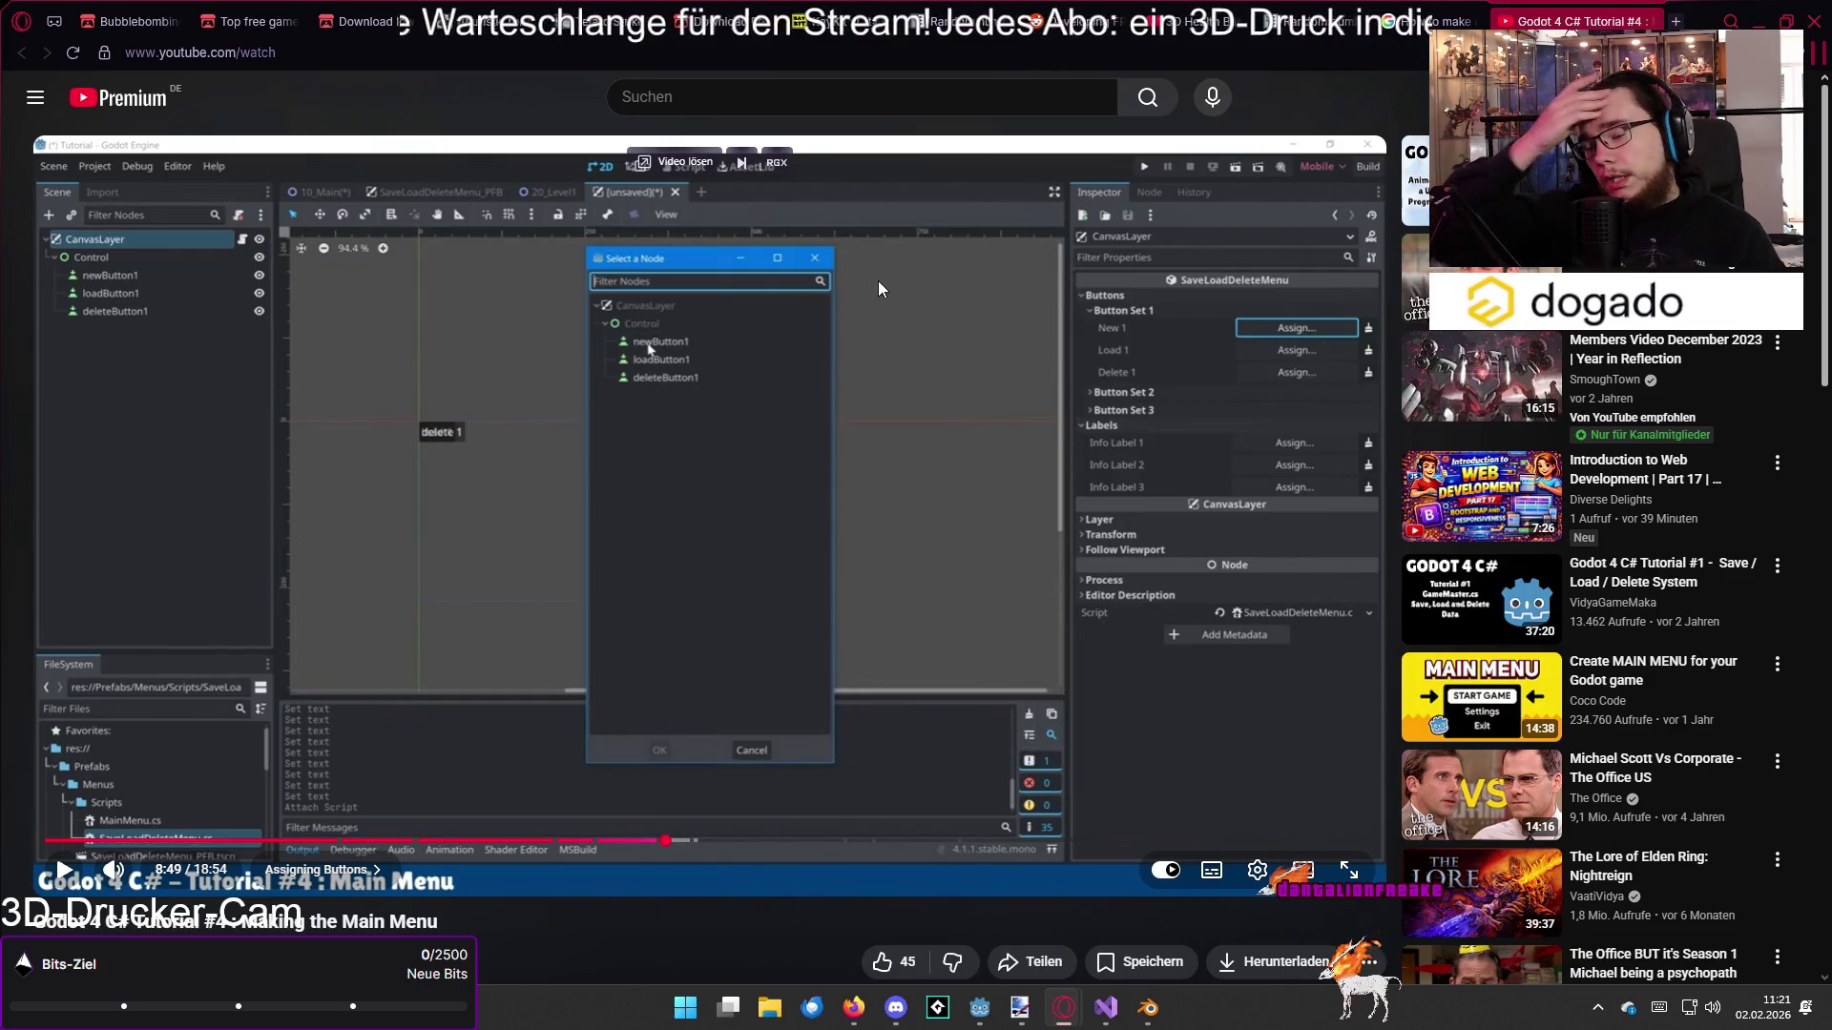
click(1651, 23)
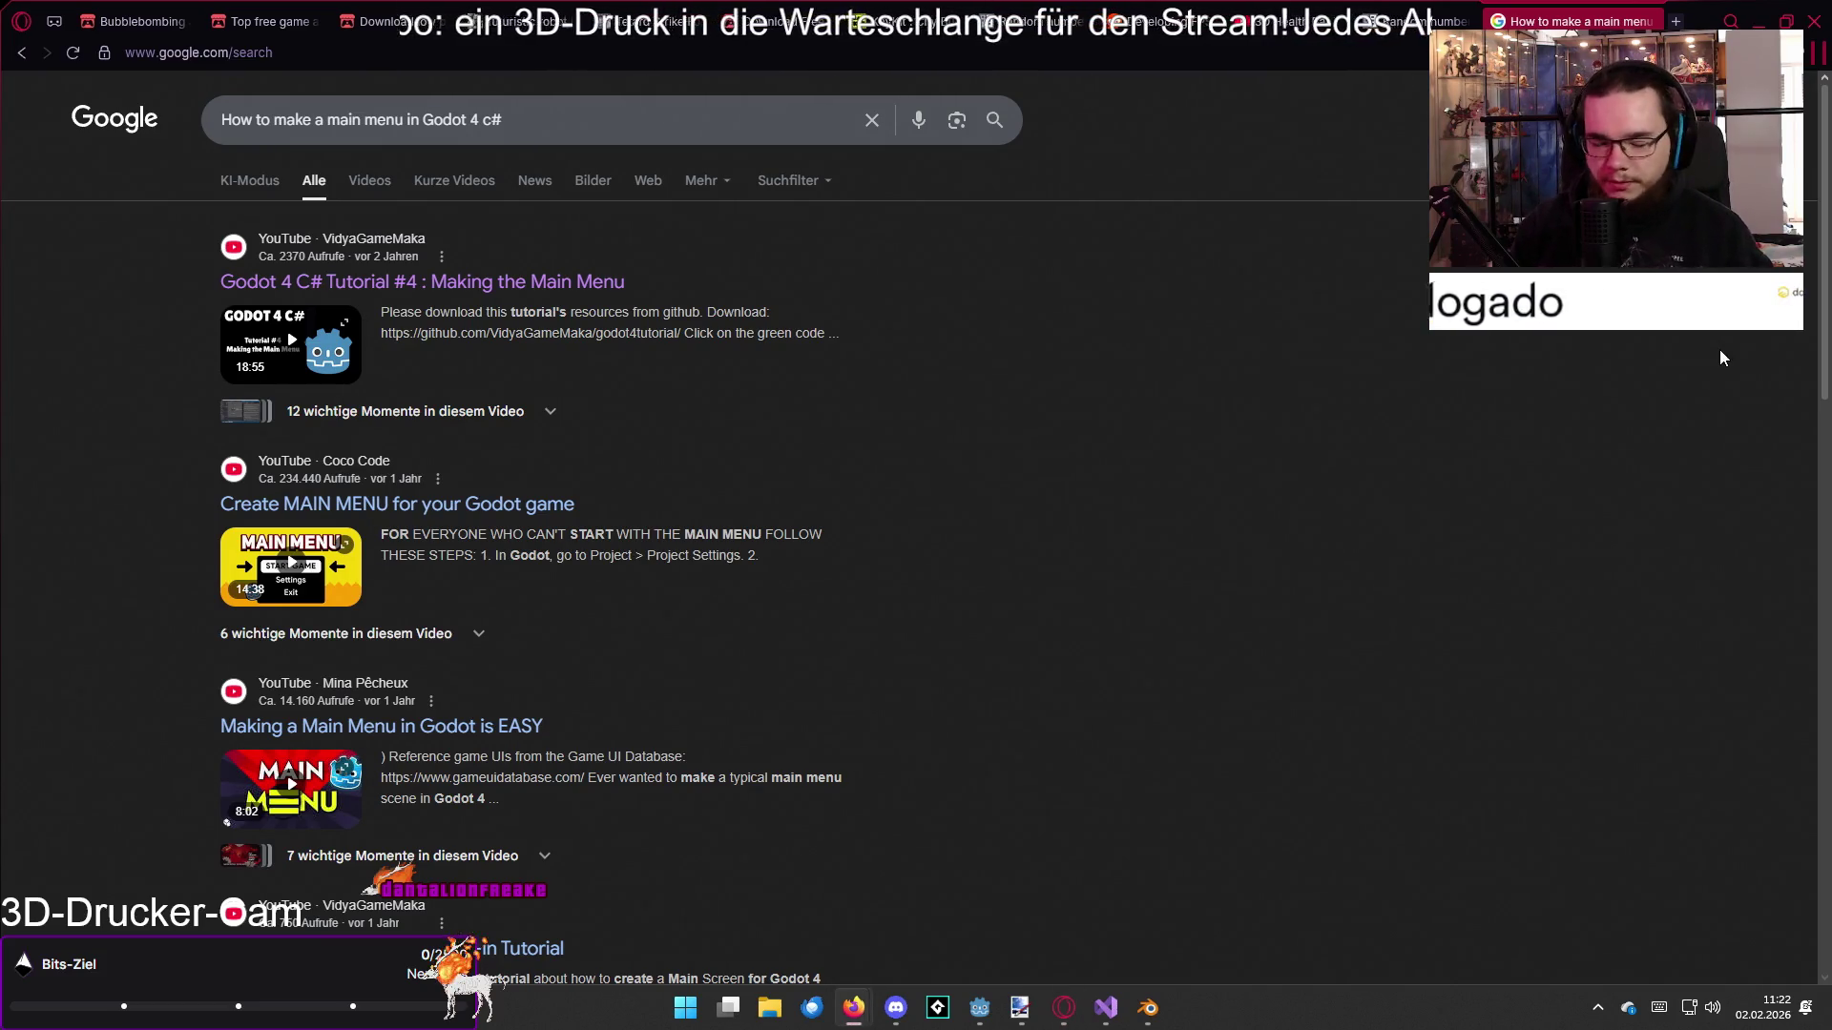
Step: Play the Coco Code 'Create MAIN MENU for your Godot game' video to 0:36, then return to Godot
click(1021, 484)
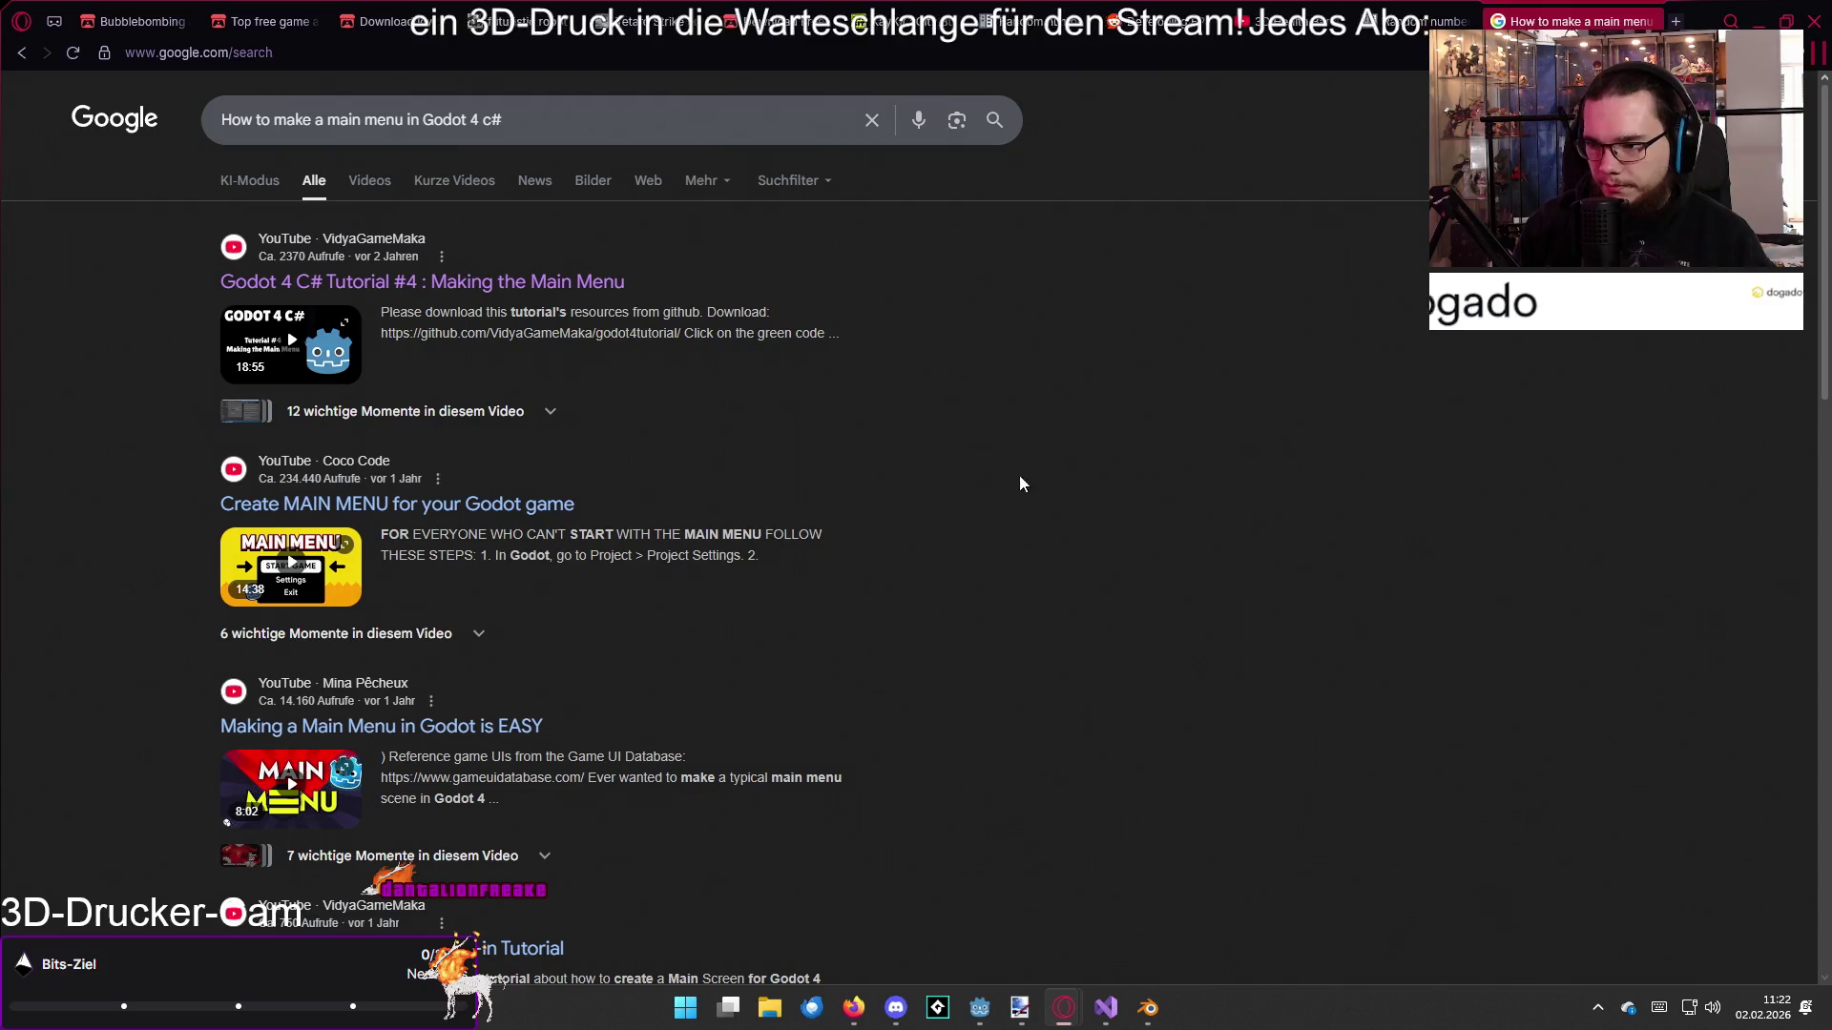
click(547, 507)
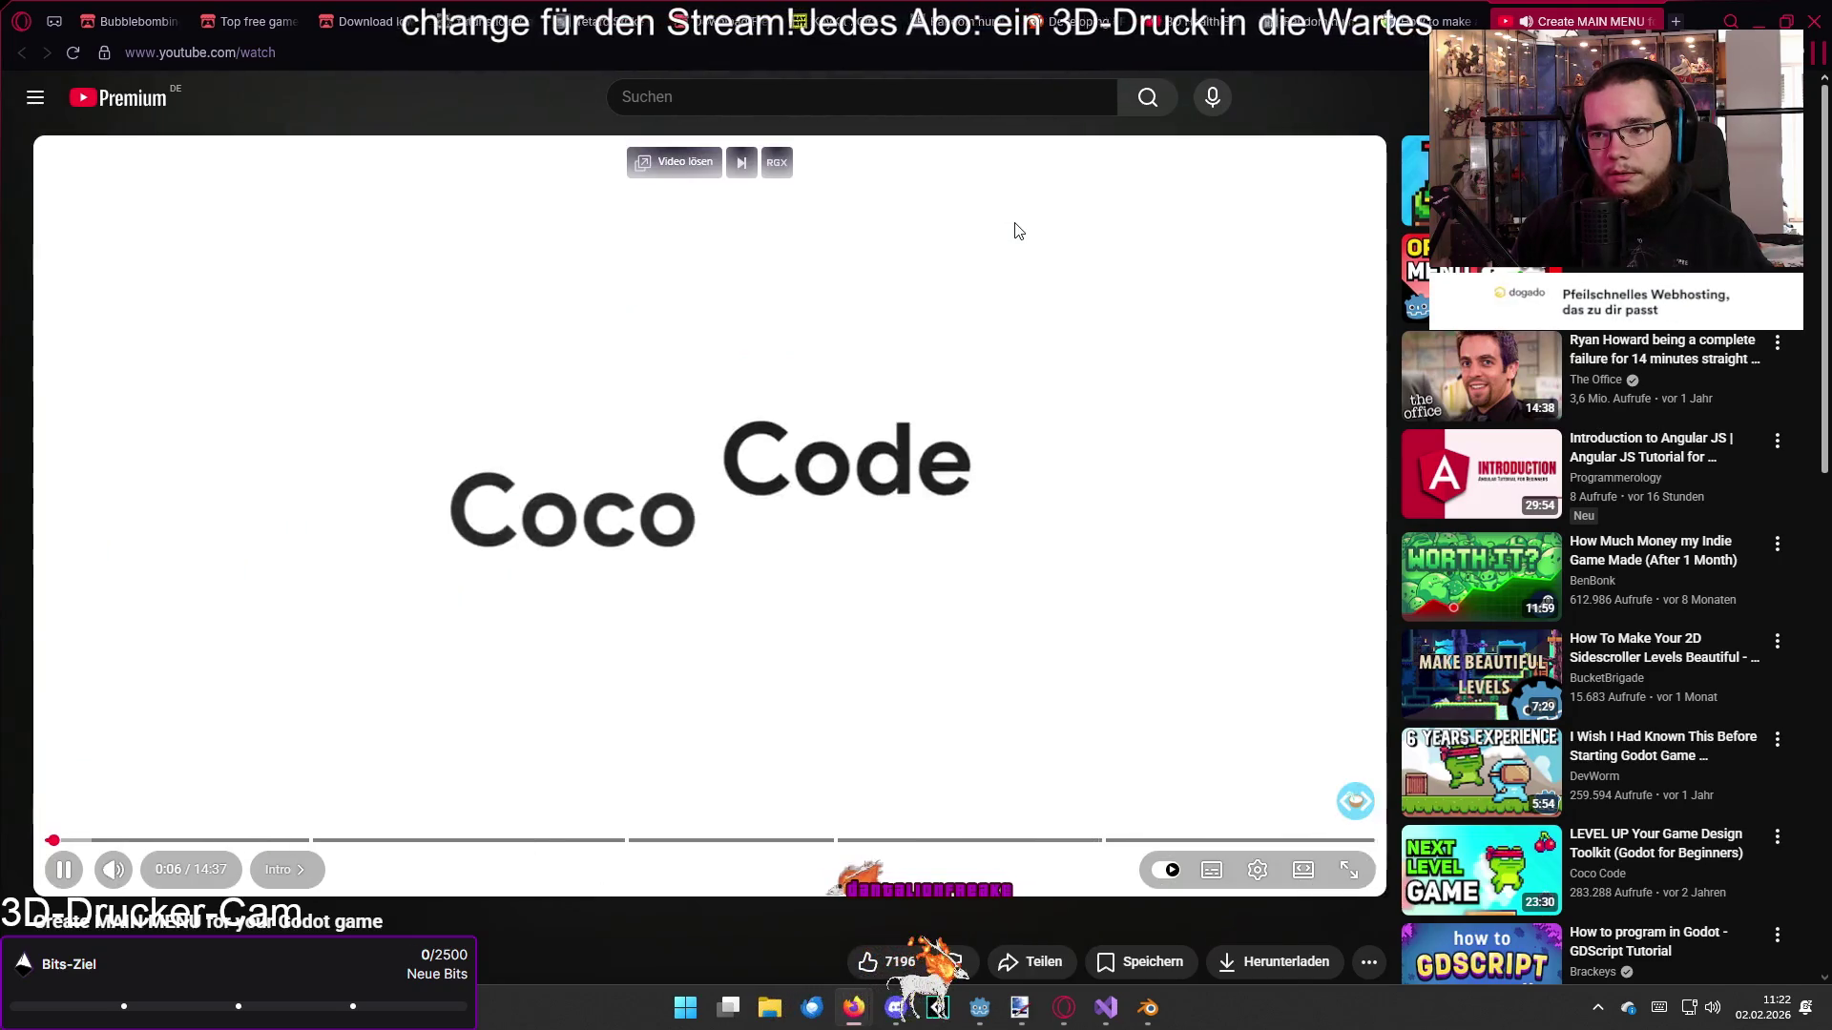
click(1017, 227)
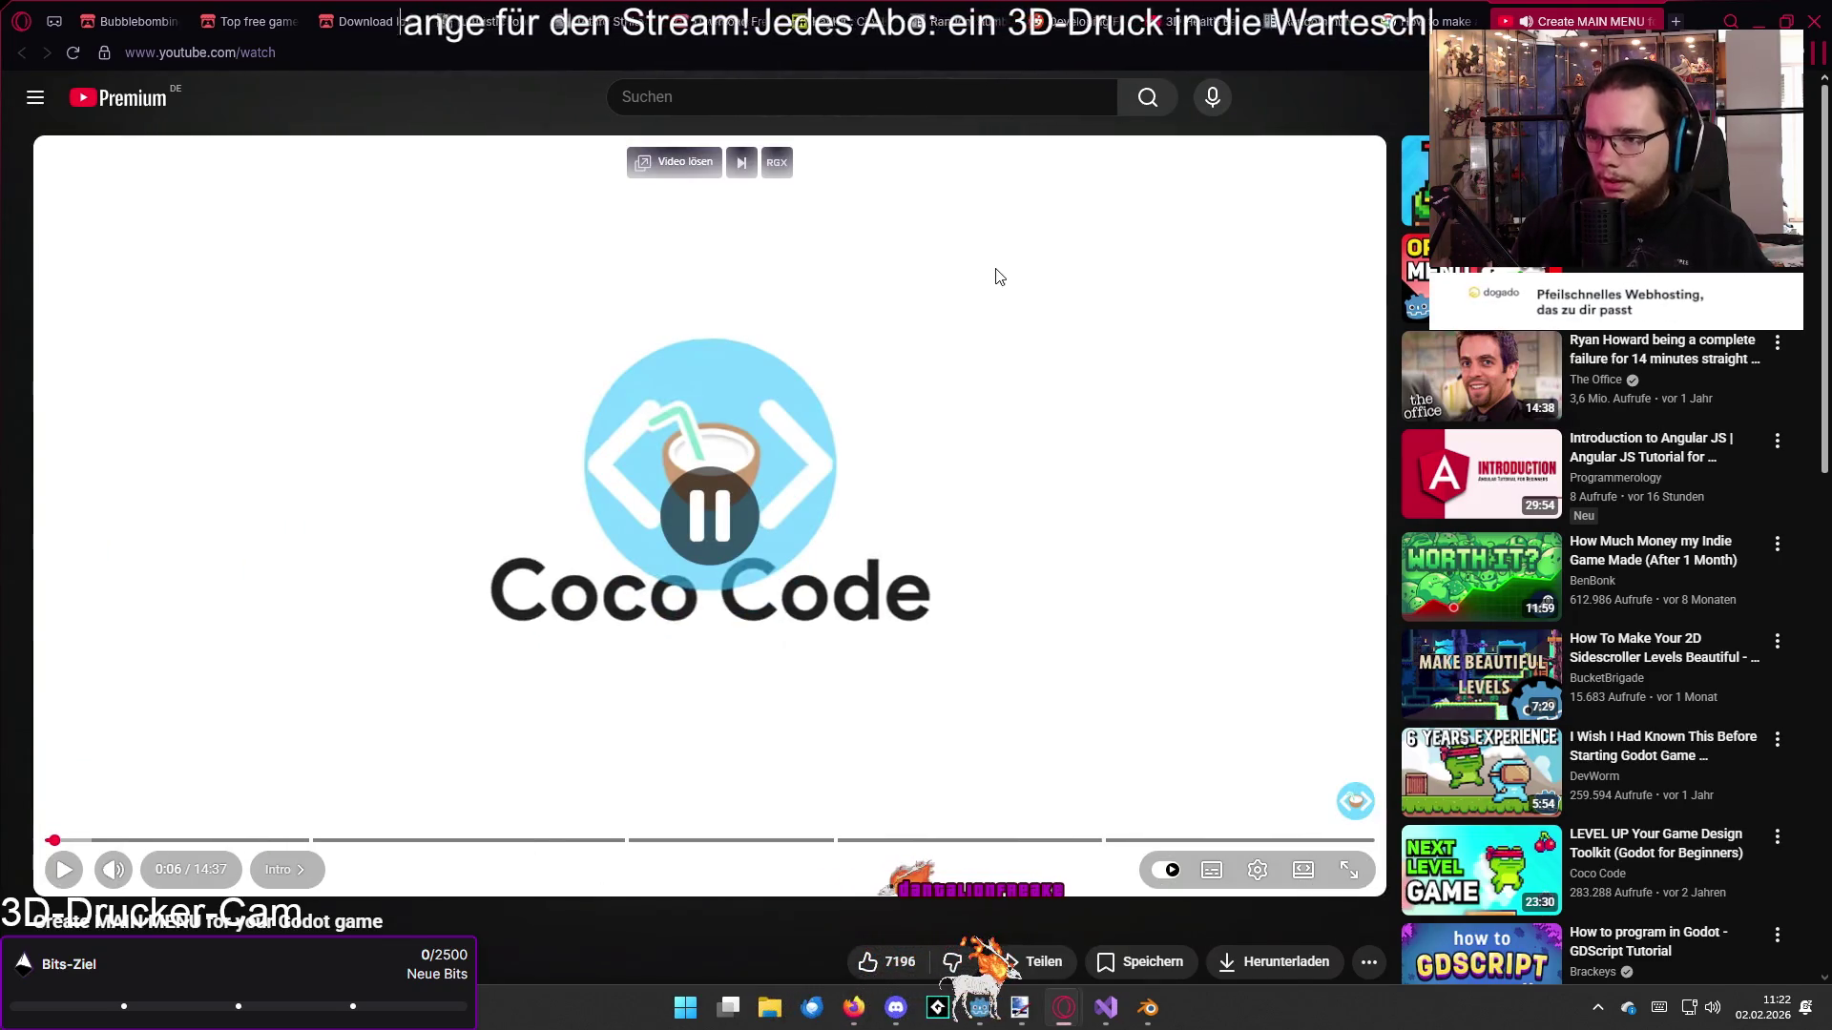
click(806, 293)
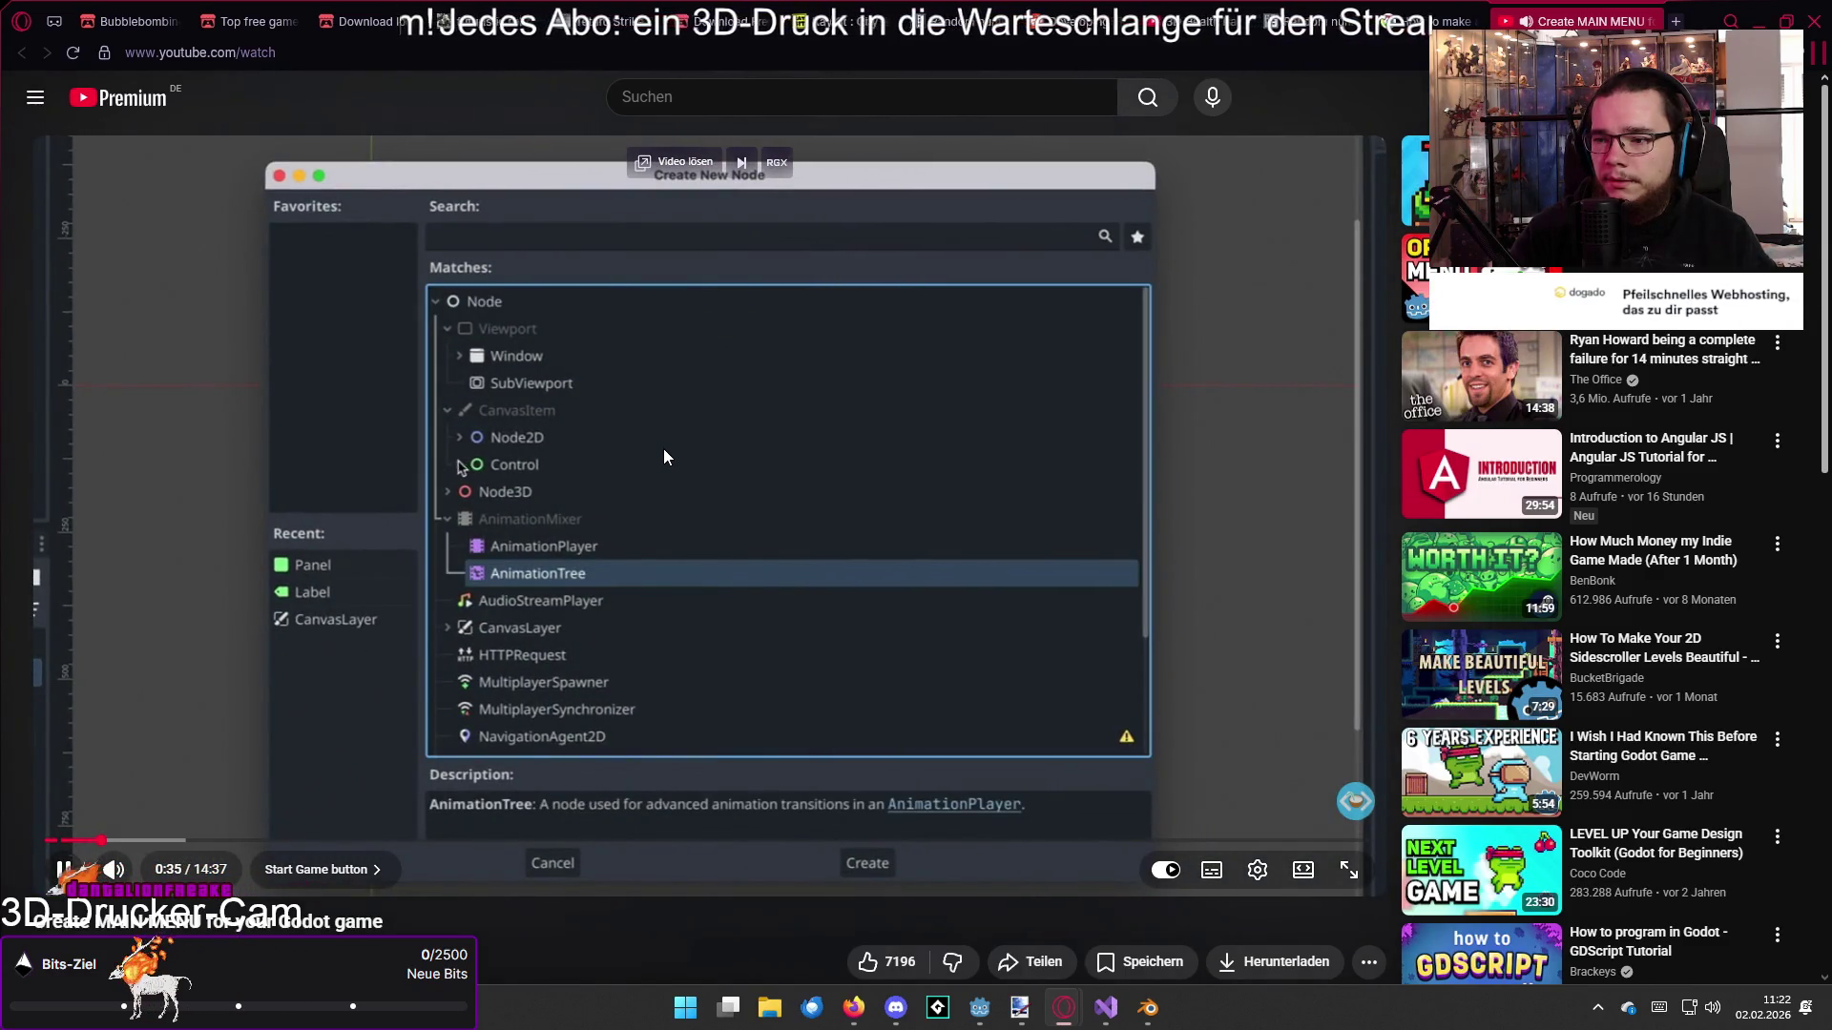
click(665, 458)
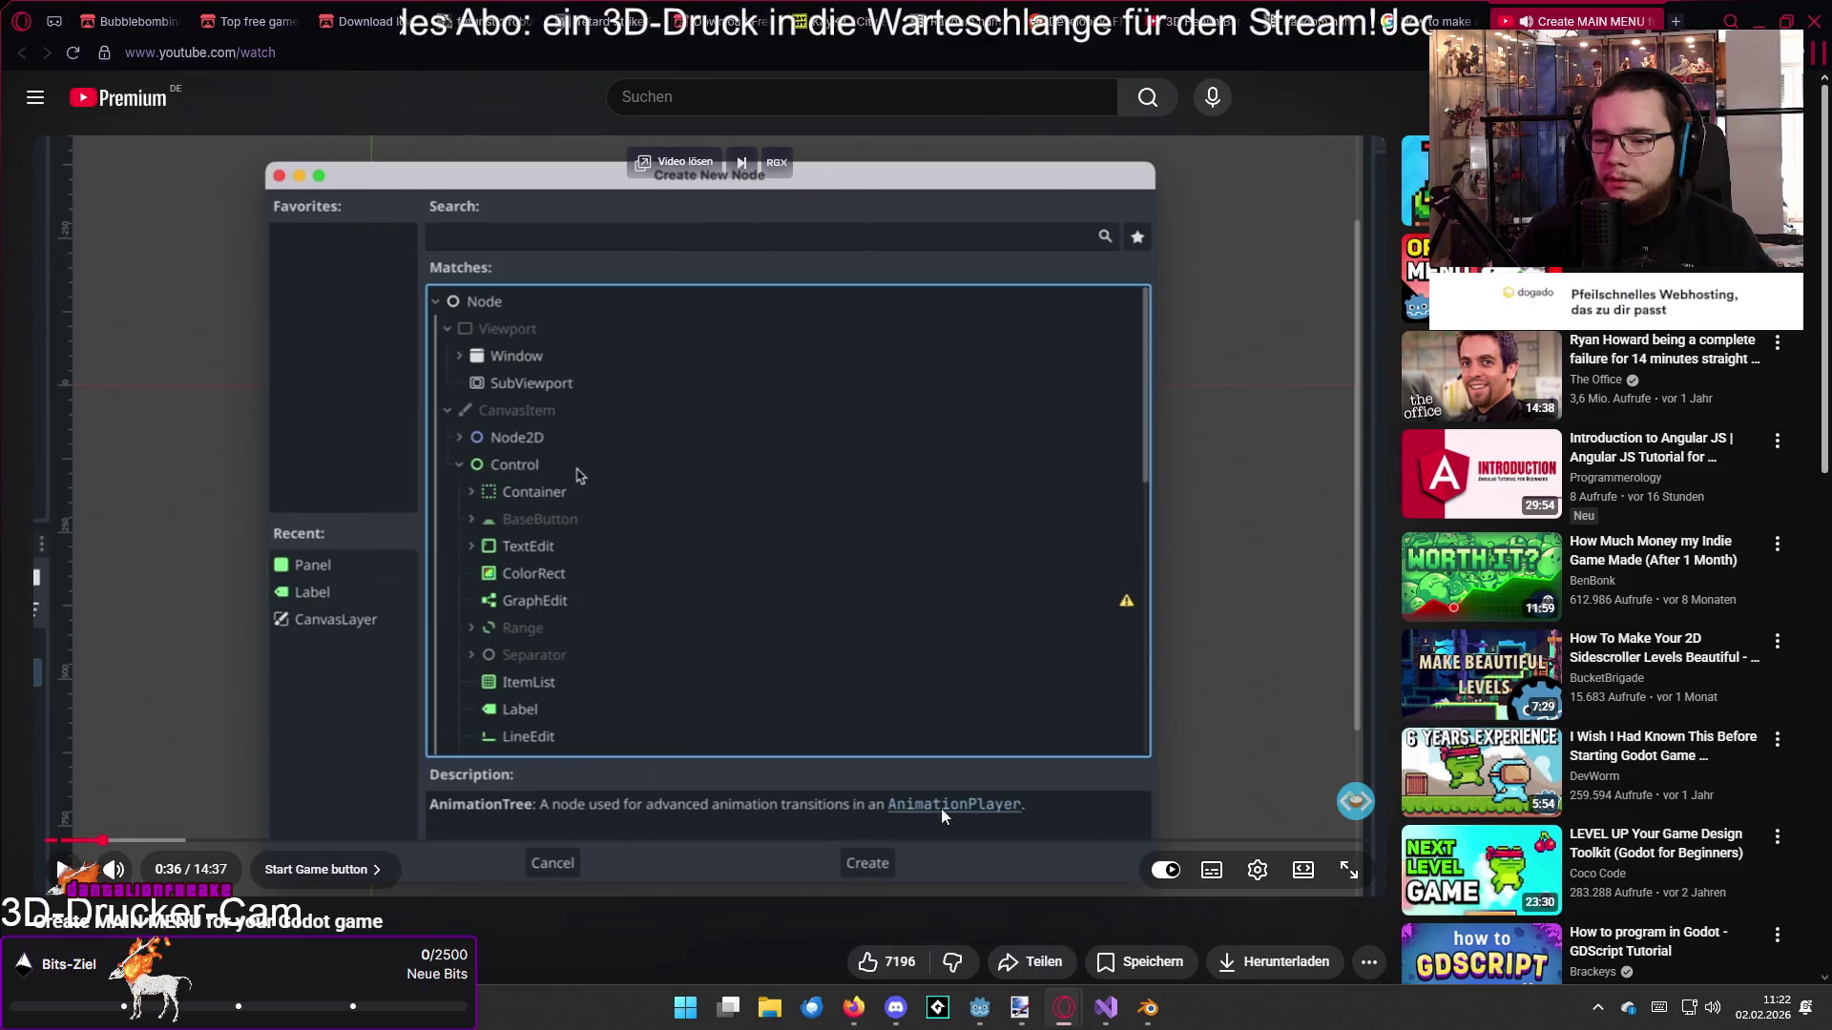
click(985, 1013)
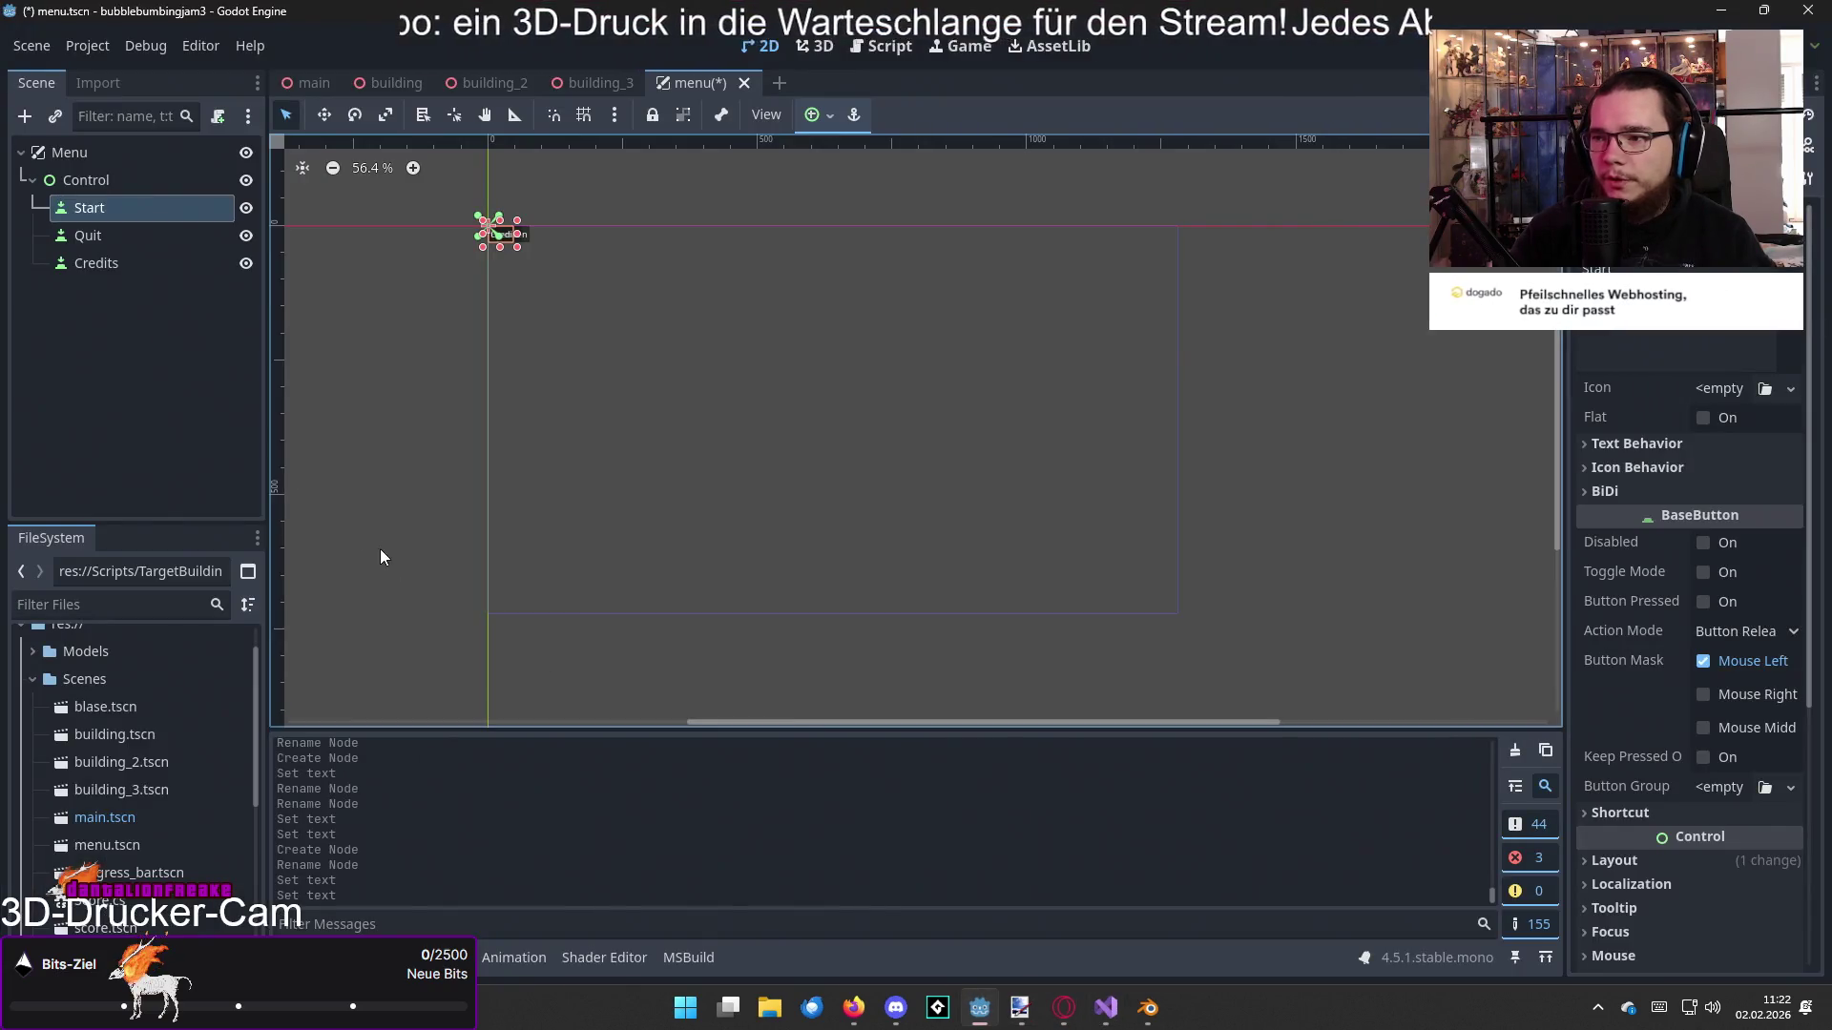
Step: Close the old menu scene without saving and delete the menu.tscn file
click(107, 183)
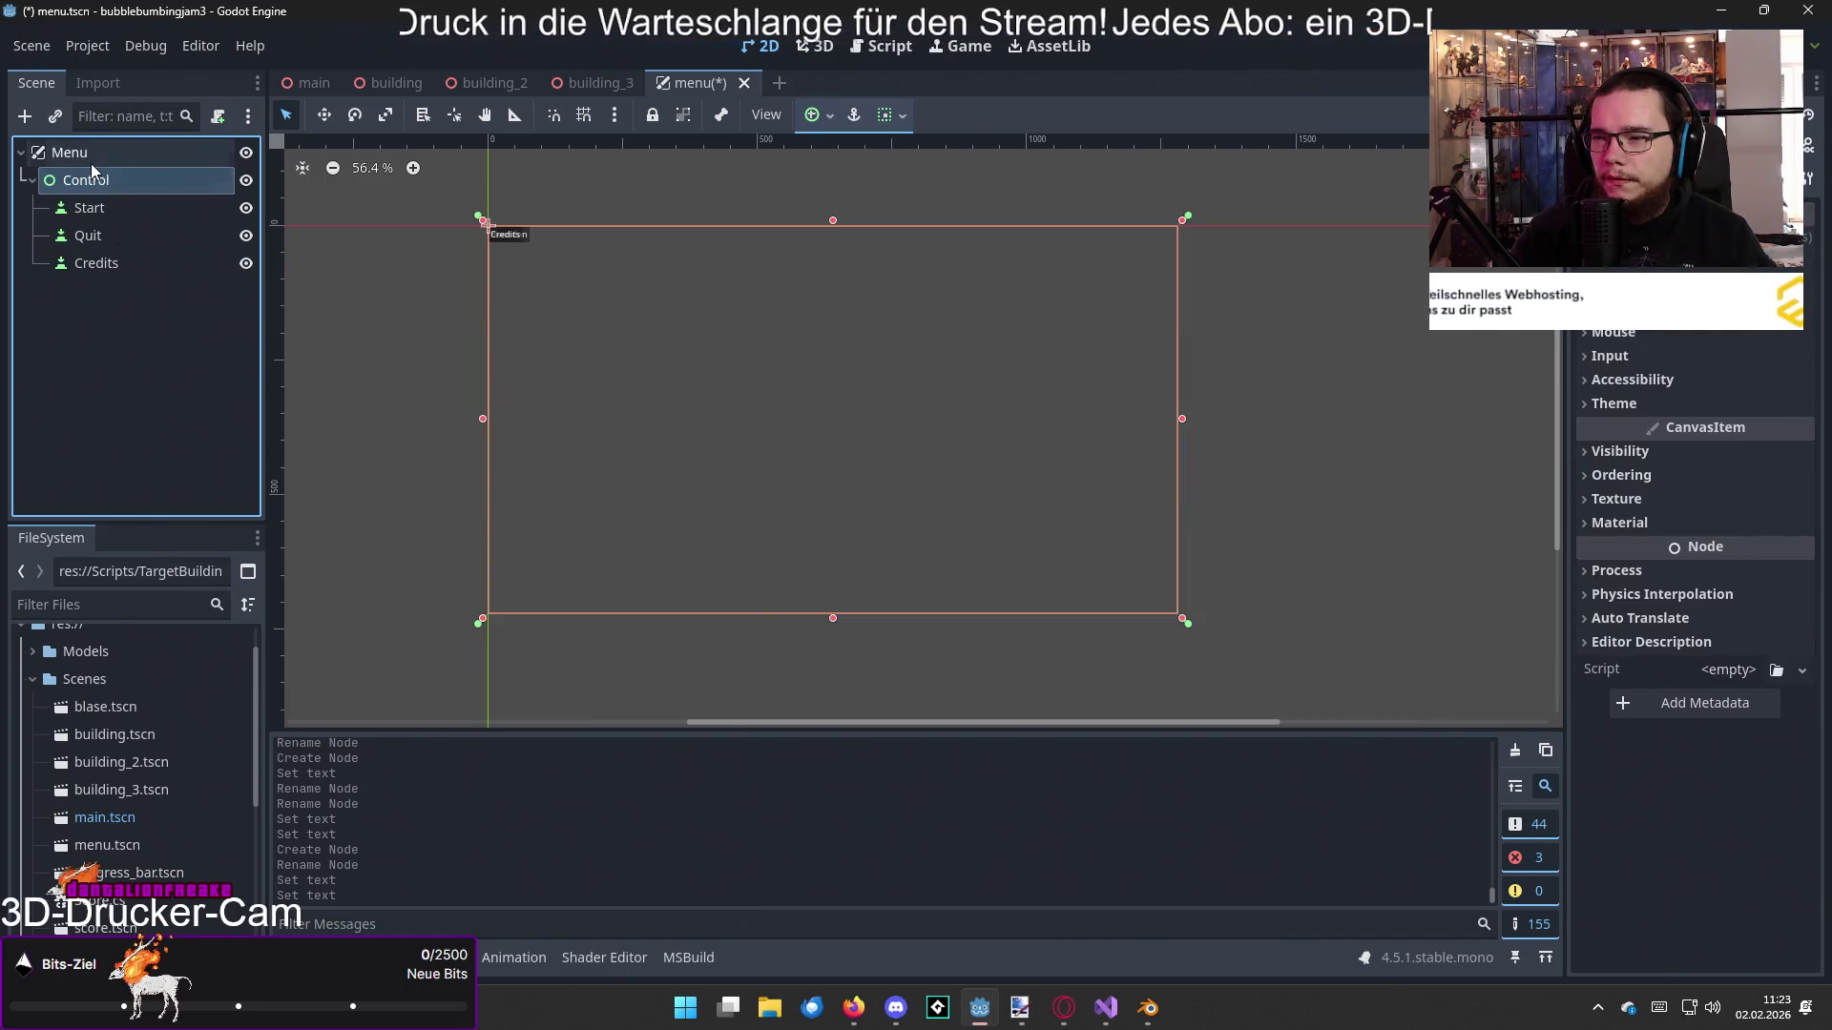
click(90, 162)
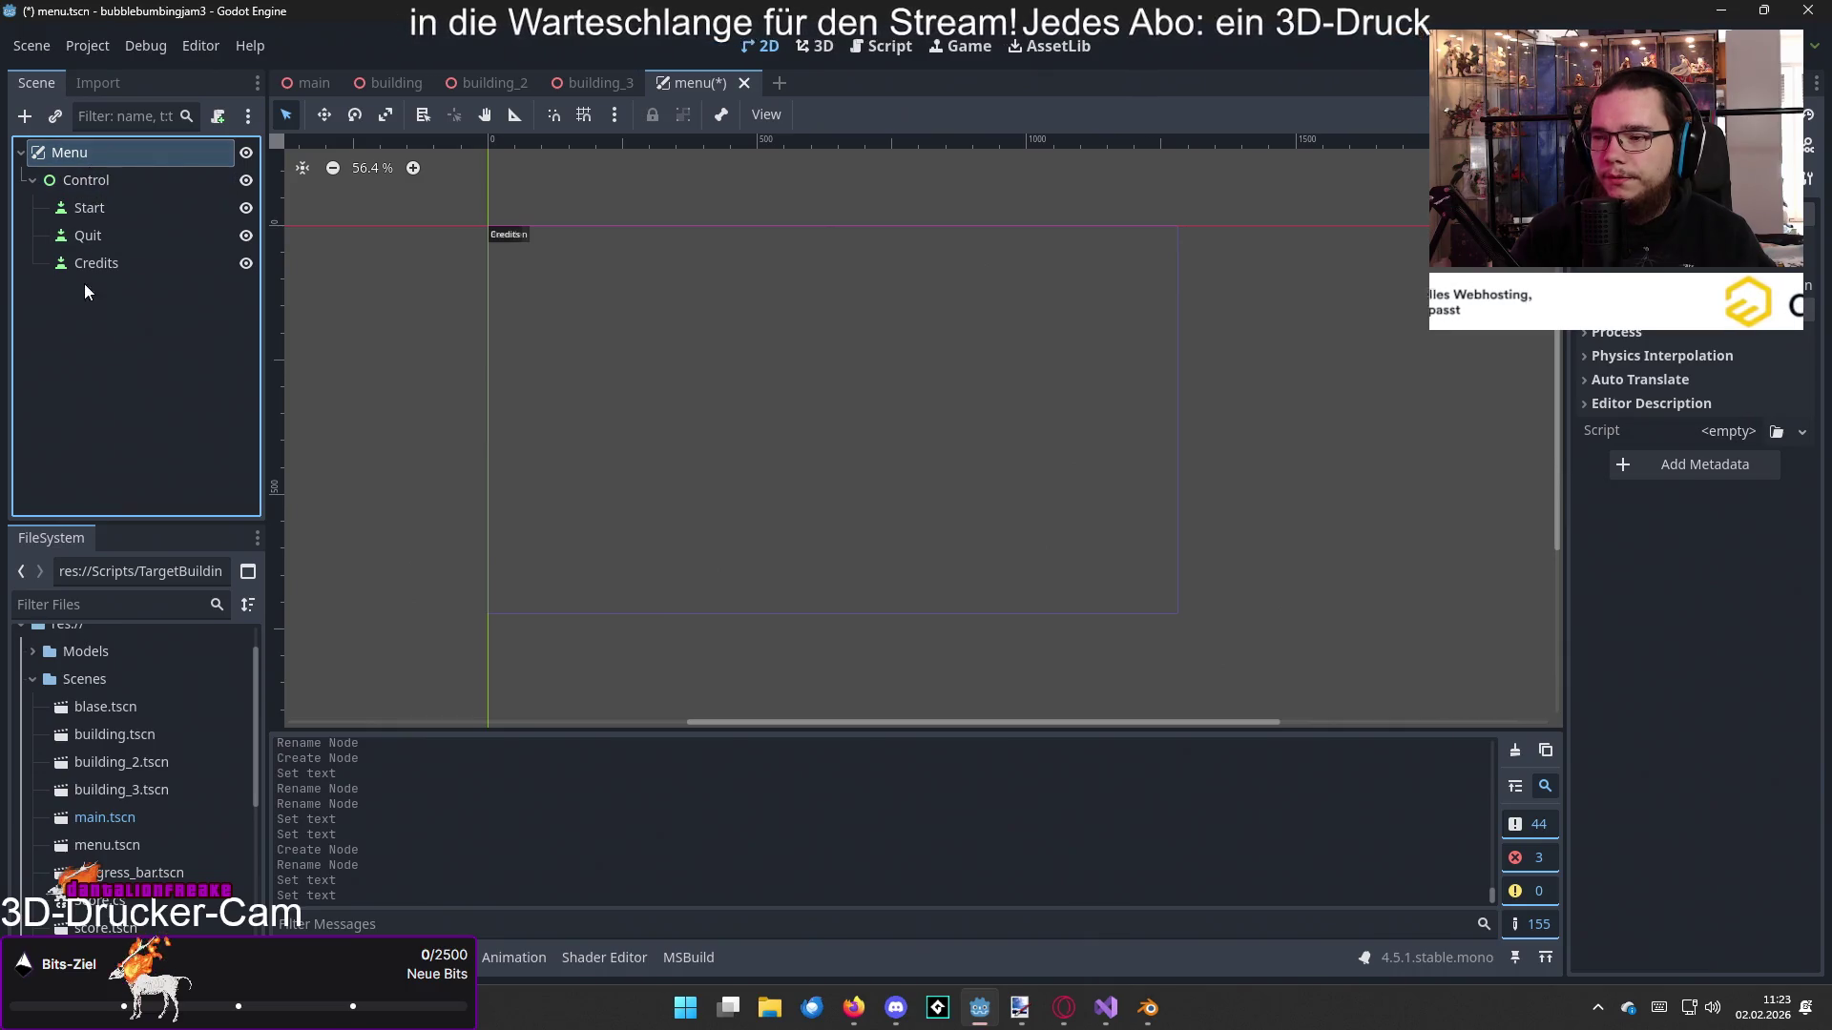
click(744, 83)
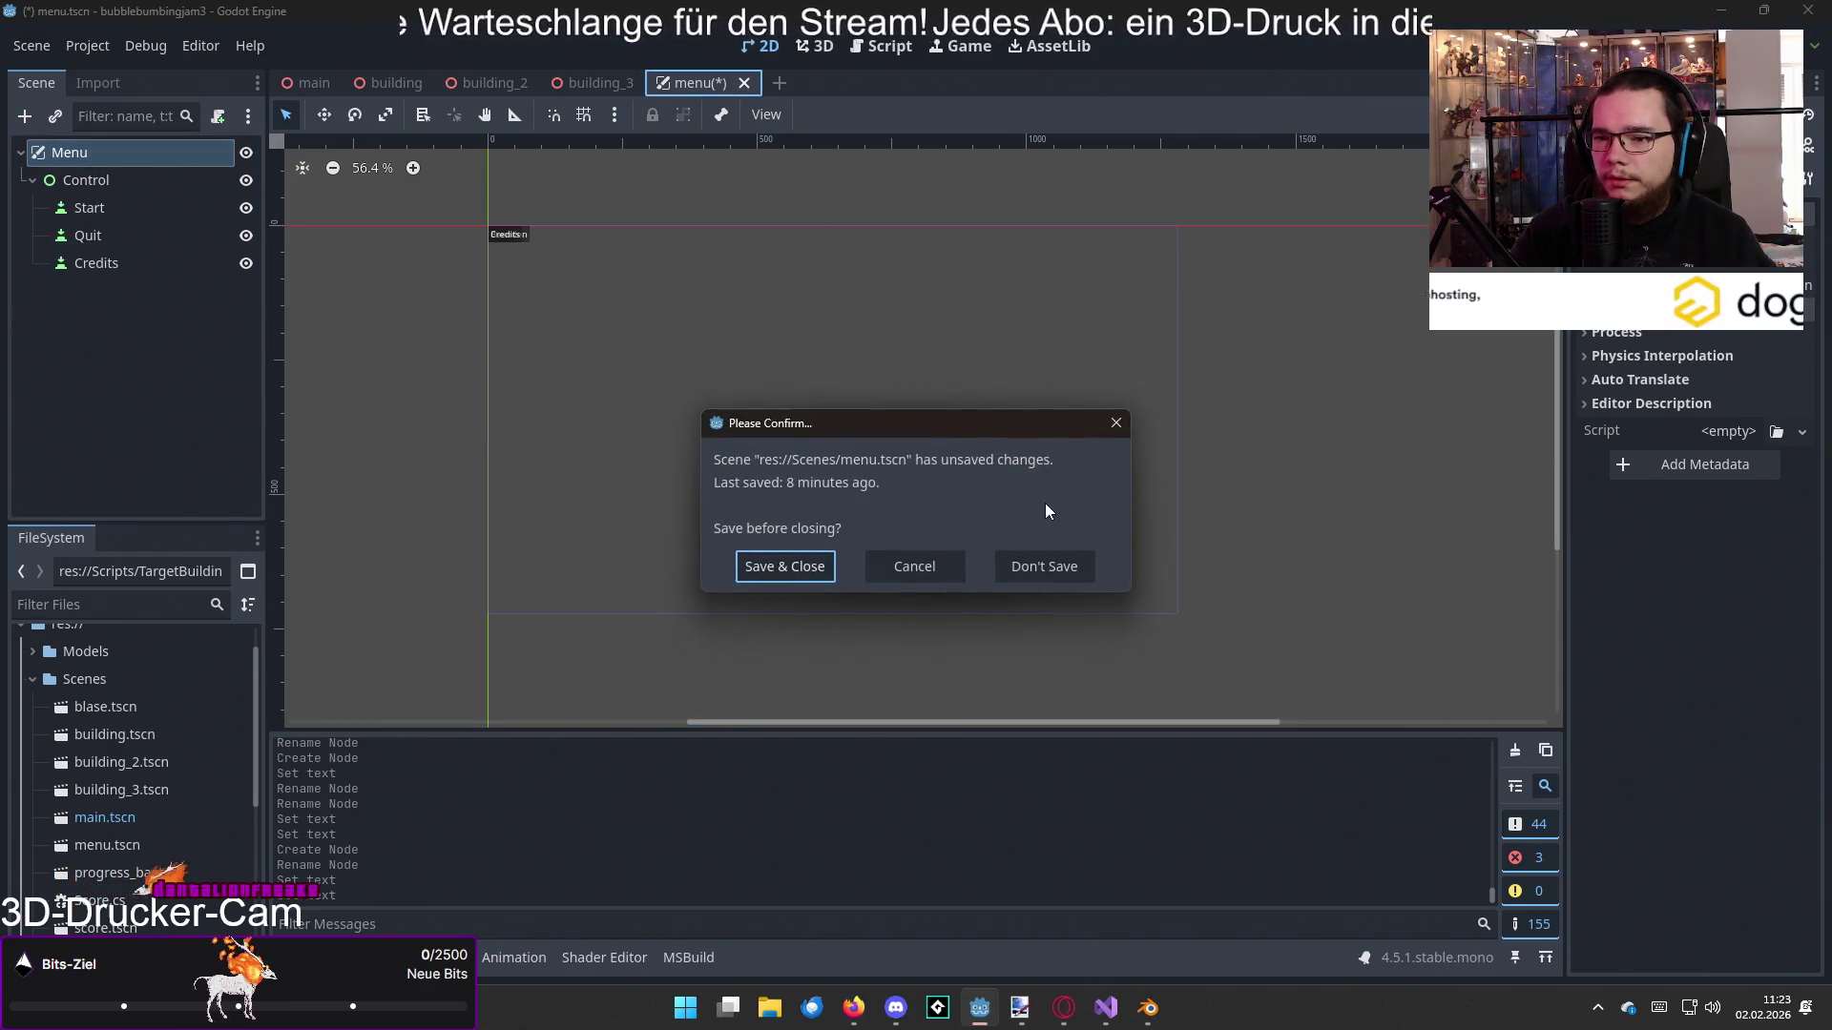
click(1051, 561)
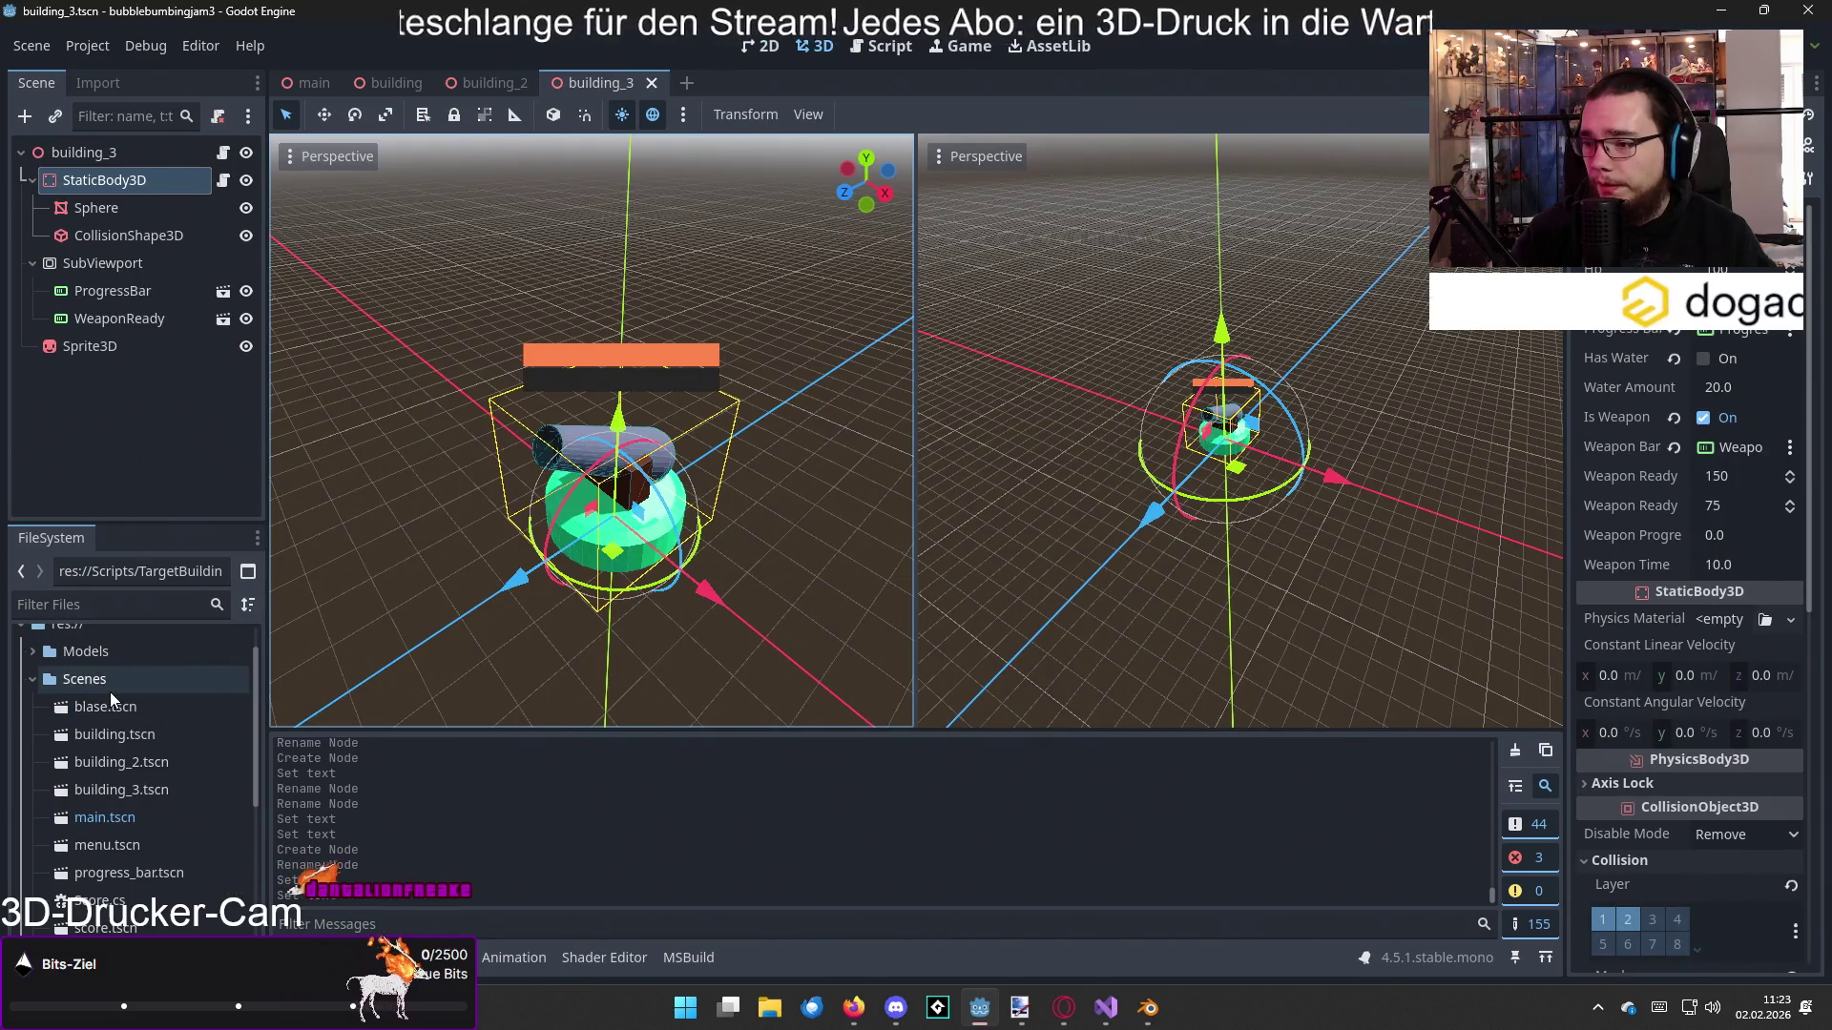
double_click(114, 845)
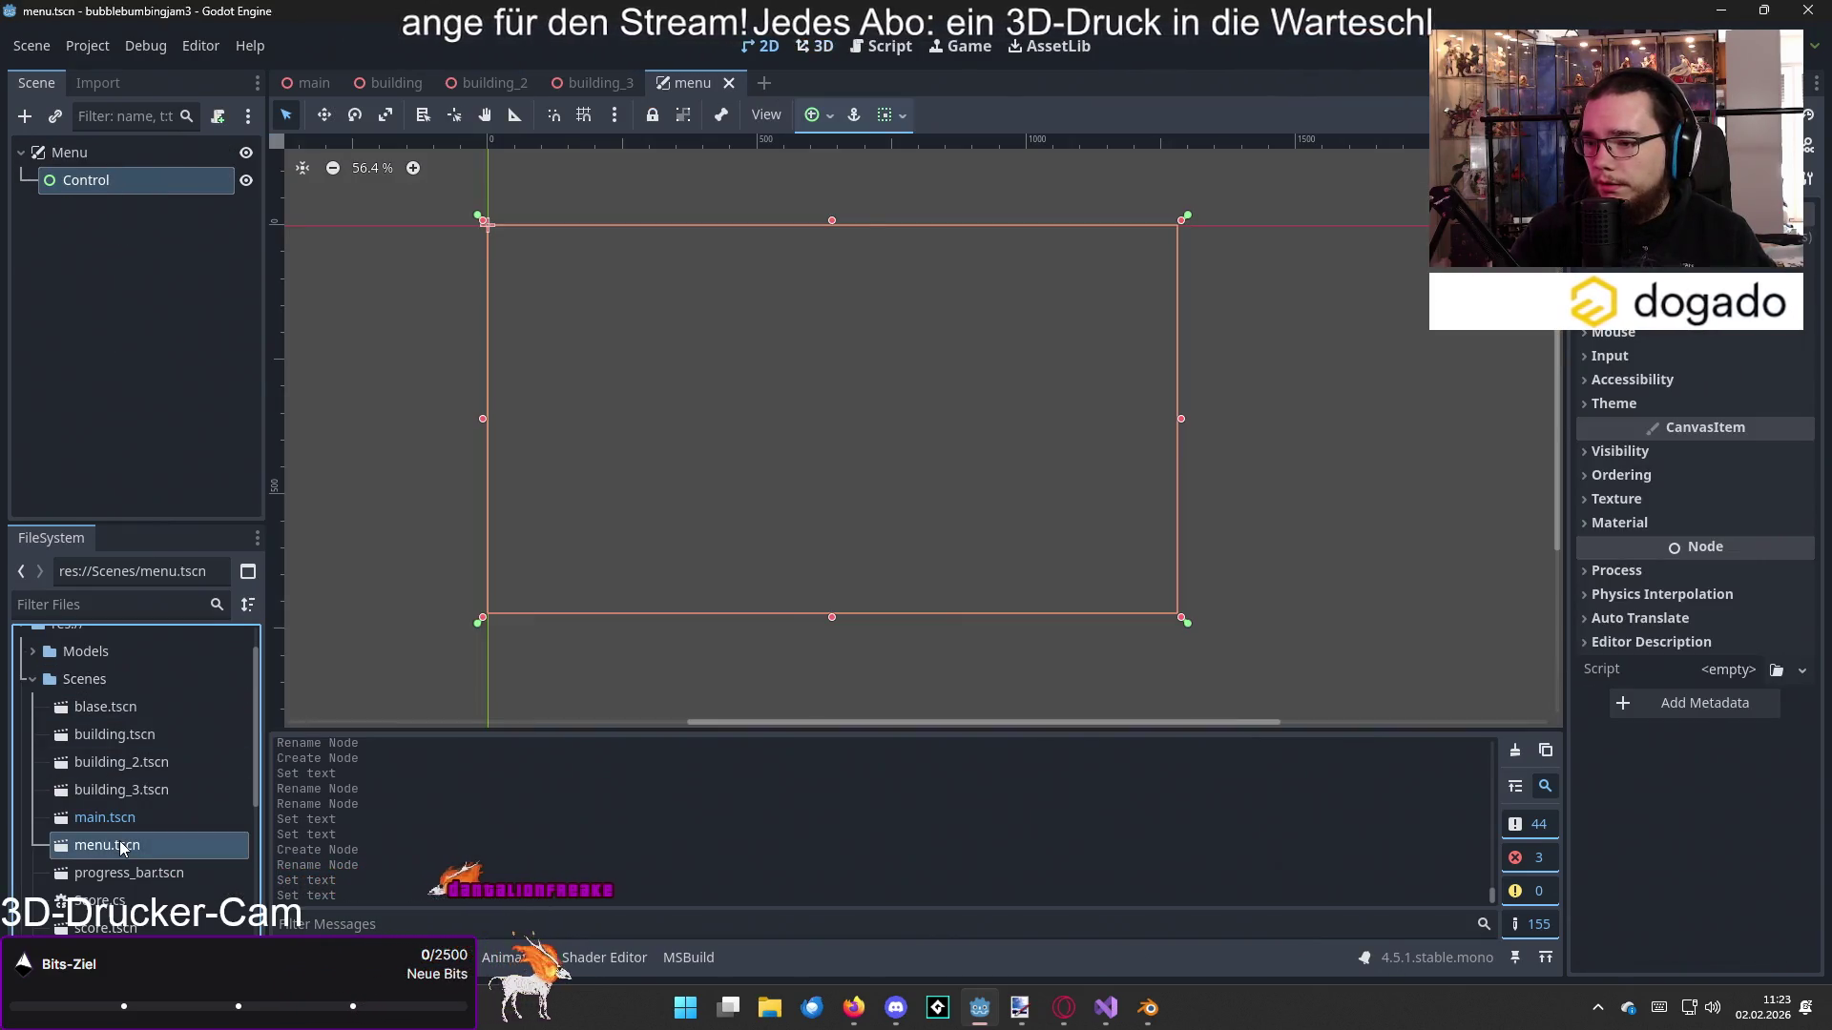
click(729, 84)
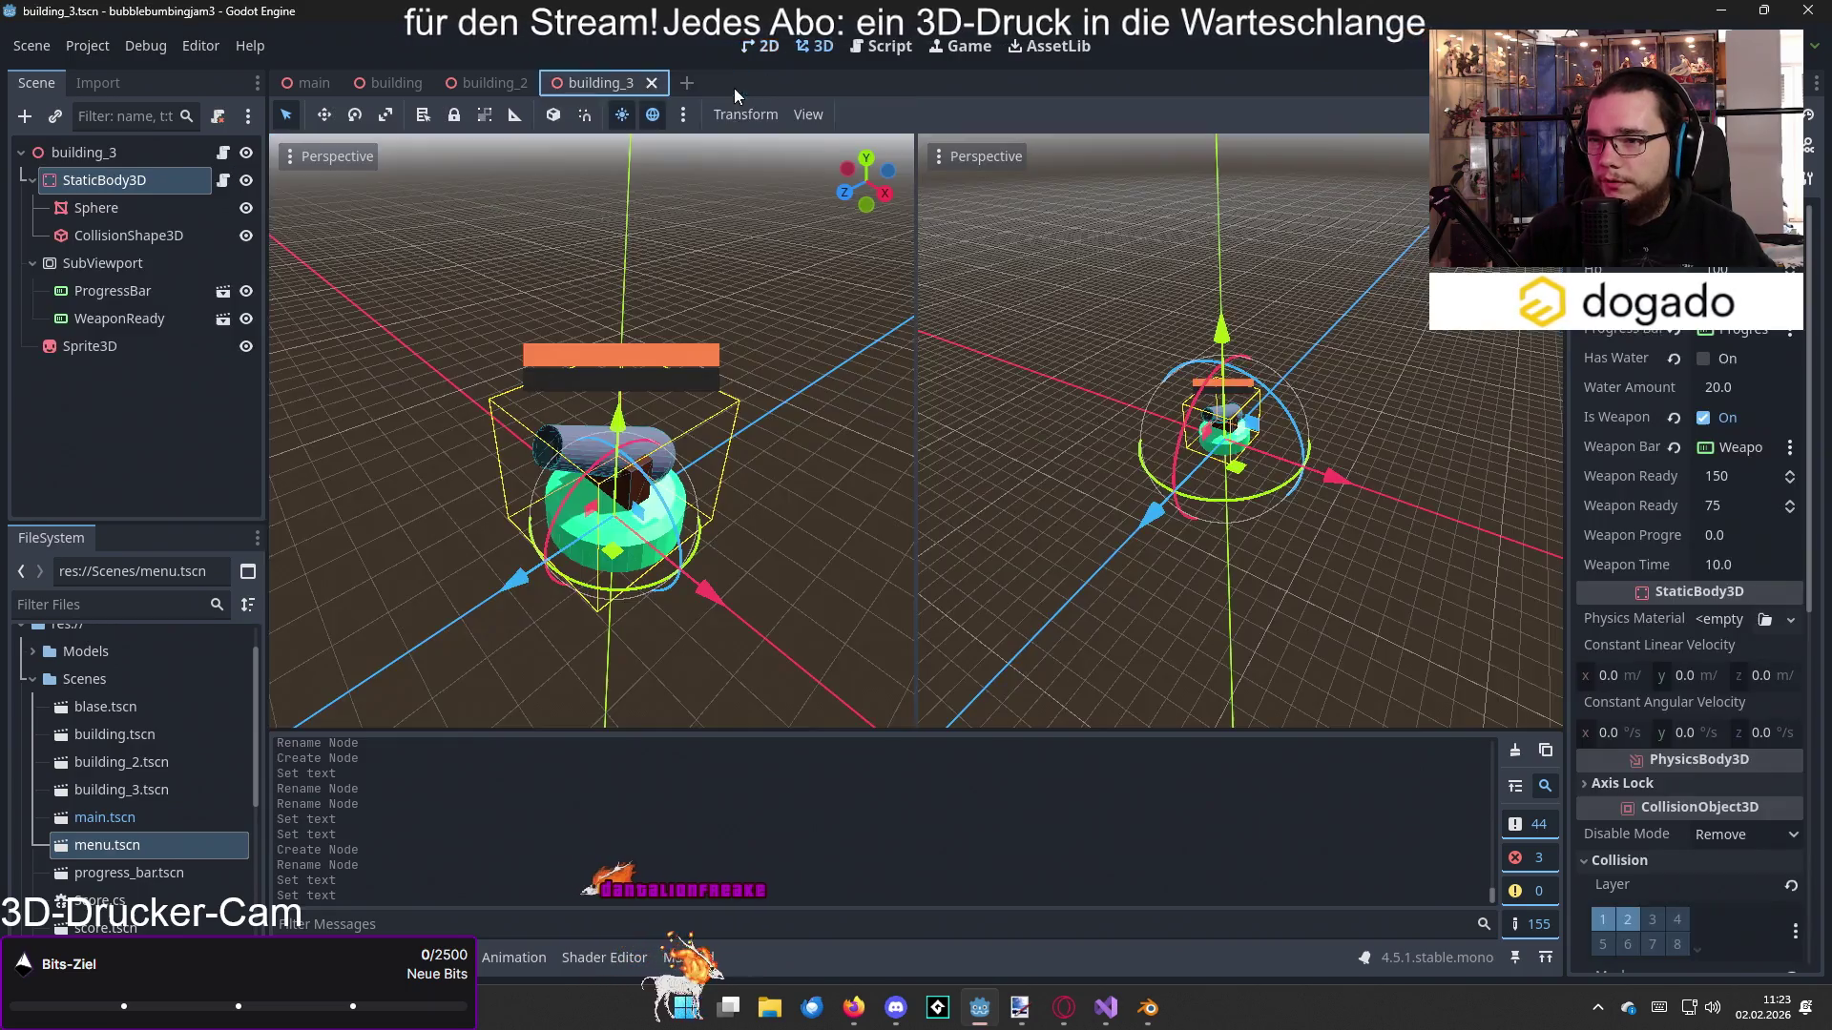
key(Delete)
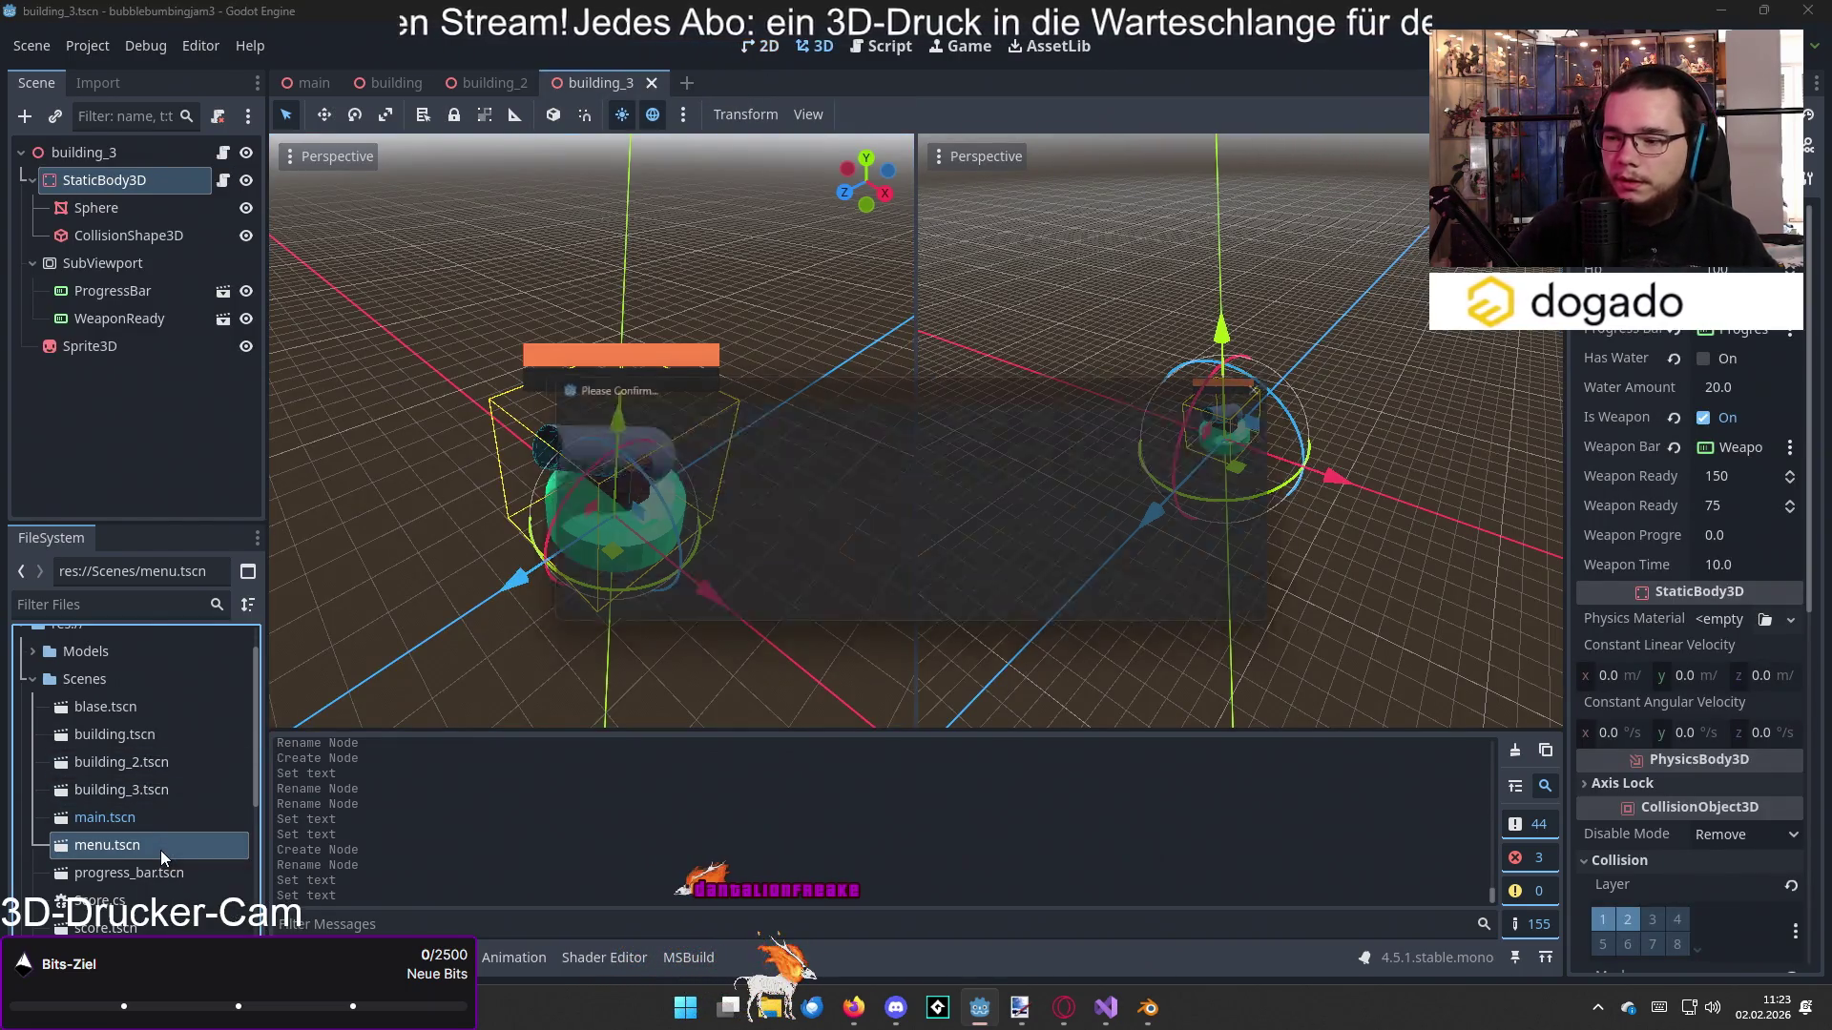
click(819, 613)
Step: Create a new User Interface scene named mainMenu in the Scenes folder
right_click(84, 685)
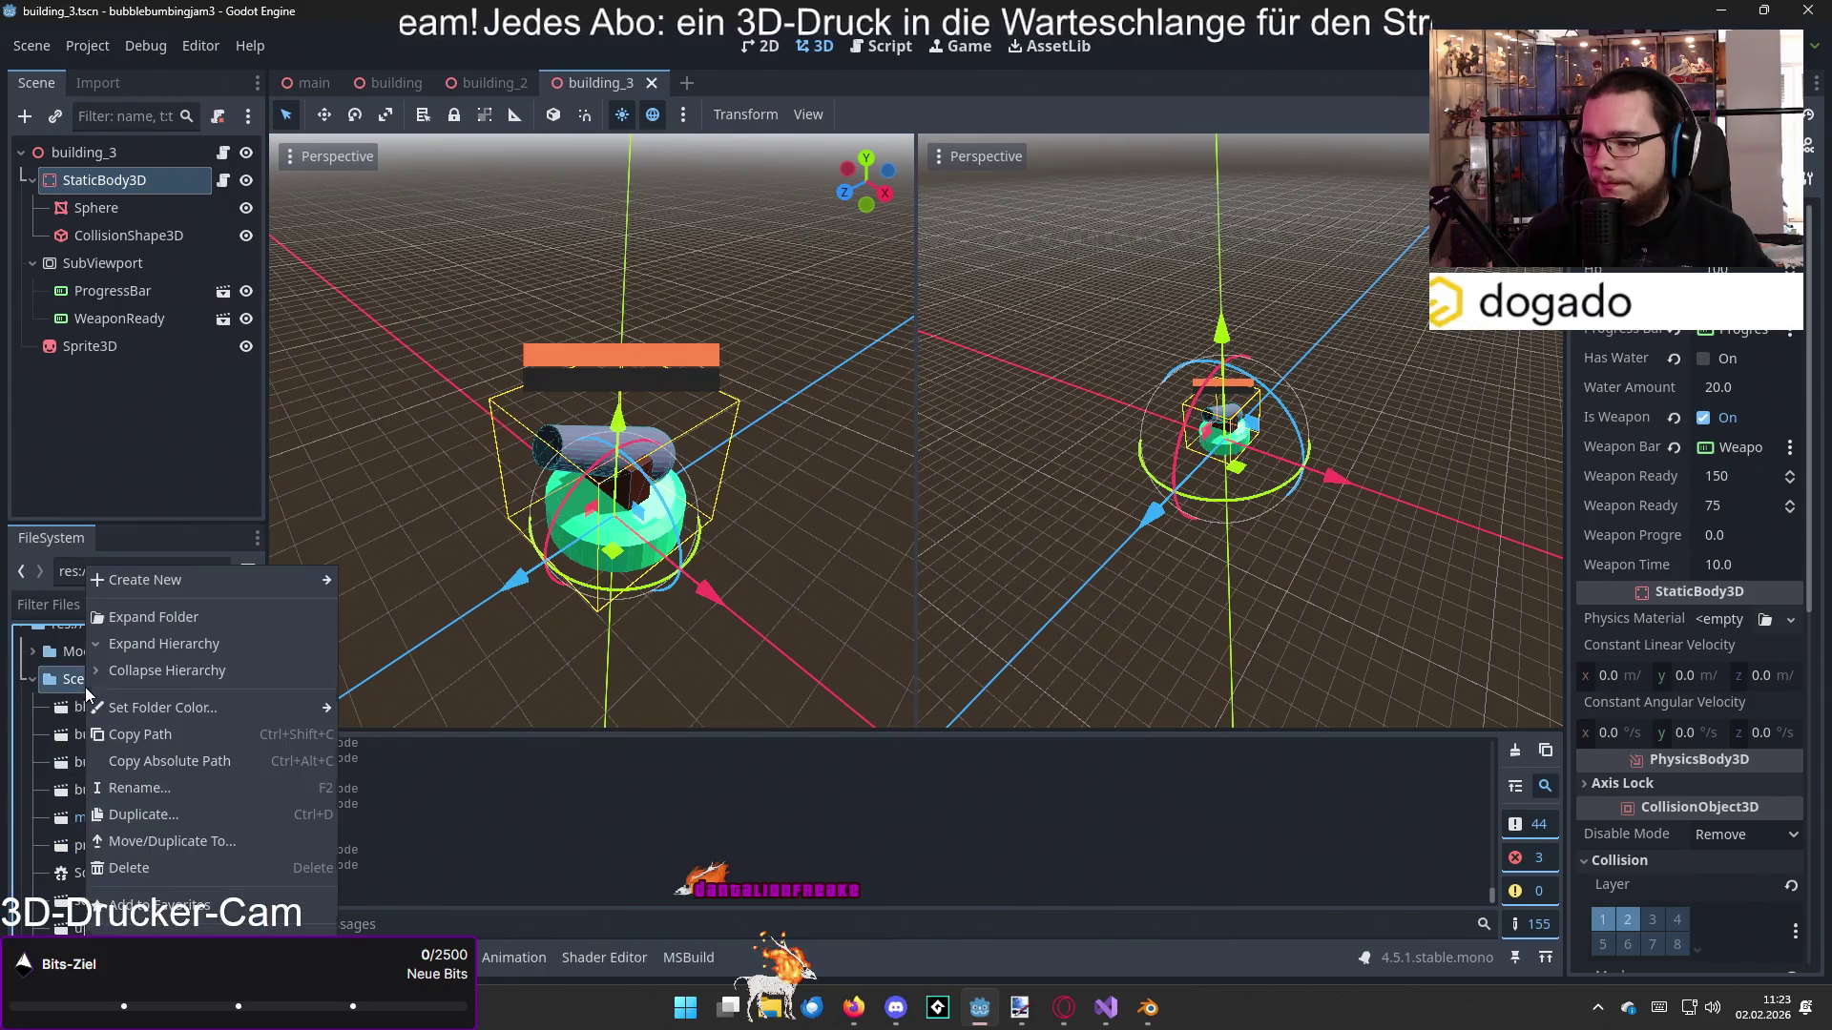
mouse_move(145, 582)
click(380, 607)
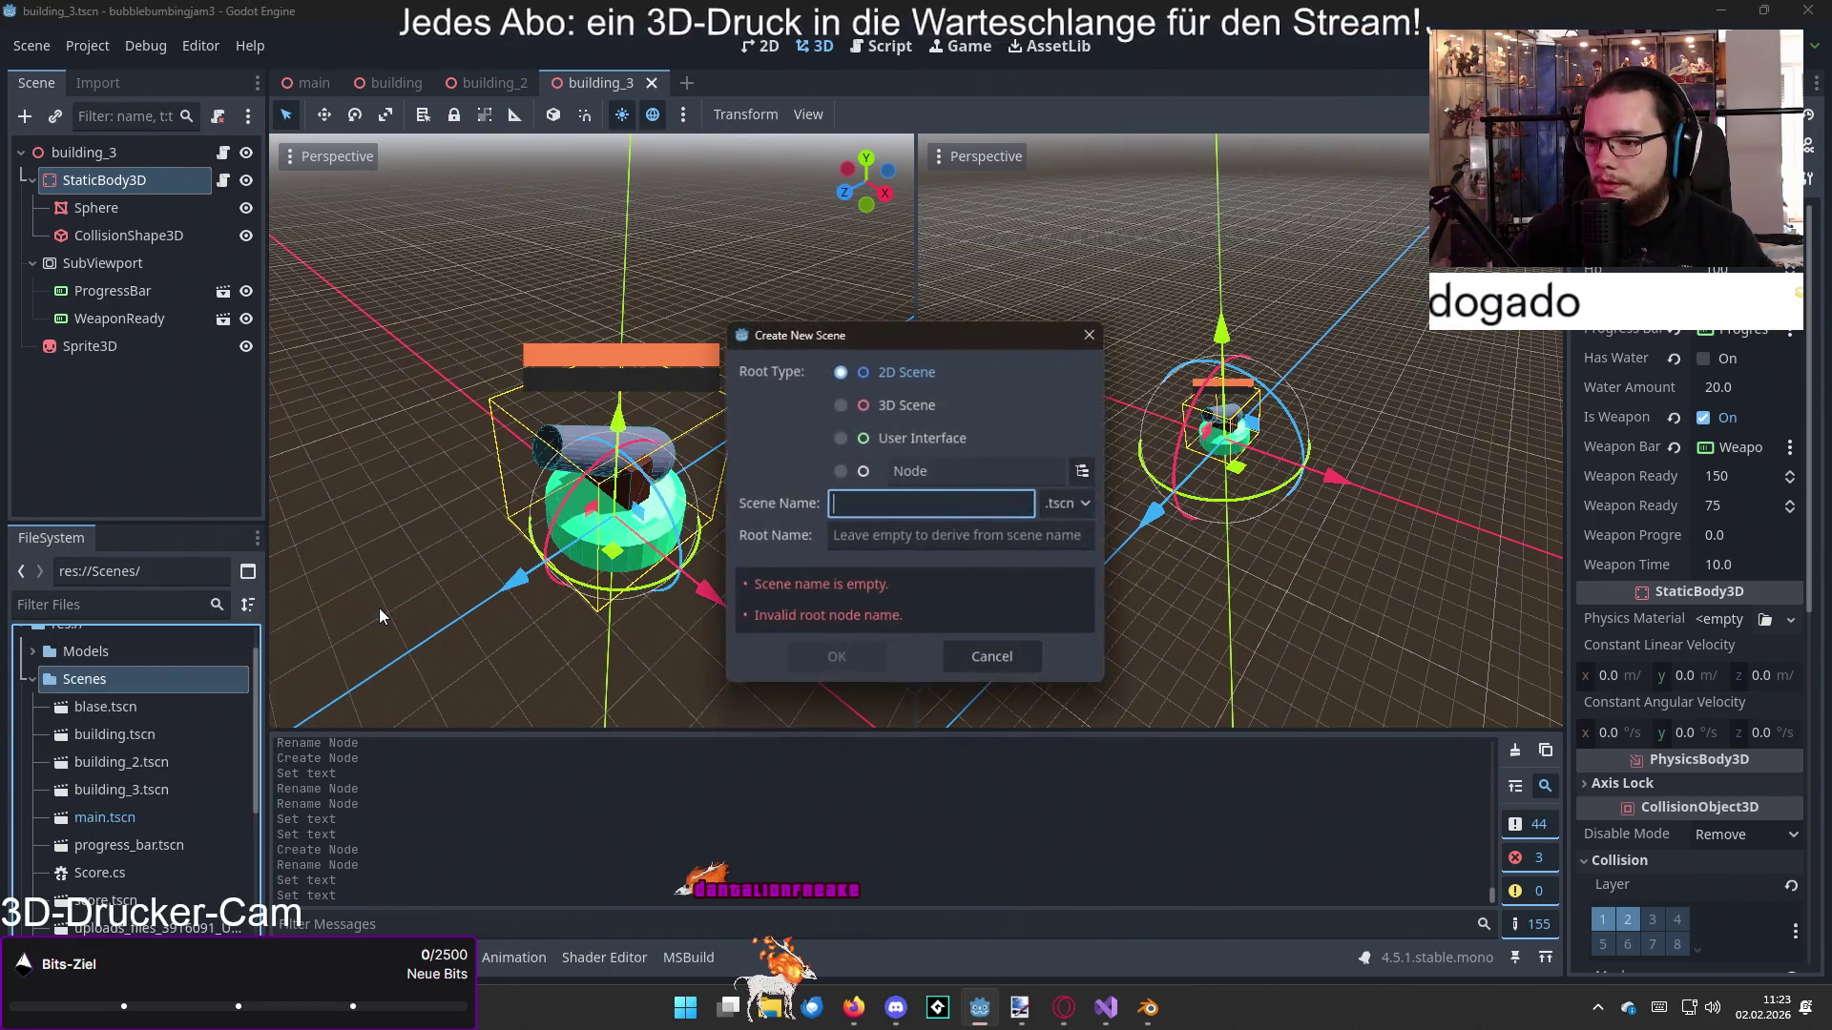
click(874, 441)
click(882, 506)
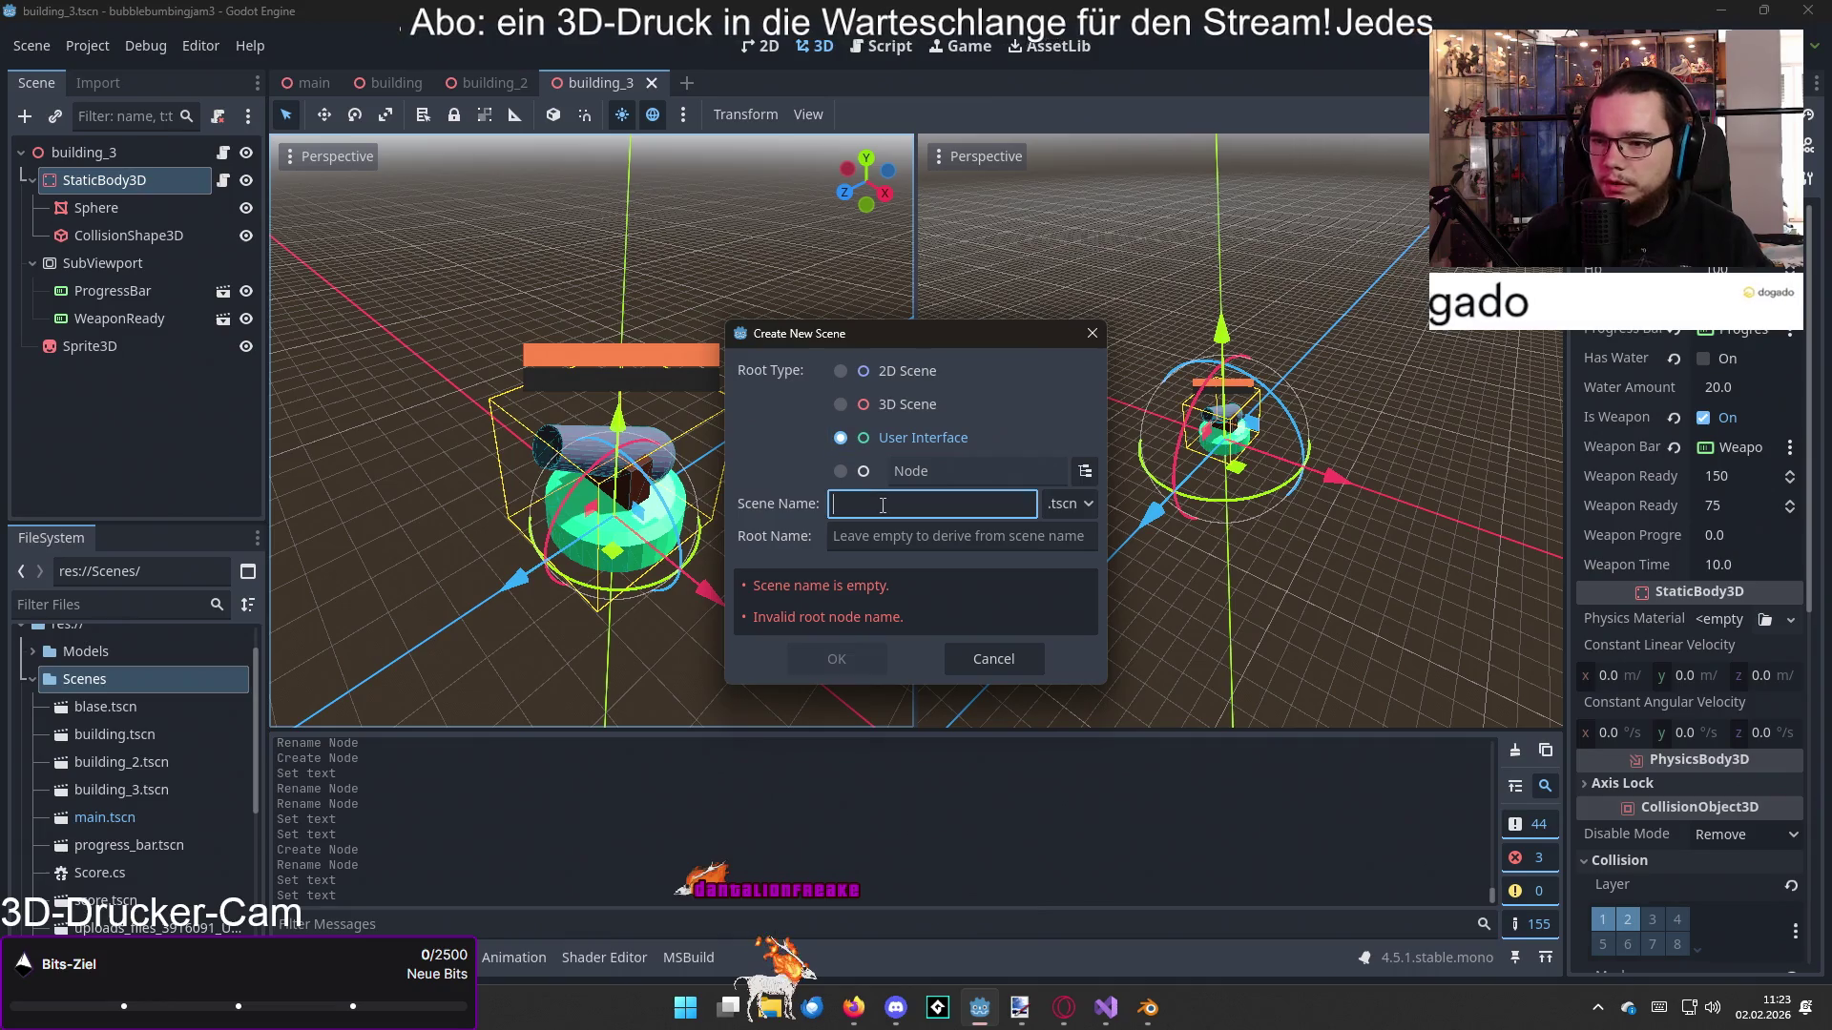
text(m)
key(BackSpace)
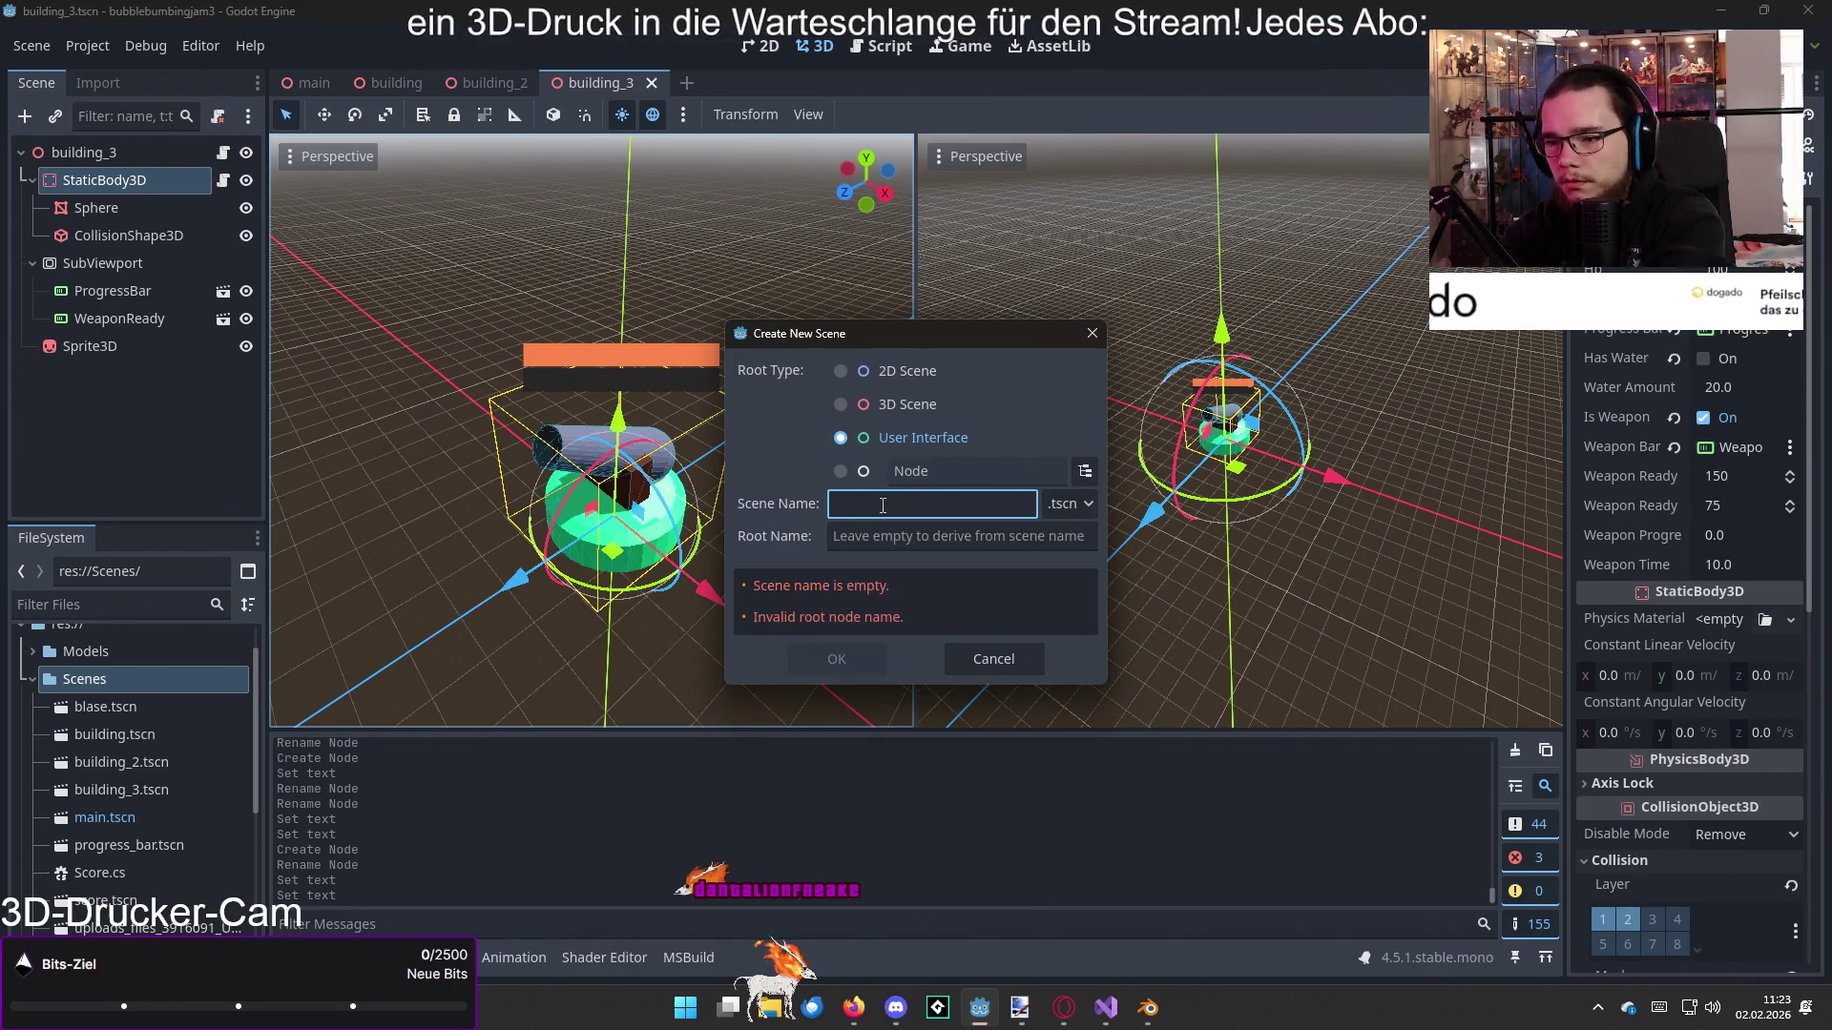
text(mainMenu)
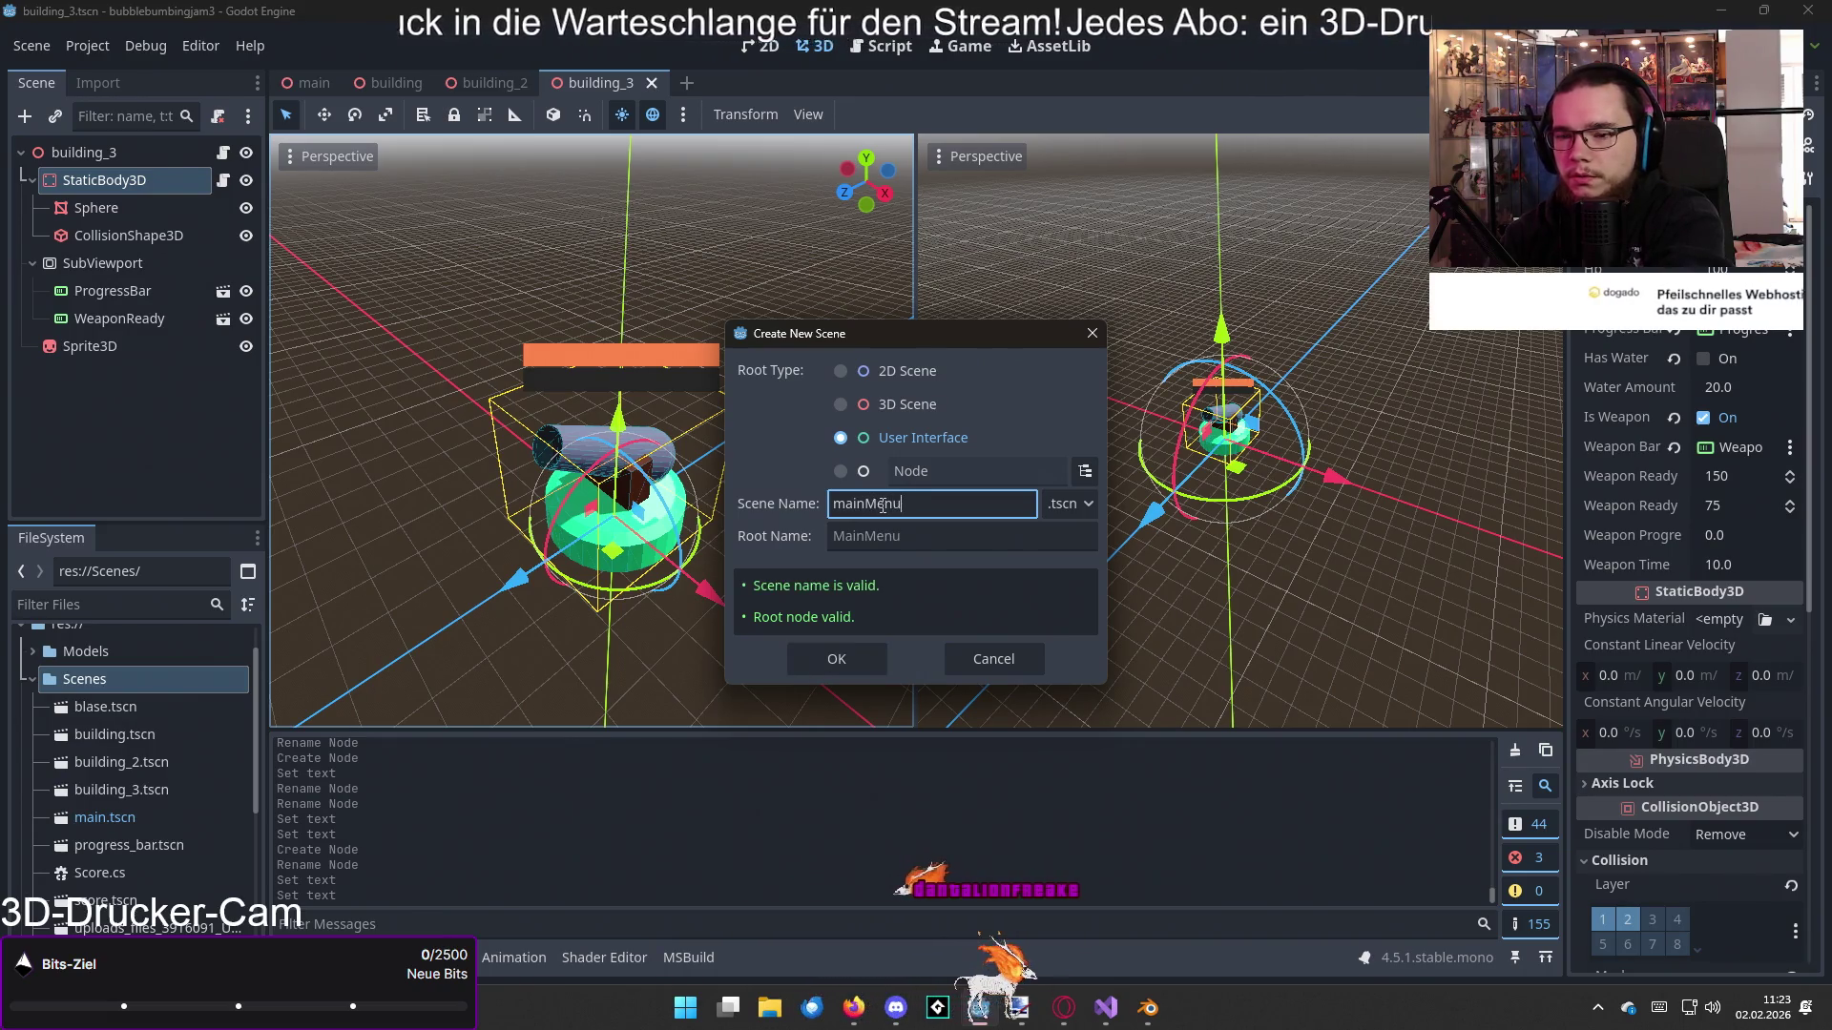
key(Return)
Step: Add a Button under MainMenu with the text Start and the node name Start
click(140, 161)
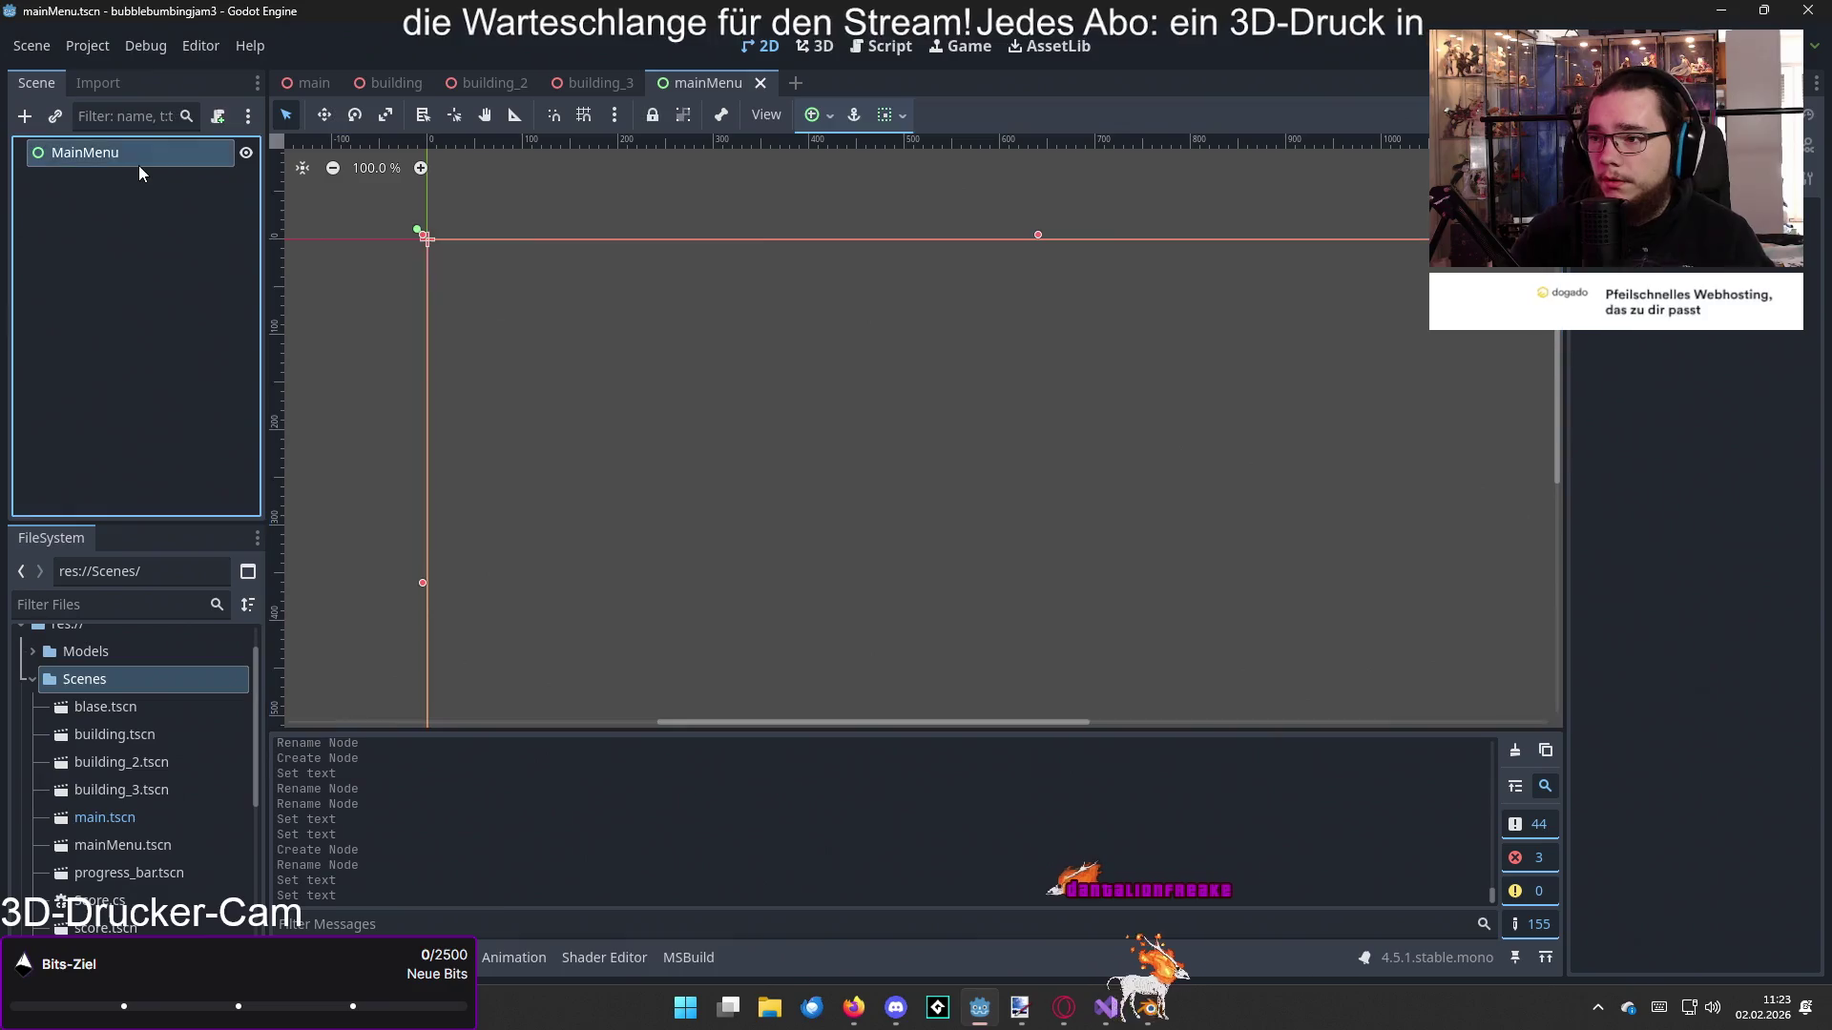
click(26, 117)
double_click(591, 548)
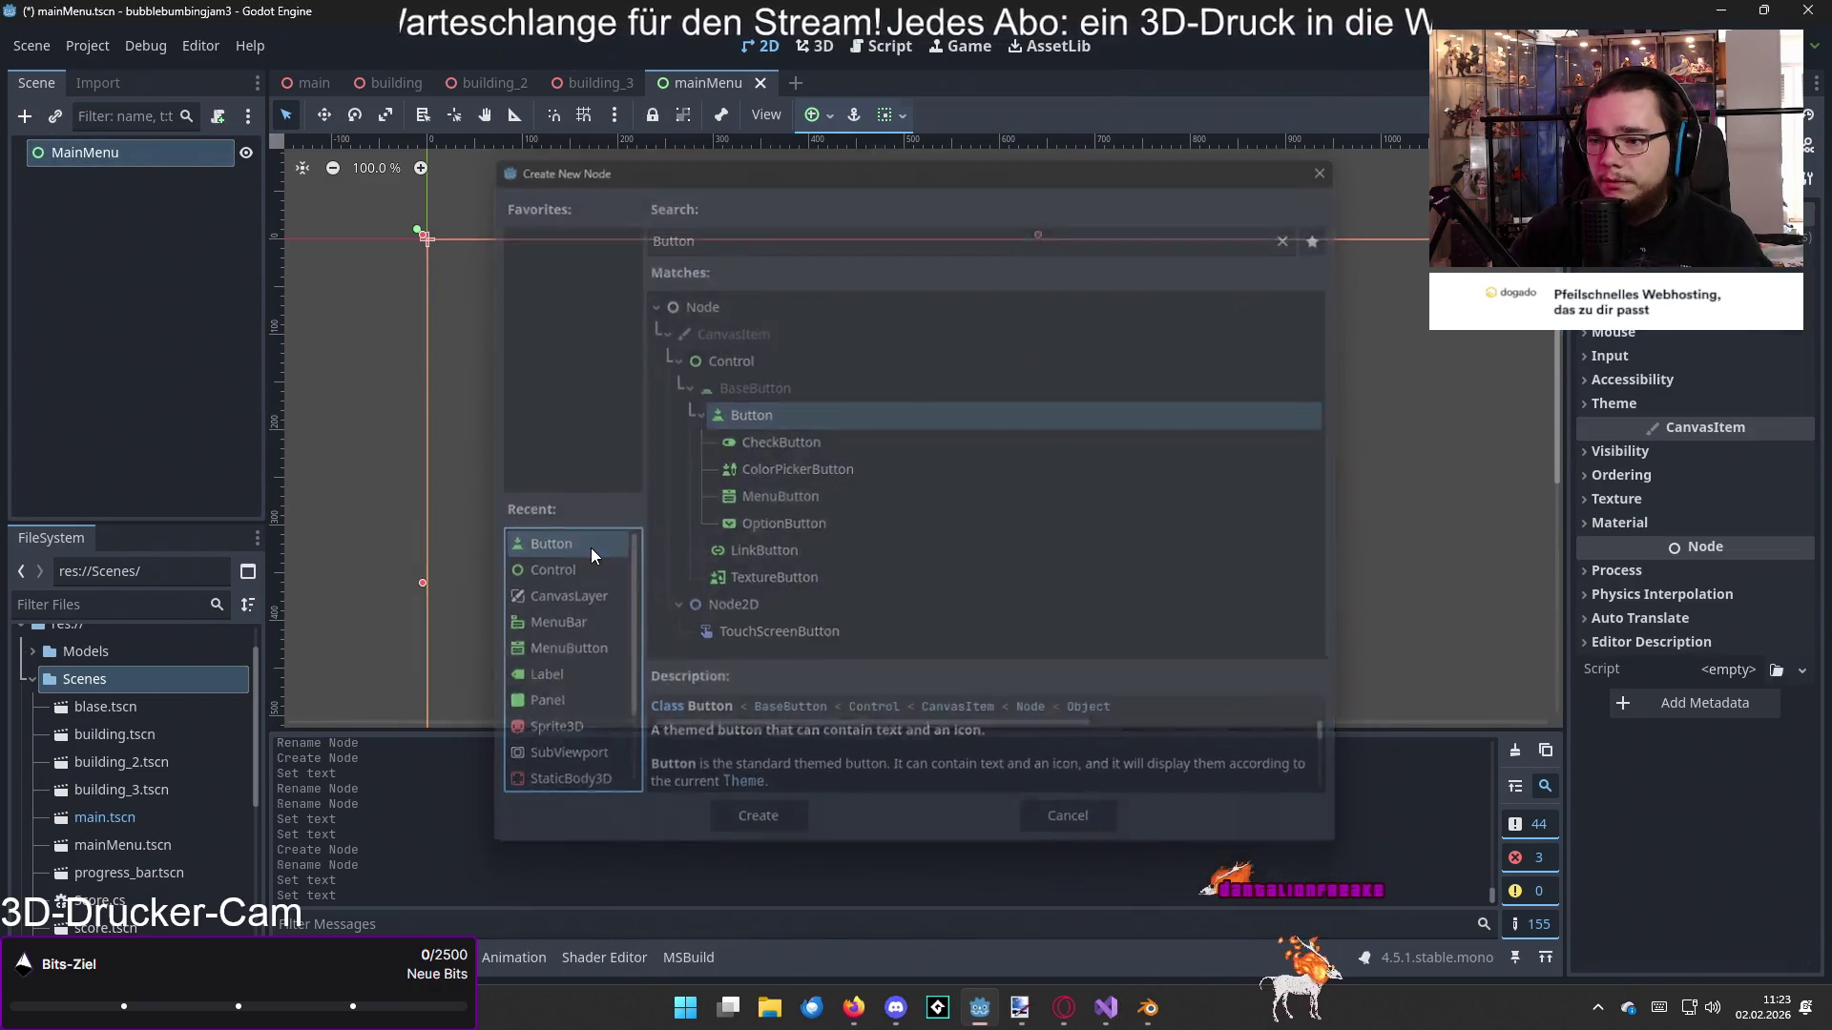
click(1641, 353)
text(Start)
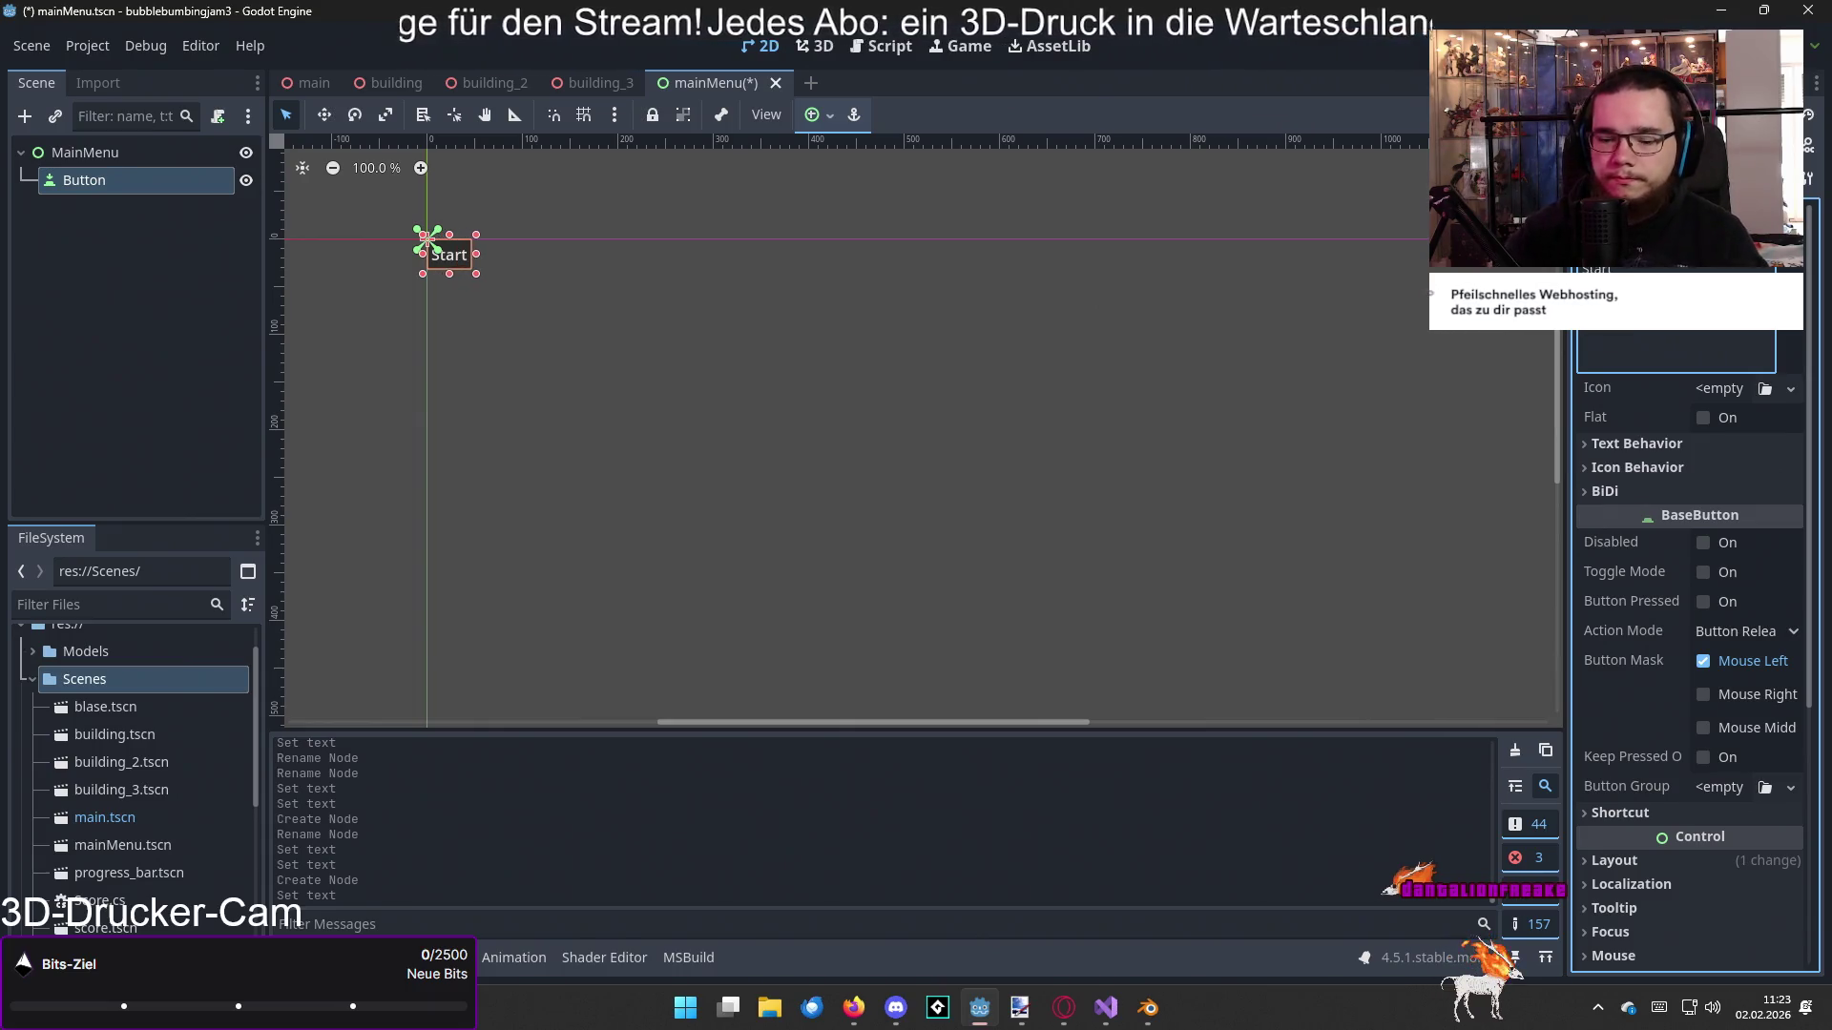
double_click(96, 182)
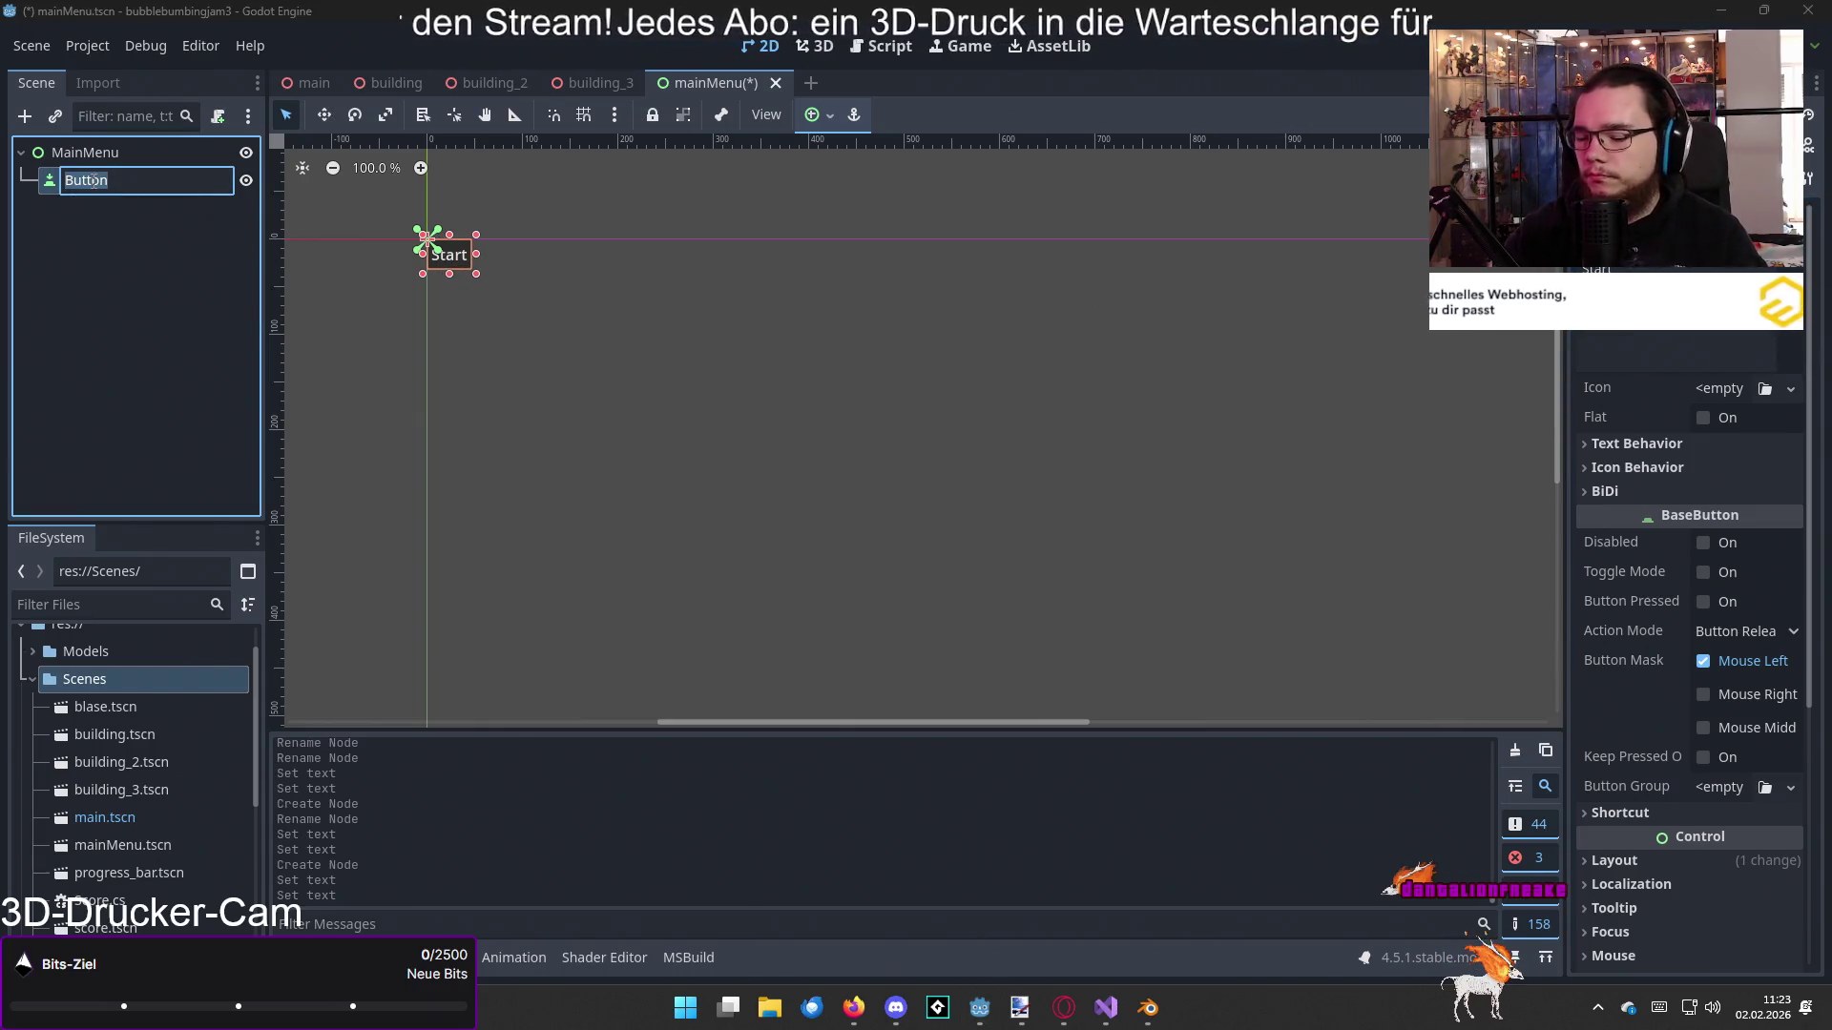
text(Start)
key(Return)
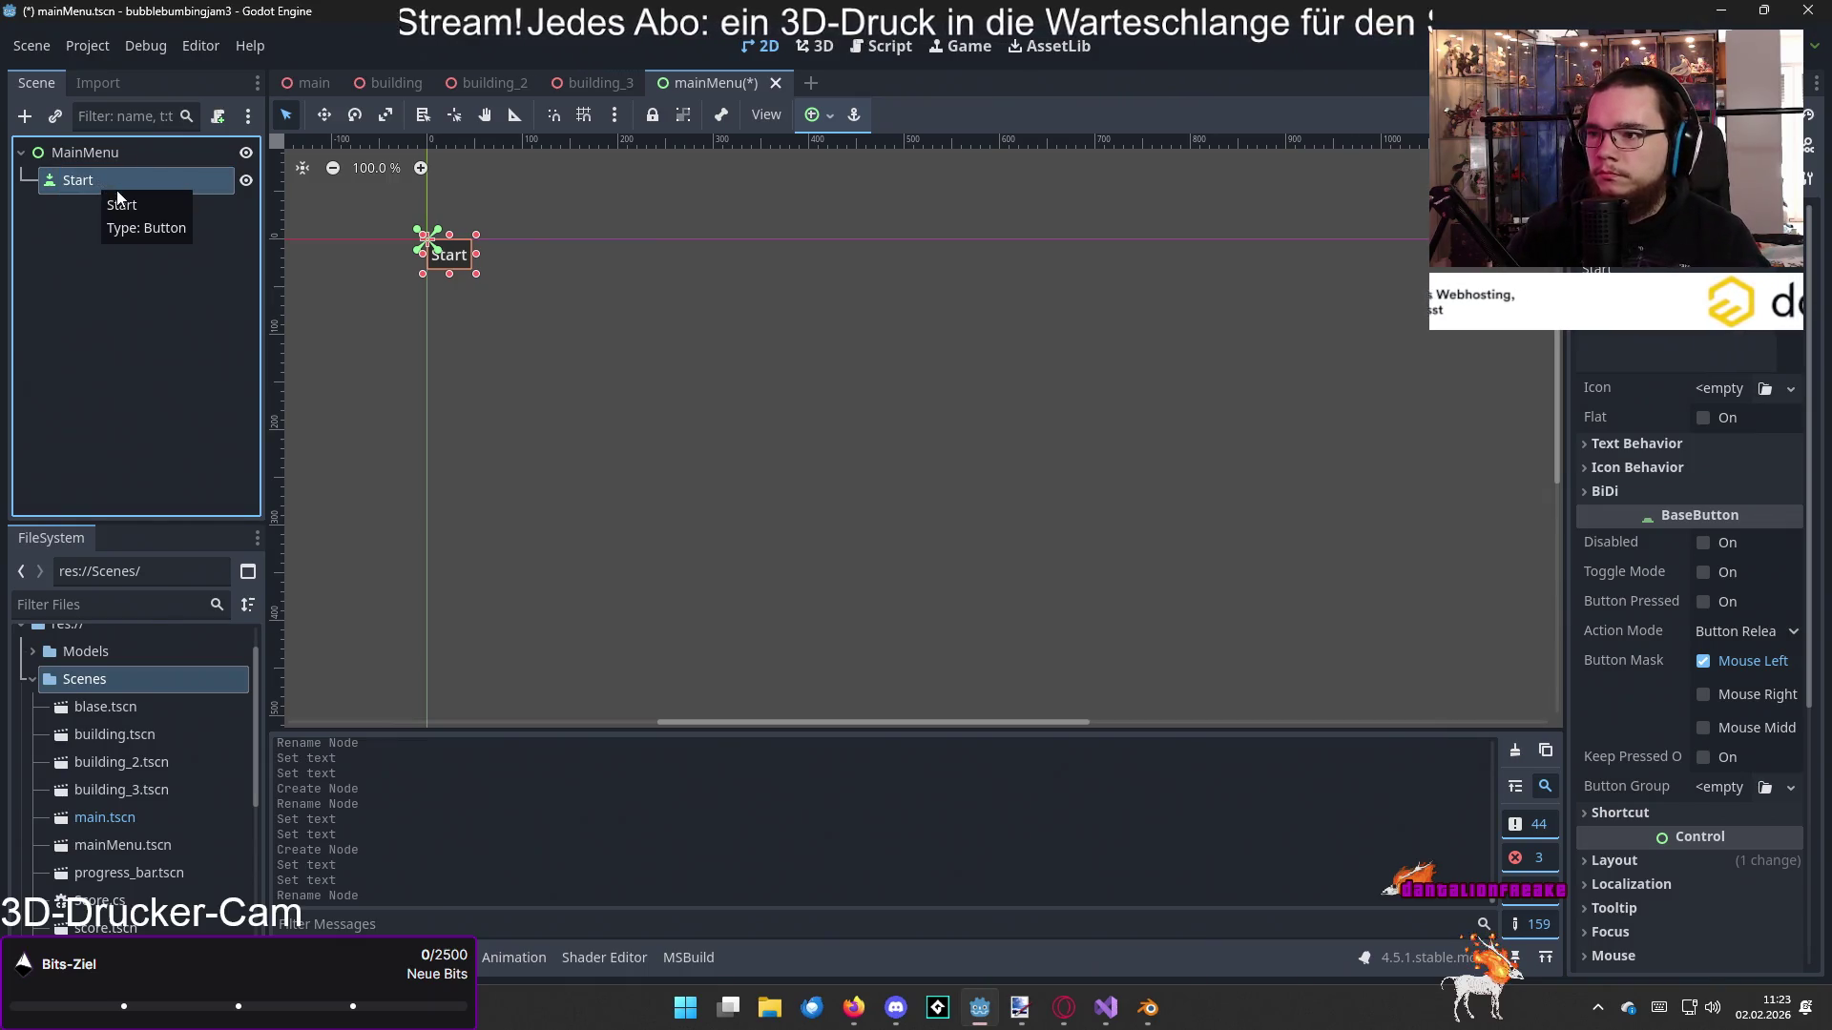
key(alt+Tab)
click(759, 441)
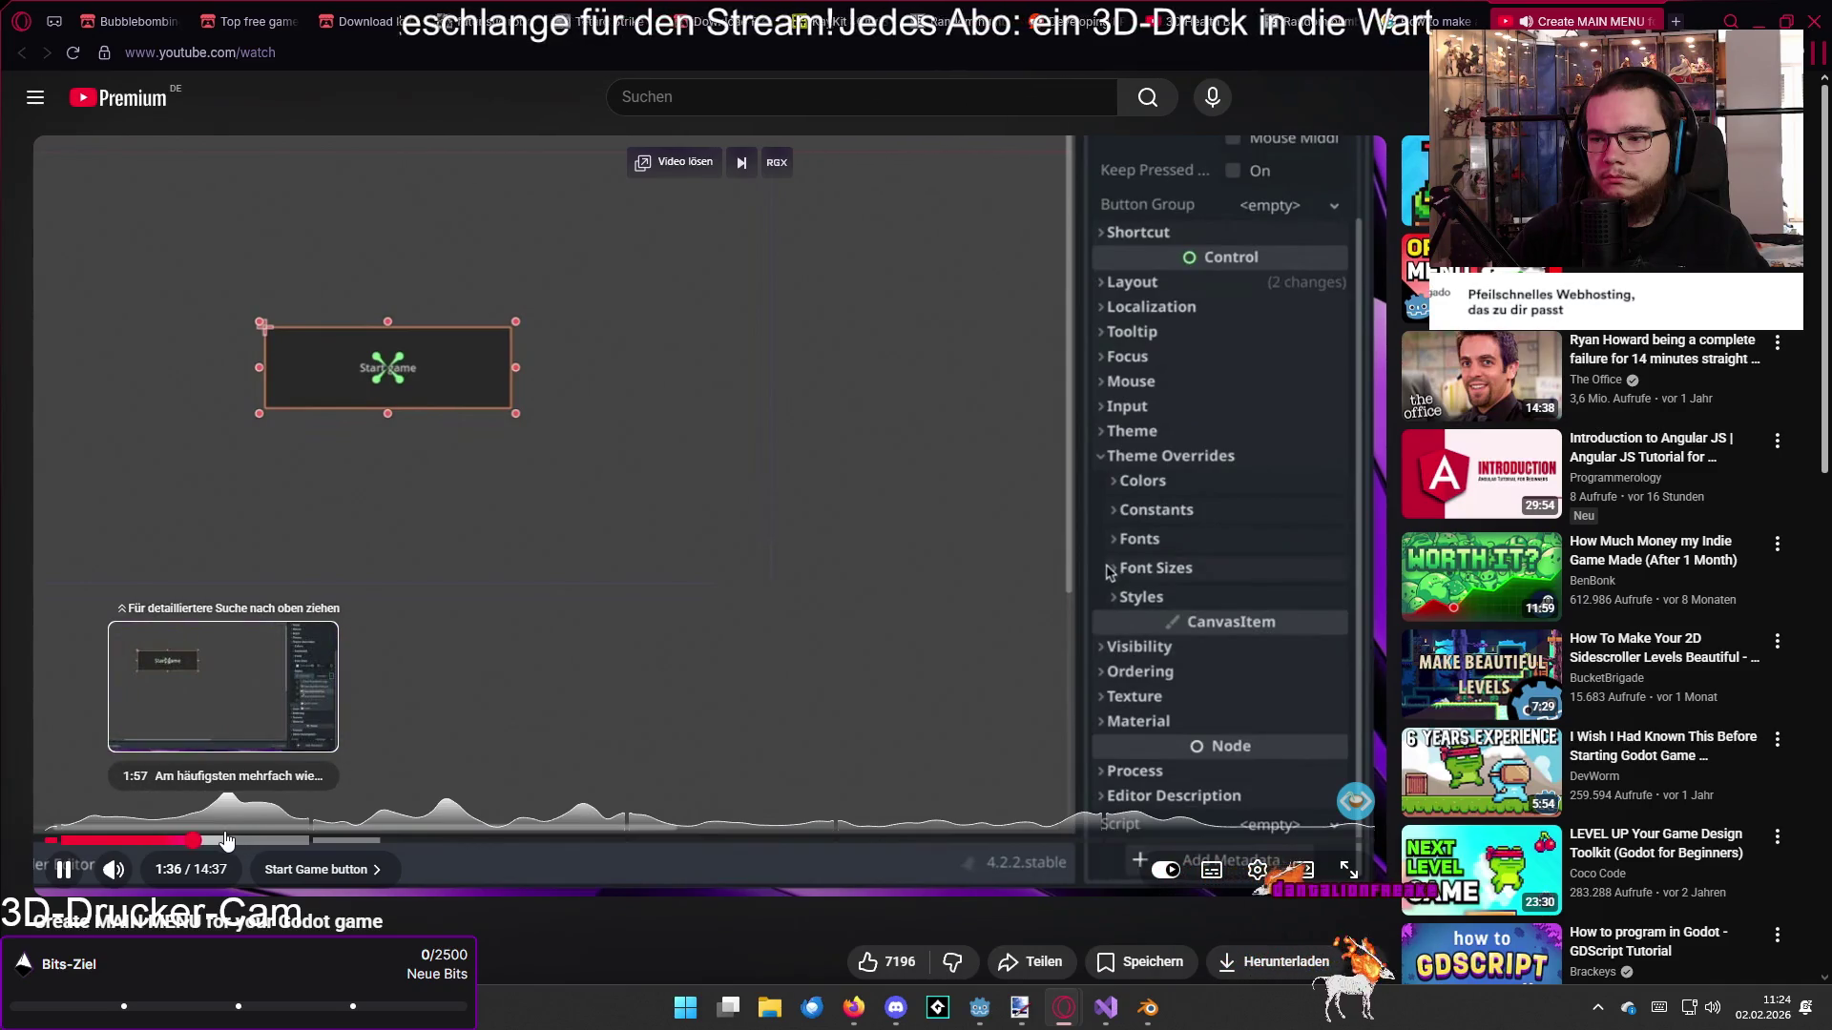
Step: Skip the tutorial ahead to about 3:07, where the styled button is duplicated
key(l)
key(l)
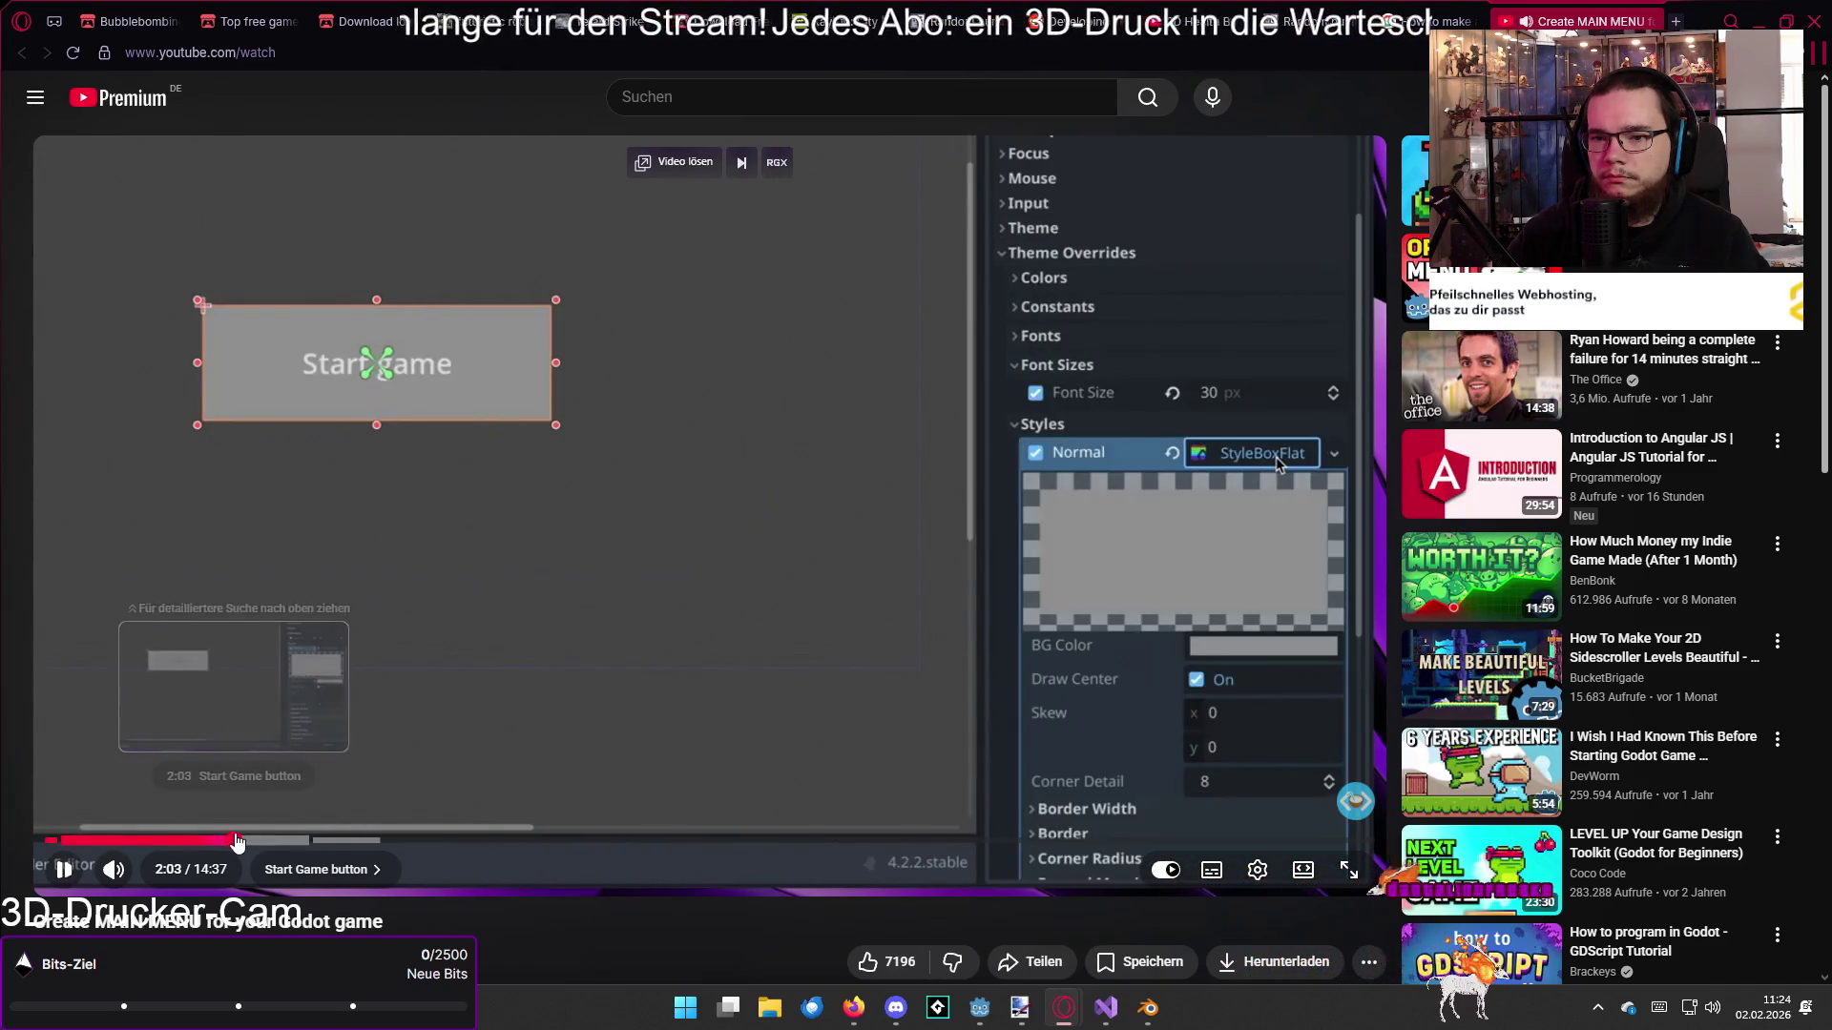
key(l)
key(l)
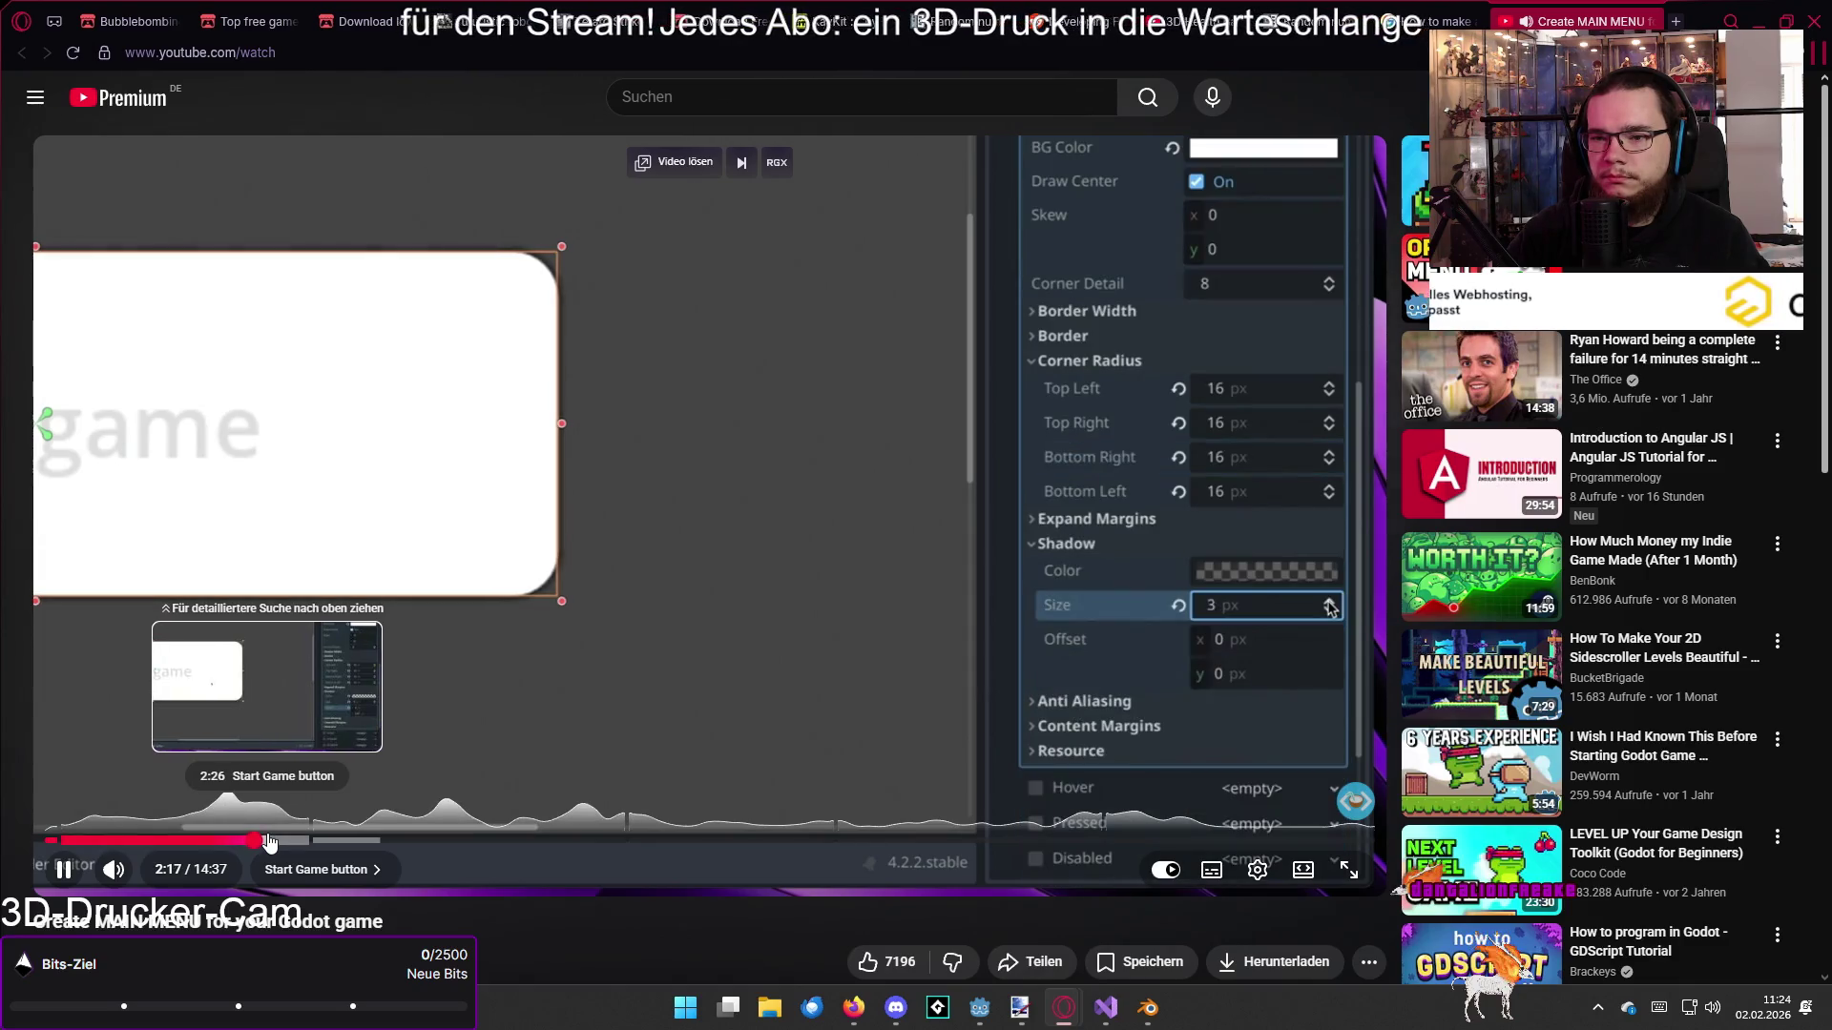
key(l)
click(291, 839)
click(306, 839)
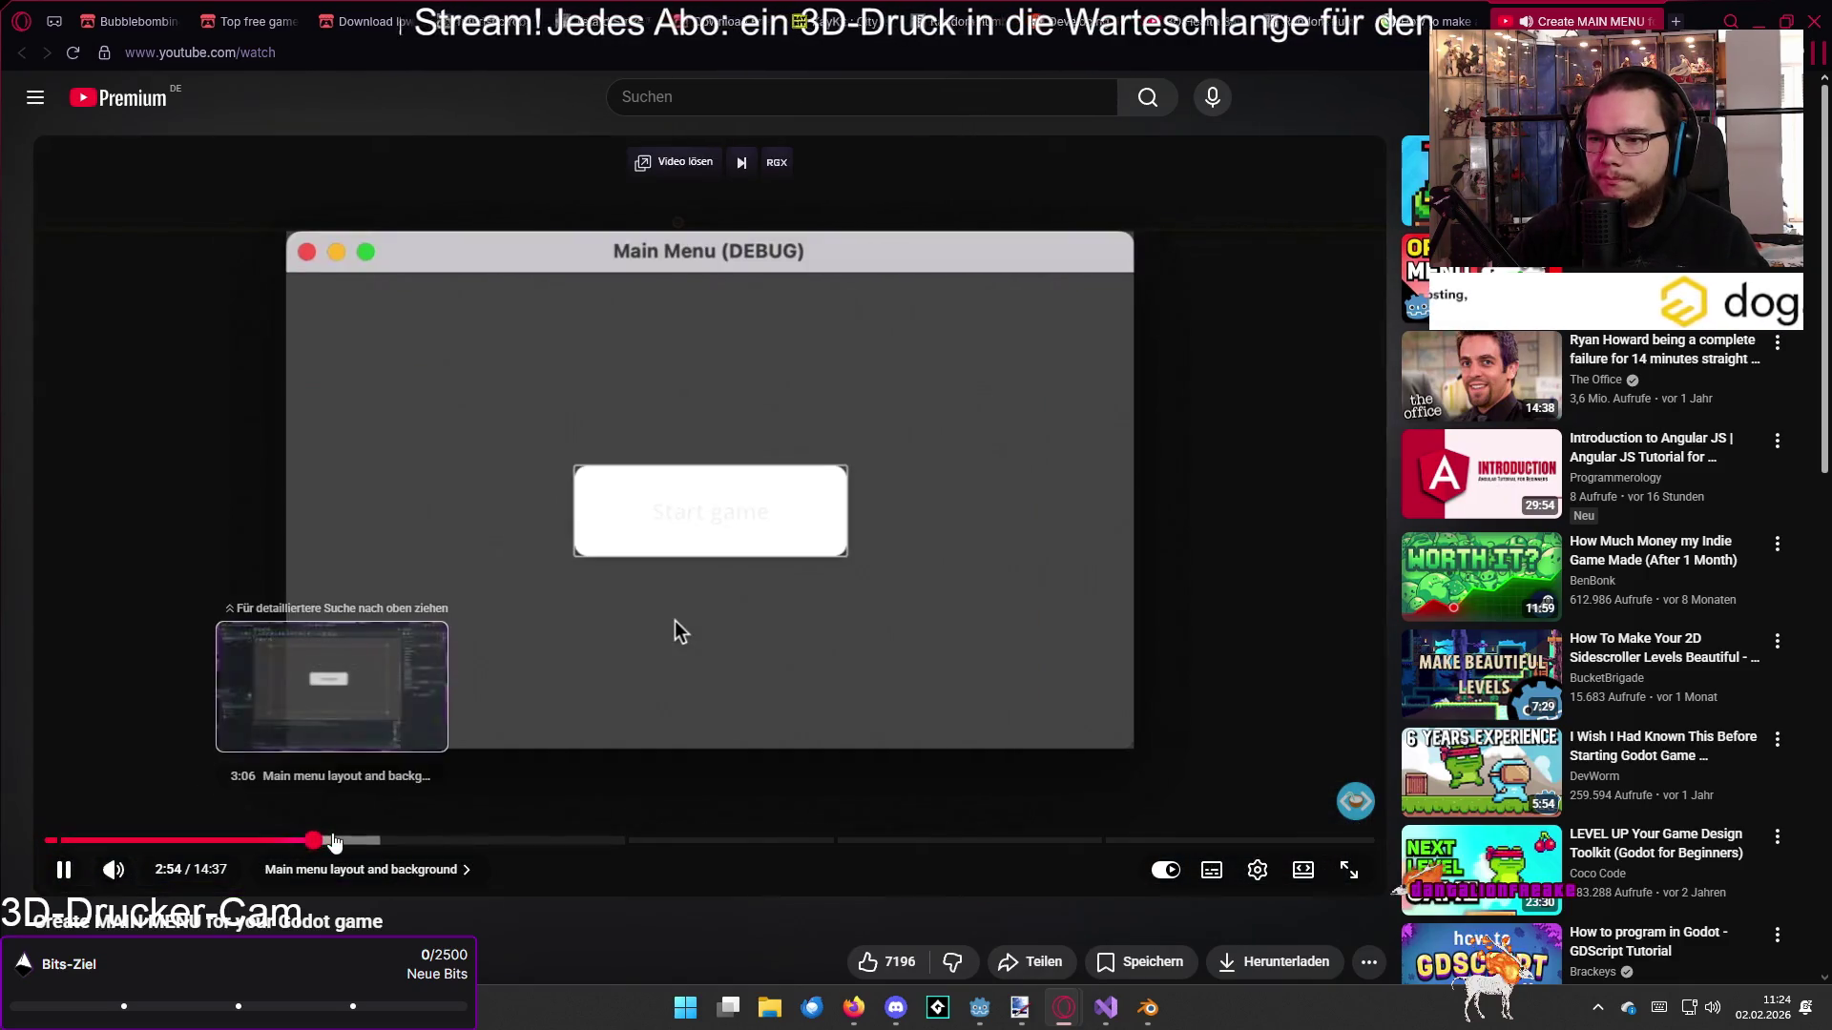
click(329, 839)
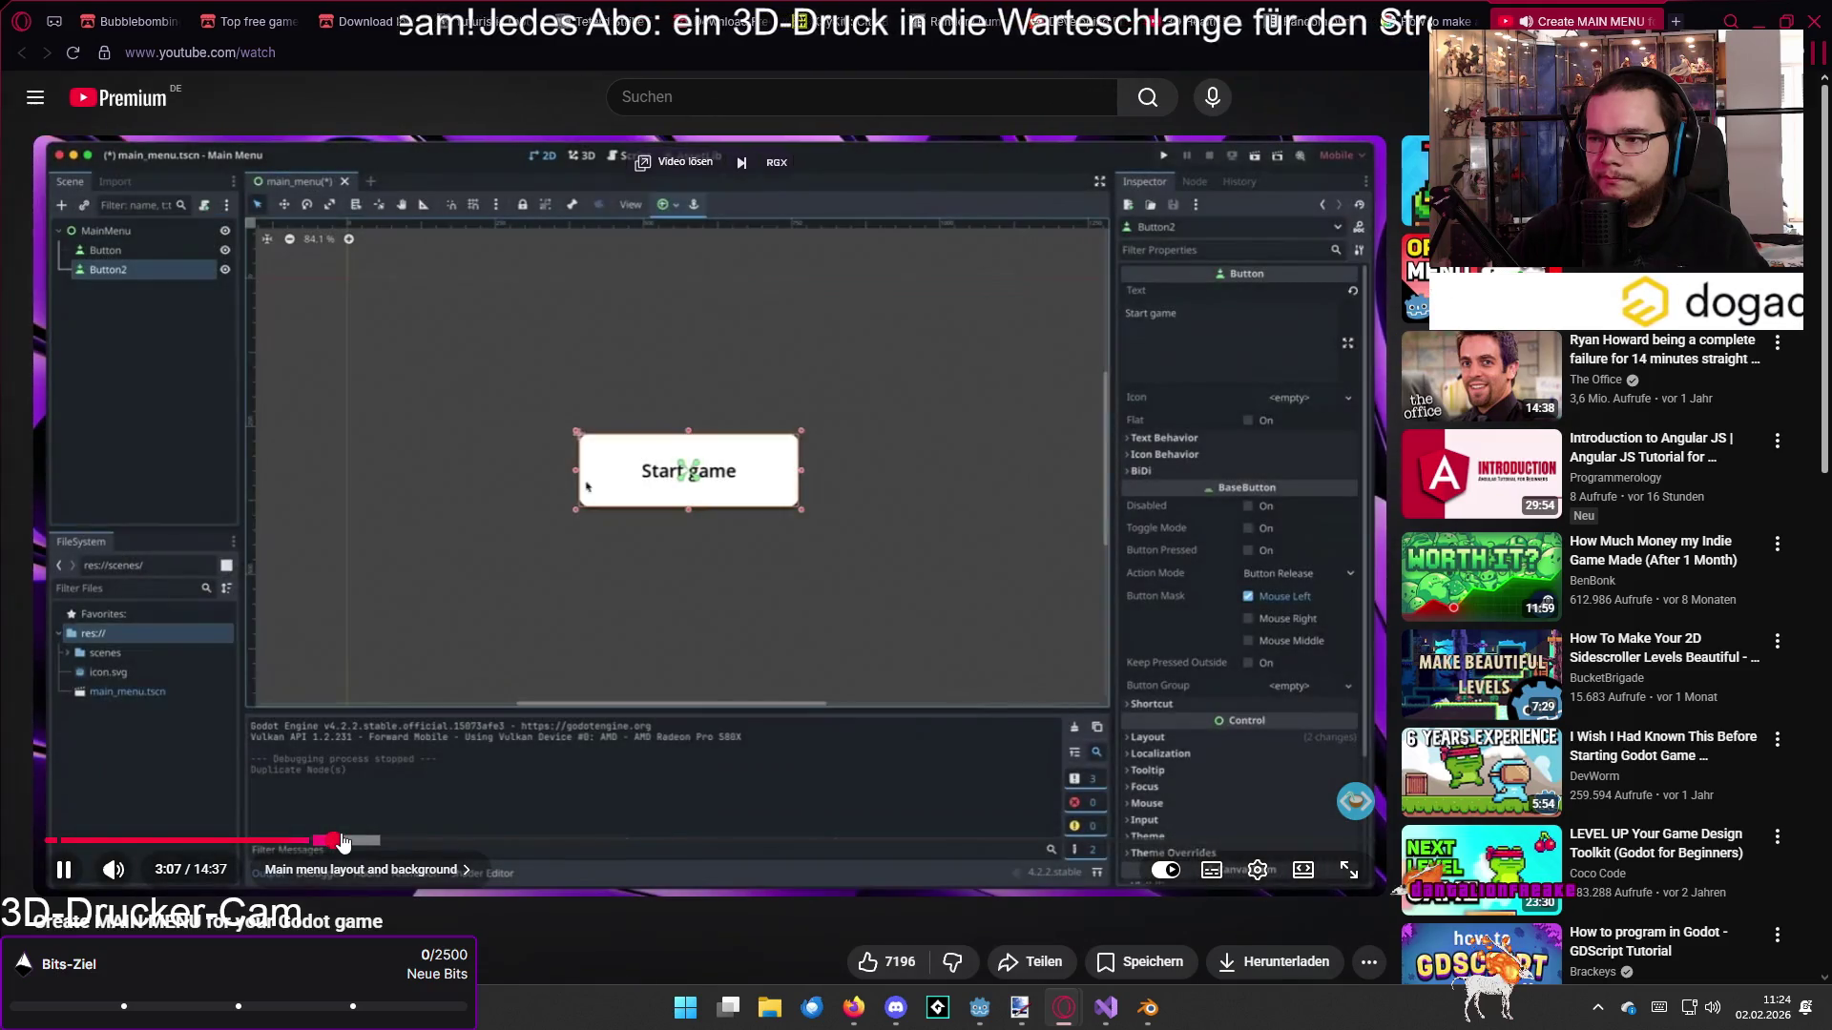
Step: Seek the tutorial to 3:27 and watch the VBoxContainer and button-sizing section
click(354, 840)
click(366, 841)
click(377, 840)
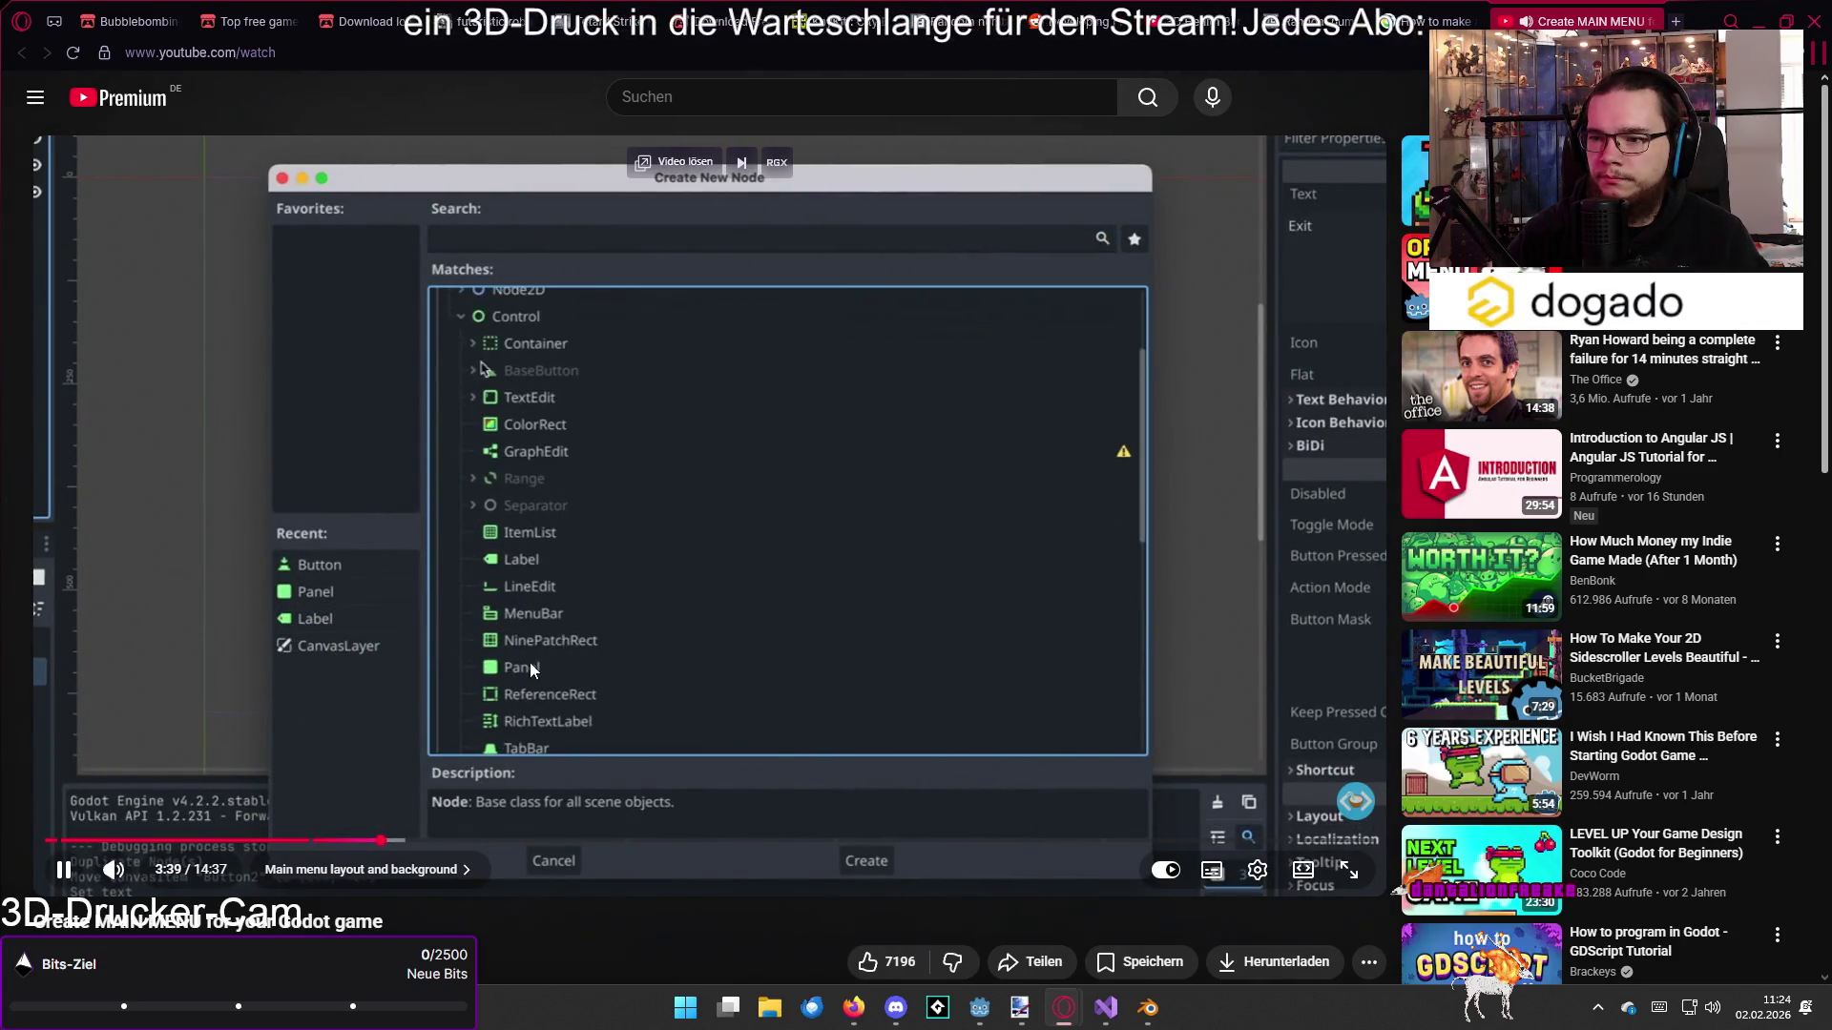
click(366, 840)
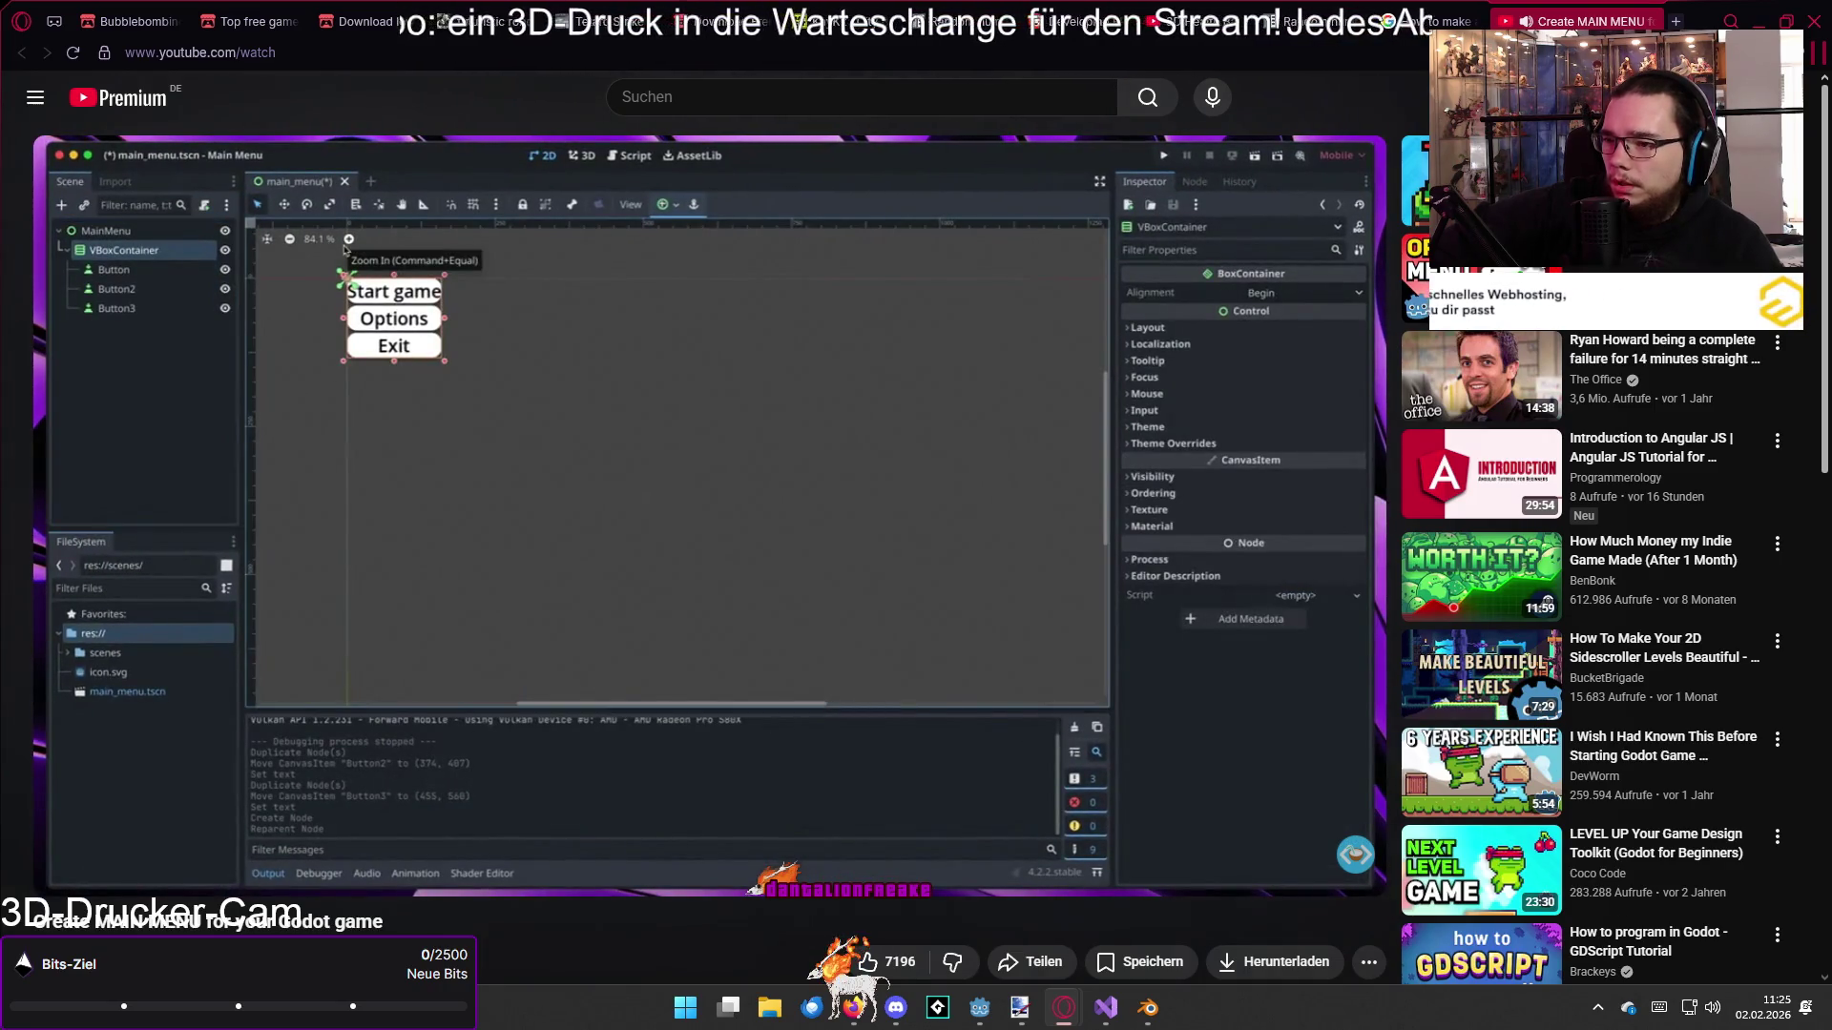
mouse_move(443, 533)
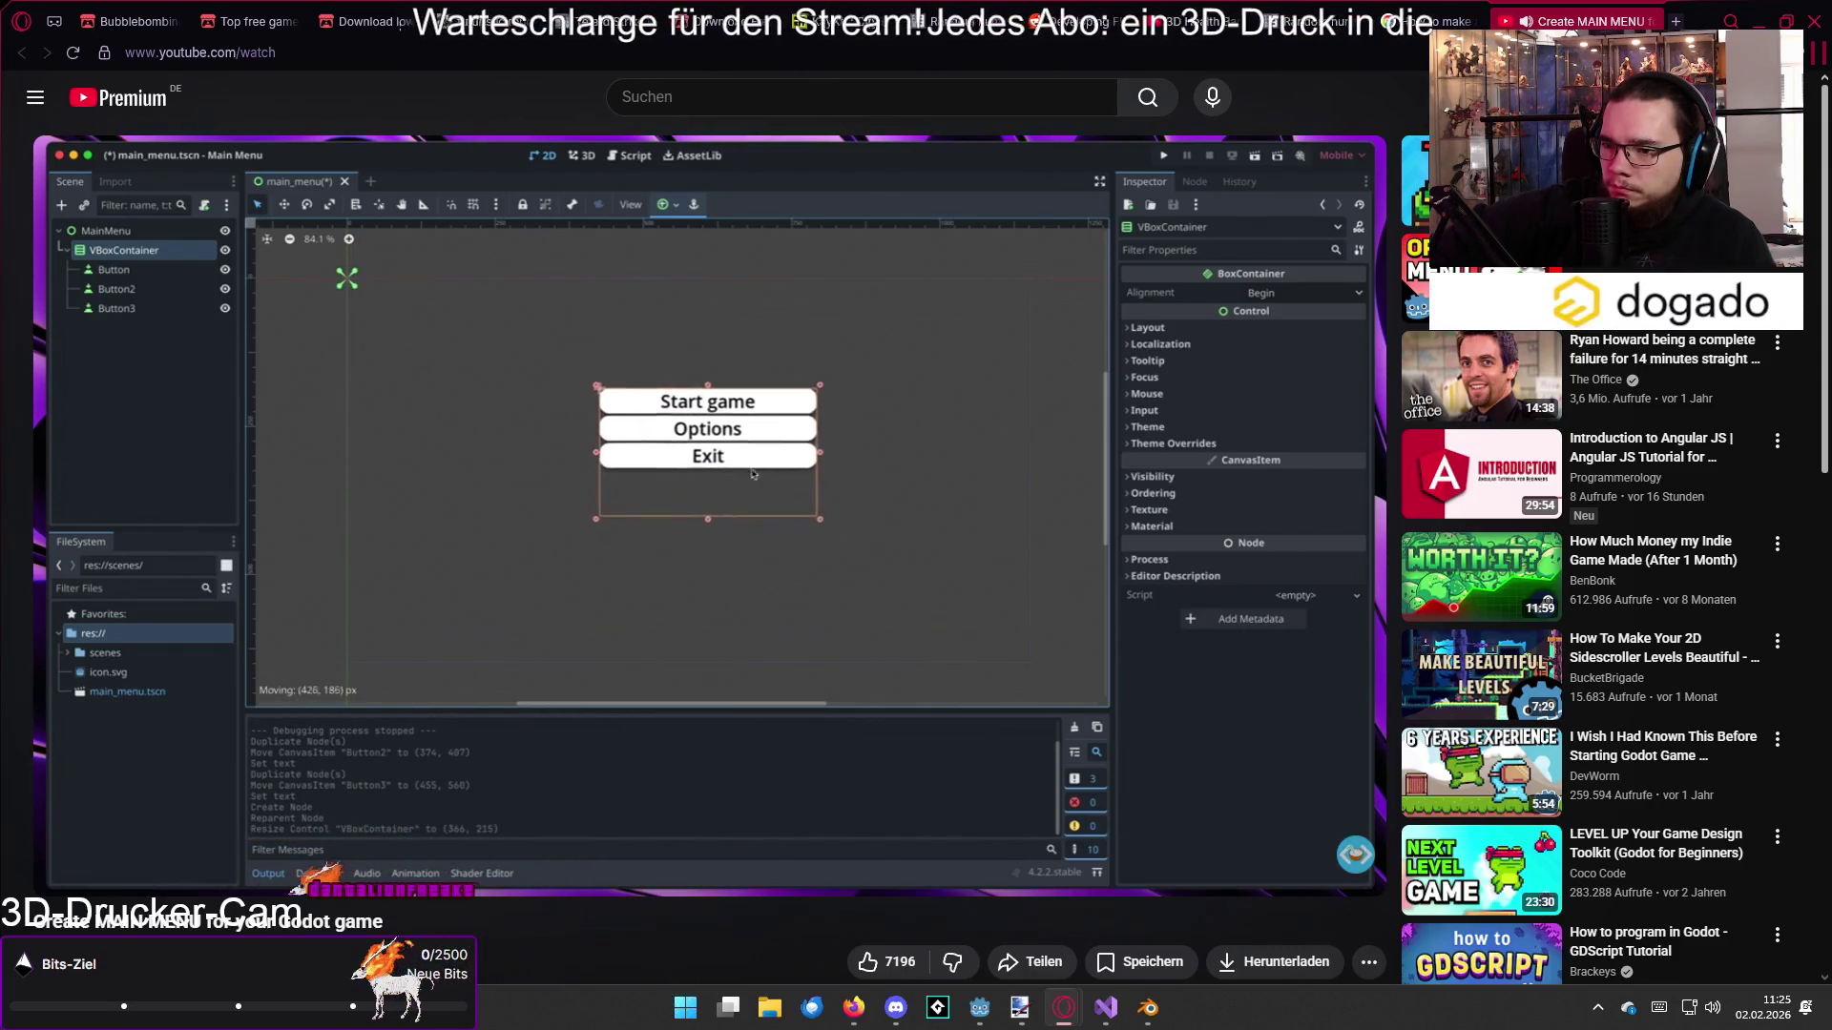
mouse_move(547, 540)
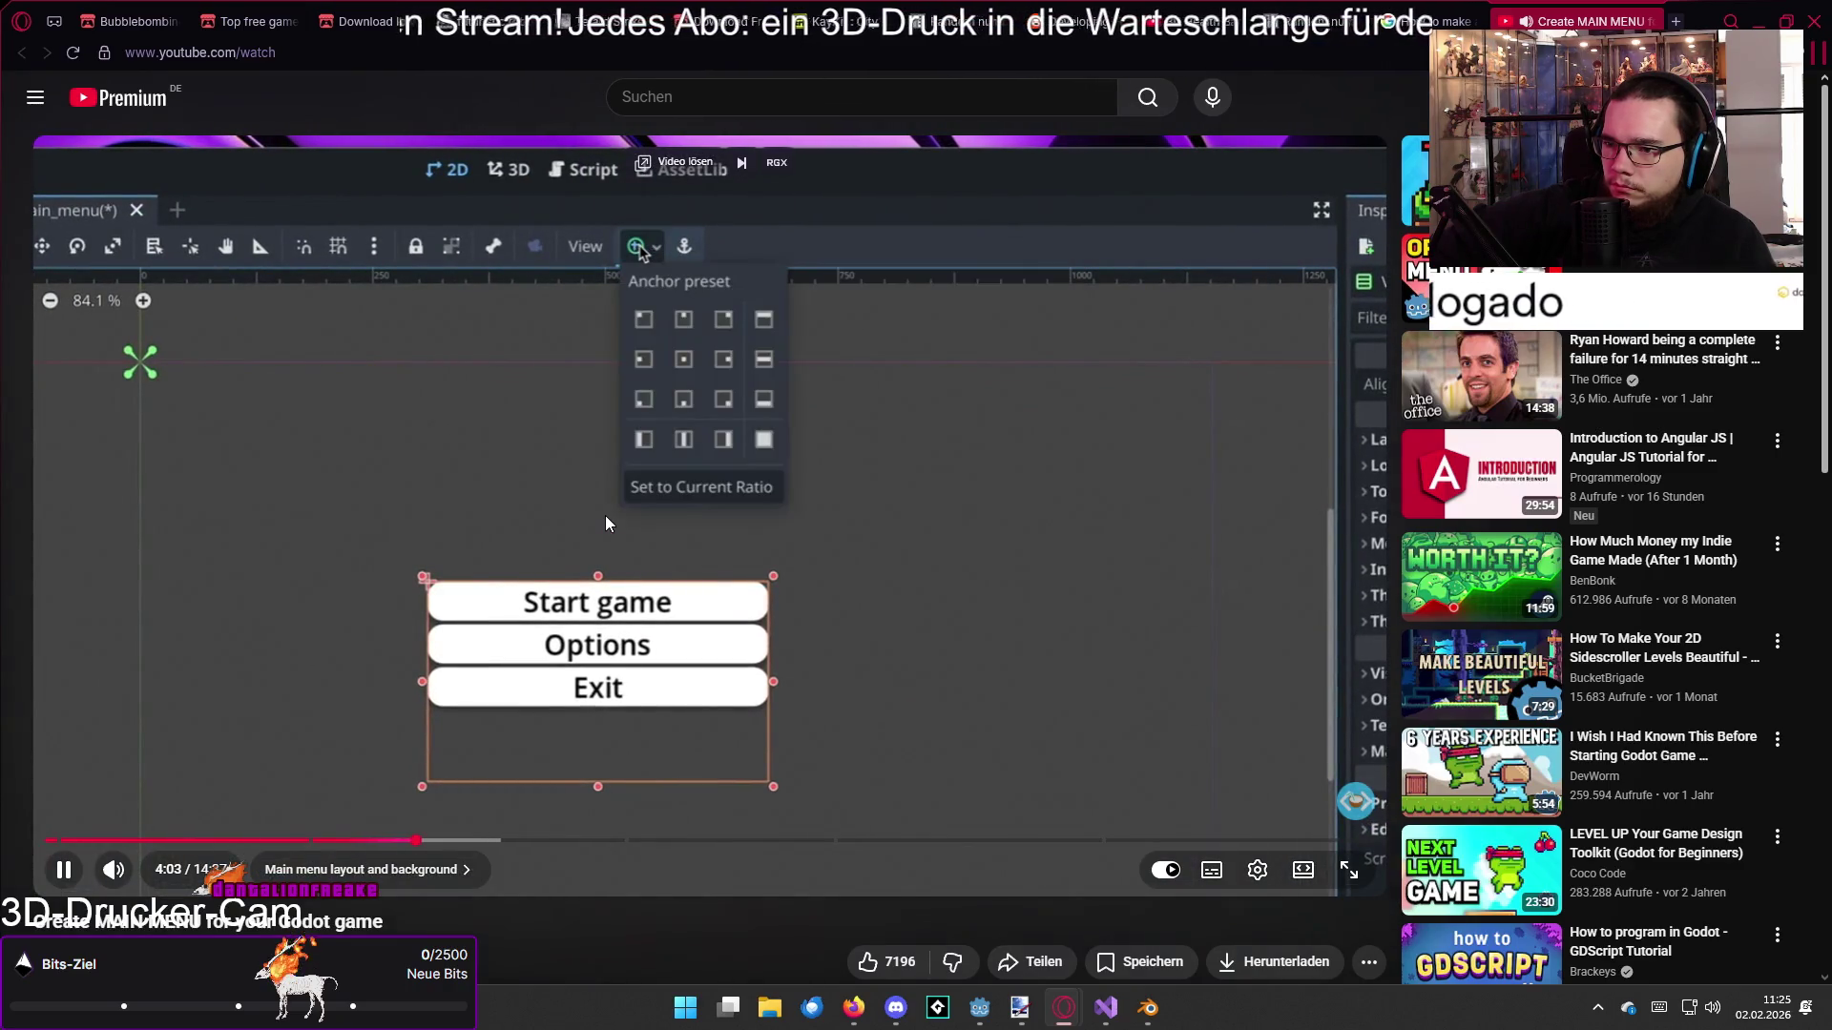
mouse_move(685, 526)
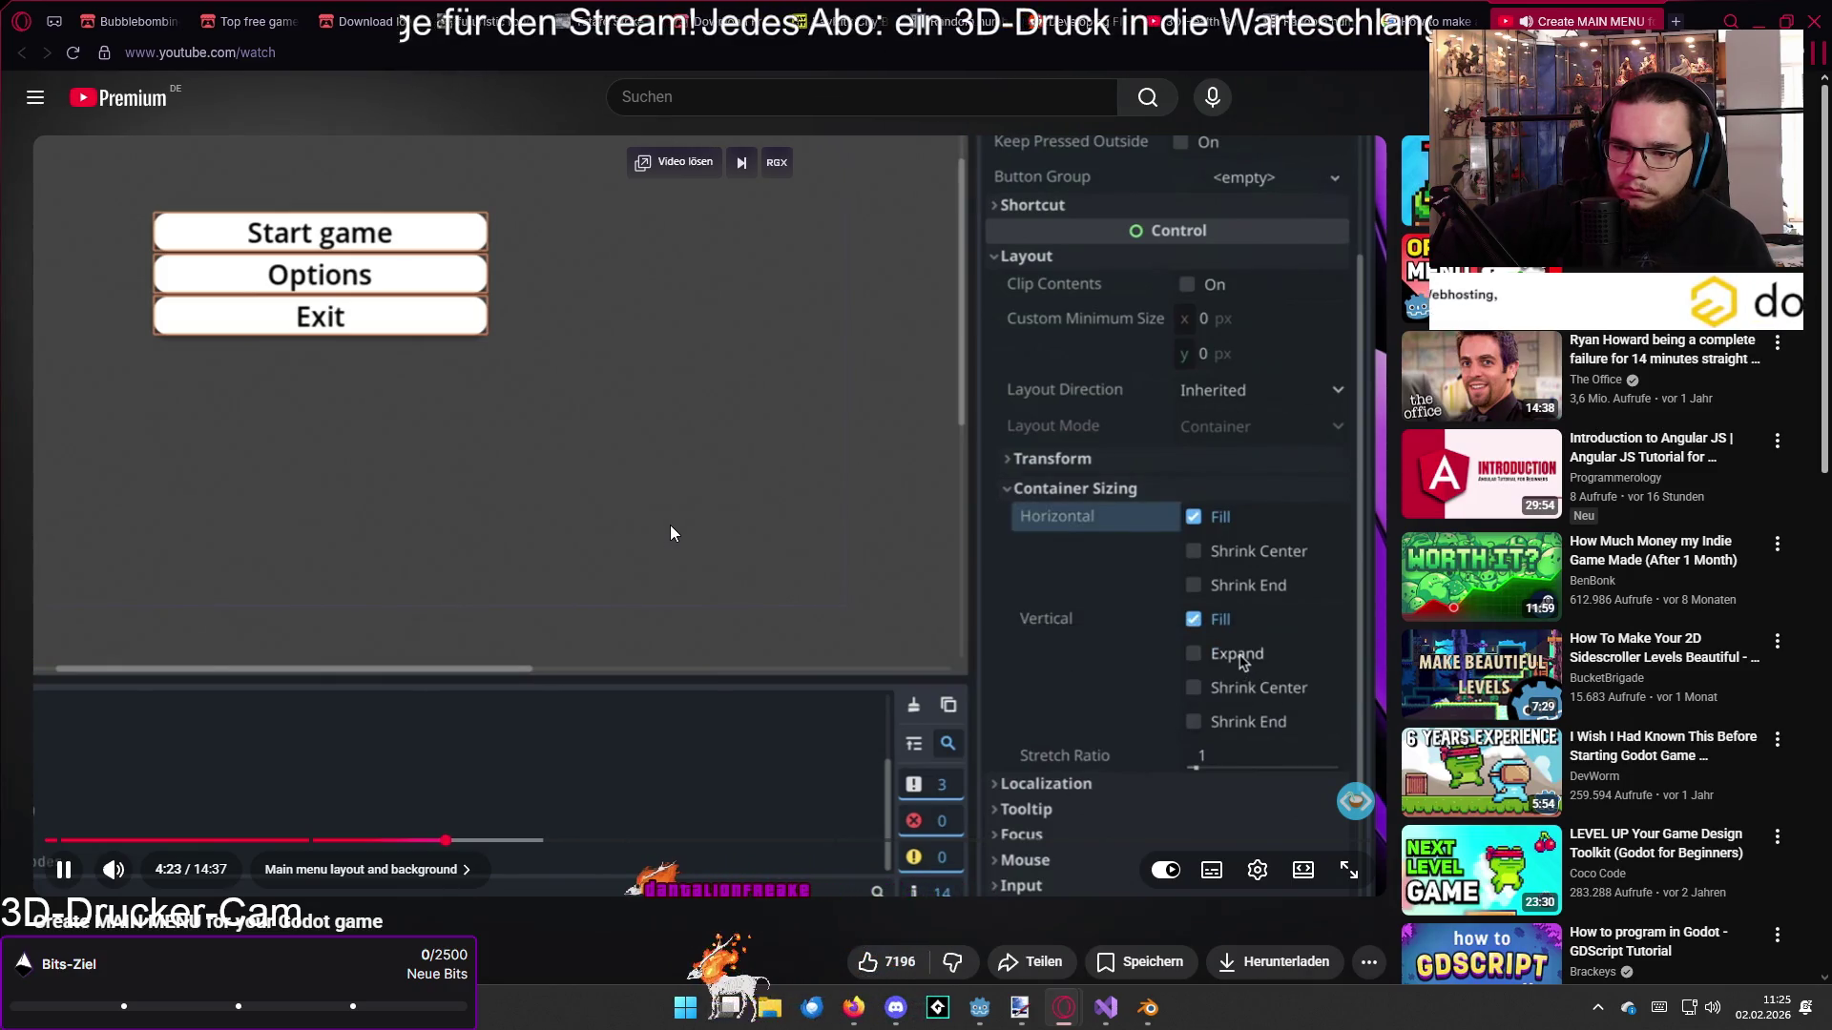
Step: Pause the tutorial at 4:25 and return to the Godot editor
click(609, 515)
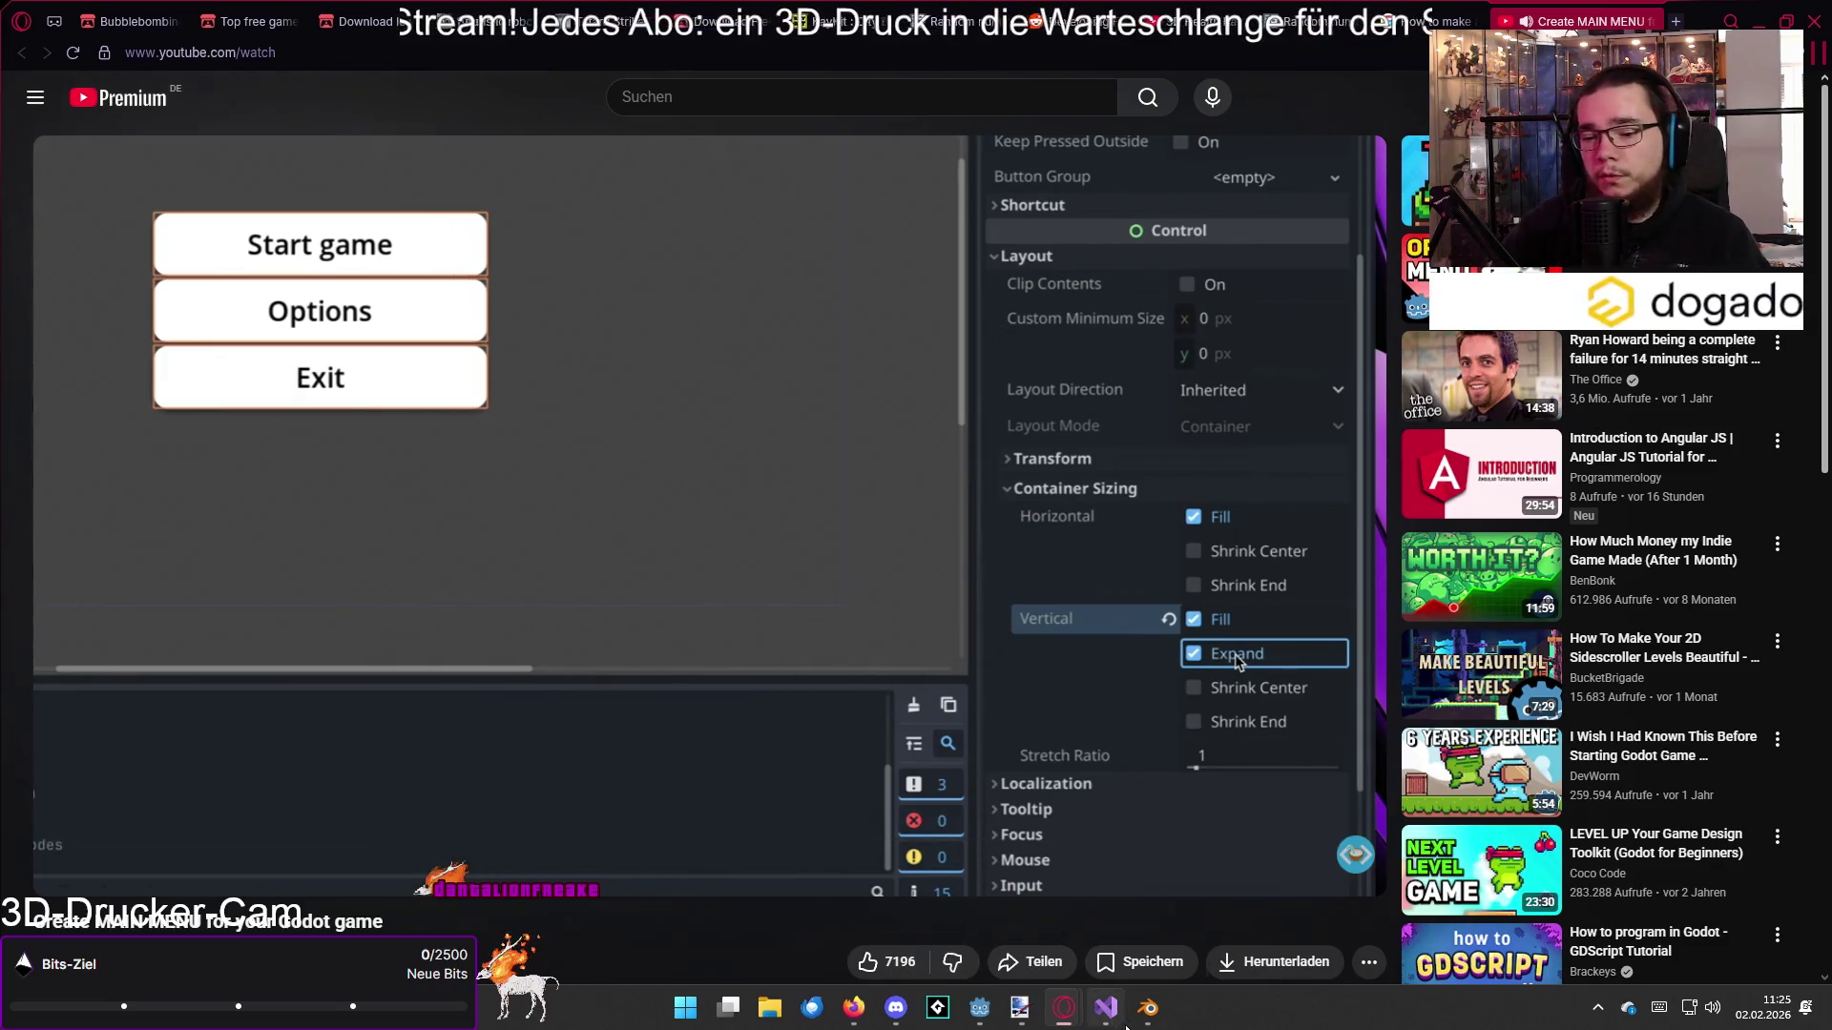
mouse_move(1123, 1017)
click(980, 1008)
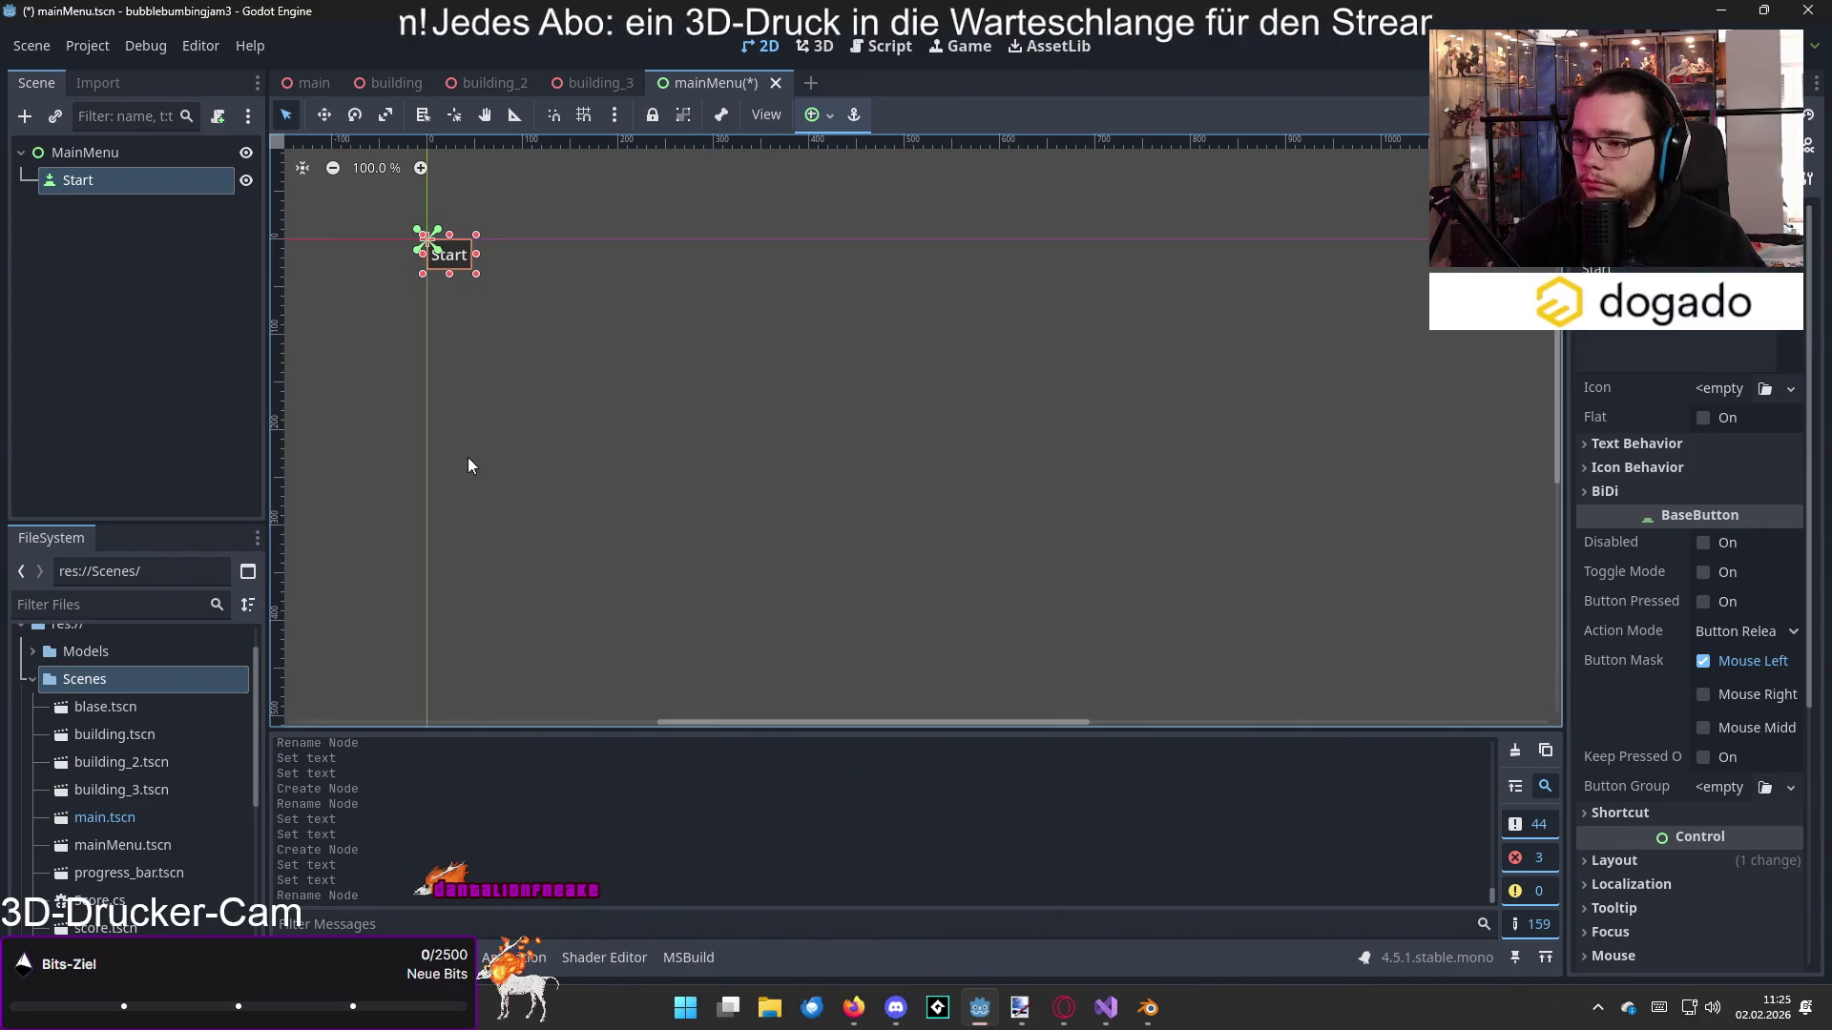
Step: Move the Start button to (74, 86) and expand its Theme Overrides in the Inspector
mouse_move(450, 255)
mouse_down()
mouse_move(520, 338)
mouse_move(678, 441)
mouse_move(880, 445)
mouse_up()
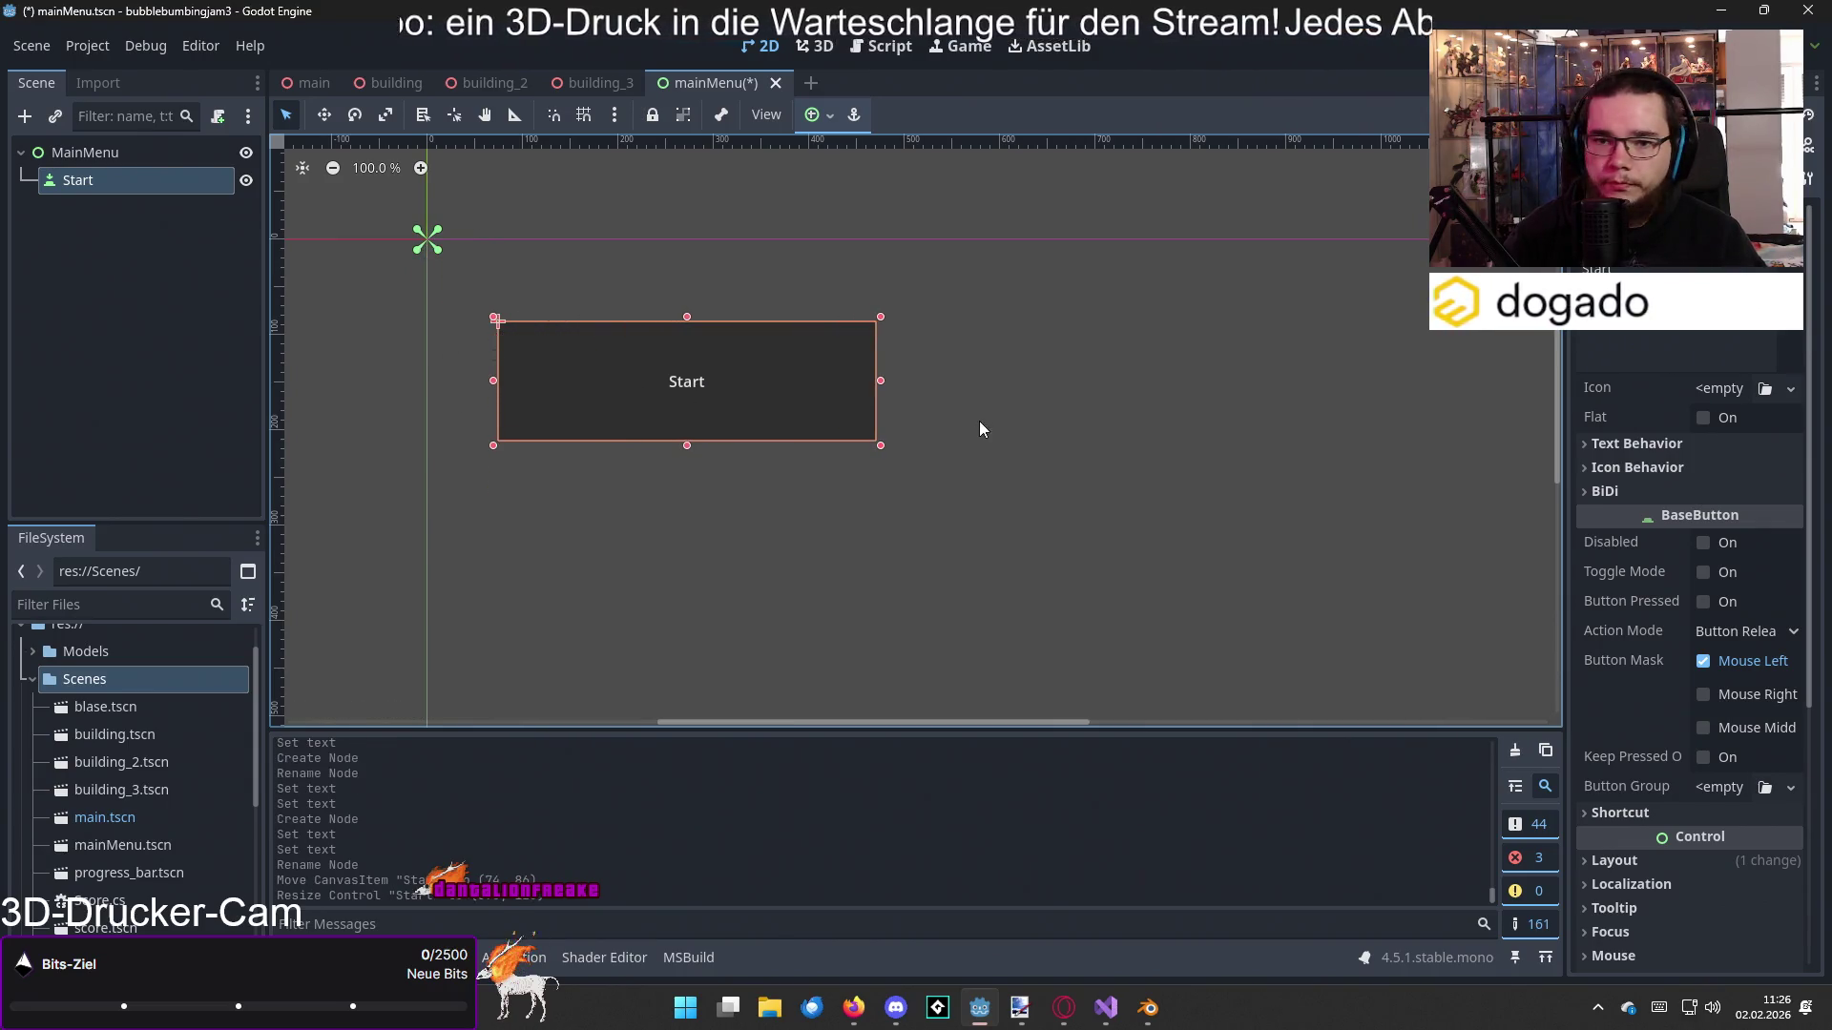
scroll(1732, 620, down, 5)
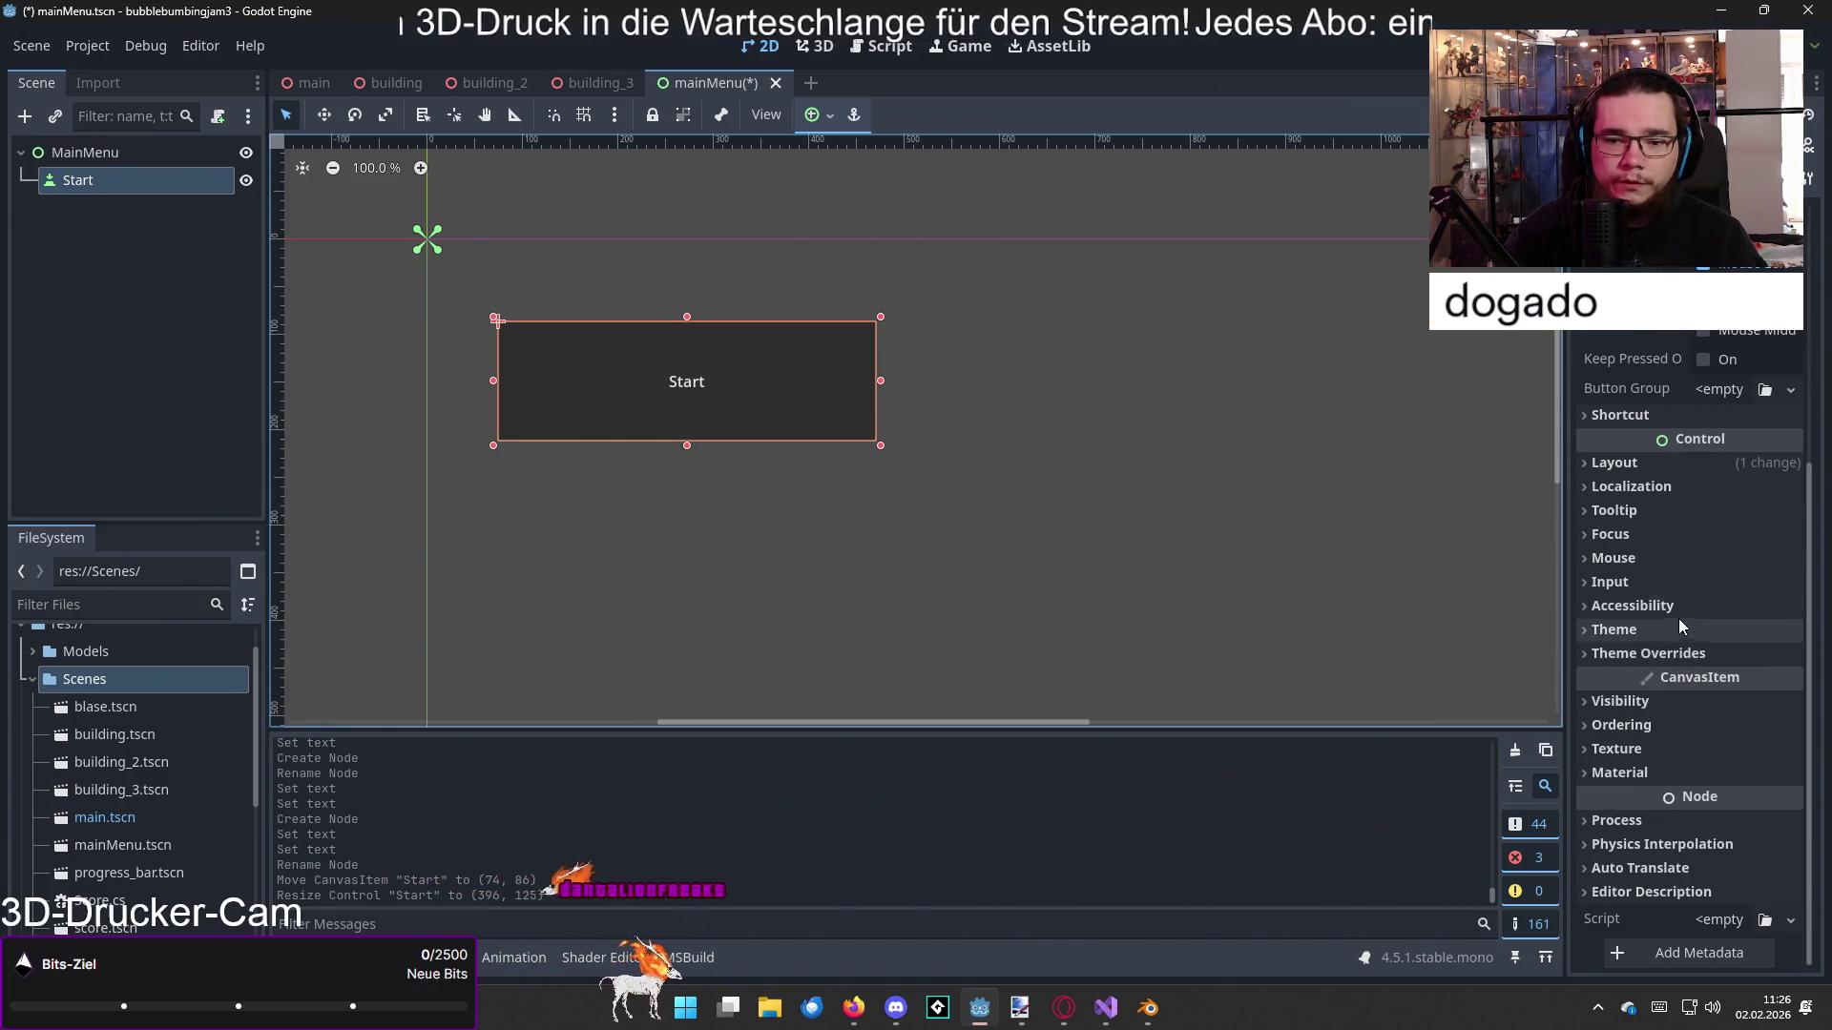
click(1662, 653)
click(1658, 676)
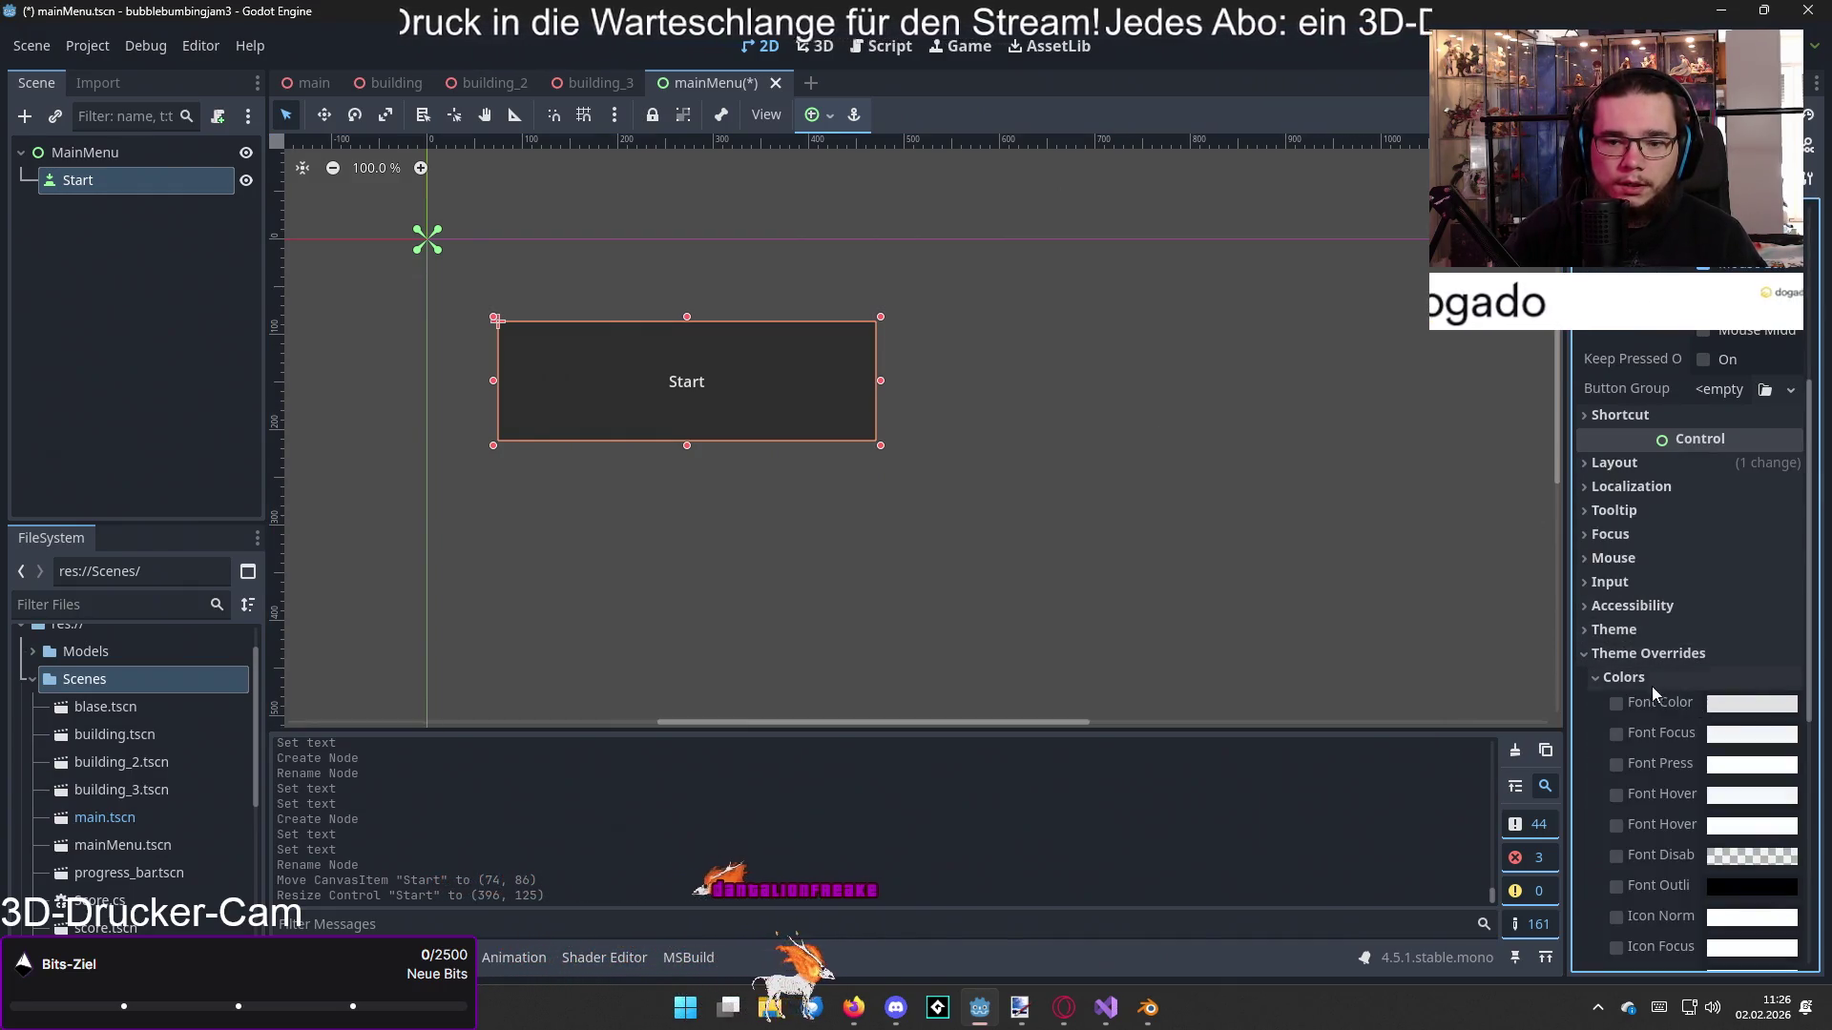
click(1650, 683)
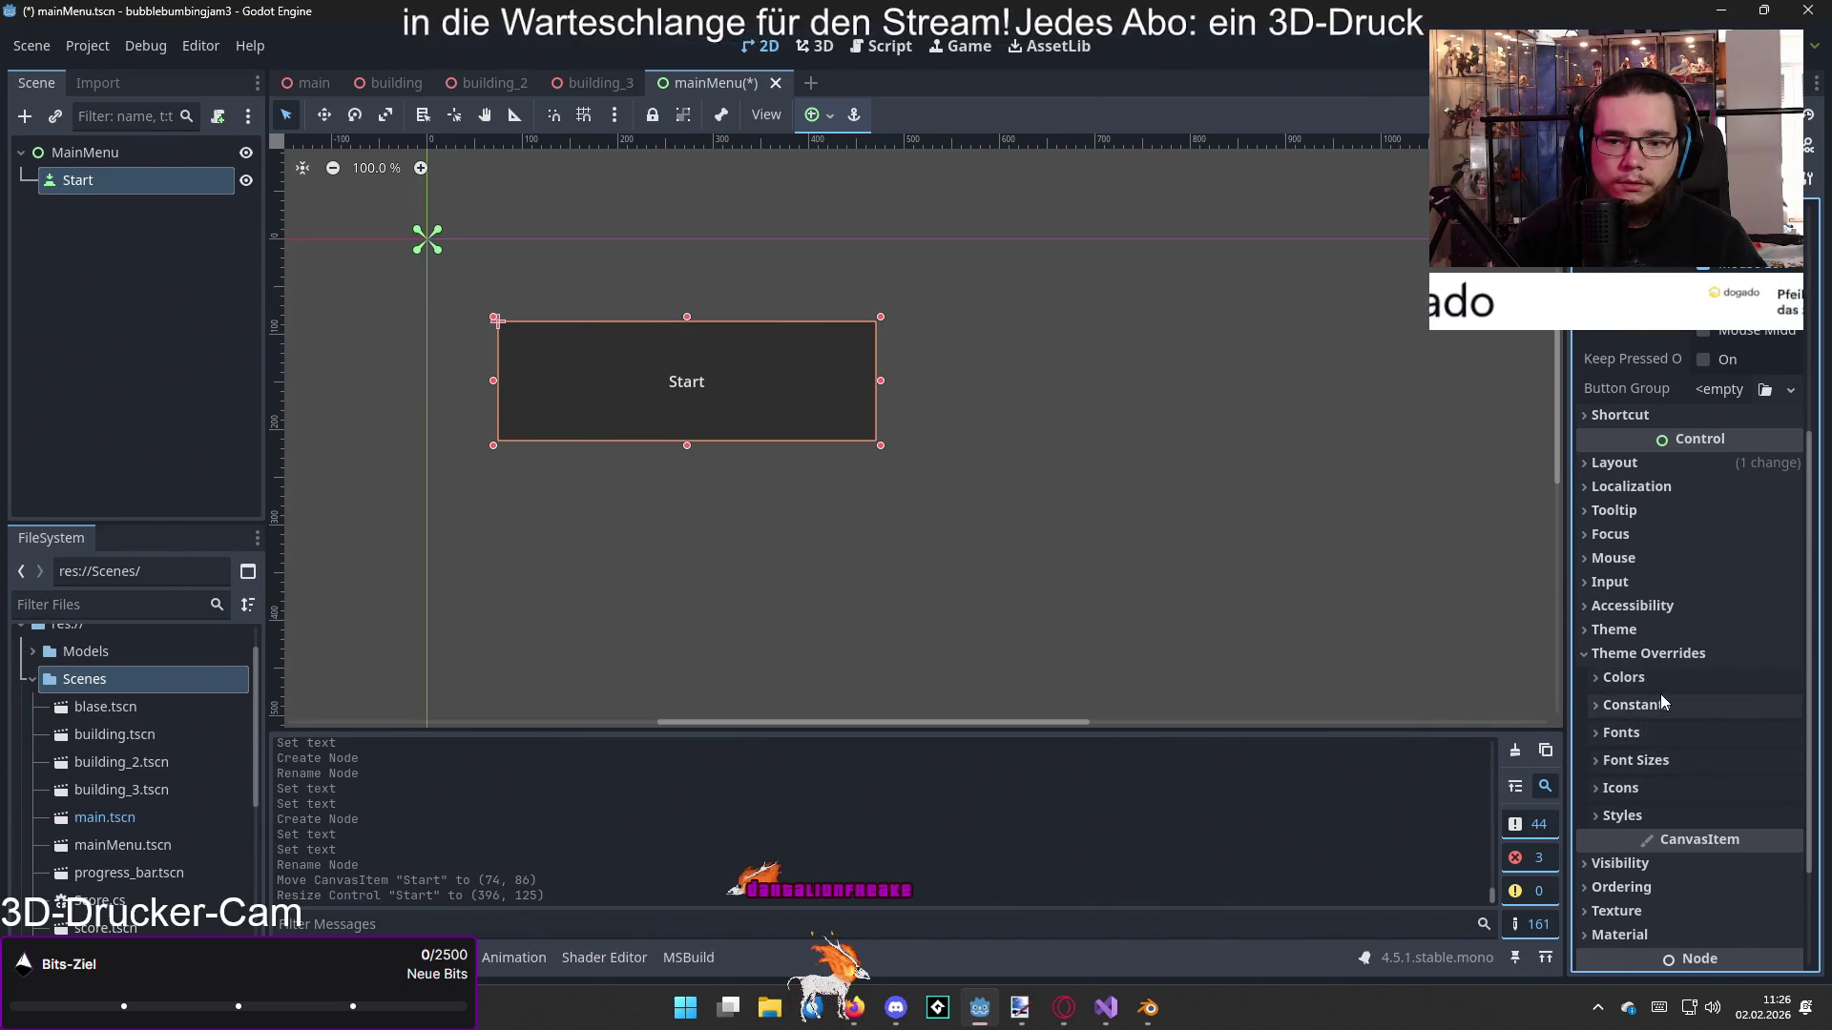
Step: Look through the Colors overrides, then expand the Styles overrides list
click(1660, 685)
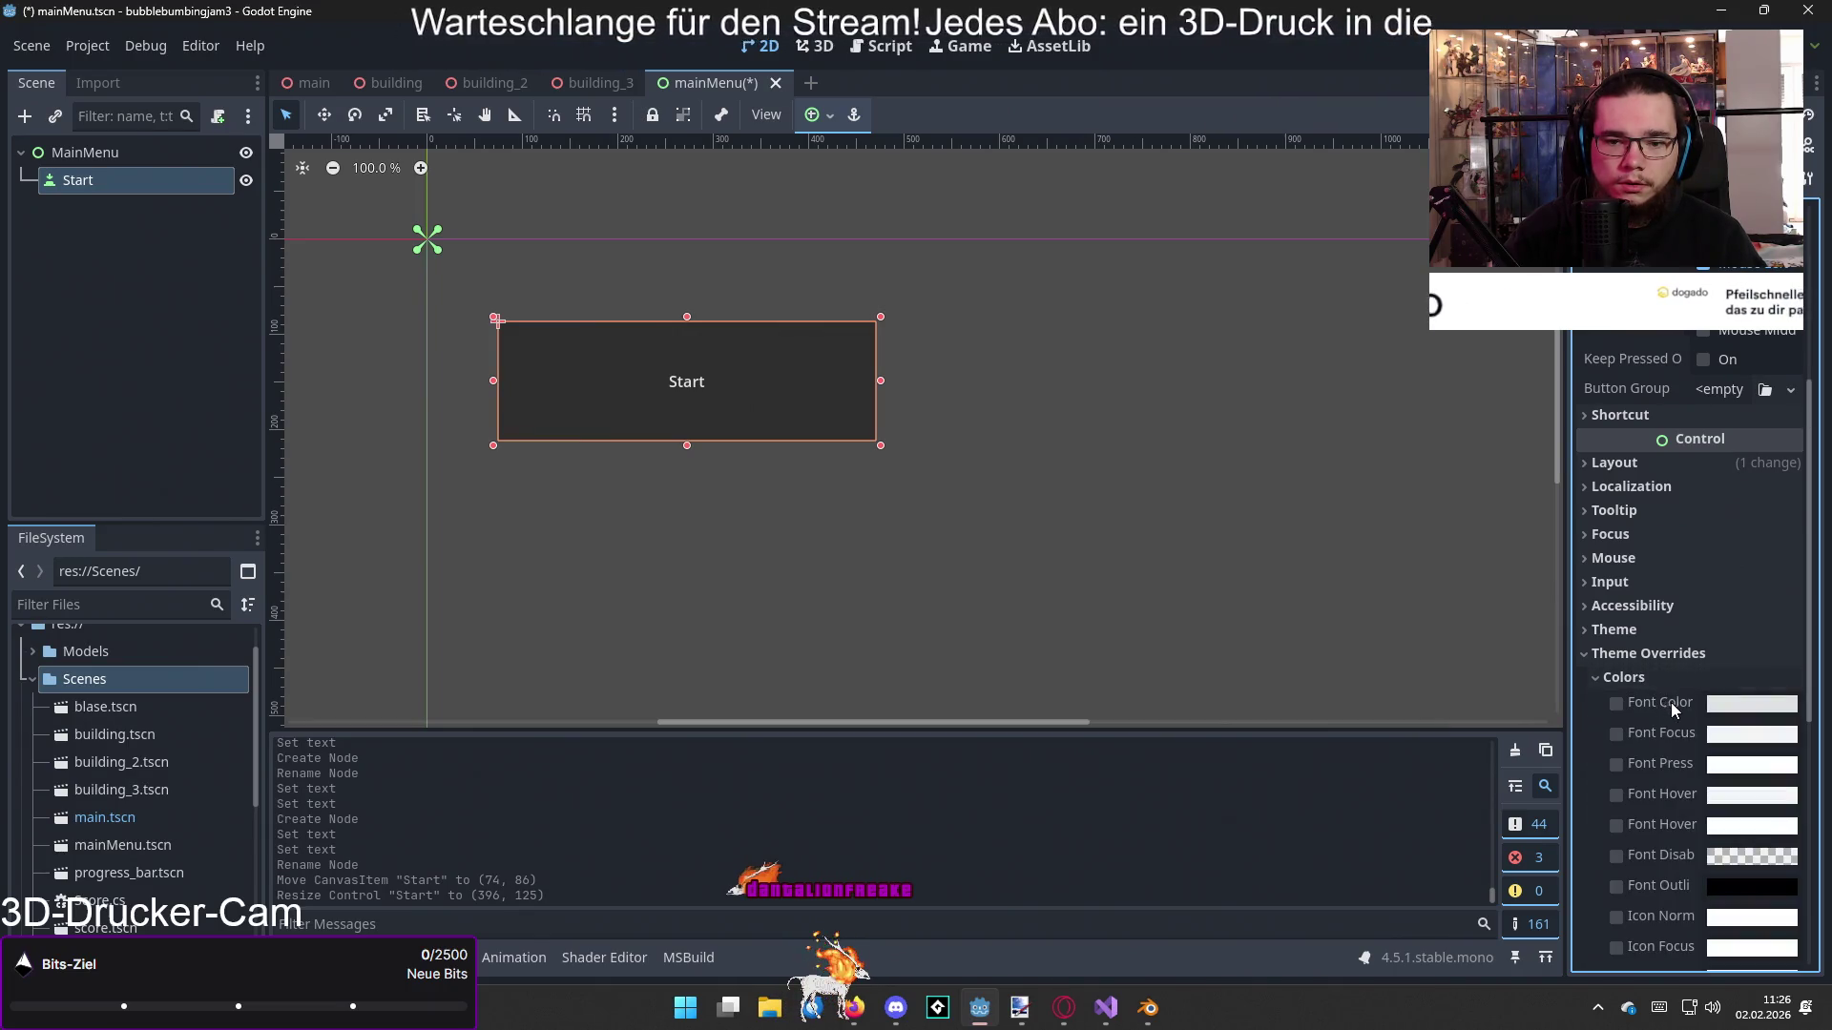
scroll(1670, 706, down, 5)
scroll(1671, 712, up, 1)
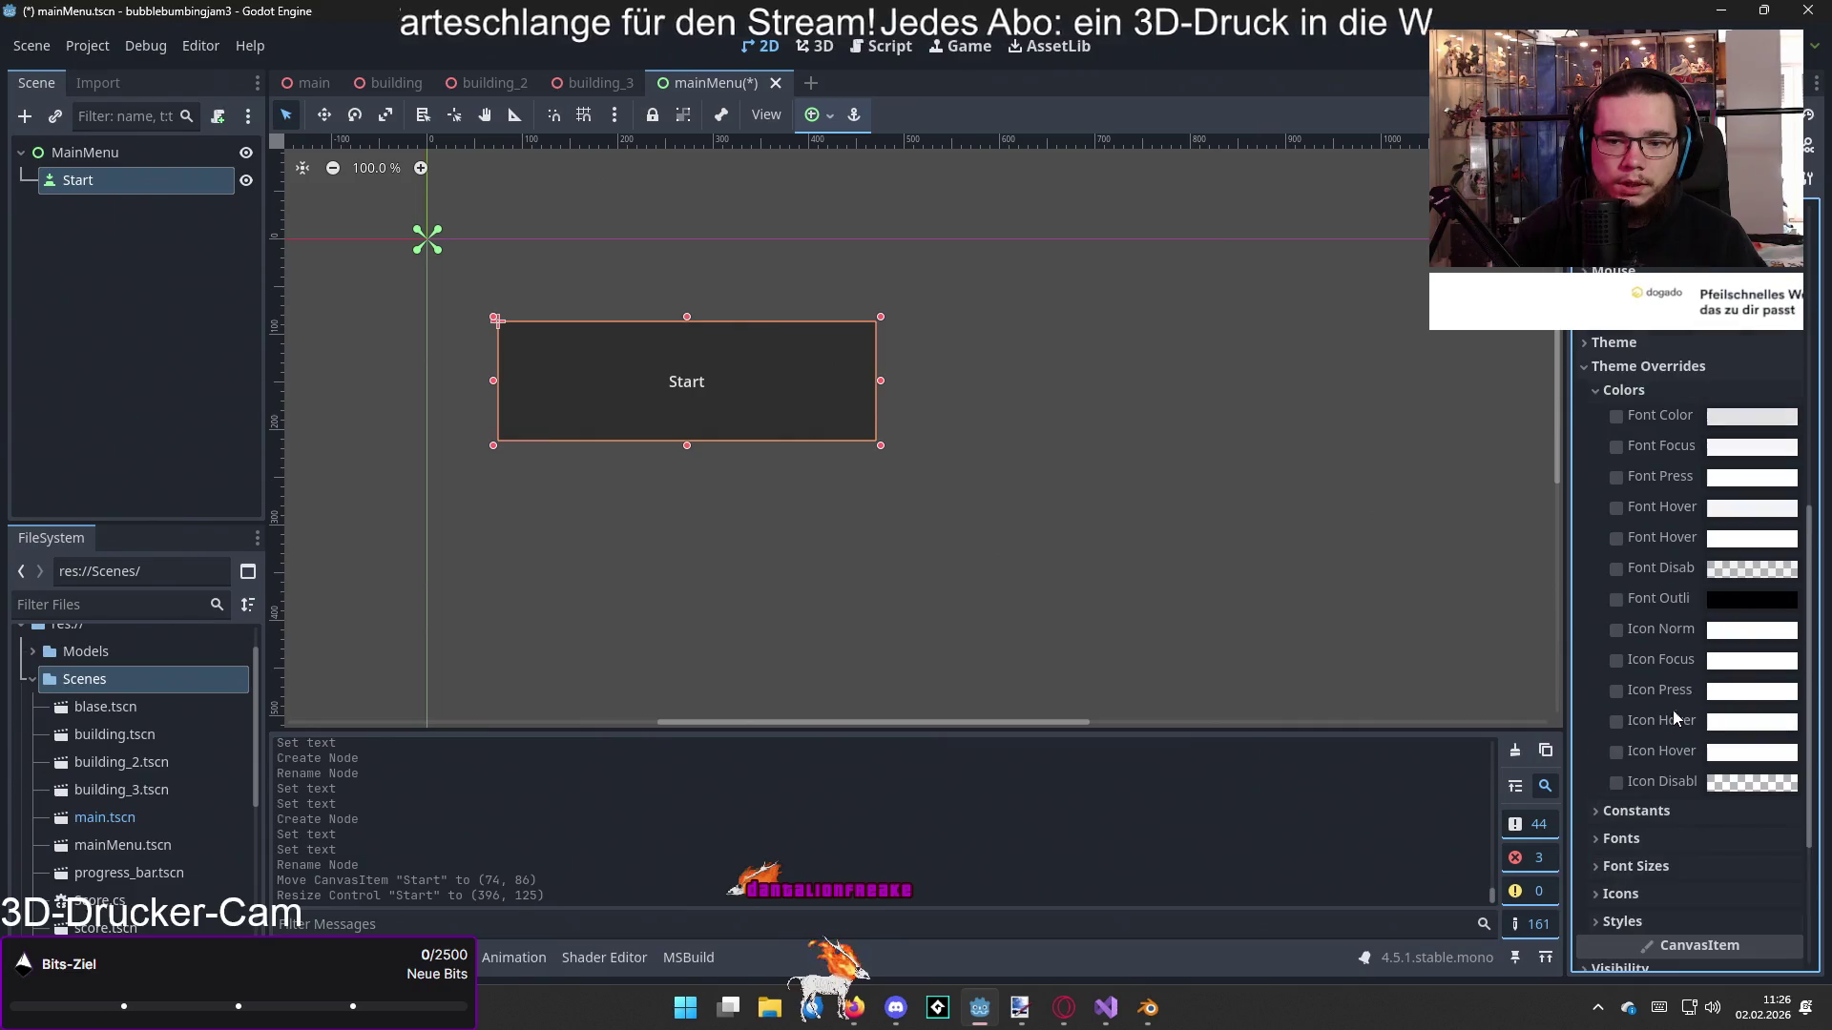
click(1623, 397)
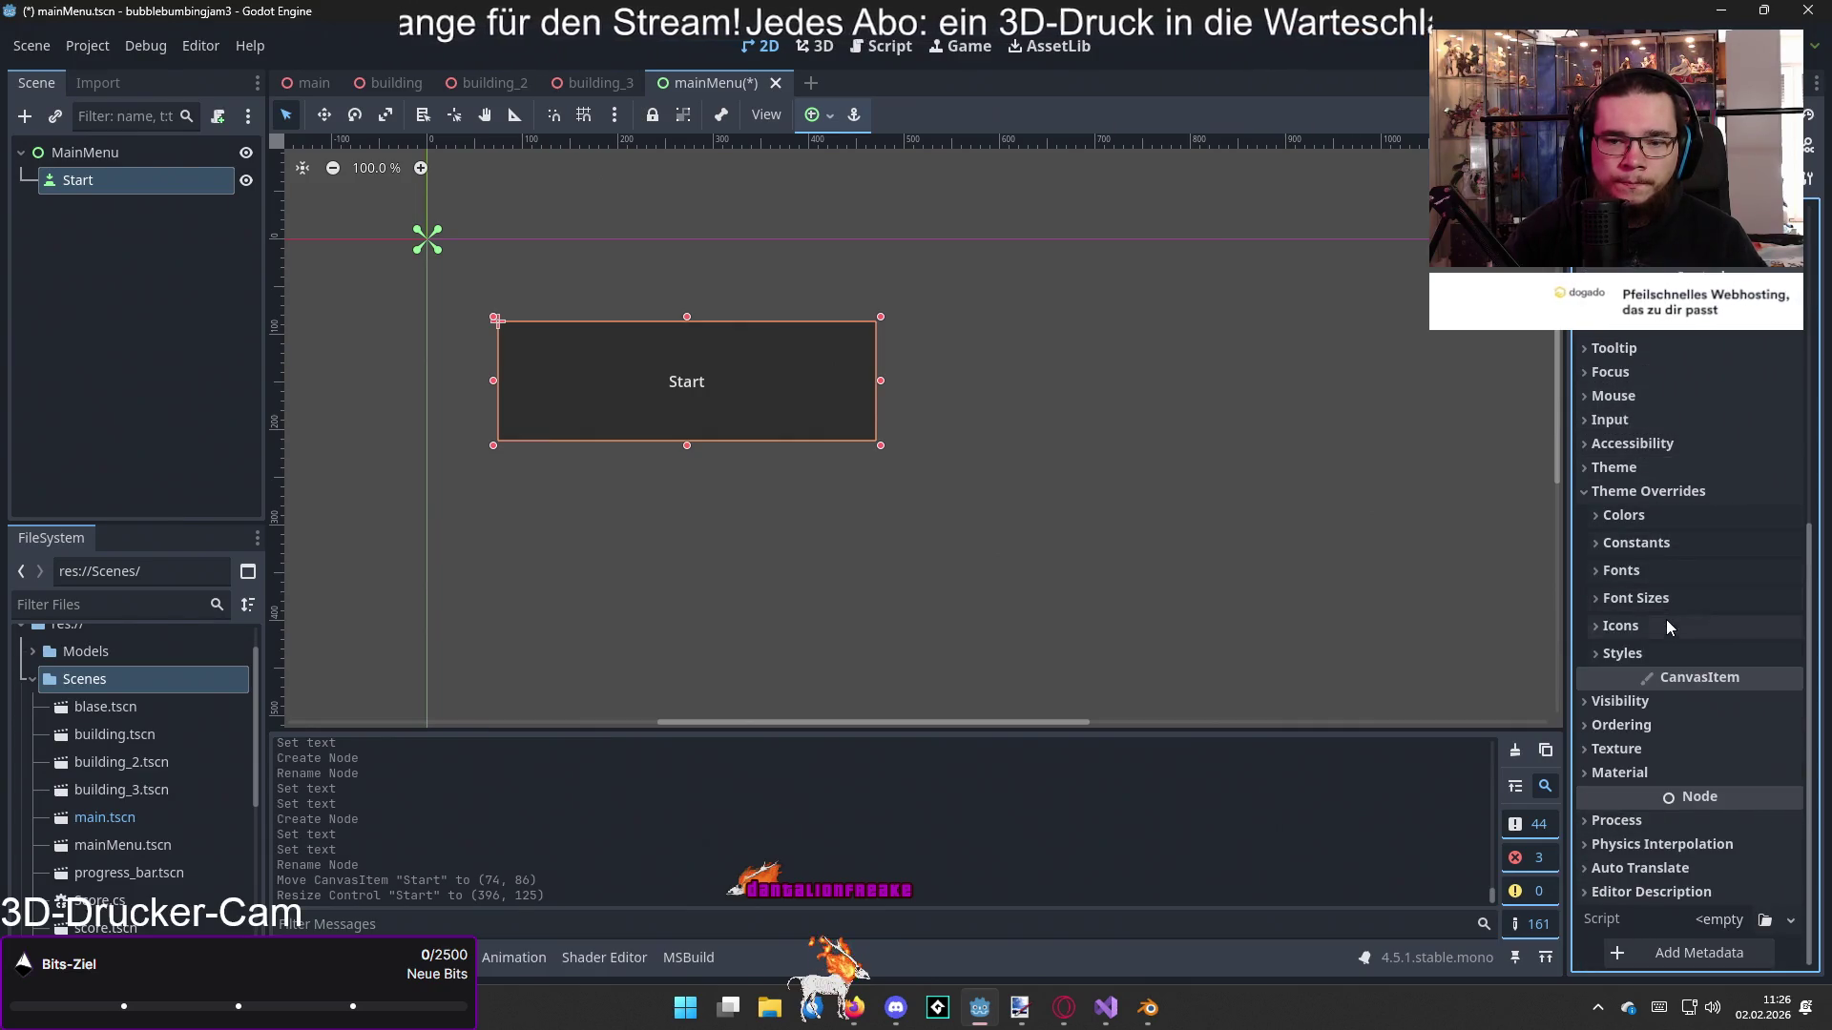
click(1668, 649)
scroll(1670, 649, down, 2)
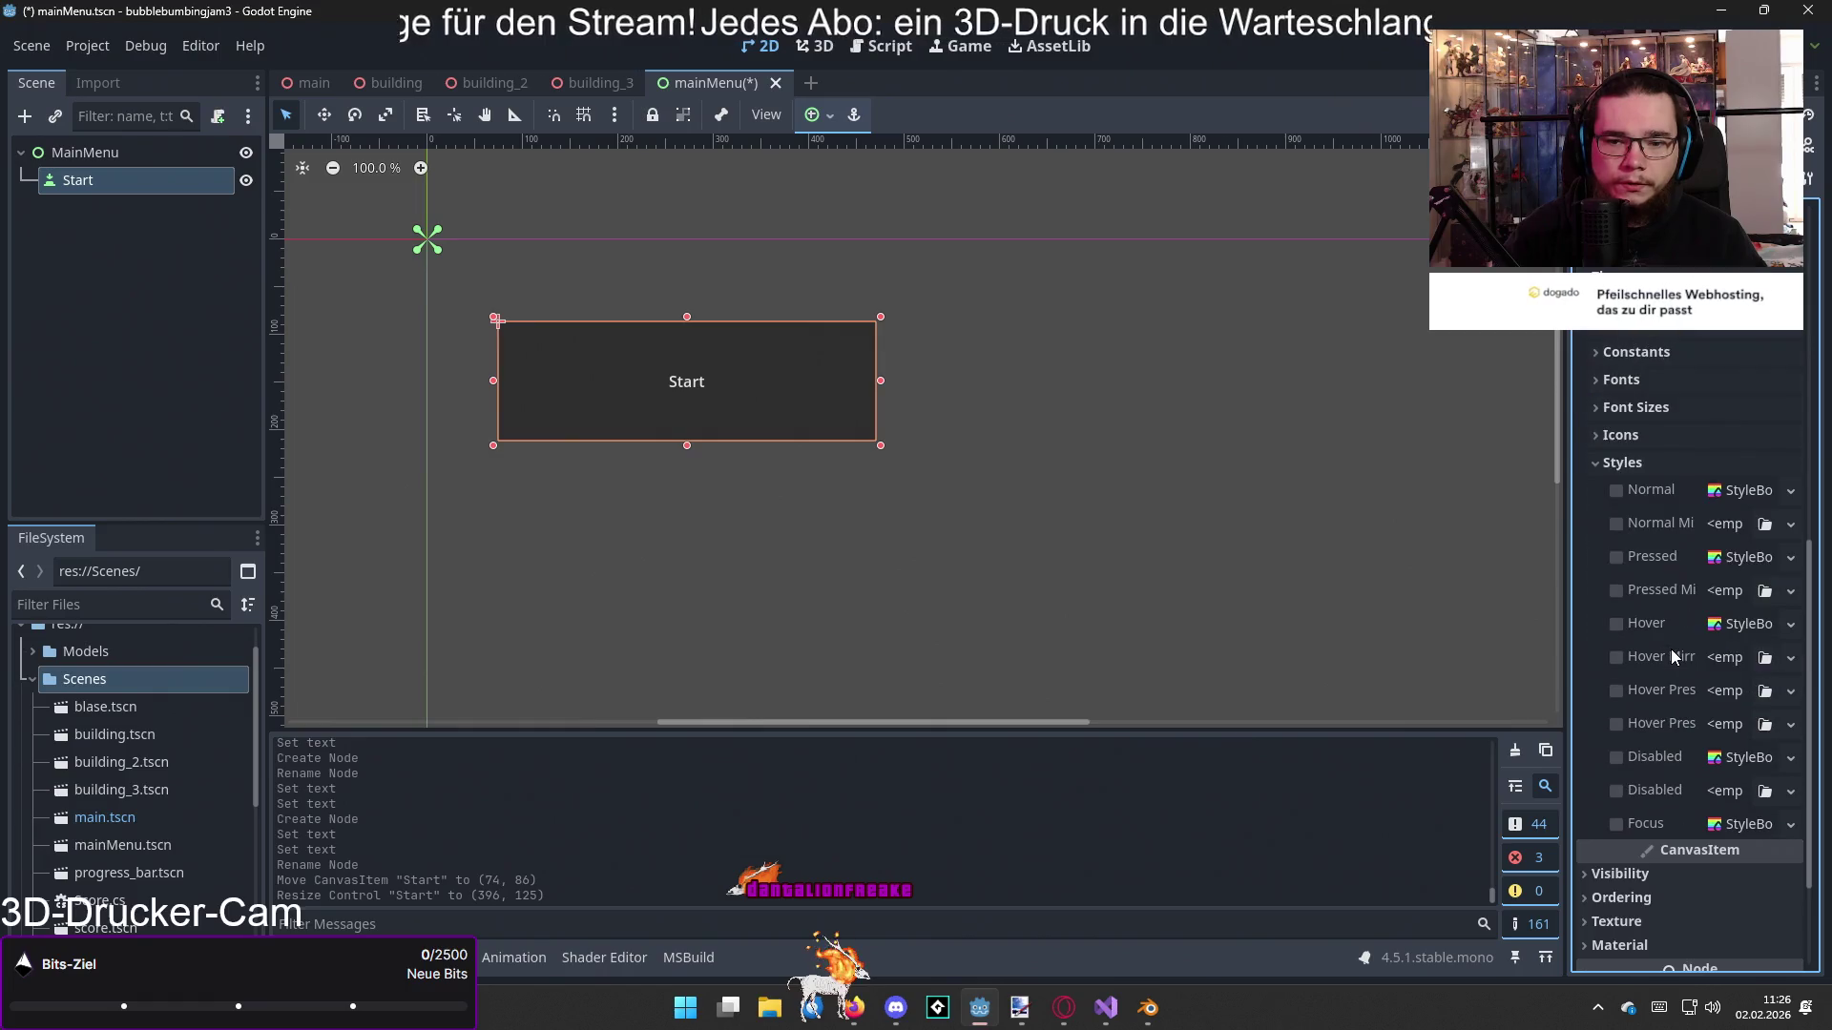
Step: Assign a new StyleBoxFlat with BG Color 999999 to the button's Normal style
click(1758, 496)
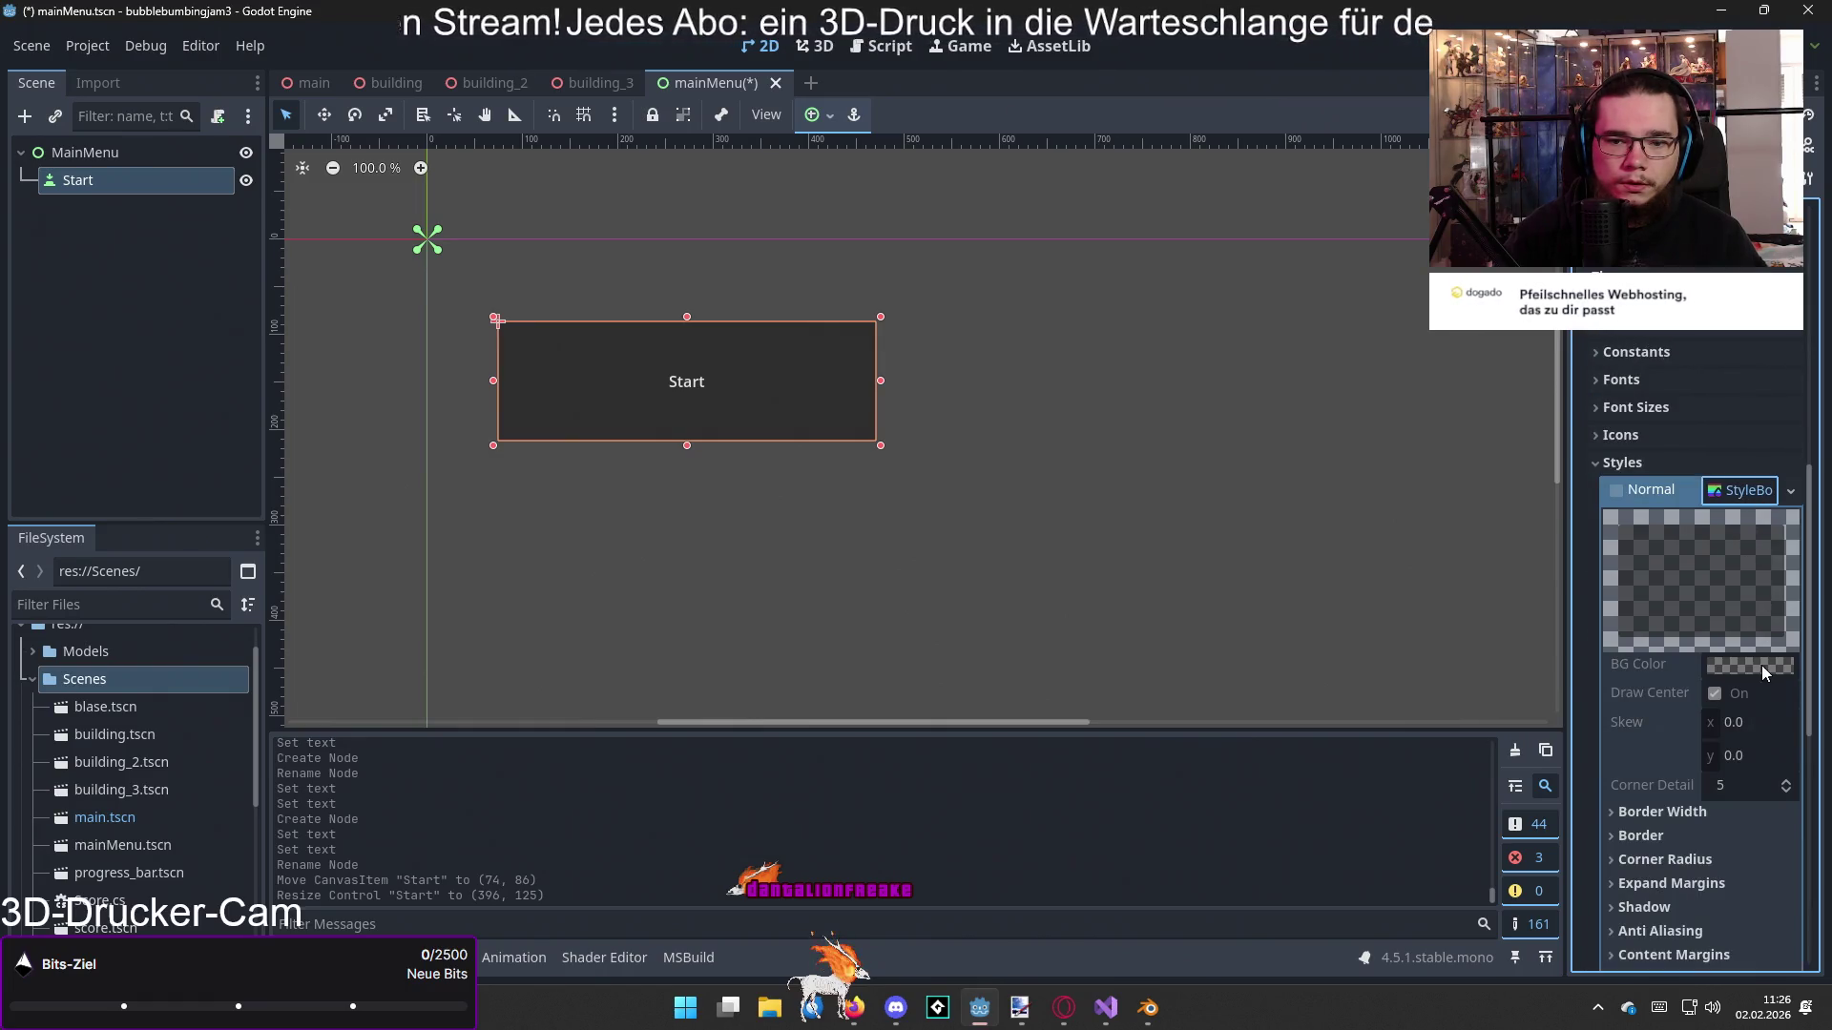
click(1762, 494)
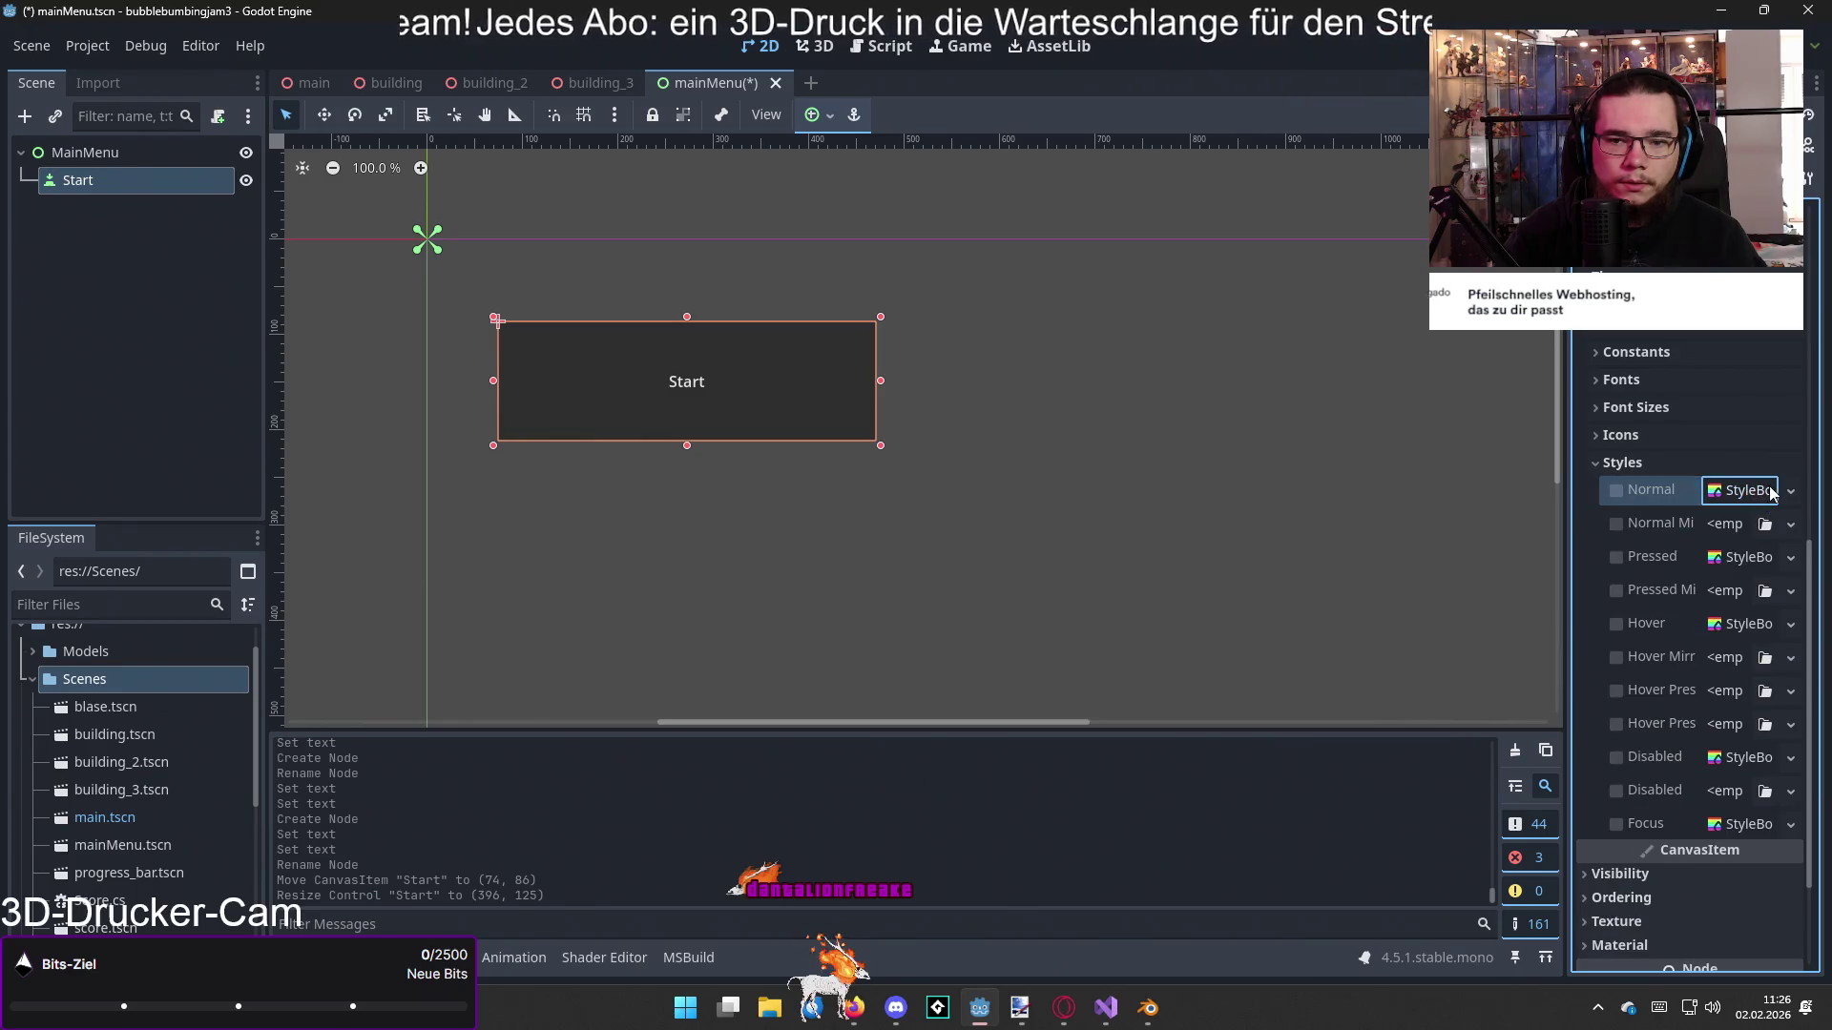
click(1791, 490)
click(1728, 600)
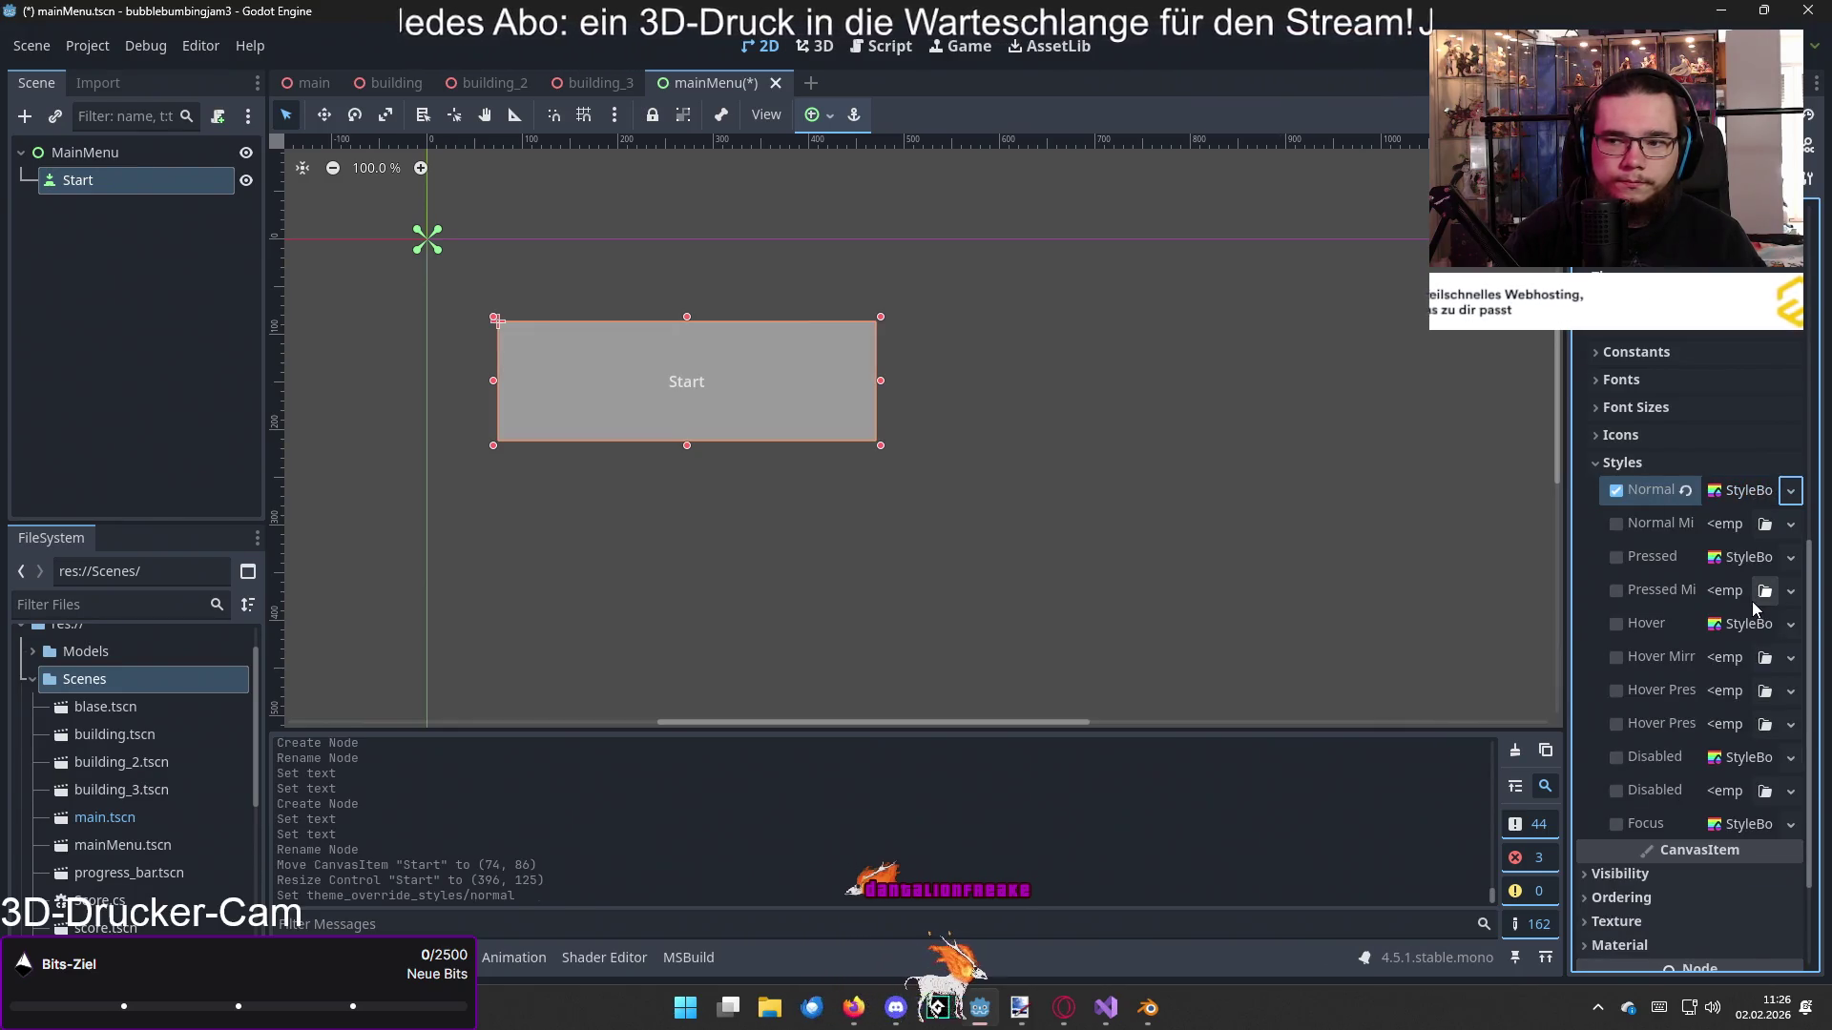
click(1749, 490)
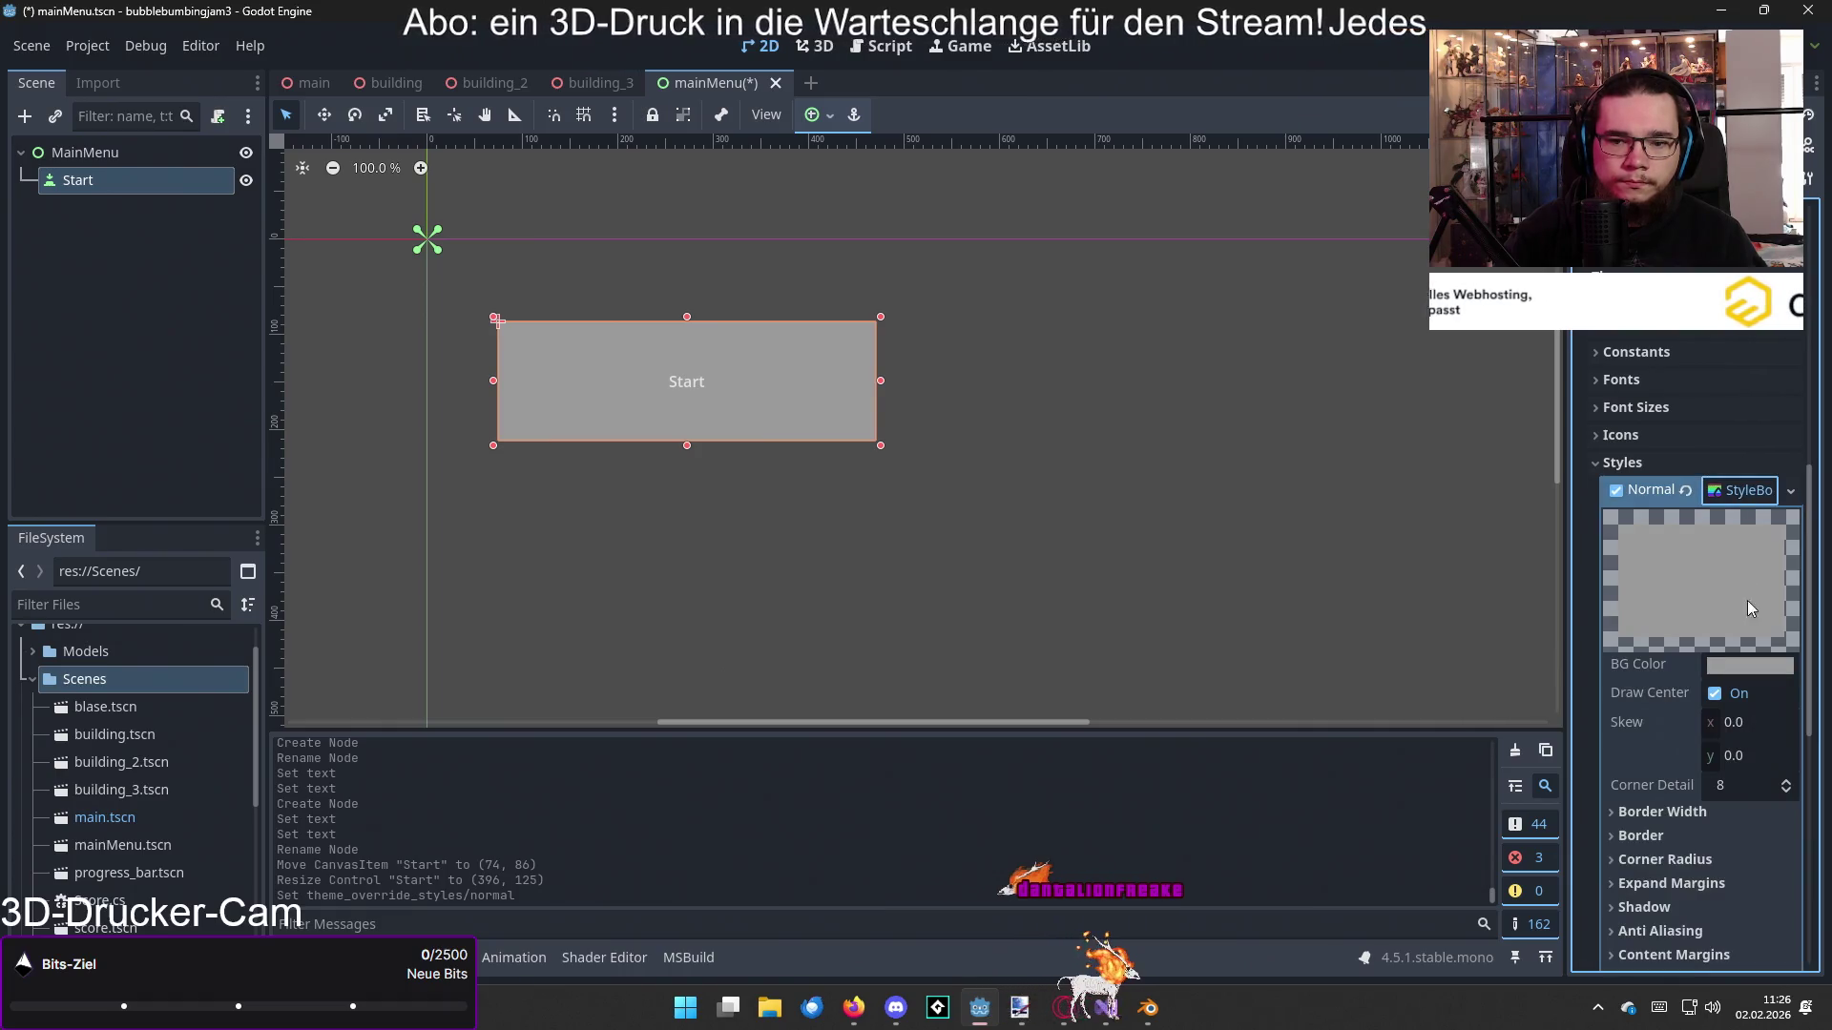
click(1750, 665)
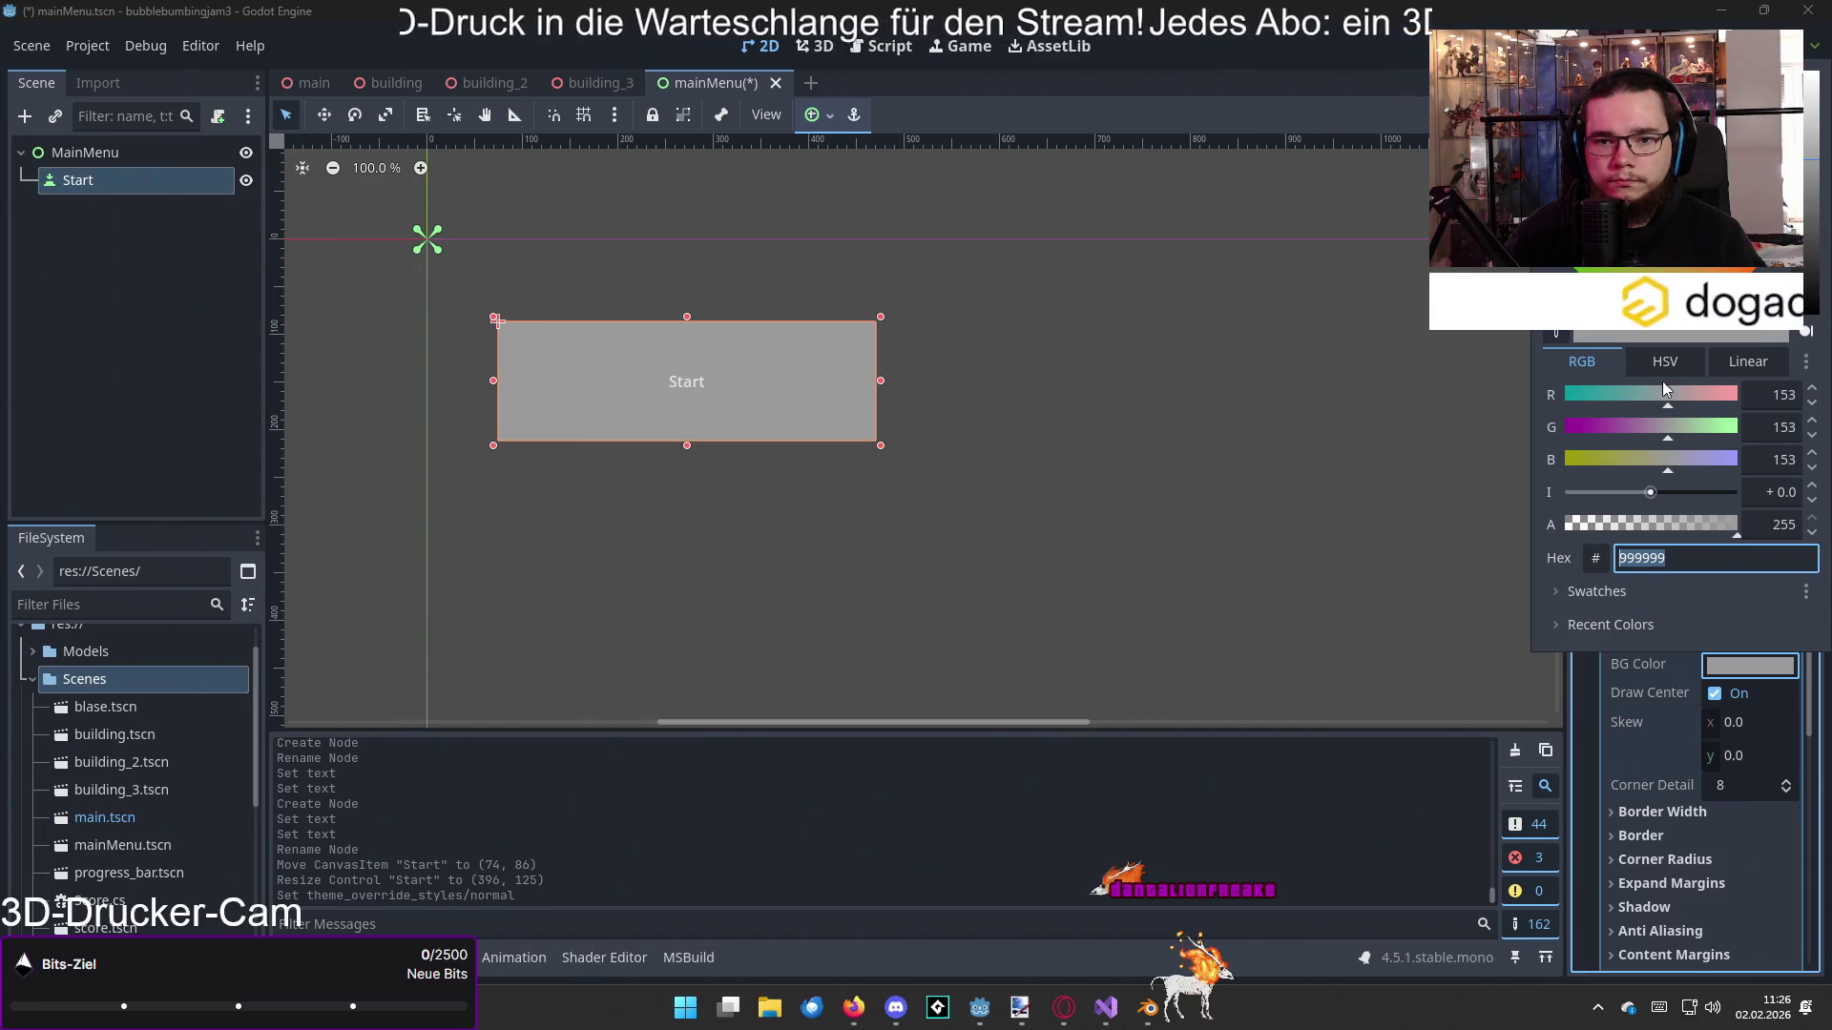
click(1416, 439)
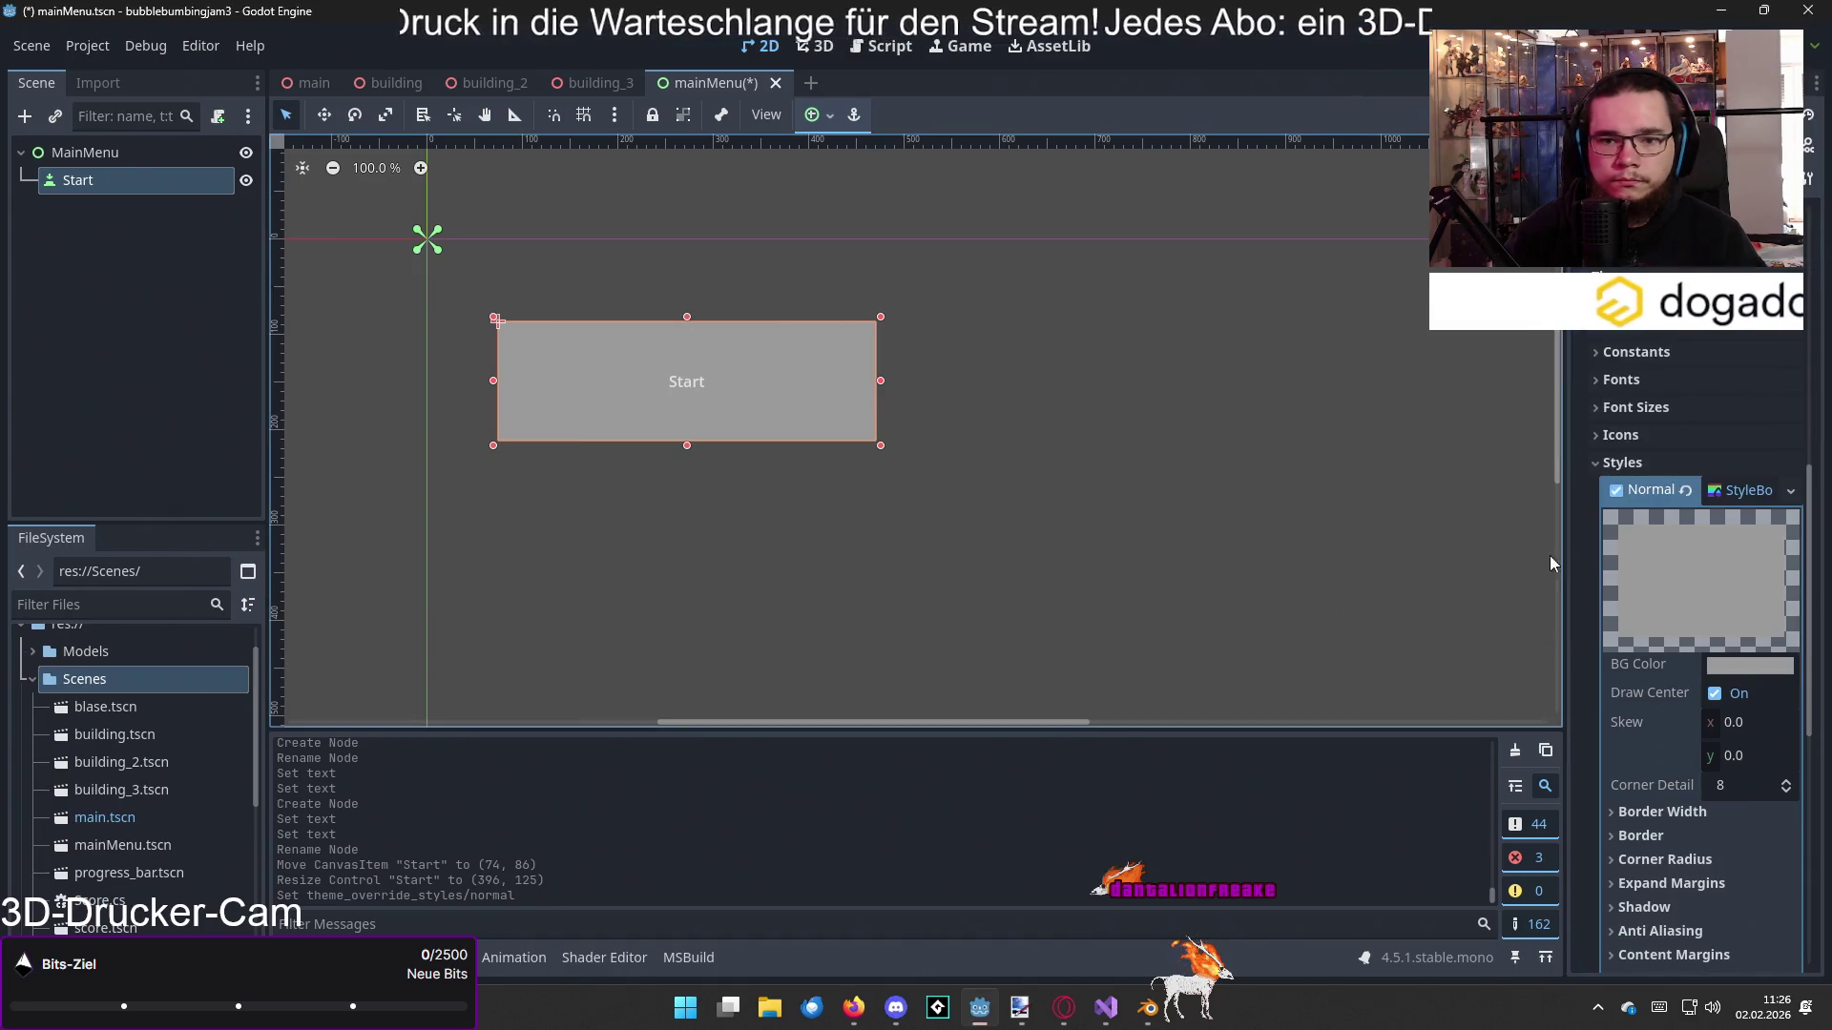
click(1651, 466)
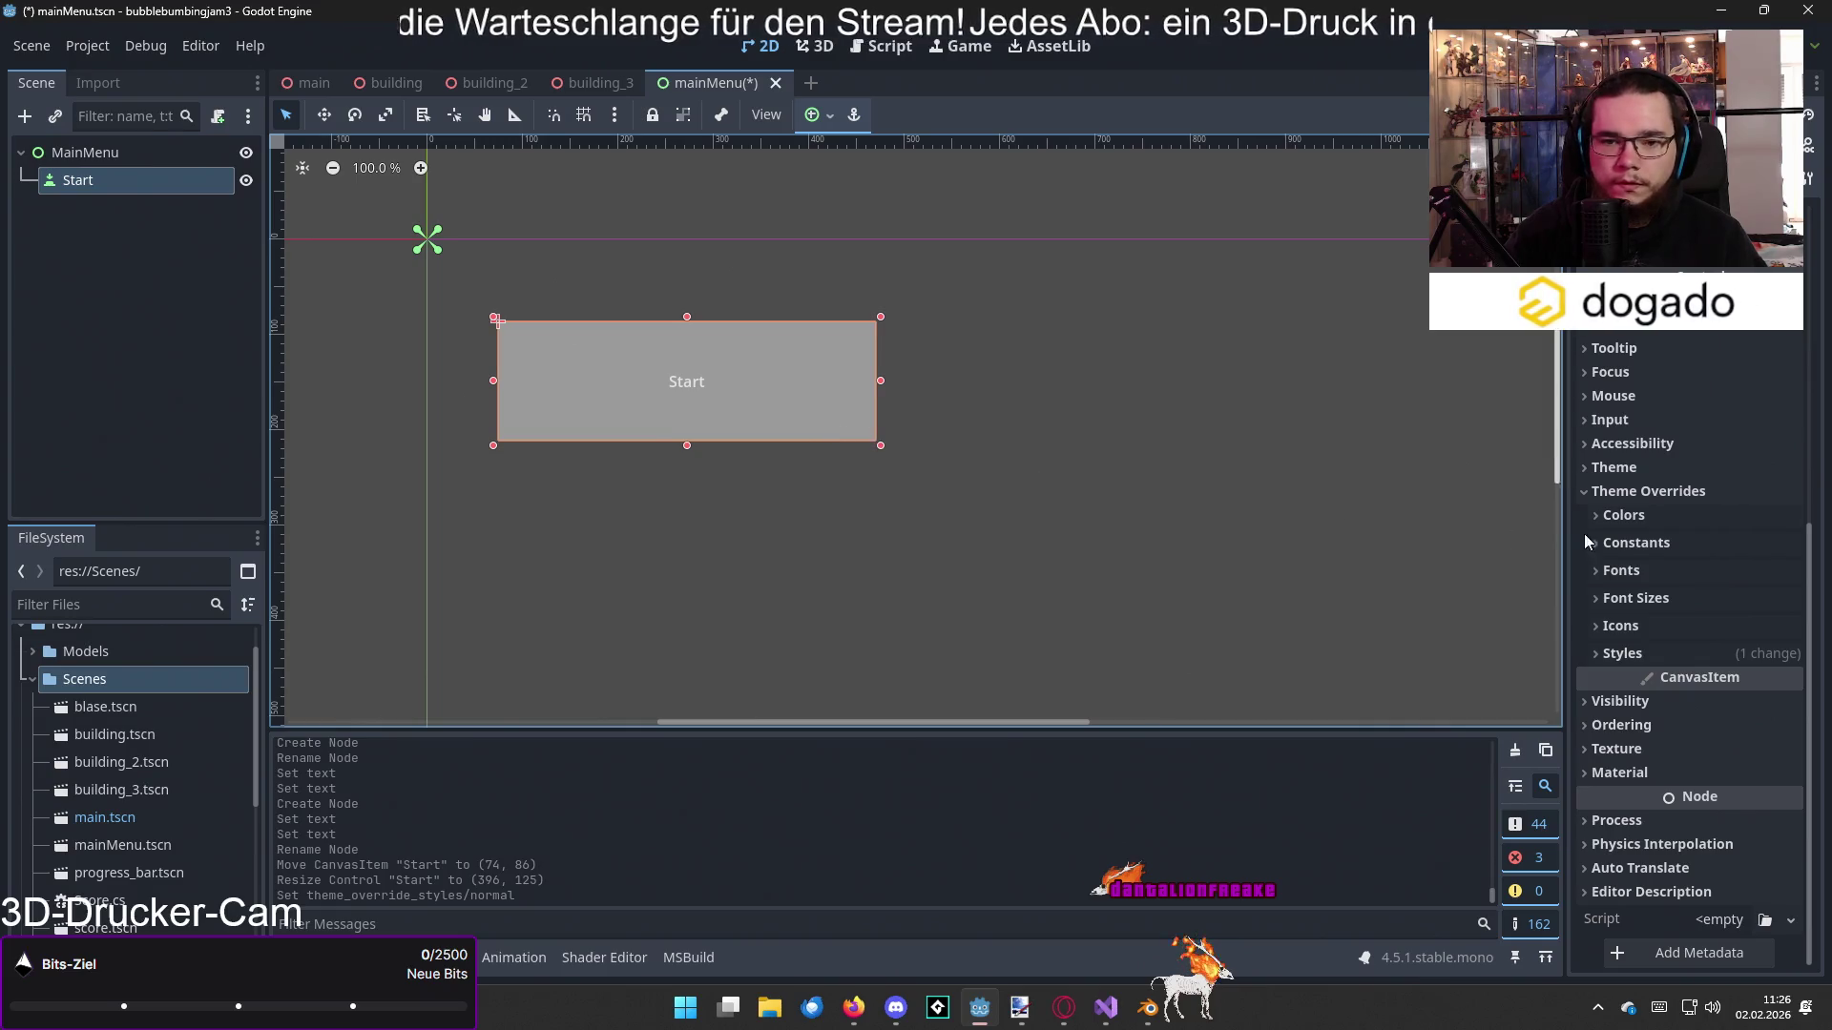
click(1667, 645)
click(1667, 645)
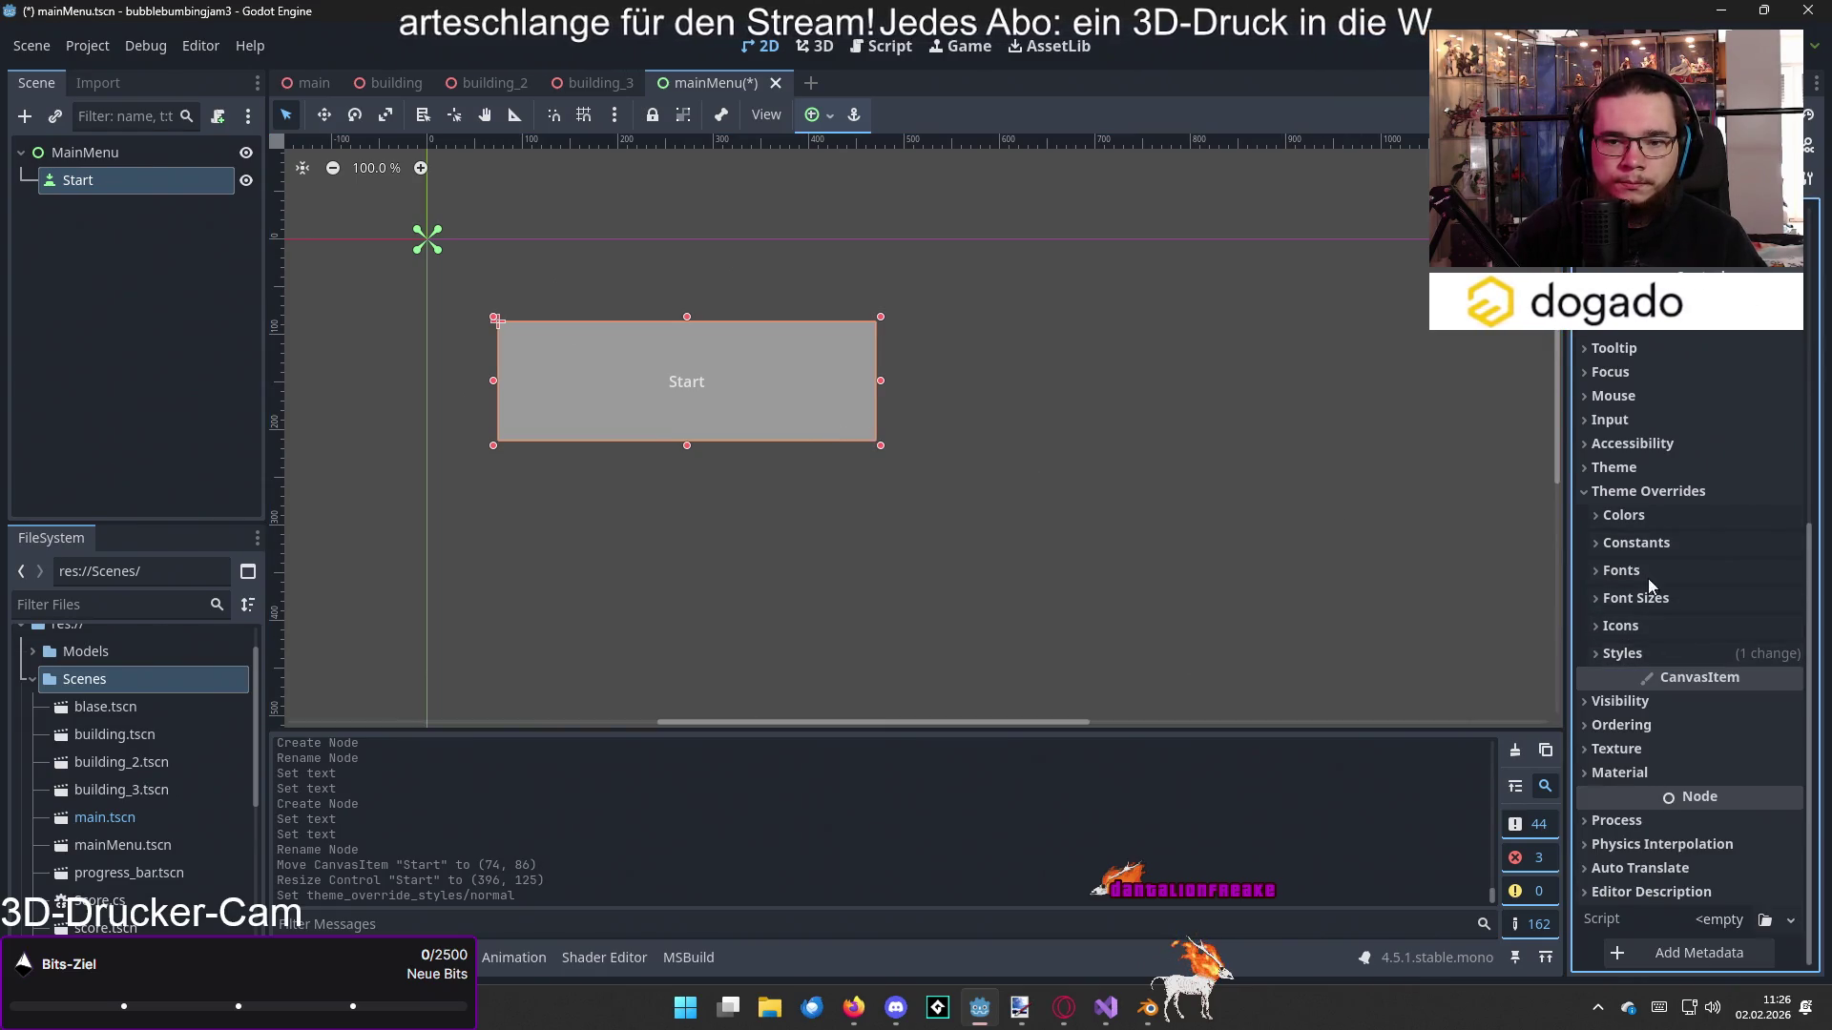
Step: Enable the Font Size override and set the label size to 45 px
click(1644, 571)
click(1667, 627)
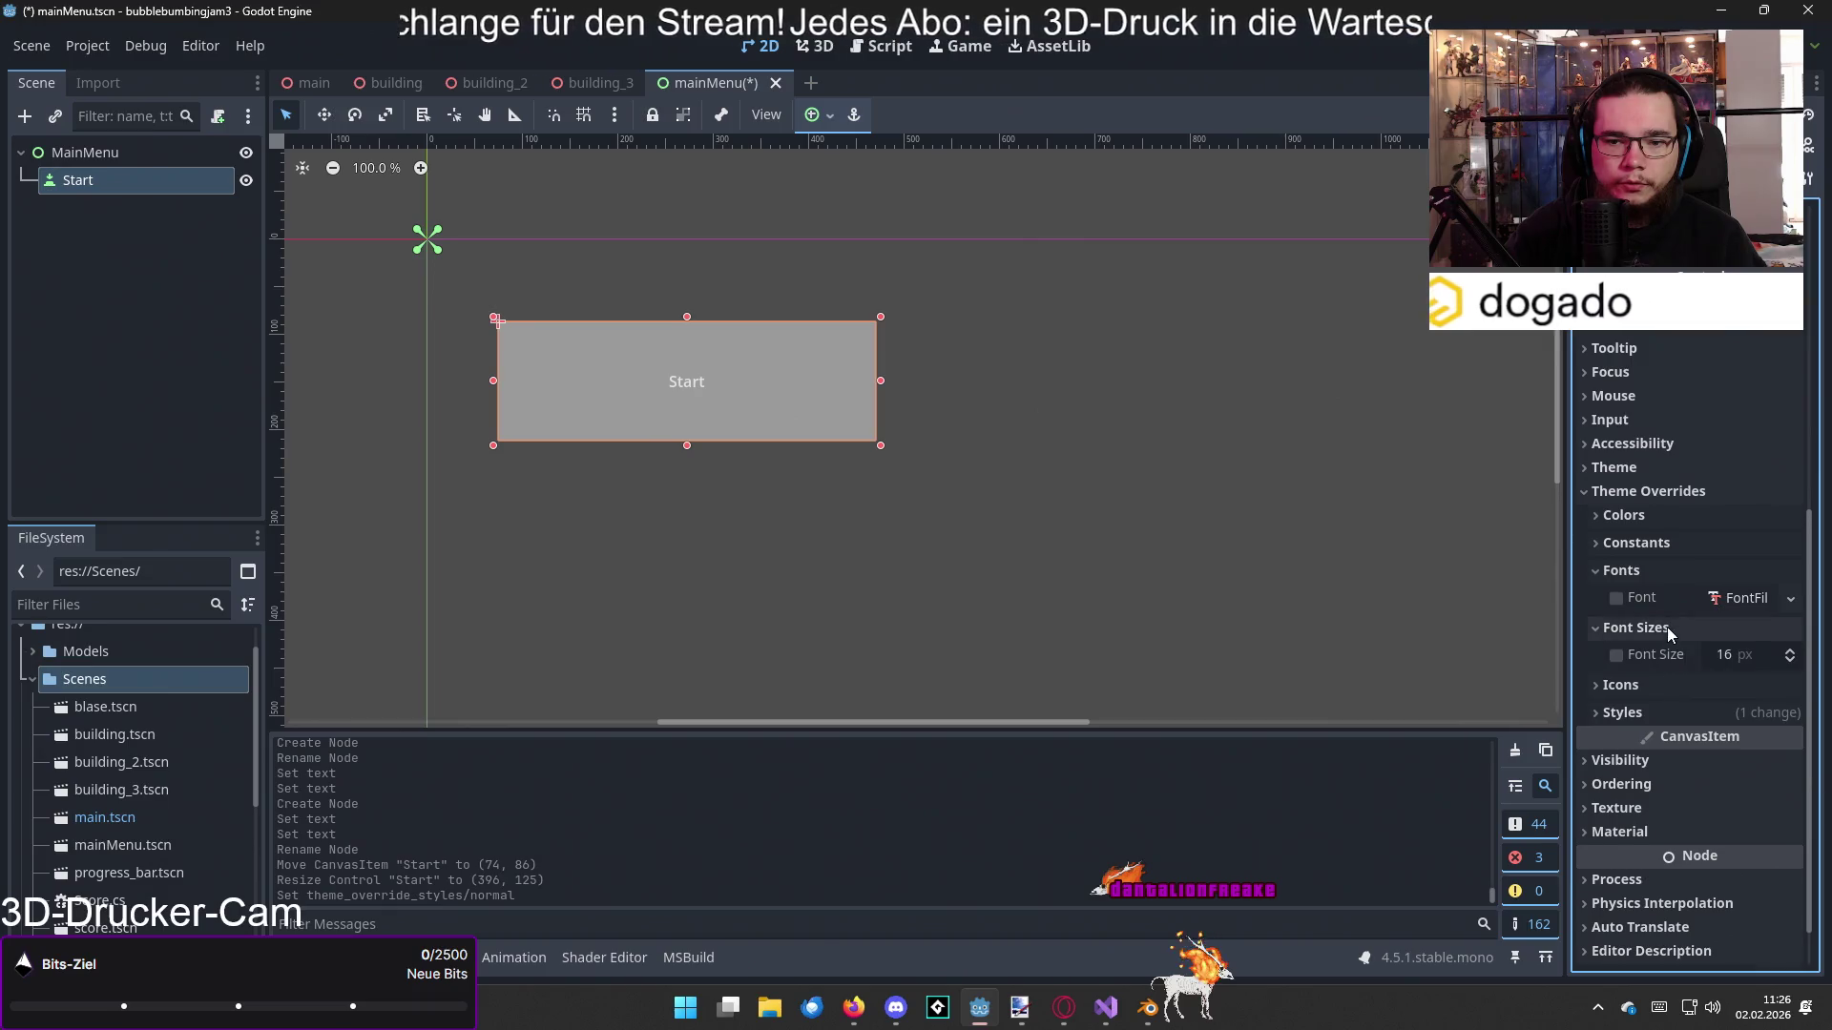
click(1731, 653)
text(40)
key(Return)
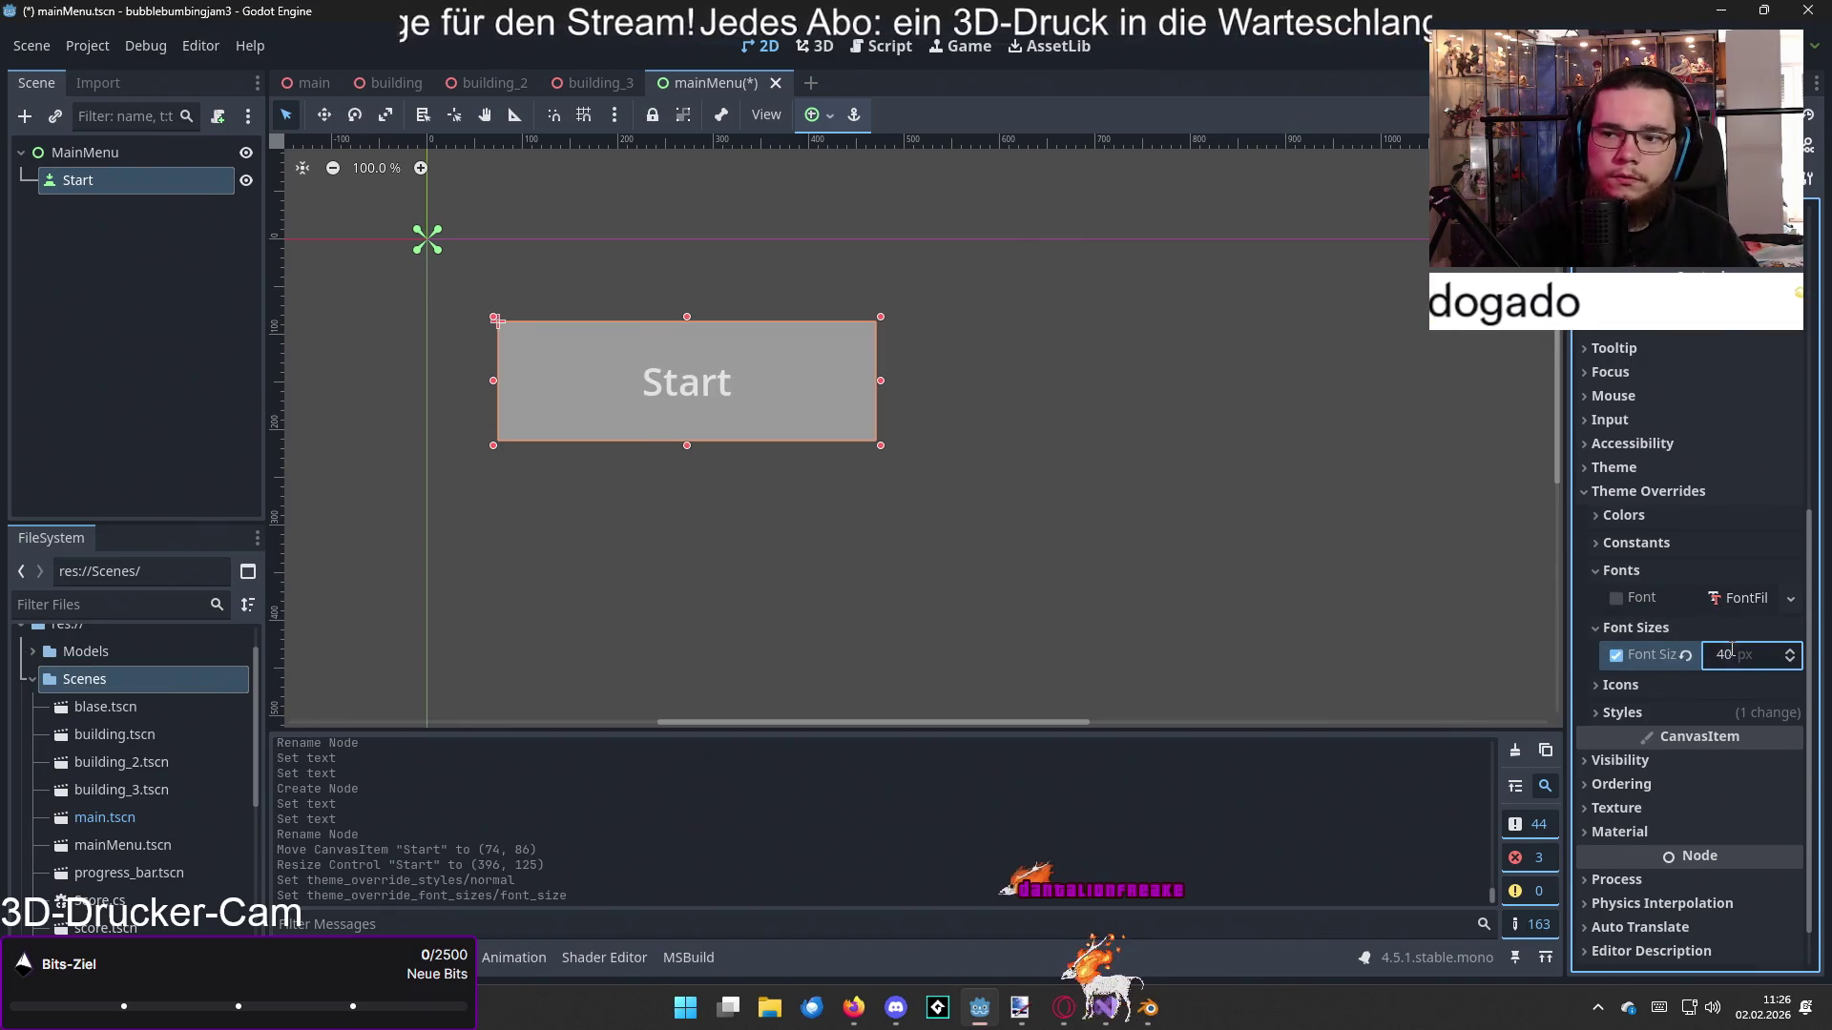
click(1738, 657)
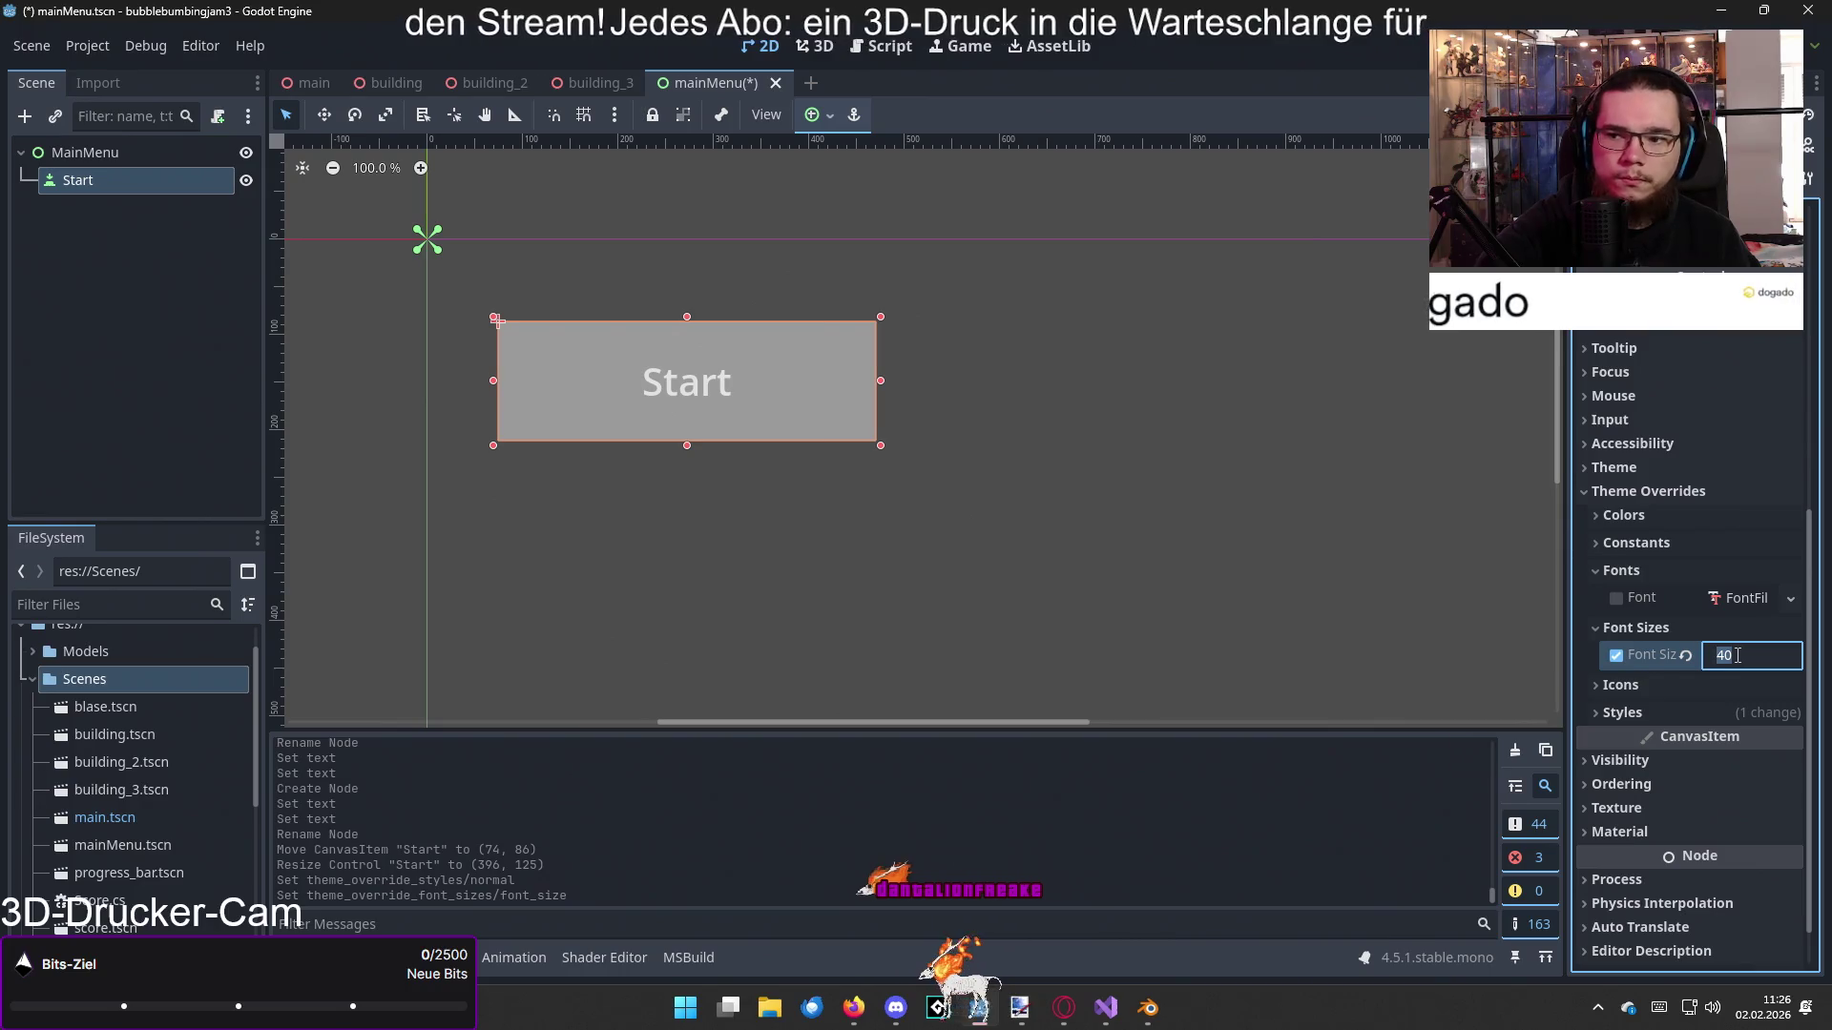
text(45)
key(Return)
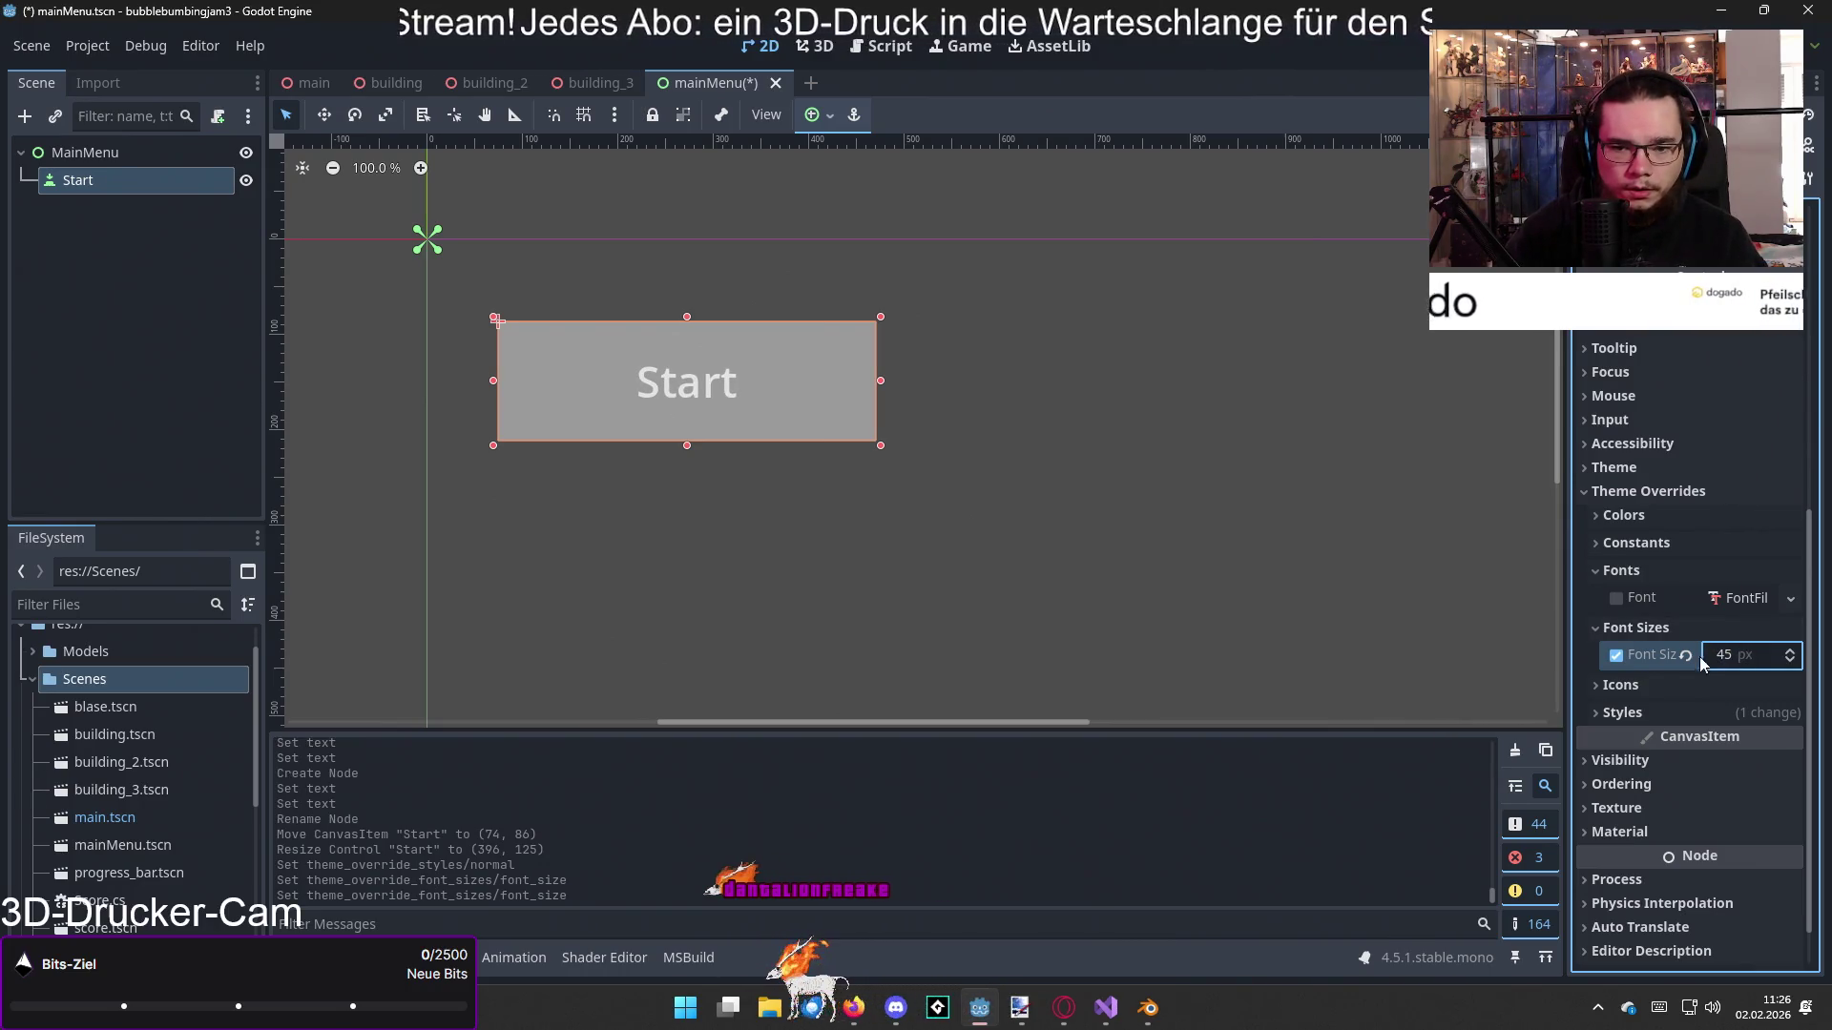
click(1669, 704)
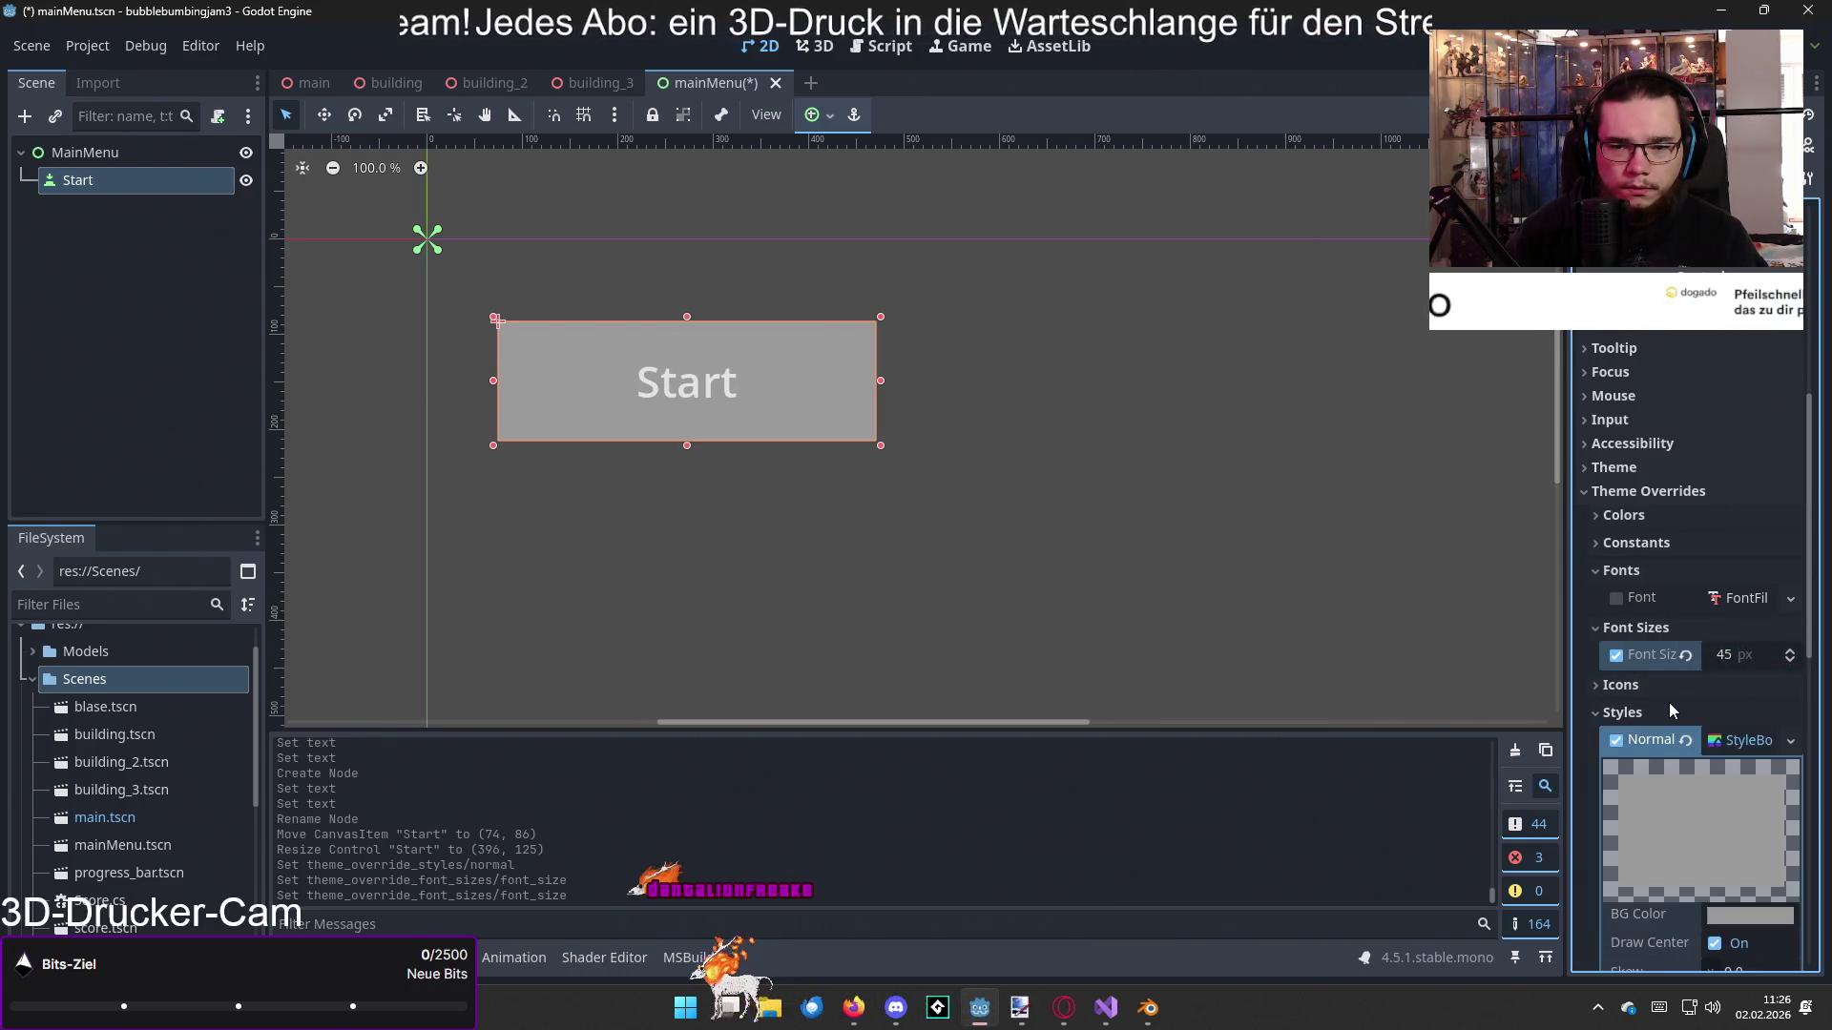
click(1679, 632)
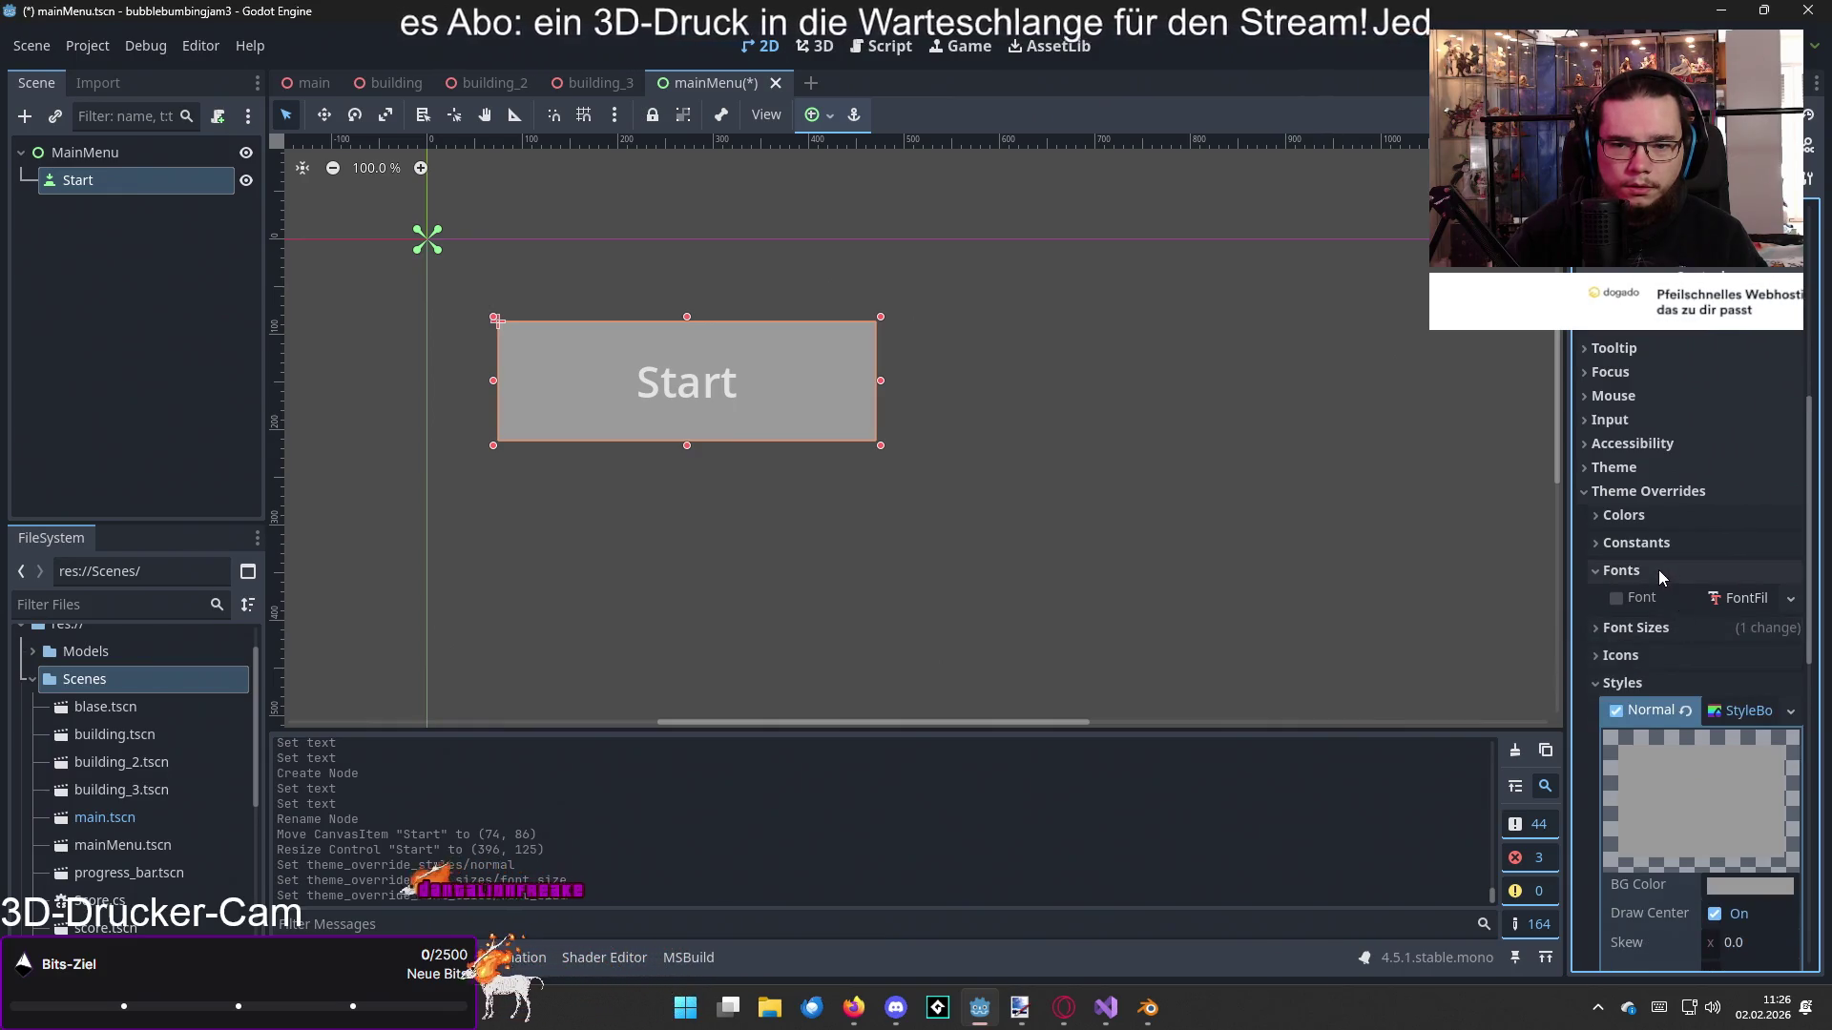
scroll(1674, 672, down, 5)
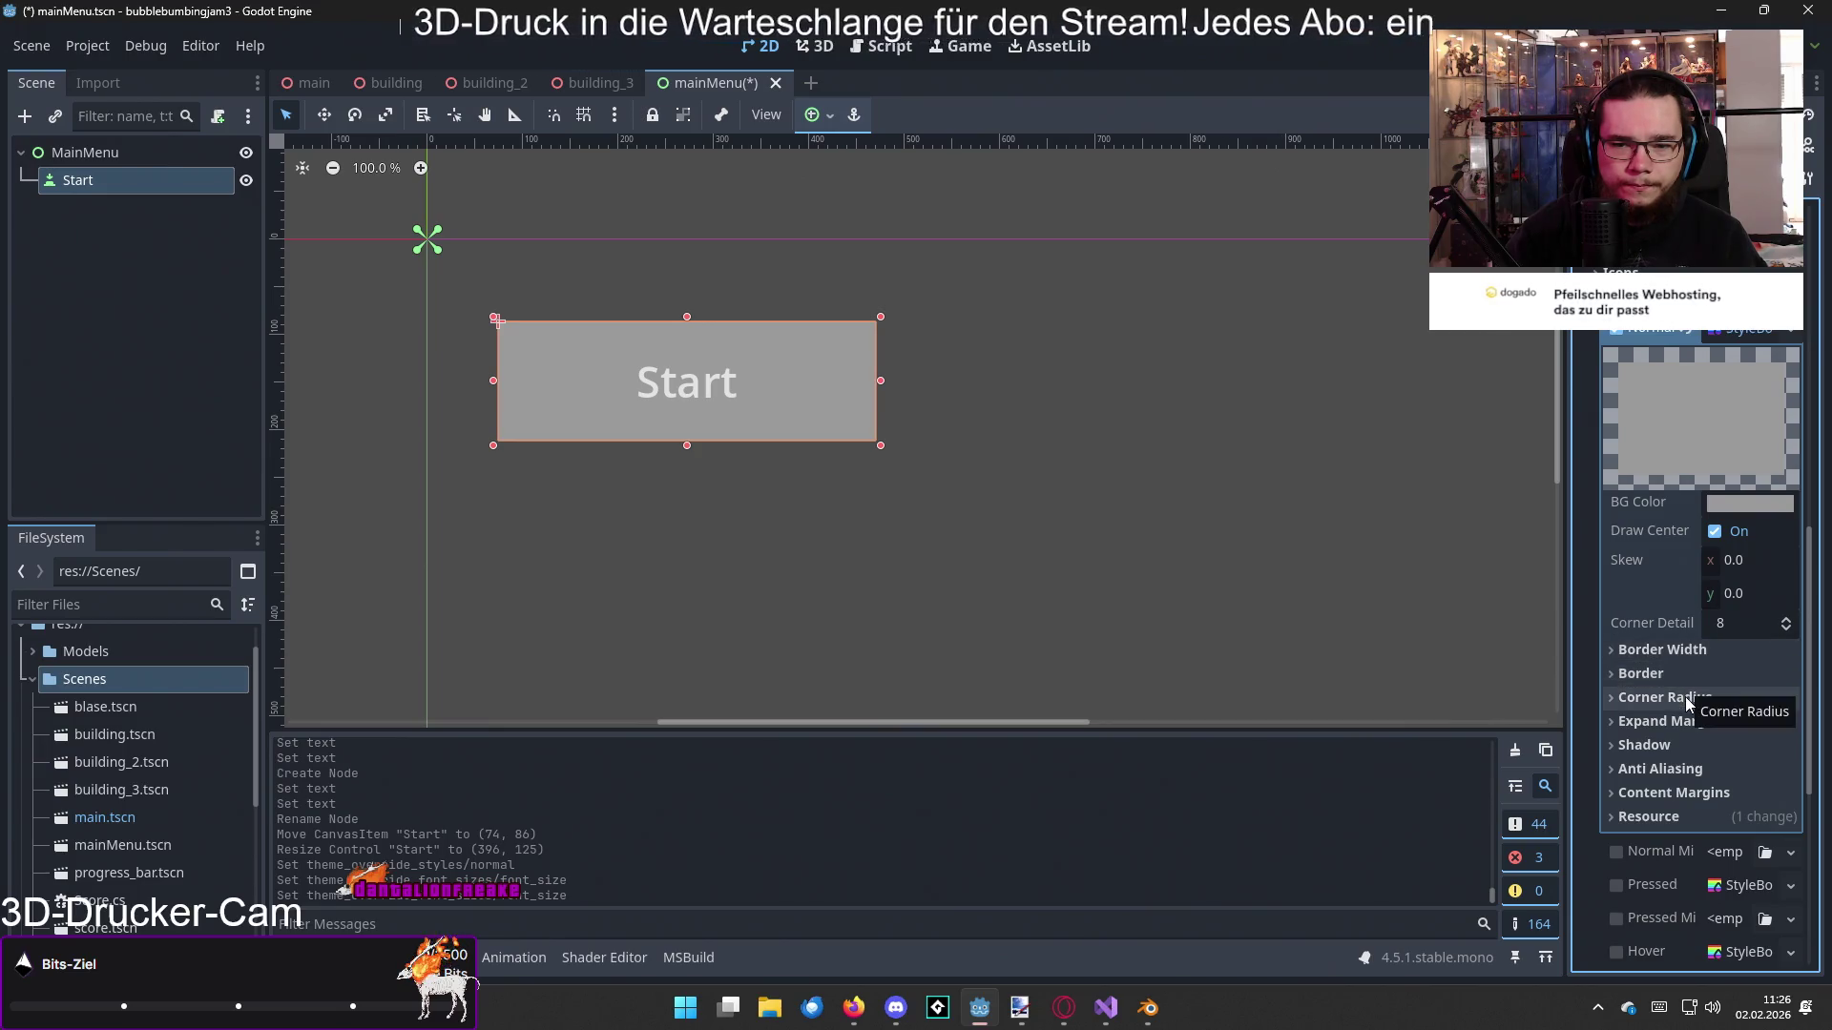
Step: Round all four corners of the Normal style with an 8 px radius
click(1684, 700)
click(1788, 724)
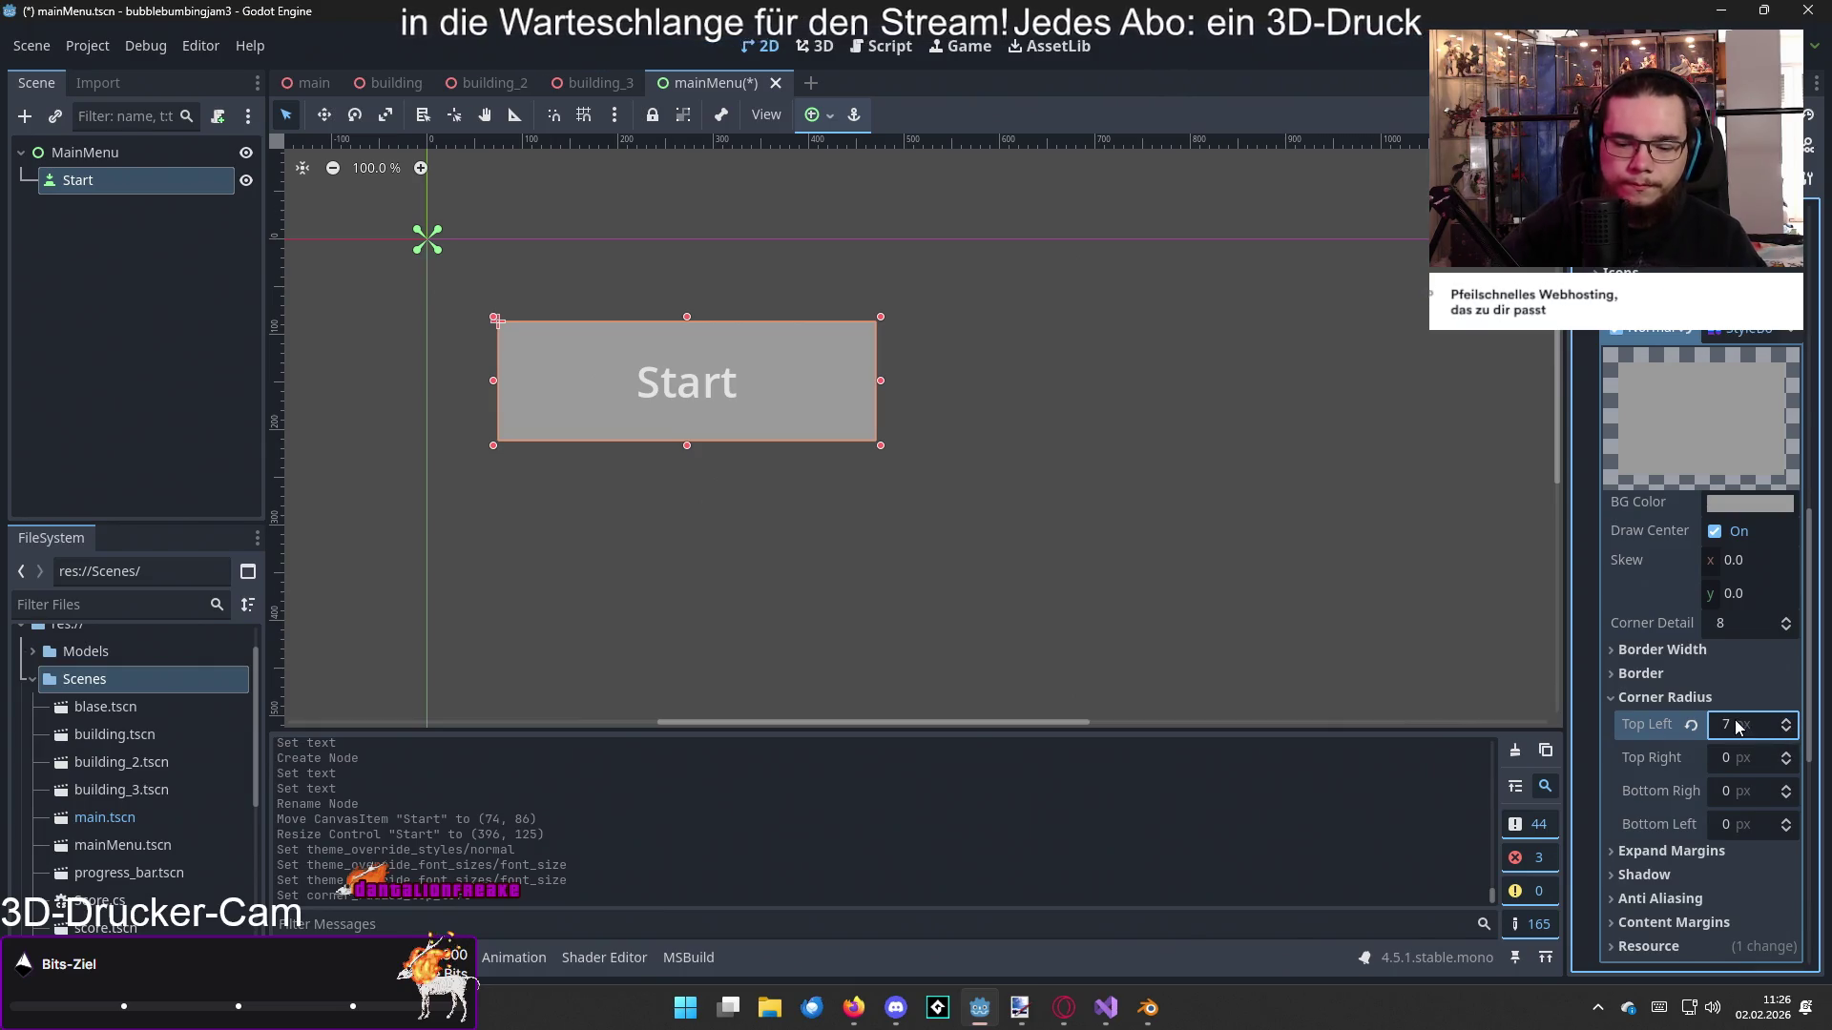
click(1744, 758)
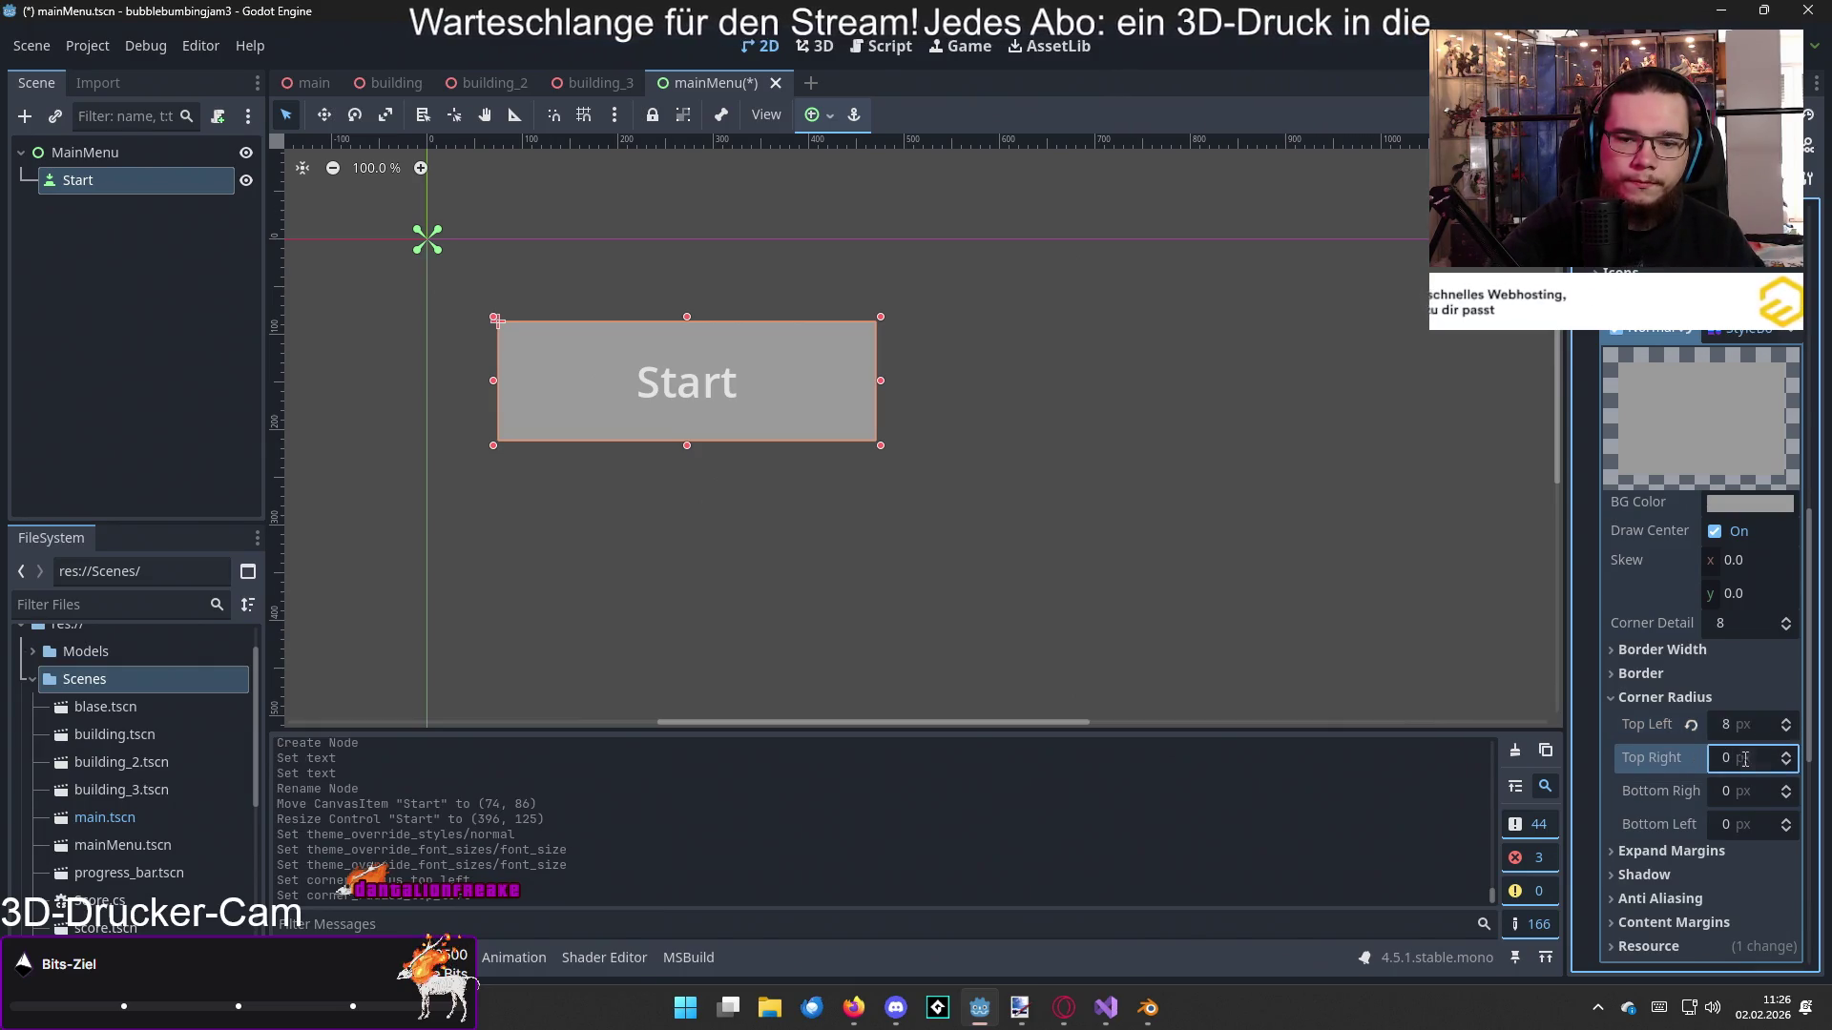
text(8)
click(1743, 791)
text(8)
click(1745, 825)
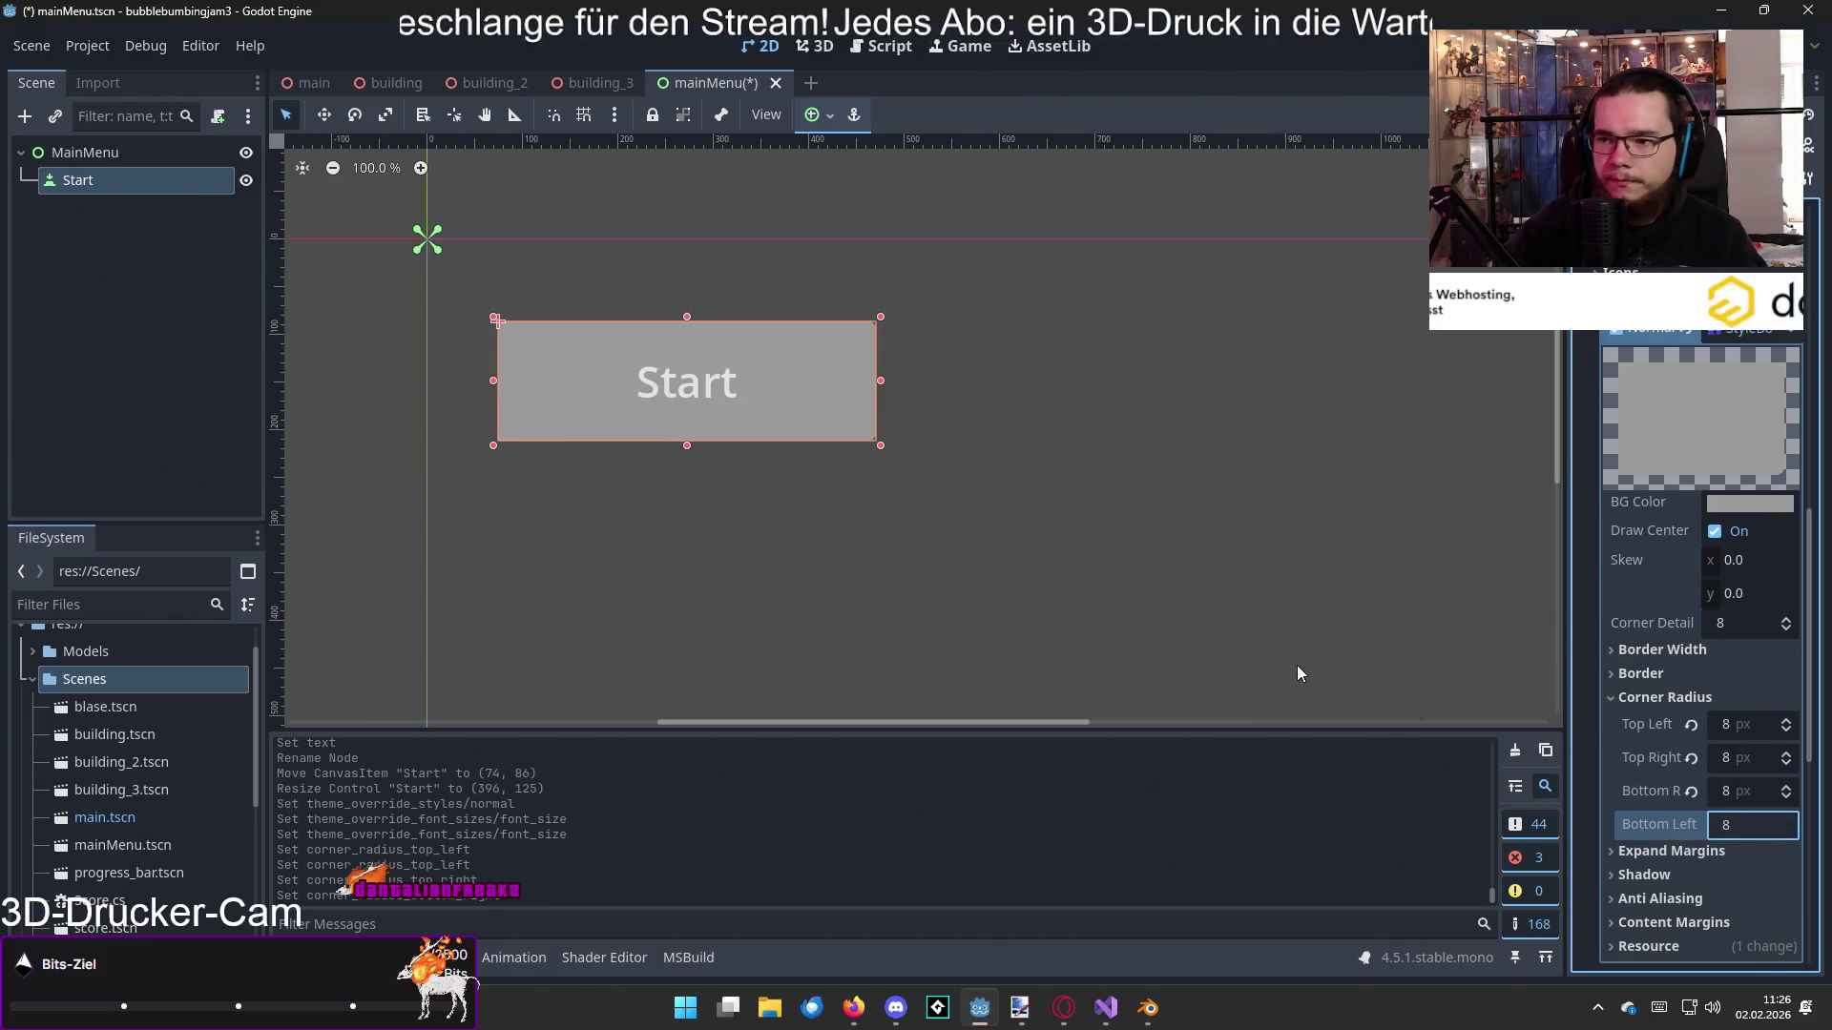
click(1298, 674)
click(827, 408)
scroll(1660, 633, down, 2)
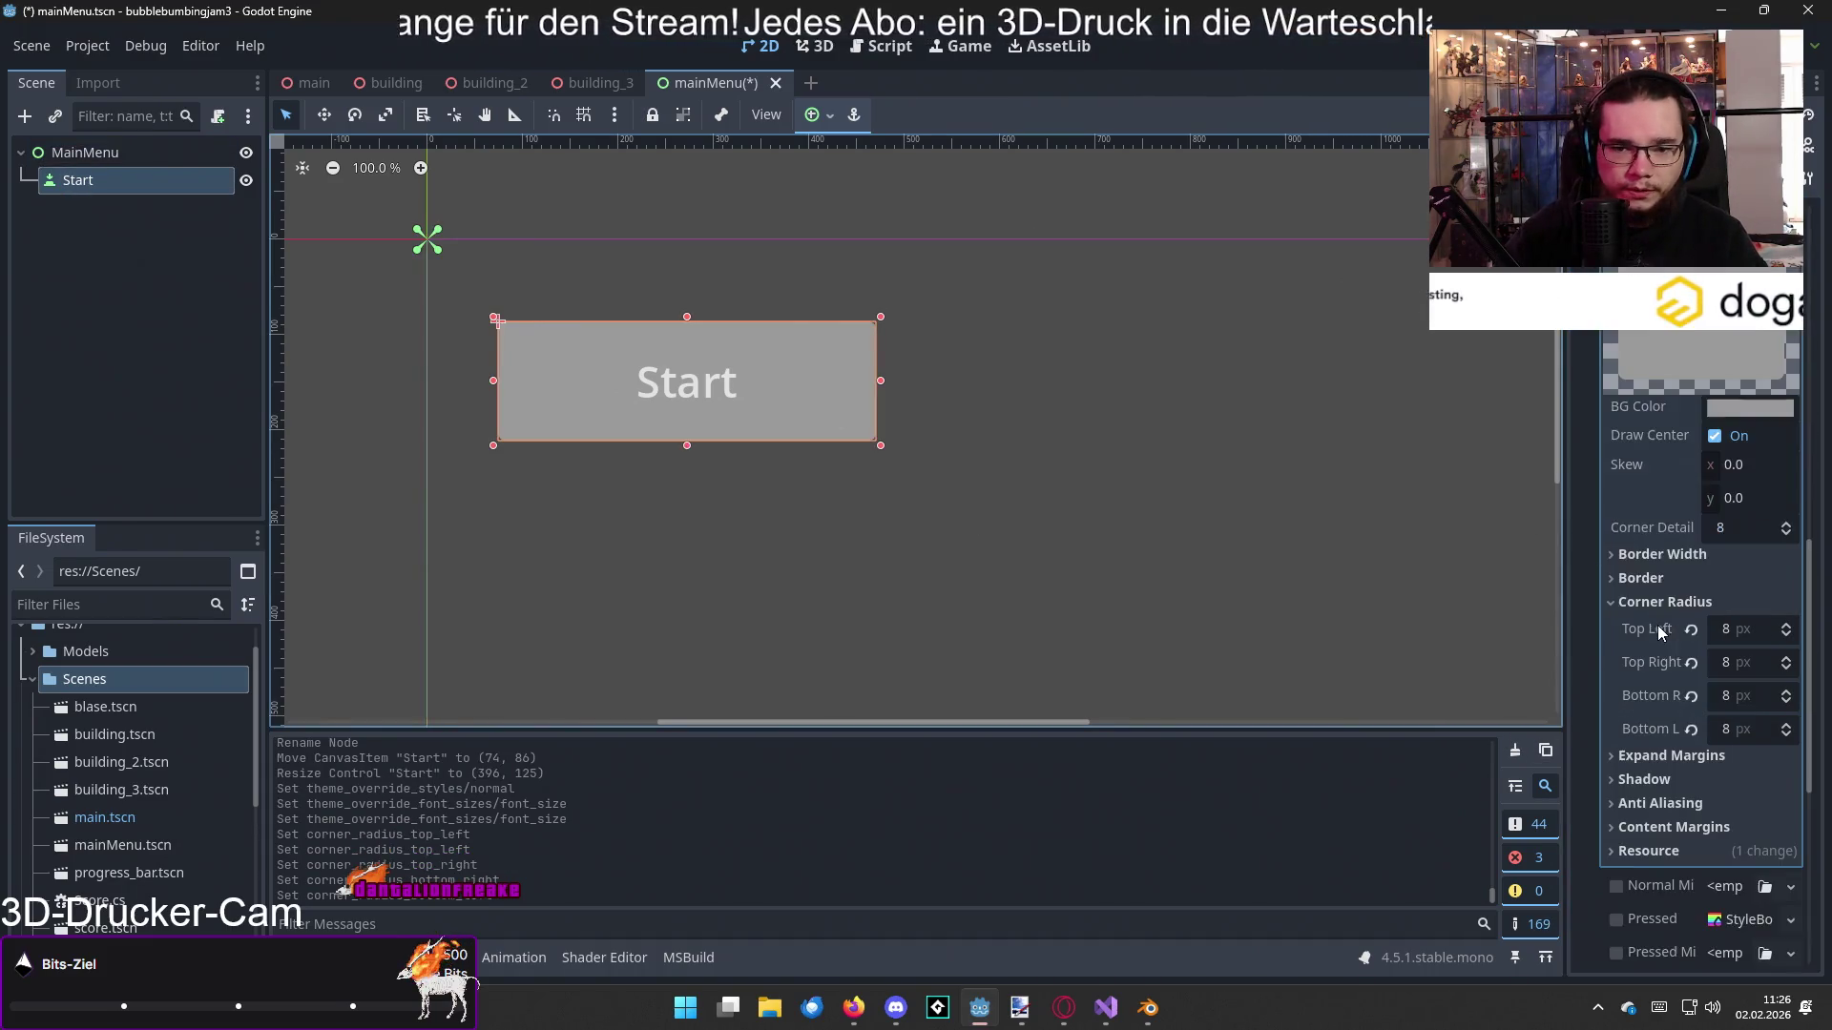
click(1656, 604)
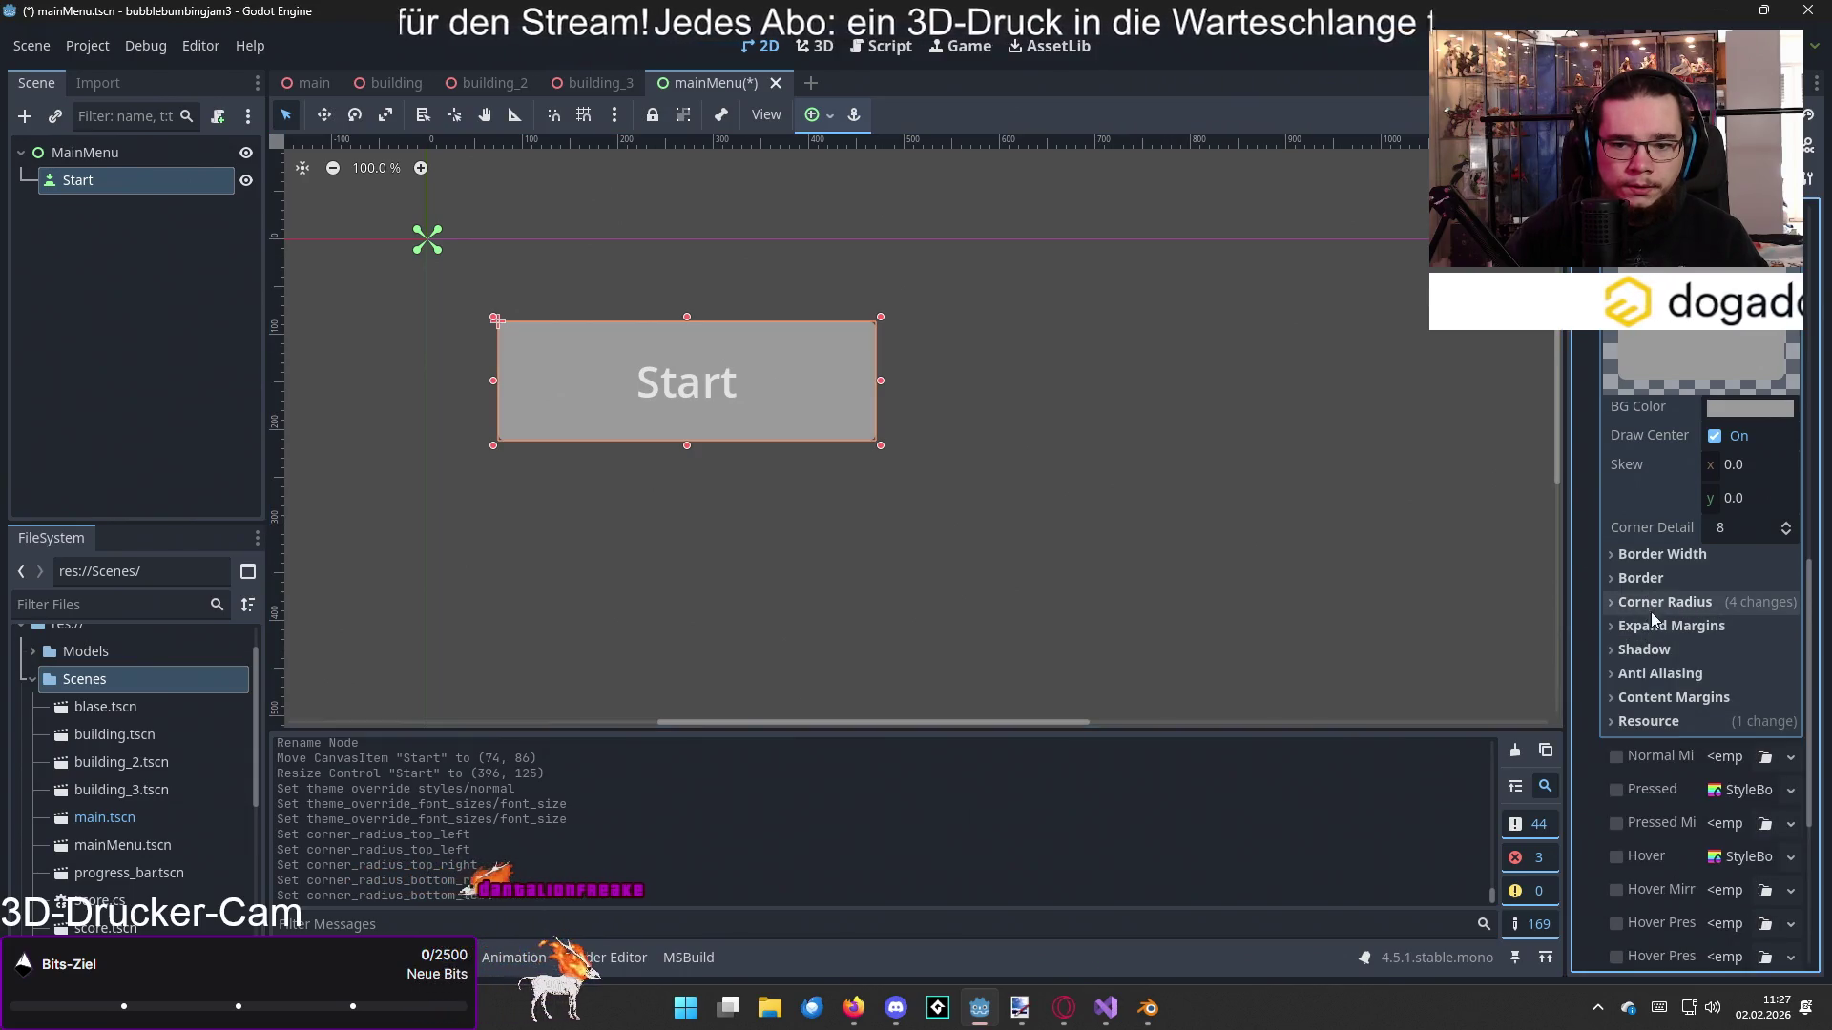
Step: Give the Normal style a 4 px shadow size
click(1658, 650)
click(1731, 679)
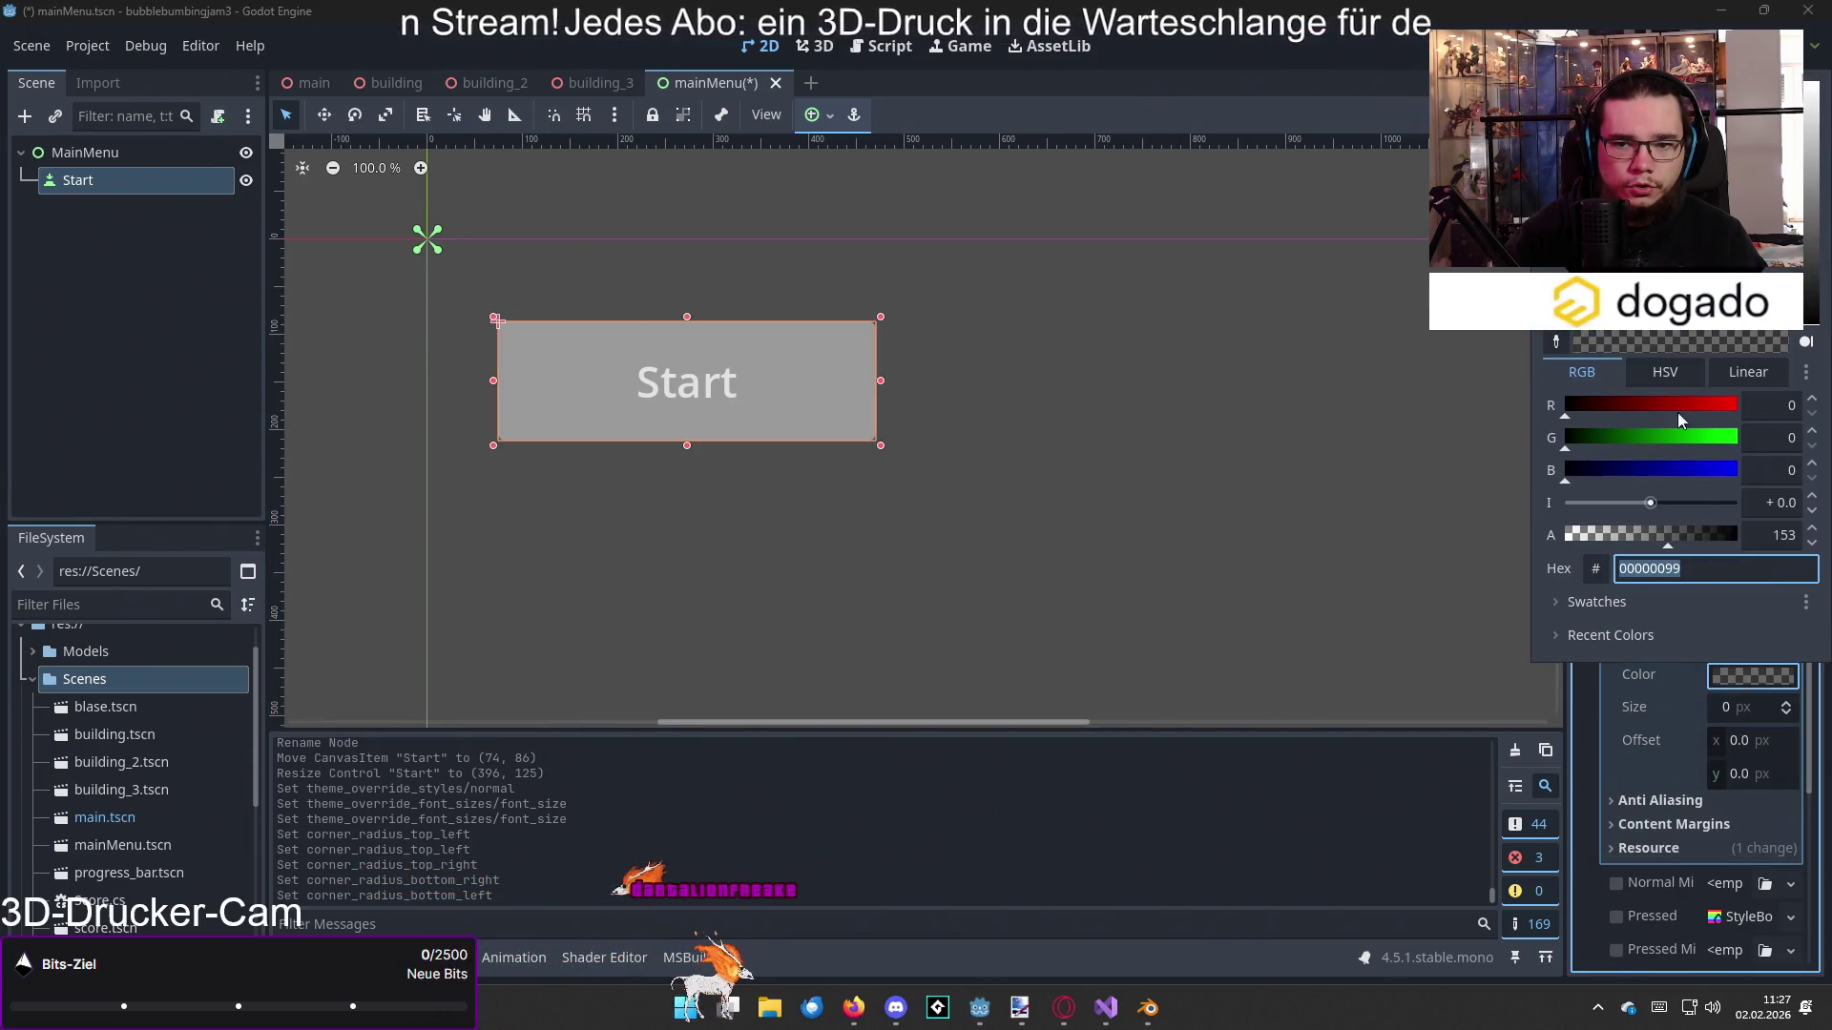
click(1725, 750)
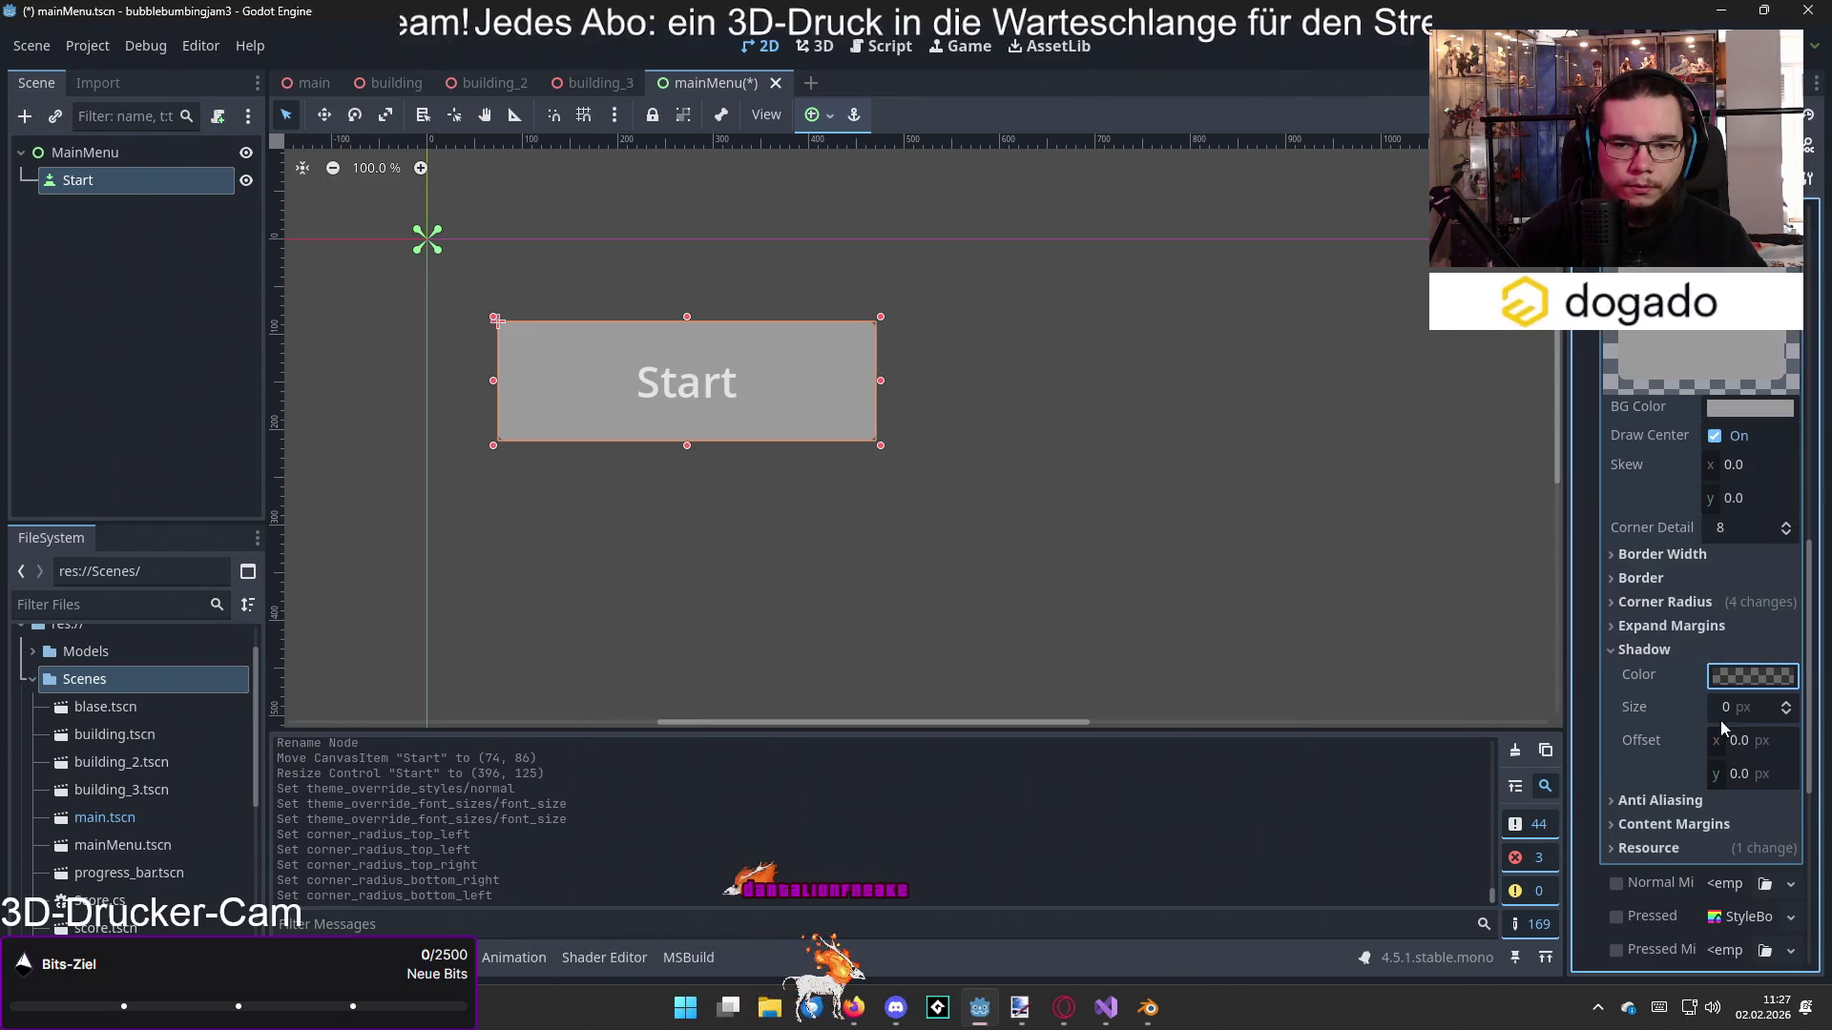
triple_click(1784, 707)
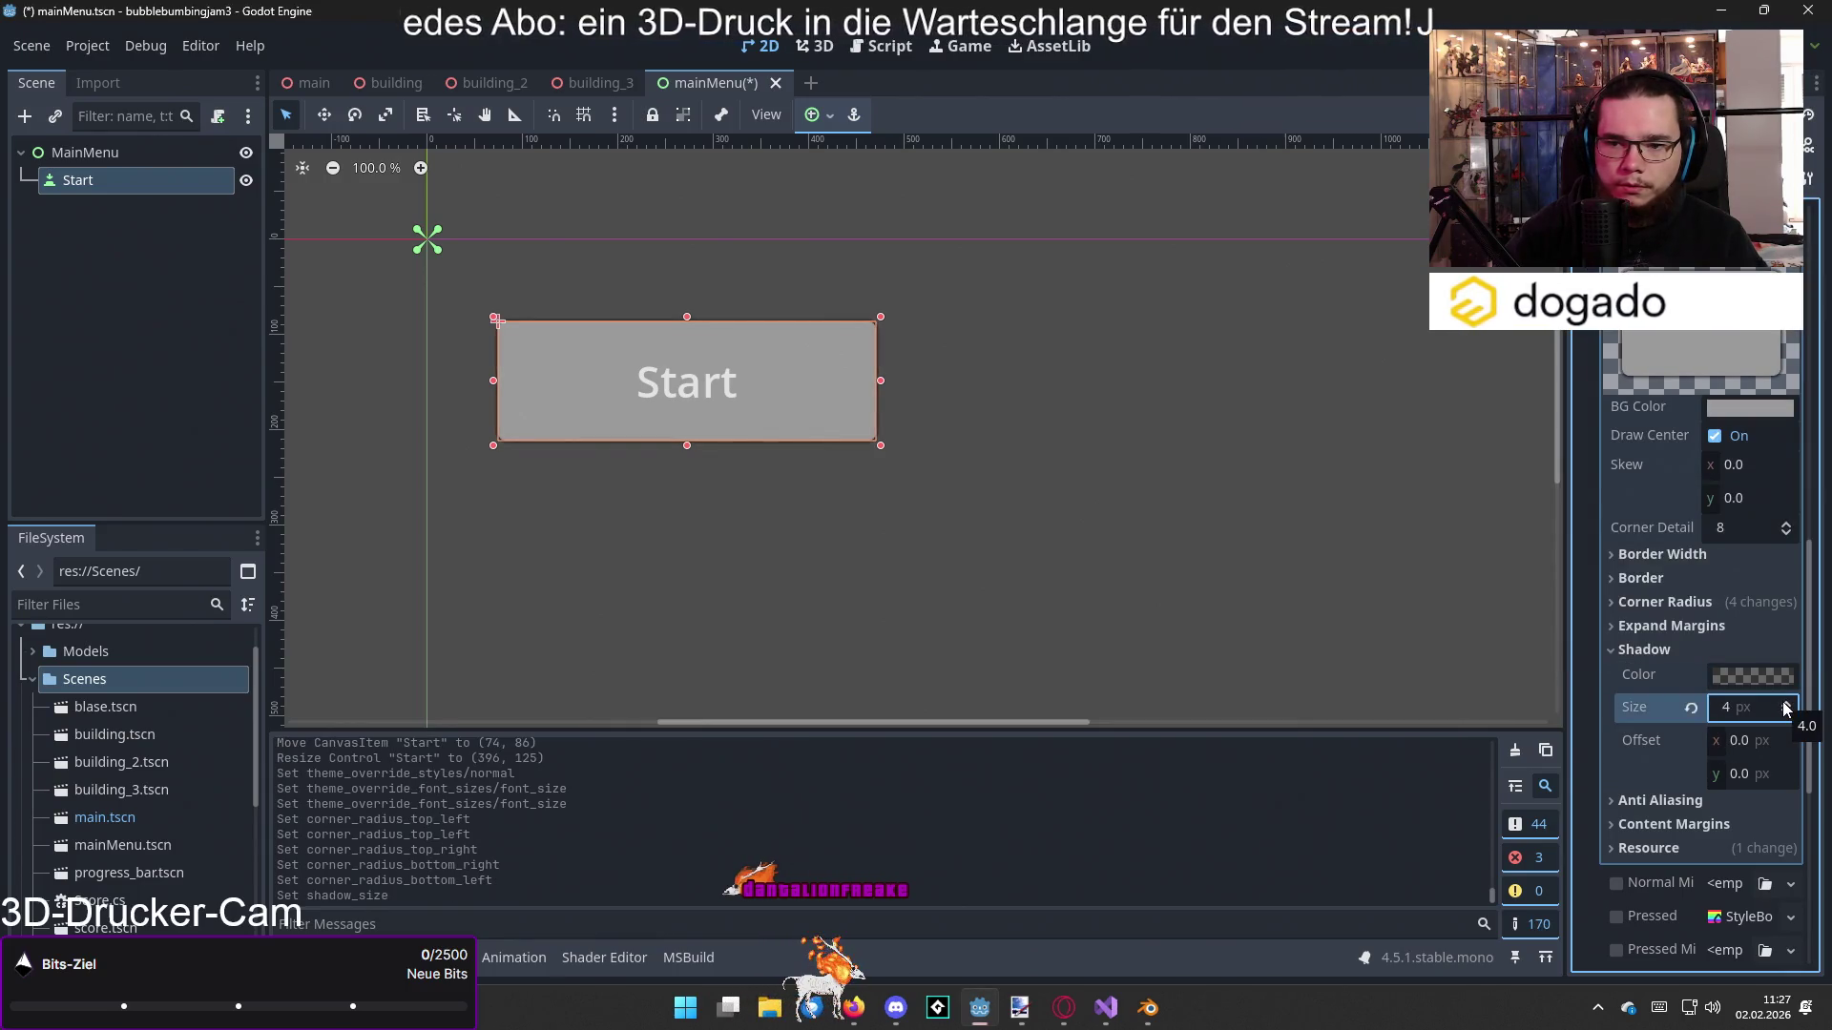
click(1244, 545)
click(788, 385)
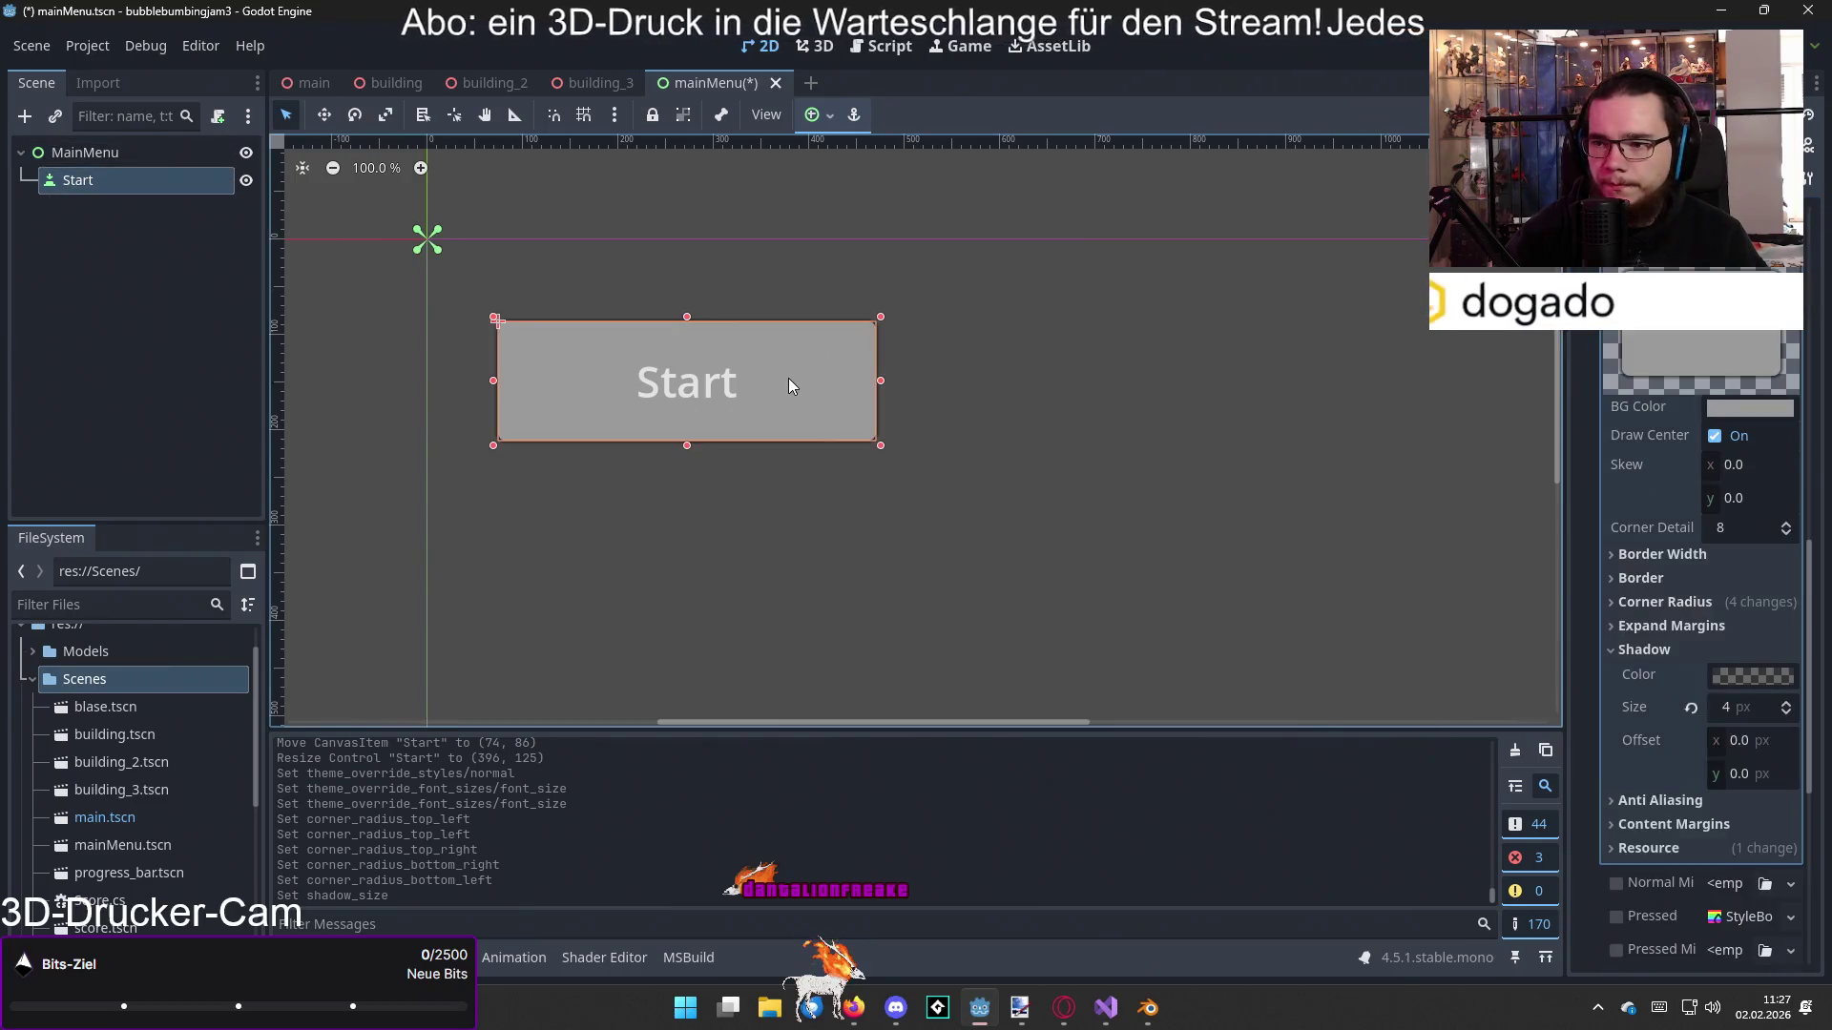
scroll(1641, 576, down, 5)
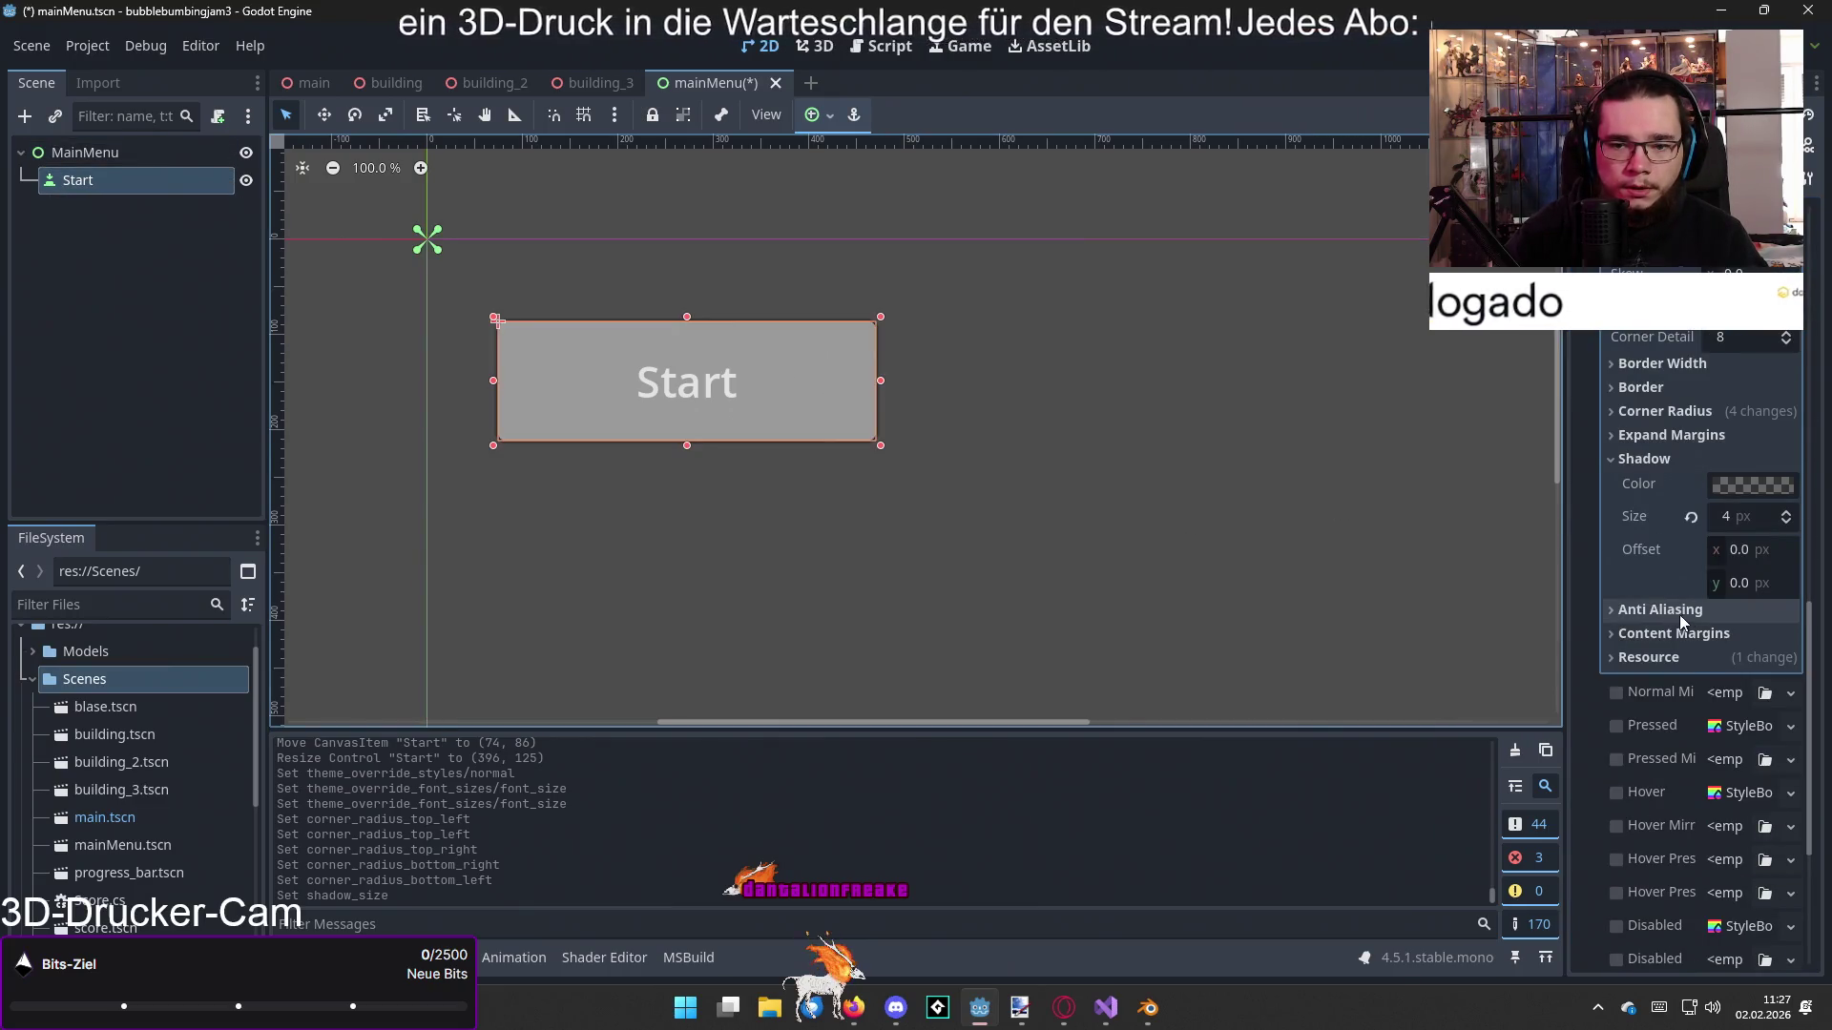
Step: Toggle the style's Anti Aliasing option, then collapse the Styles overrides
click(1687, 617)
click(1719, 638)
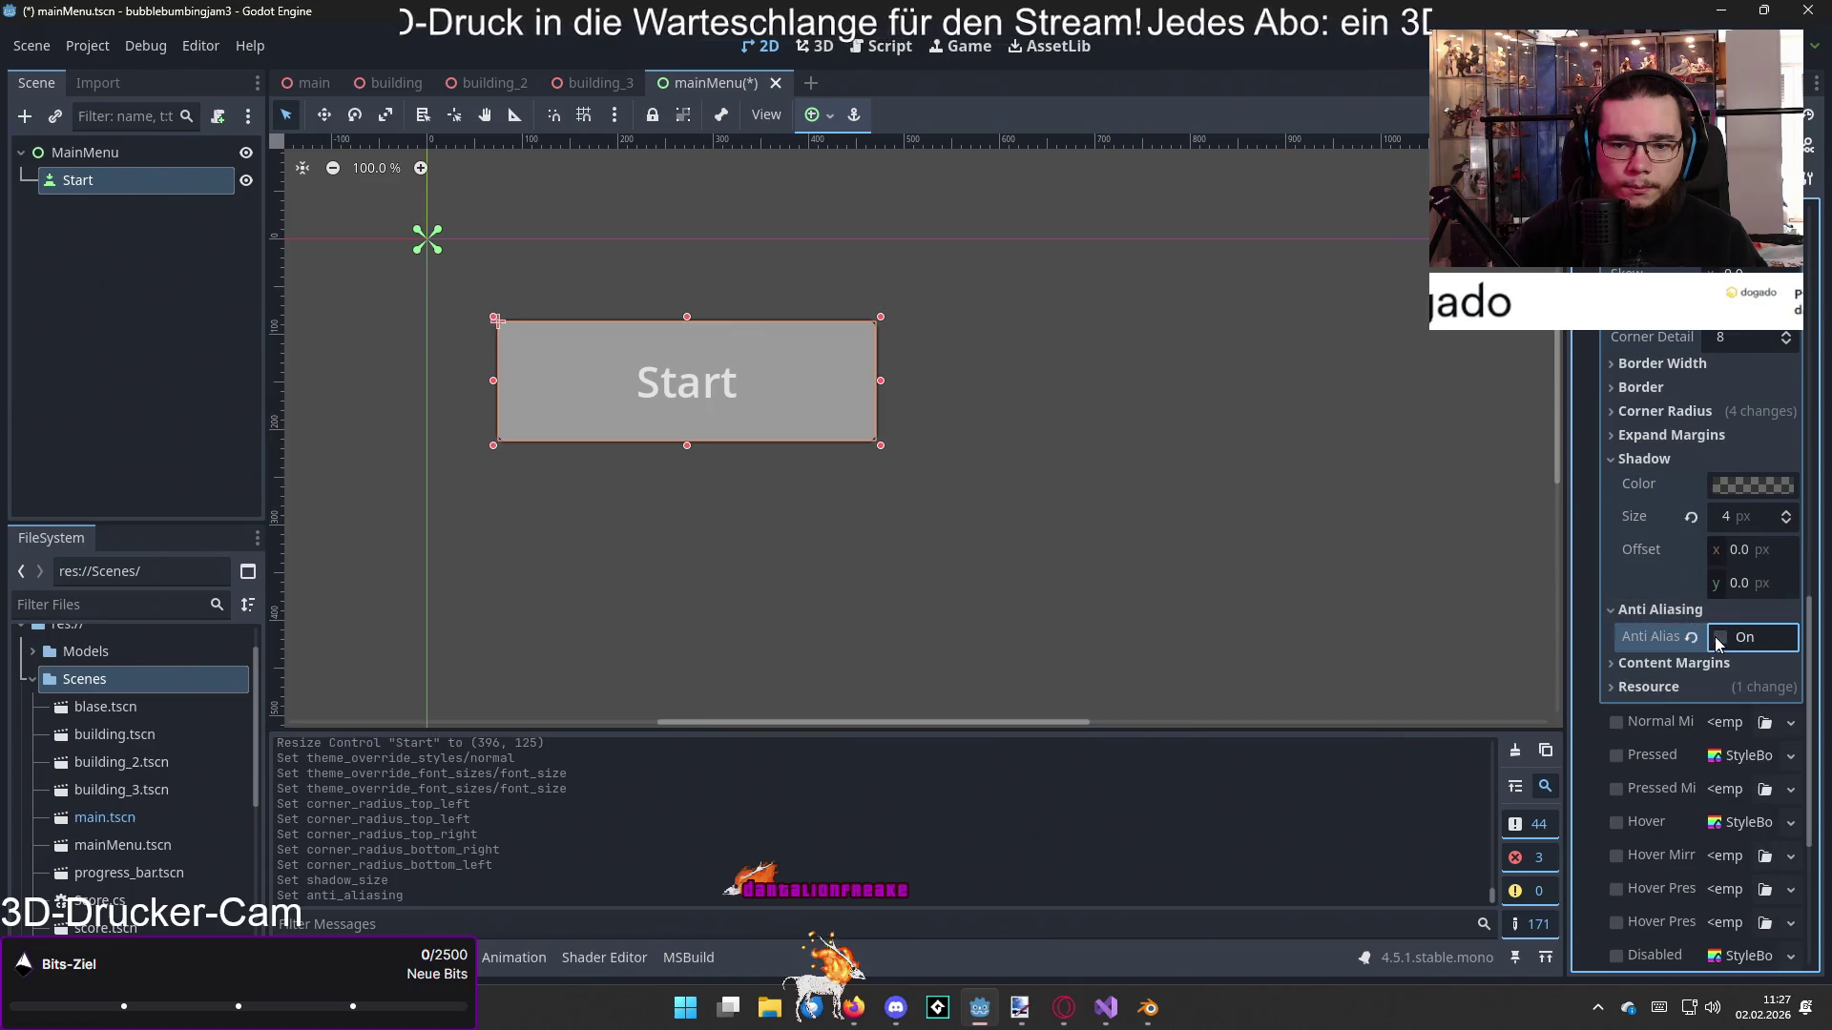
click(1721, 637)
click(1691, 611)
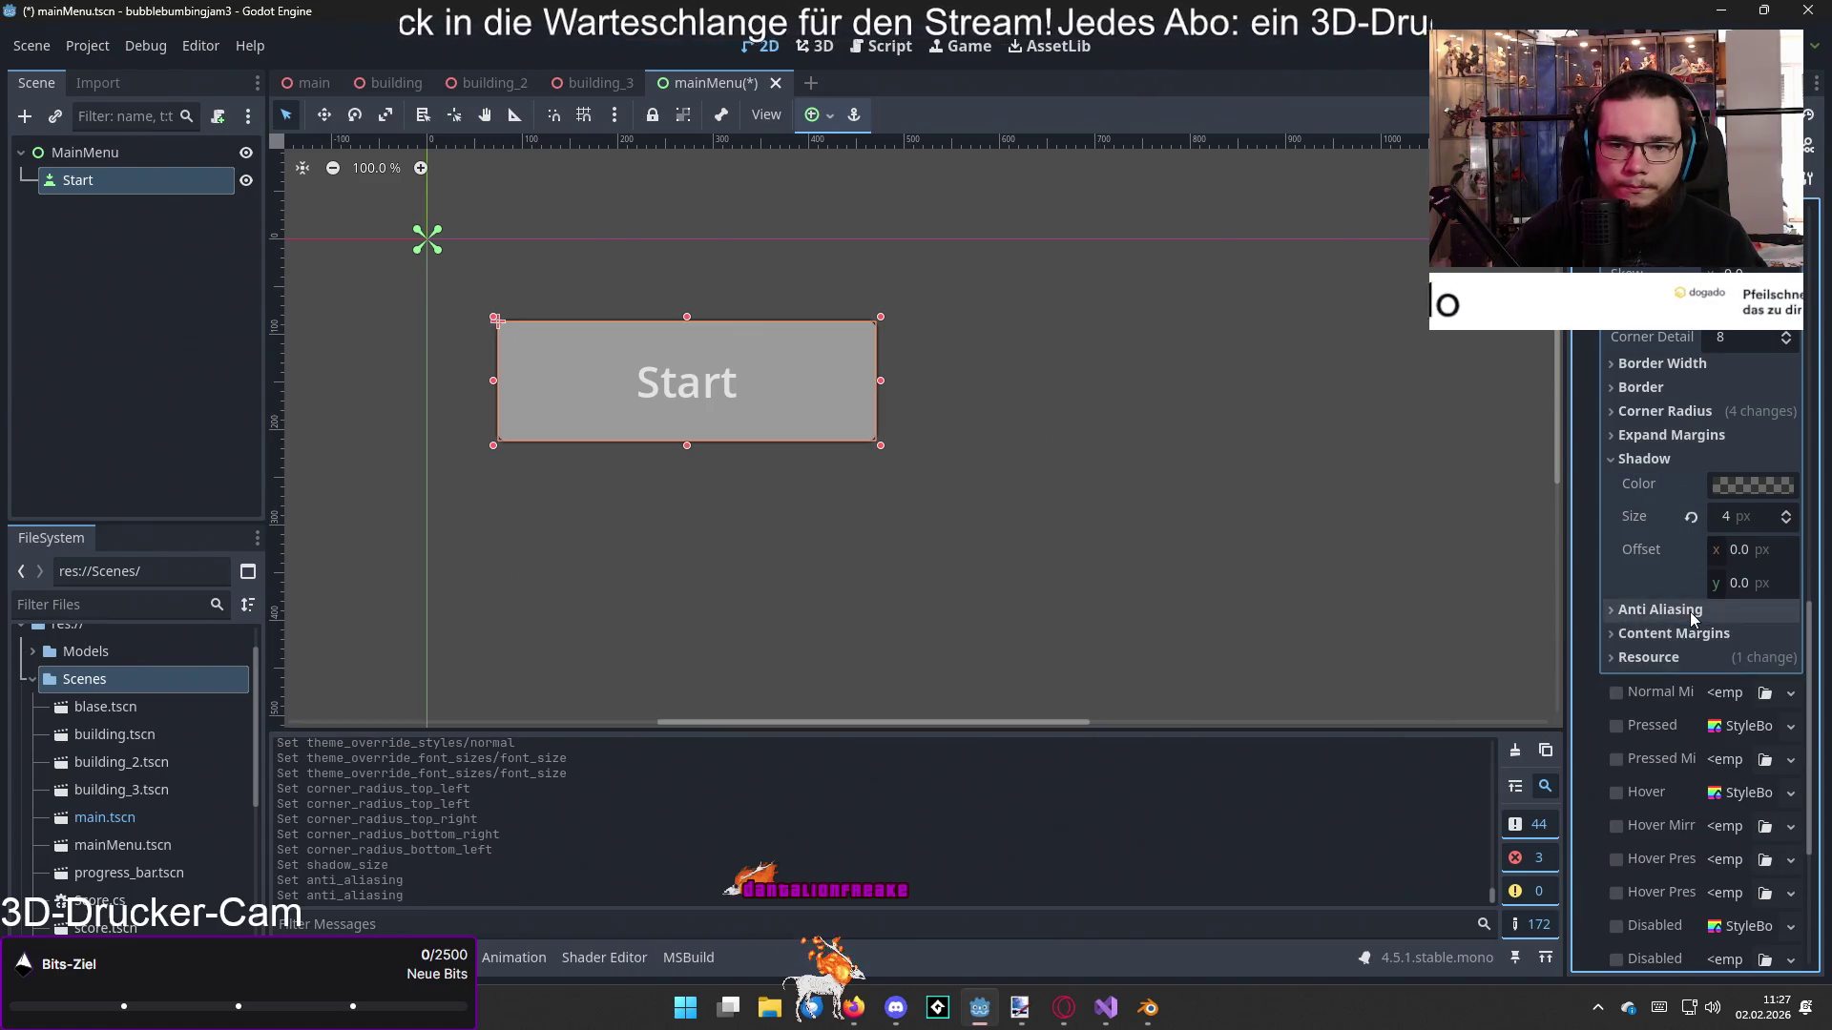
scroll(1696, 639, up, 5)
scroll(1693, 620, up, 4)
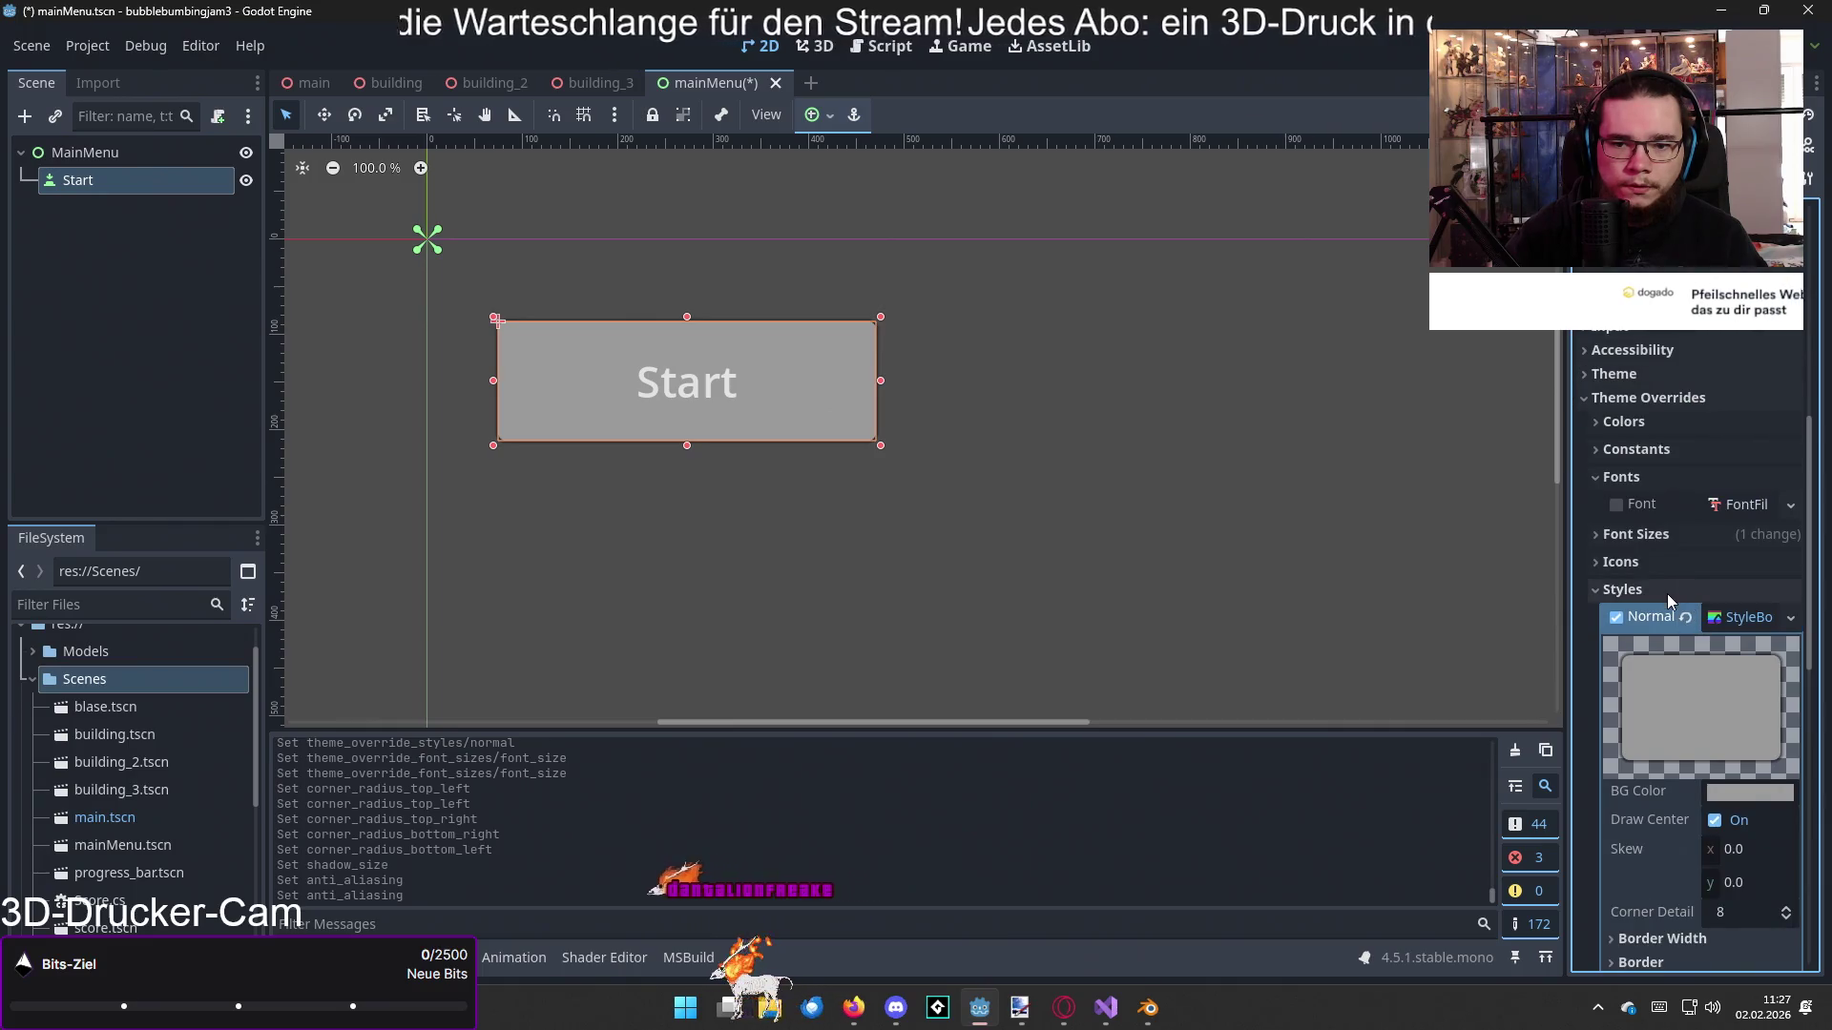
click(1668, 593)
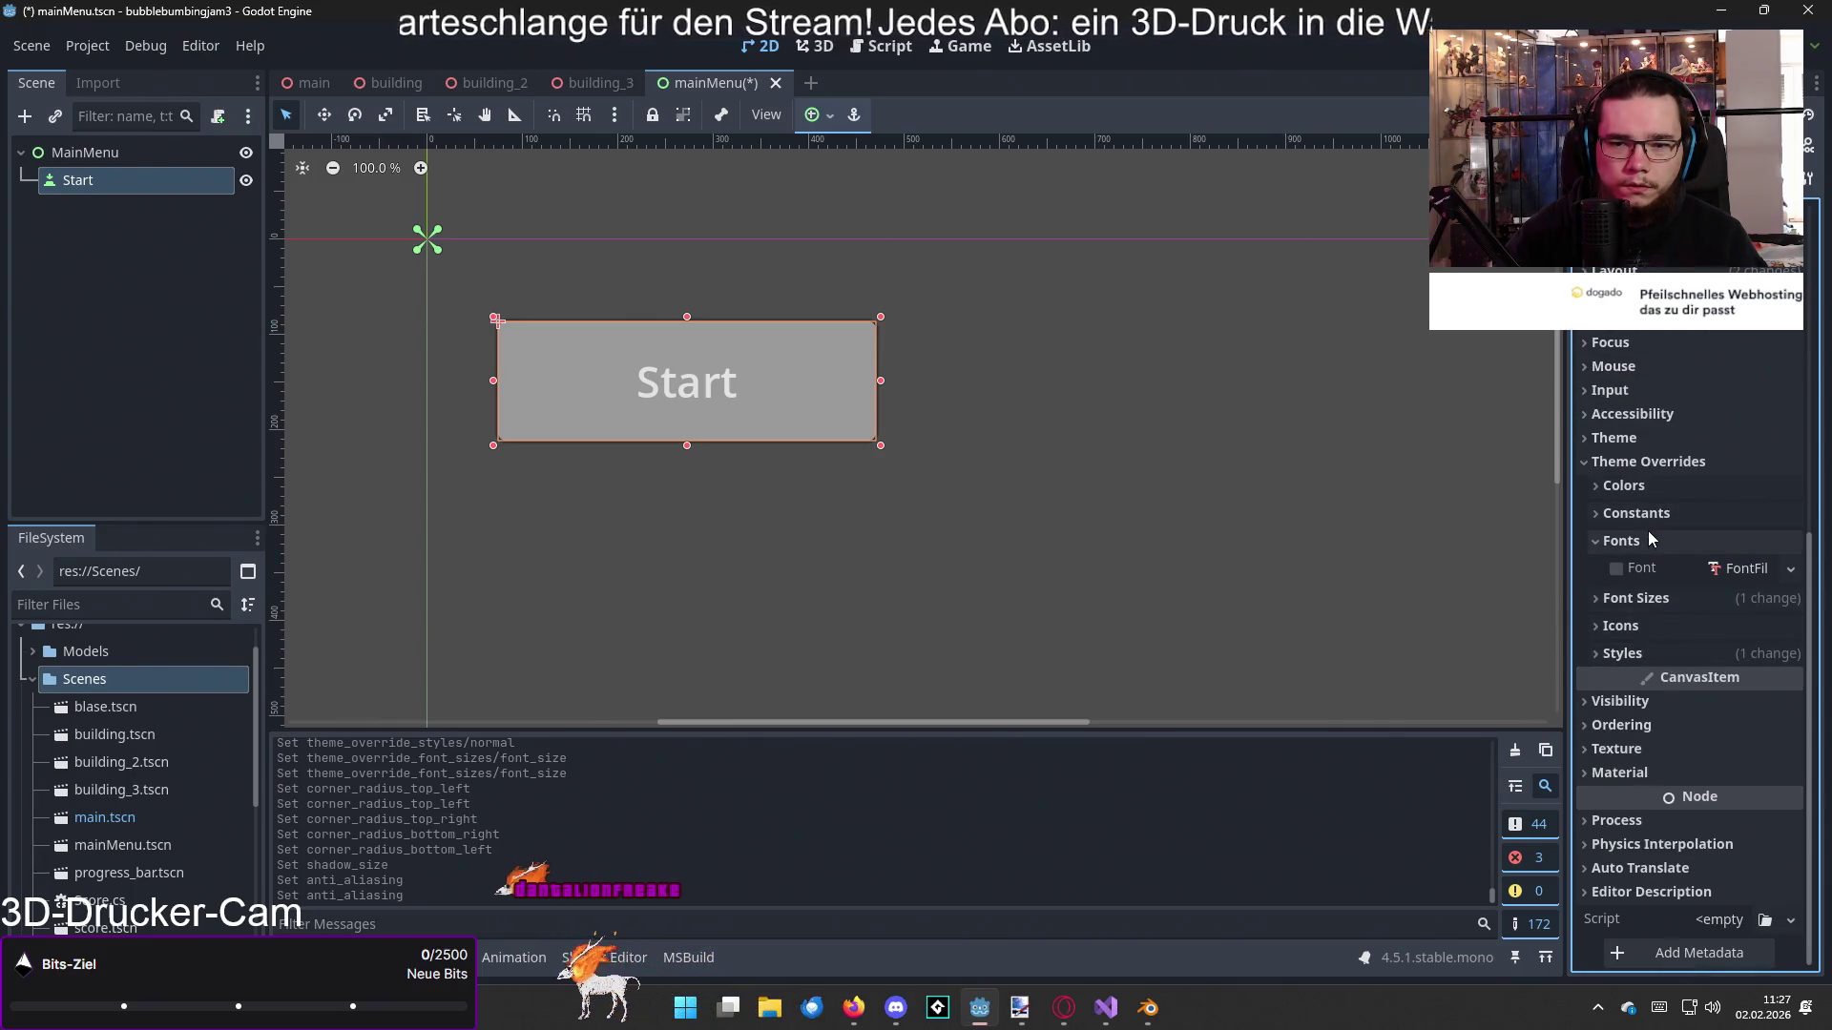
Step: Enable the Font Color override and set it to ffffff for a white Start label
click(1647, 489)
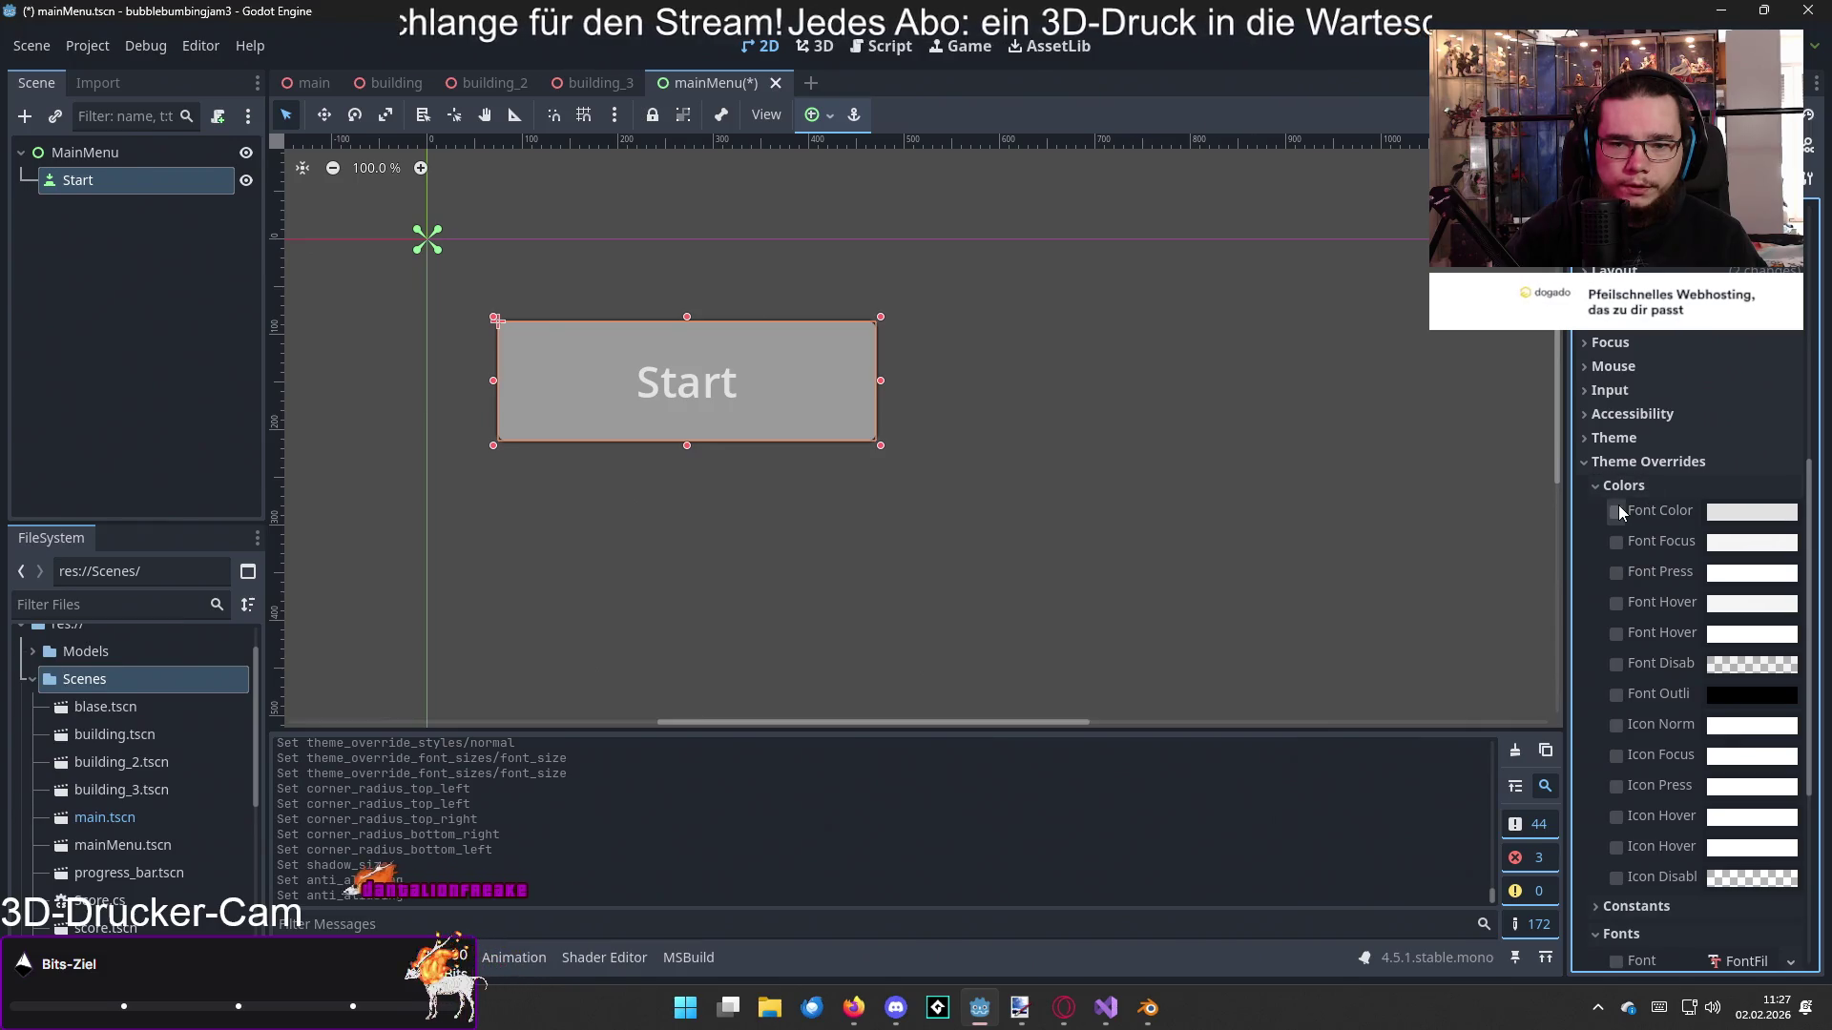
click(1616, 512)
click(1772, 521)
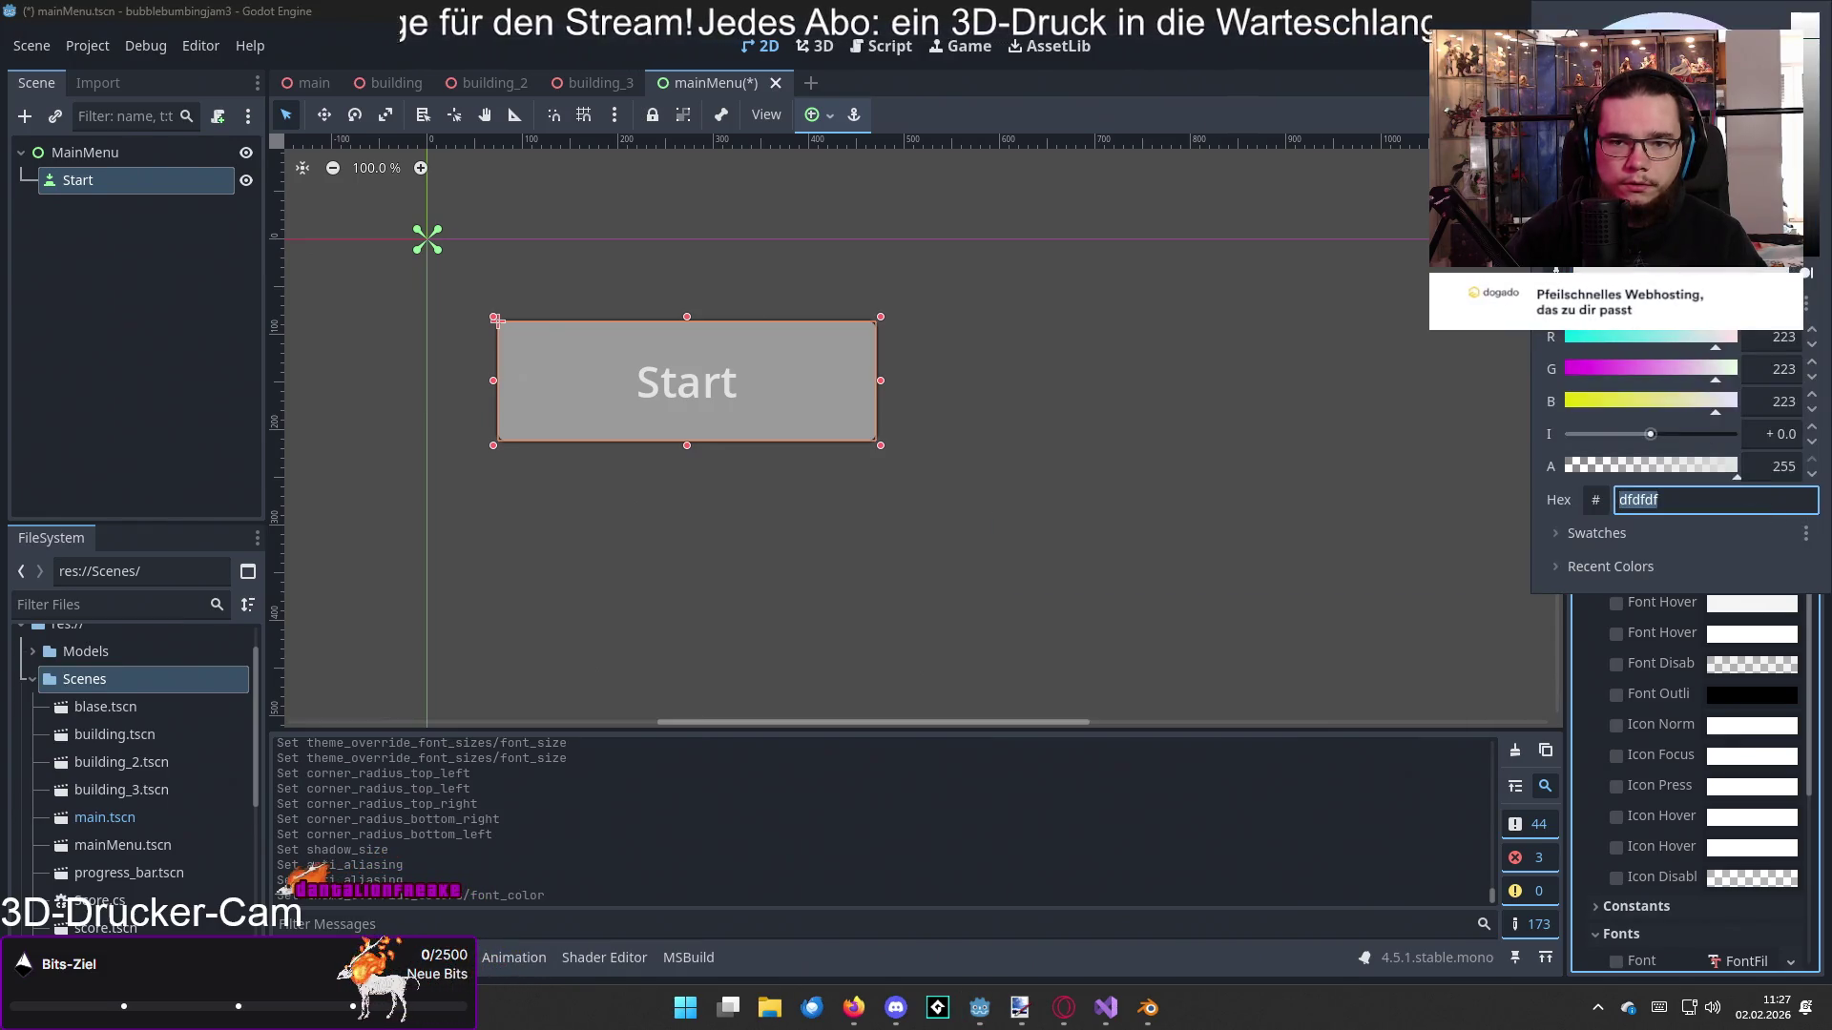
text(000000)
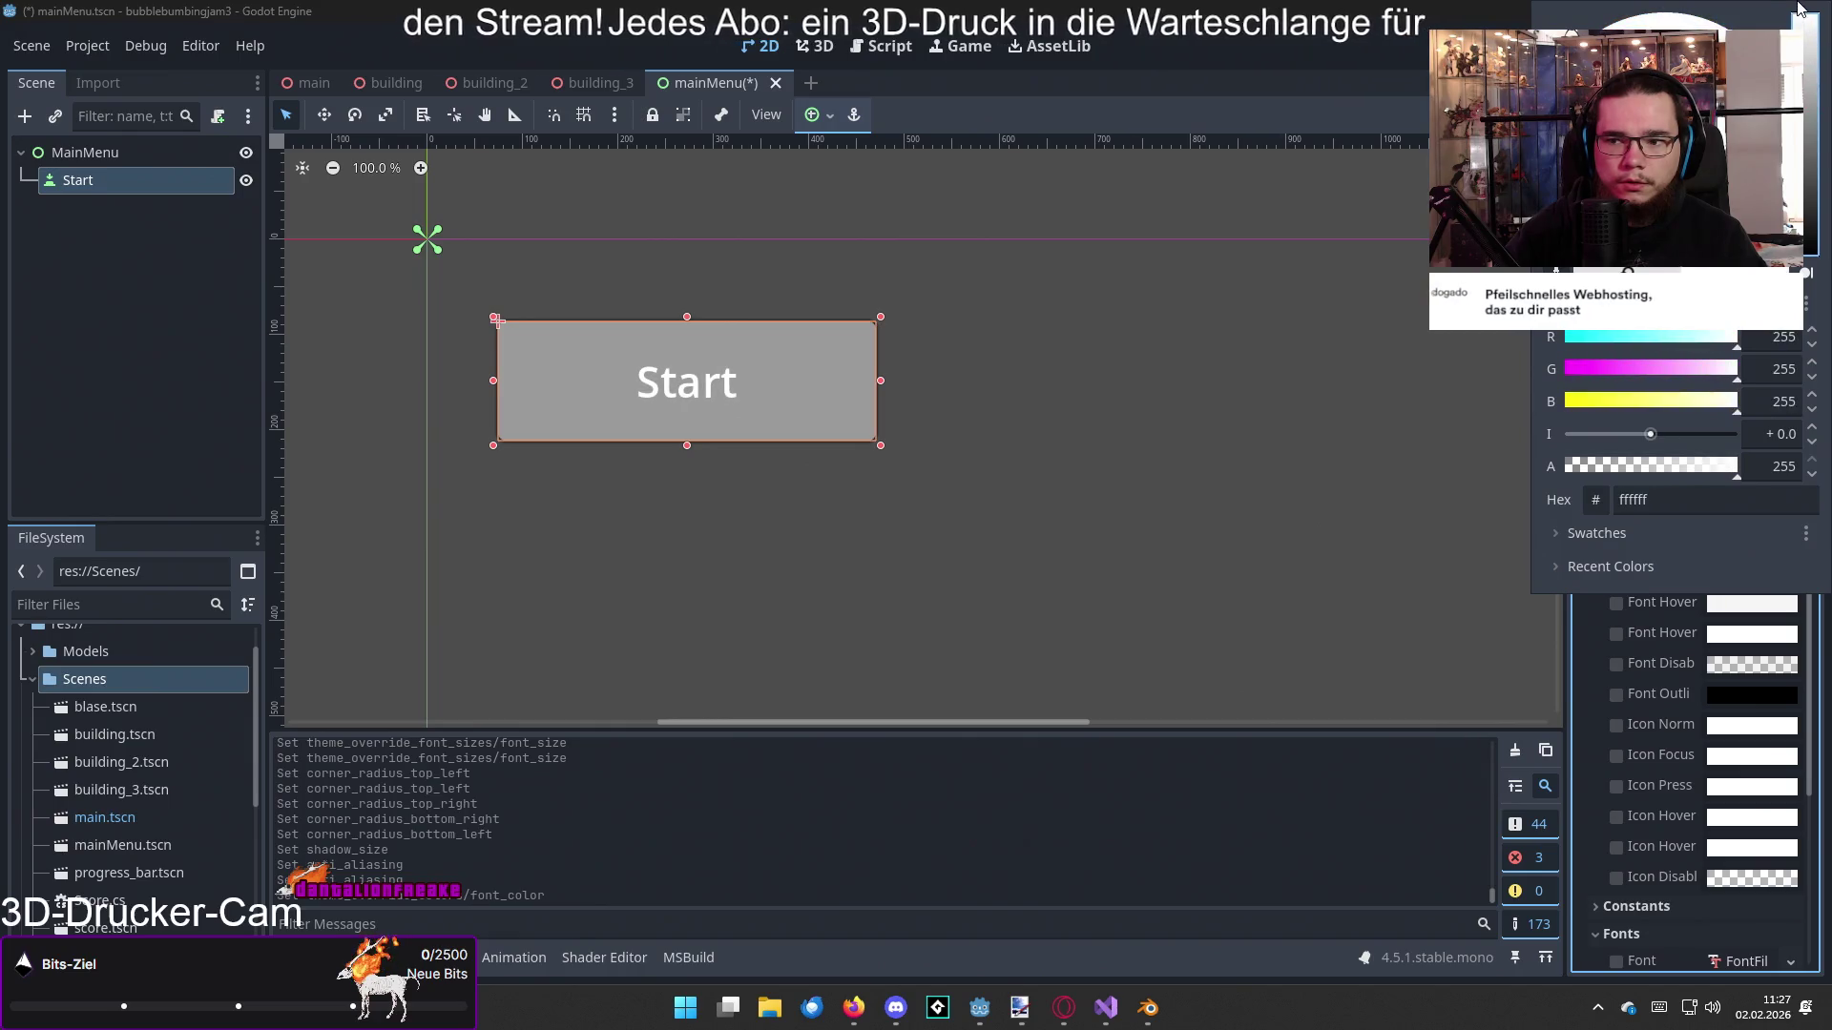
key(Return)
text(ffffff)
key(Return)
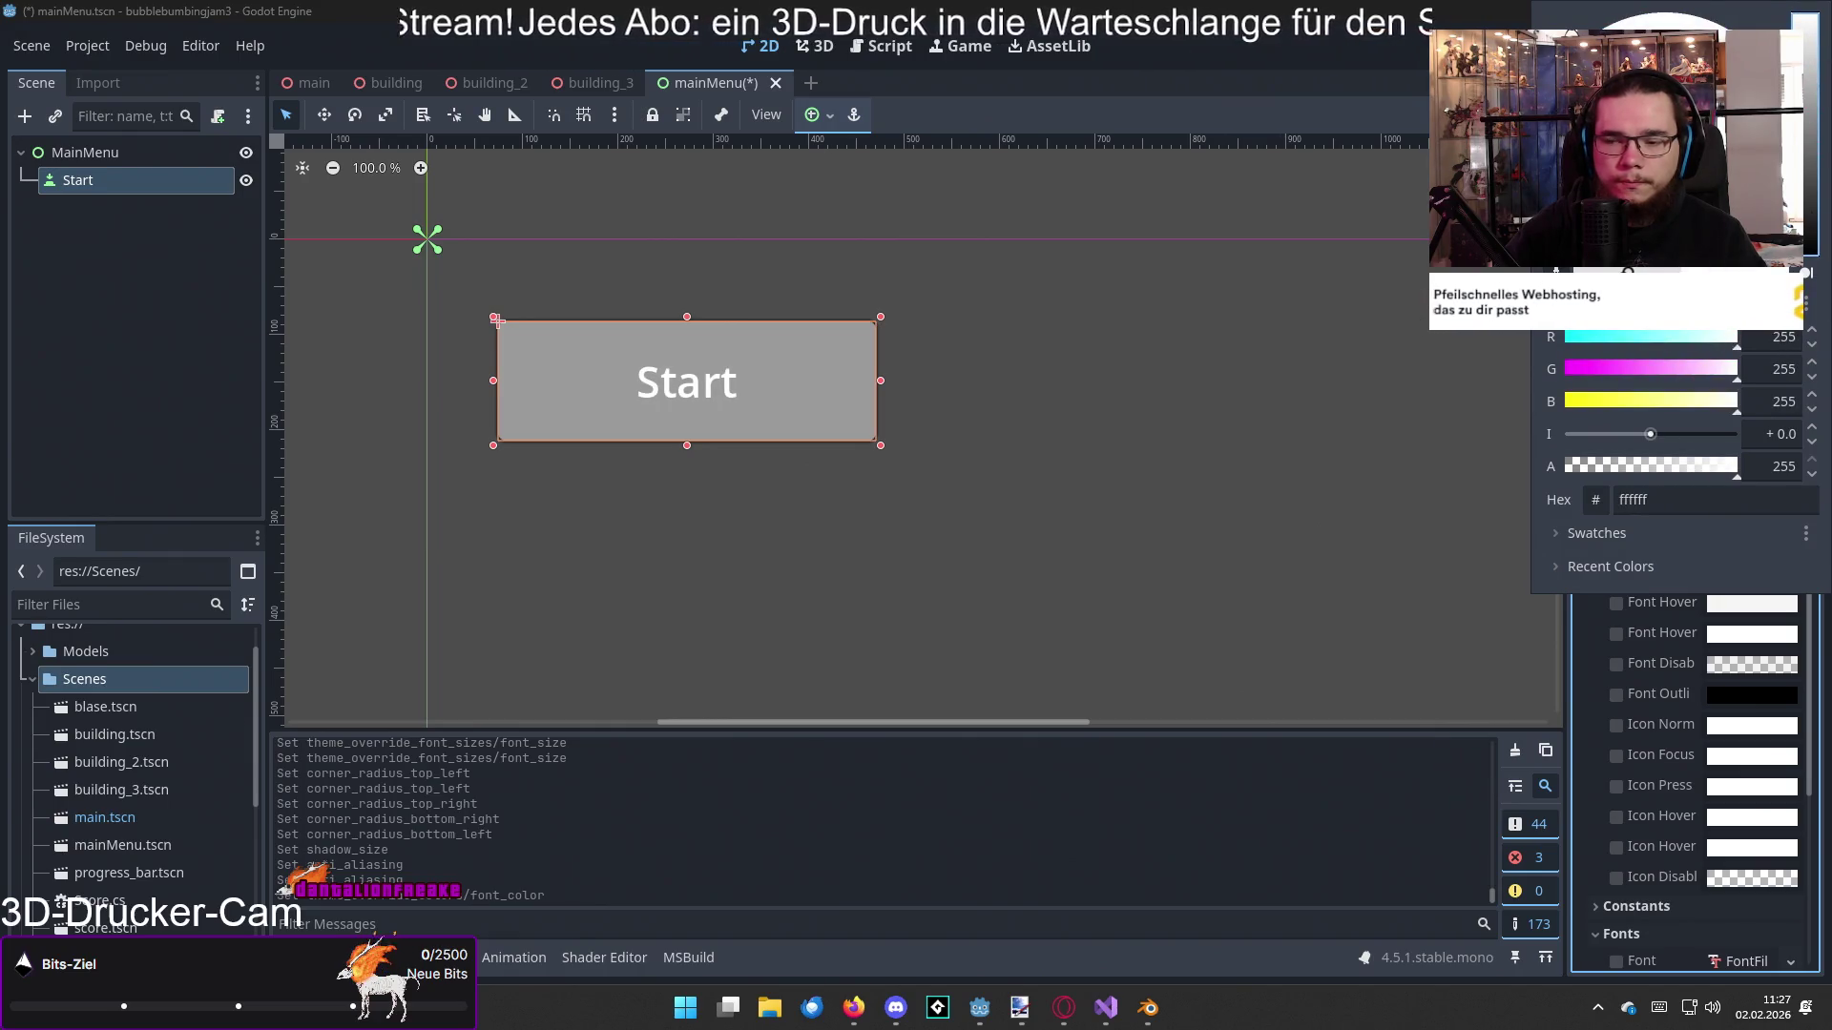
click(1145, 515)
click(932, 521)
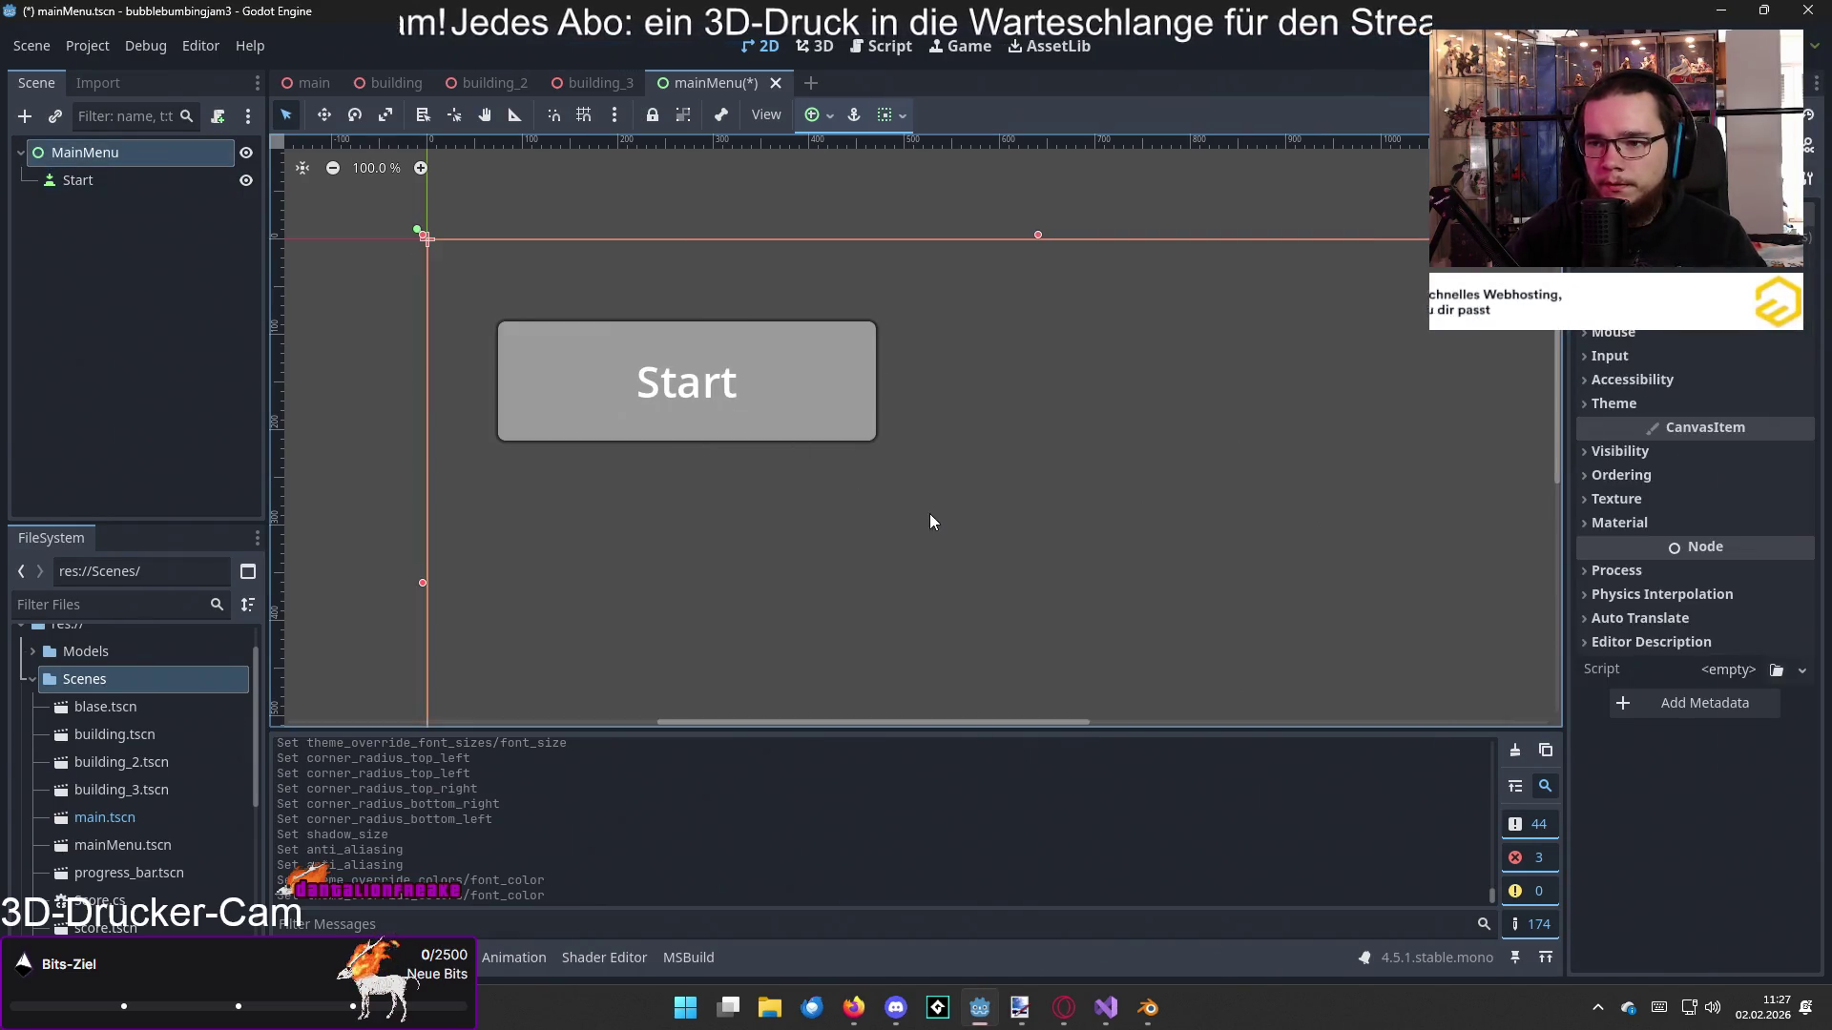
click(708, 408)
Step: Duplicate the Start button twice and rename the copies Quit and Credits
click(141, 185)
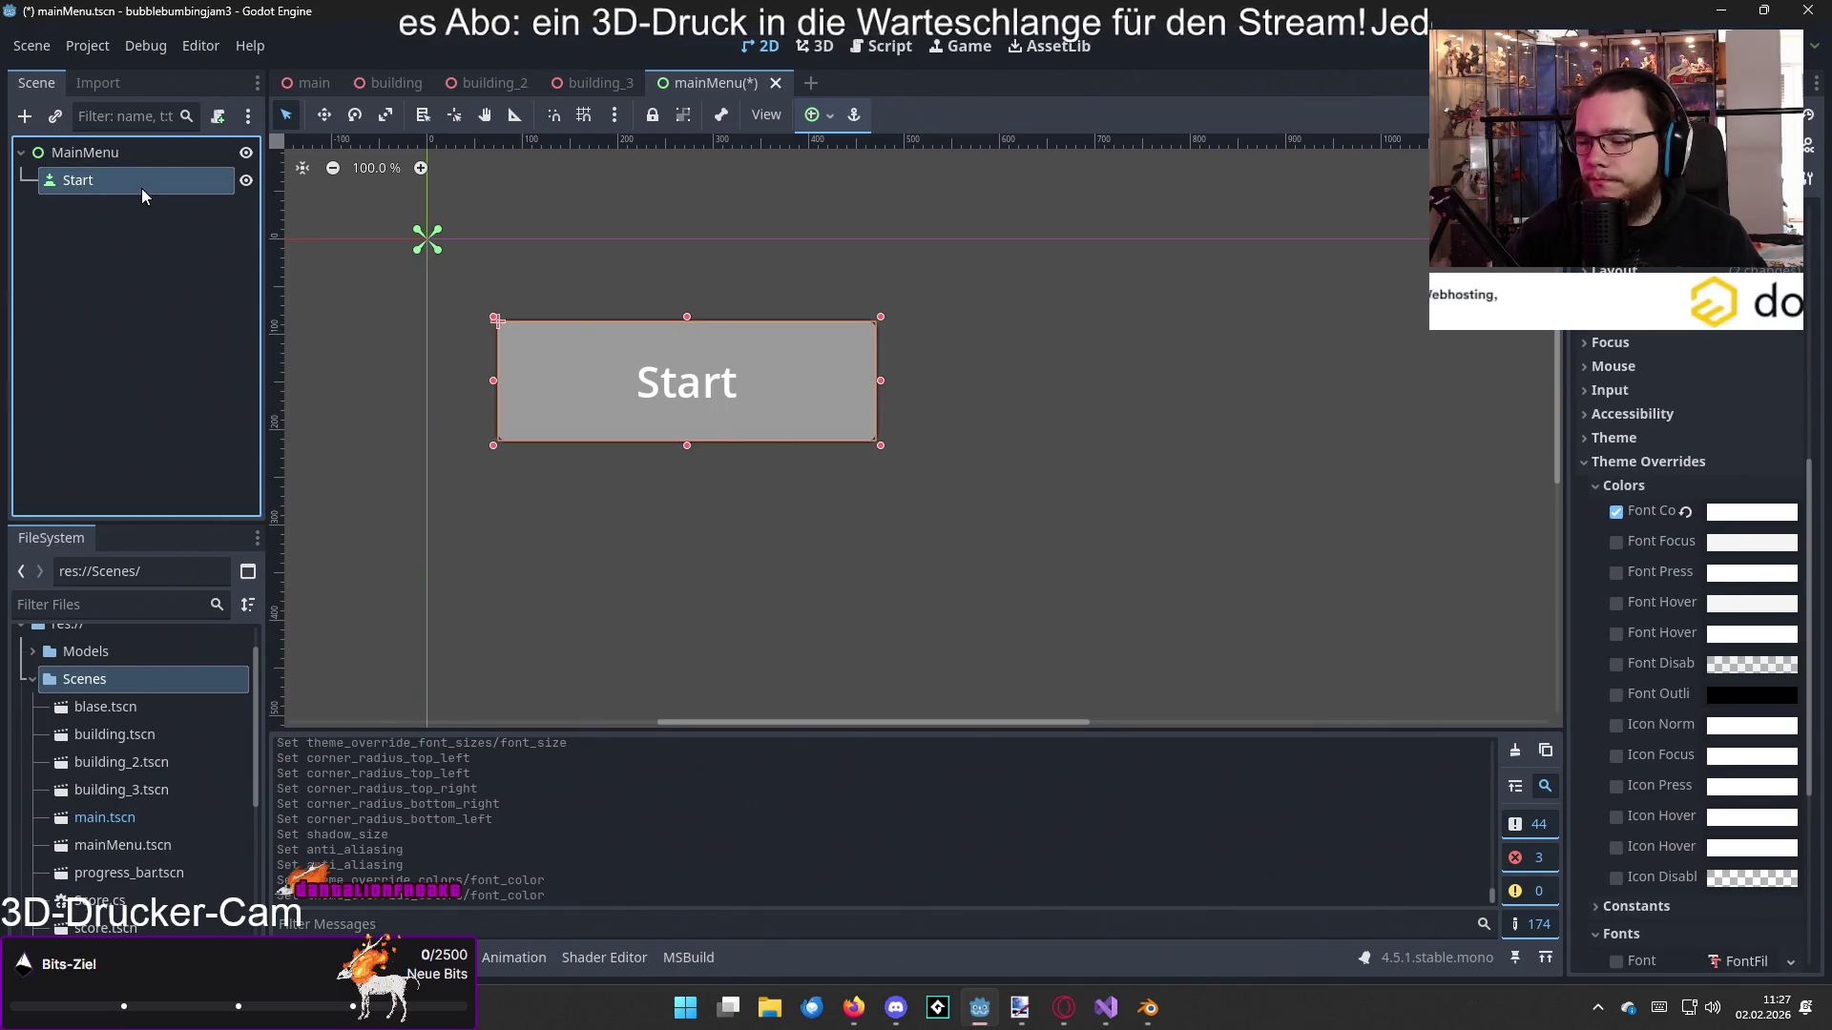
key(ctrl+d)
key(ctrl+d)
click(140, 215)
click(140, 214)
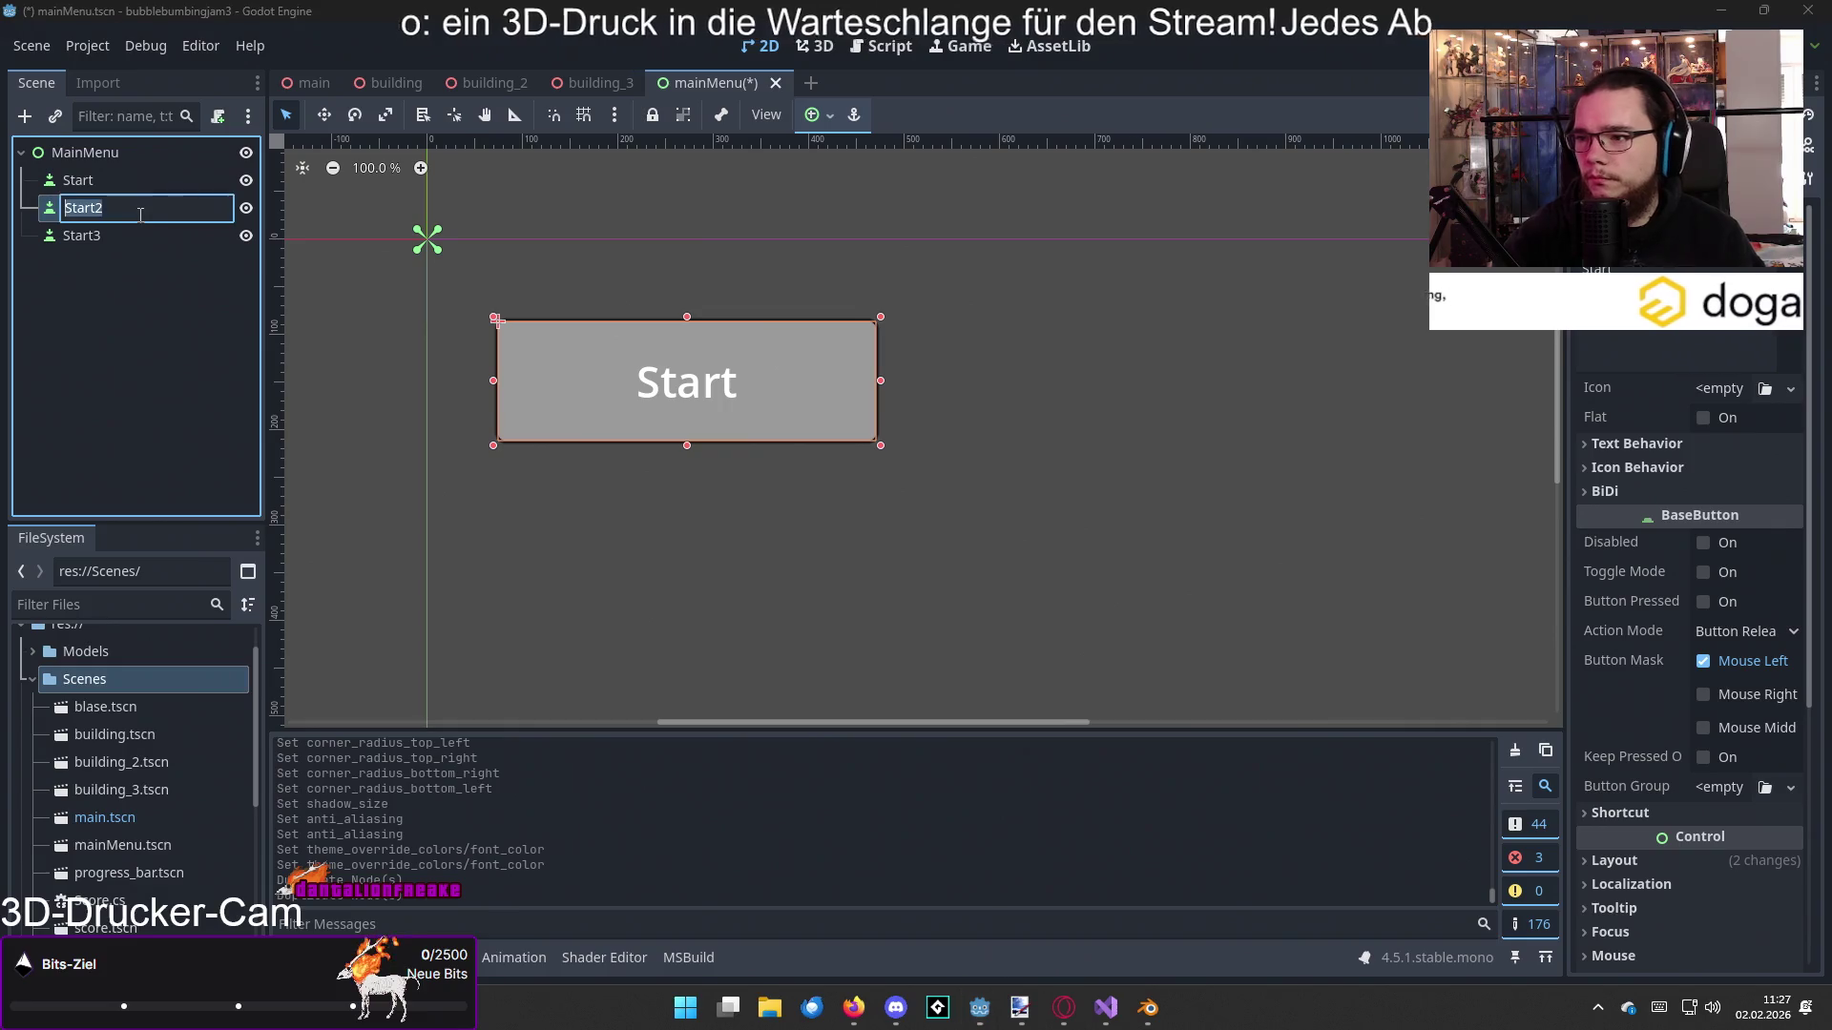
text(Quit)
key(Return)
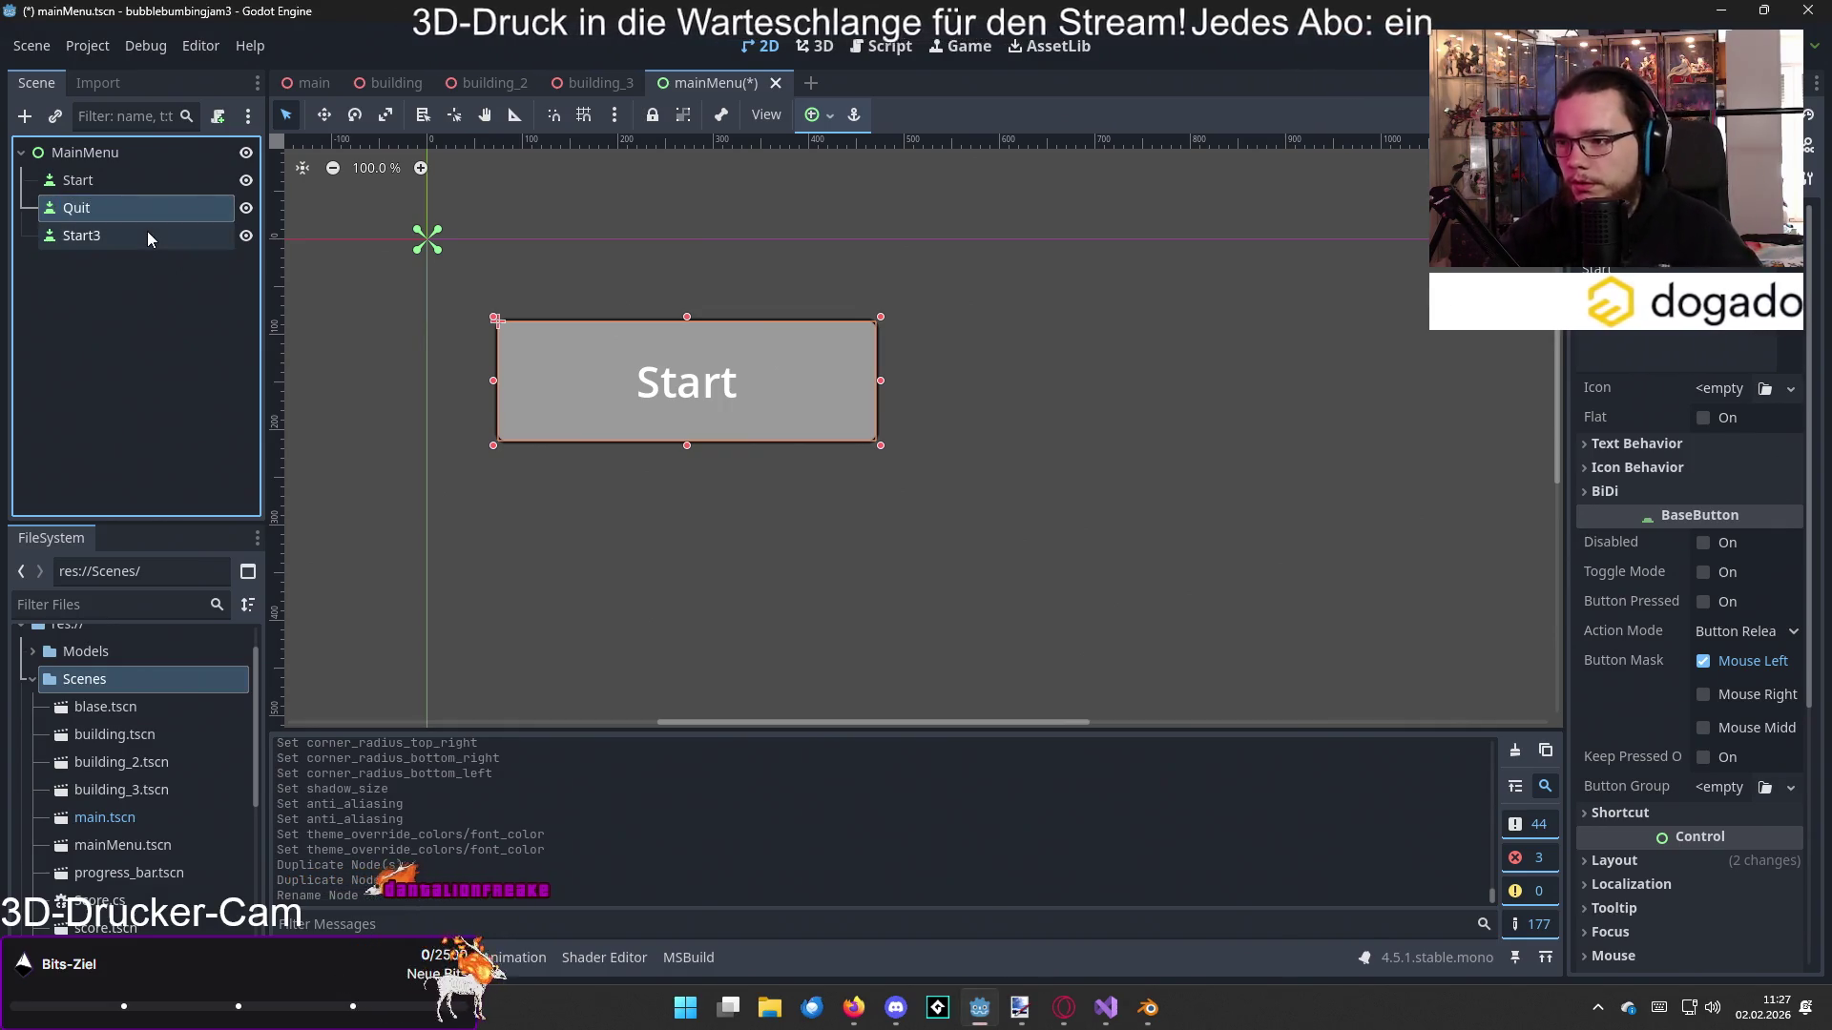
double_click(165, 239)
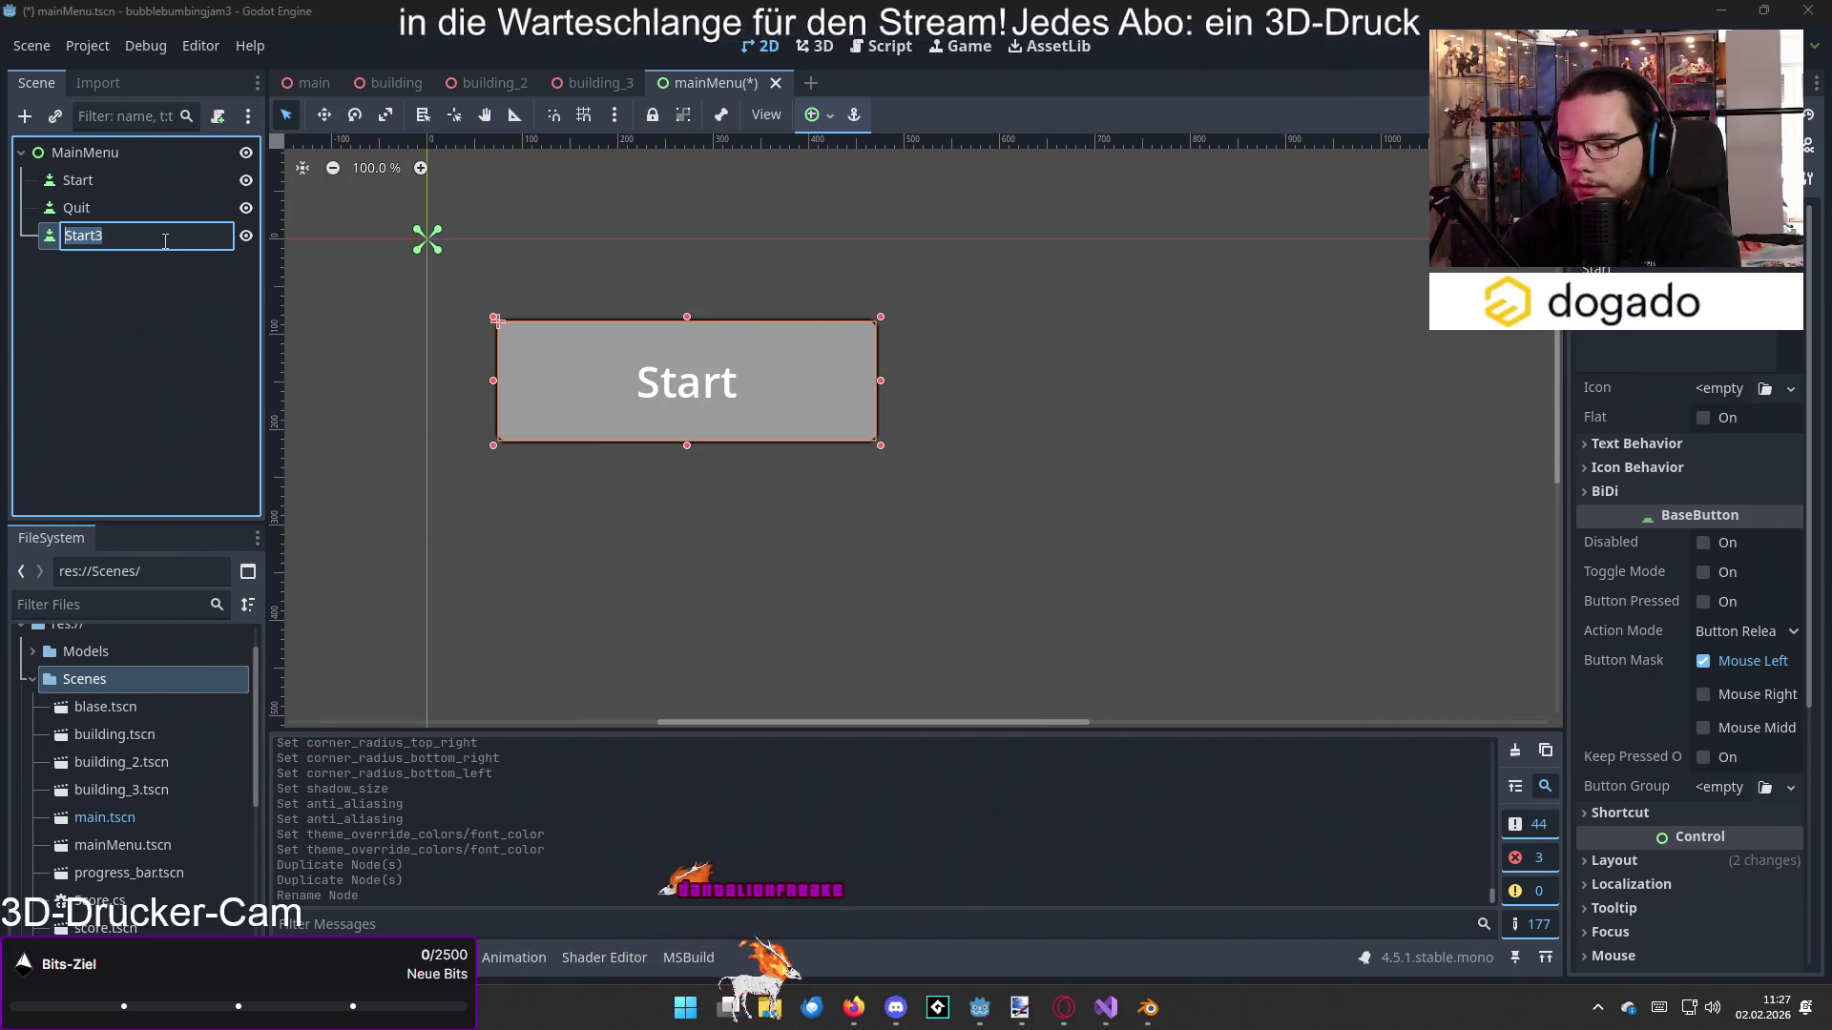
text(Credits)
key(Return)
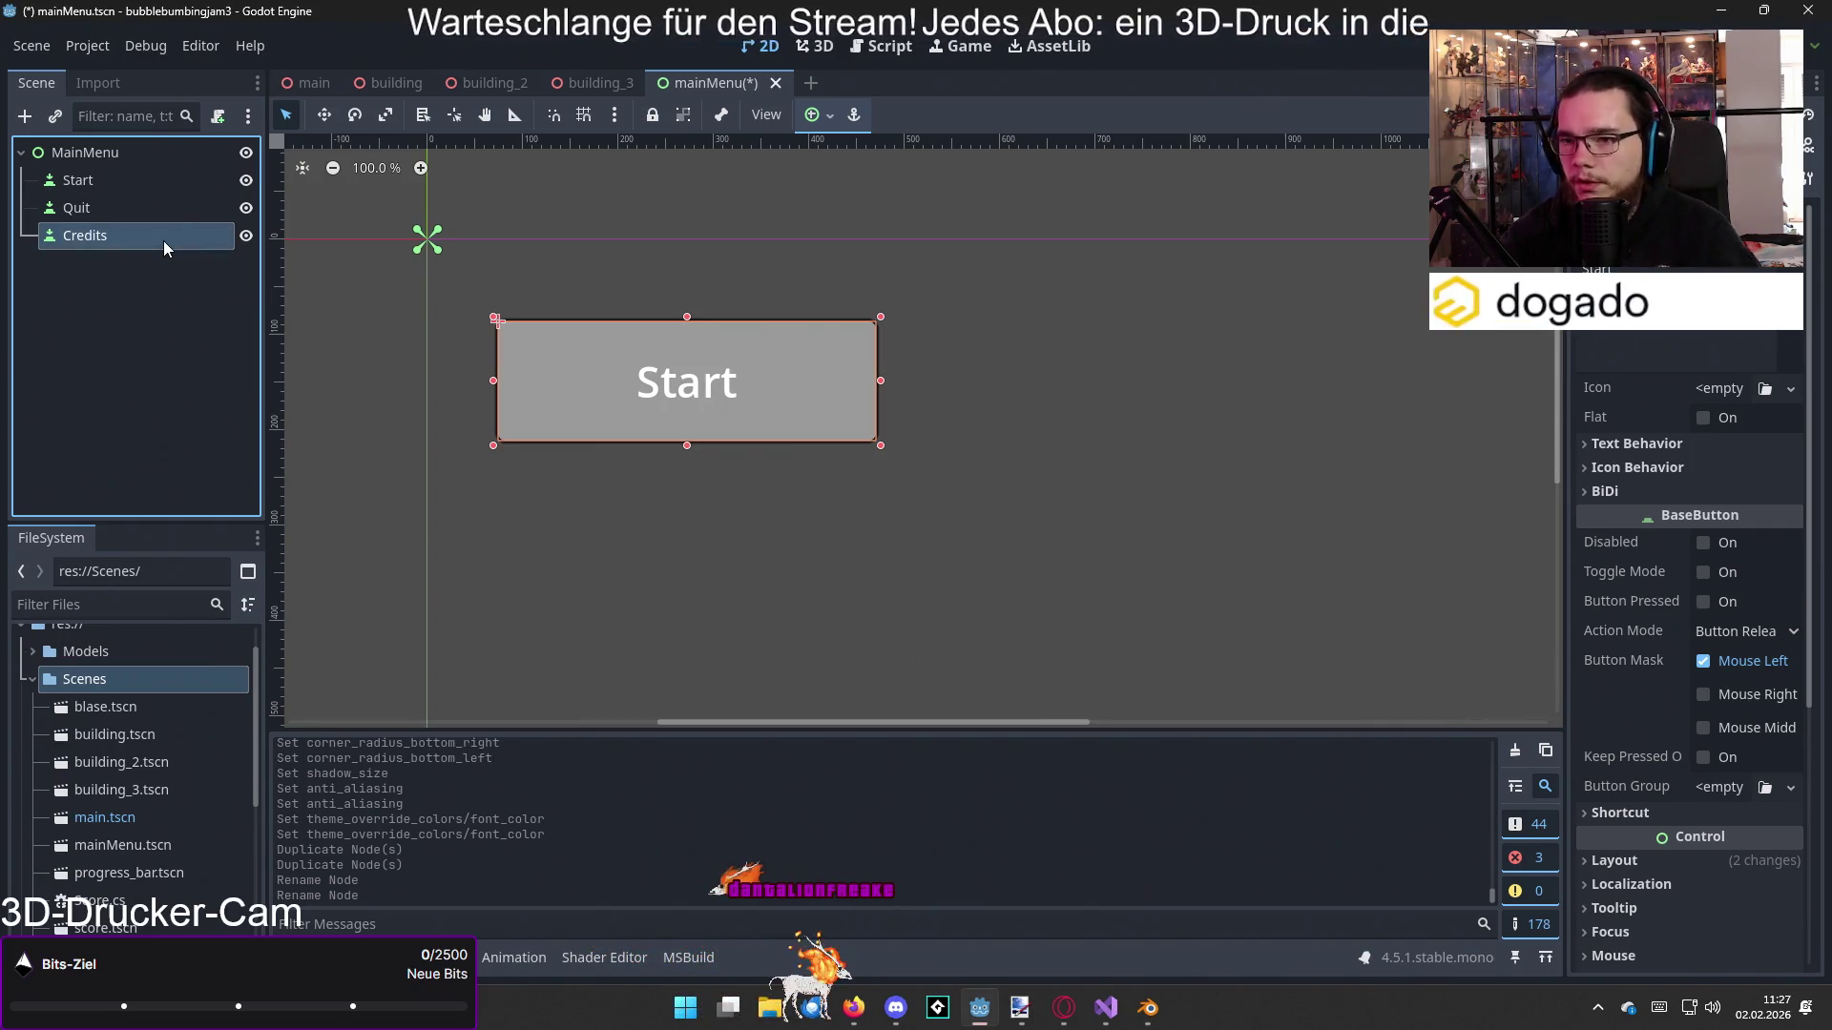
Step: Set the Credits button's text to Credits and the Quit button's text to Beenden
click(1675, 350)
text(Credits)
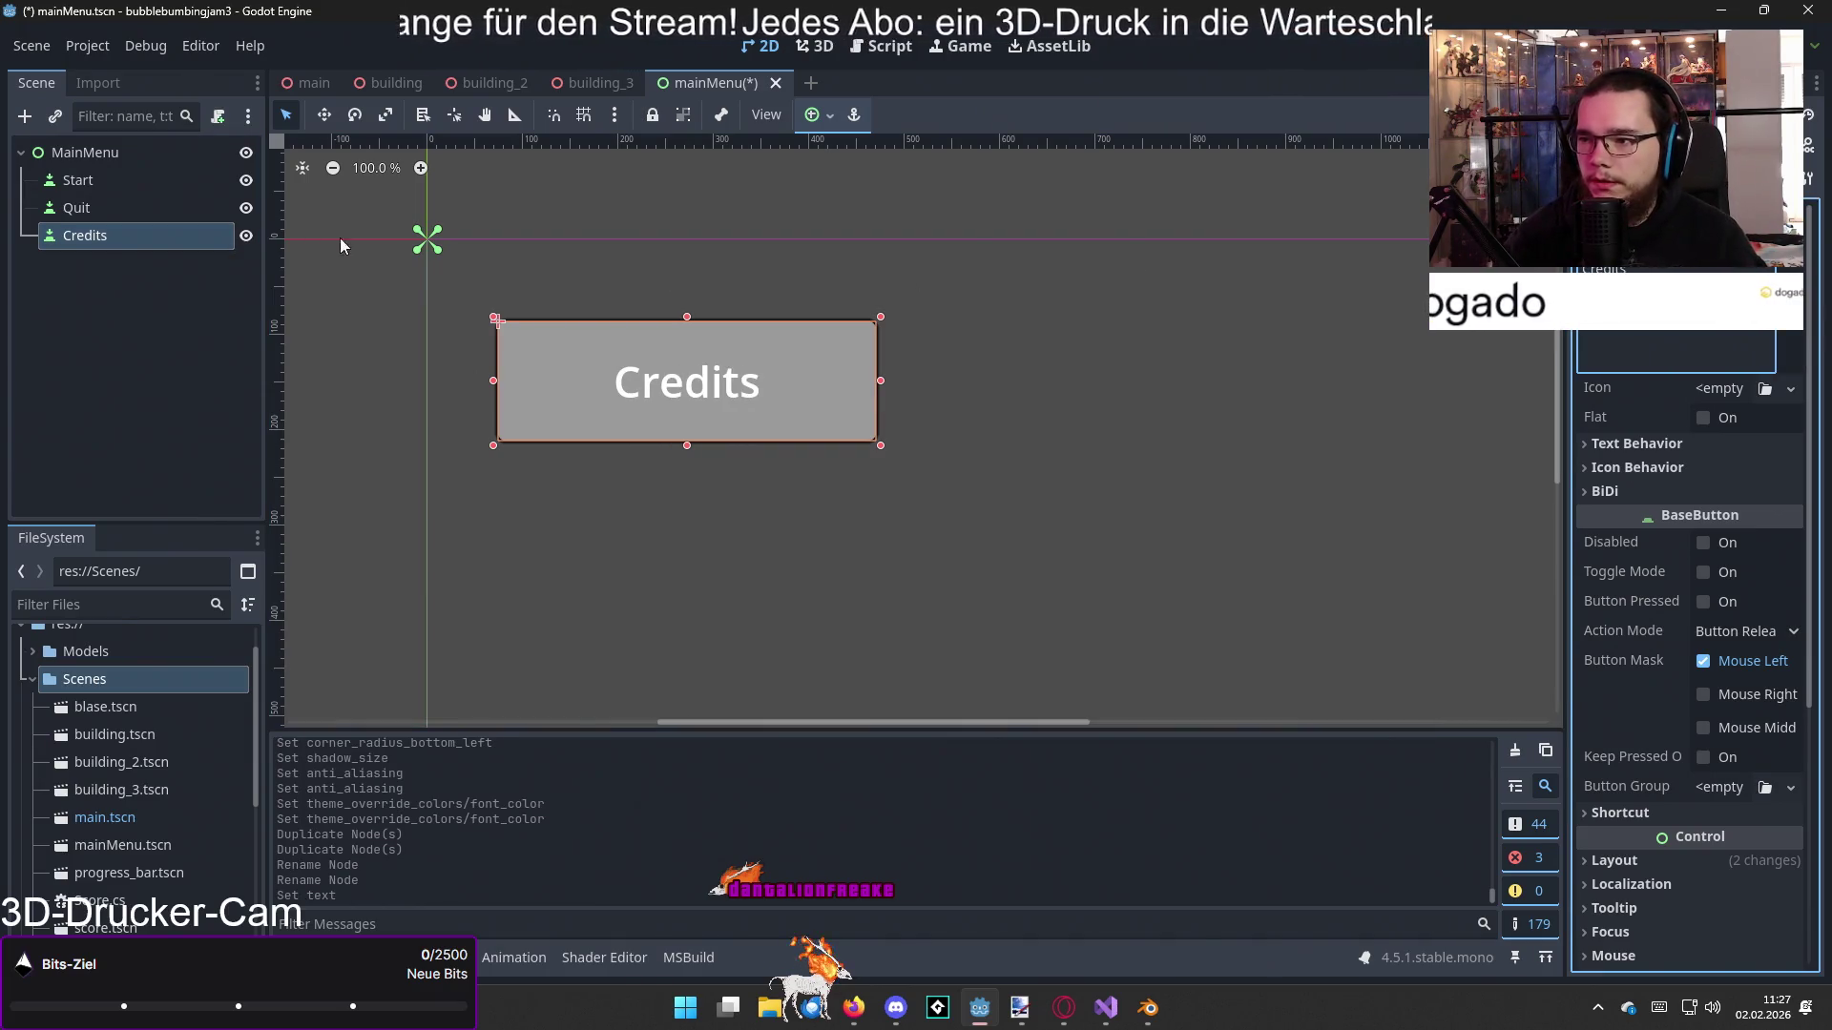
click(76, 208)
click(1681, 333)
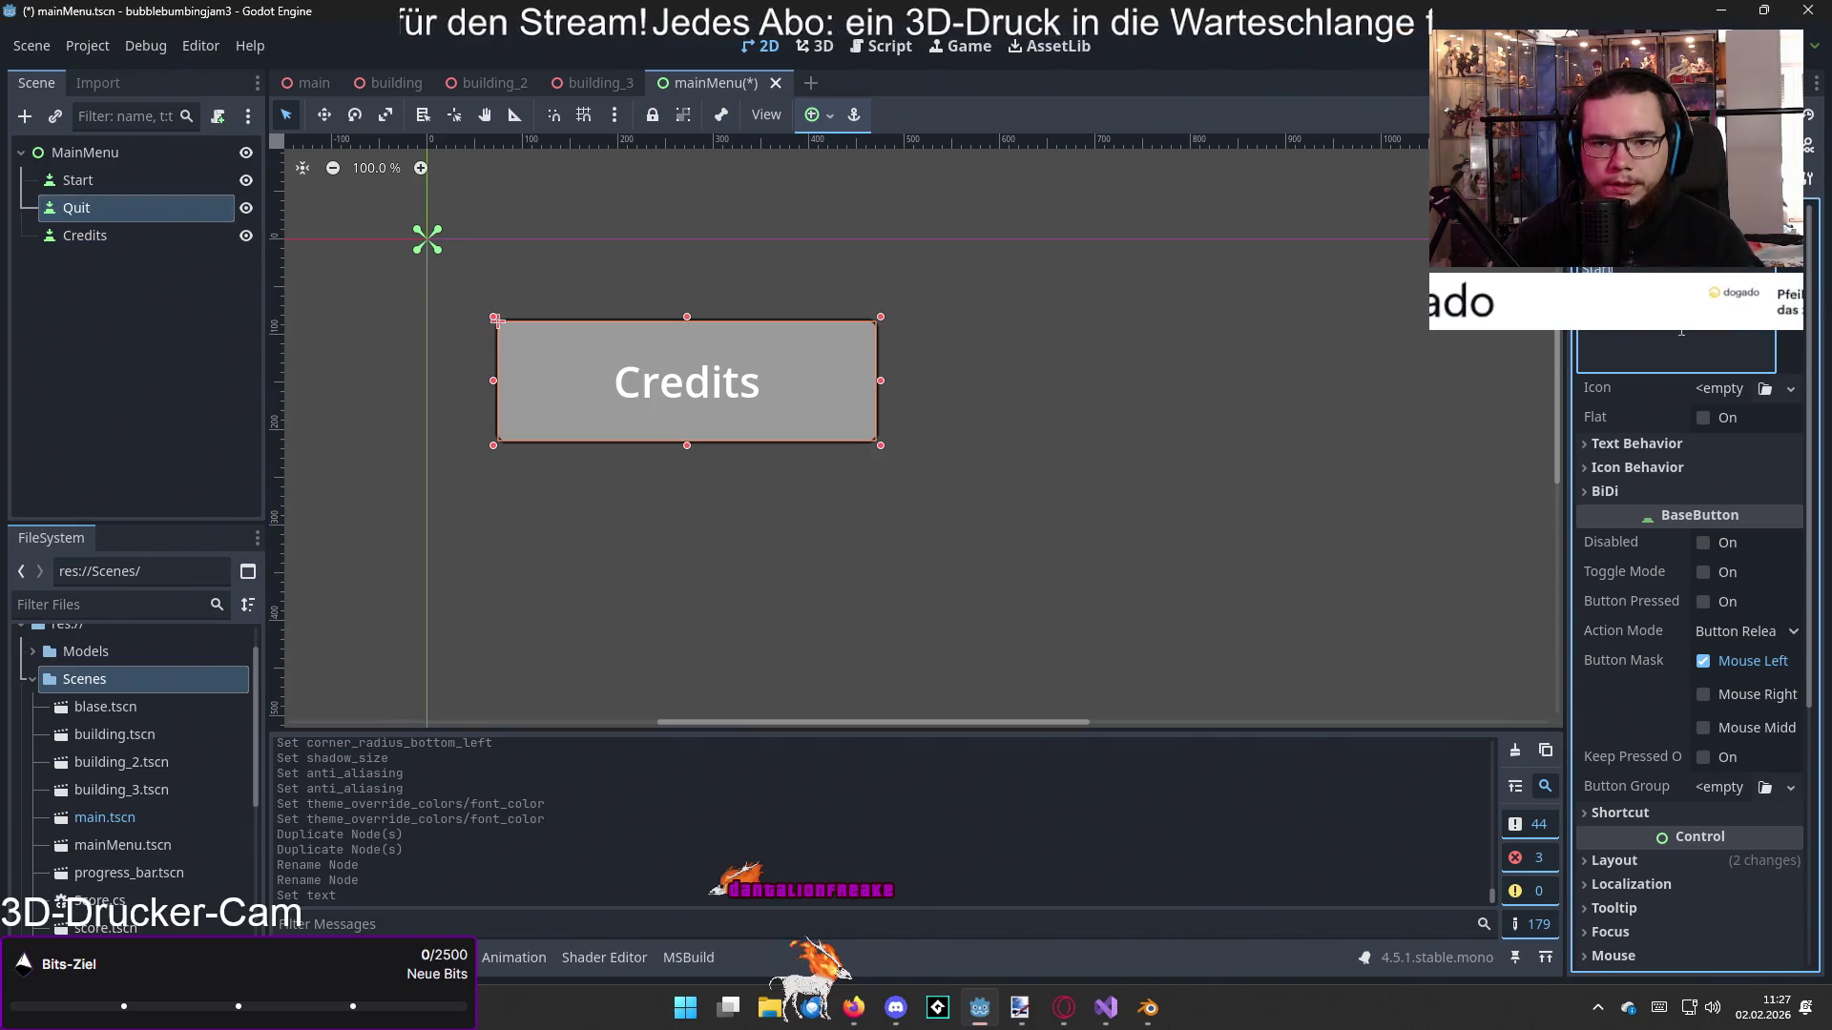
text(Beenden)
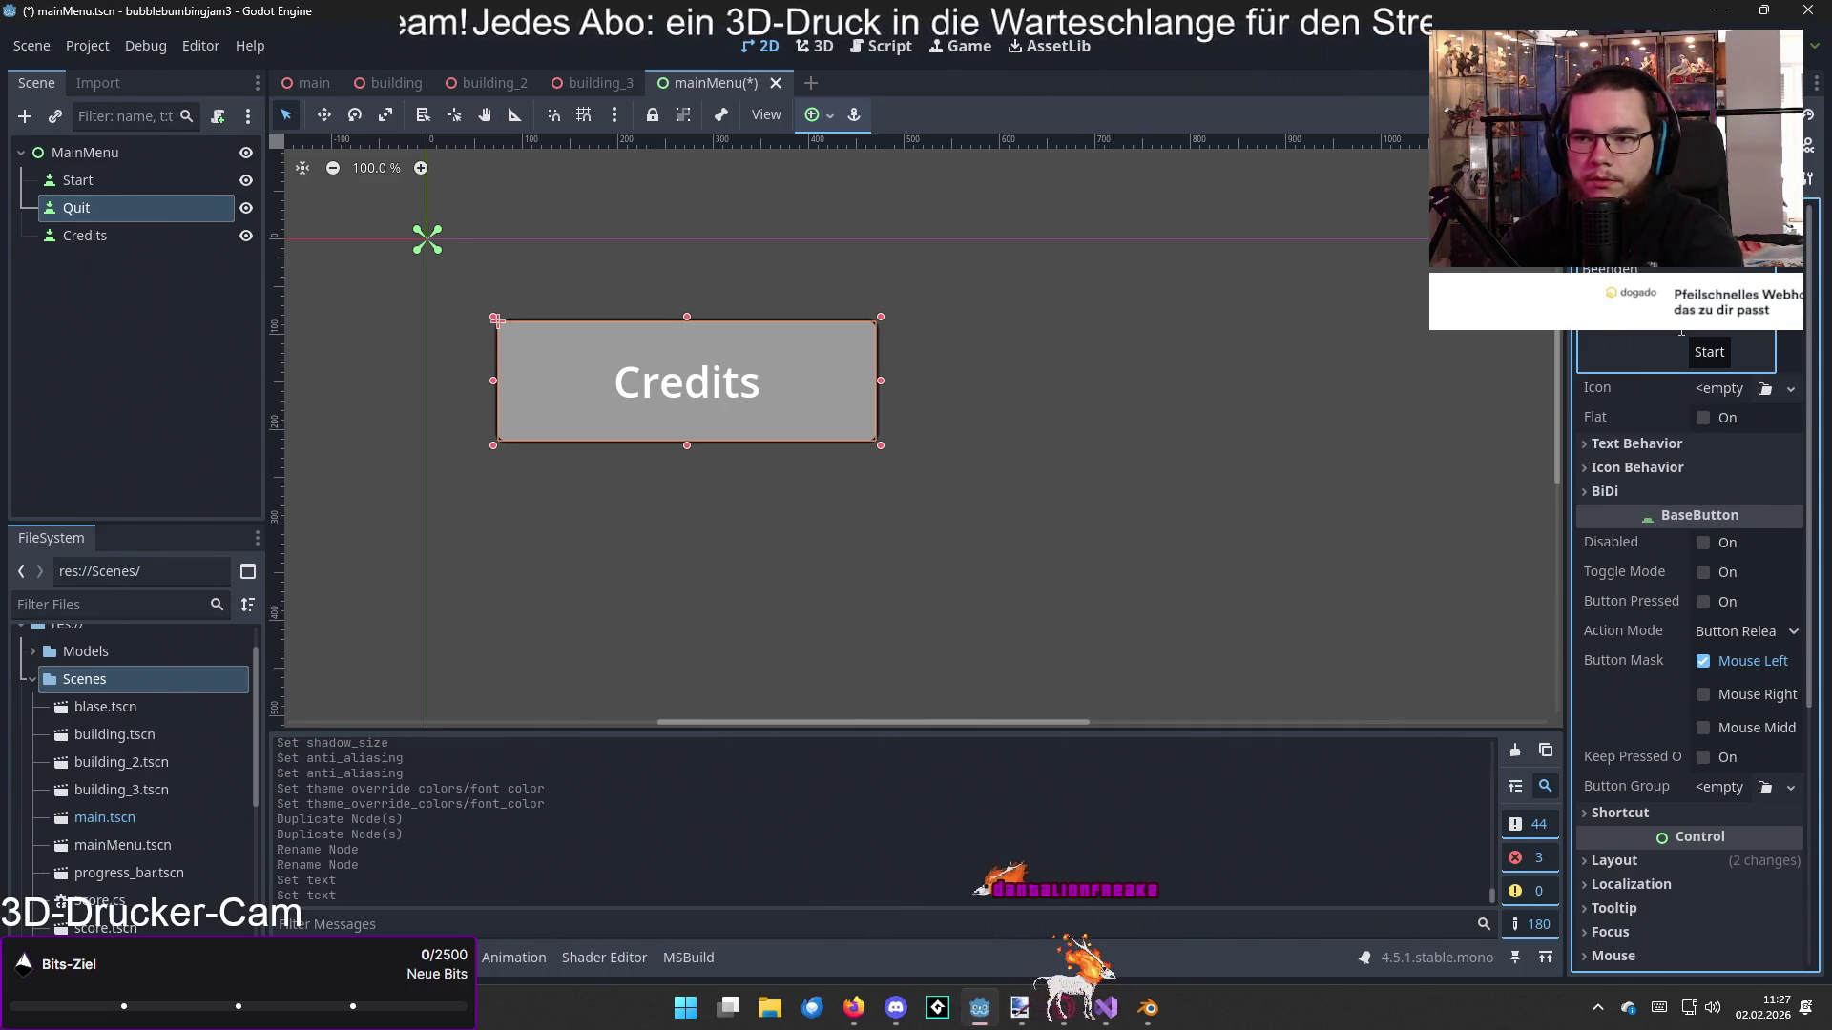
click(163, 311)
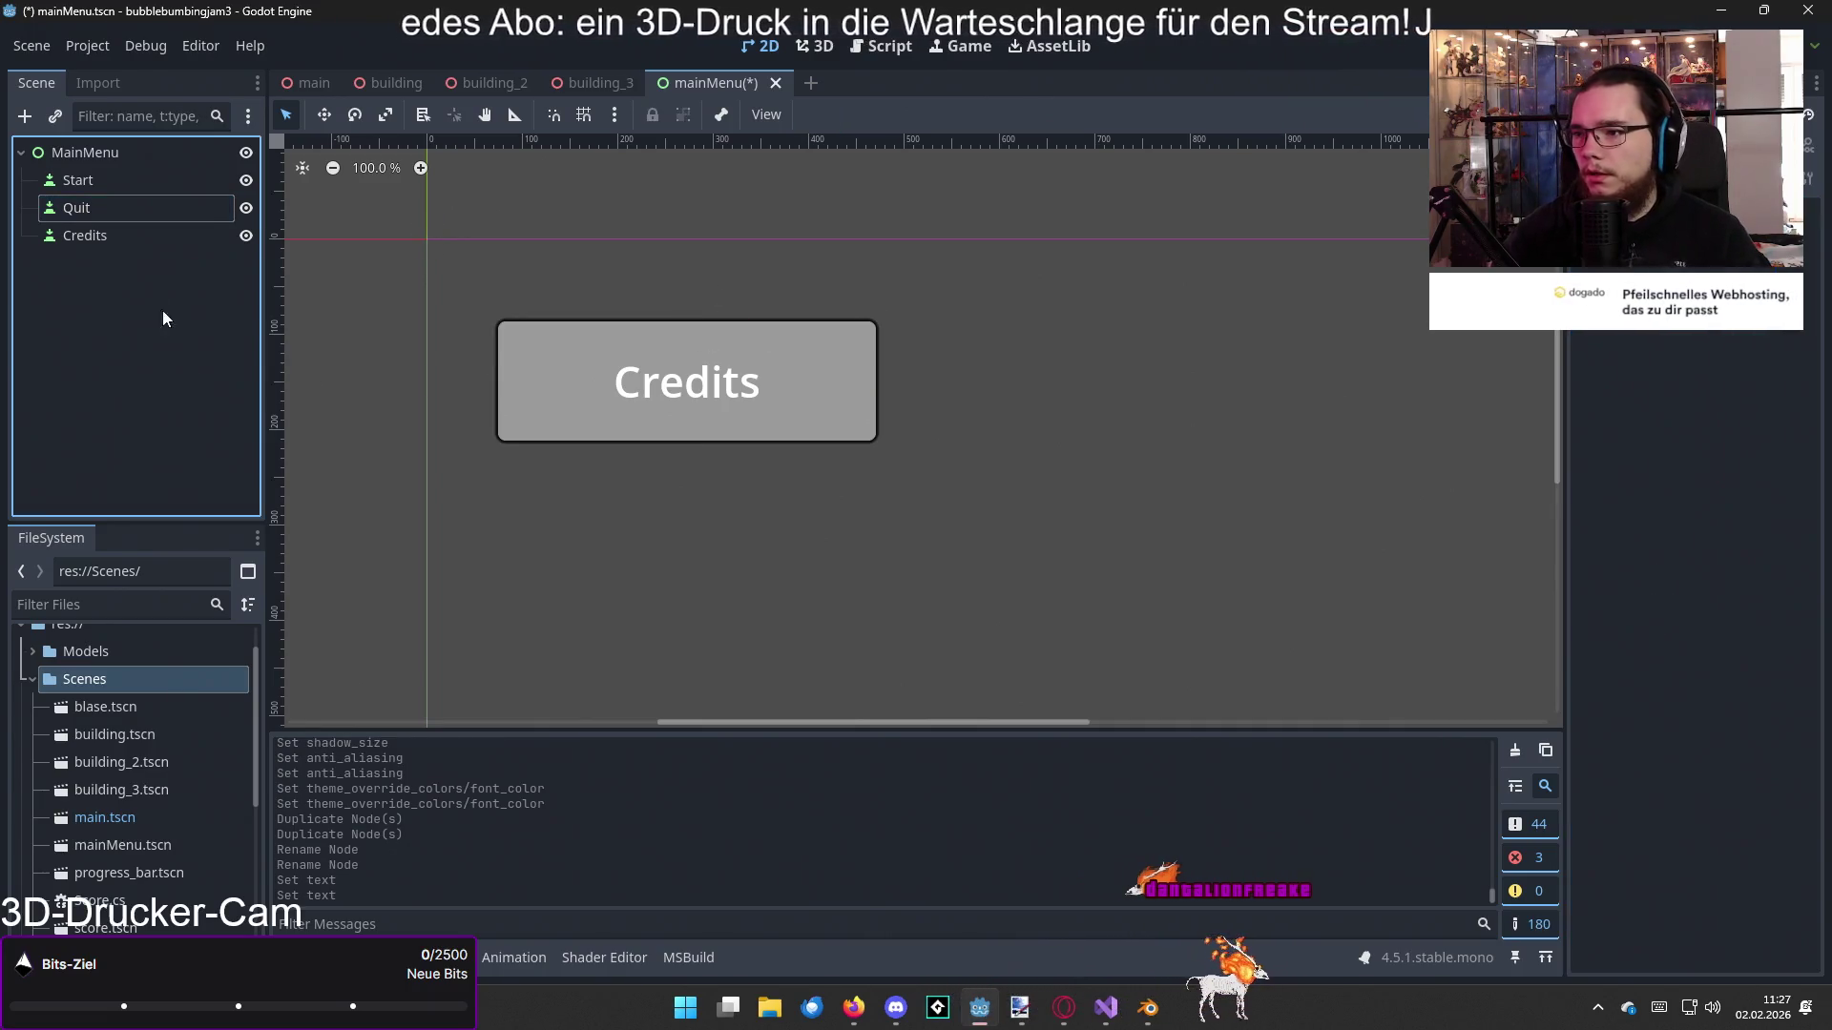
Step: Select Start, Quit and Credits together and apply the Center anchor preset
click(112, 229)
shift+click(102, 193)
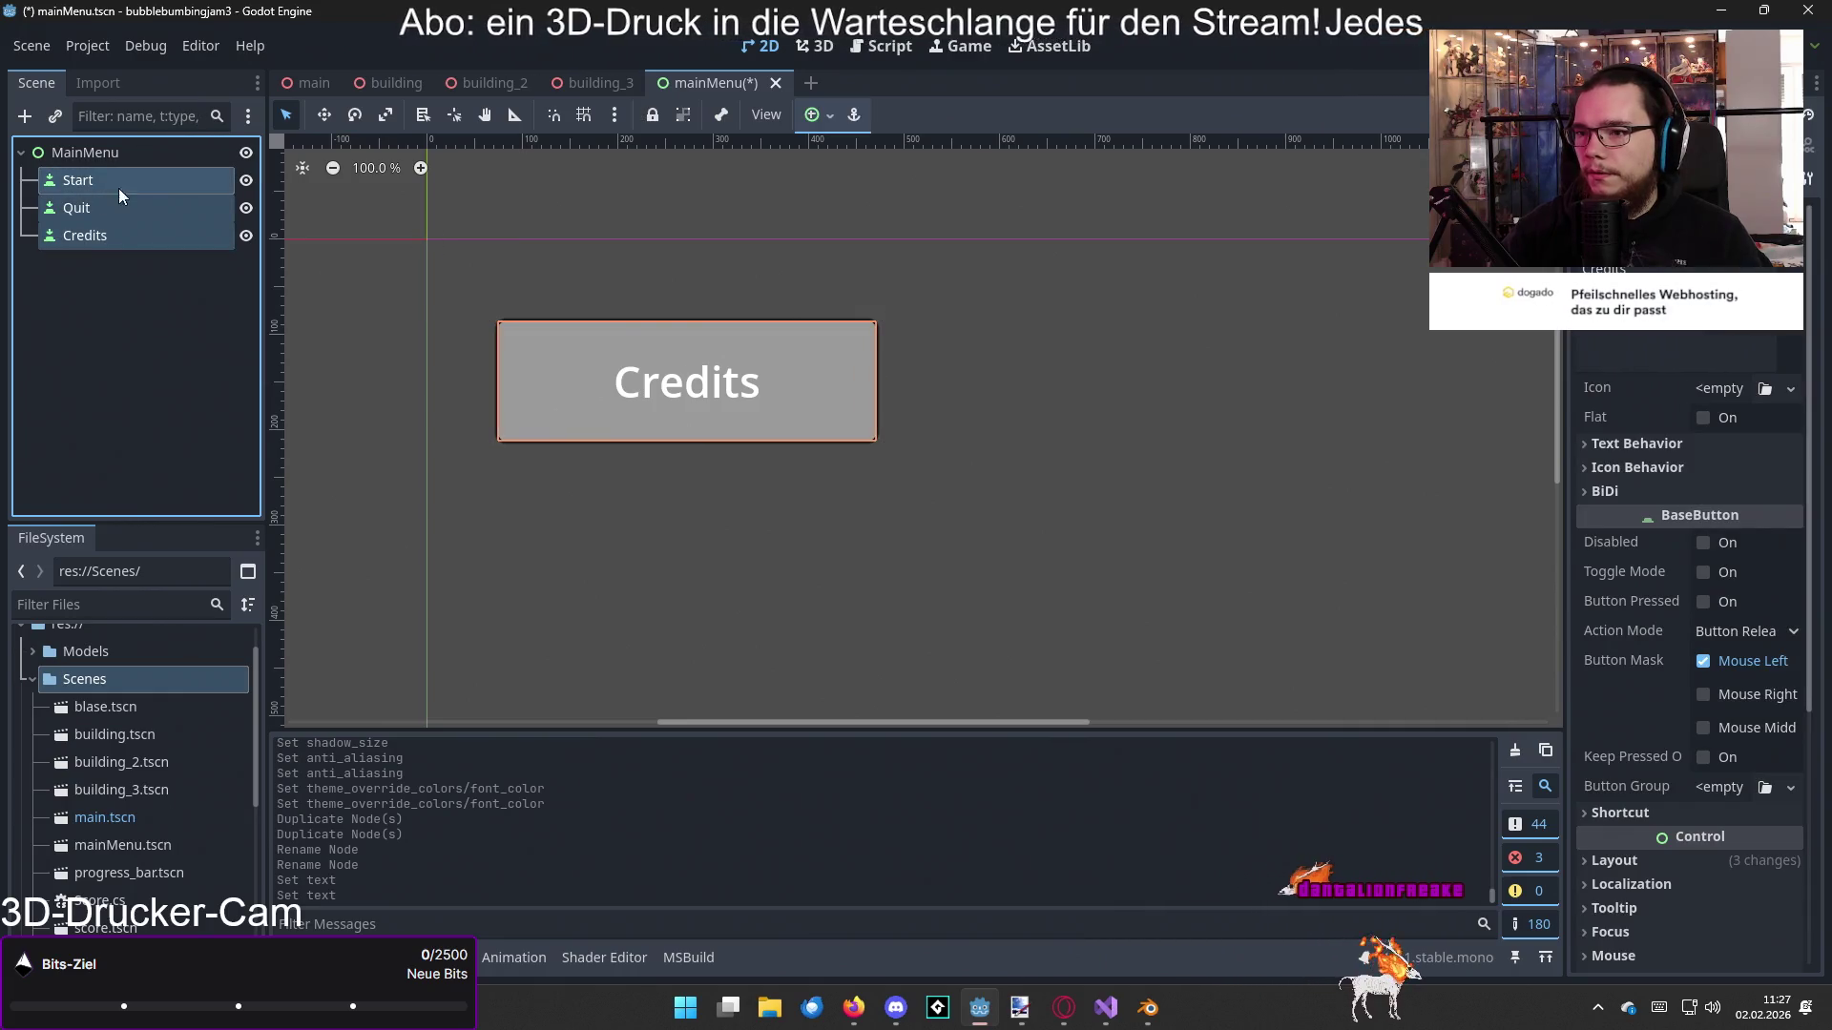
click(801, 116)
click(861, 225)
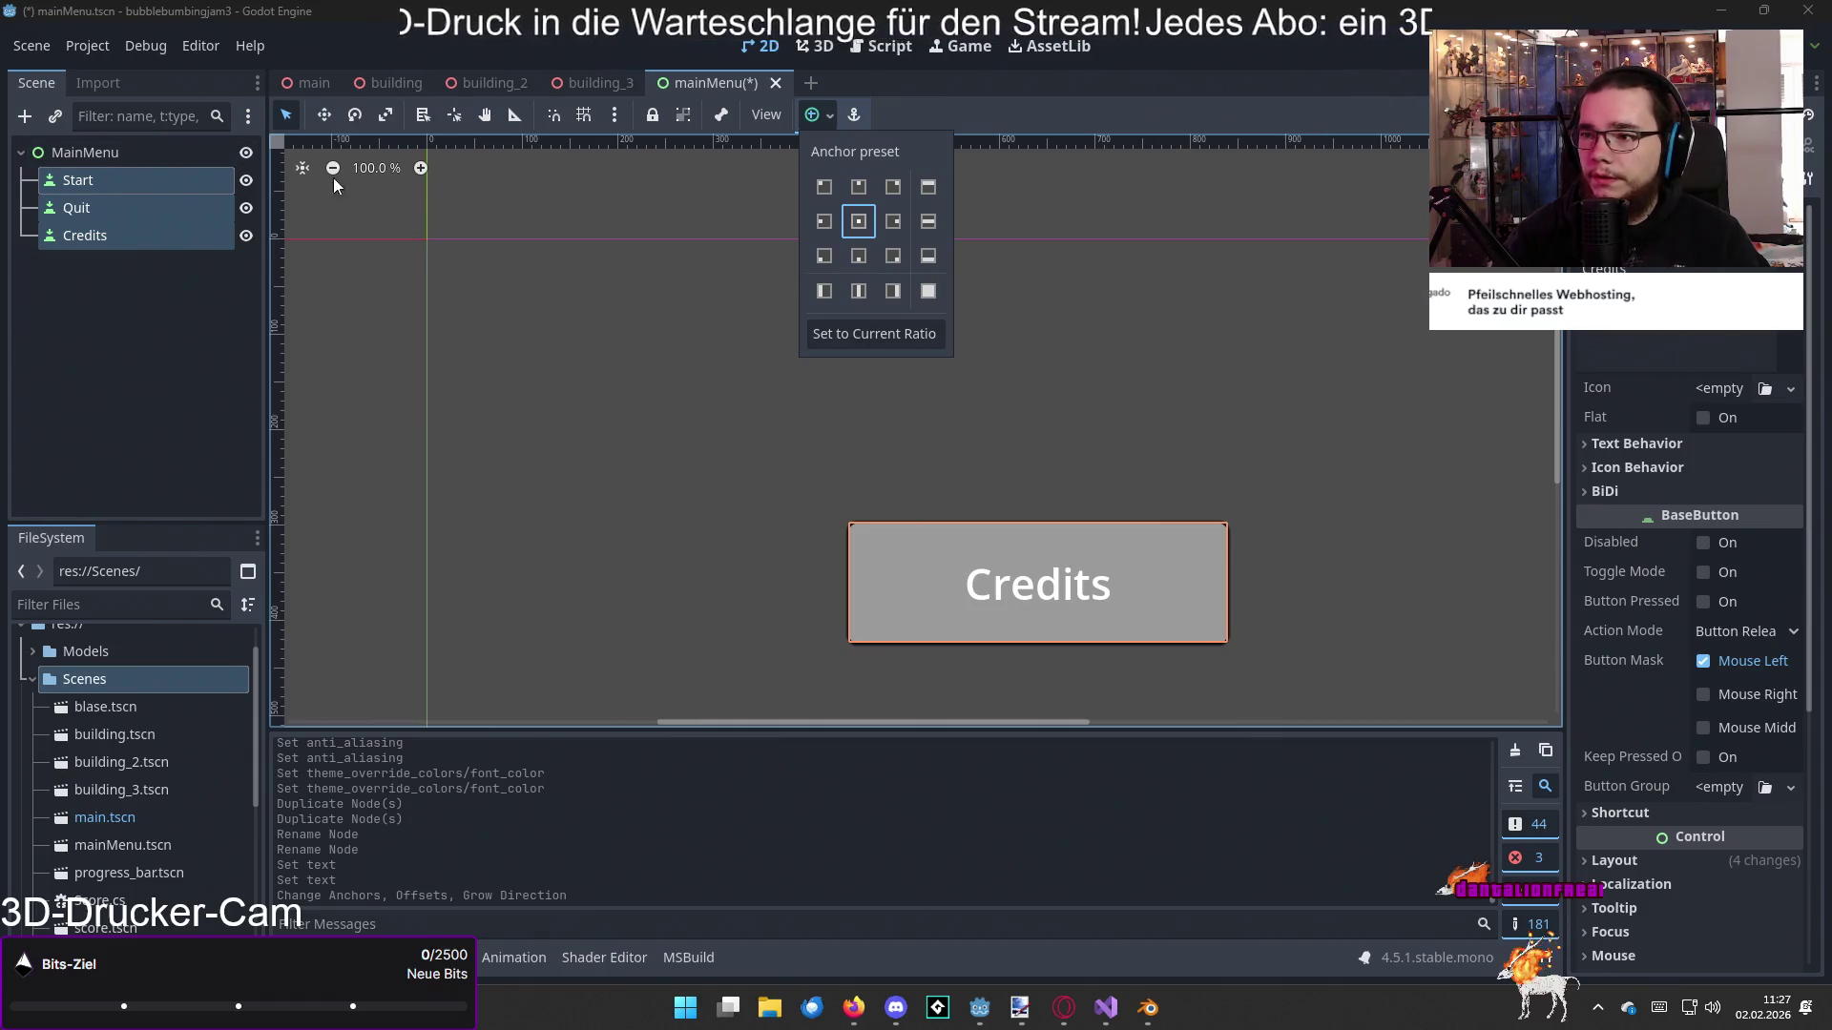
Step: Try reparenting the selected buttons, then cancel, leaving them under MainMenu
right_click(142, 180)
right_click(141, 180)
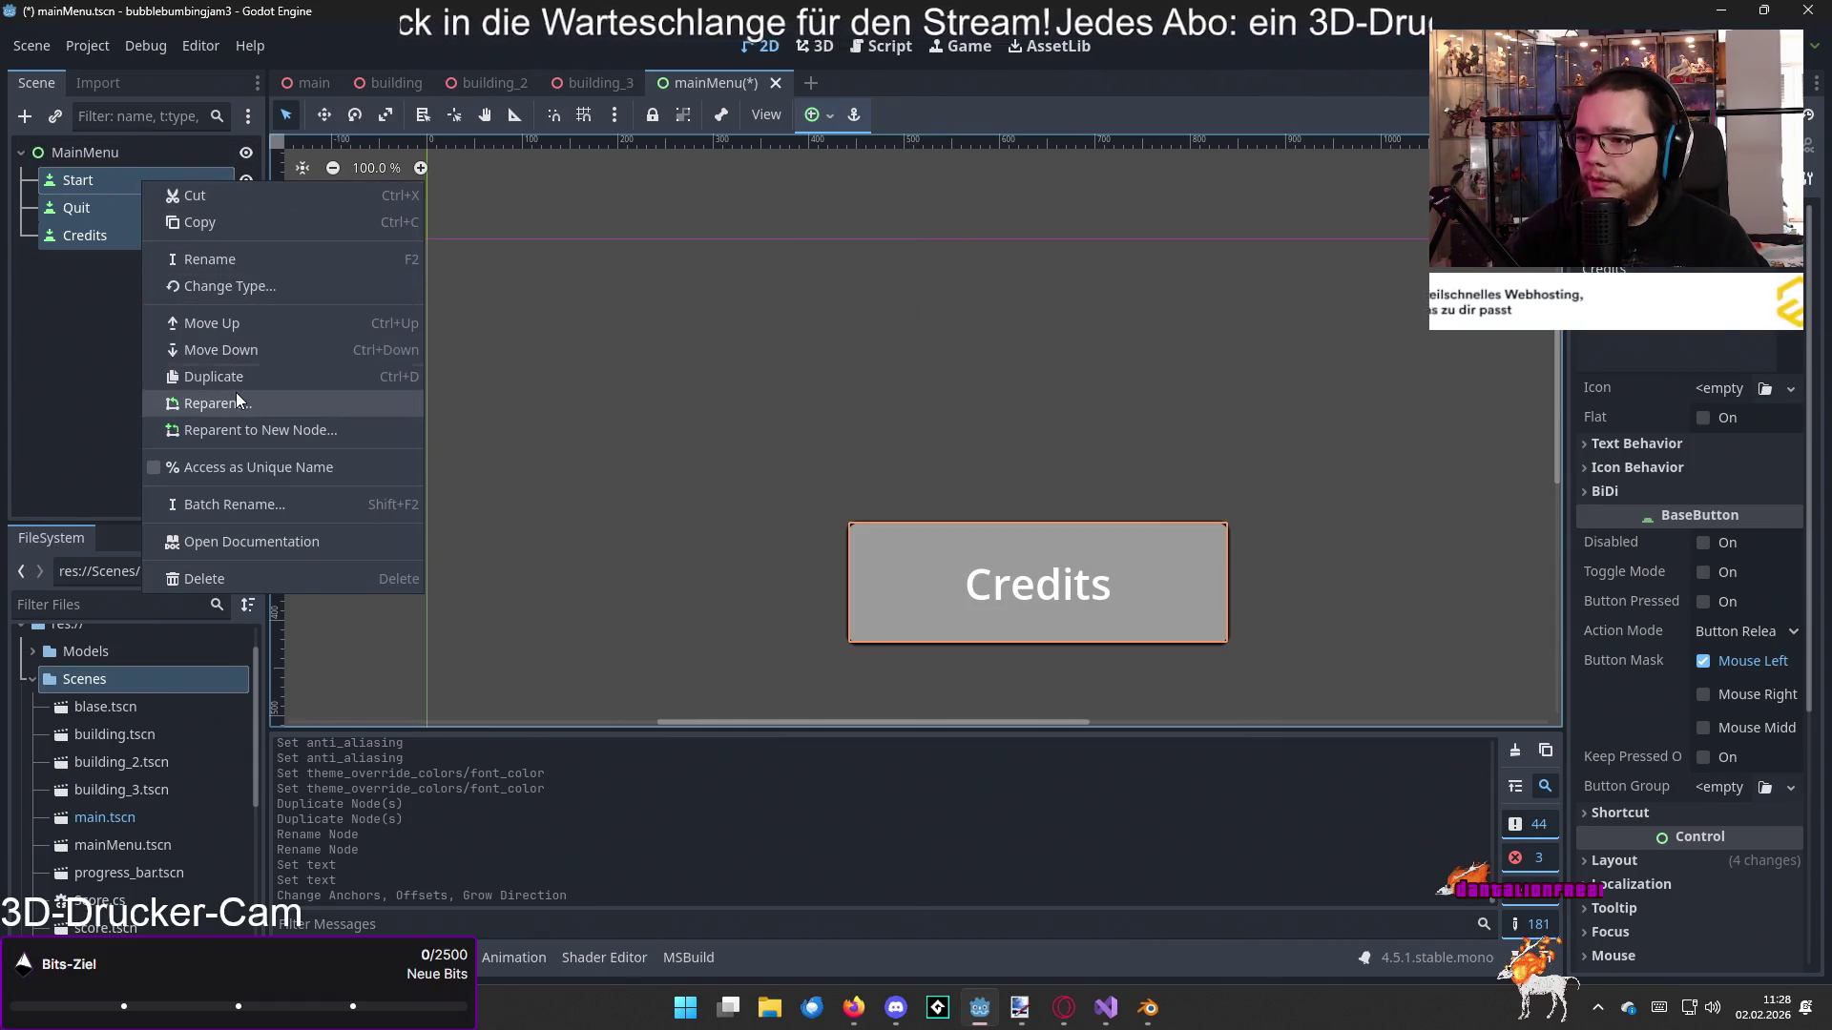
click(237, 400)
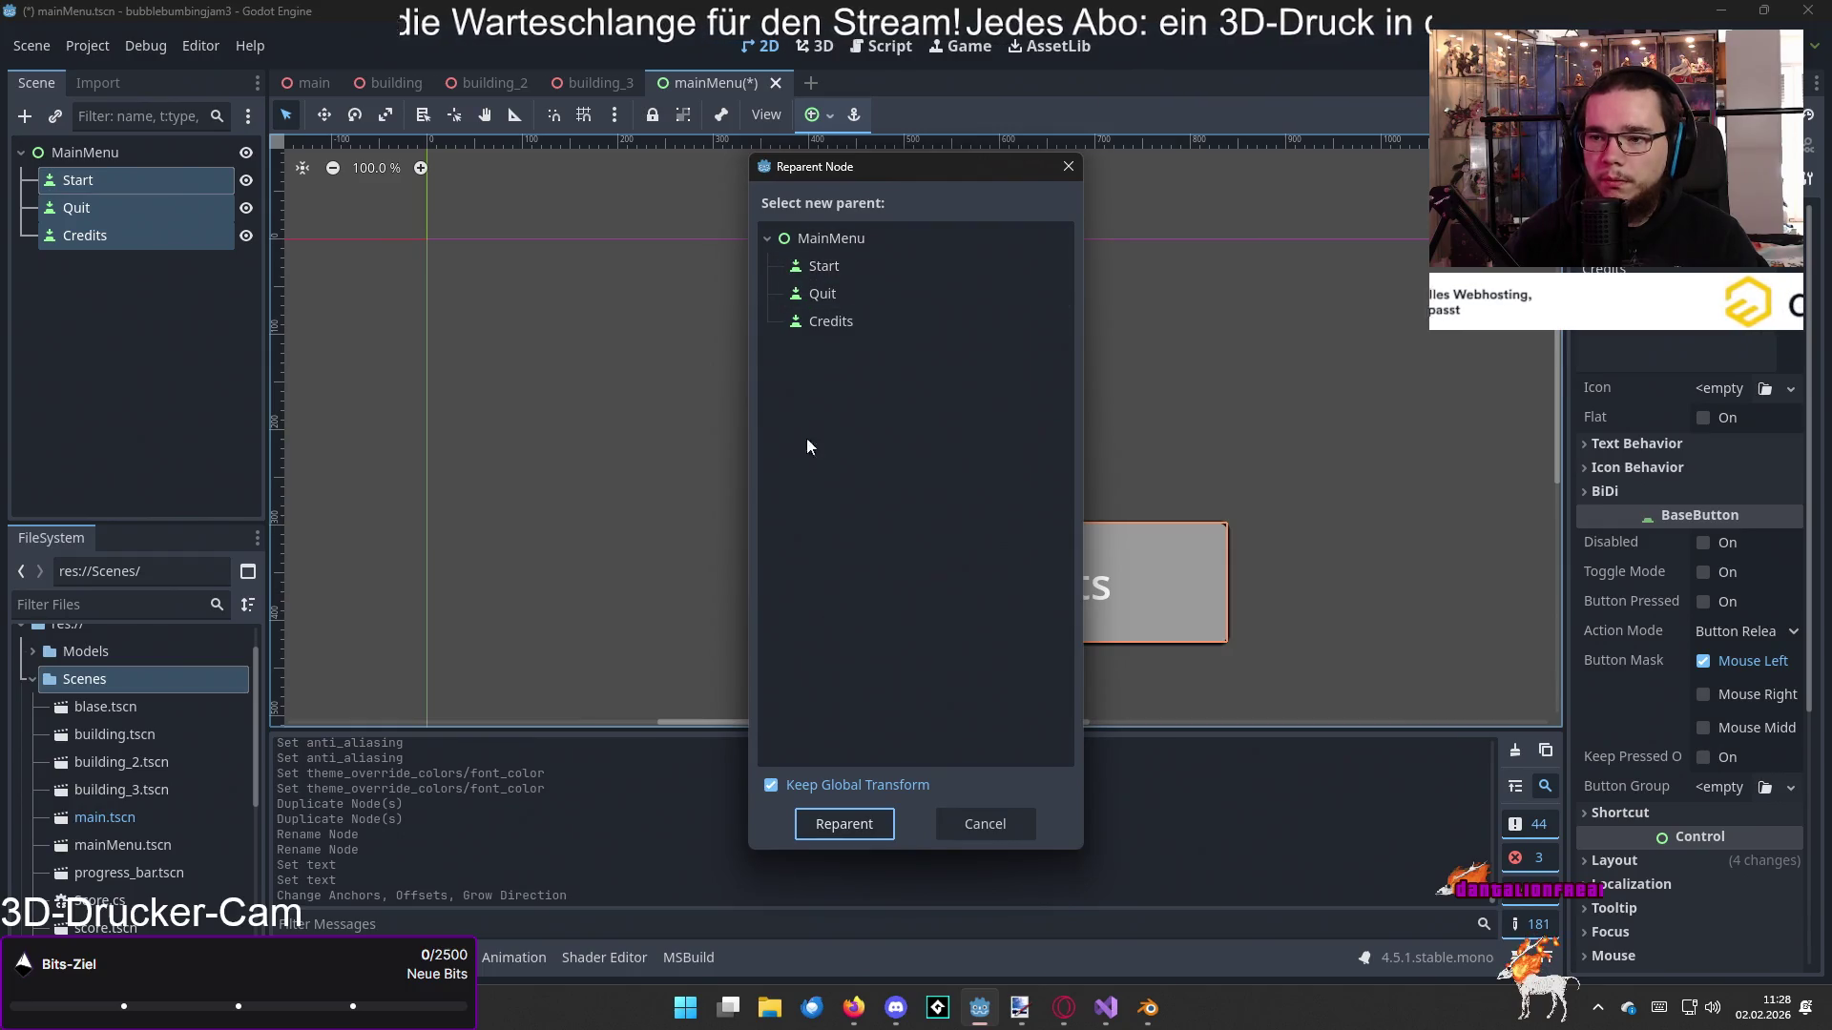
click(823, 323)
click(832, 273)
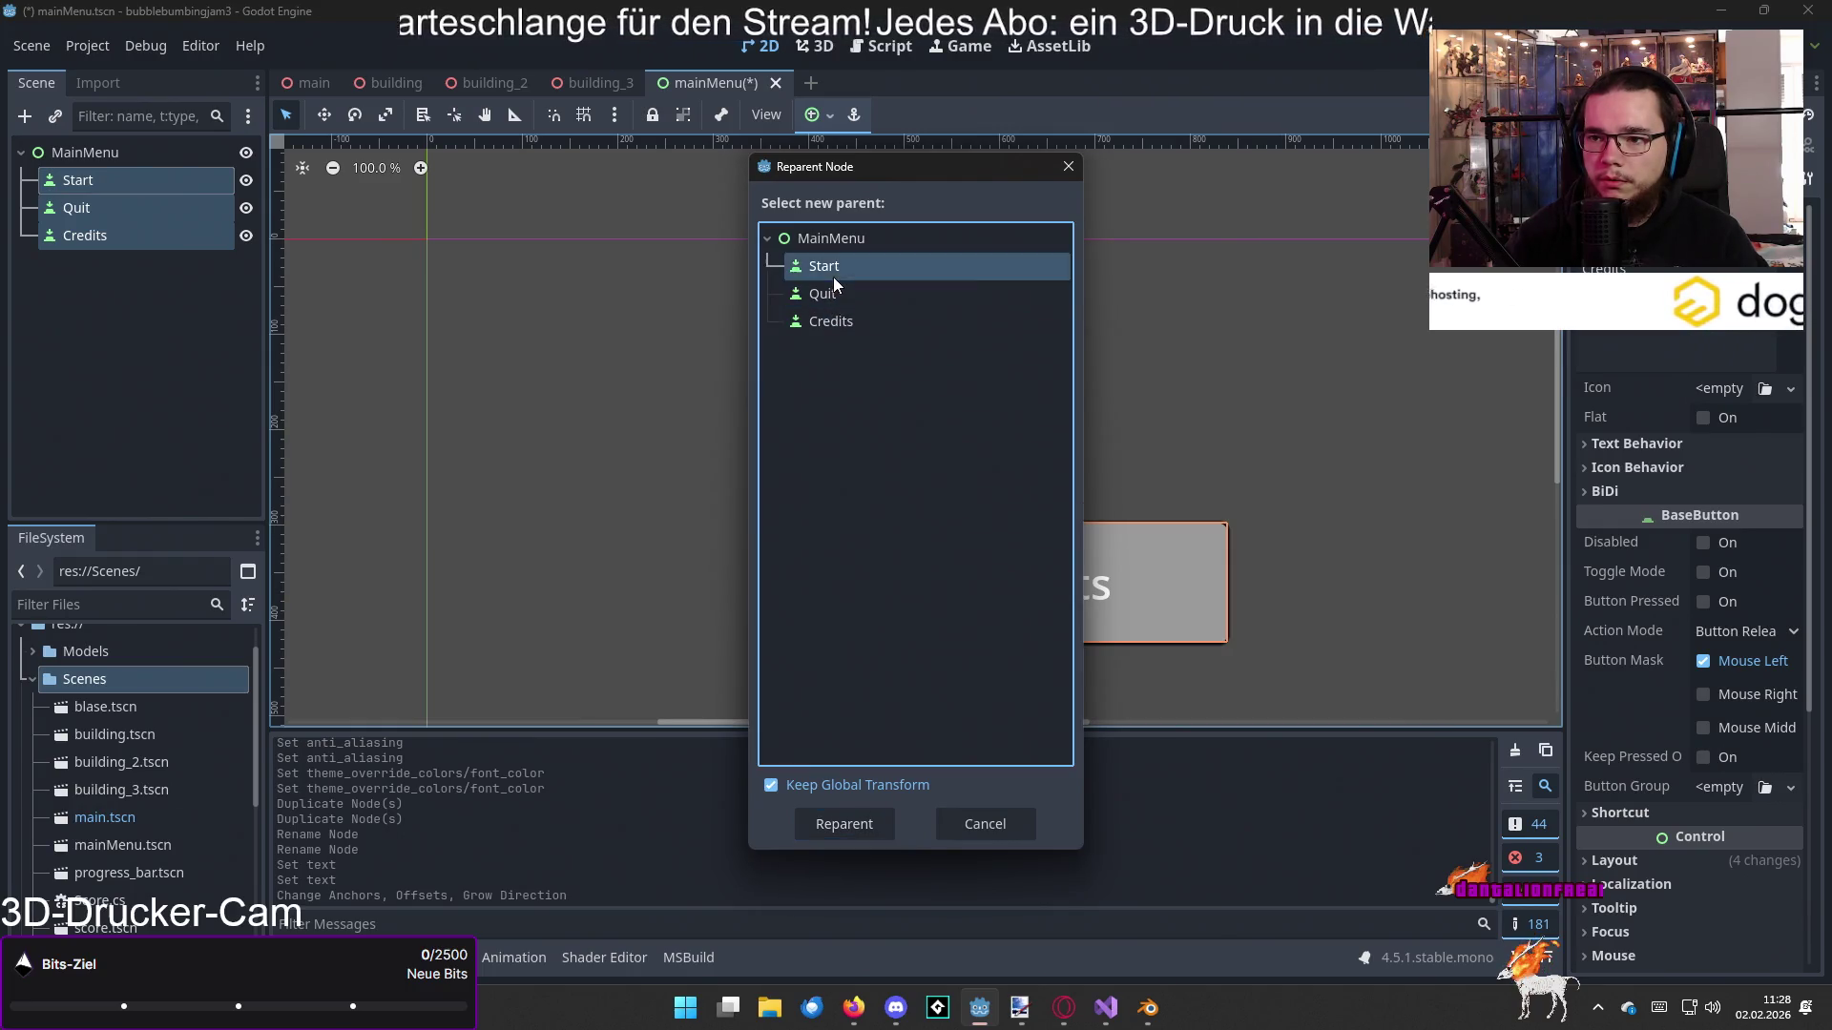
click(833, 297)
click(832, 317)
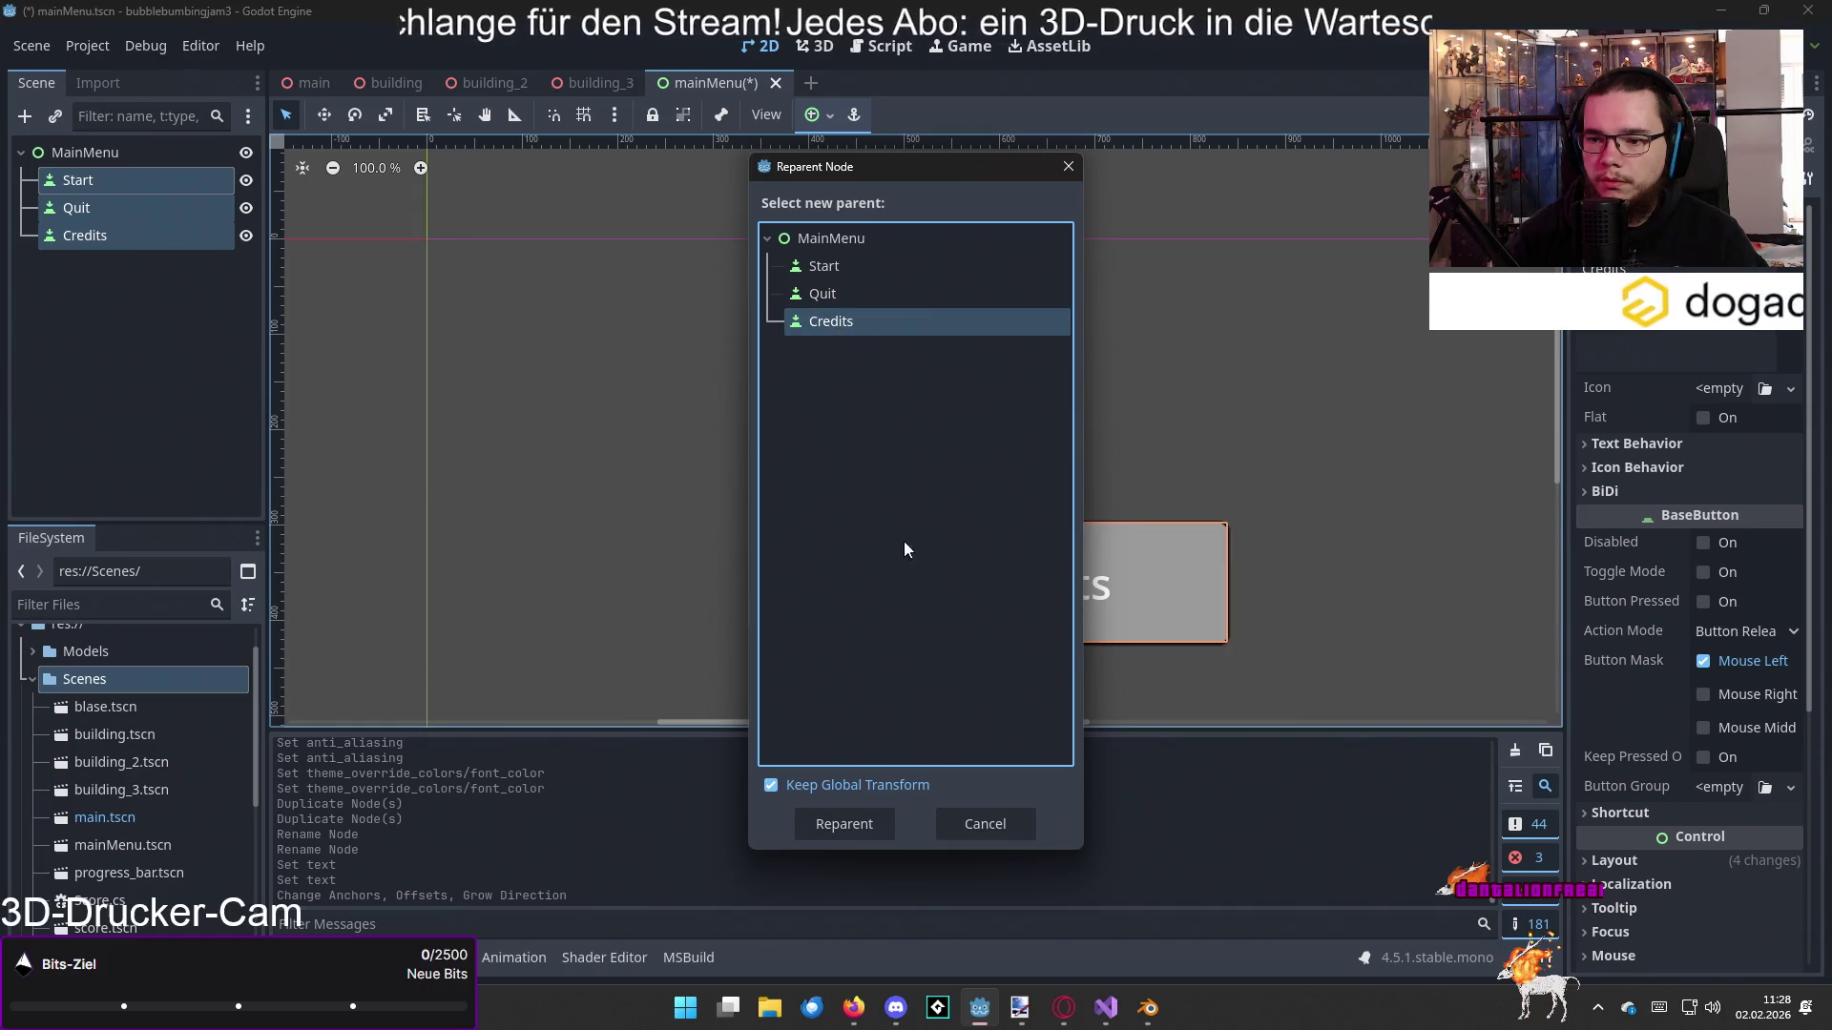
key(Escape)
right_click(134, 213)
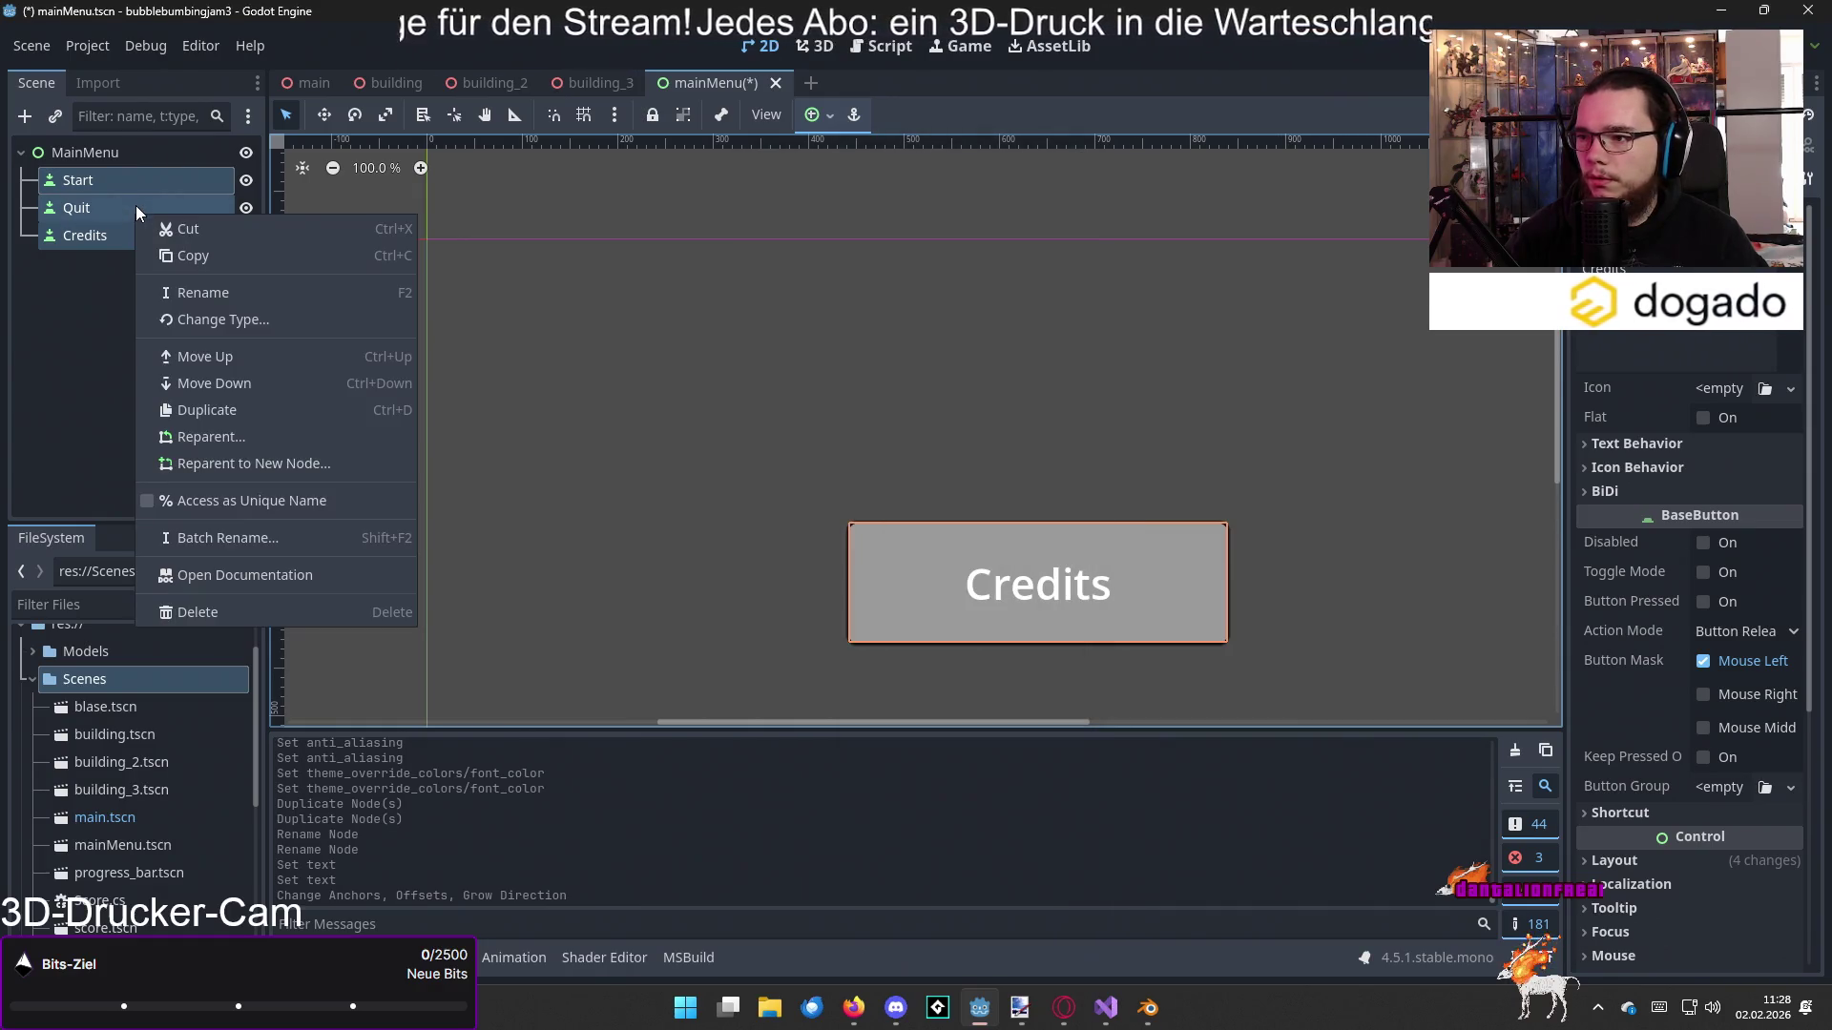
right_click(49, 363)
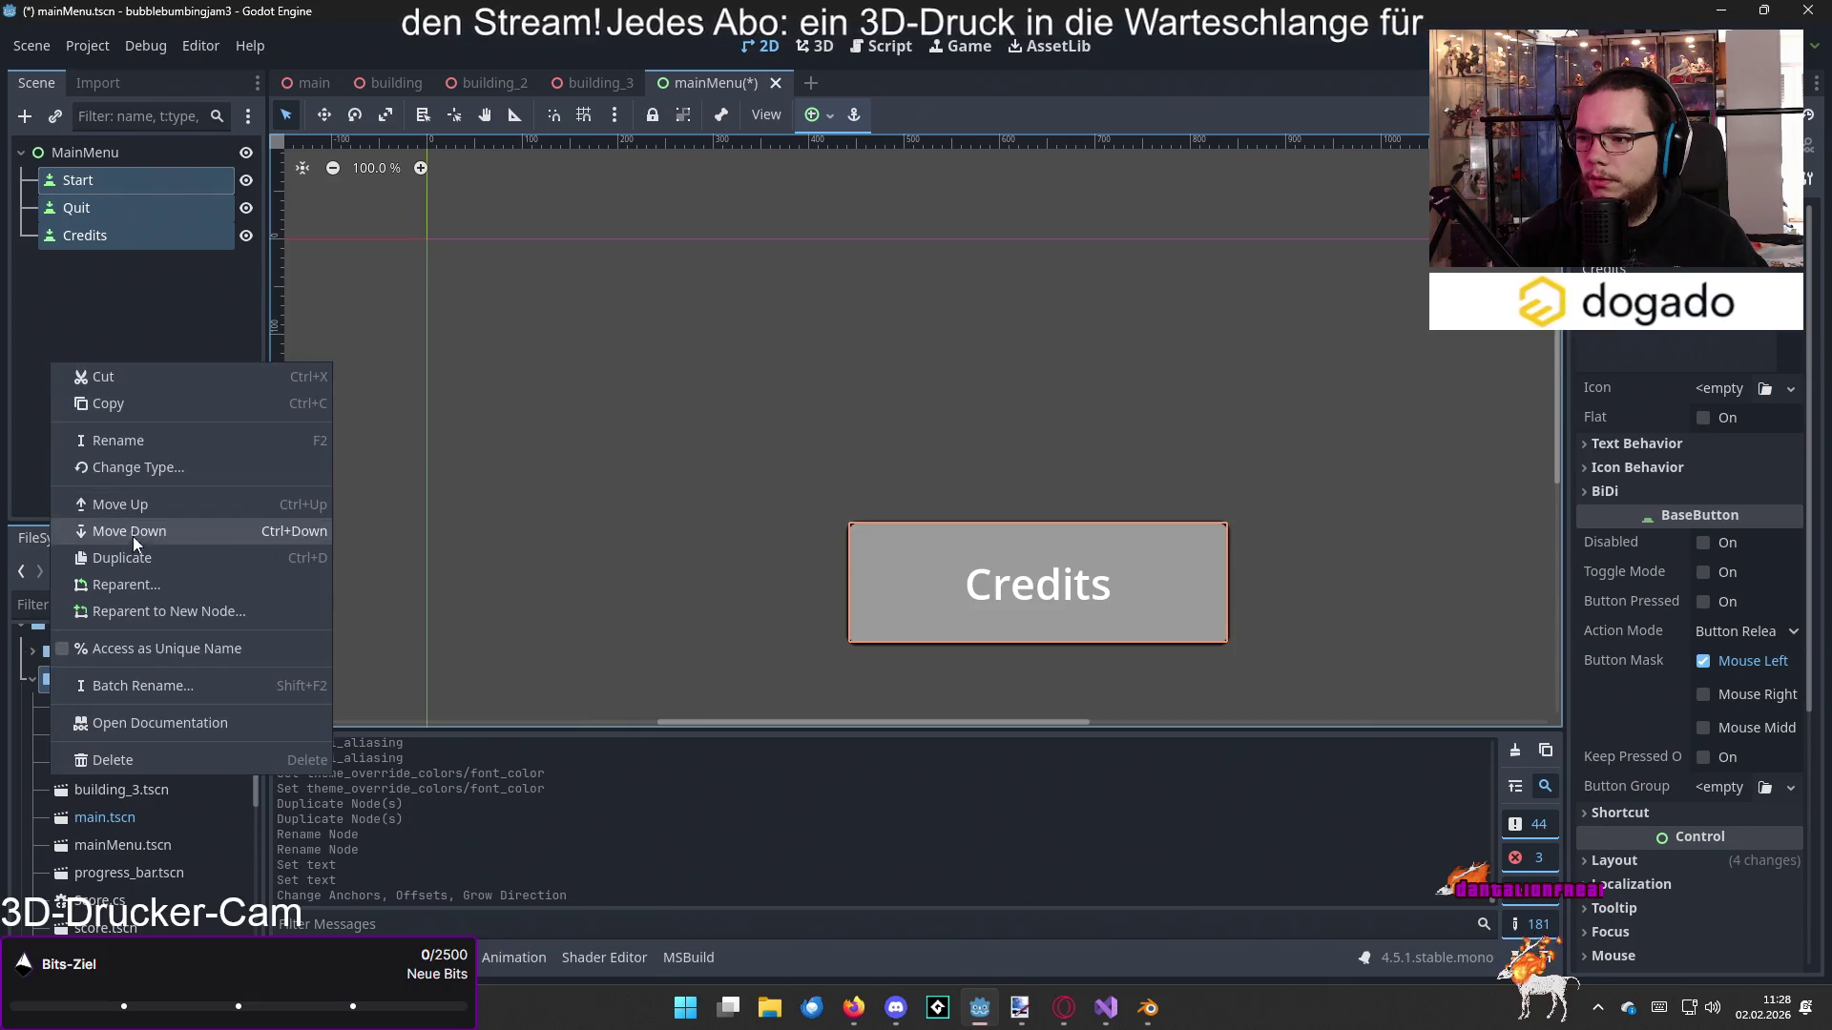
Step: Wrap the Start, Beenden and Credits buttons in a new VBoxContainer parent node
click(173, 603)
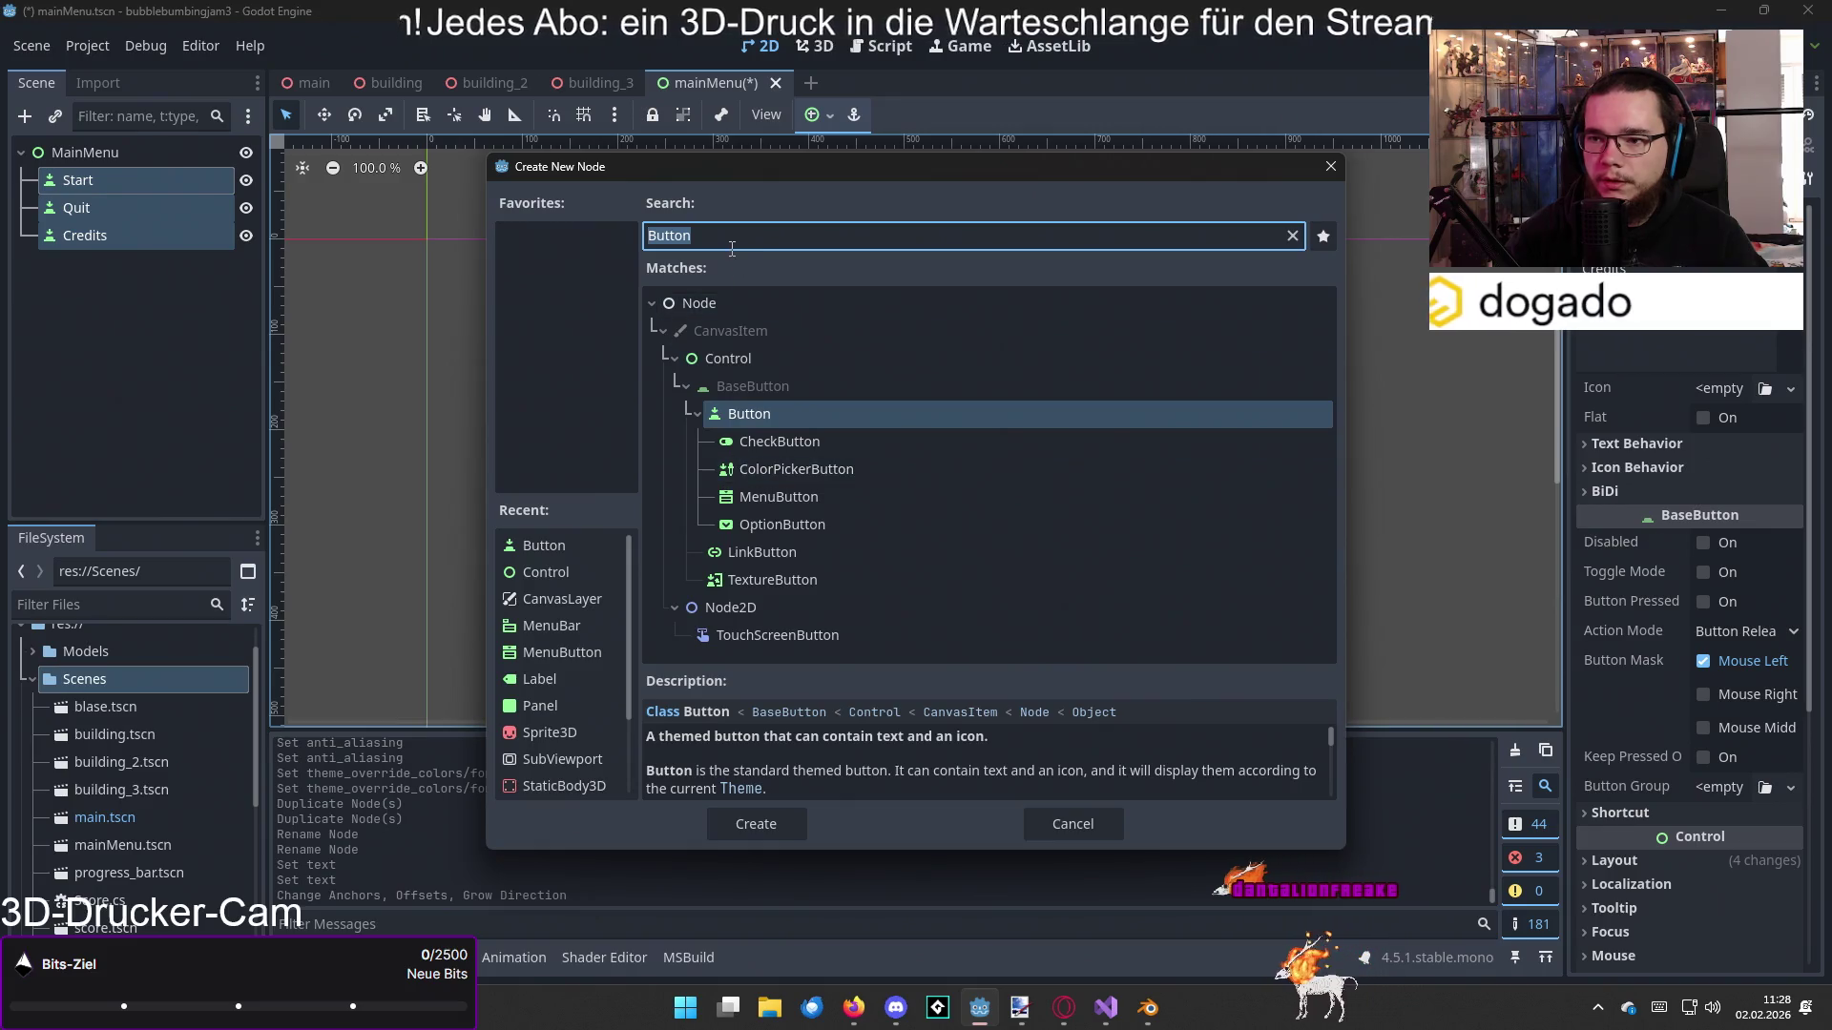
key(BackSpace)
click(672, 496)
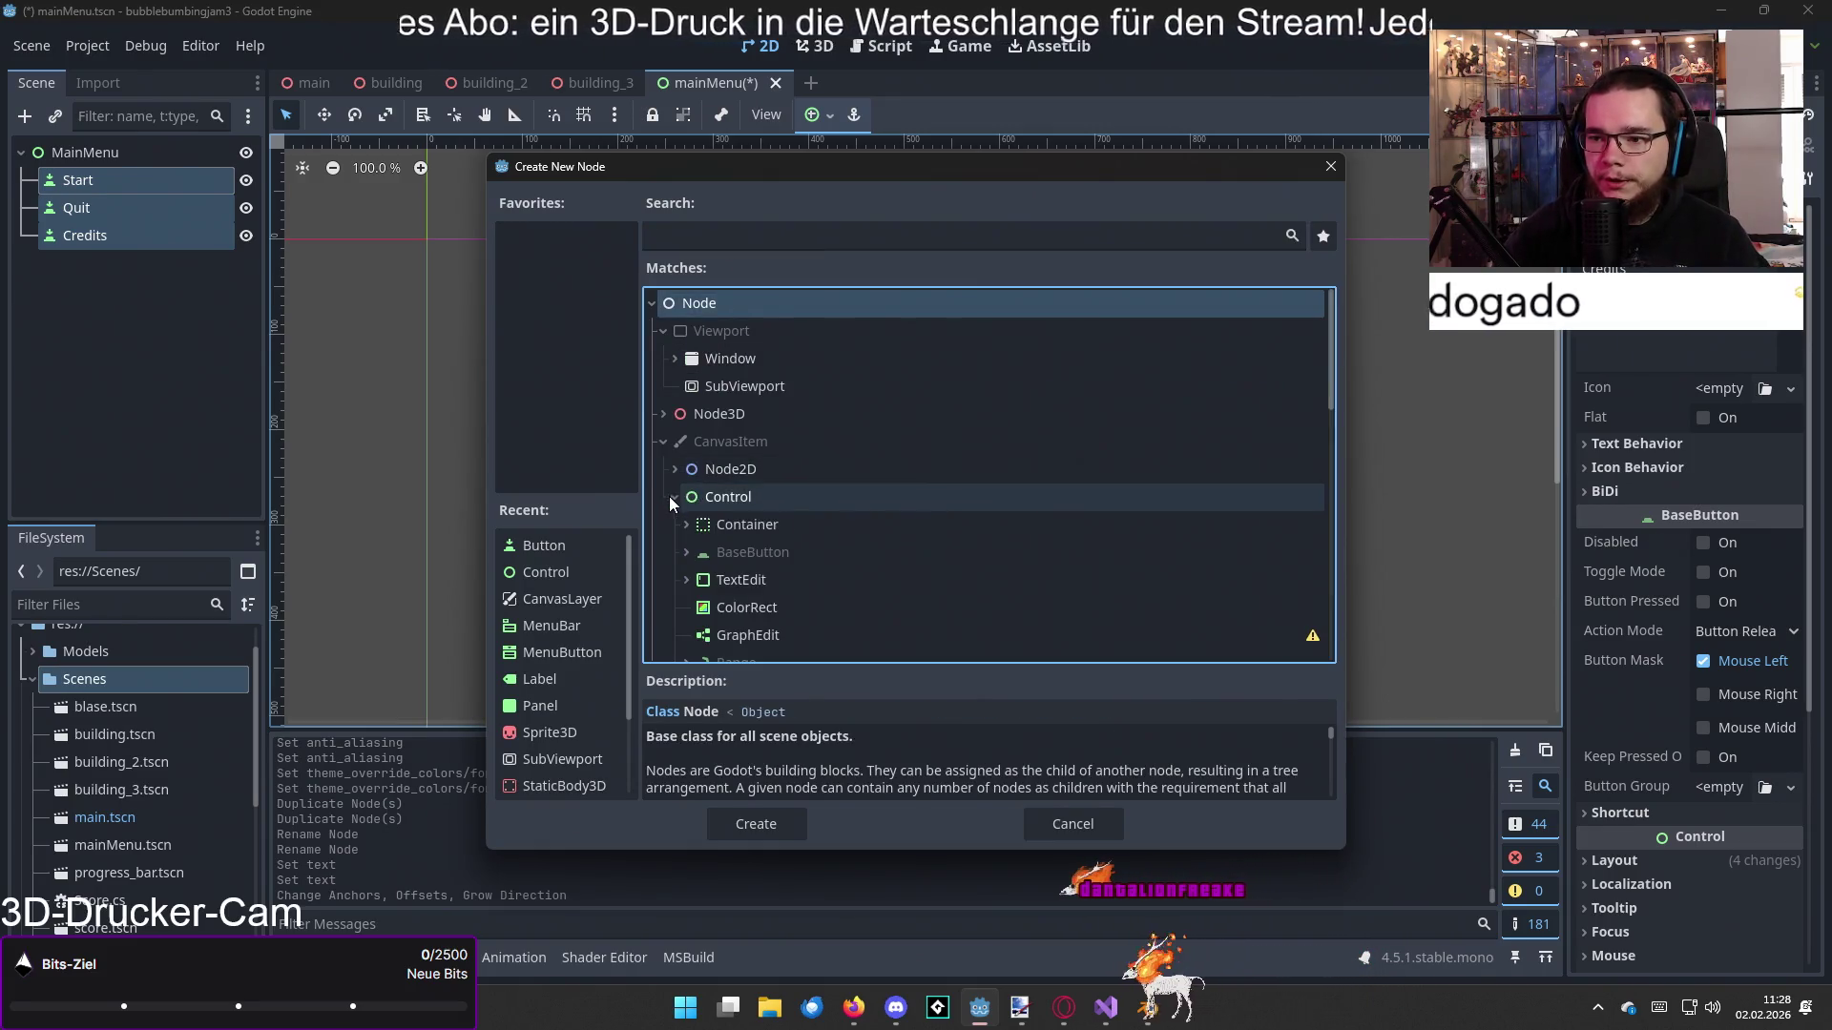
click(686, 524)
scroll(707, 565, down, 1)
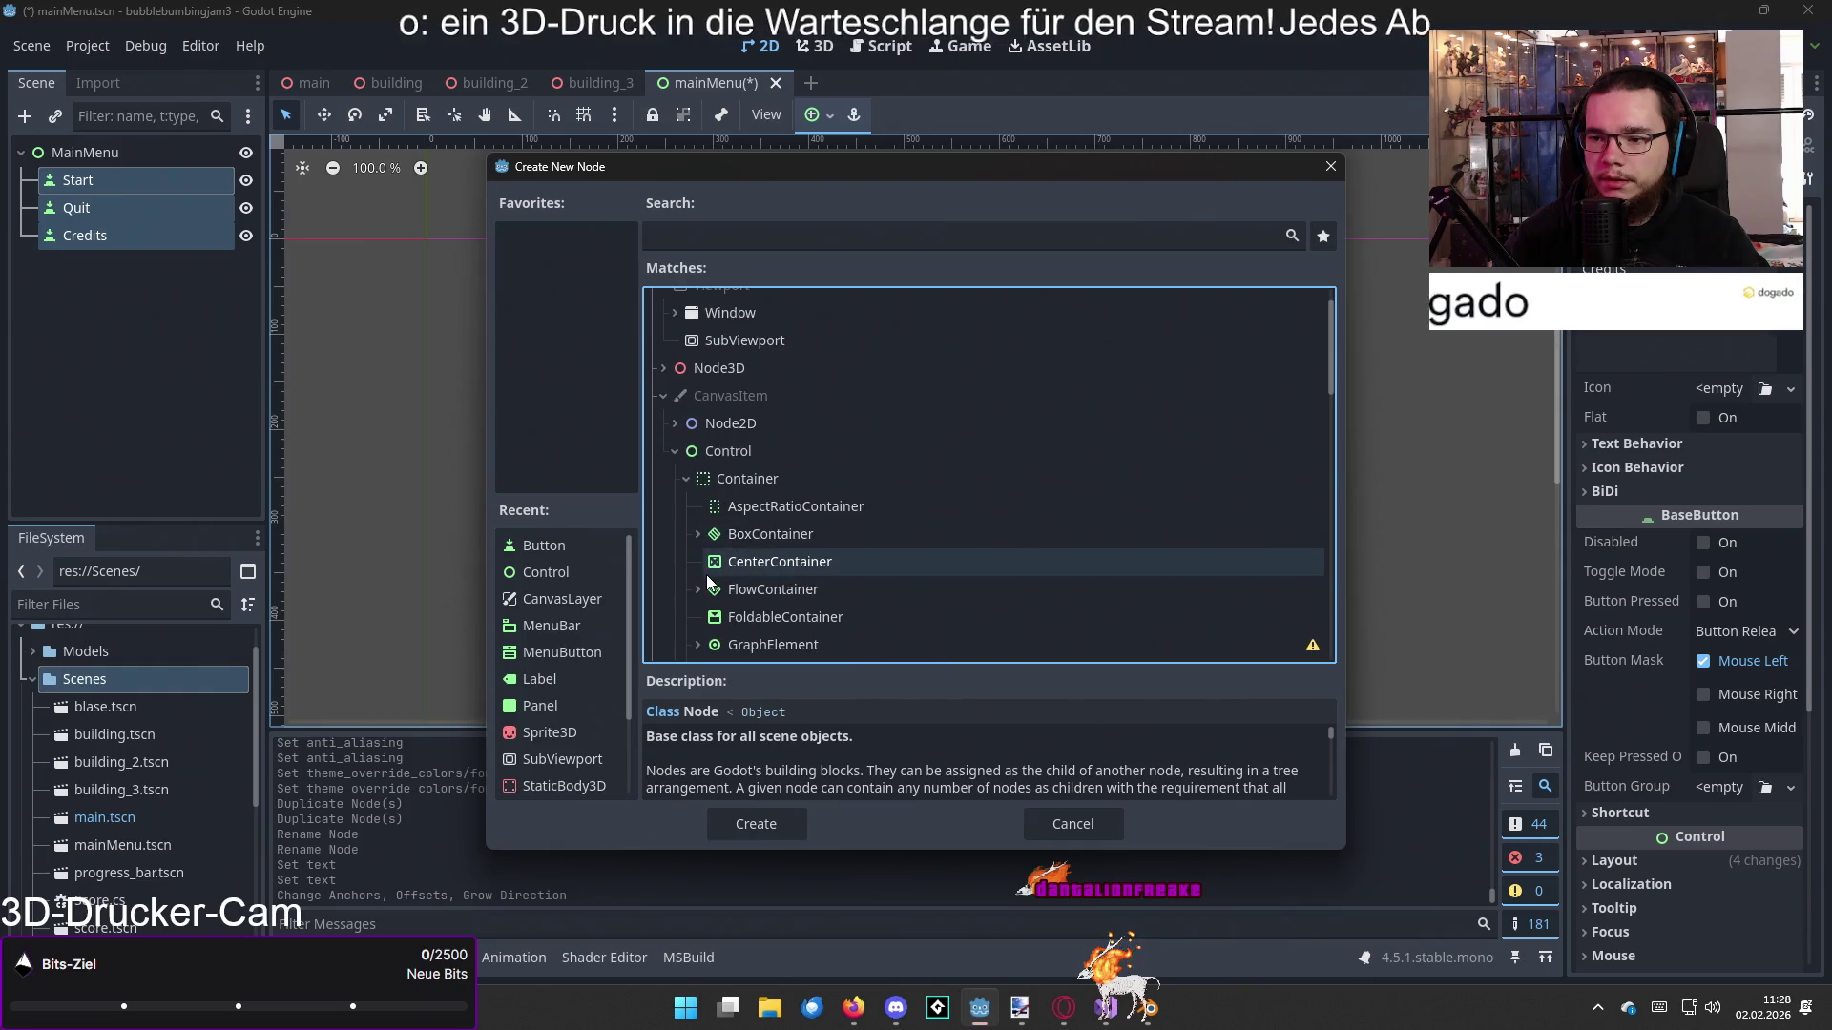
click(697, 534)
double_click(744, 563)
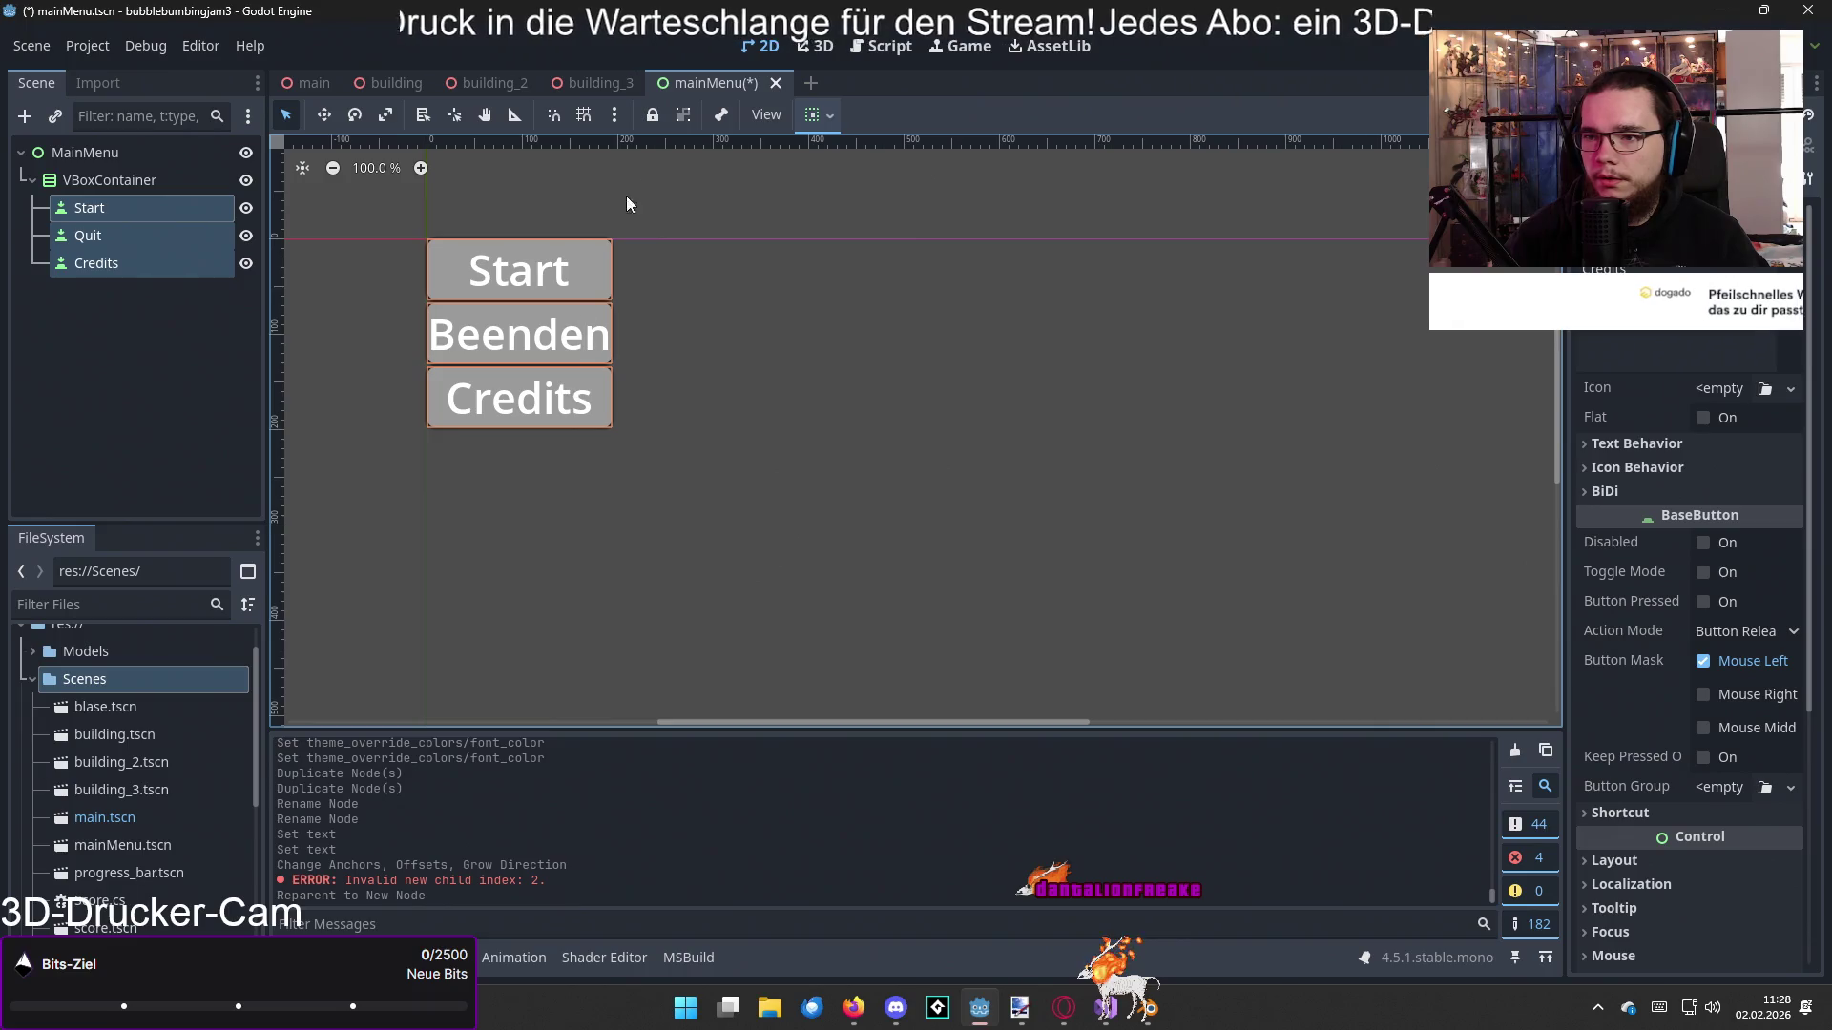
Step: Try Shrink Center on the buttons, then set their horizontal sizing to Fill
click(810, 122)
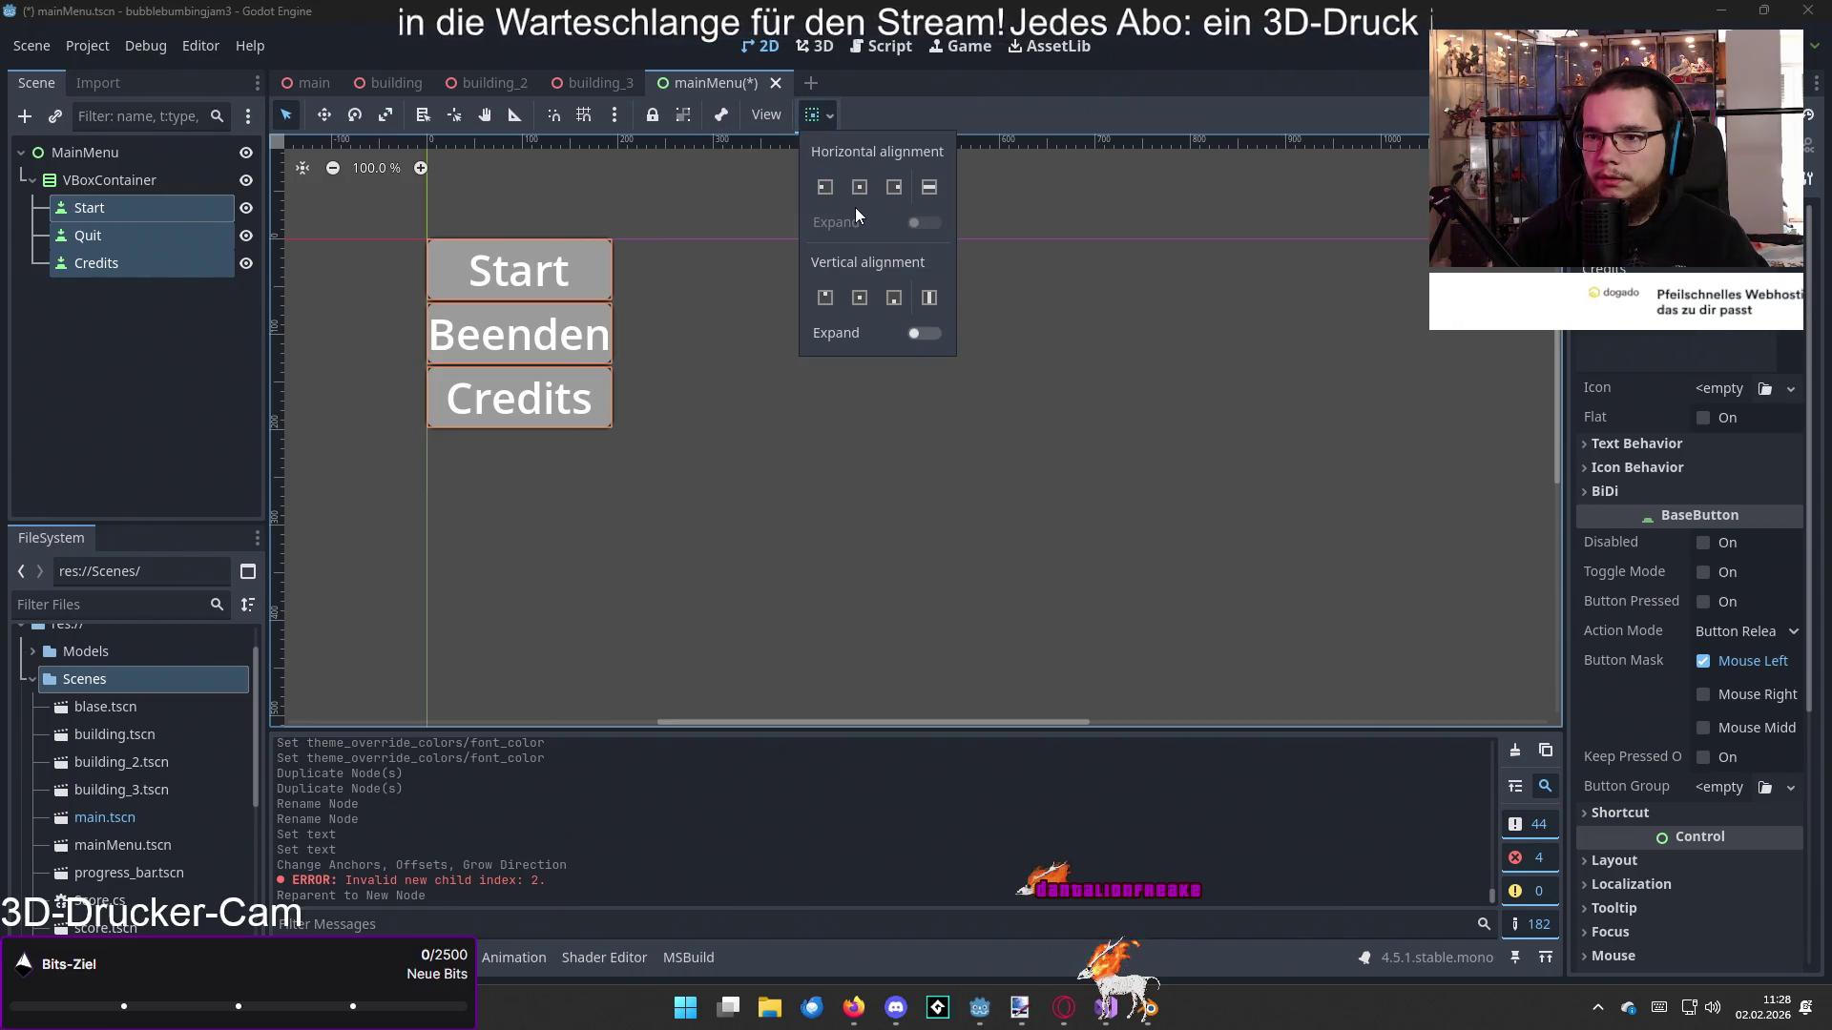
click(861, 188)
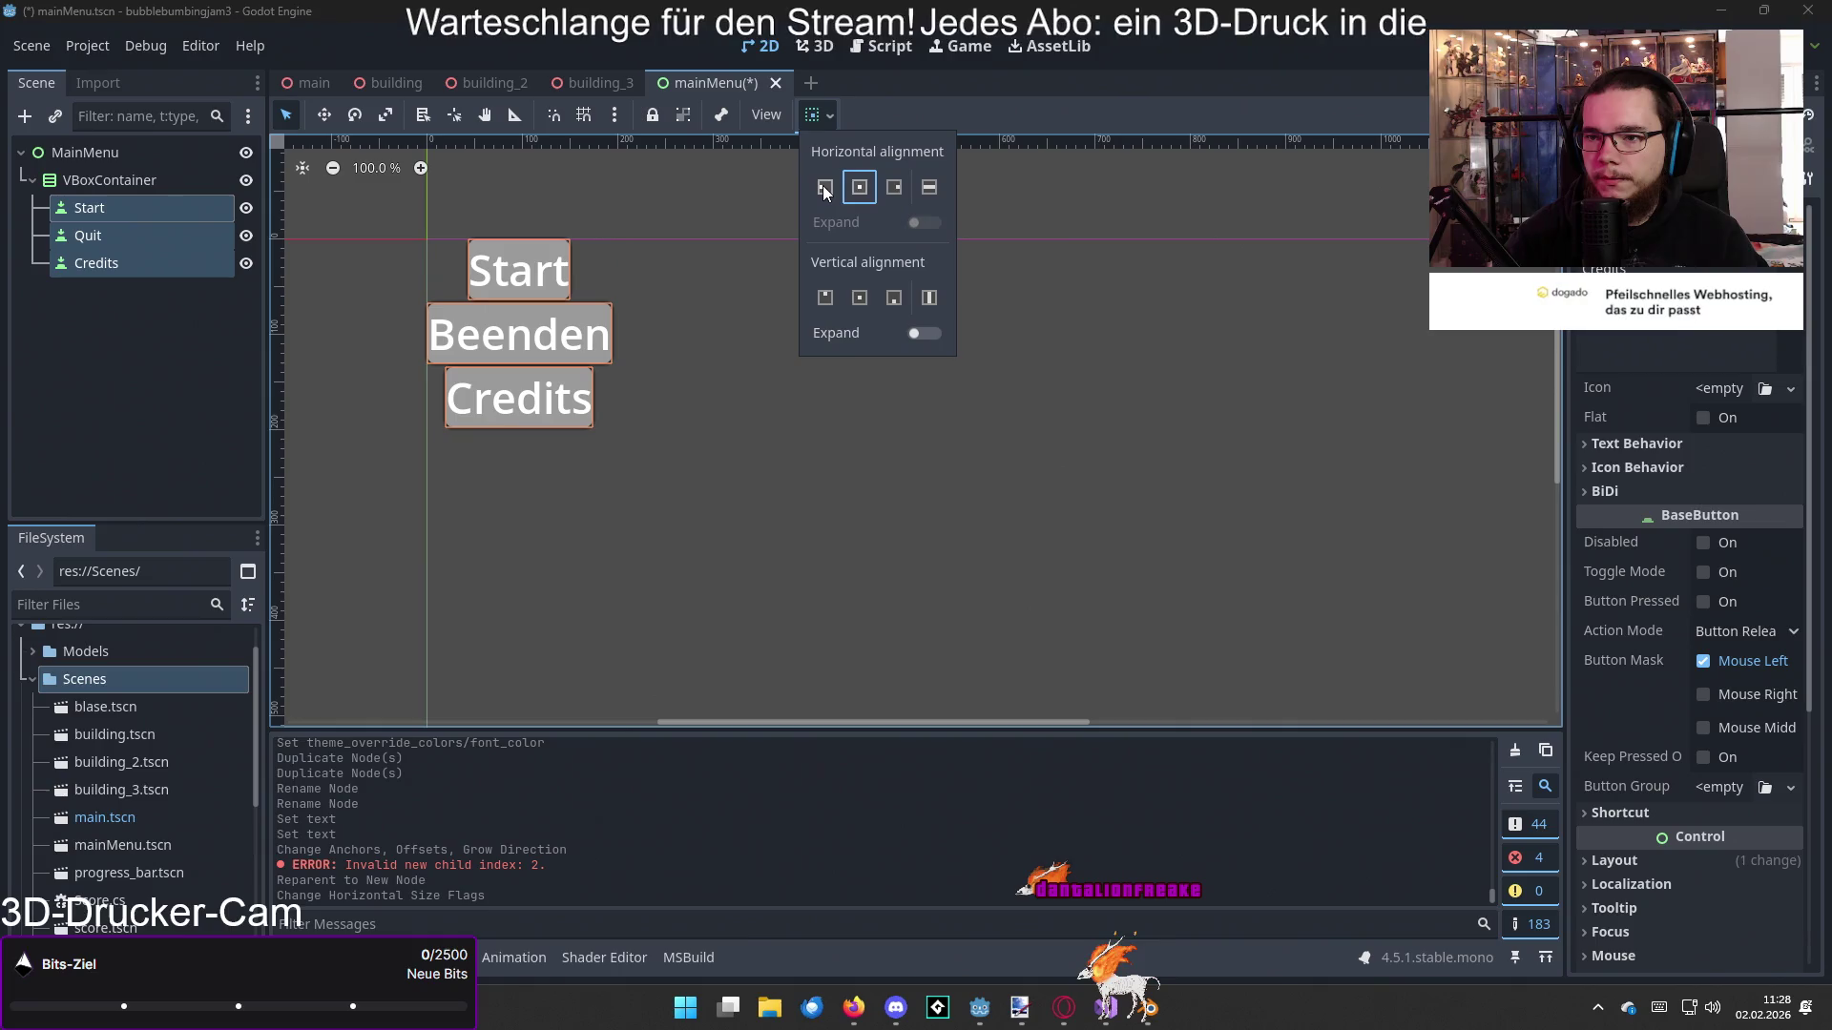
click(923, 186)
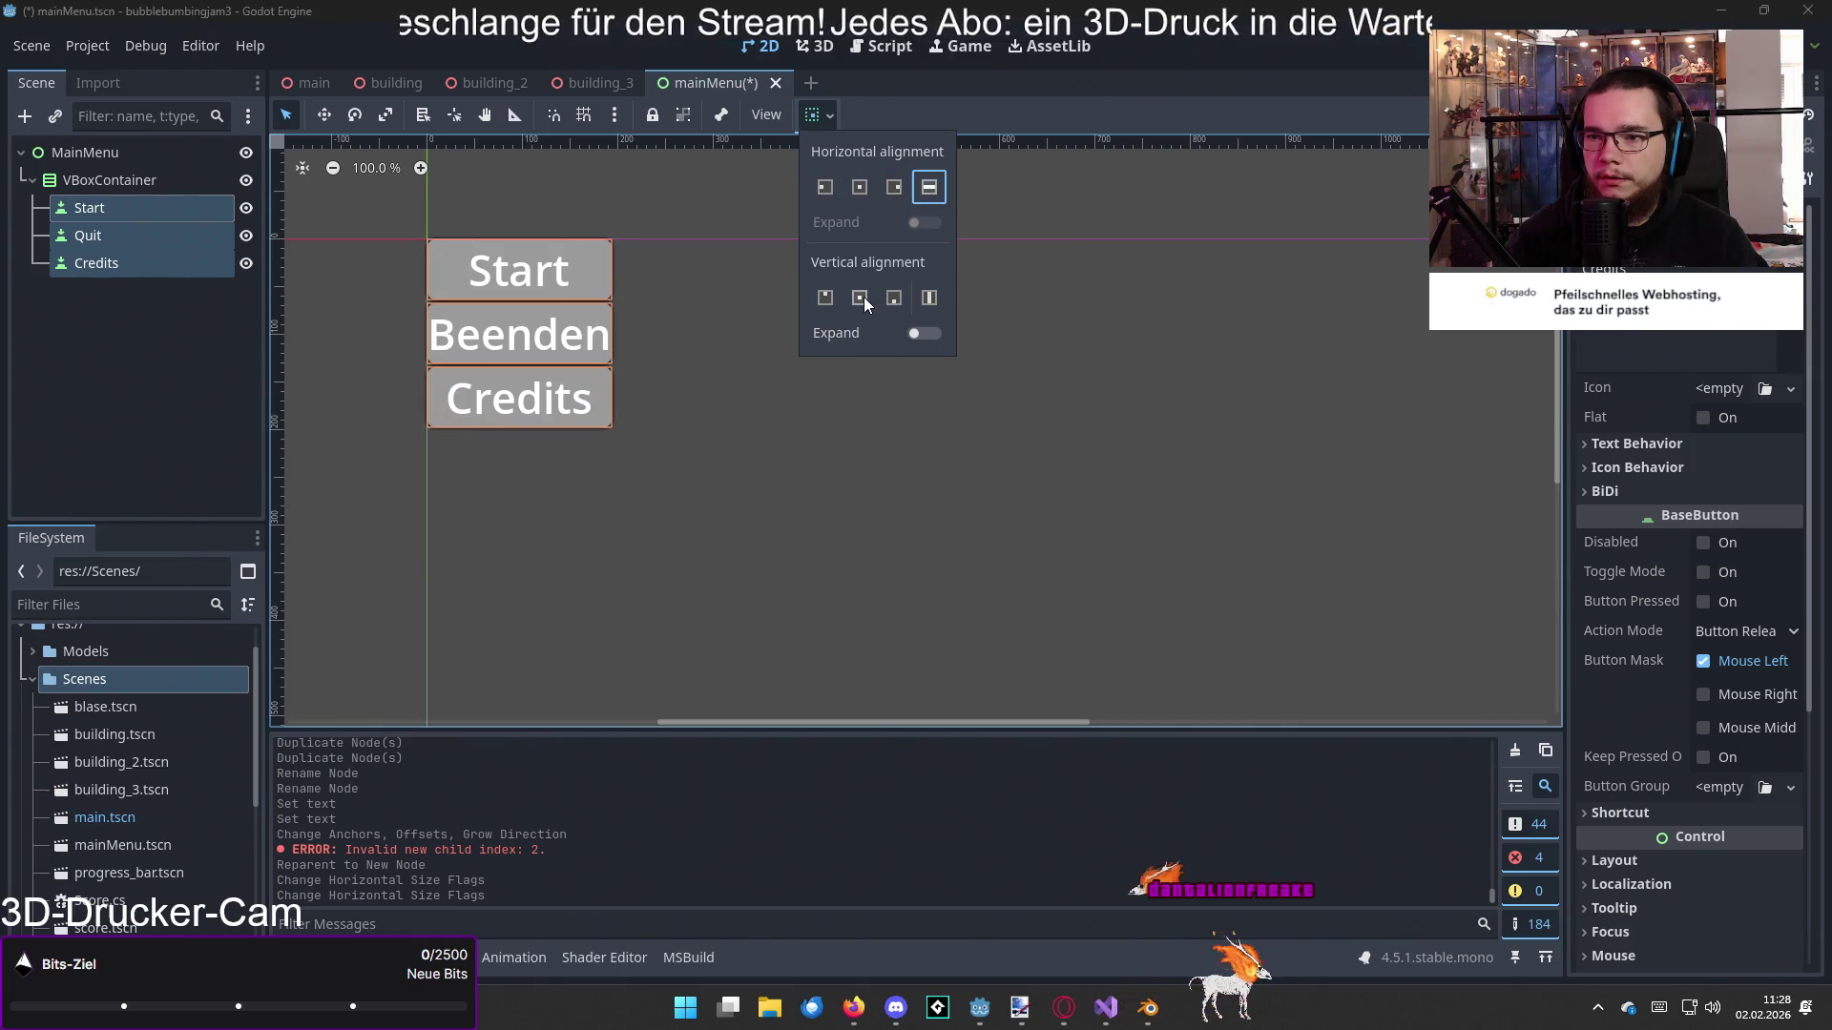
click(740, 399)
scroll(507, 315, down, 3)
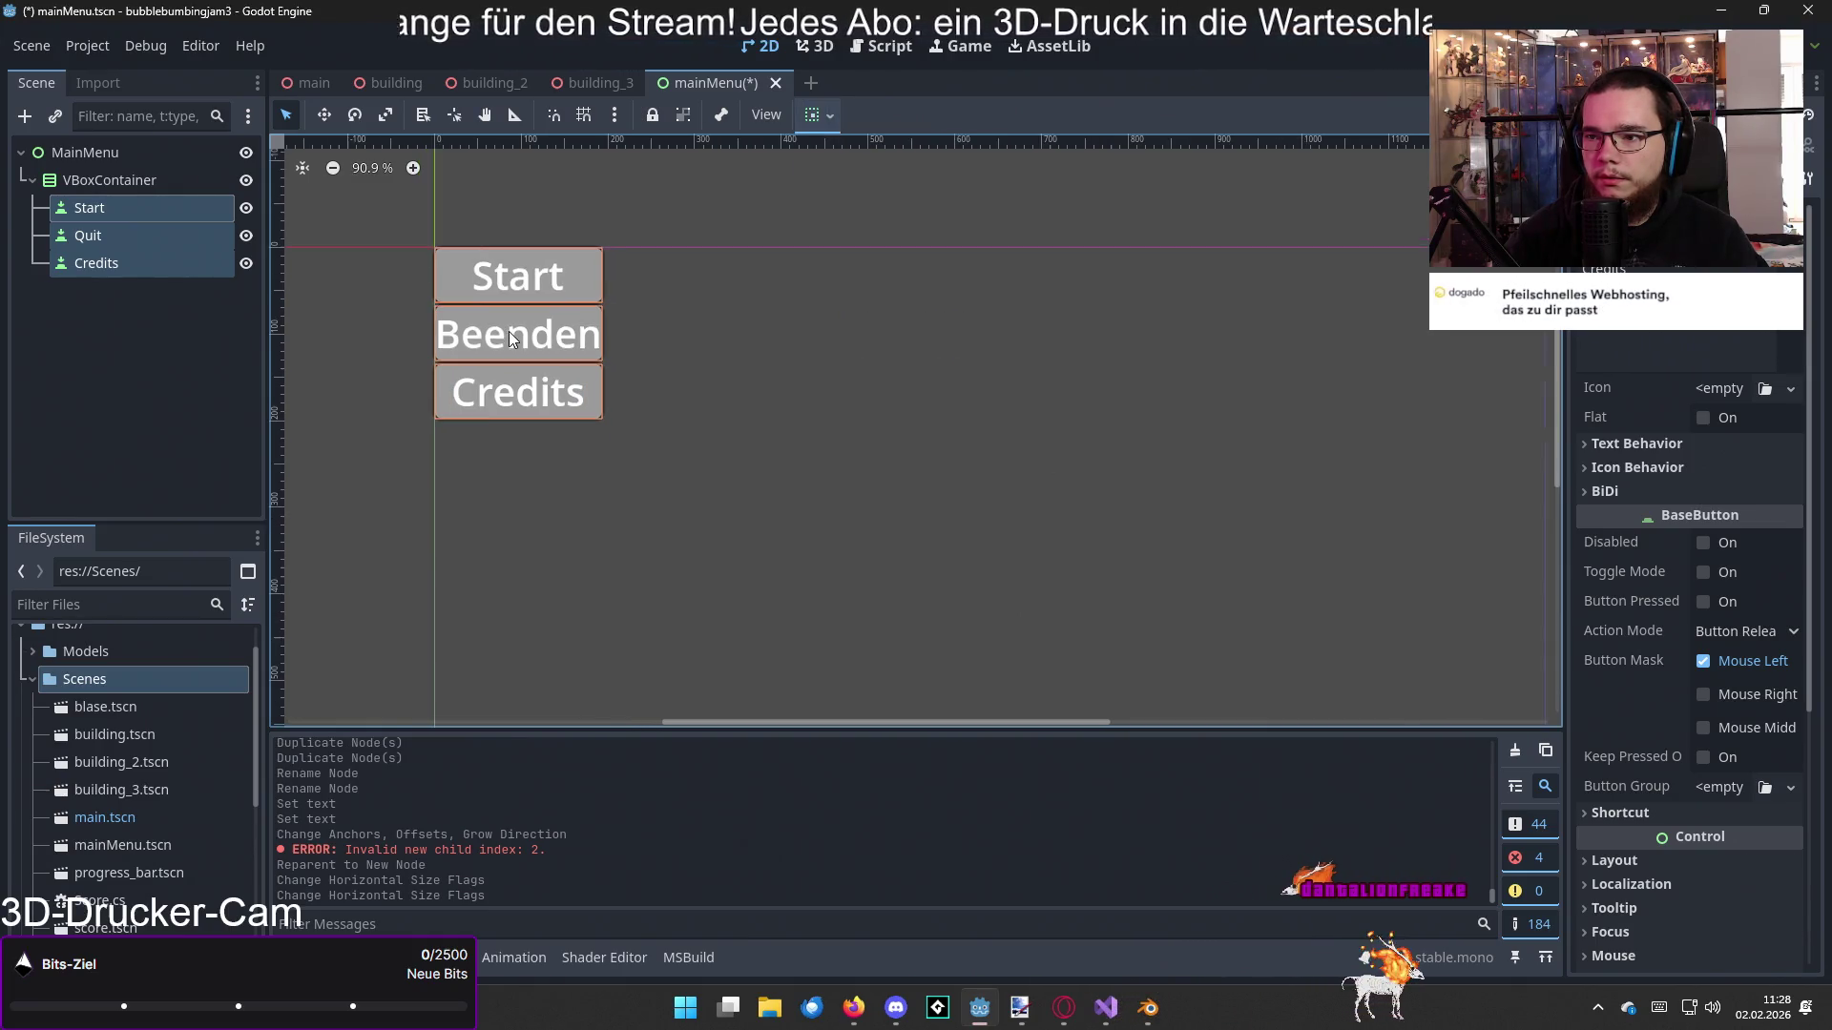
drag(512, 339, 736, 400)
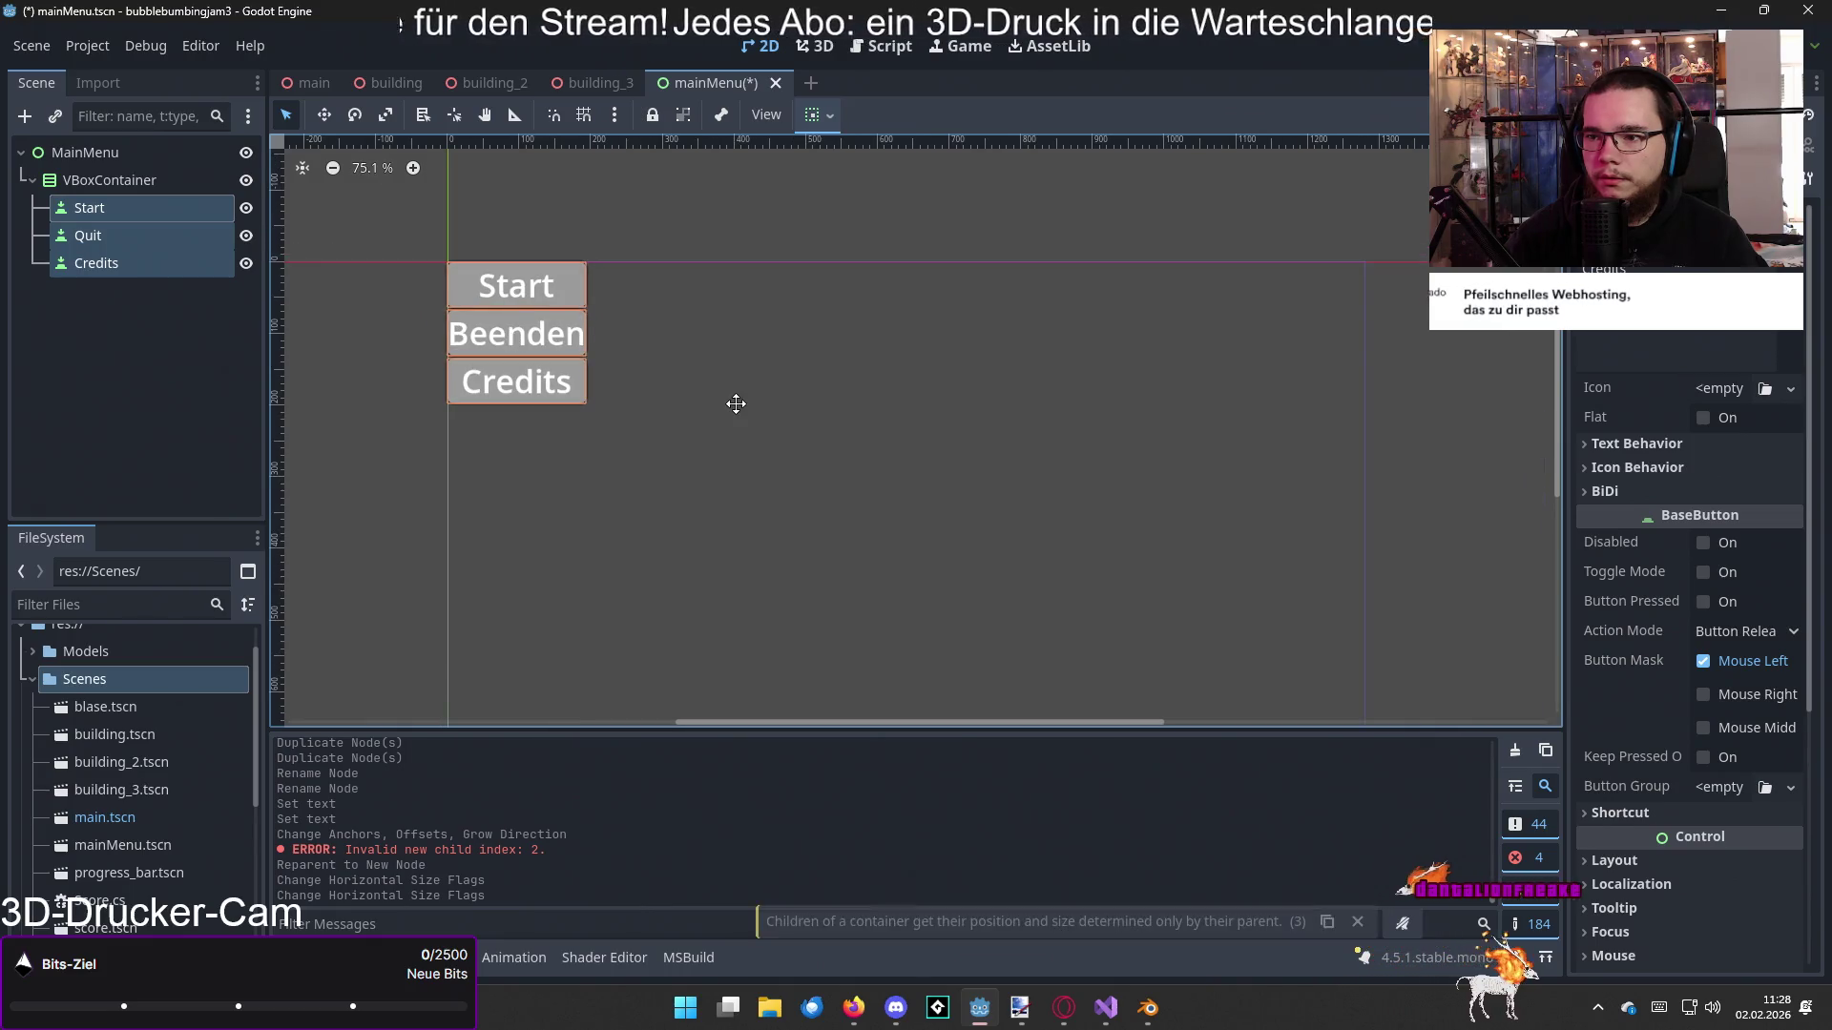
Step: Apply the Center anchor preset to the VBoxContainer, enlarge it toward the top-left, then re-centre it
click(634, 367)
click(110, 179)
click(811, 114)
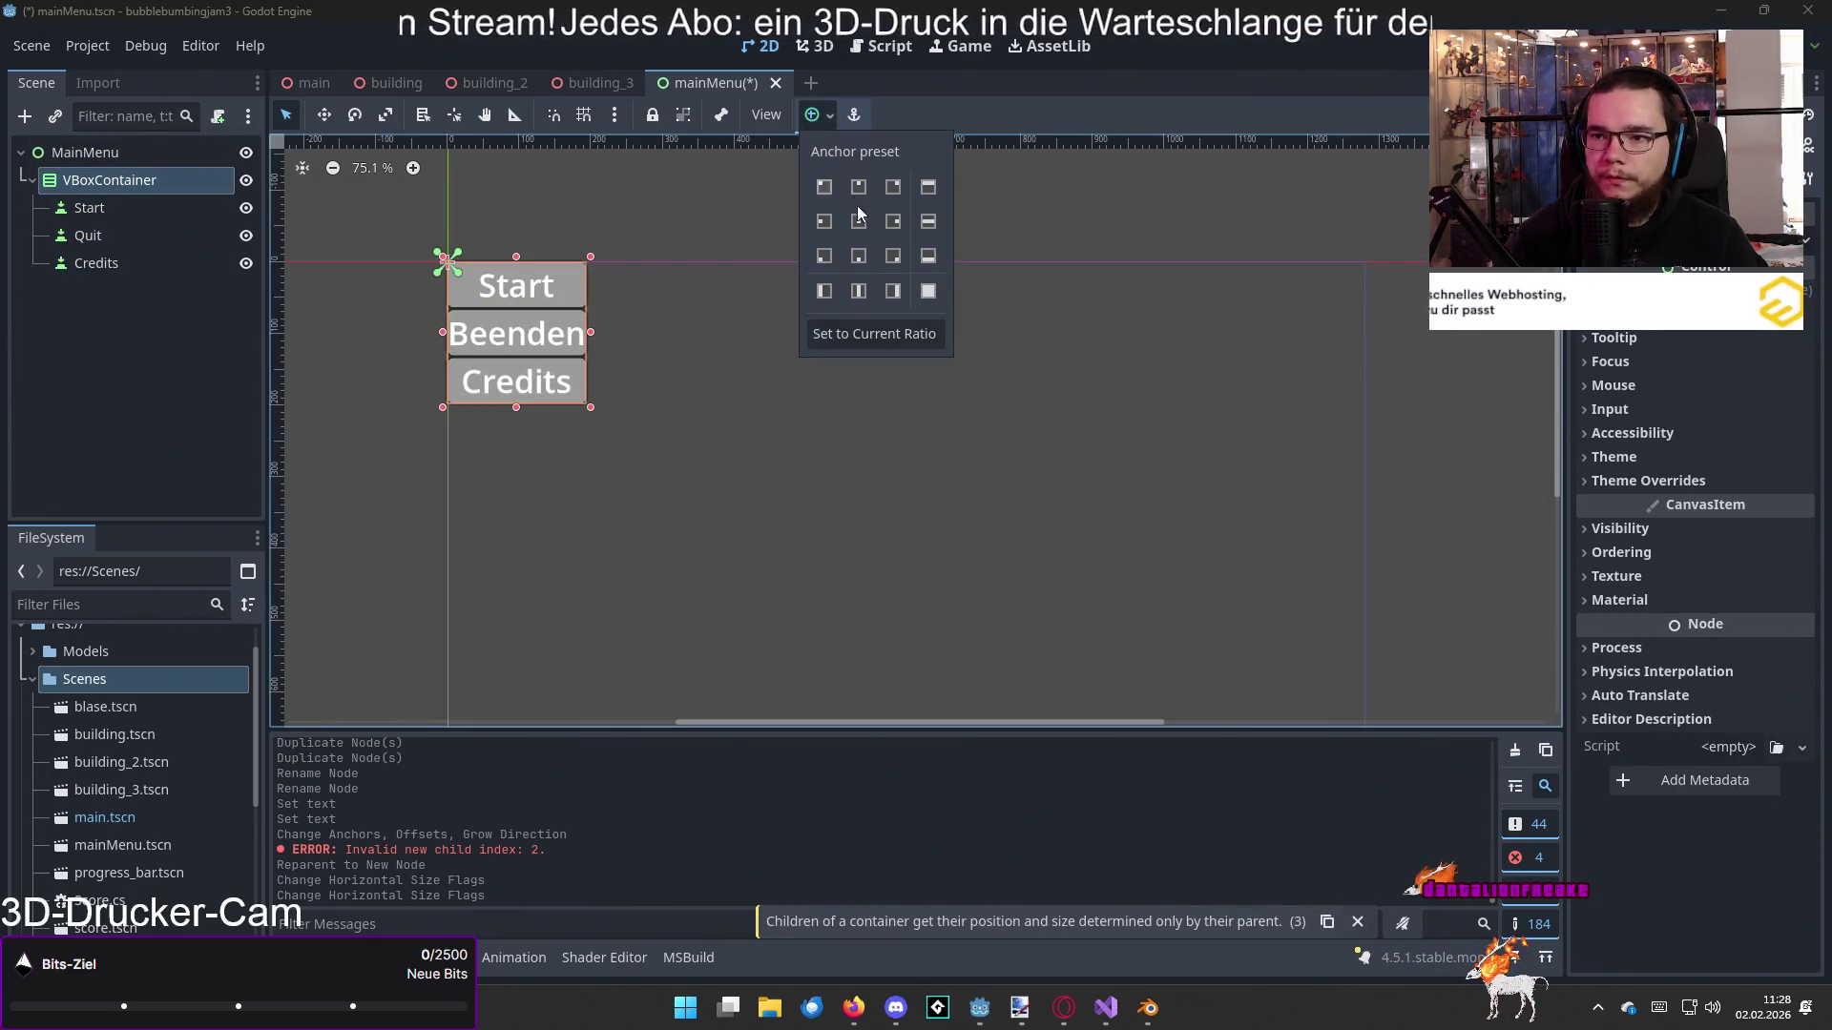
click(862, 233)
click(793, 382)
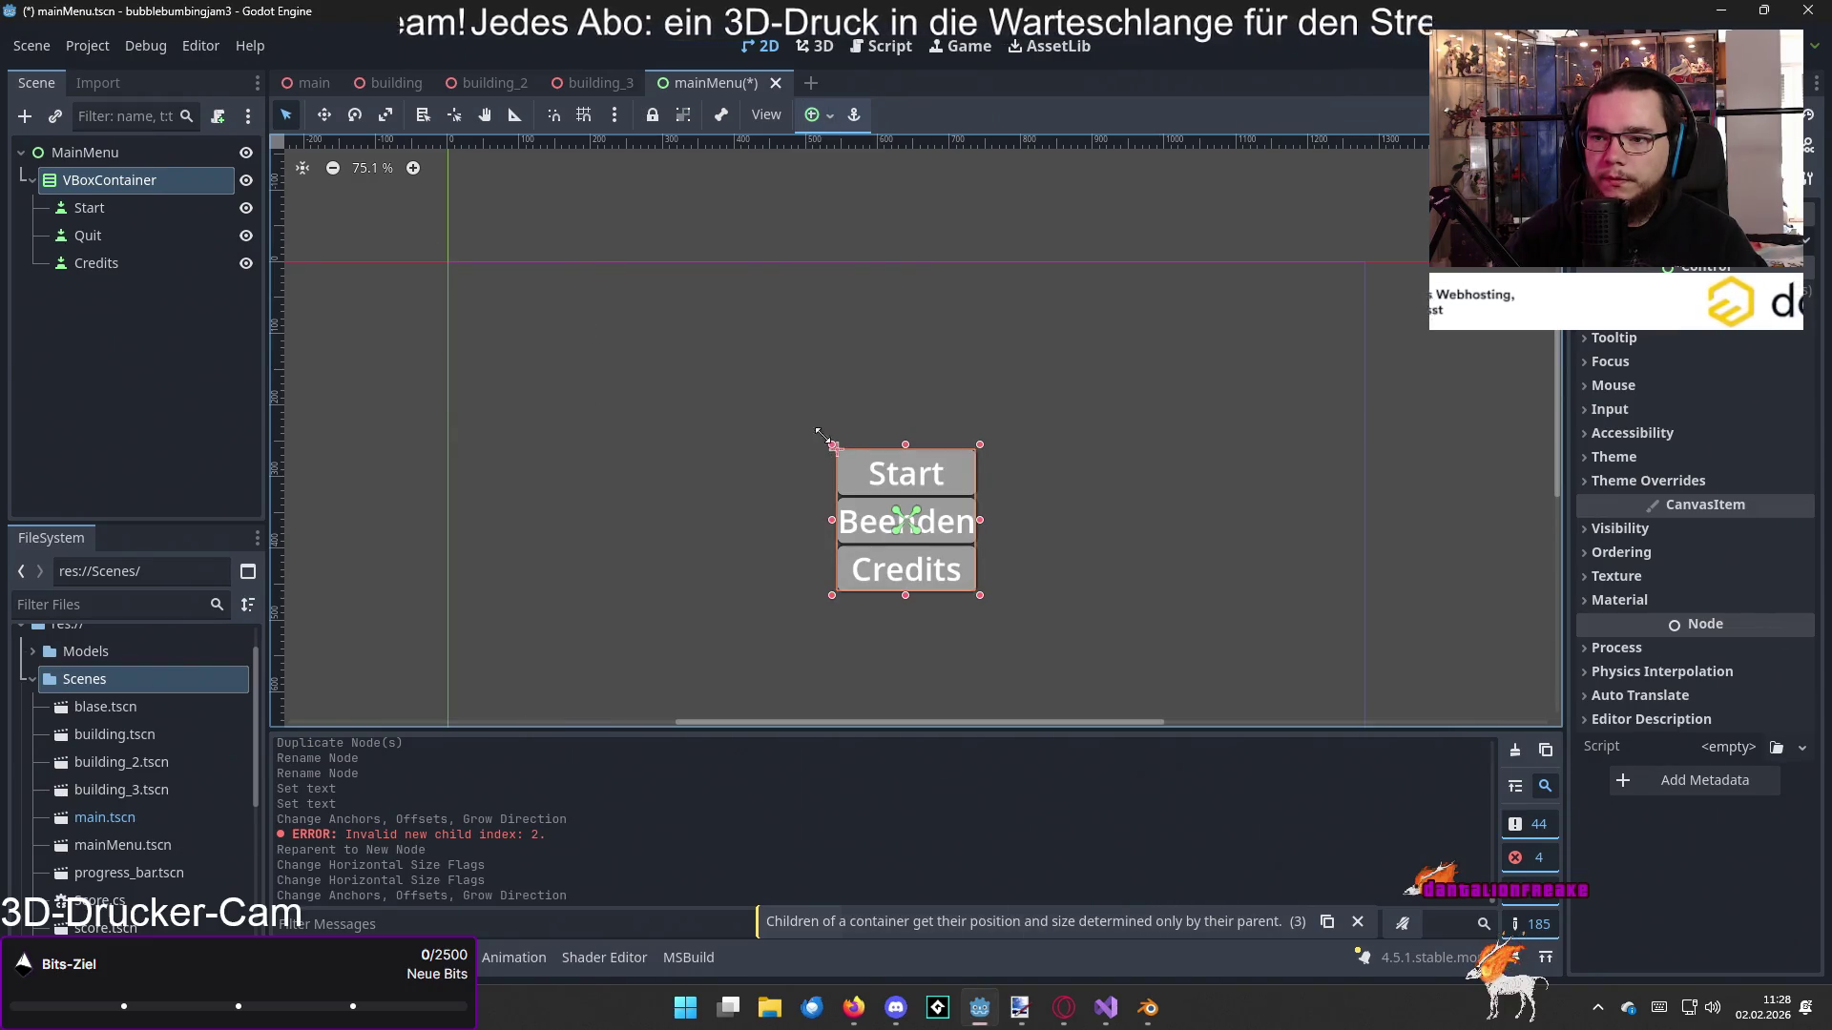
drag(824, 439, 667, 325)
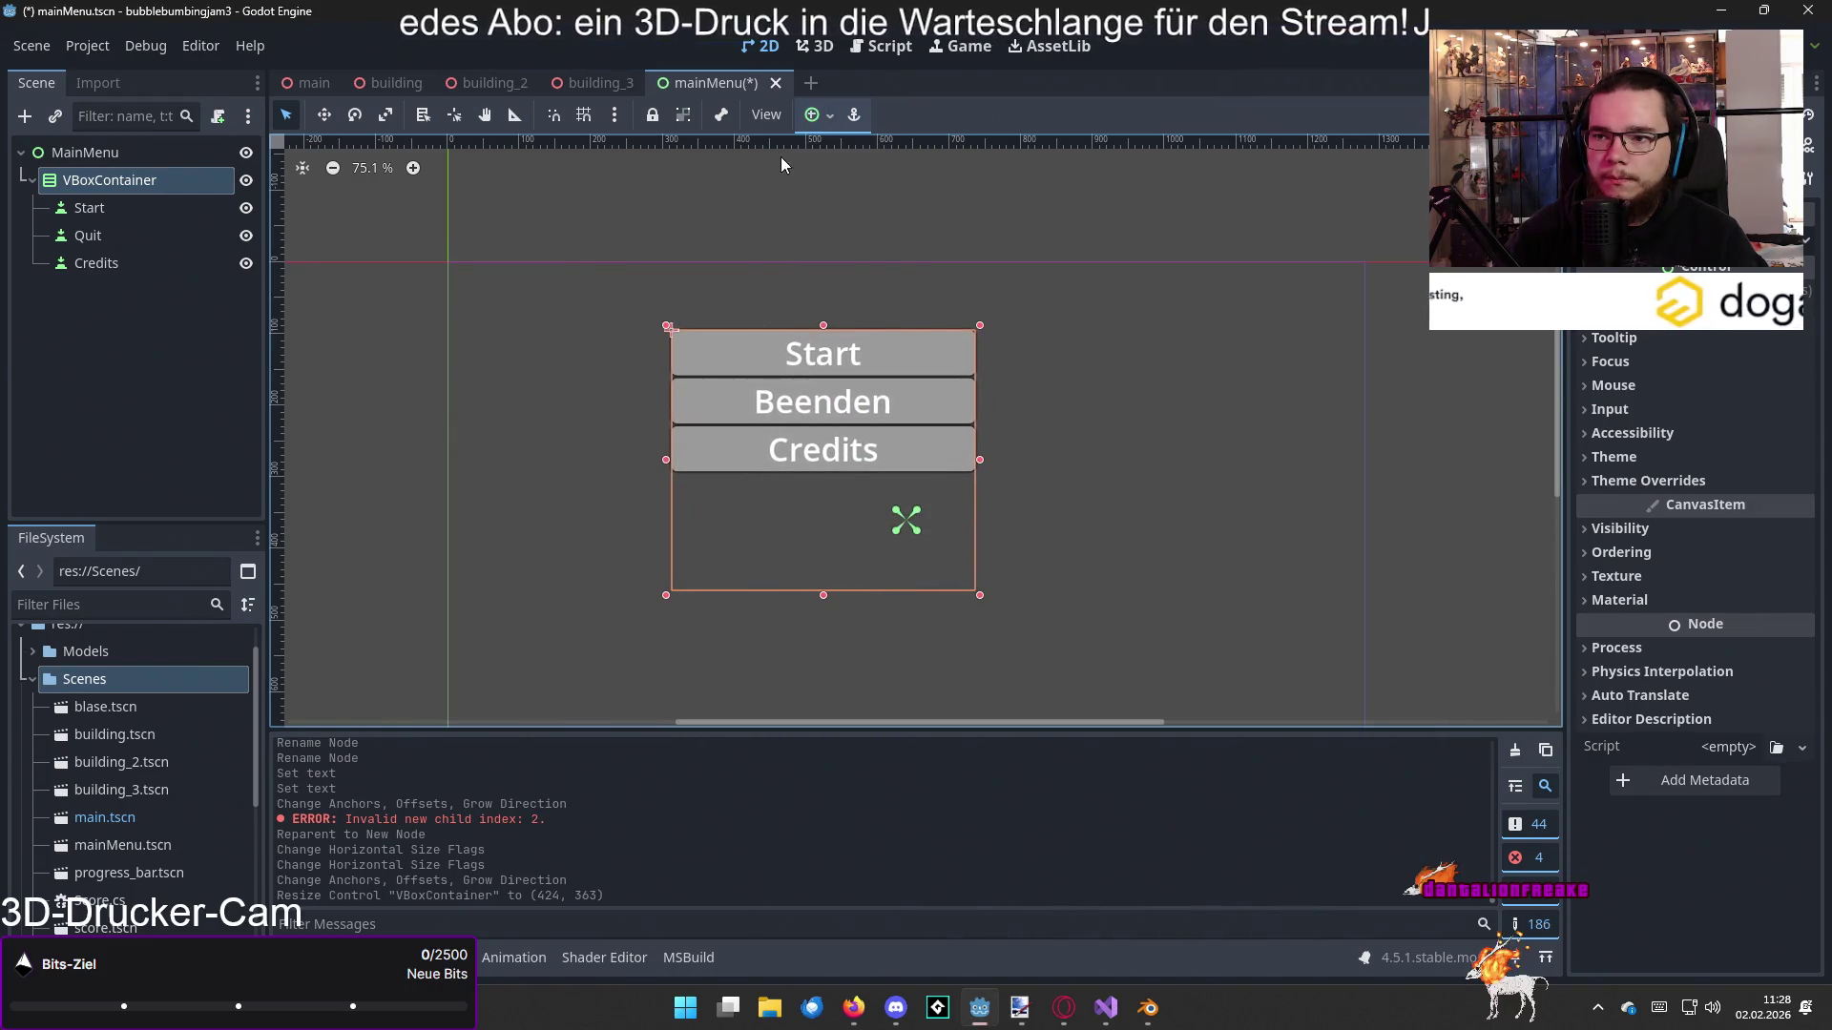
click(812, 114)
click(850, 223)
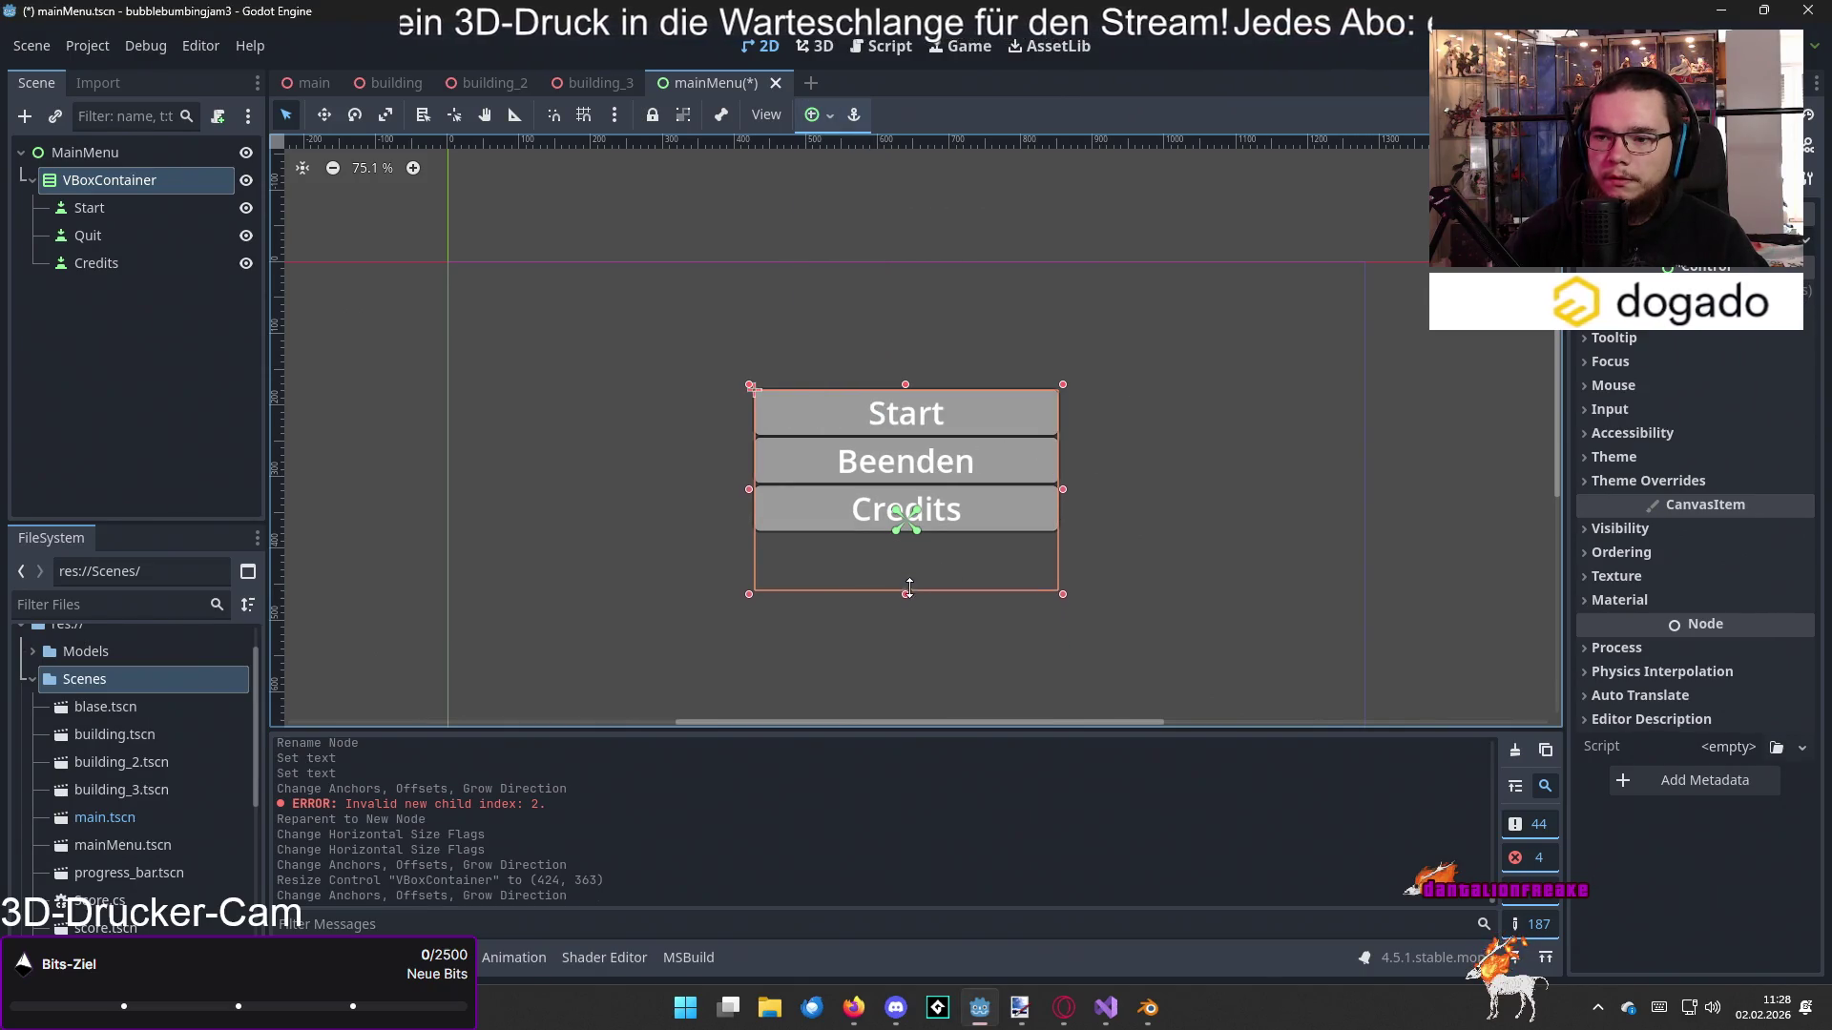
Step: Shorten the VBoxContainer from its bottom edge to 424 × 271 and re-centre it
drag(908, 587, 897, 223)
click(811, 122)
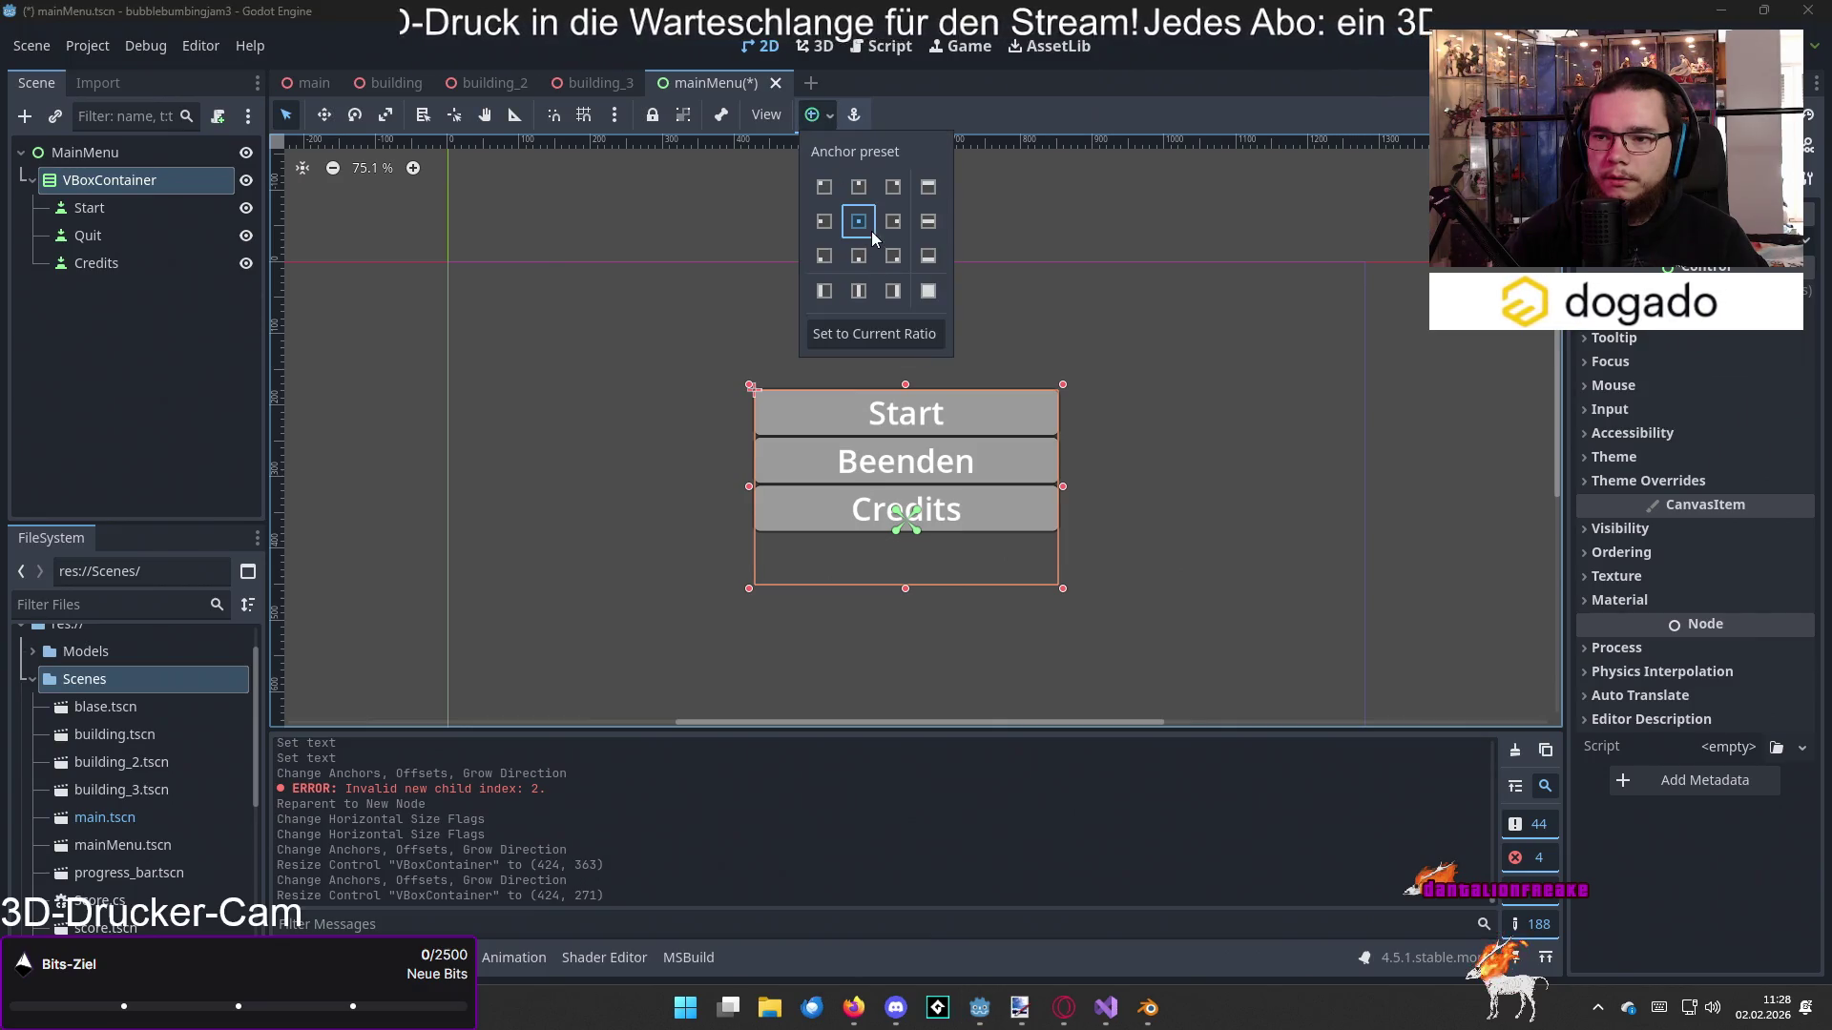
click(872, 231)
click(864, 463)
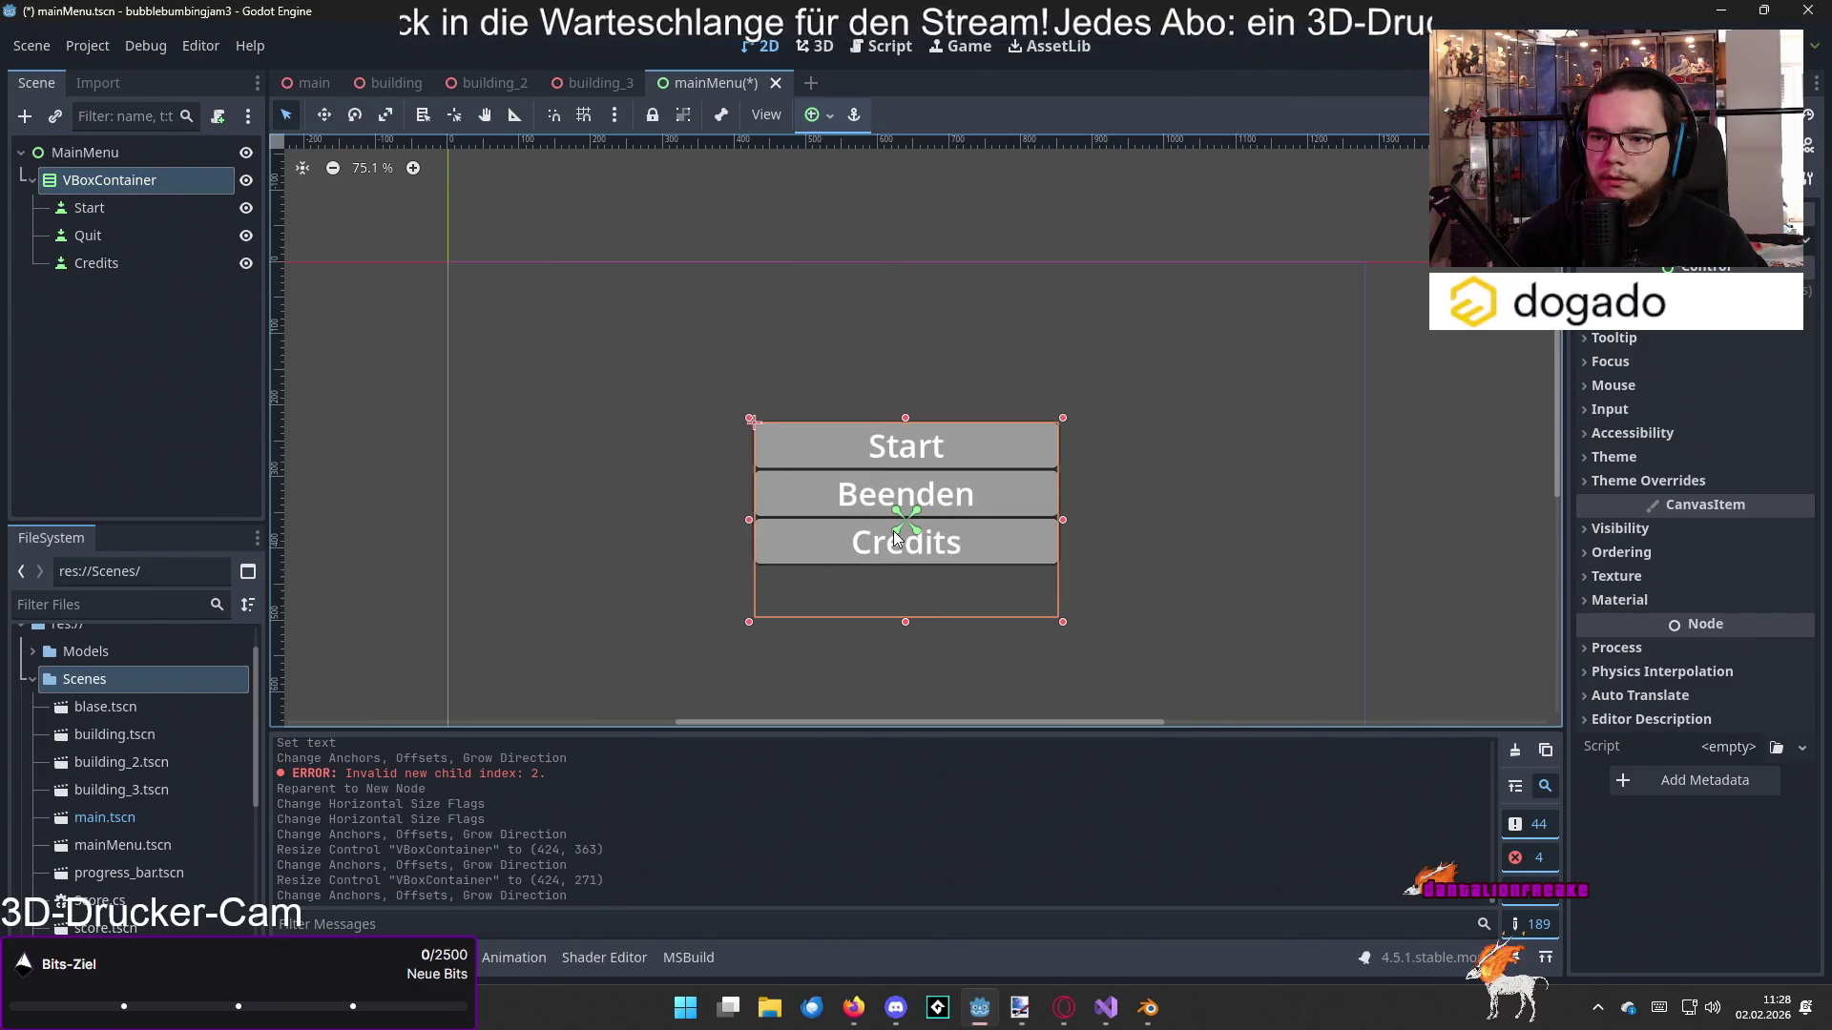
key(ctrl+z)
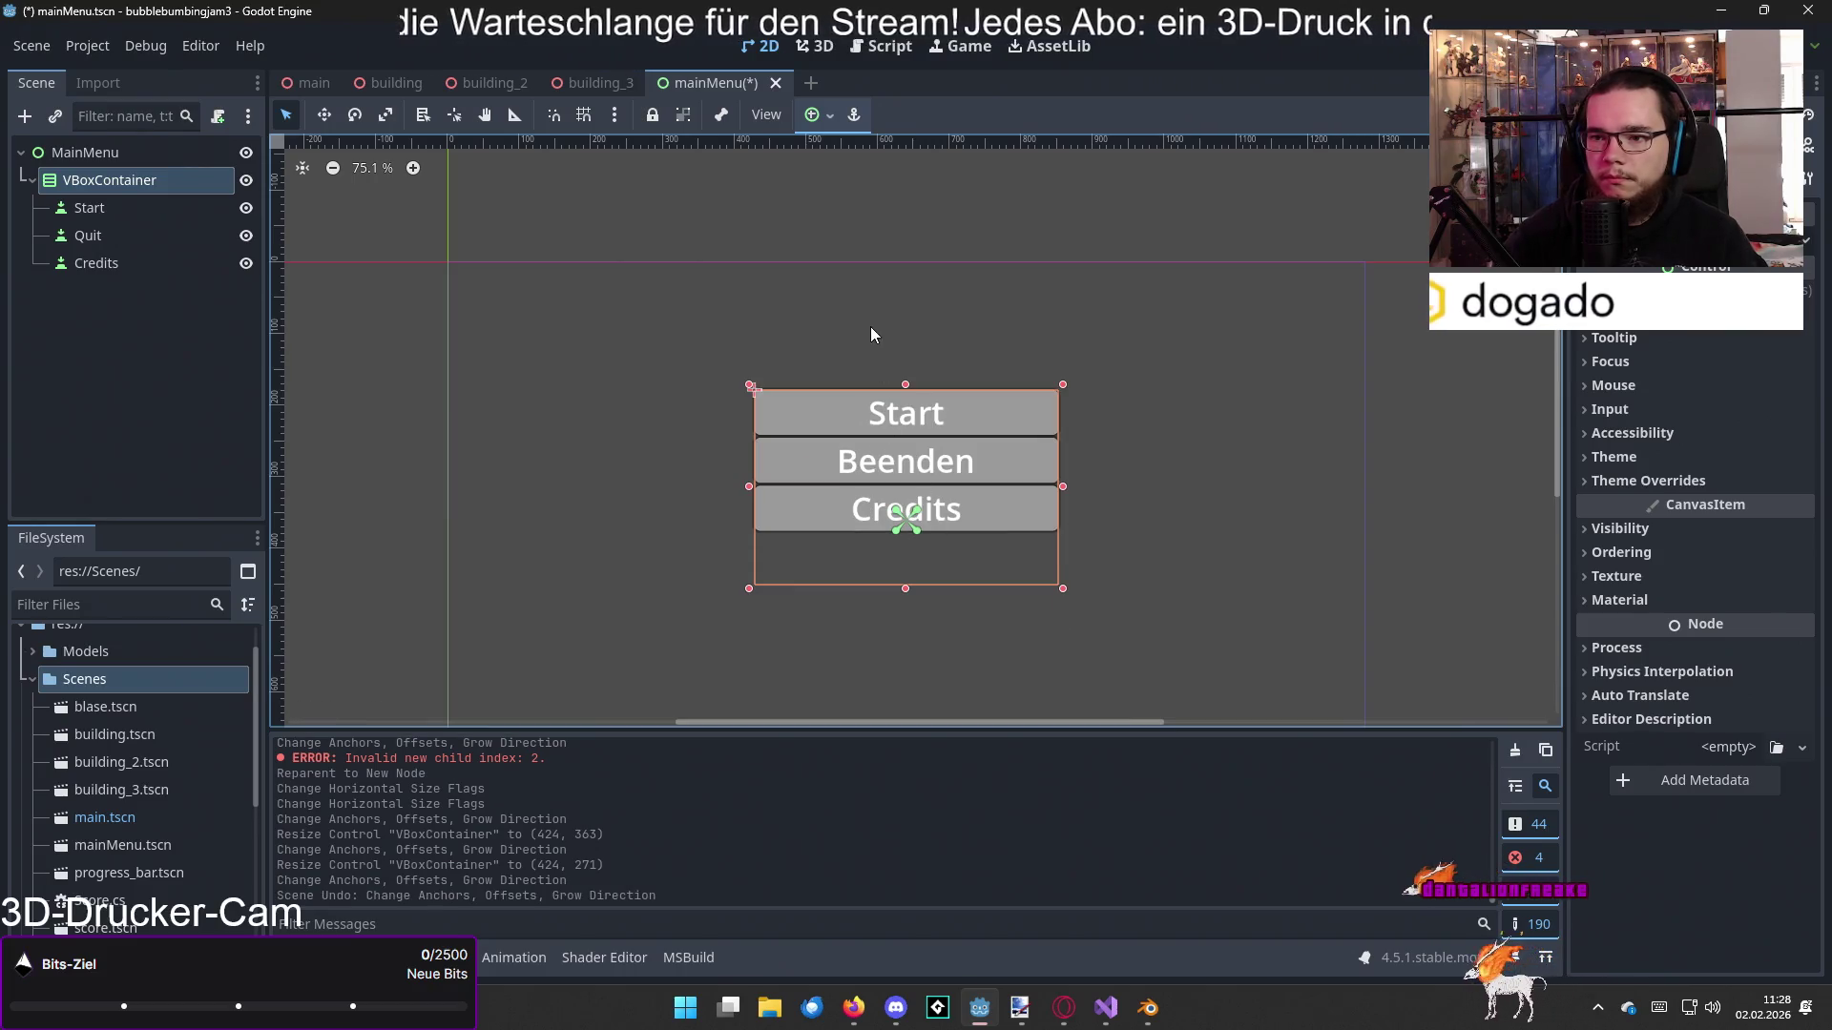
click(812, 115)
click(872, 231)
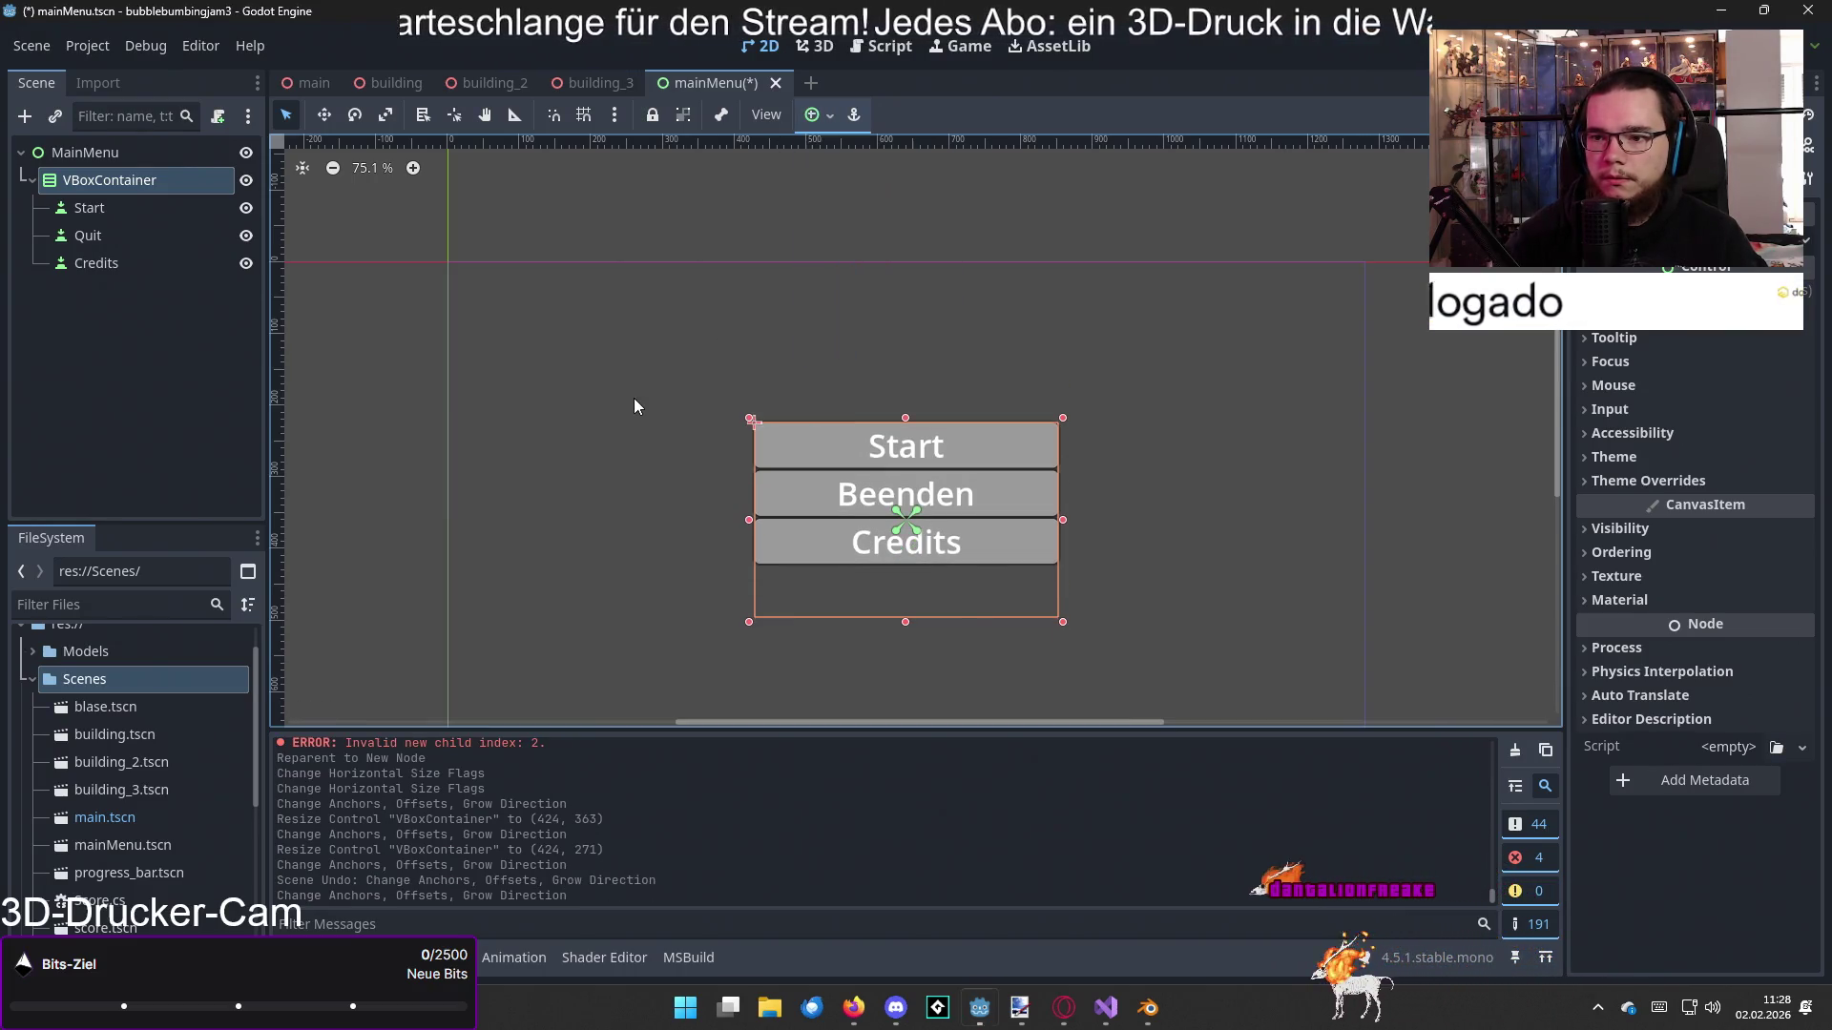
click(157, 263)
shift+click(172, 207)
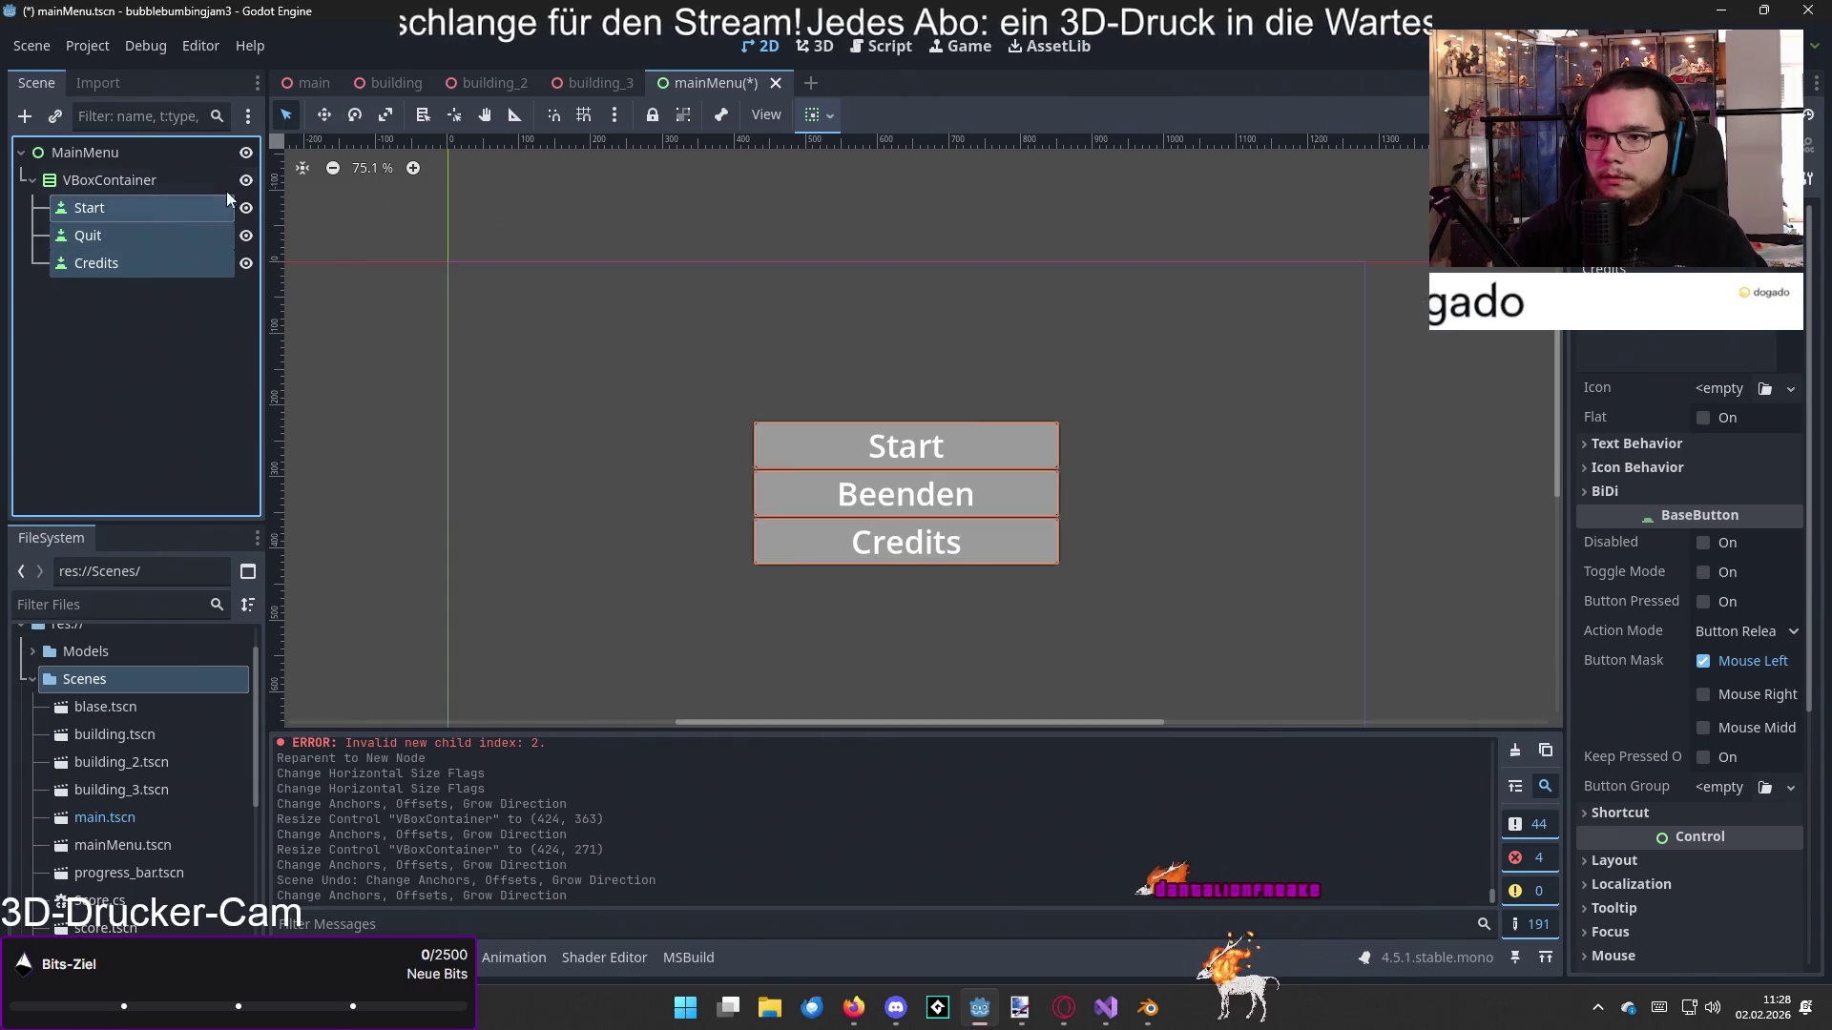
Step: Set the buttons' vertical sizing to Fill with Expand, then clear the selection
click(812, 115)
click(929, 301)
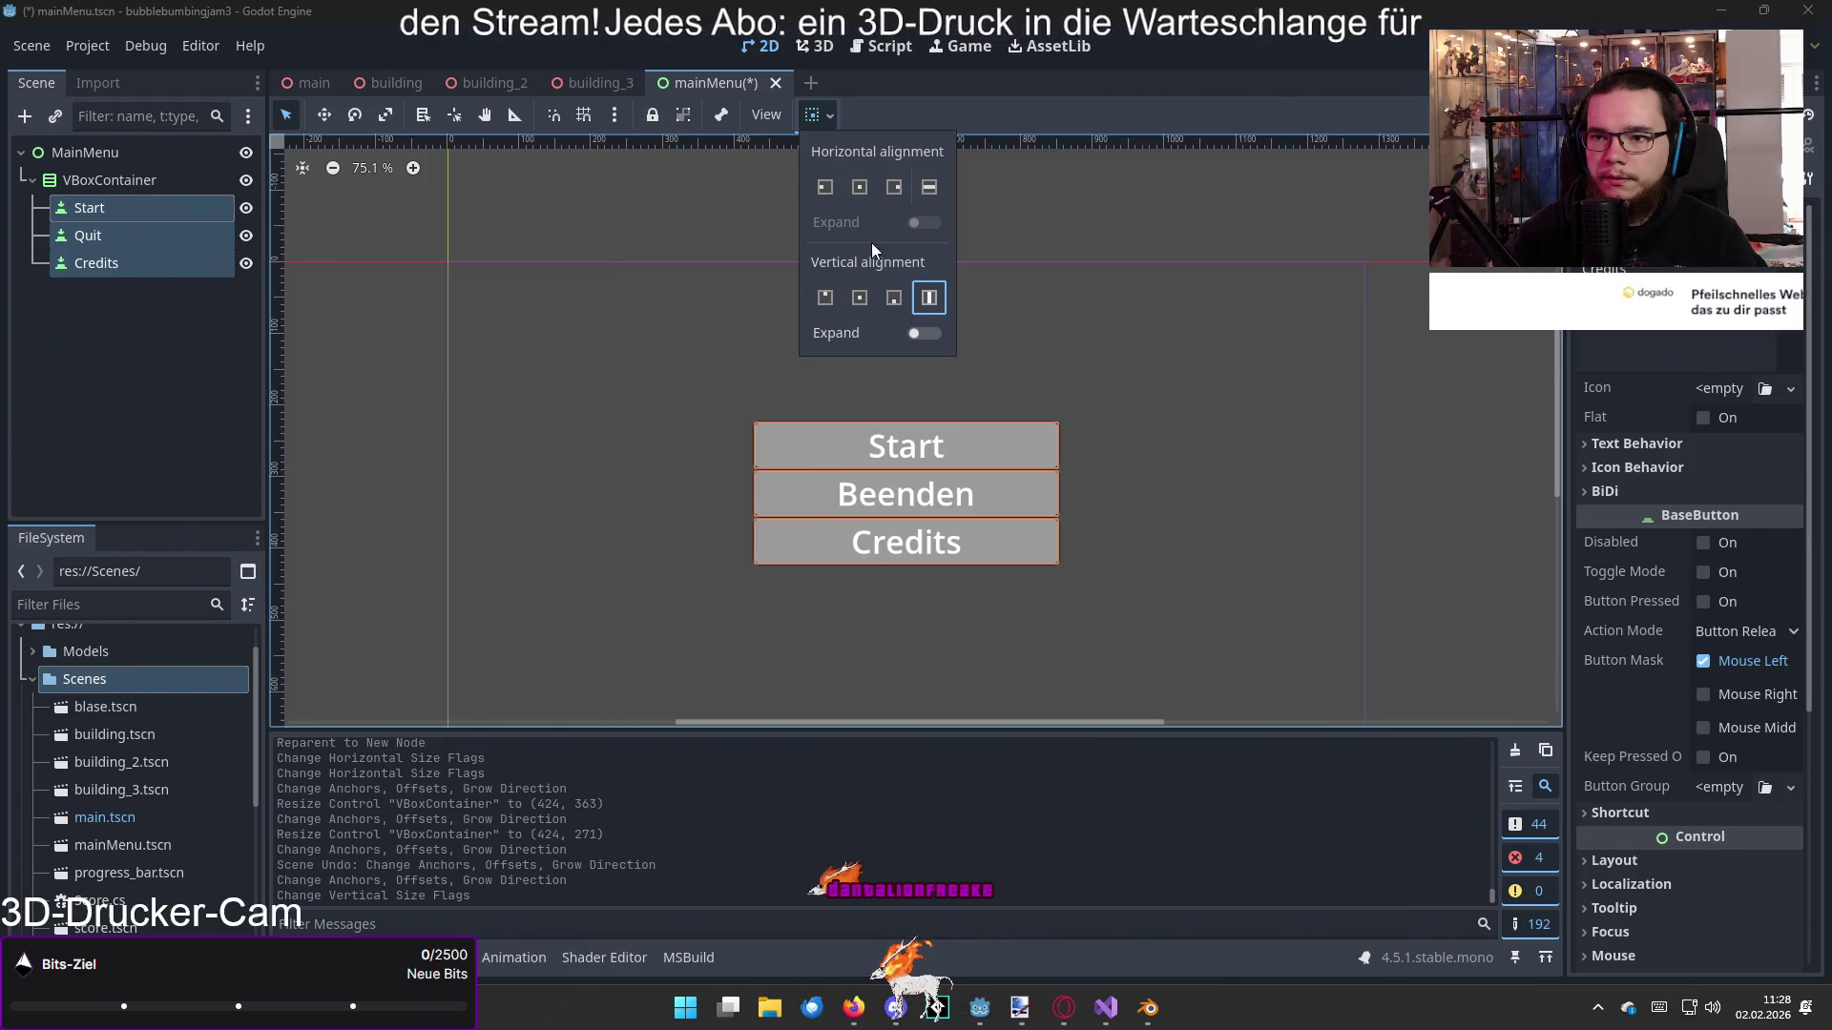
click(921, 332)
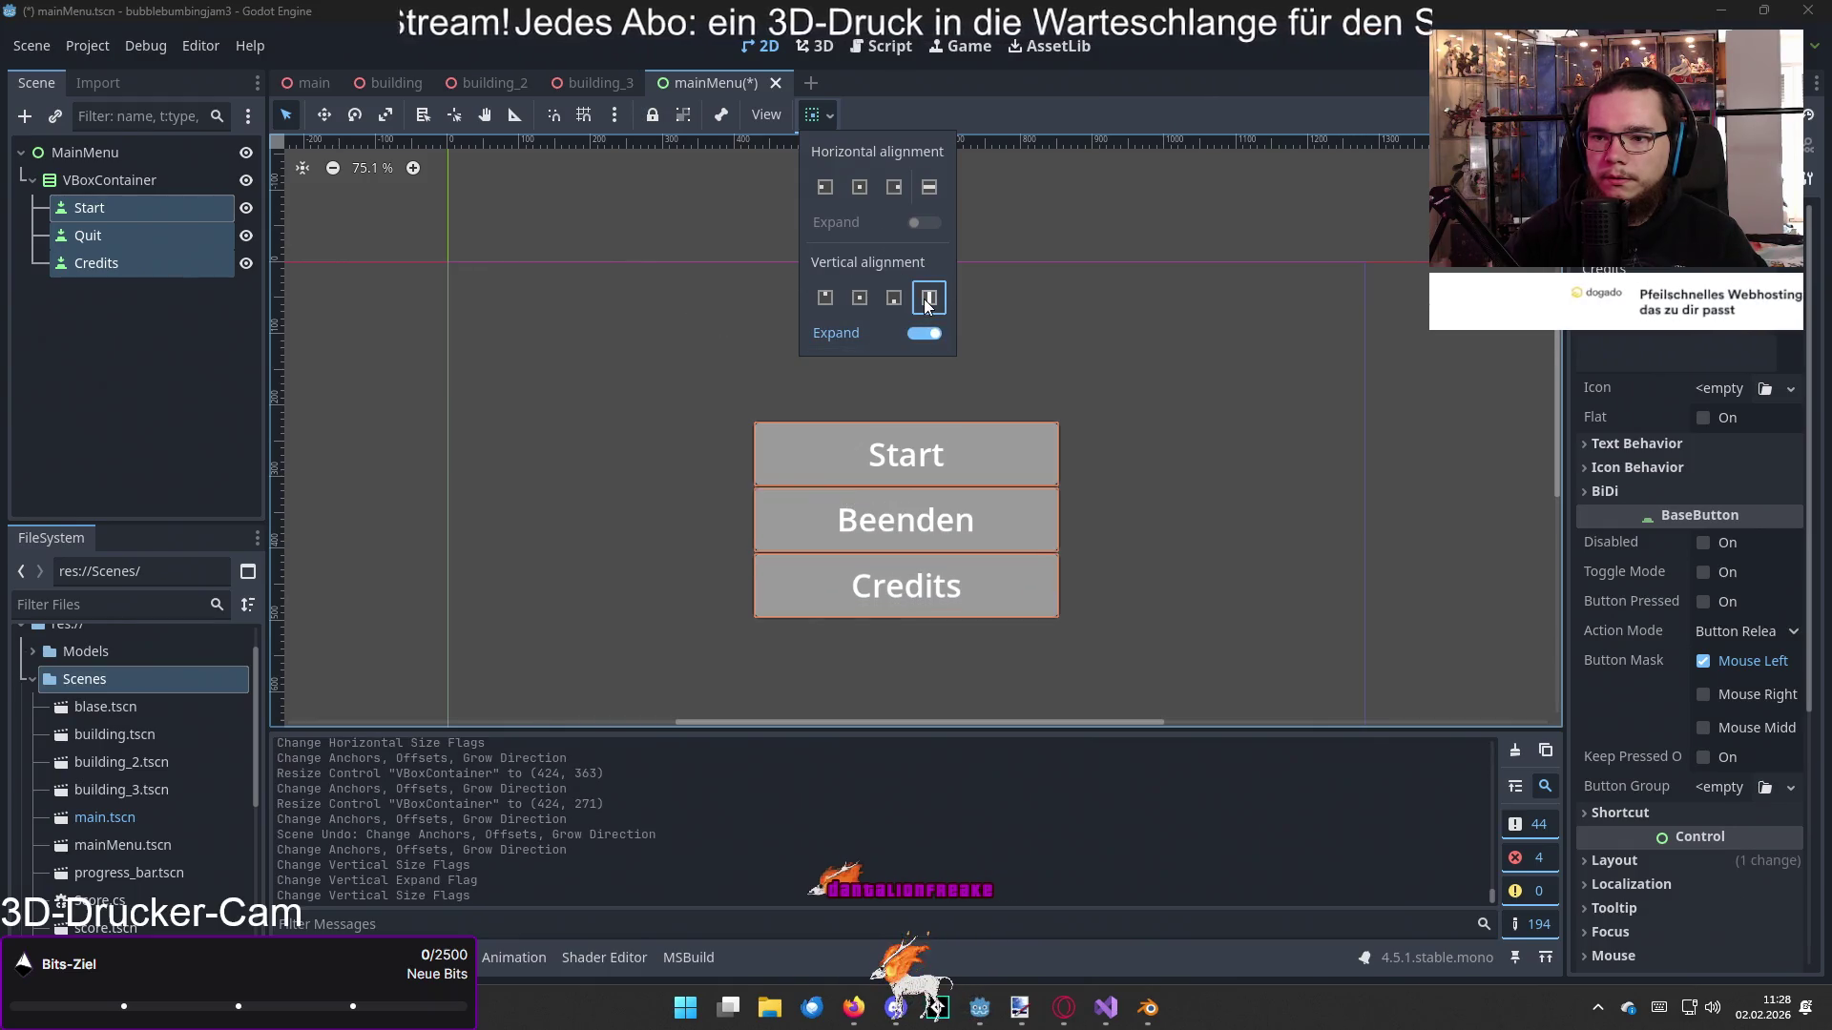
click(778, 374)
mouse_move(1128, 536)
mouse_down()
mouse_move(1086, 536)
mouse_move(1088, 448)
mouse_up()
click(1135, 418)
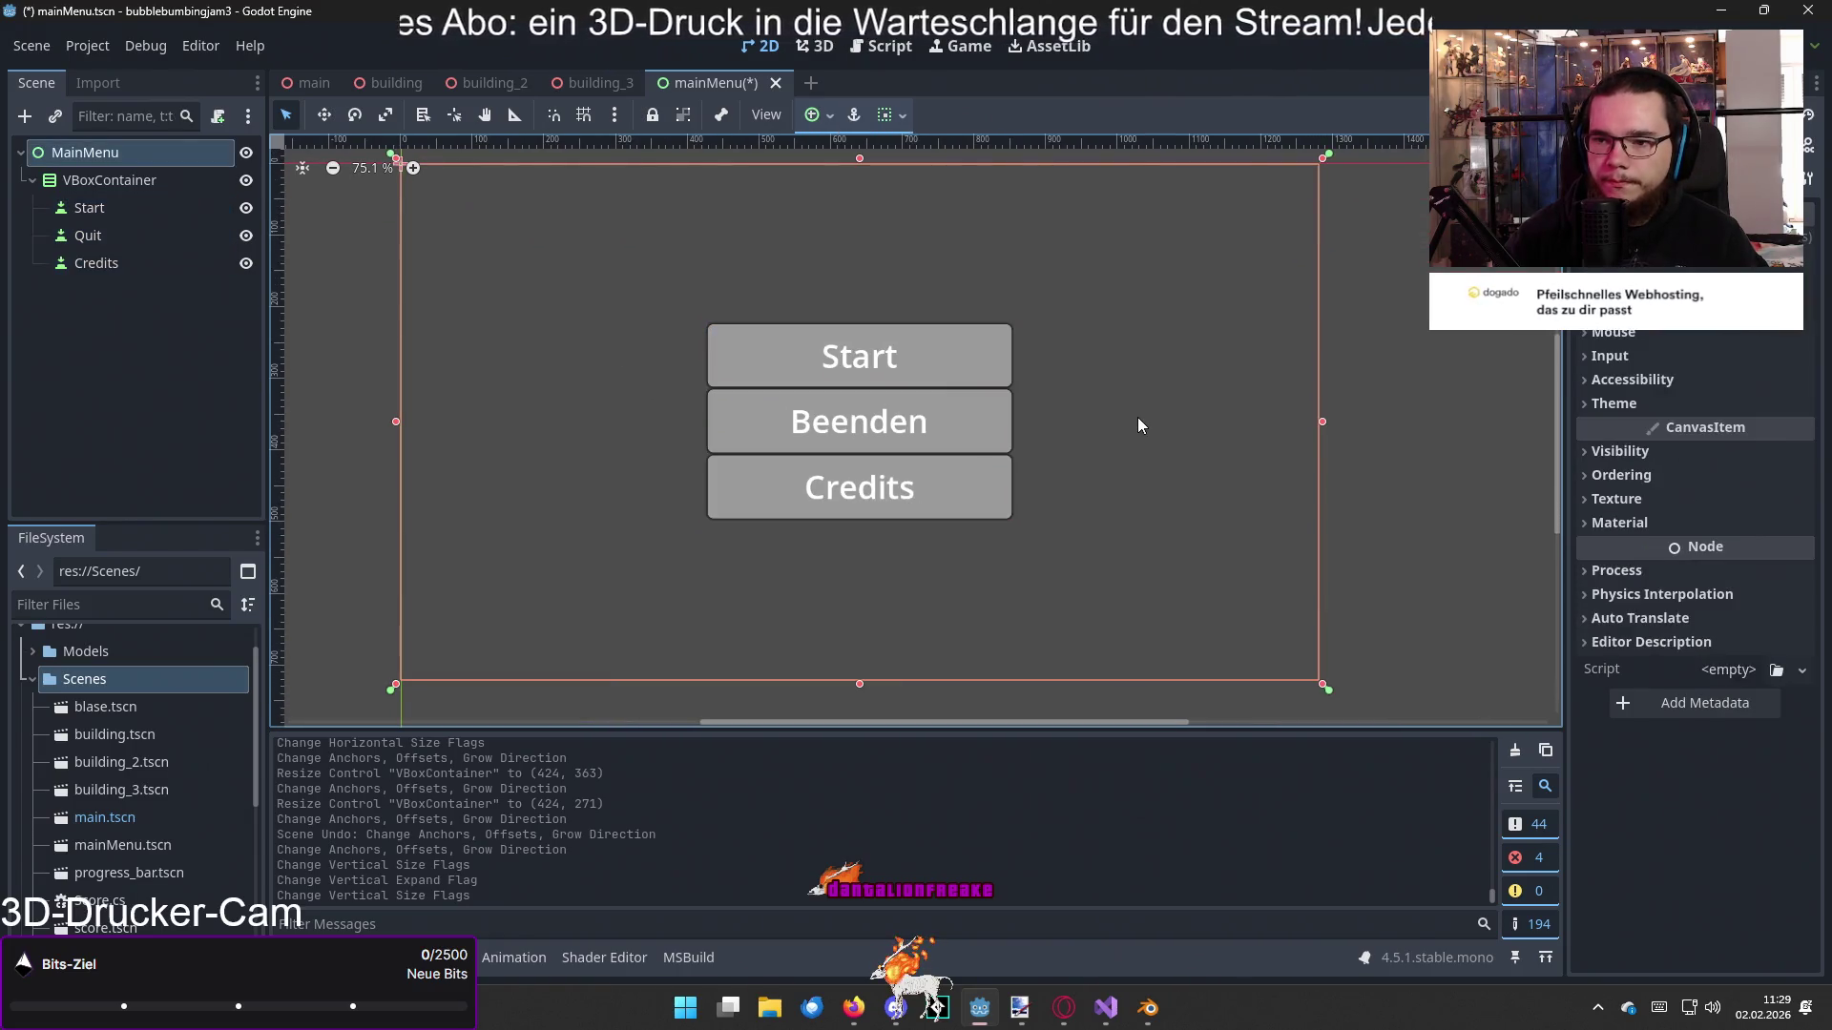
click(1431, 391)
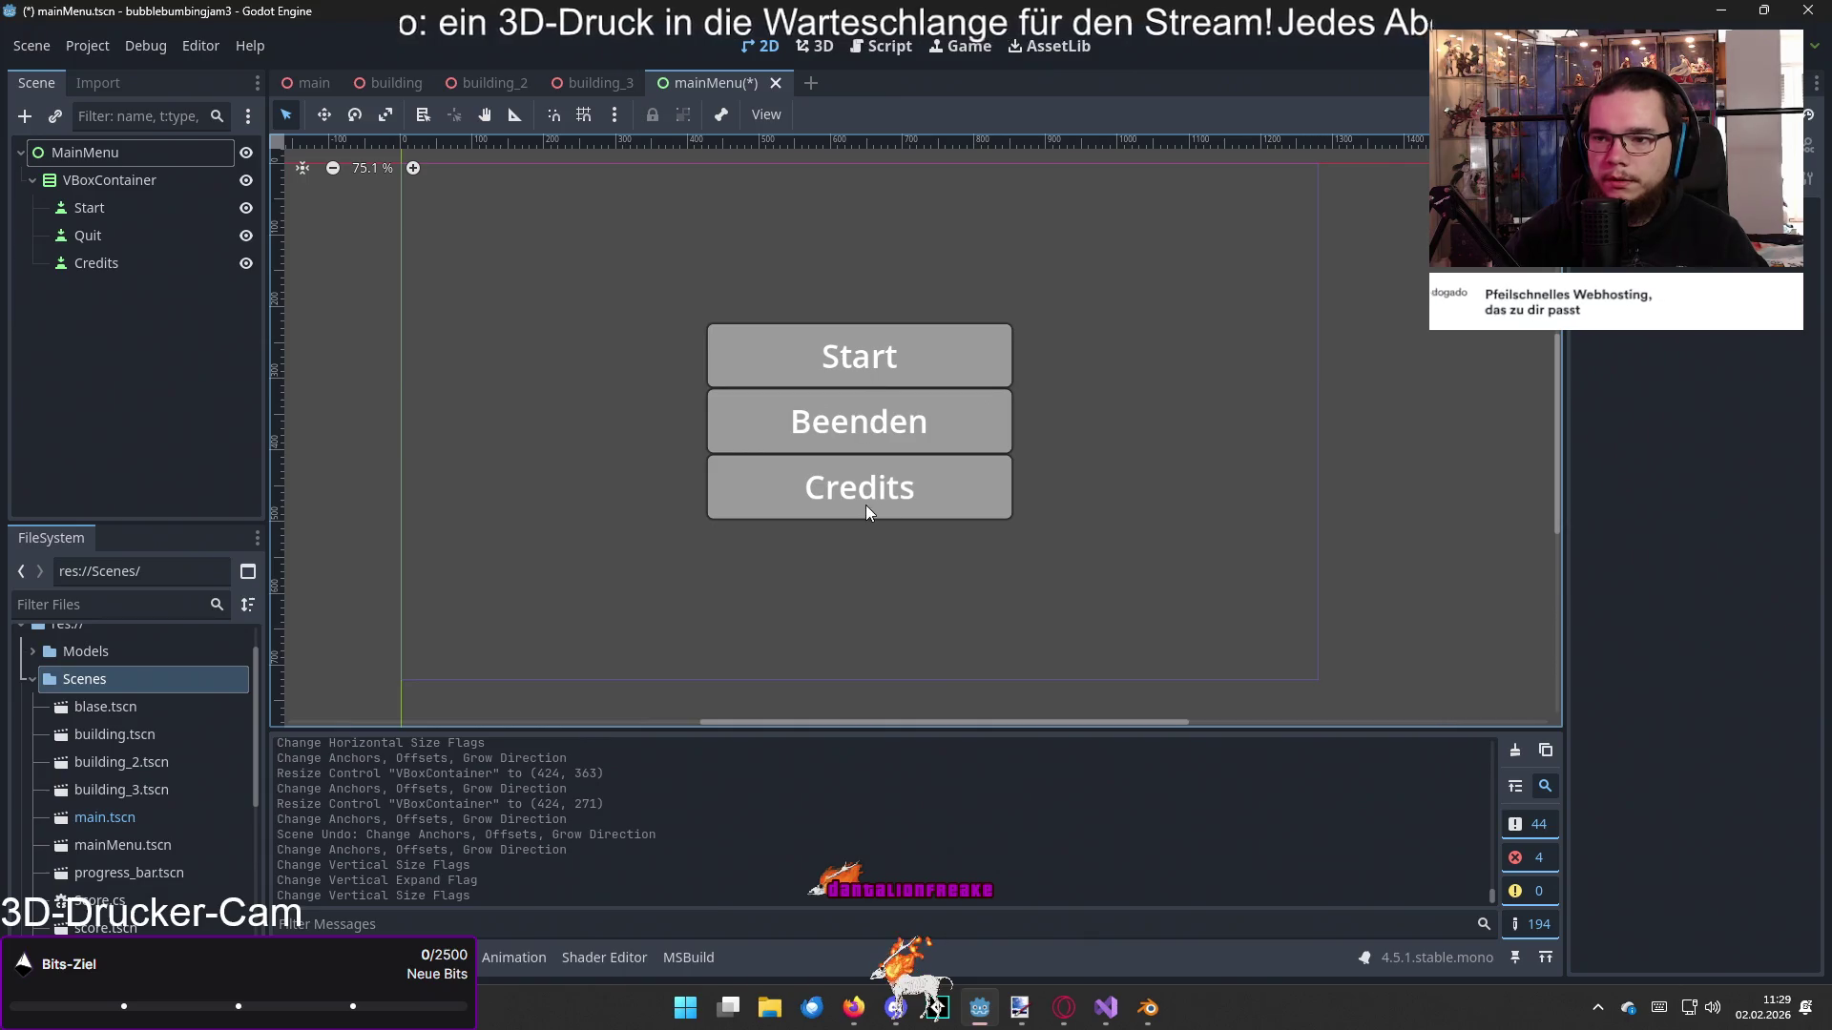
Step: Reselect Start, Quit and Credits, undoing an accidental move of MainMenu
click(882, 363)
click(879, 401)
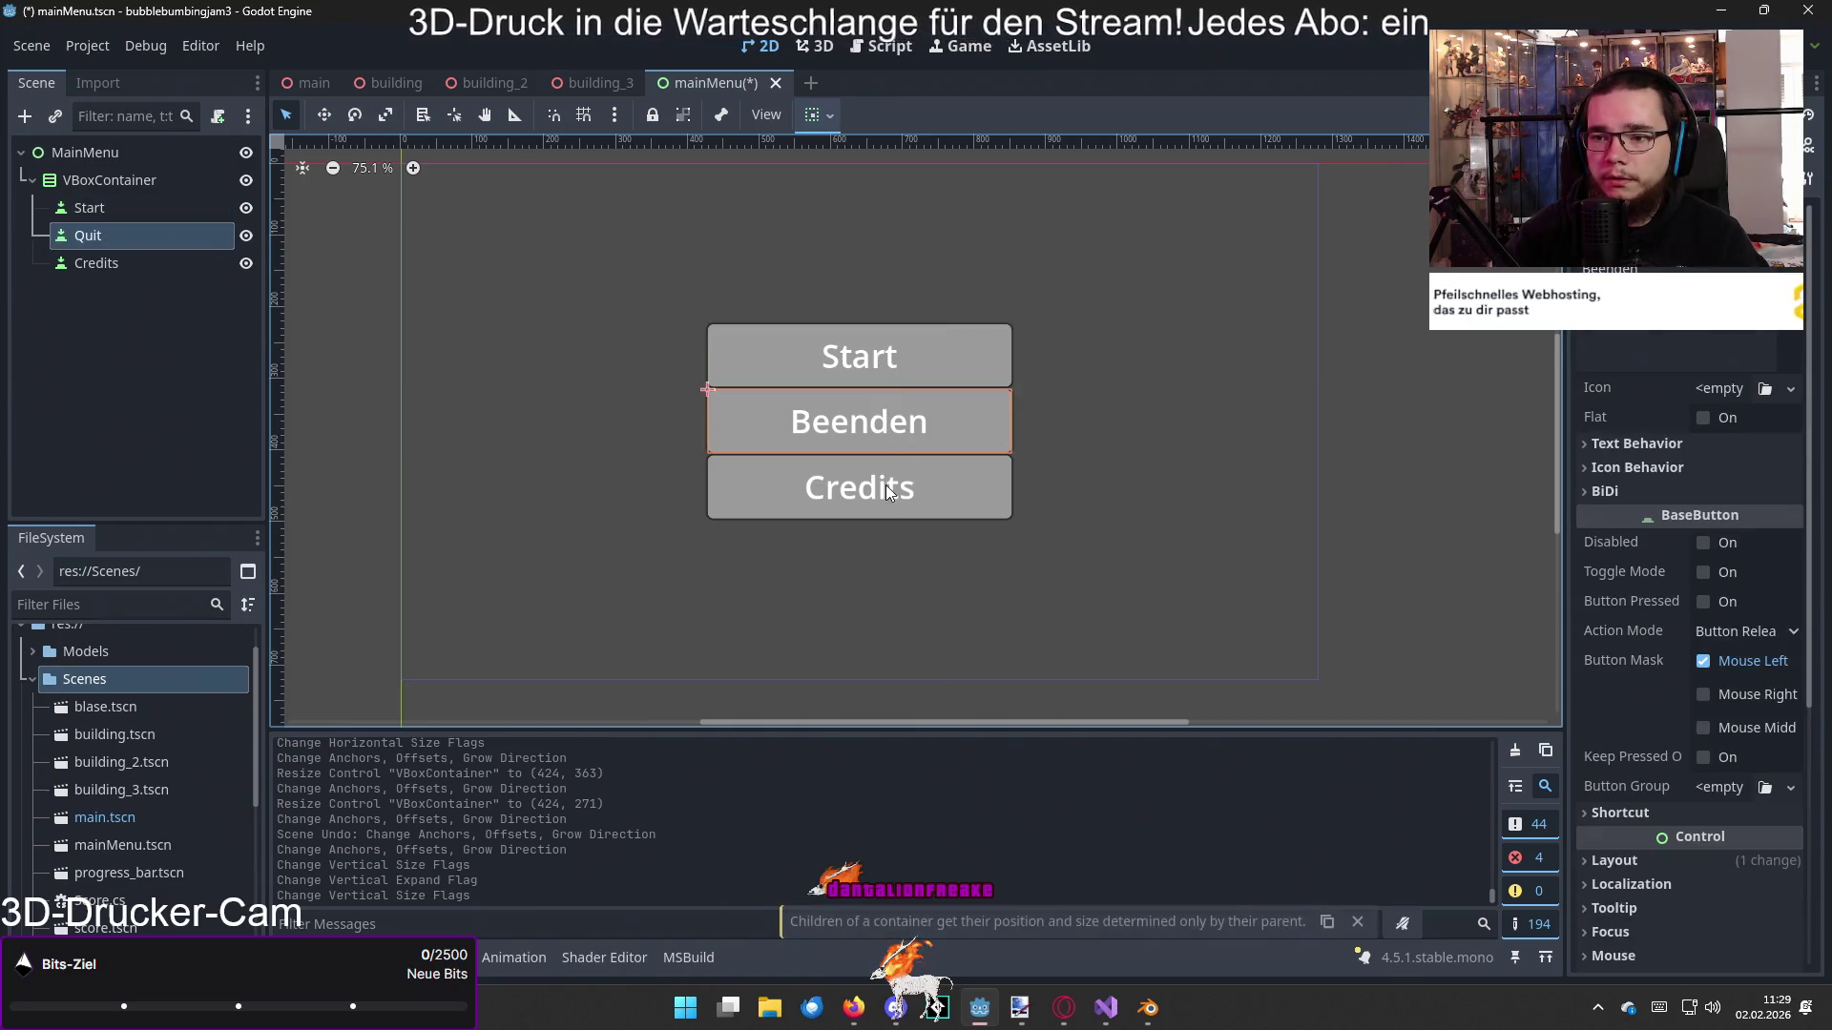
click(886, 484)
mouse_move(919, 600)
mouse_down()
mouse_move(829, 331)
mouse_move(918, 584)
mouse_up()
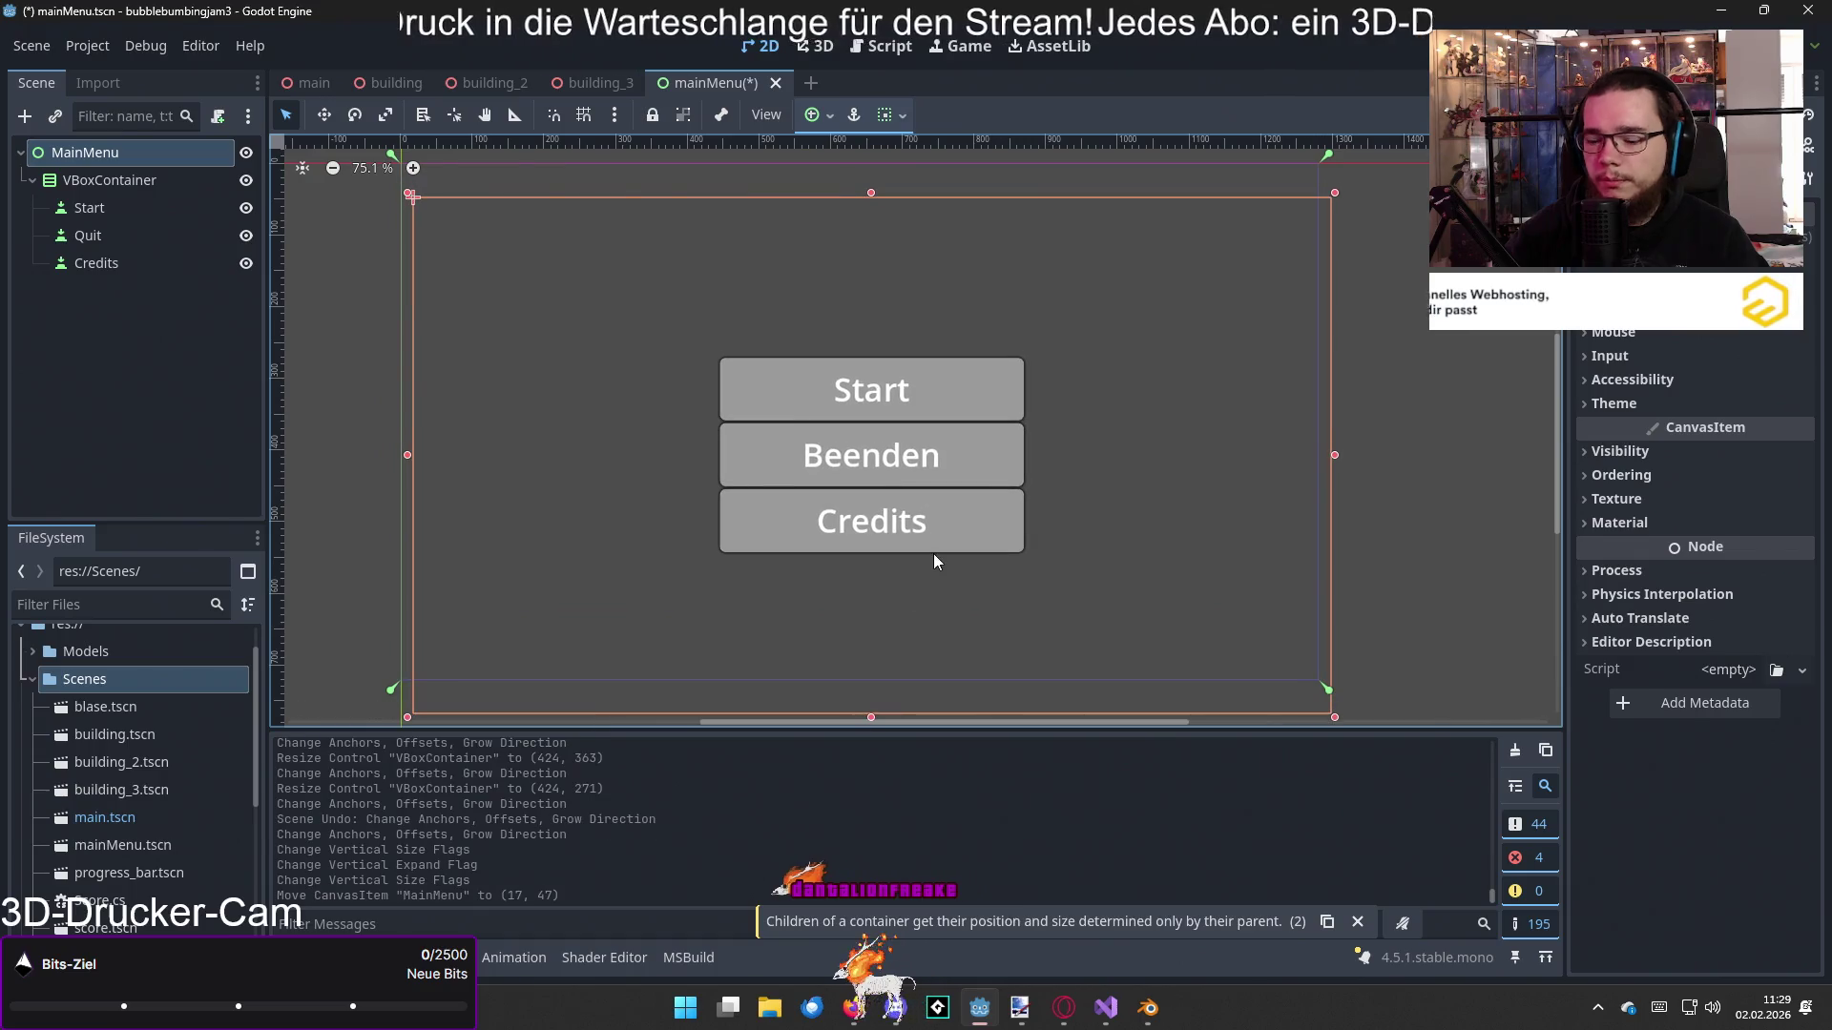
key(ctrl+z)
click(151, 212)
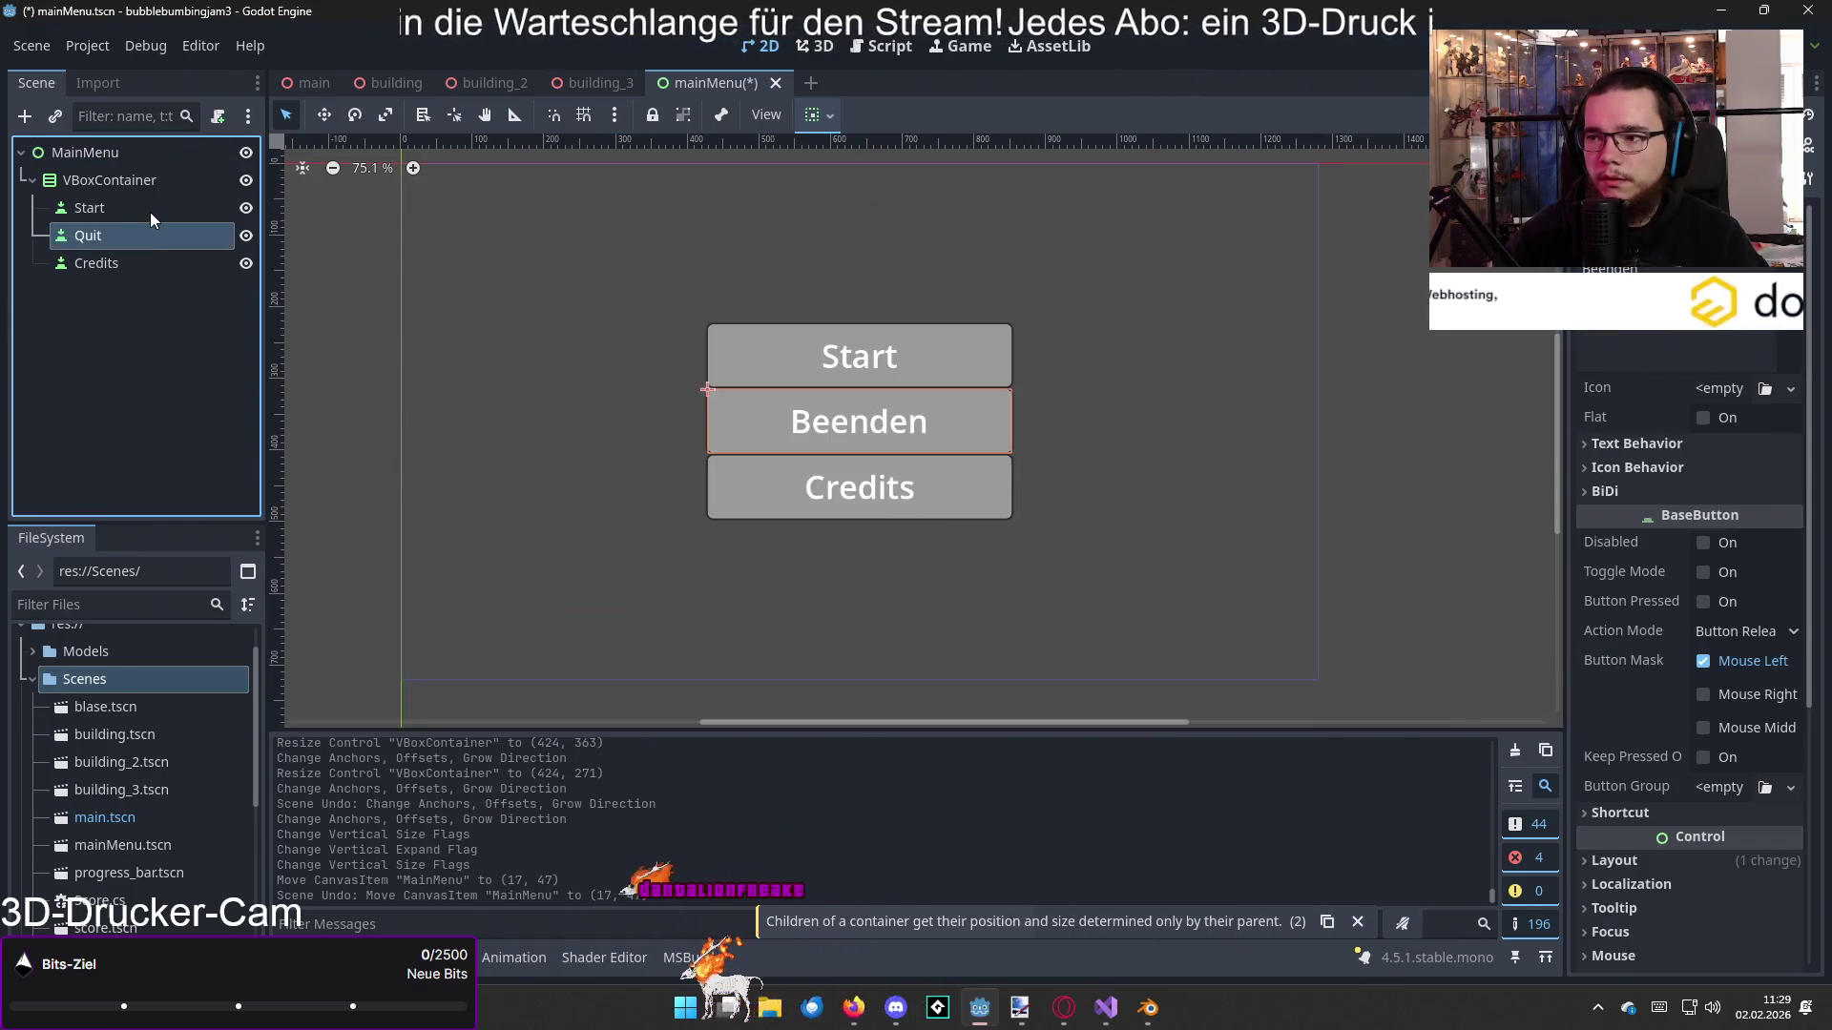
shift+click(151, 264)
Step: Give the buttons horizontal Fill and vertical Shrink Center sizing
click(814, 115)
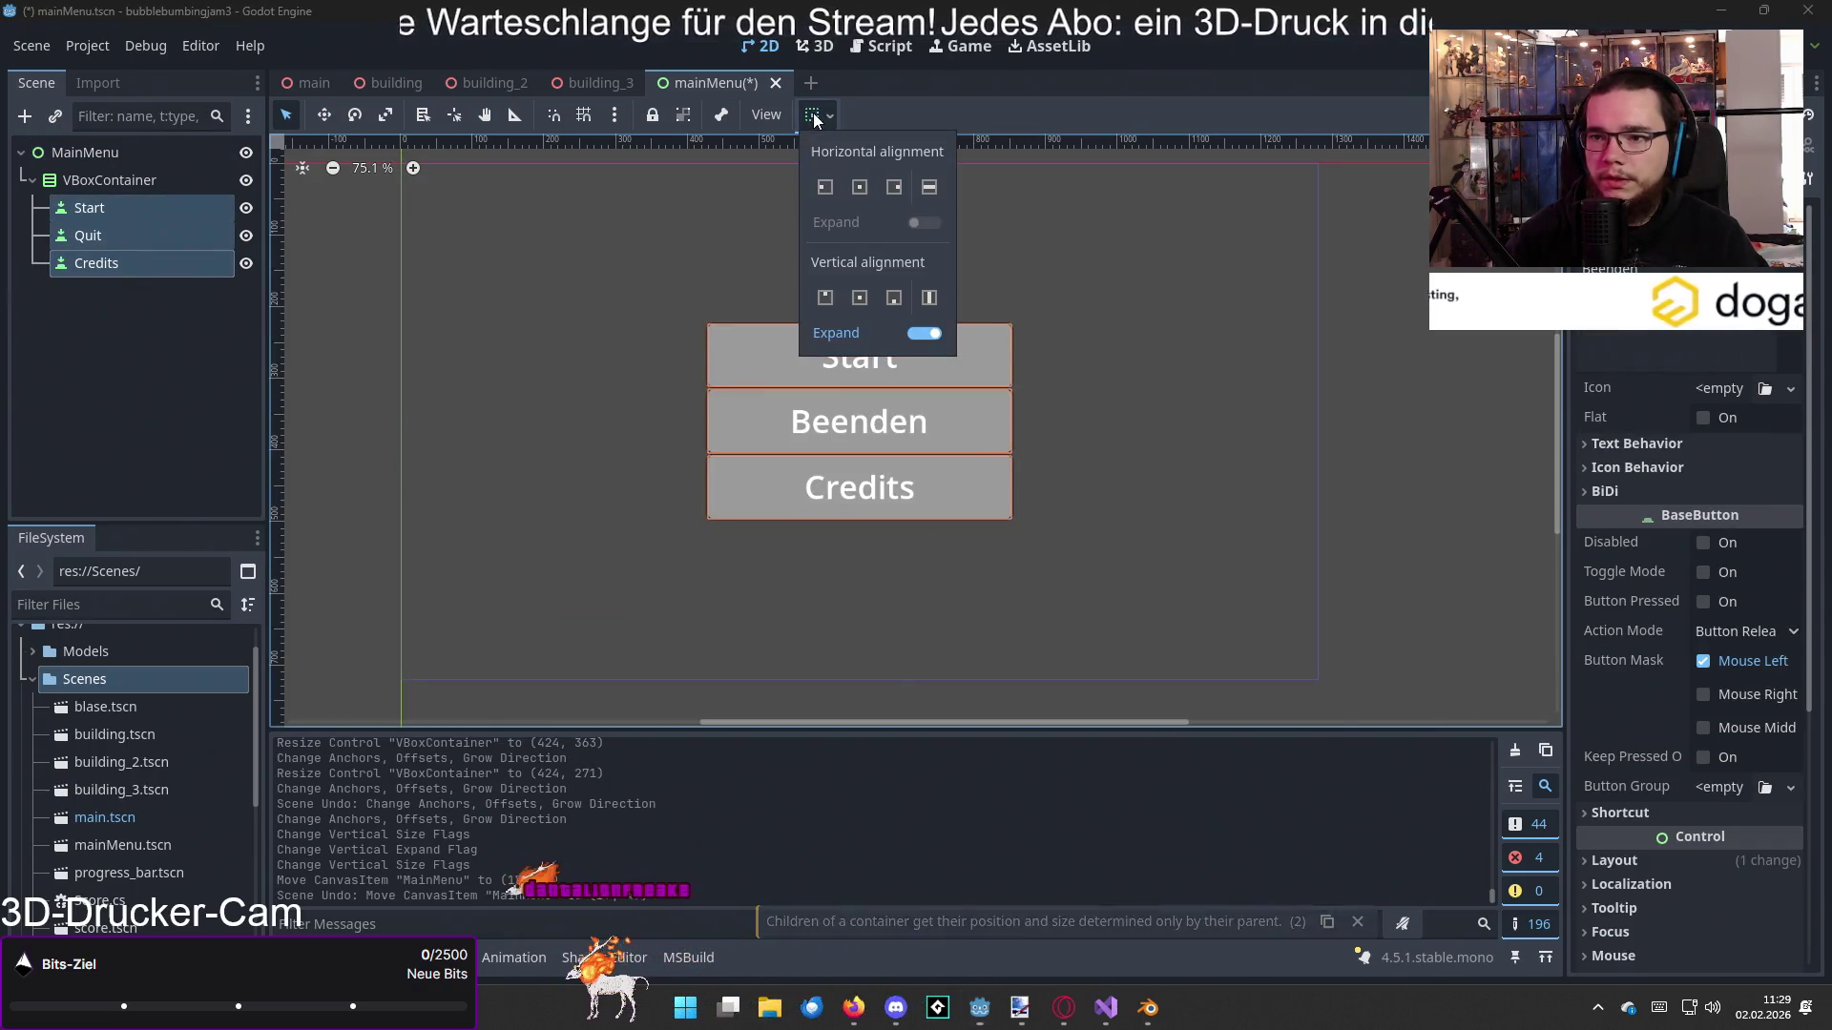
click(922, 188)
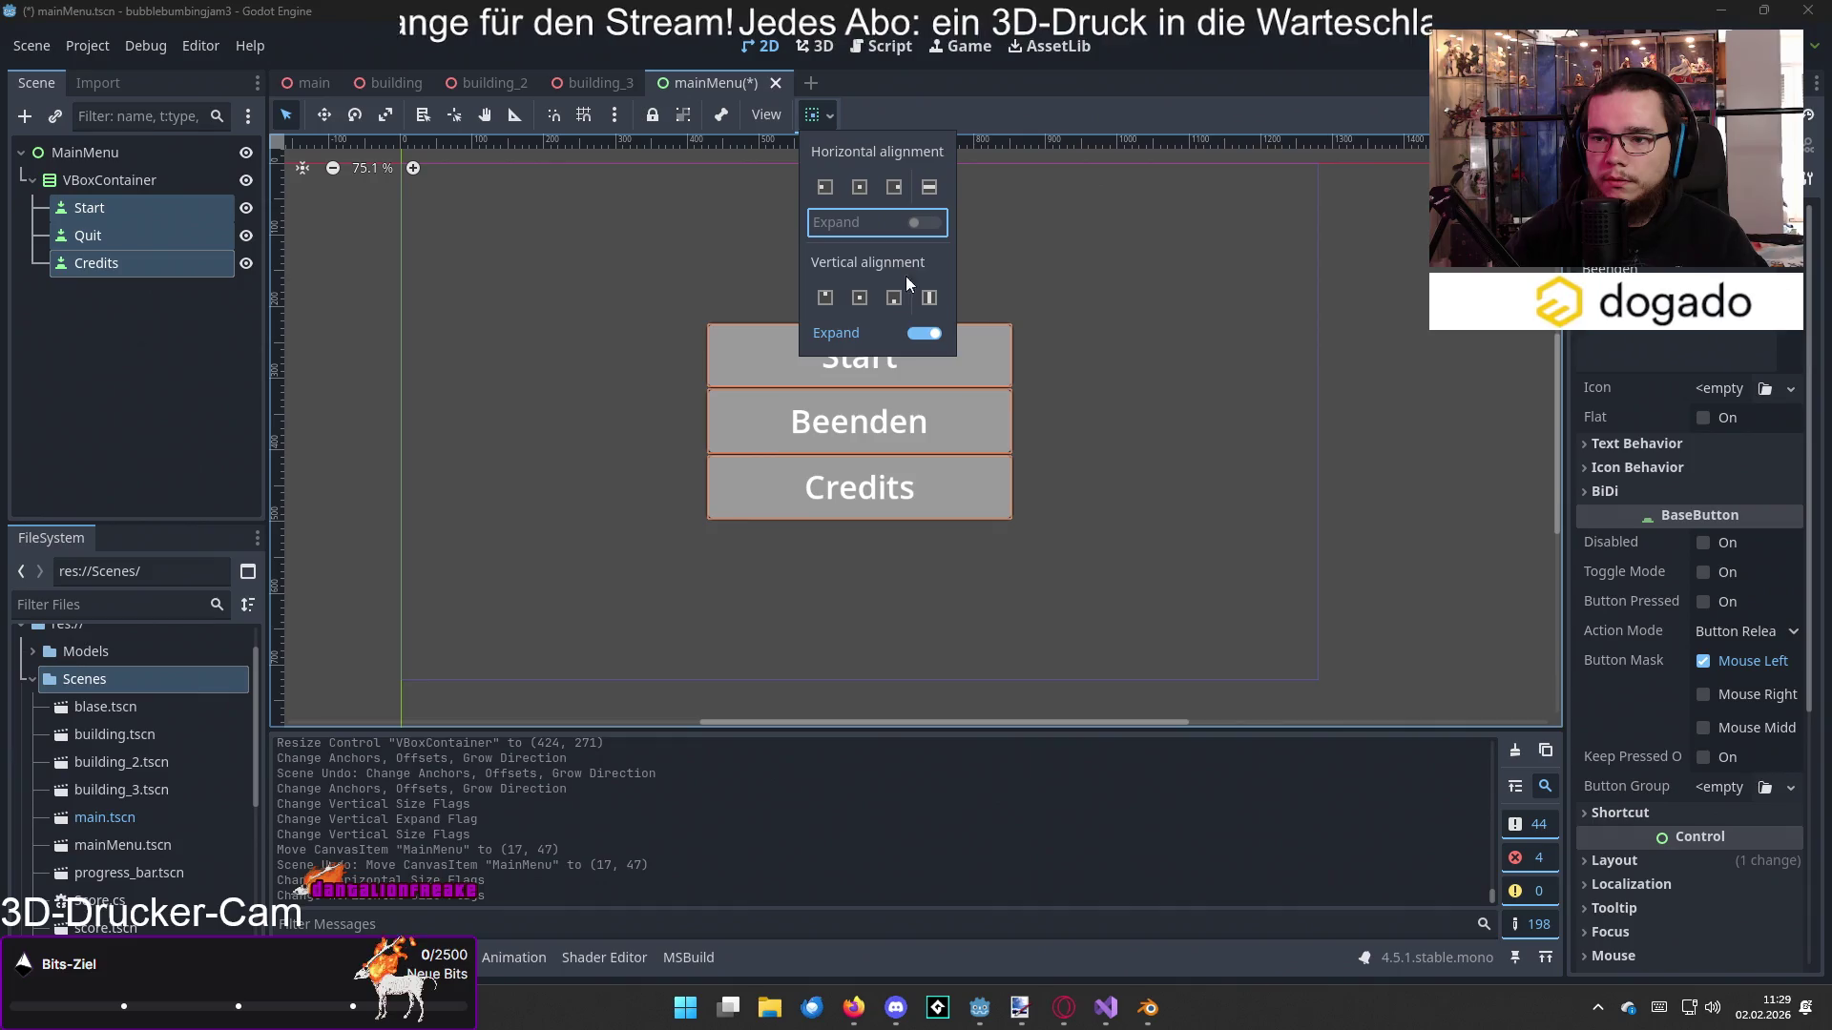
click(861, 299)
click(892, 298)
click(825, 297)
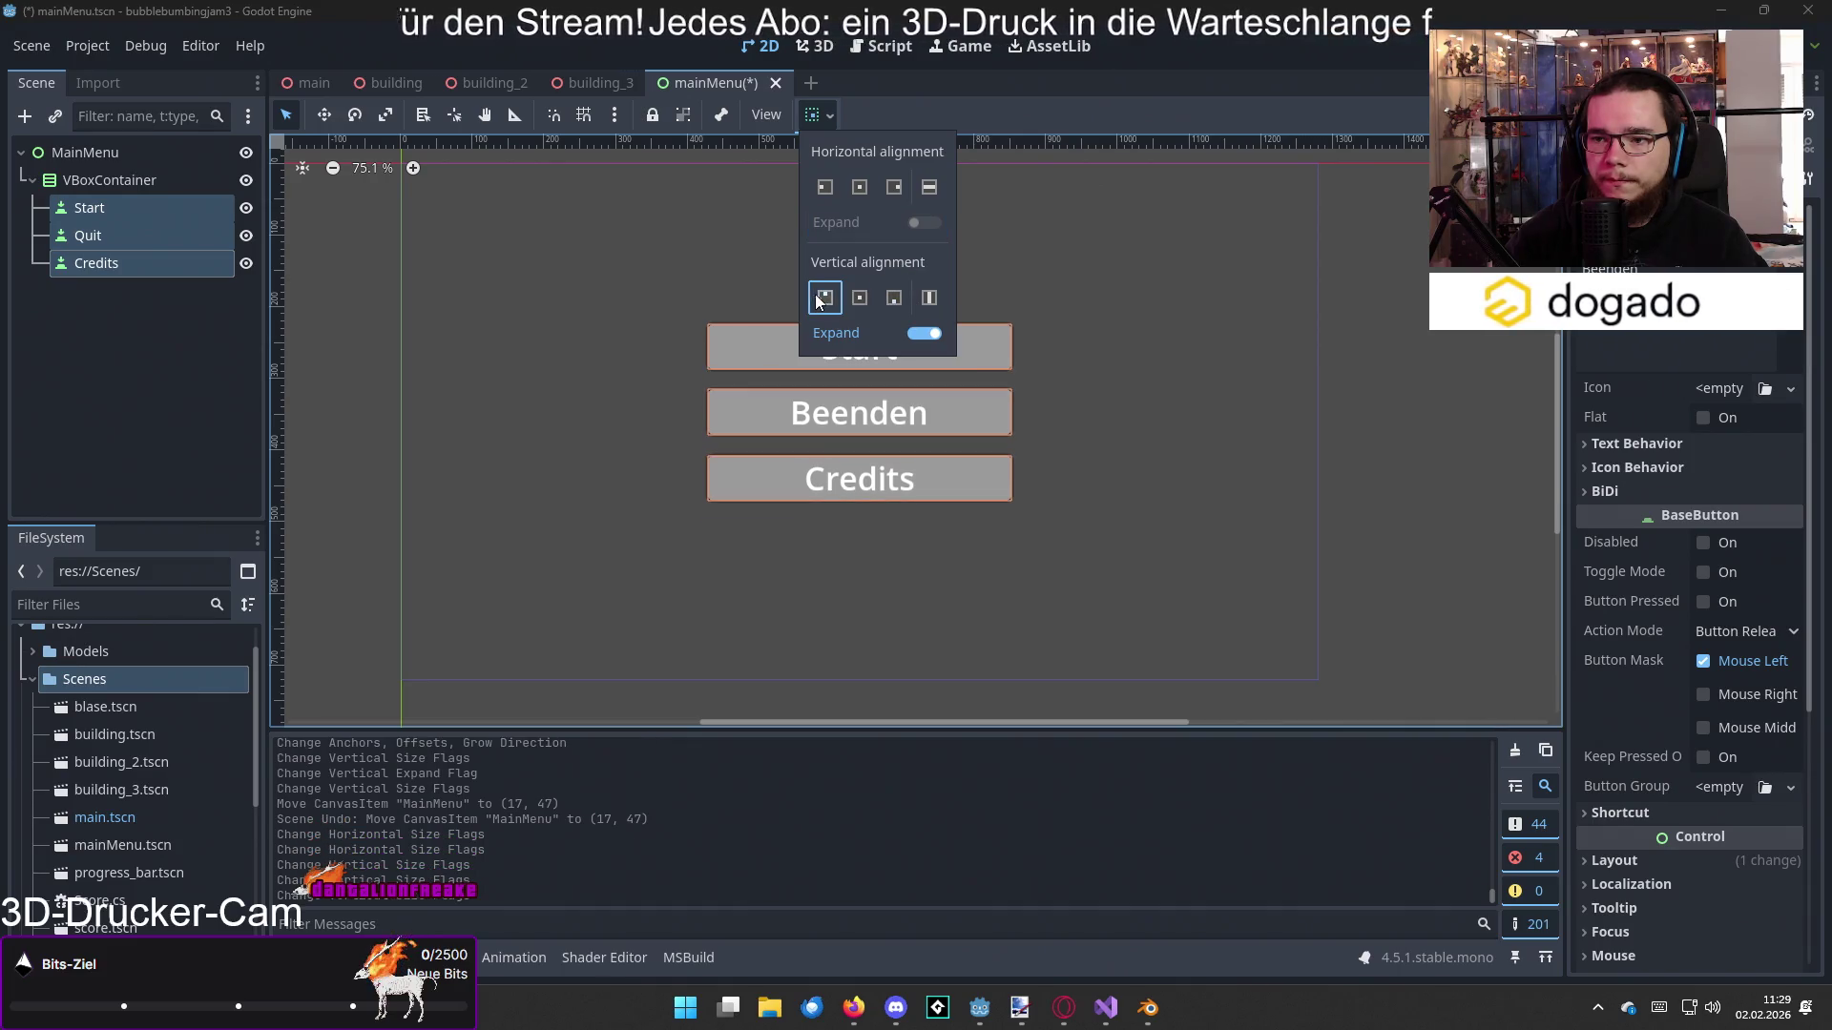
click(859, 298)
click(1111, 371)
click(1340, 413)
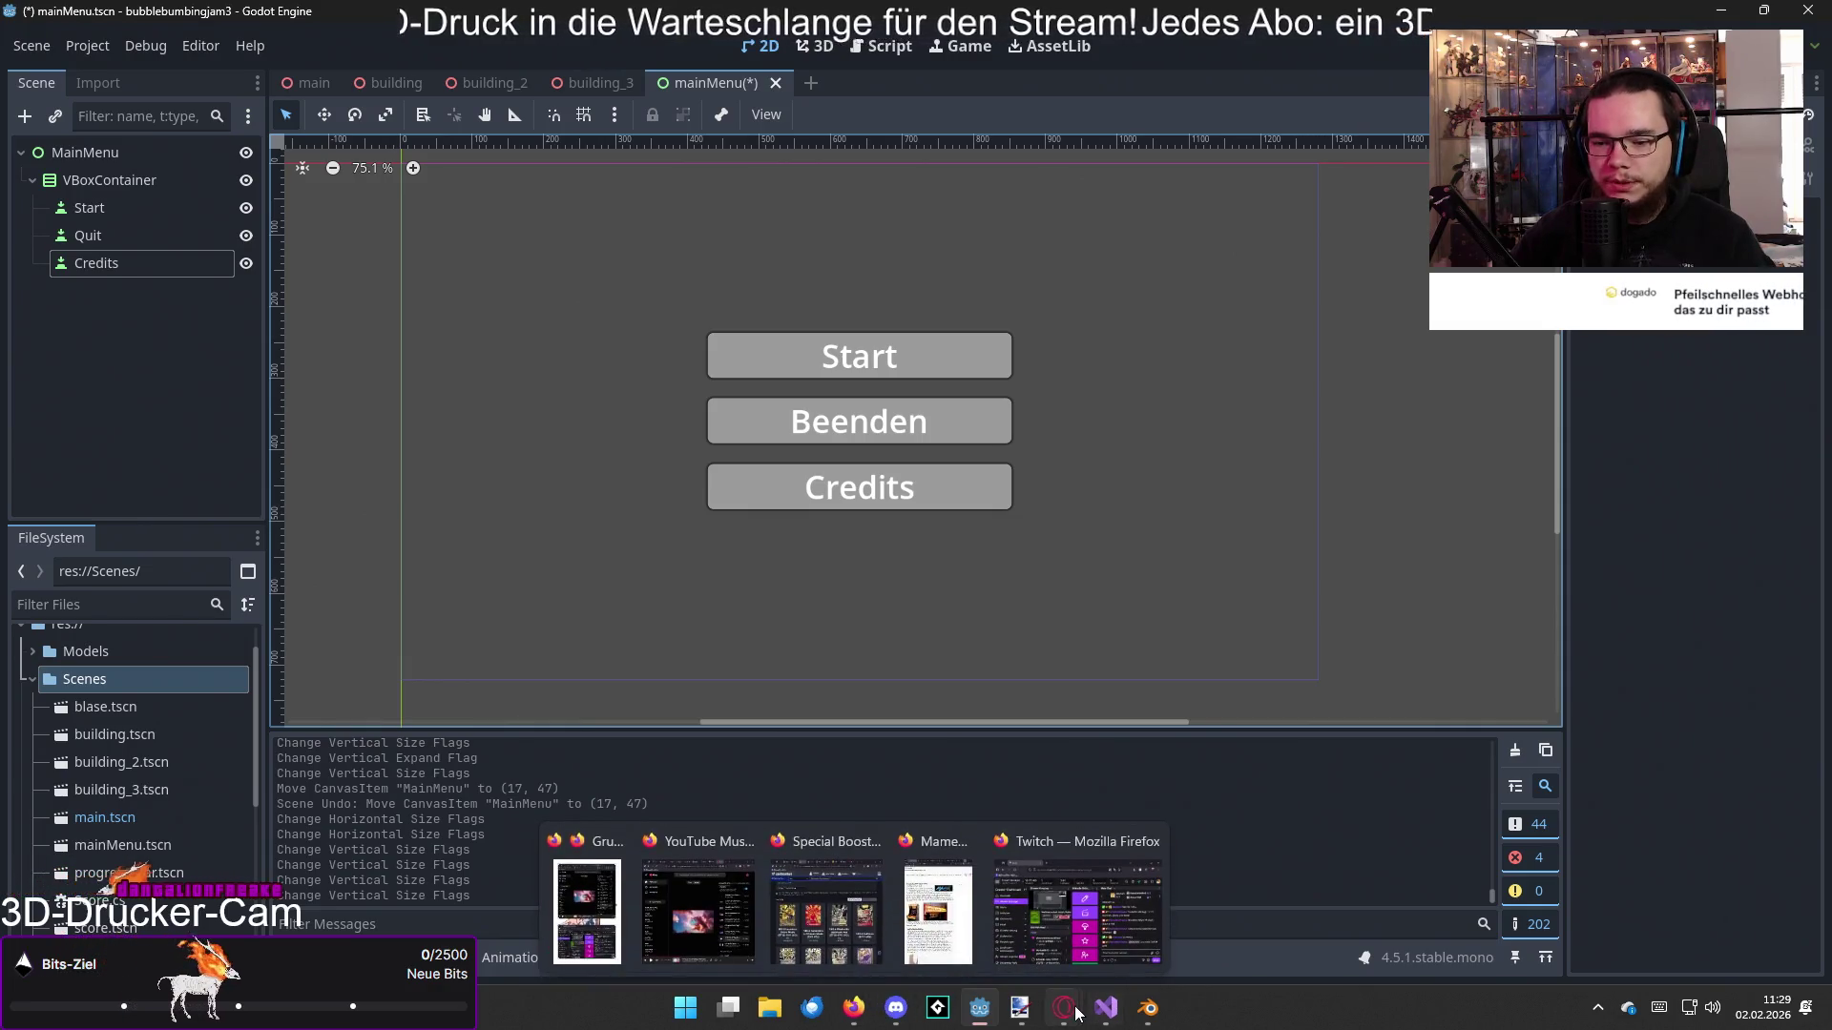
Step: Resume the Godot main-menu tutorial on YouTube in Opera at 4:25
mouse_move(1064, 1008)
click(1080, 963)
click(769, 517)
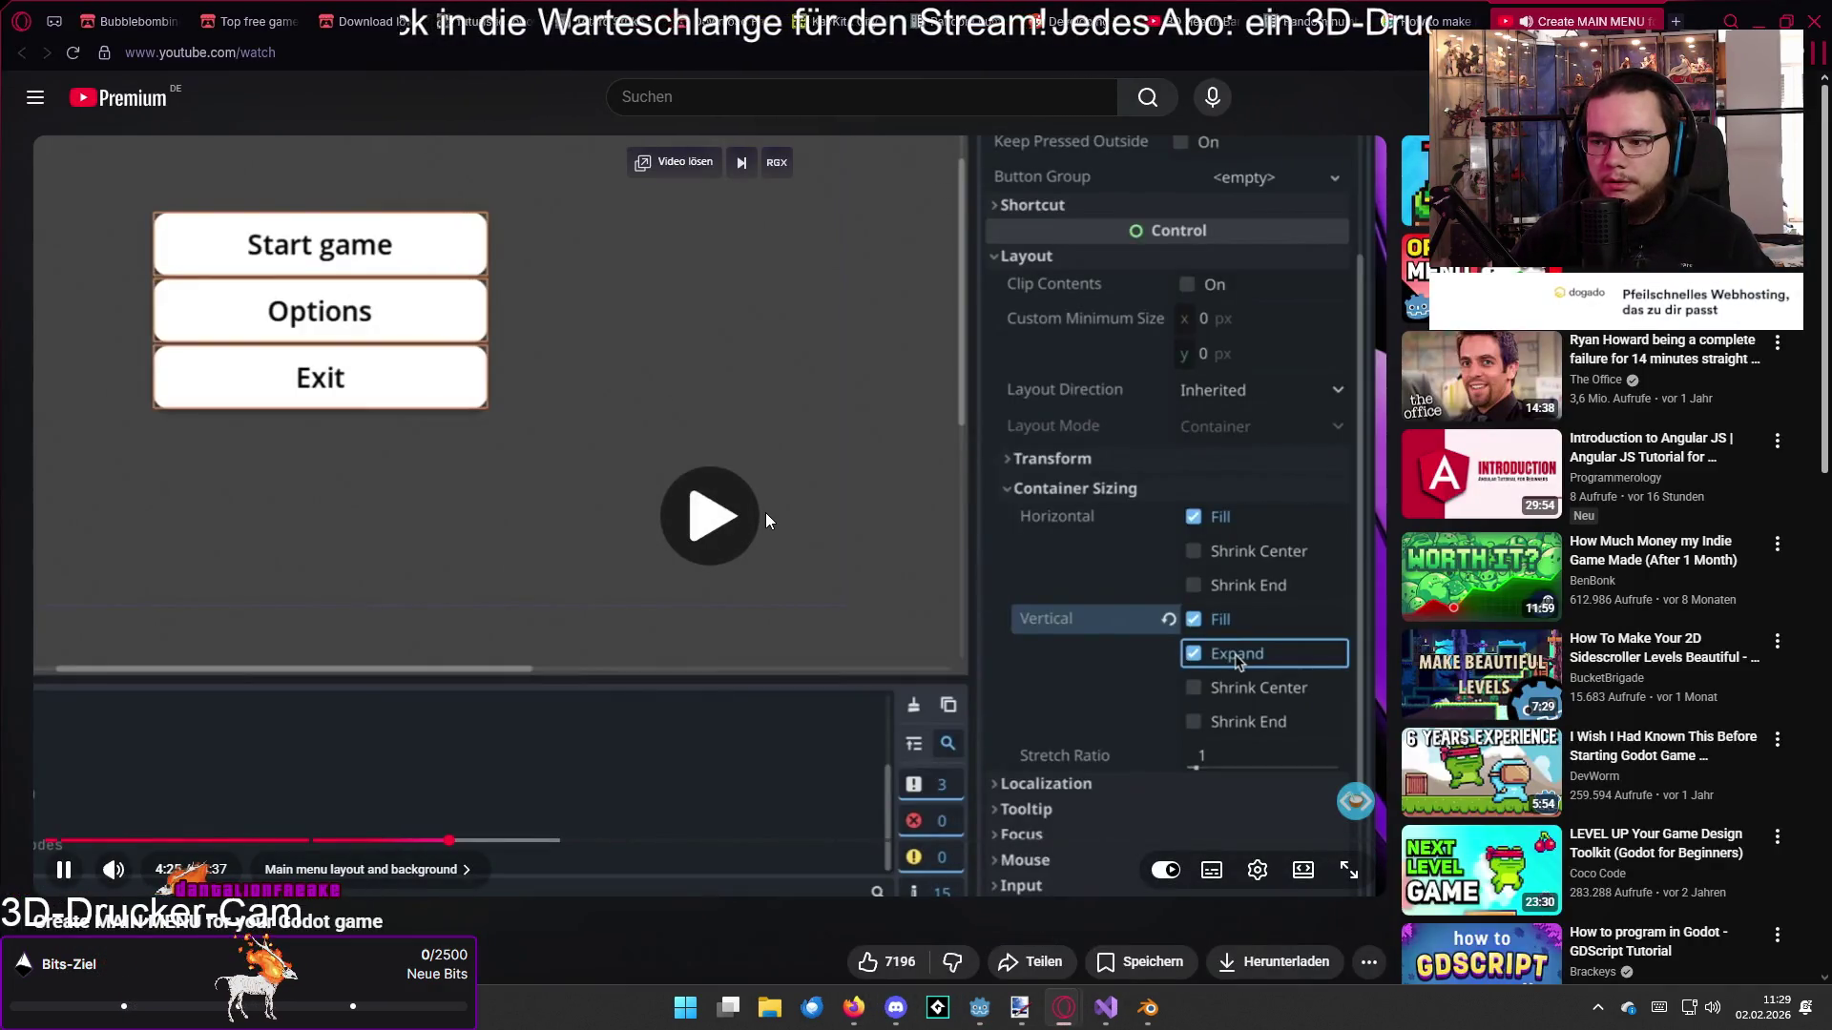
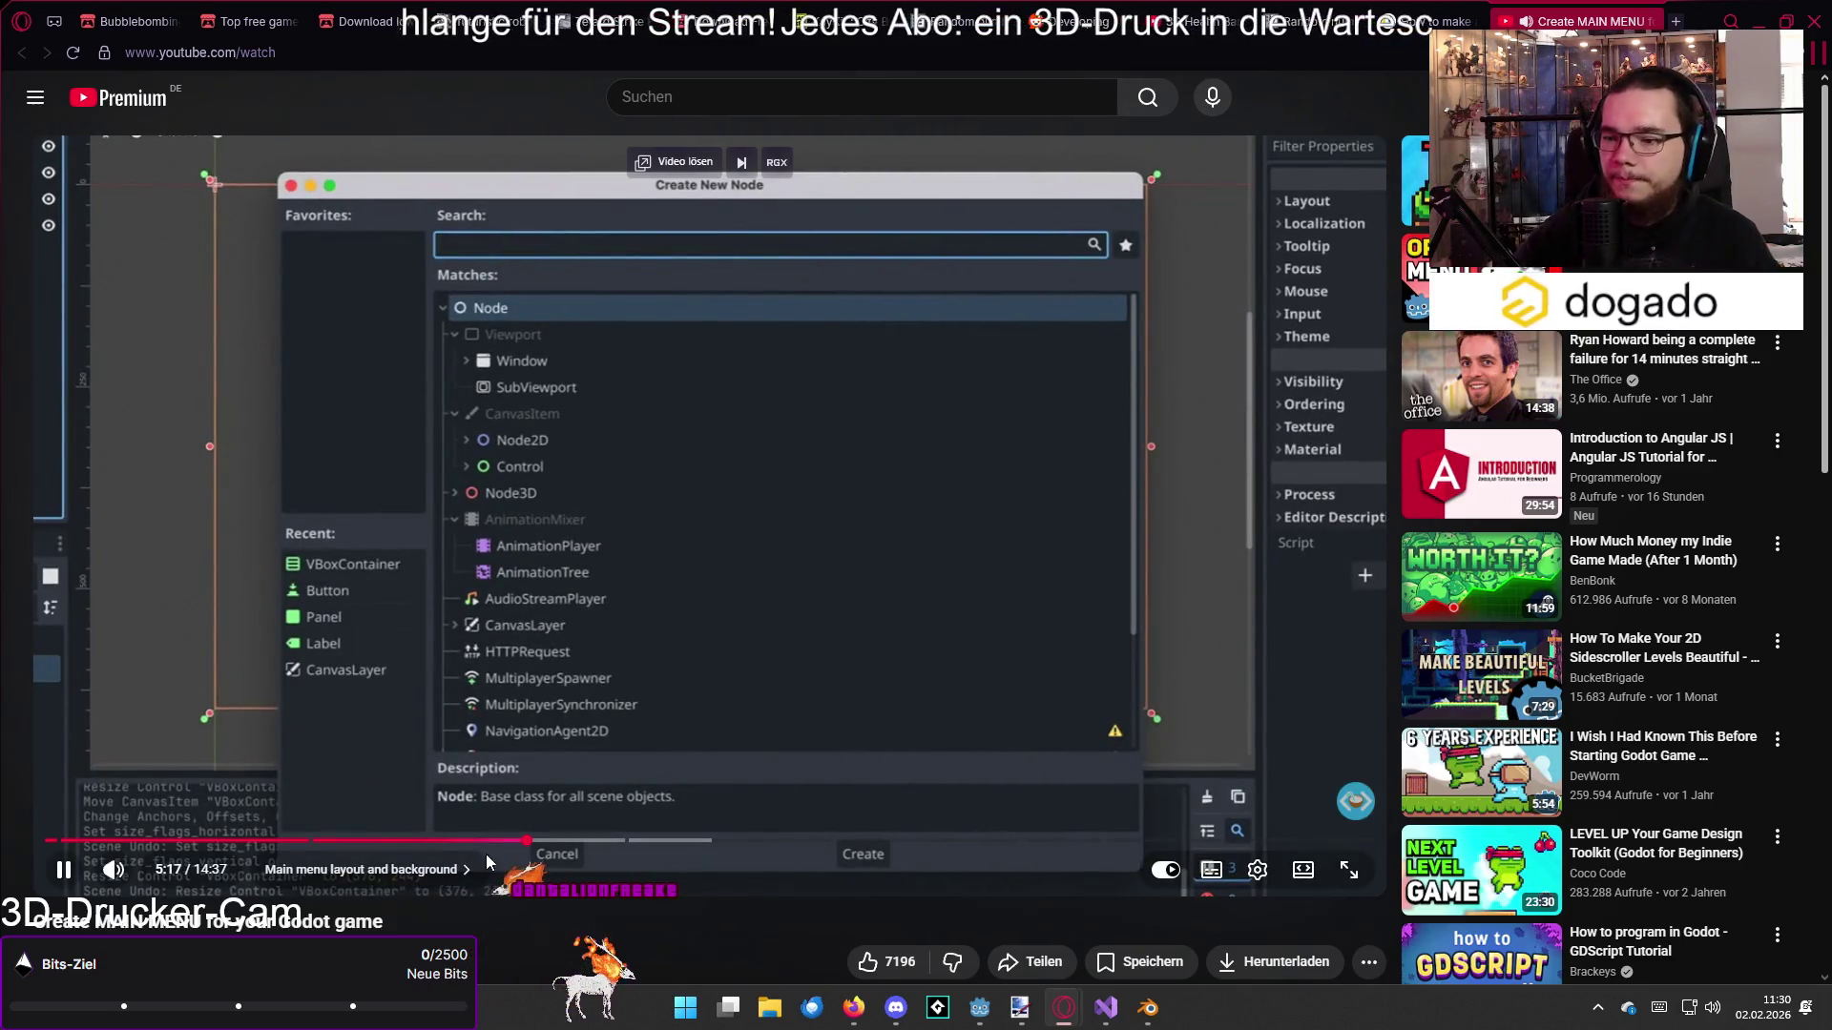
Step: Skim the tutorial forward past the background and game logo sections
click(575, 844)
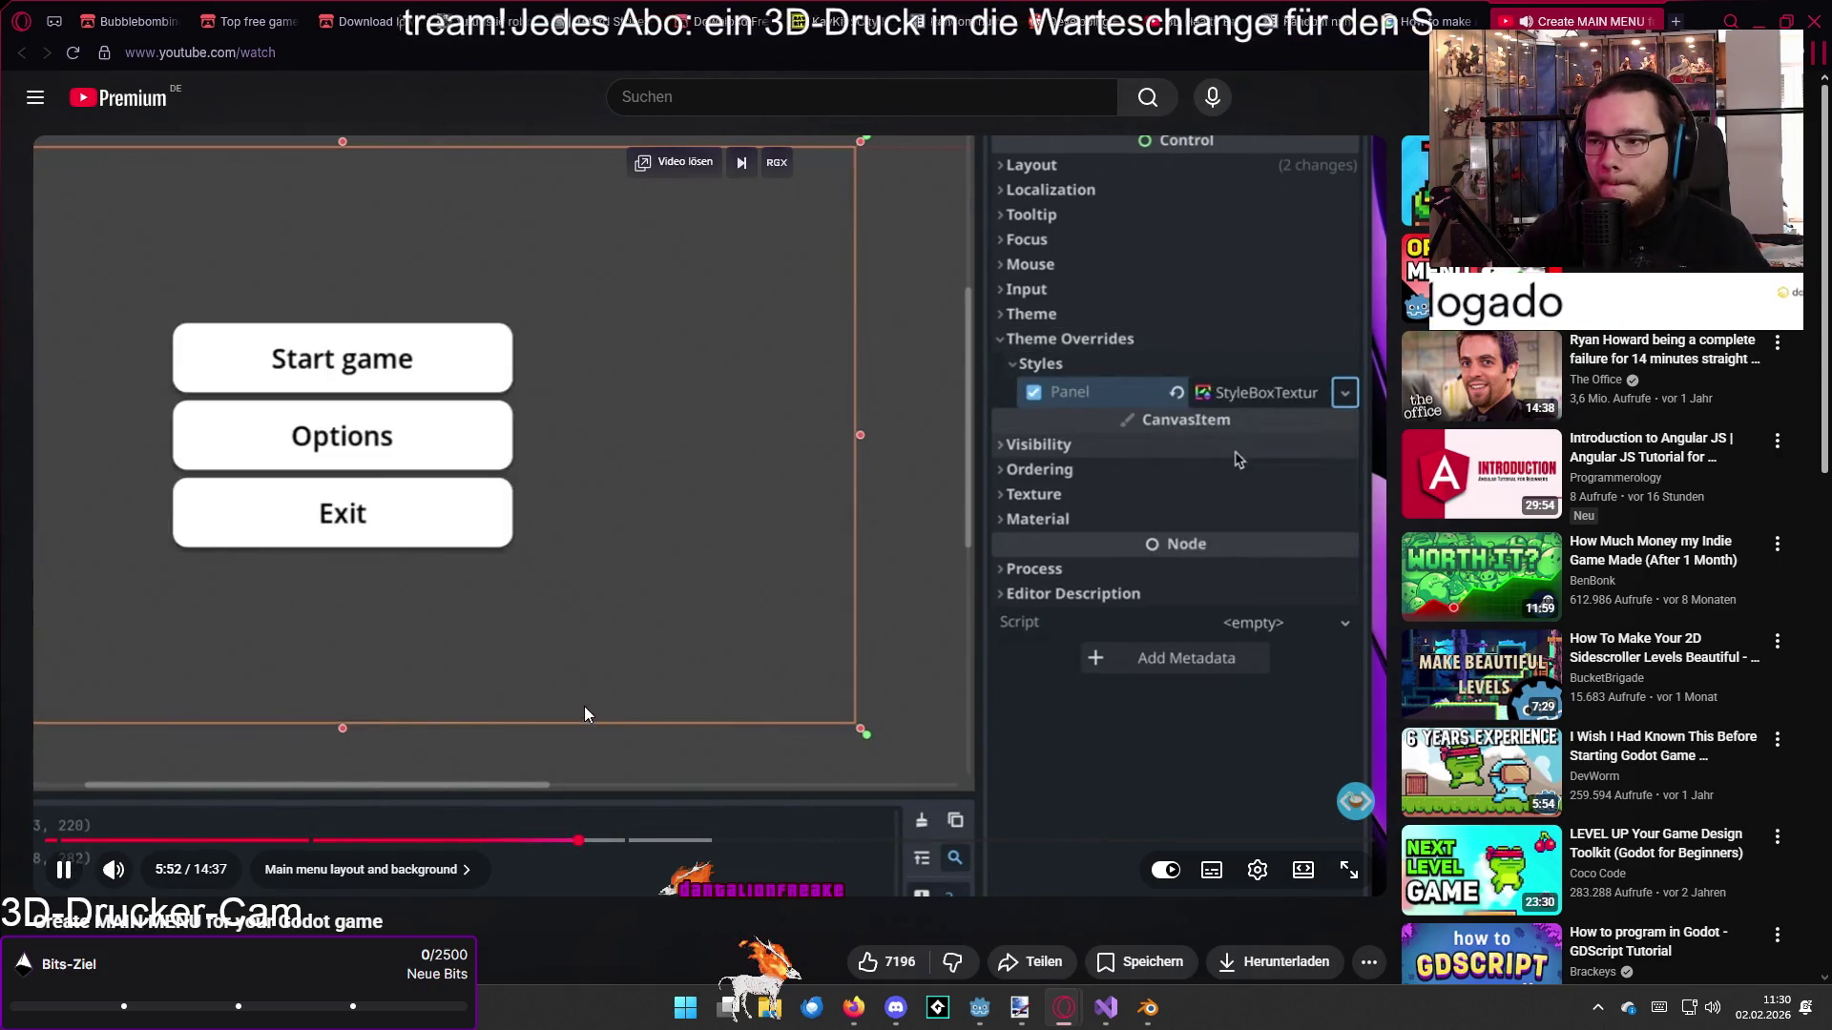
click(575, 631)
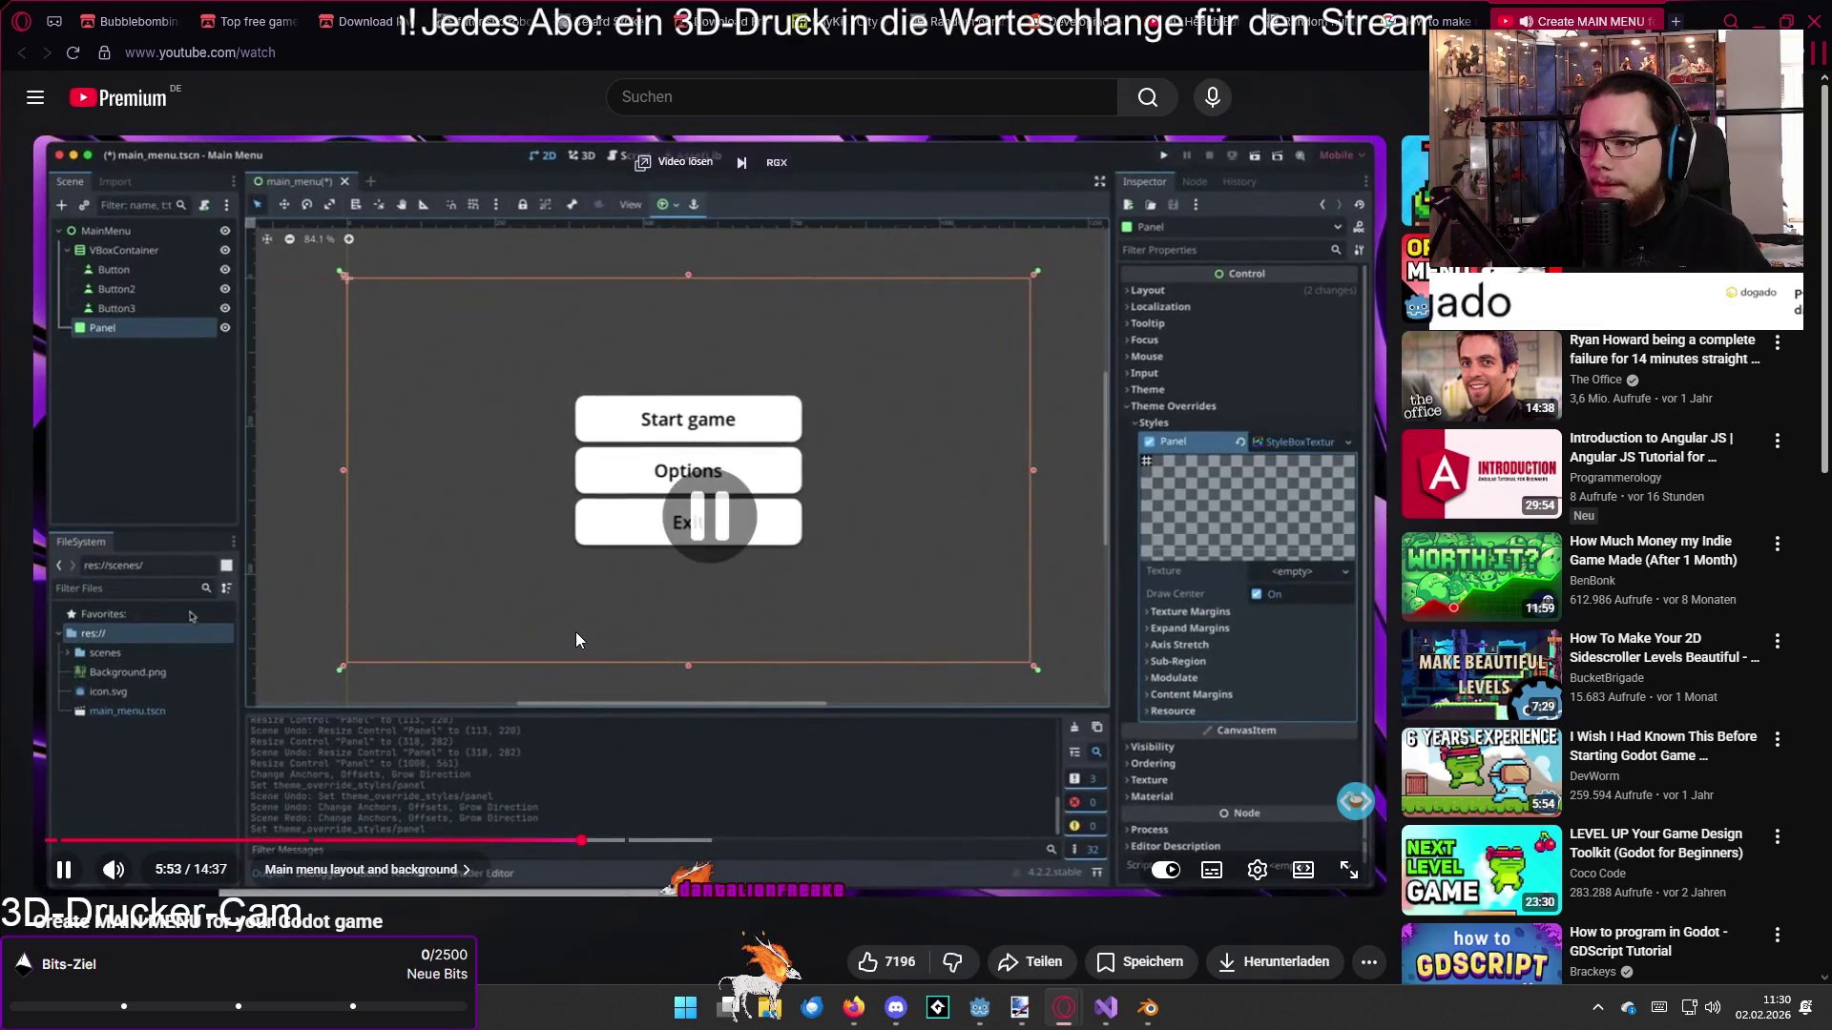
click(606, 840)
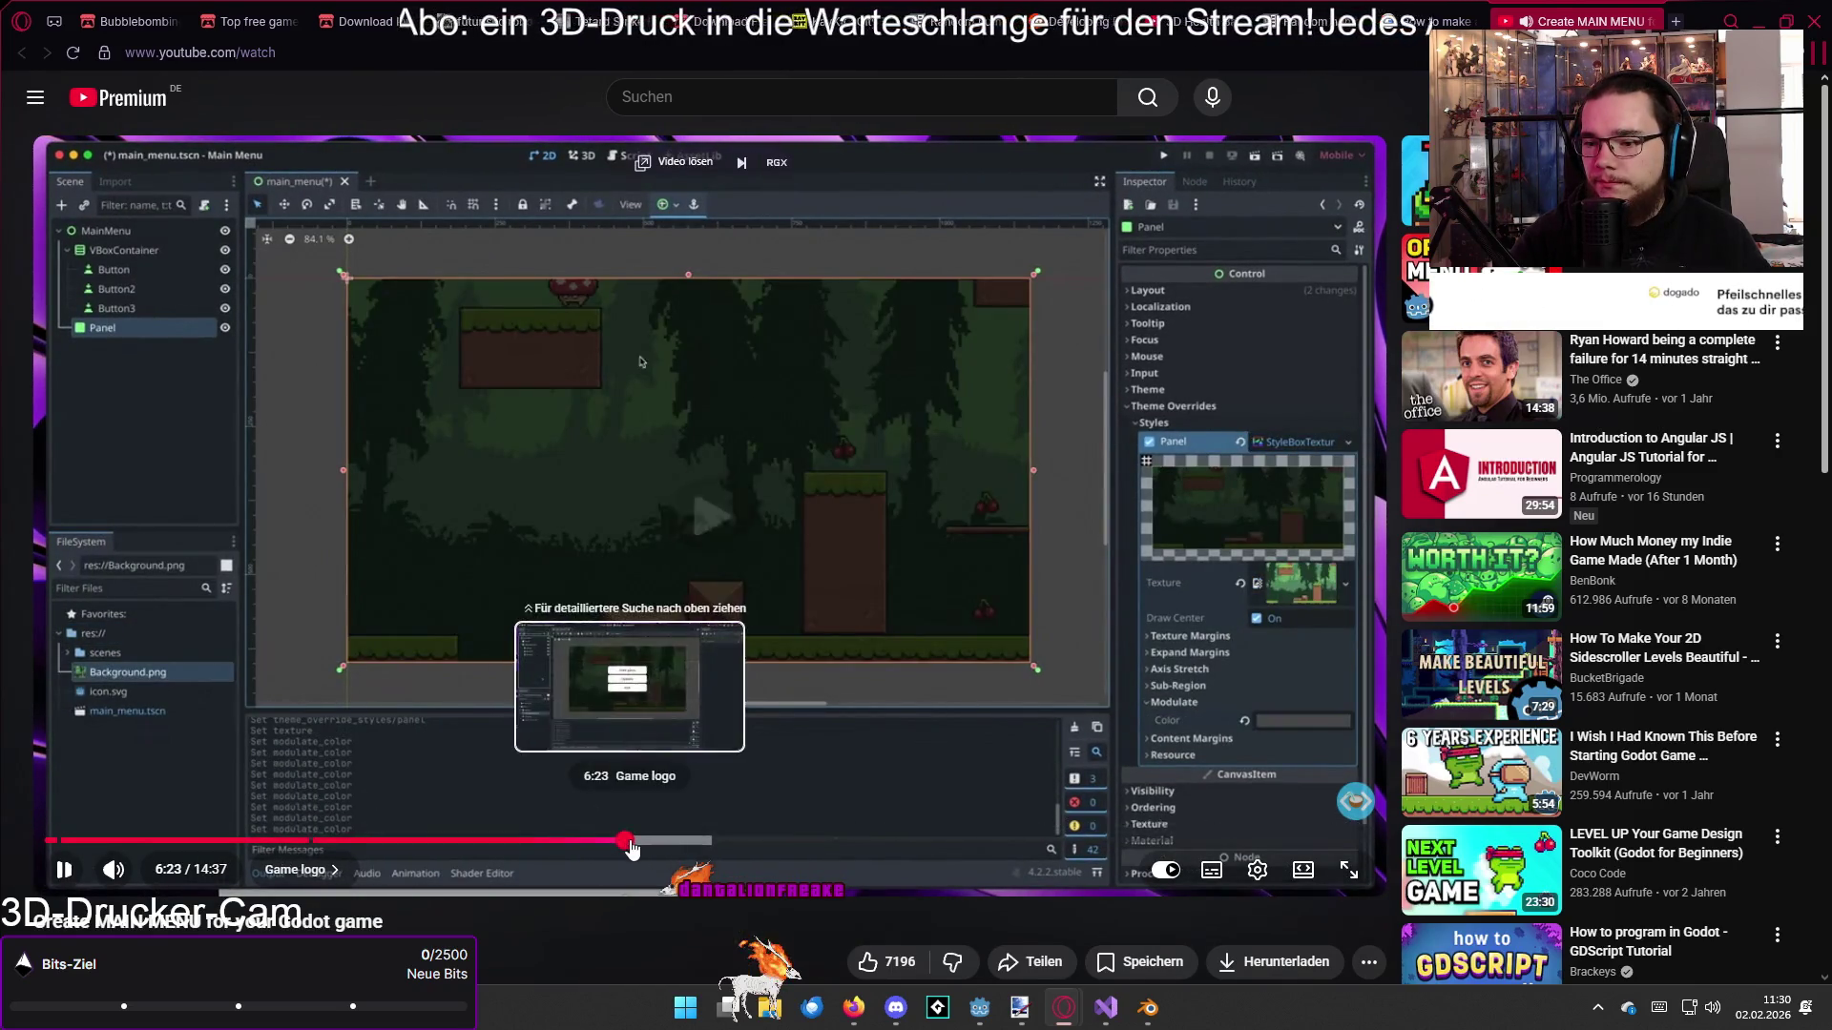
click(630, 840)
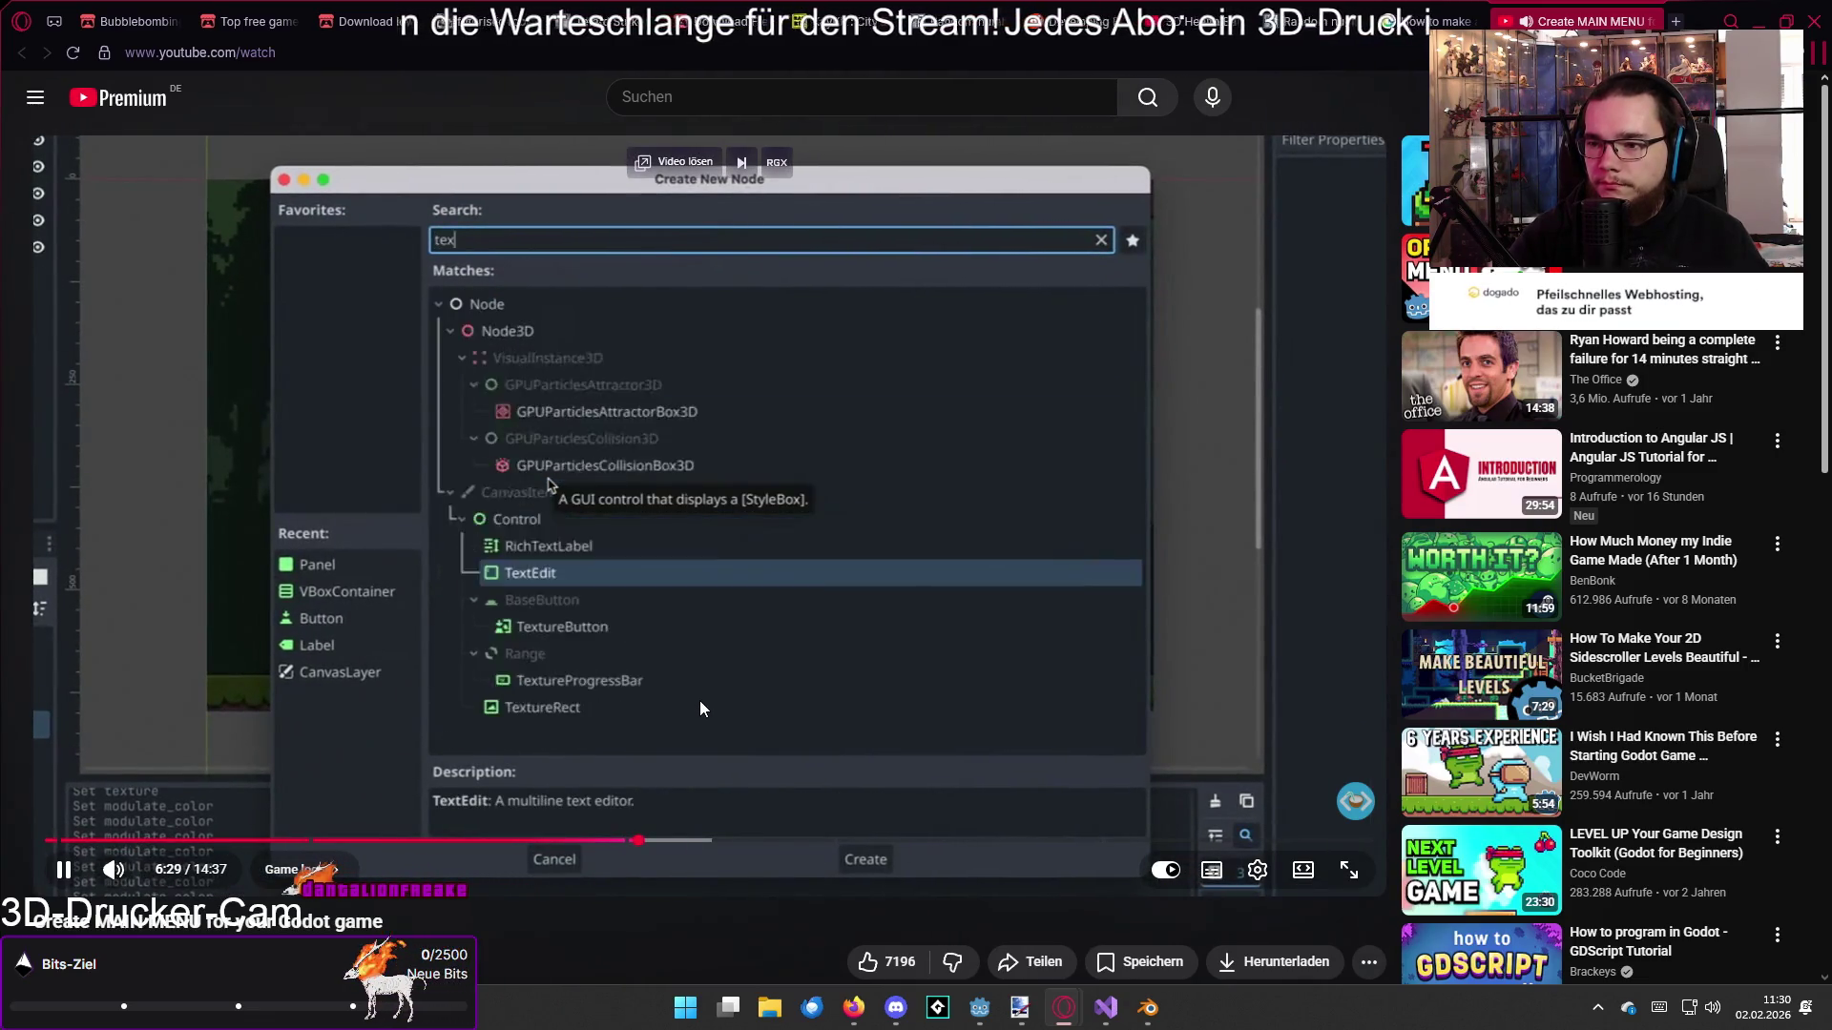
click(722, 842)
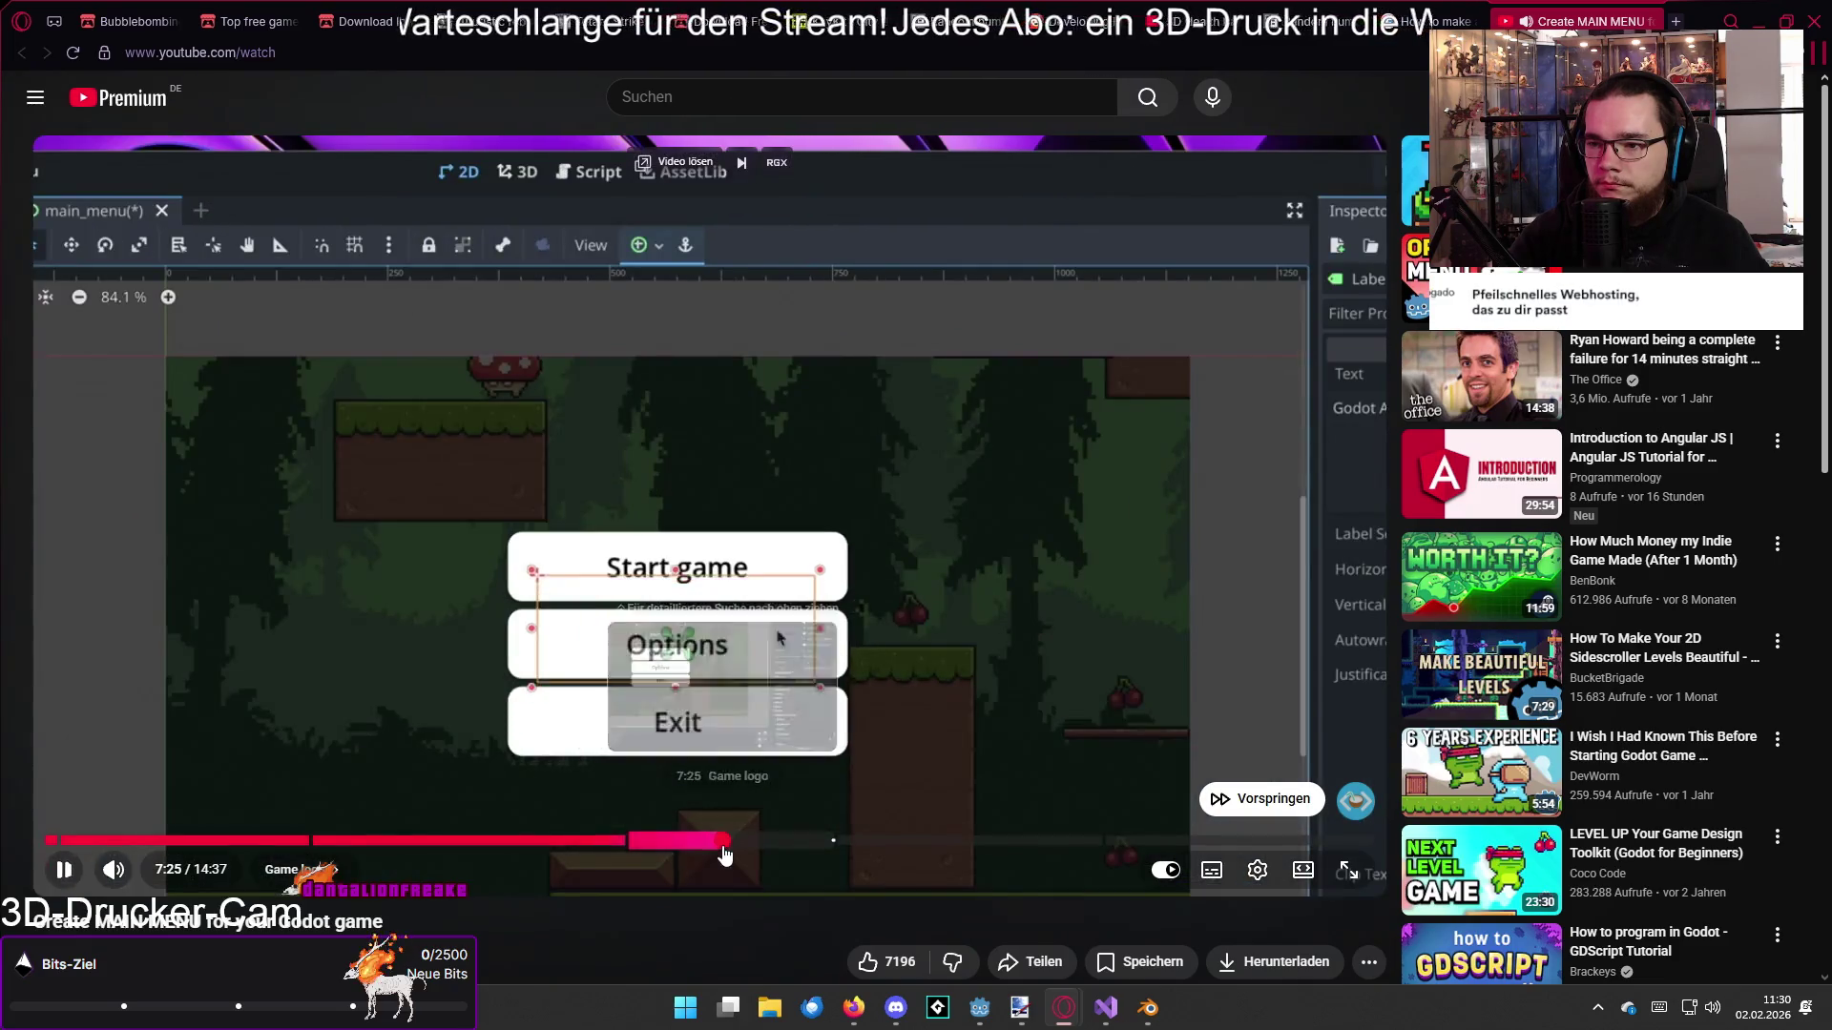
click(751, 842)
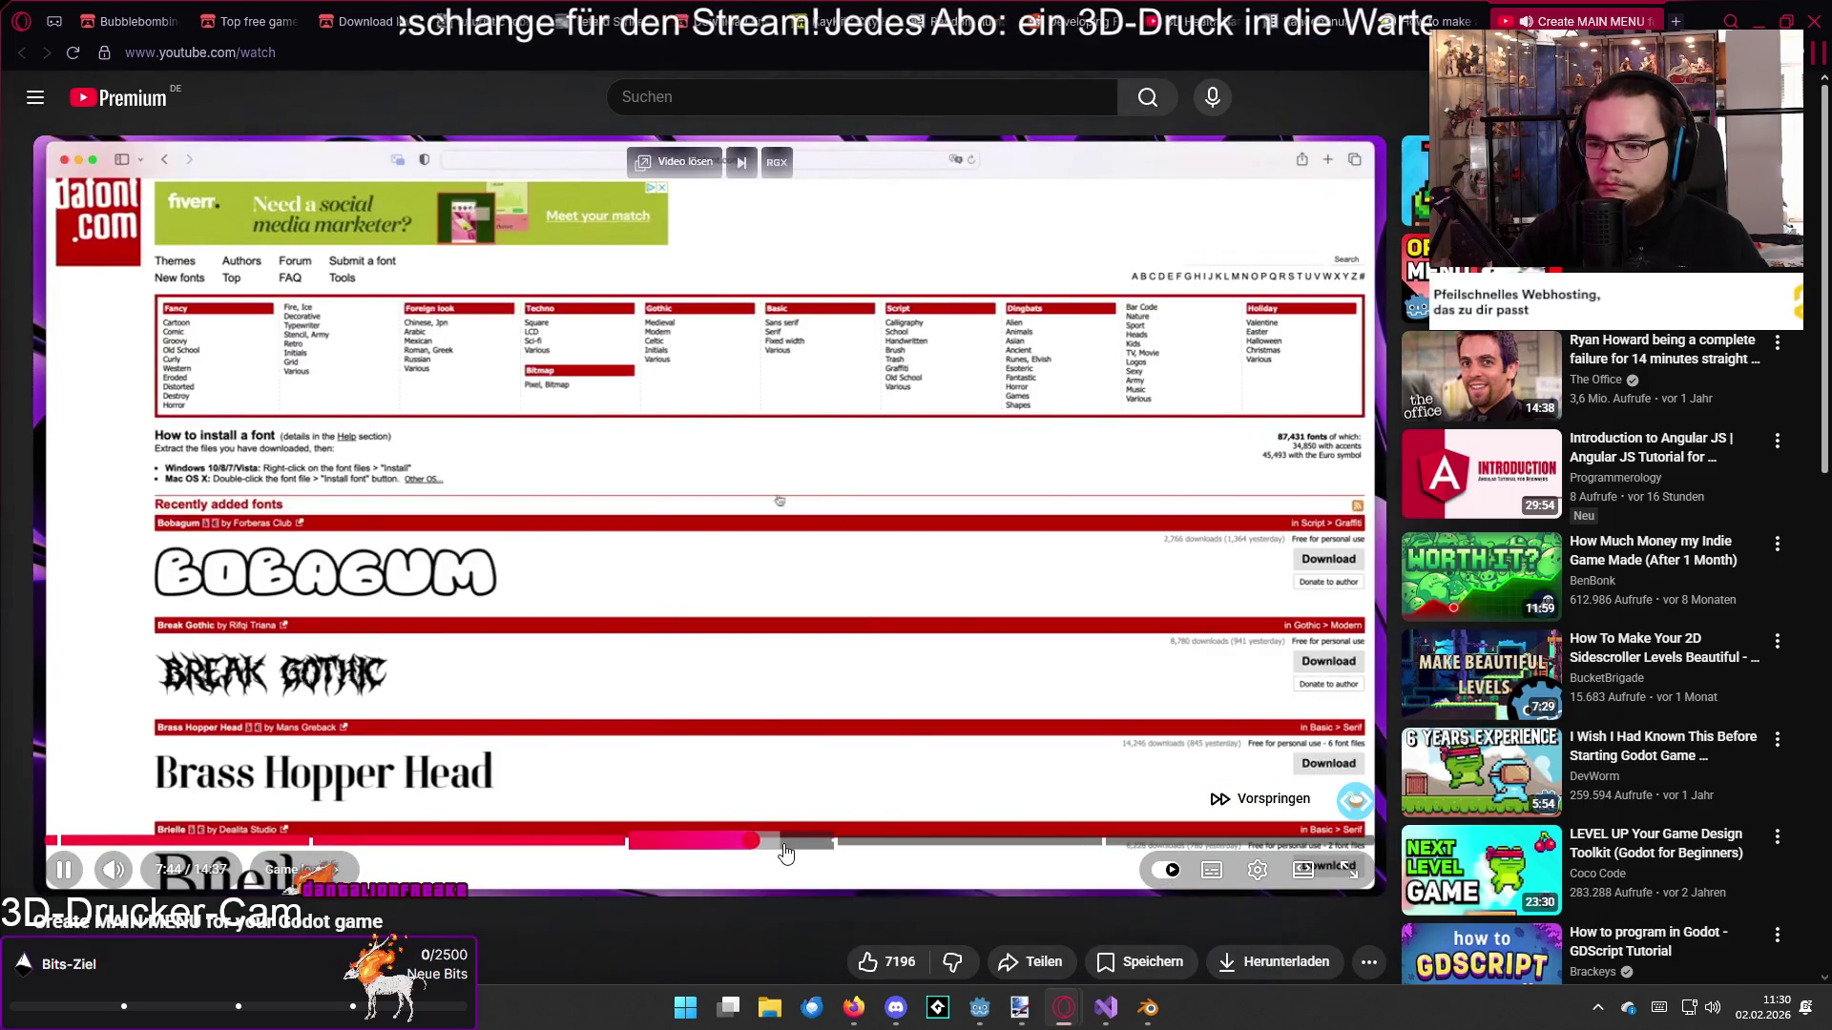
Step: Seek into the 'Tweak button styles' chapter and pause the tutorial at 9:27
click(818, 842)
click(845, 842)
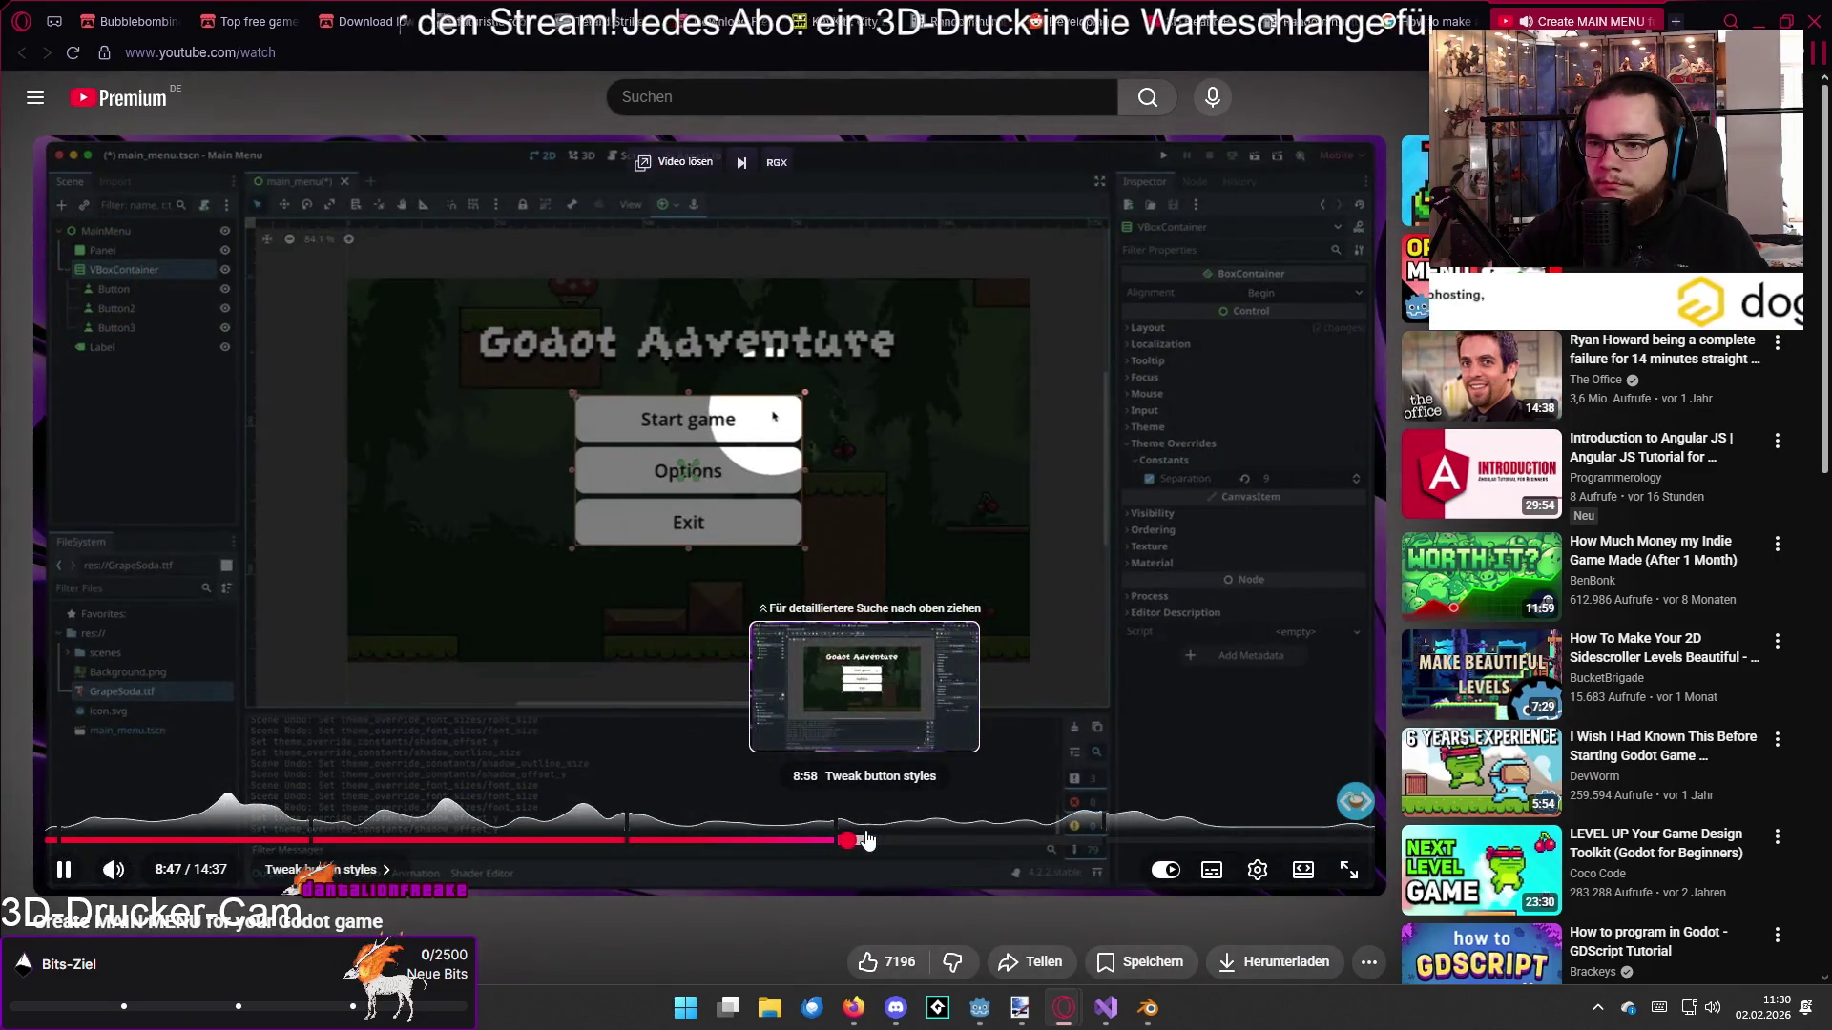
click(866, 839)
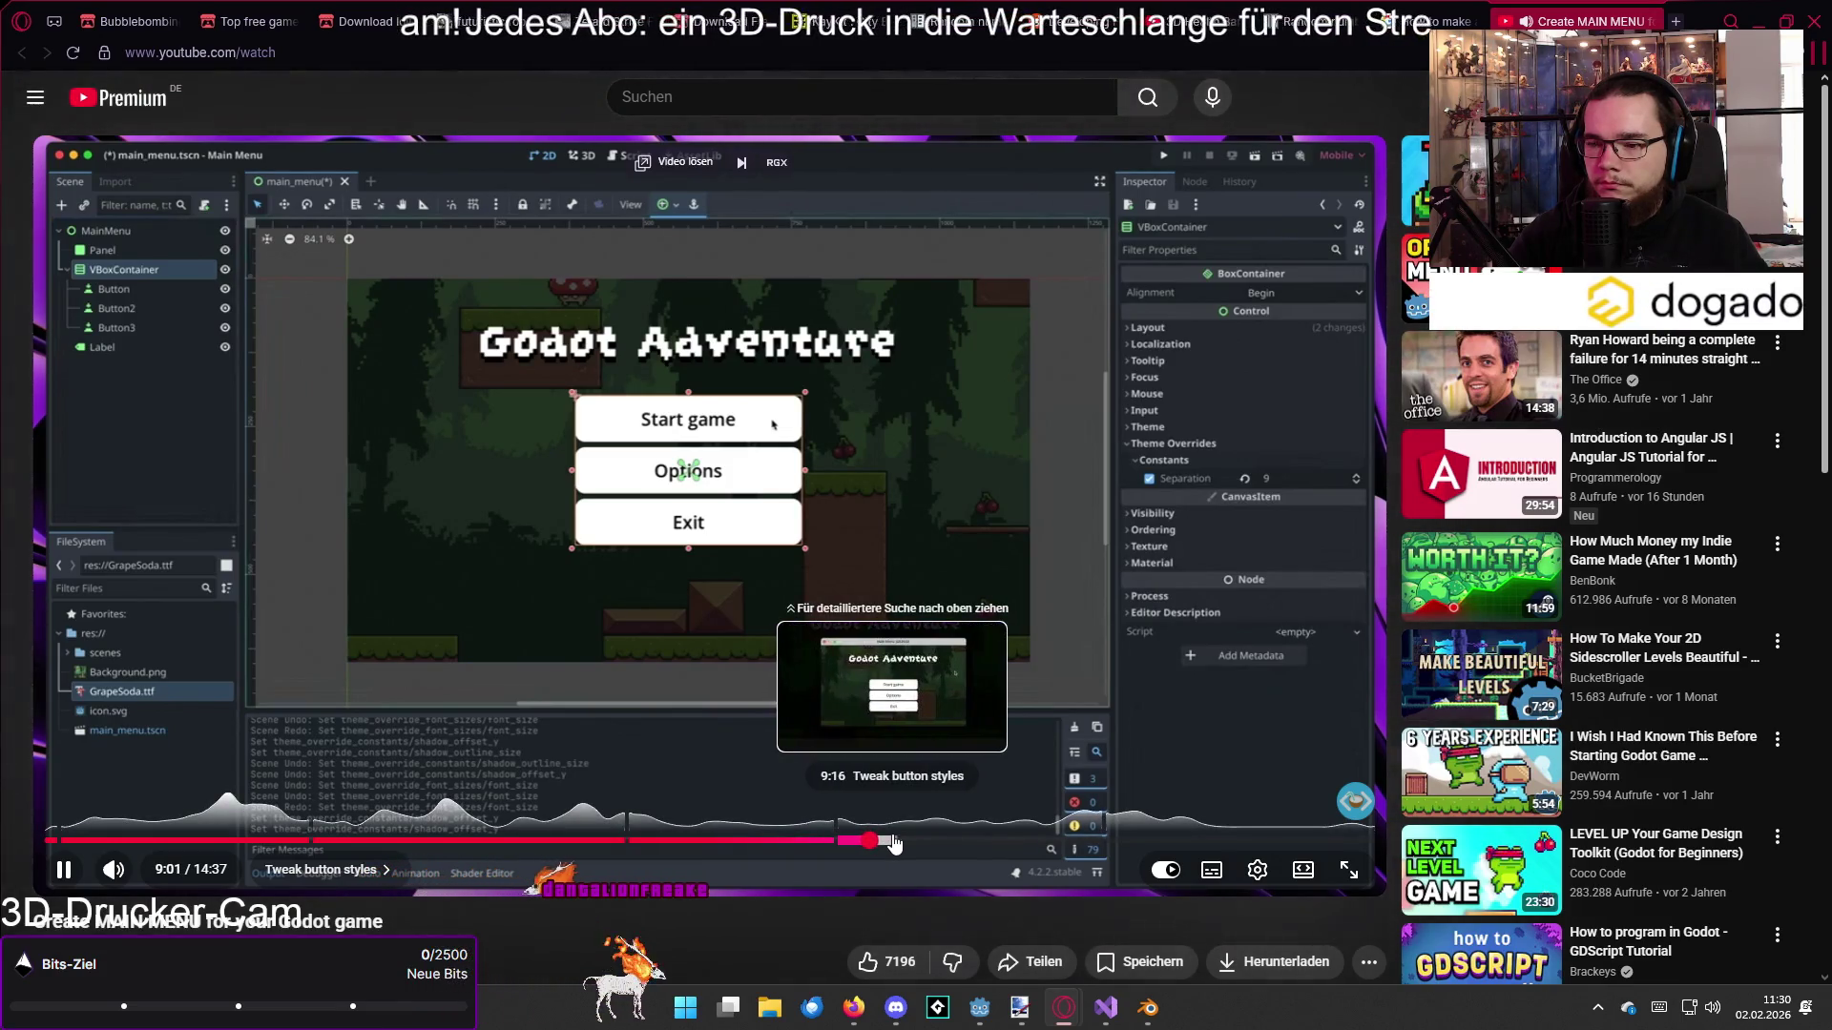
click(928, 843)
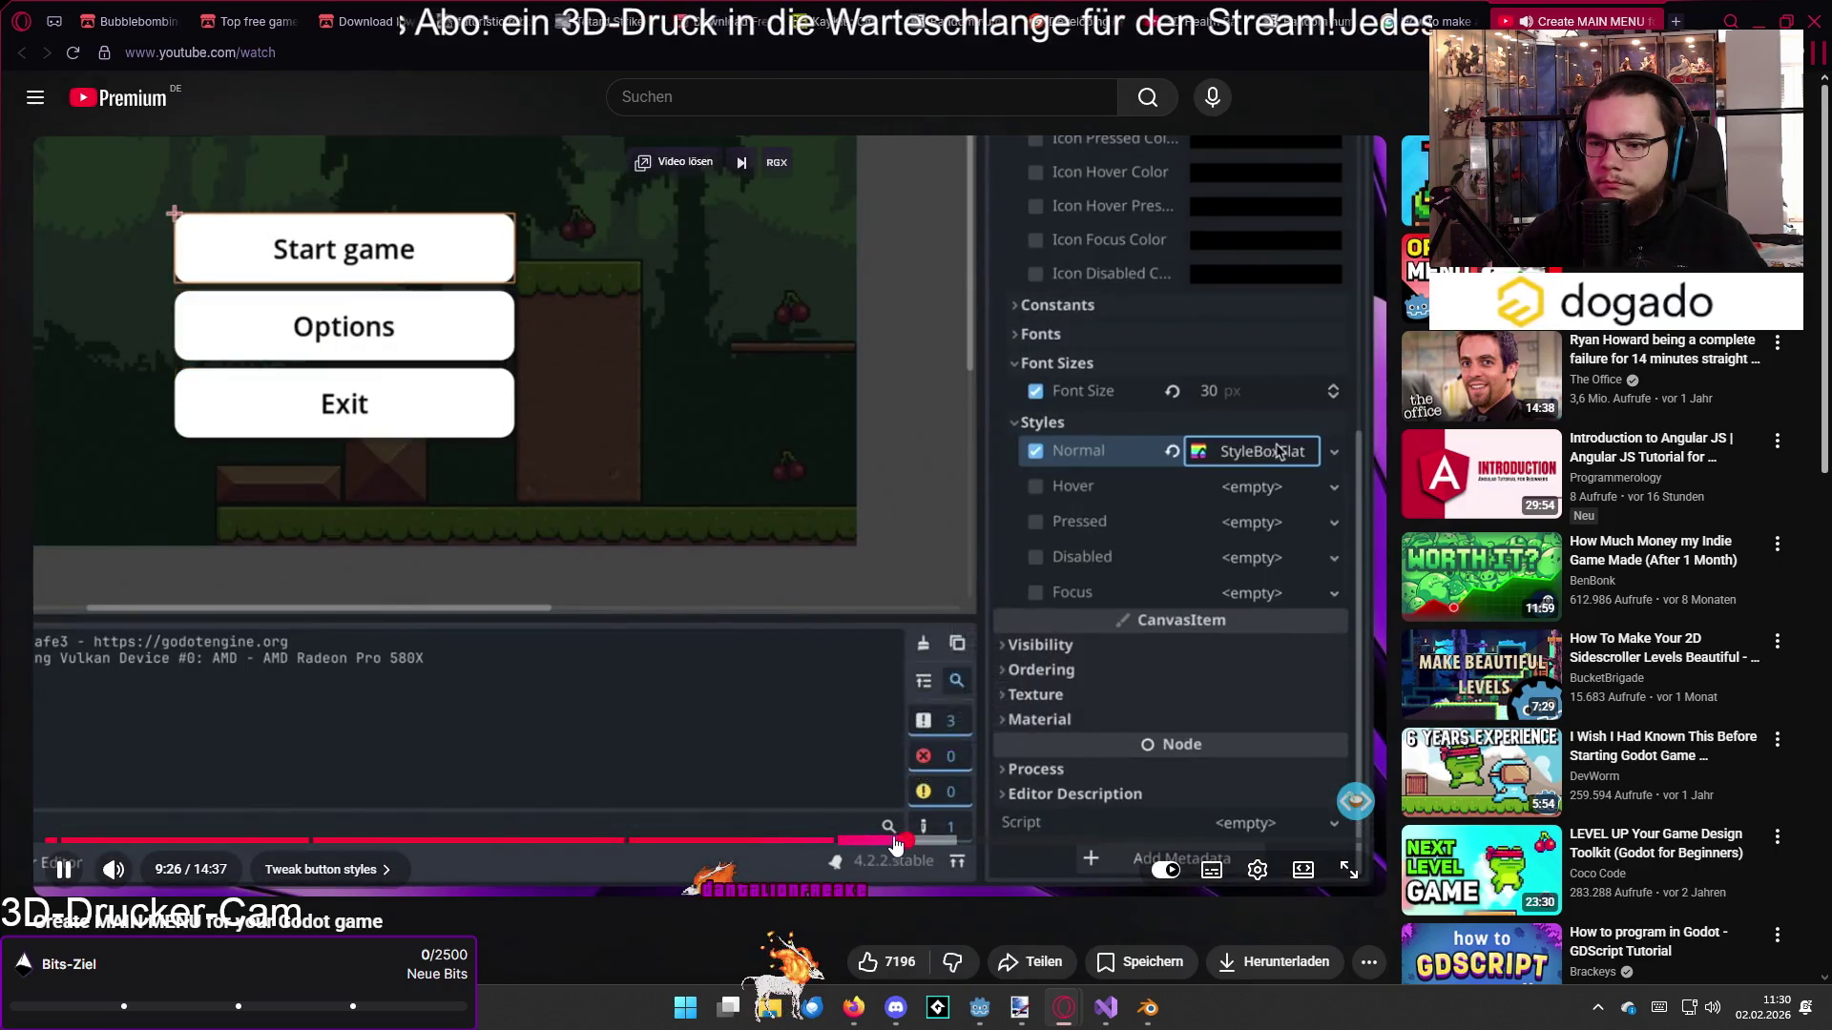
click(886, 844)
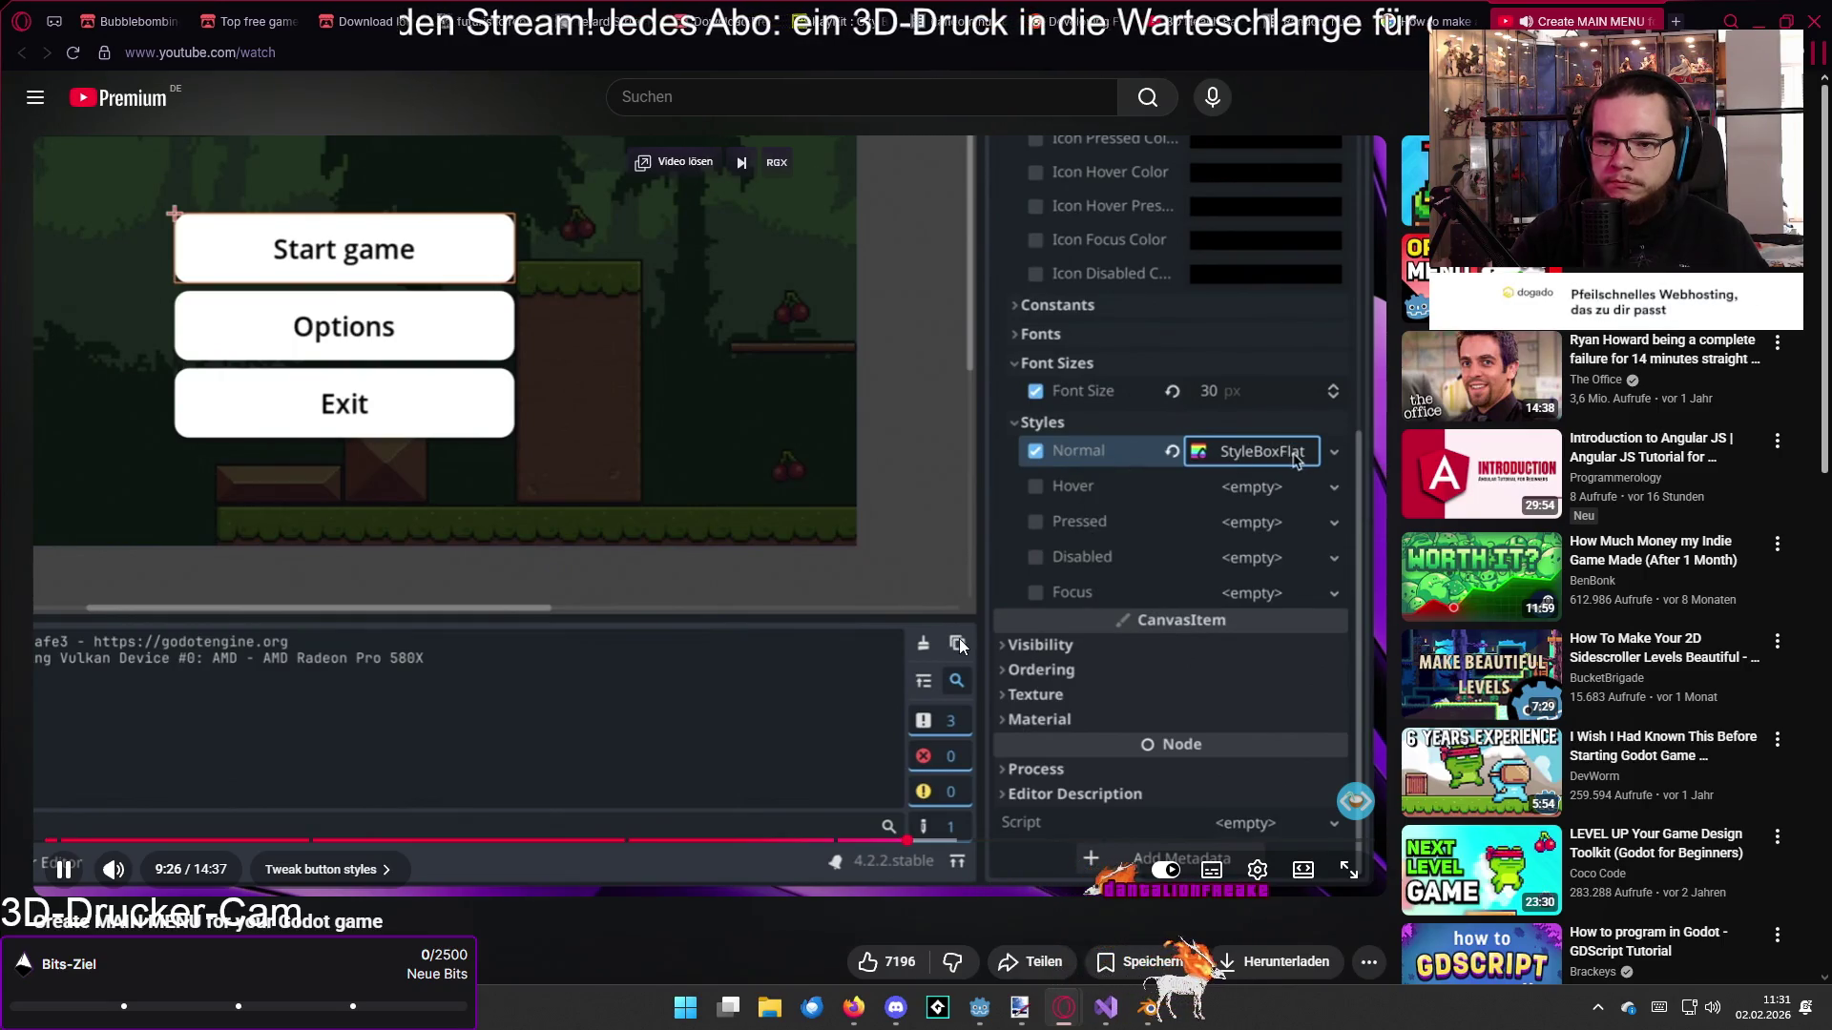
click(959, 638)
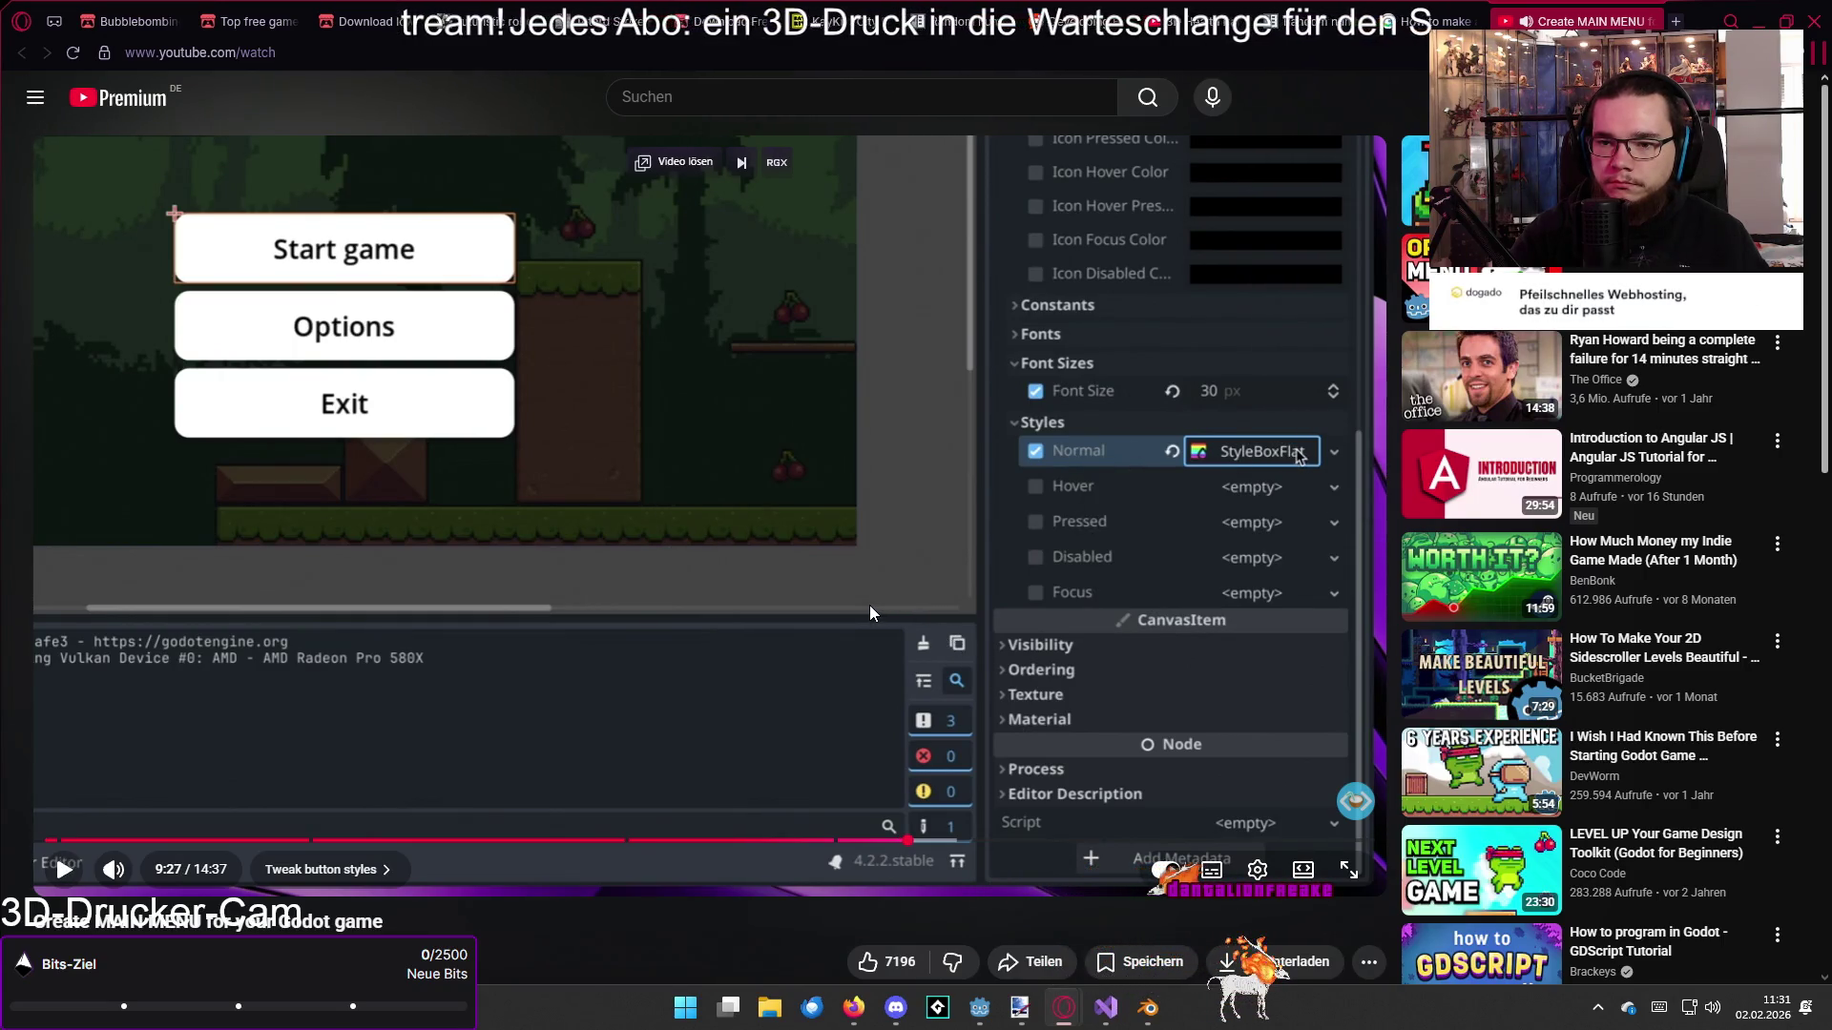
key(alt+Tab)
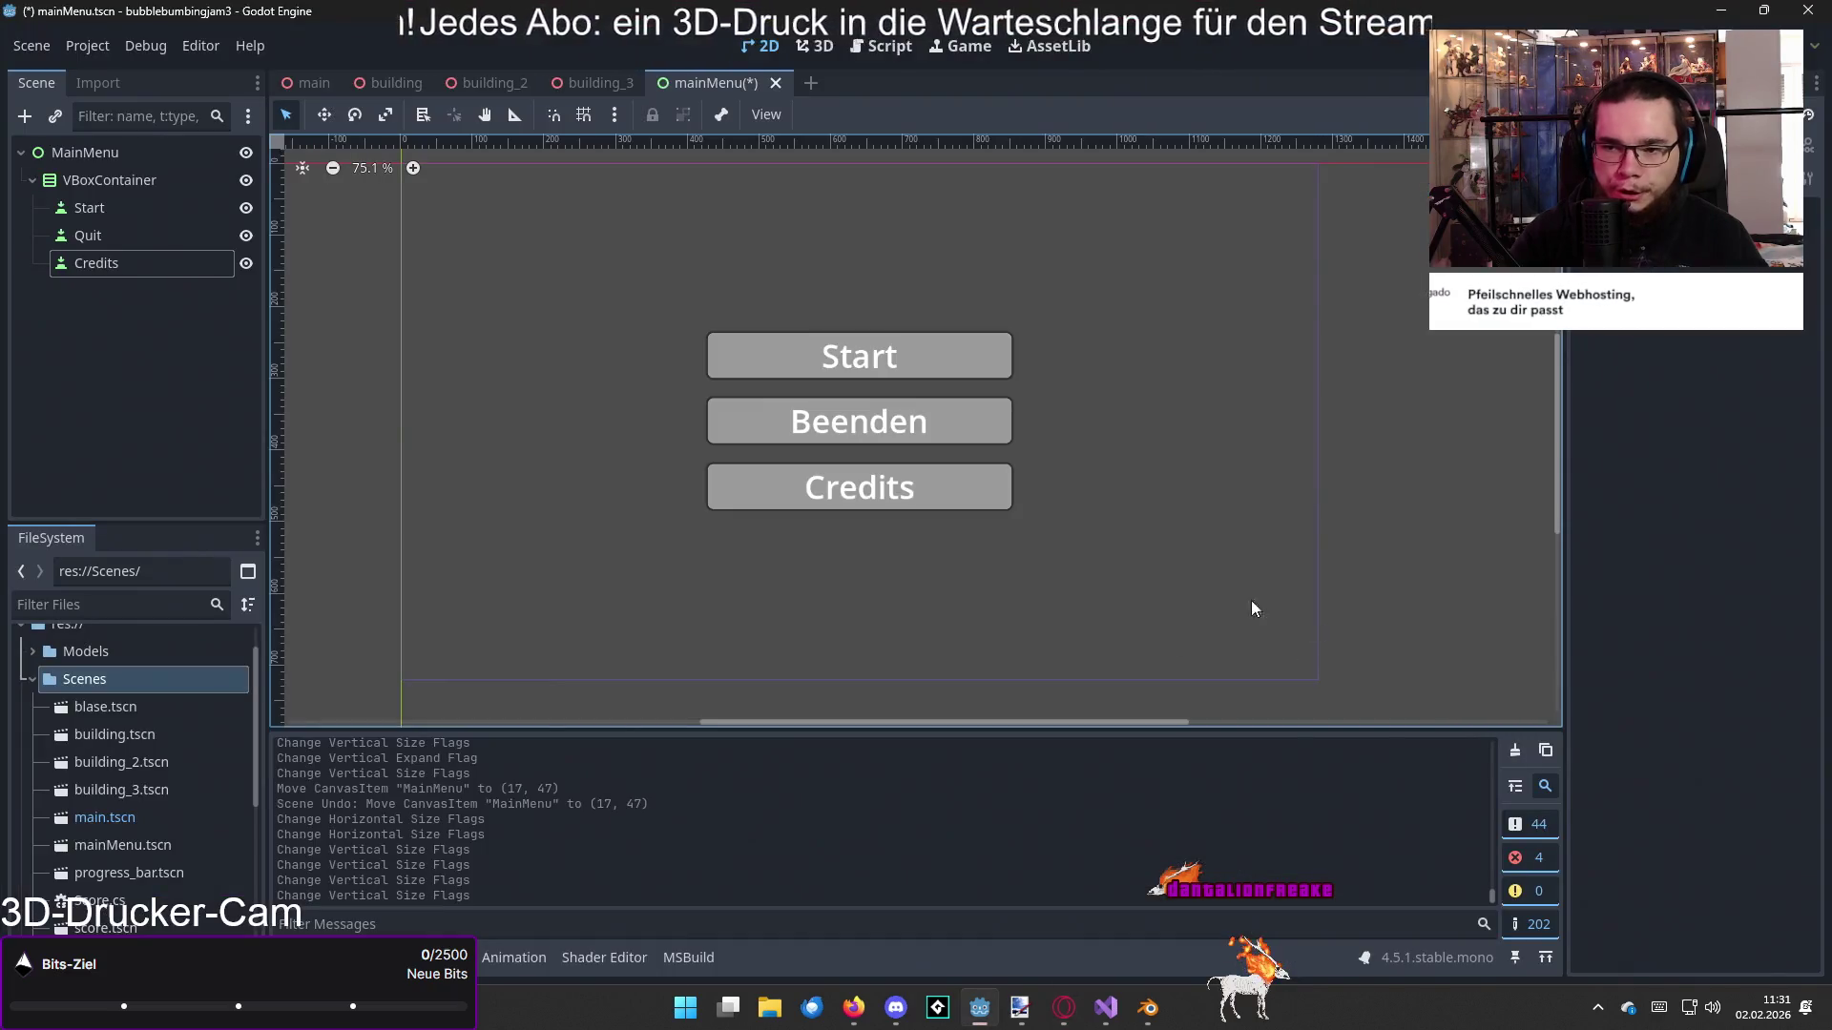
Step: Select the Start button and bring up its Theme Overrides styles
click(781, 363)
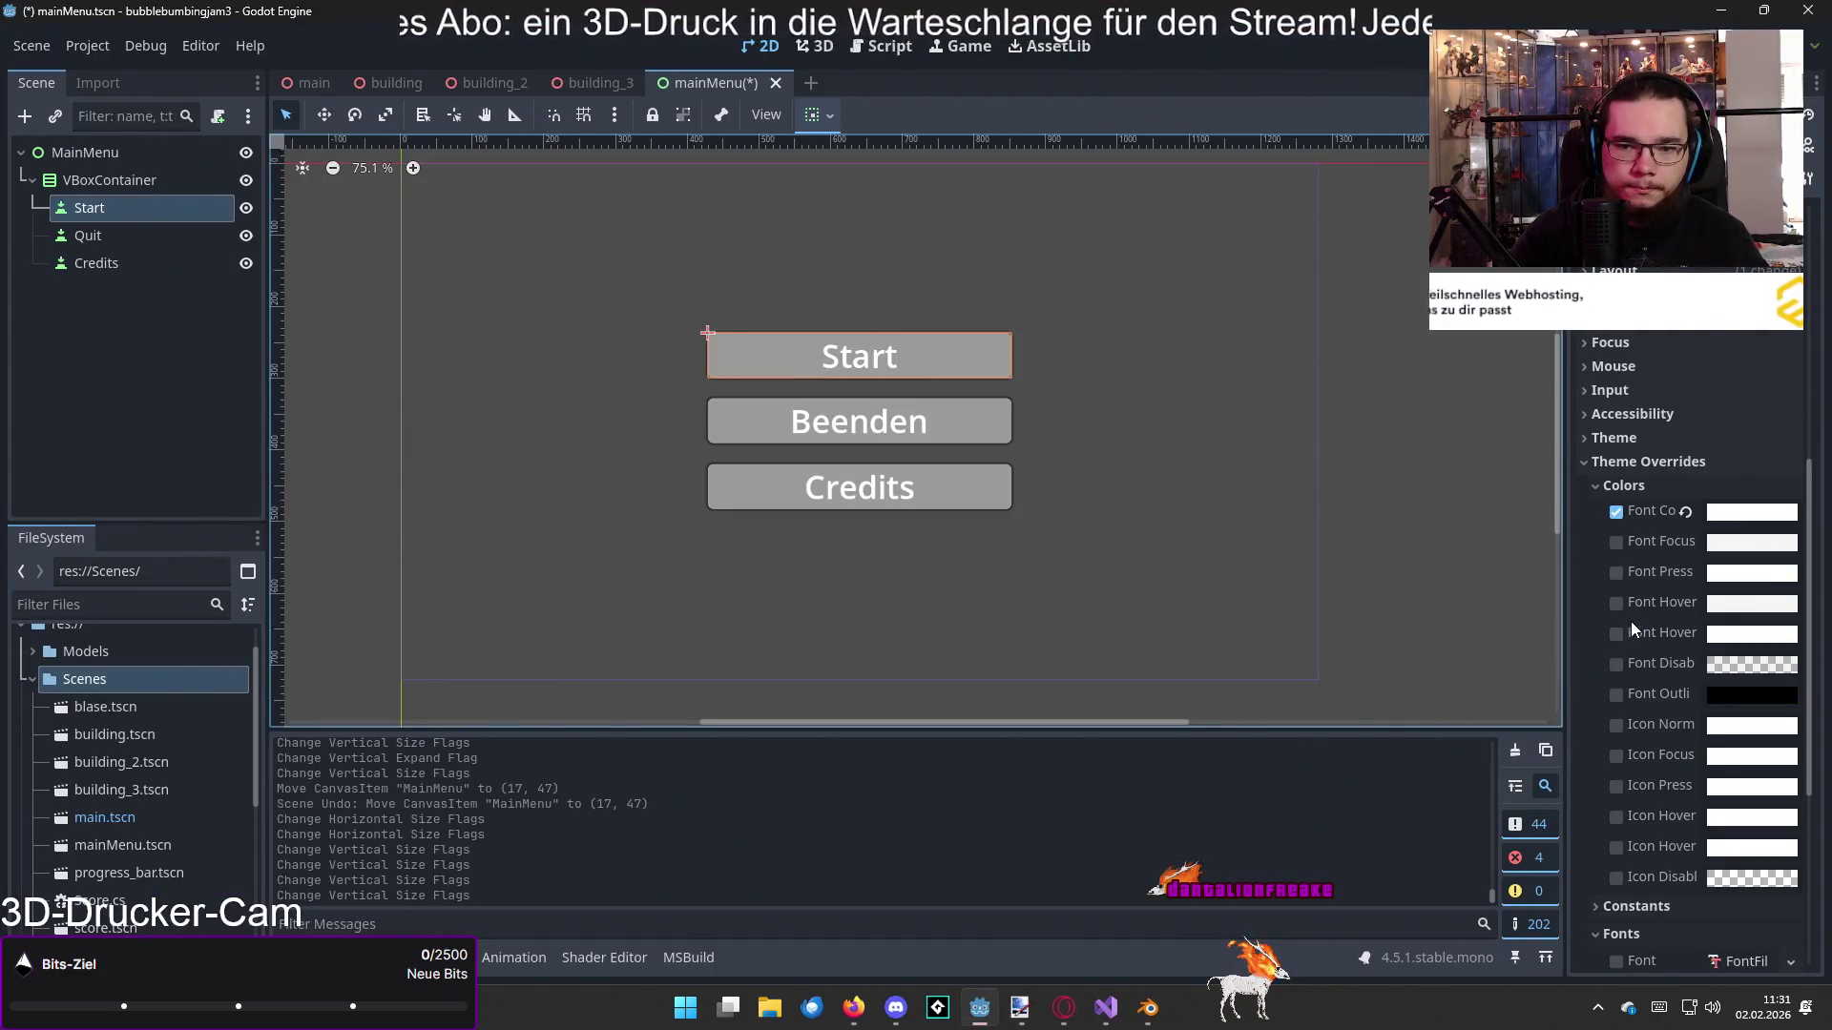
click(1590, 484)
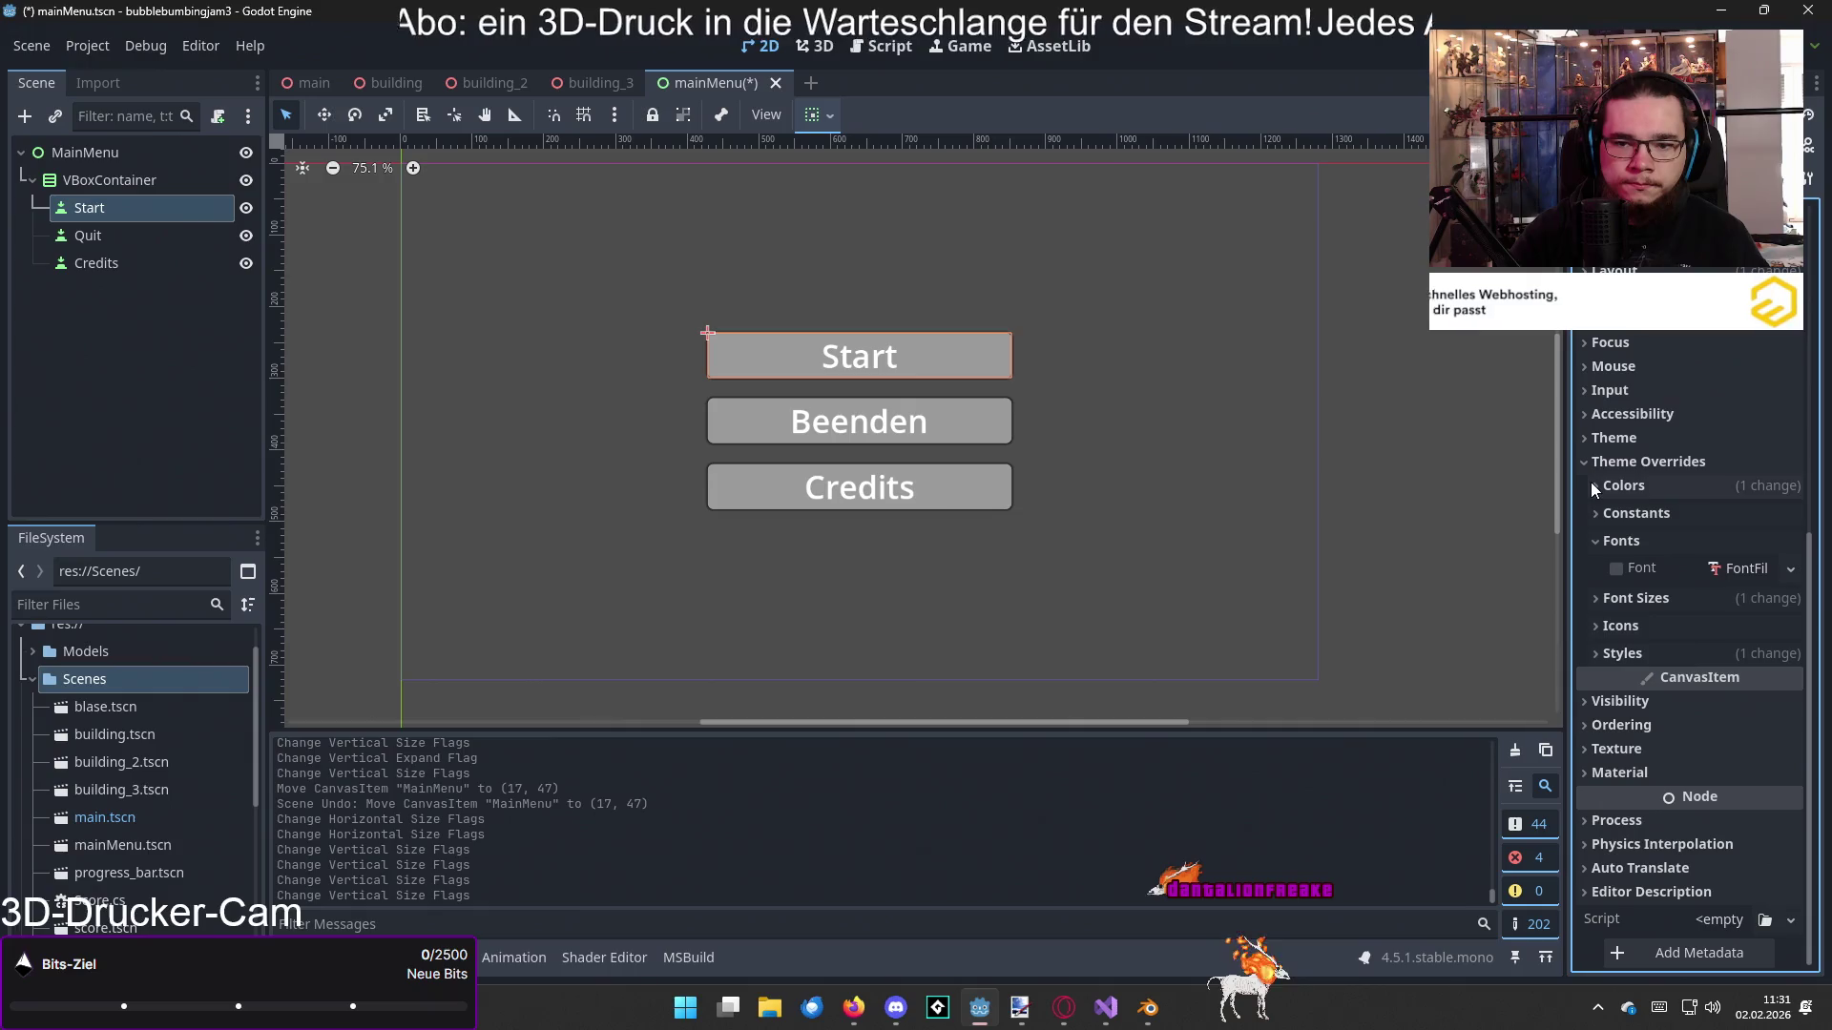
click(1607, 655)
scroll(1612, 662, down, 5)
scroll(1626, 611, up, 3)
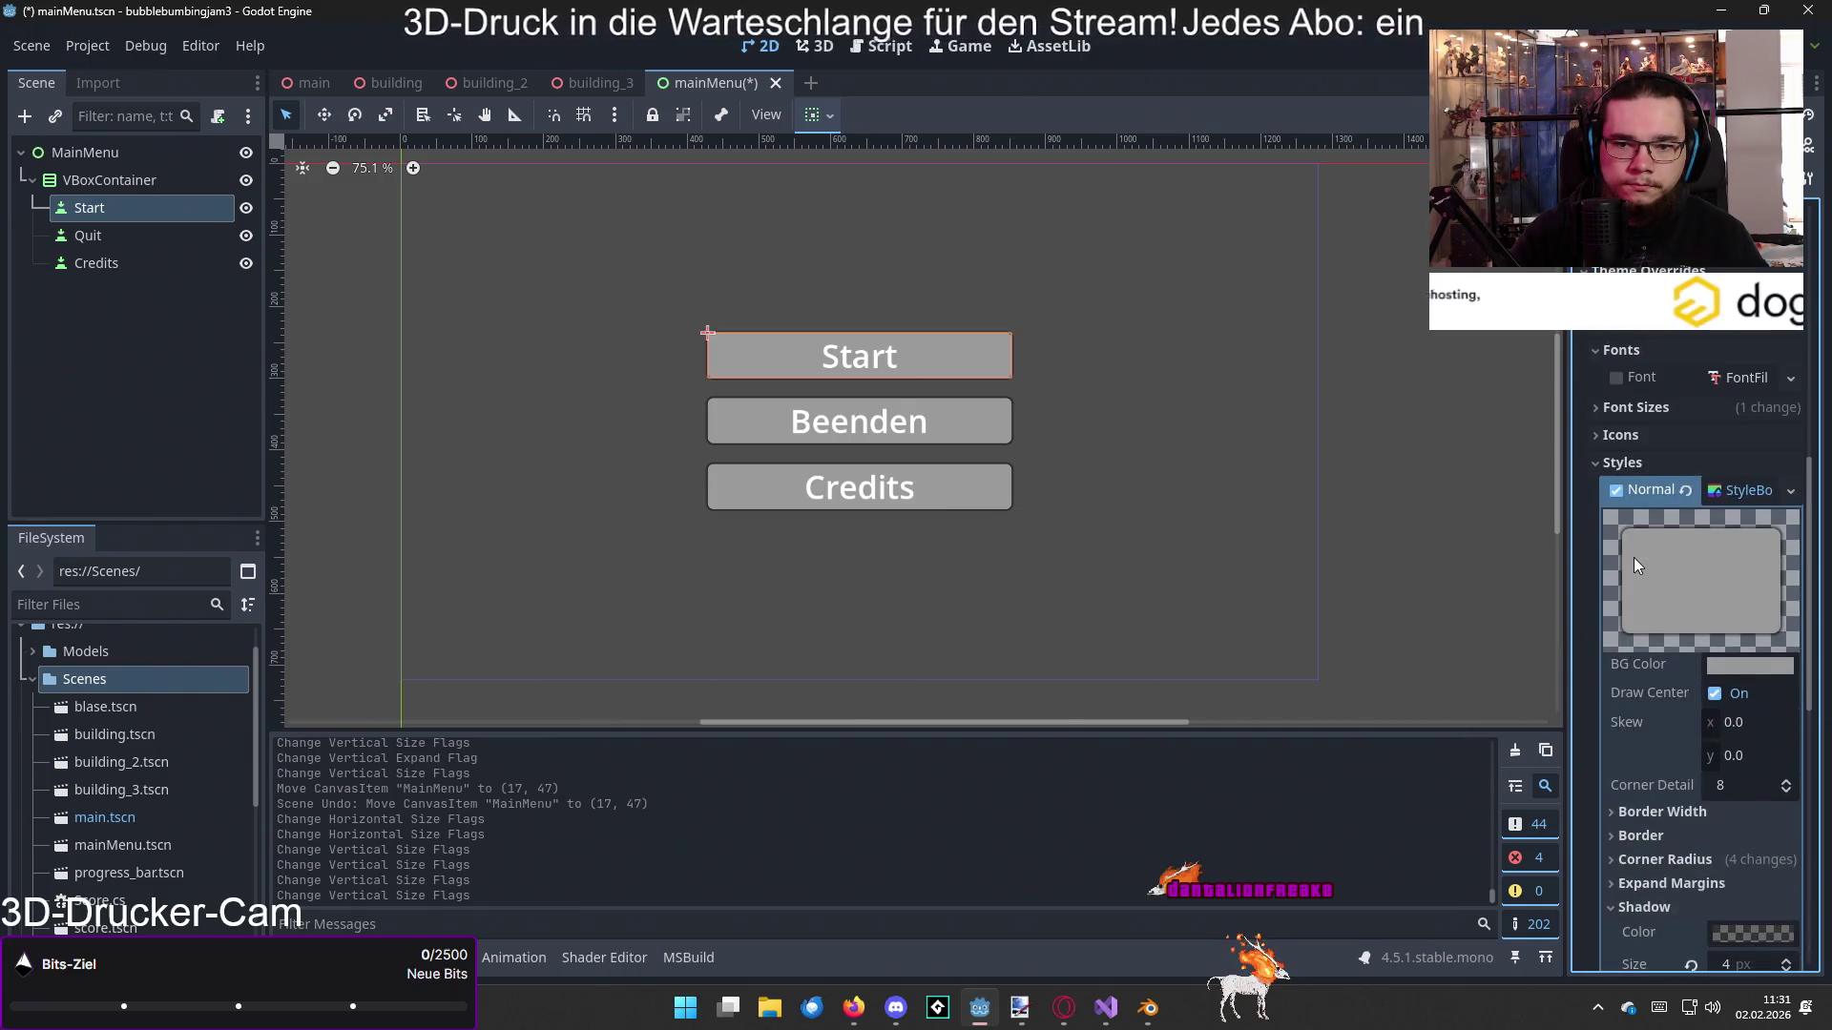
click(1747, 494)
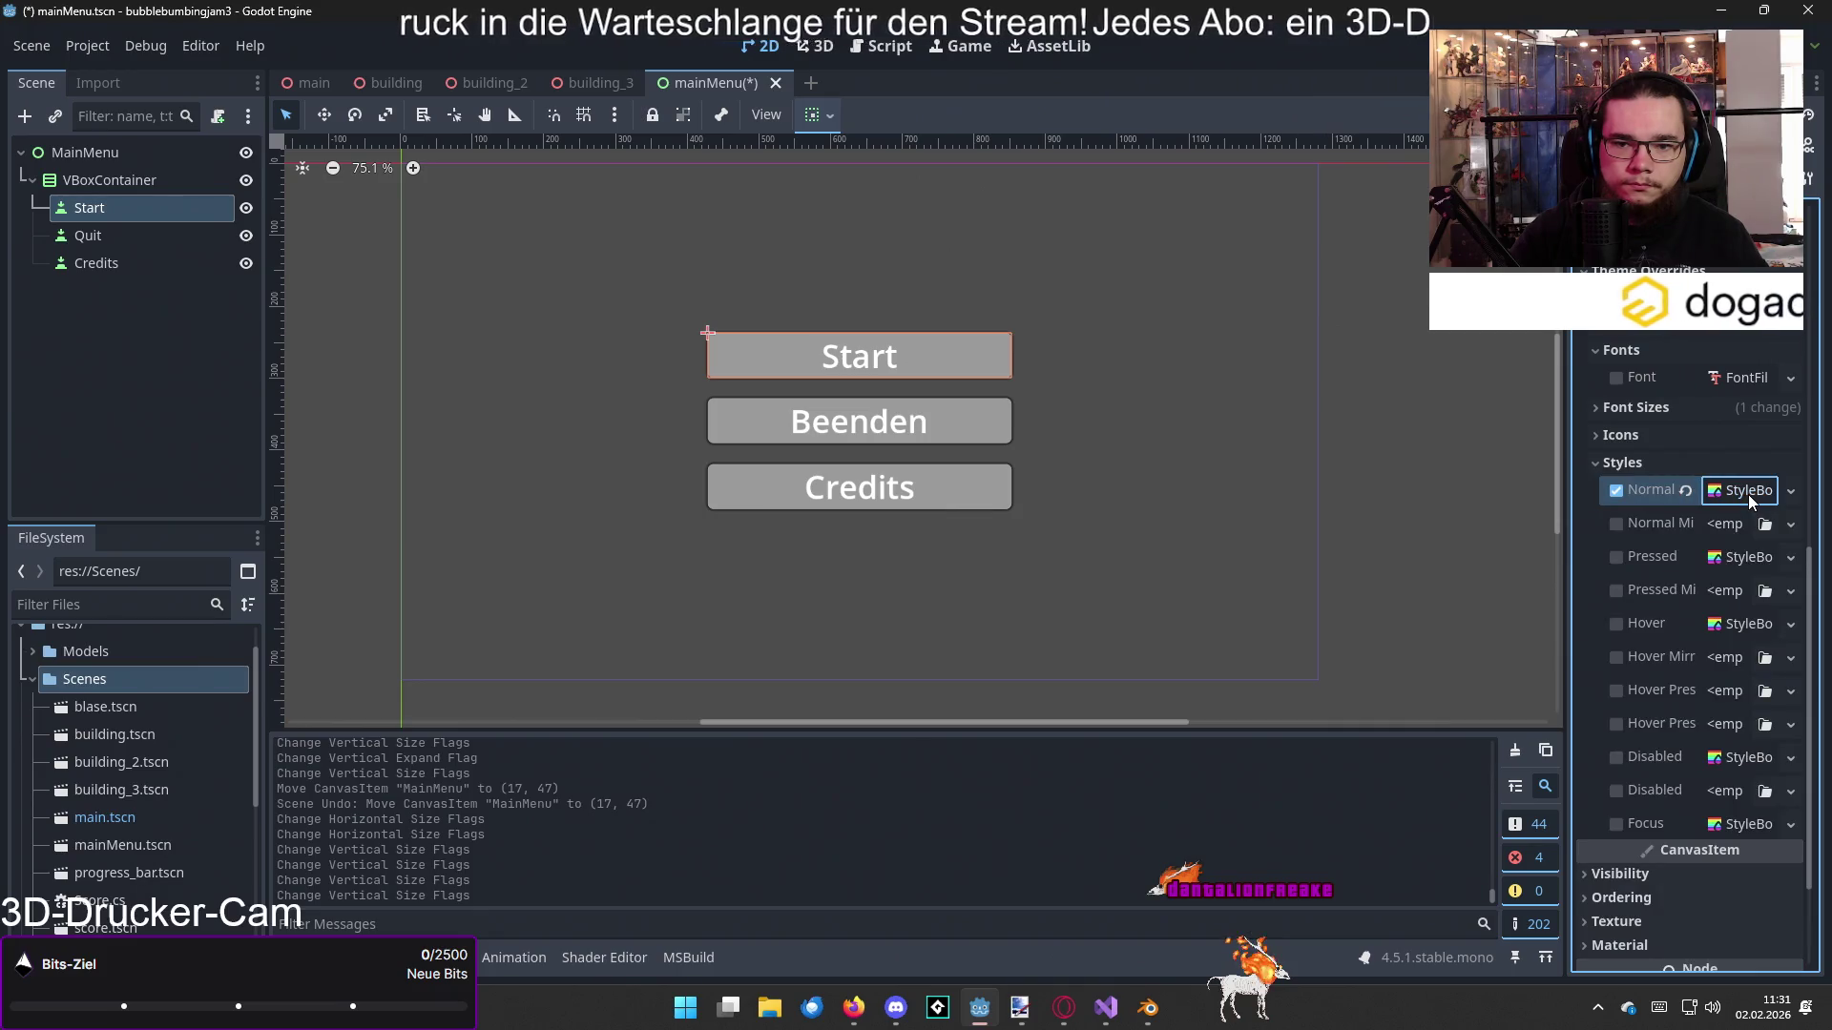
Step: Create a new StyleBoxFlat for the Start button's Hover style
click(1622, 622)
click(1742, 627)
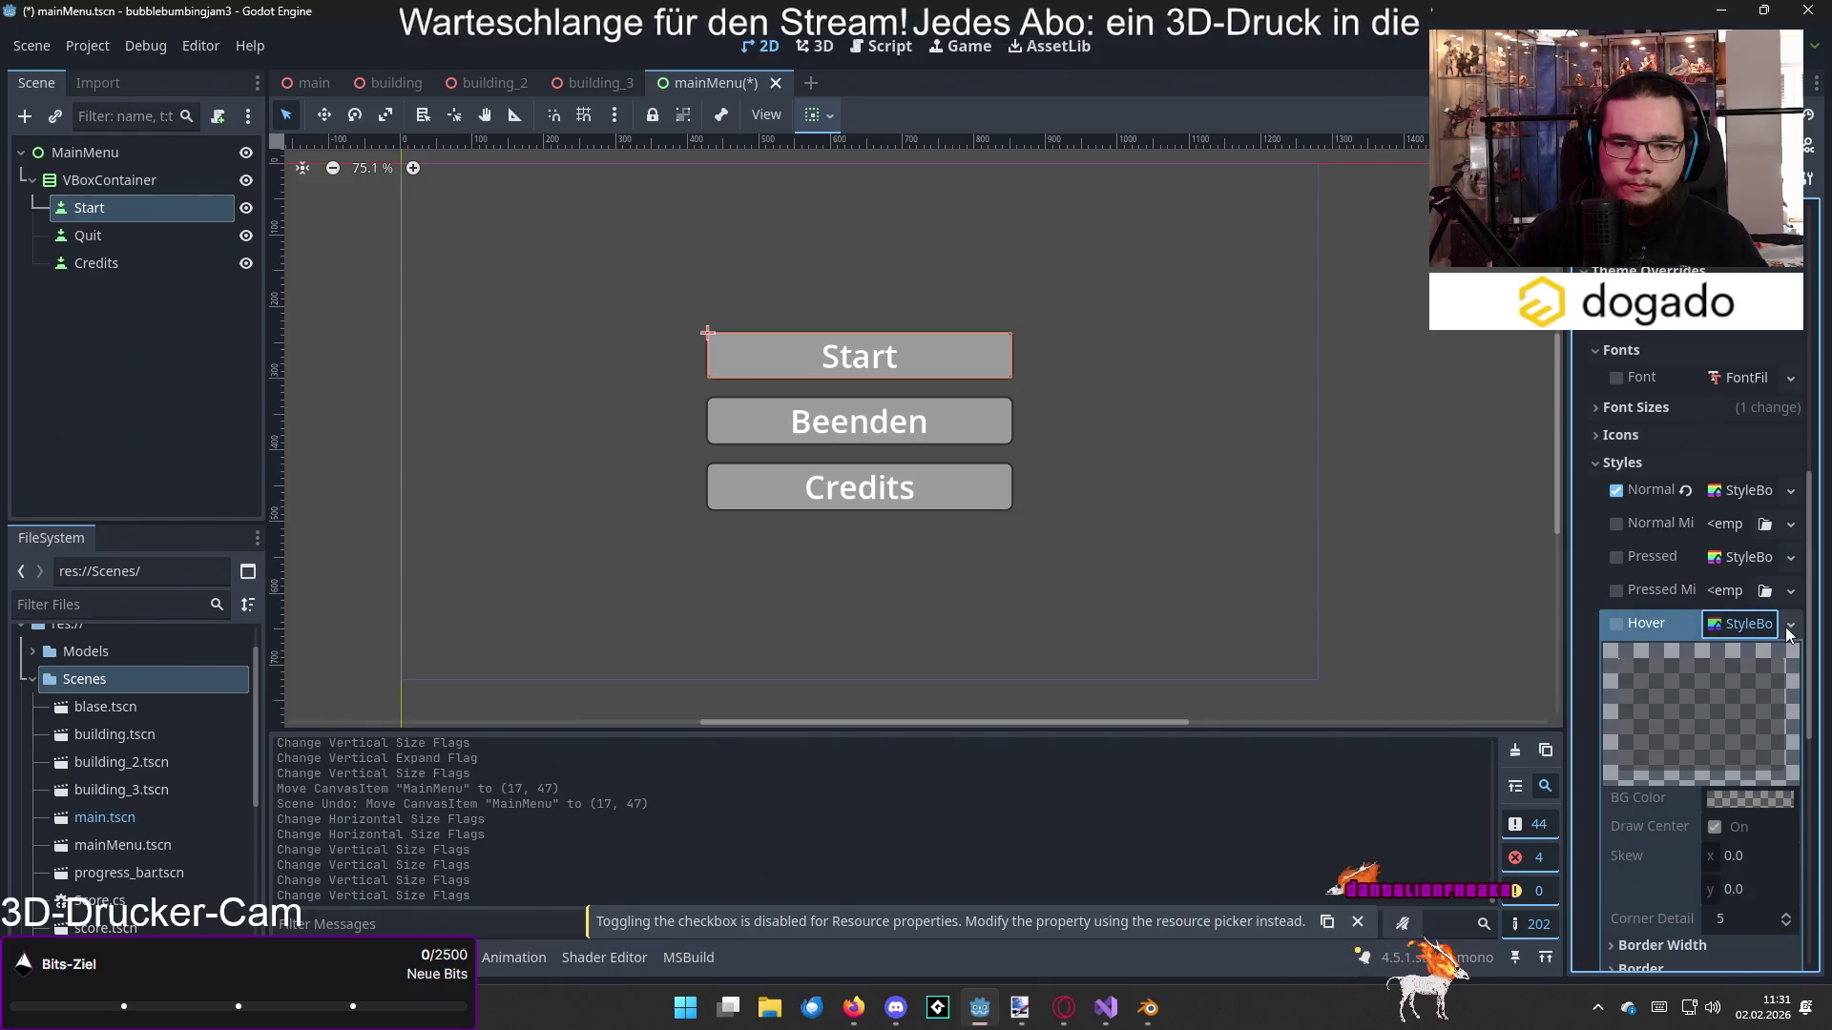
click(1789, 625)
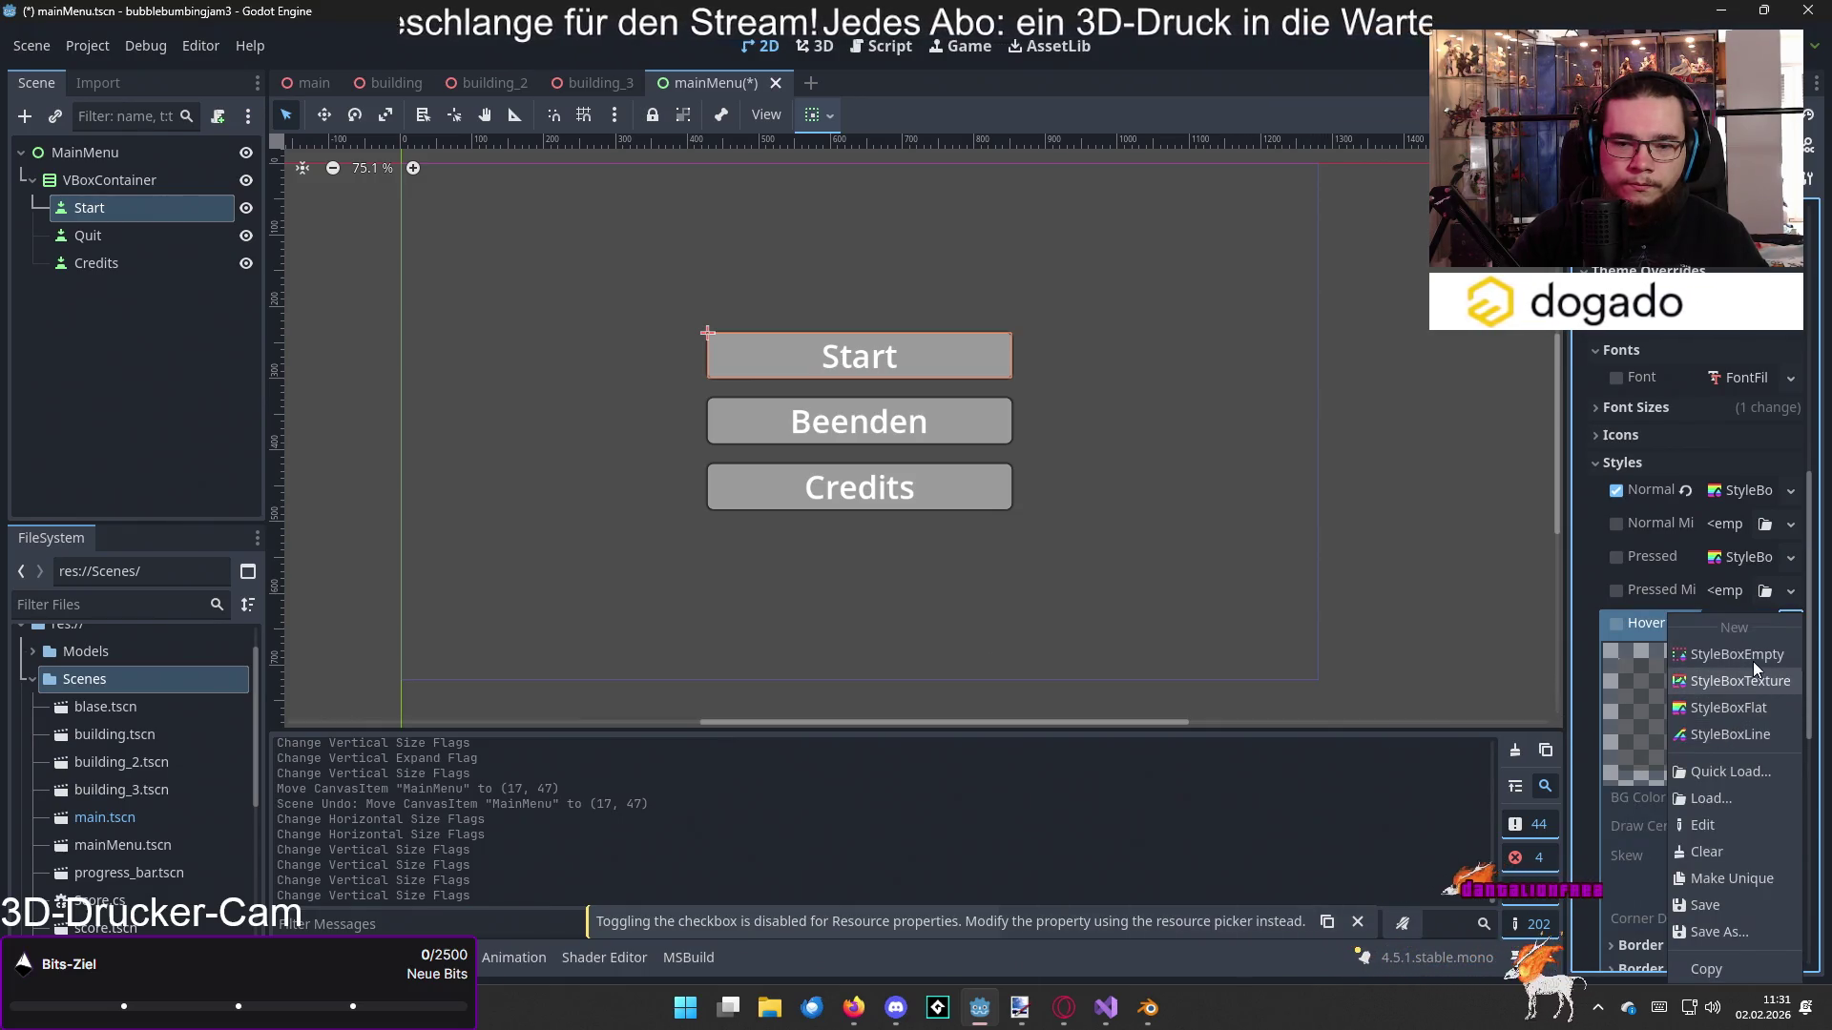
click(1646, 625)
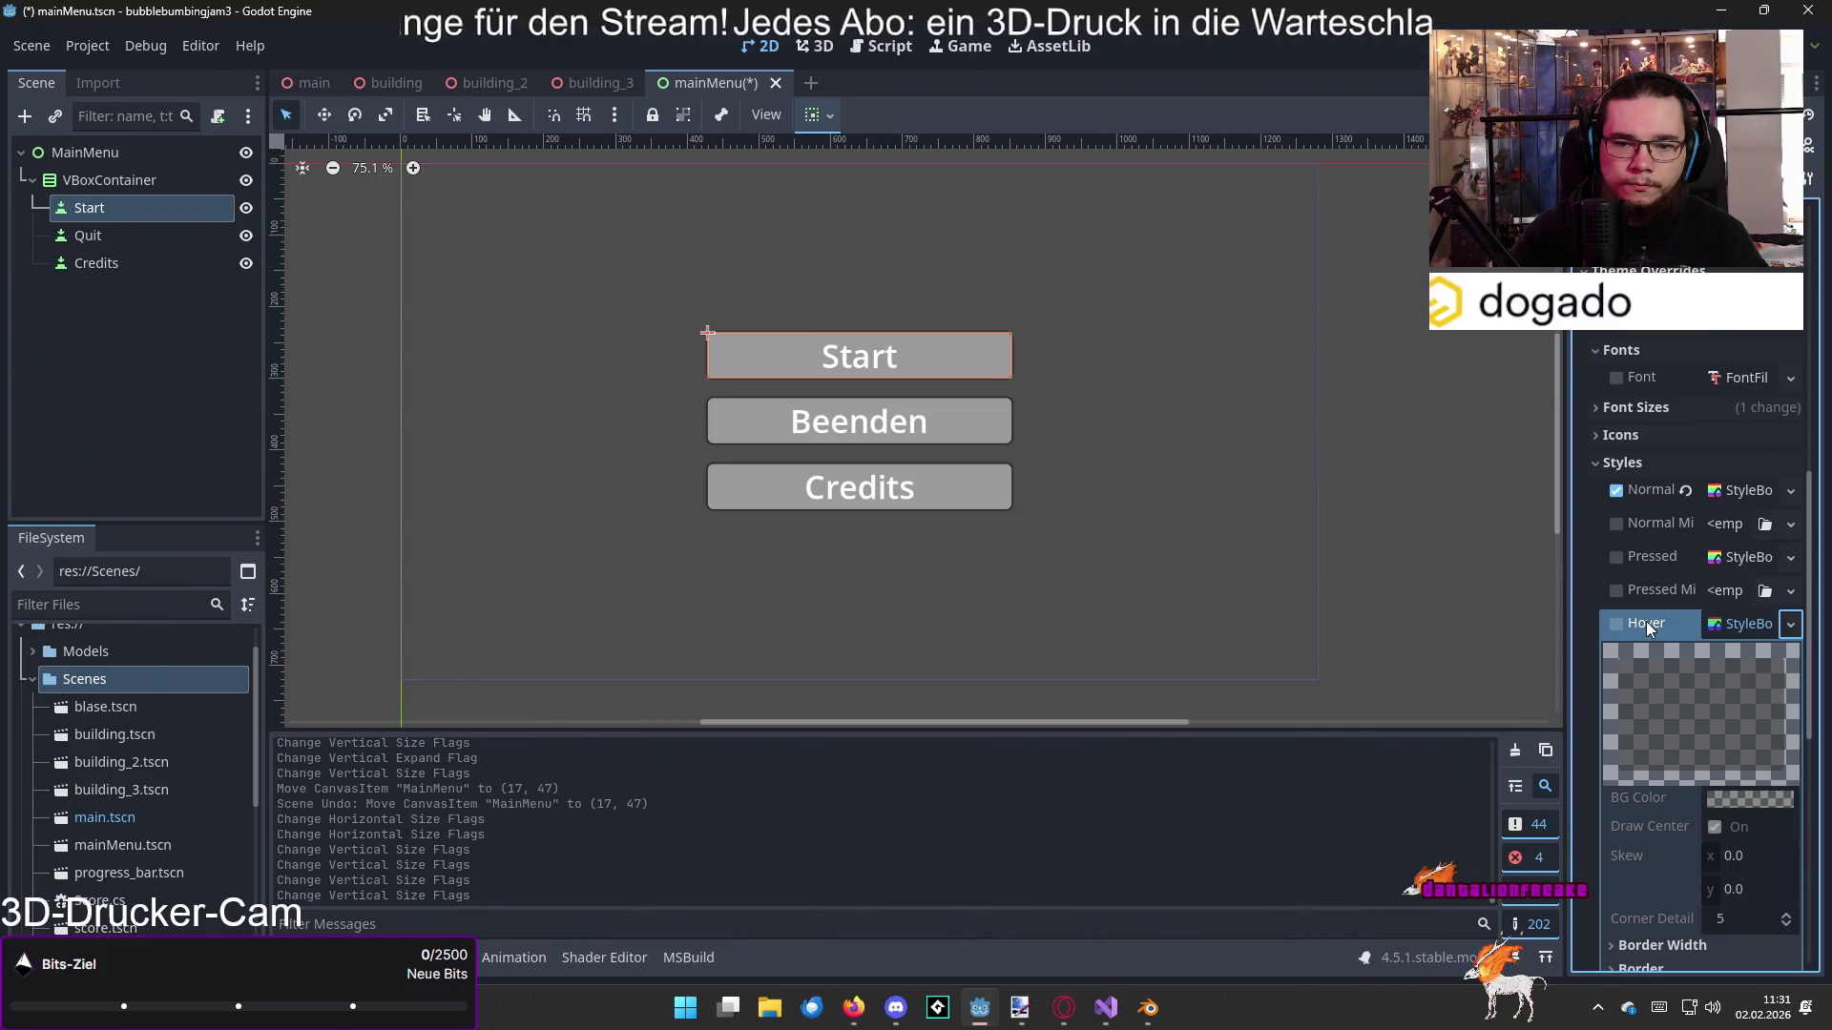
click(1789, 624)
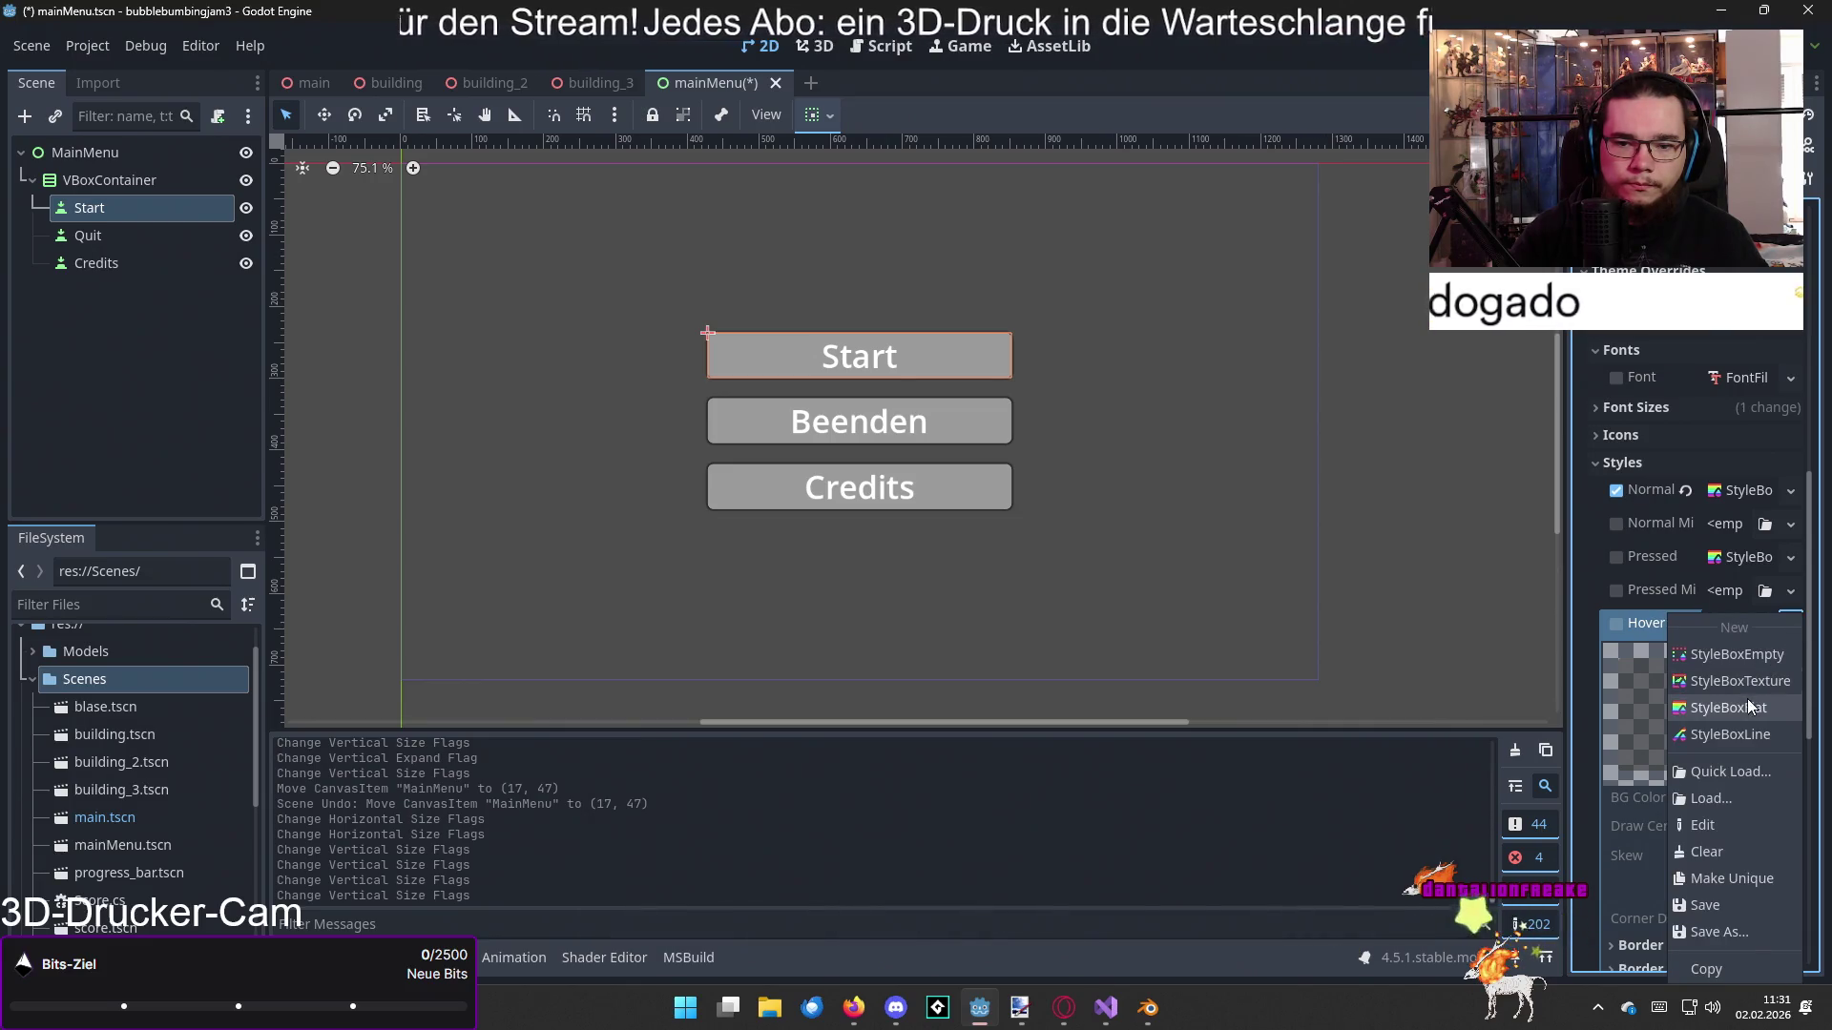
click(1748, 708)
Step: Set the hover background colour to semi-transparent dark grey 3f3f3fc6
scroll(1740, 701, down, 2)
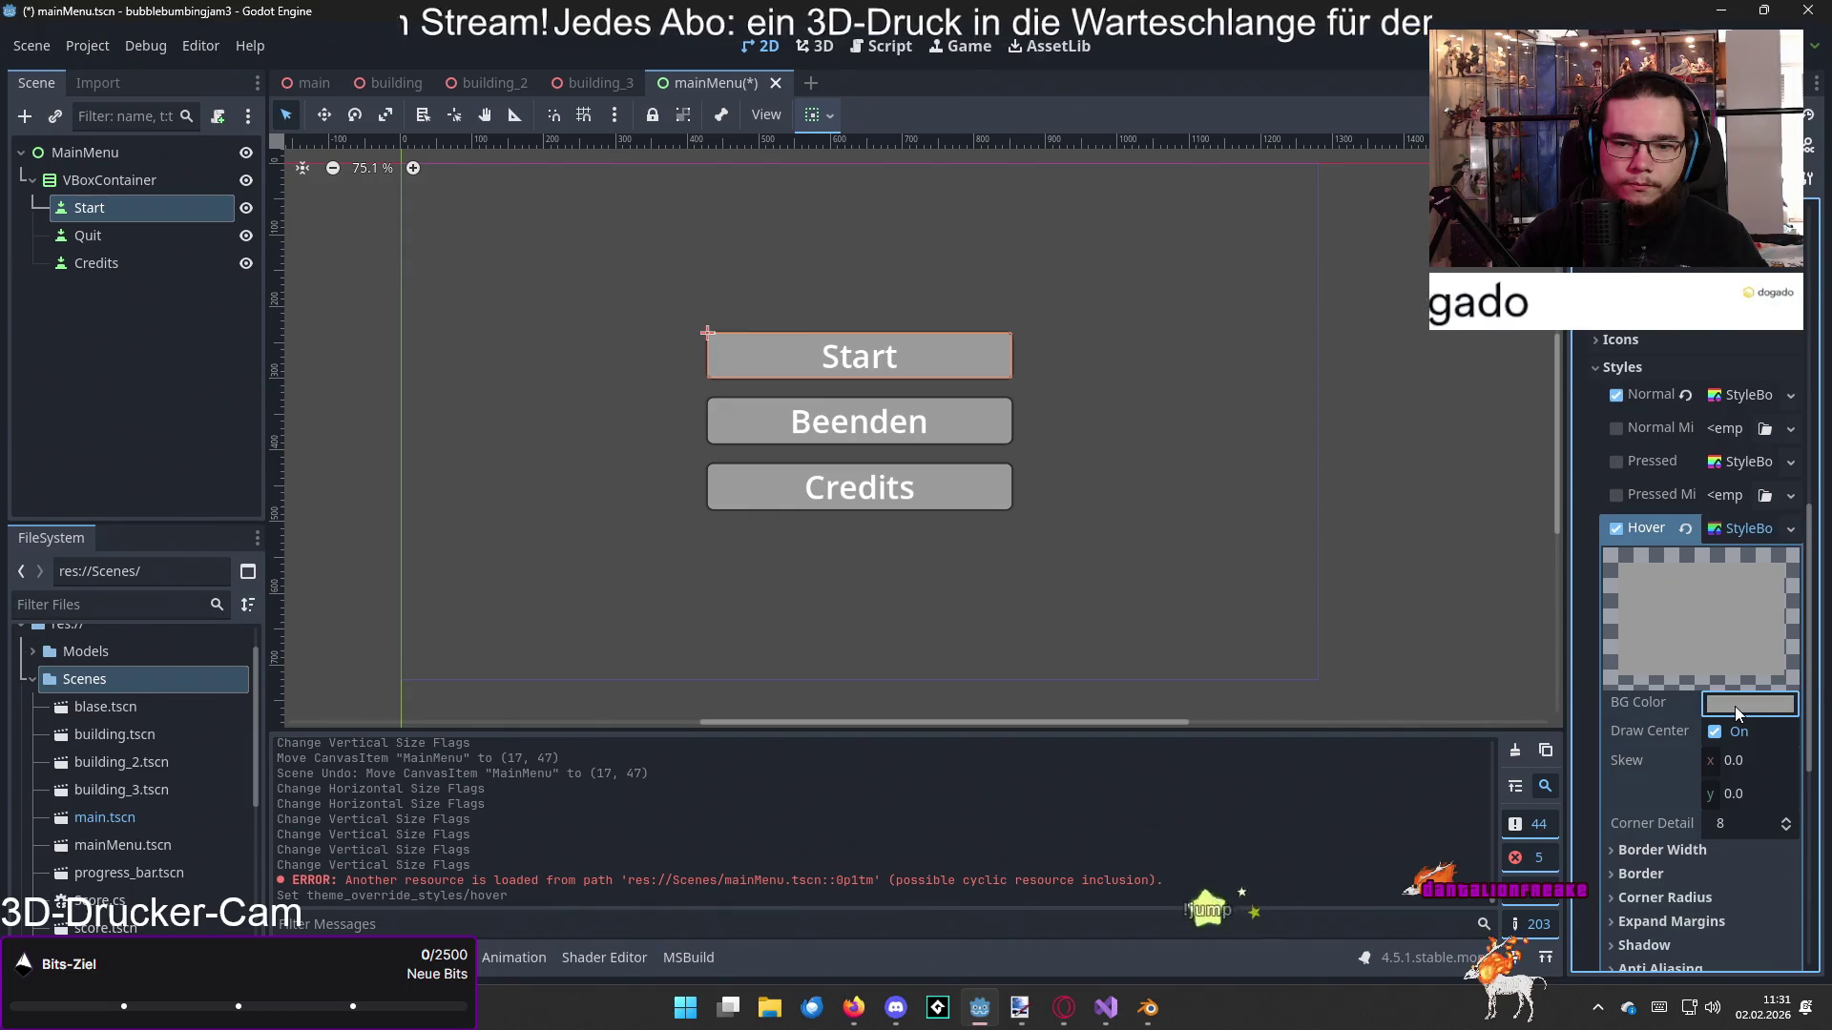
click(1735, 706)
drag(1723, 569, 1652, 572)
drag(1802, 215, 1800, 297)
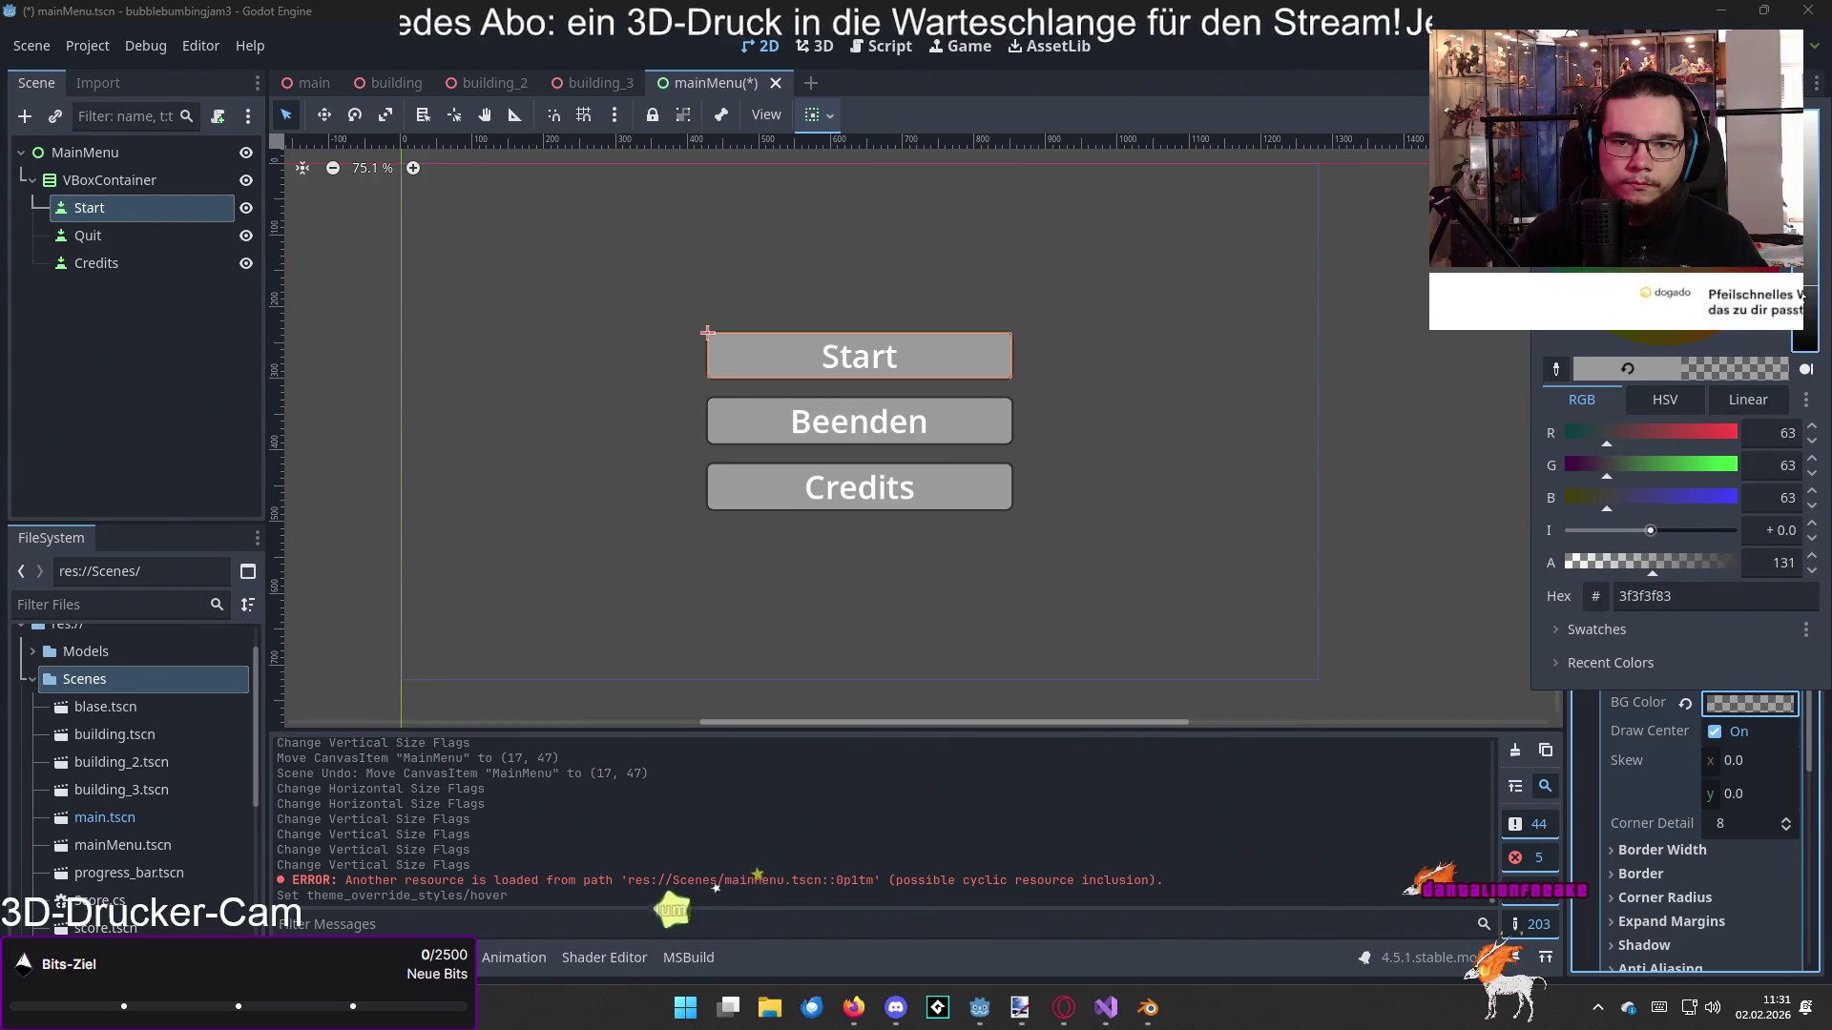
click(1700, 562)
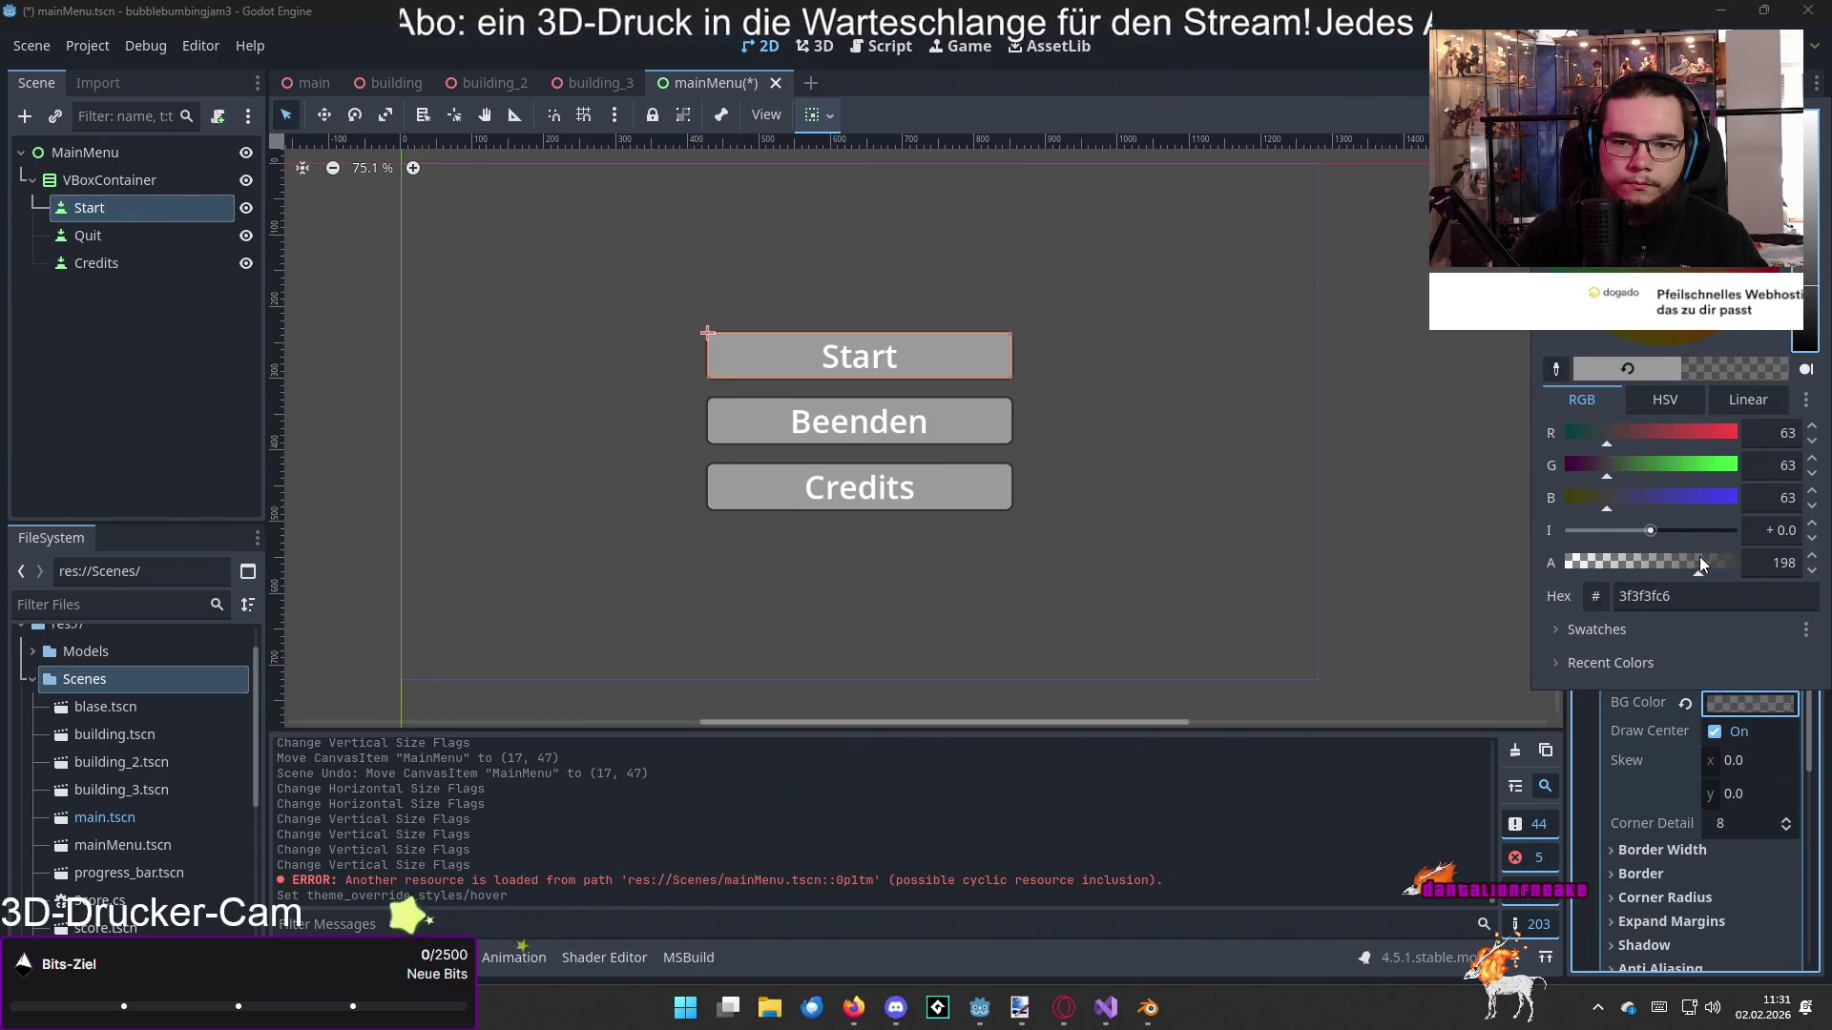
click(1469, 561)
Step: Round all four hover corners with an 8 px radius
scroll(1646, 643, down, 3)
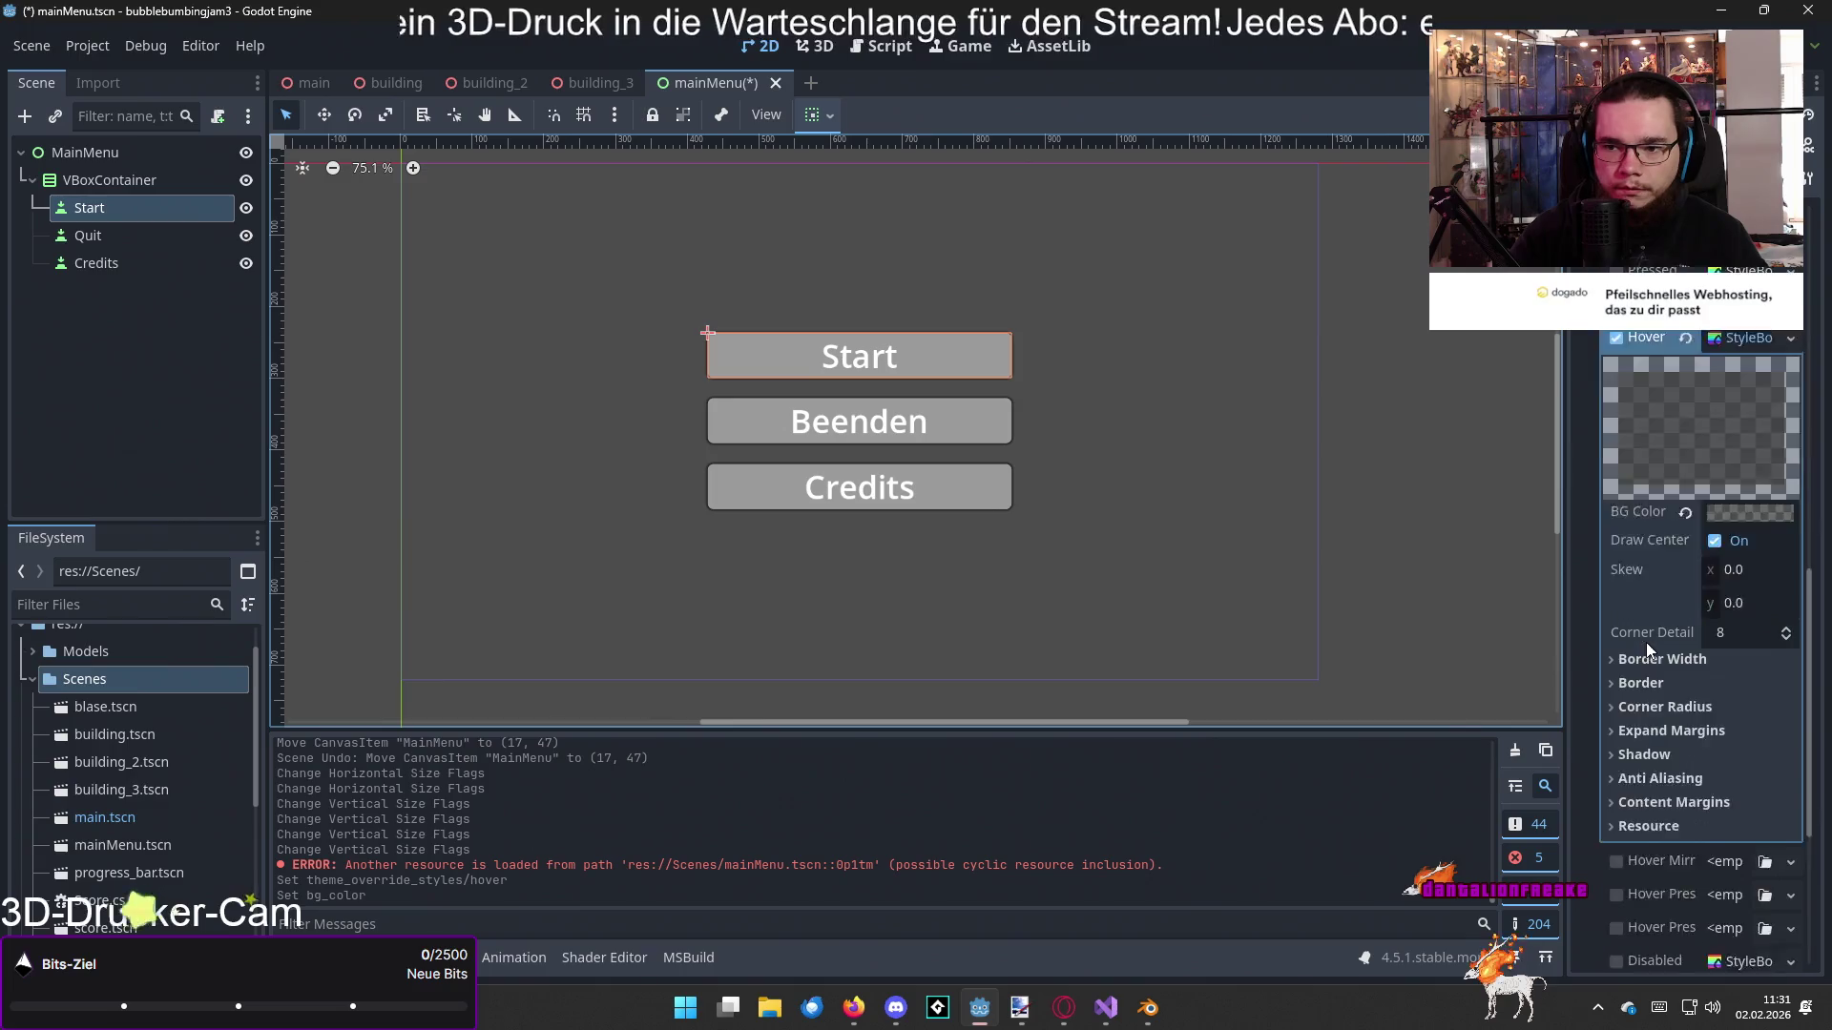
scroll(1651, 625, down, 1)
click(1623, 518)
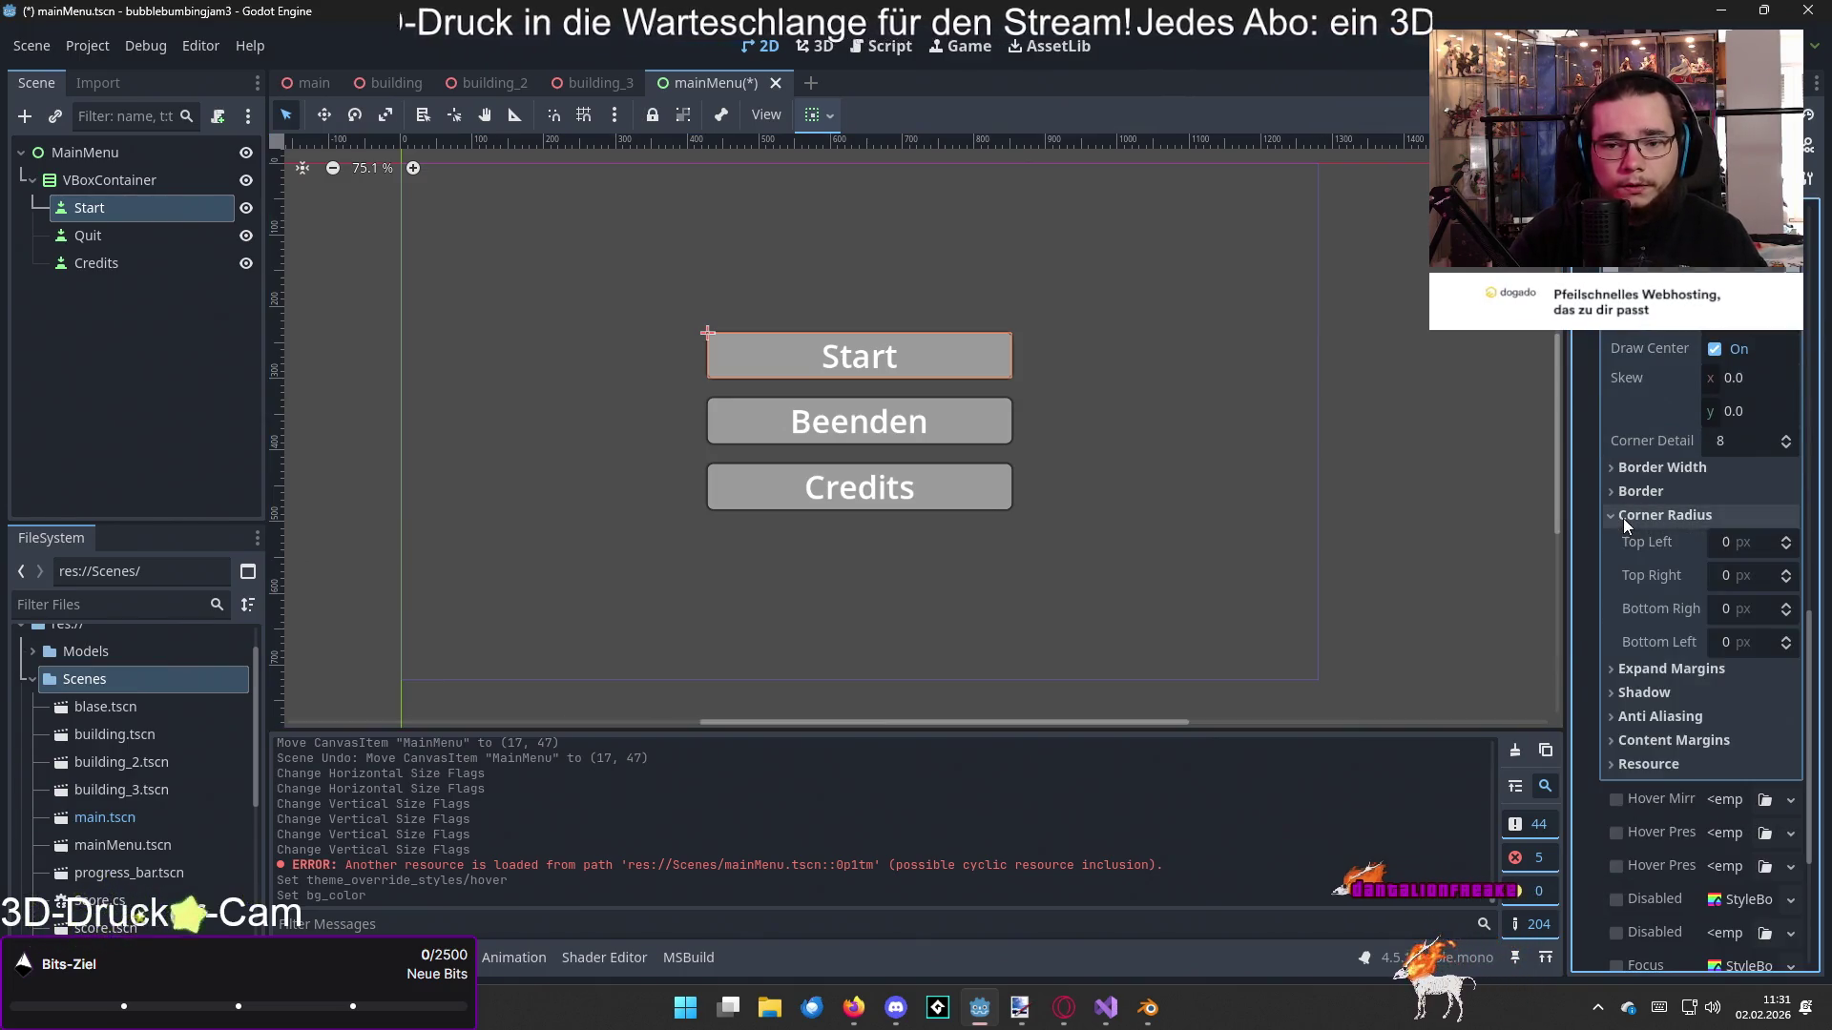
click(1735, 552)
text(8)
click(1734, 576)
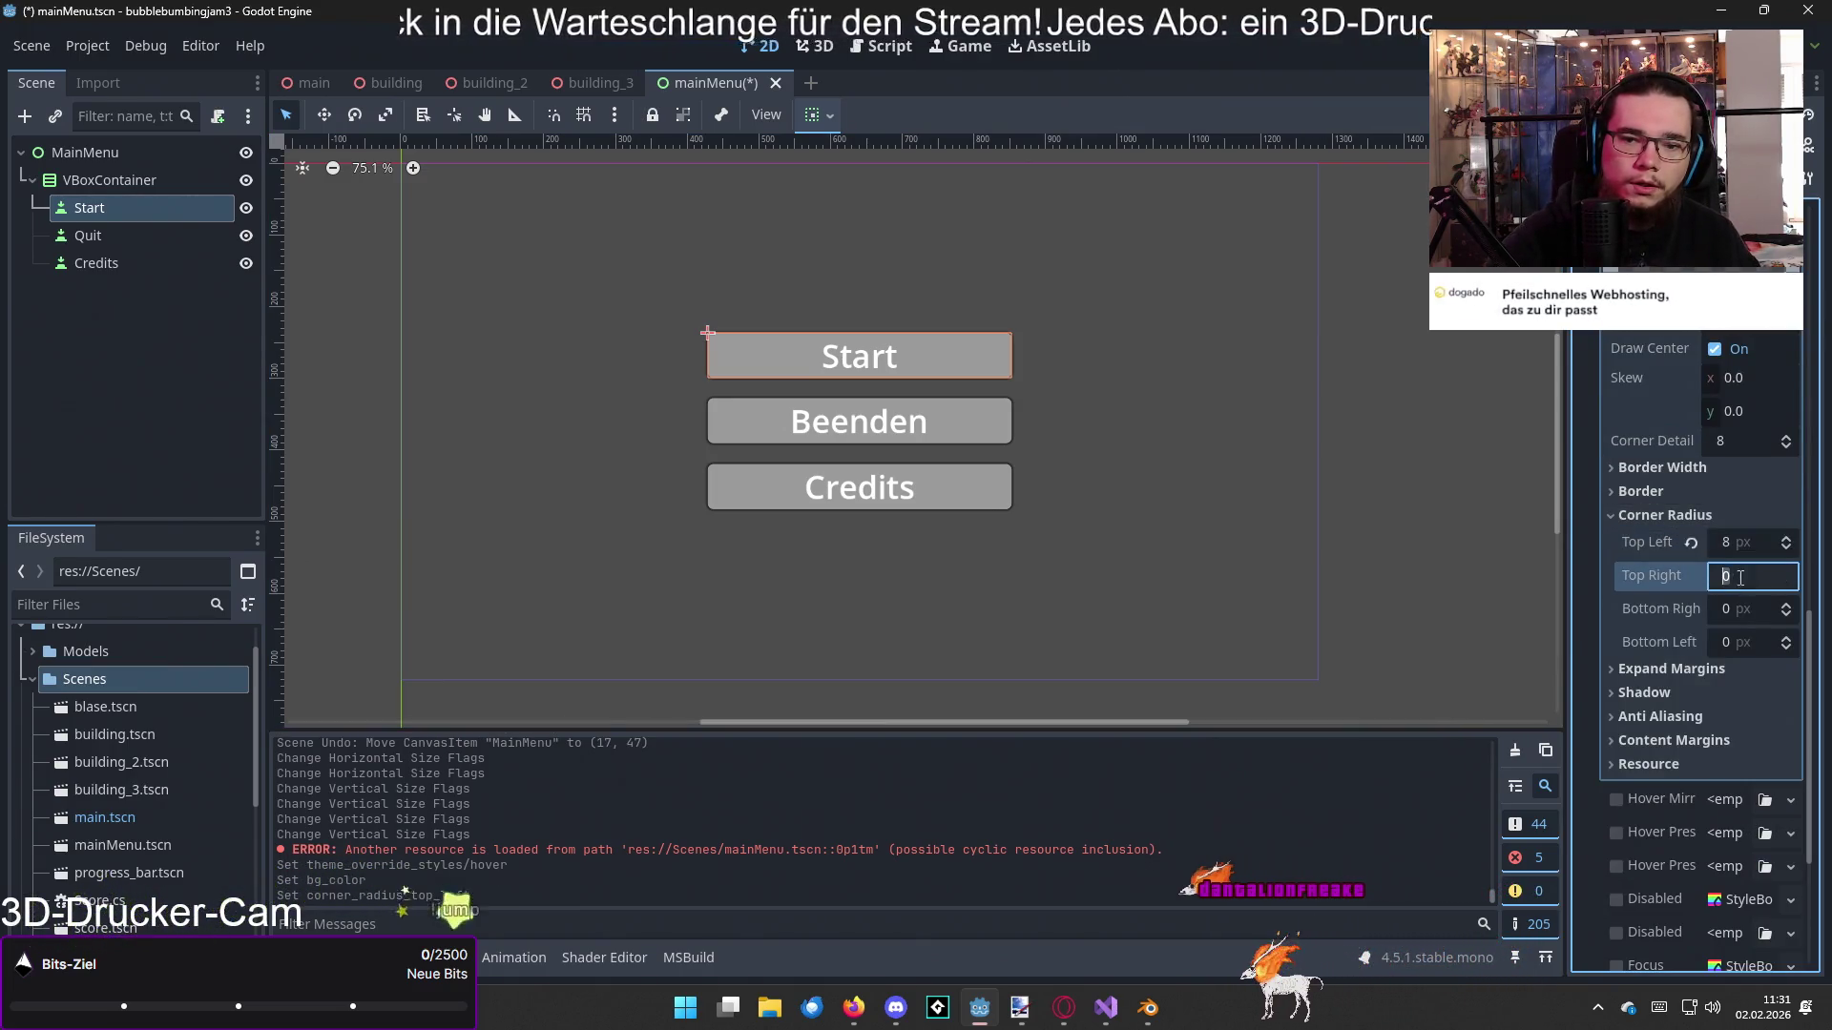
text(8)
click(1735, 608)
text(8)
click(1734, 642)
text(8)
click(1680, 695)
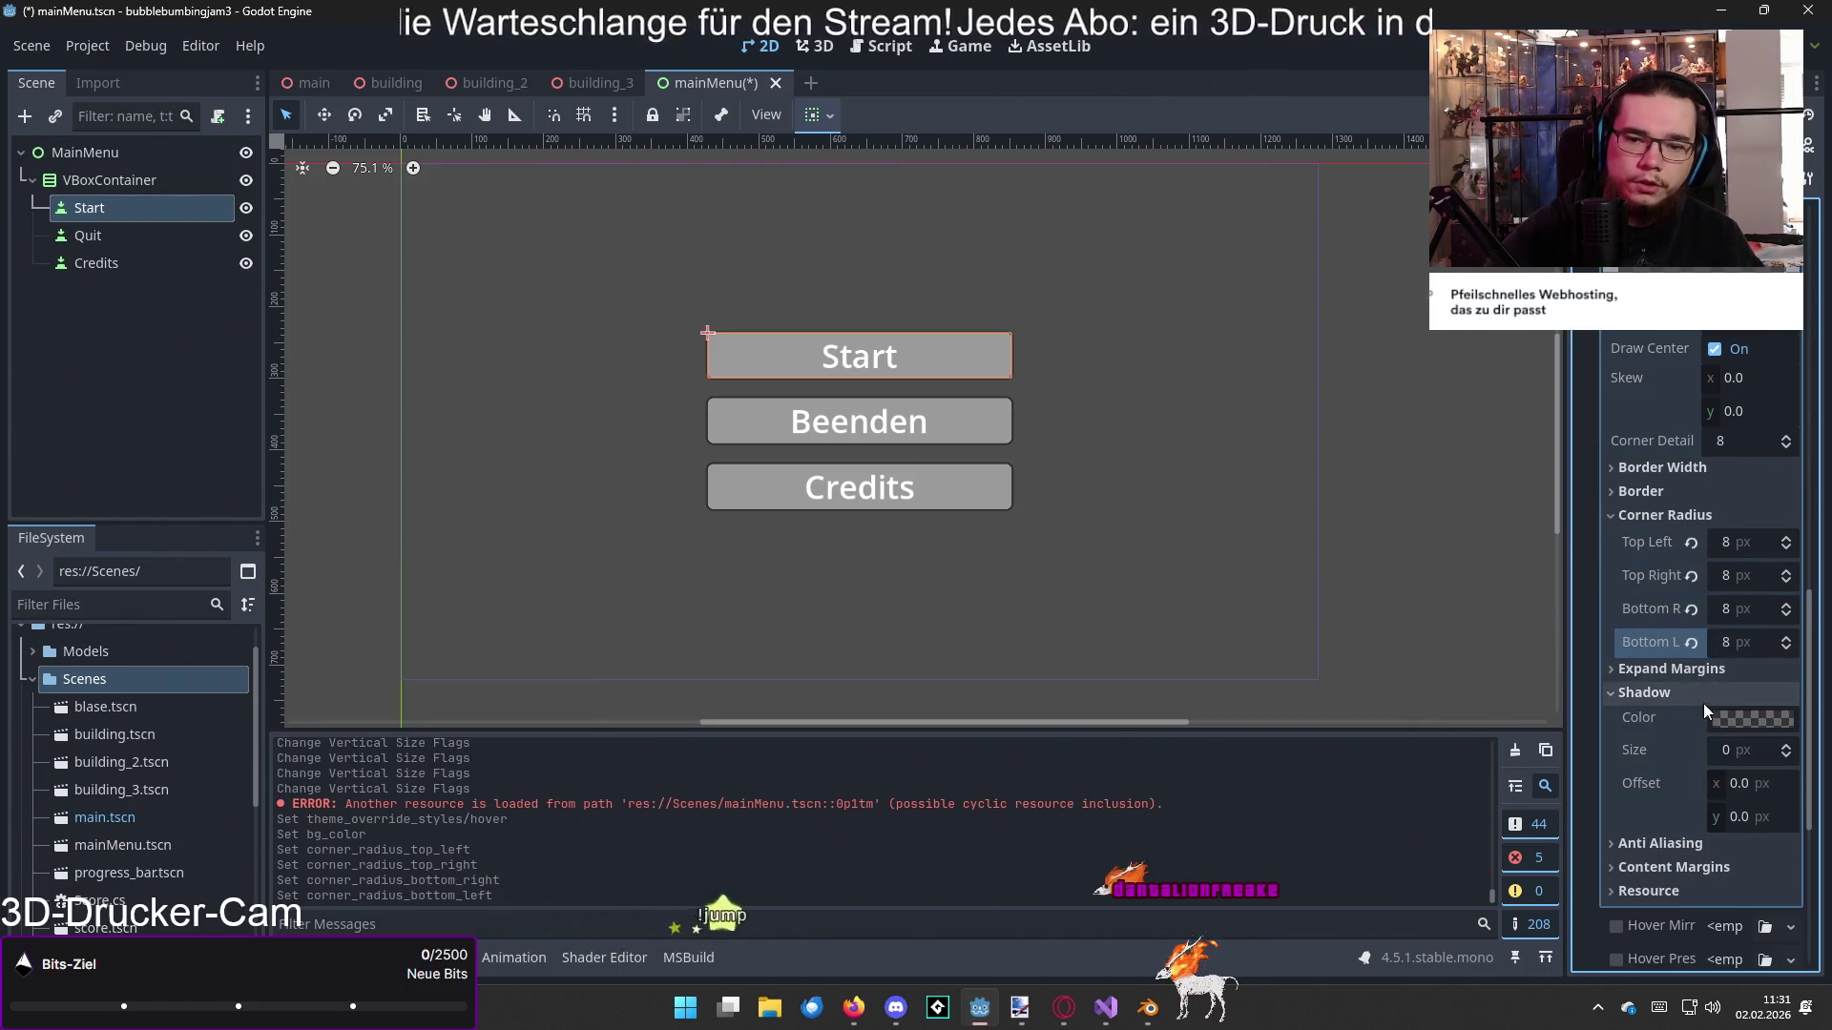
Step: Give the hover style a 4 px shadow size
click(1736, 719)
click(1736, 753)
click(1737, 753)
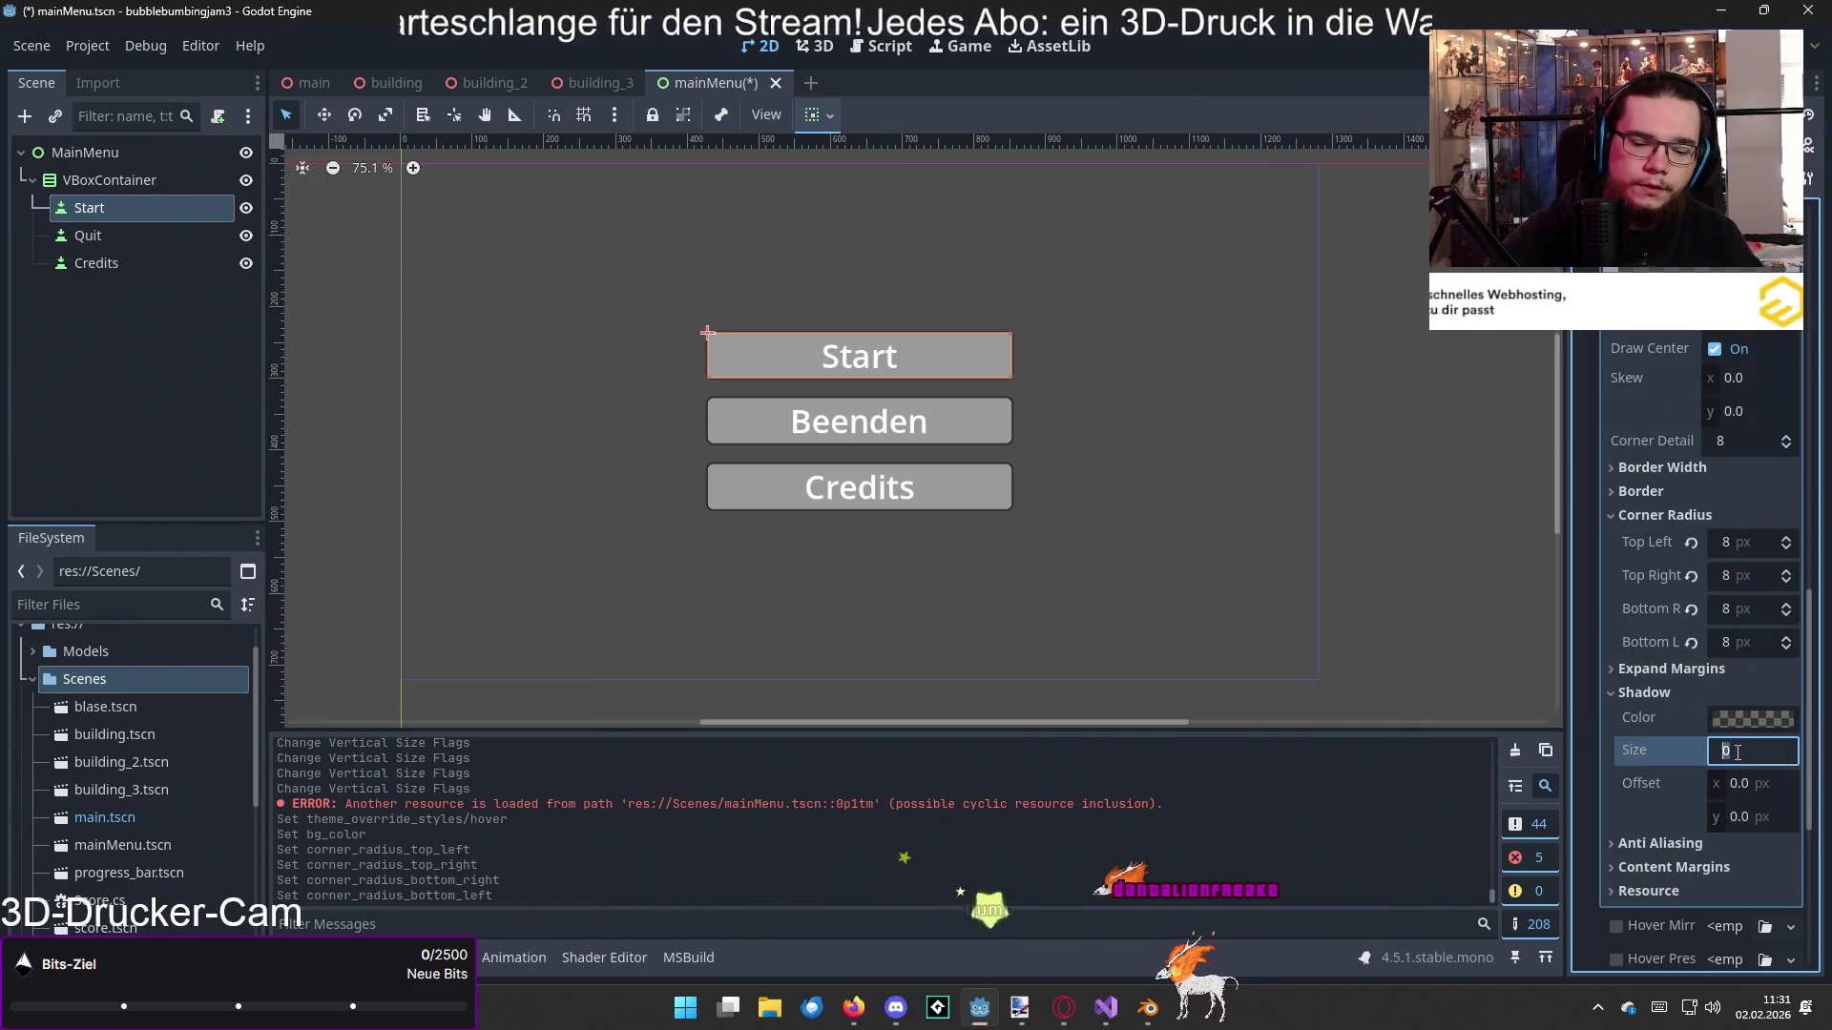
text(4)
key(Return)
Step: Select the MainMenu root node and save the mainMenu scene
scroll(1669, 496, up, 5)
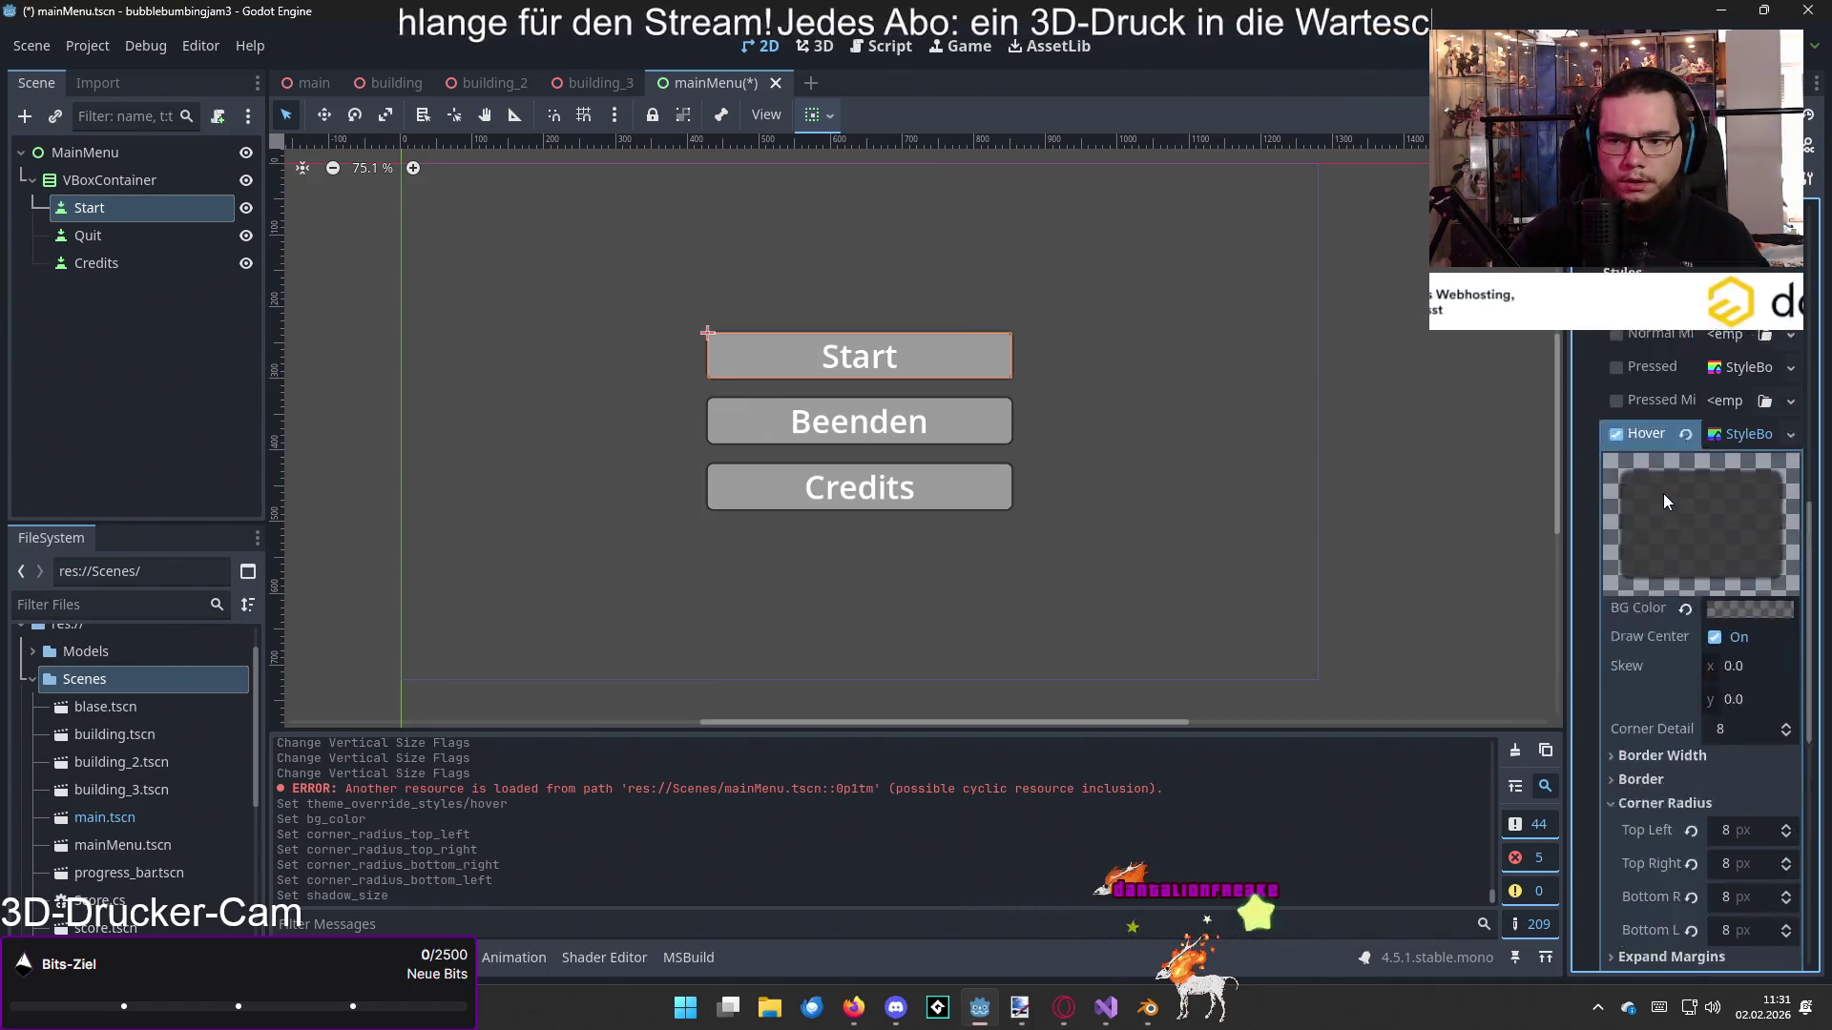
click(1713, 530)
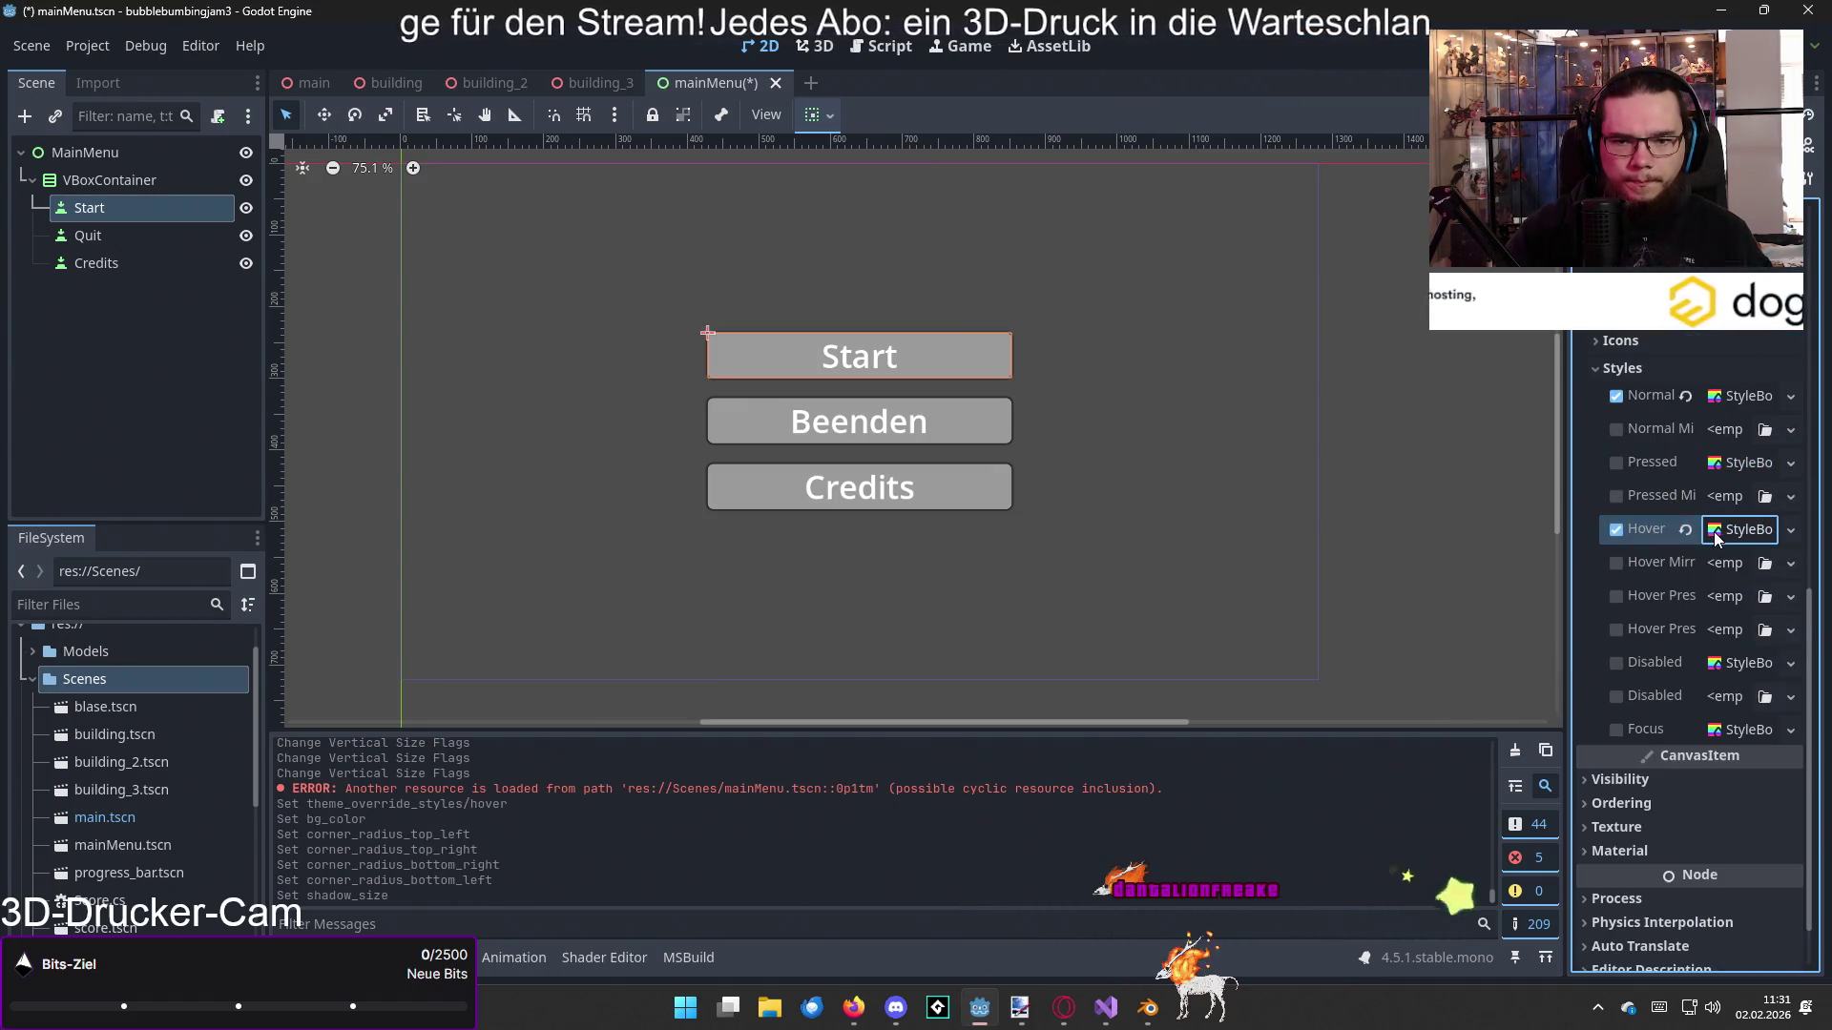
click(1177, 483)
key(ctrl+s)
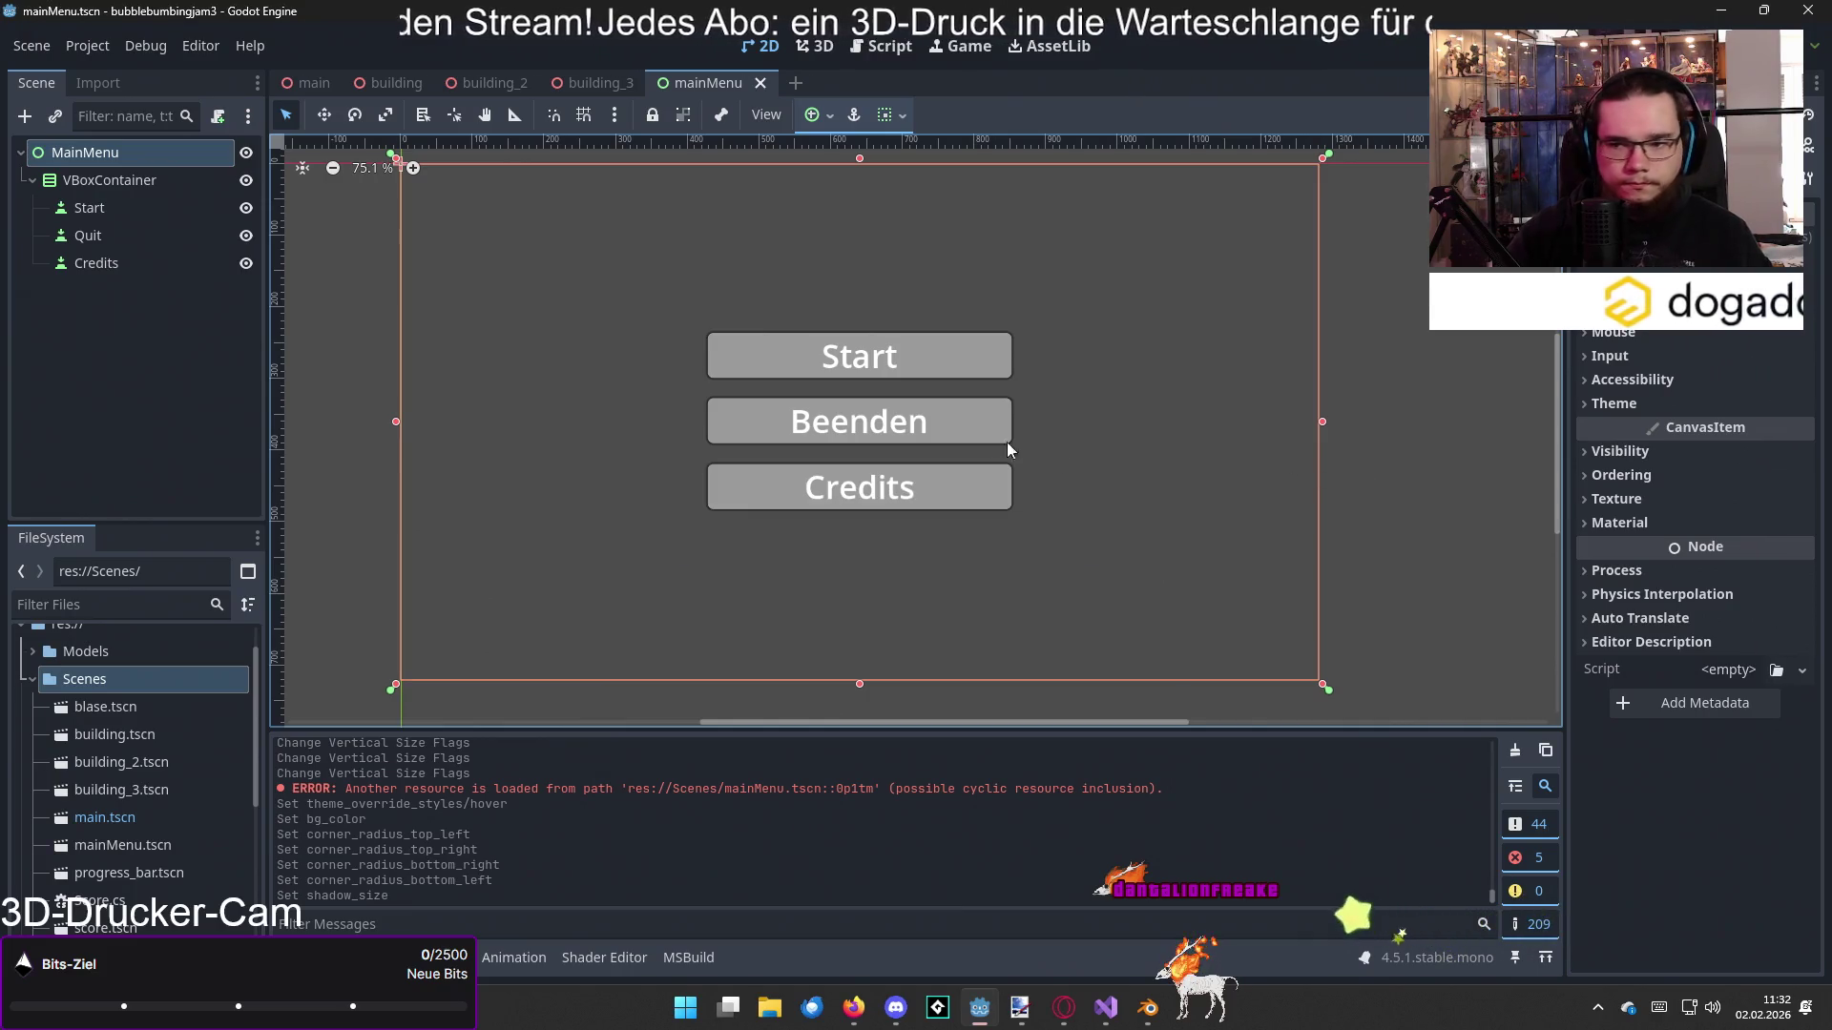
Step: Seek the tutorial to 12:27, where pressed is connected to _on_button_pressed, and pause
key(alt+Tab)
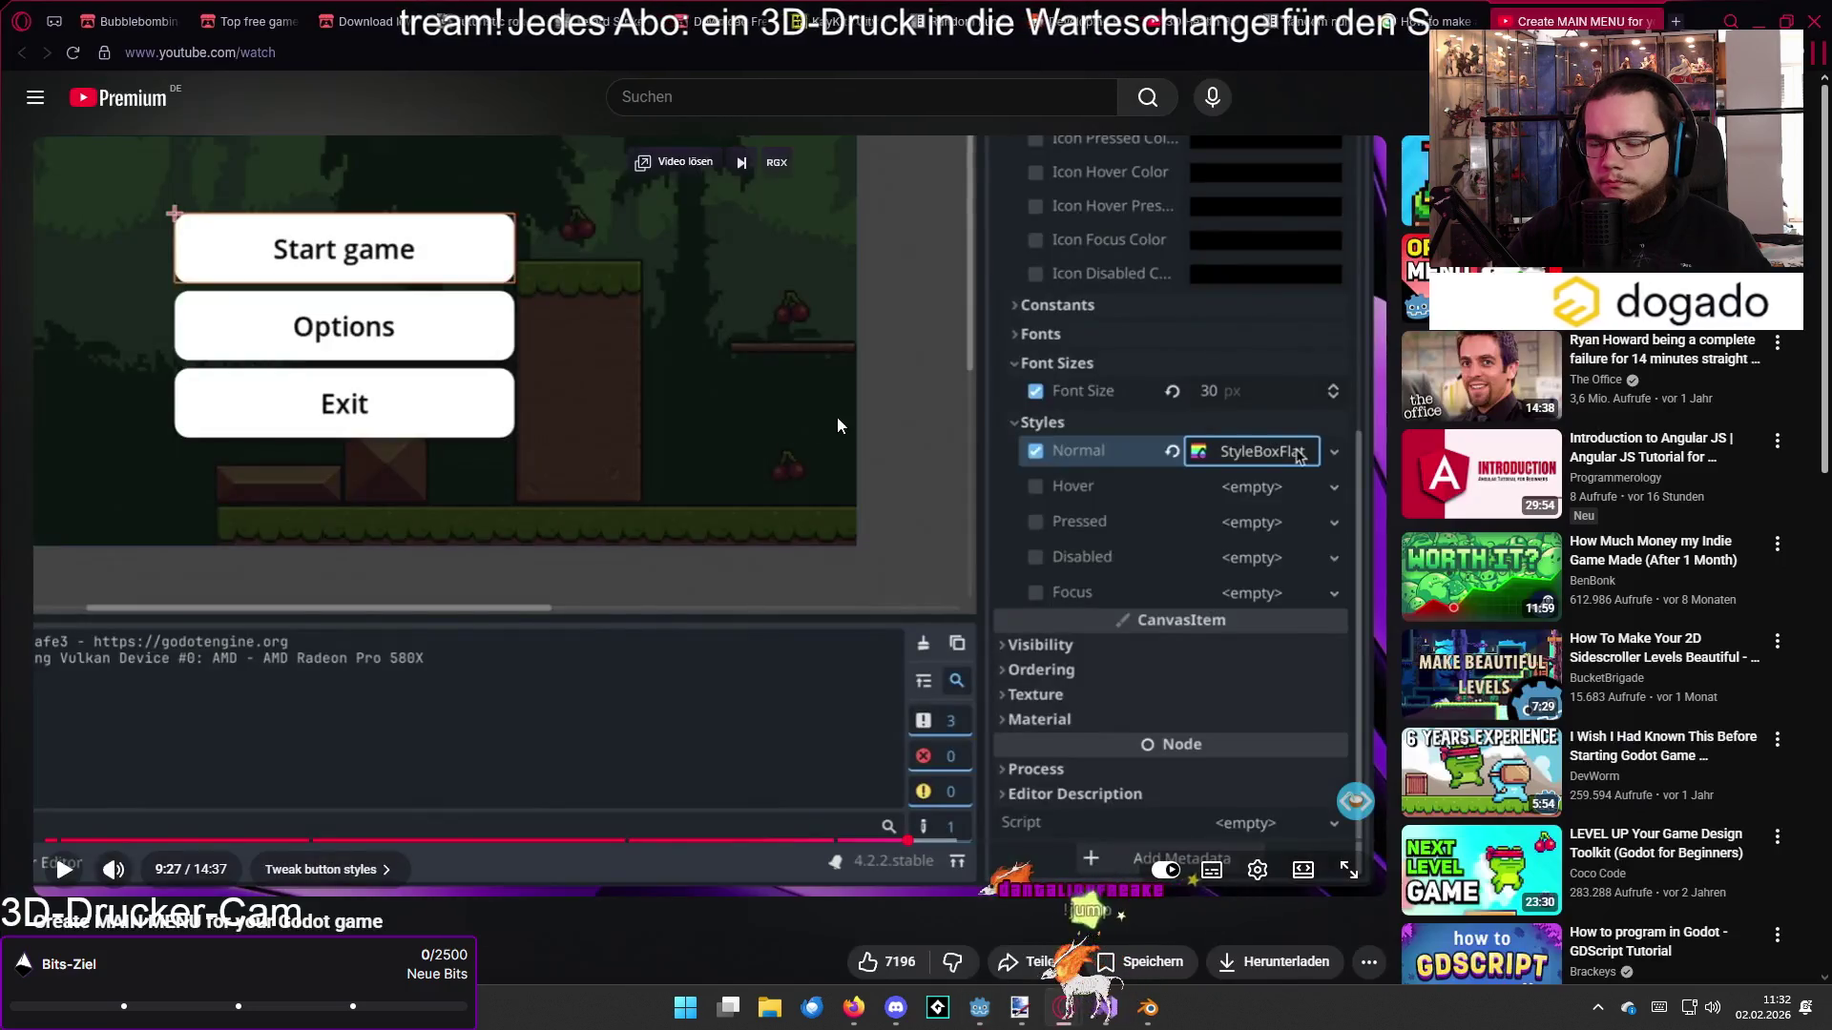
click(769, 440)
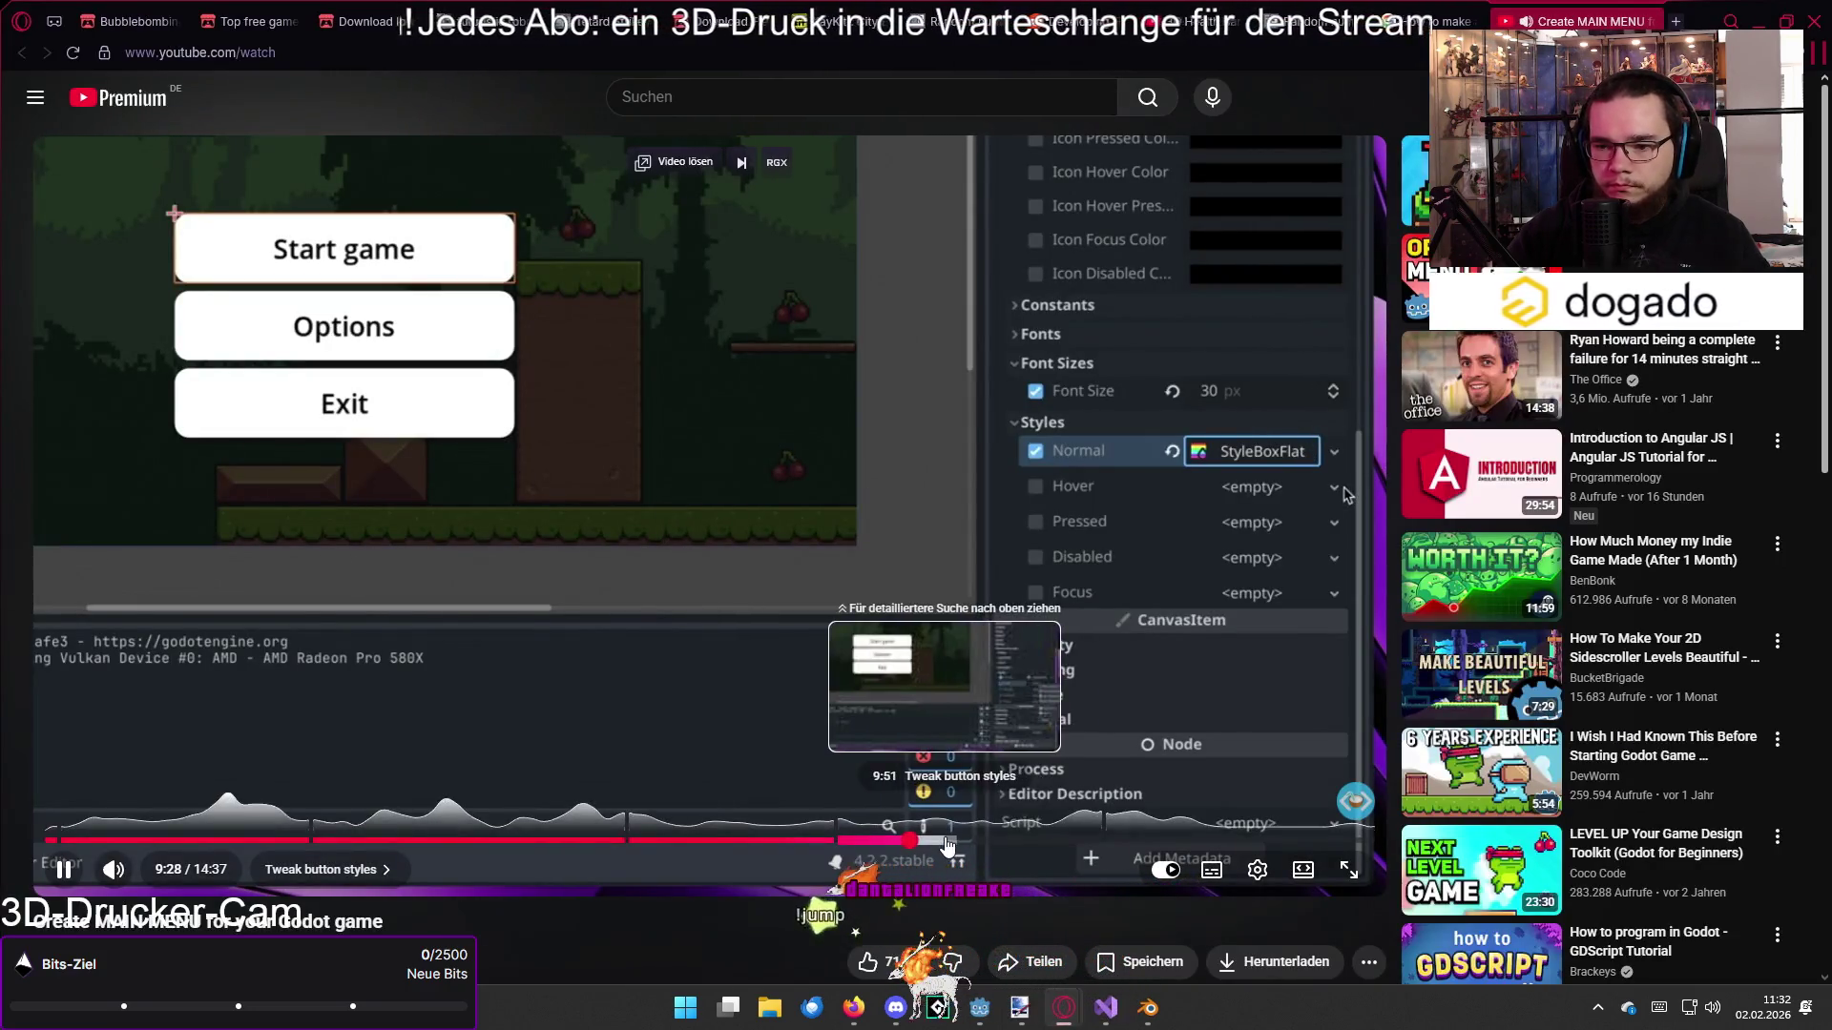
click(1000, 841)
drag(1000, 842, 1131, 839)
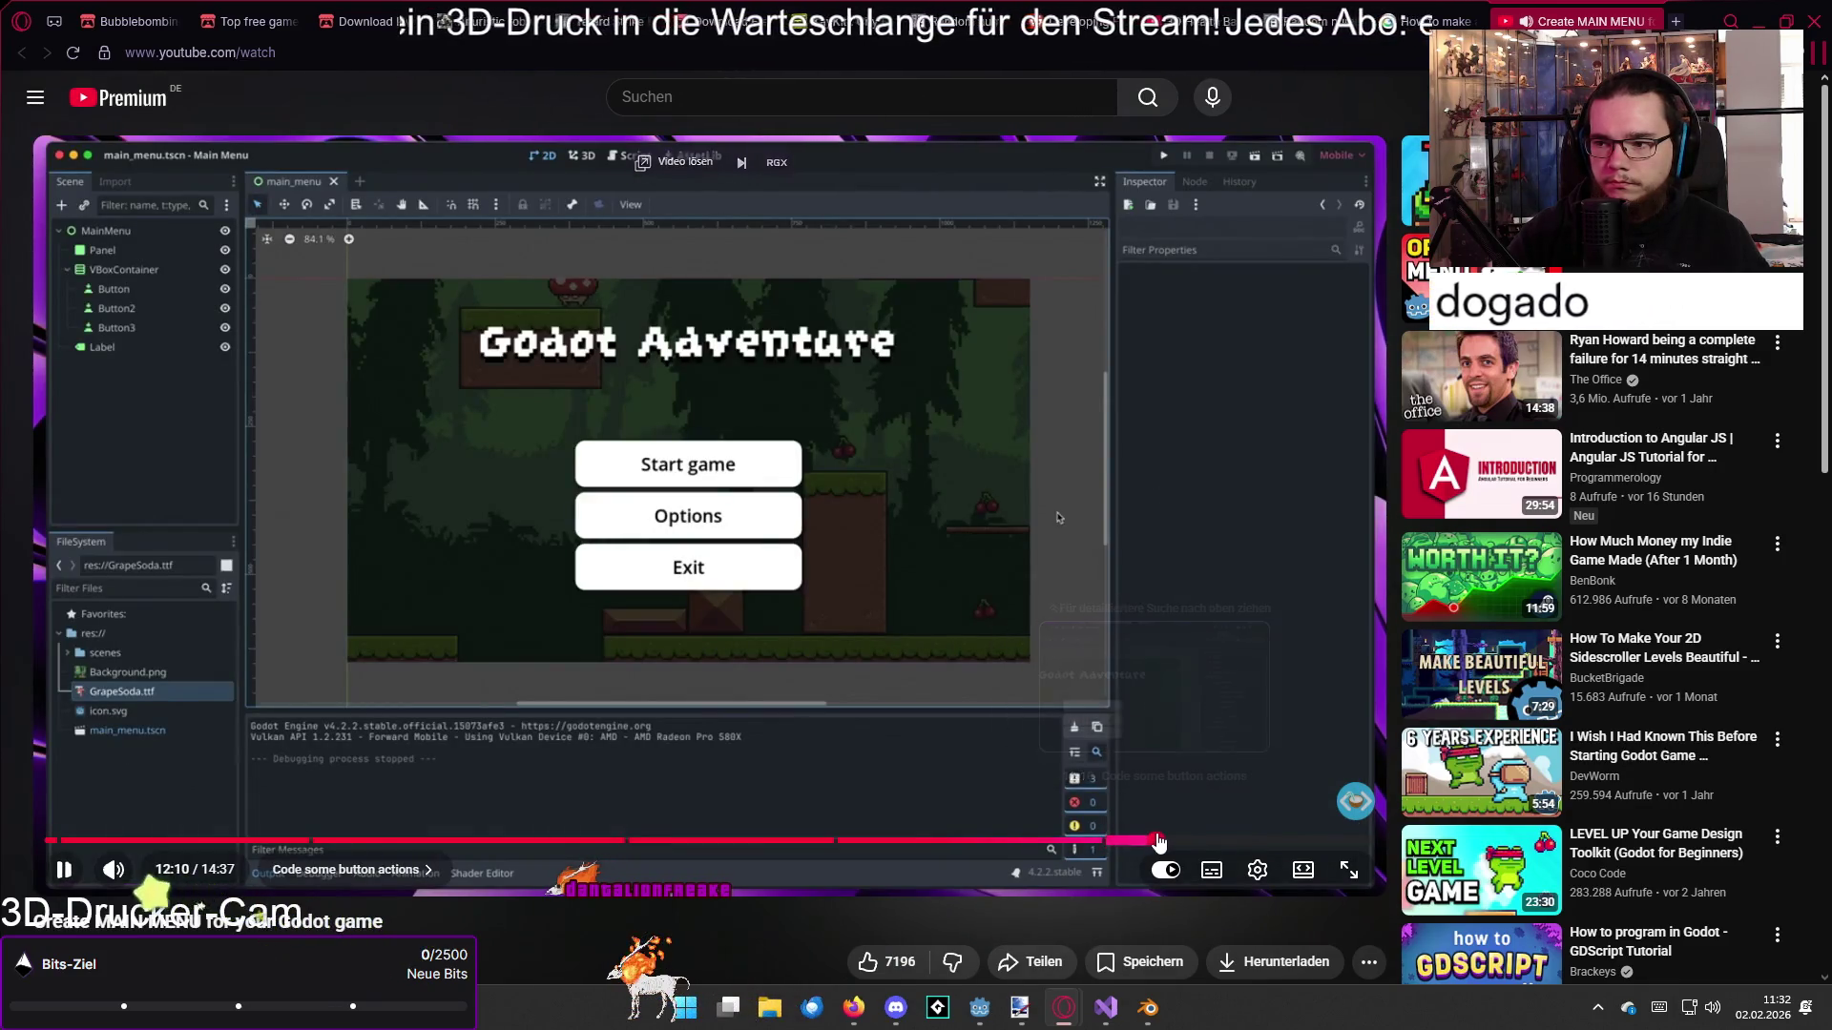
click(1153, 841)
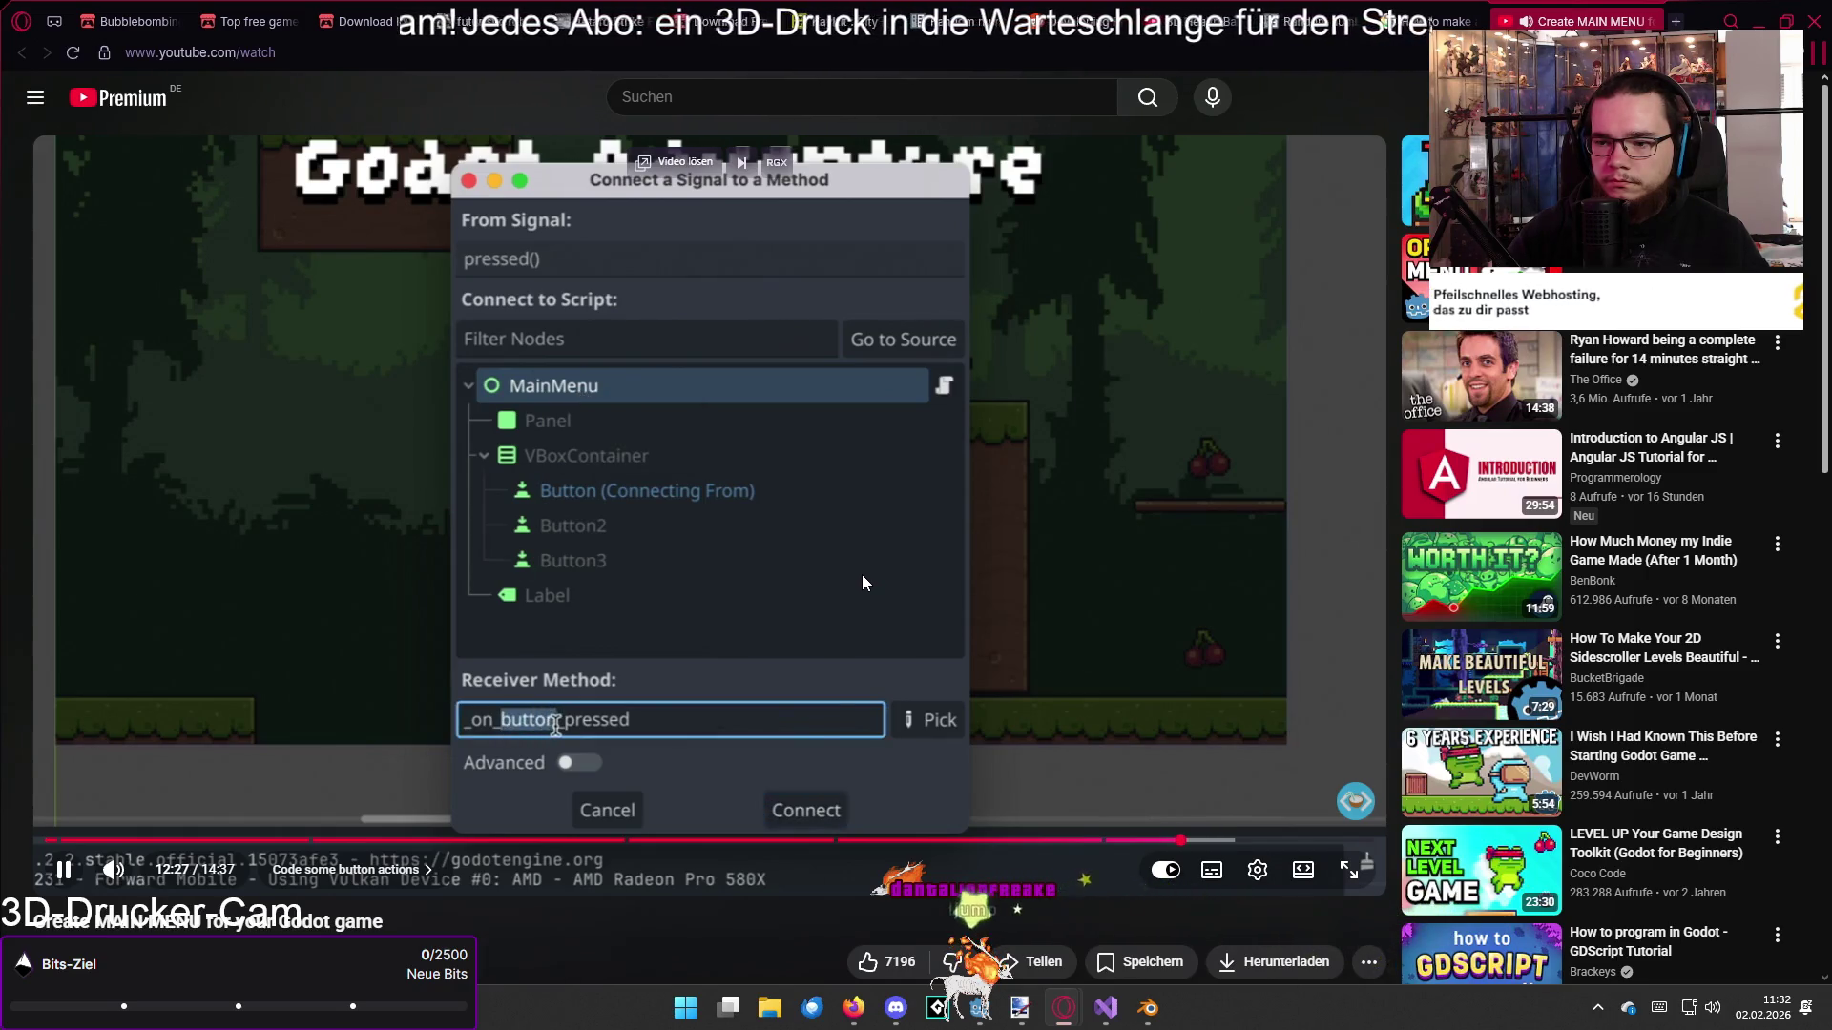
click(861, 574)
key(alt+Tab)
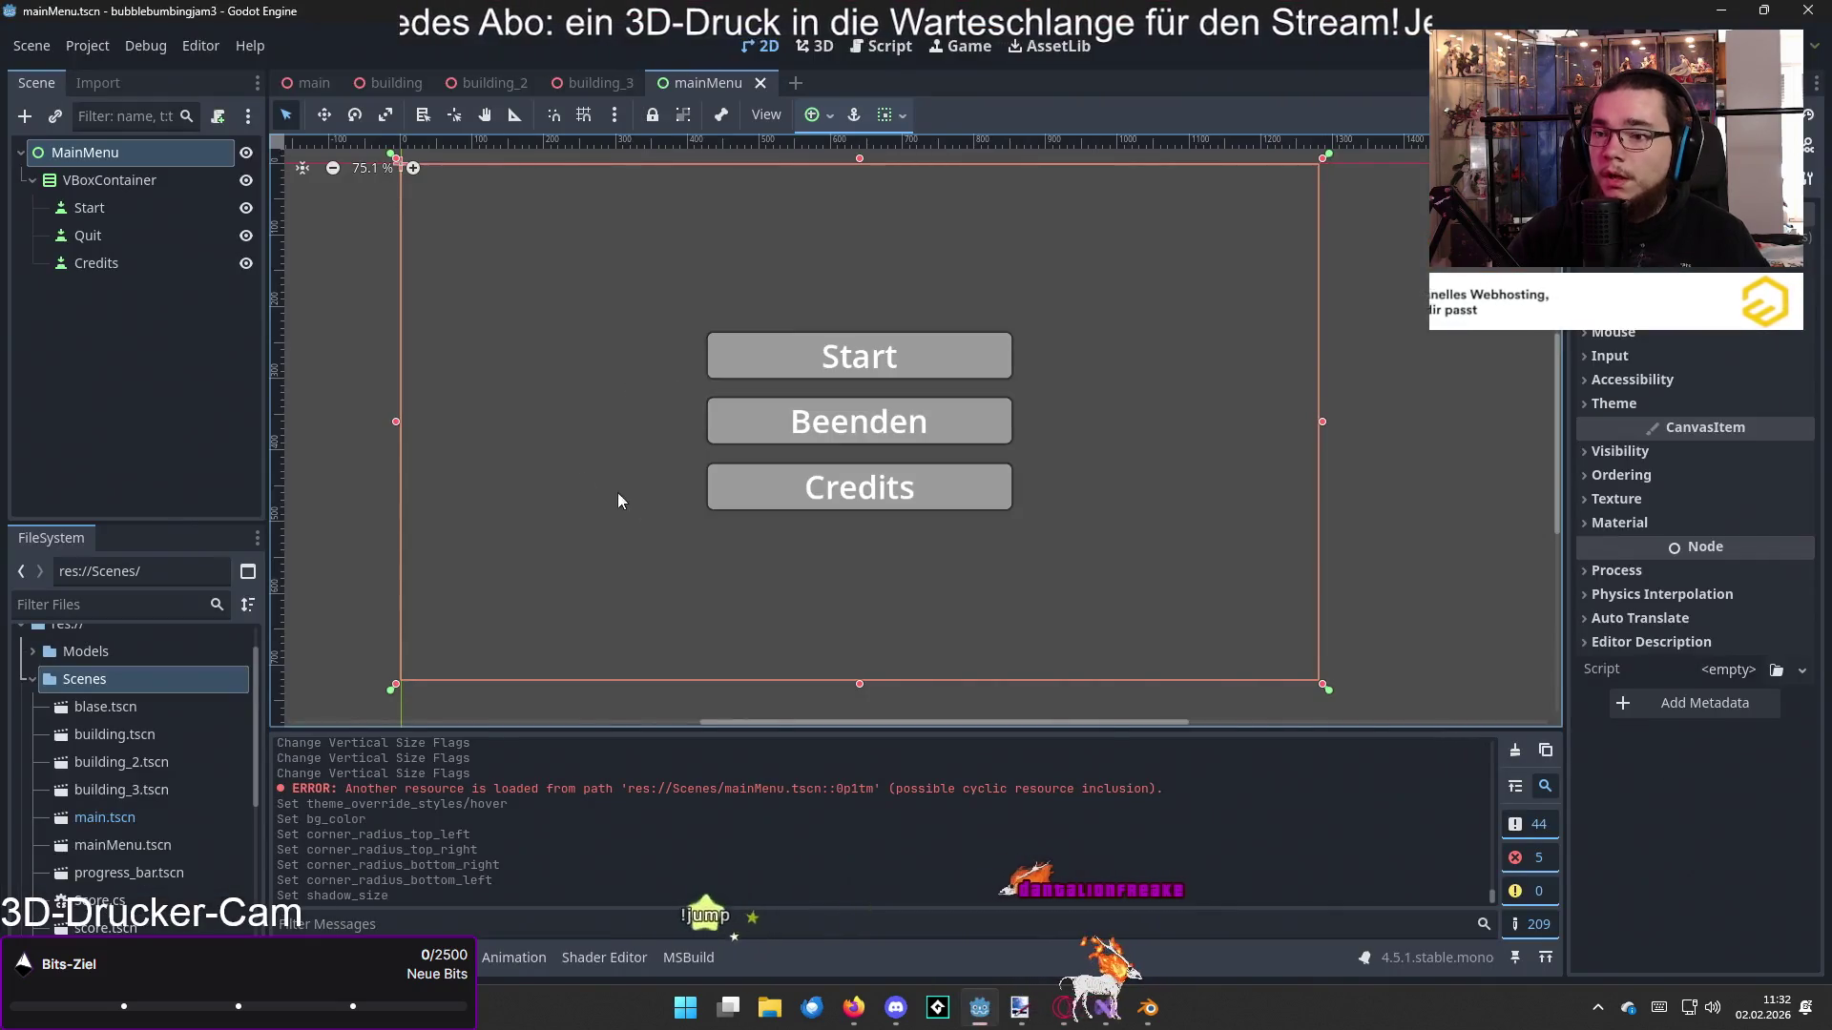
Step: Attach a C# script res://Scenes/MainMenu.cs inheriting Control to the MainMenu node
click(845, 362)
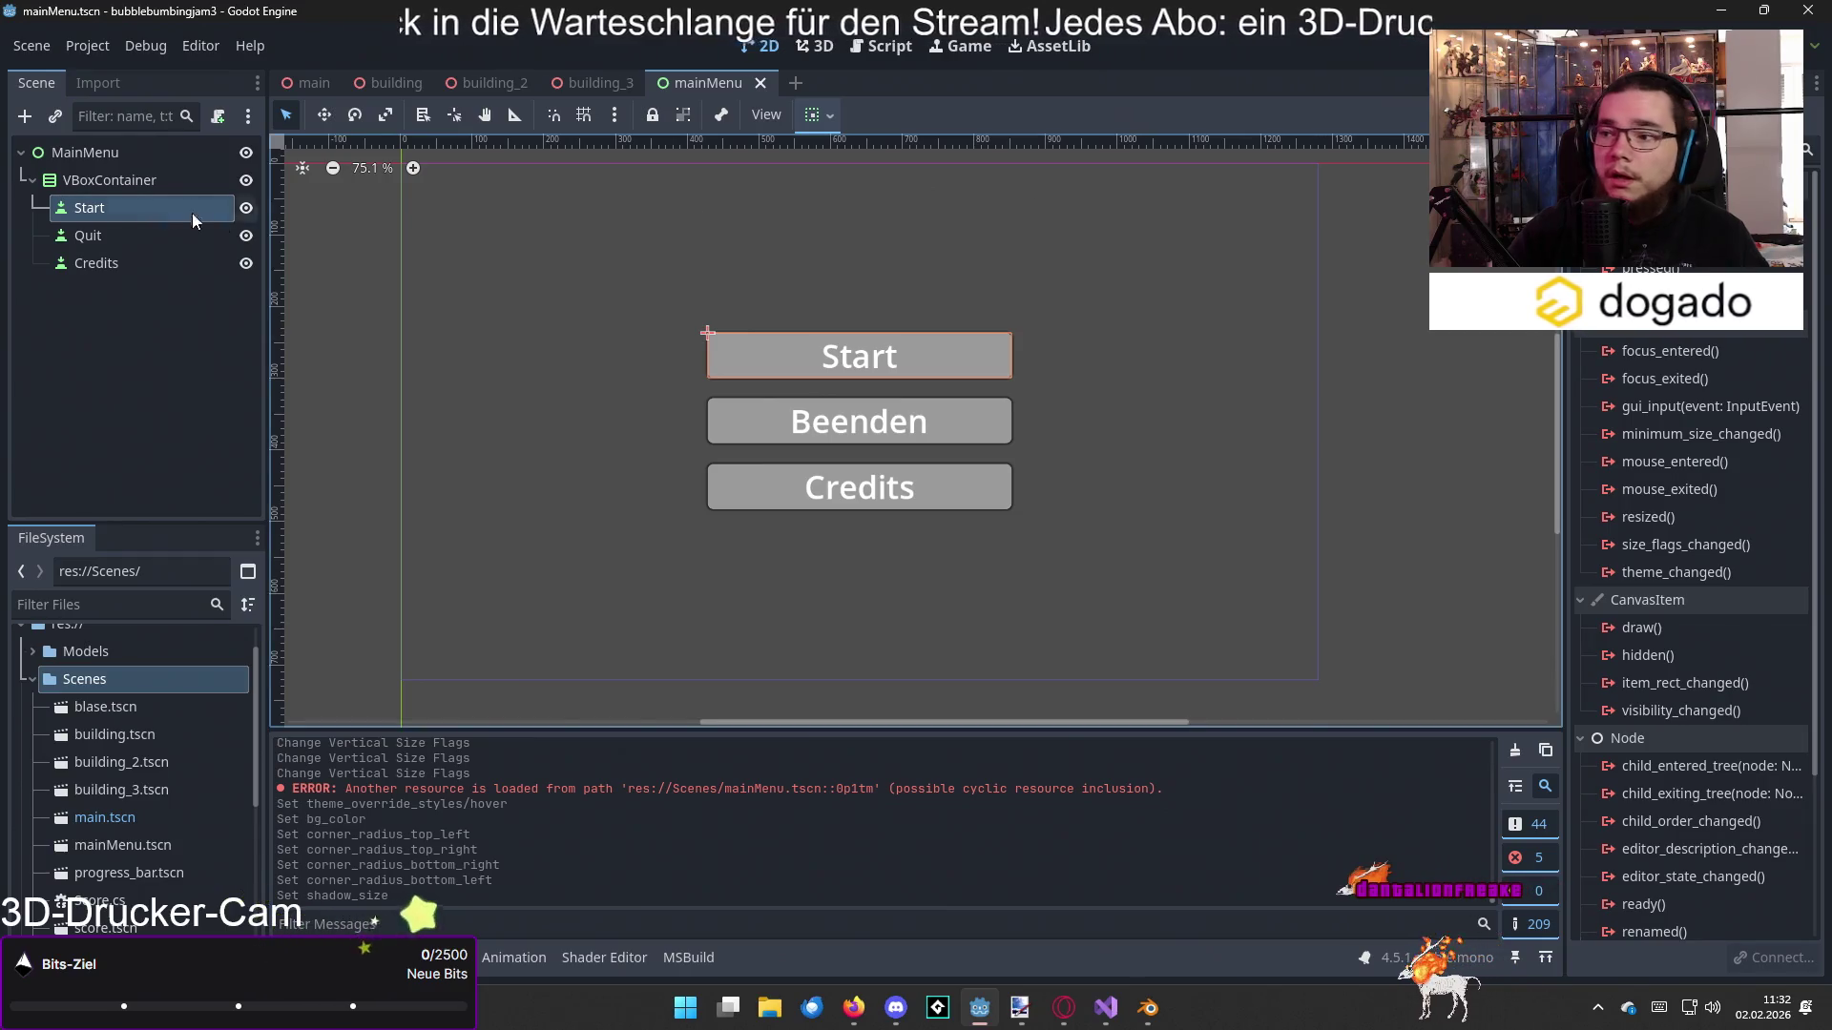
click(86, 155)
click(217, 115)
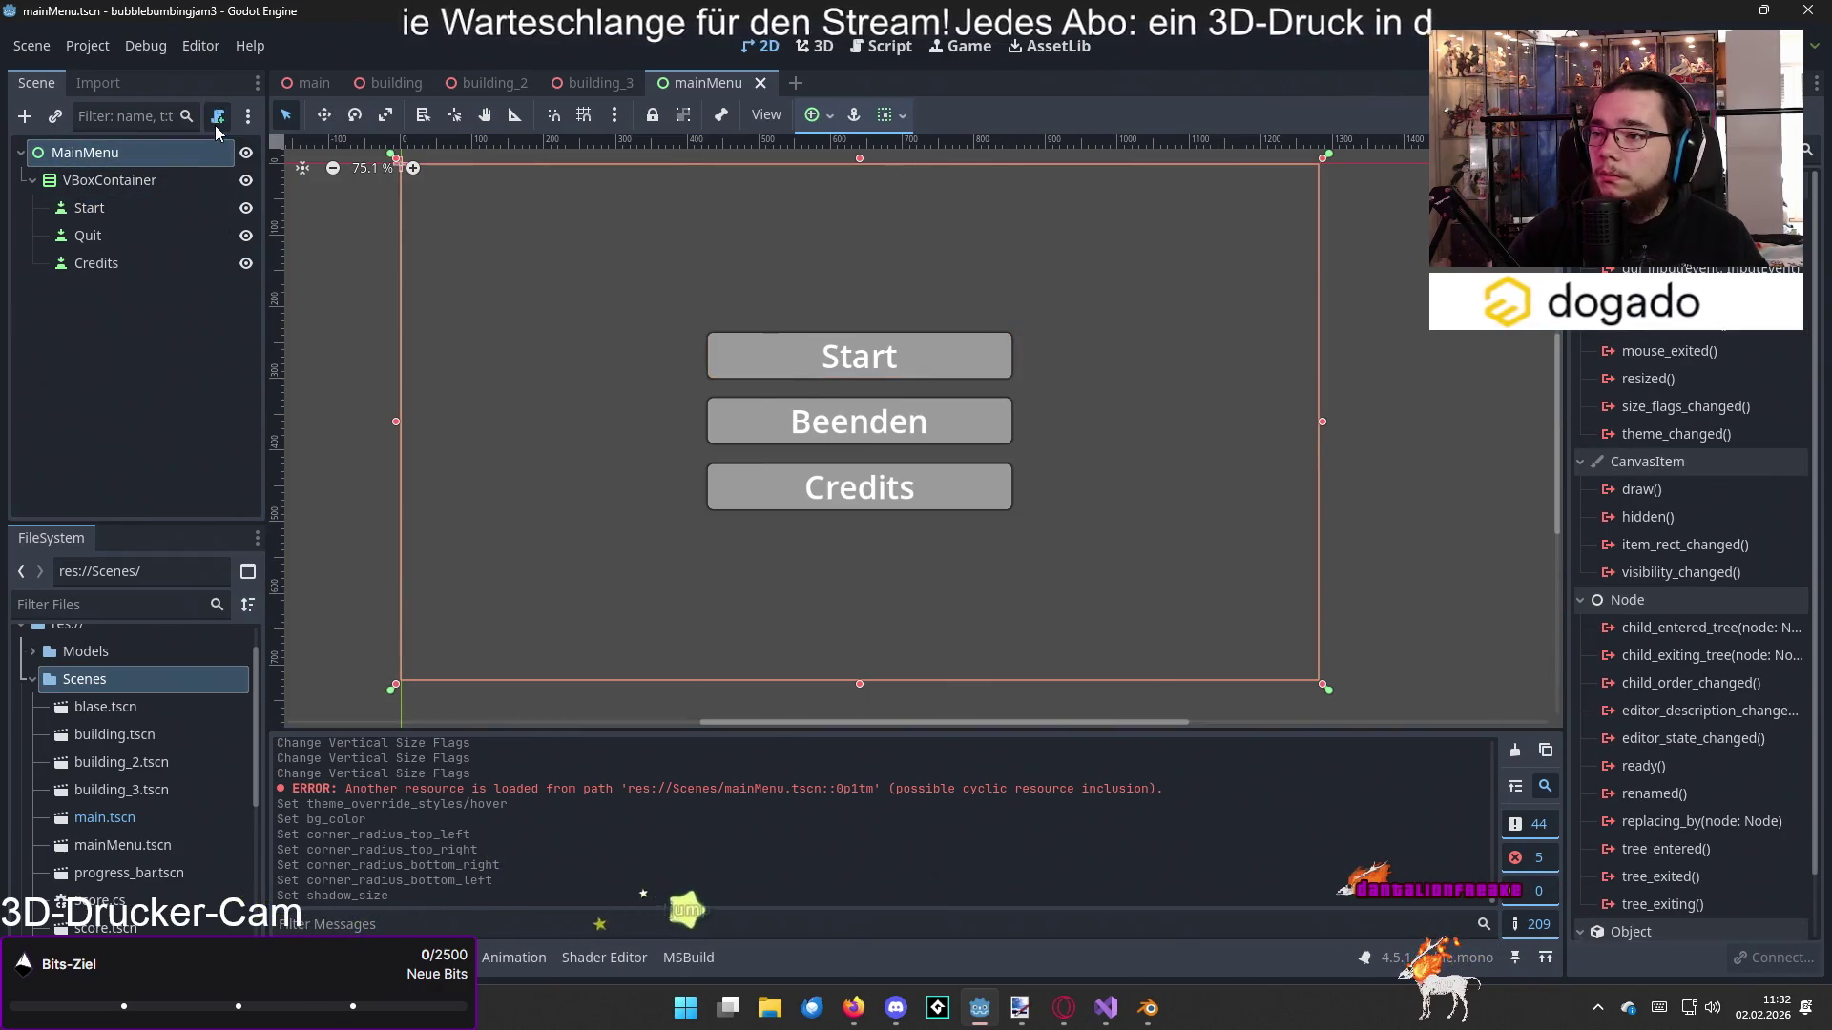
click(828, 677)
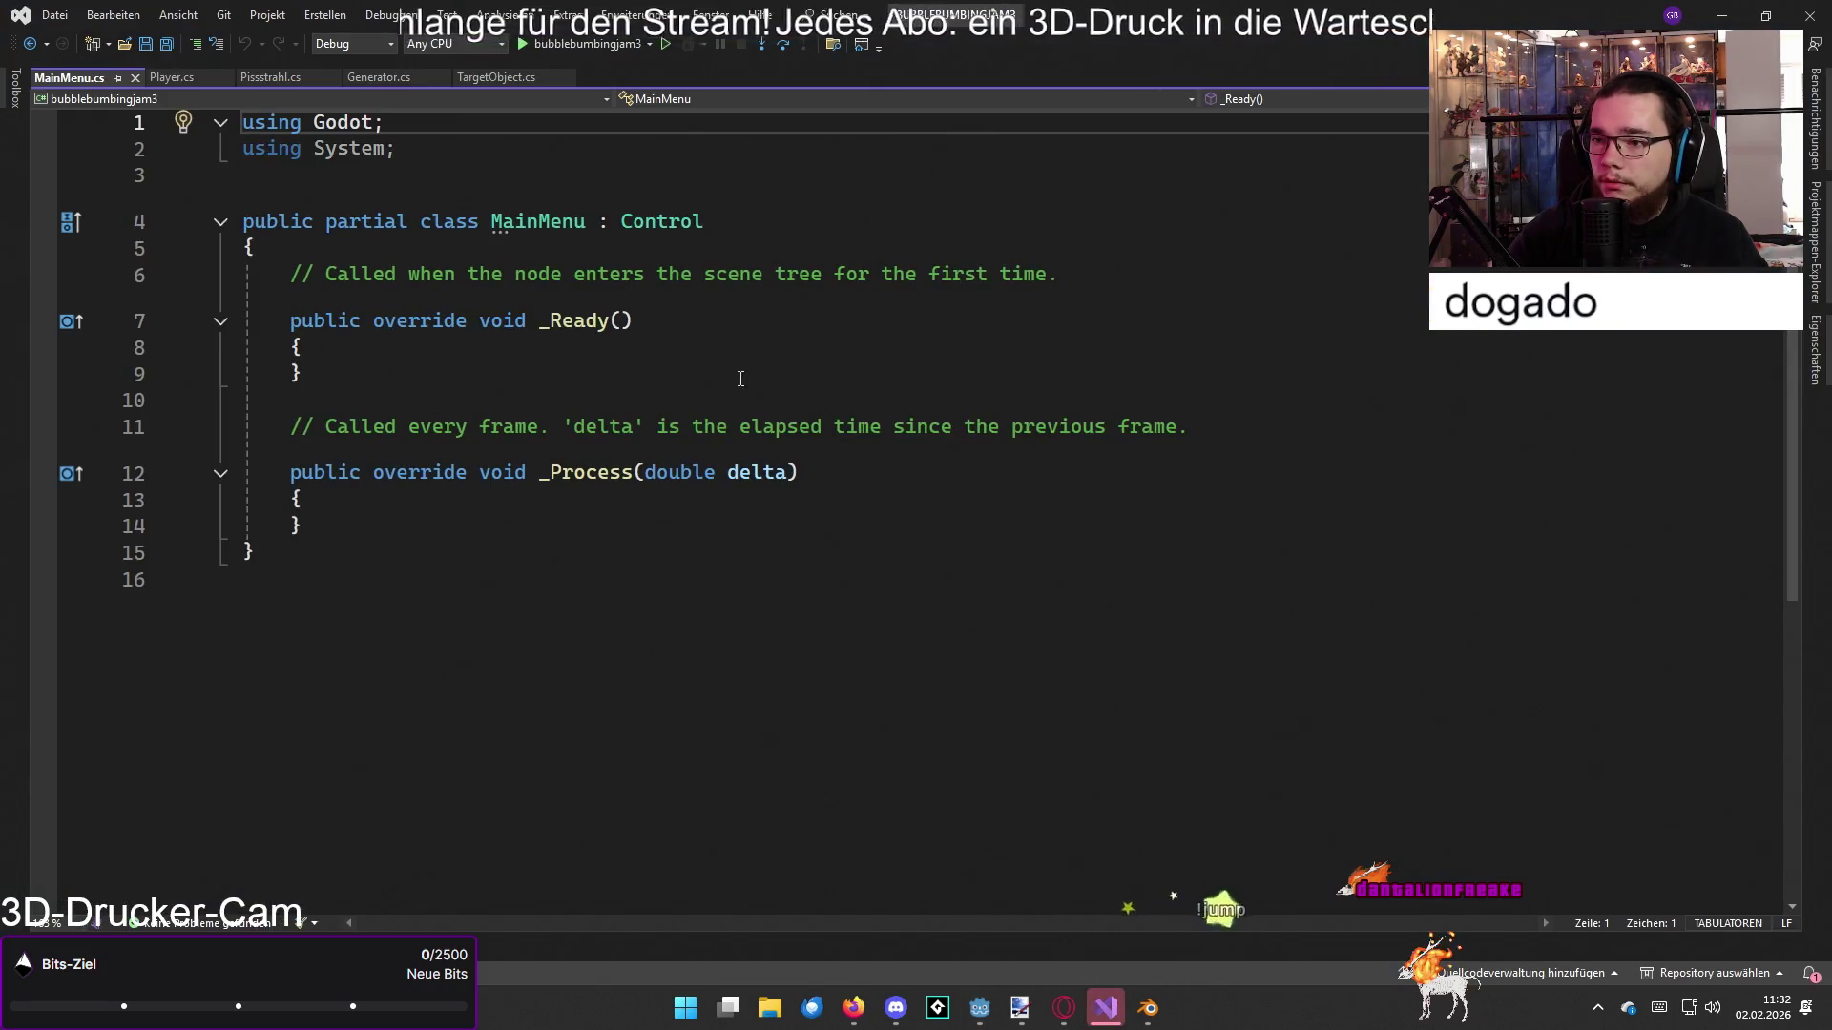
Step: Insert an empty line after the MainMenu class's opening brace in MainMenu.cs
click(740, 283)
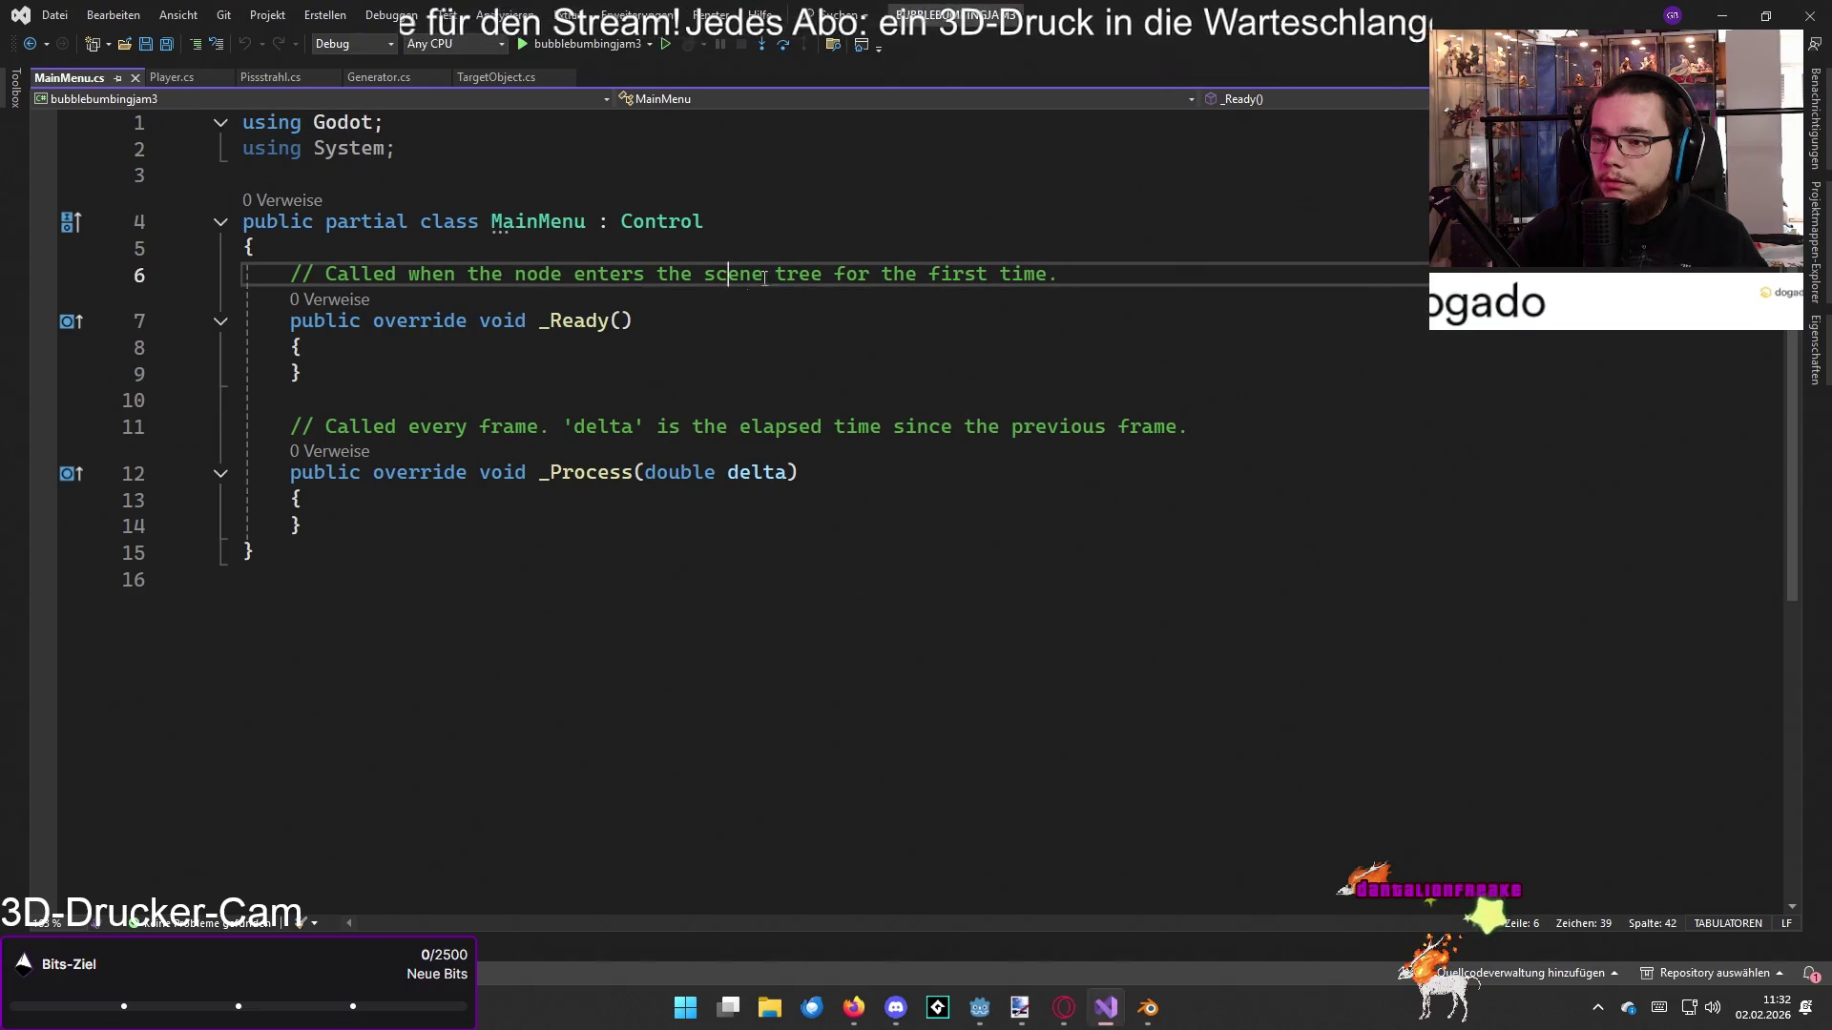
click(942, 227)
click(939, 250)
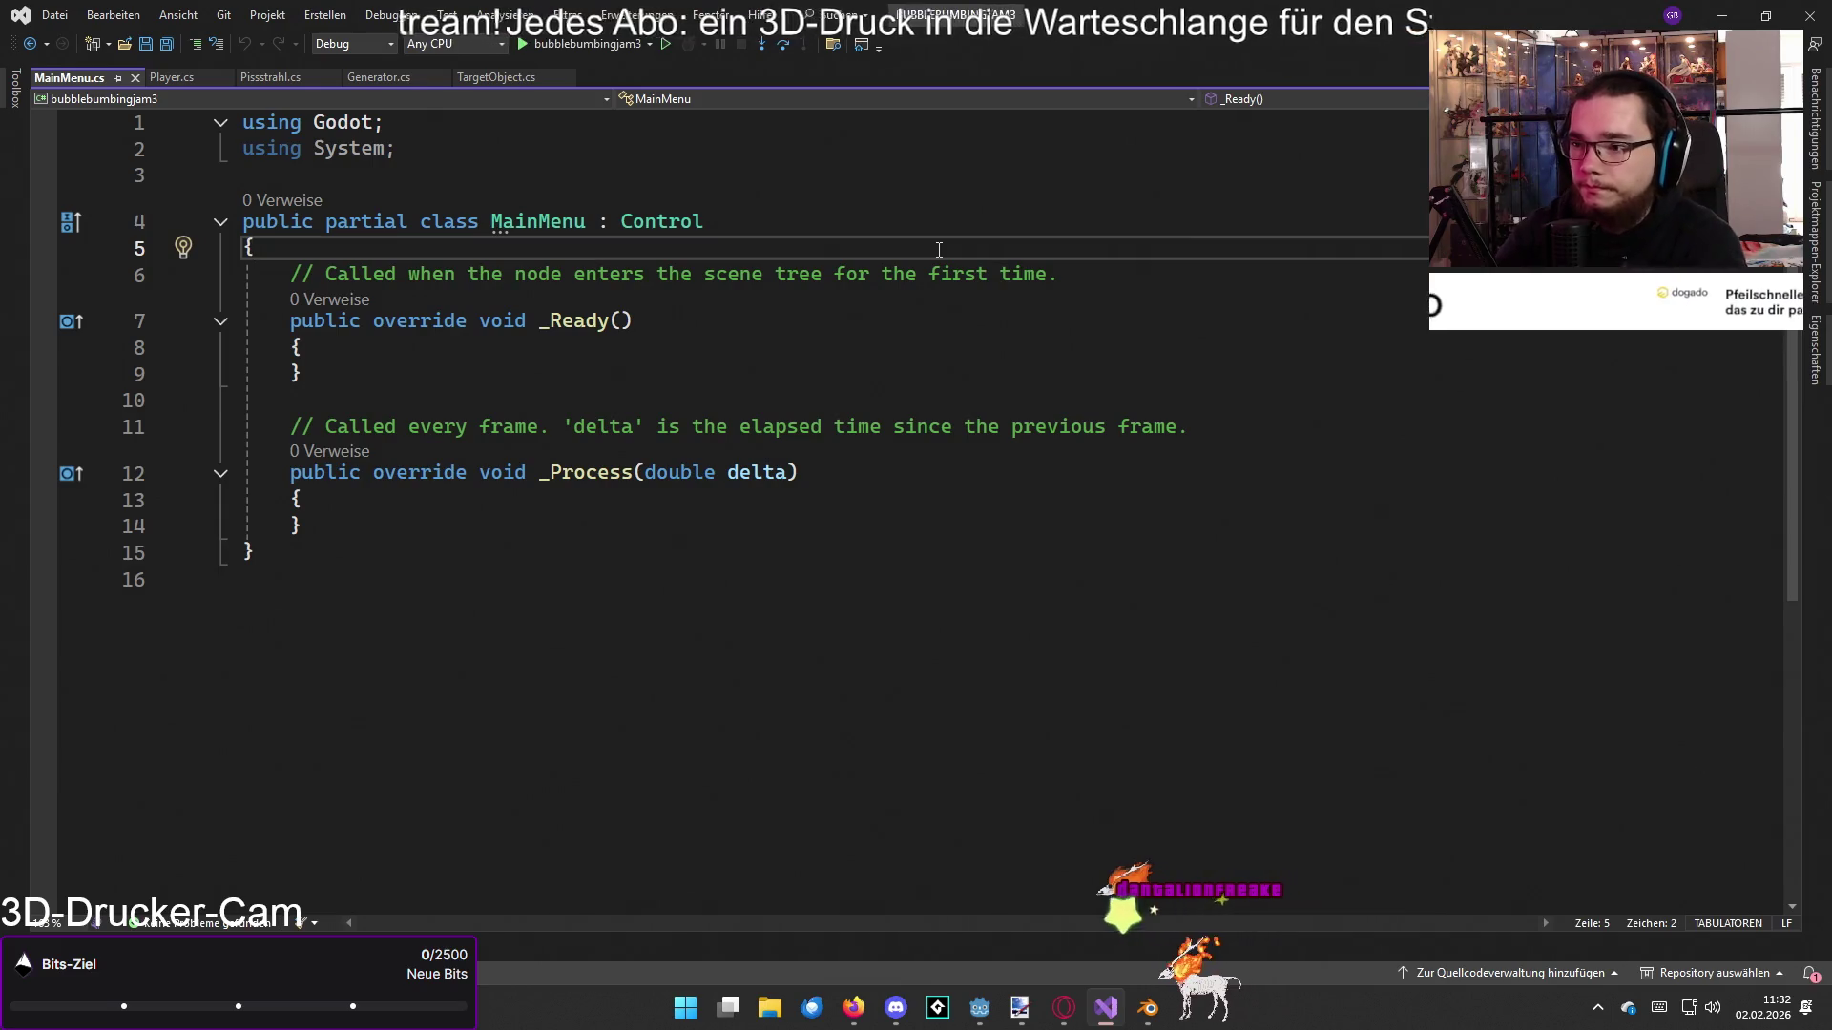
key(Return)
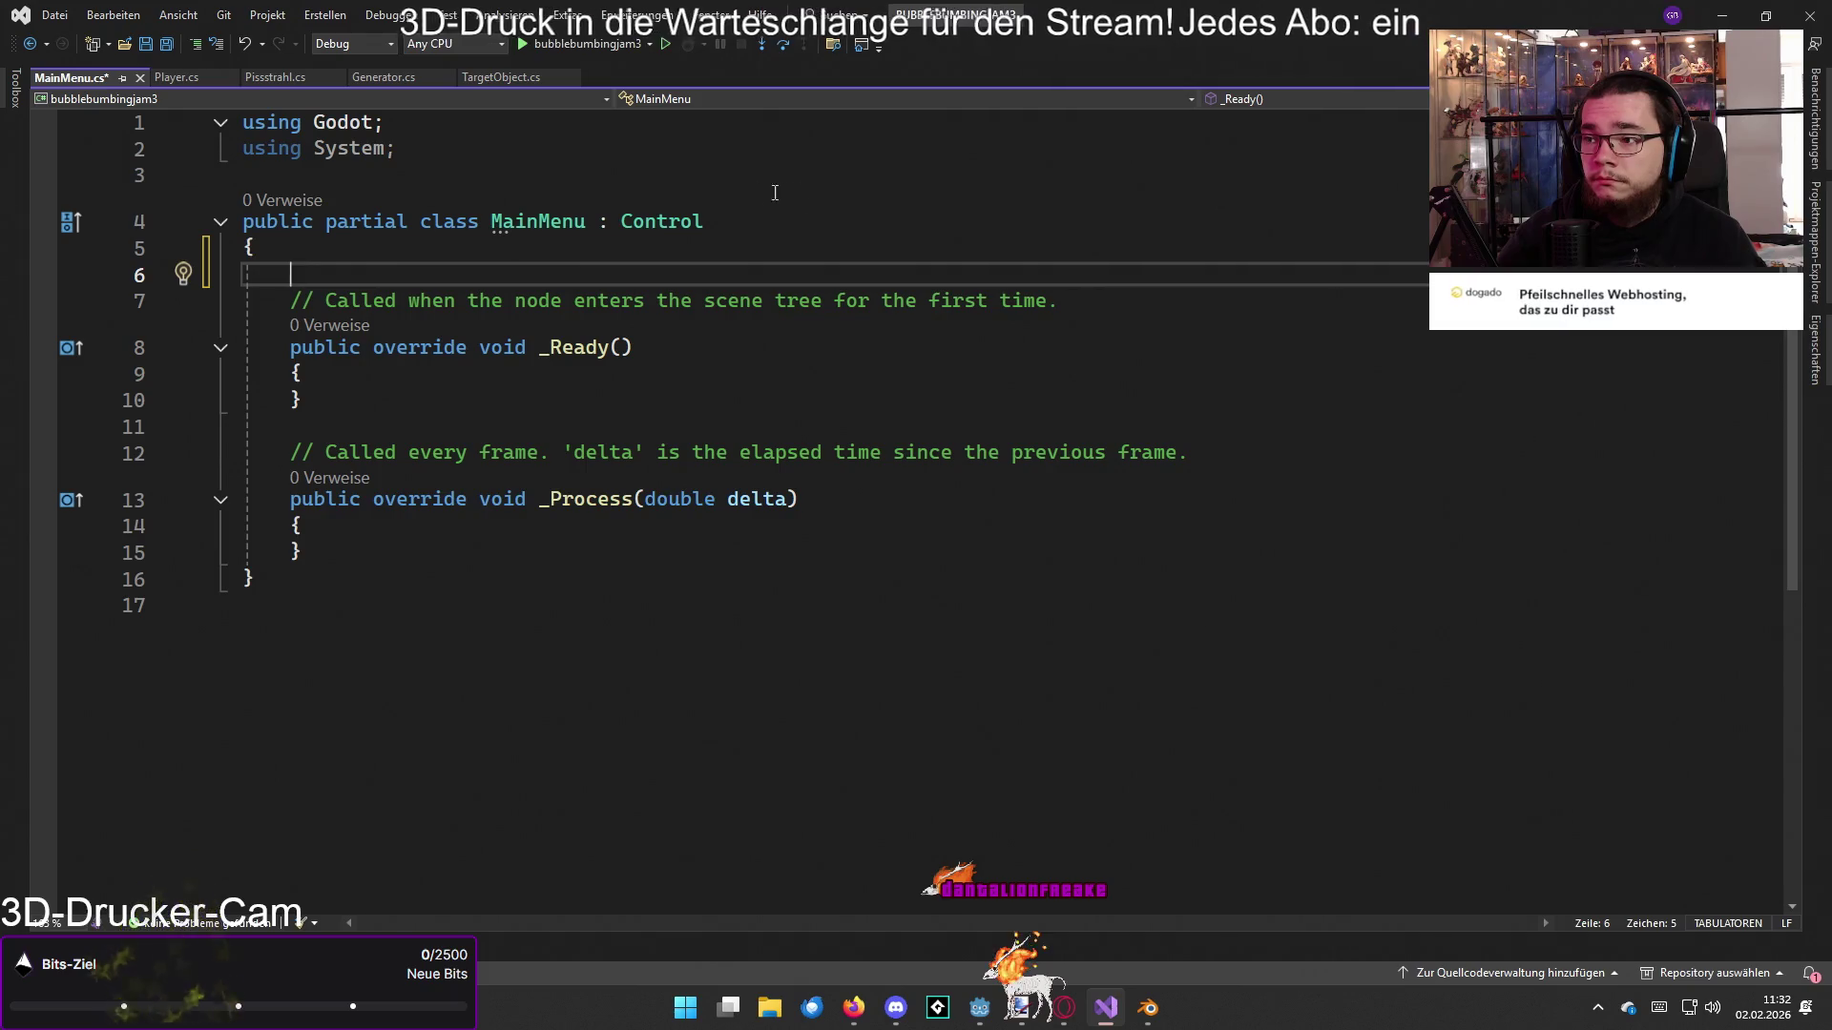
key(alt+Tab)
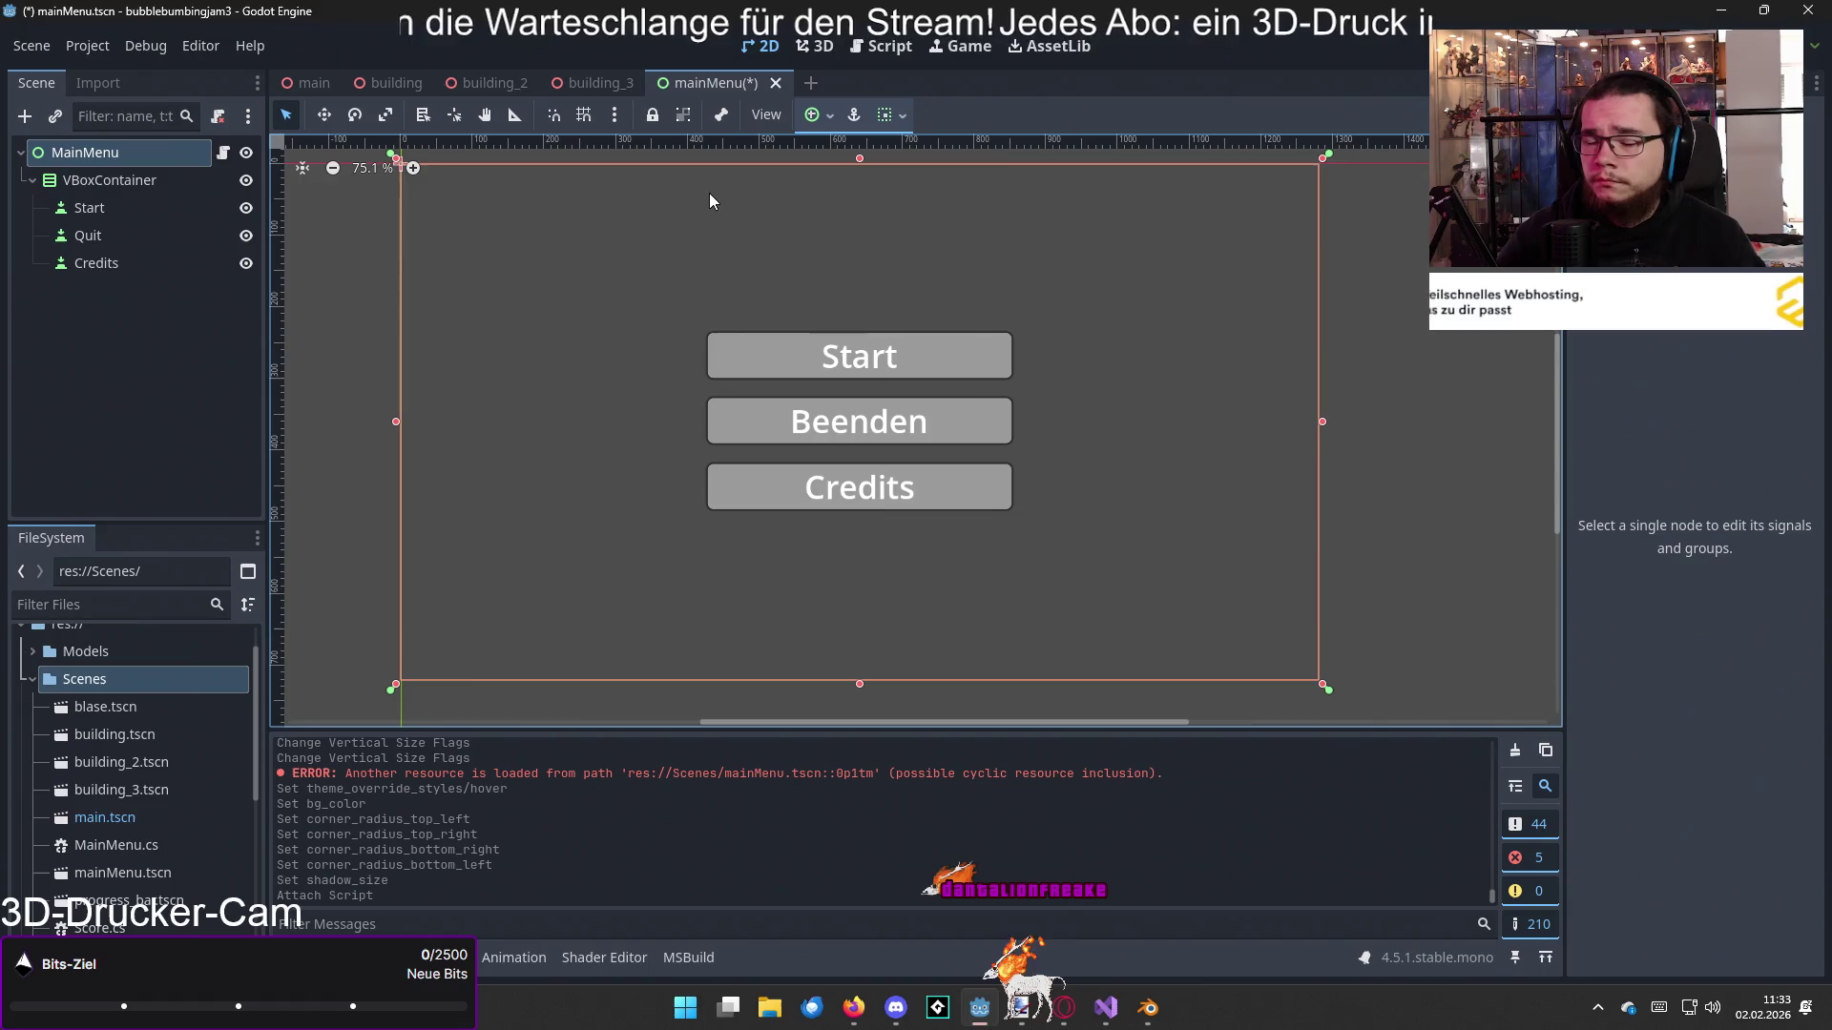
Step: Connect the Start button's pressed signal to MainMenu's _on_start_pressed
click(95, 208)
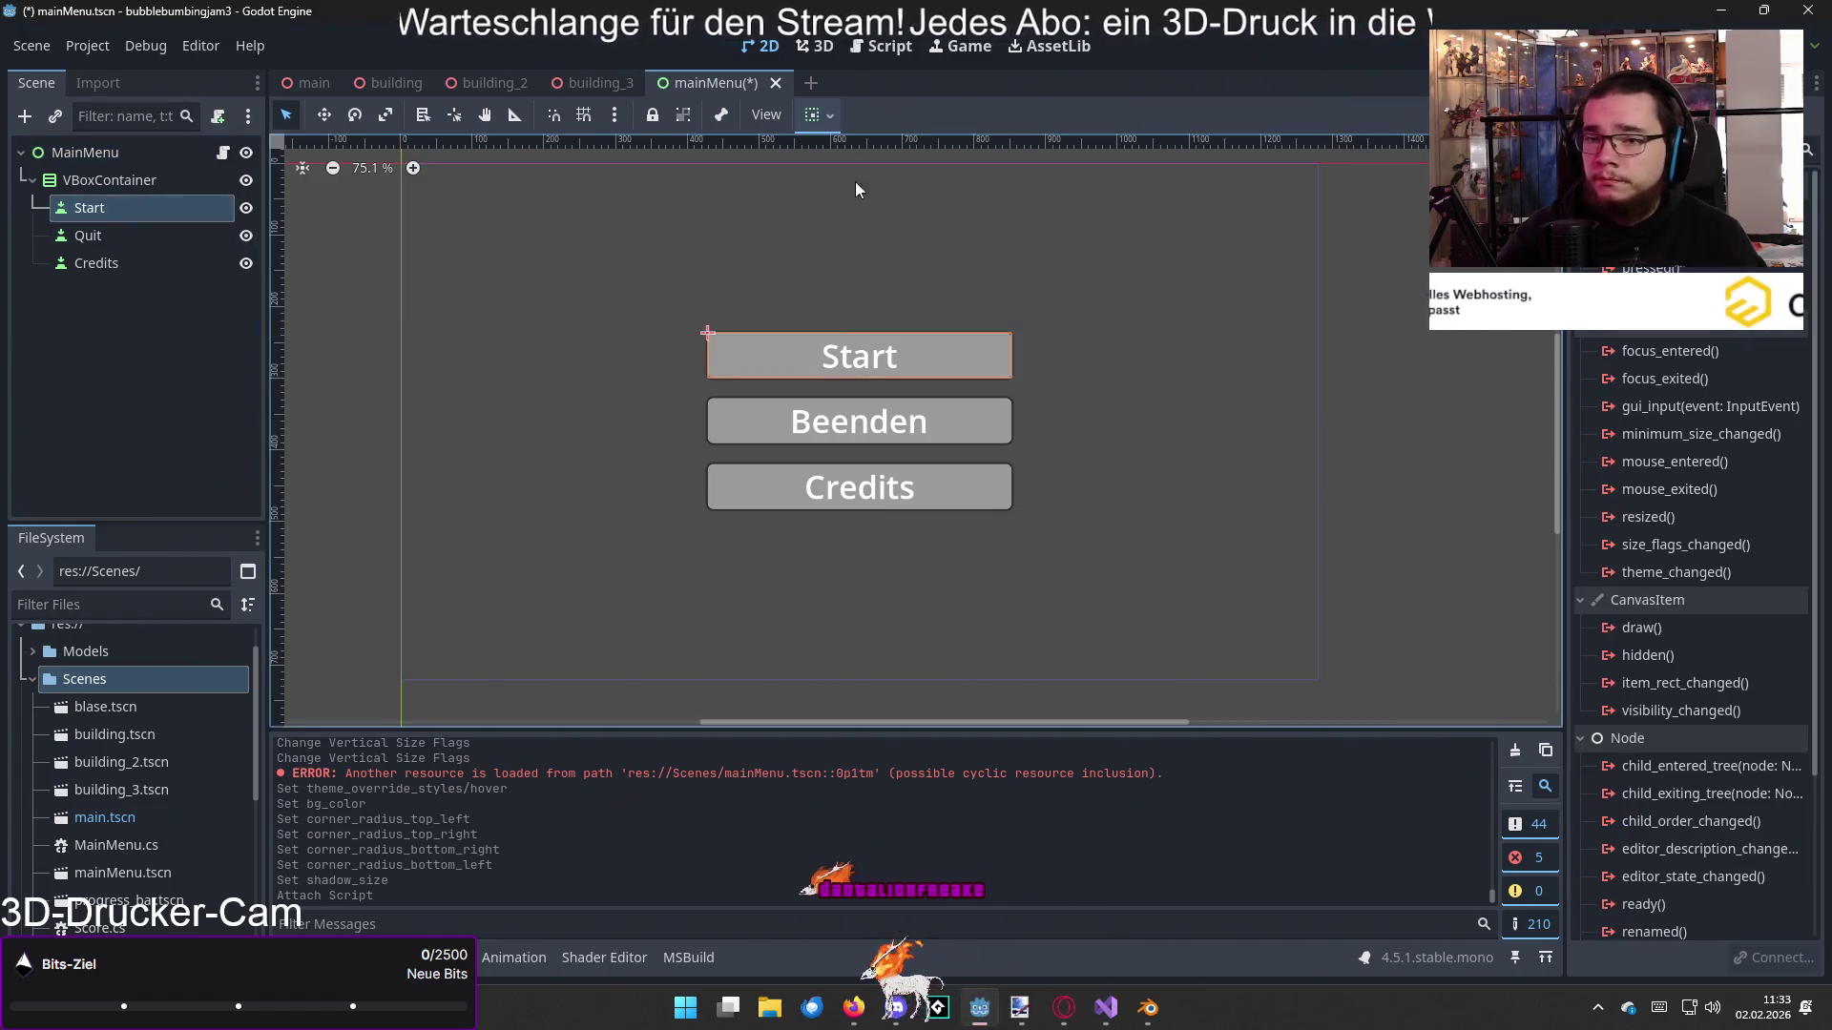
double_click(1651, 268)
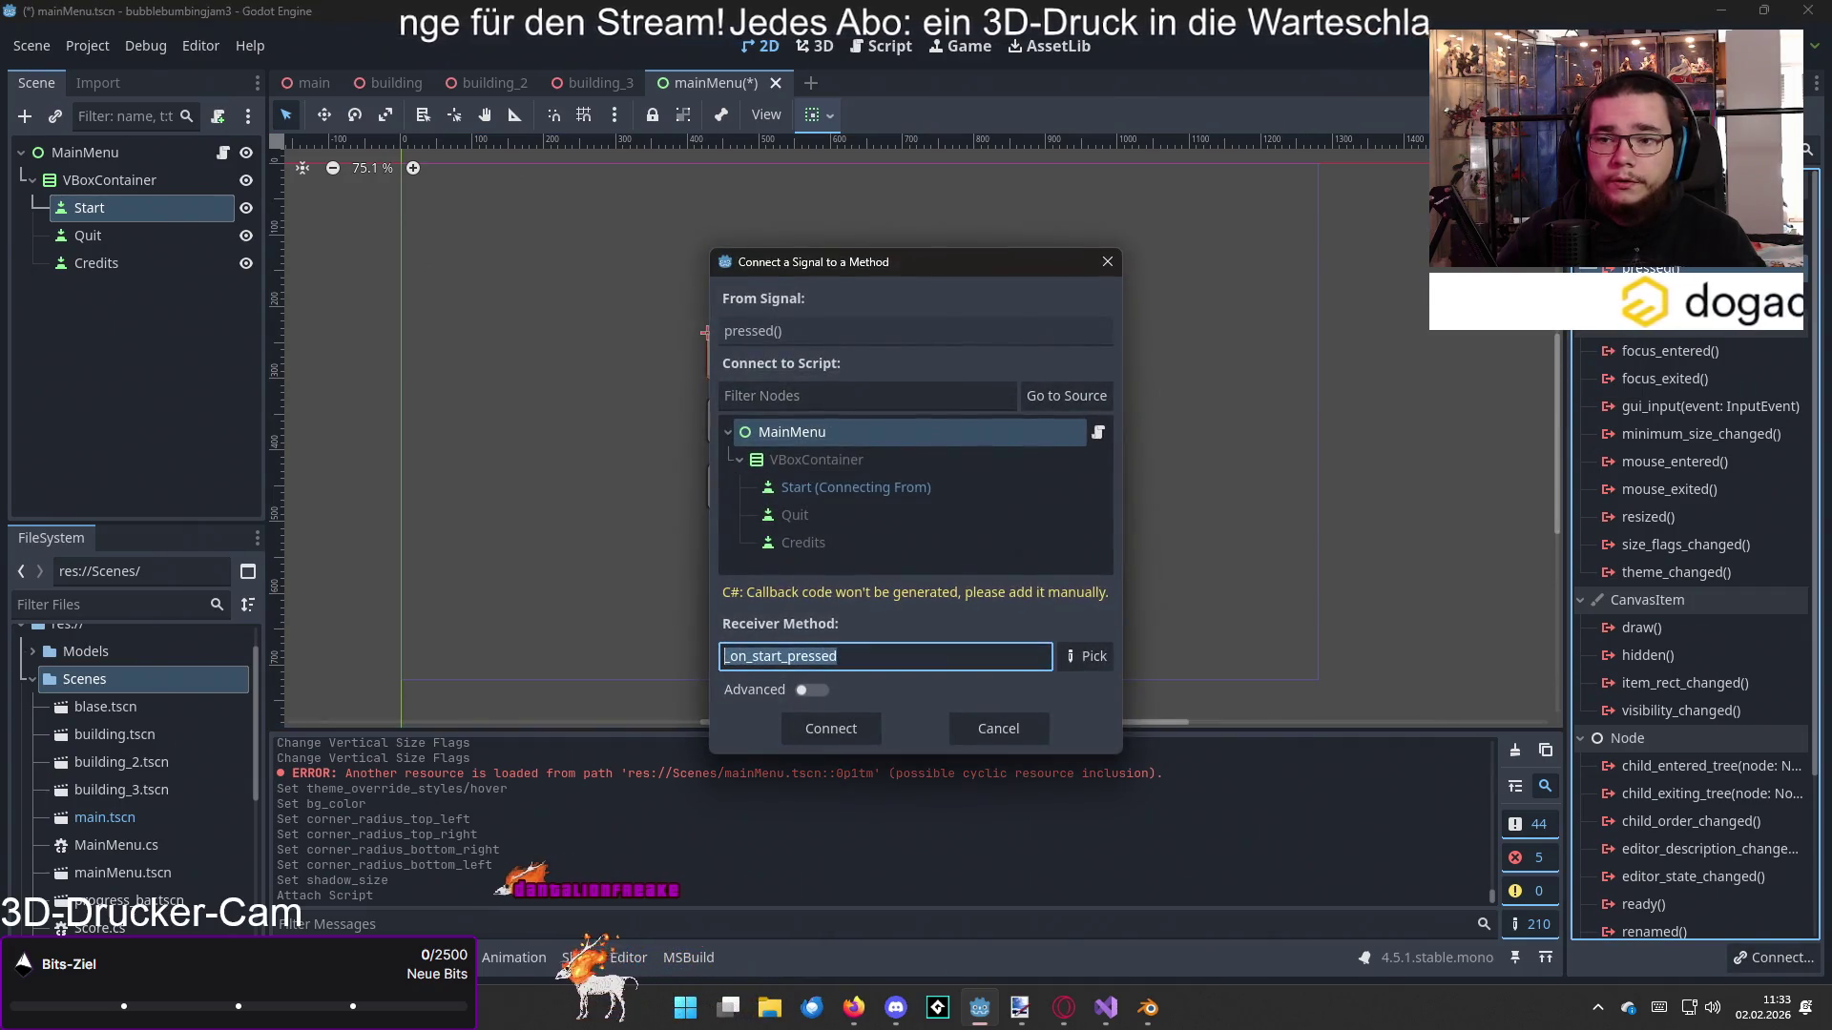
click(836, 437)
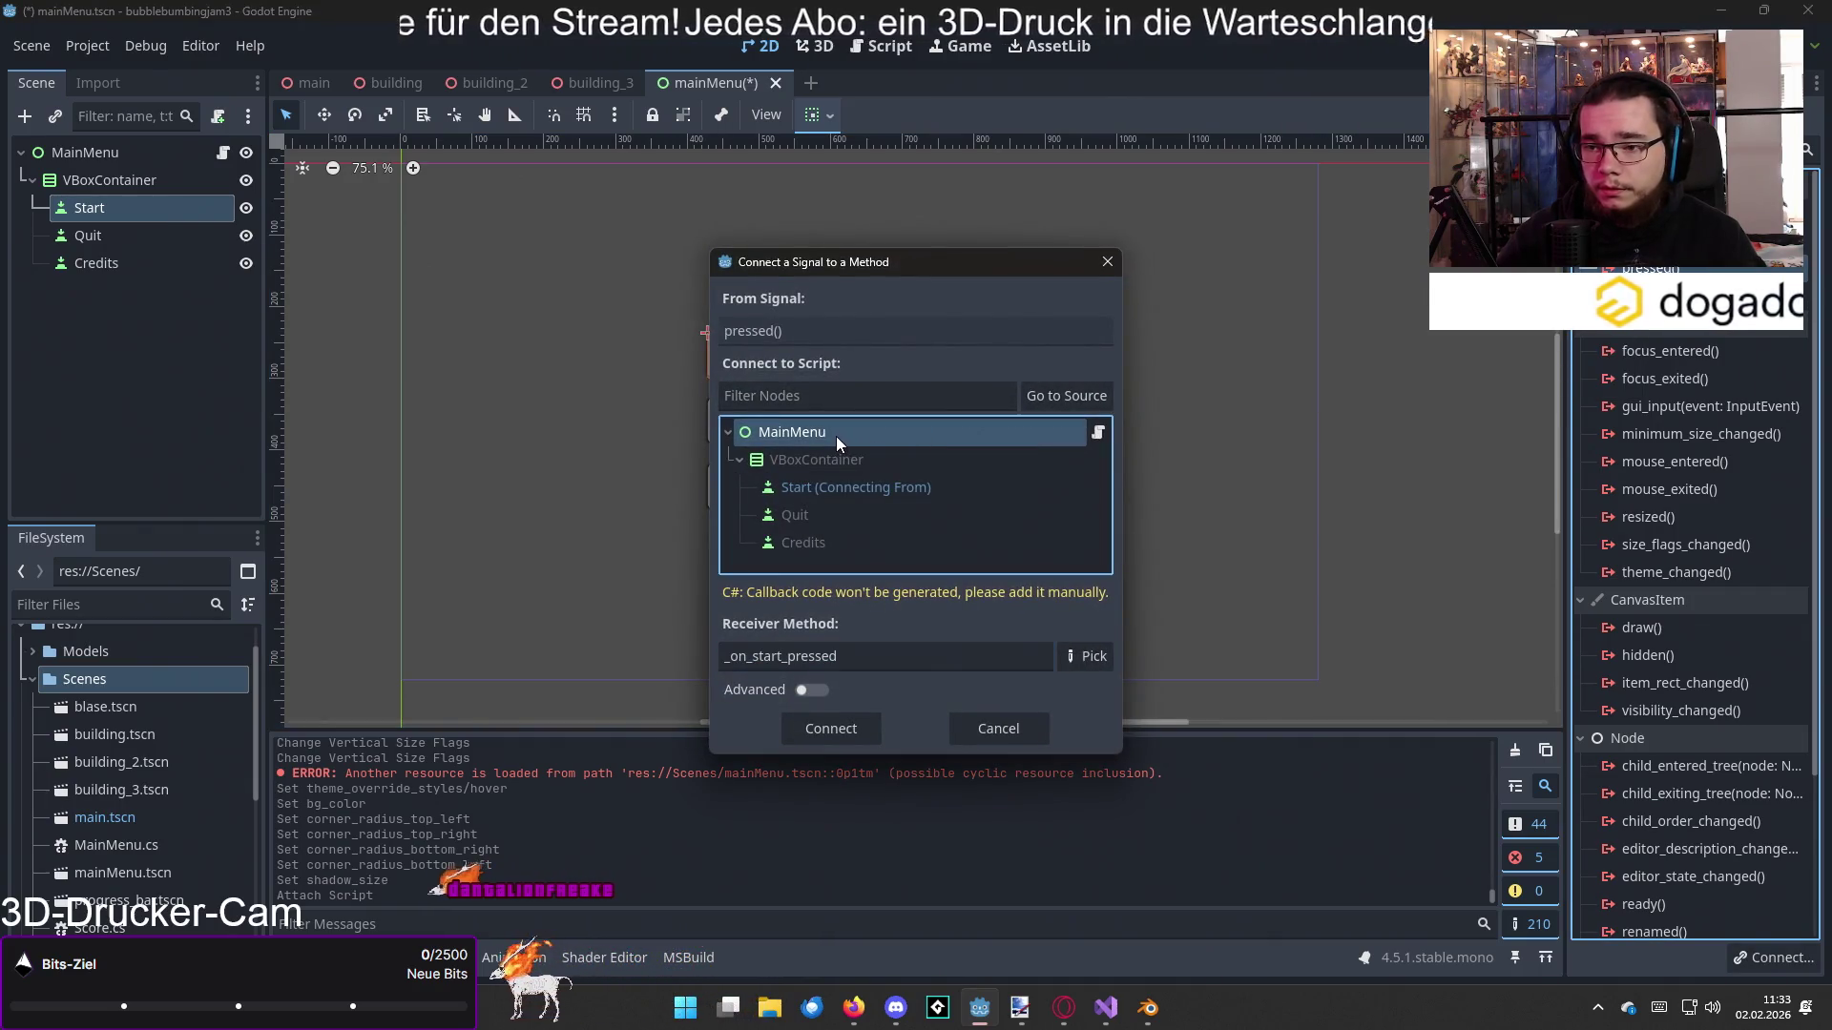
click(781, 657)
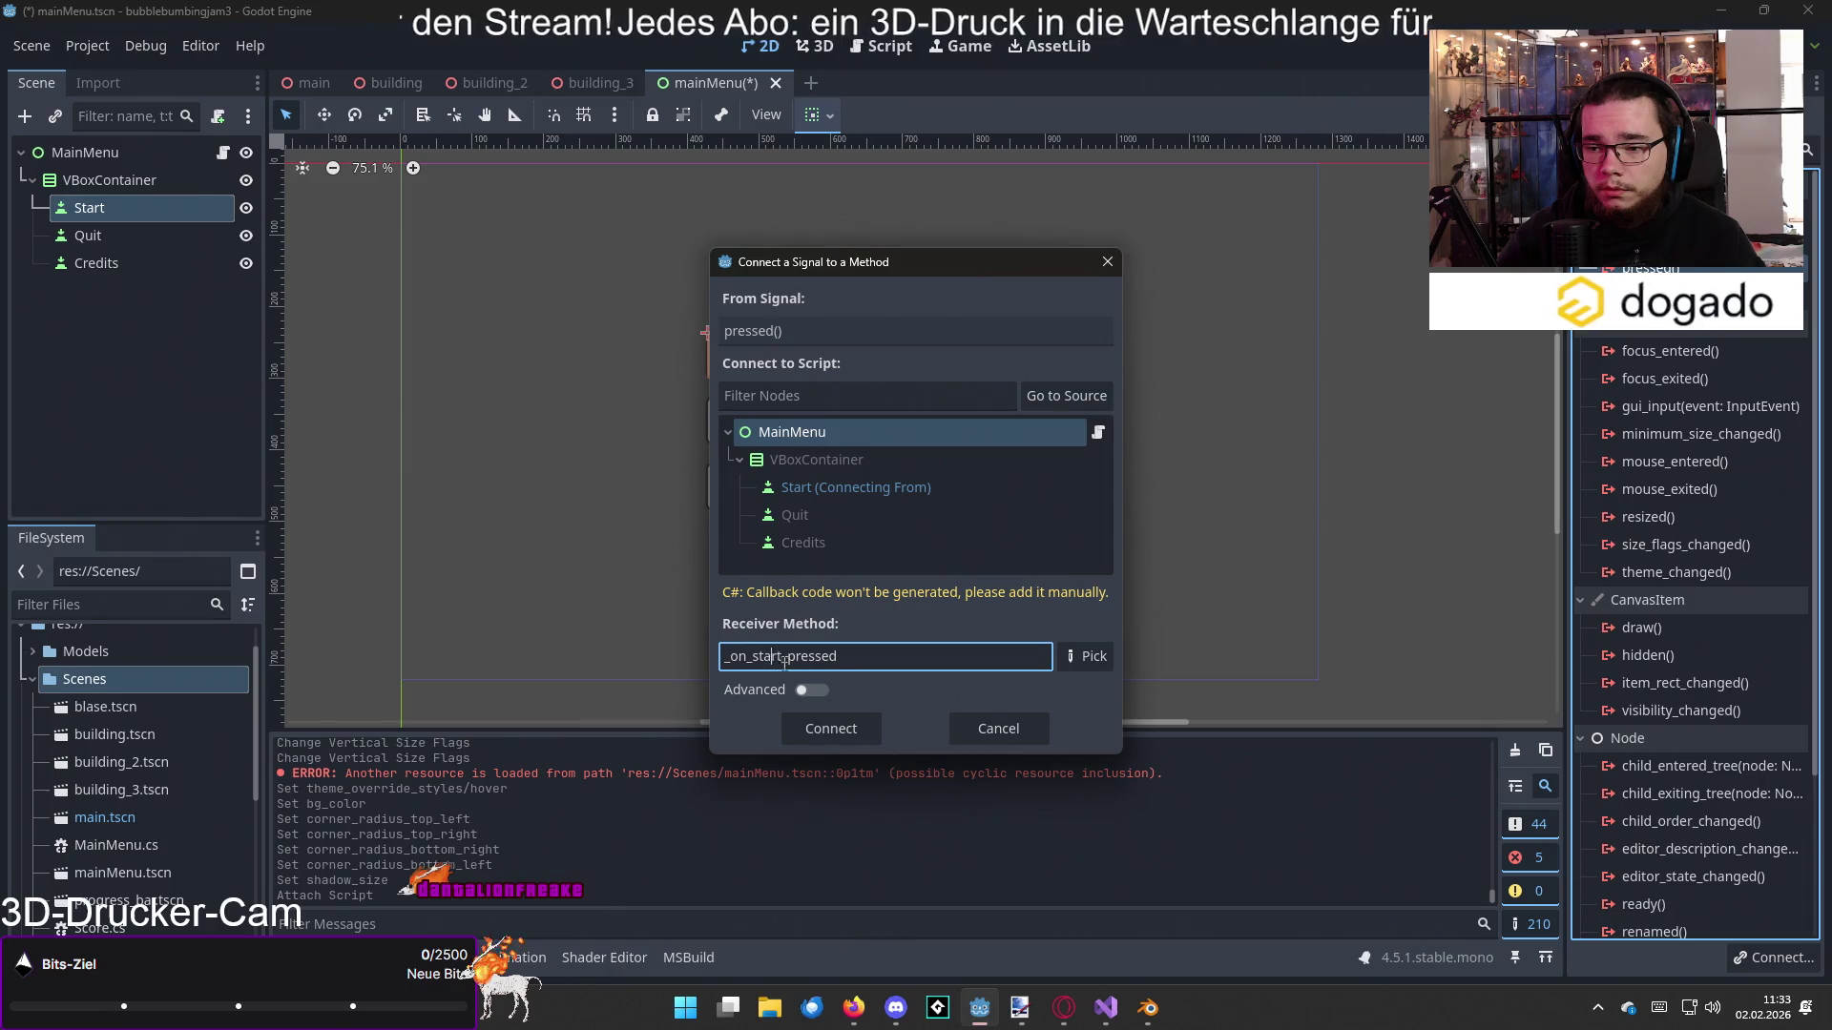
click(862, 729)
Step: Connect Quit and Credits pressed signals to _on_quit_pressed and _on_credits_pressed
click(123, 239)
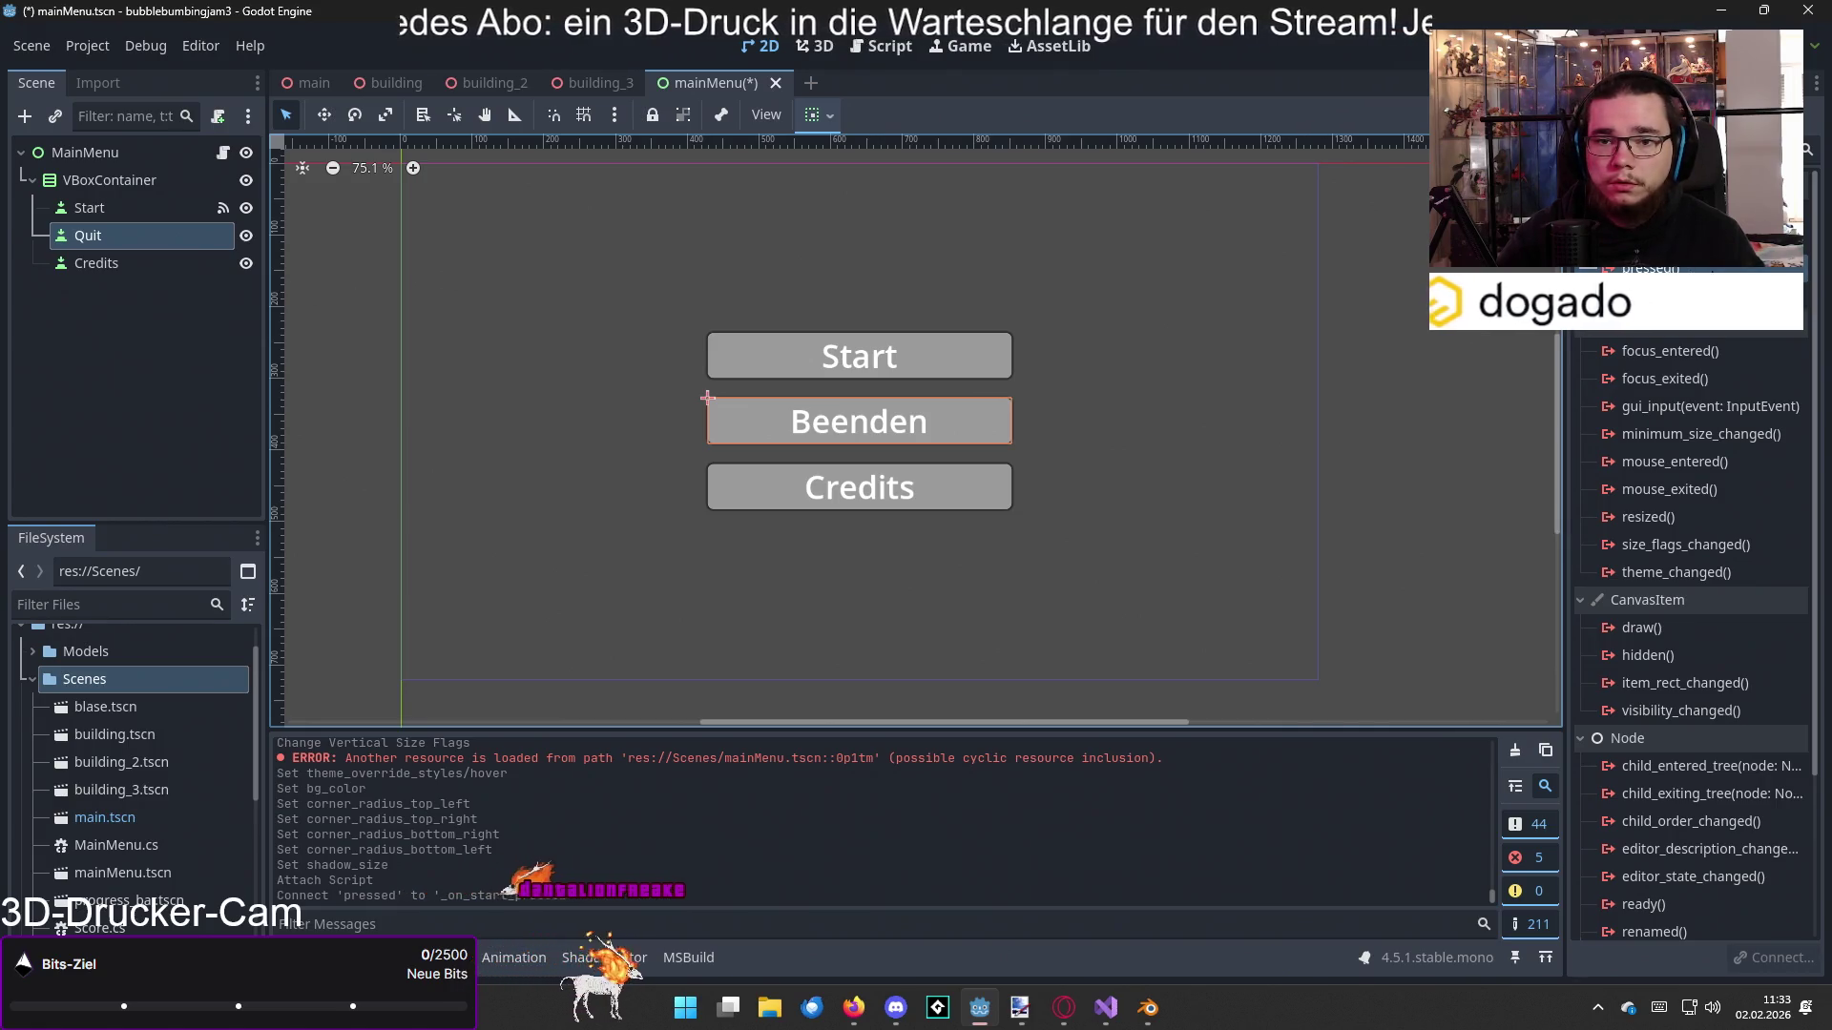
double_click(1651, 269)
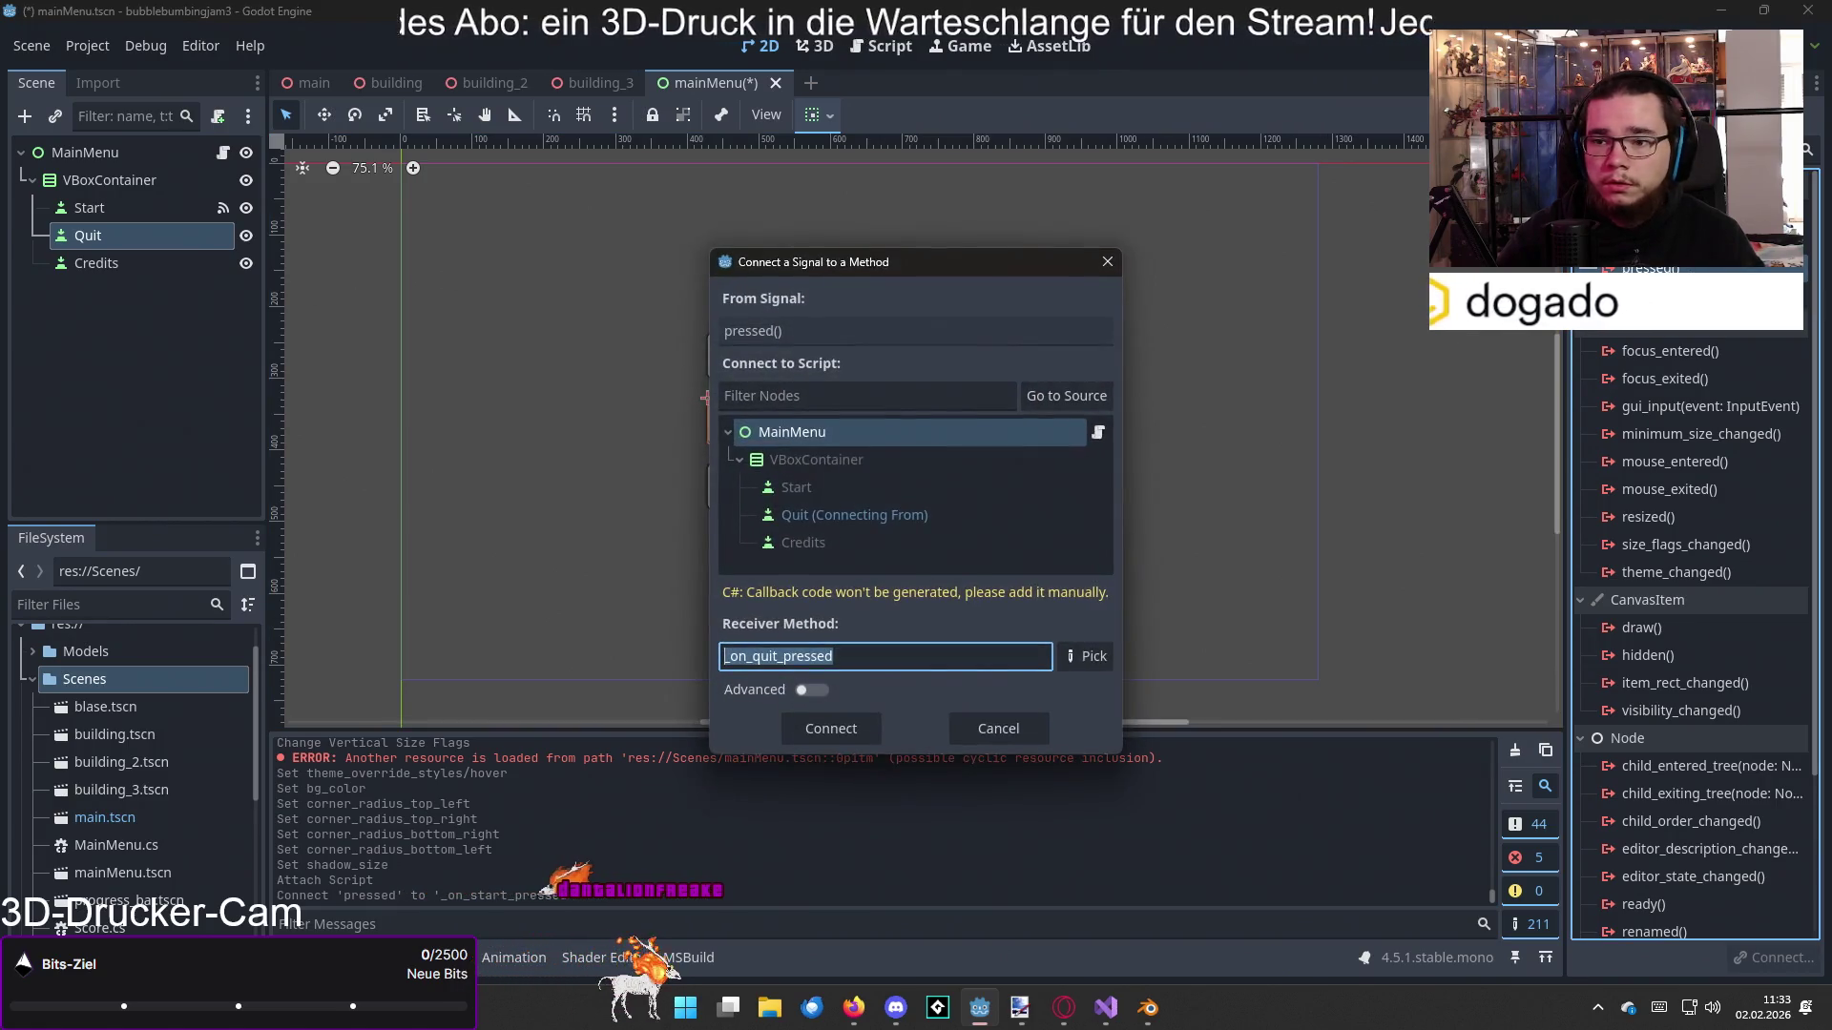
click(844, 731)
click(123, 270)
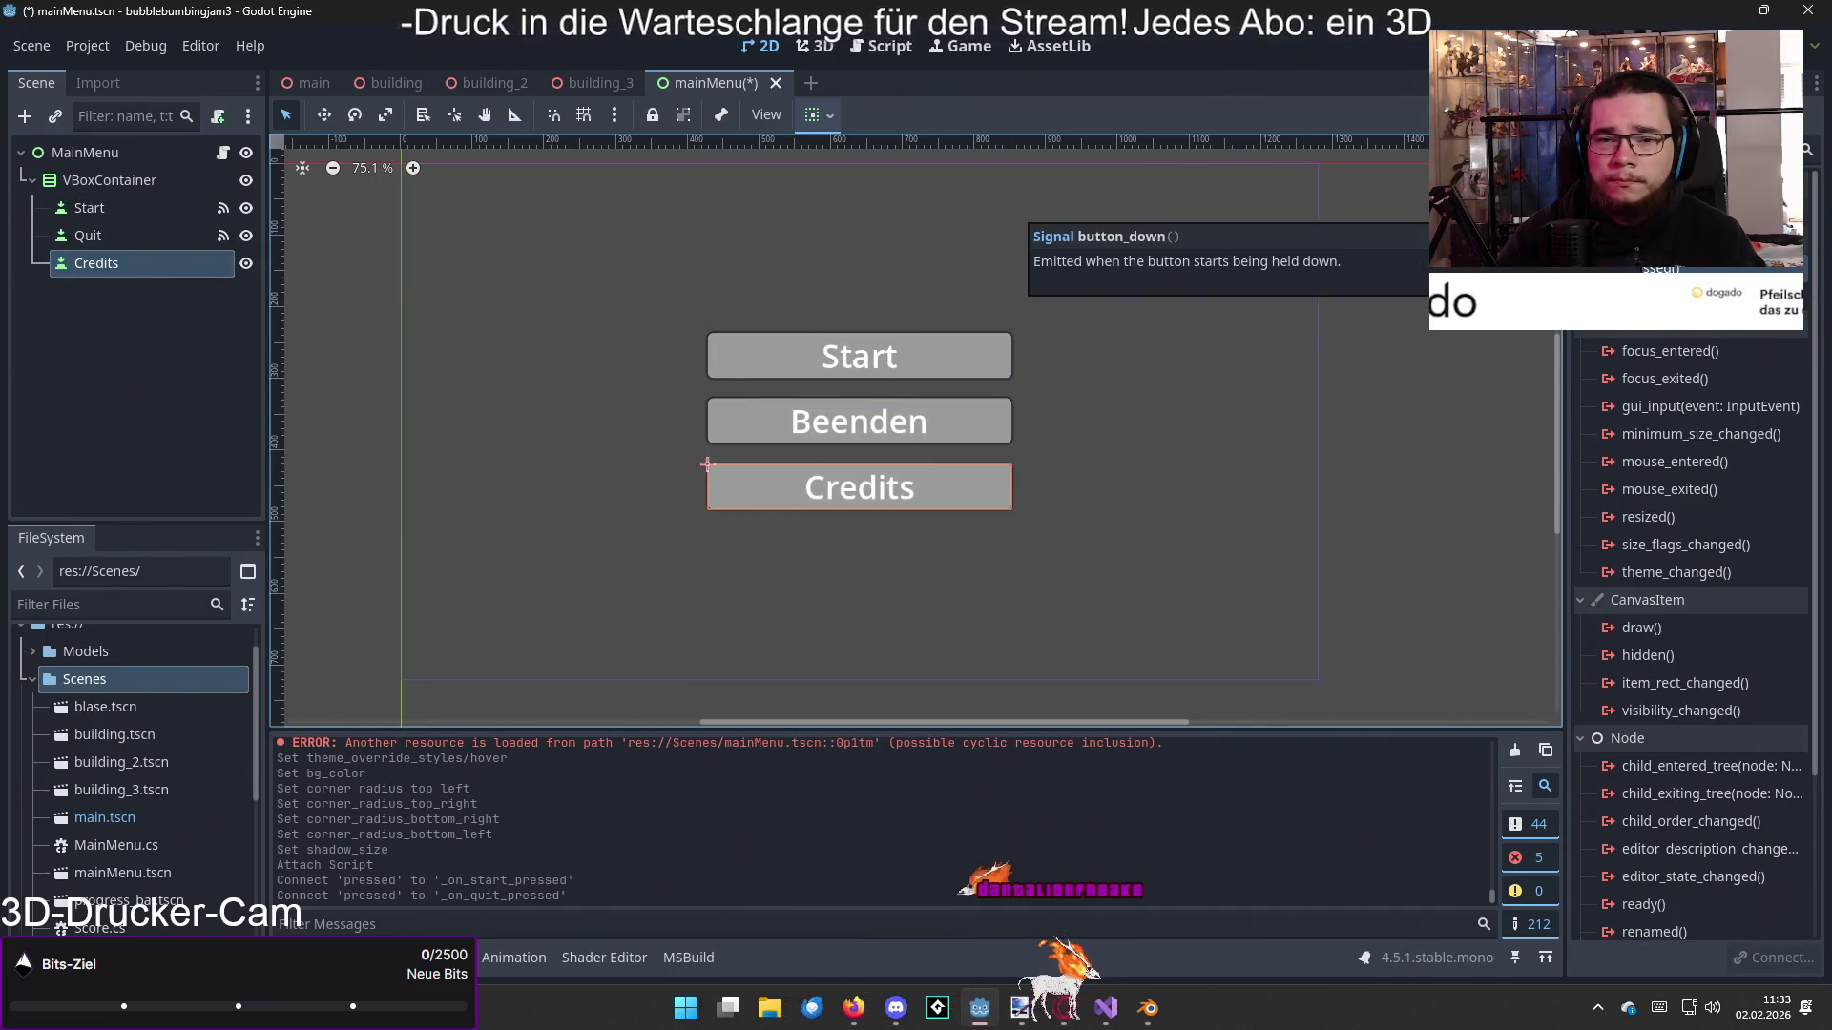
double_click(1651, 269)
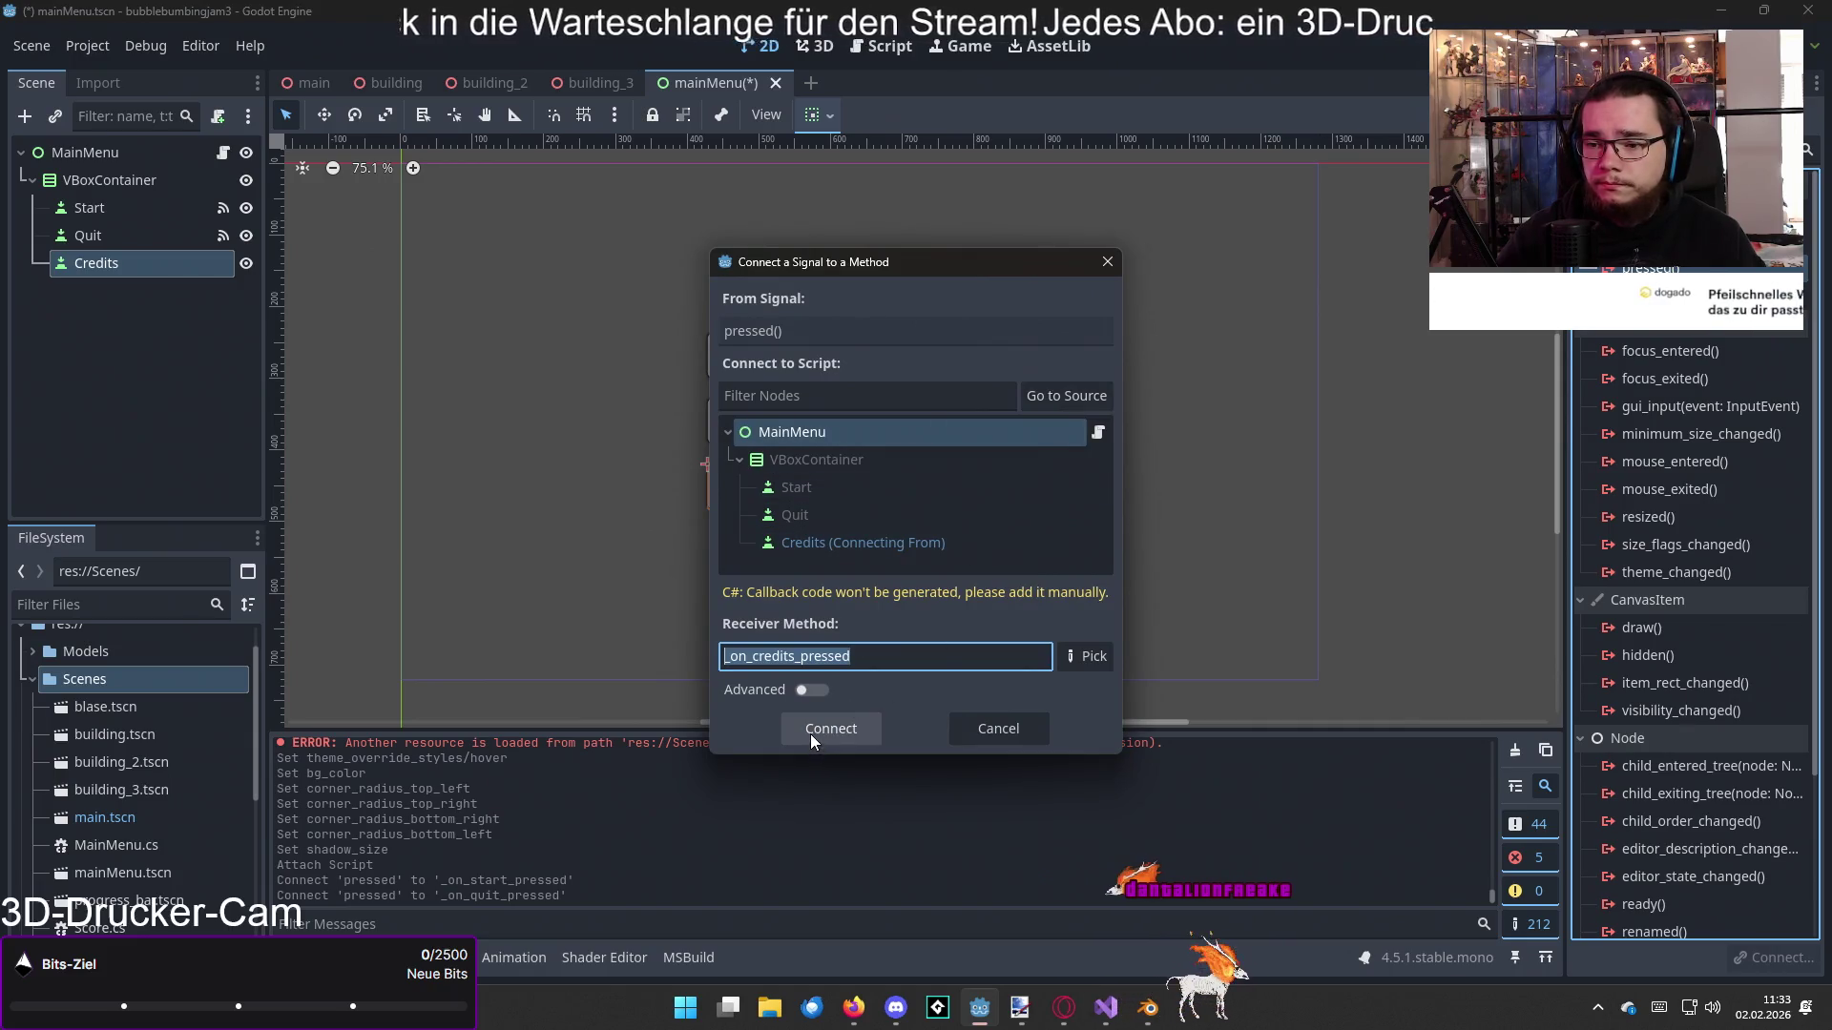
click(810, 735)
Step: Return to the mainMenu scene and open MainMenu.cs in the code editor
click(212, 376)
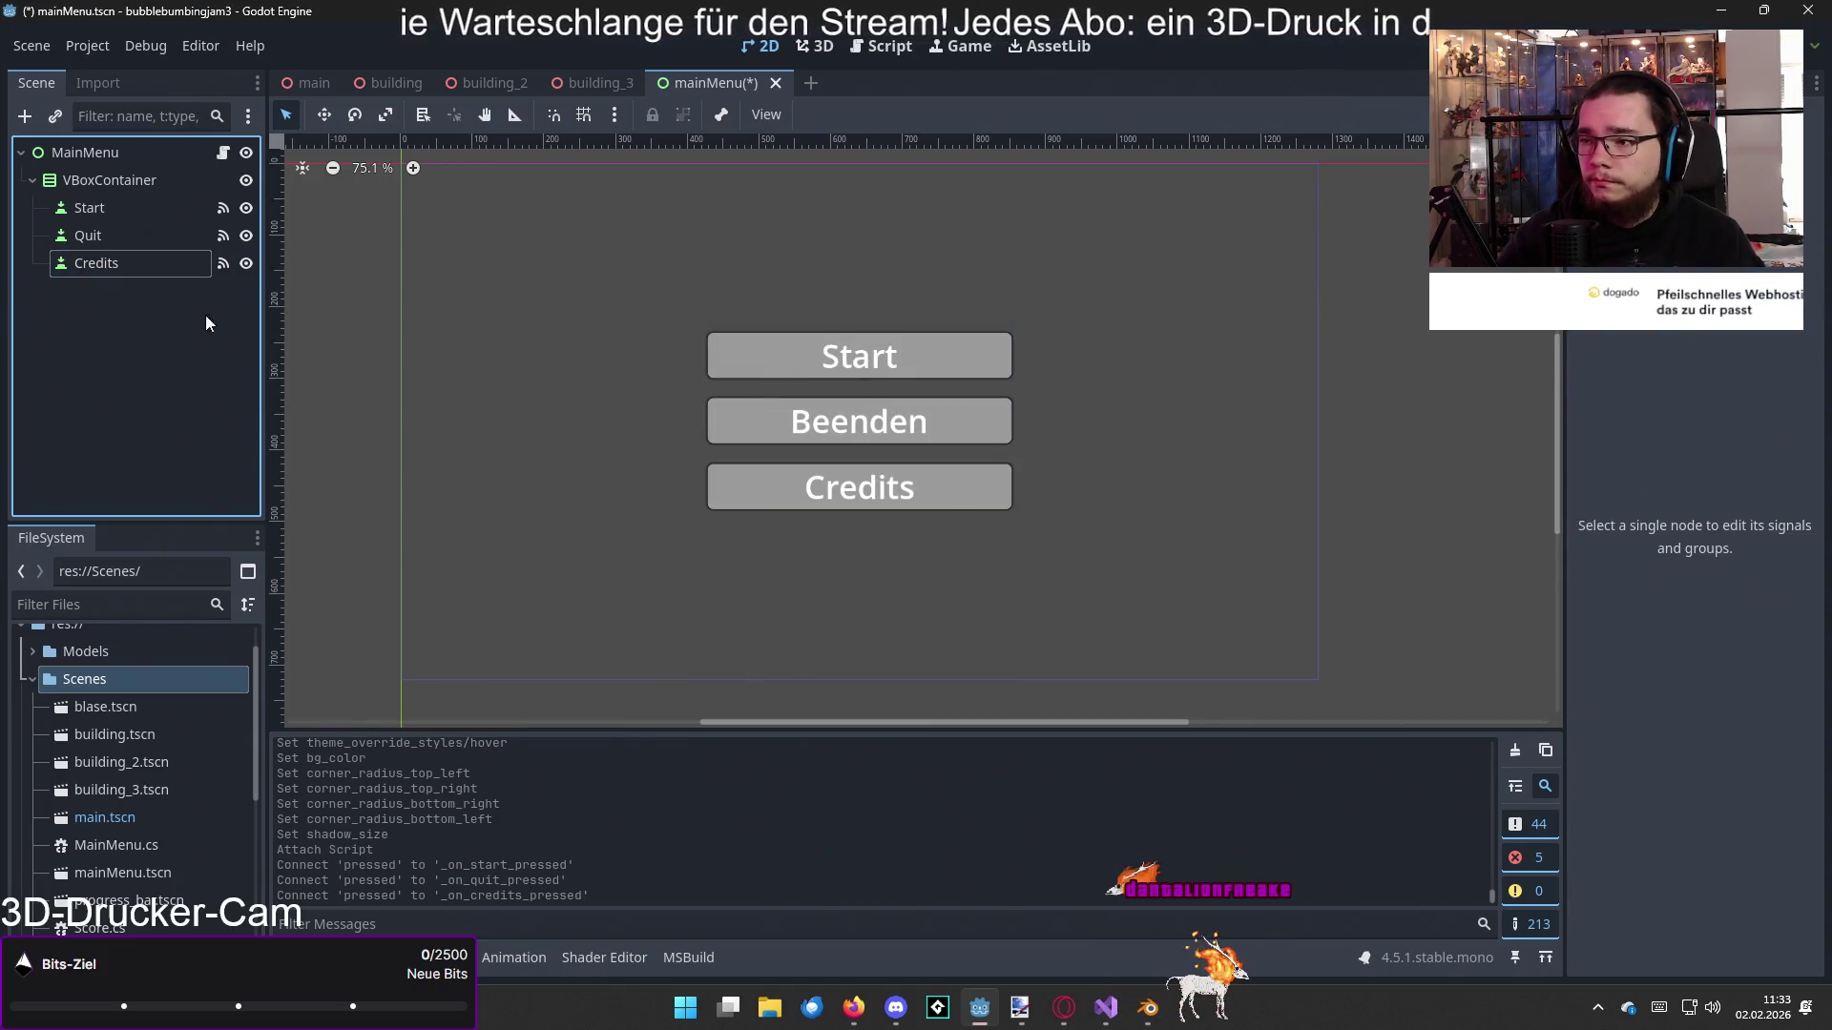
click(315, 82)
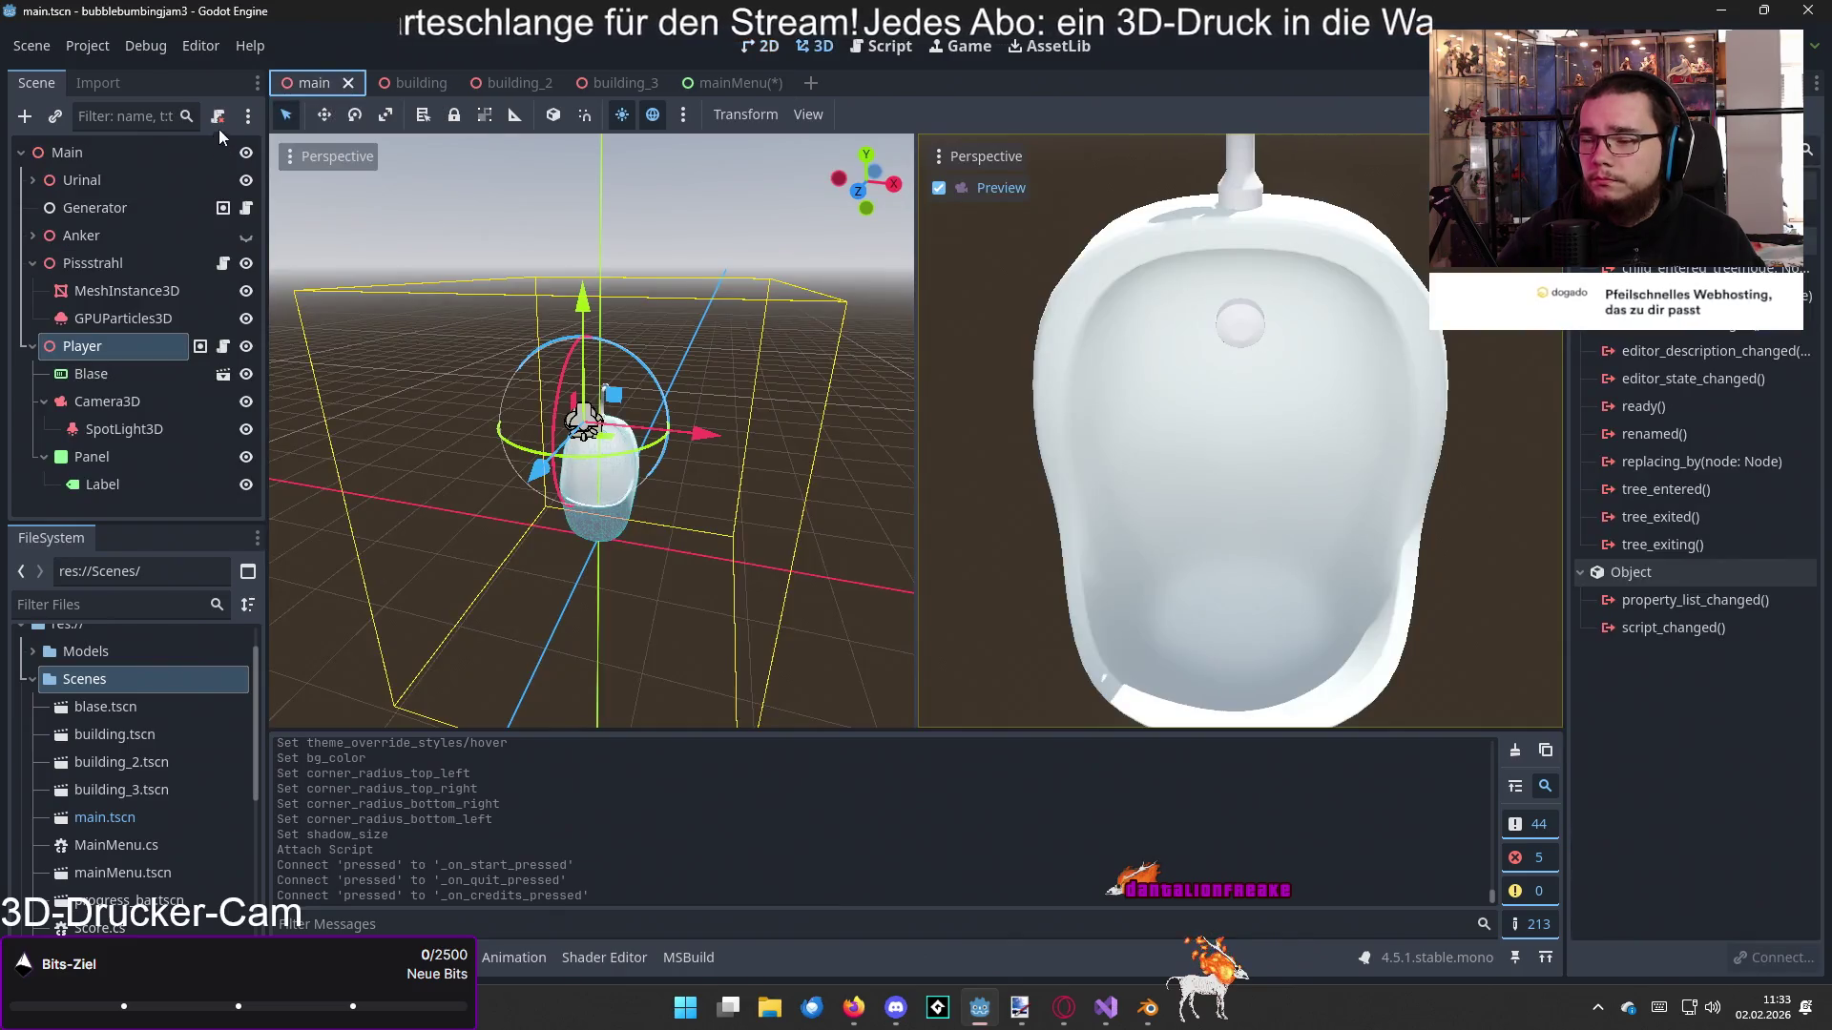
click(715, 83)
click(216, 119)
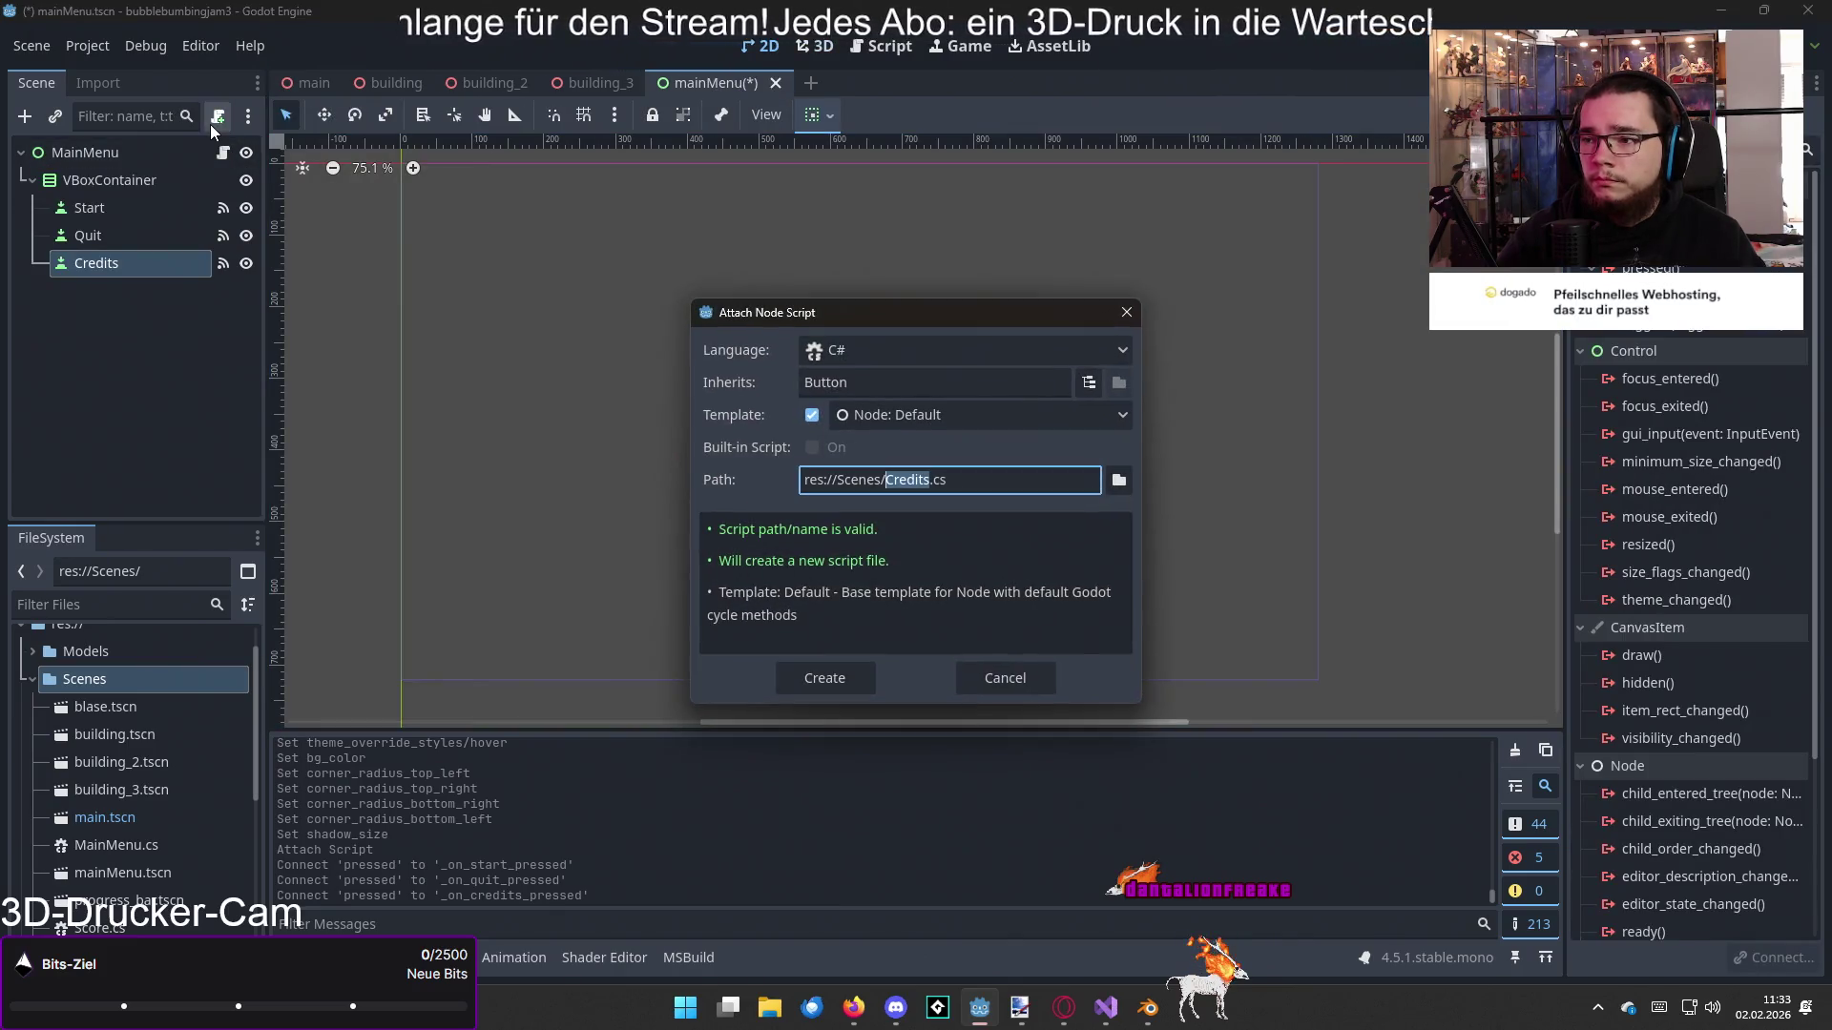
click(1004, 677)
click(222, 152)
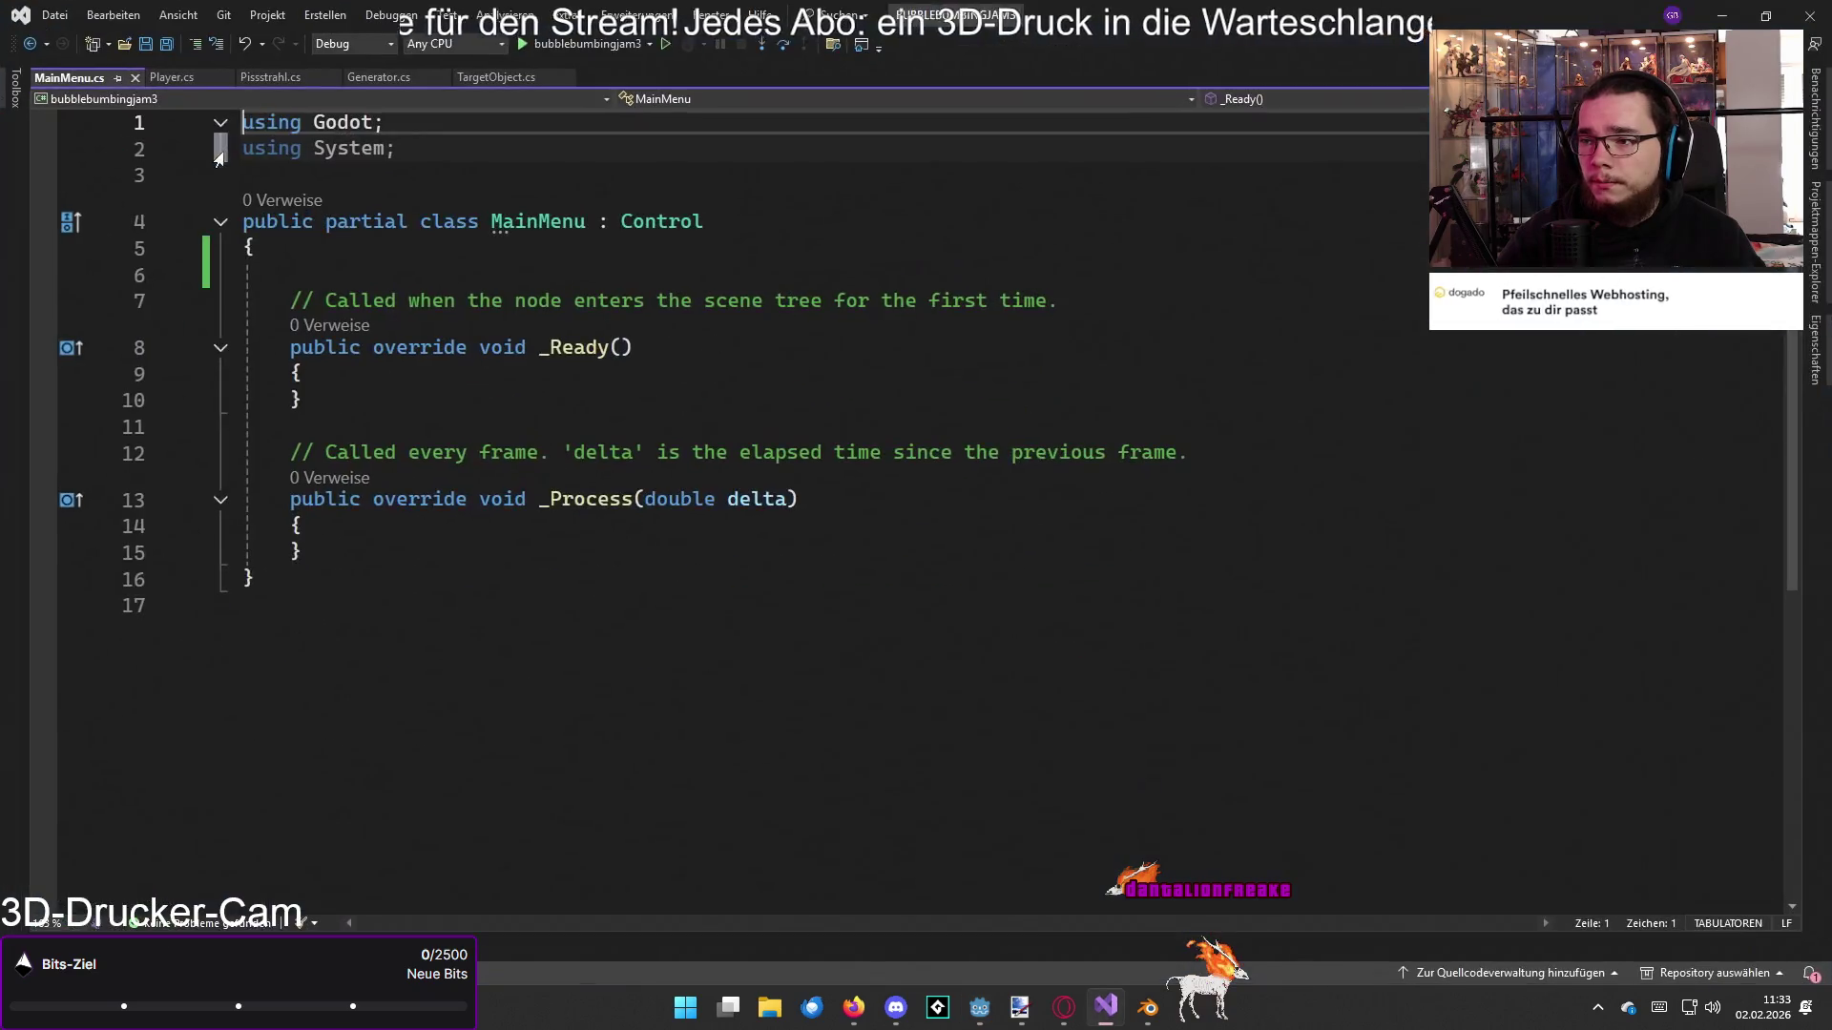
Step: Type '[Export] public Node' on the empty line at the top of the MainMenu class
click(411, 401)
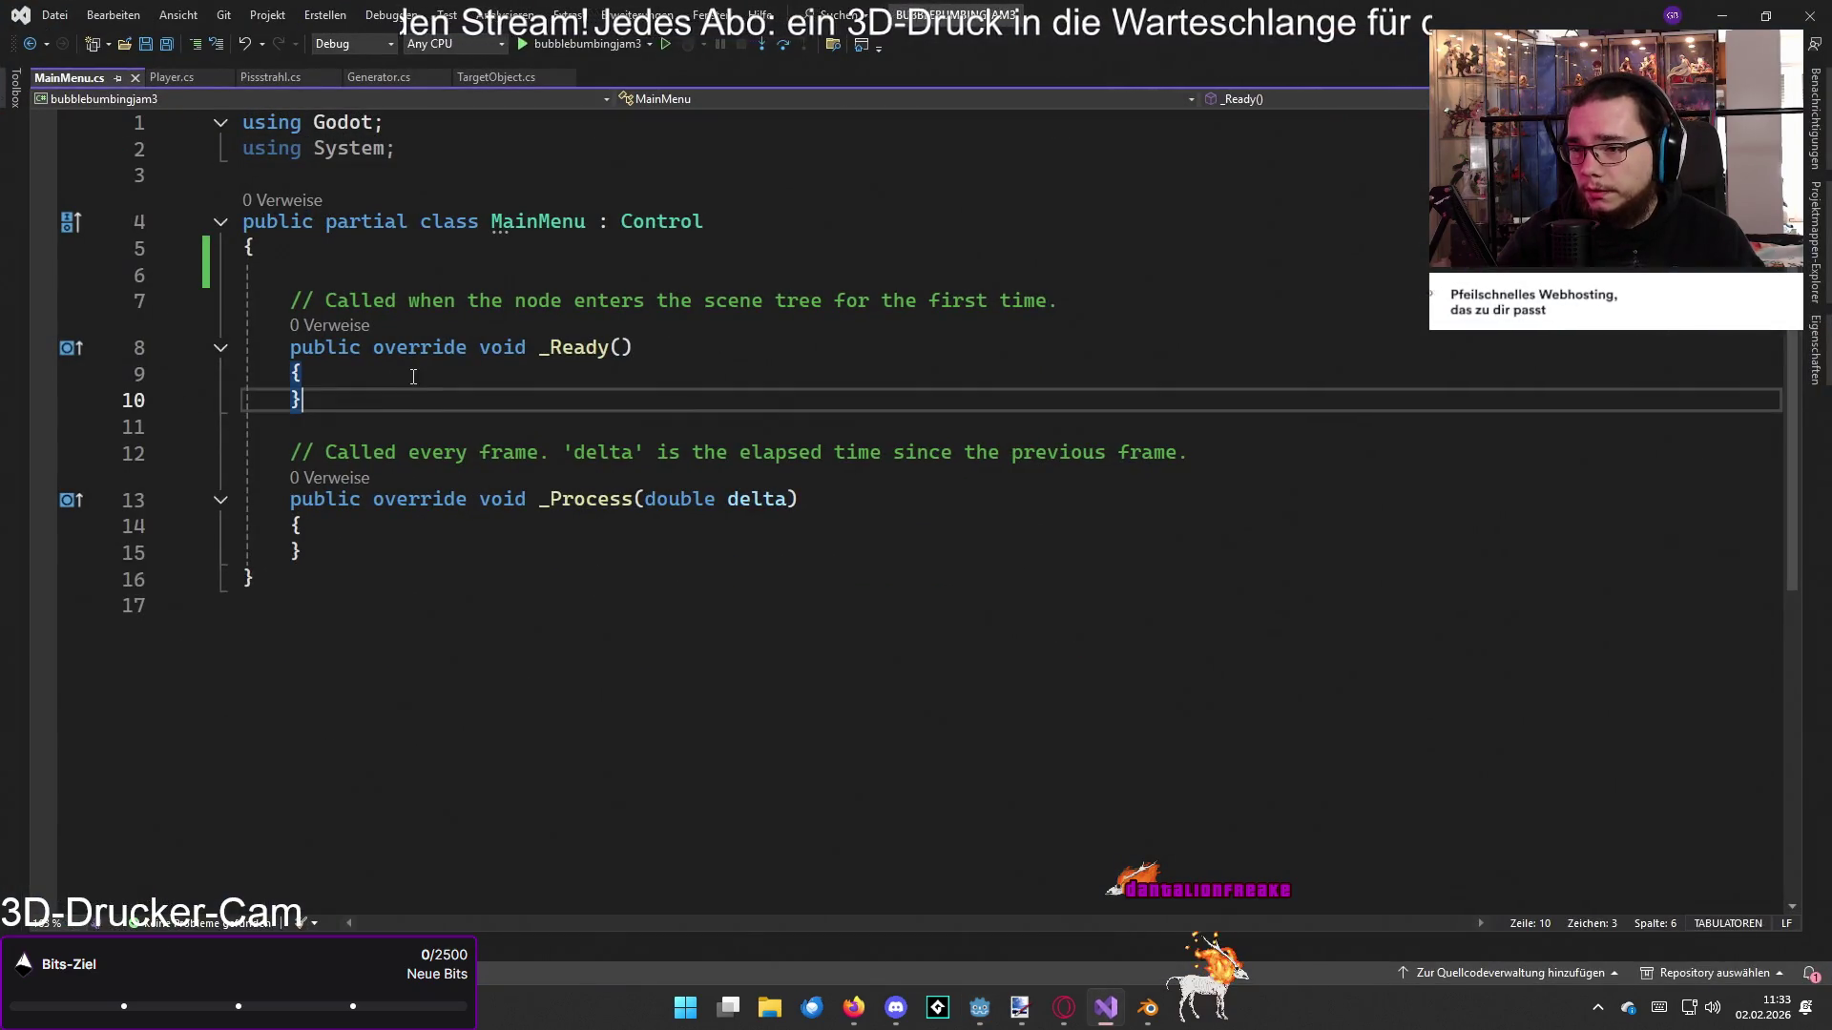
click(491, 276)
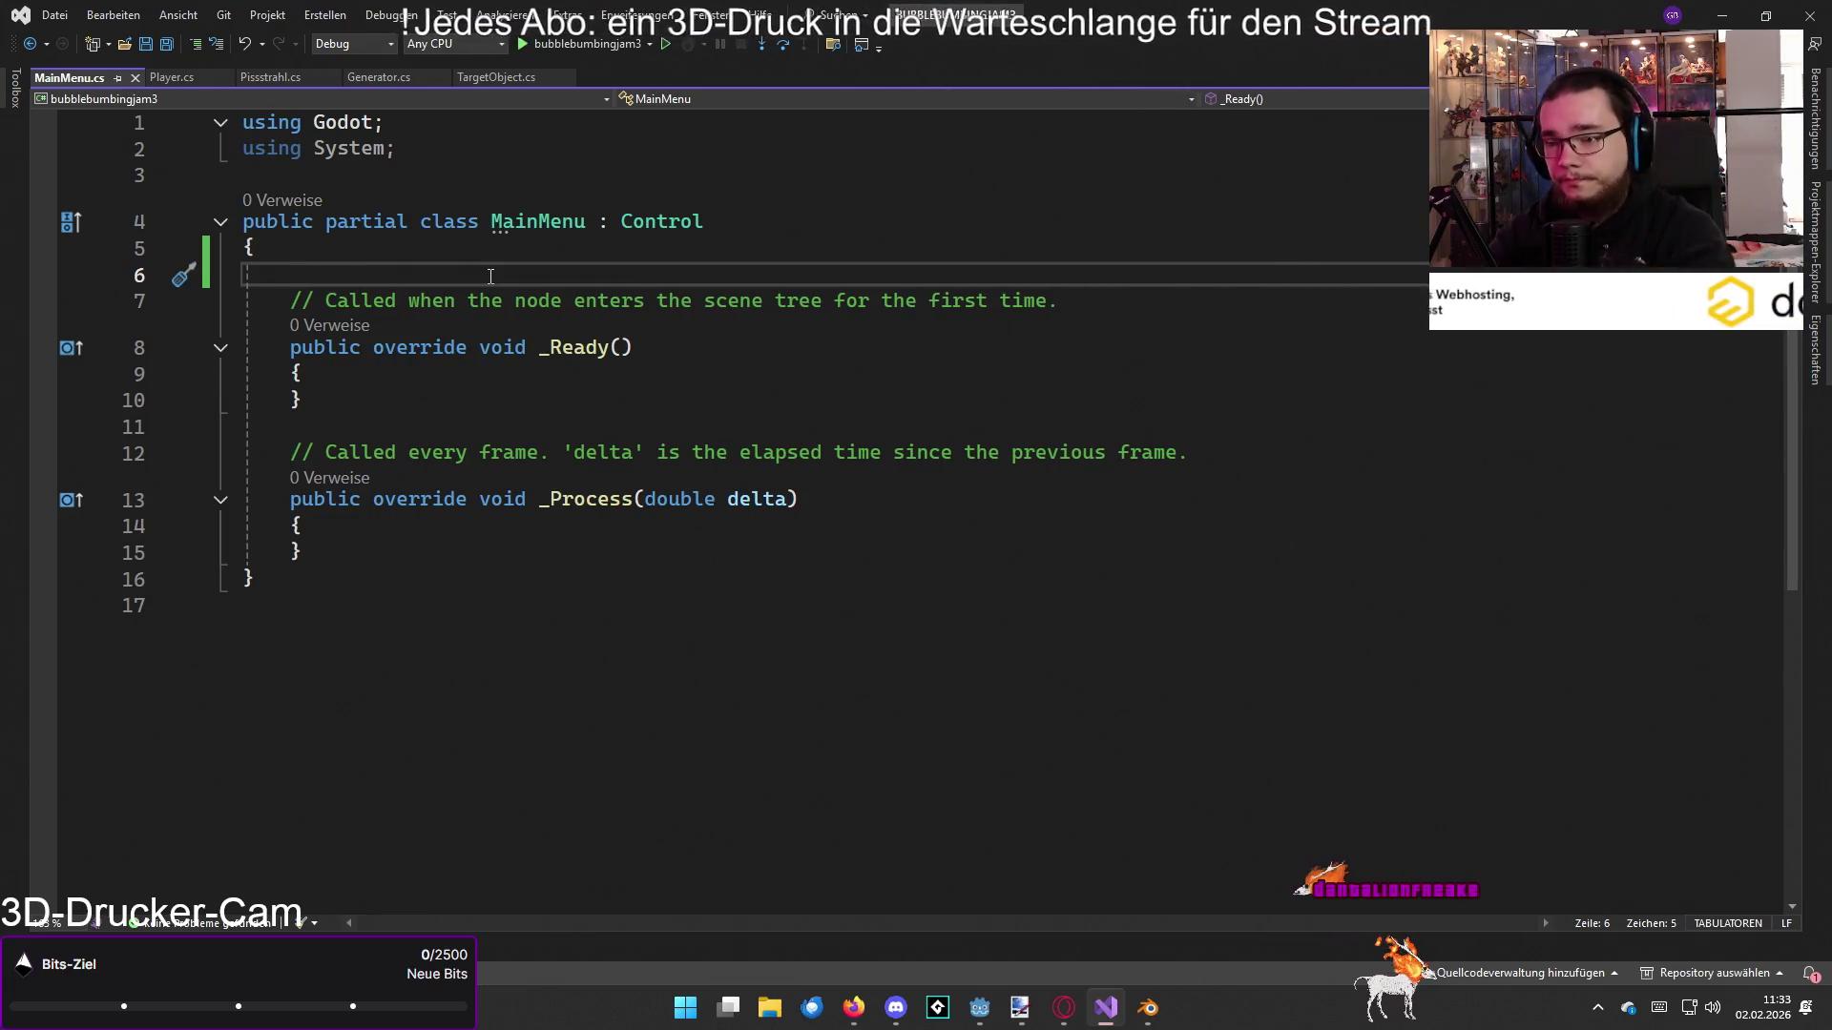
text([)
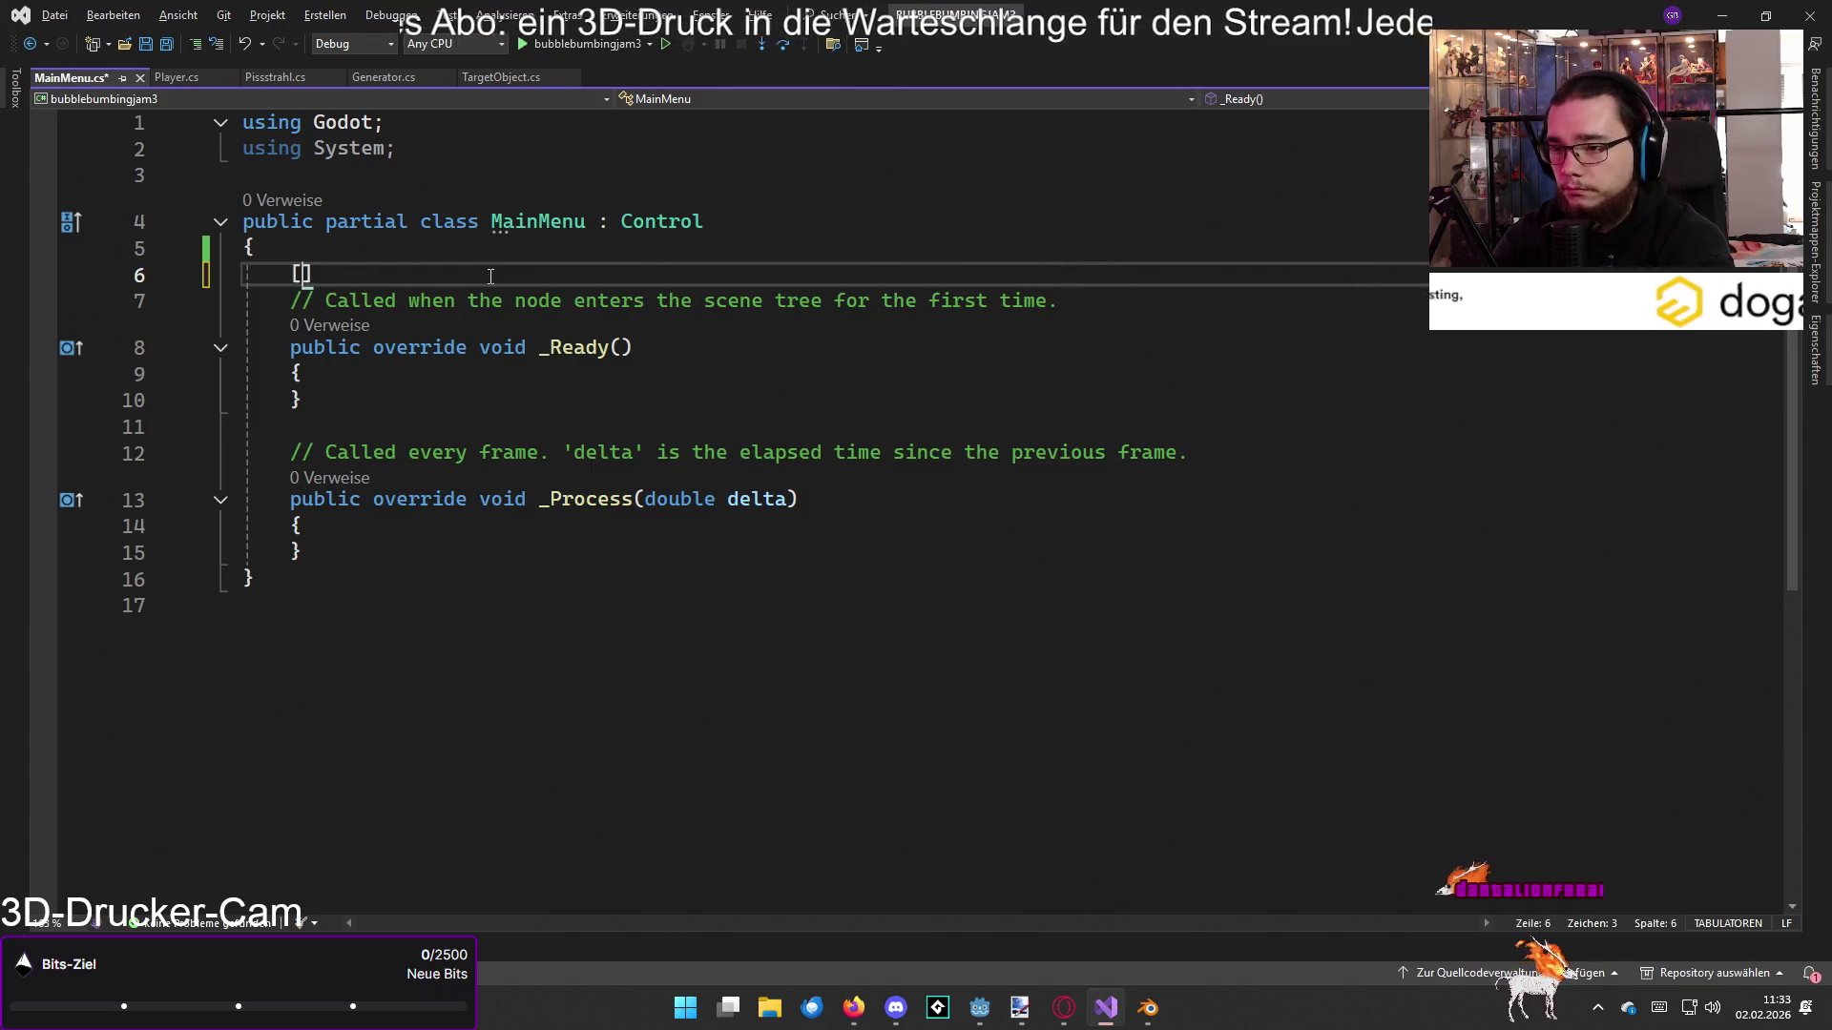
text(Export] p)
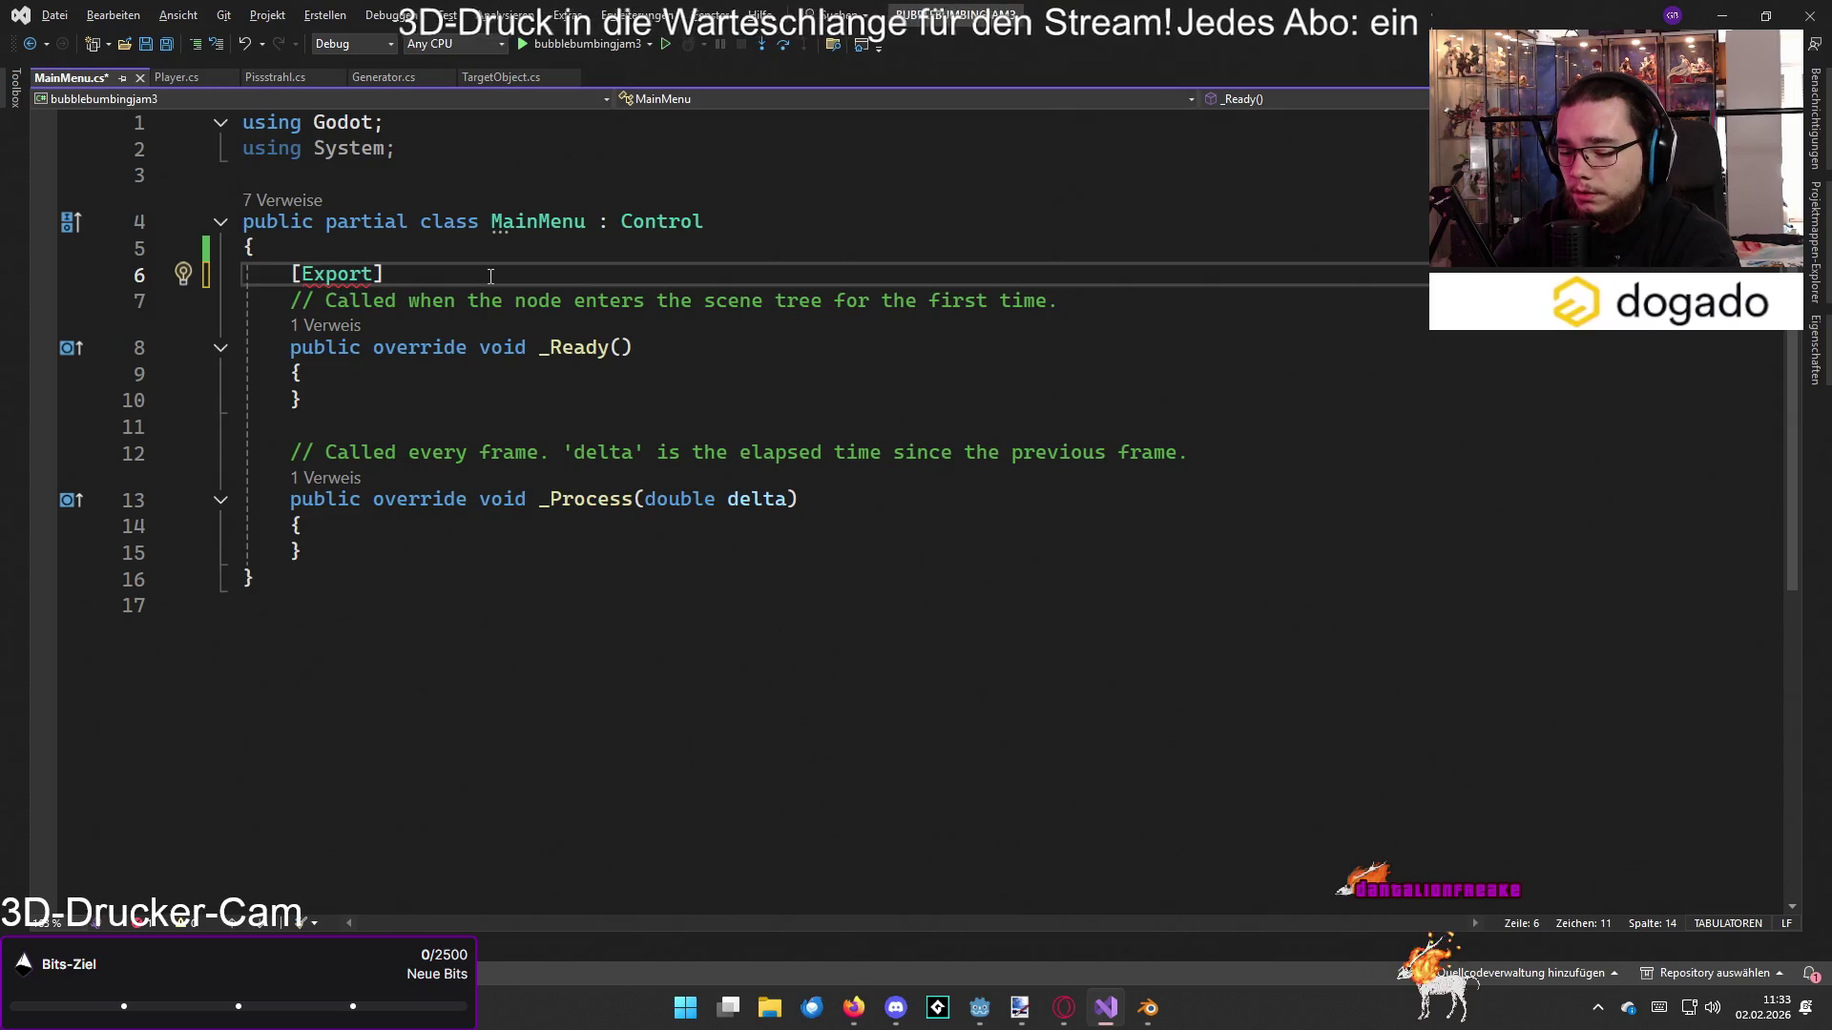
text(ublic )
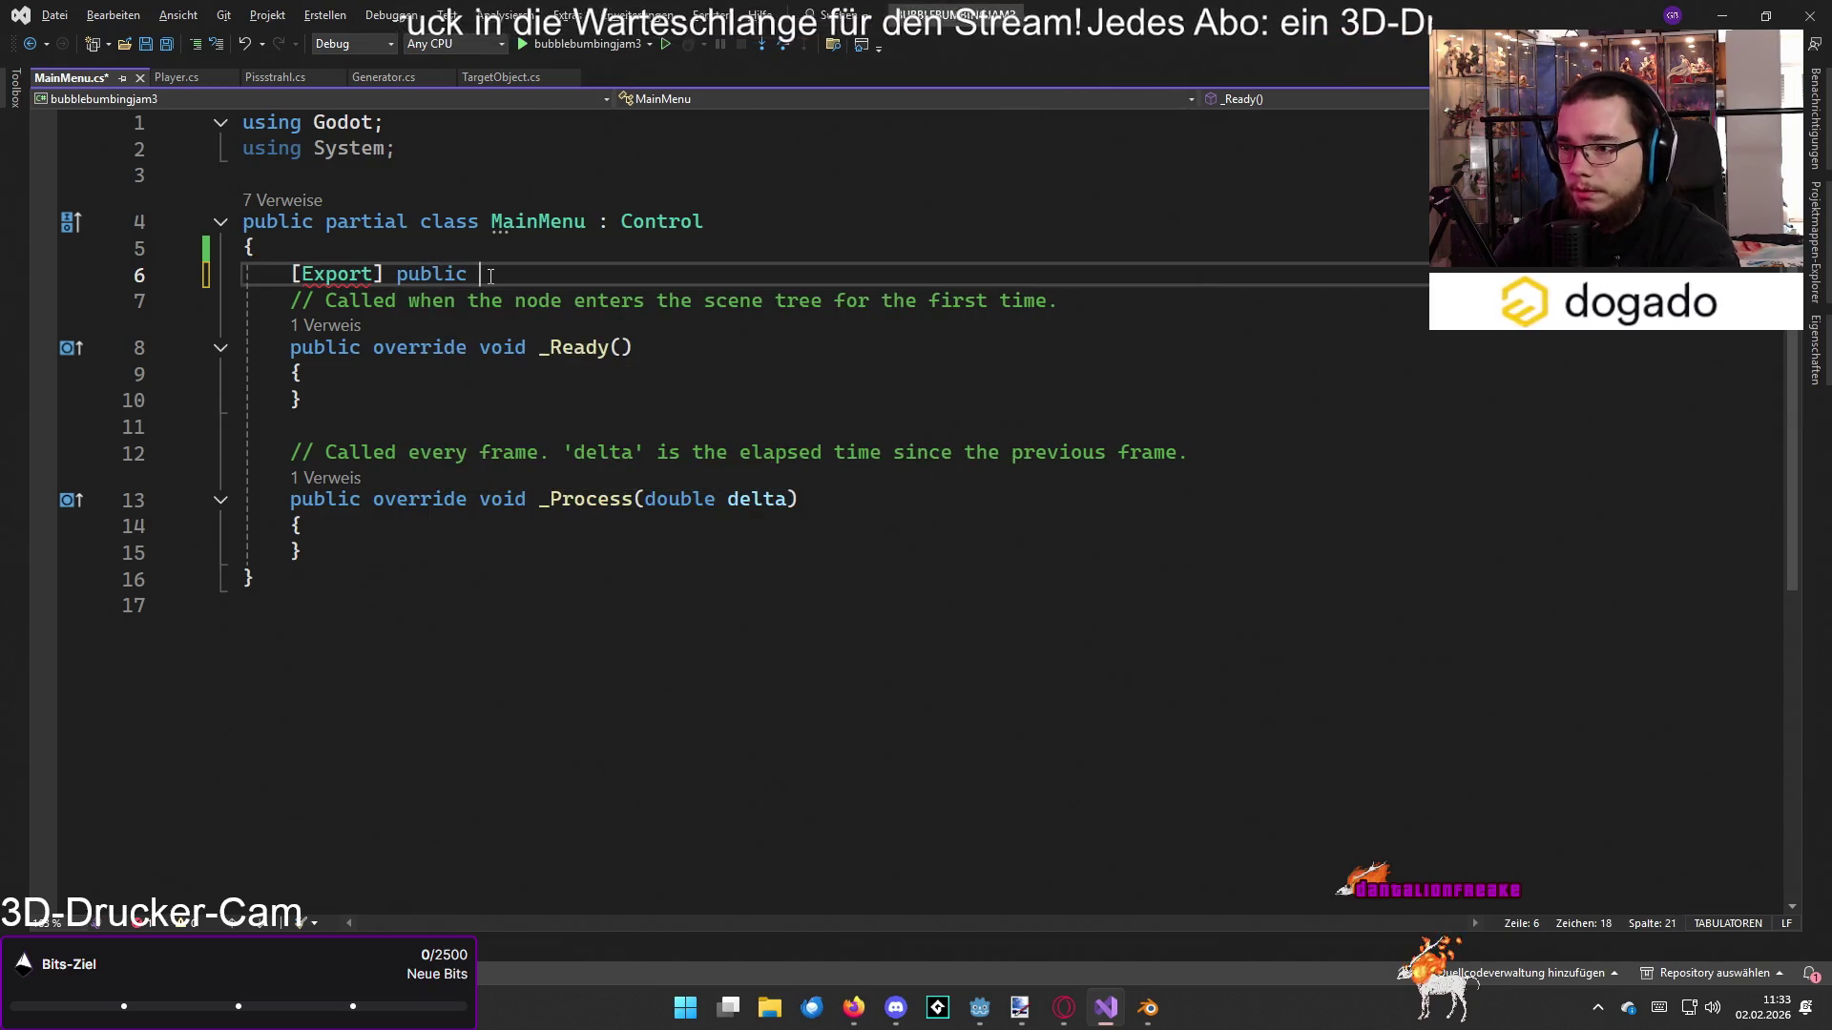
text(Node3D)
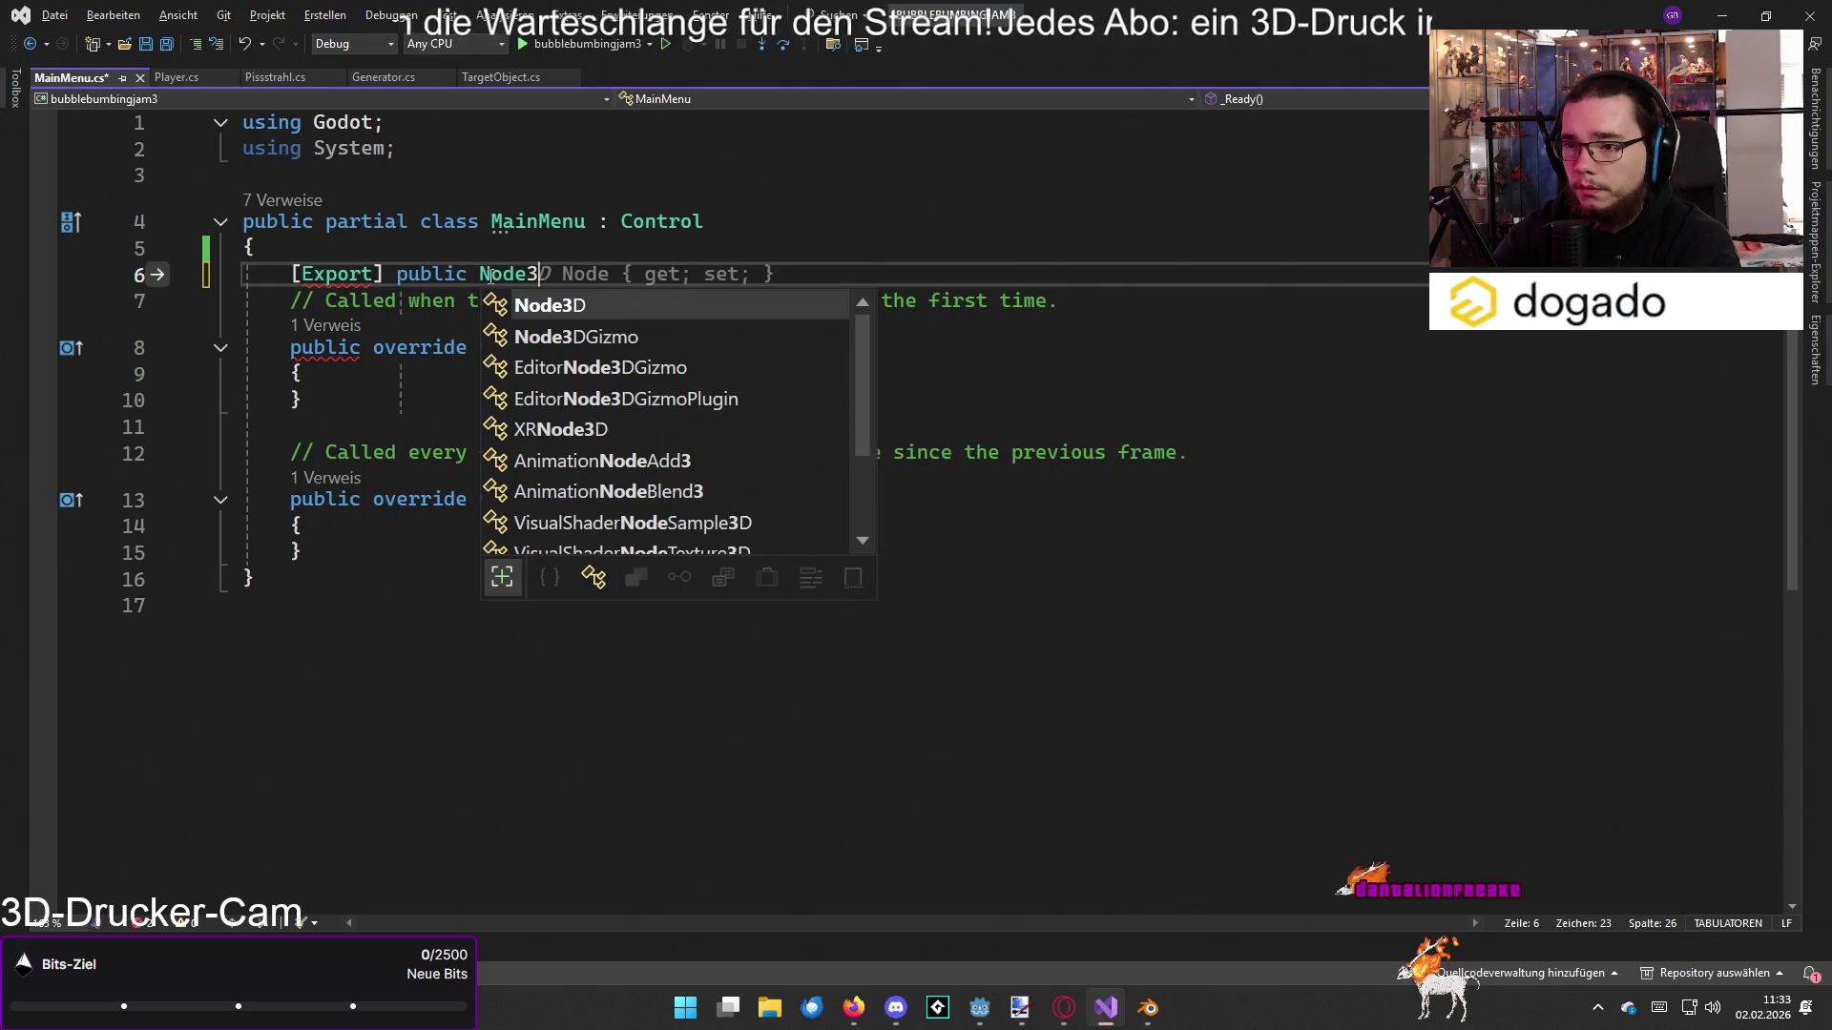
key(BackSpace)
key(BackSpace)
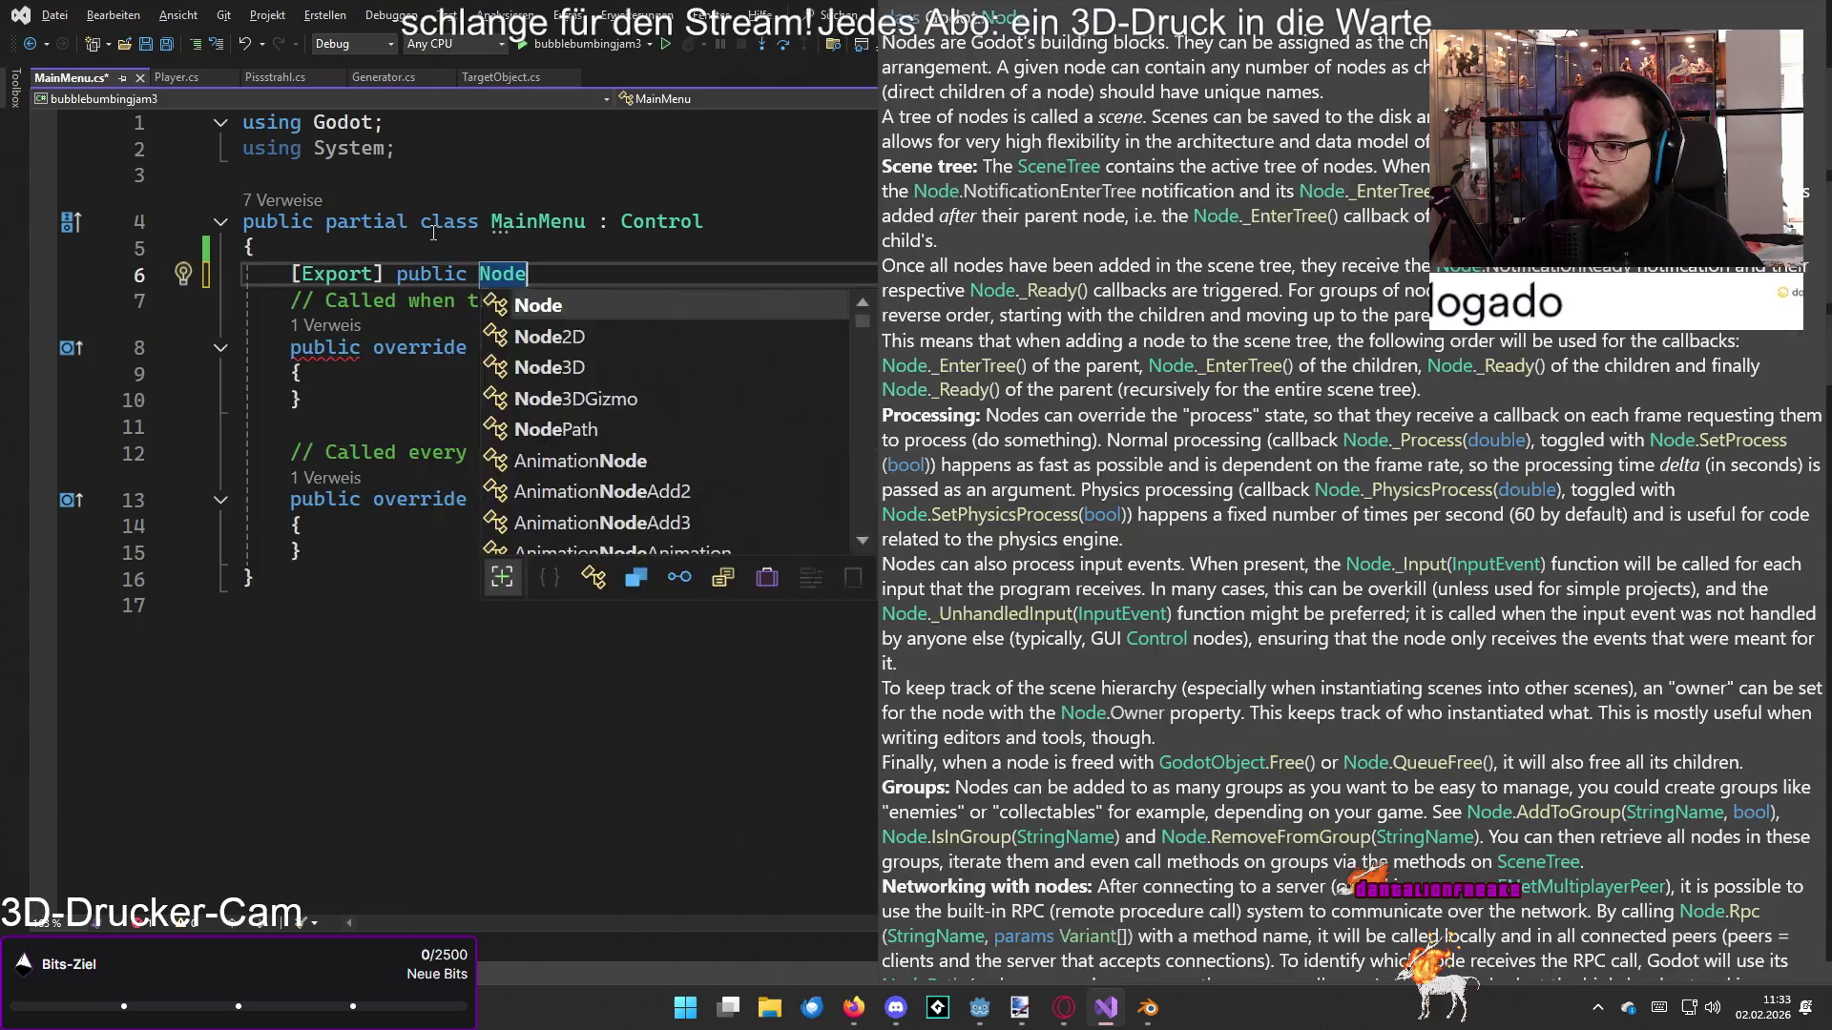
key(alt+Tab)
click(313, 84)
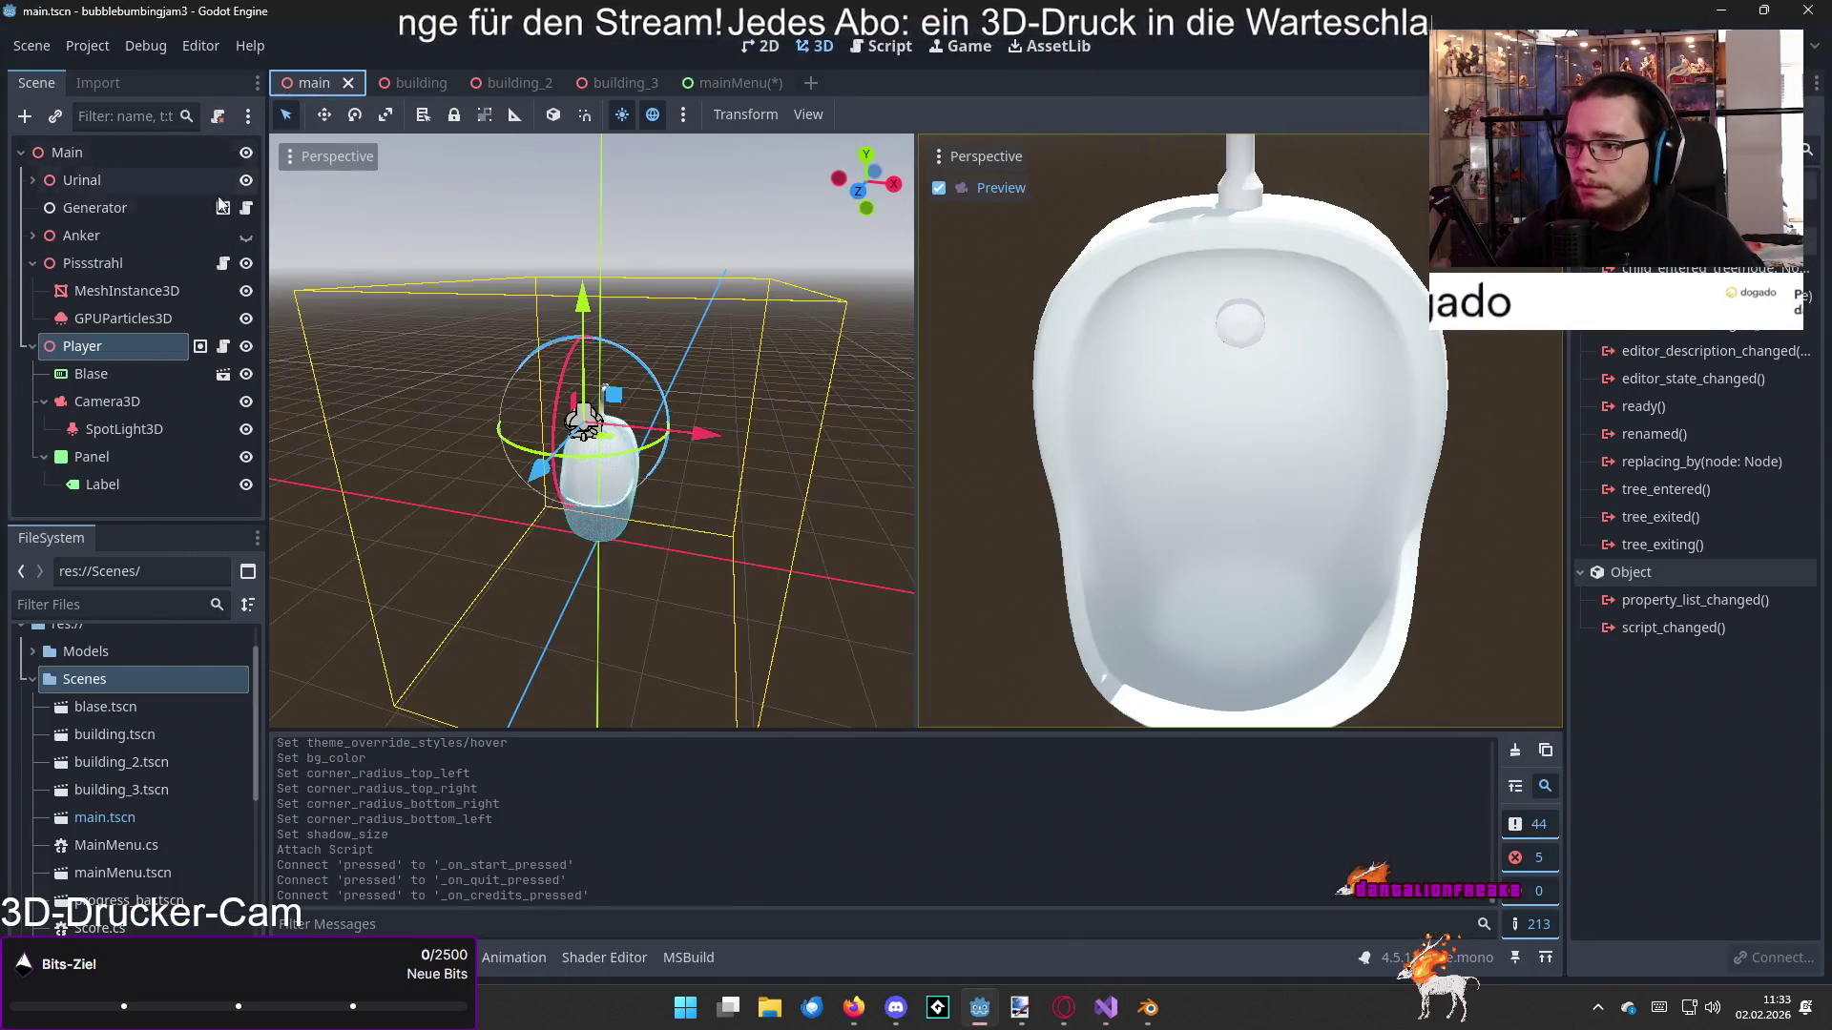
Step: Check the Pissstrahl node in the main scene, then continue the exported field's name
click(113, 265)
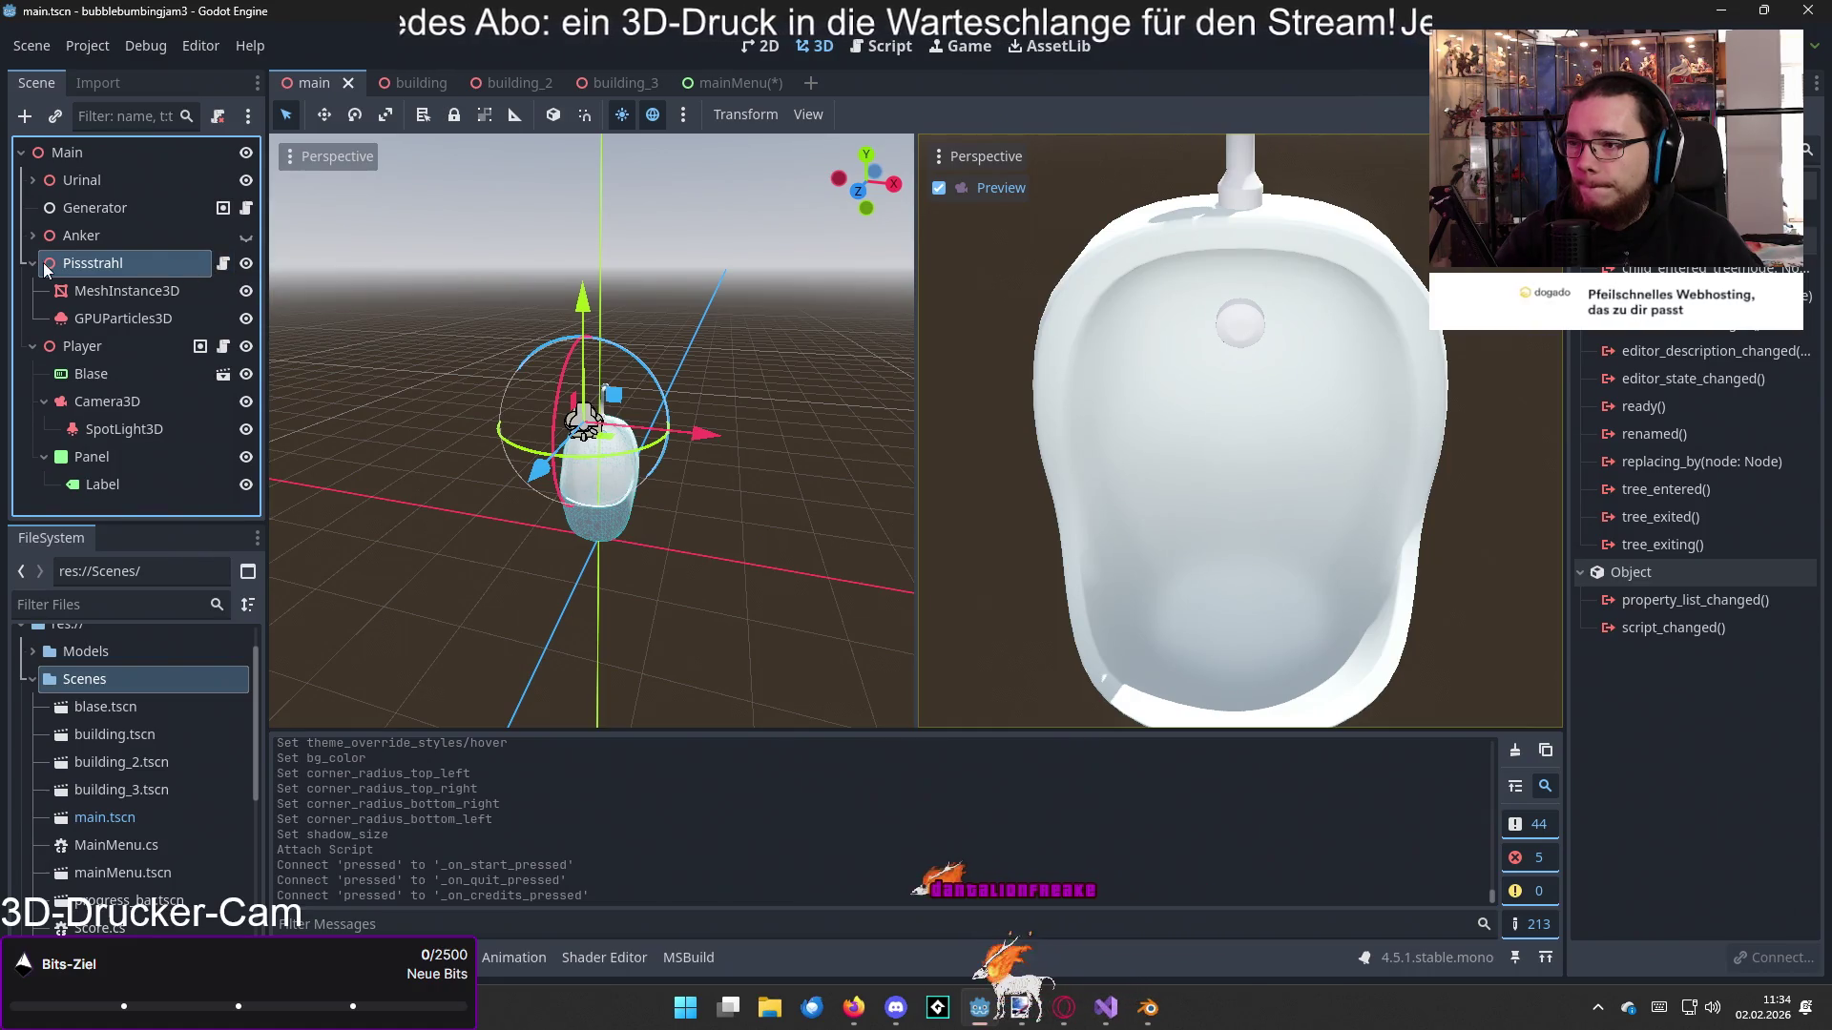
key(alt+Tab)
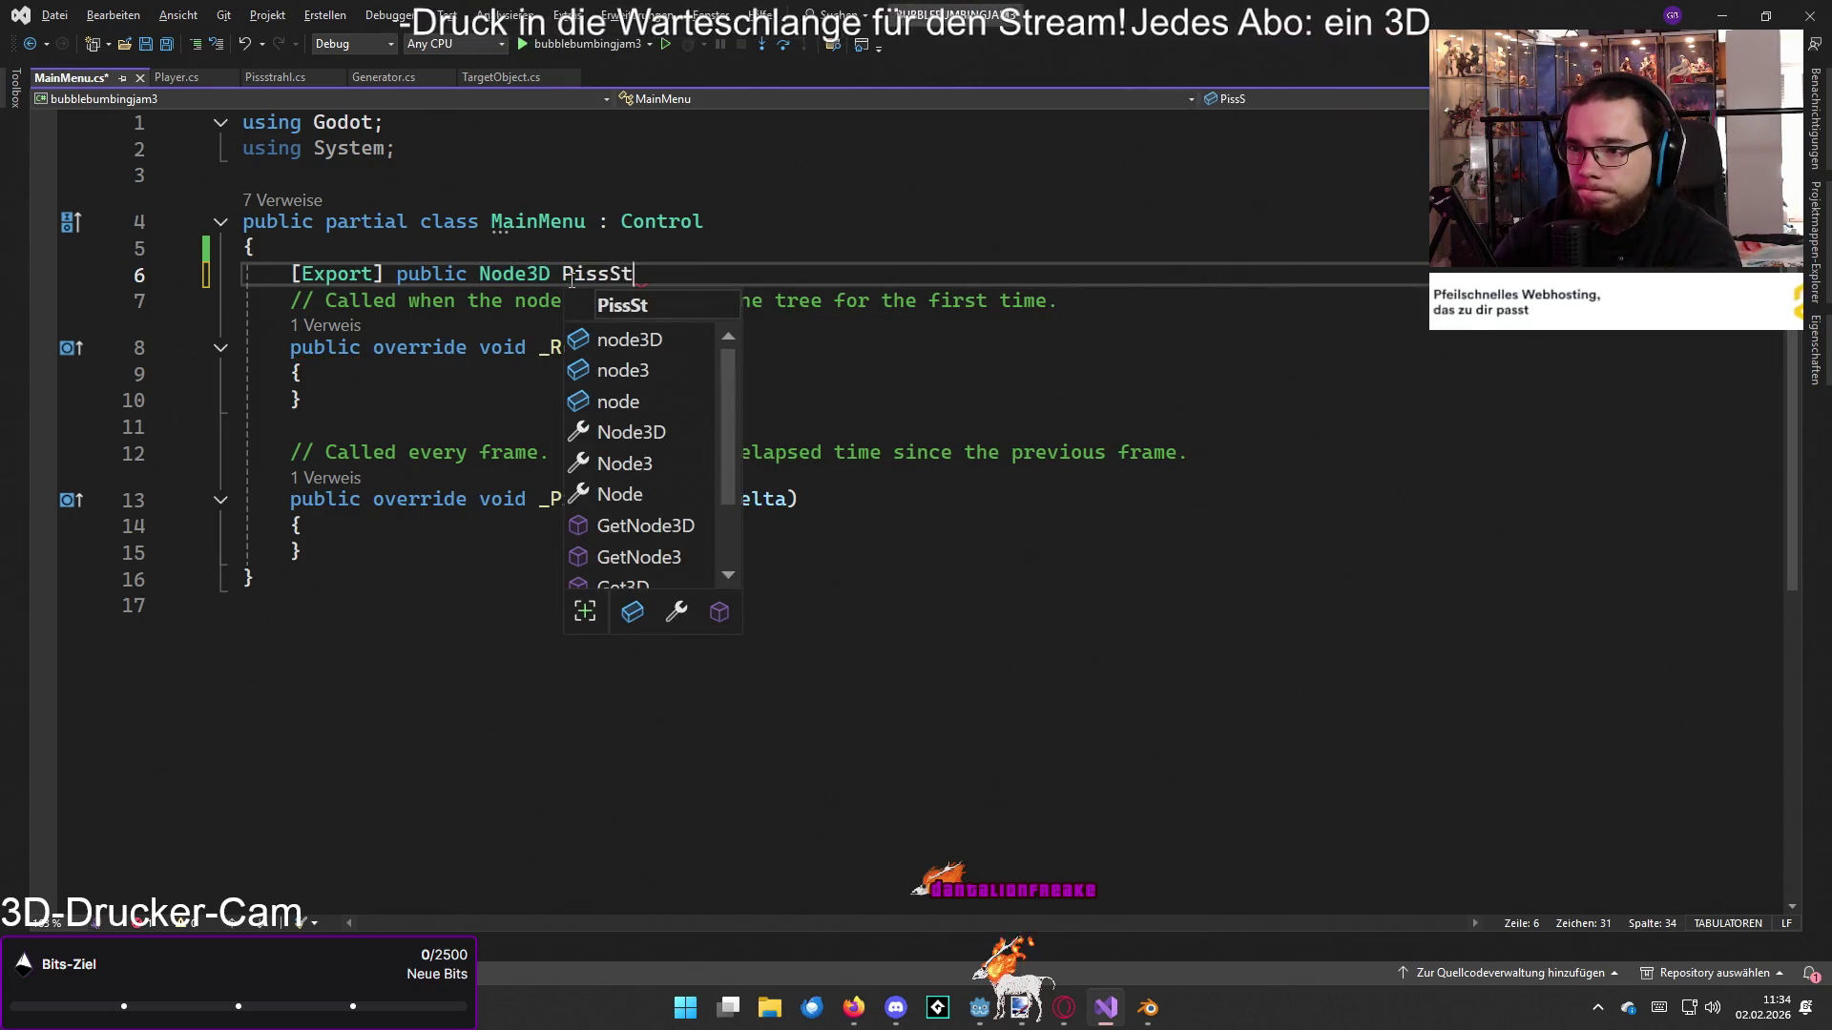
text(tahl )
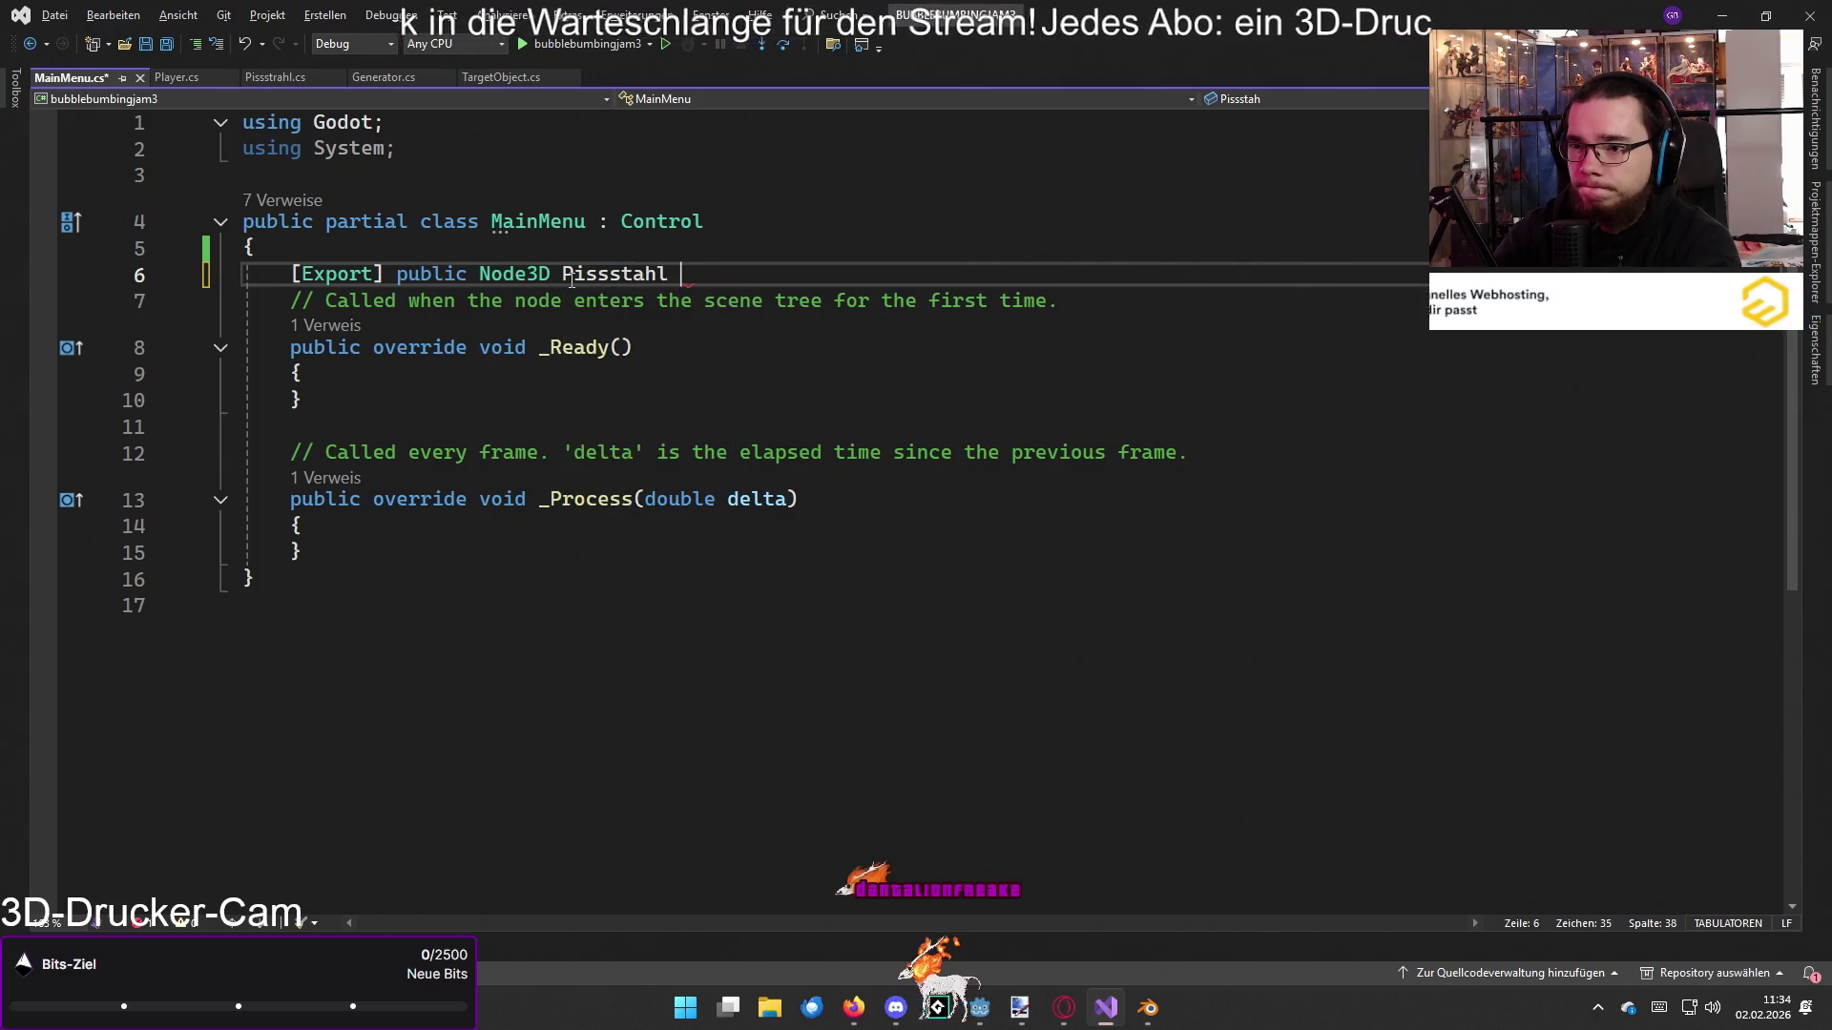
text(;)
Step: Finish the exported Node3D field Pissstahl and discard a trial if statement in _Process
click(774, 544)
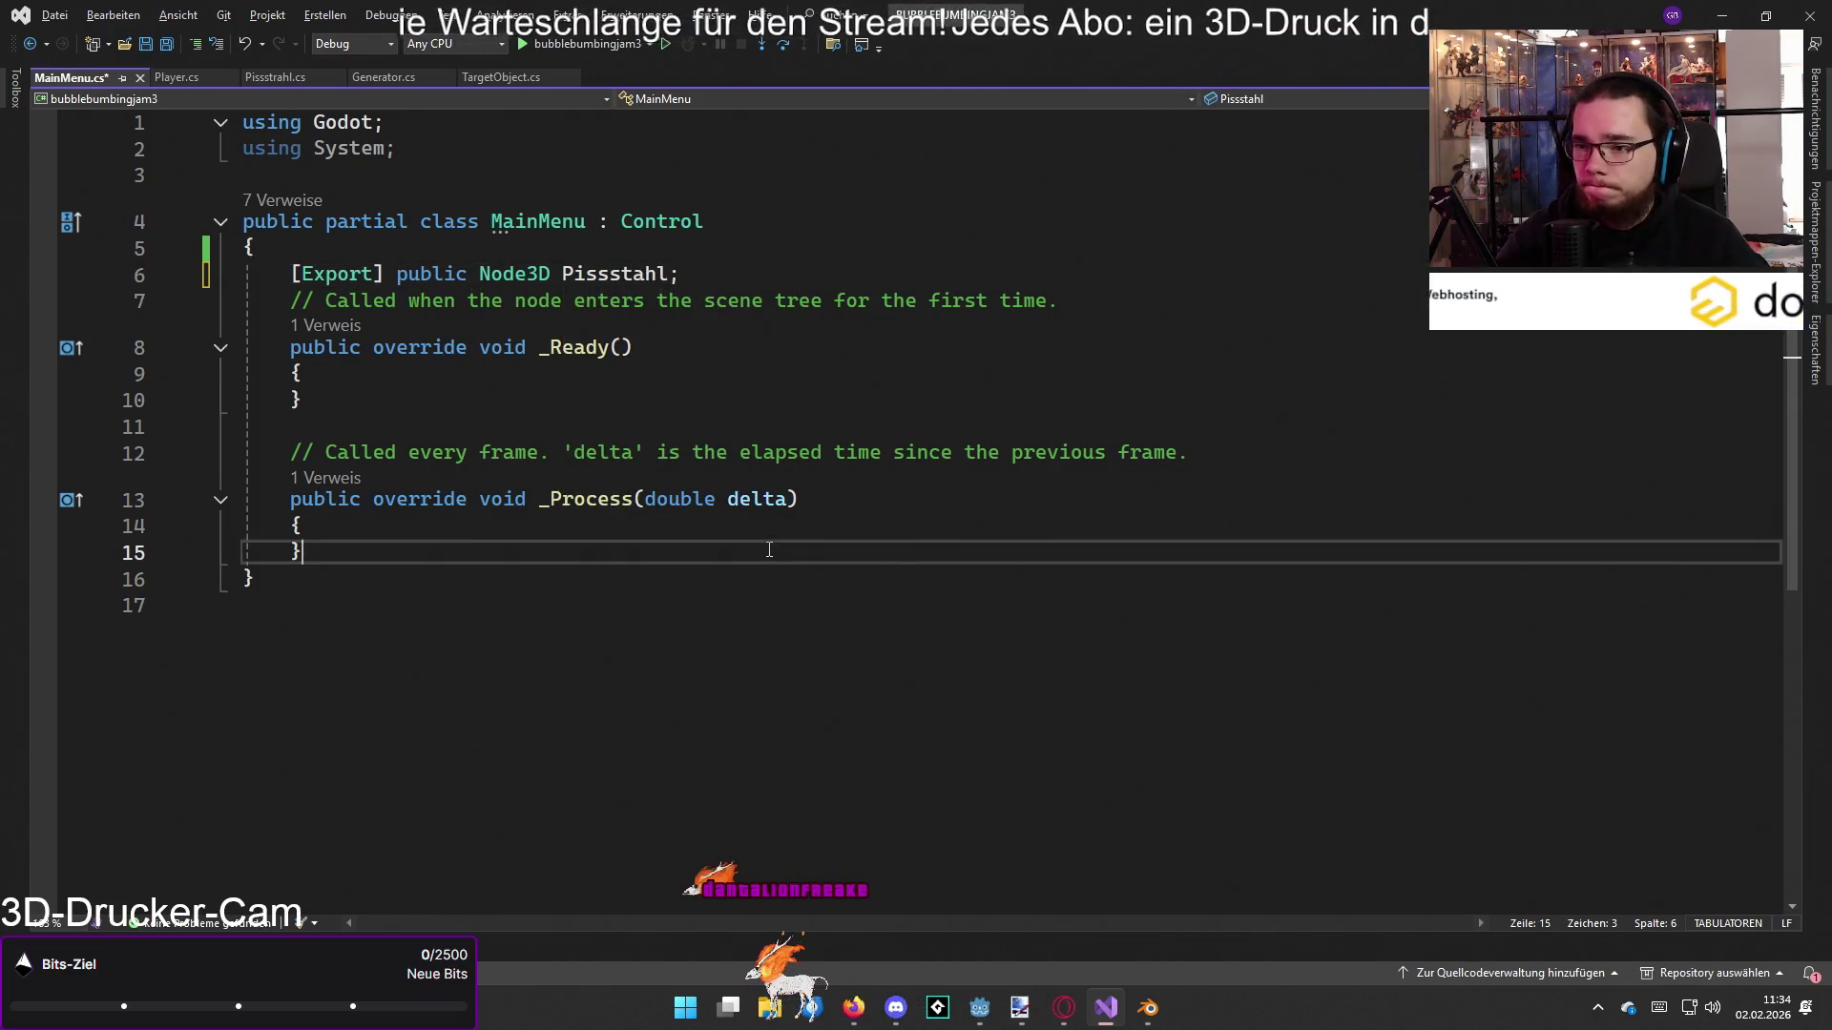
key(alt+Tab)
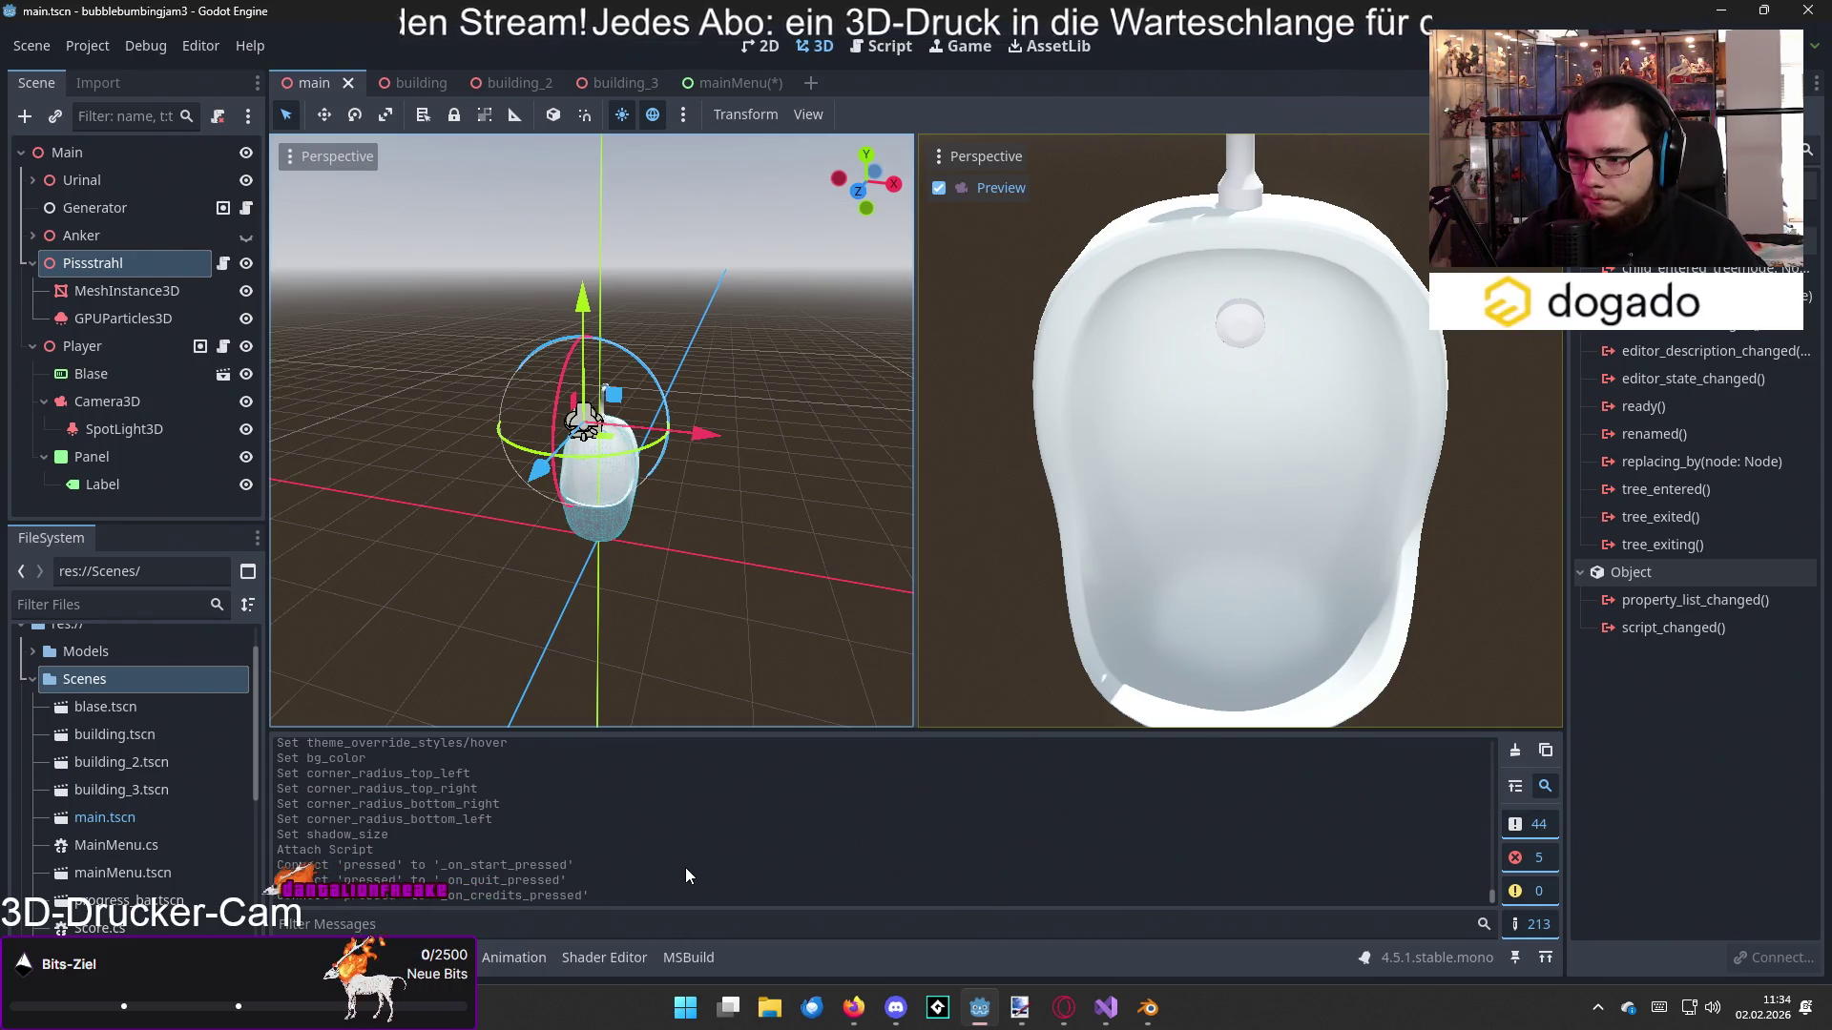
key(alt+Tab)
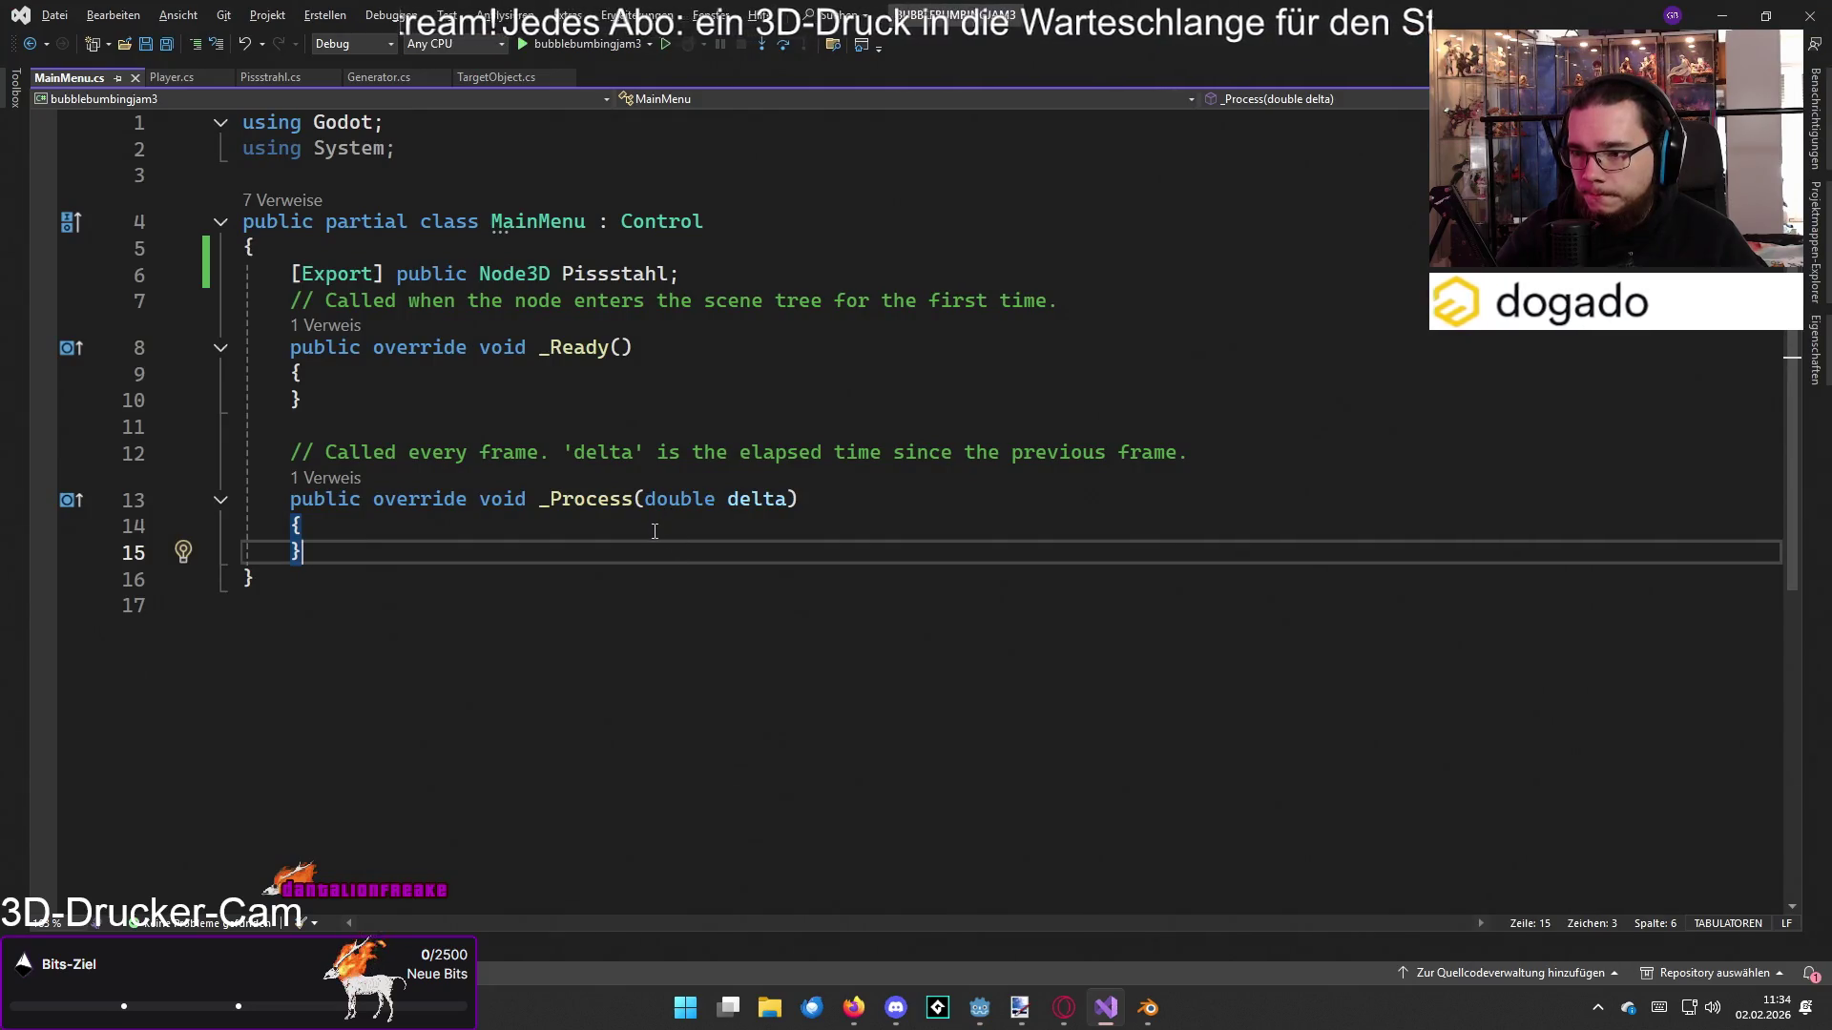
click(655, 531)
key(Return)
text(if ()
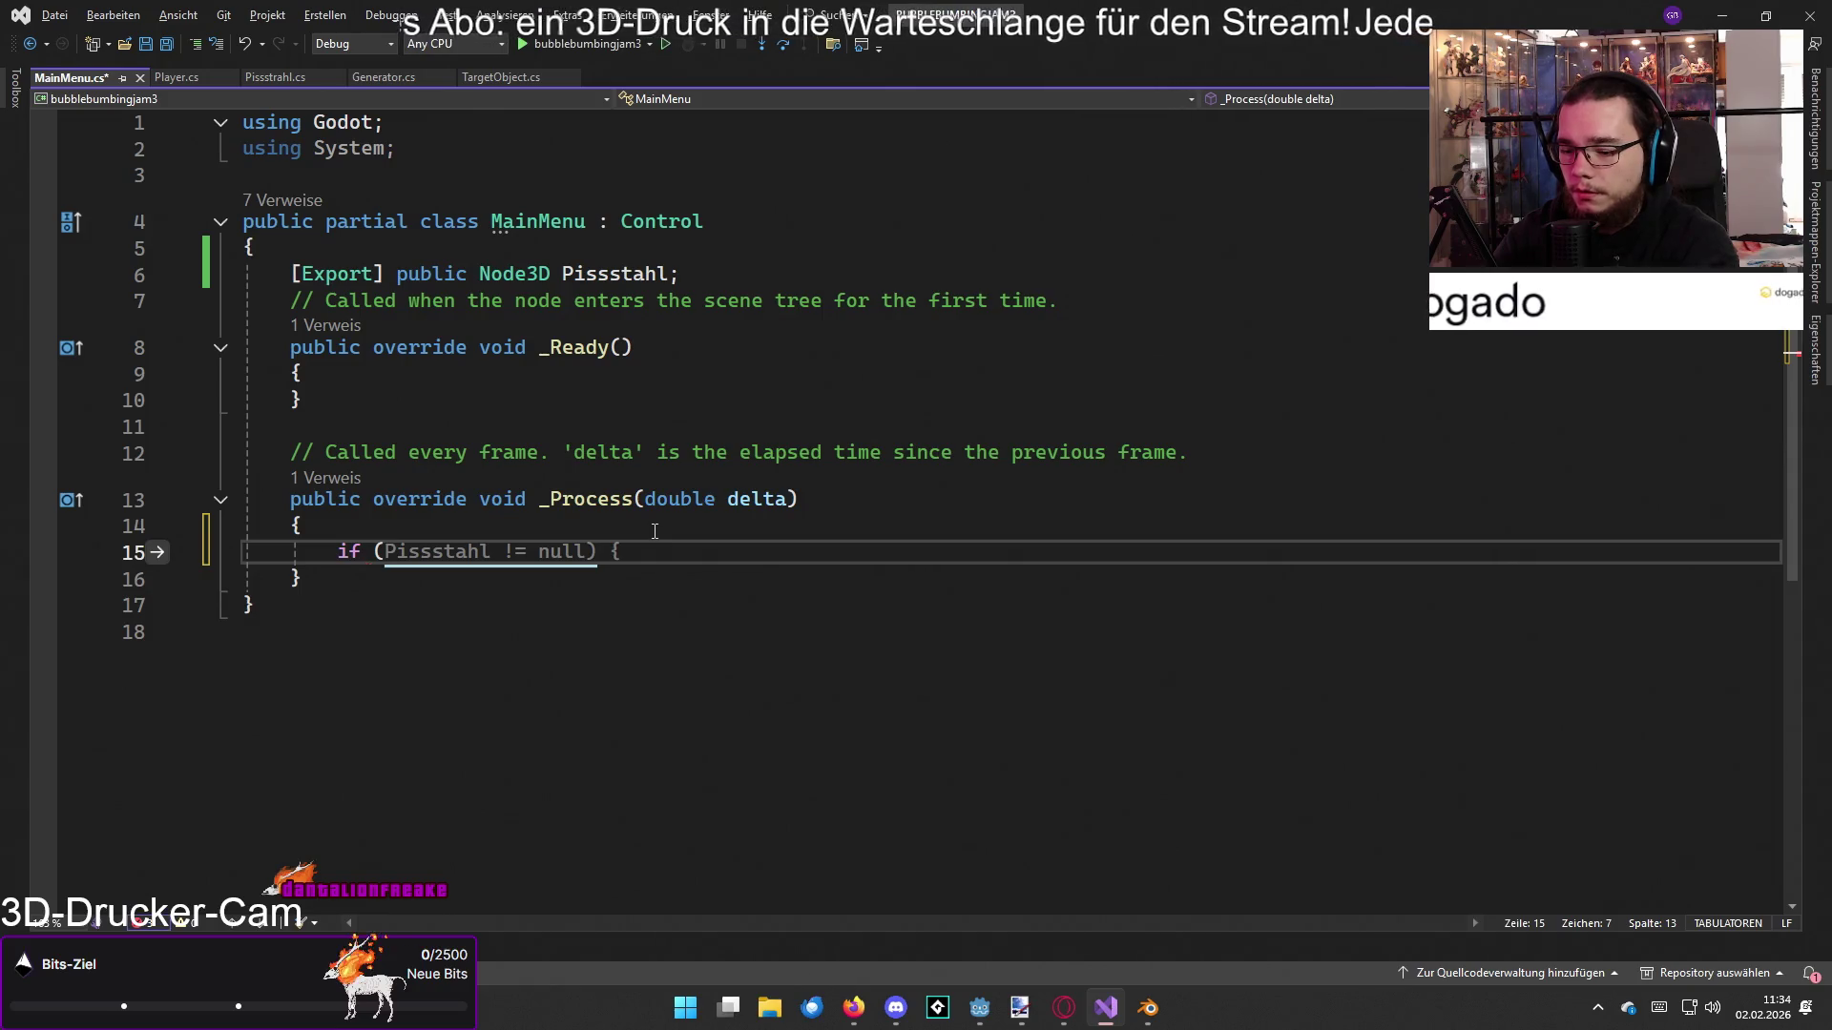
text(_)
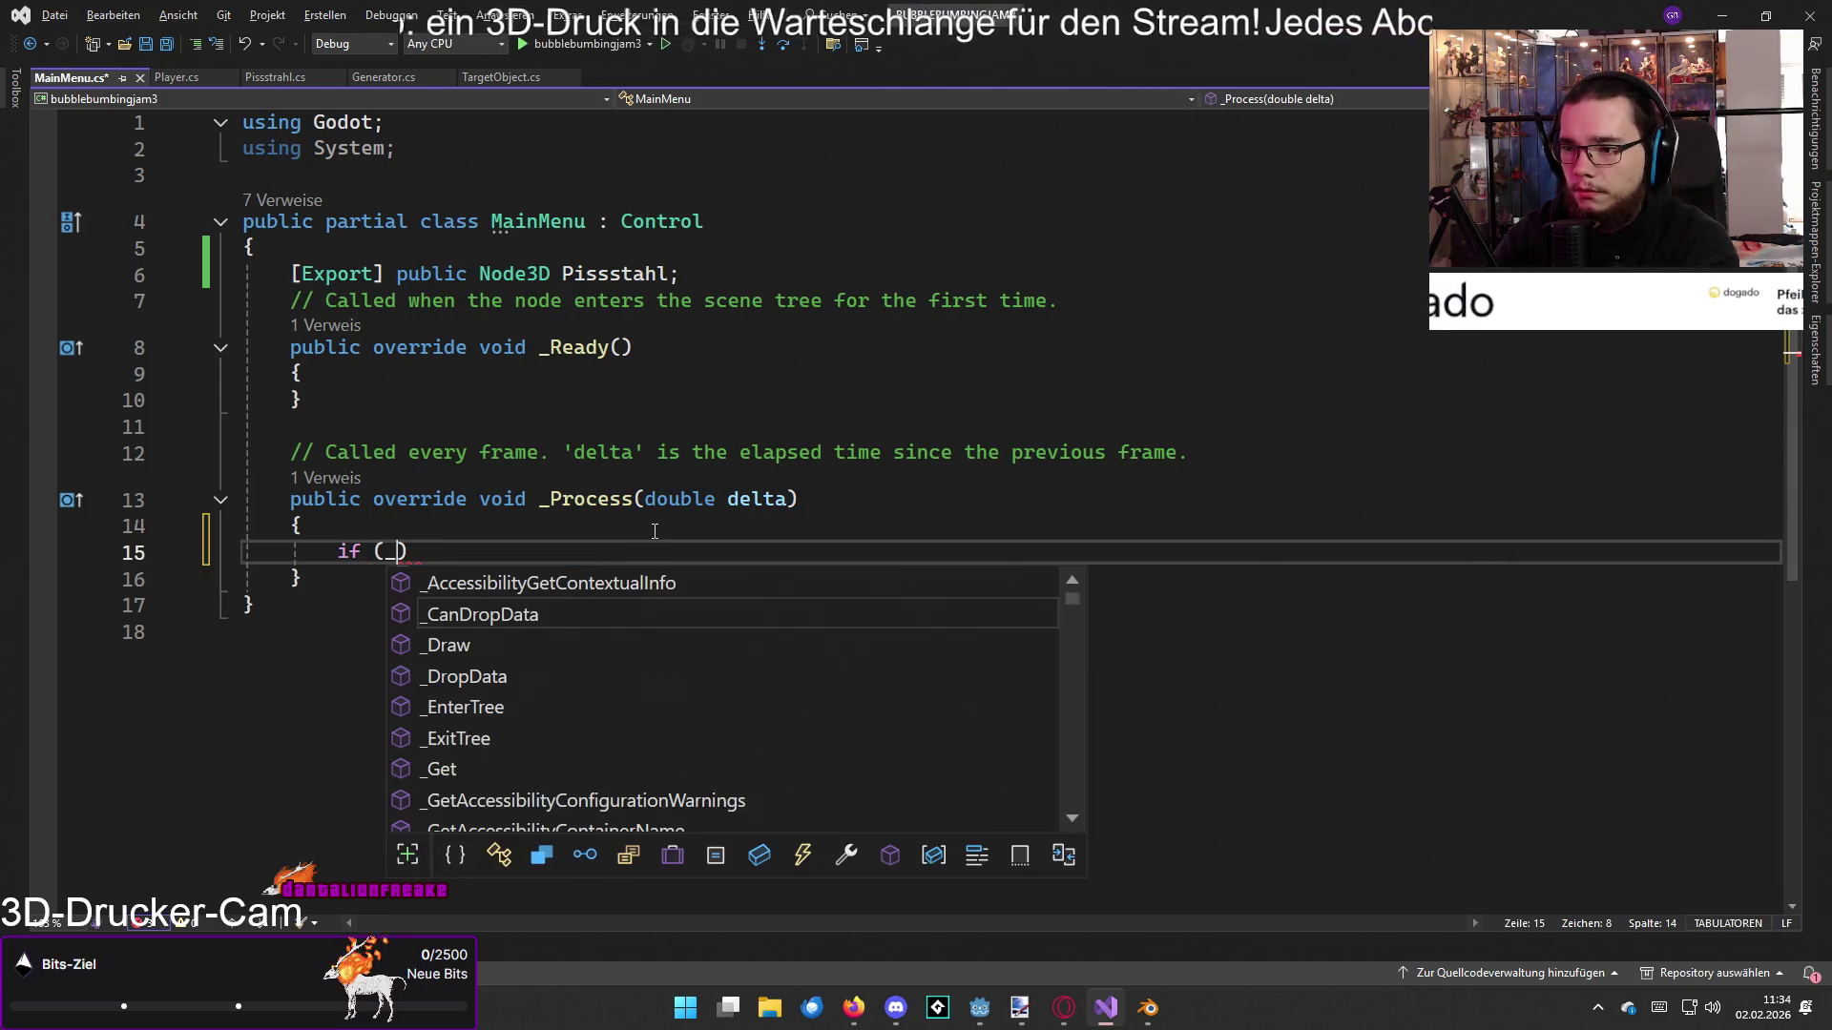
key(BackSpace)
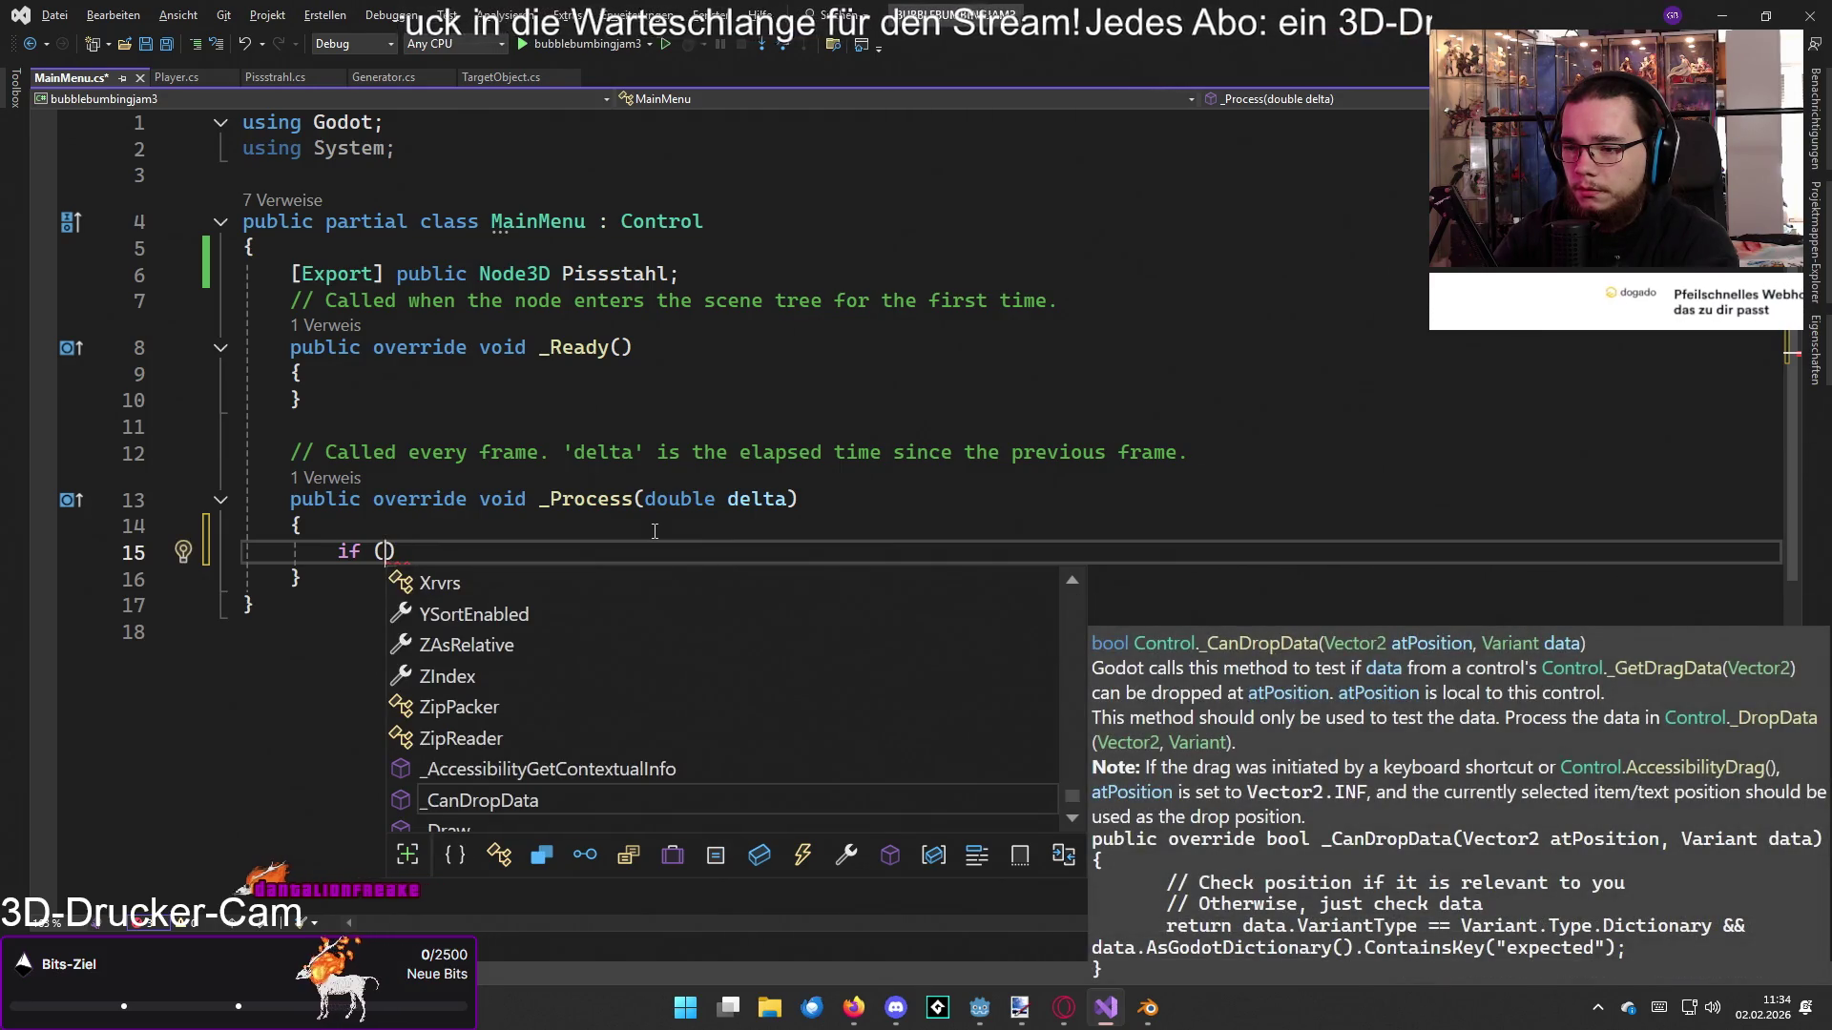
text(_)
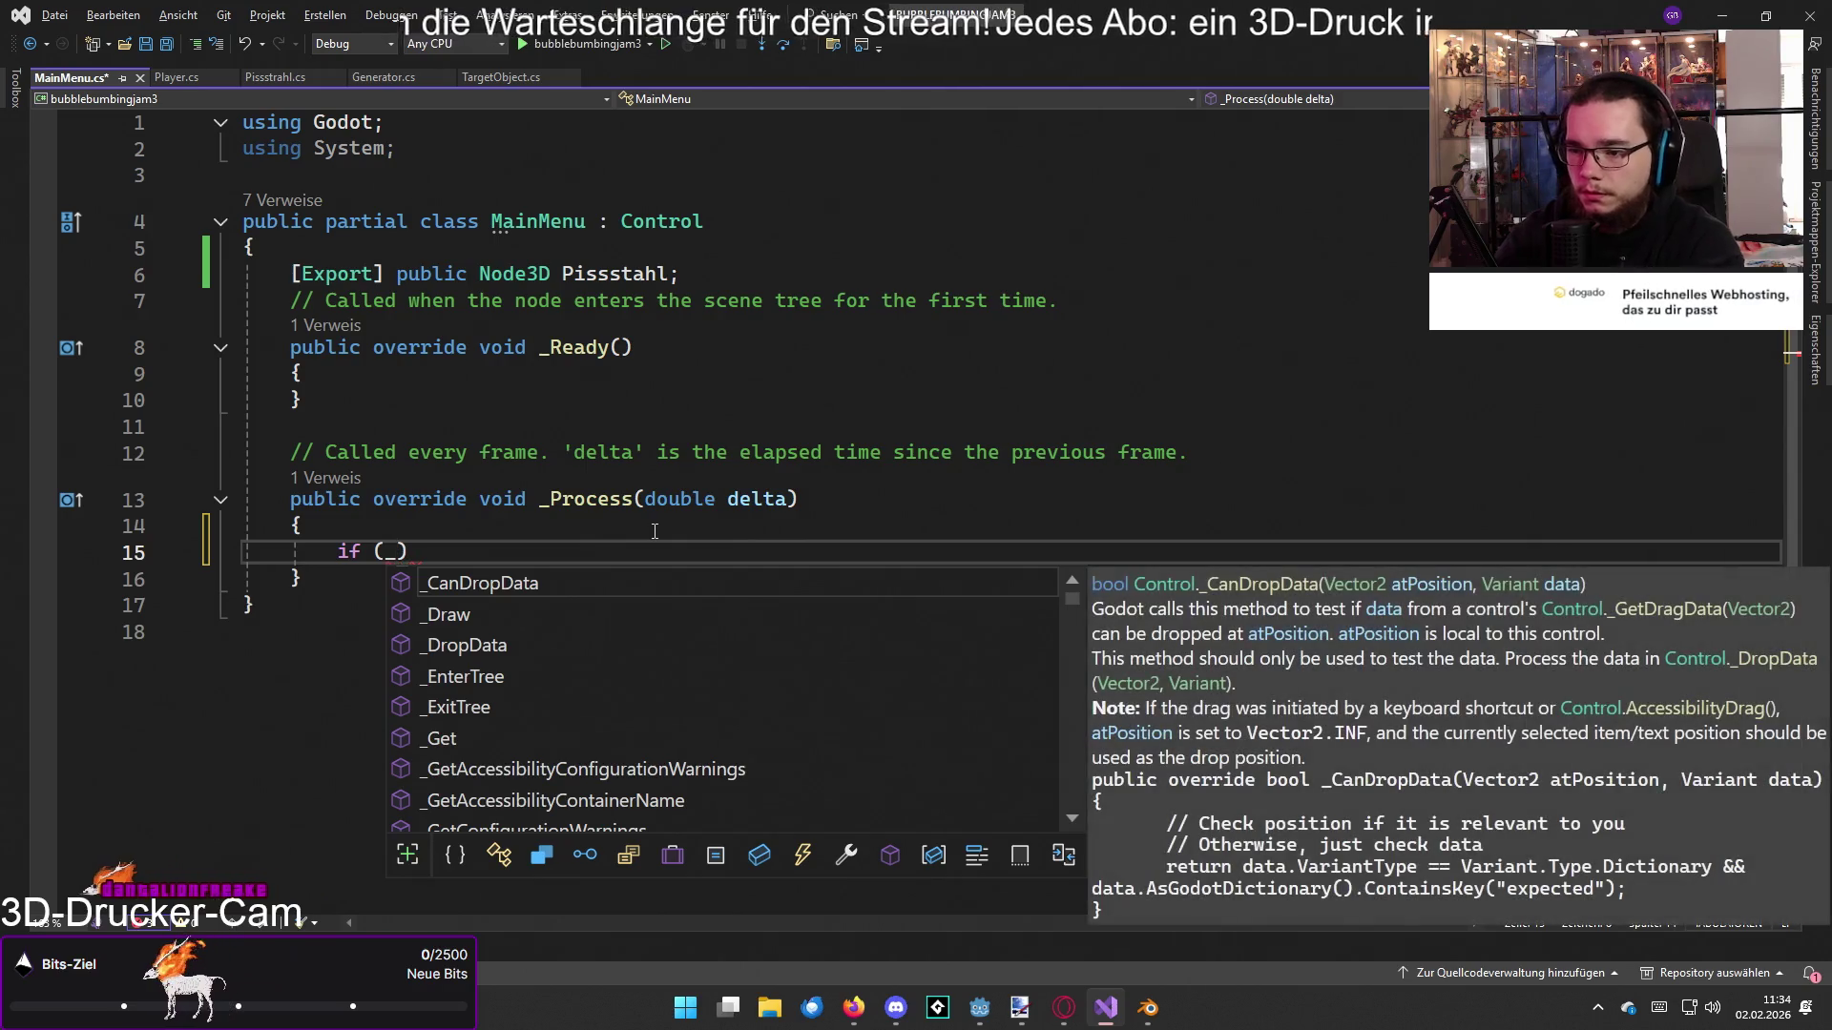
text(prop)
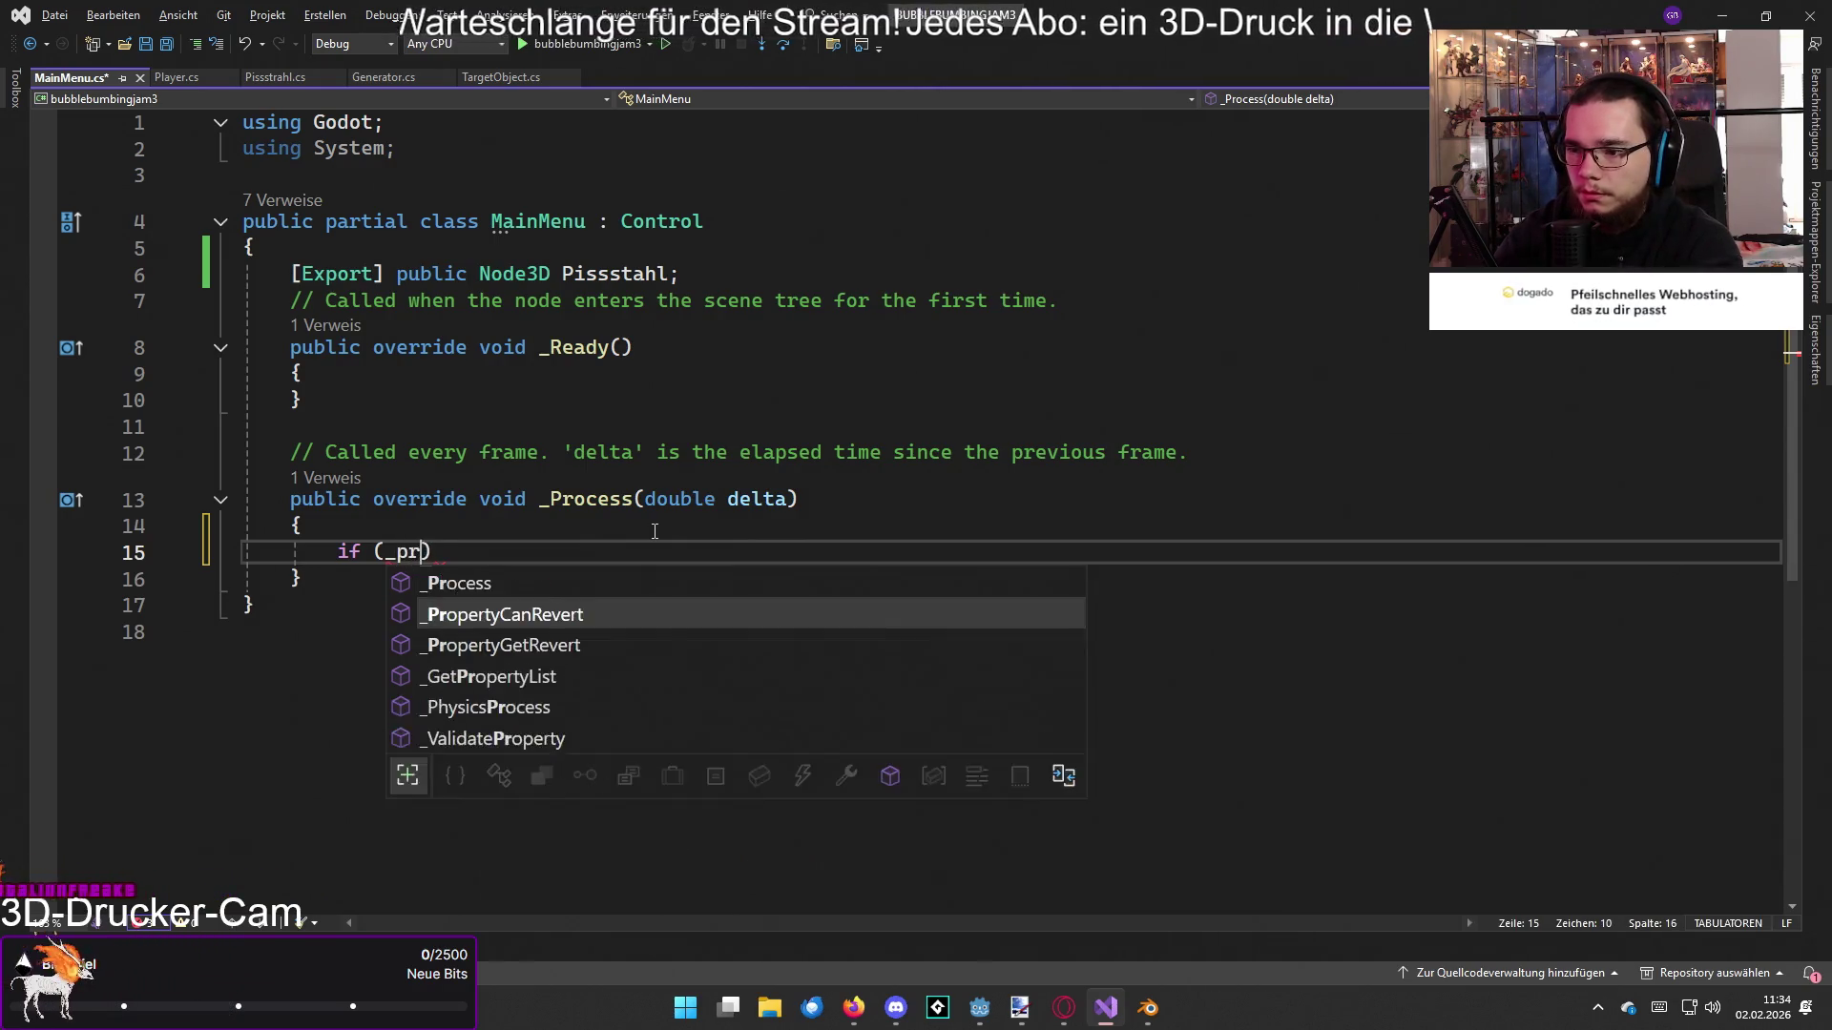
key(BackSpace)
key(BackSpace)
key(BackSpace)
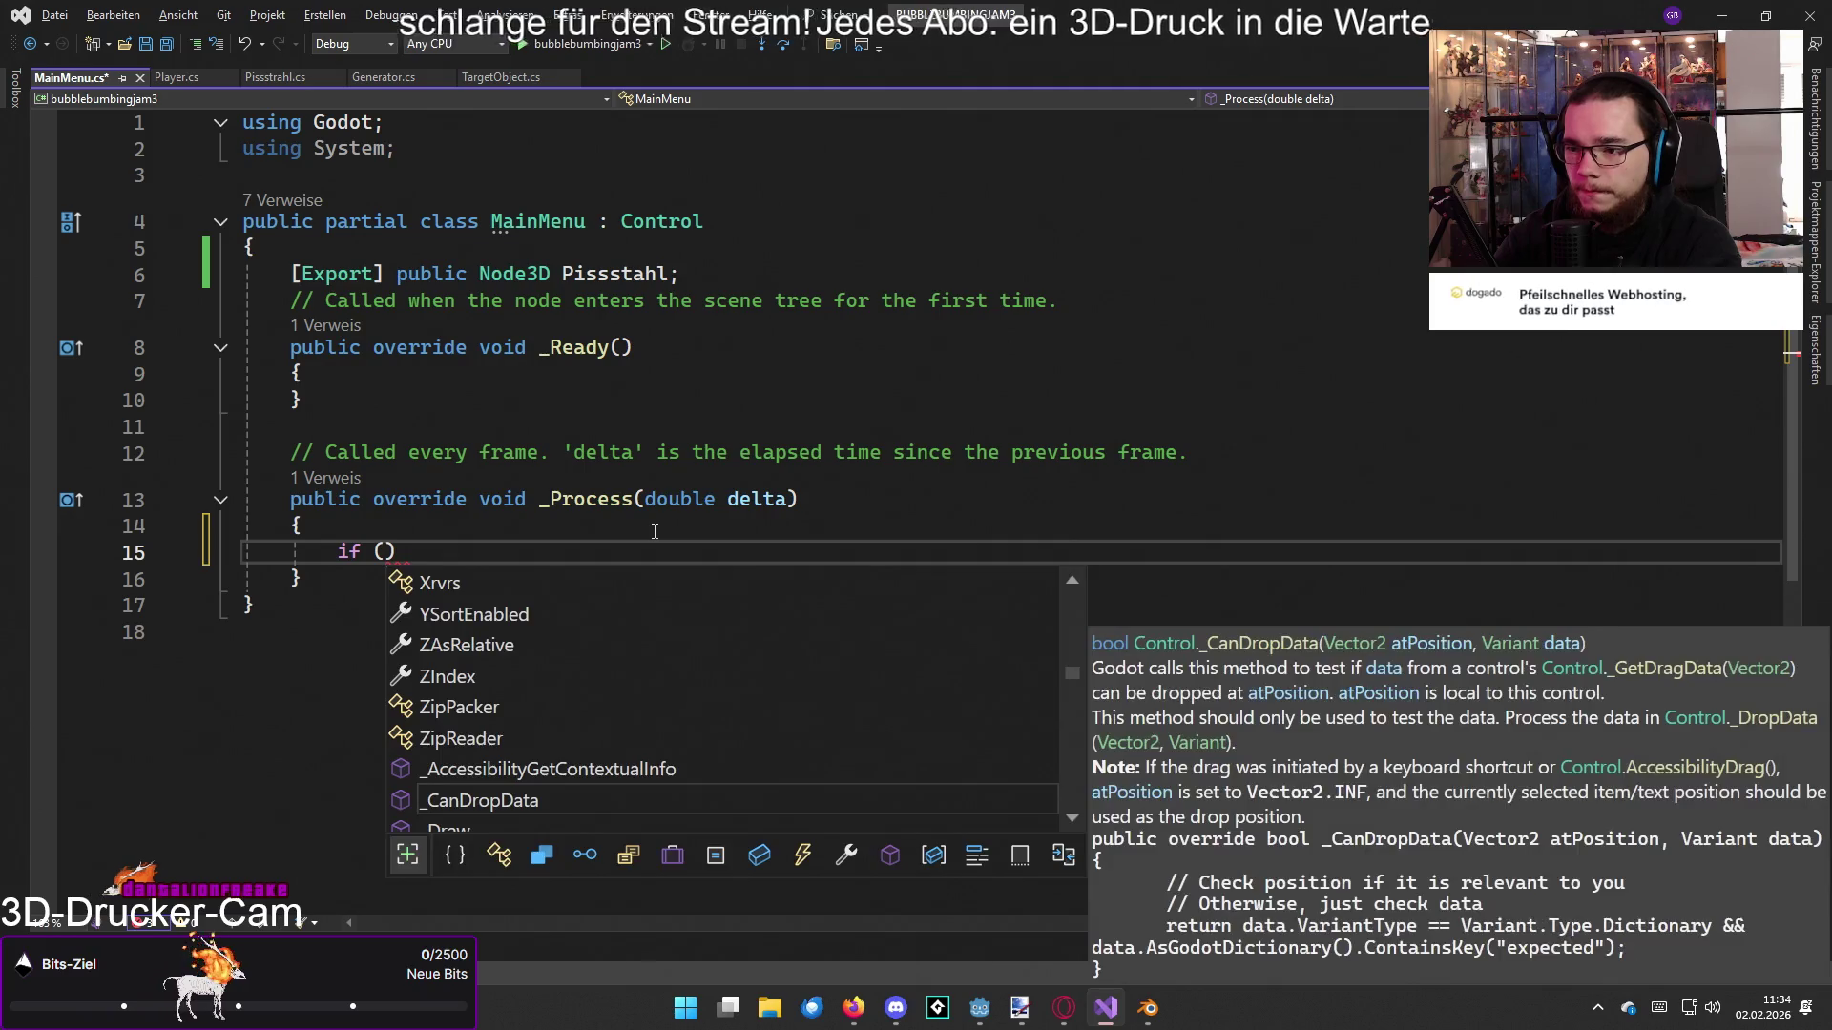
key(Escape)
key(BackSpace)
key(BackSpace)
key(BackSpace)
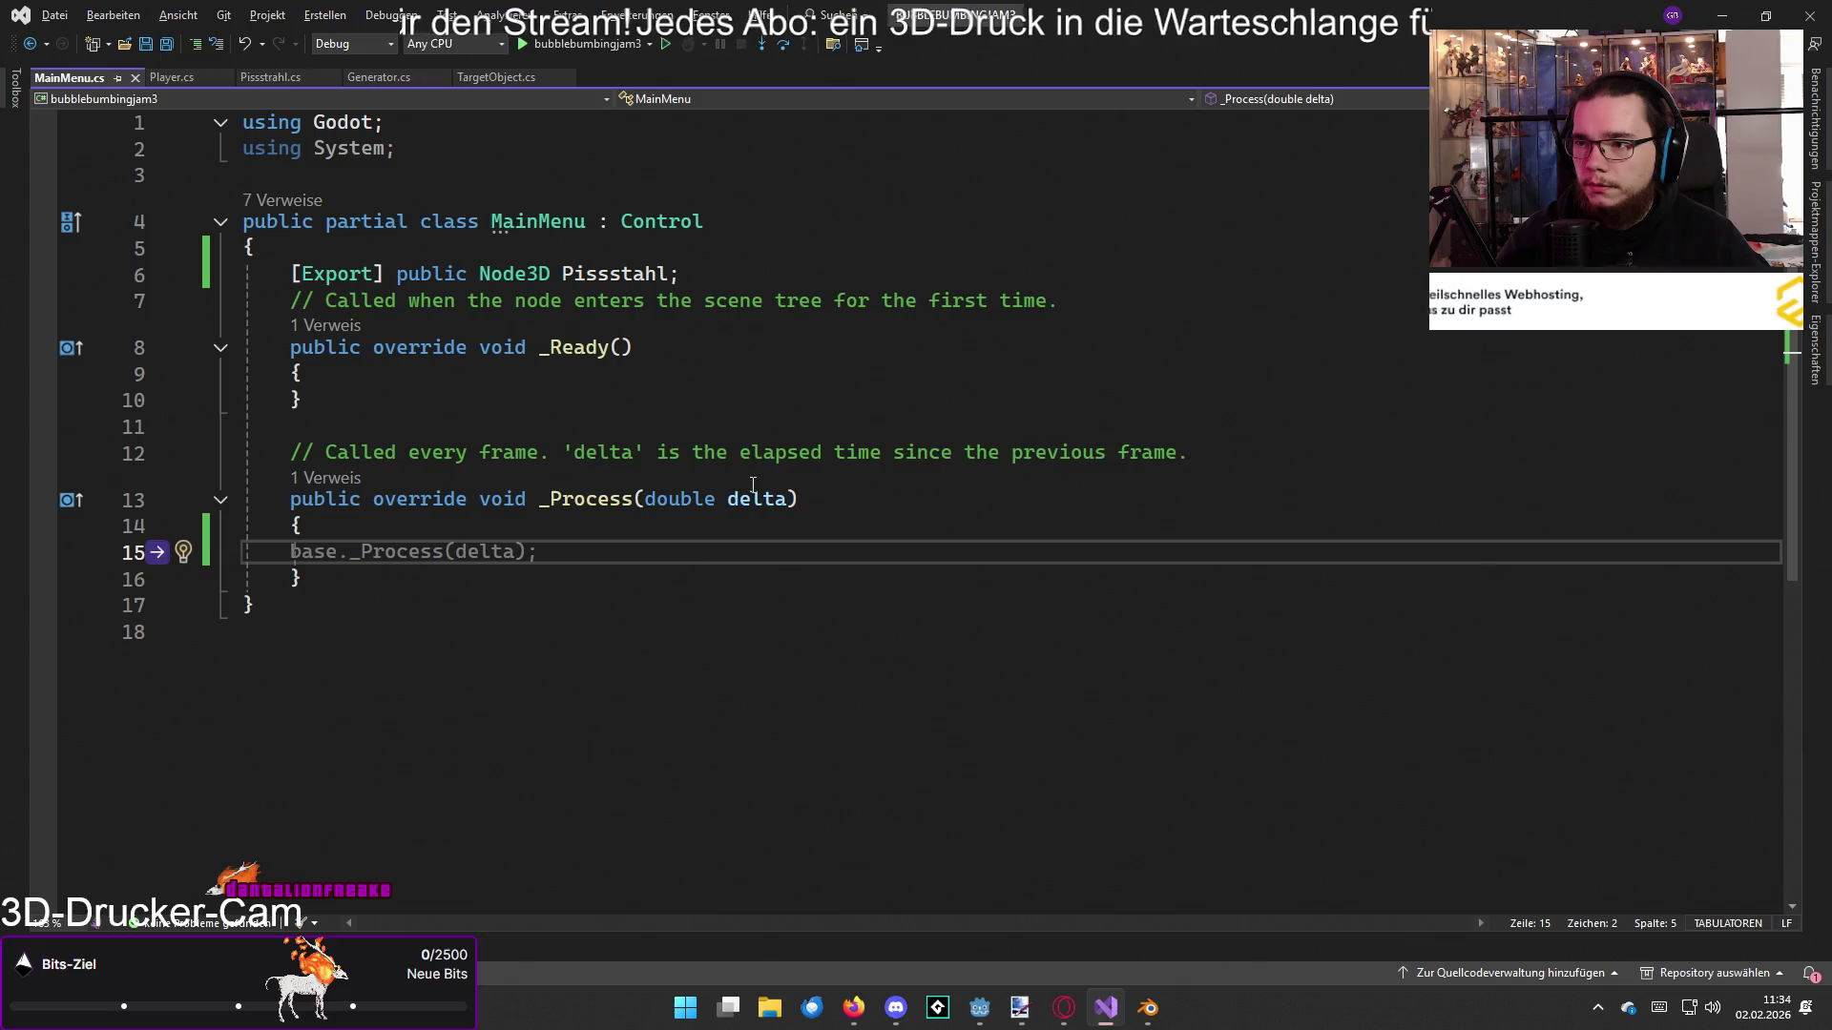
key(alt+Tab)
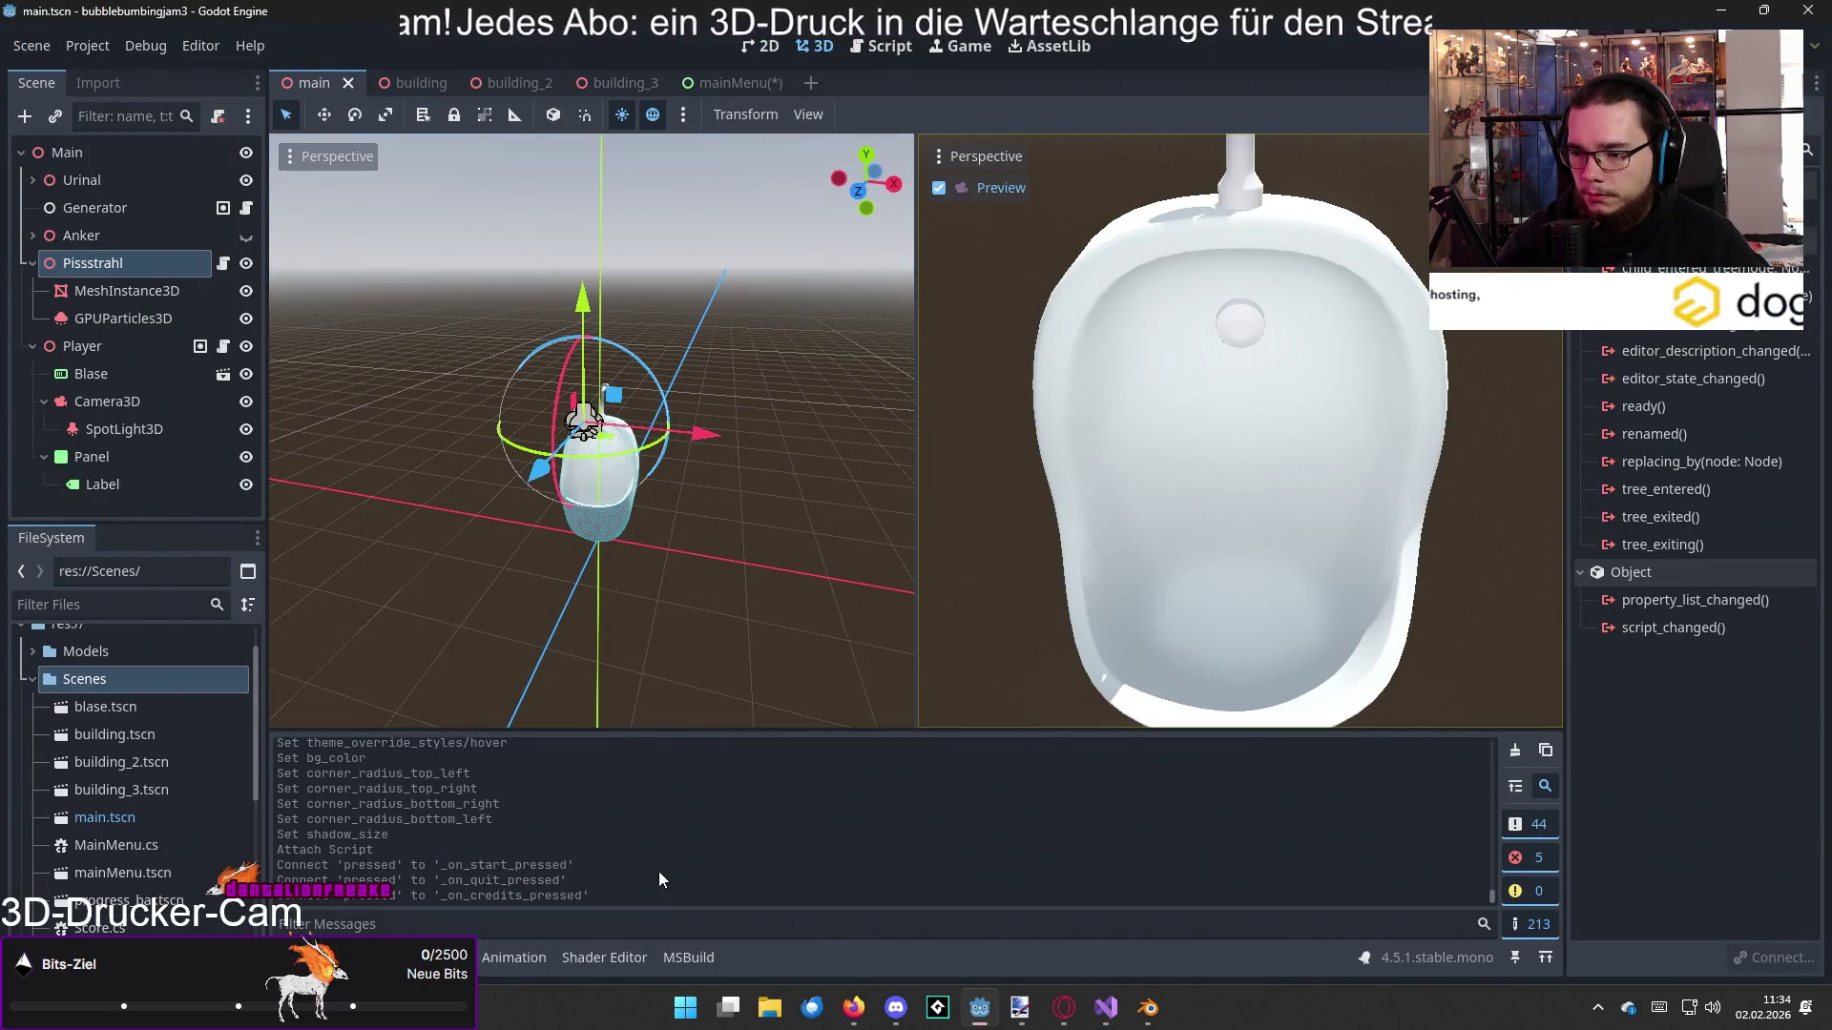
Step: Discard the half-typed start-pressed handler name and add a blank line below _Process
key(alt+Tab)
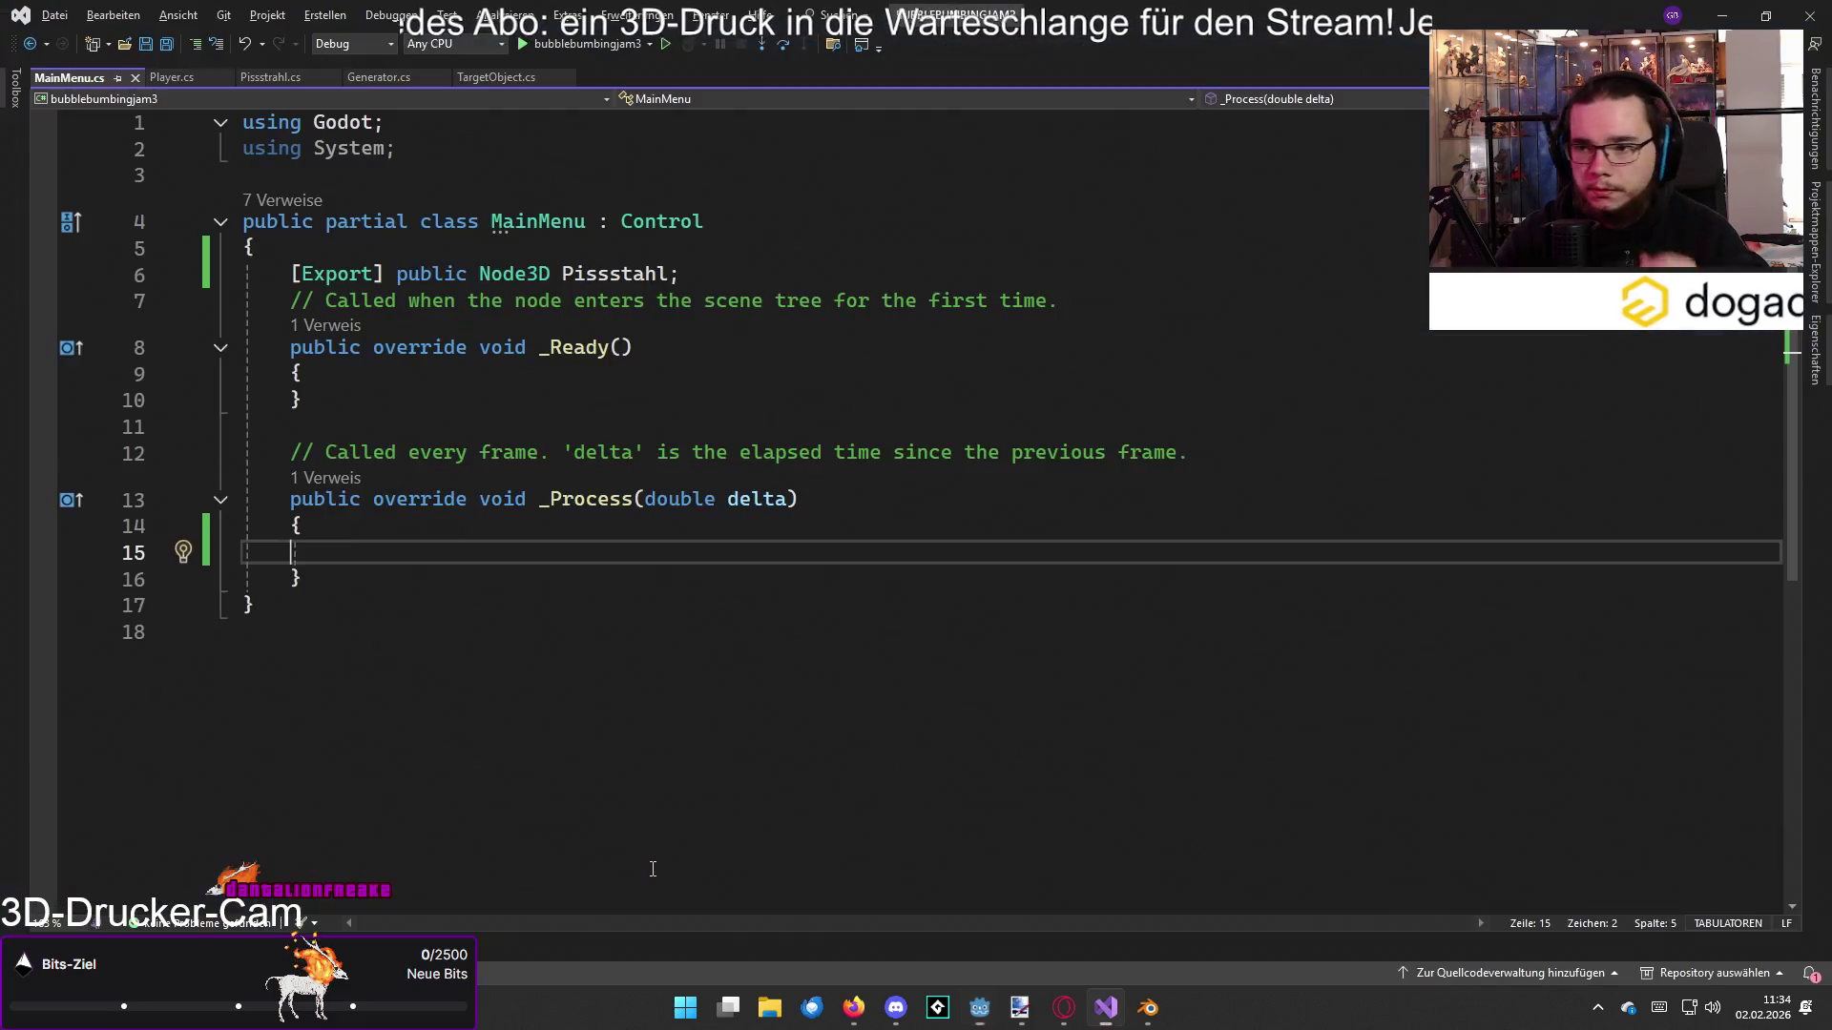
text(con)
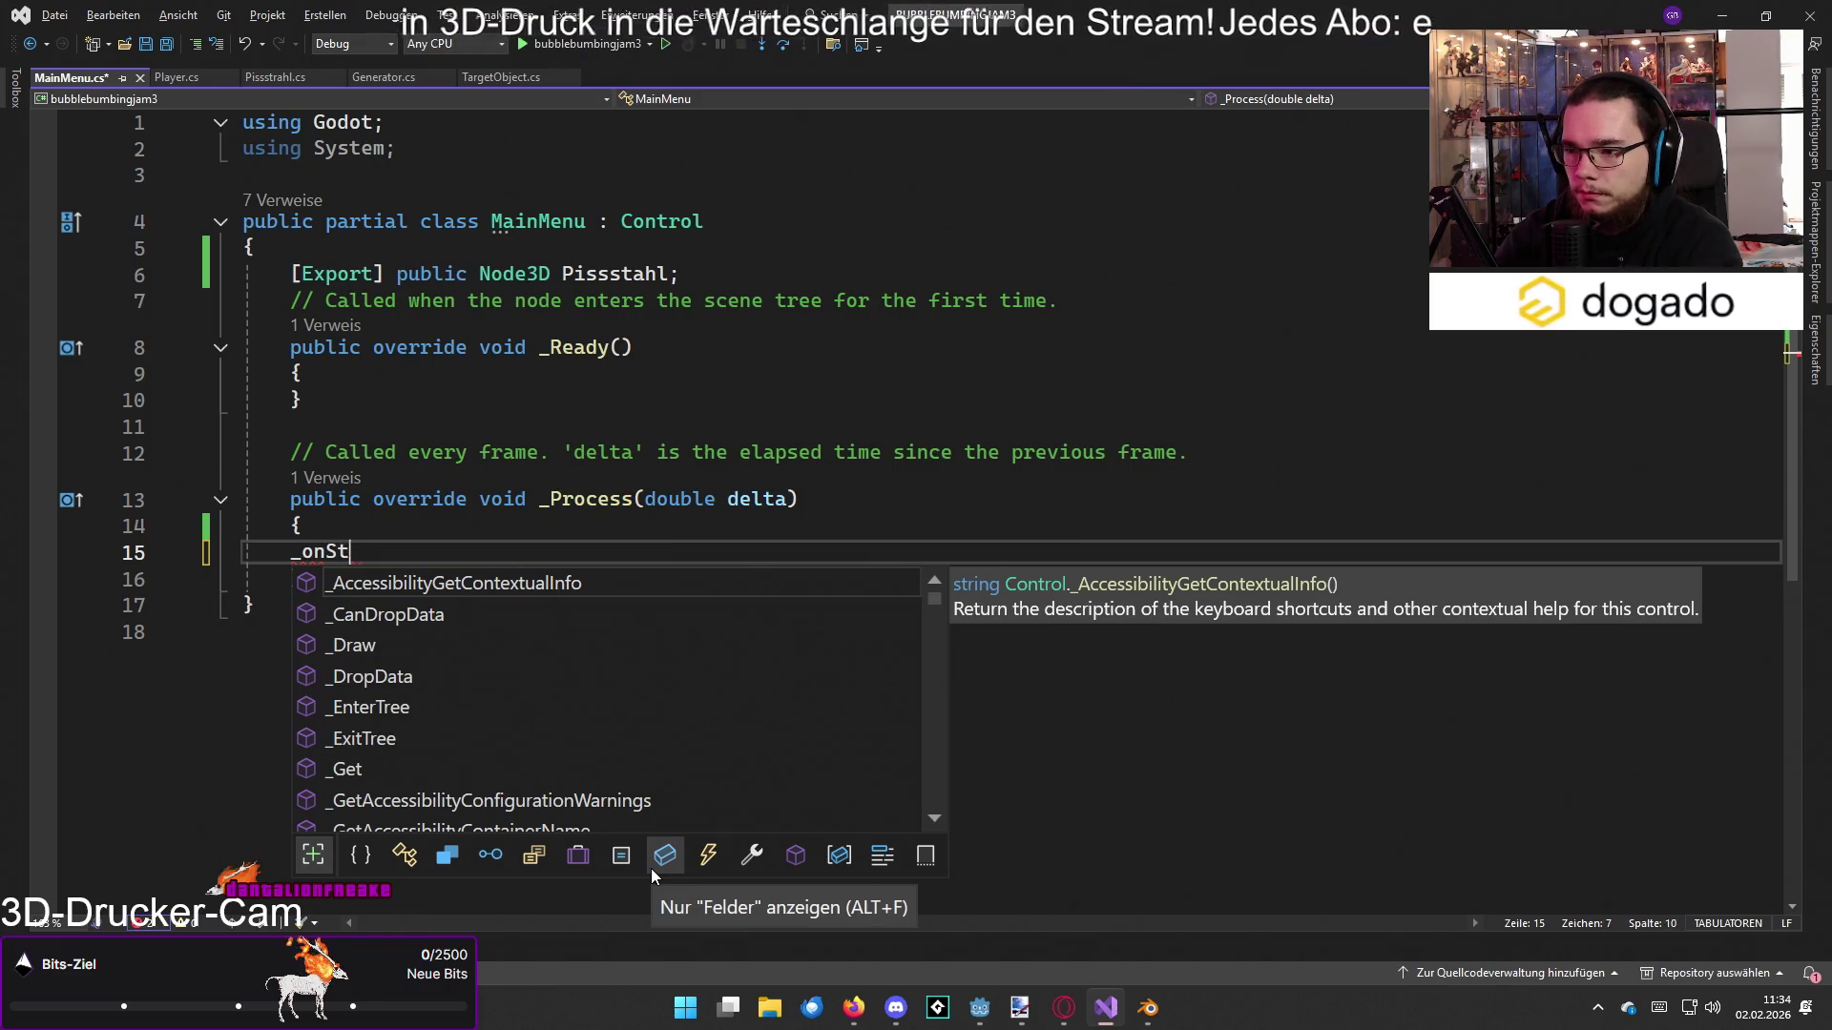
key(BackSpace)
key(BackSpace)
key(BackSpace)
text(_)
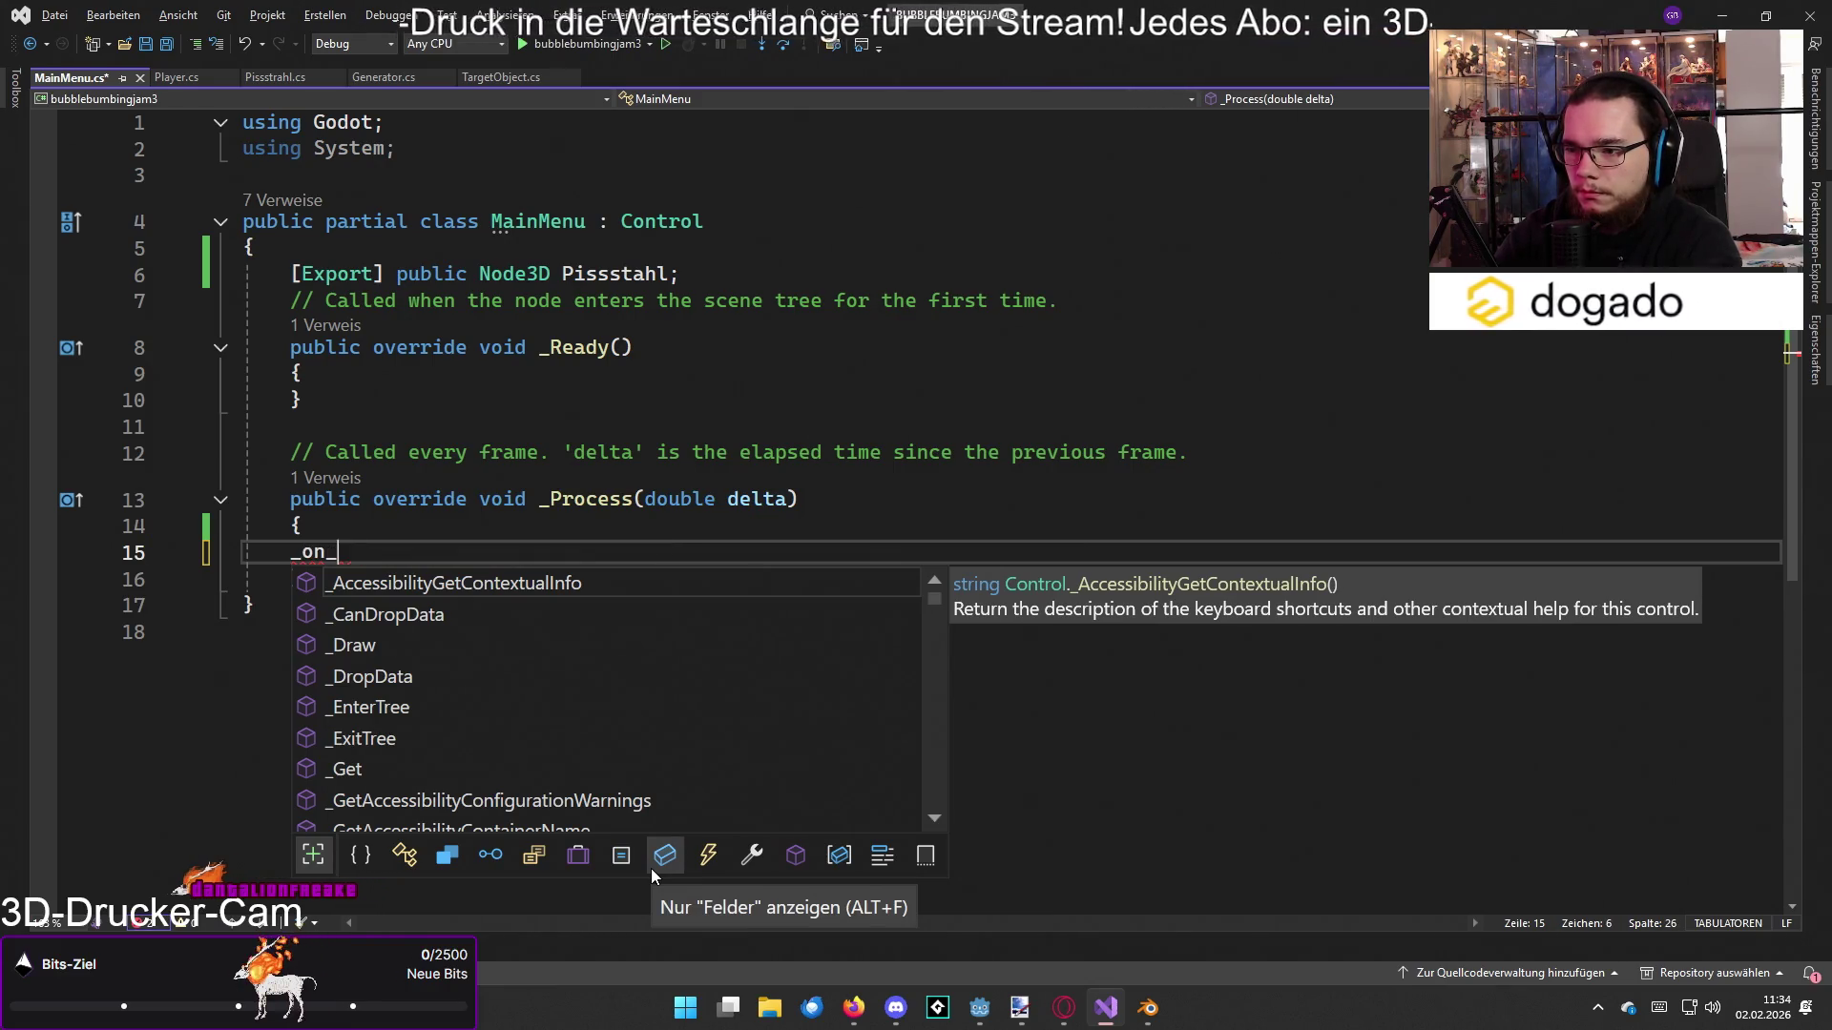
text(start)
text(_pressed)
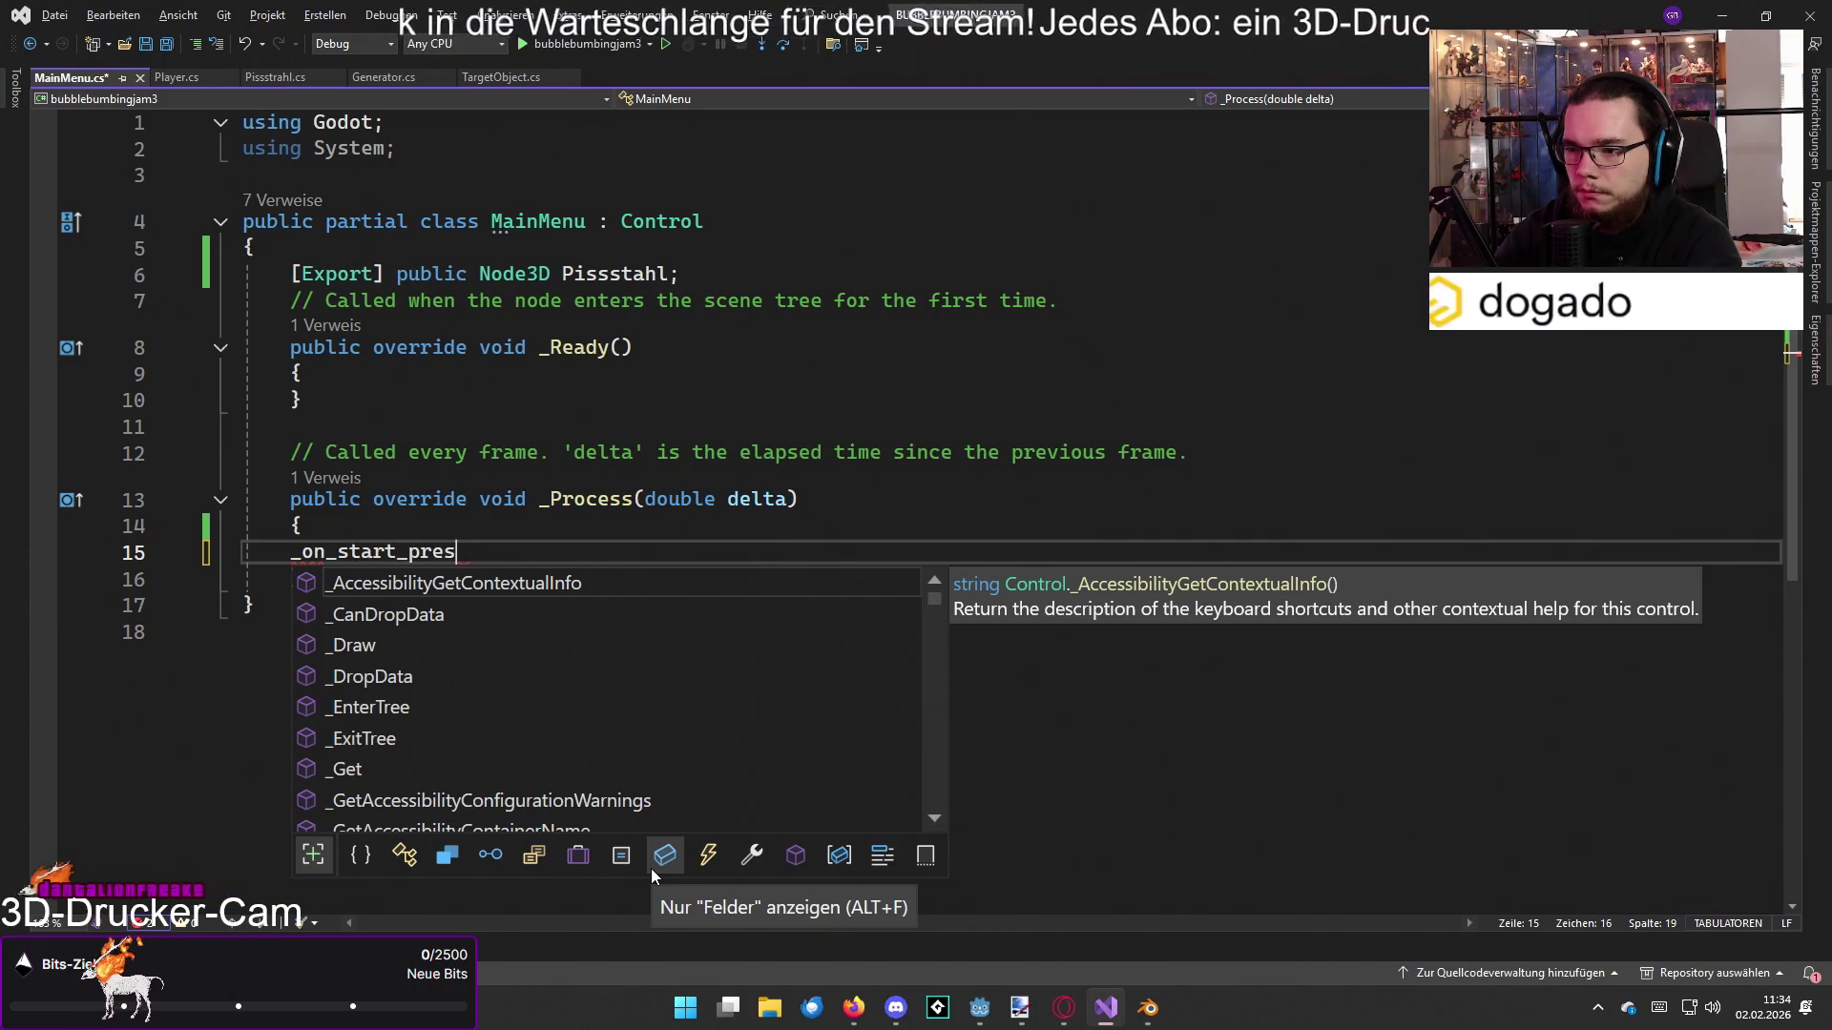
key(BackSpace)
key(BackSpace)
key(BackSpace)
key(BackSpace)
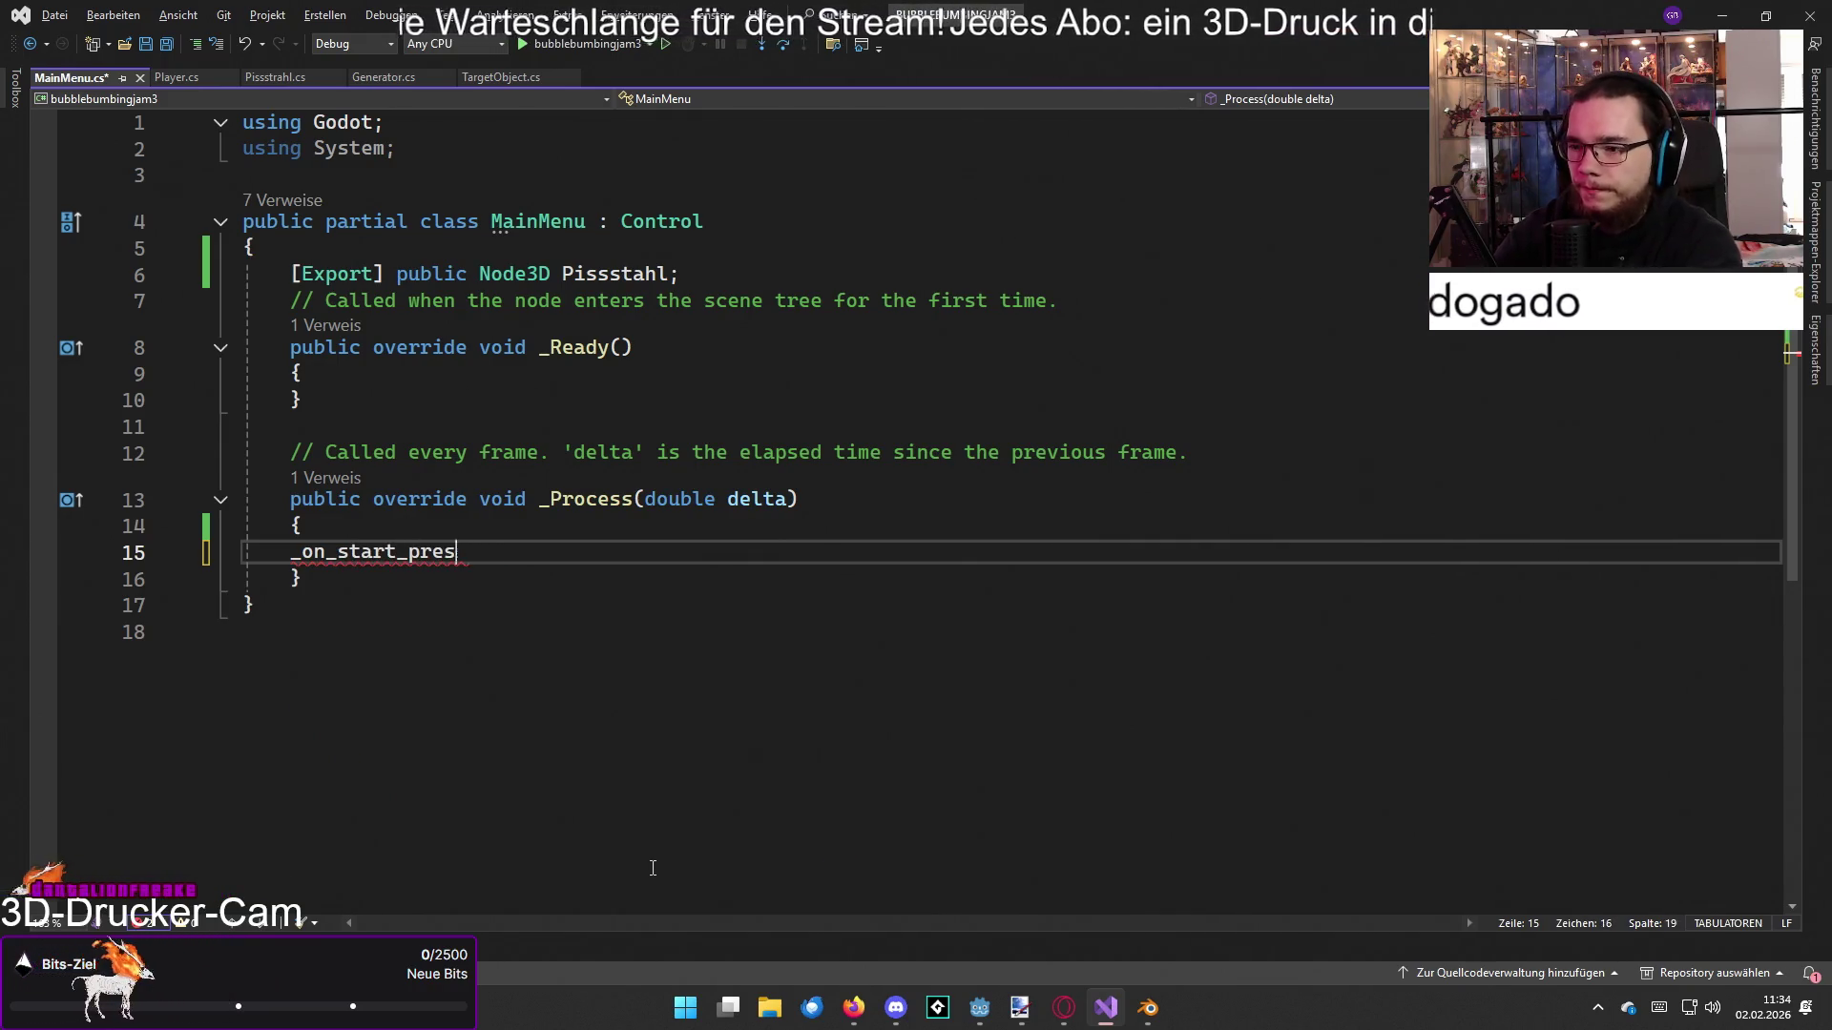
key(BackSpace)
key(BackSpace)
key(BackSpace)
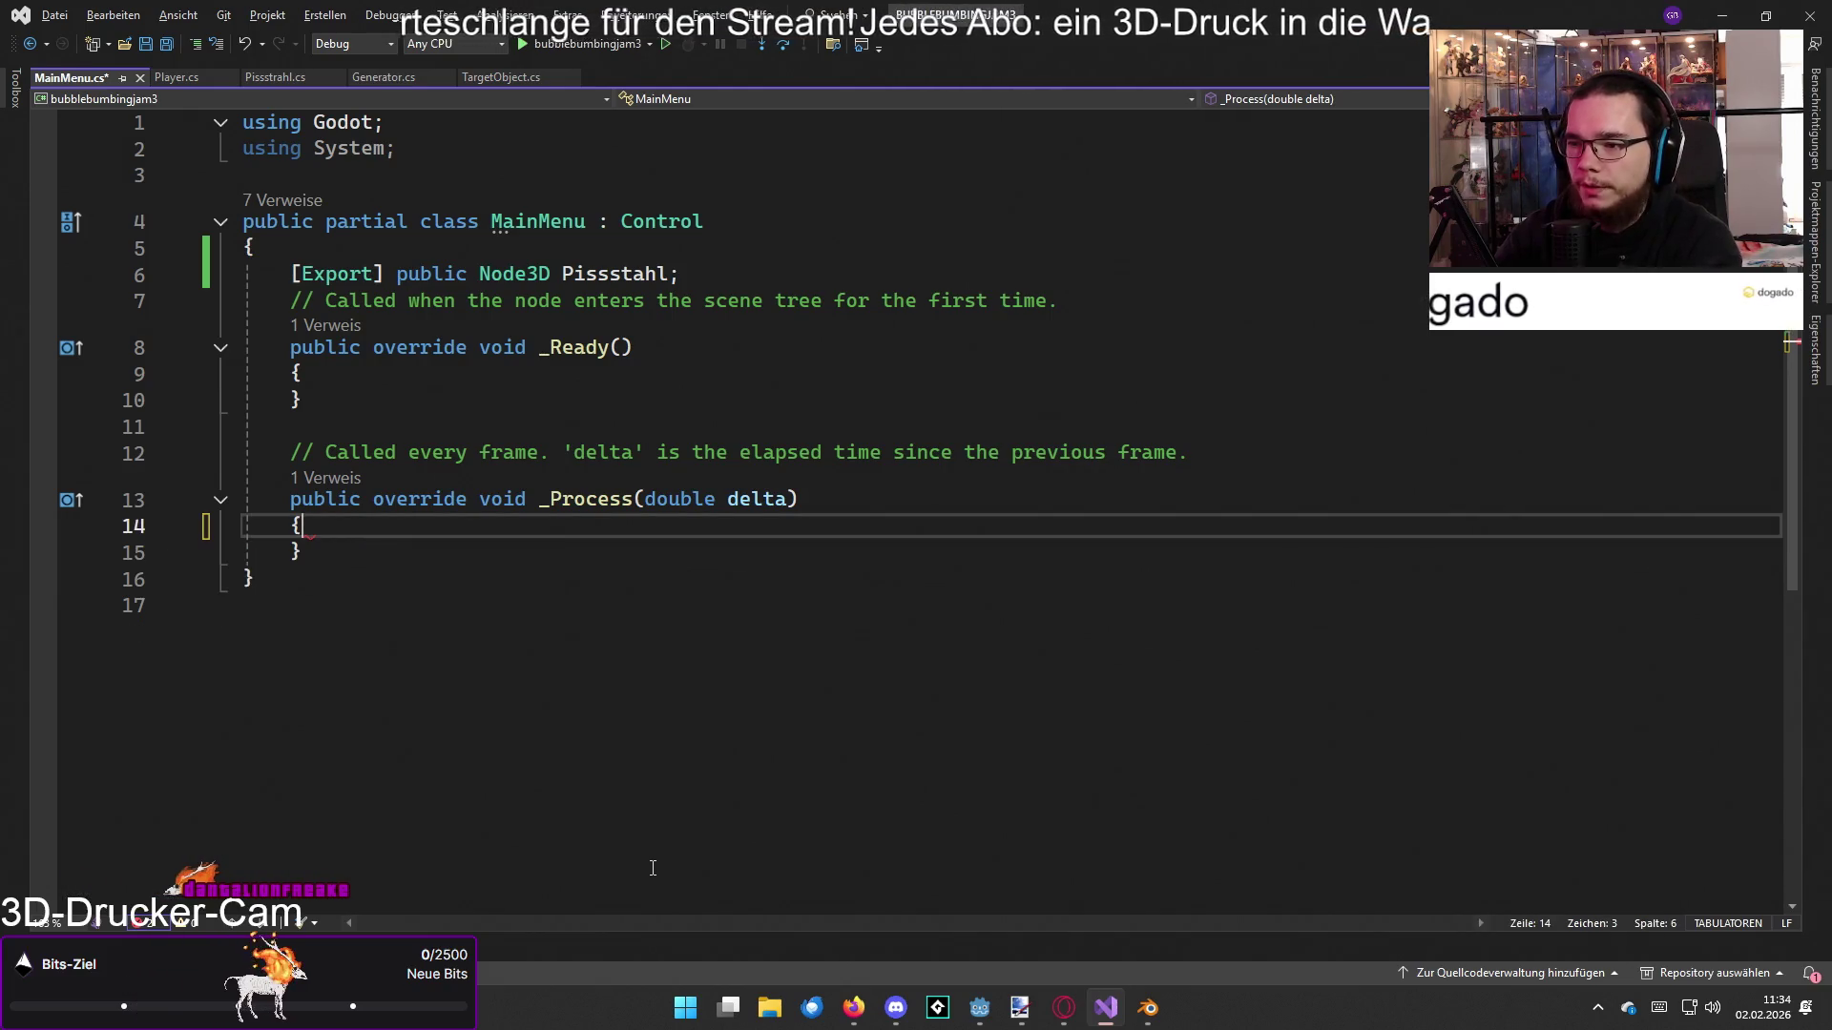
key(Down)
key(End)
key(Return)
key(Return)
Step: Type and remove a 'public override void _on_sta' declaration, then resume the tutorial
text(pub)
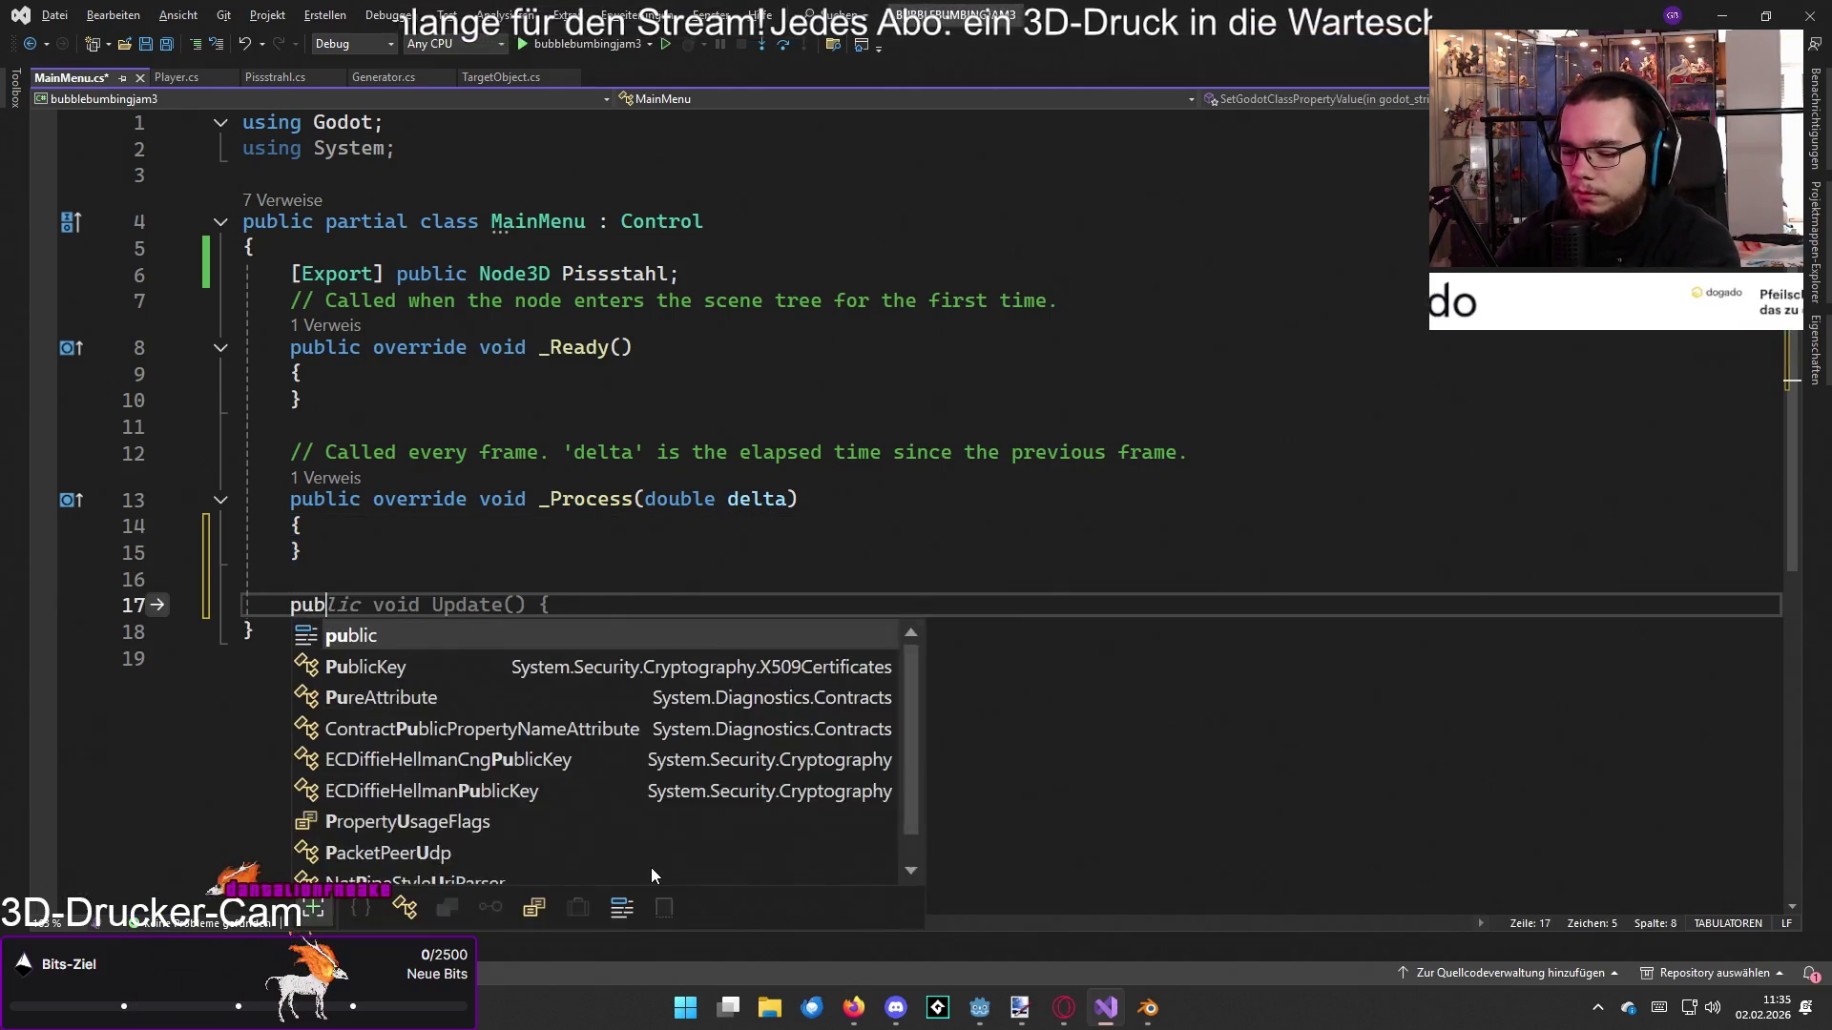
text(lic override)
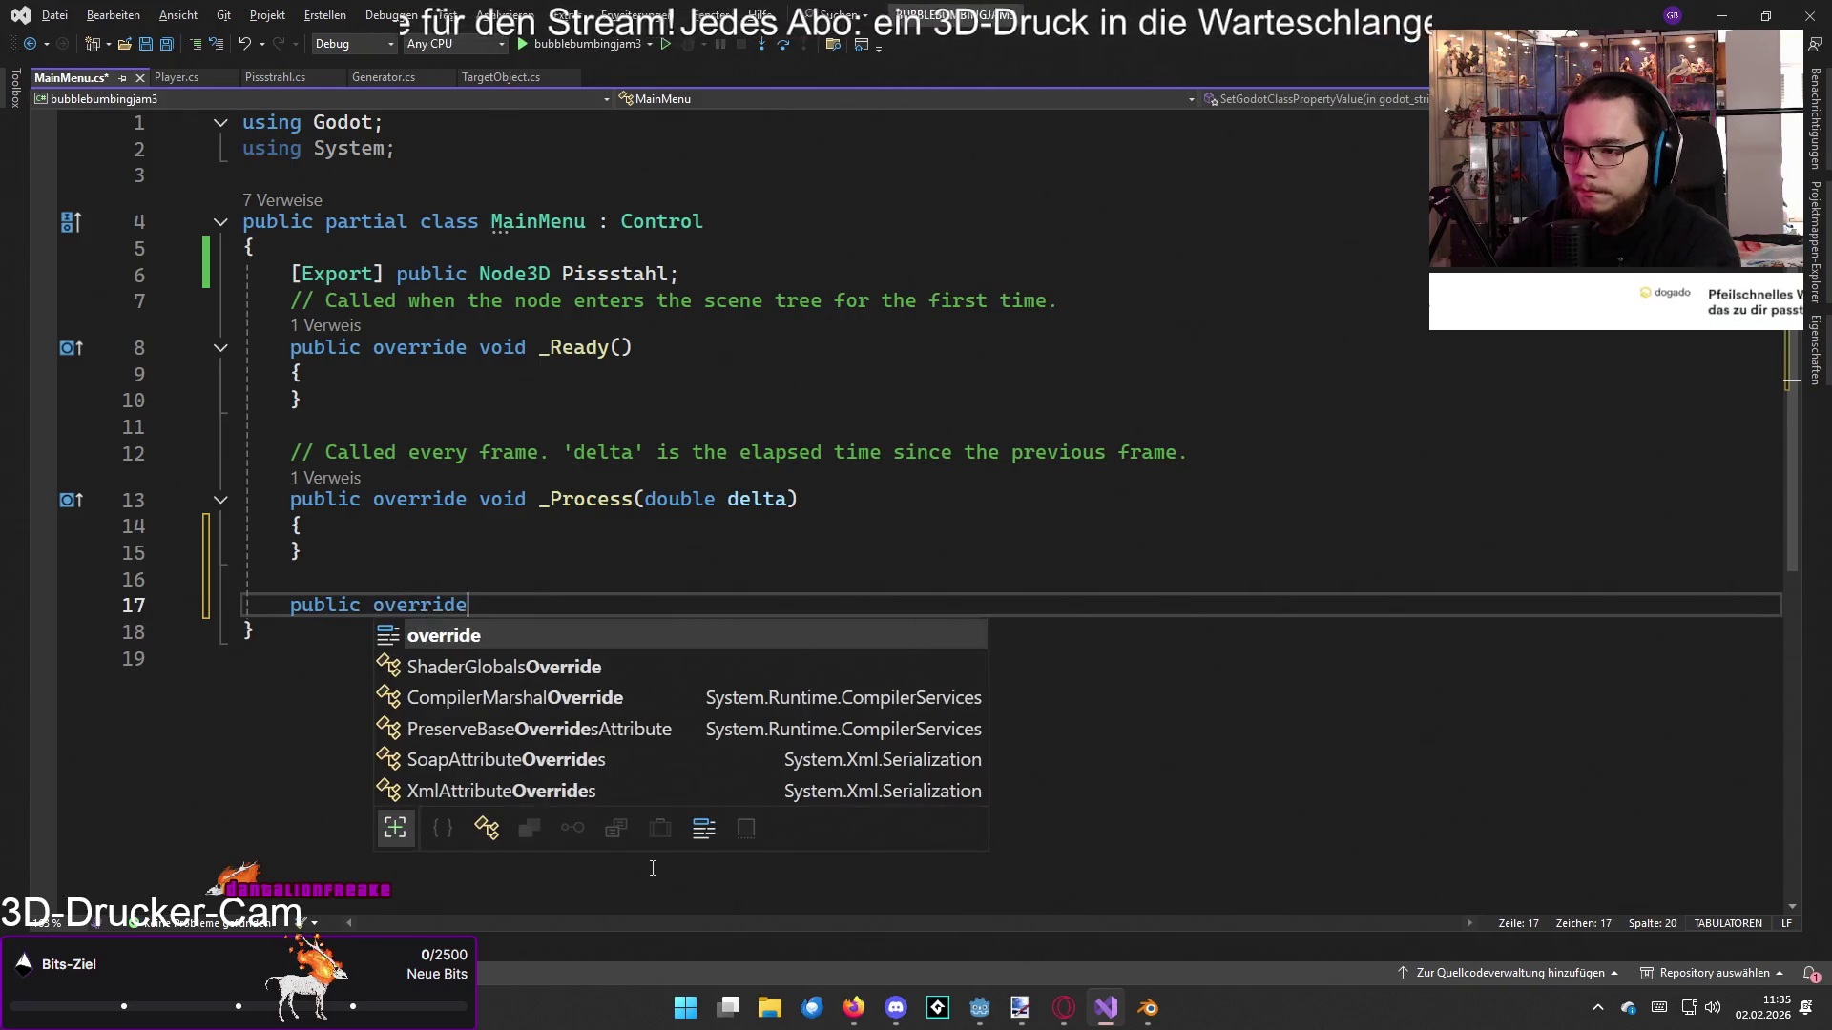
text( void _)
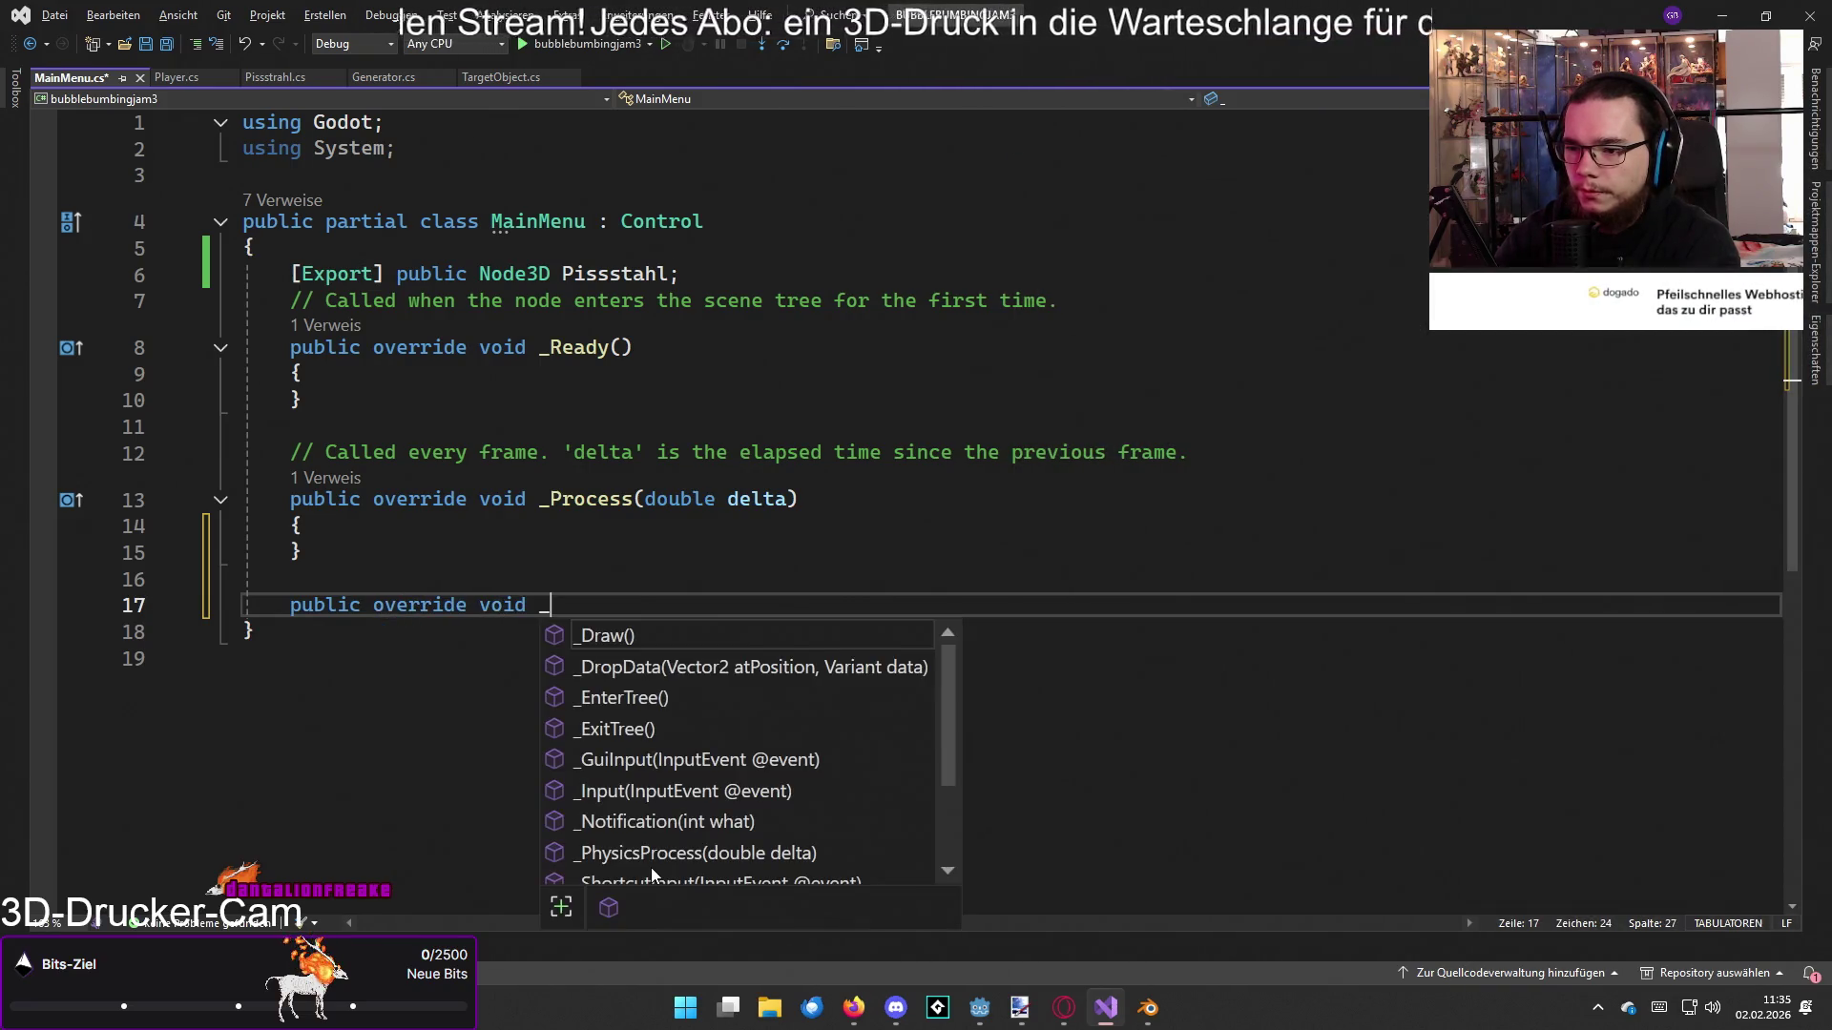
text(on_sta)
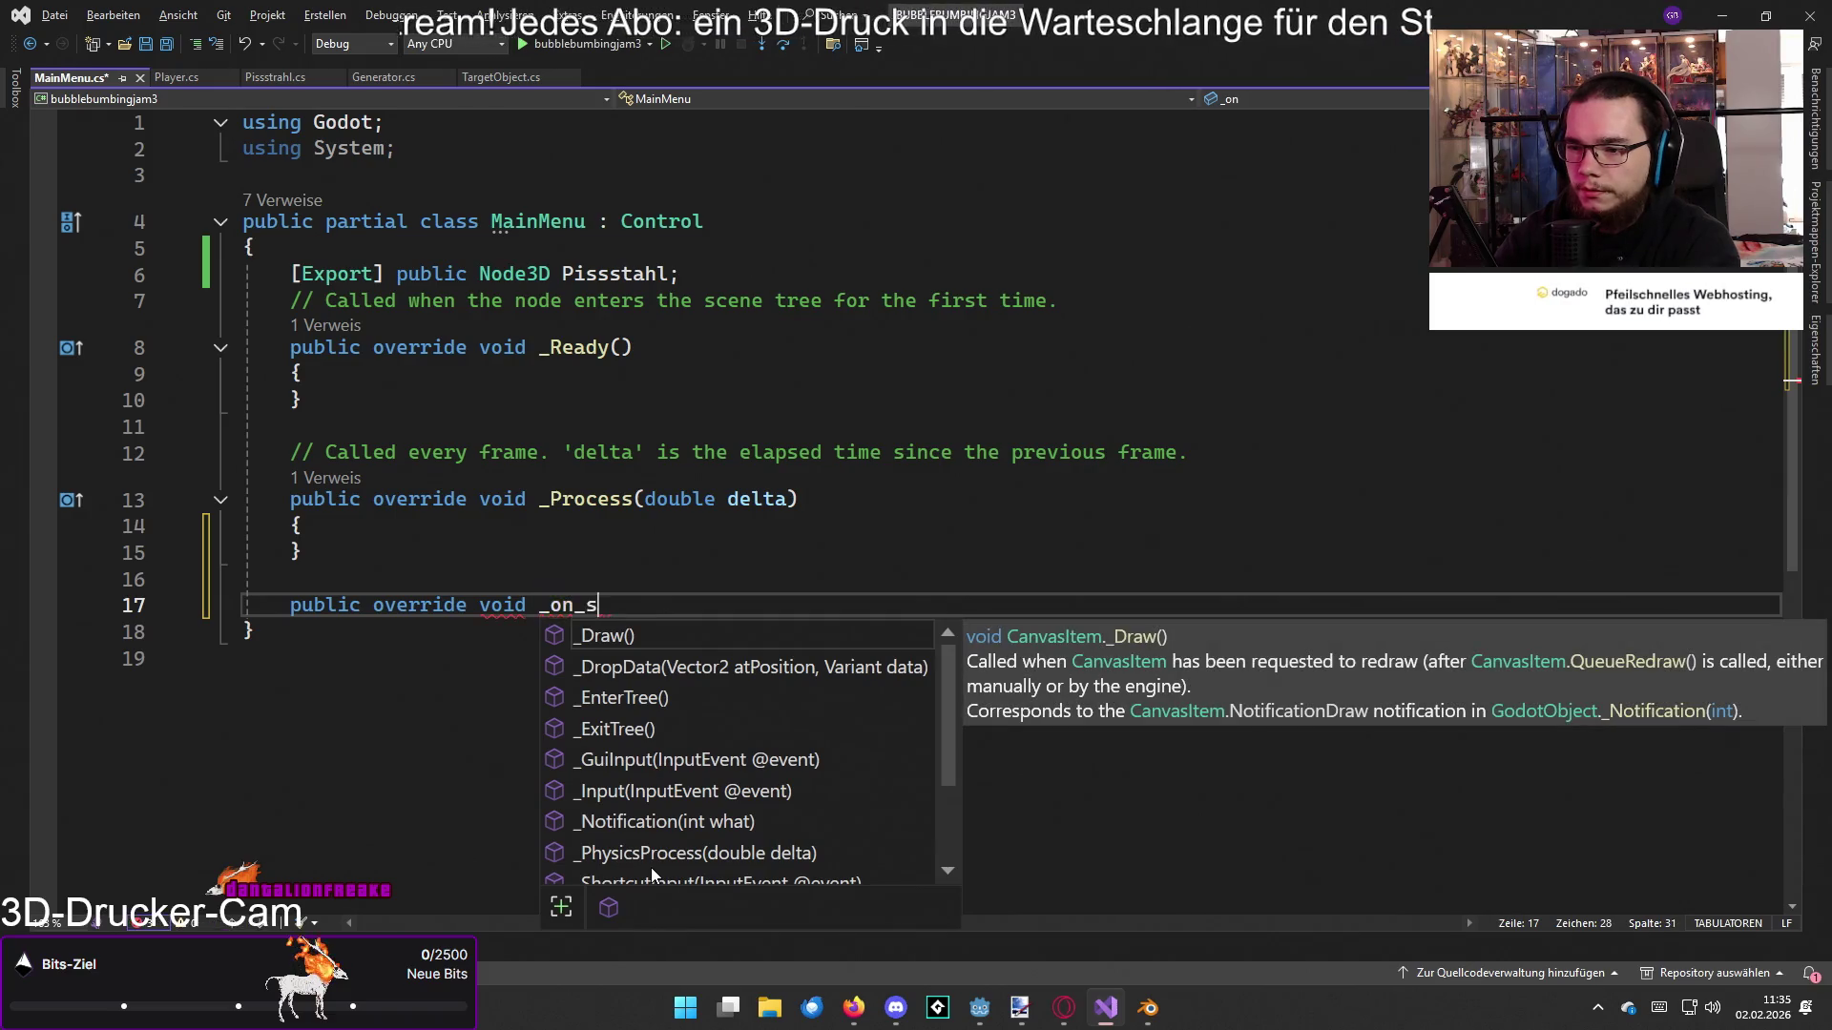
key(BackSpace)
key(BackSpace)
key(BackSpace)
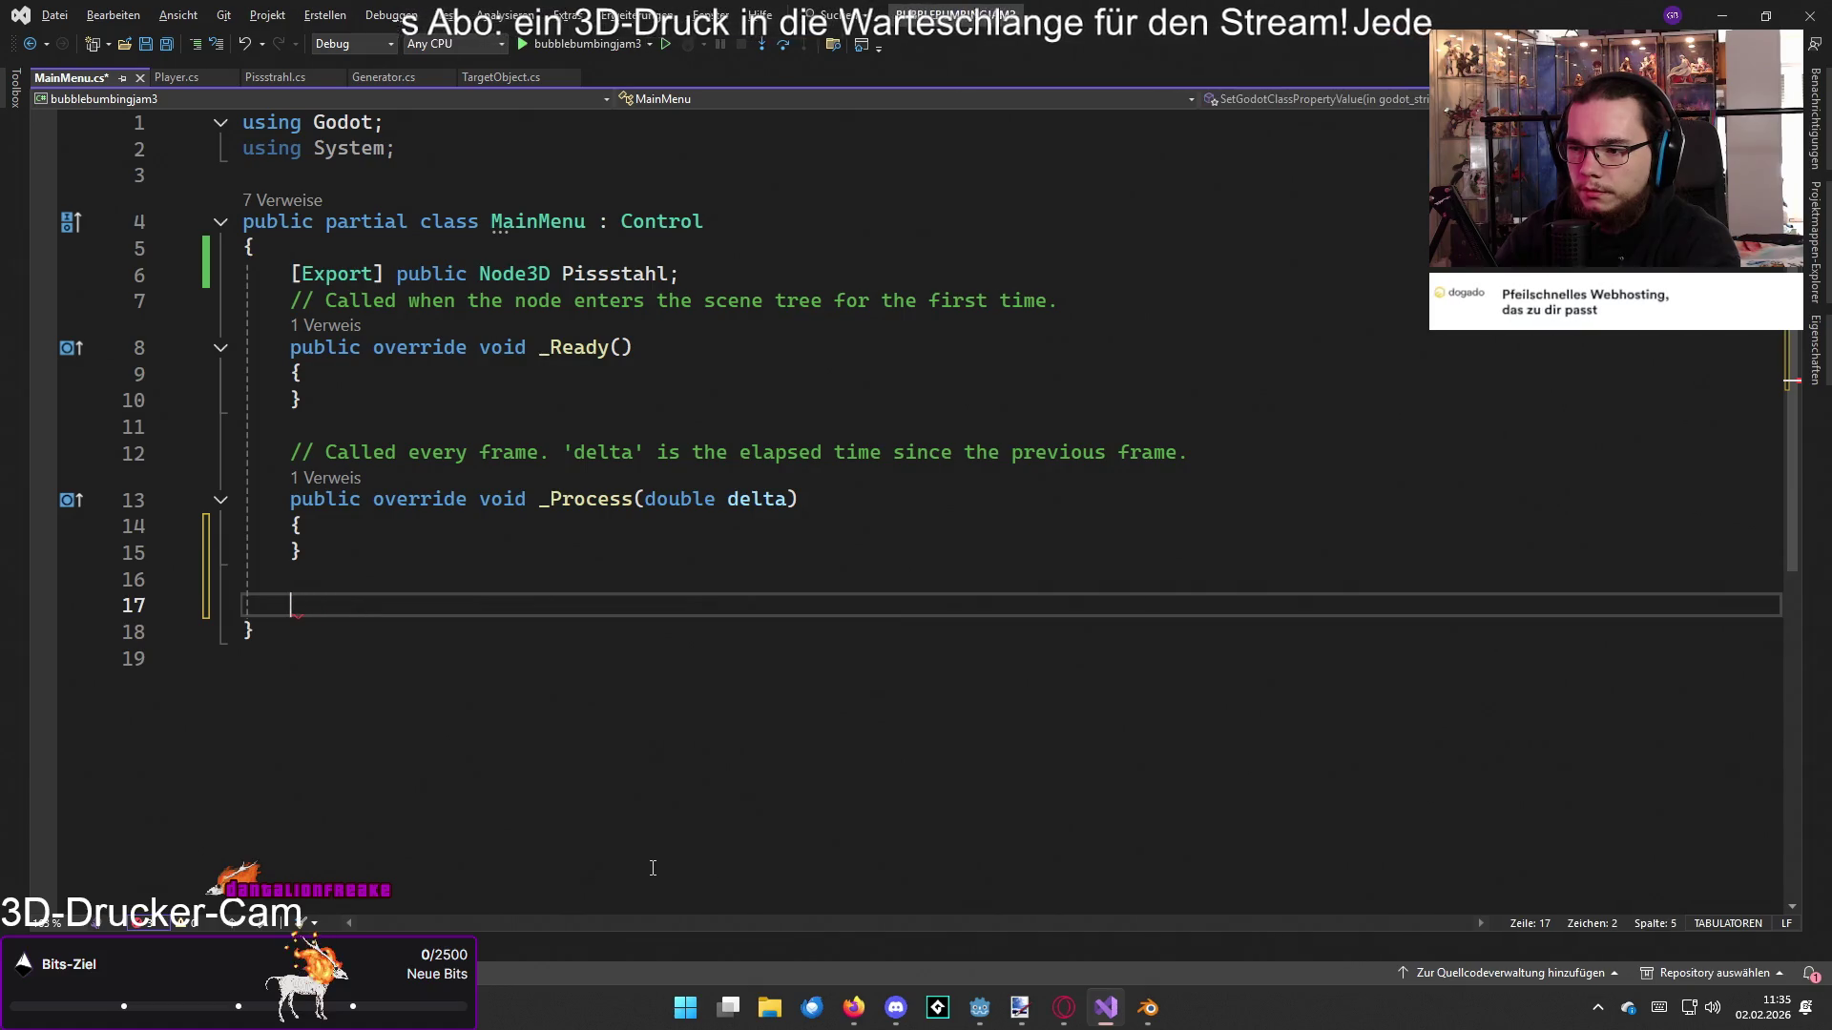
key(BackSpace)
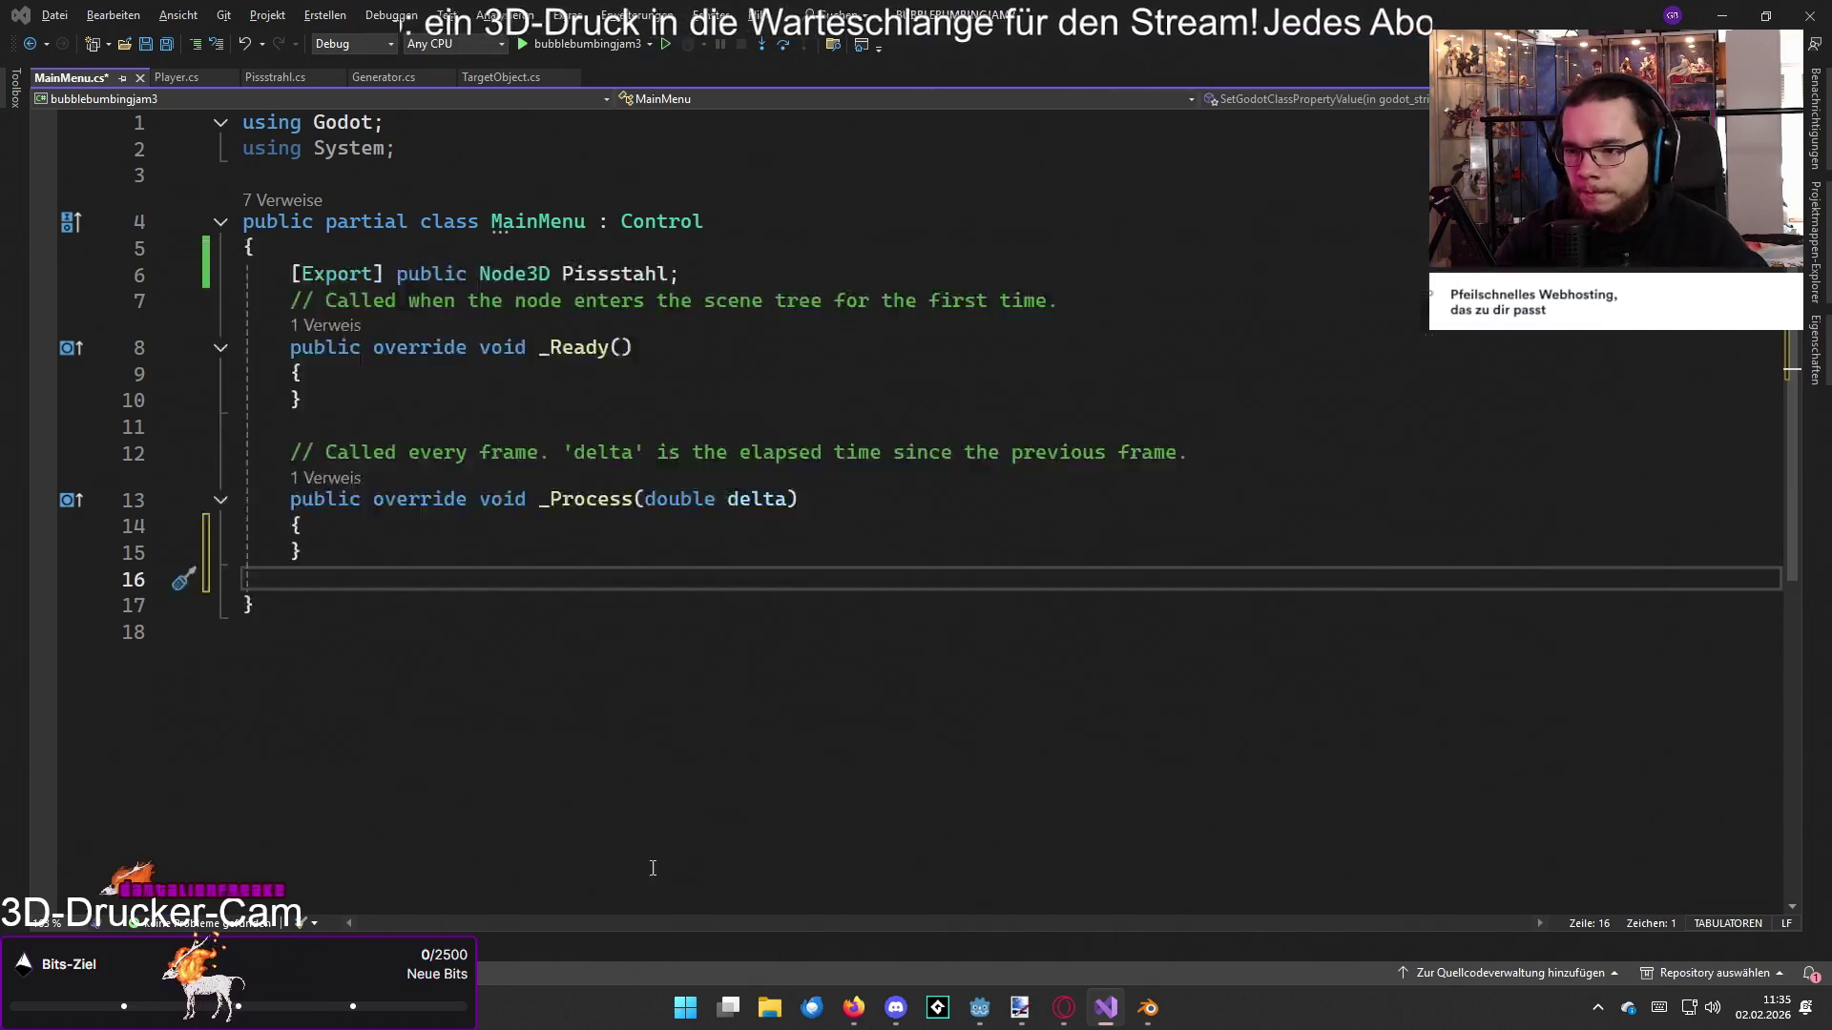
key(alt+Tab)
key(alt+Tab)
click(746, 502)
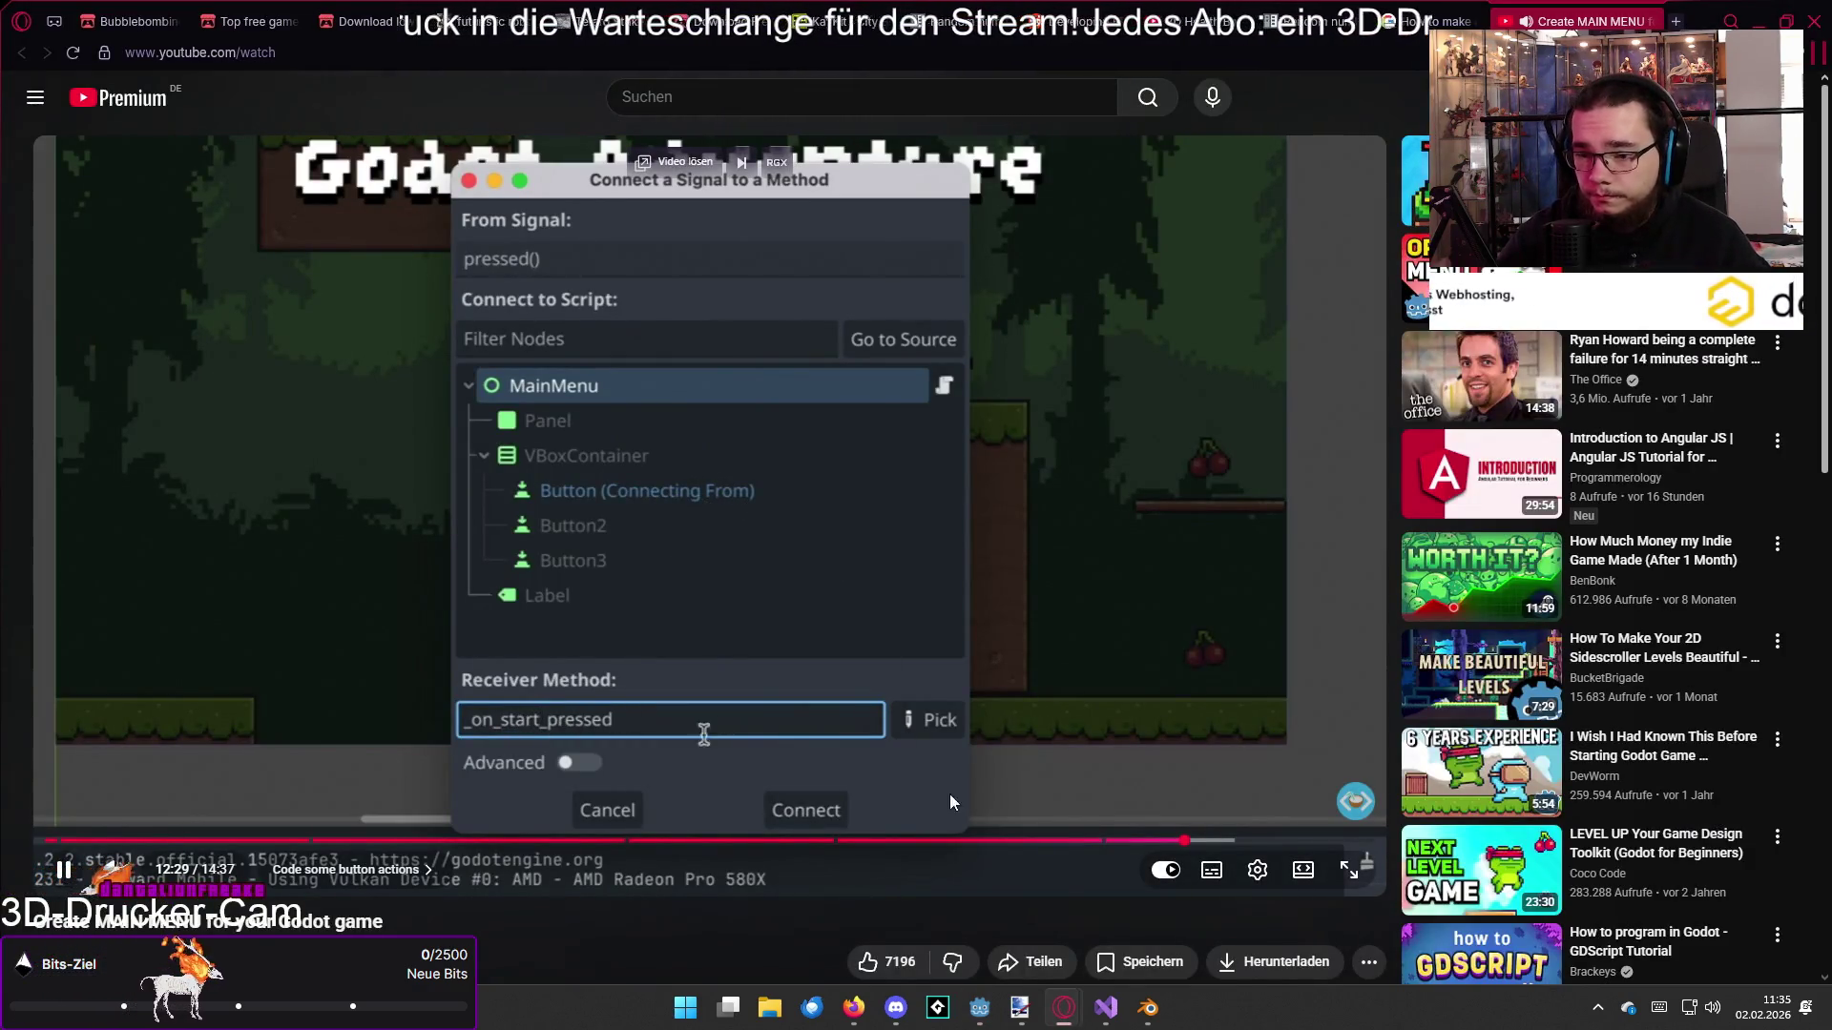
Step: Scrub the tutorial video forward to about 13:04, where the script shows _on_start_pressed, _on_settings_pressed and _on_exit_pressed
click(1193, 836)
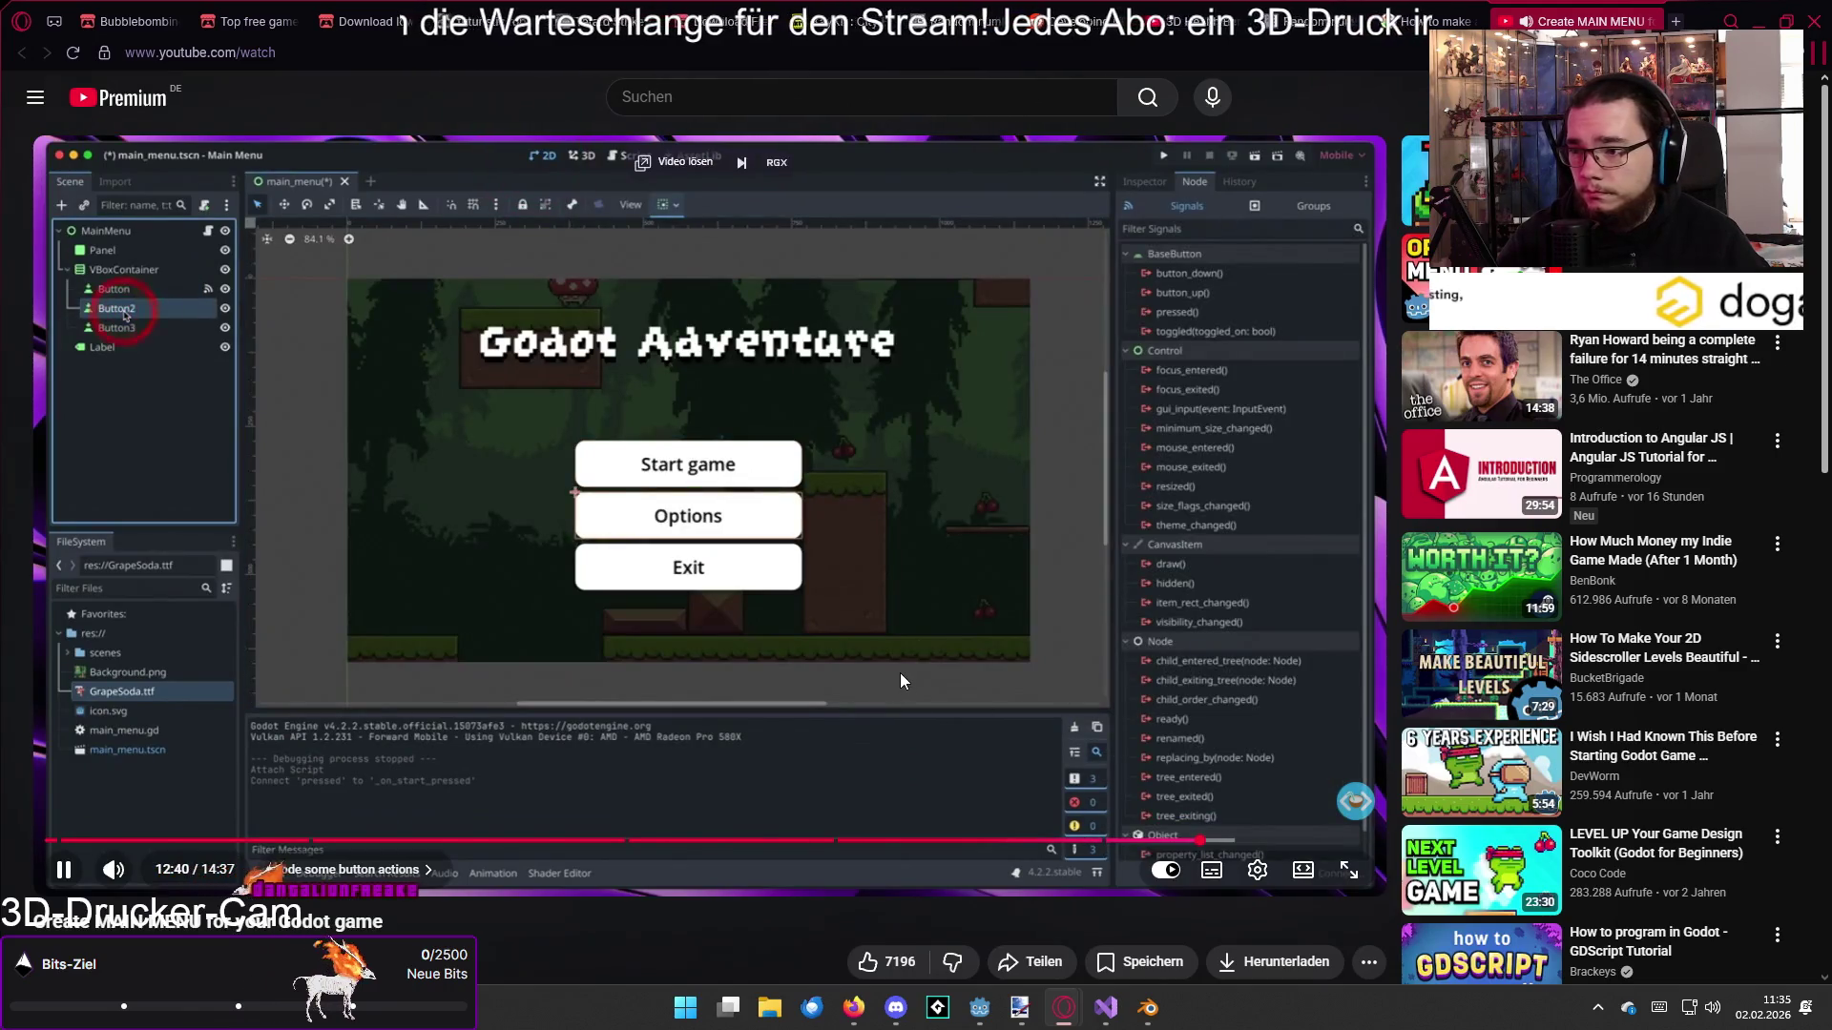
drag(1192, 836, 1213, 843)
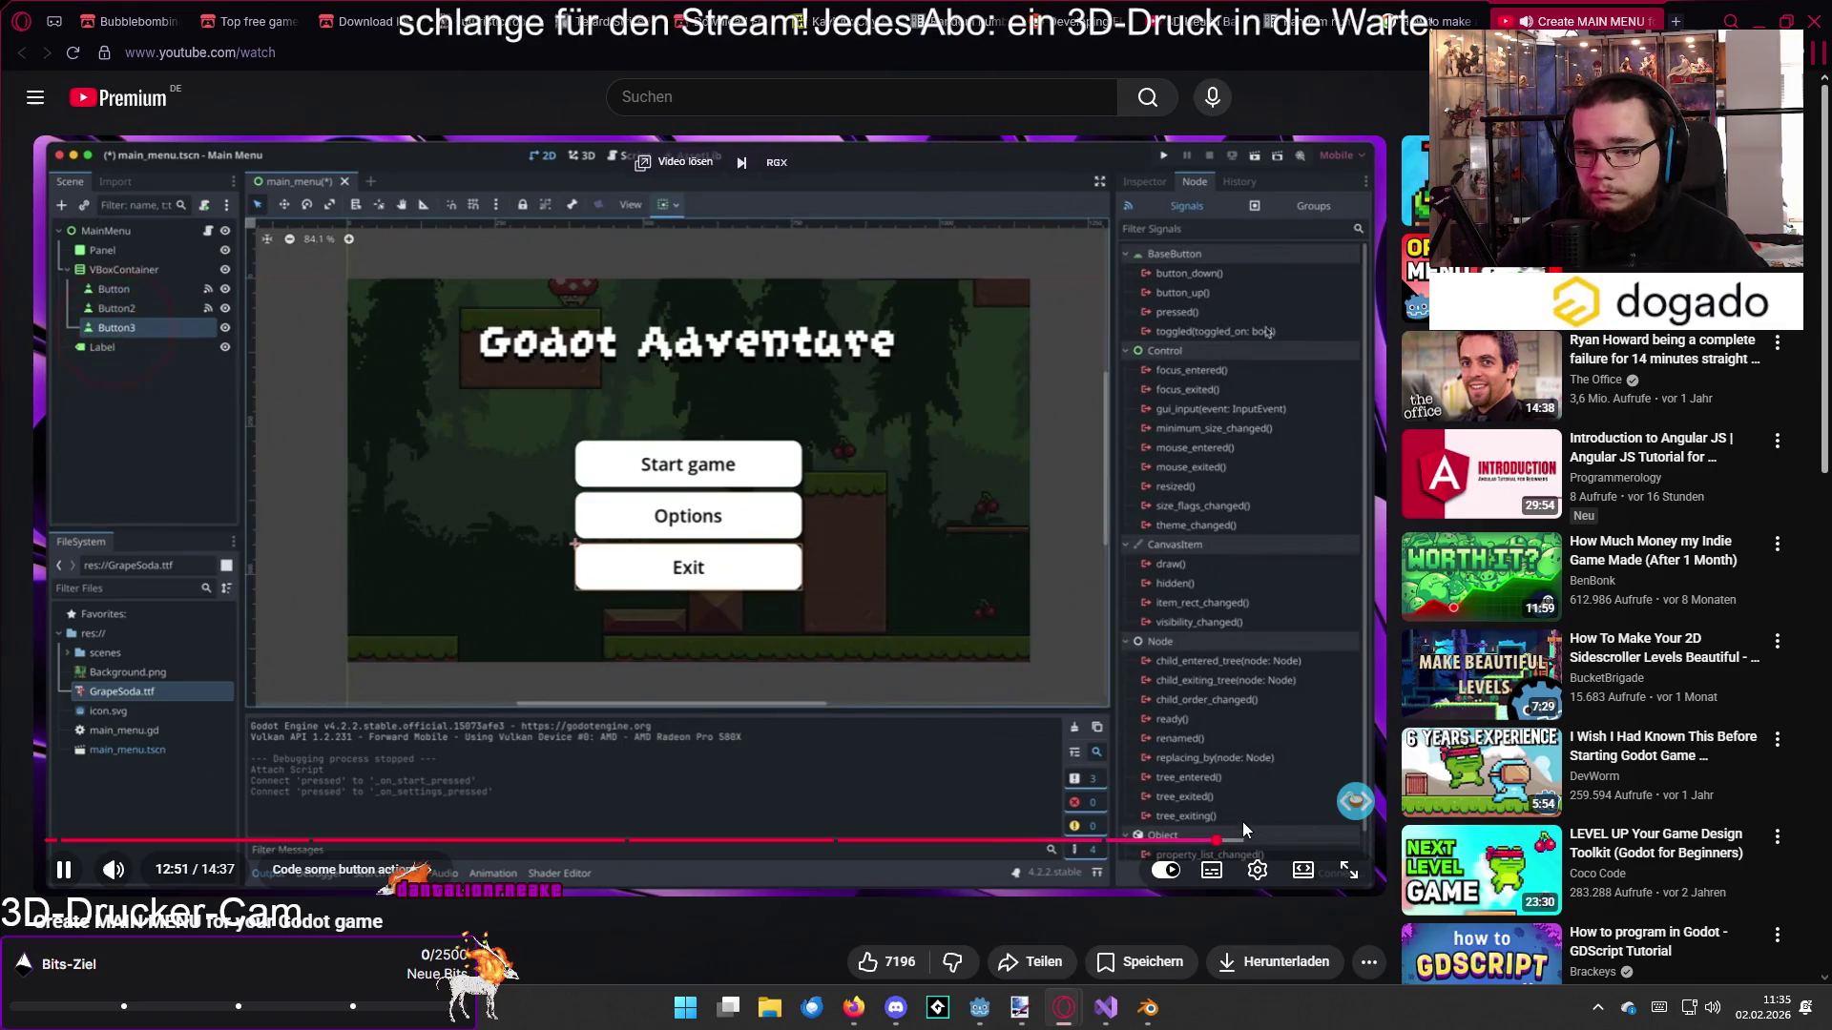
click(1234, 840)
click(937, 615)
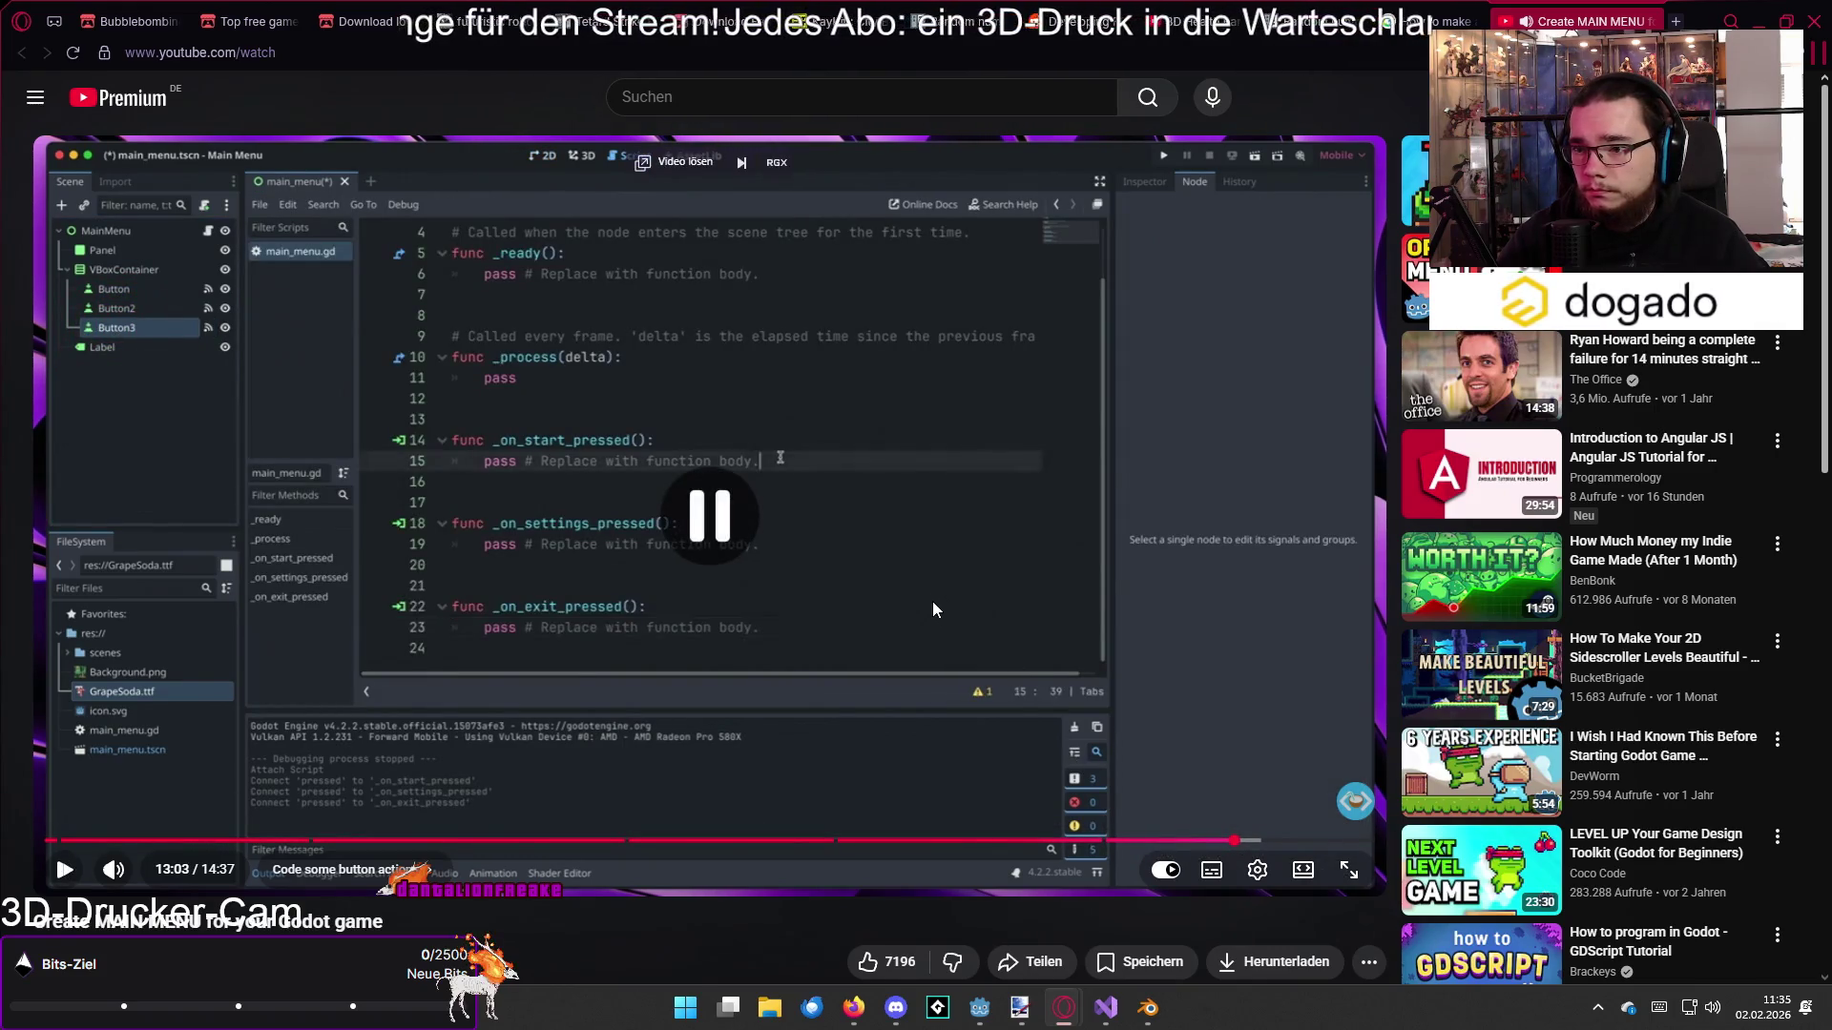
click(834, 542)
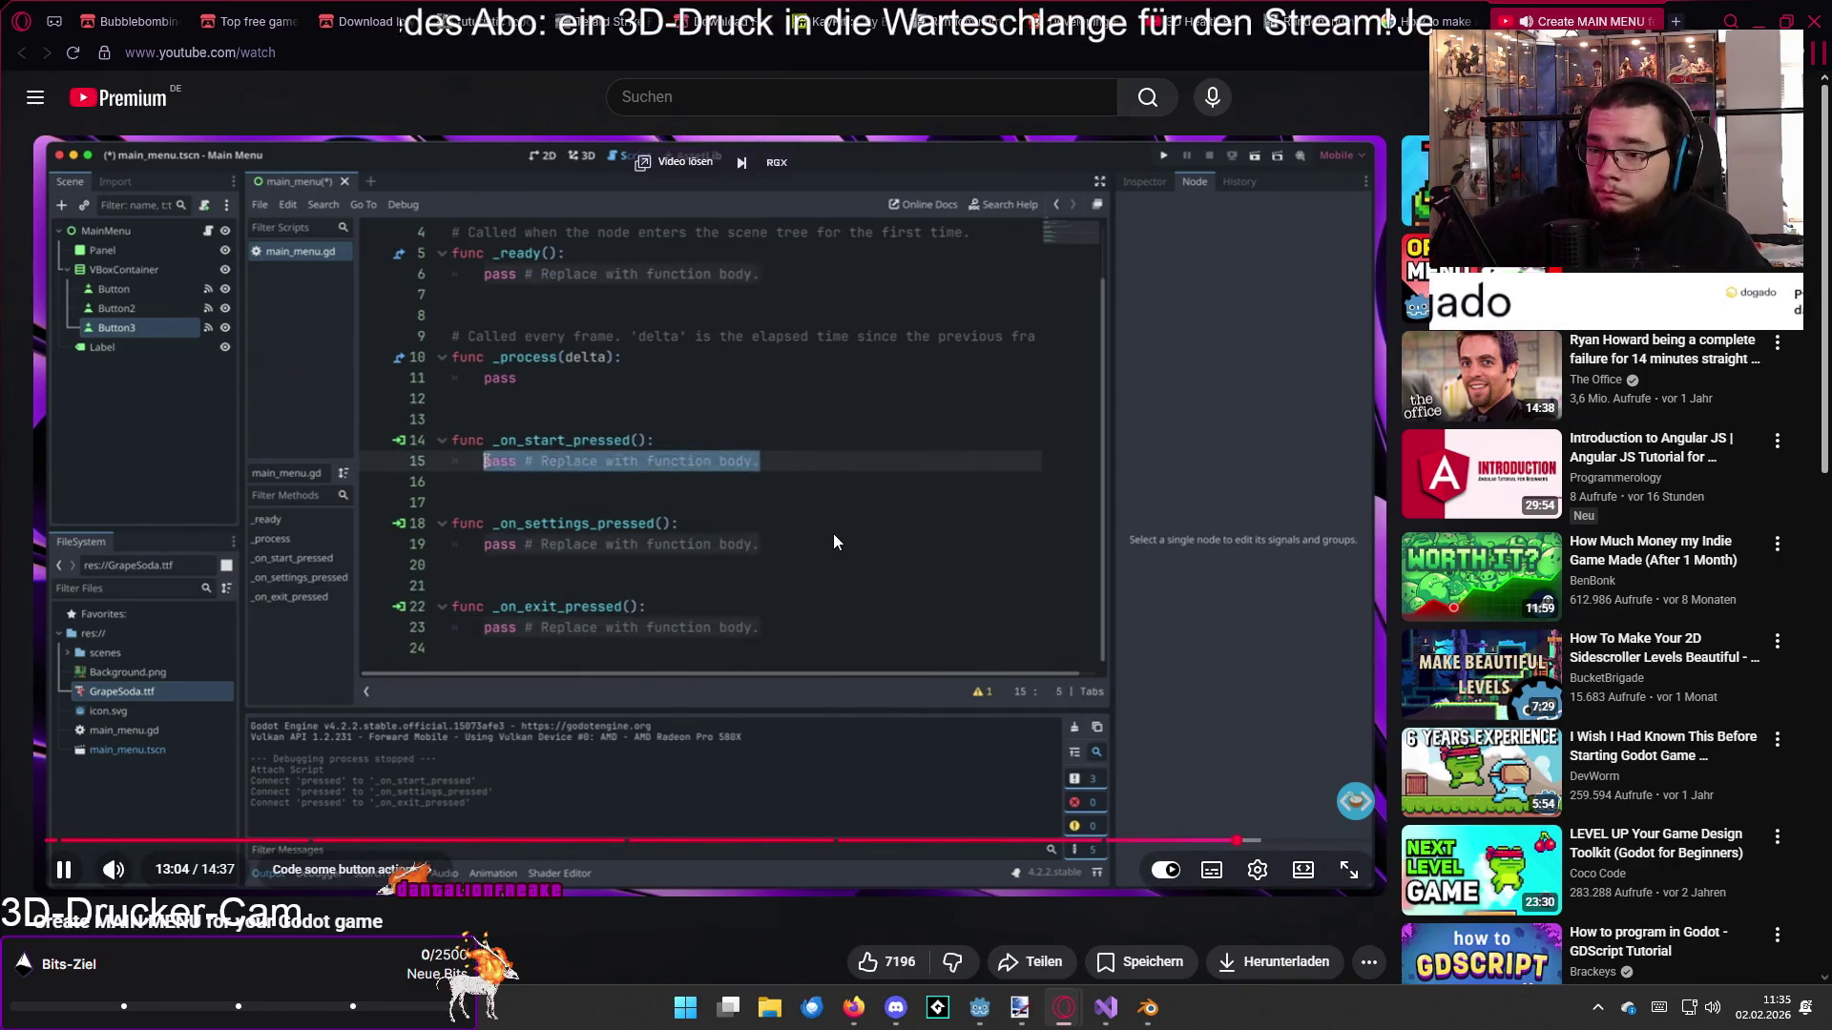